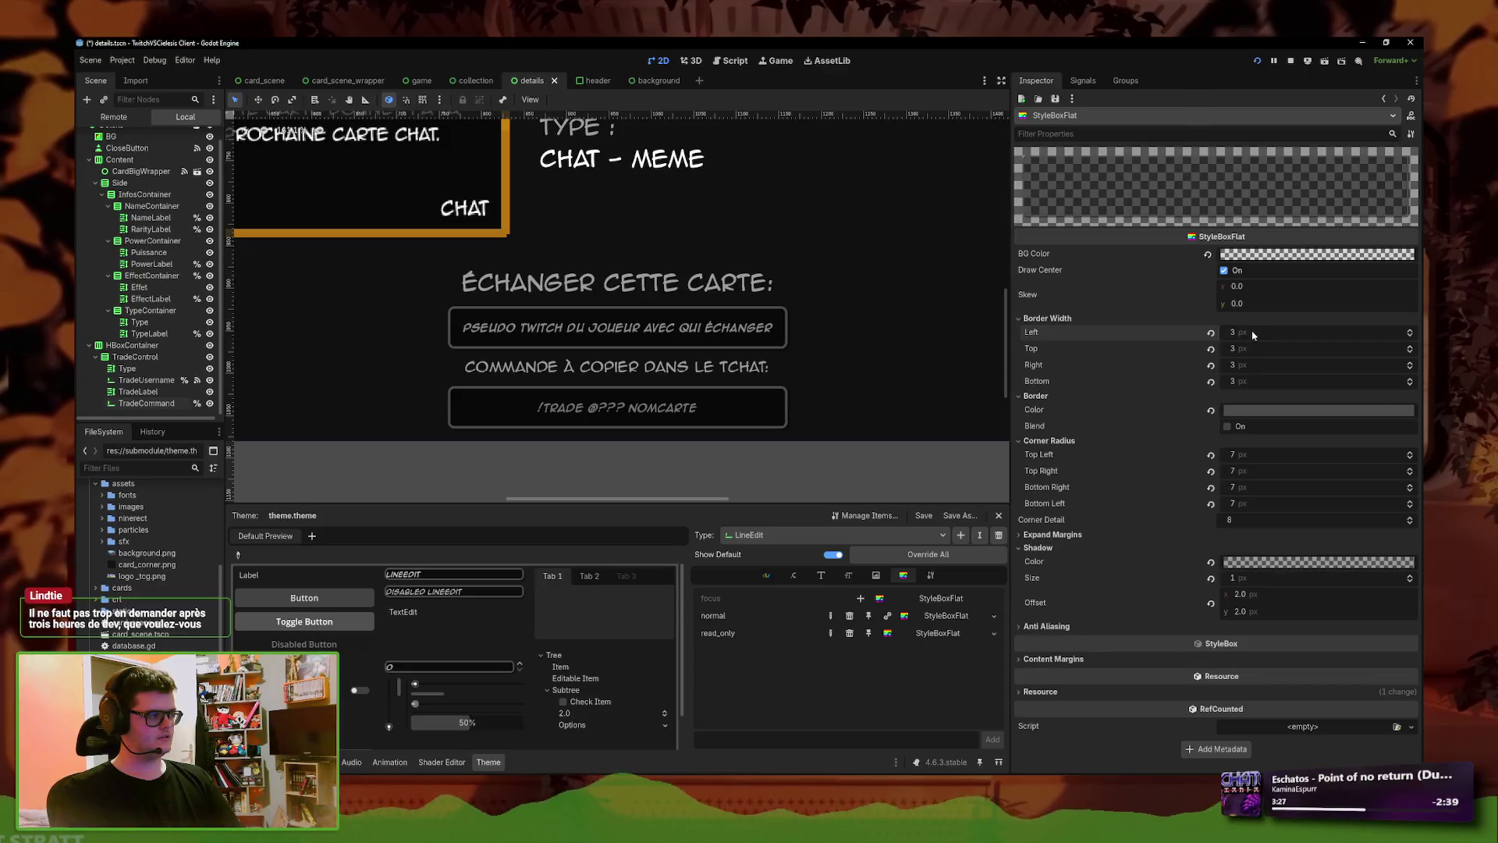
Set the LineEdit StyleBoxFlat border widths to 1 px.
type("1")
key("Tab")
type("1")
key("Tab")
type("1")
key("Tab")
type("1")
key("Return")
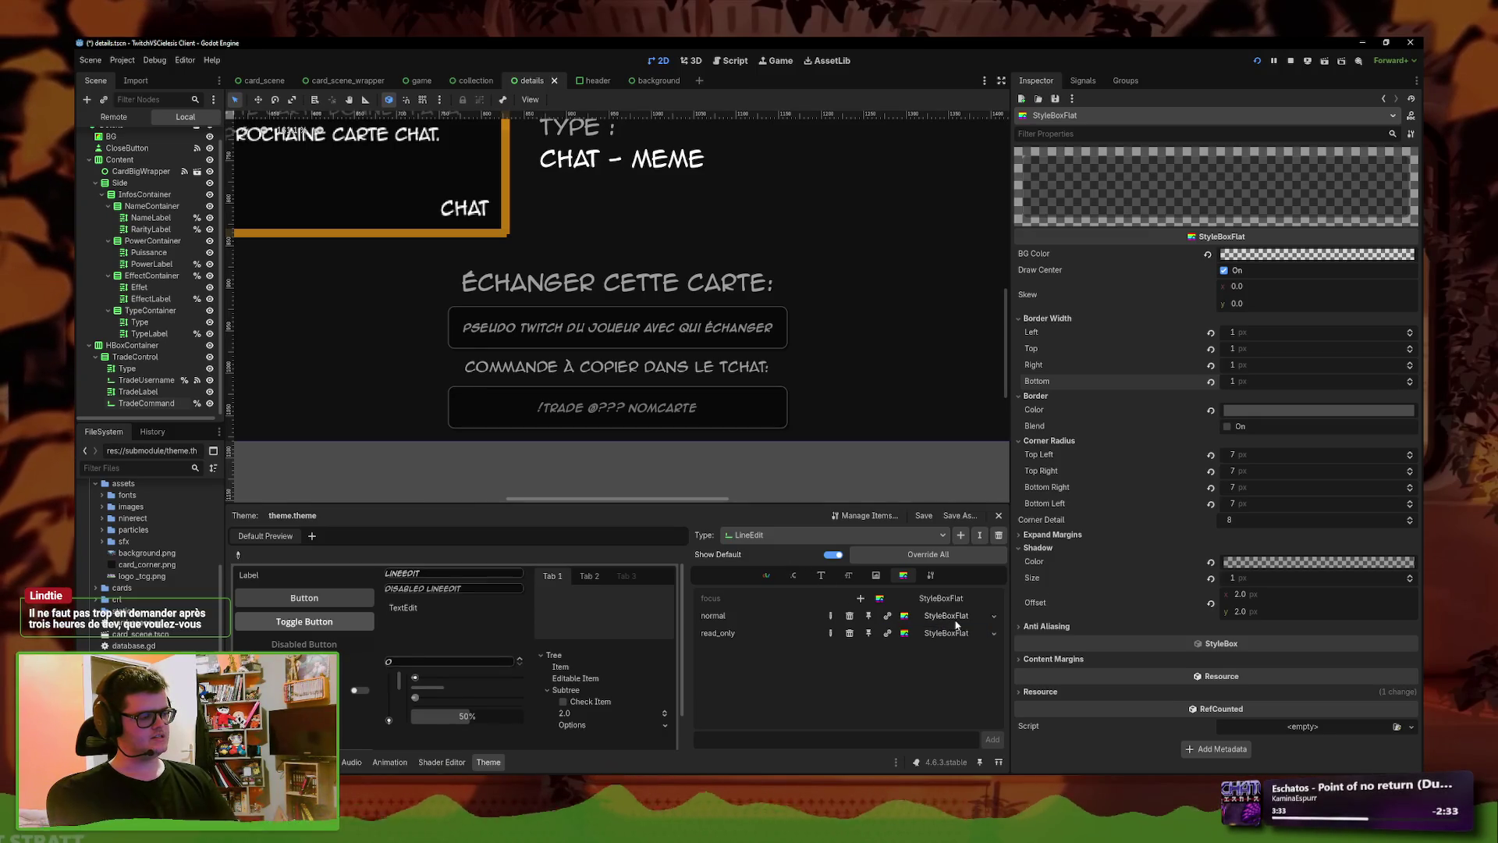
Edit the normal style's border width settings and confirm the right border width.
left_click(993, 616)
left_click(967, 700)
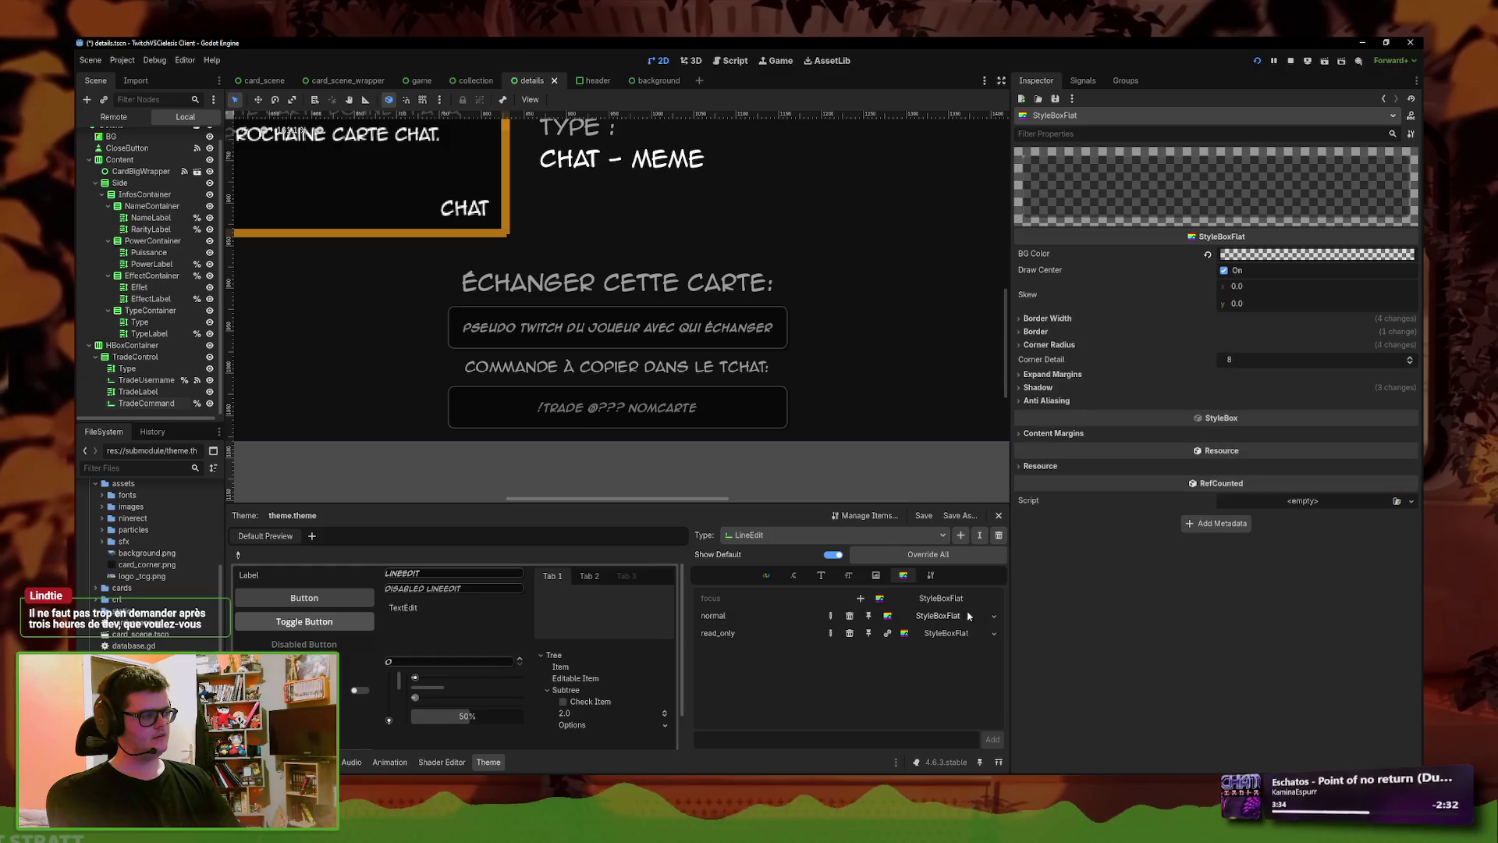
left_click(1047, 318)
left_click(1248, 366)
key("Return")
left_click(786, 422)
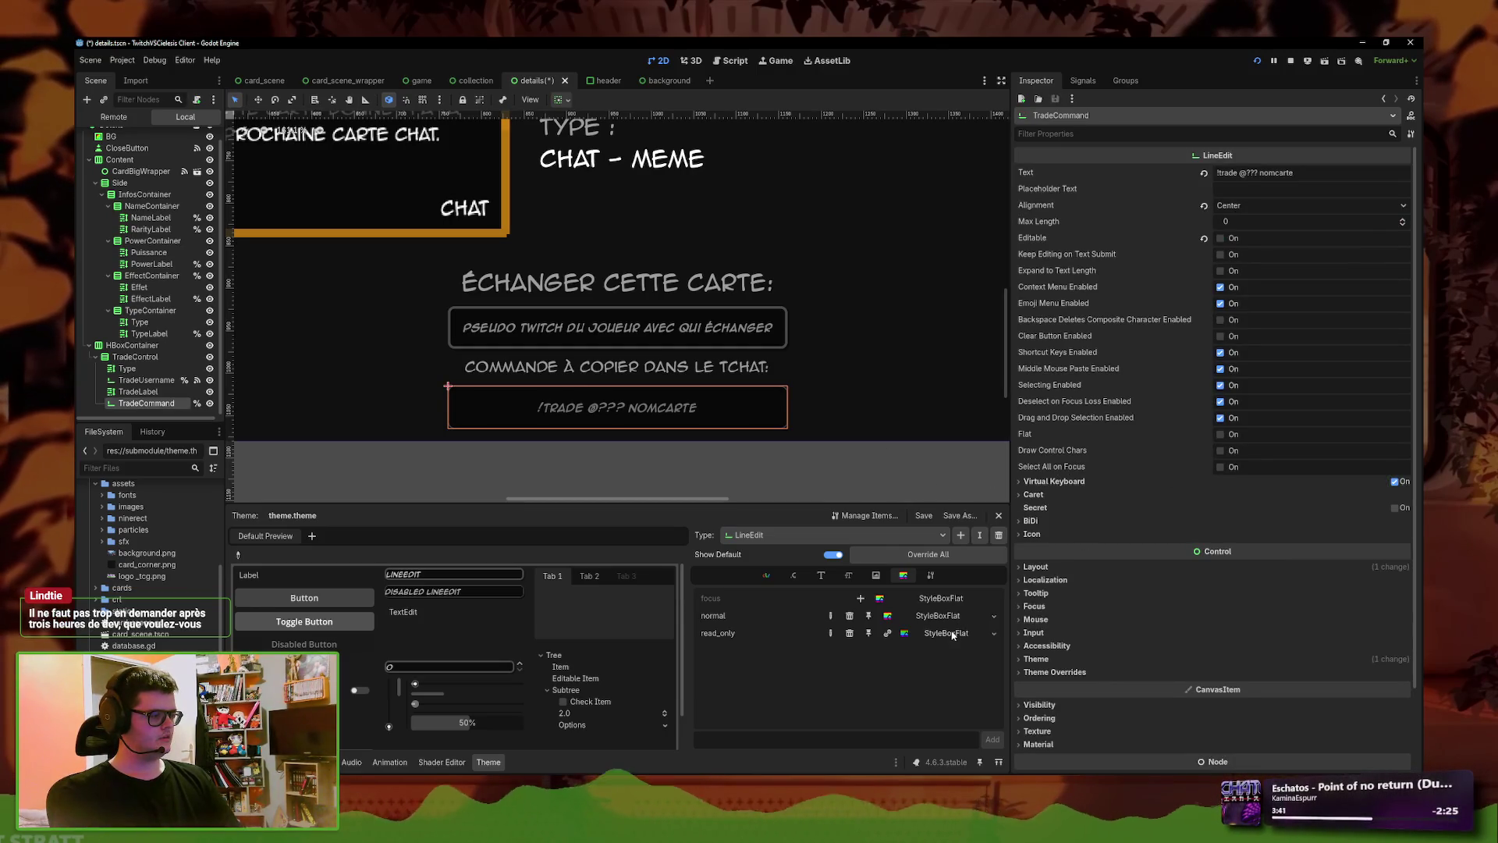
Give the read-only style a grey 424242 border and a near-transparent background, then save.
left_click(952, 633)
left_click(1318, 410)
left_click(1391, 526)
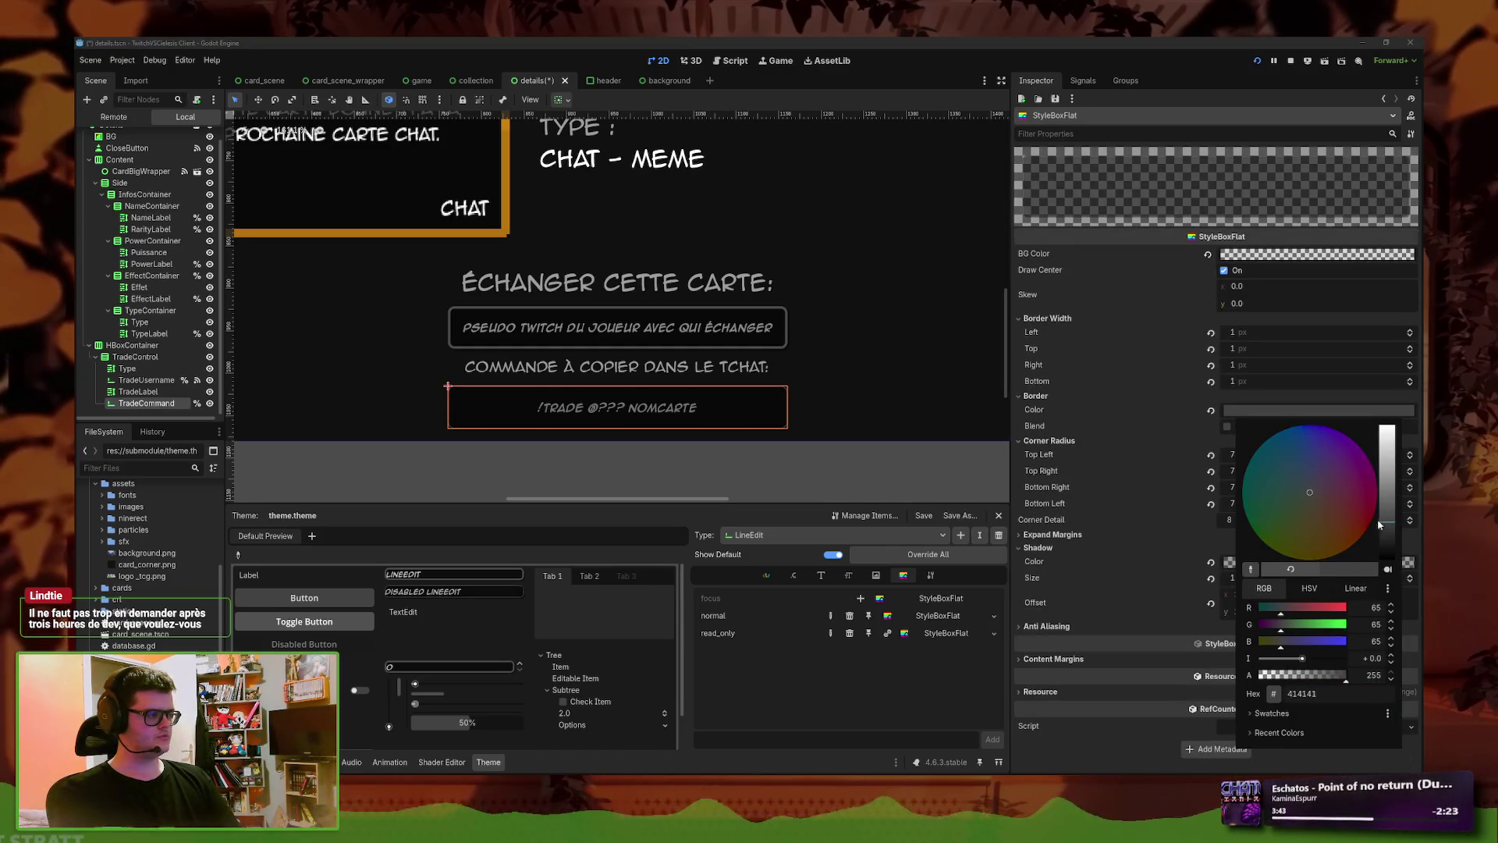
left_click(1238, 420)
left_click(1286, 255)
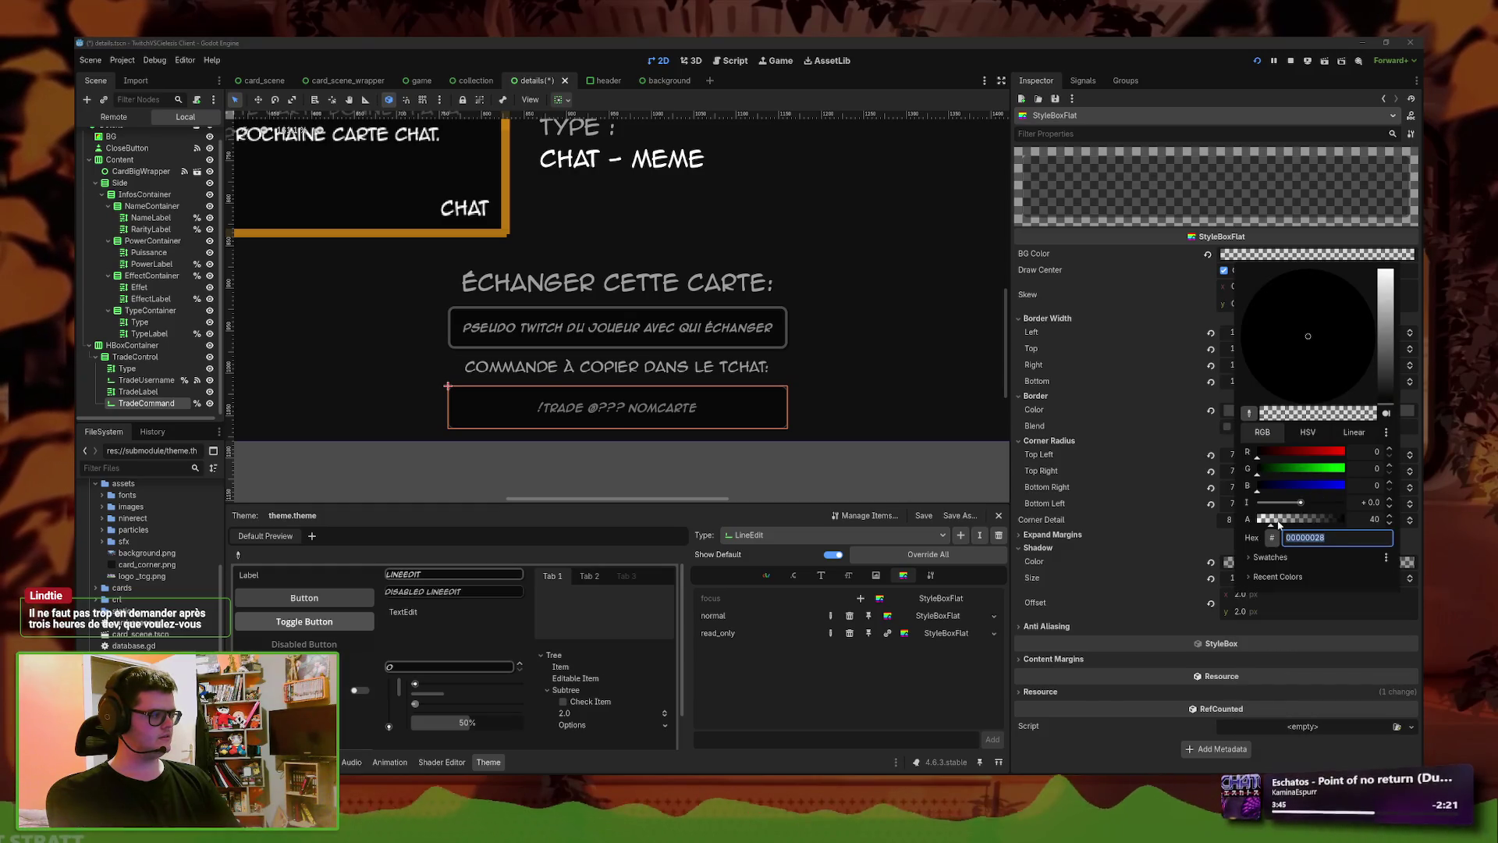
left_click_drag(1280, 520, 1259, 521)
left_click(839, 490)
key("ctrl+s")
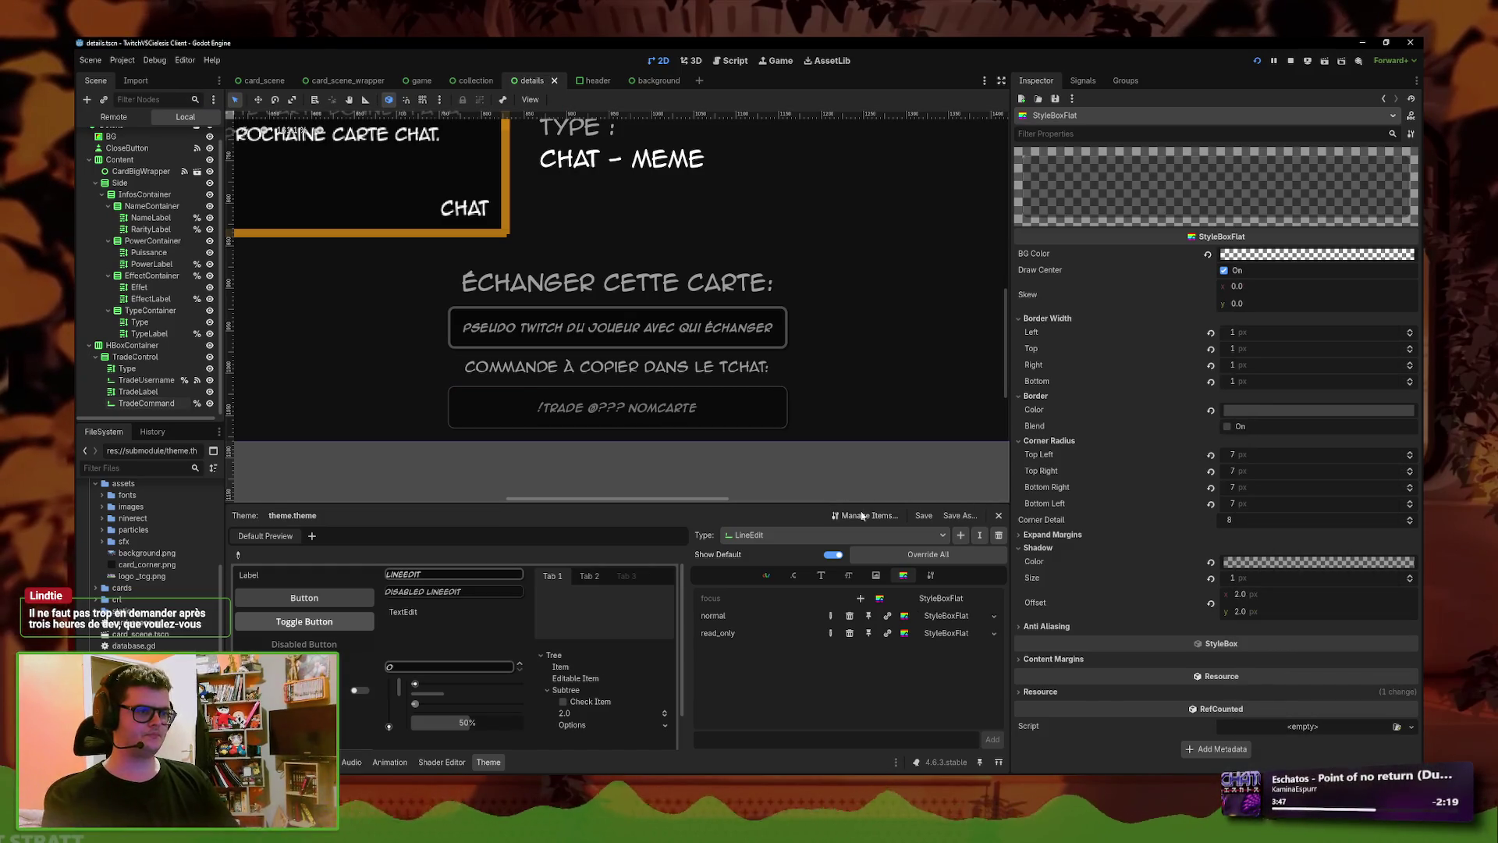
scroll(732, 472, "down", 2)
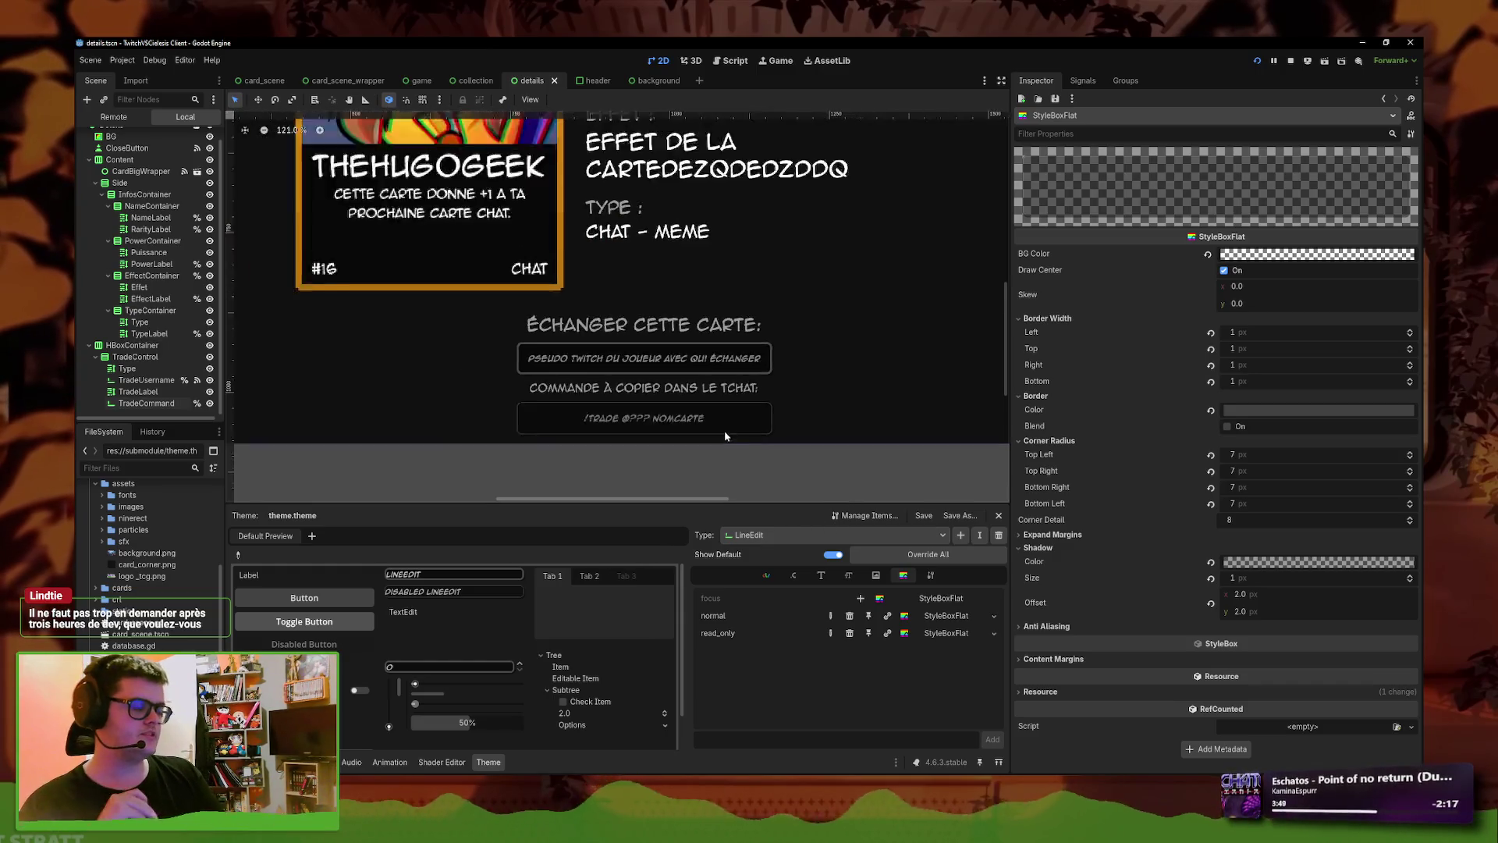
Set the trade command label's font size override to 14 and save the scene.
scroll(697, 426, "up", 3)
left_click(690, 367)
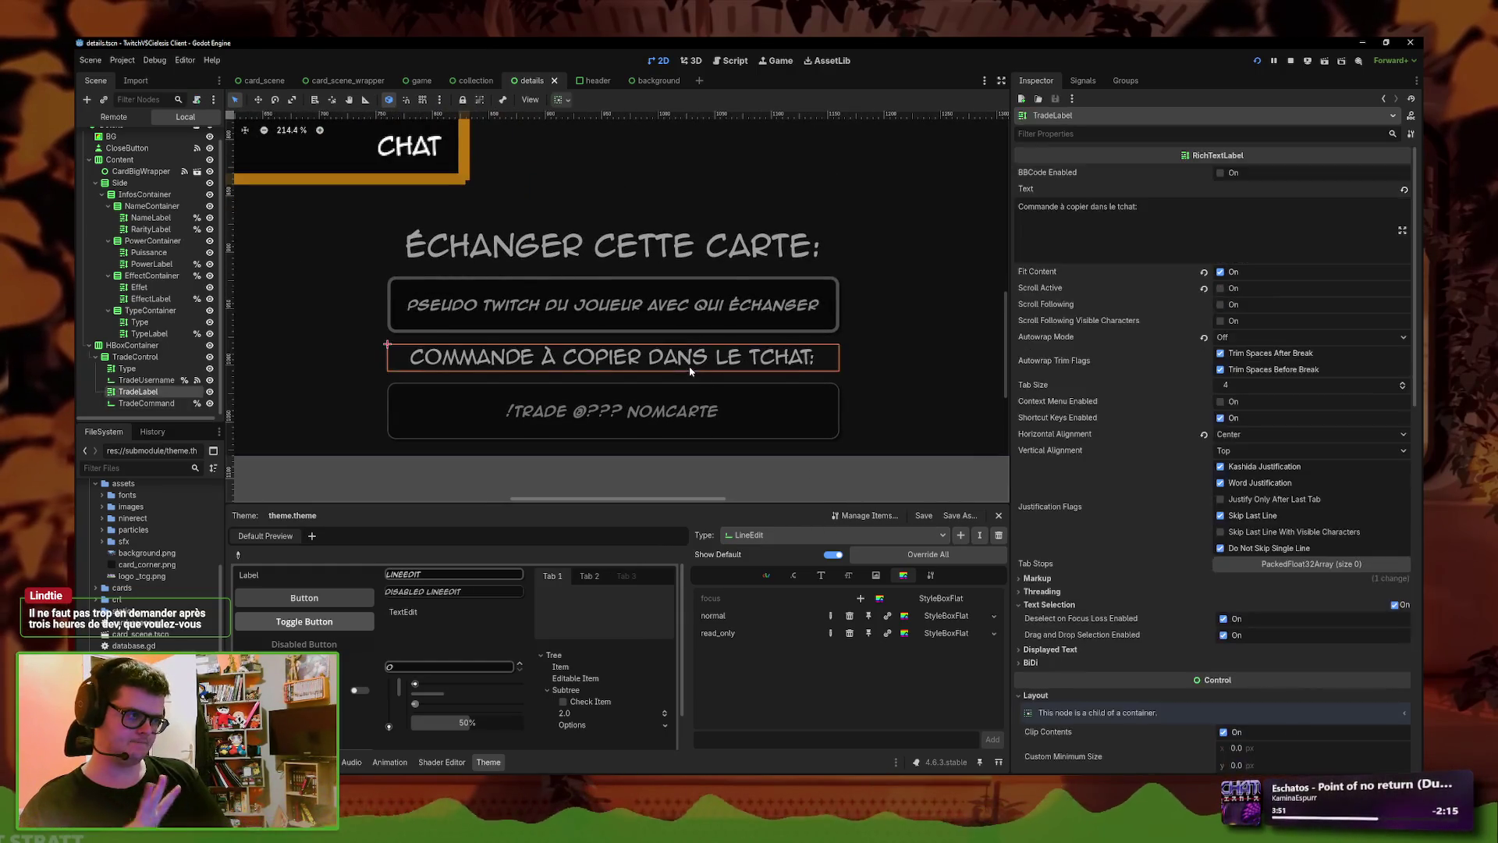
scroll(1161, 537, "down", 10)
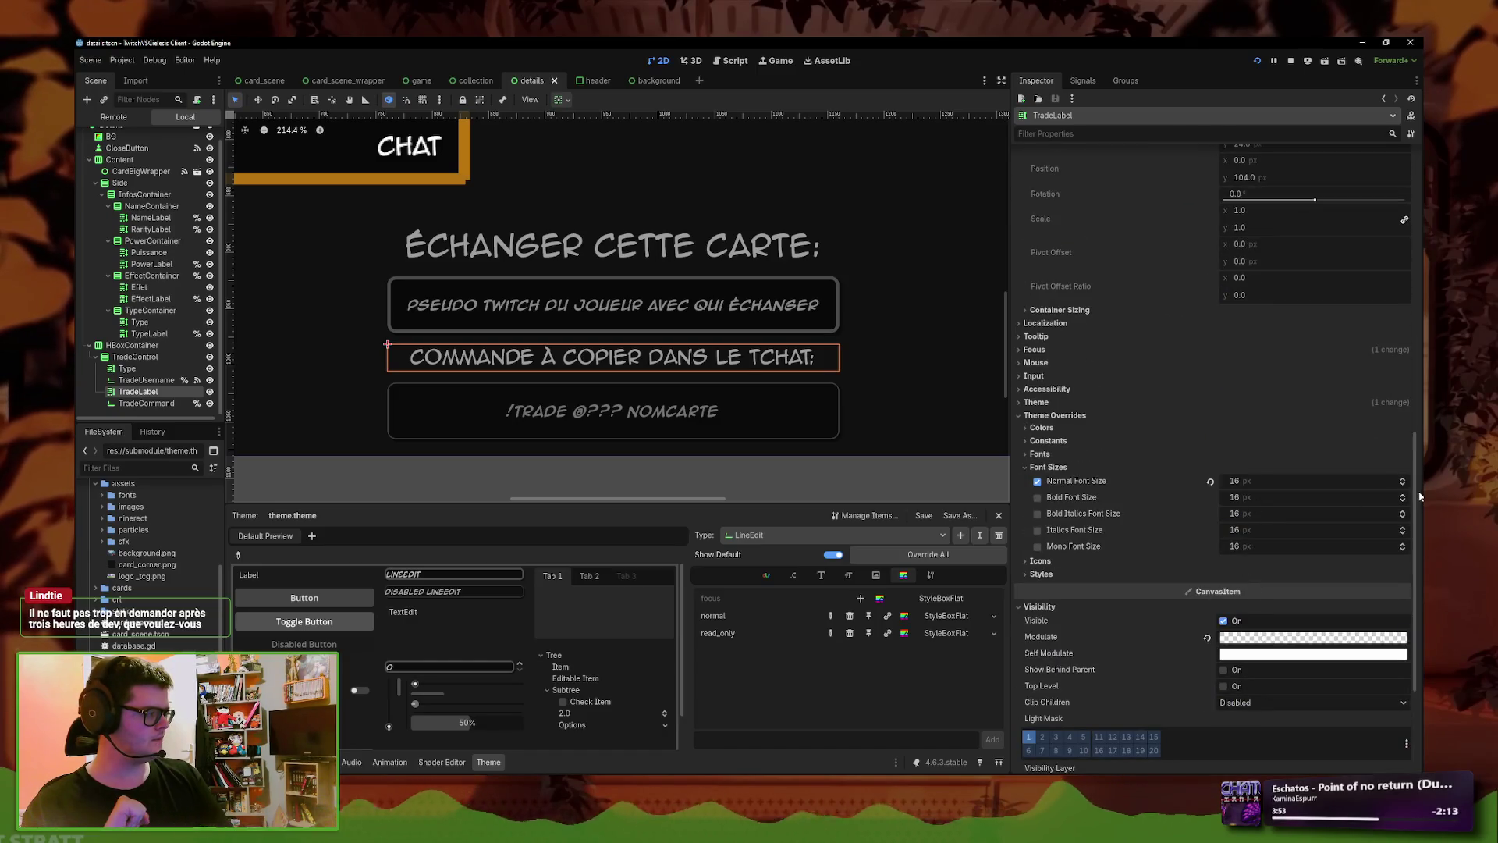
left_click(1402, 485)
left_click(1402, 485)
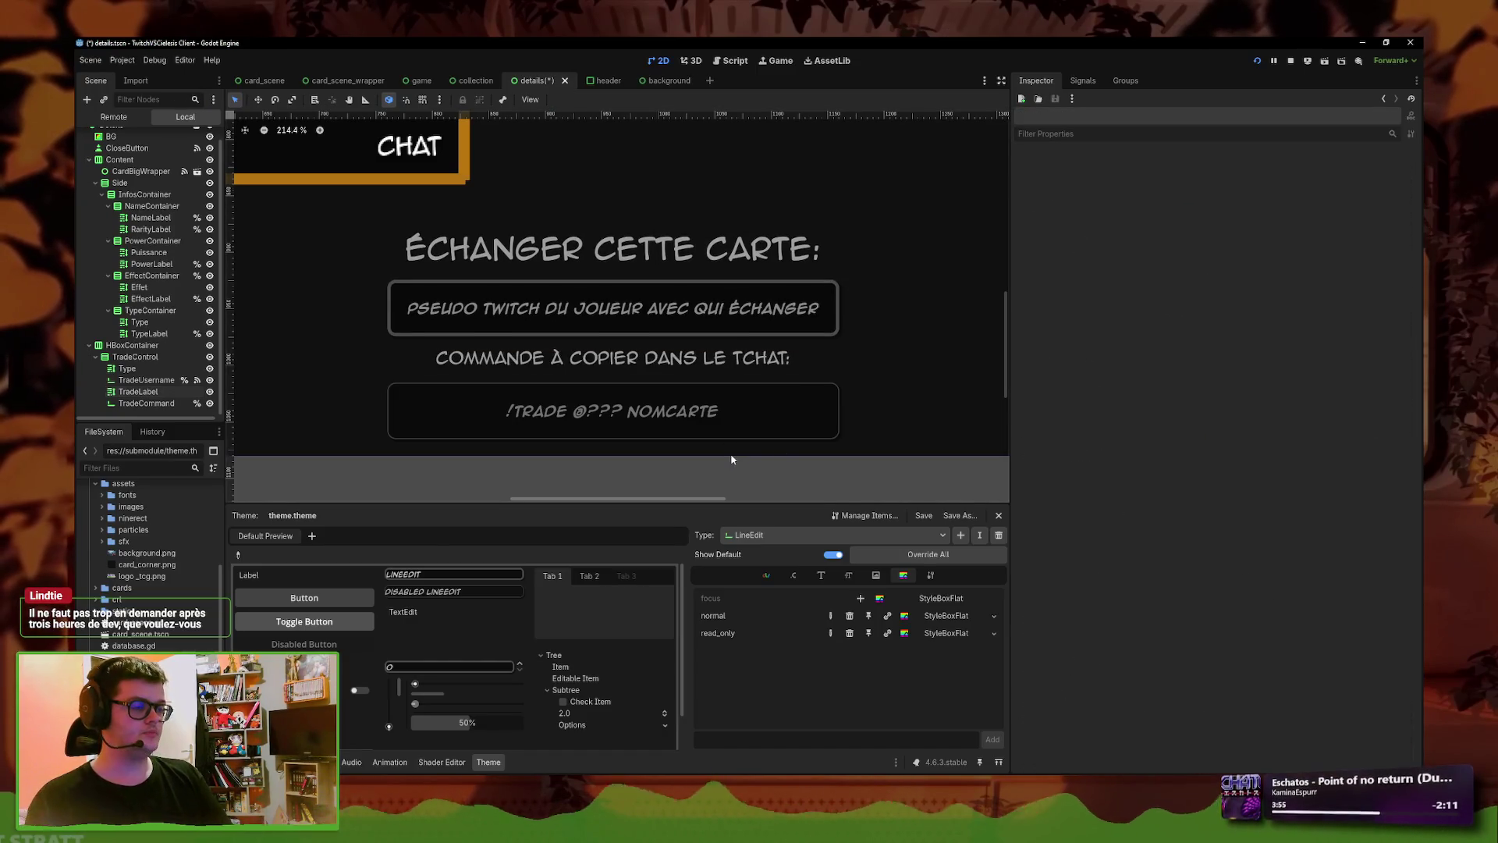
key("ctrl+s")
Open the Details root's details.gd script.
left_click(727, 419)
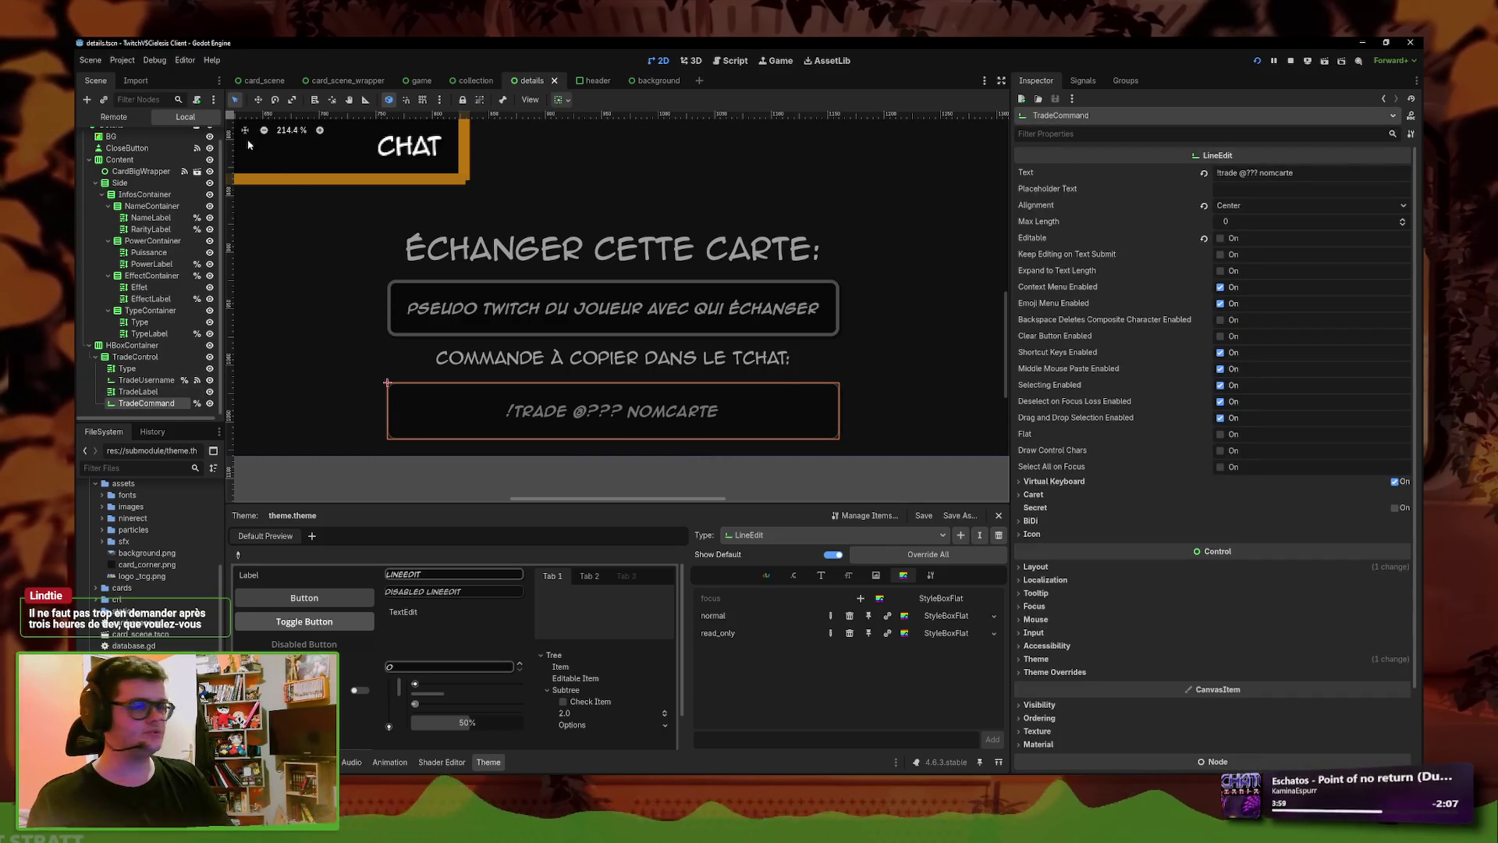
scroll(156, 195, "up", 1)
left_click(196, 137)
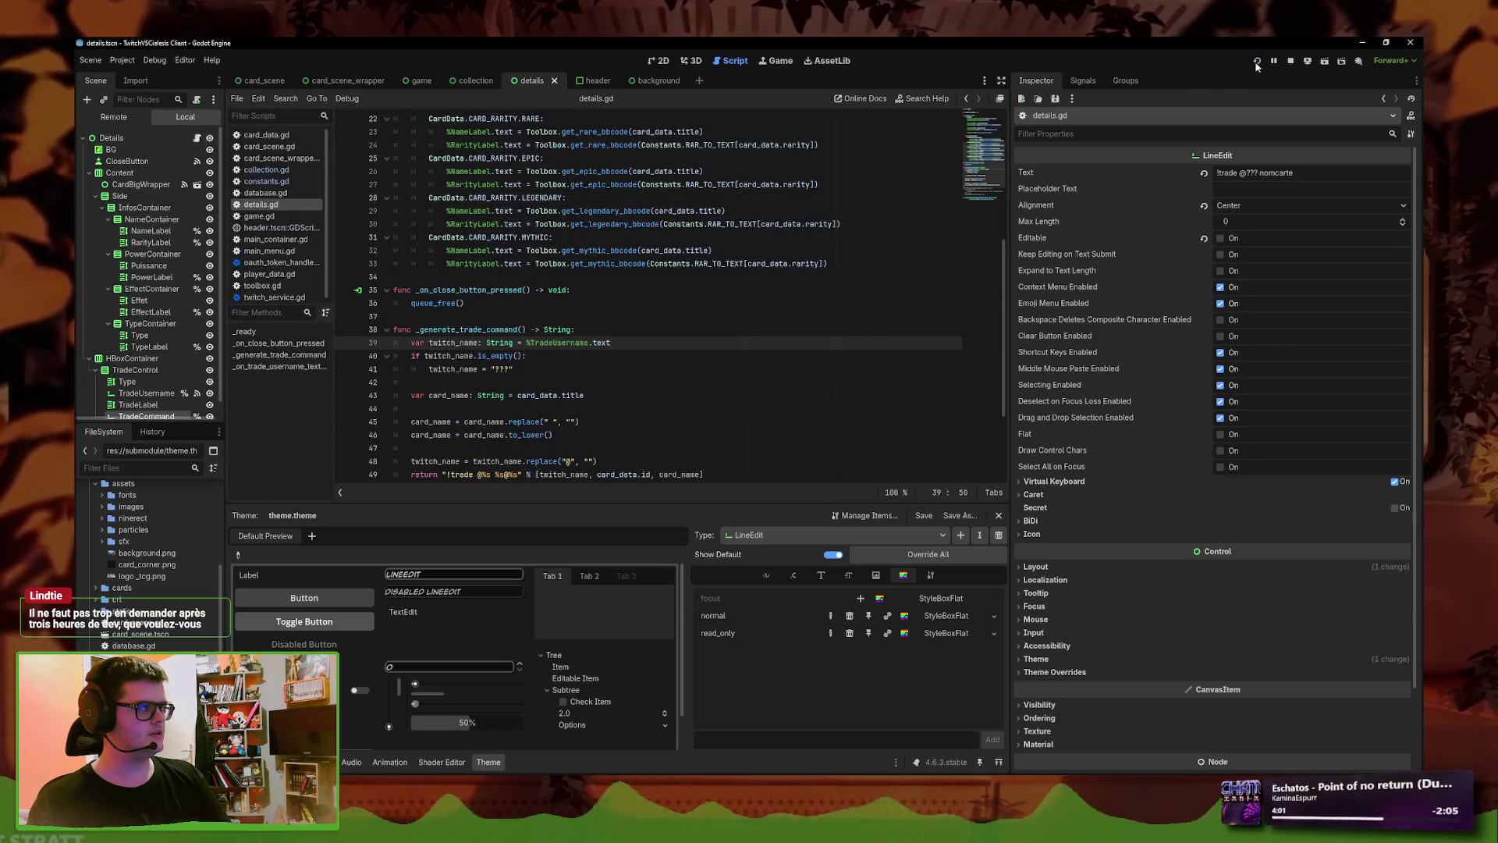
left_click(1257, 61)
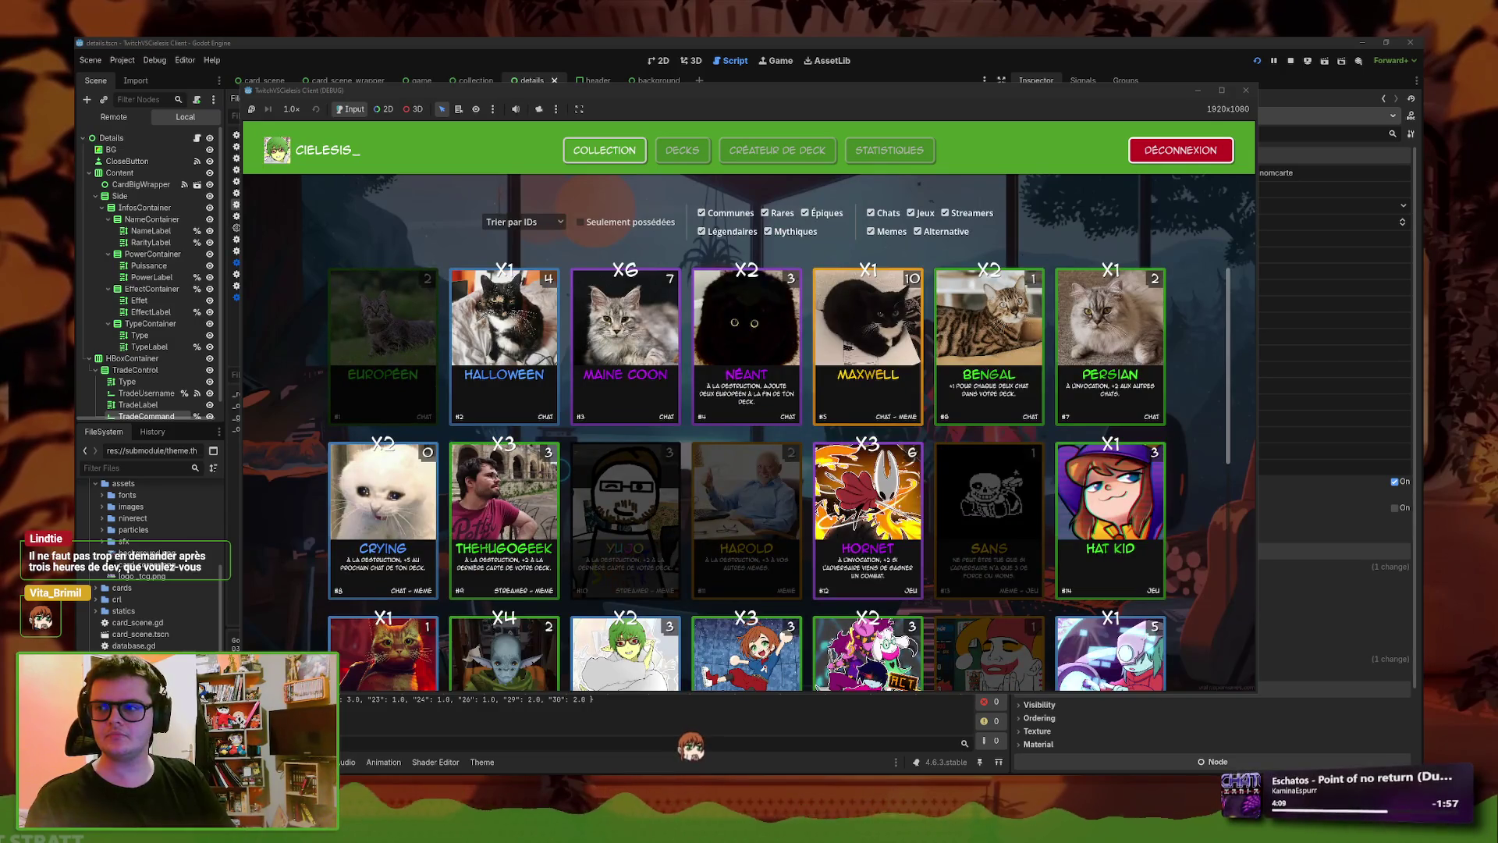
scroll(763, 435, "down", 5)
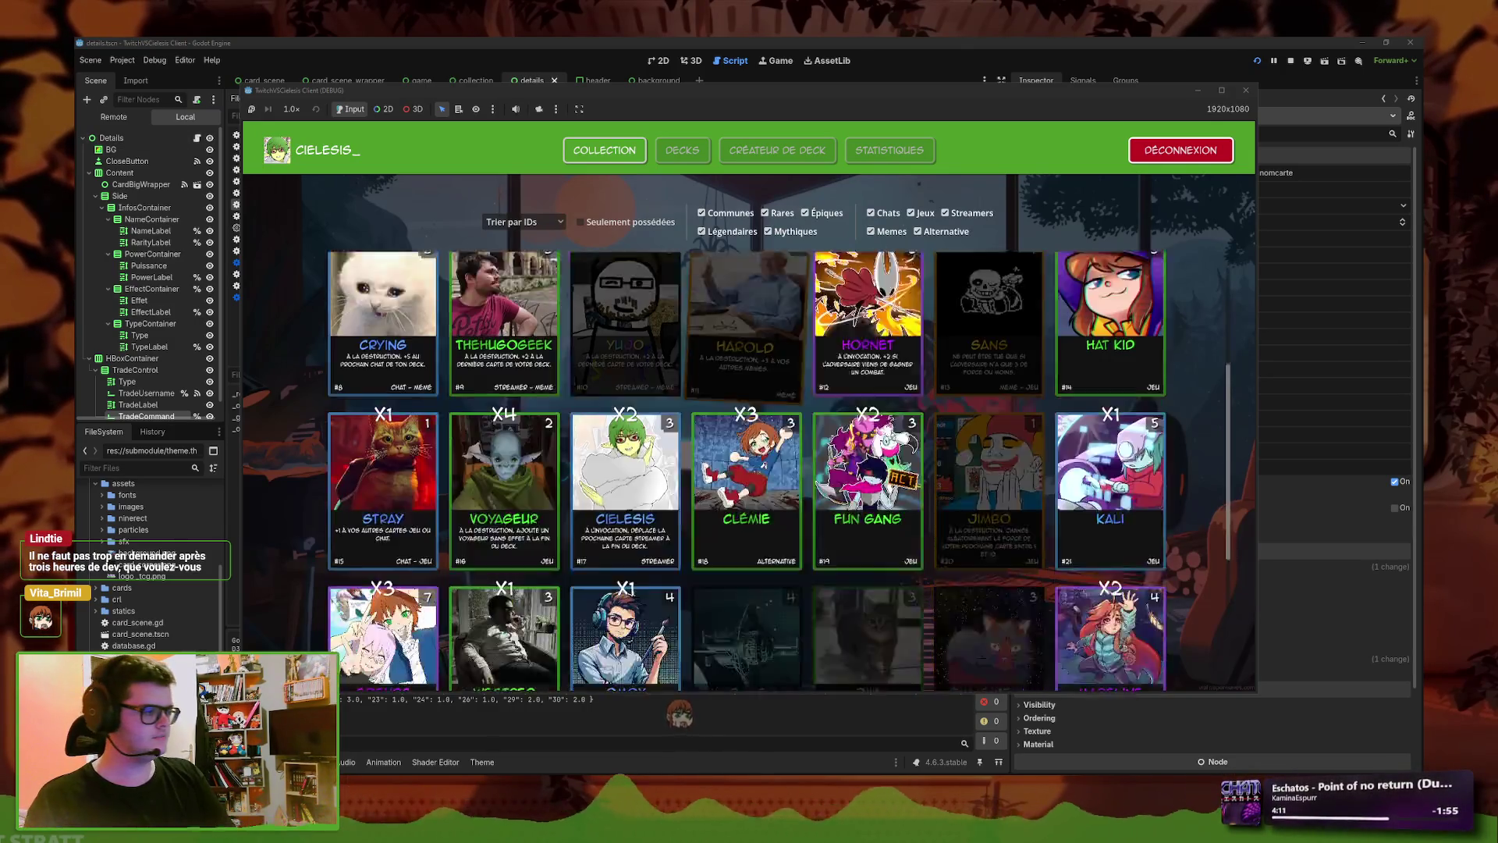
scroll(763, 435, "up", 5)
scroll(768, 460, "down", 5)
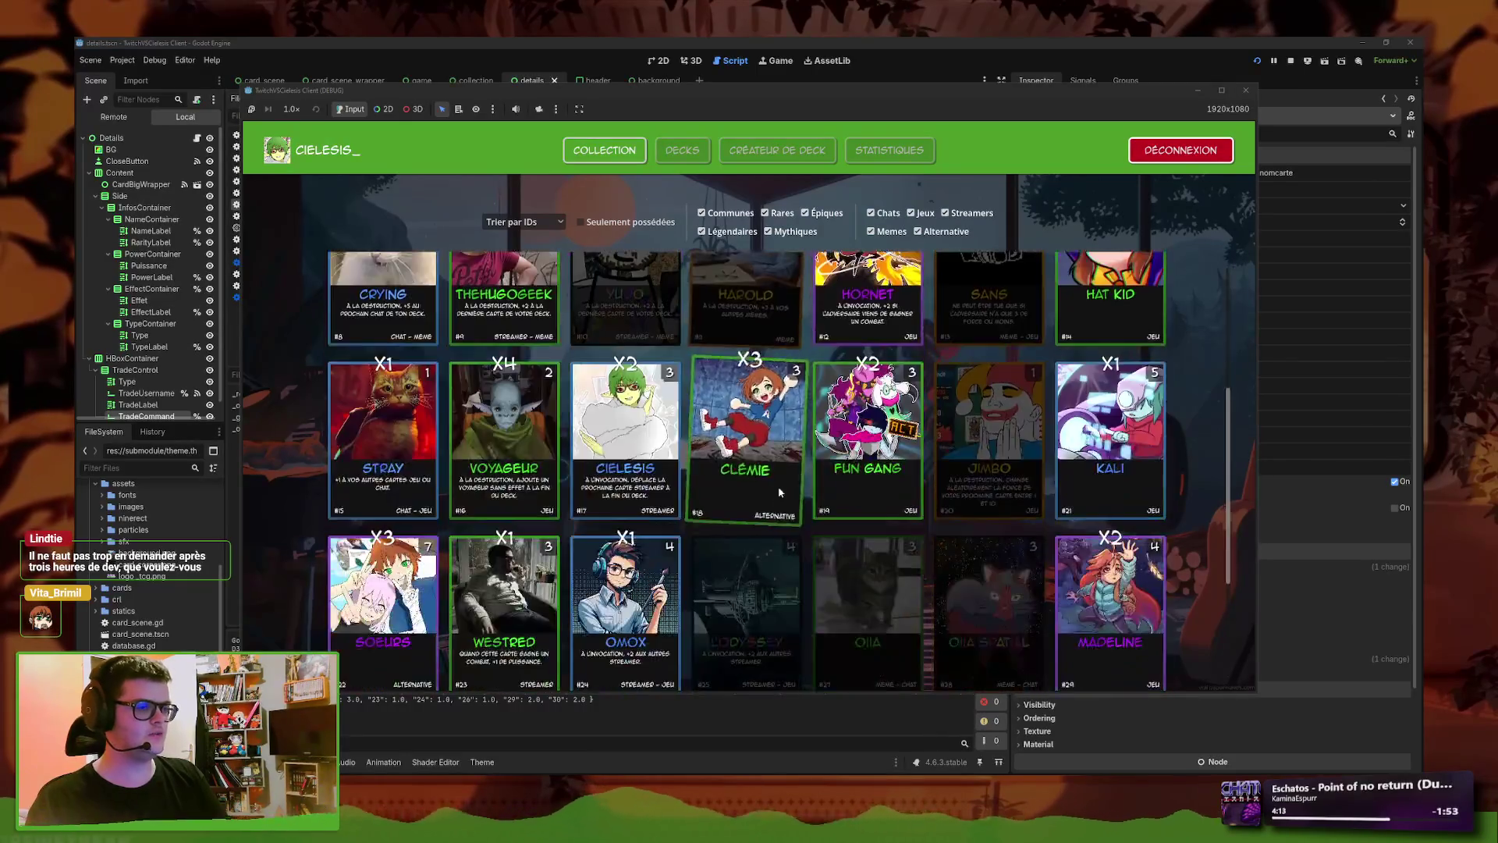
left_click(771, 464)
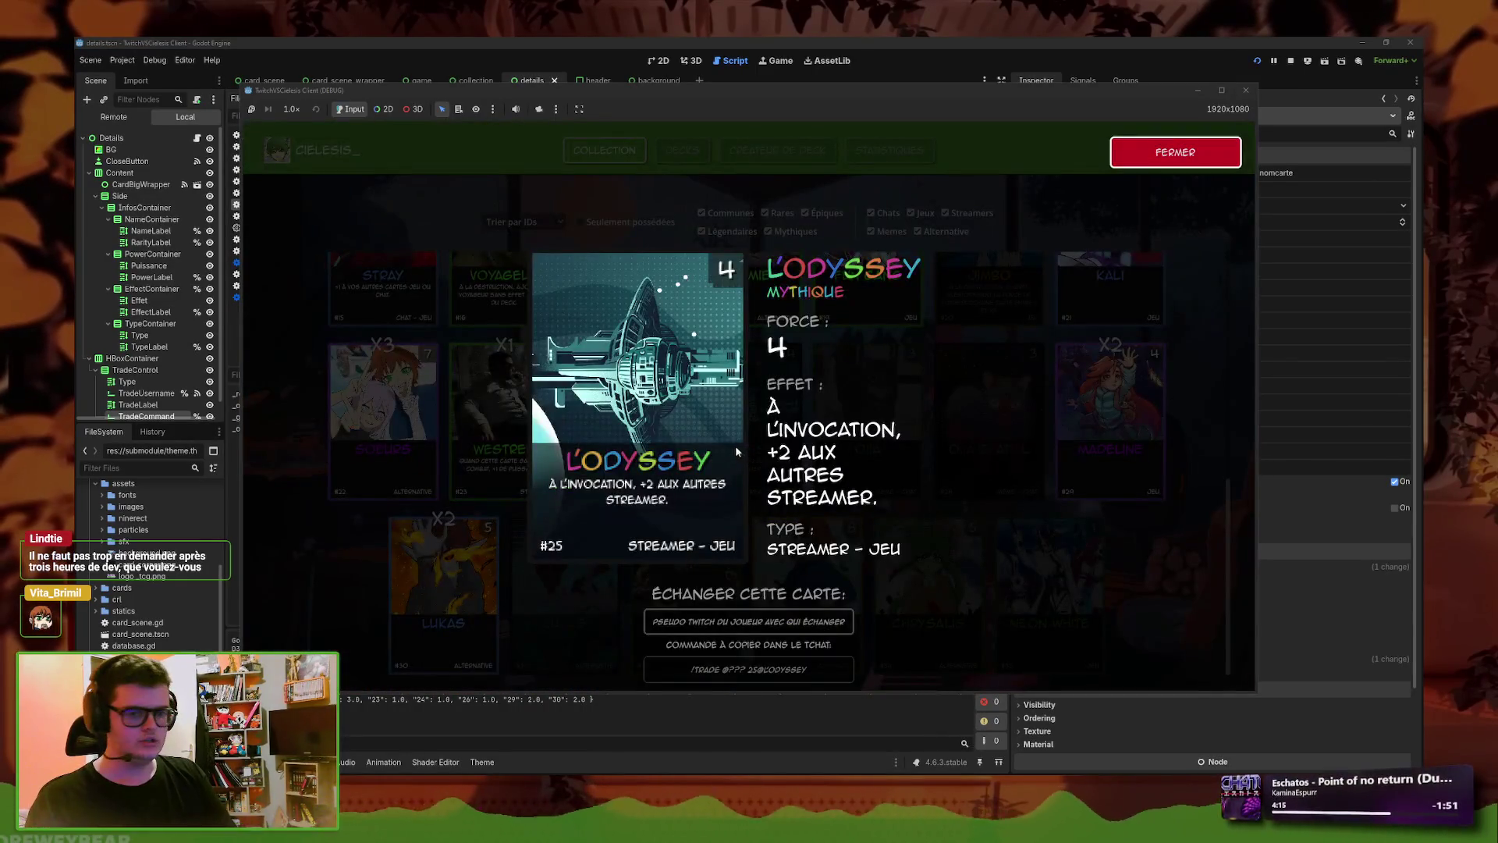
left_click(777, 668)
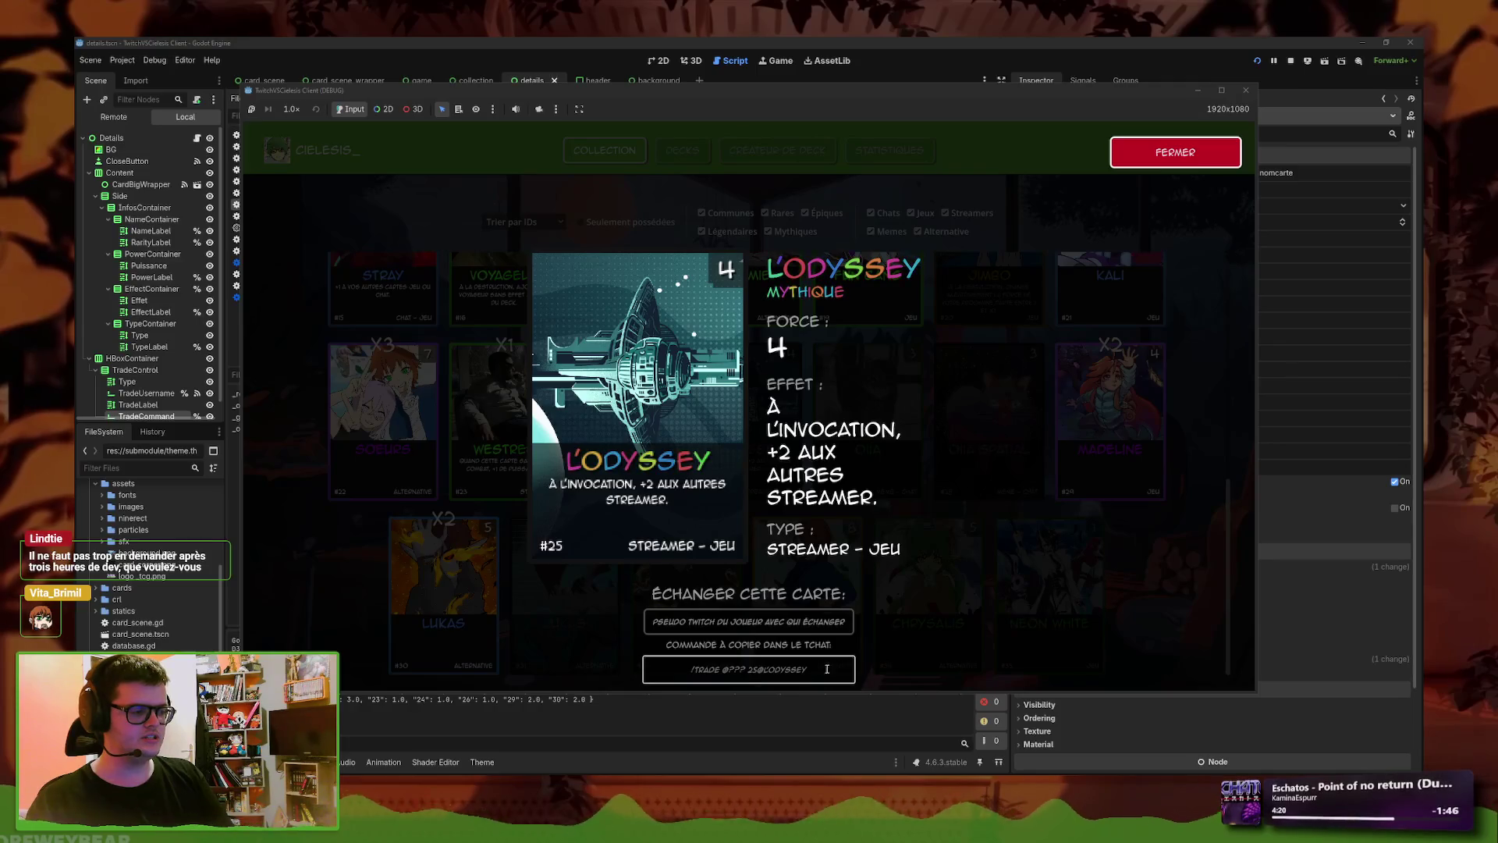
left_click_drag(790, 669, 691, 666)
left_click(734, 621)
type("dzqdzqd")
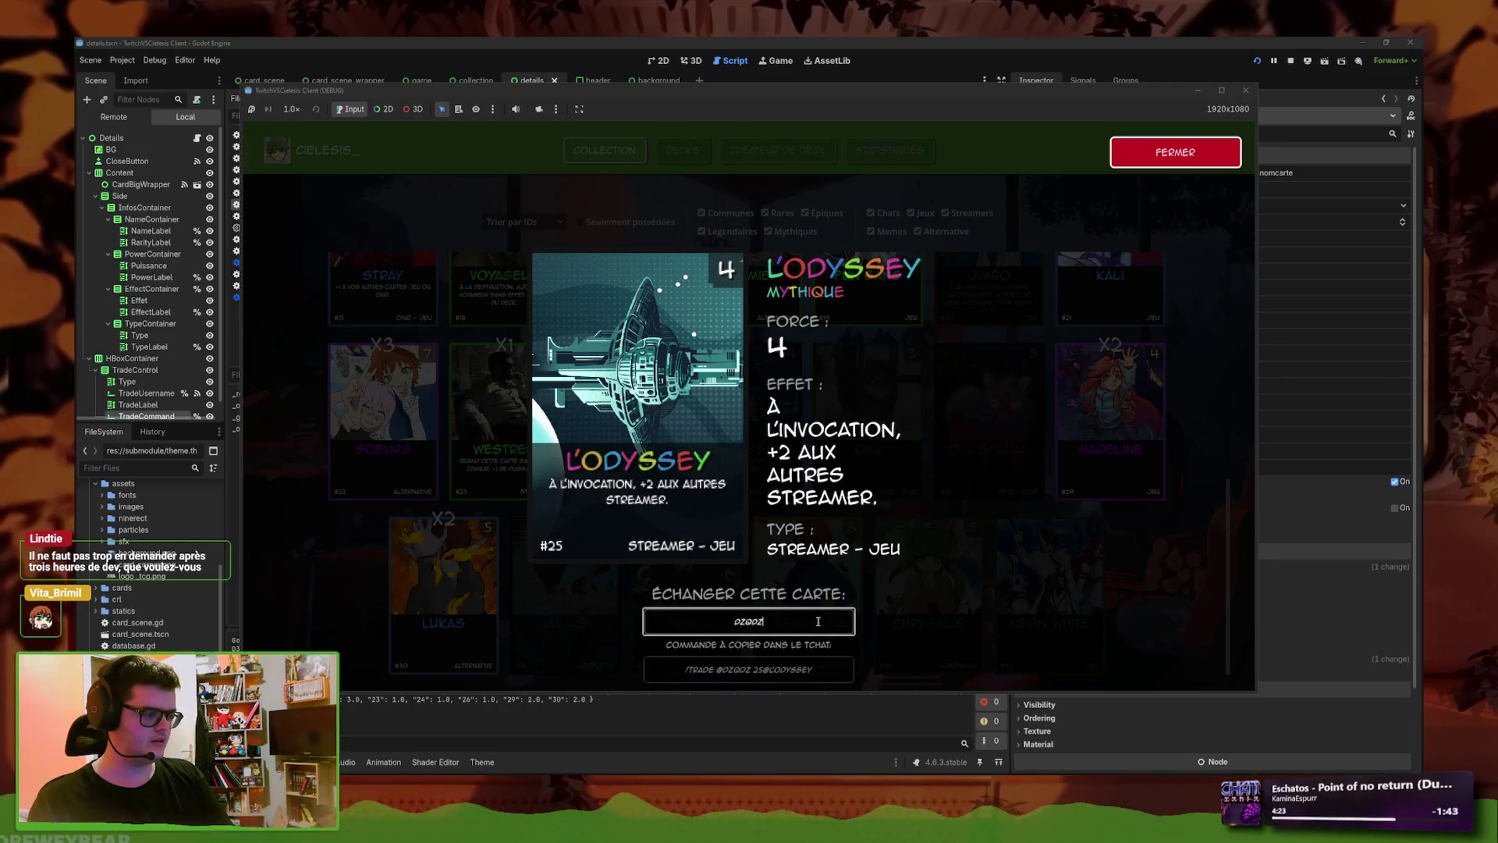
key("F8")
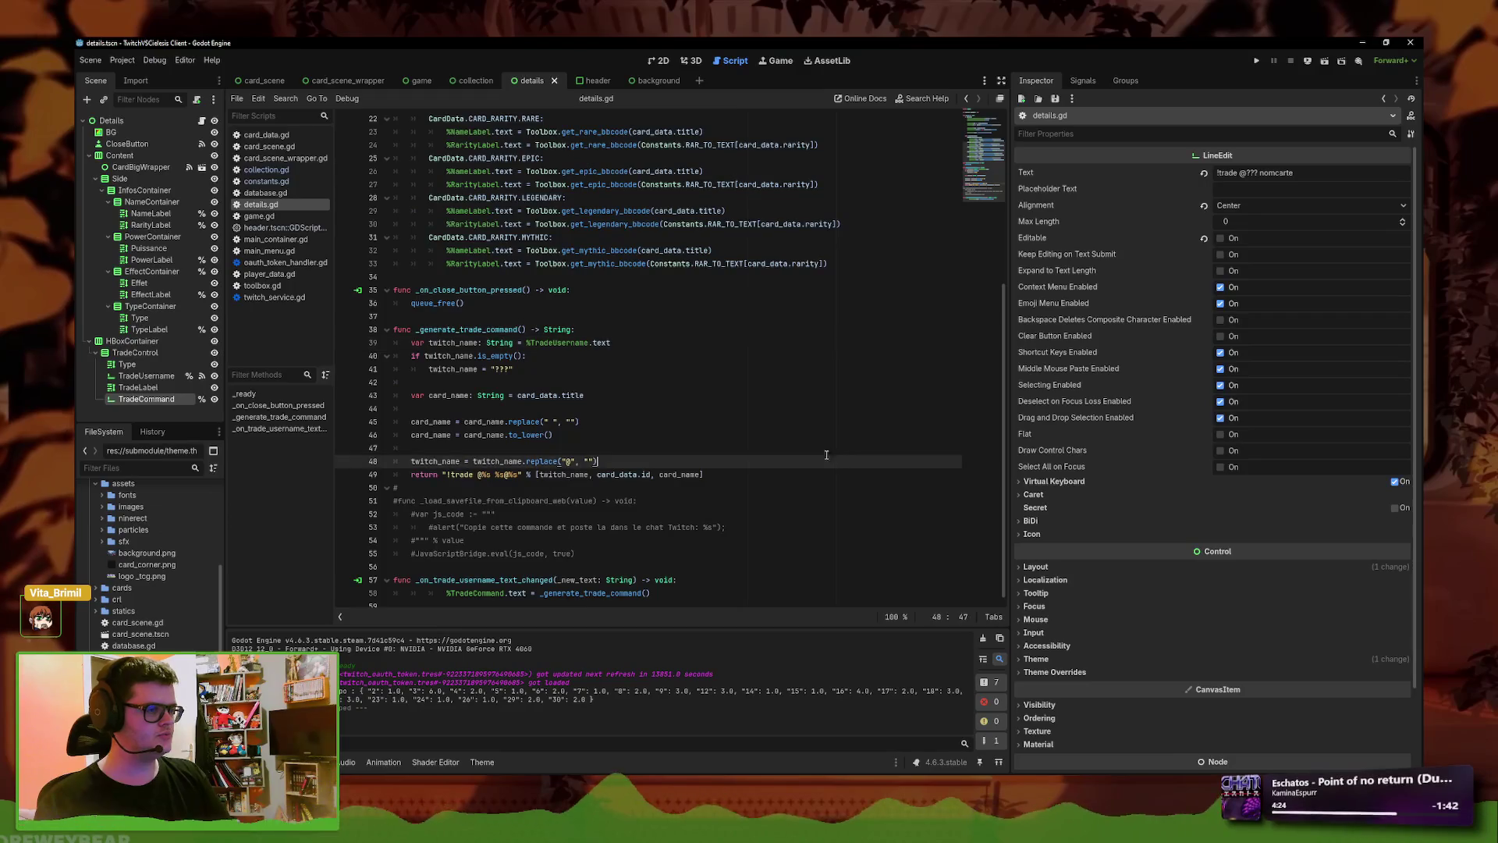
Open the theme.theme editor on its colour items.
left_click(483, 761)
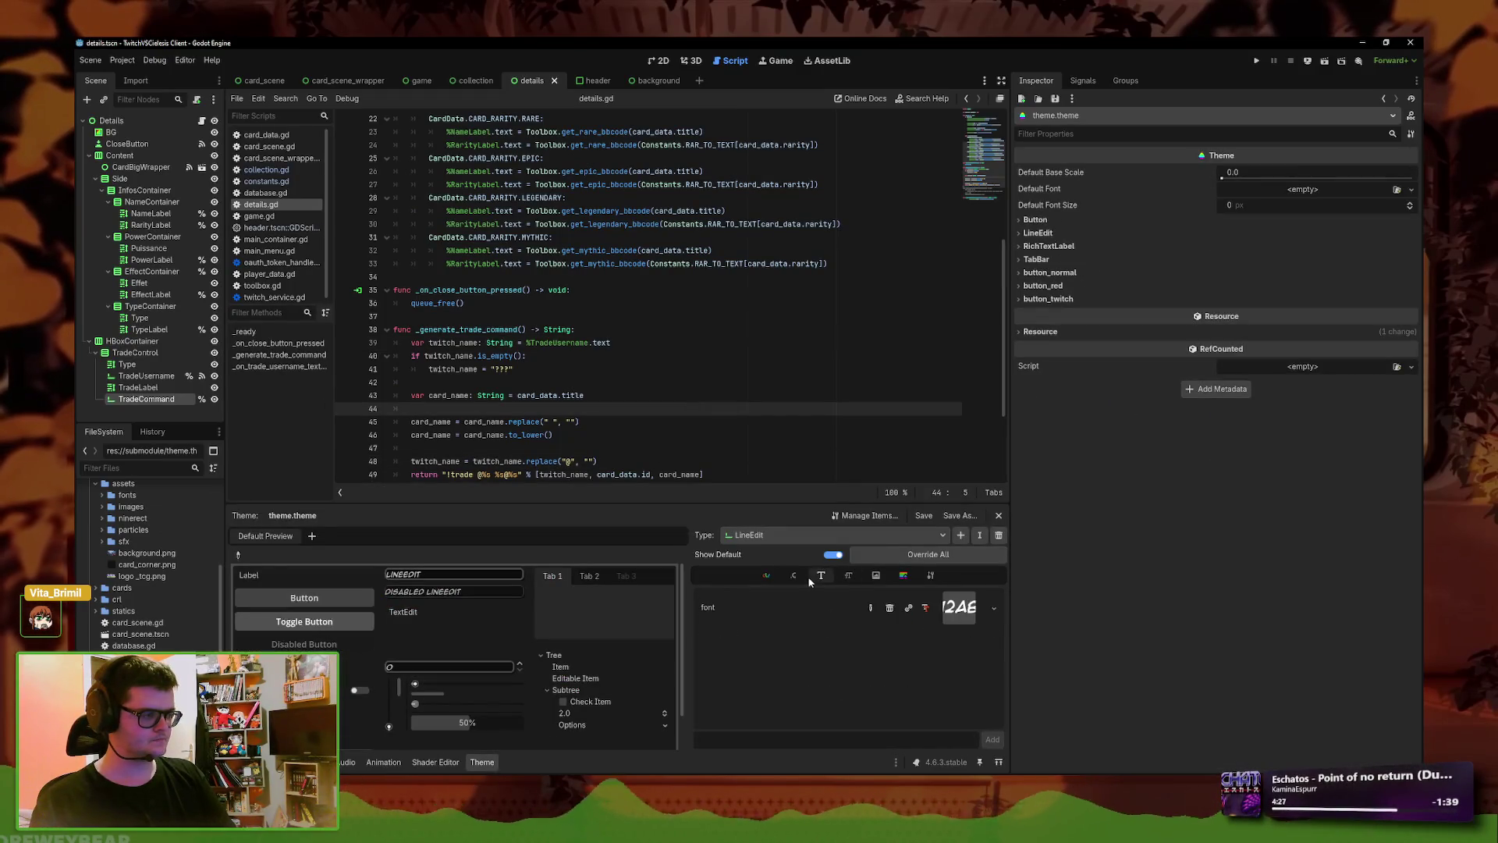
left_click(769, 577)
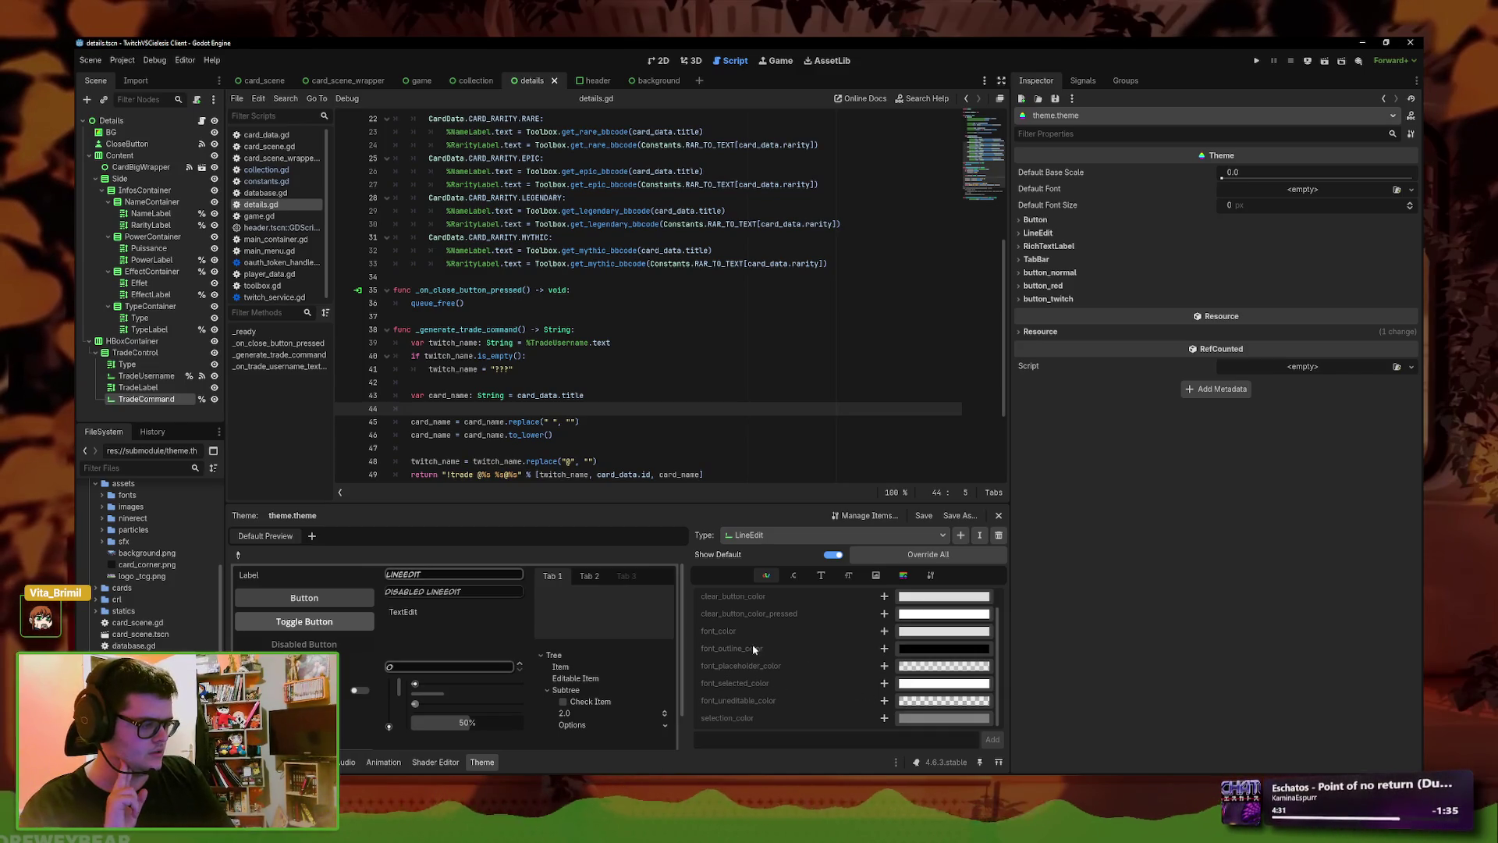
scroll(769, 642, "up", 1)
key("ctrl+F1")
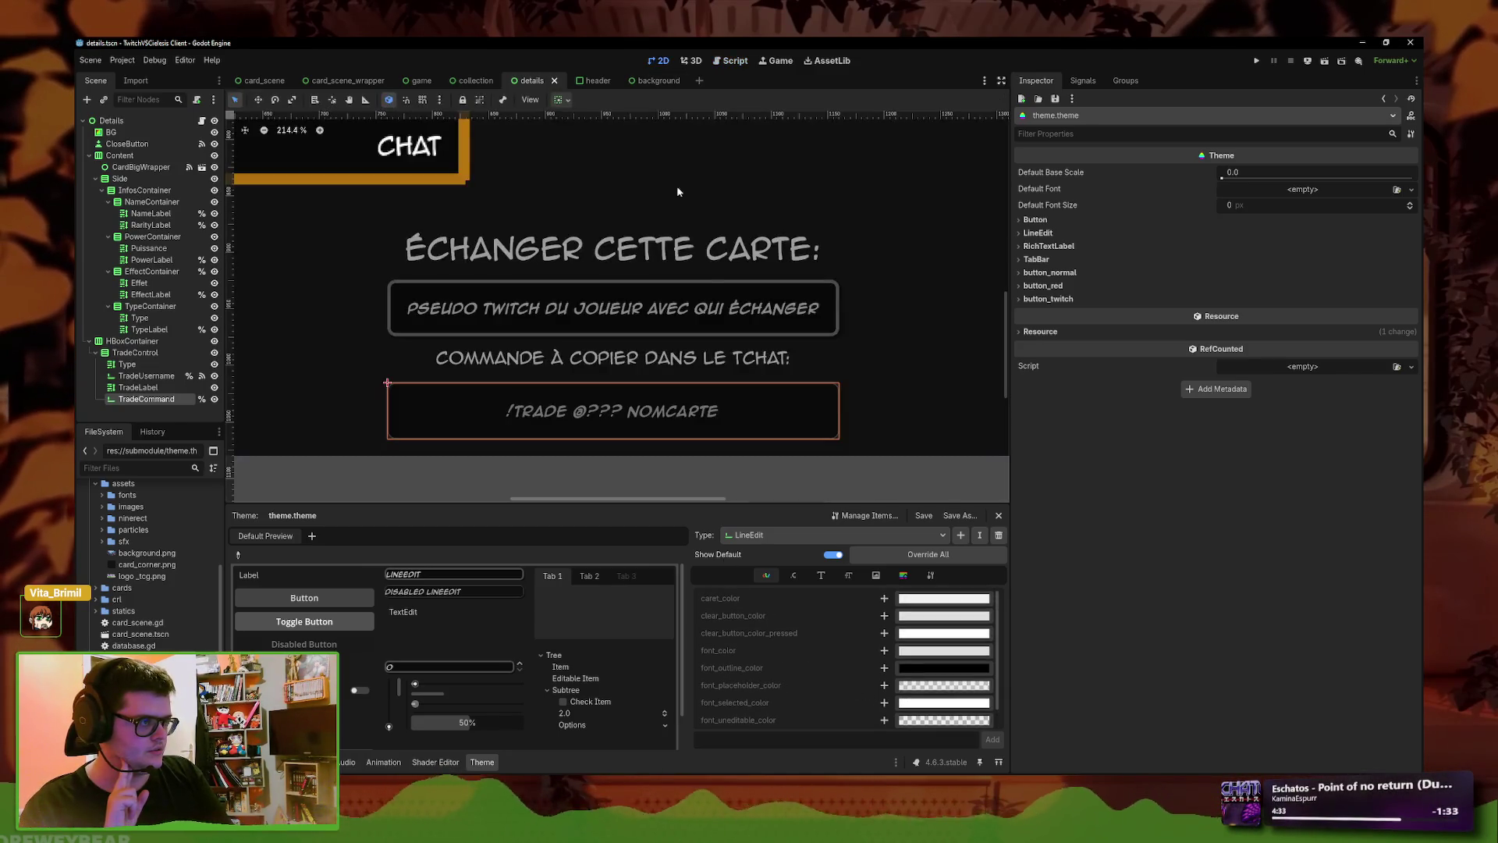
scroll(815, 616, "down", 1)
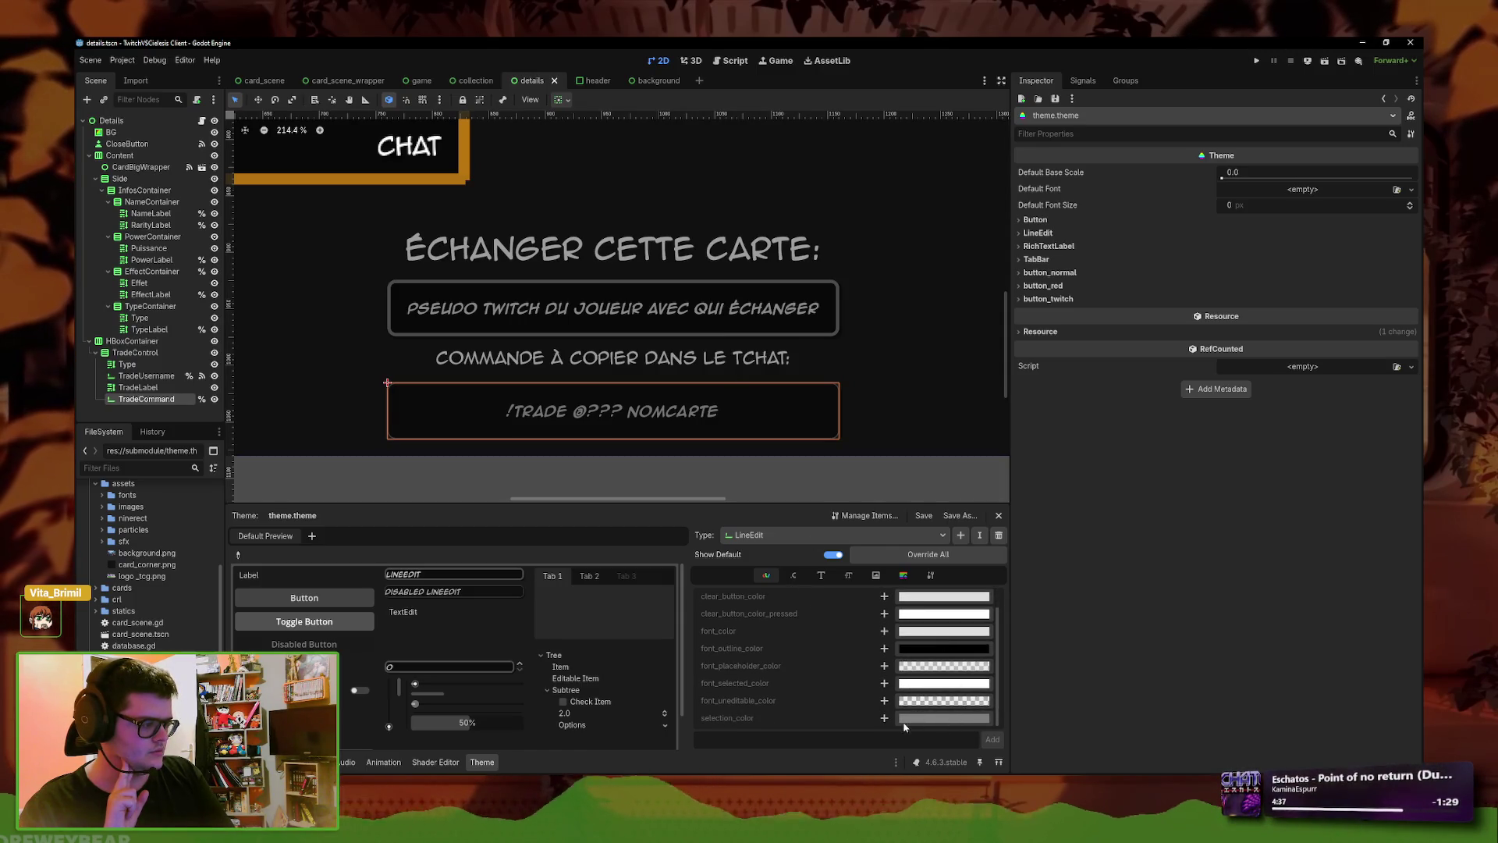
Try a blue selection_color override, then remove it.
left_click(884, 717)
left_click(945, 718)
left_click(958, 391)
left_click_drag(962, 385, 911, 400)
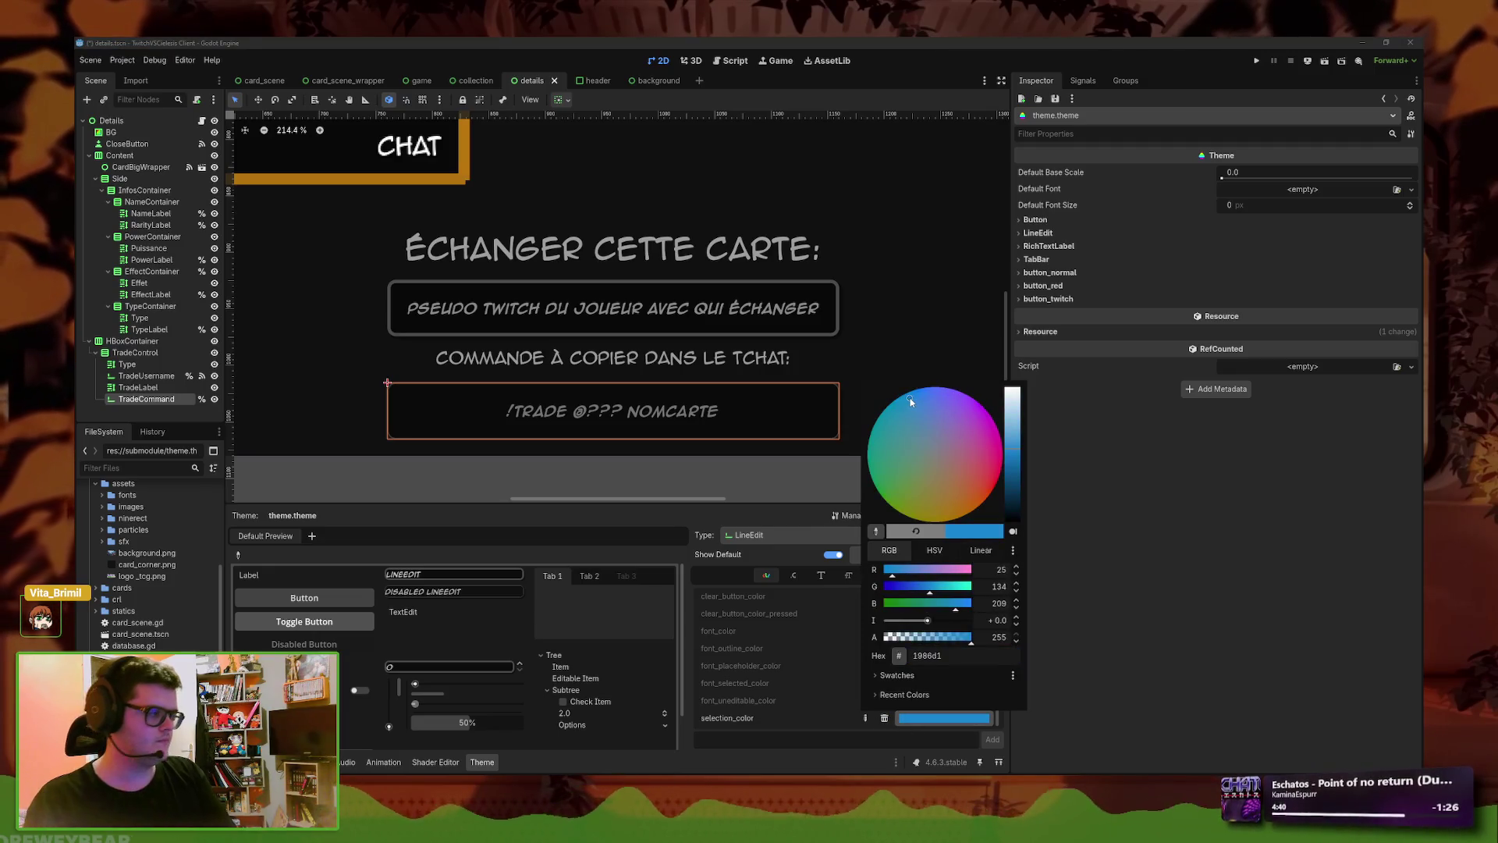
left_click(854, 719)
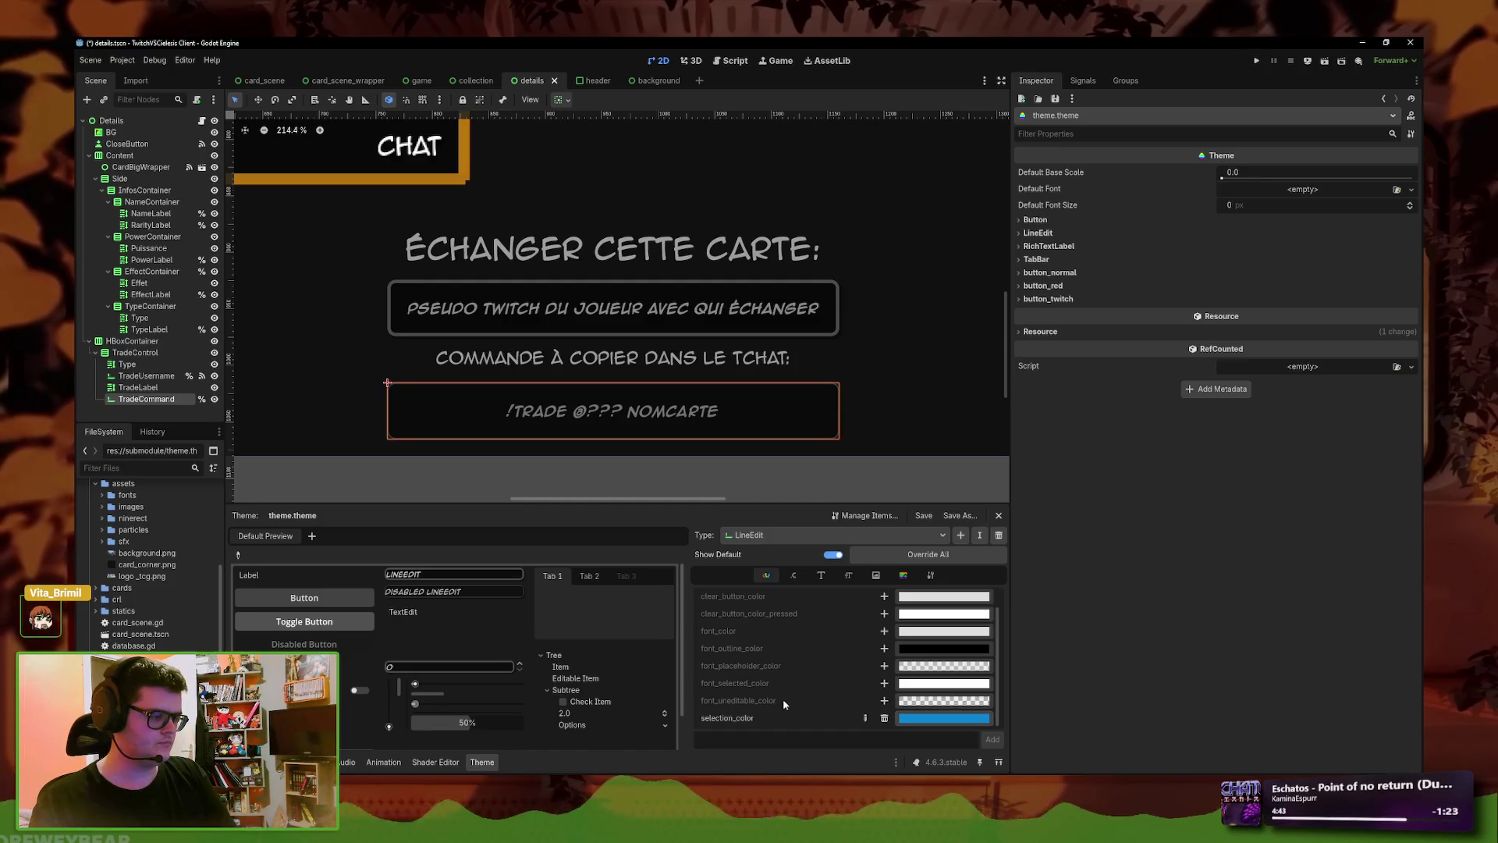
left_click(886, 719)
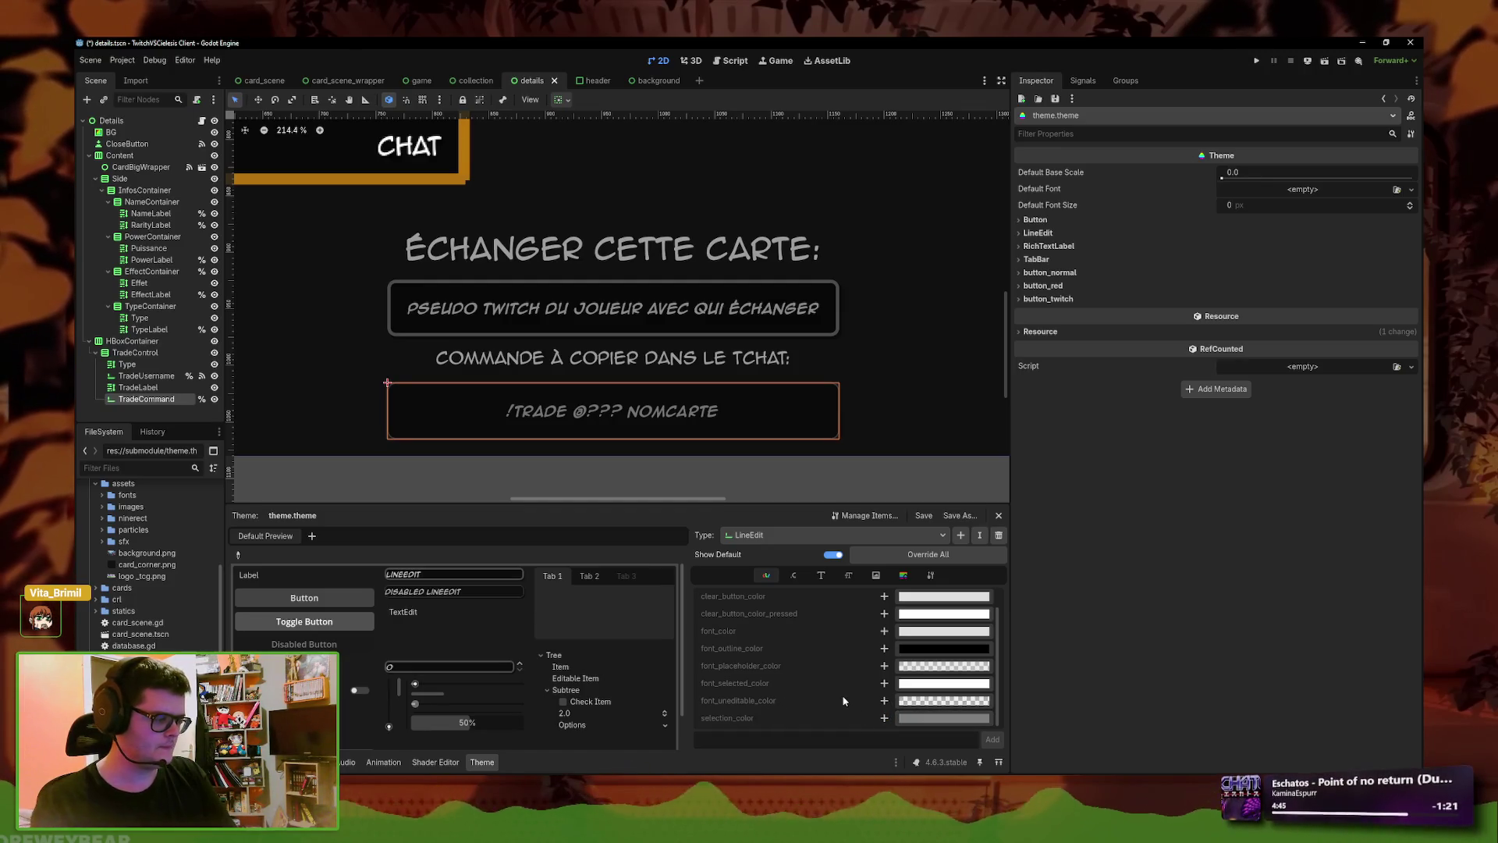
Override font_uneditable_color with a half-transparent white (ffffff80) boosted in intensity.
left_click(919, 702)
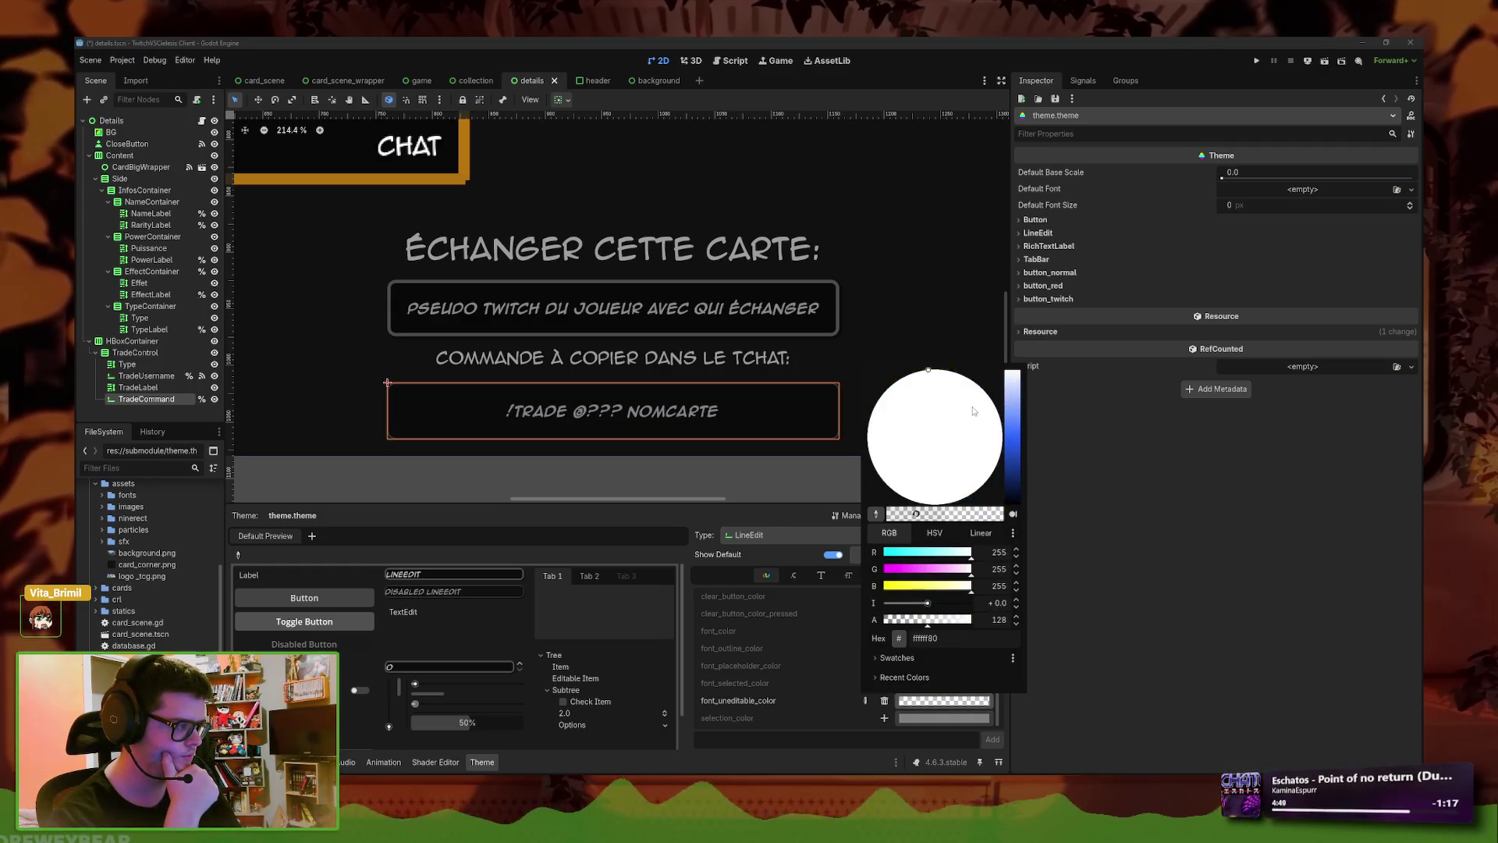
left_click_drag(999, 603, 1005, 611)
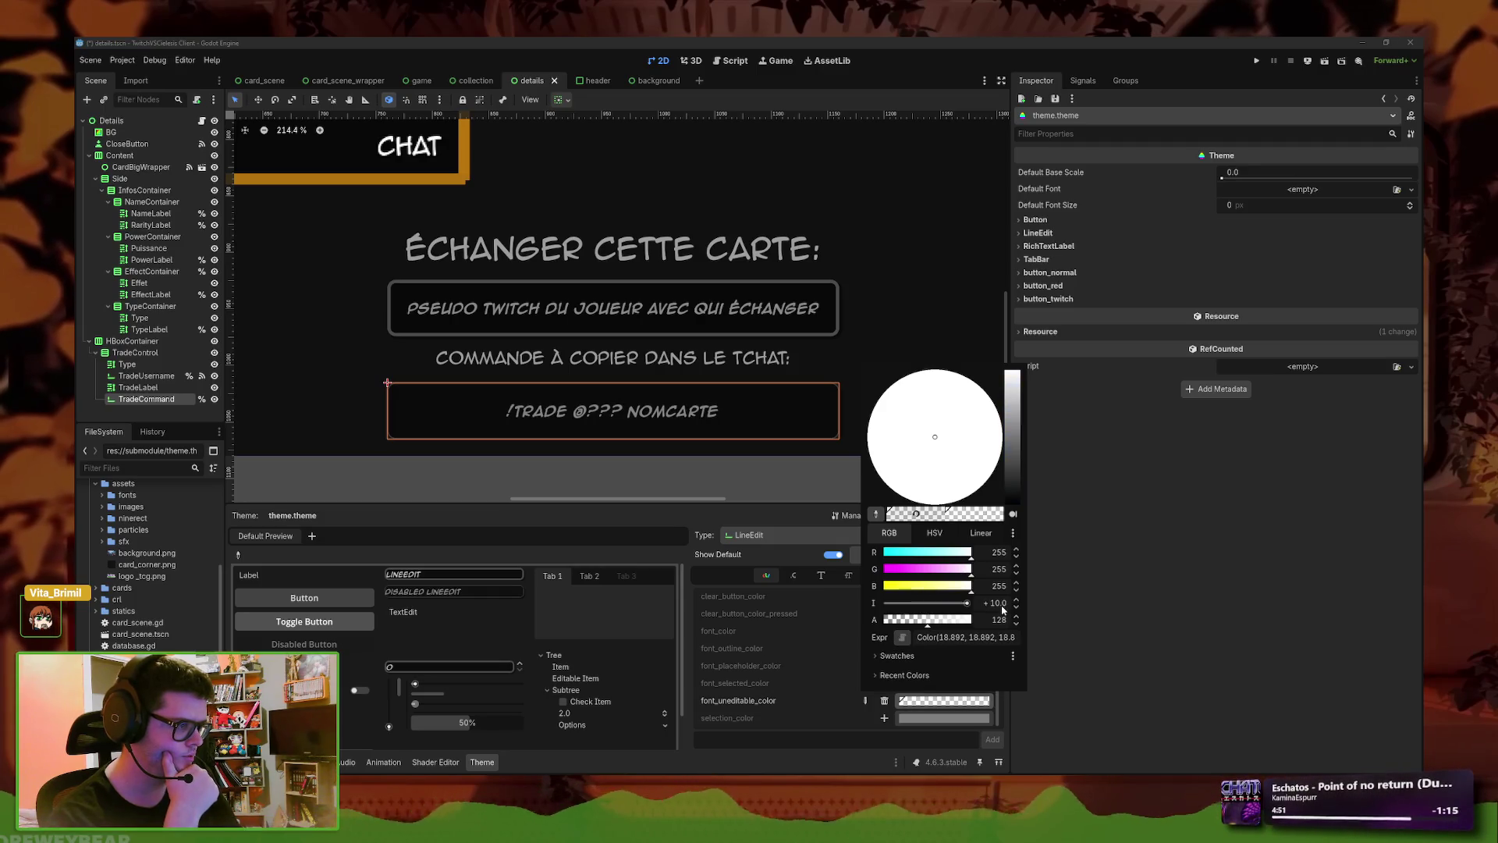
left_click(721, 500)
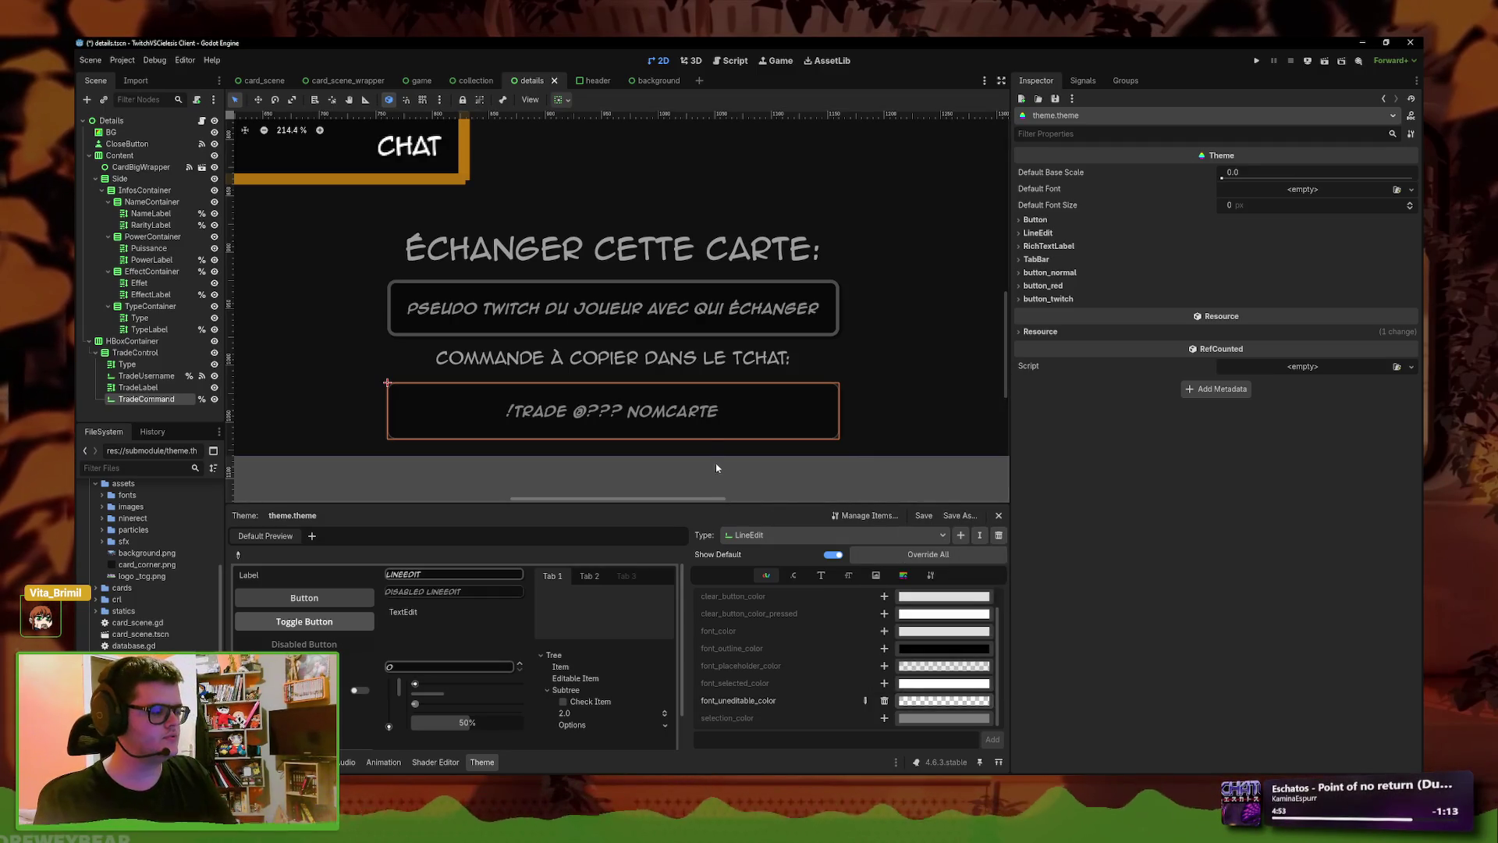
left_click(704, 416)
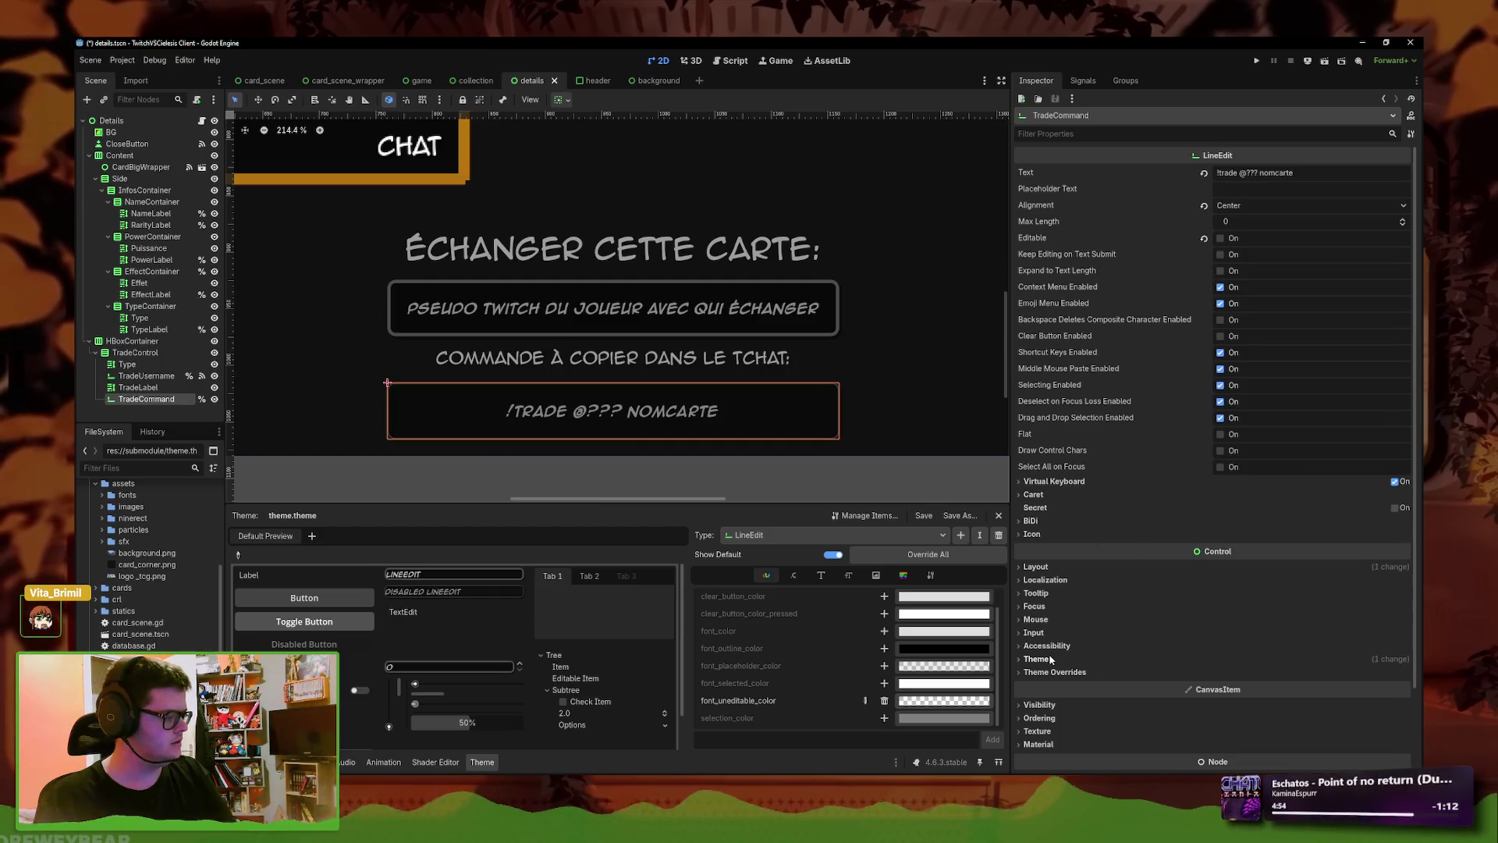
left_click(1111, 660)
left_click(1019, 567)
scroll(1030, 593, "down", 5)
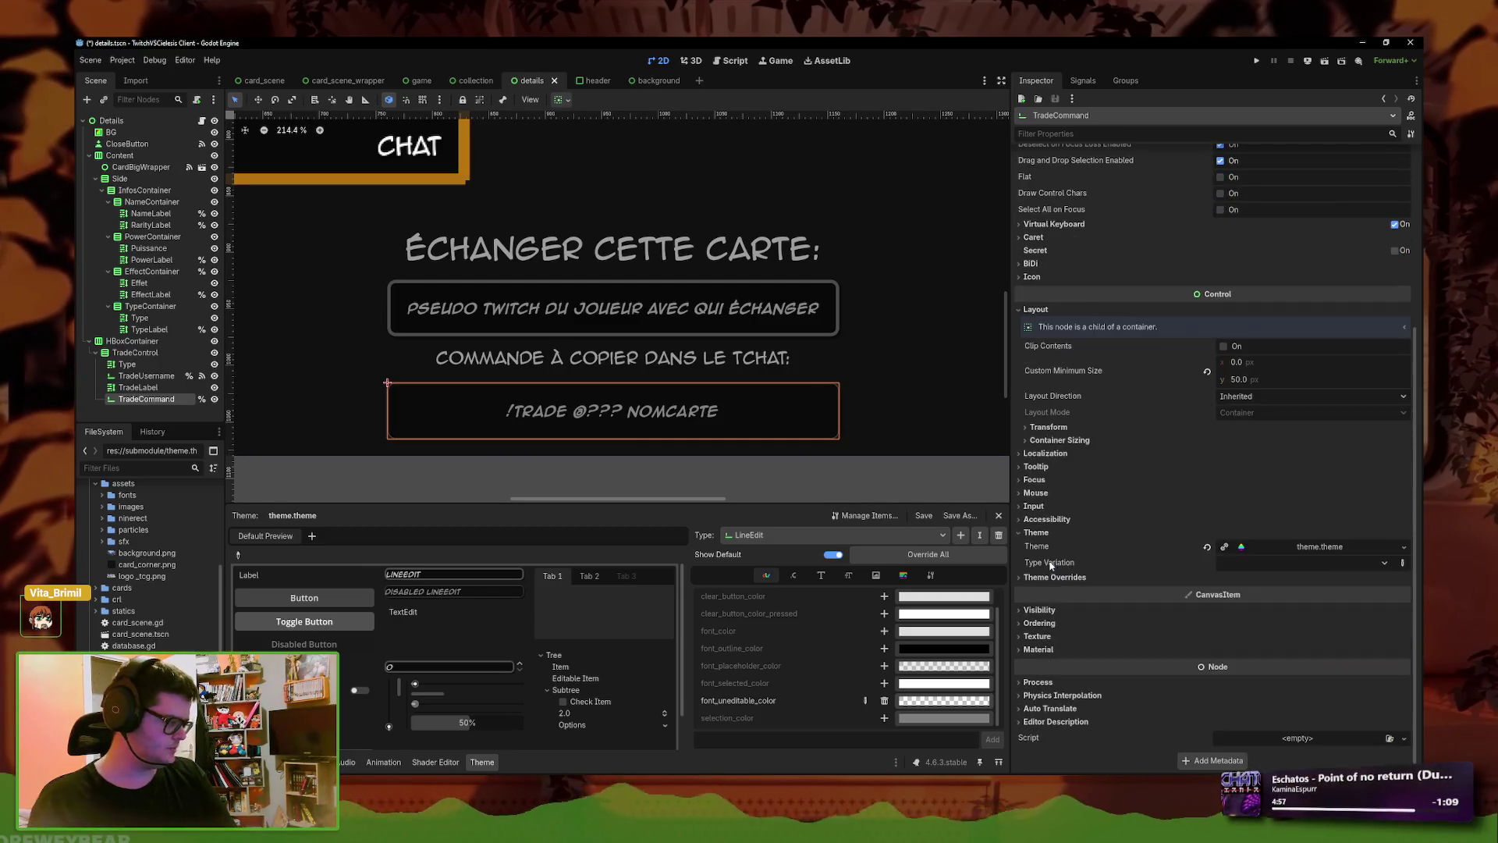
left_click(1045, 611)
left_click(1041, 610)
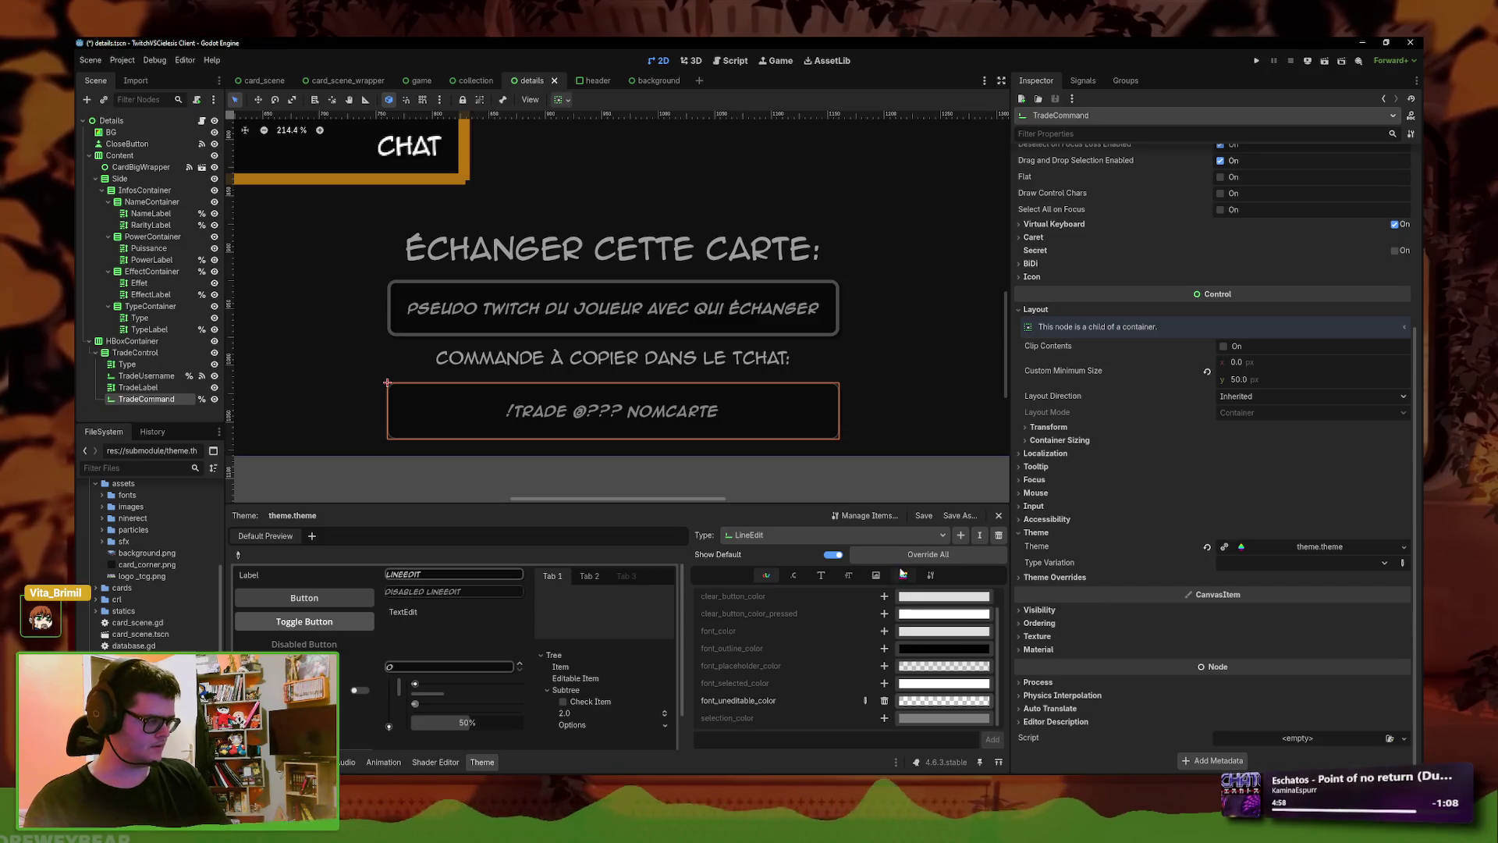
left_click(904, 576)
left_click(957, 629)
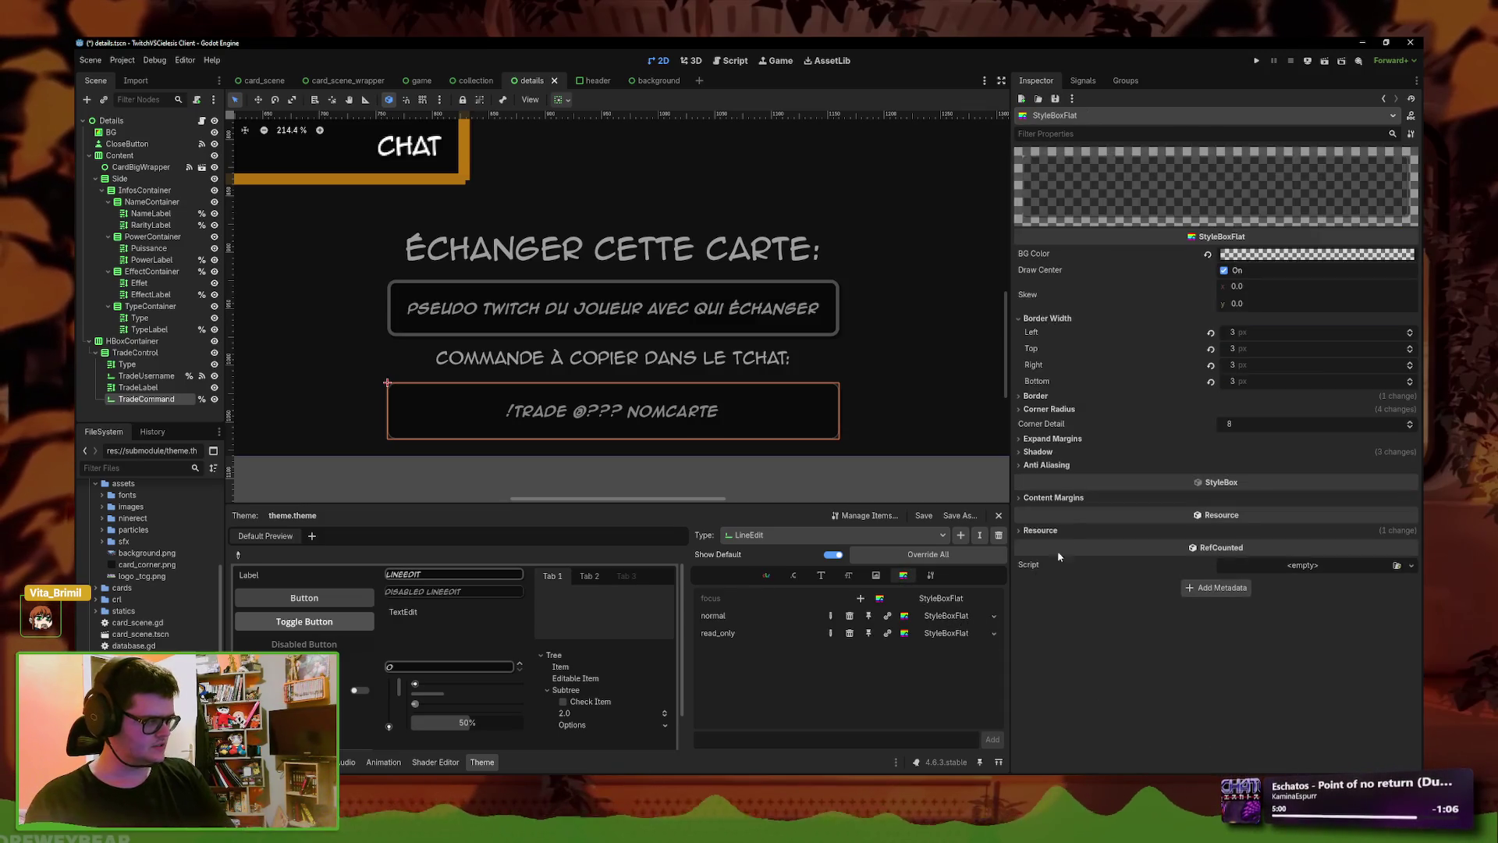
left_click(949, 627)
left_click(1272, 255)
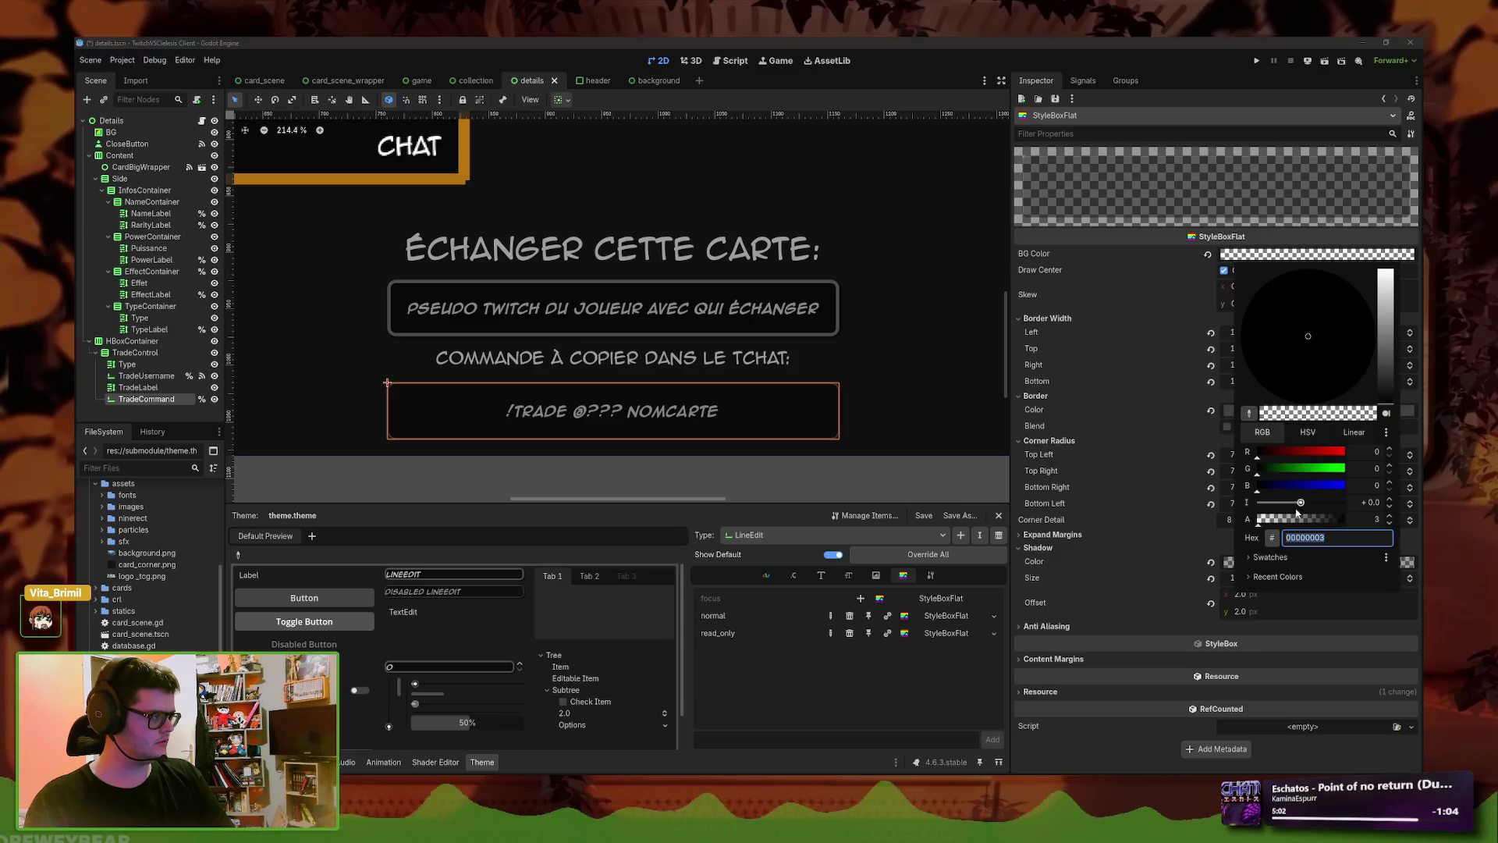
left_click_drag(1301, 520, 1317, 523)
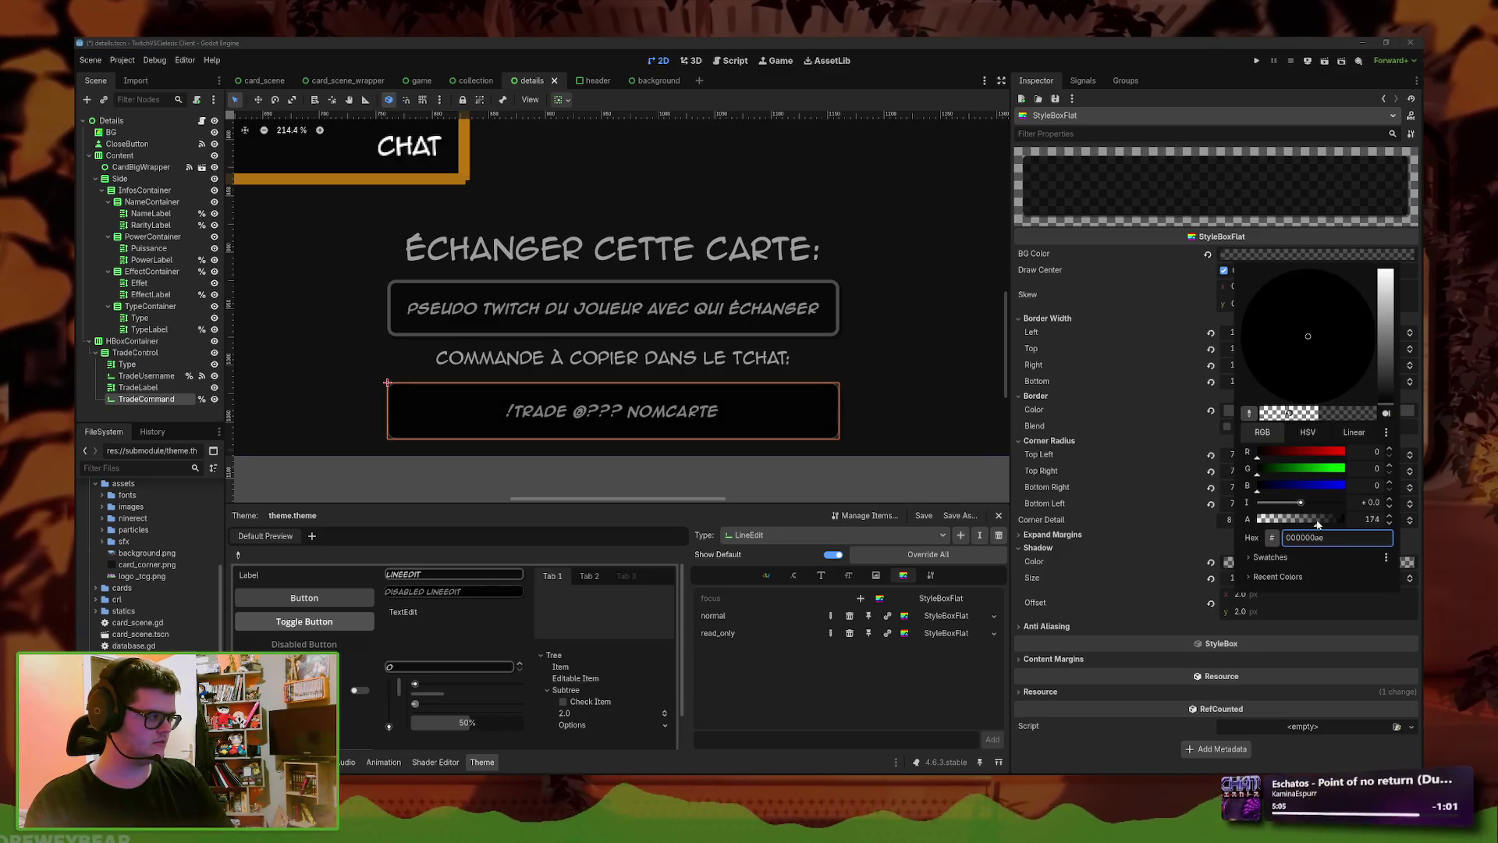
key("Escape")
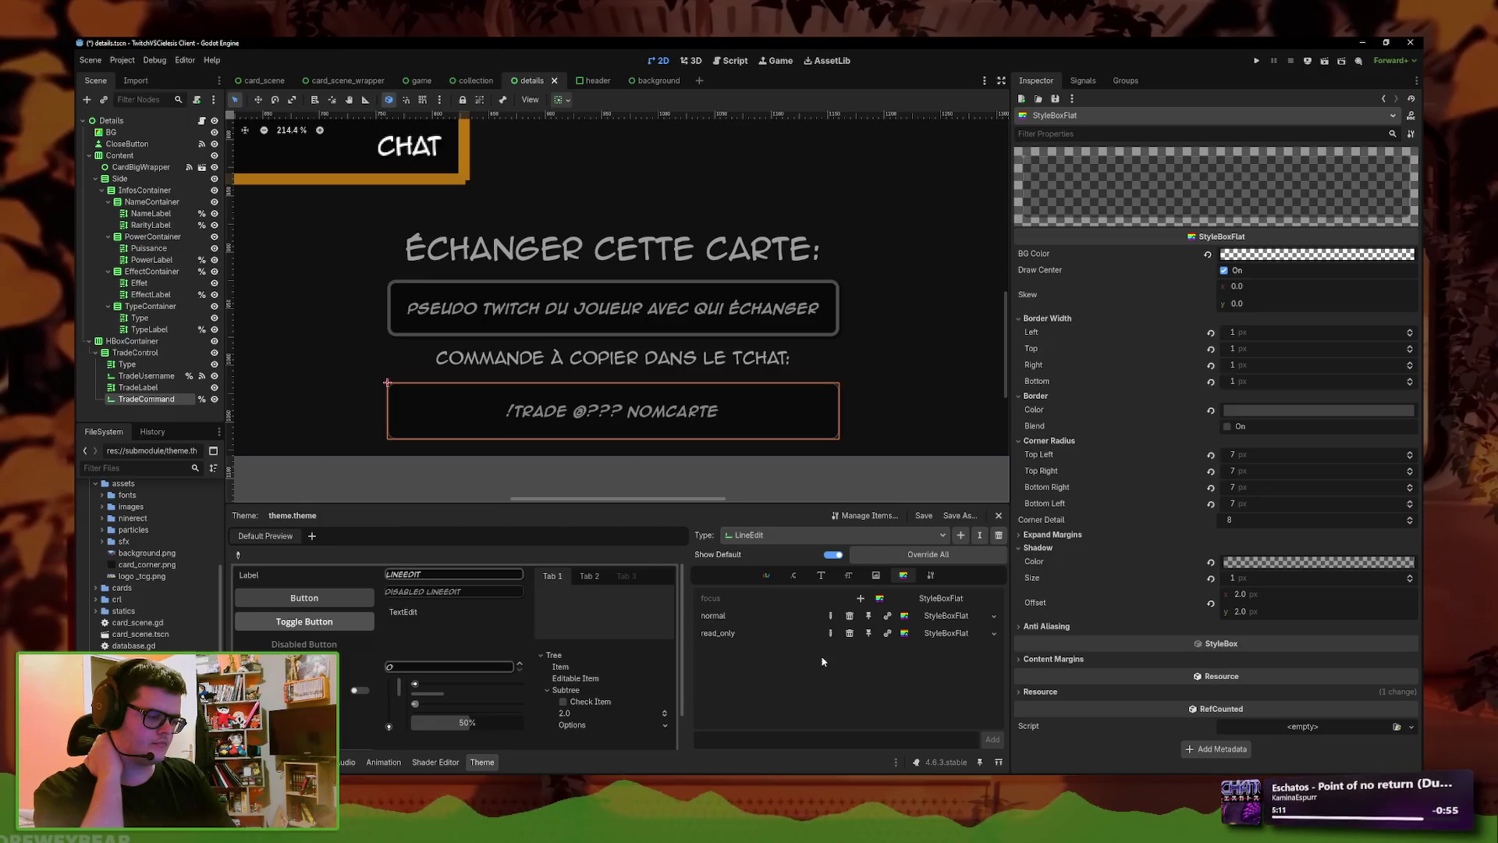
left_click(876, 575)
left_click(848, 576)
left_click(823, 575)
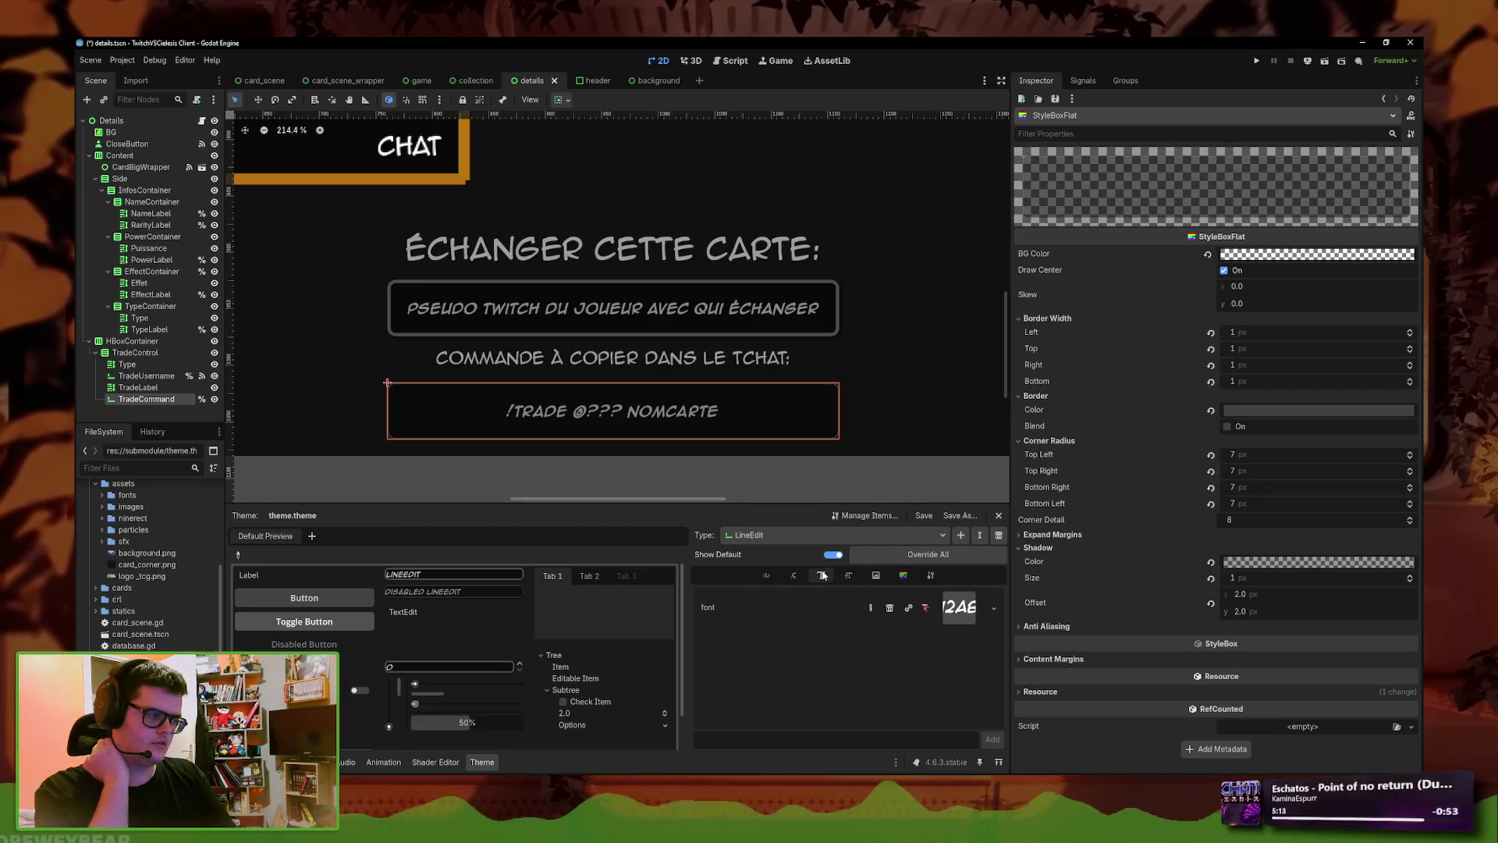
left_click(798, 575)
left_click(767, 575)
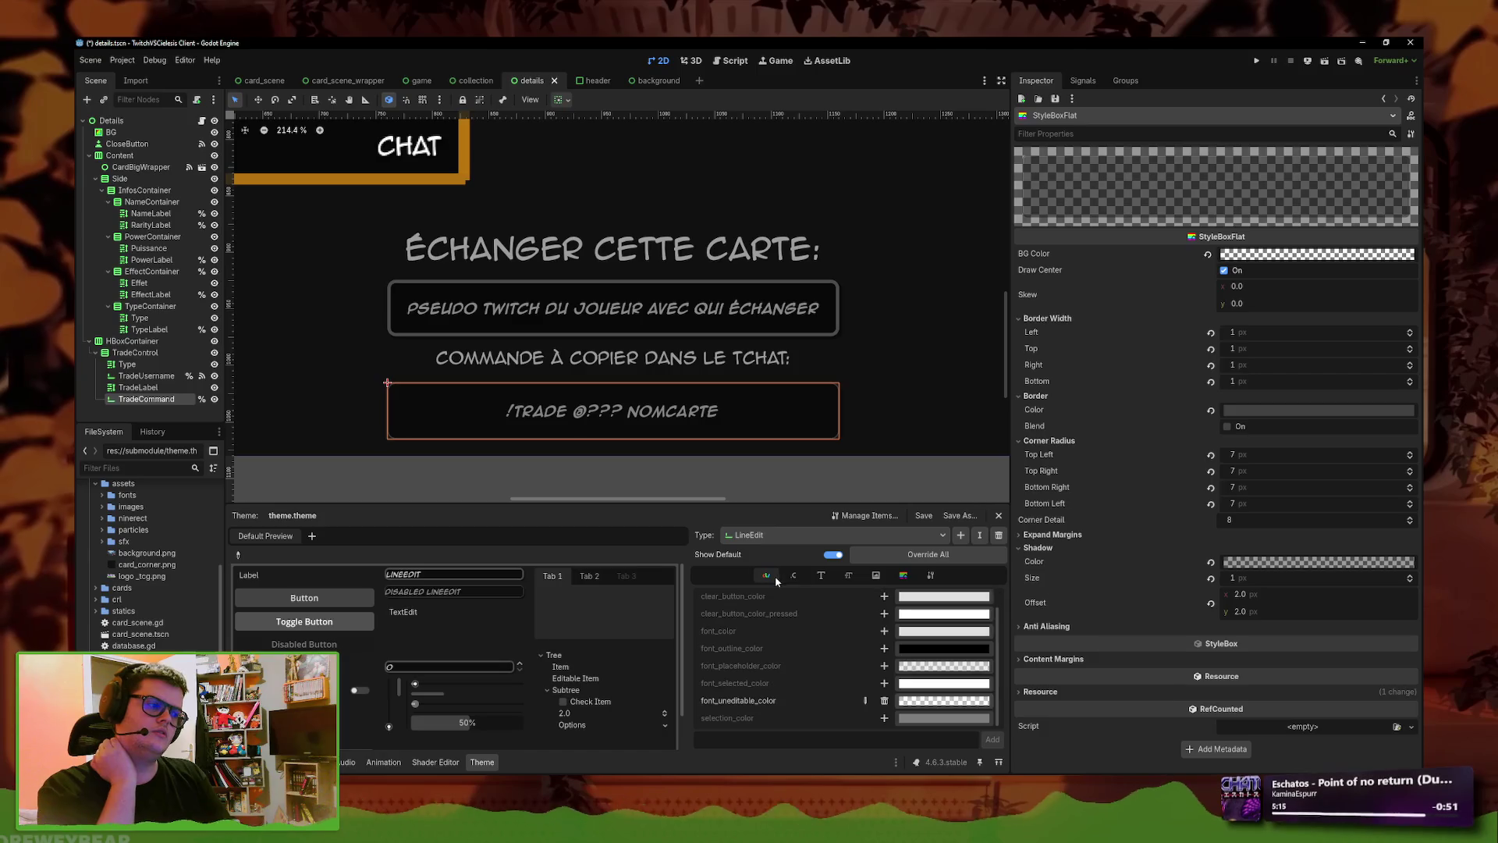
left_click(927, 702)
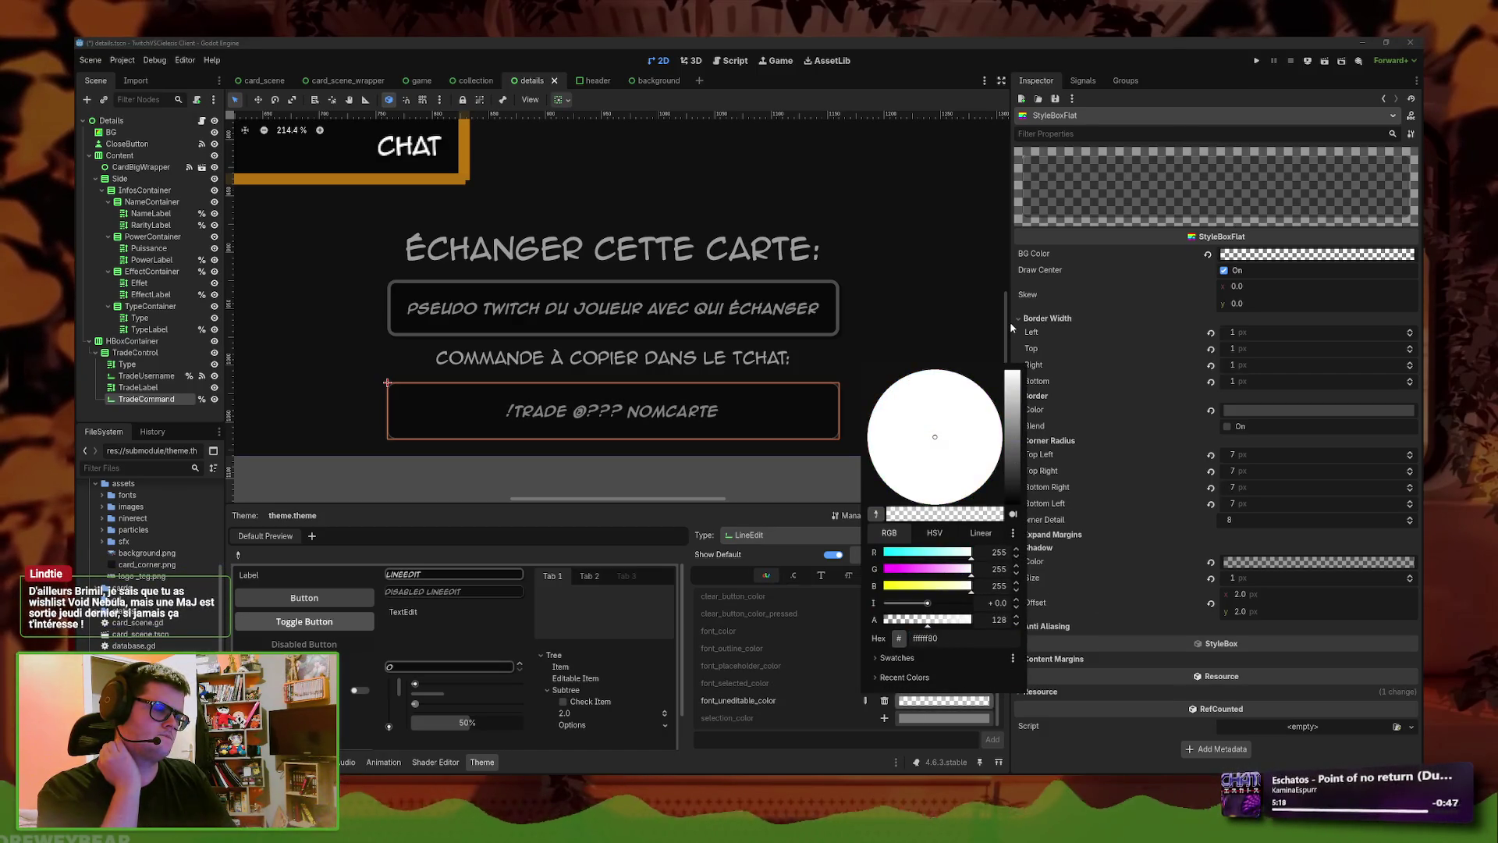
left_click(132, 341)
scroll(678, 350, "down", 5)
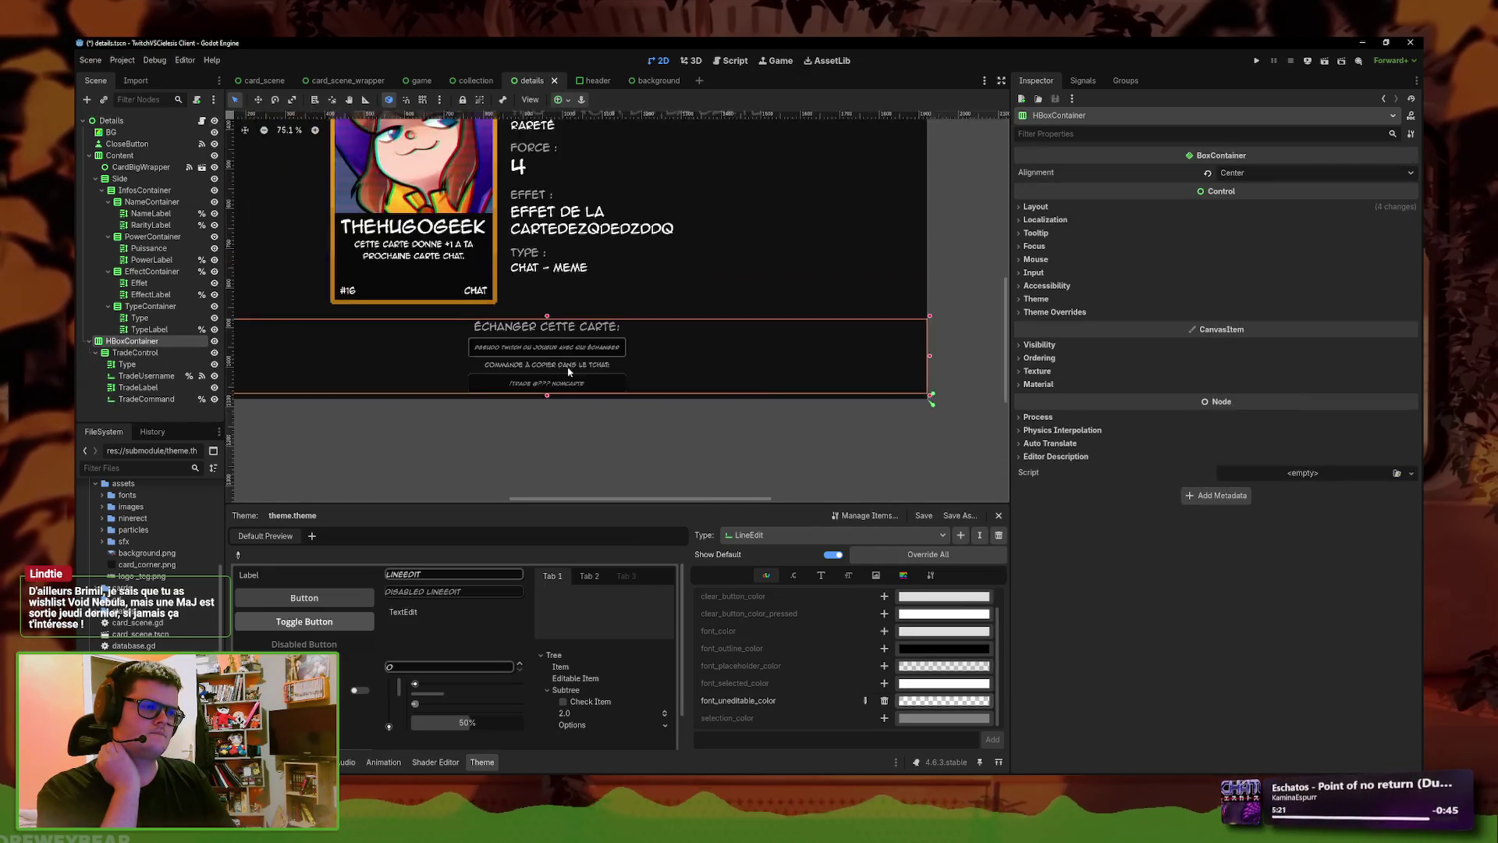
scroll(587, 383, "up", 6)
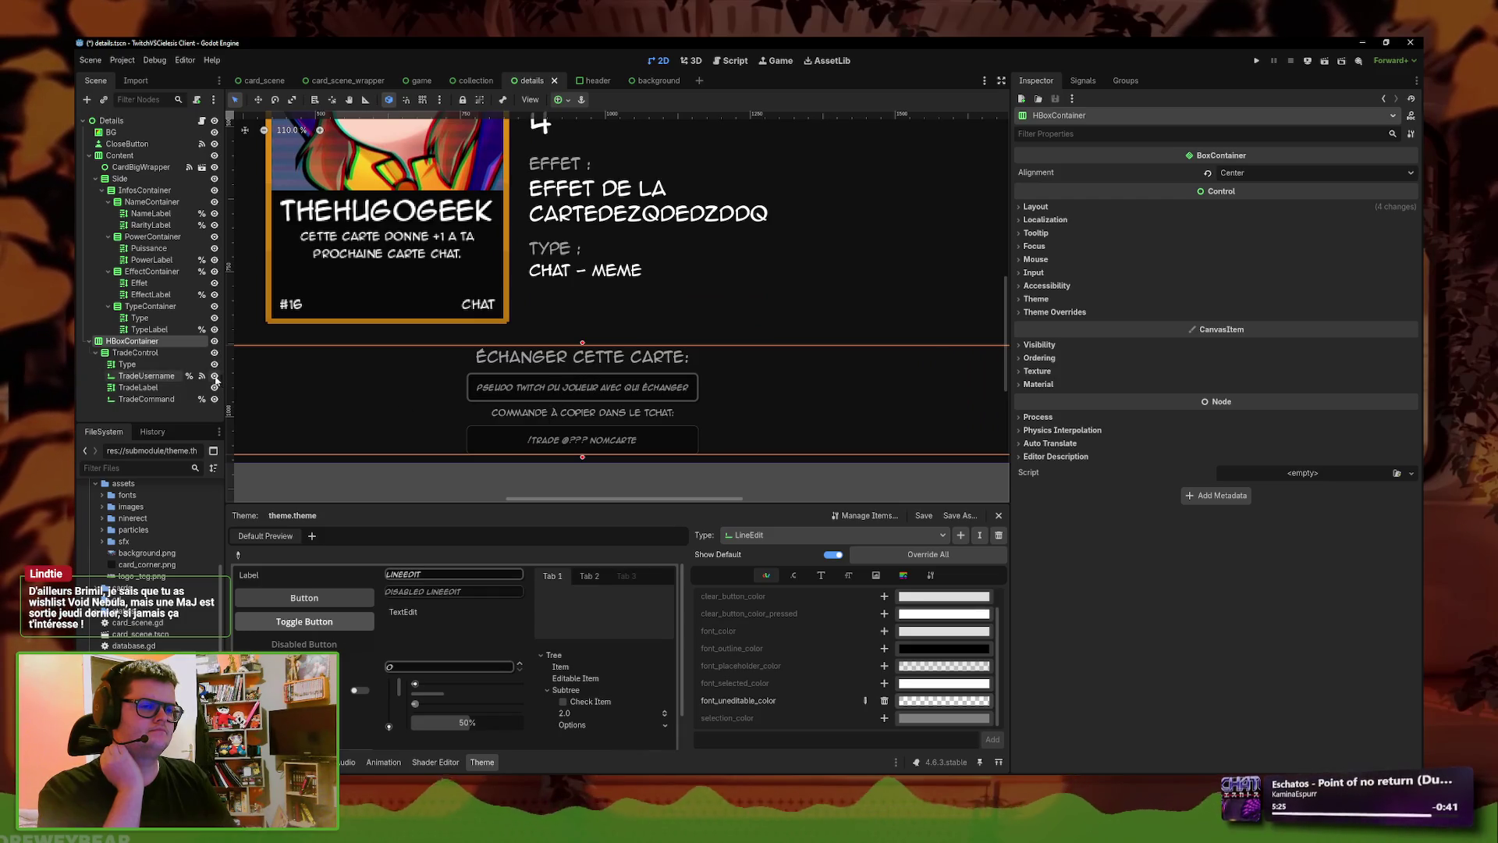
left_click(89, 341)
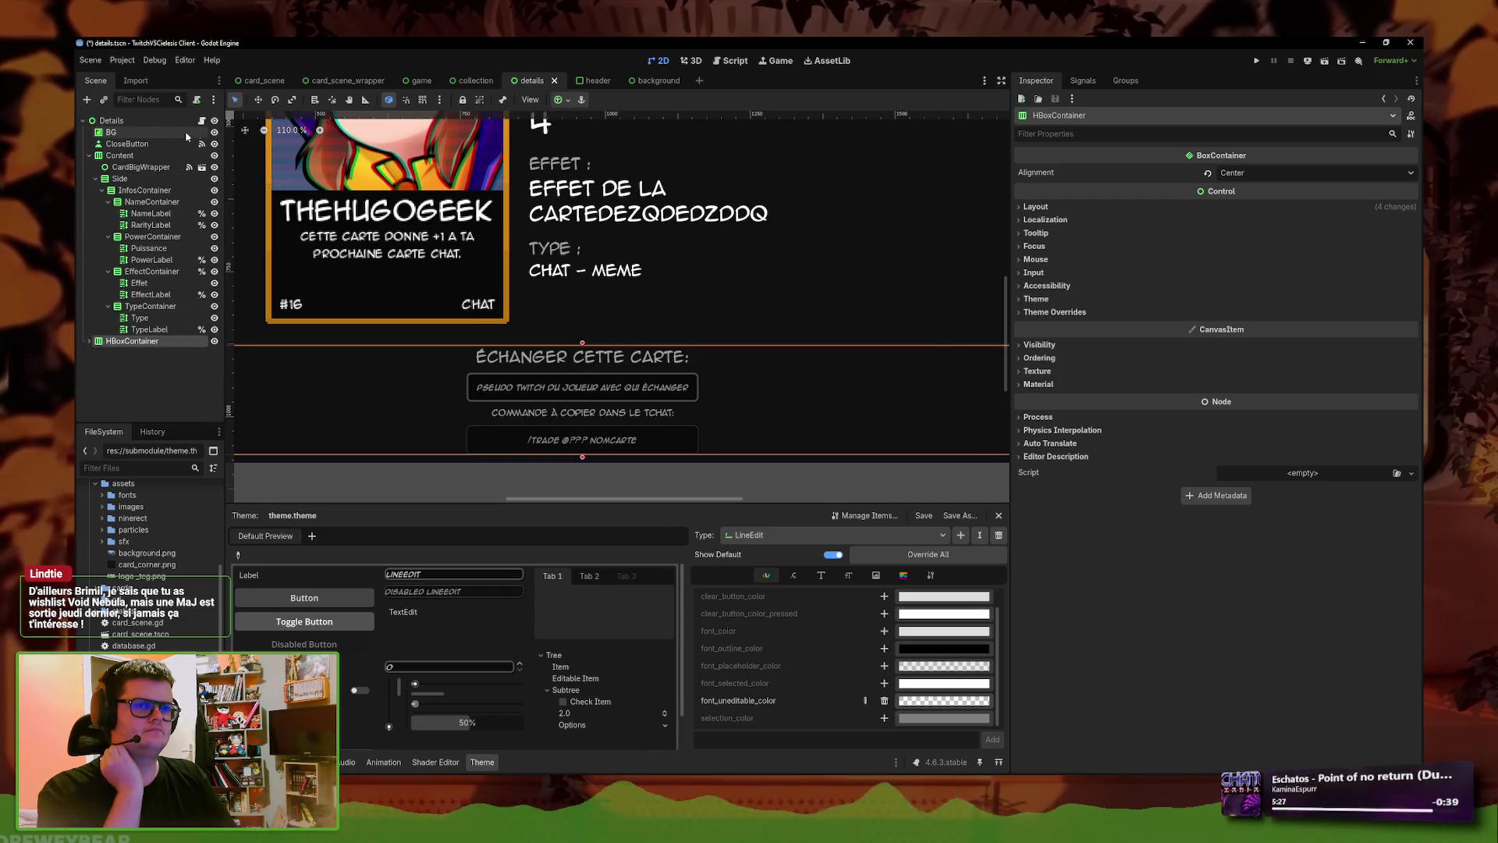
Toggle the BG node's visibility a few times and select the TradeCommand field.
left_click(213, 133)
left_click(213, 132)
left_click(213, 133)
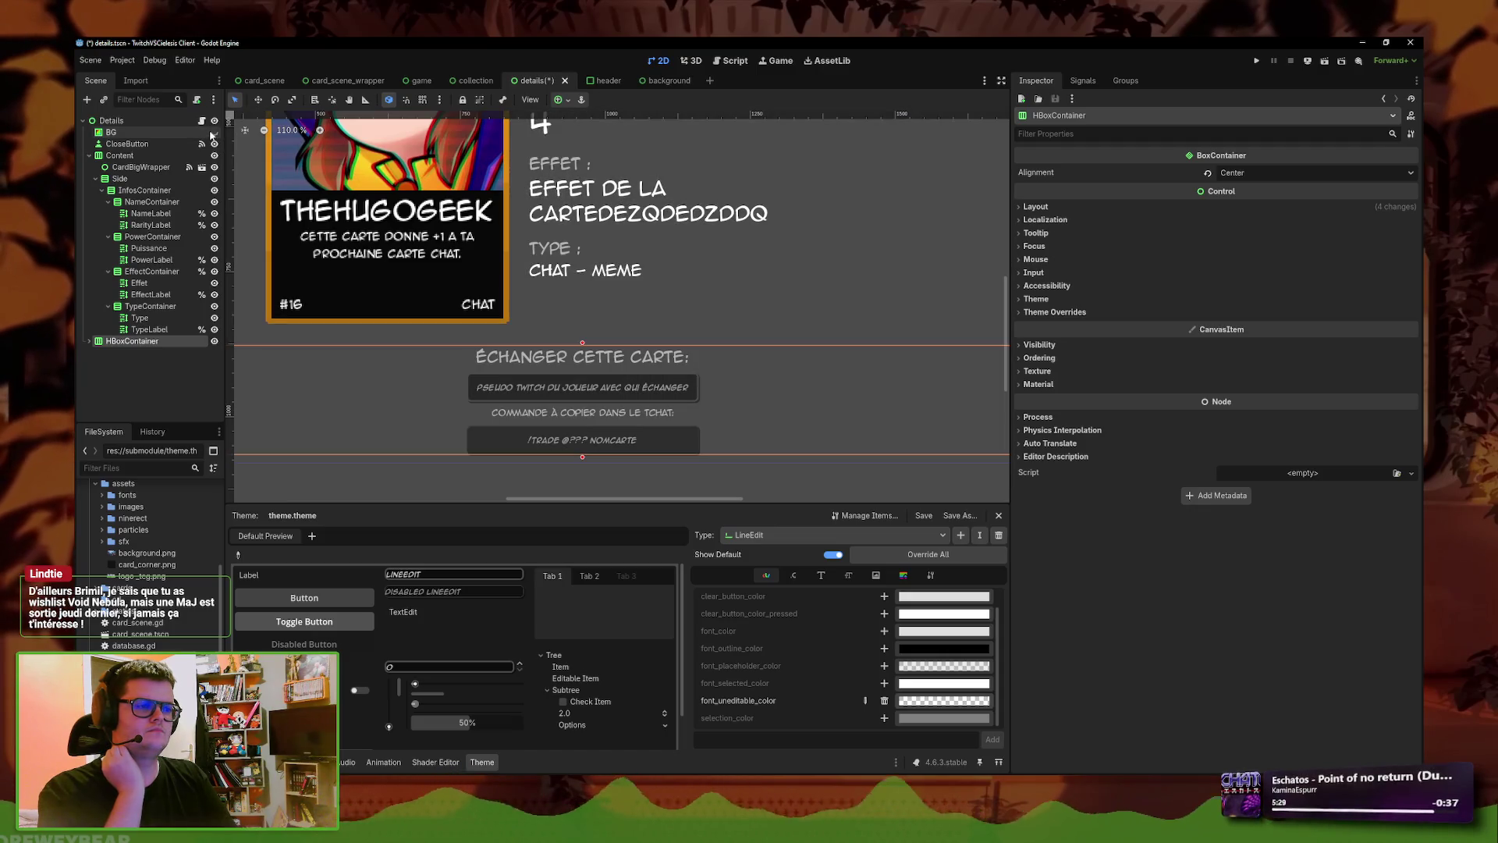
left_click(214, 133)
left_click(213, 133)
left_click(213, 133)
left_click(613, 439)
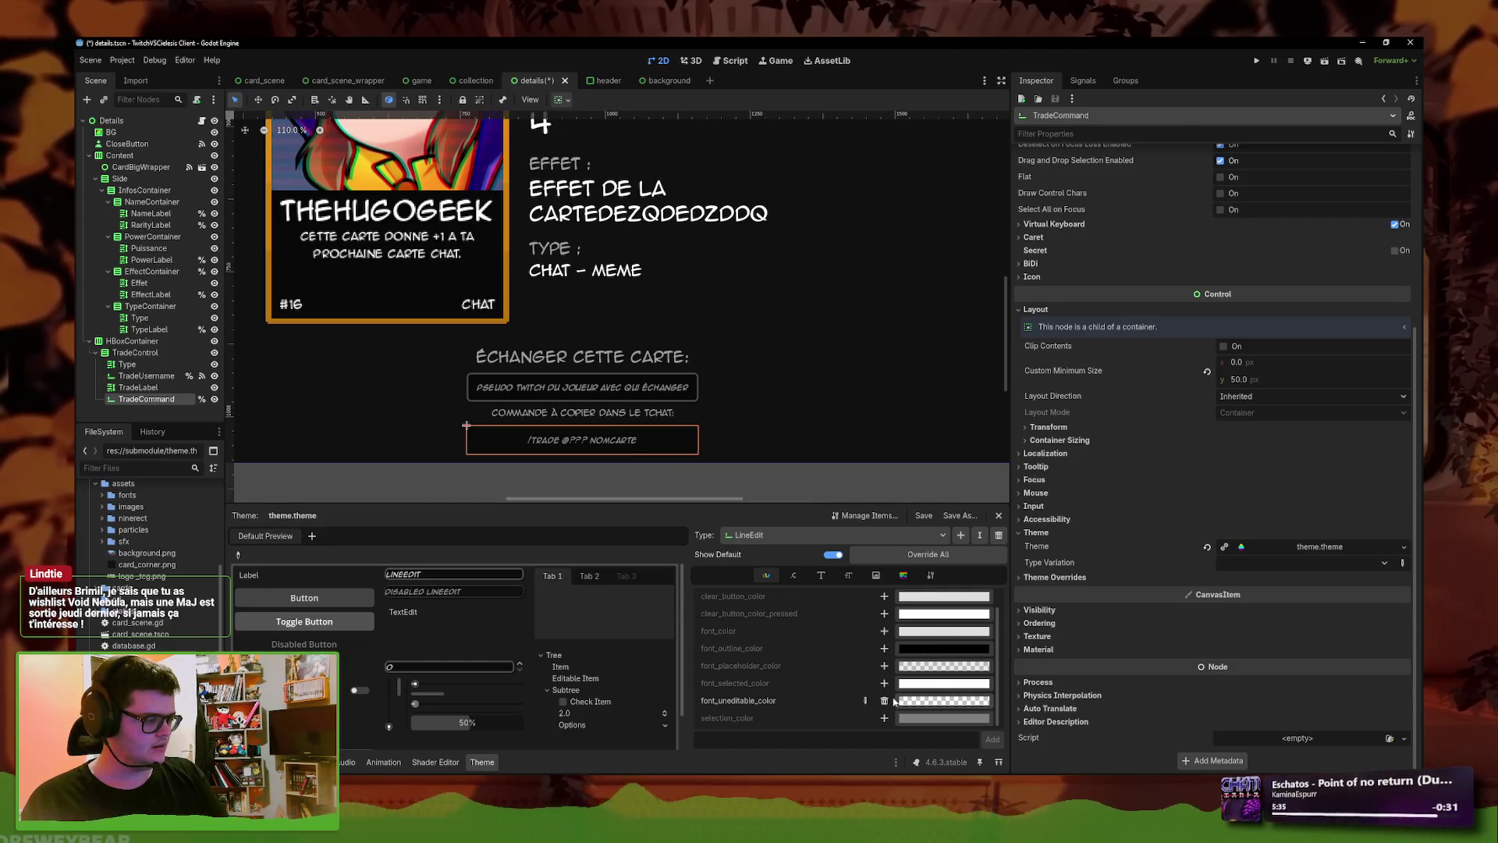
Try a white-then-cyan font_color override, then remove it.
left_click(884, 630)
left_click(943, 631)
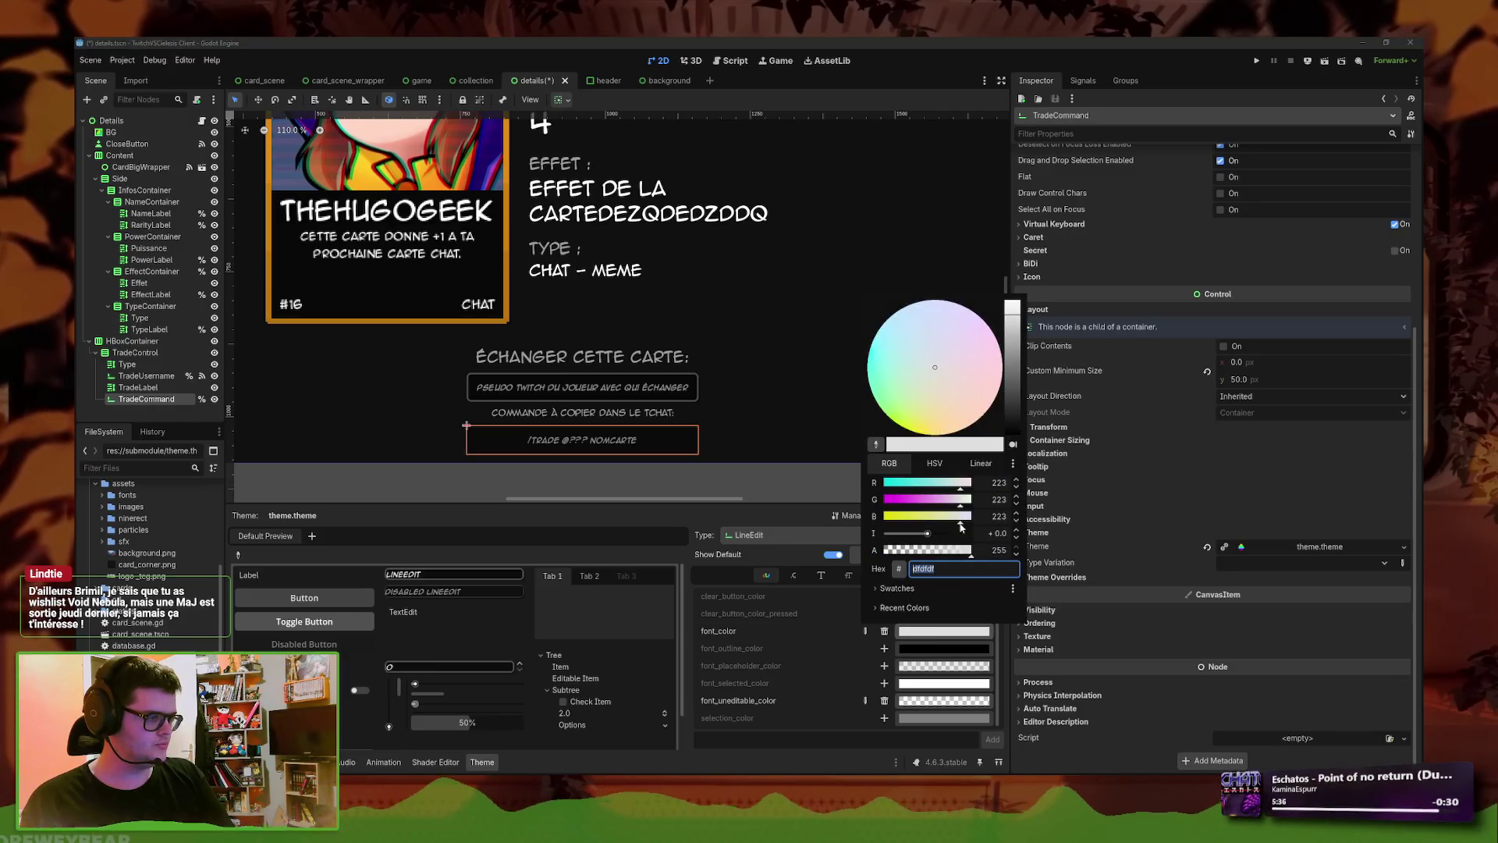
left_click_drag(1012, 351, 1025, 245)
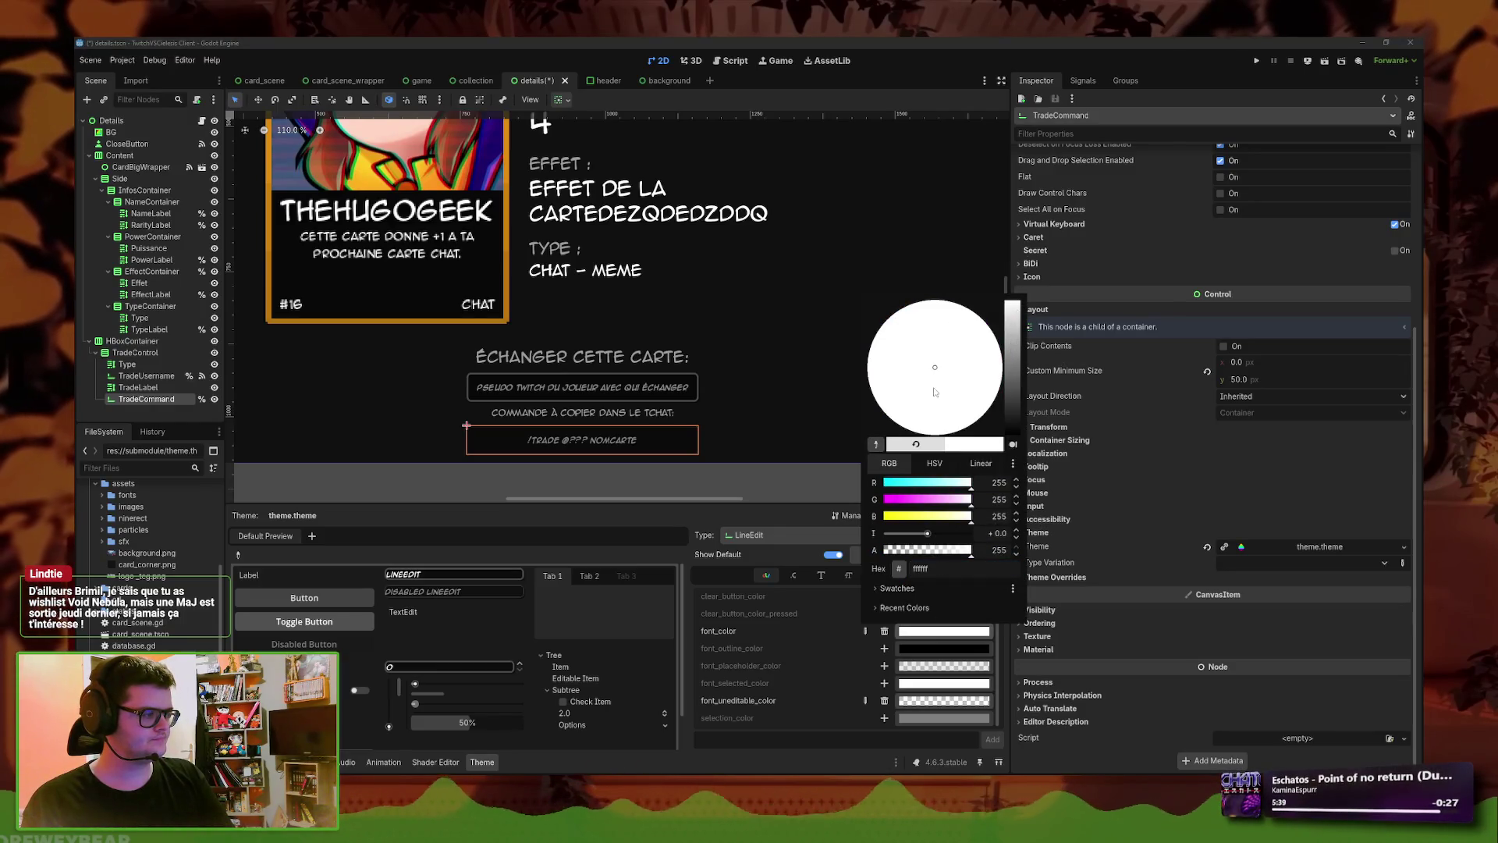
mouse_move(948, 488)
left_mouse_down()
mouse_move(914, 483)
mouse_move(932, 479)
left_mouse_up()
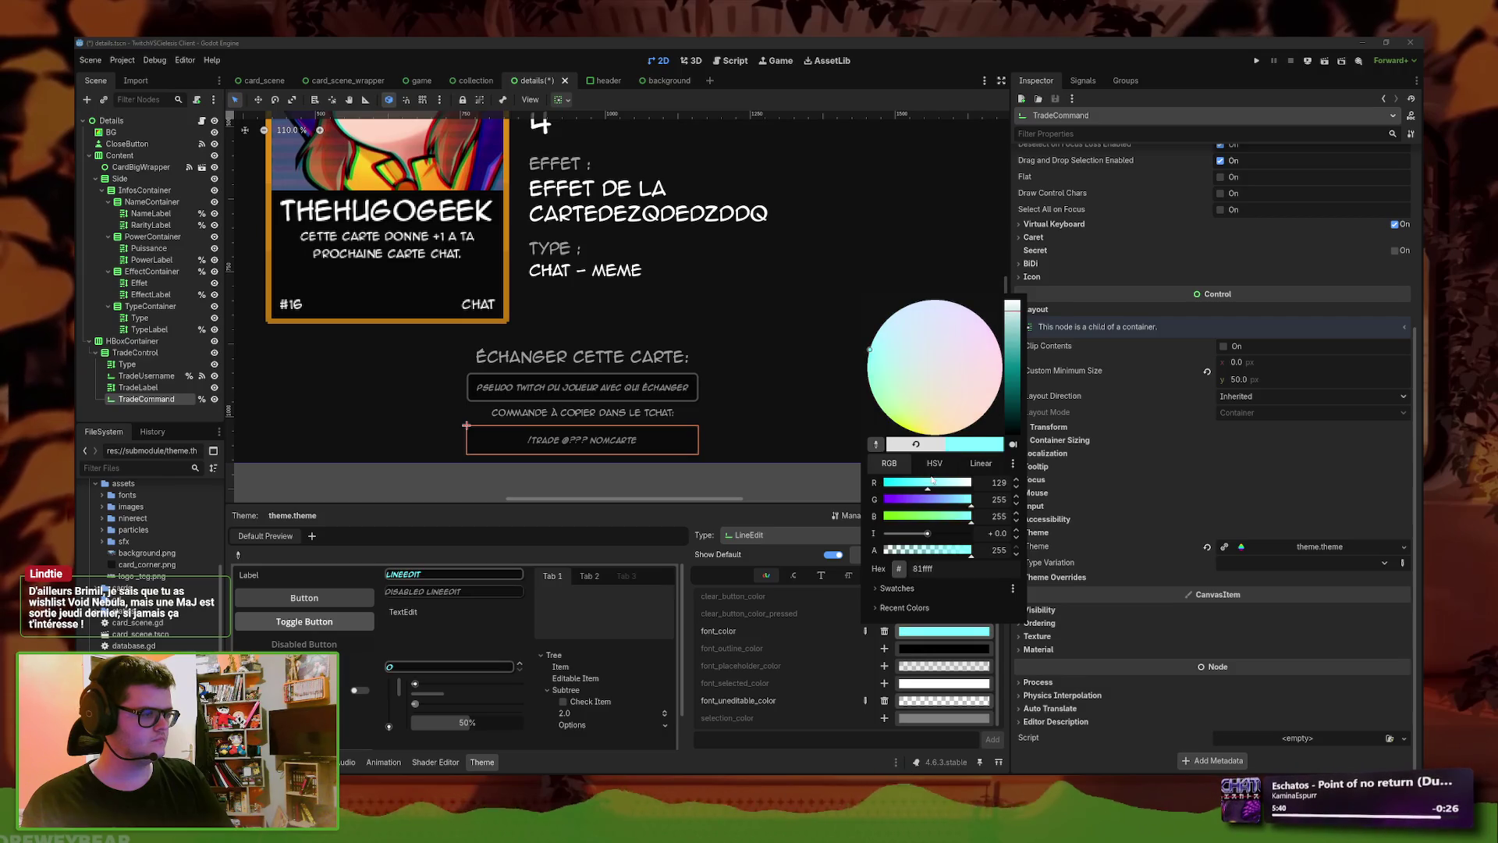
left_click(817, 500)
left_click(884, 630)
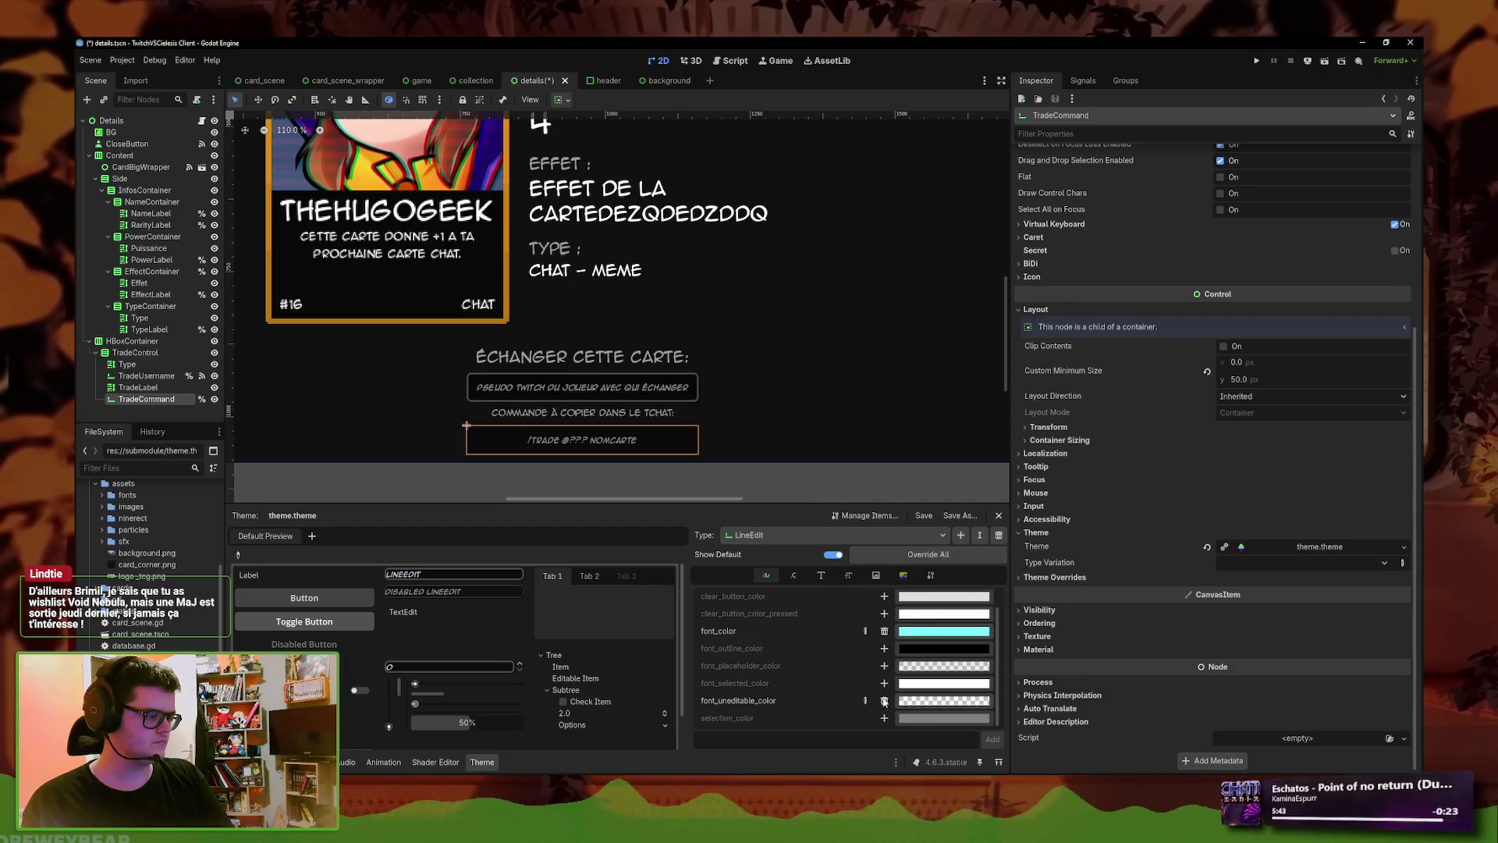
Make font_uneditable_color fully opaque white (ffffff, alpha 255) and save the scene.
left_click(944, 700)
mouse_move(1012, 414)
left_mouse_down()
mouse_move(1012, 373)
mouse_move(1019, 425)
left_mouse_up()
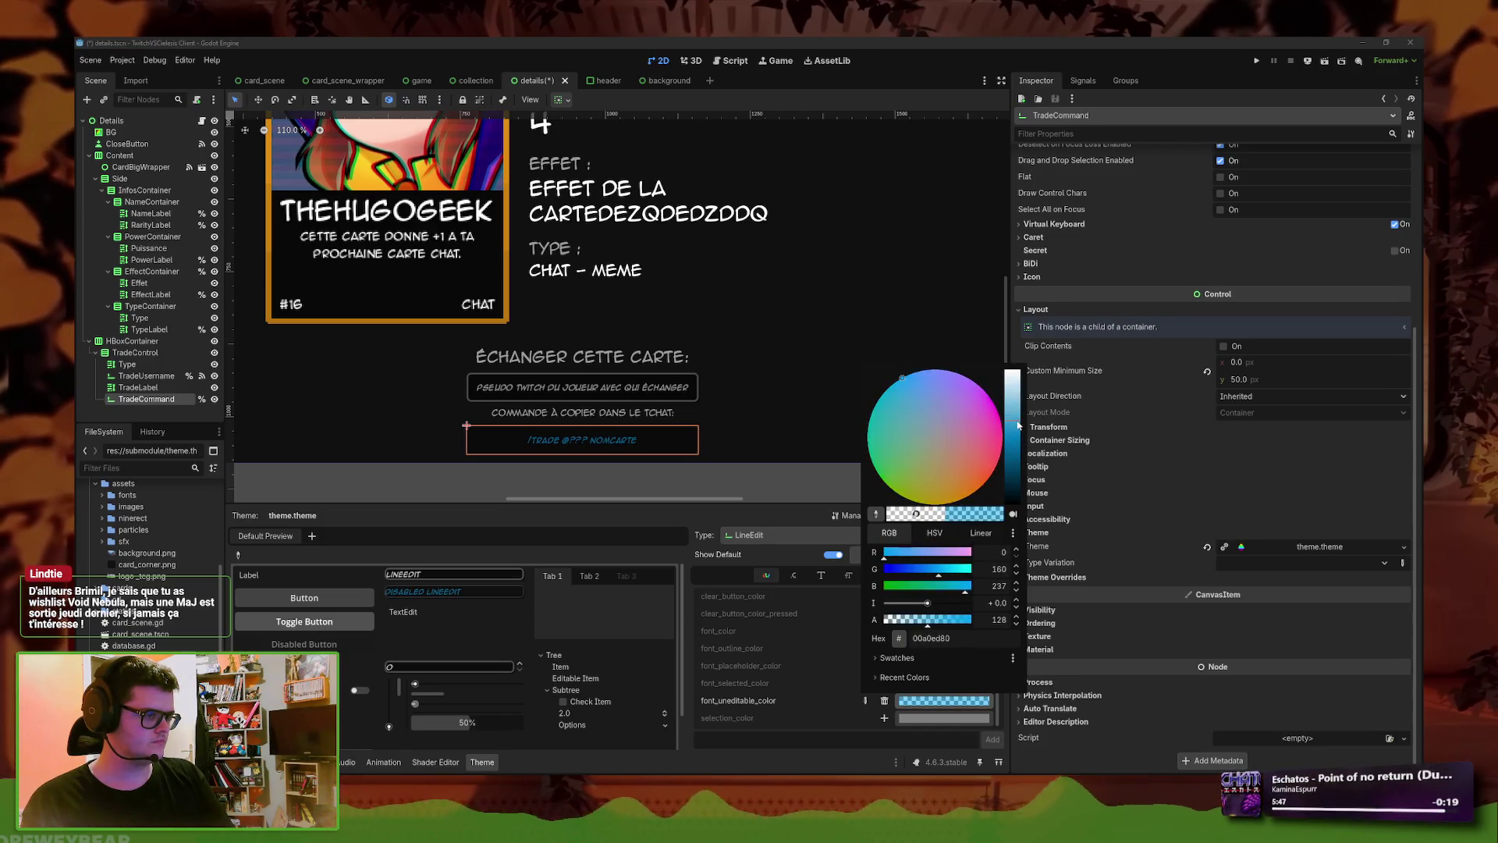
left_click(780, 536)
left_click(942, 697)
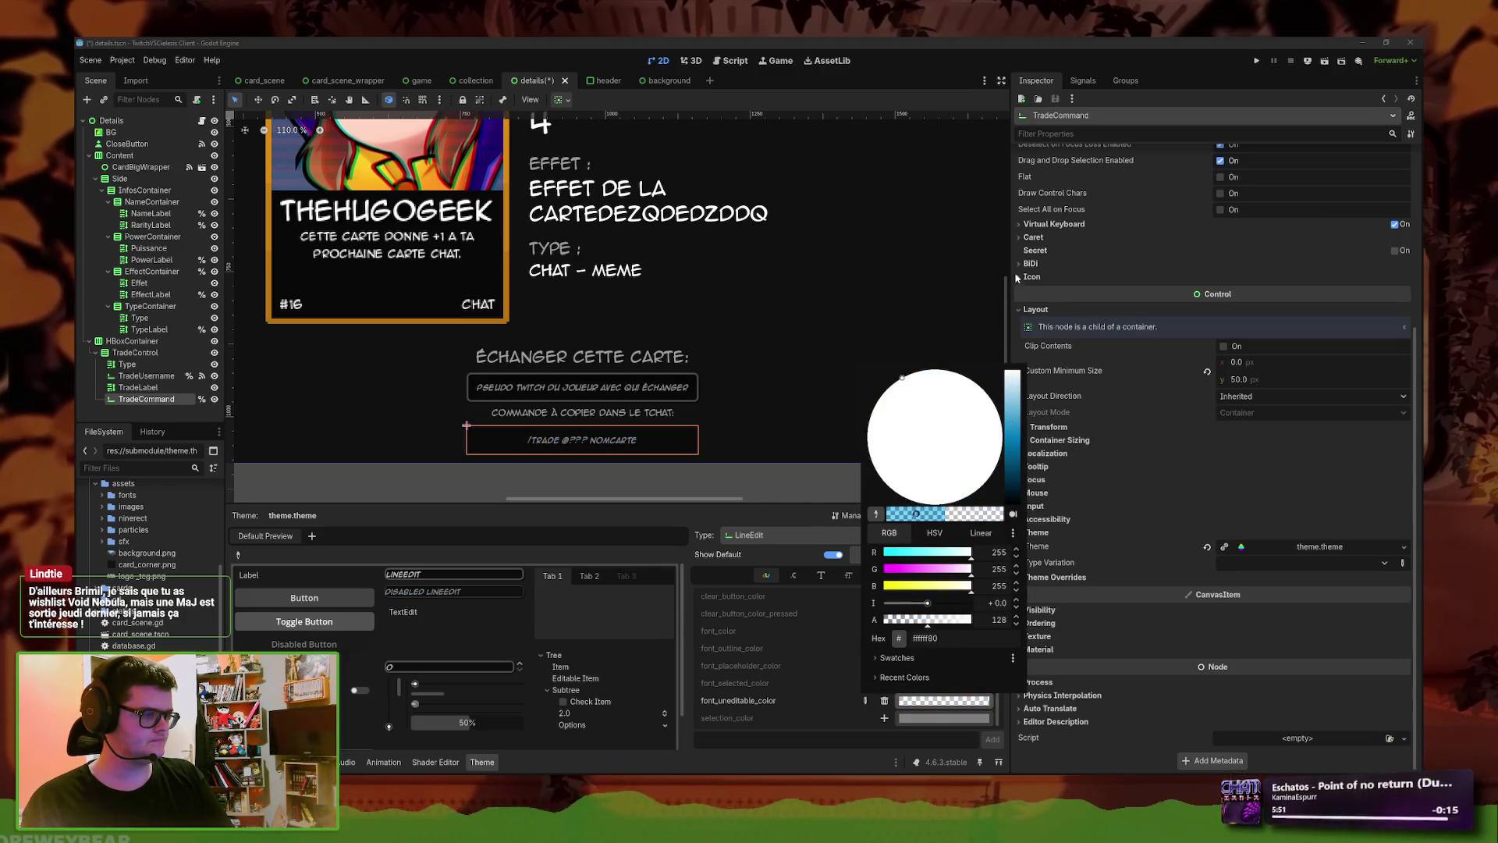
left_click_drag(929, 622, 1040, 612)
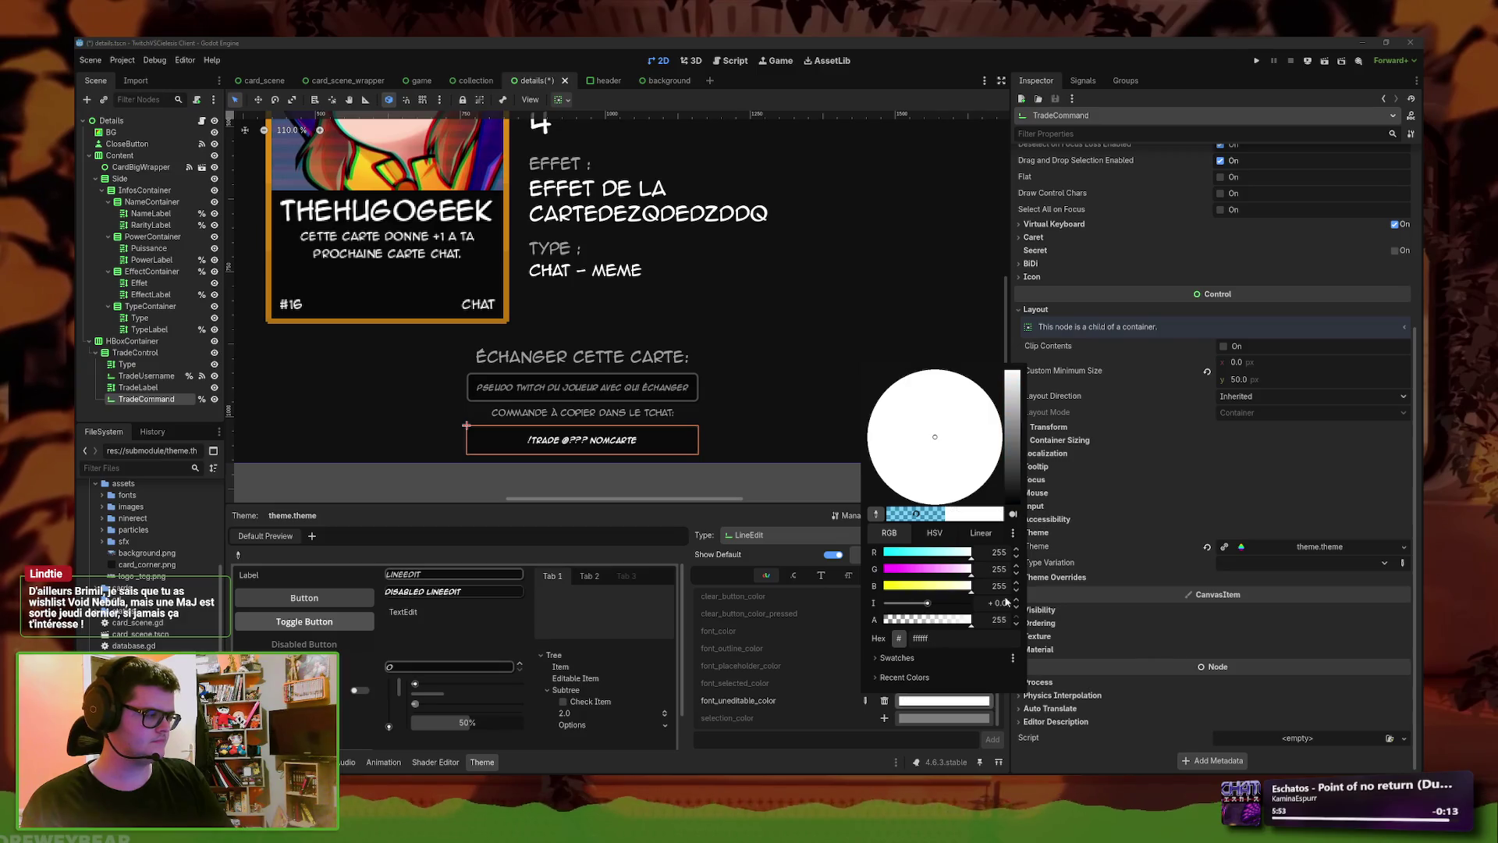
left_click(770, 499)
key("ctrl+s")
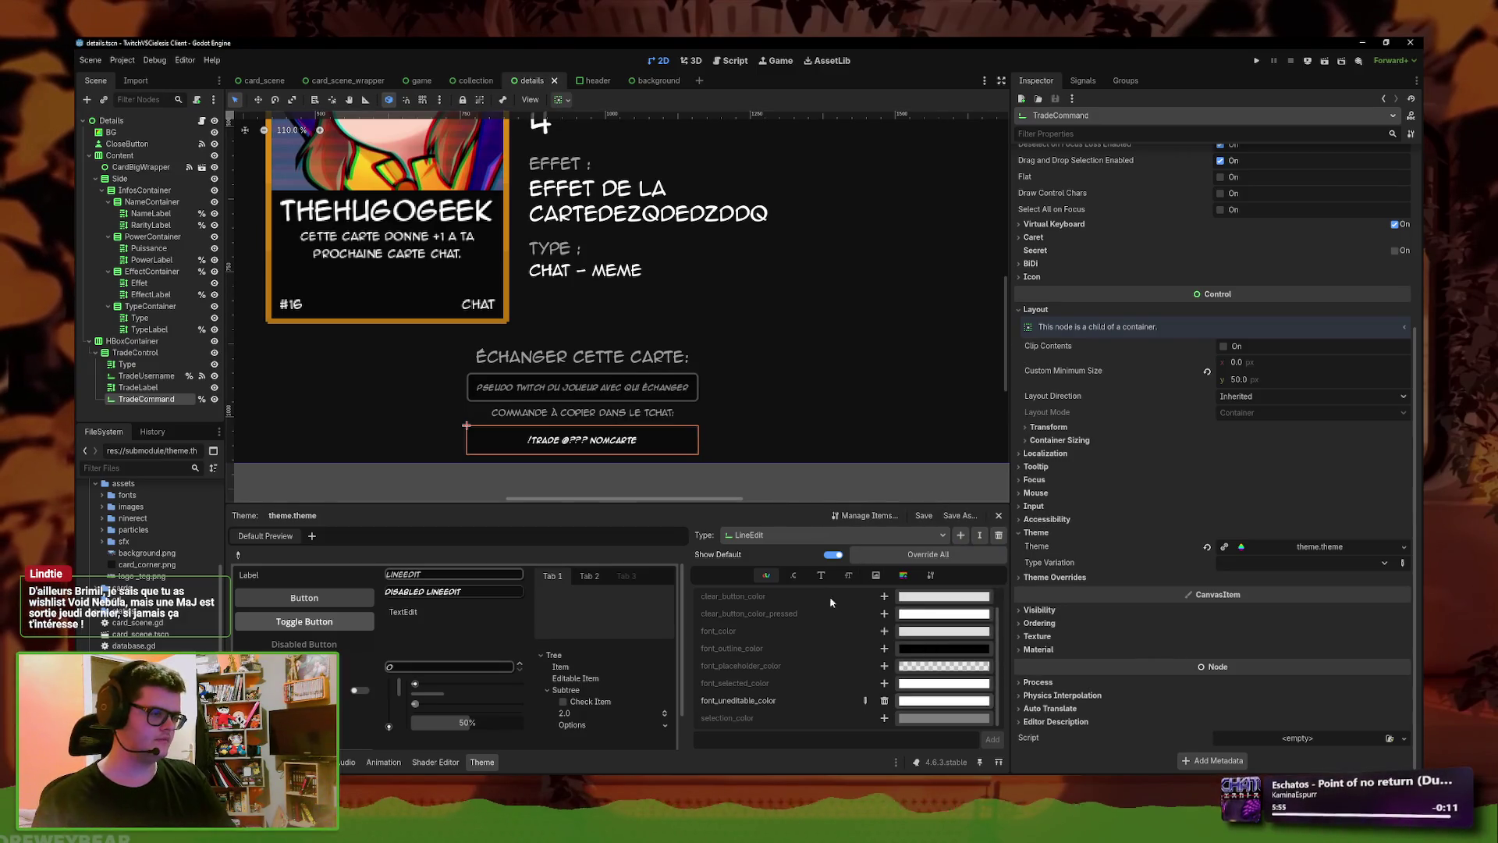
Make the uneditable text colour slightly translucent and save the scene.
scroll(593, 474, "up", 3)
left_click(919, 701)
left_click(952, 619)
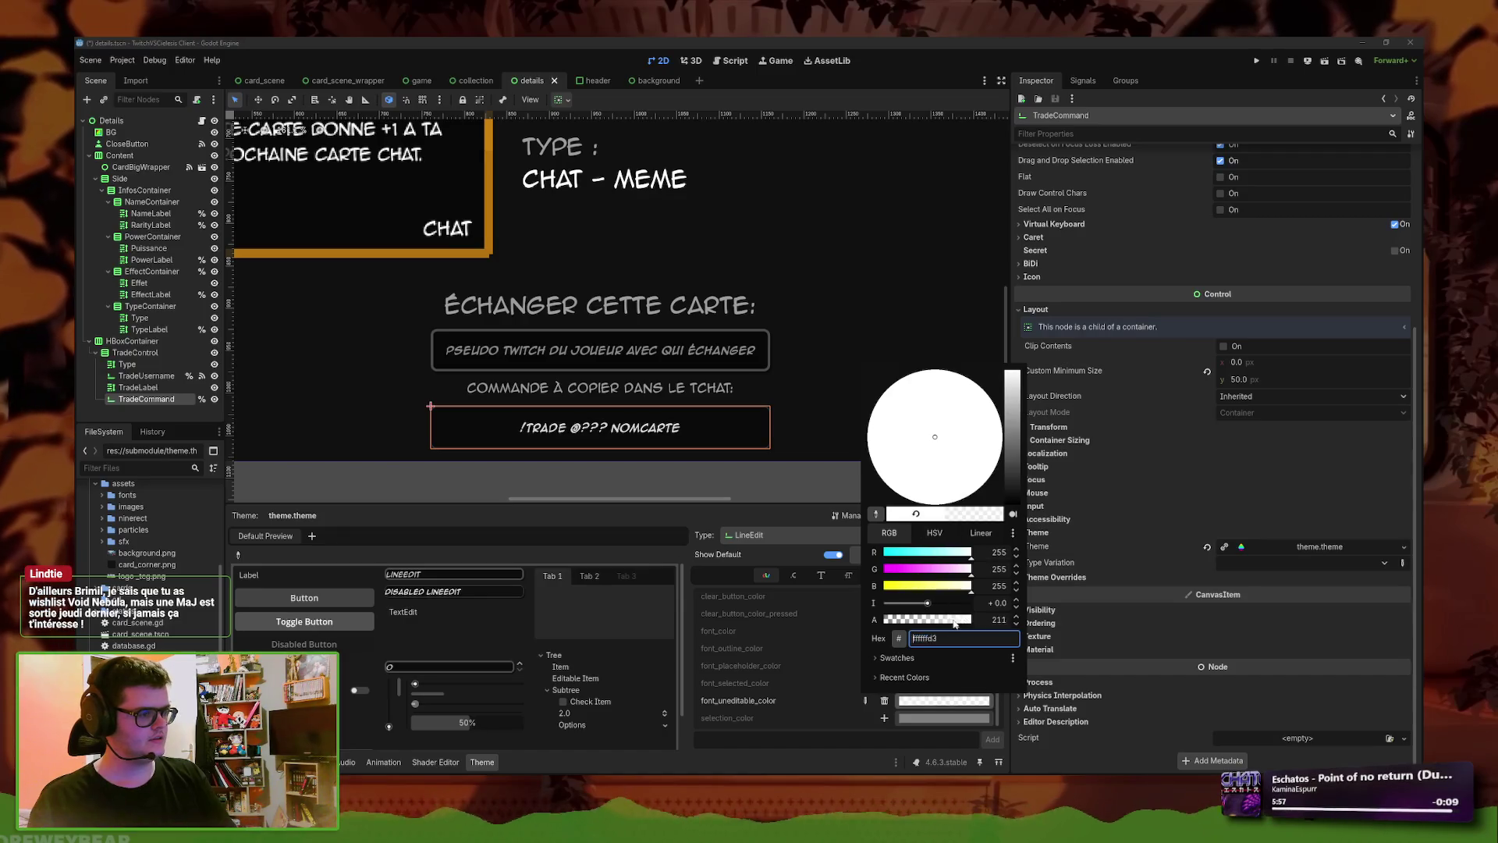
left_click(785, 459)
key("ctrl+s")
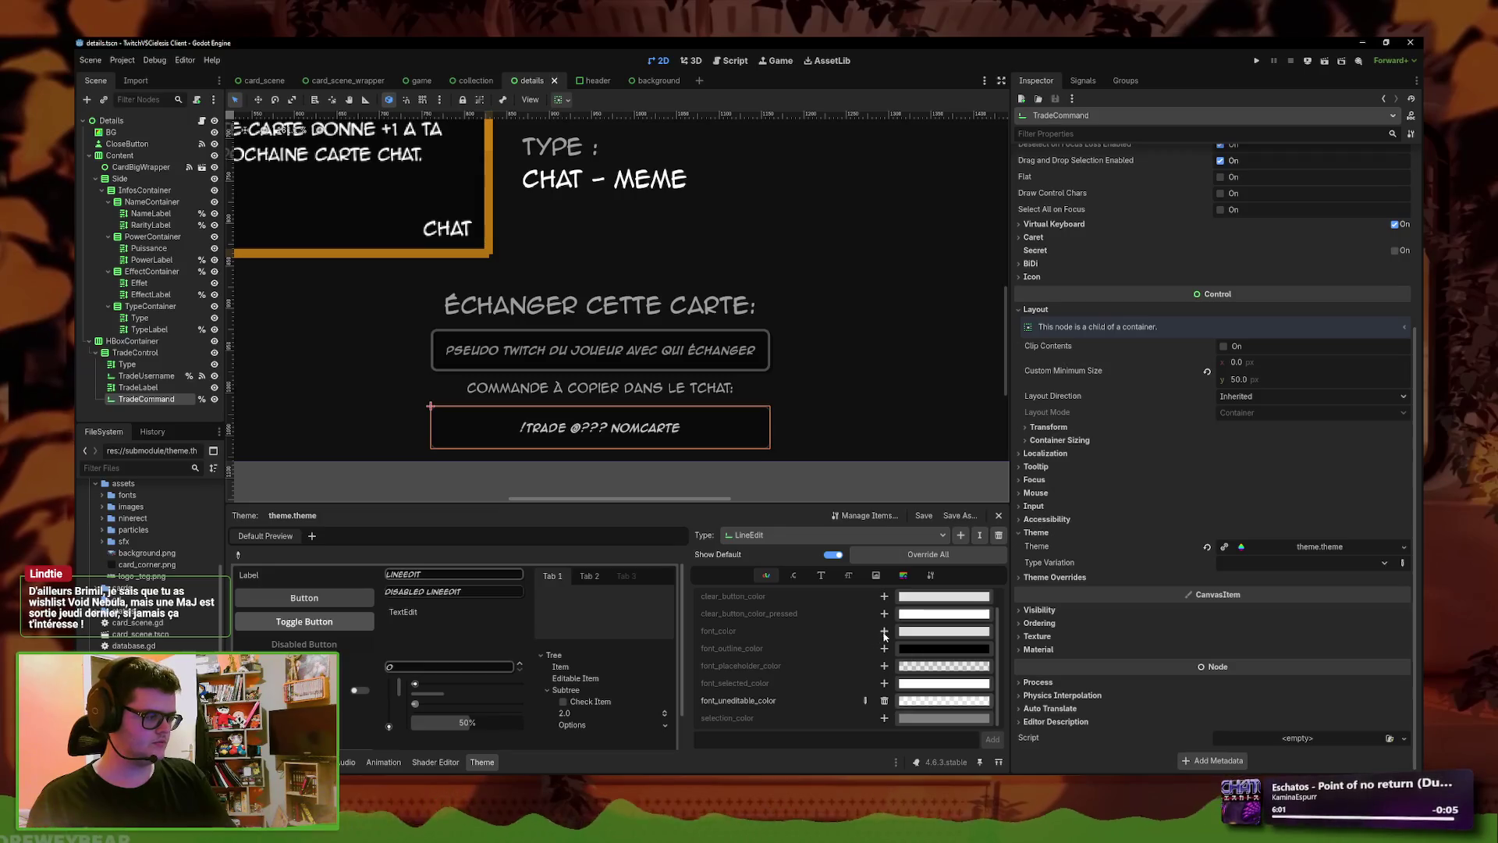
Add a font_color override, then remove it.
left_click(884, 631)
left_click(929, 634)
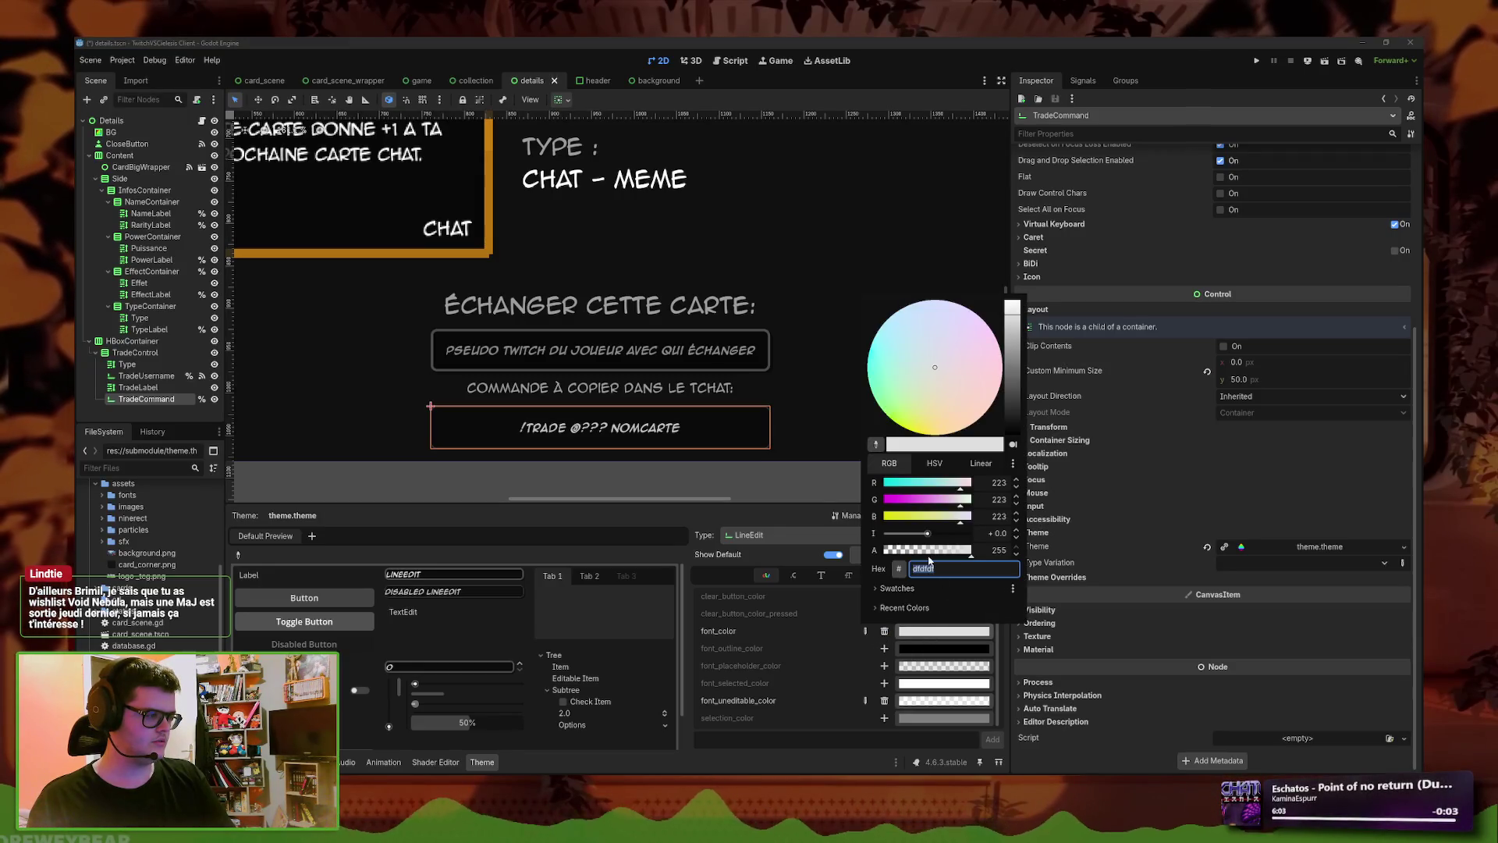
left_click(885, 630)
left_click(885, 630)
scroll(843, 638, "up", 1)
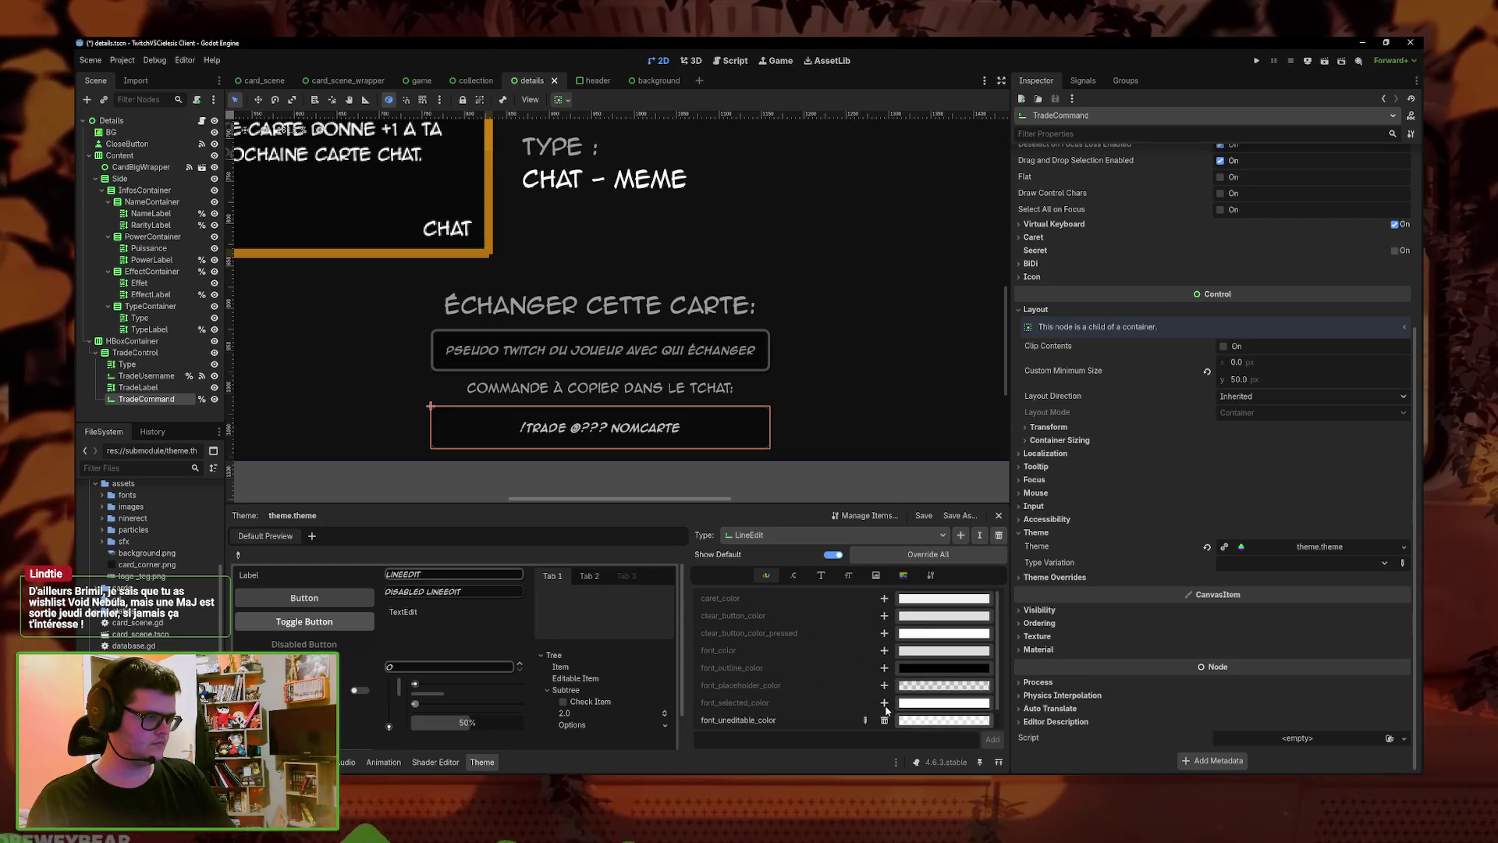
Try a lower-opacity font_selected_color override, then revert it.
left_click(885, 703)
left_click(921, 709)
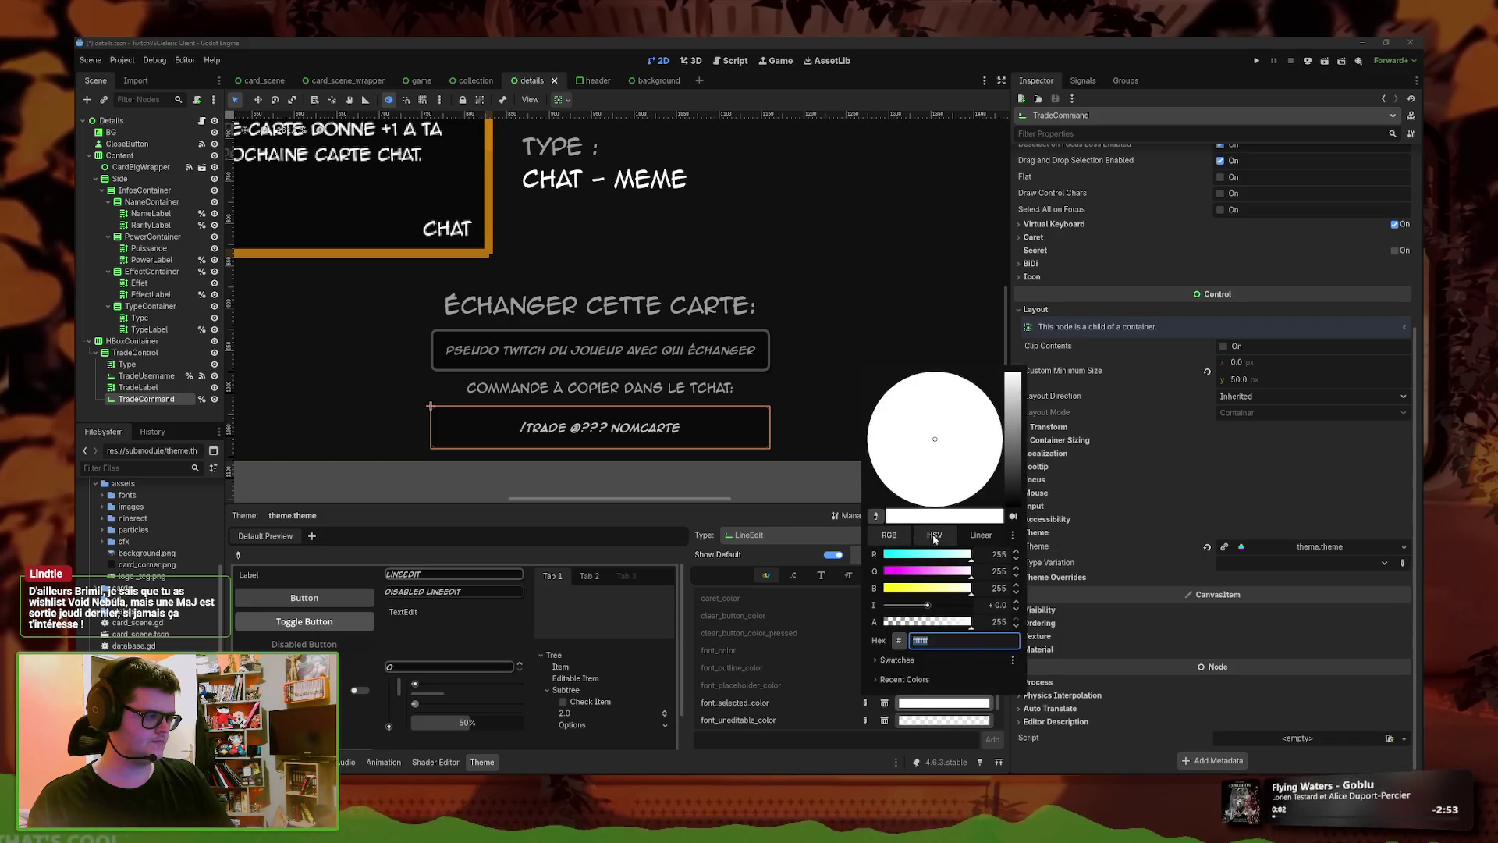
left_click(939, 621)
left_click(833, 664)
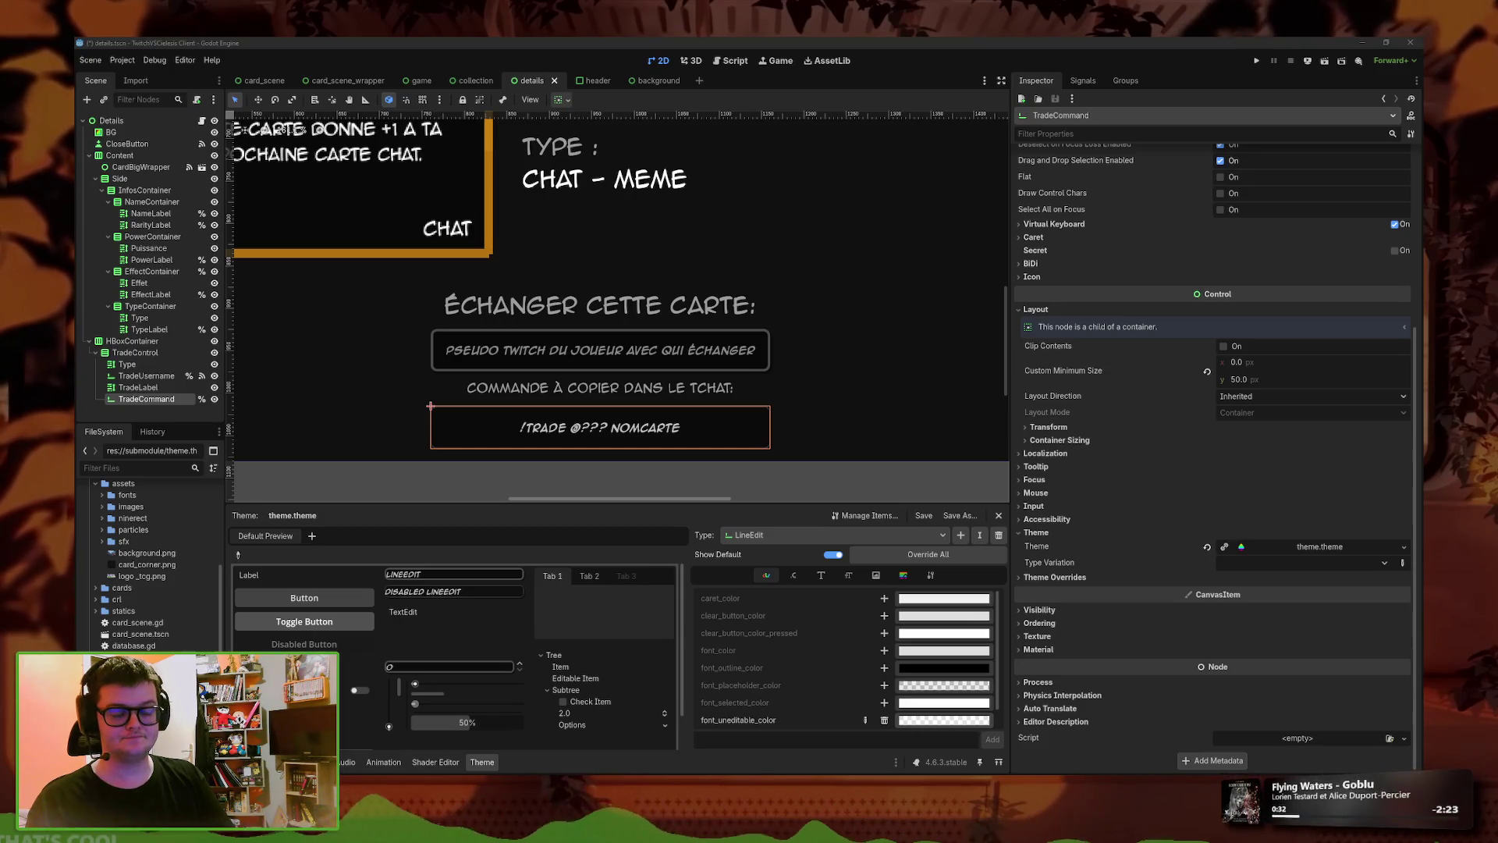
scroll(941, 679, "down", 1)
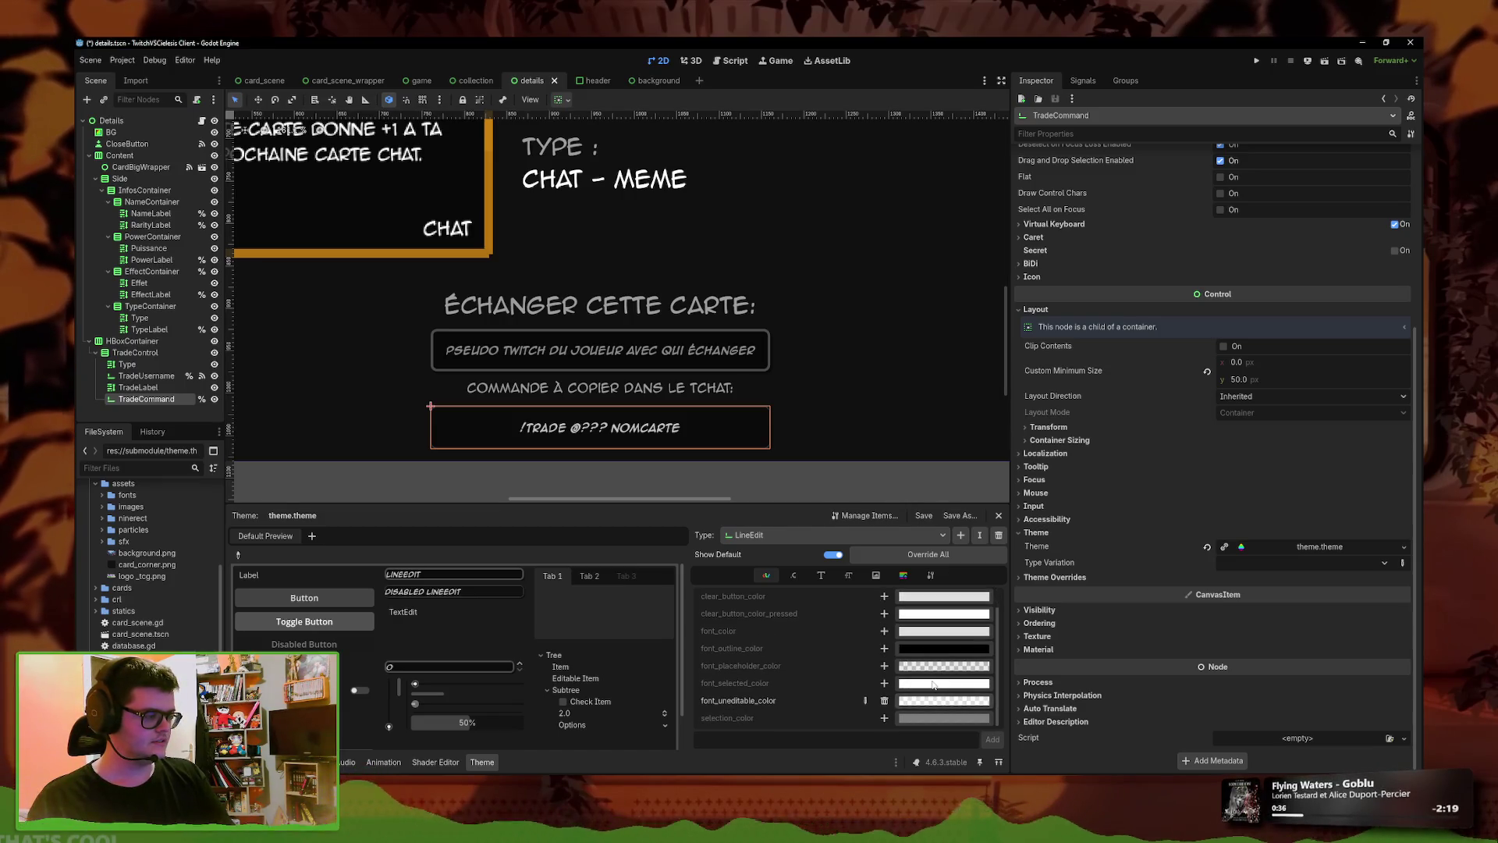
Add a font_placeholder_color override and raise its opacity.
left_click(884, 665)
left_click(932, 668)
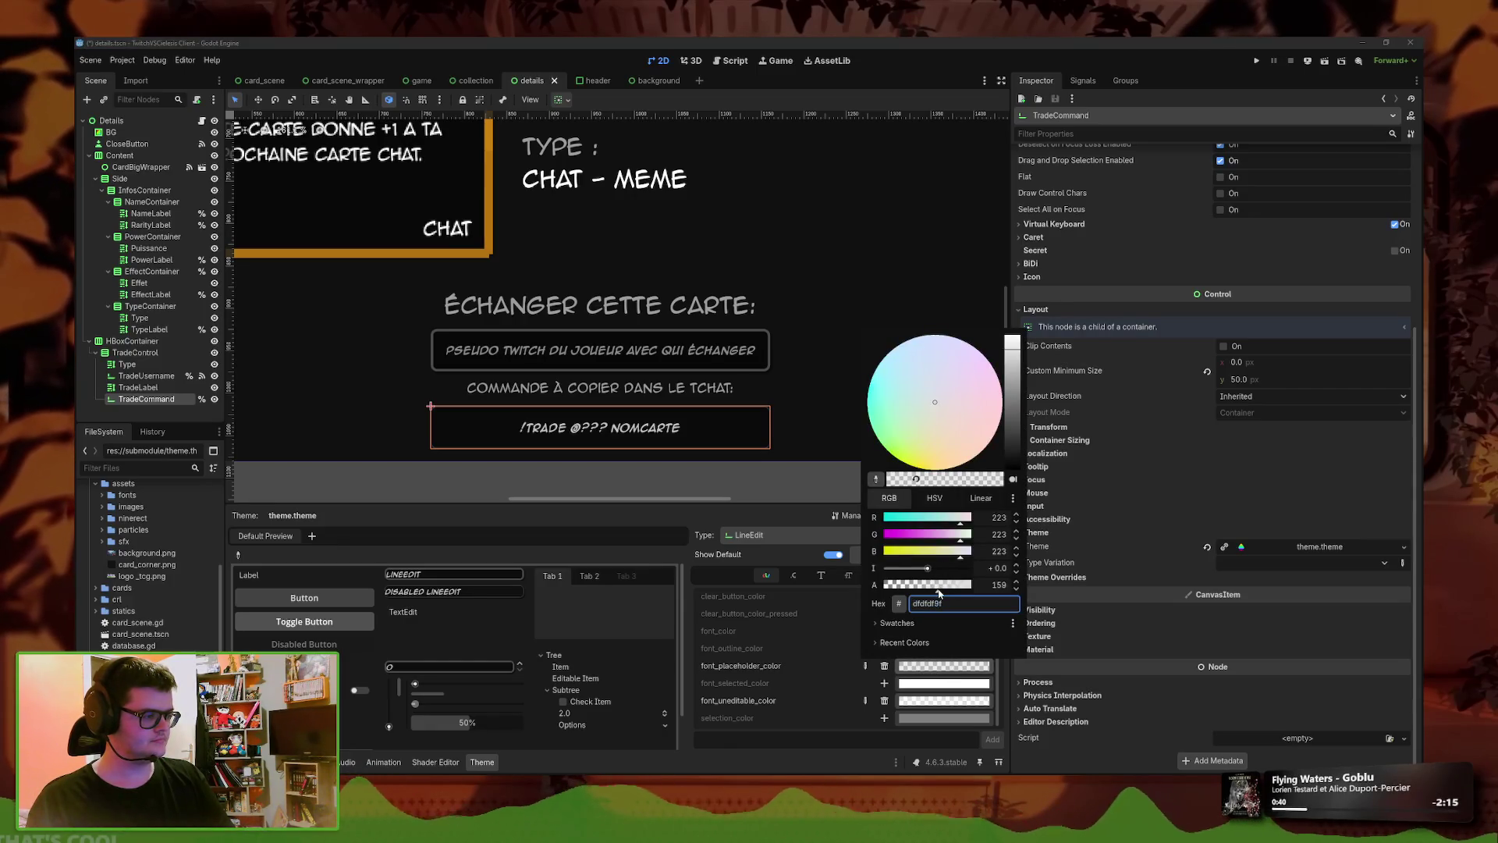
left_click_drag(939, 593, 959, 593)
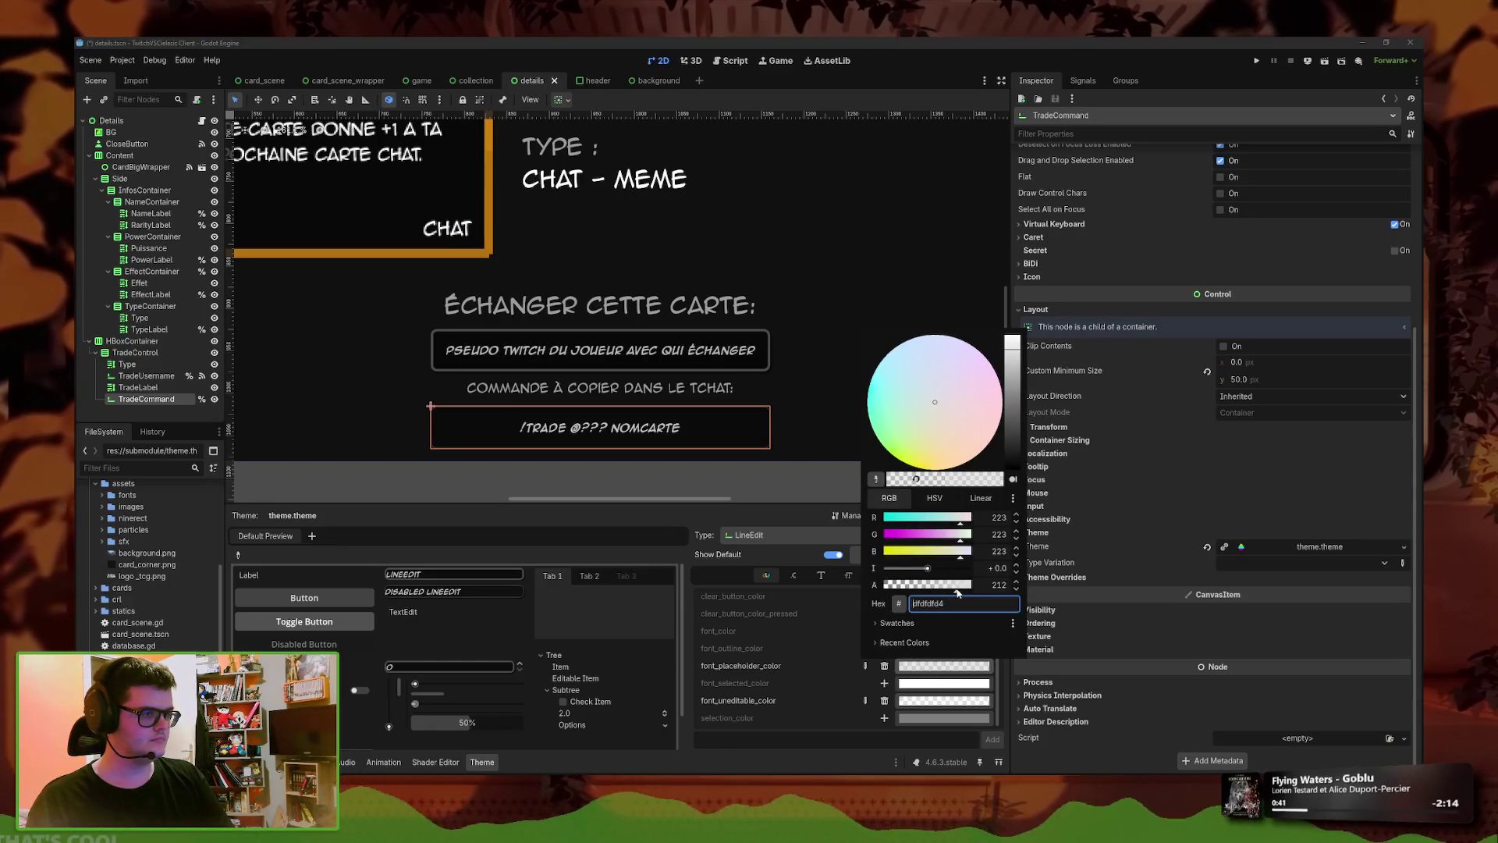
left_click(836, 679)
Override the LineEdit font_color with pure white.
left_click(884, 630)
left_click(942, 631)
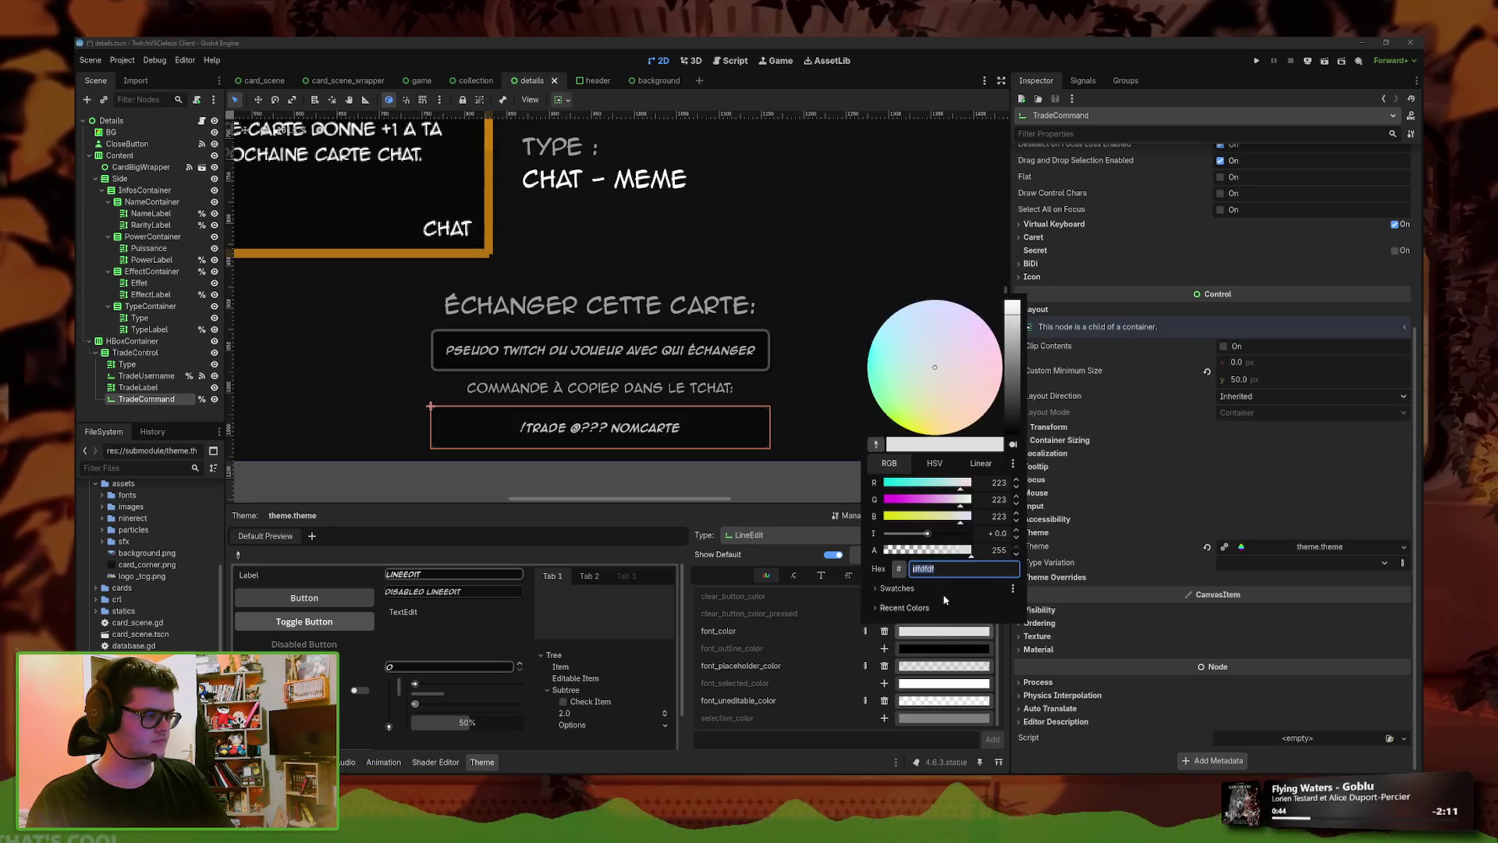
left_click_drag(1009, 335, 1010, 301)
left_click(839, 626)
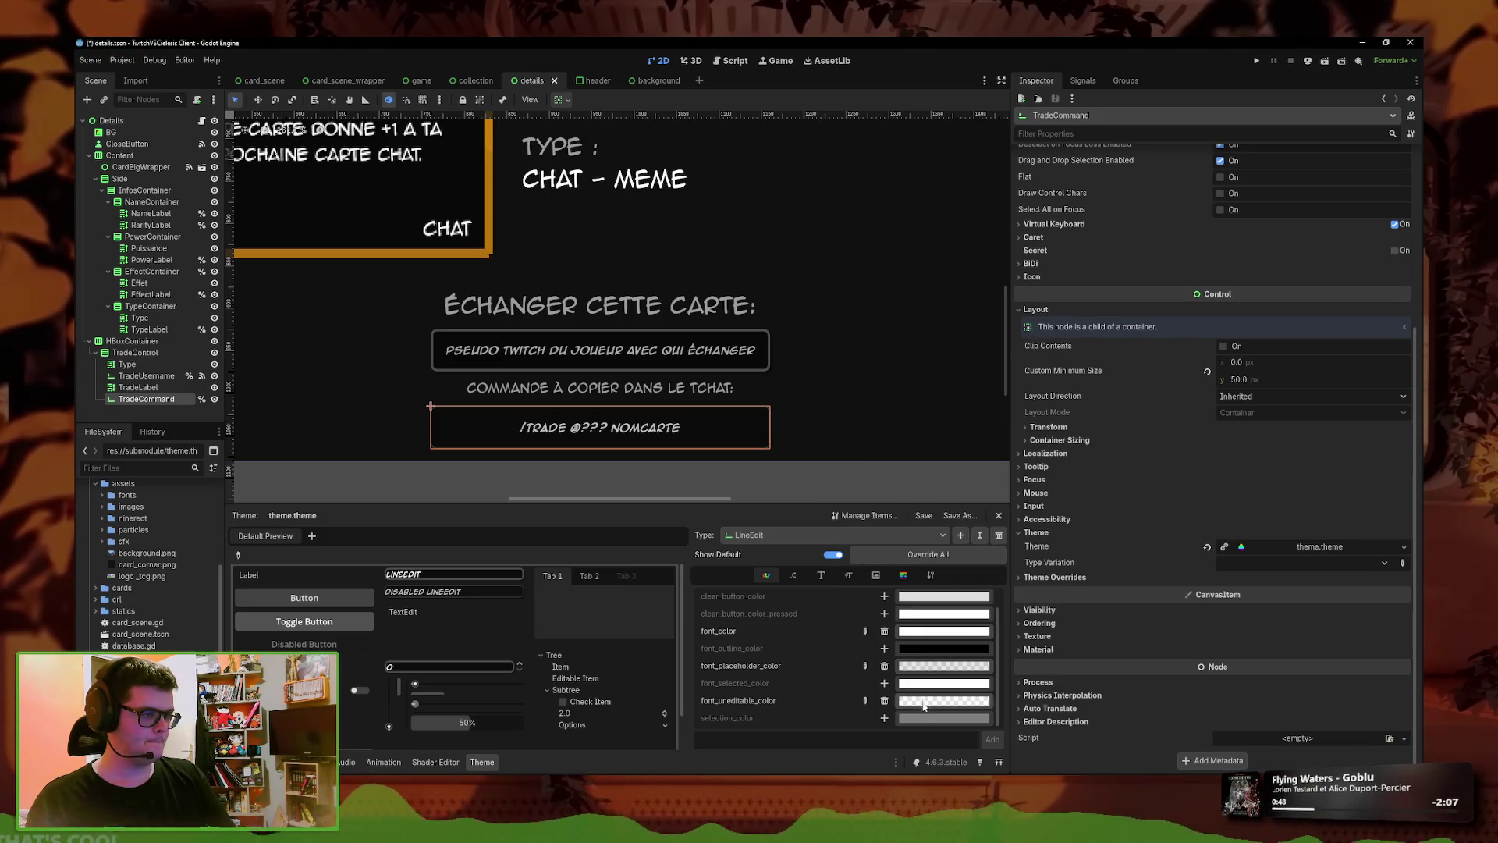
Re-add the placeholder colour override as a fainter white, ffffffd1 (alpha 209).
left_click(926, 663)
left_click(884, 666)
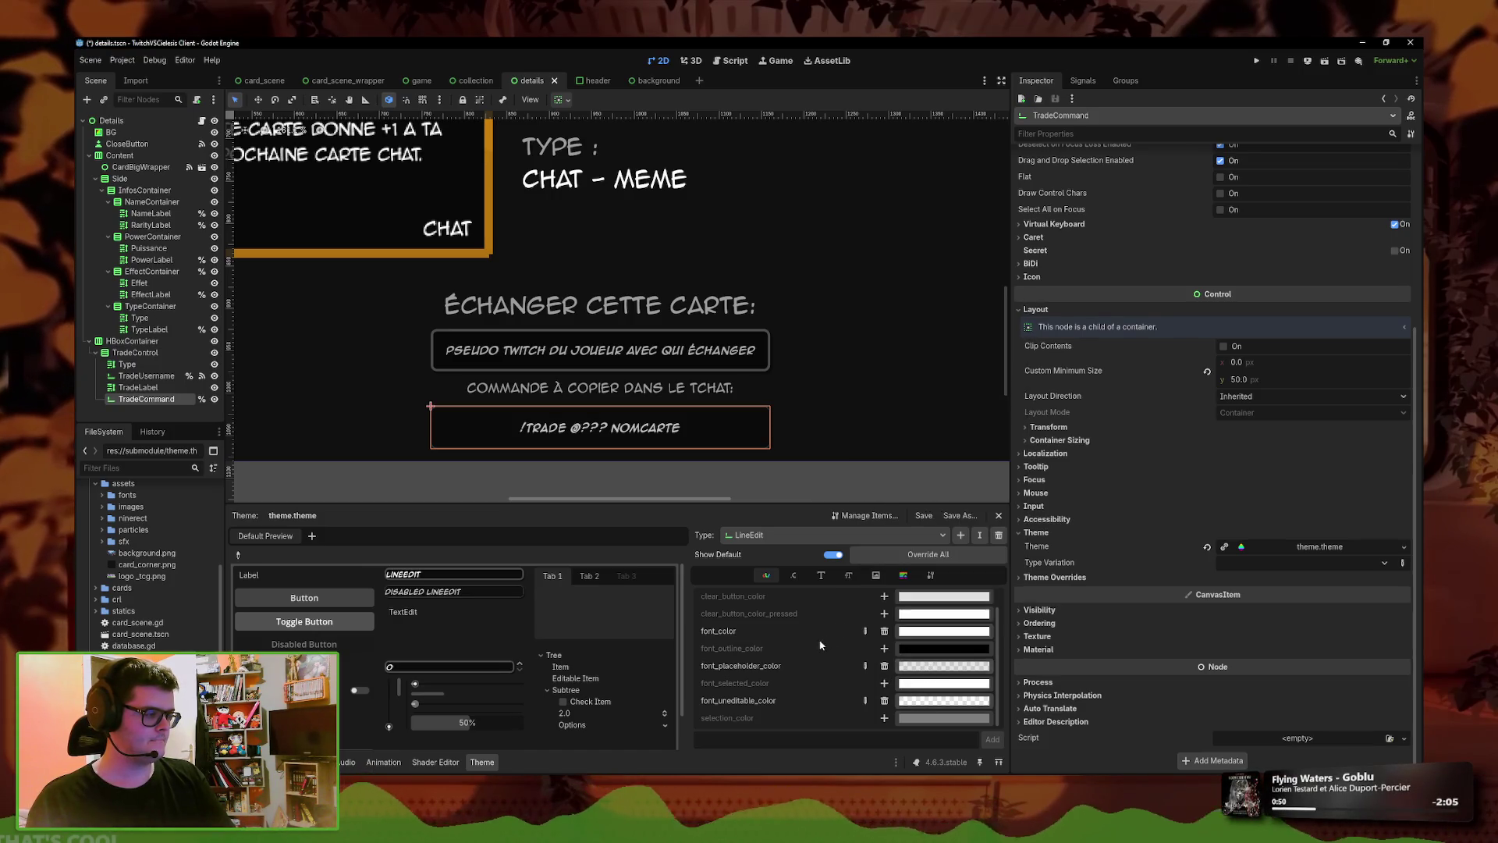
left_click(884, 666)
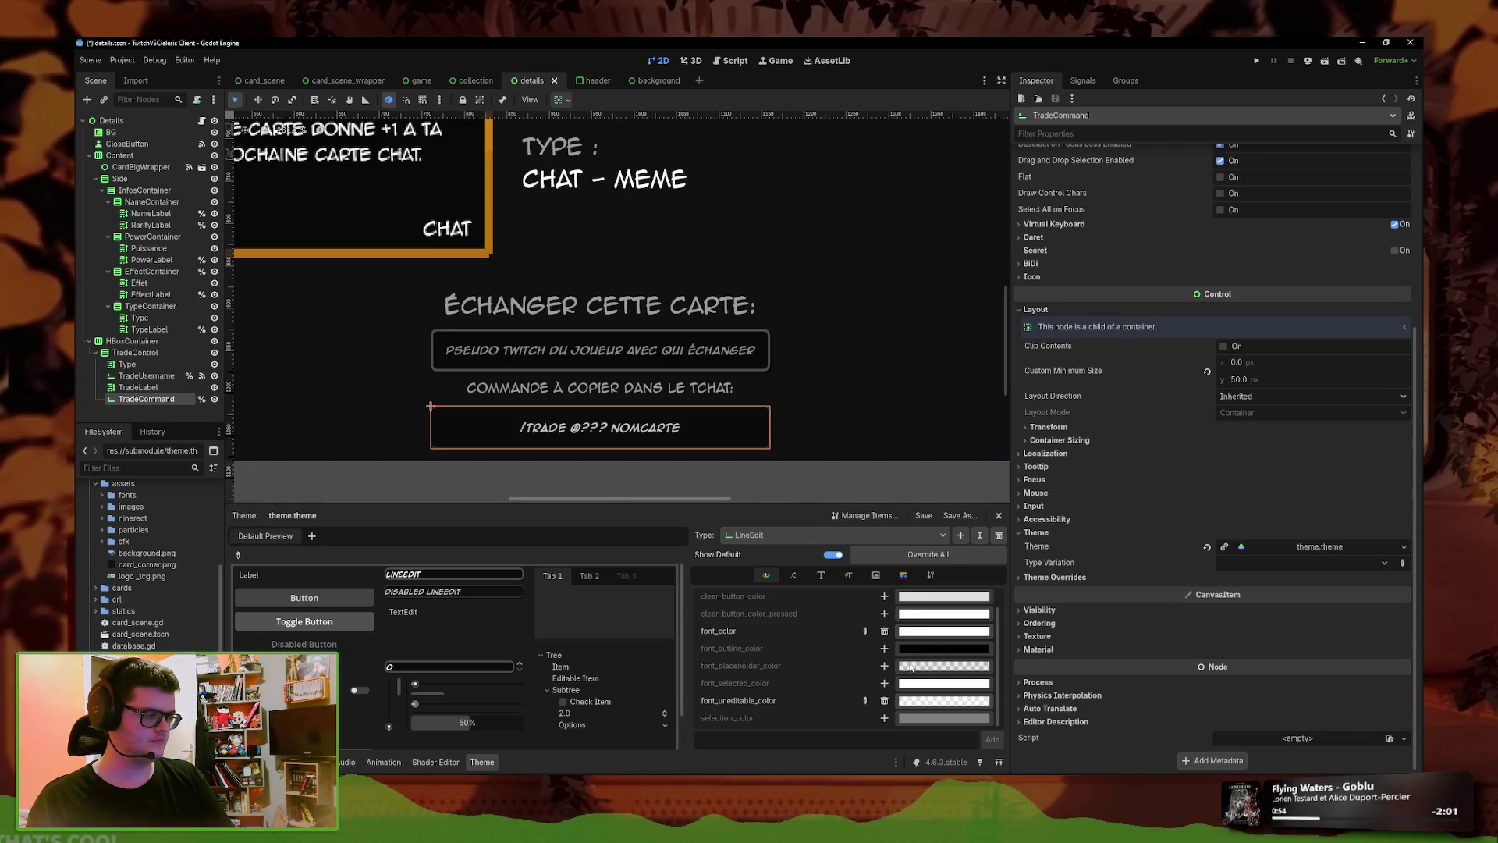
left_click(885, 665)
left_click(937, 666)
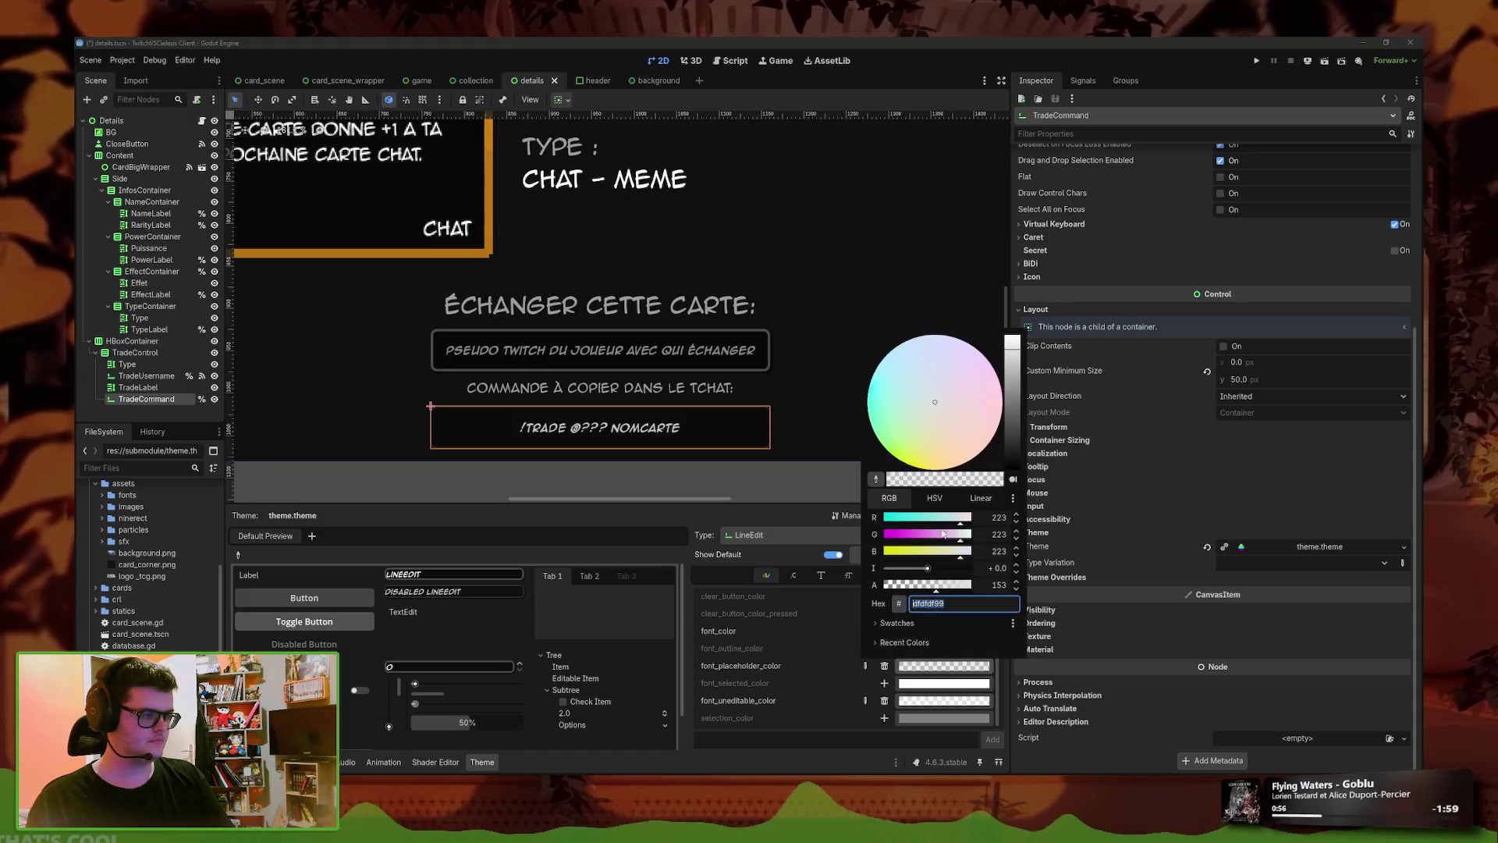
left_click_drag(935, 587, 919, 587)
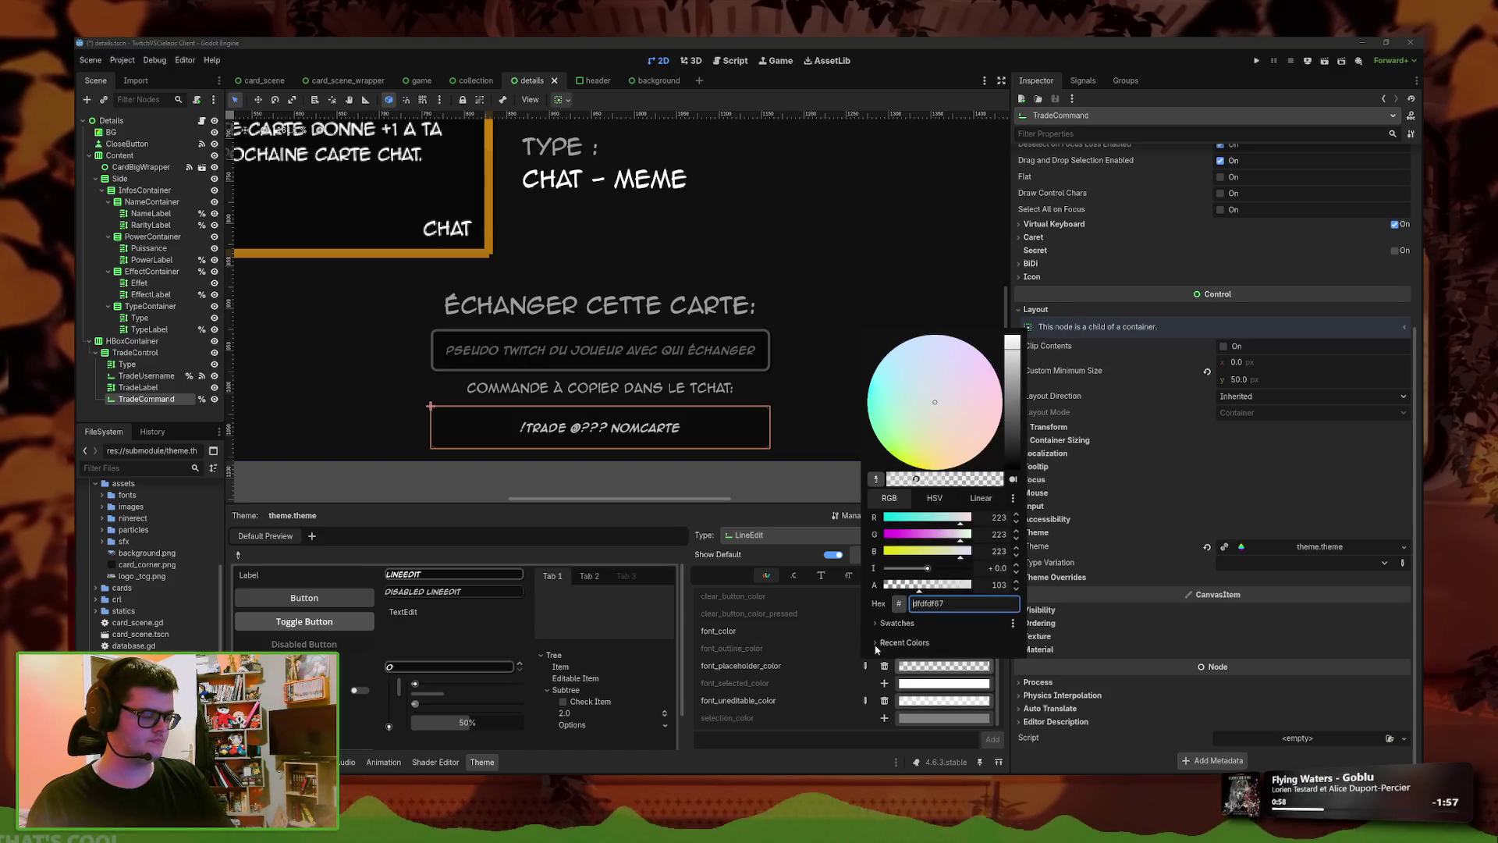
left_click(944, 700)
Set font_uneditable_color back to white and save the details scene.
left_click(944, 700)
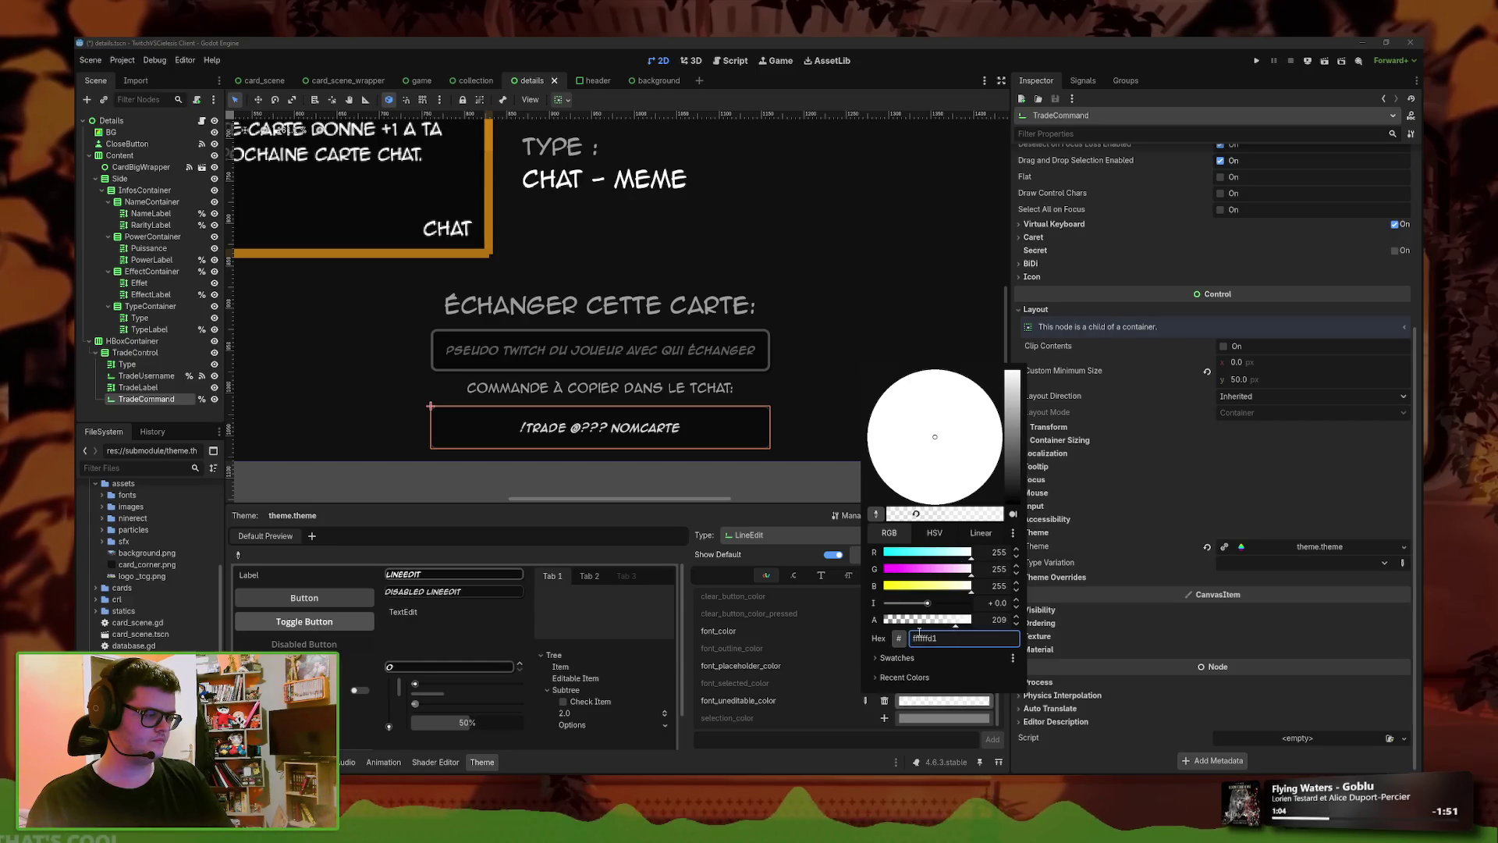
mouse_move(1013, 392)
left_mouse_down()
mouse_move(1012, 421)
mouse_move(1012, 382)
left_mouse_up()
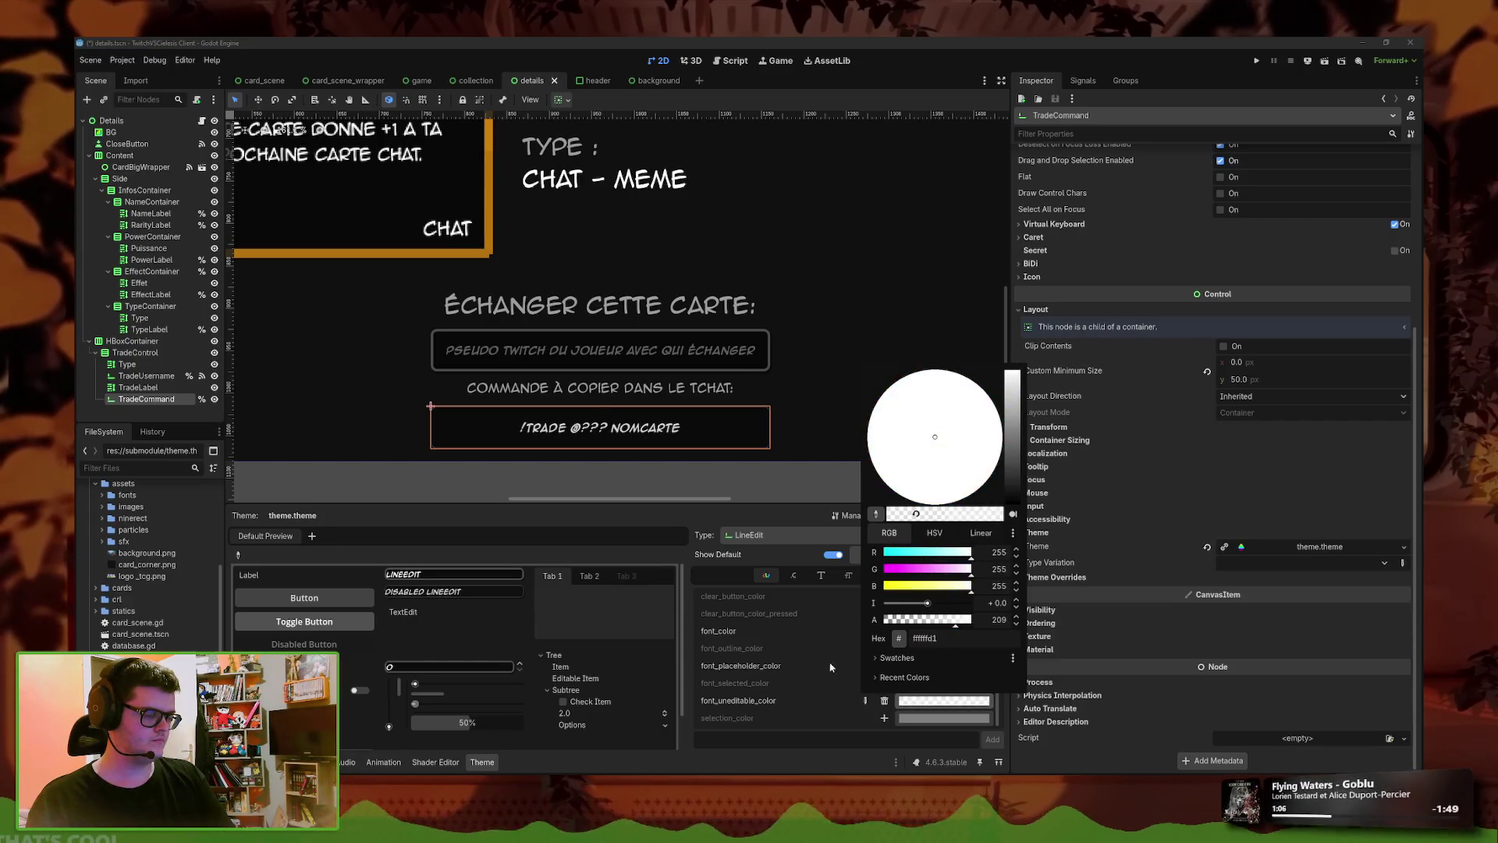
left_click(796, 692)
scroll(743, 441, "down", 2)
left_click(737, 447)
key("ctrl+s")
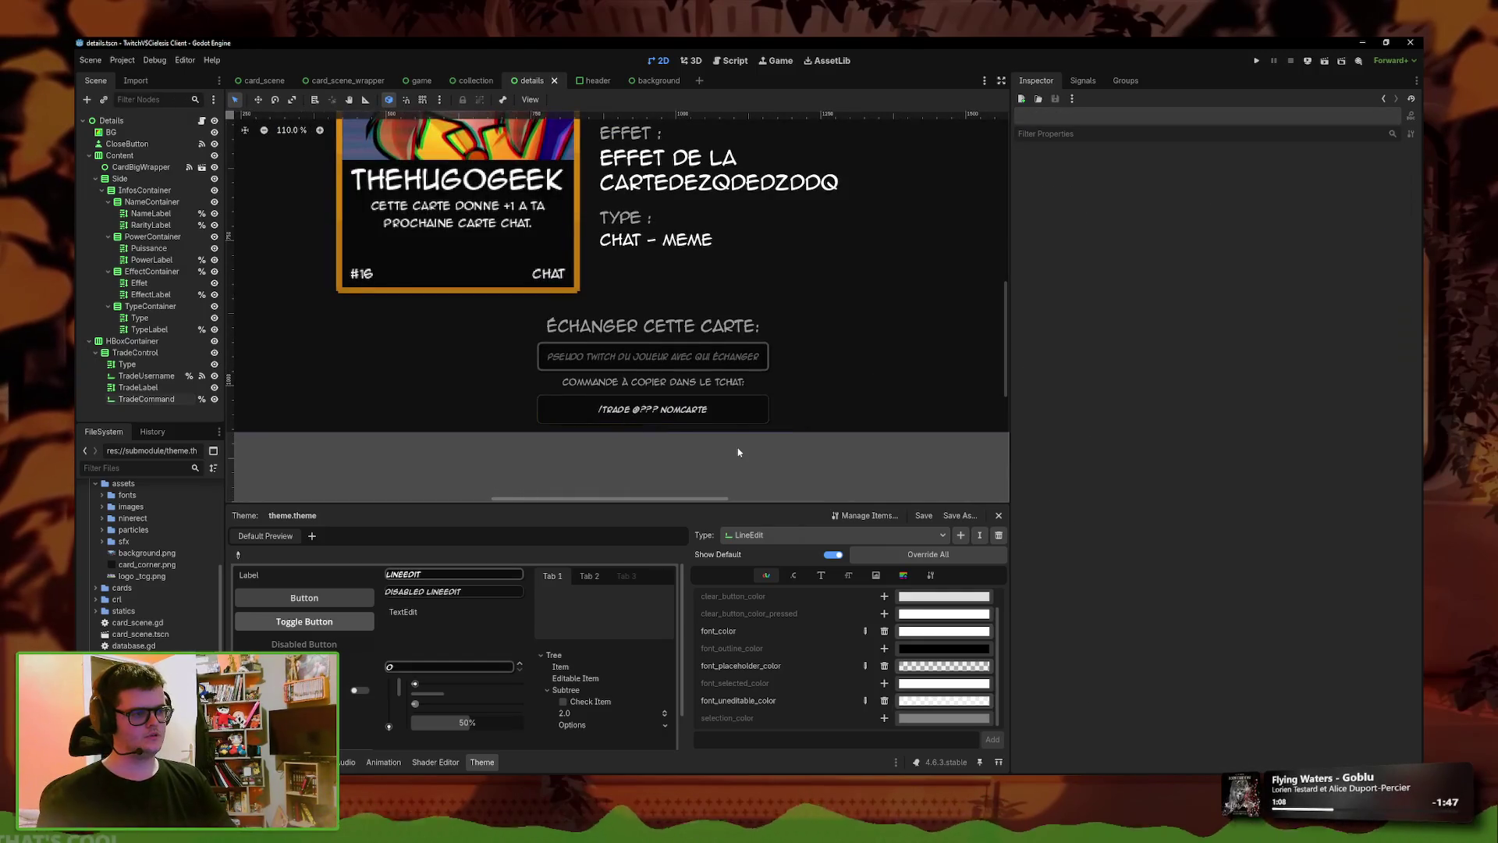
Launch the game with F5 to test the card screen.
left_click(712, 411)
right_click(712, 411)
left_click(799, 430)
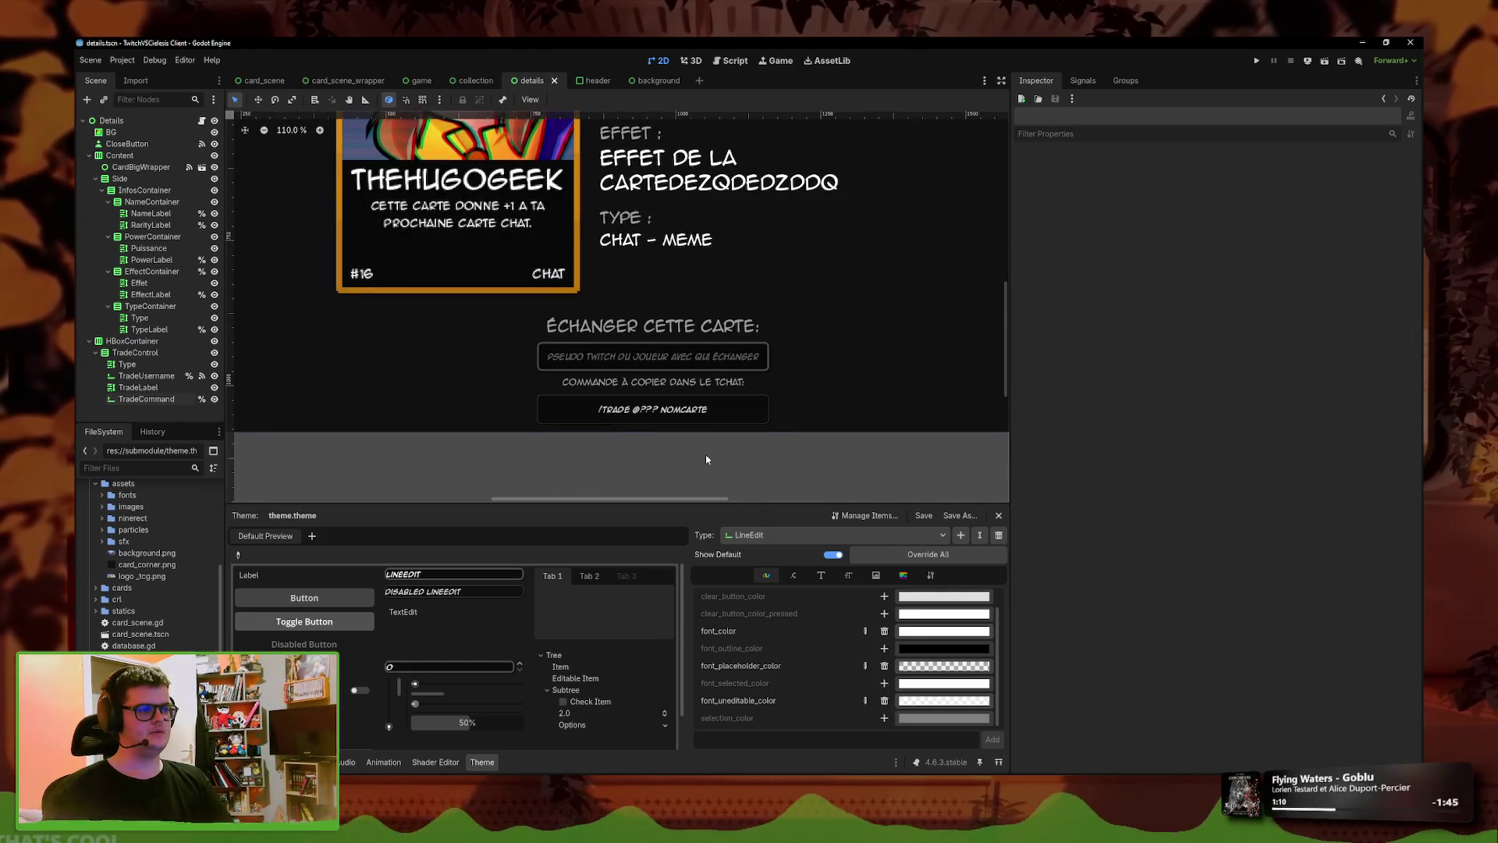
key("F5")
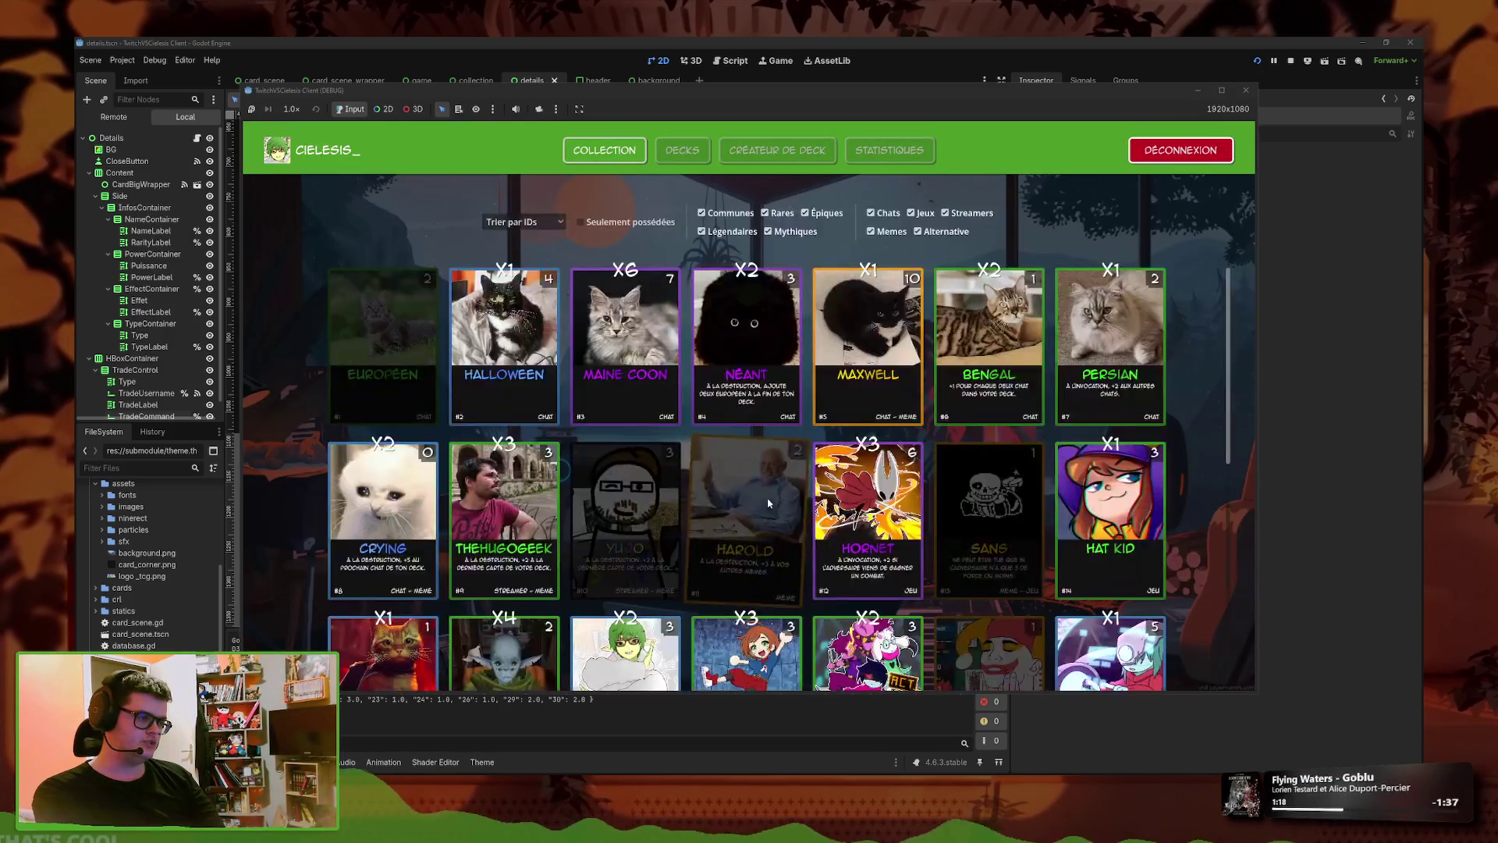
Open the OIIA SPATIAL card and select the card name in its trade command.
scroll(939, 488, "down", 5)
scroll(939, 488, "up", 3)
scroll(1019, 529, "down", 3)
left_click(991, 445)
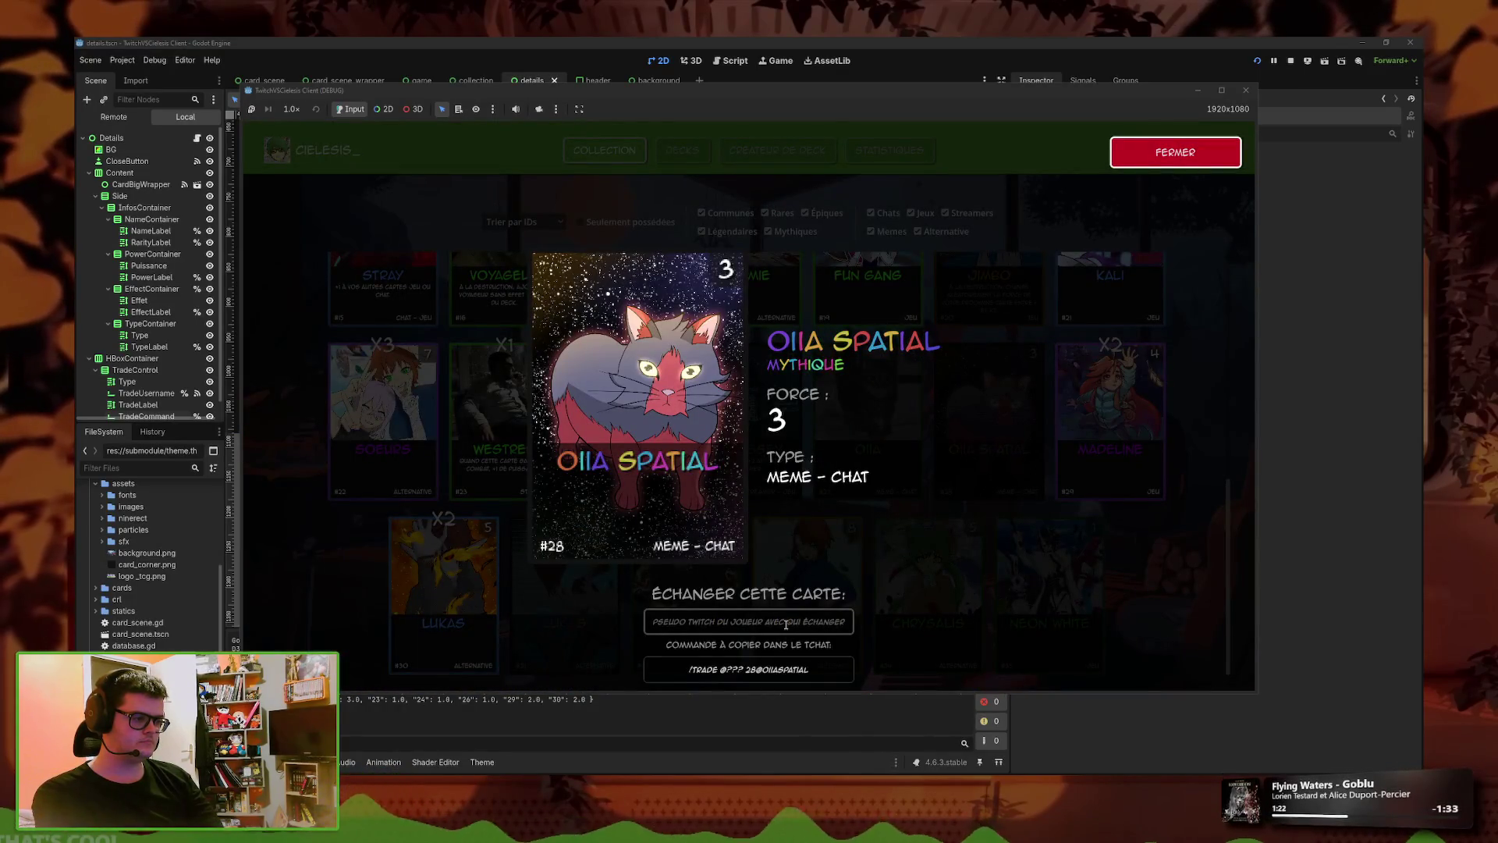
left_click(824, 670)
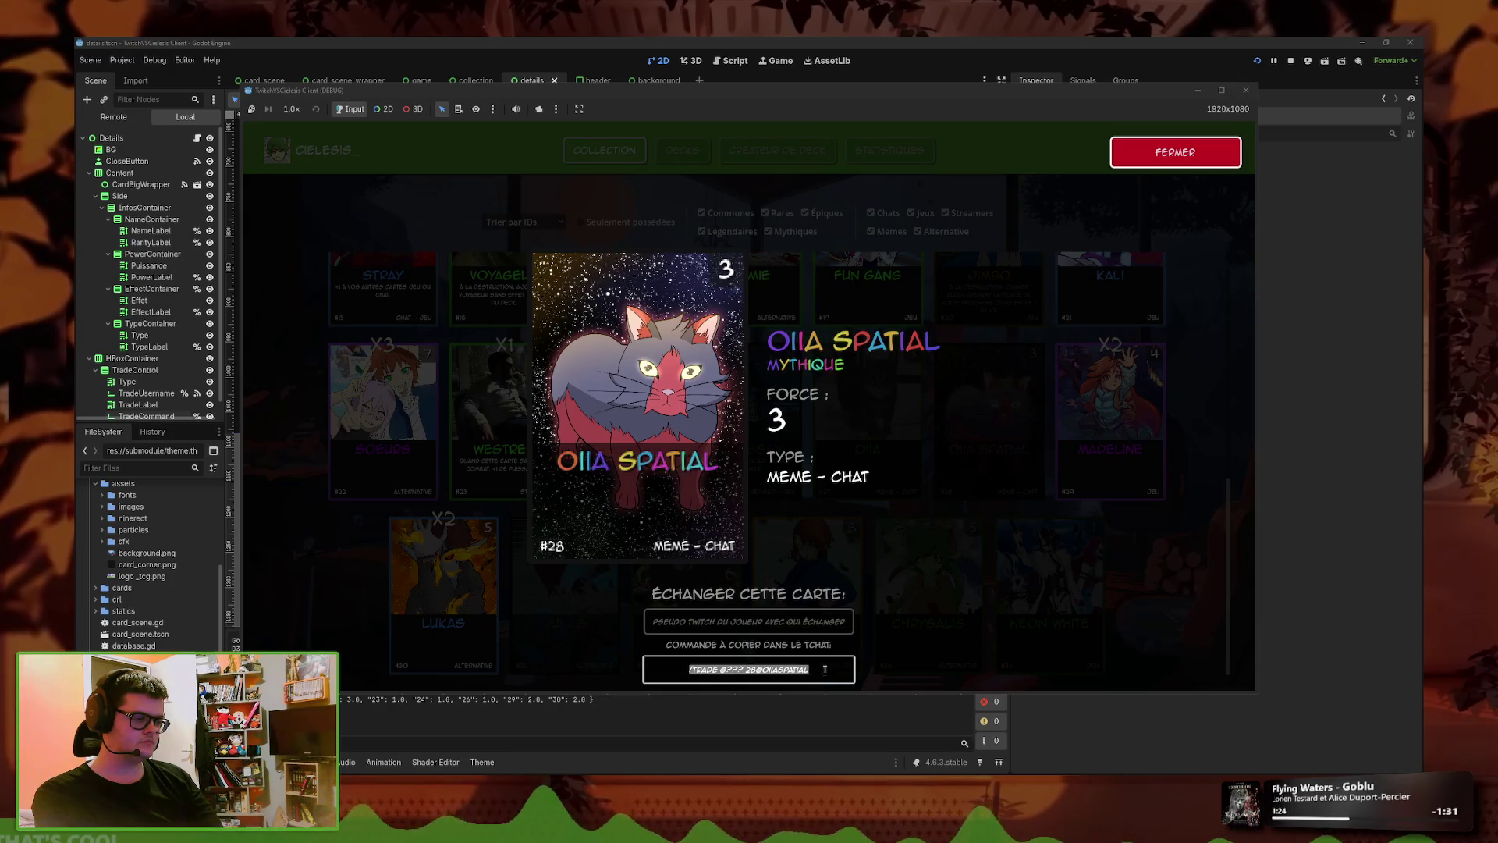
left_click(819, 668)
double_click(815, 665)
Enter a Twitch username in the pseudo field, check the updated /TRADE command, and close the card.
left_click(810, 614)
type("_cielesis_")
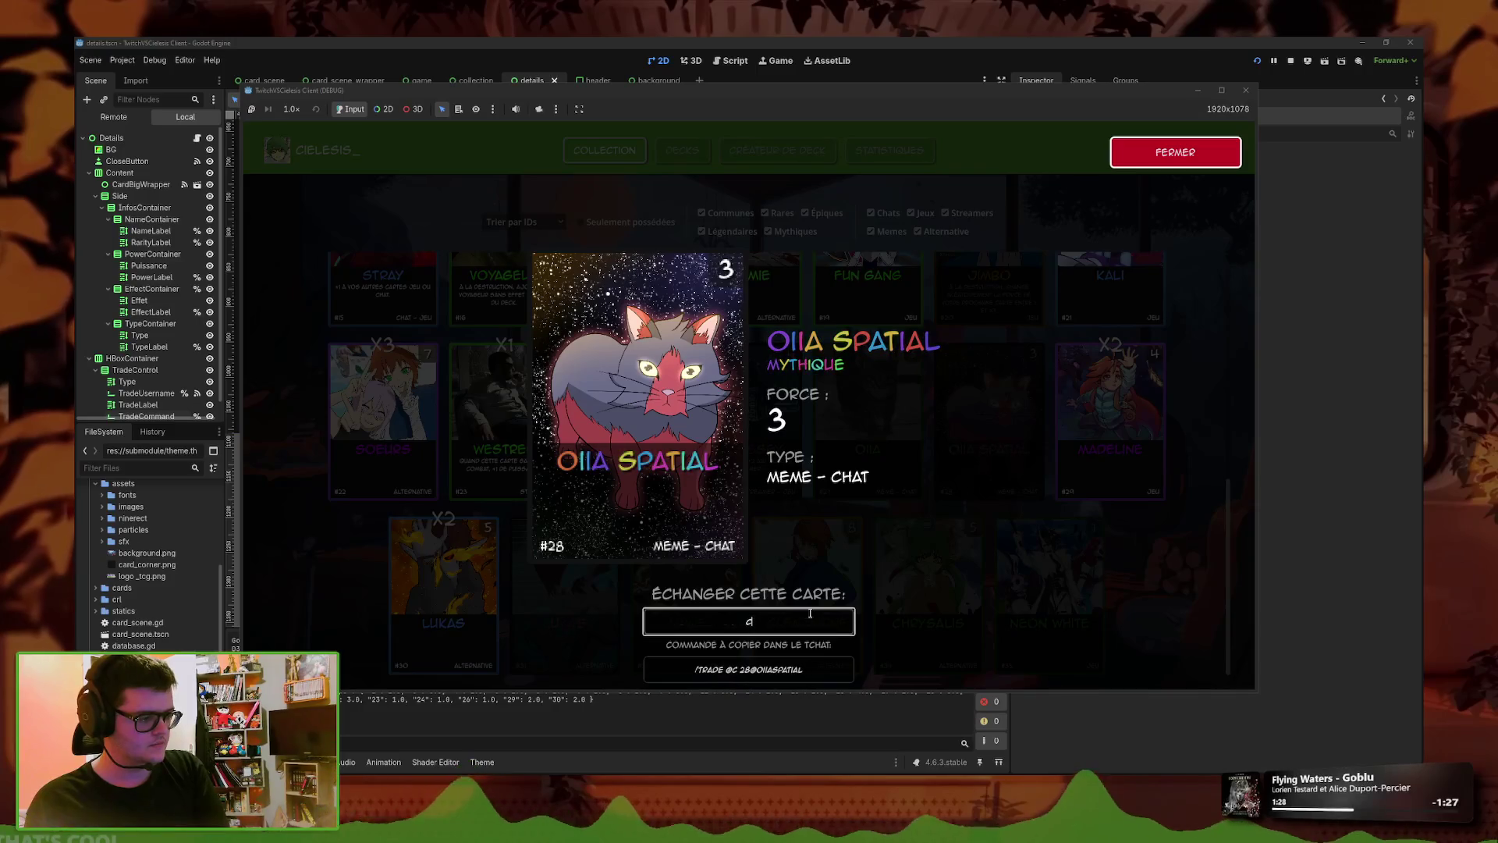
left_click_drag(828, 669, 671, 670)
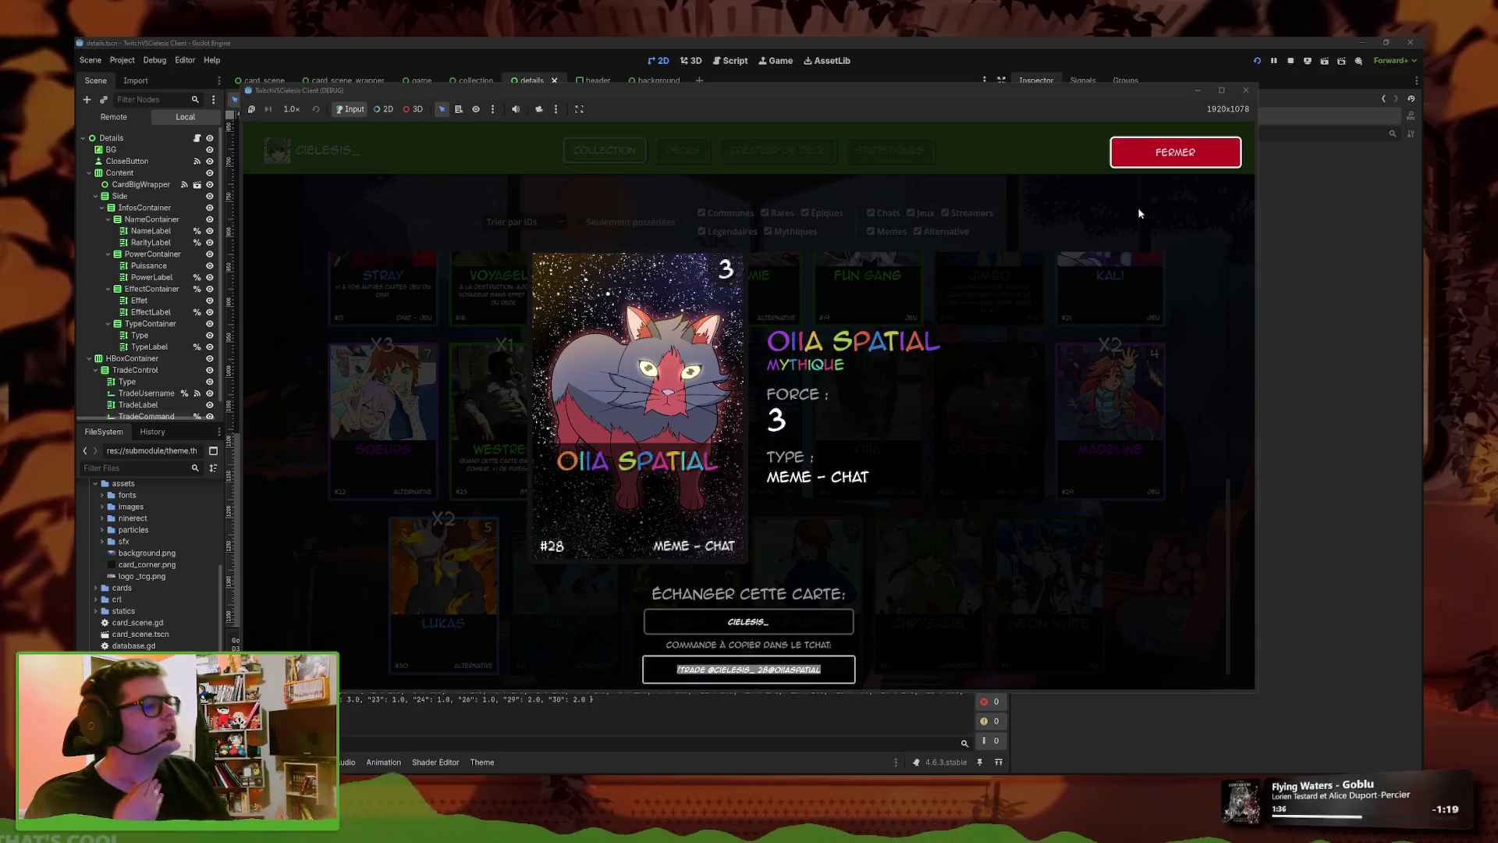
left_click(1176, 152)
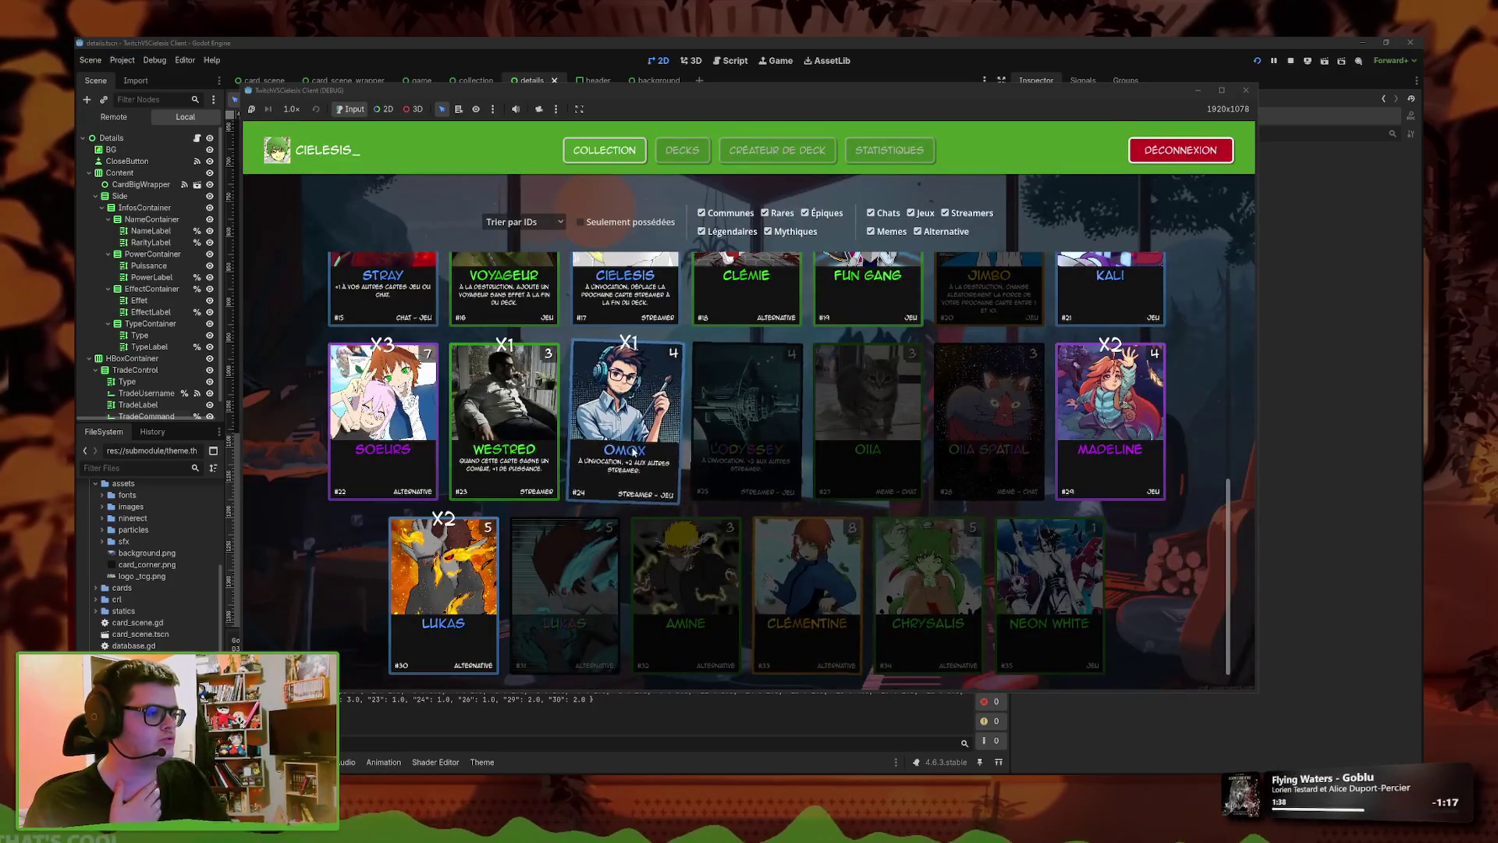
Open and close the OMOX card details, then stop the running game.
left_click(626, 421)
left_click(1153, 167)
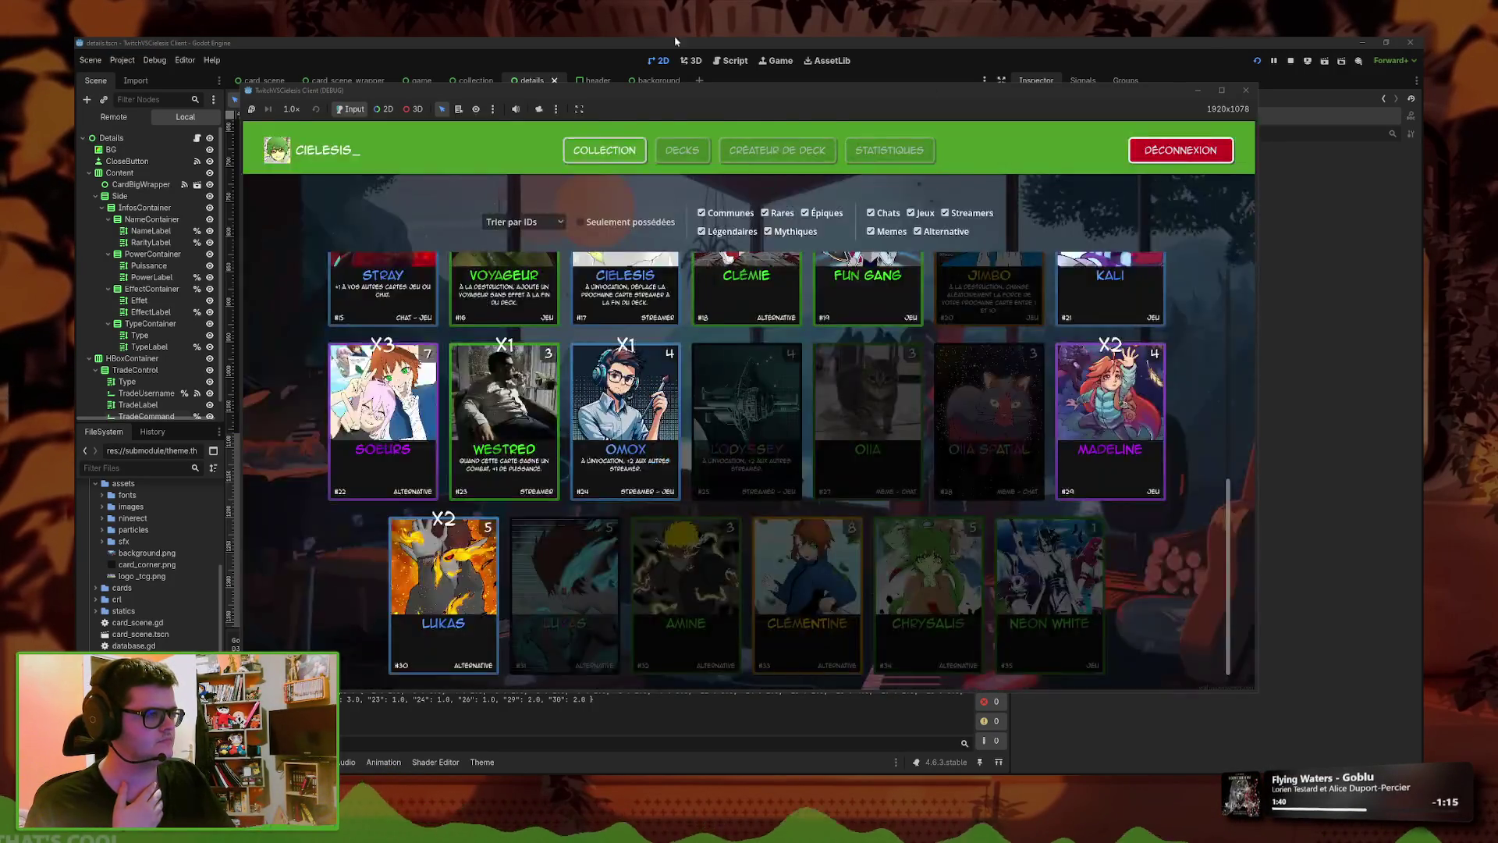
key("F8")
Inspect the card's type, effect and InfosContainer labels and the Side container's layout.
scroll(712, 473, "up", 2)
left_click(712, 473)
scroll(712, 474, "down", 2)
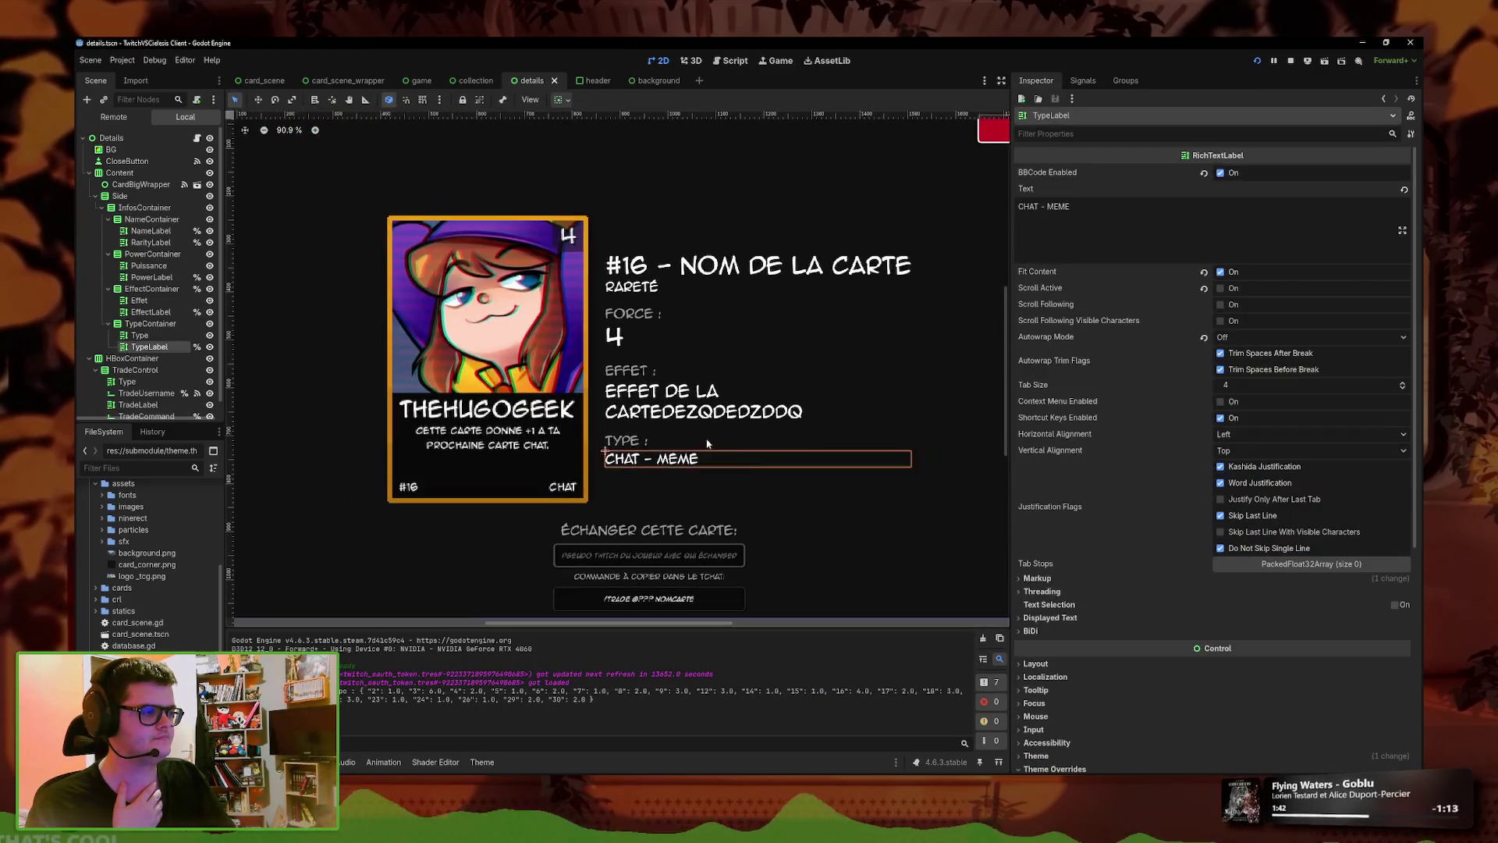
left_click(710, 402)
left_click(709, 344)
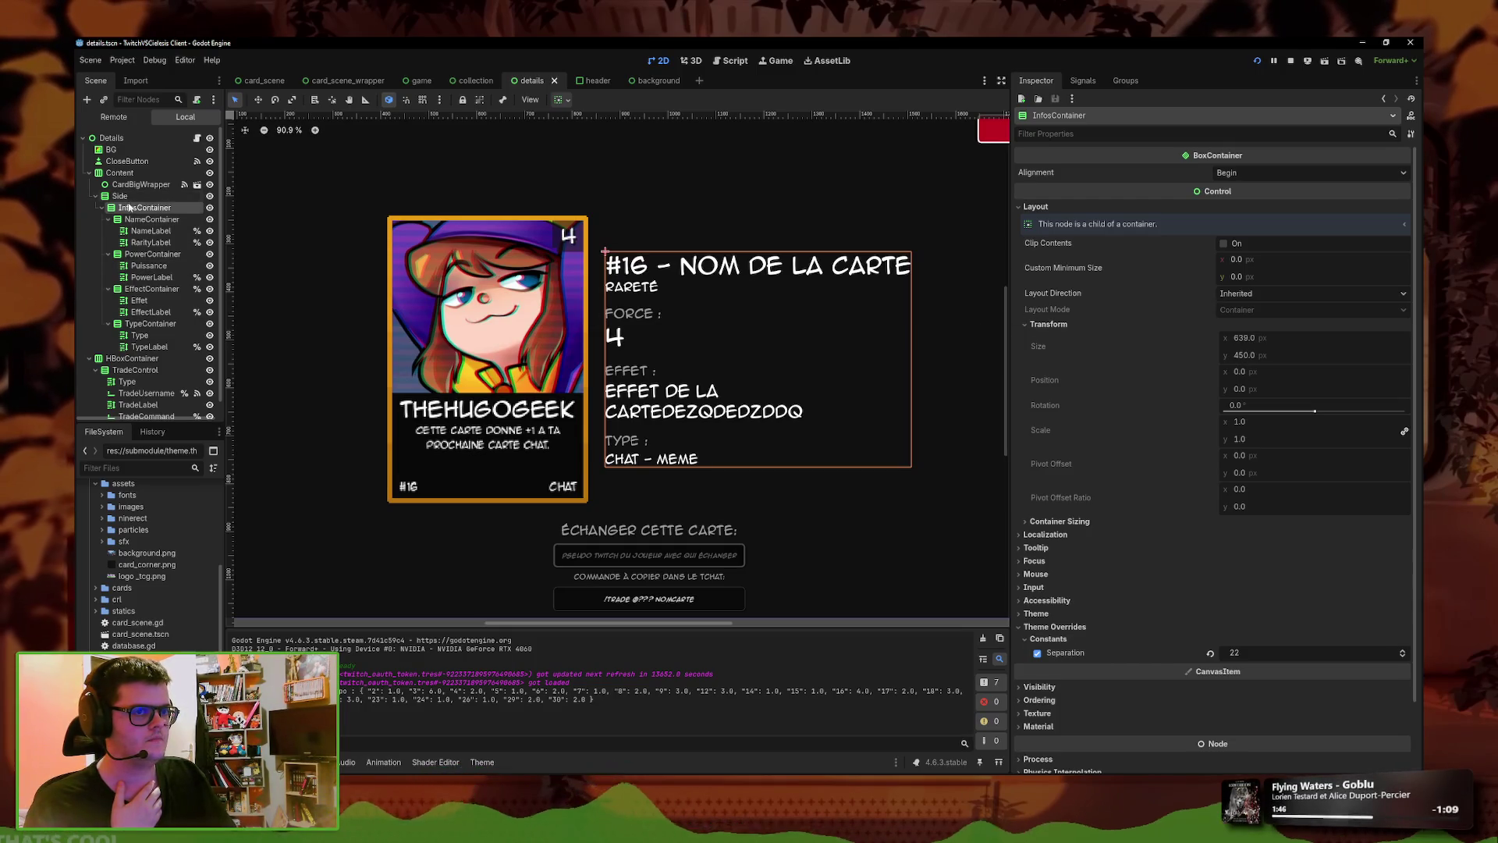
left_click(127, 197)
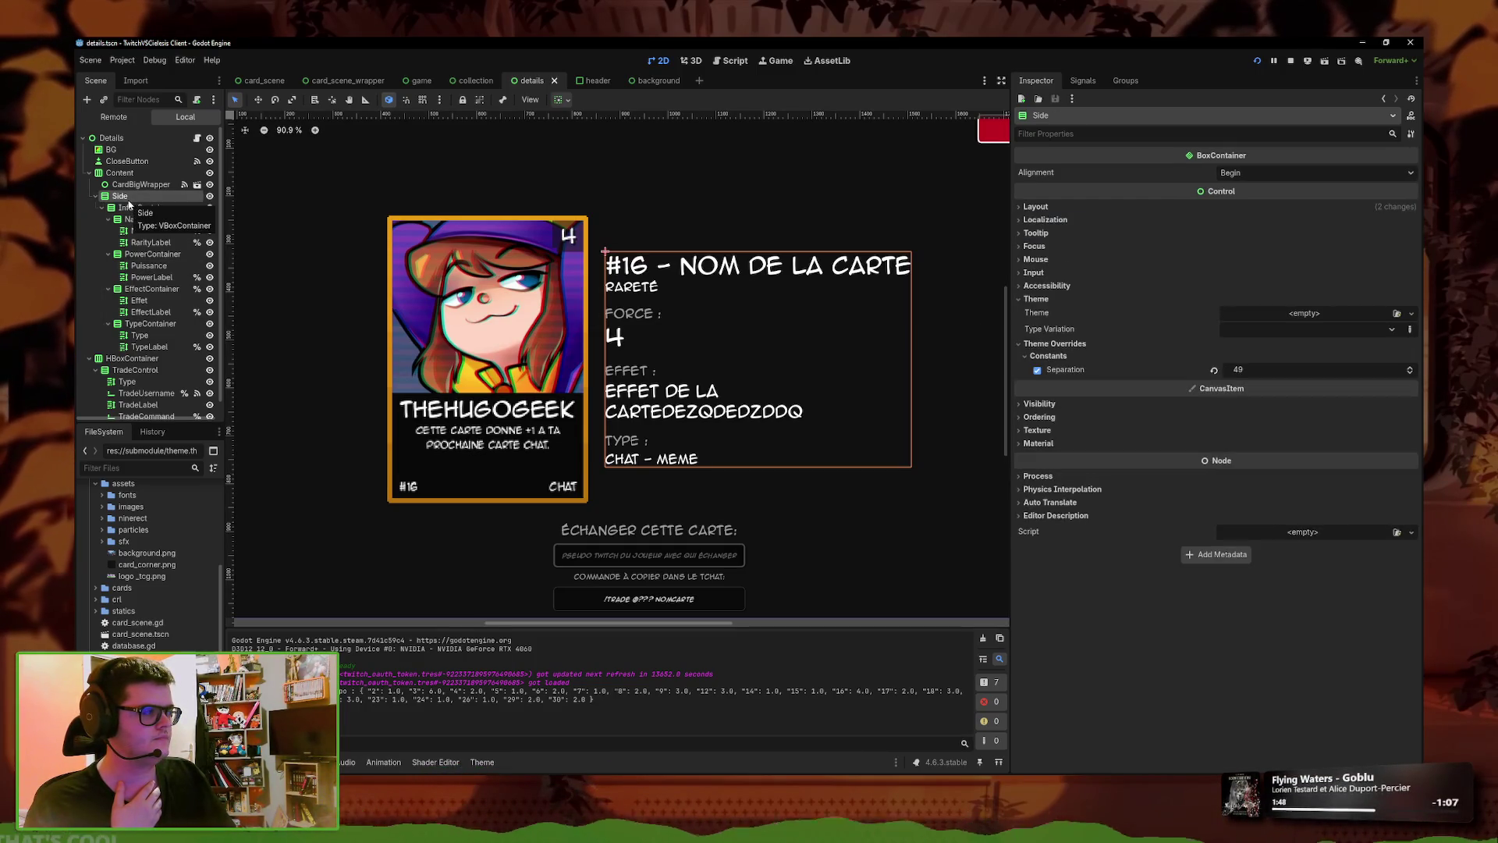
left_click(1113, 207)
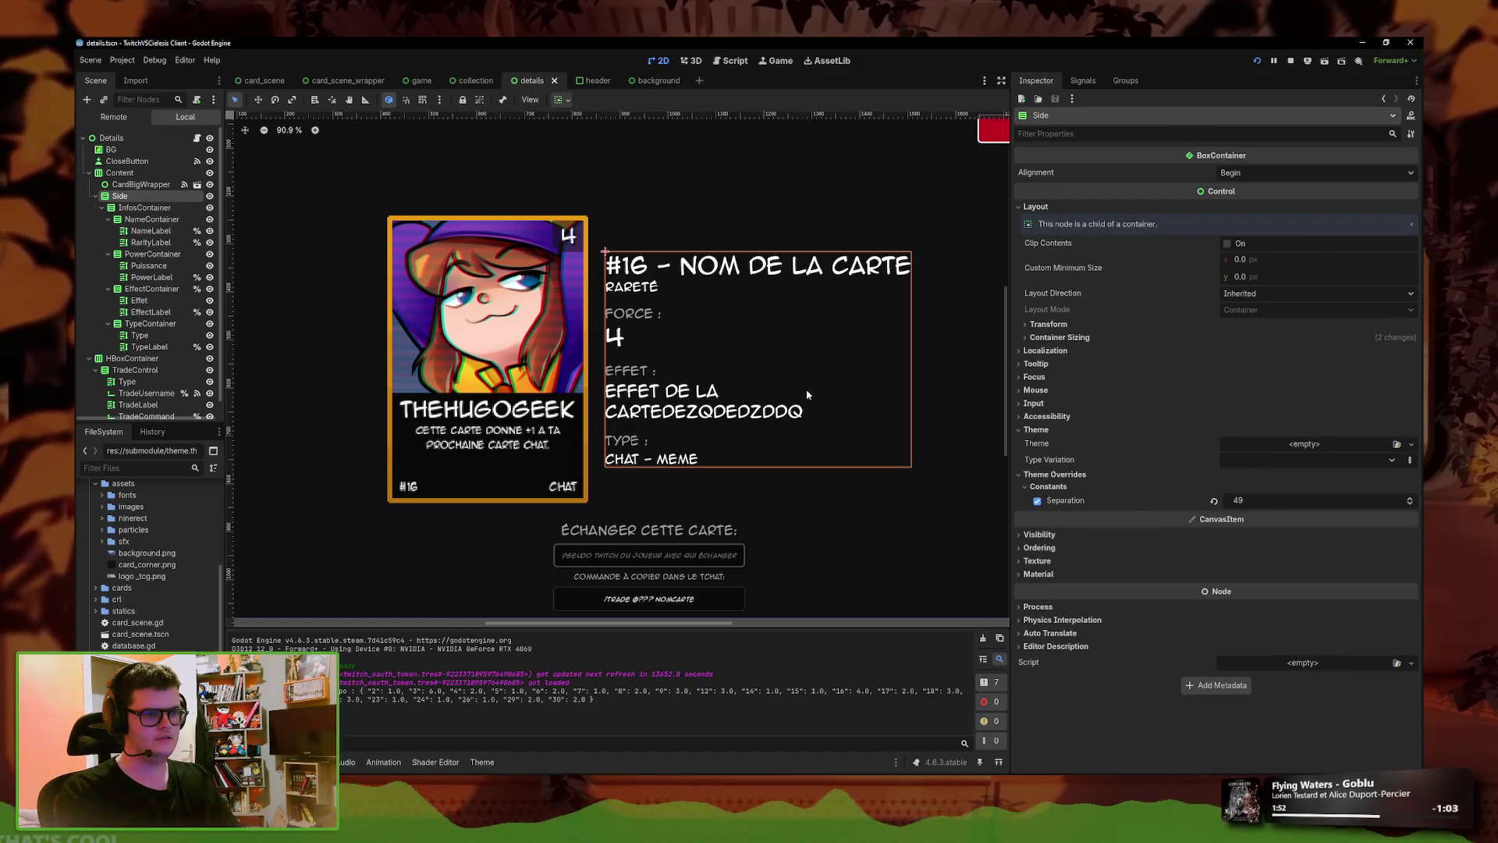
Shorten the effect text to 'Effet de la cartedez' and the name to '#16 - NOM'.
left_click(786, 398)
left_click(1096, 222)
key("BackSpace")
key("BackSpace")
key("BackSpace")
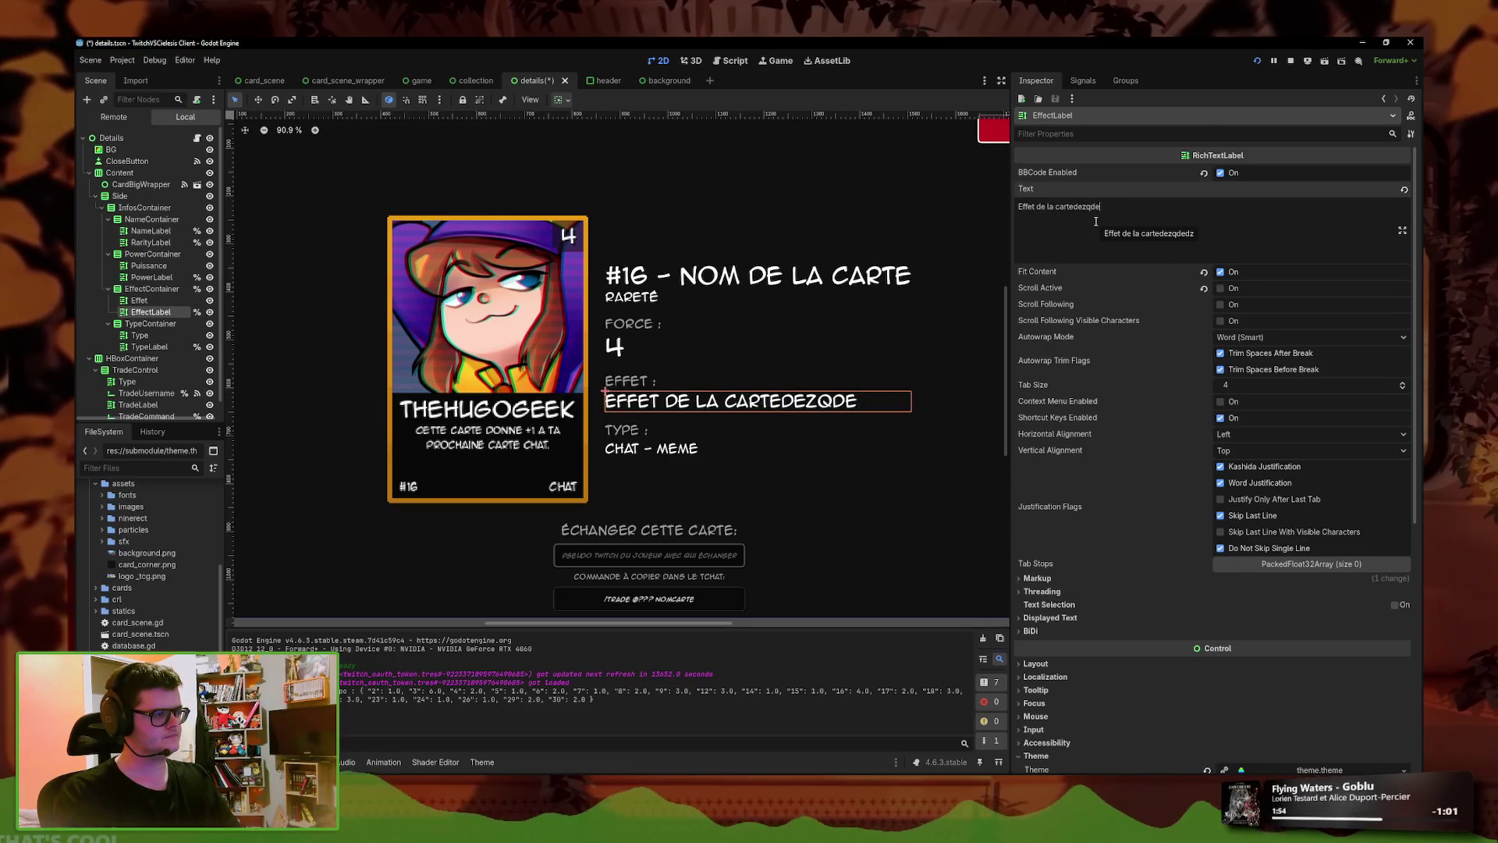
key("BackSpace")
key("BackSpace")
key("BackSpace")
left_click(819, 275)
left_click_drag(1108, 207, 1060, 207)
key("BackSpace")
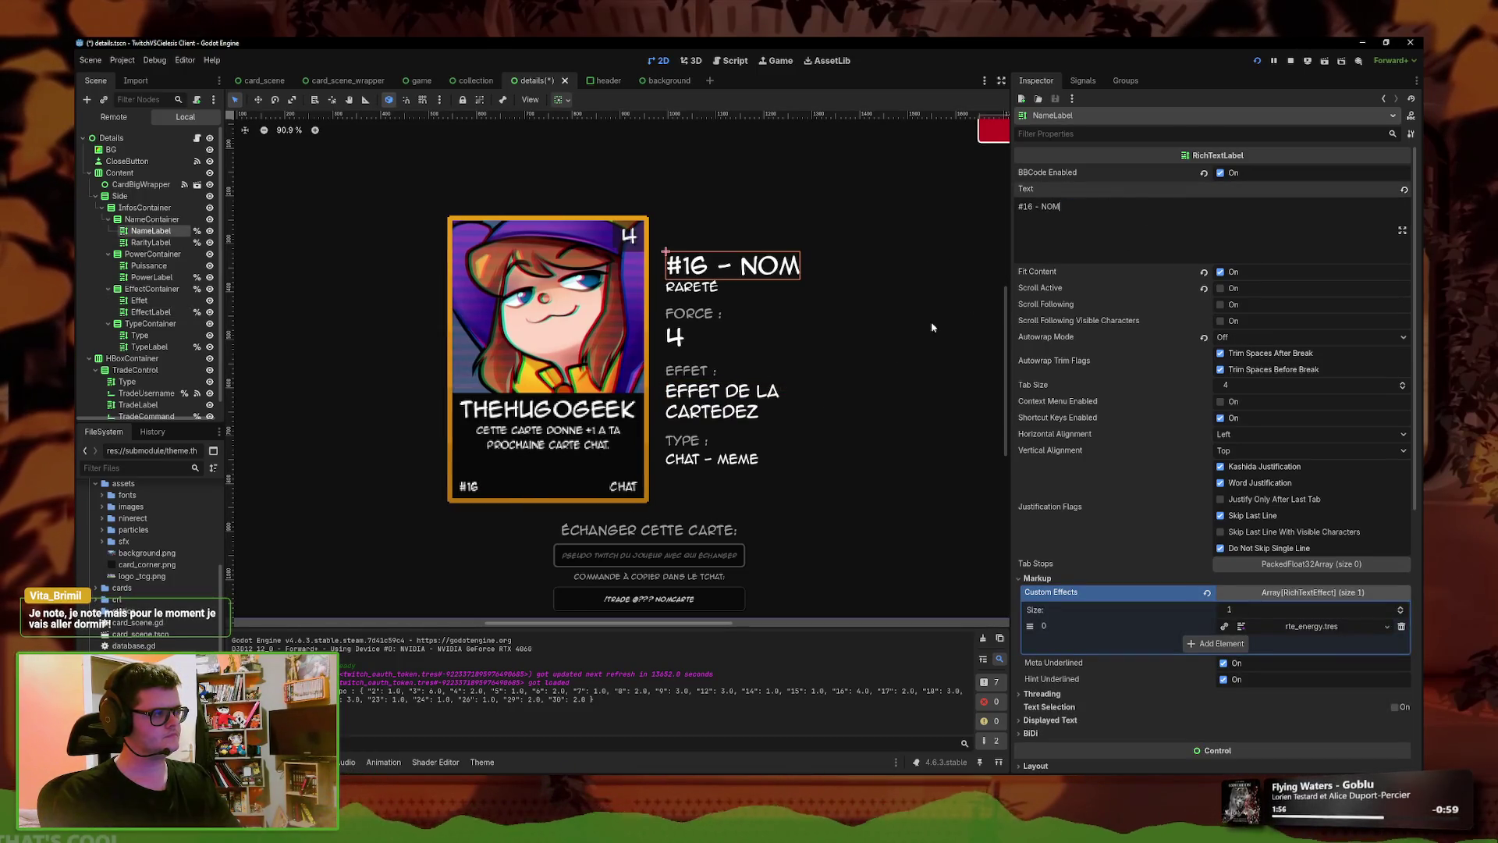
Set the Side container's custom minimum width to 450 px so the effect text fits, then save details.tscn.
left_click(147, 208)
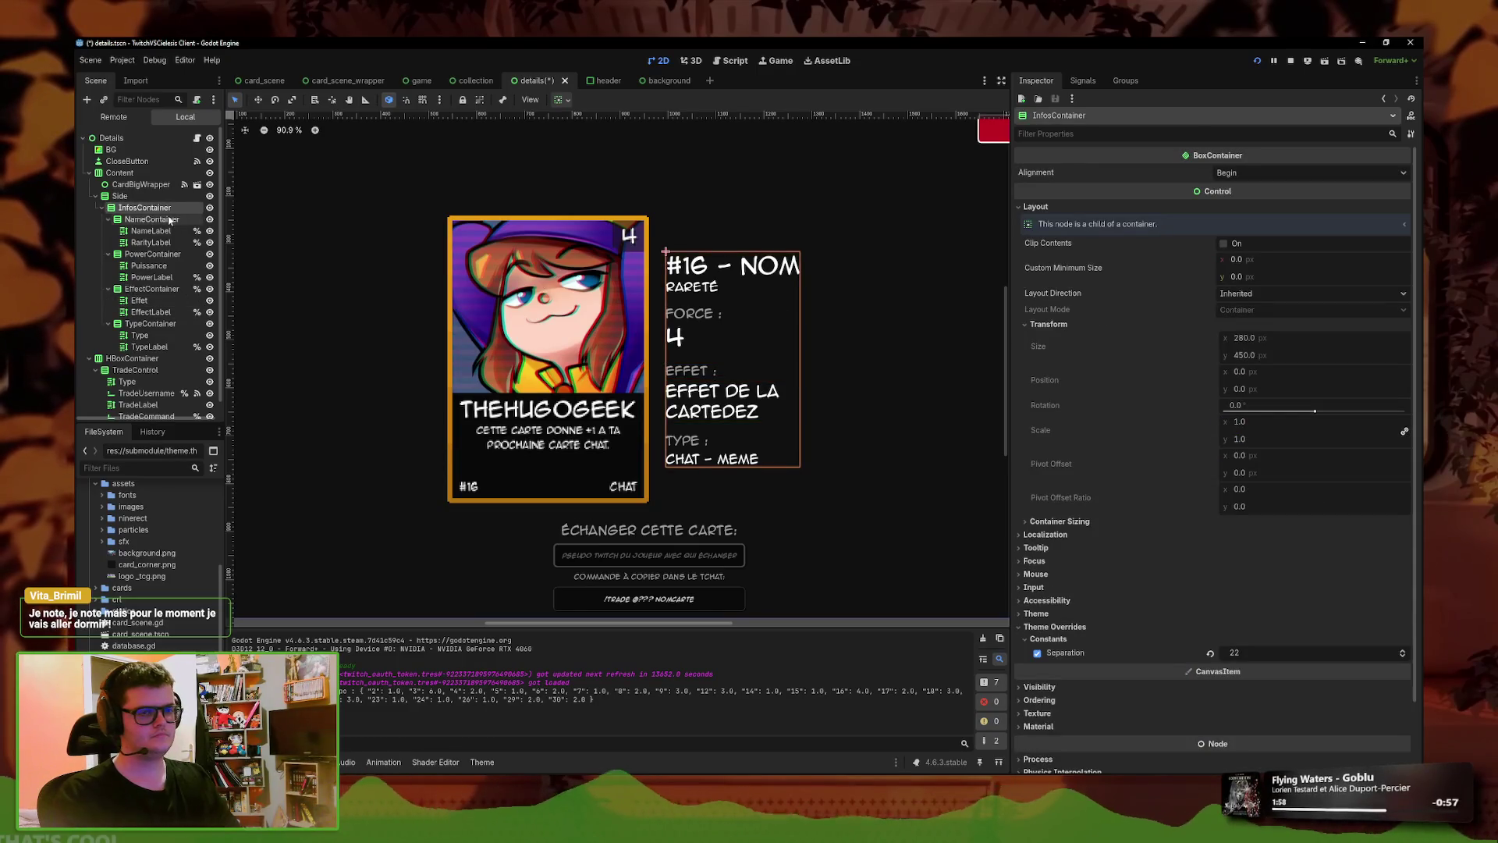
left_click(120, 196)
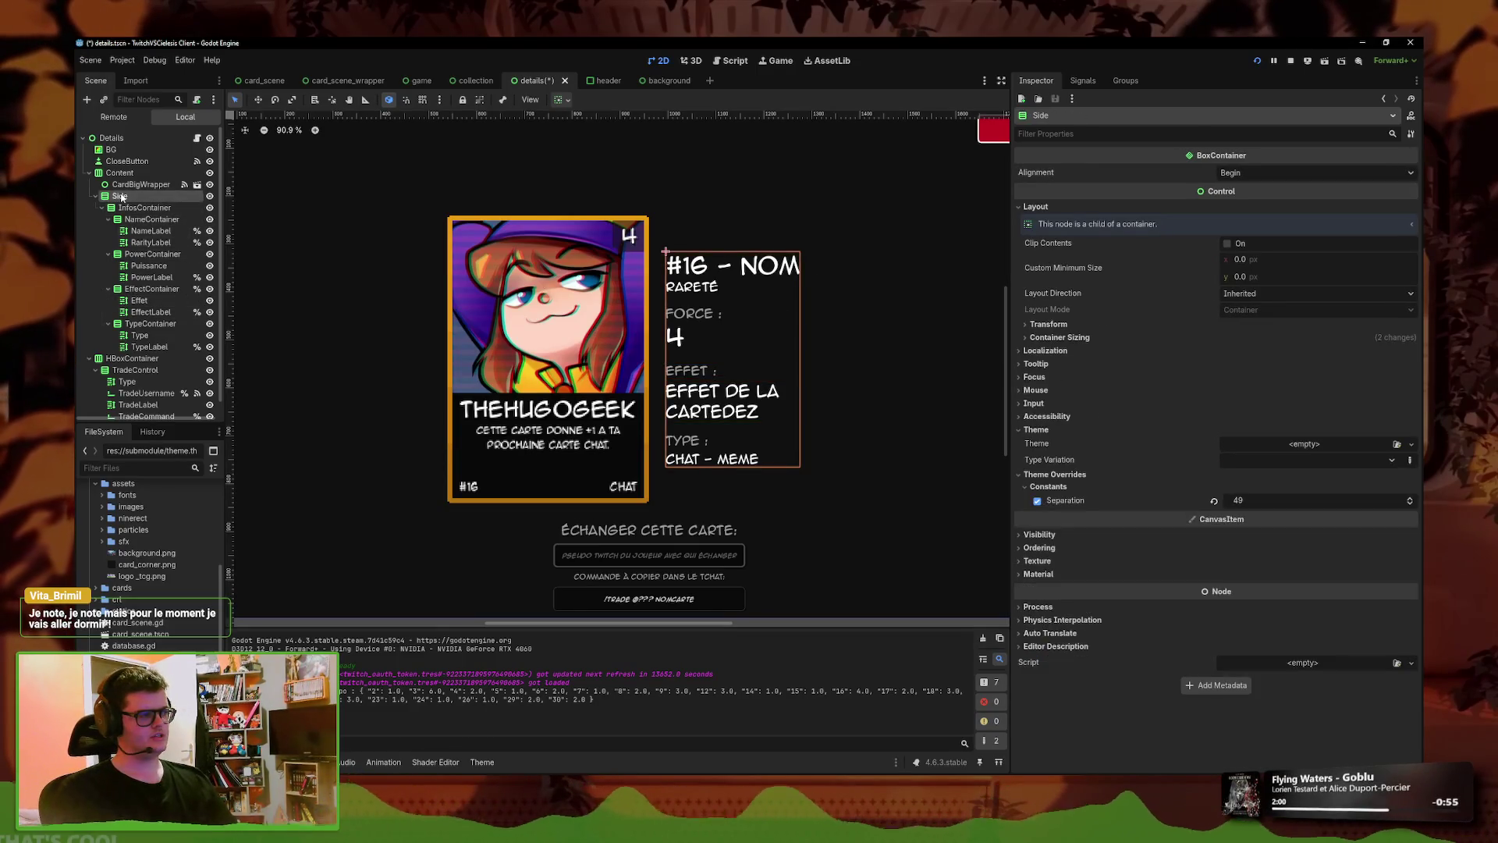
mouse_move(1240, 277)
left_mouse_down()
mouse_move(1276, 277)
mouse_move(1224, 272)
left_mouse_up()
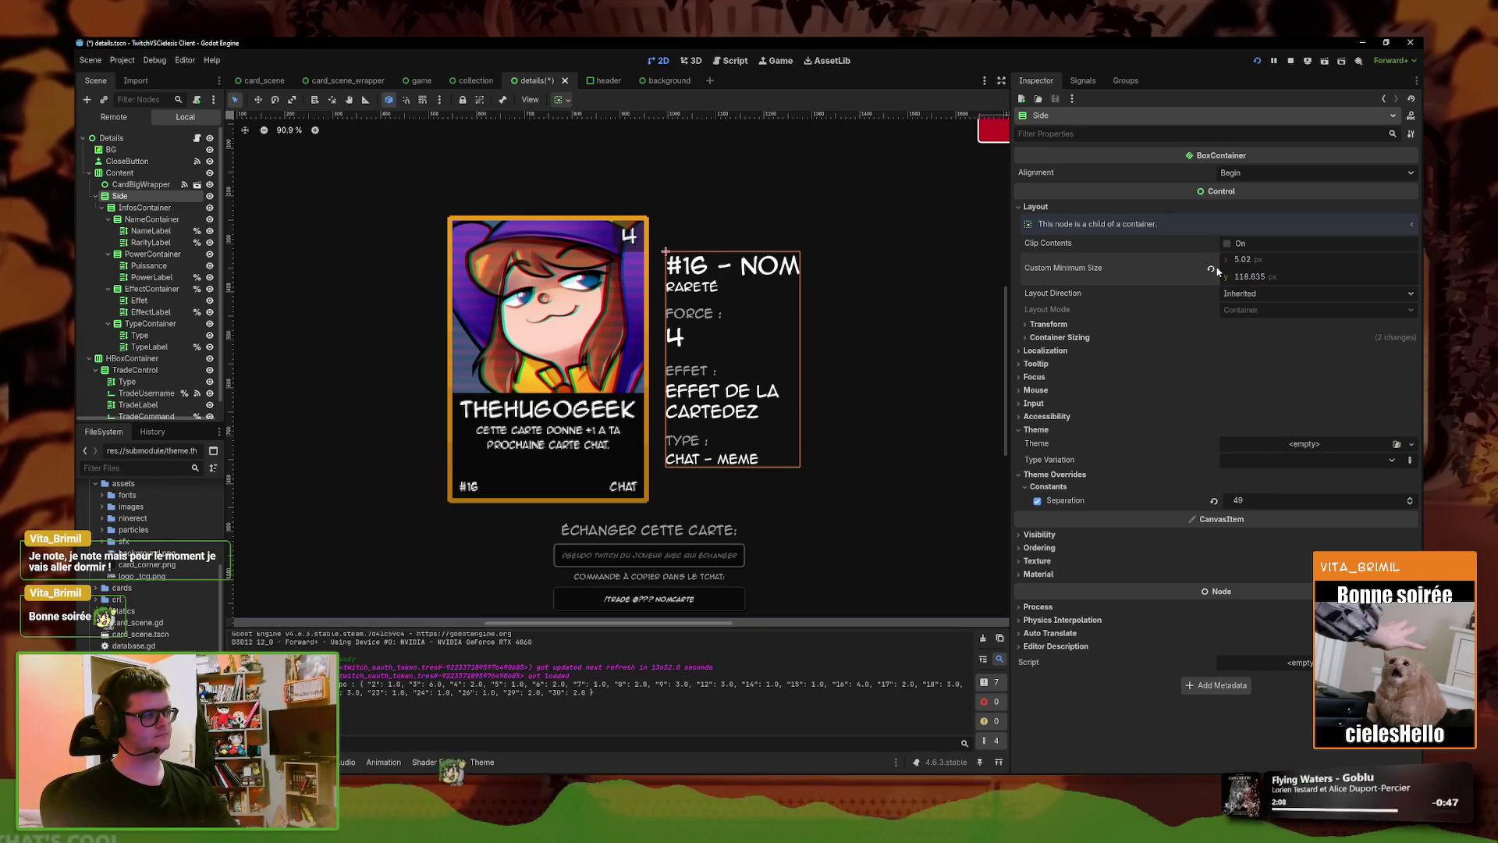
type("150")
key("Return")
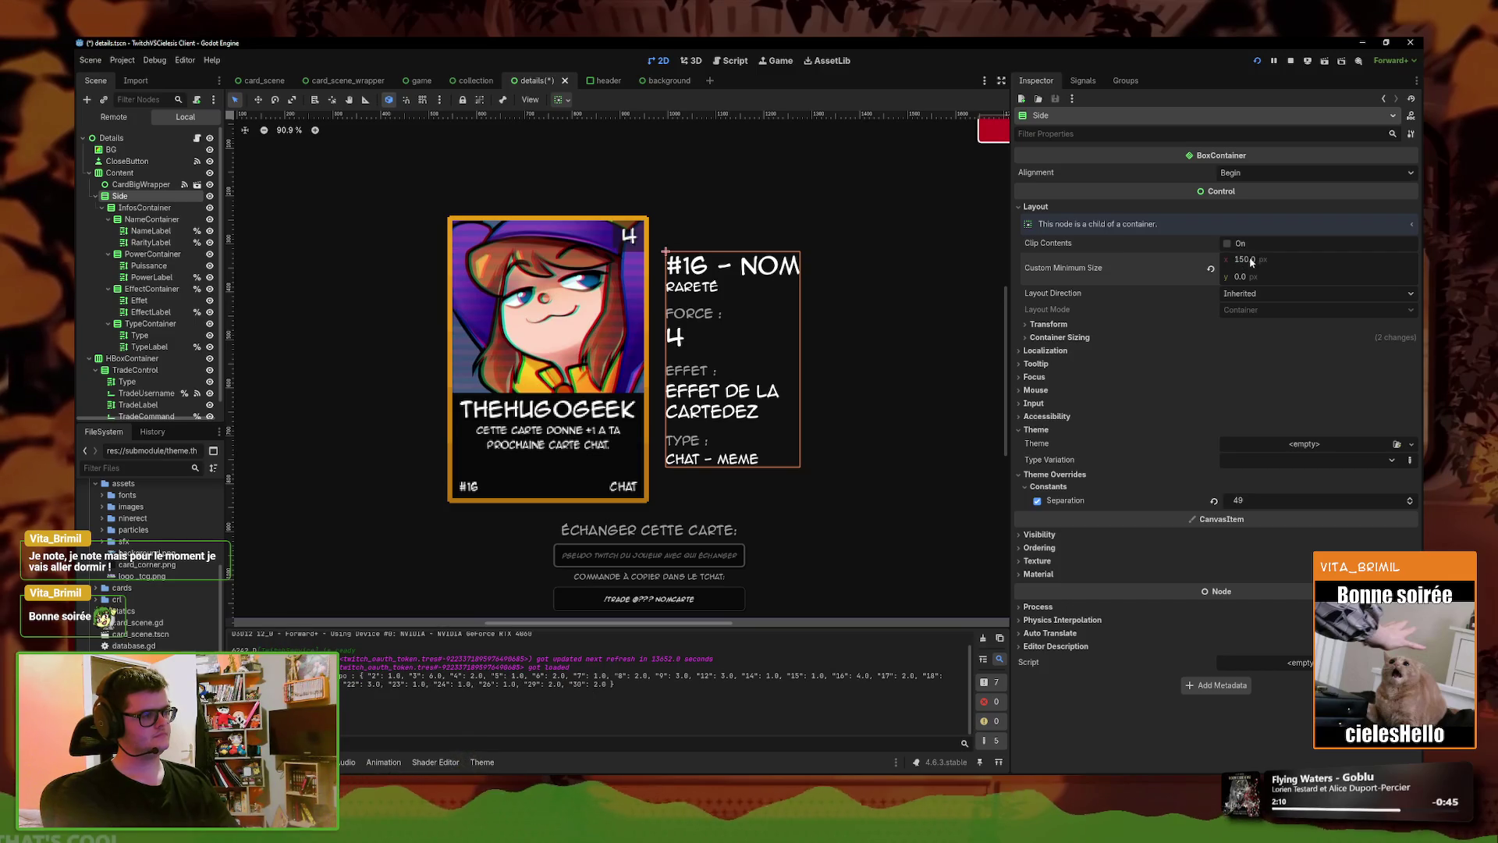
left_click_drag(1248, 259, 1287, 259)
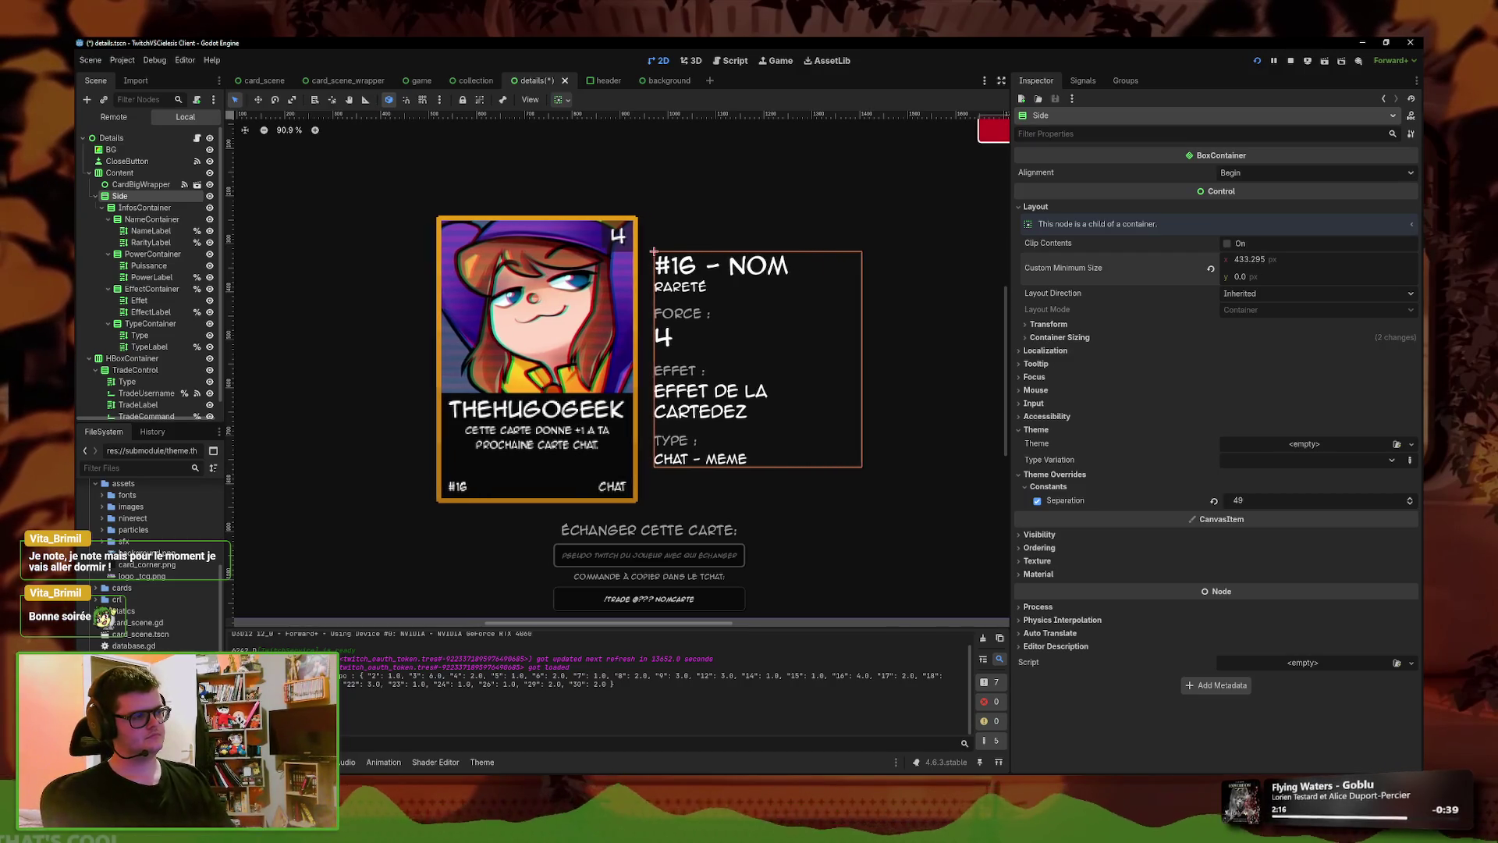
key("Return")
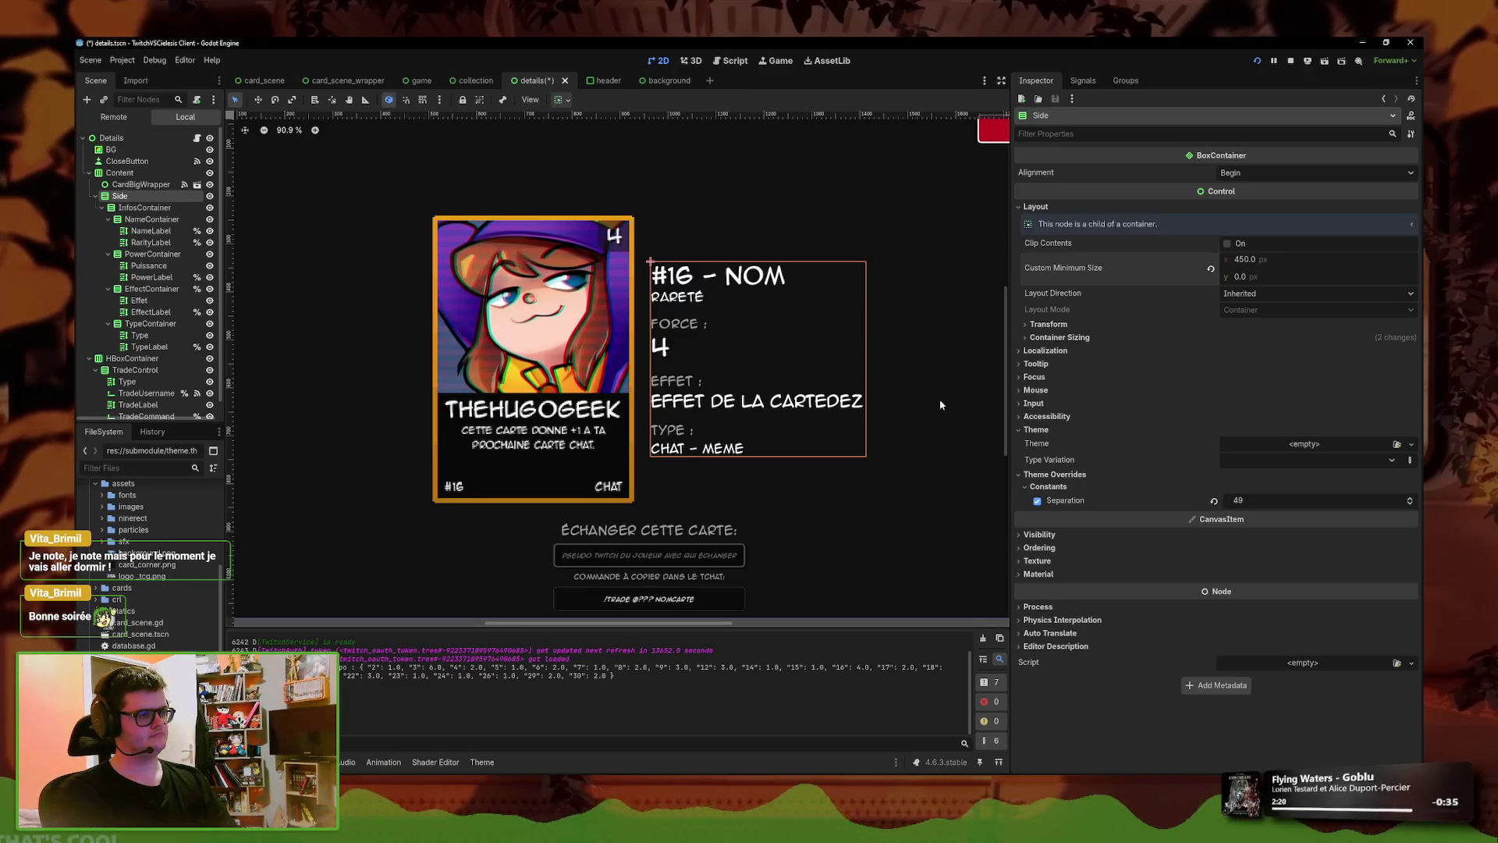
left_click(835, 408)
key("ctrl+s")
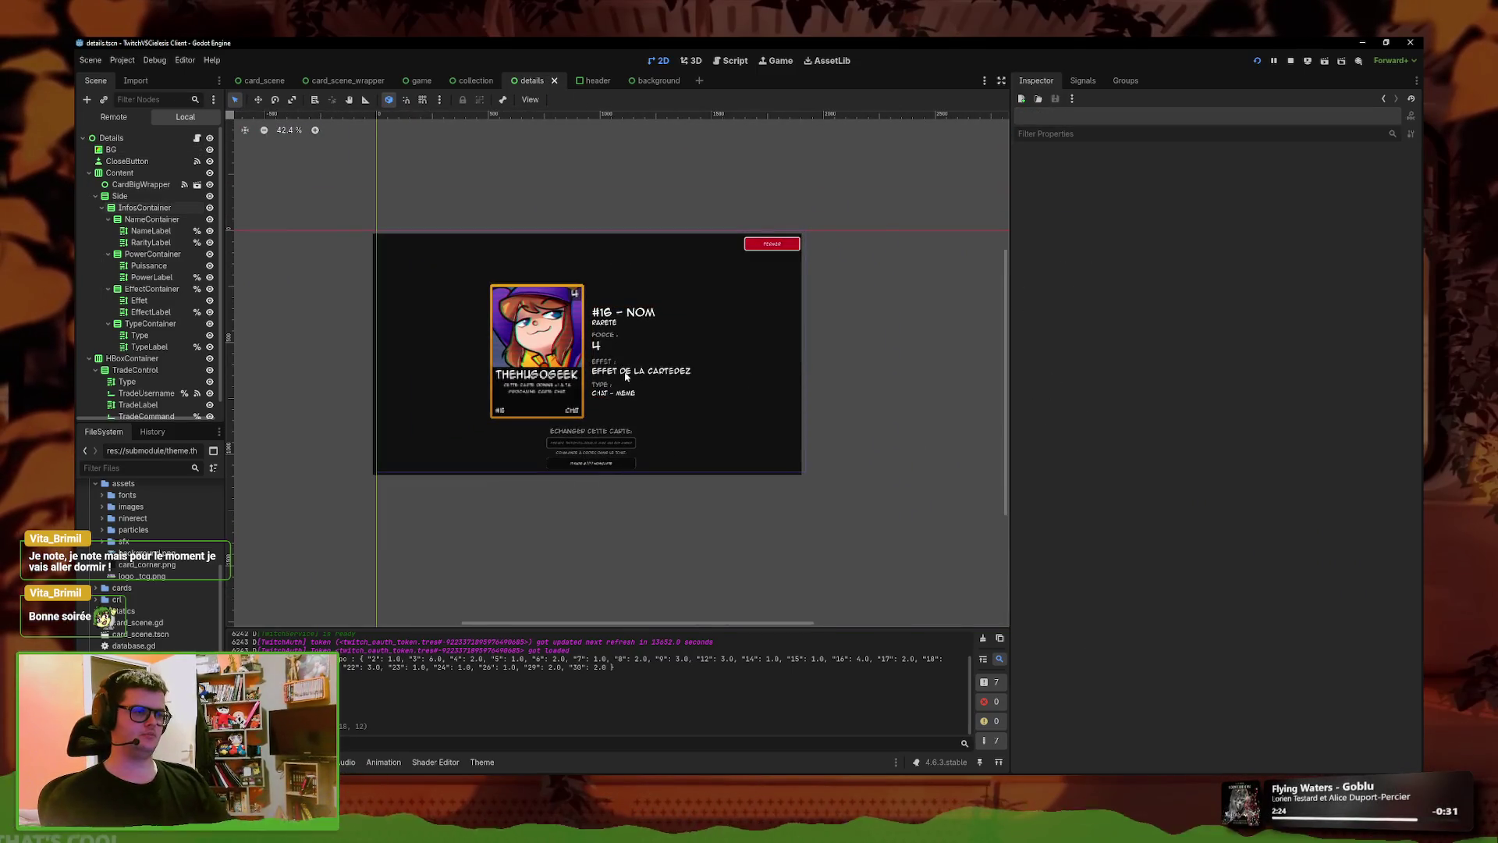
left_click(1258, 61)
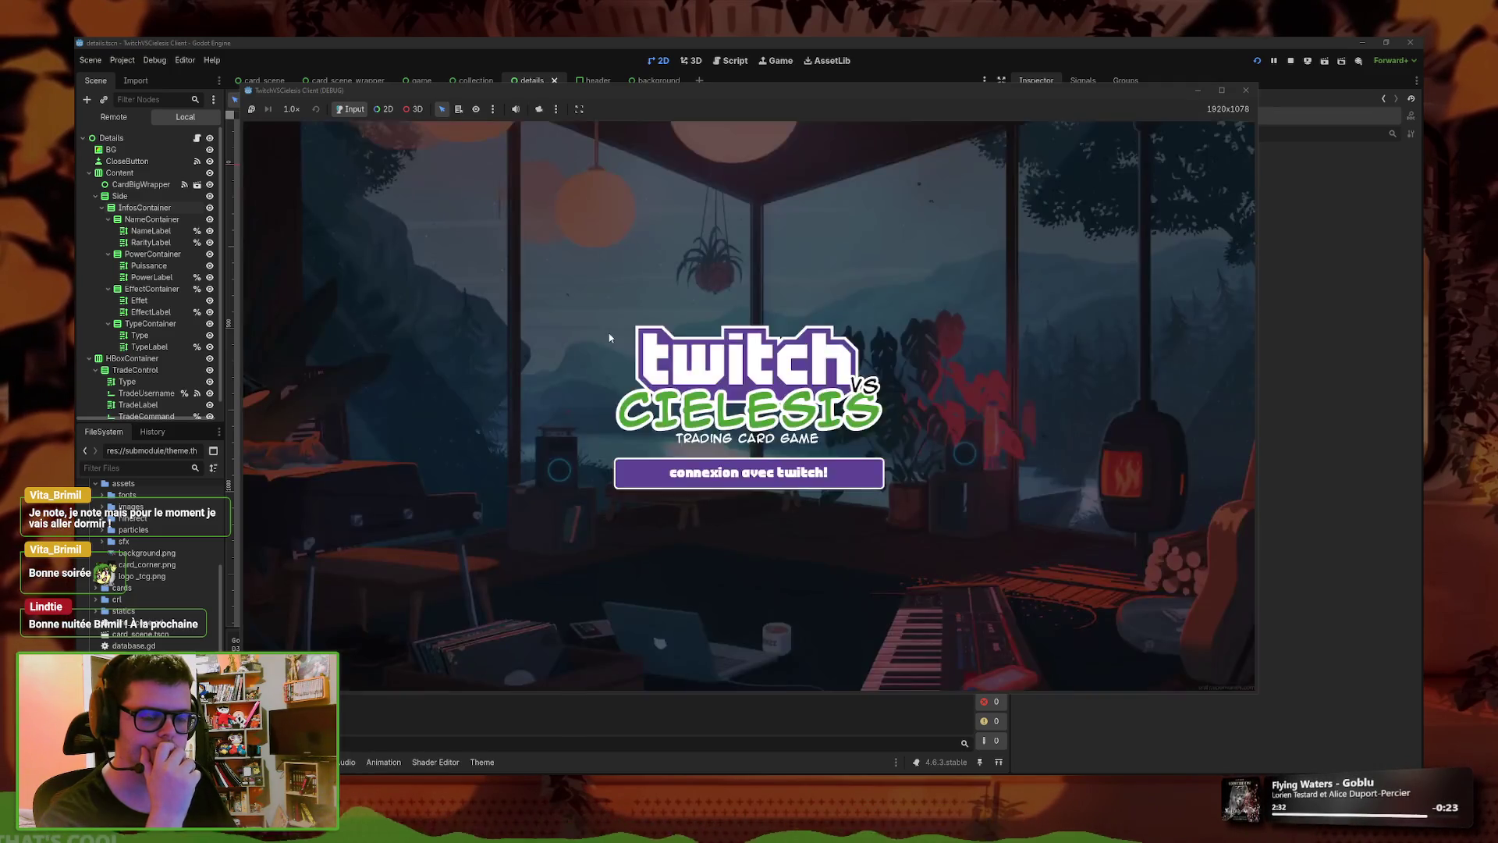
scroll(791, 480, "down", 5)
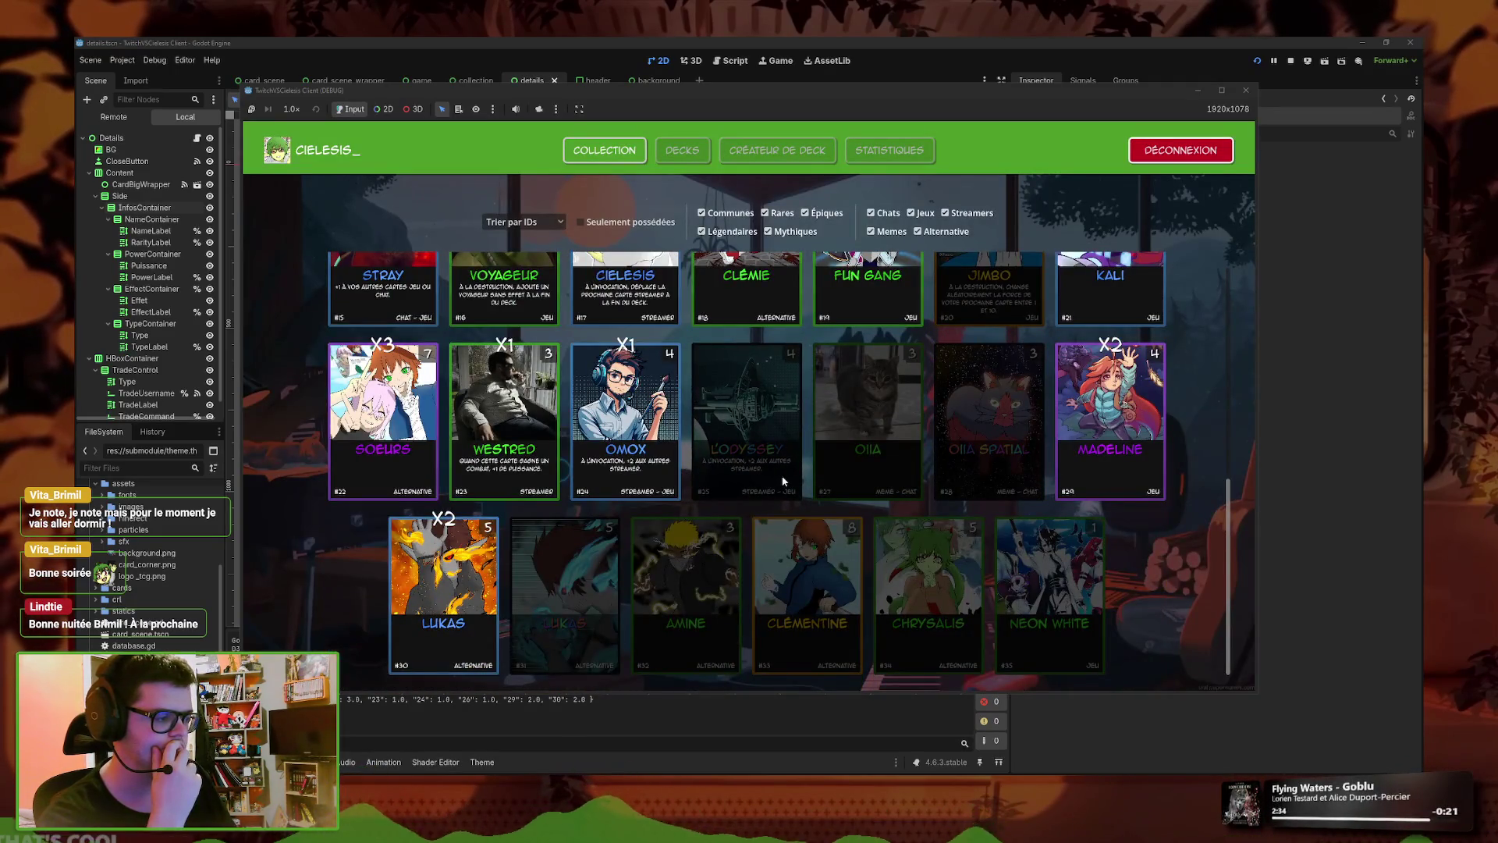
left_click(710, 568)
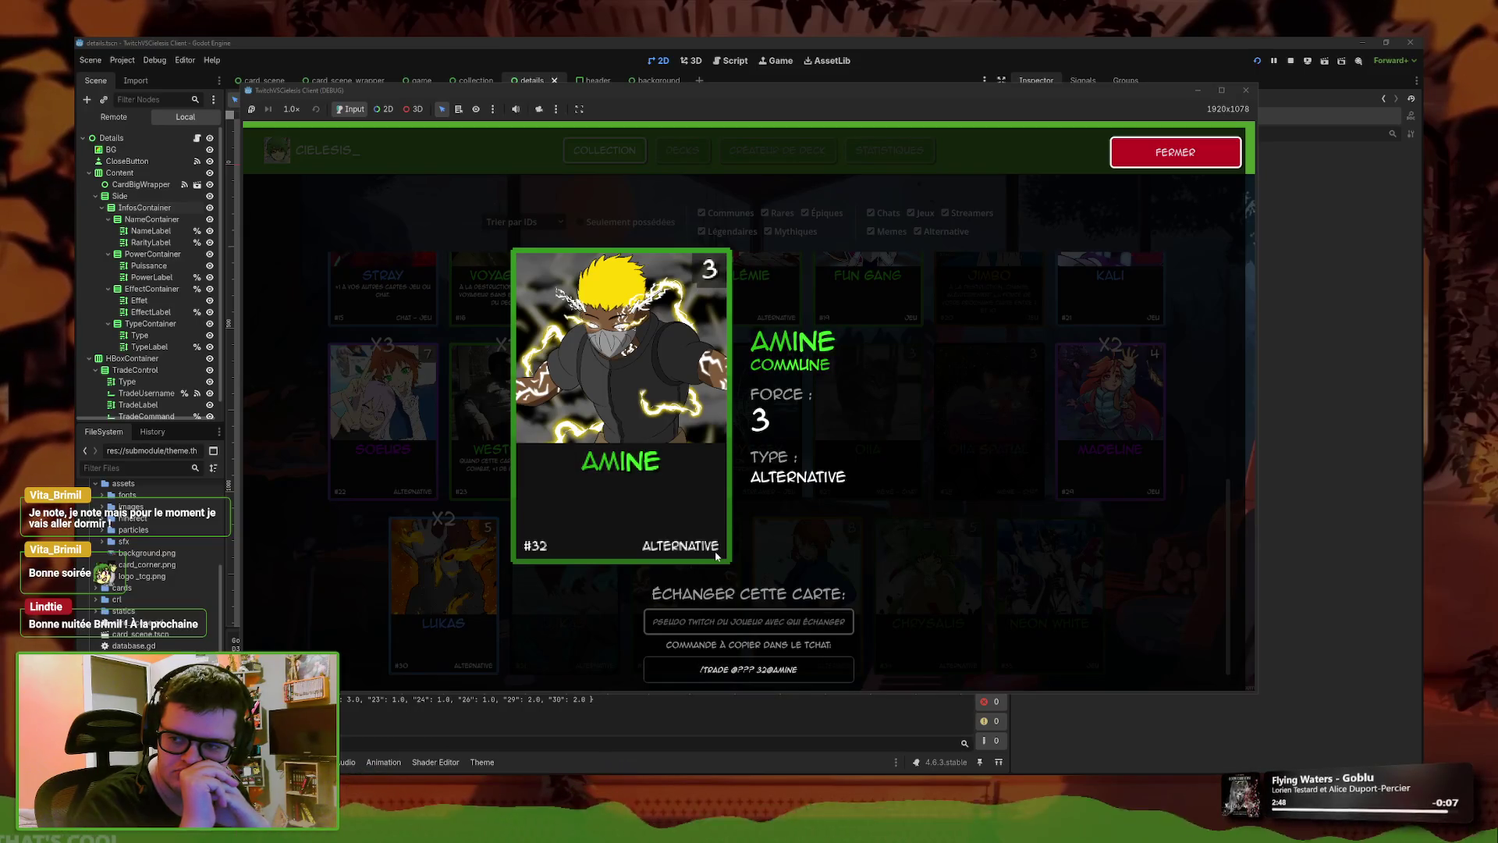
left_click(974, 312)
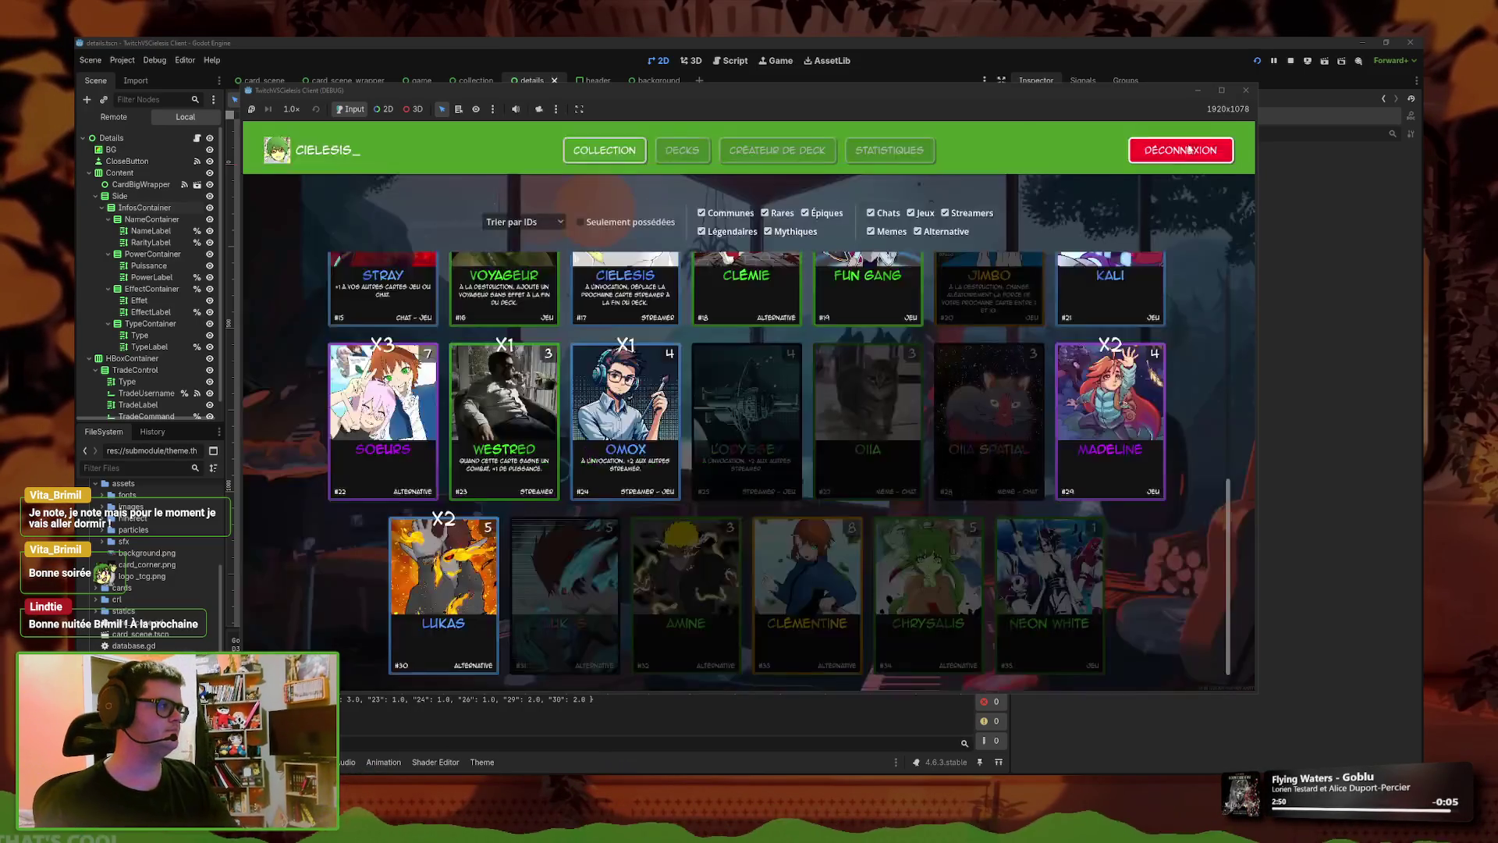
left_click(1175, 152)
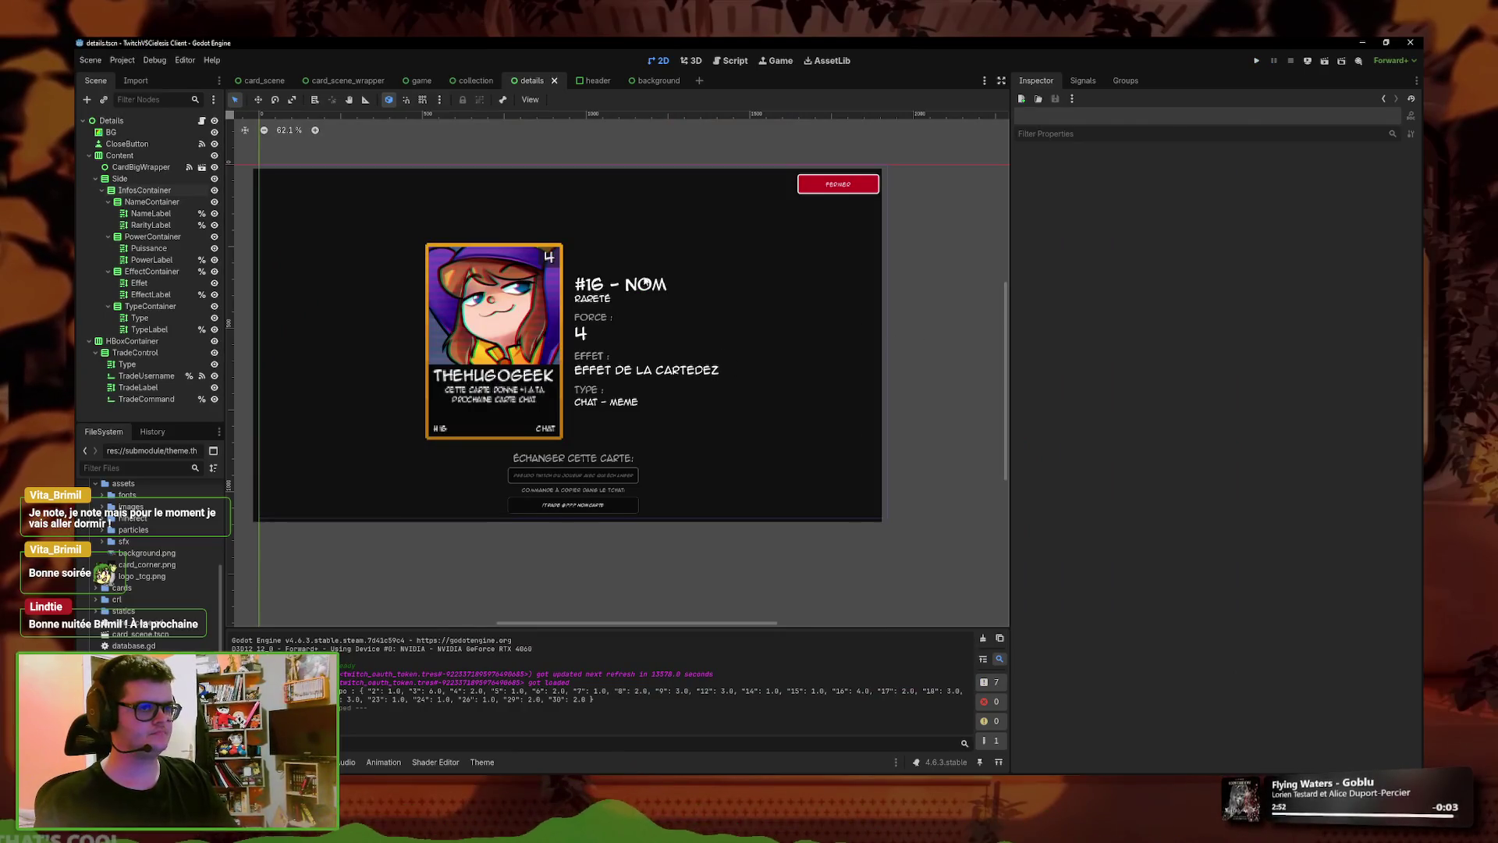
left_click(397, 163)
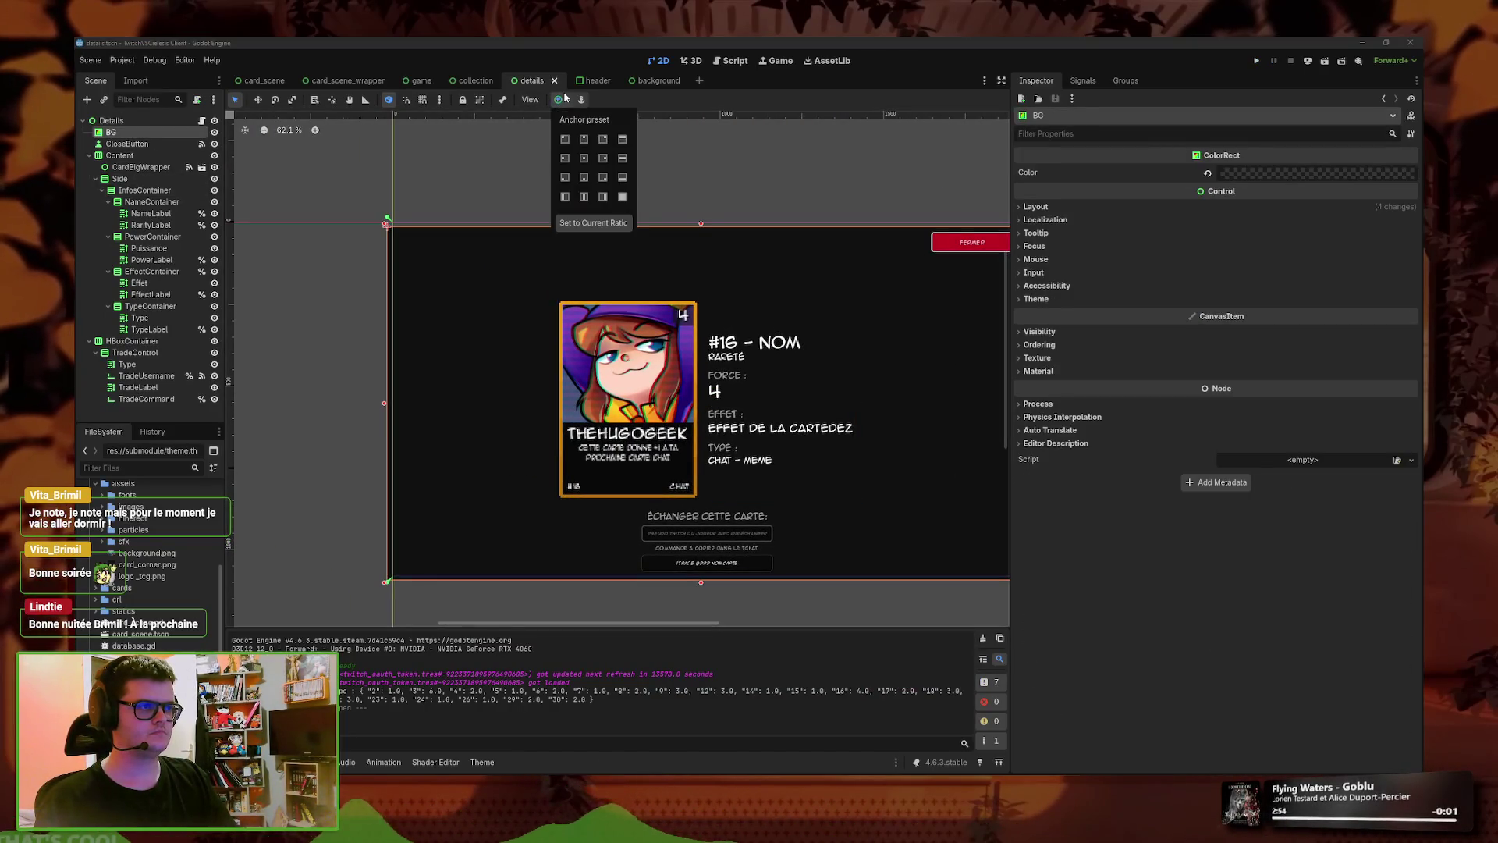
left_click(492, 174)
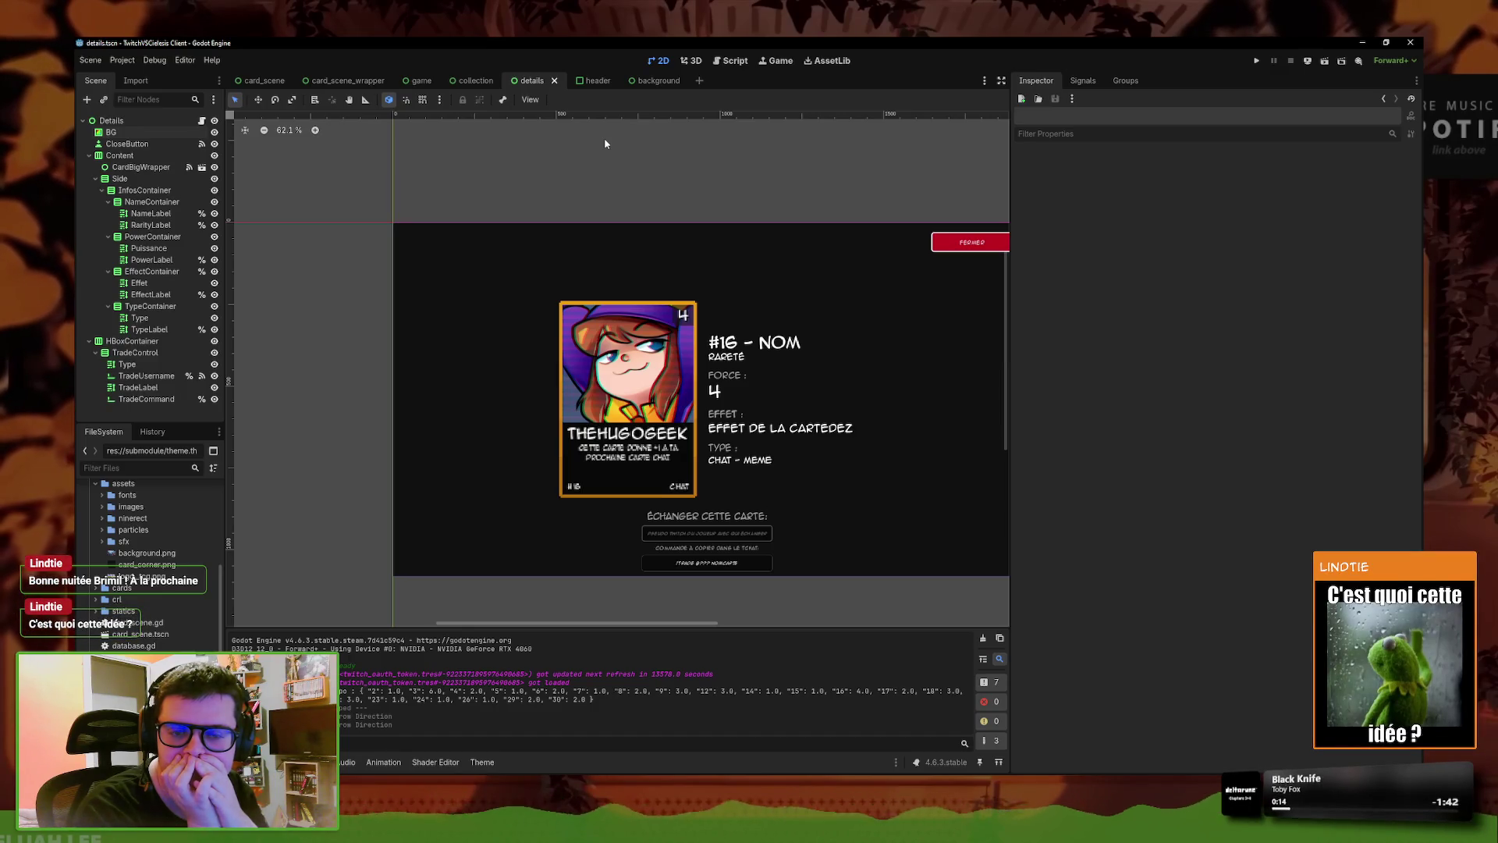
scroll(780, 308, "up", 8)
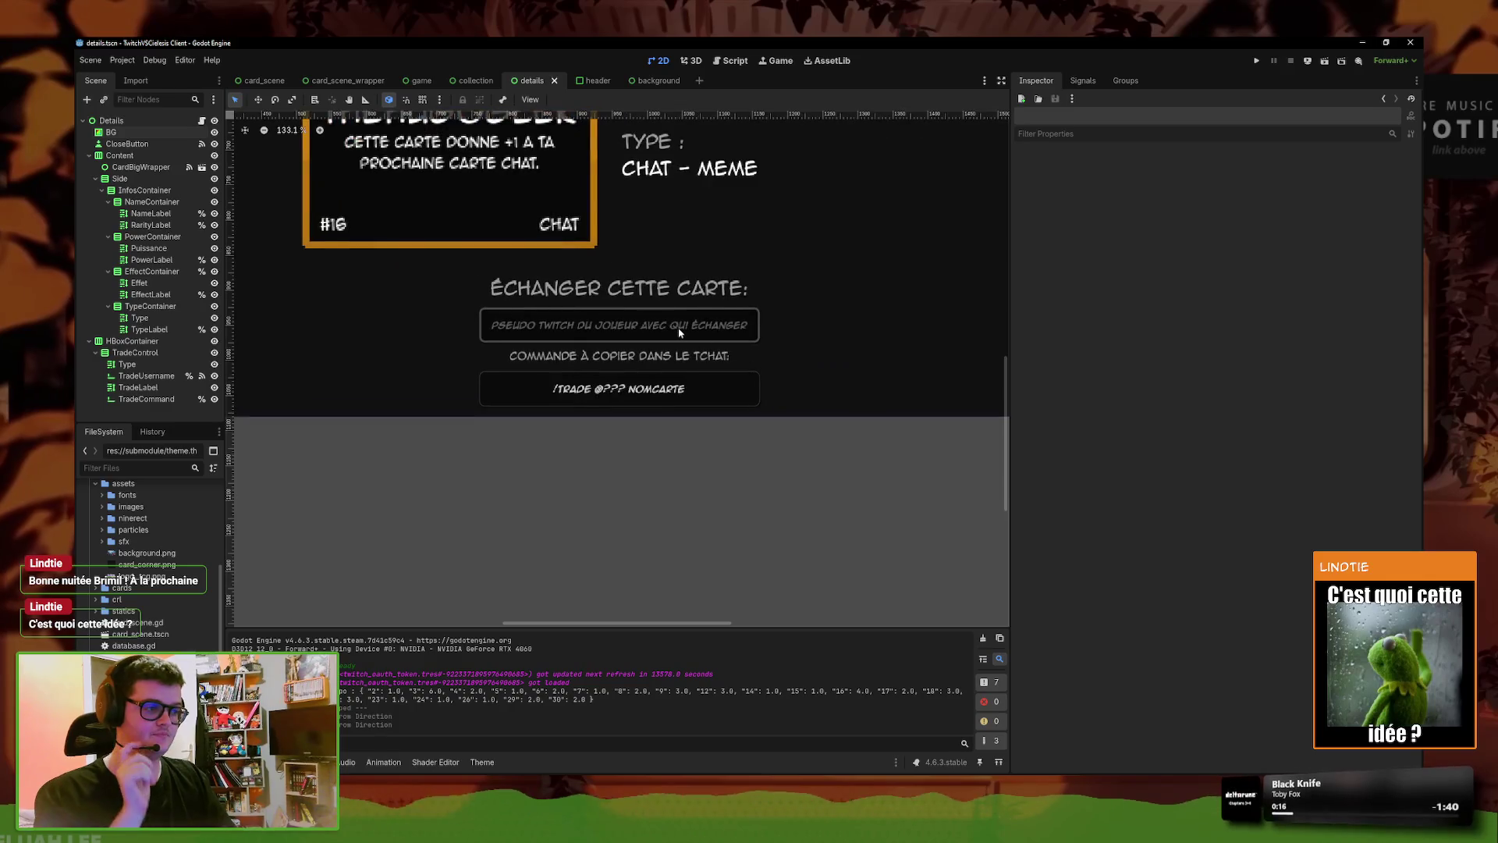
left_click(619, 341)
scroll(458, 232, "up", 3)
right_click(129, 377)
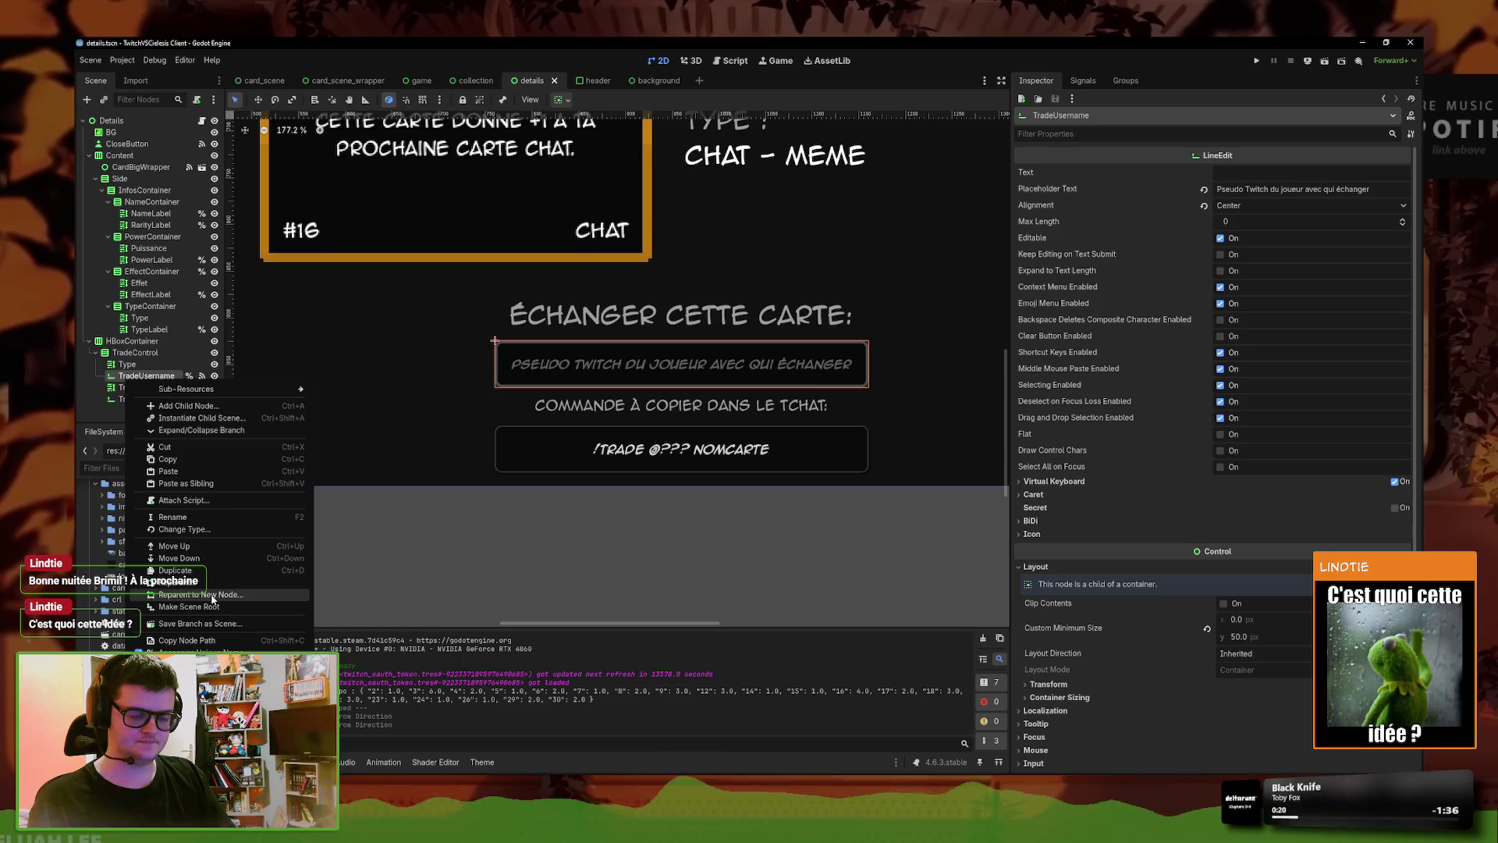
Wrap TradeUsername in a new HBoxContainer and add an OptionButton child to it.
left_click(202, 595)
key("Return")
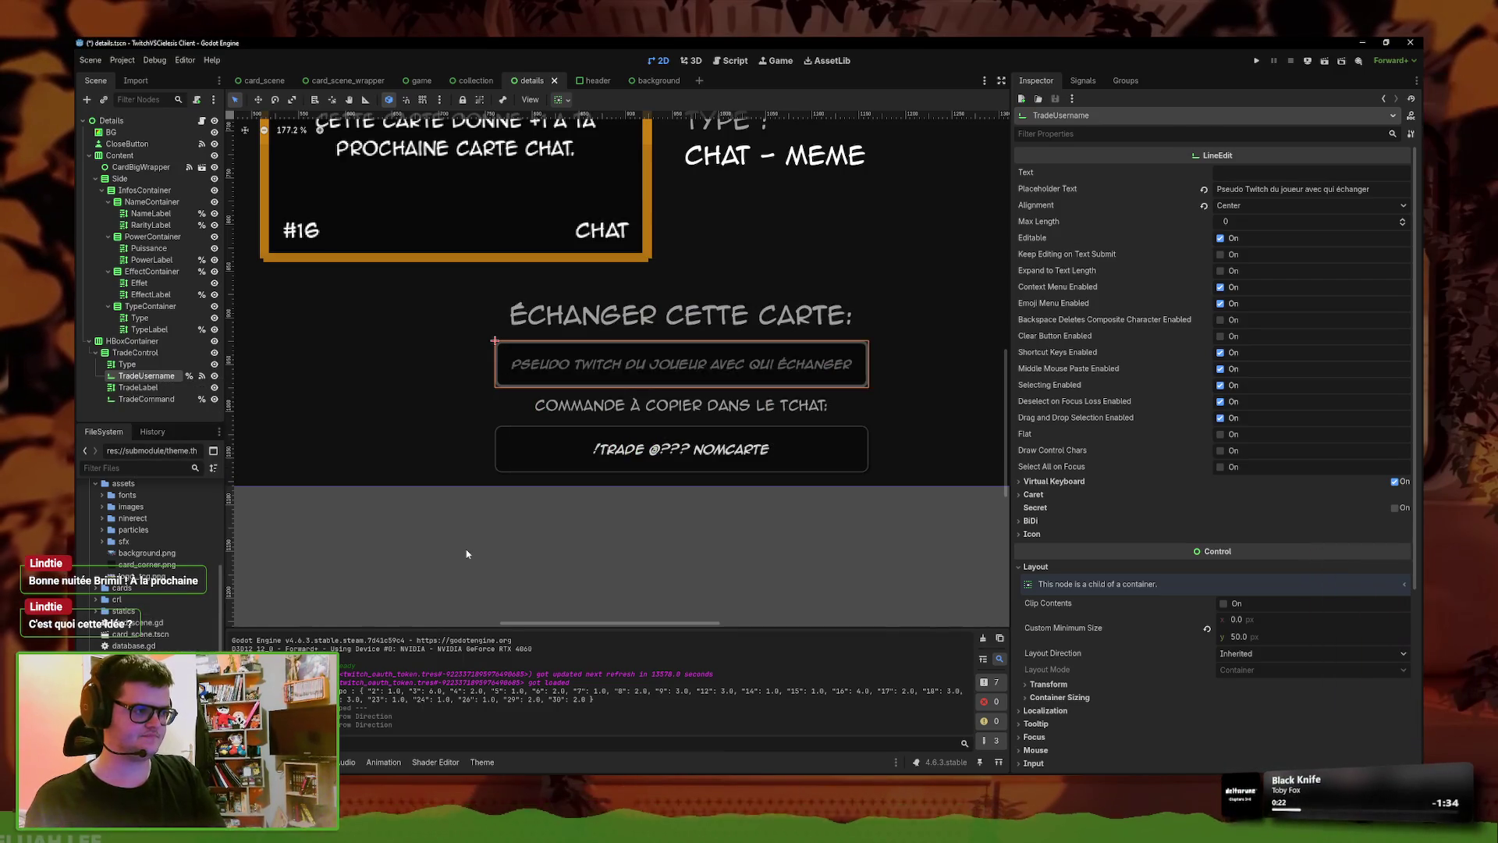
right_click(166, 376)
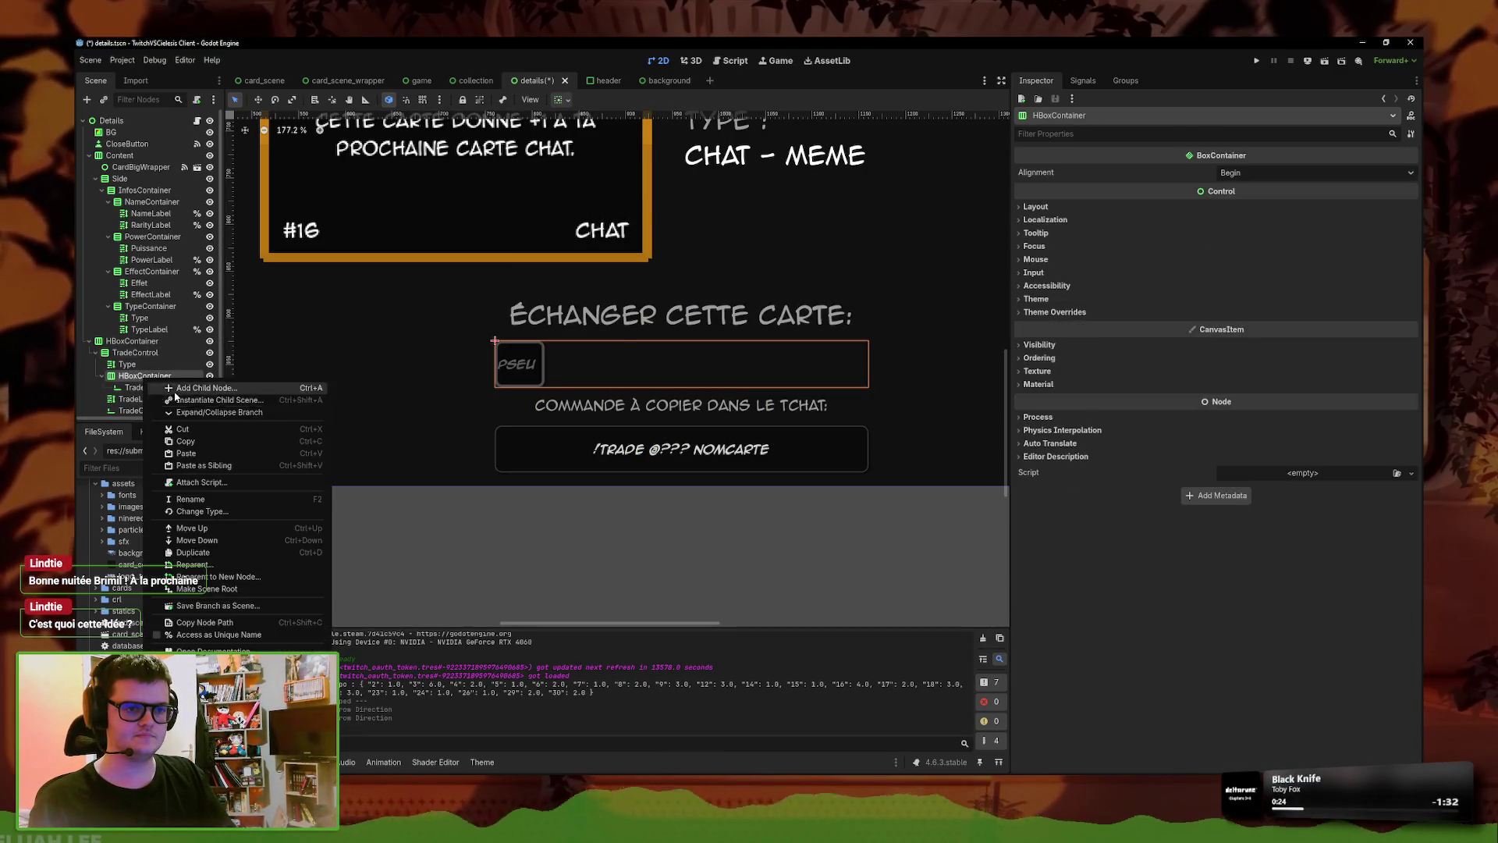
left_click(175, 388)
type("selec")
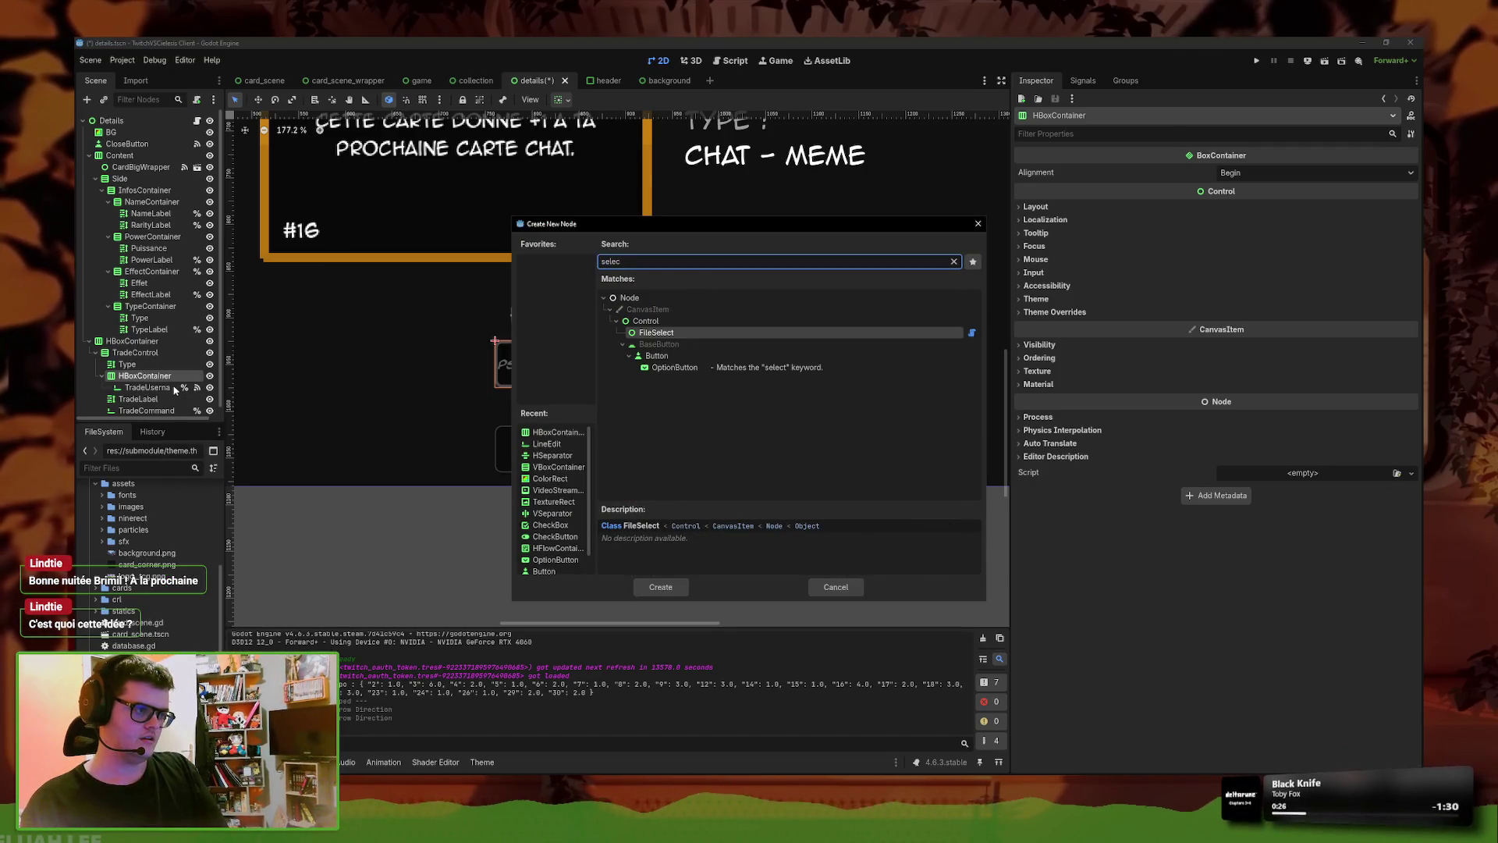
key("Down")
key("Down")
key("Down")
key("Return")
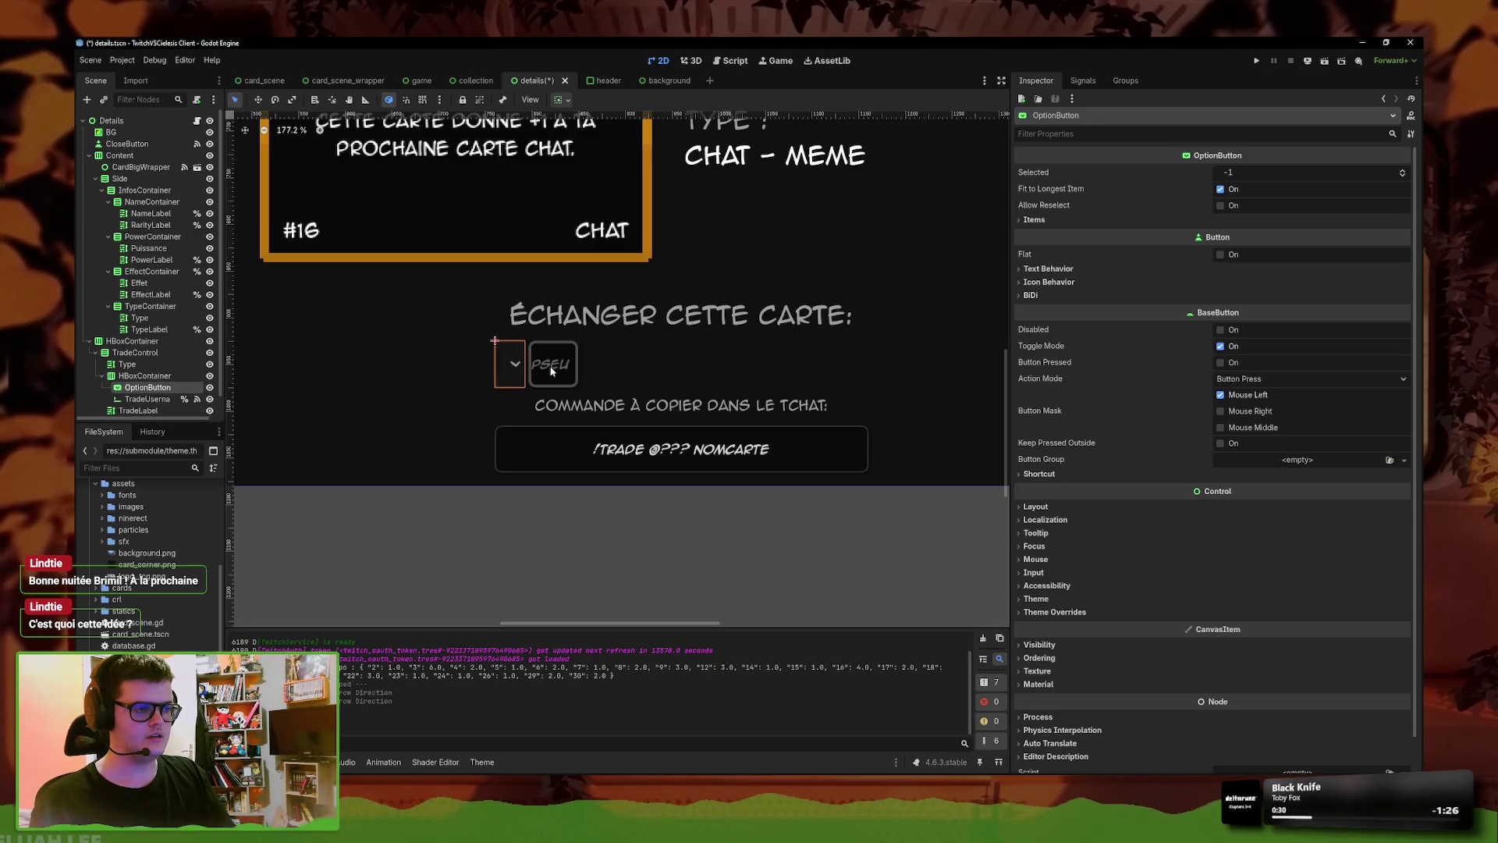
Turn on Horizontal Expand in TradeUsername's container sizing so it fills the row.
left_click(551, 371, "shift")
left_click(557, 365)
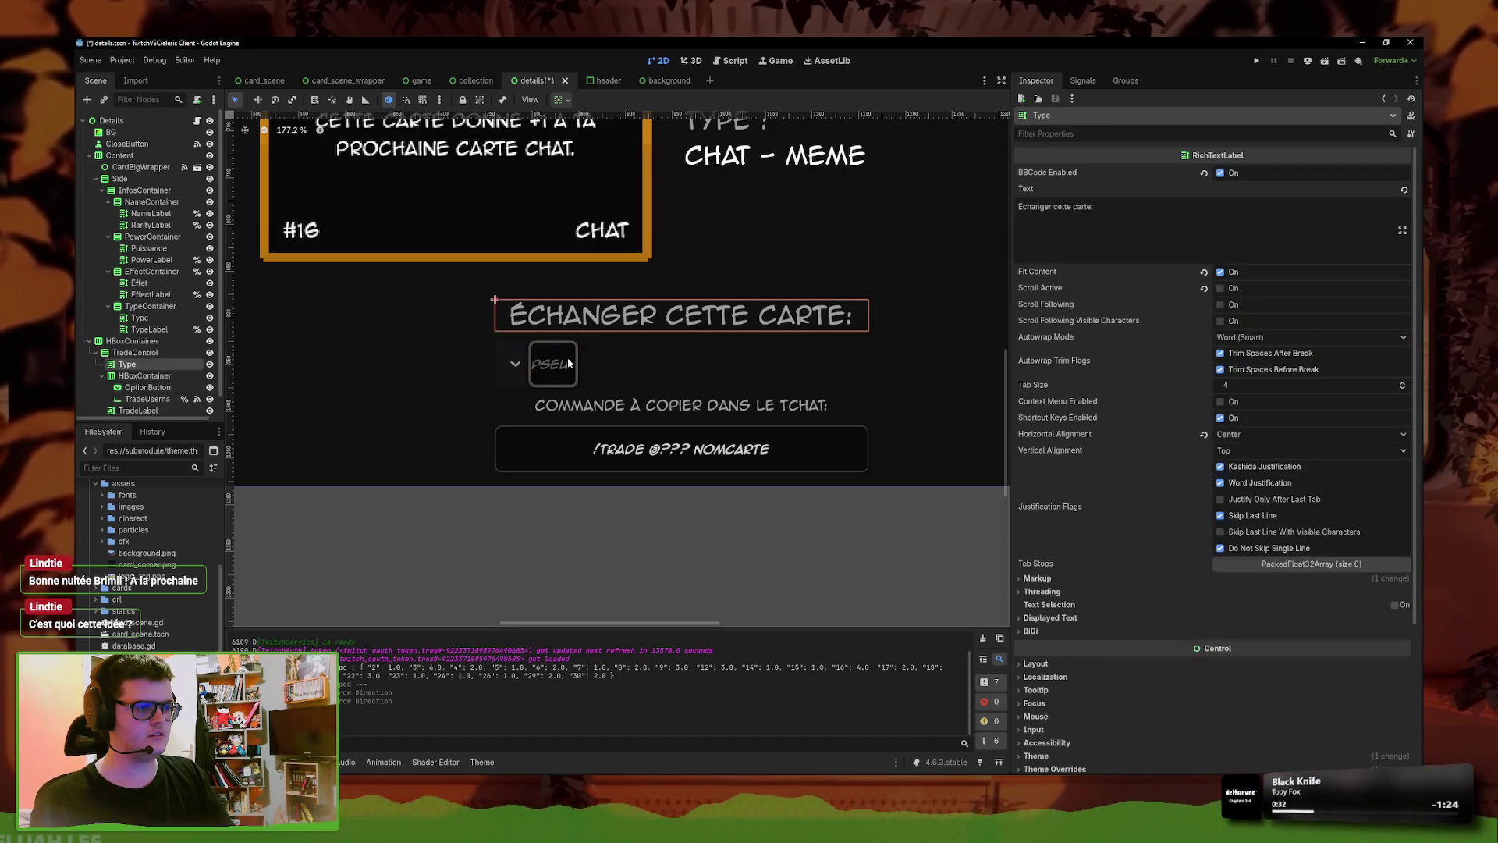
left_click(559, 100)
left_click(621, 160)
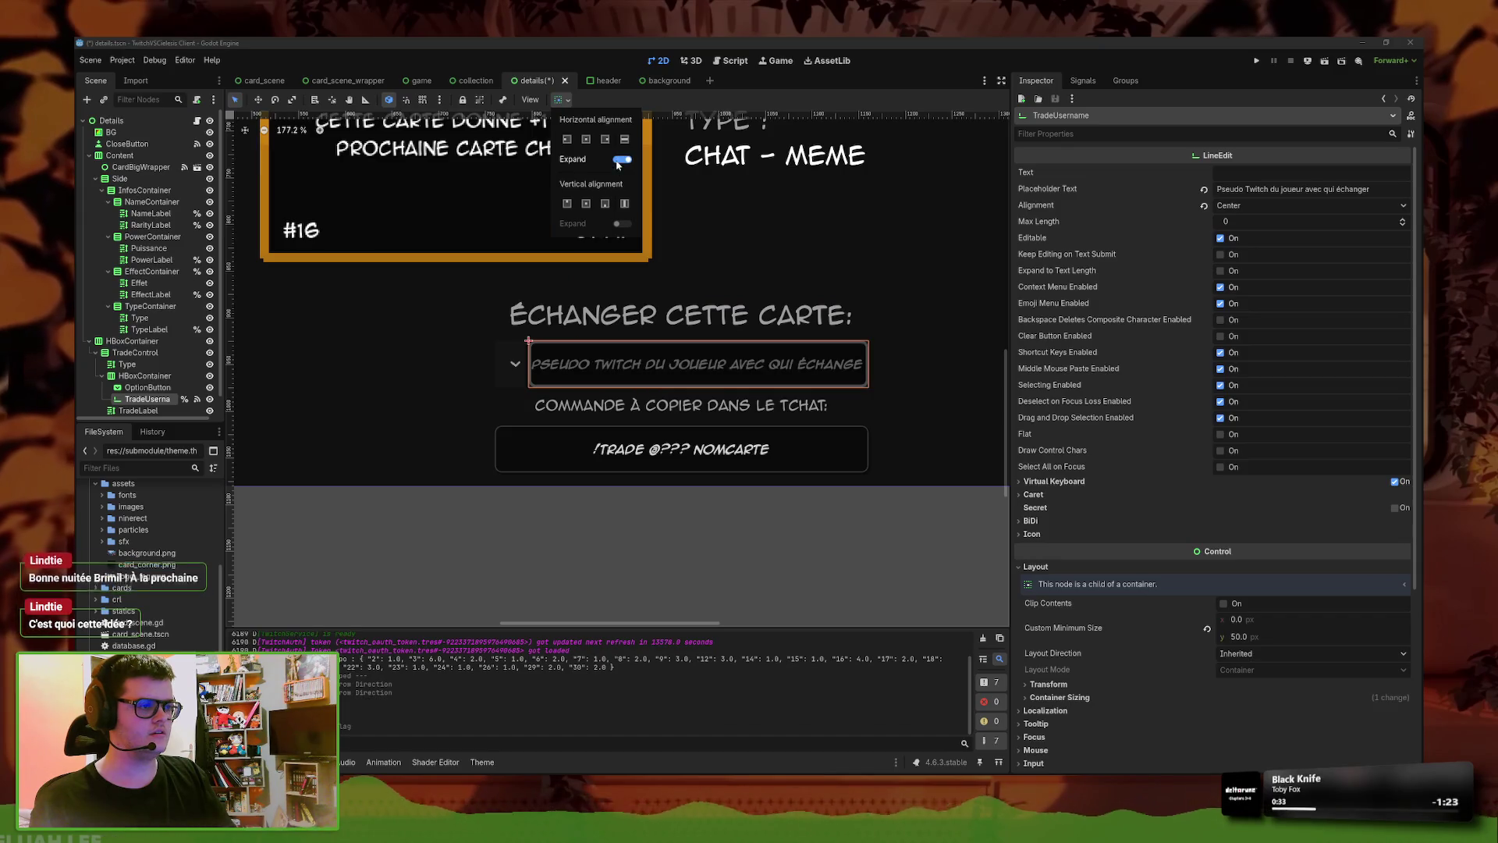
key("ctrl+z")
left_click(515, 365)
left_click(551, 365, "shift")
left_click(558, 99)
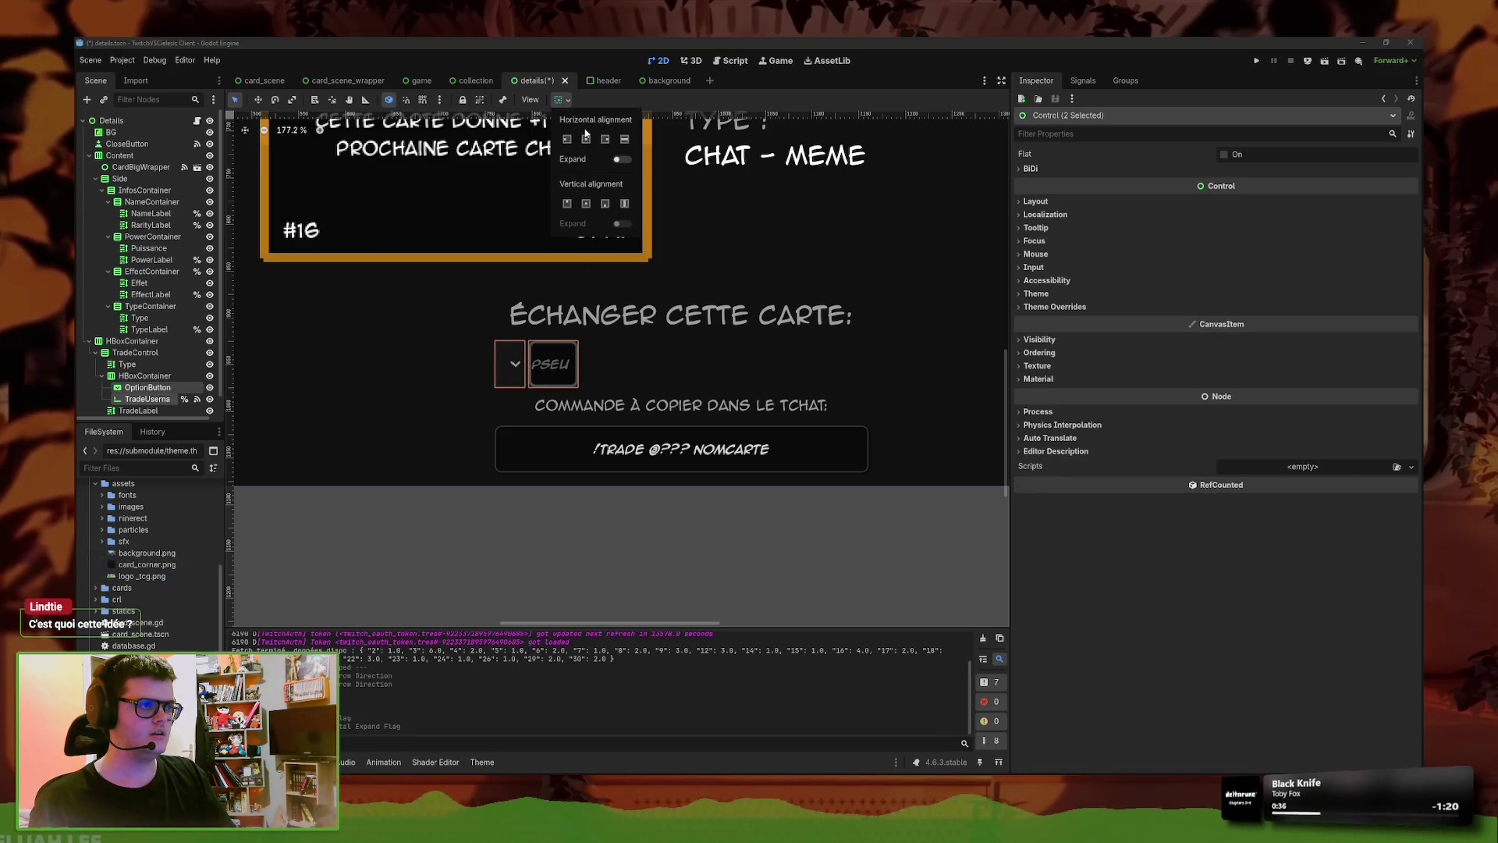
left_click(622, 159)
left_click(749, 355)
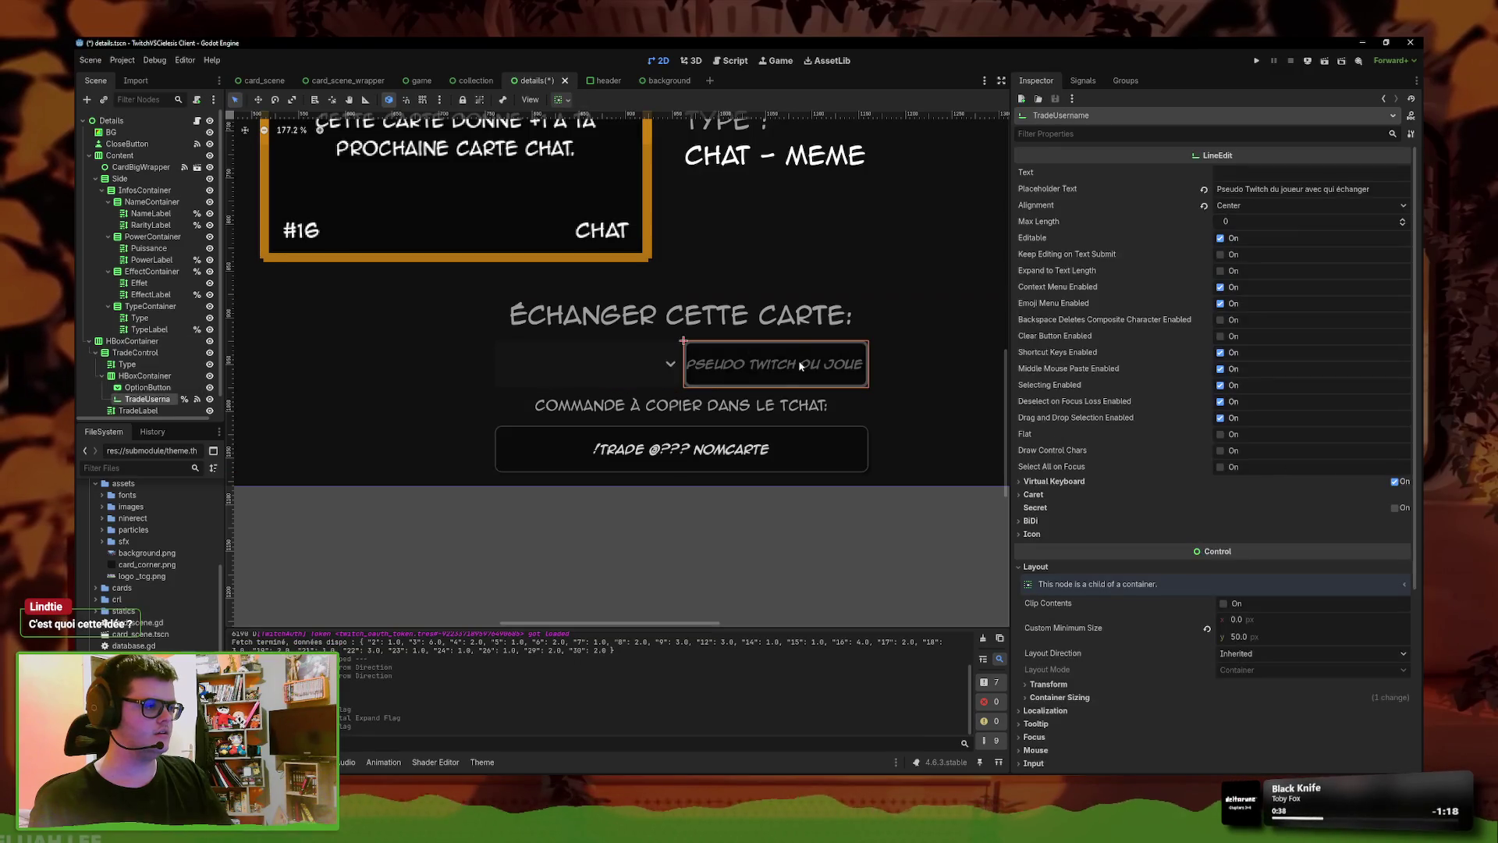
left_click(790, 318)
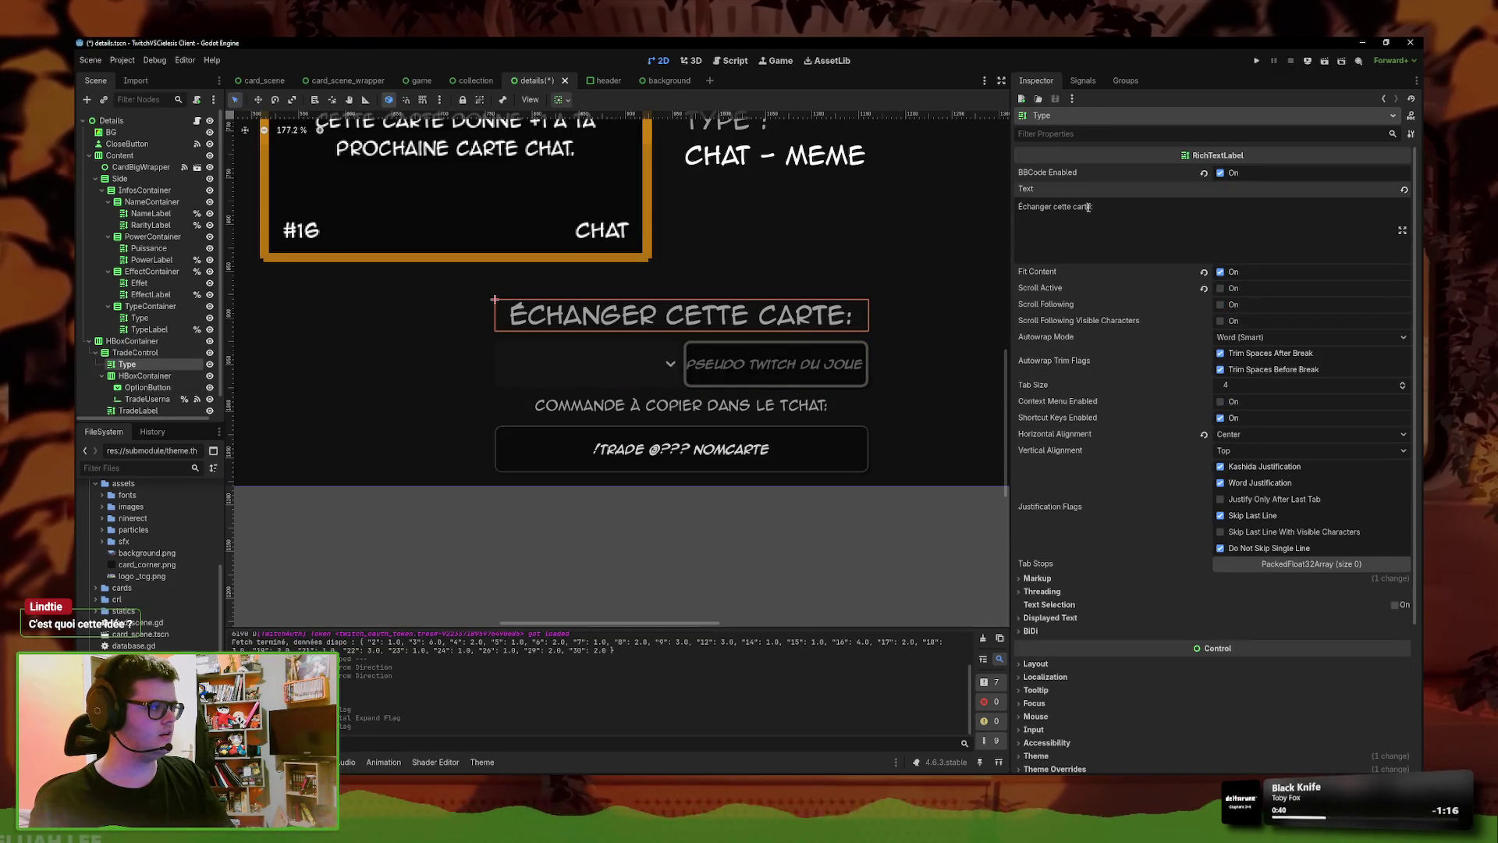
Append 'avec' to the trade heading text and set TradeControl's minimum width to 450 px.
type("avec")
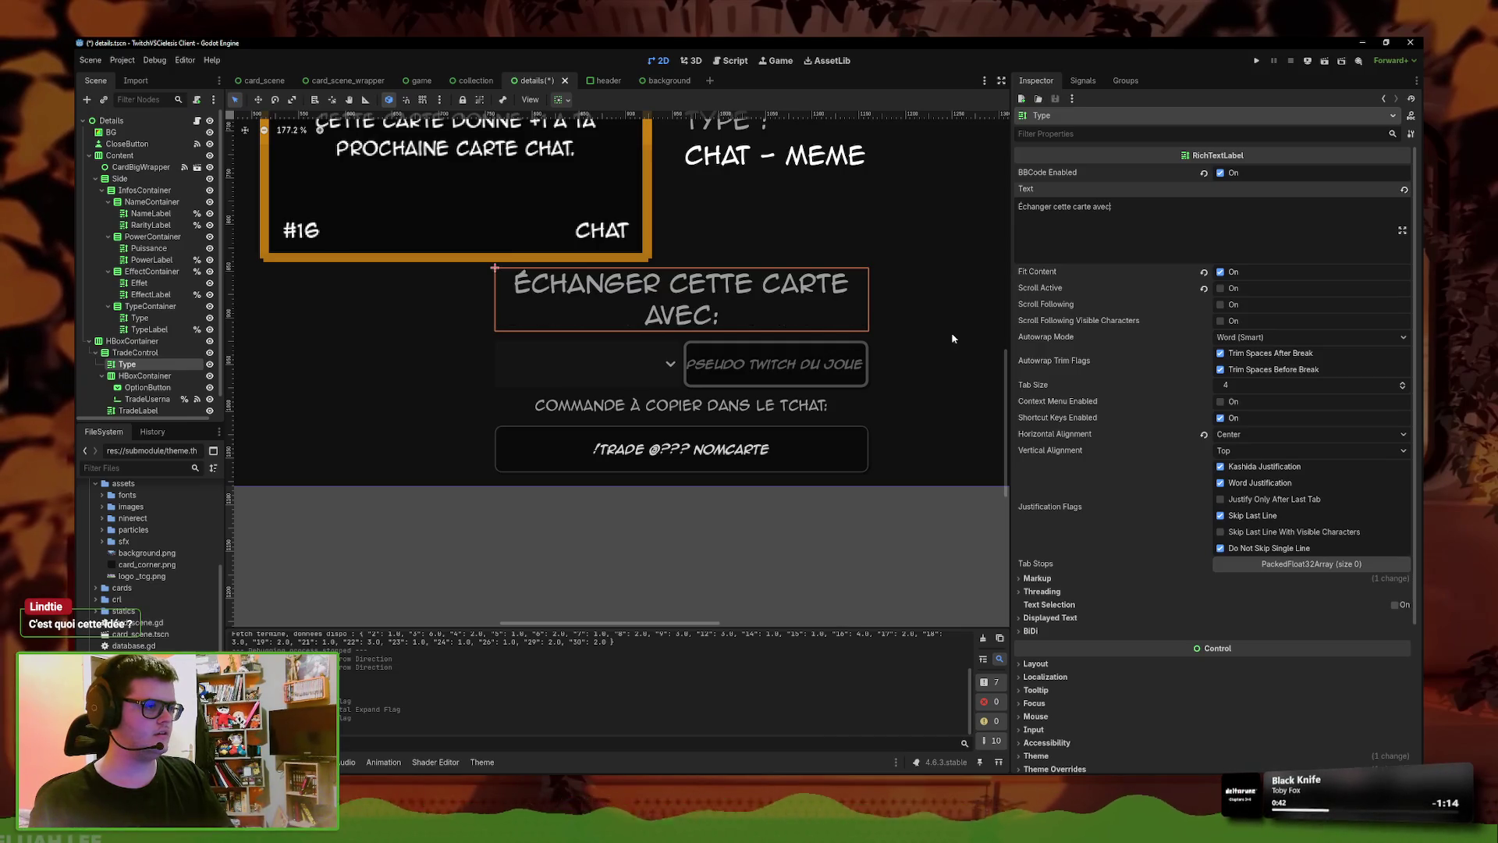
left_click(471, 337)
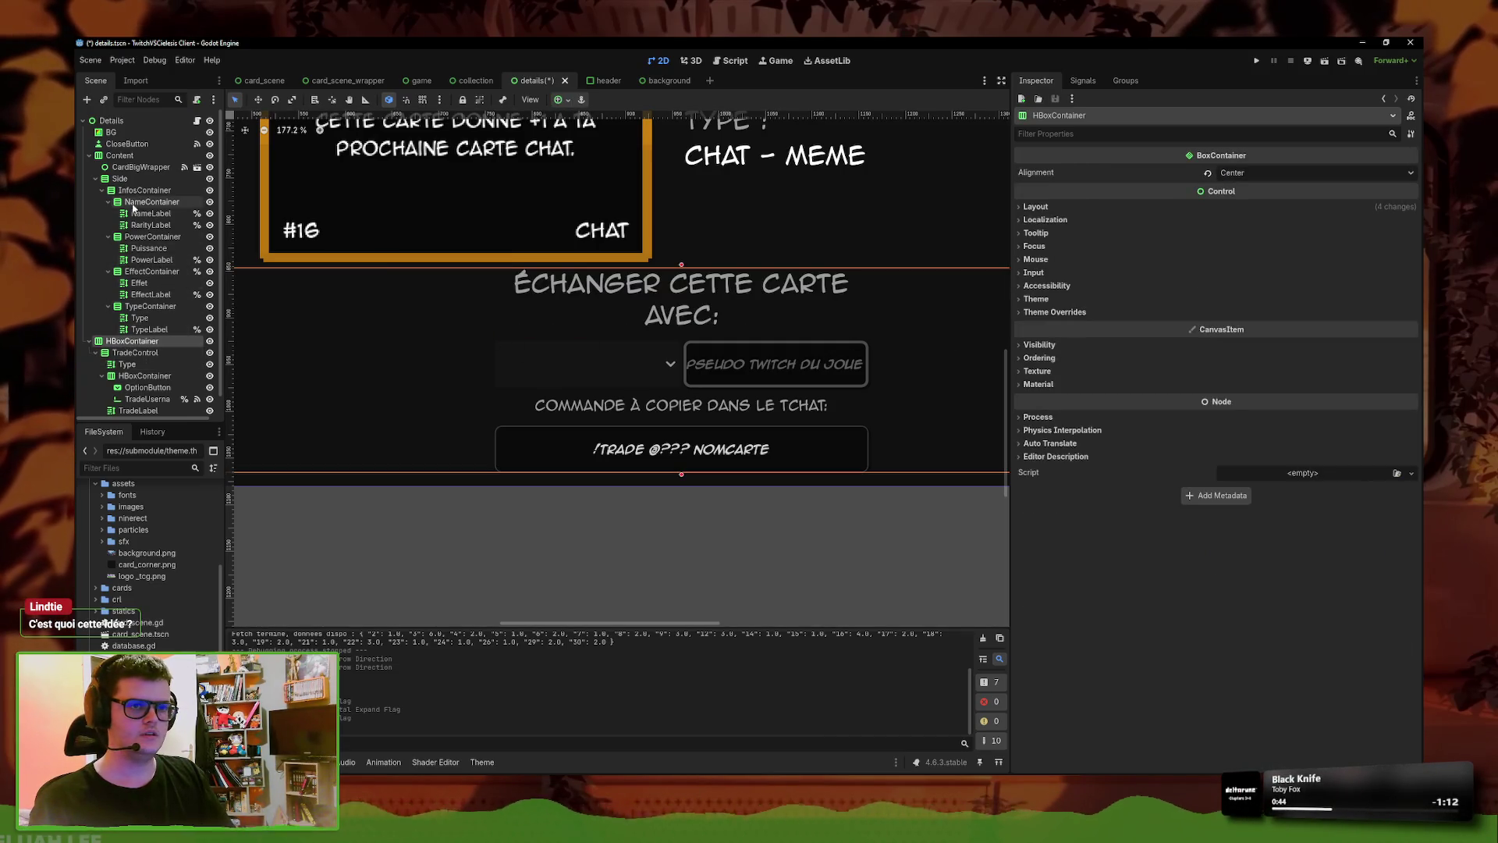
left_click(135, 352)
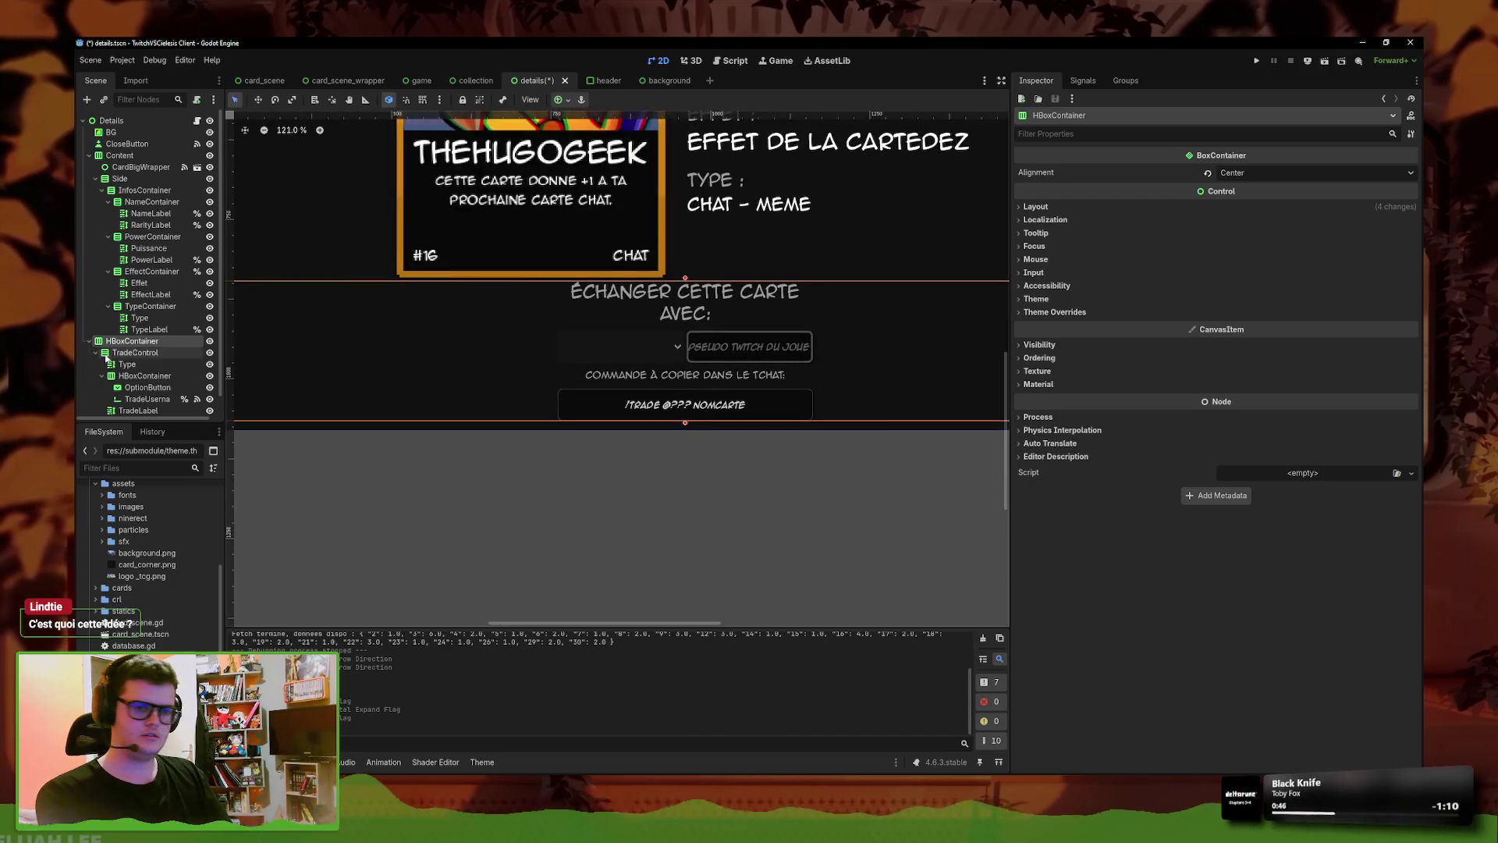
left_click(1268, 257)
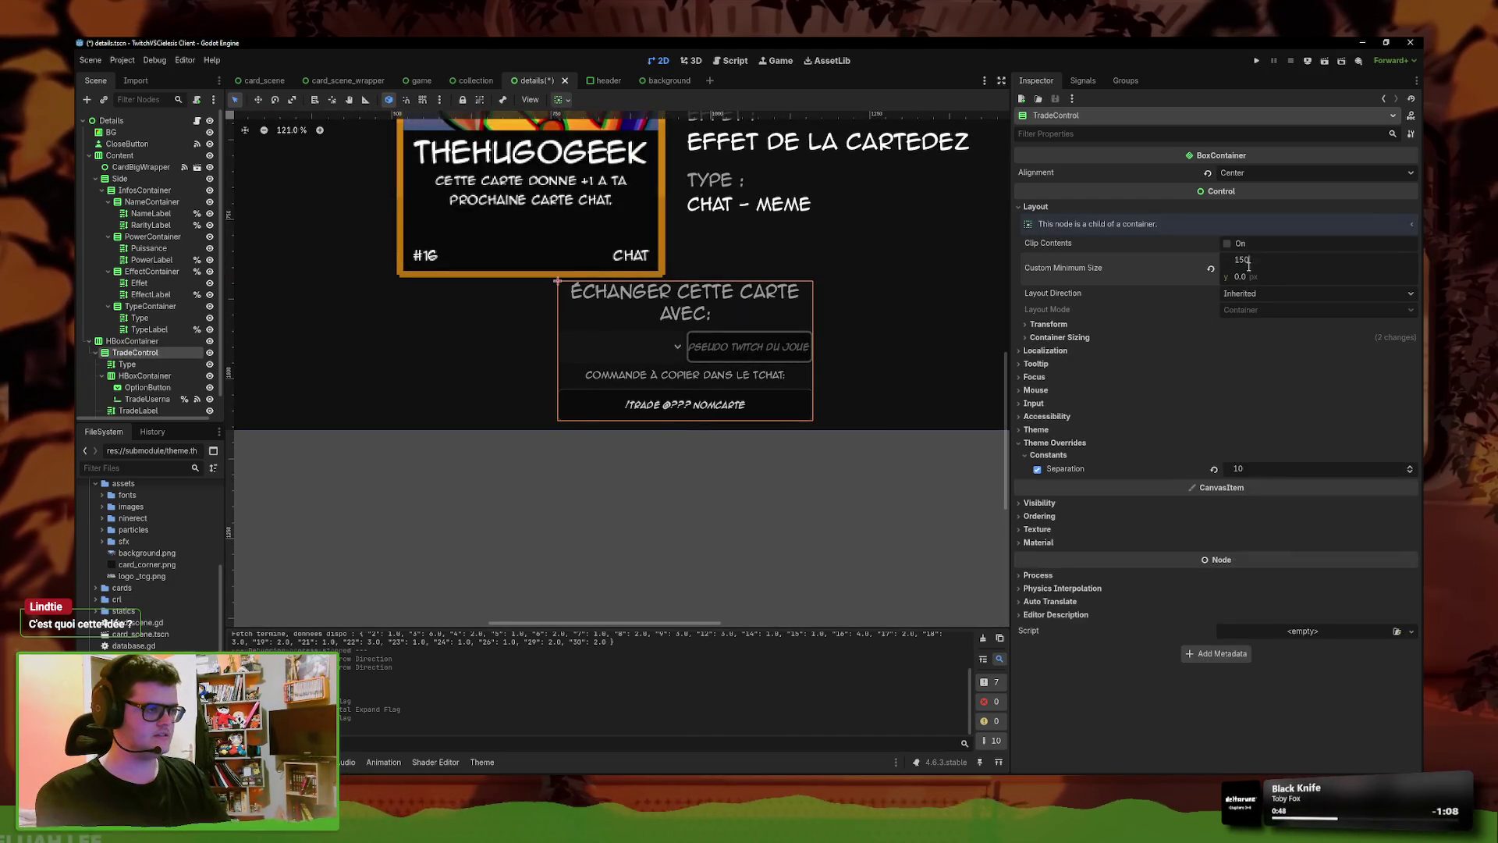
key("Return")
left_click_drag(1264, 264, 1262, 266)
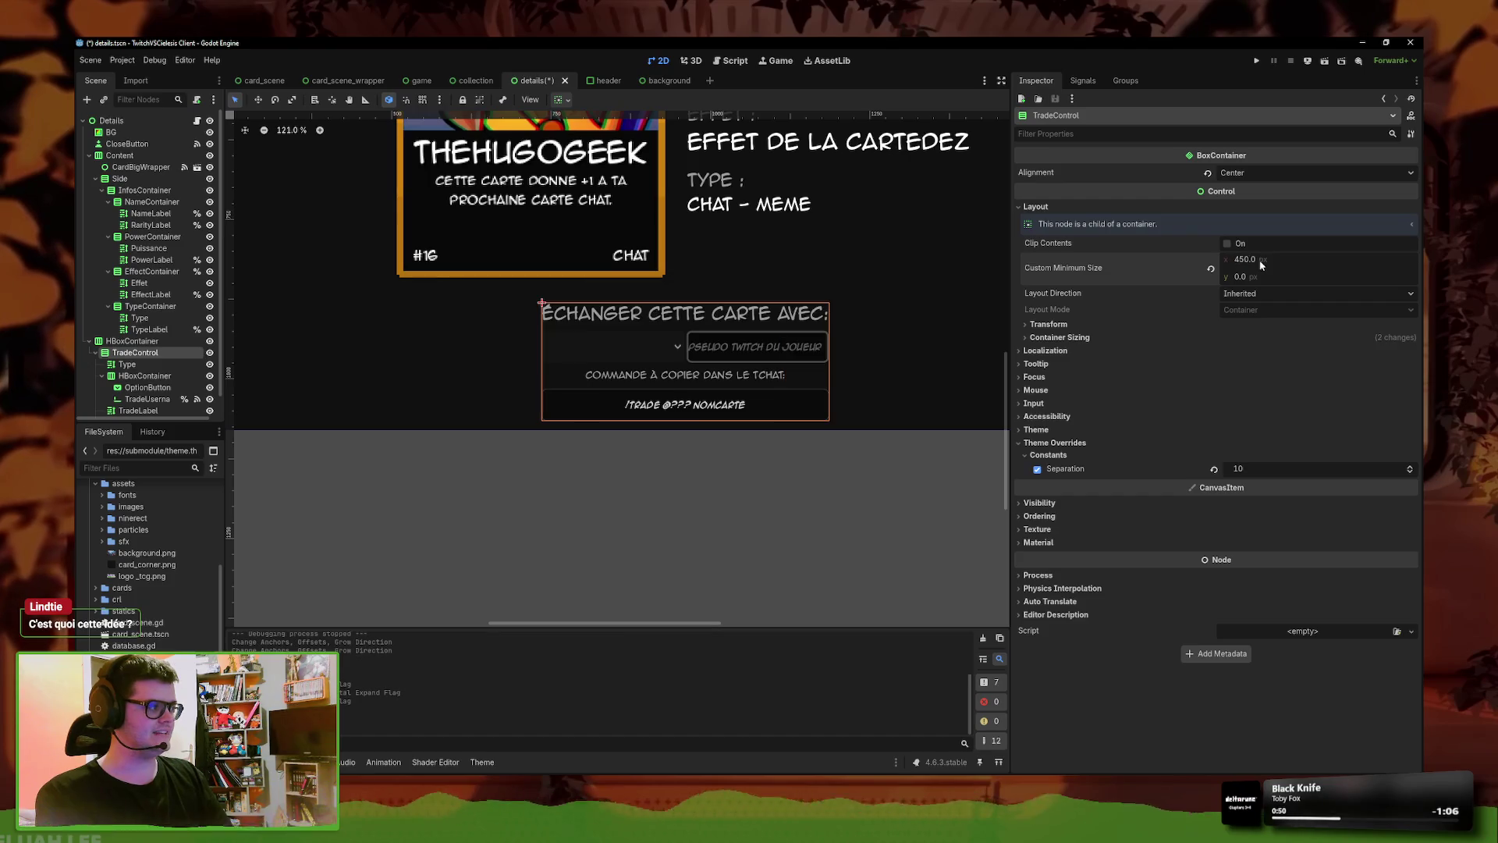
scroll(797, 357, "up", 4)
left_click(797, 358)
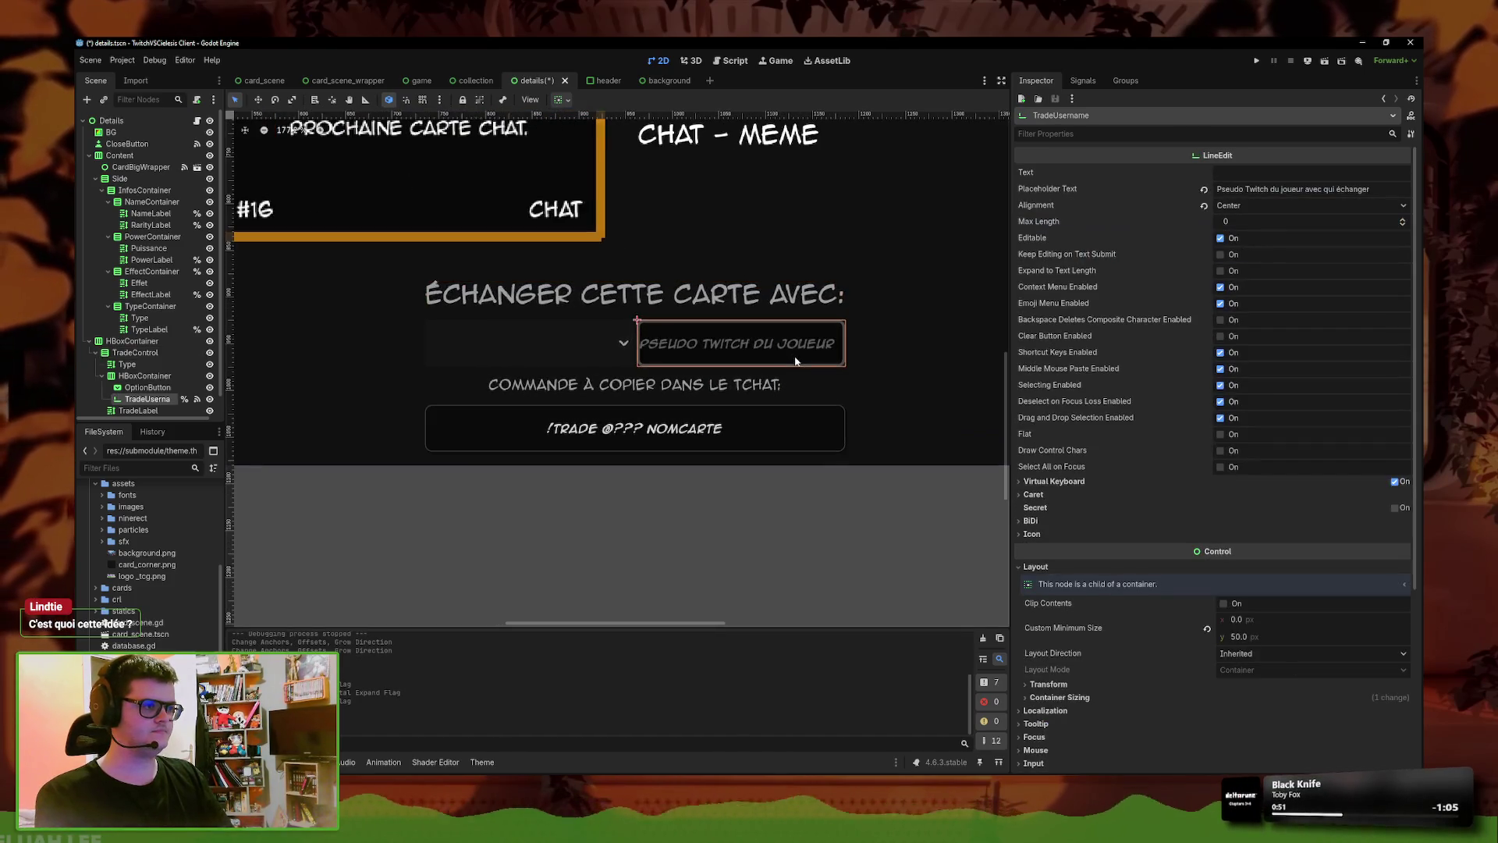
Give the OptionButton dropdown a 150 px custom minimum width.
left_click(617, 363)
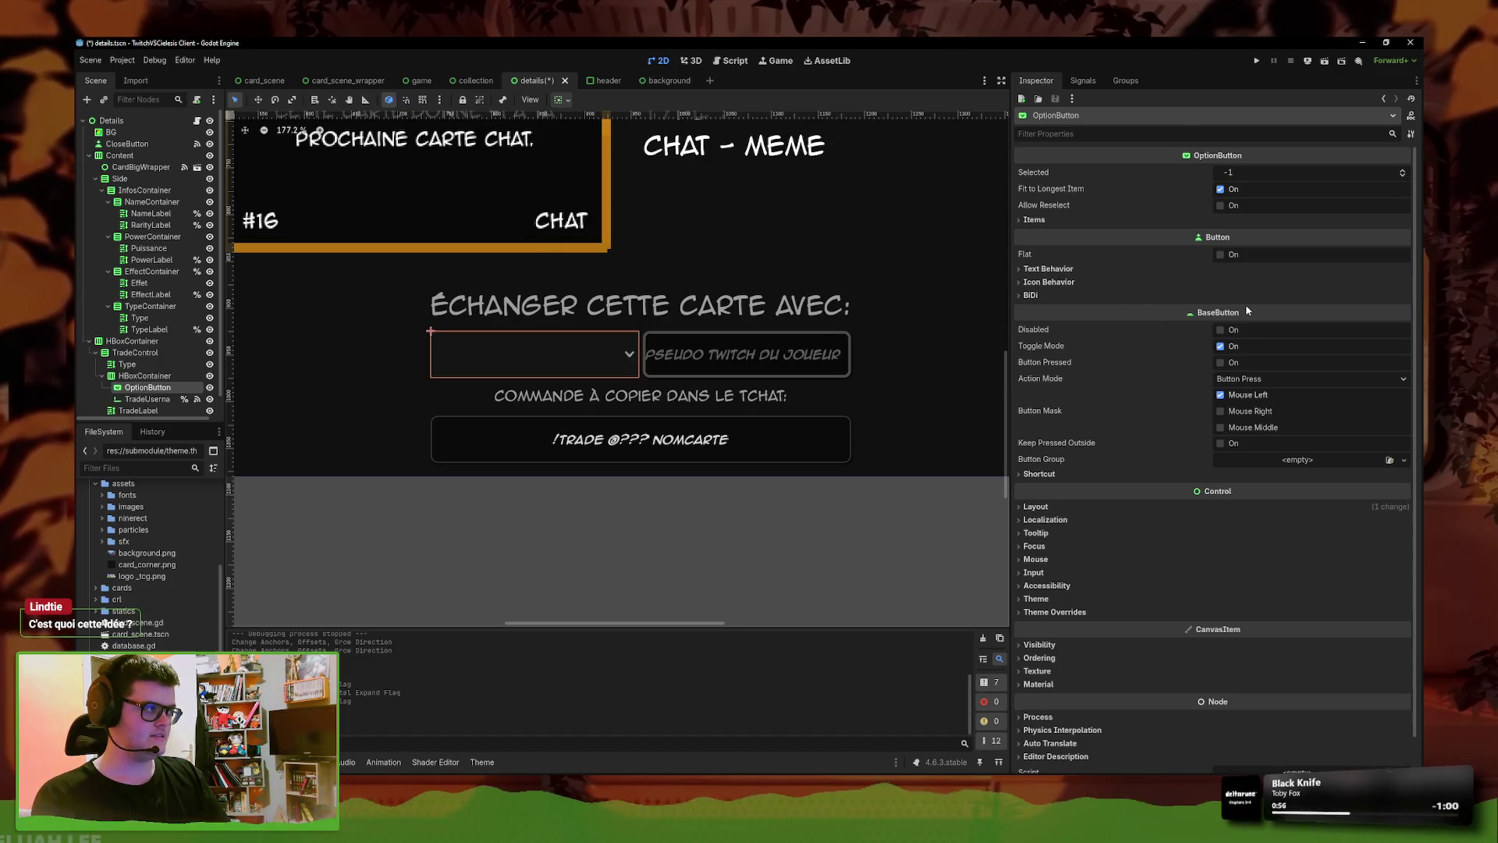
left_click(1036, 506)
left_click(1249, 562)
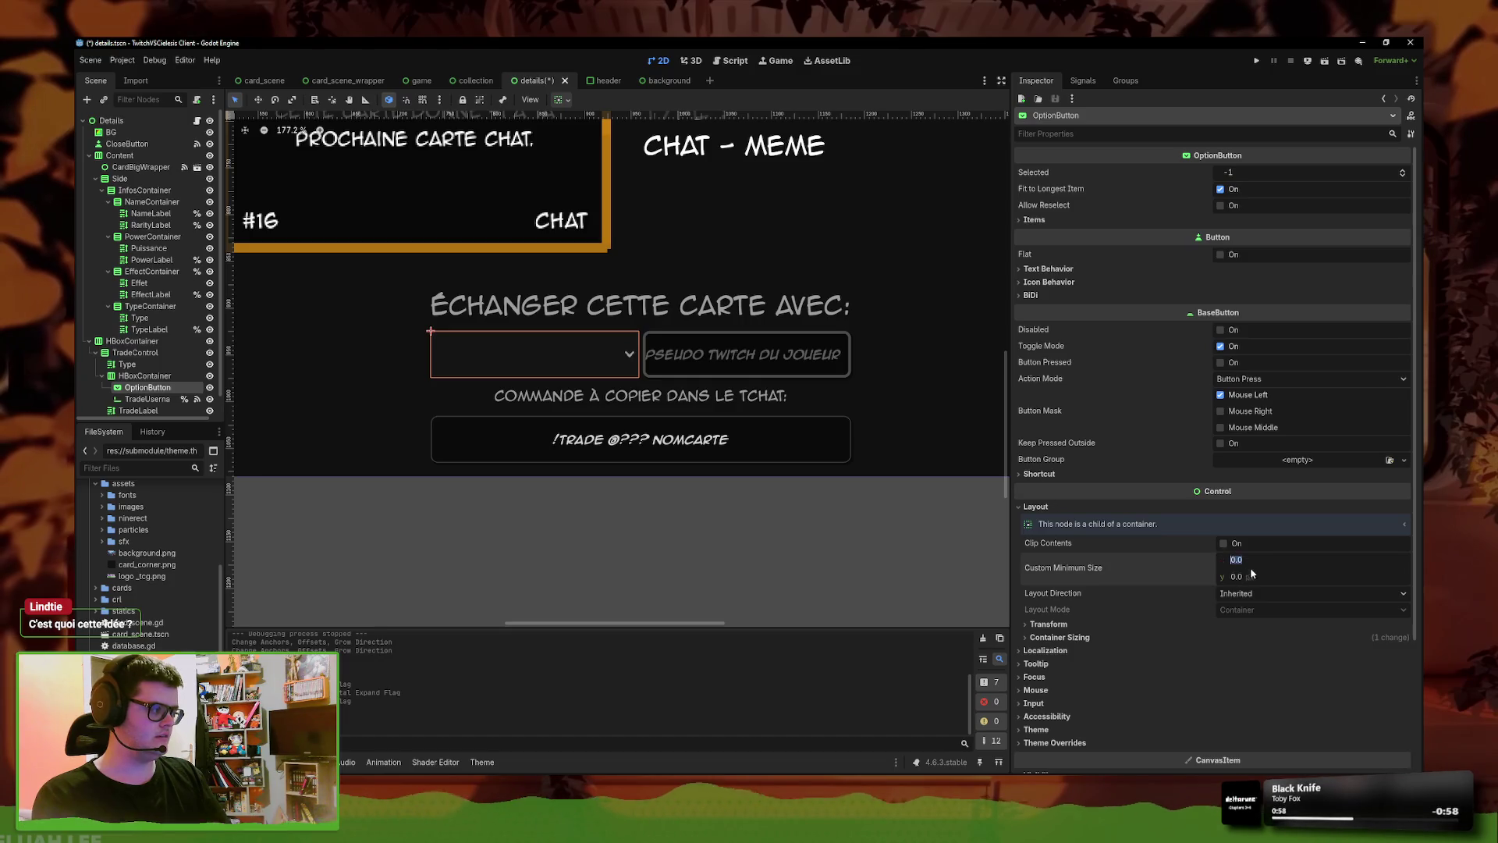
type("0")
key("Return")
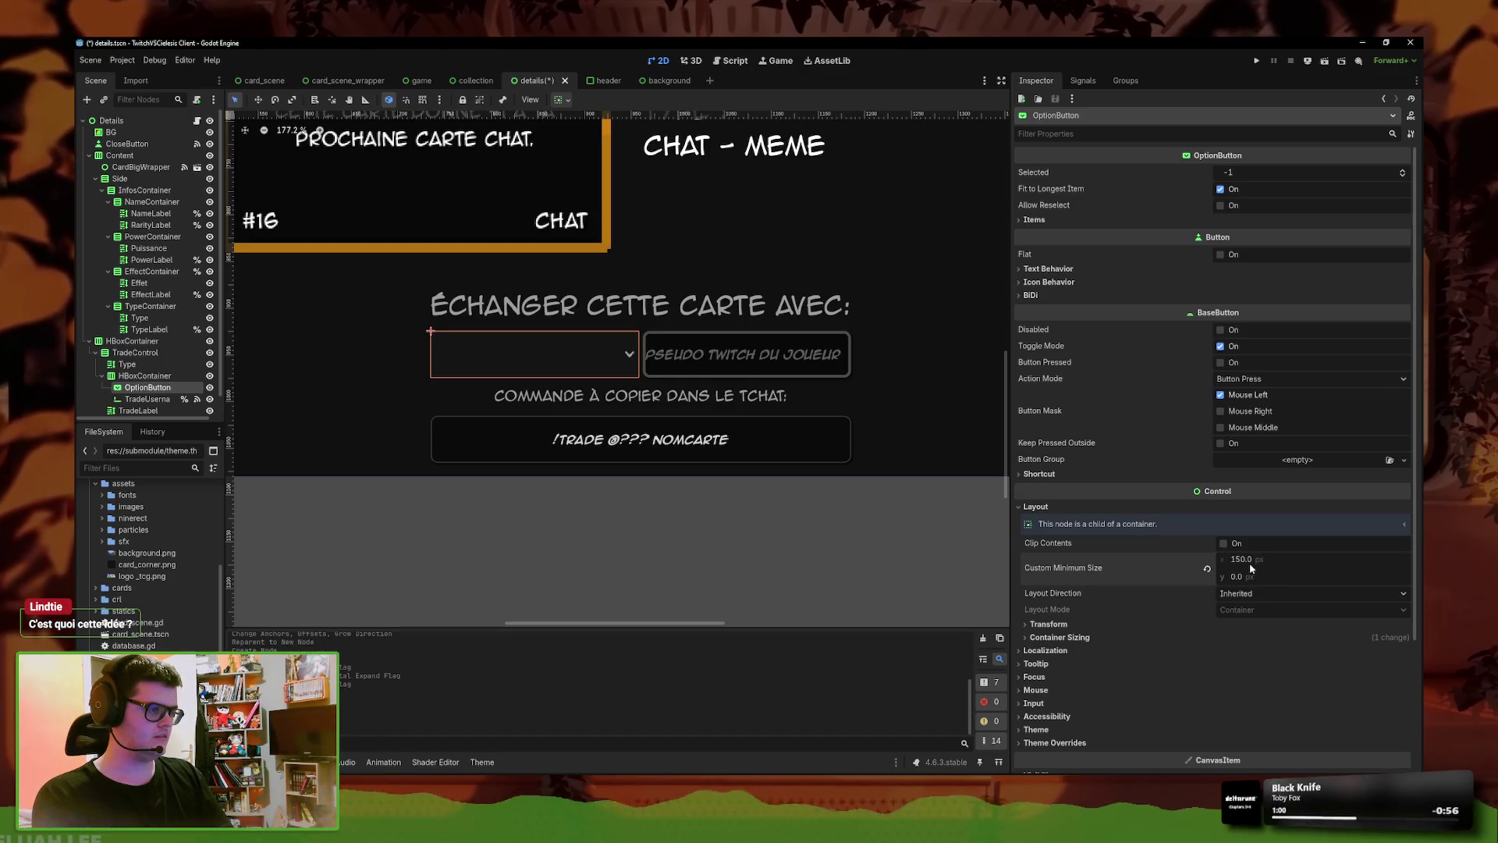
left_click(565, 106)
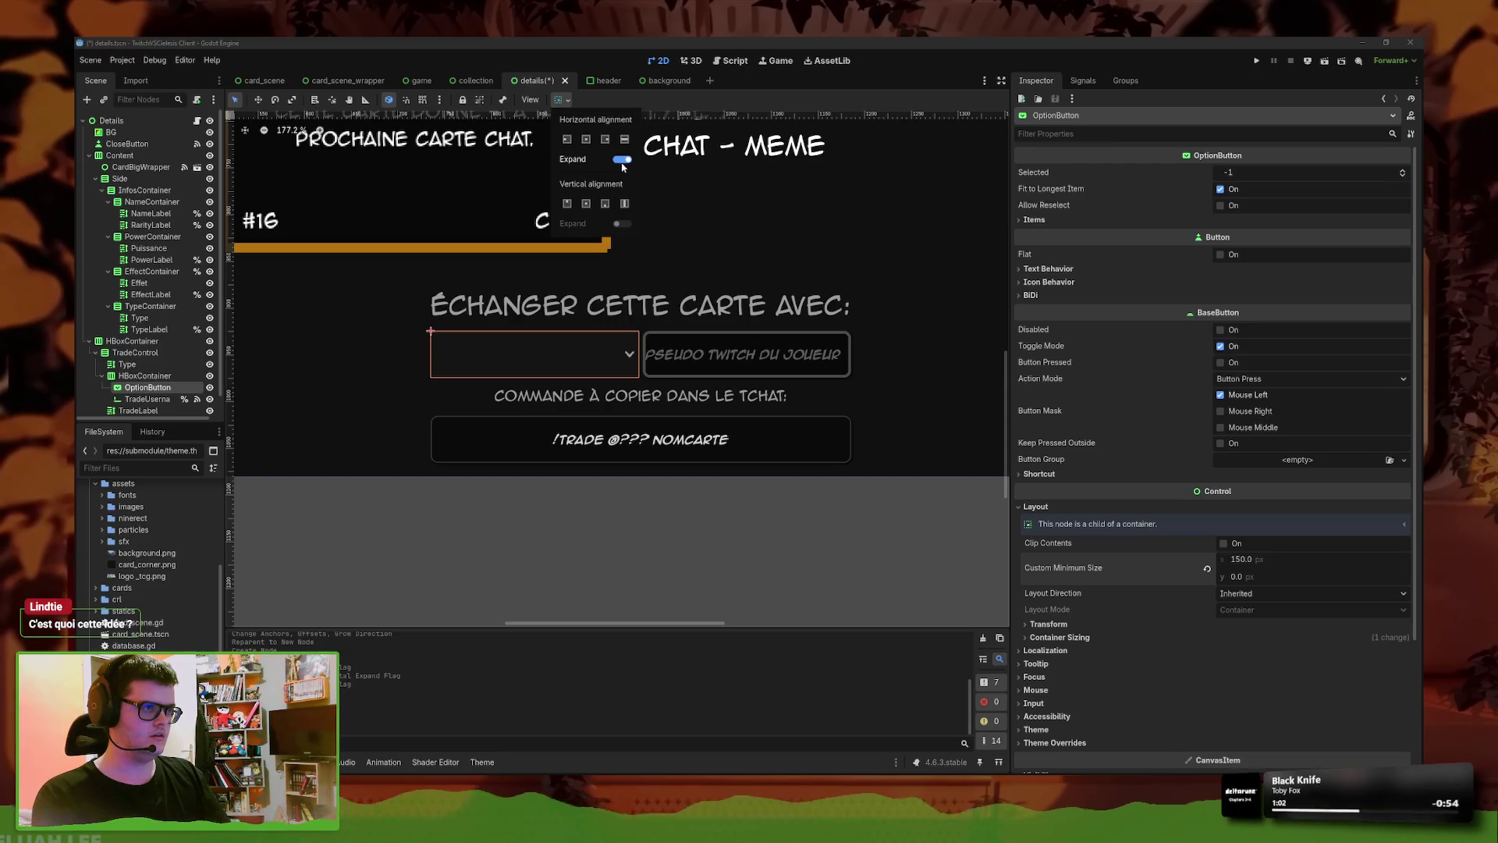
scroll(709, 544, "down", 3)
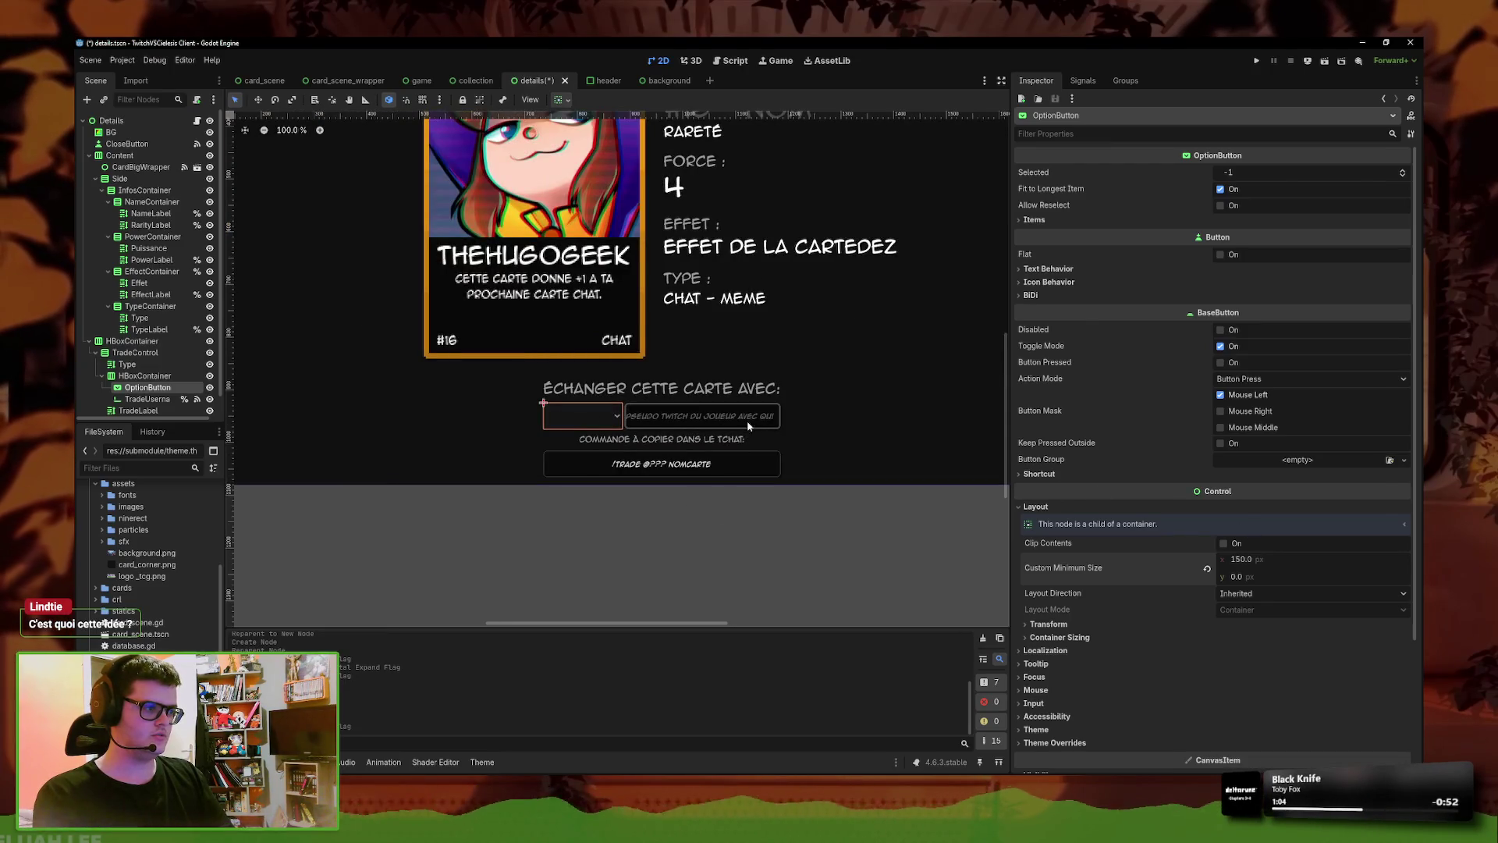
Shorten the trade username field's placeholder text to 'Pseudo Twitch'.
left_click(702, 416)
left_click_drag(1372, 188, 1269, 189)
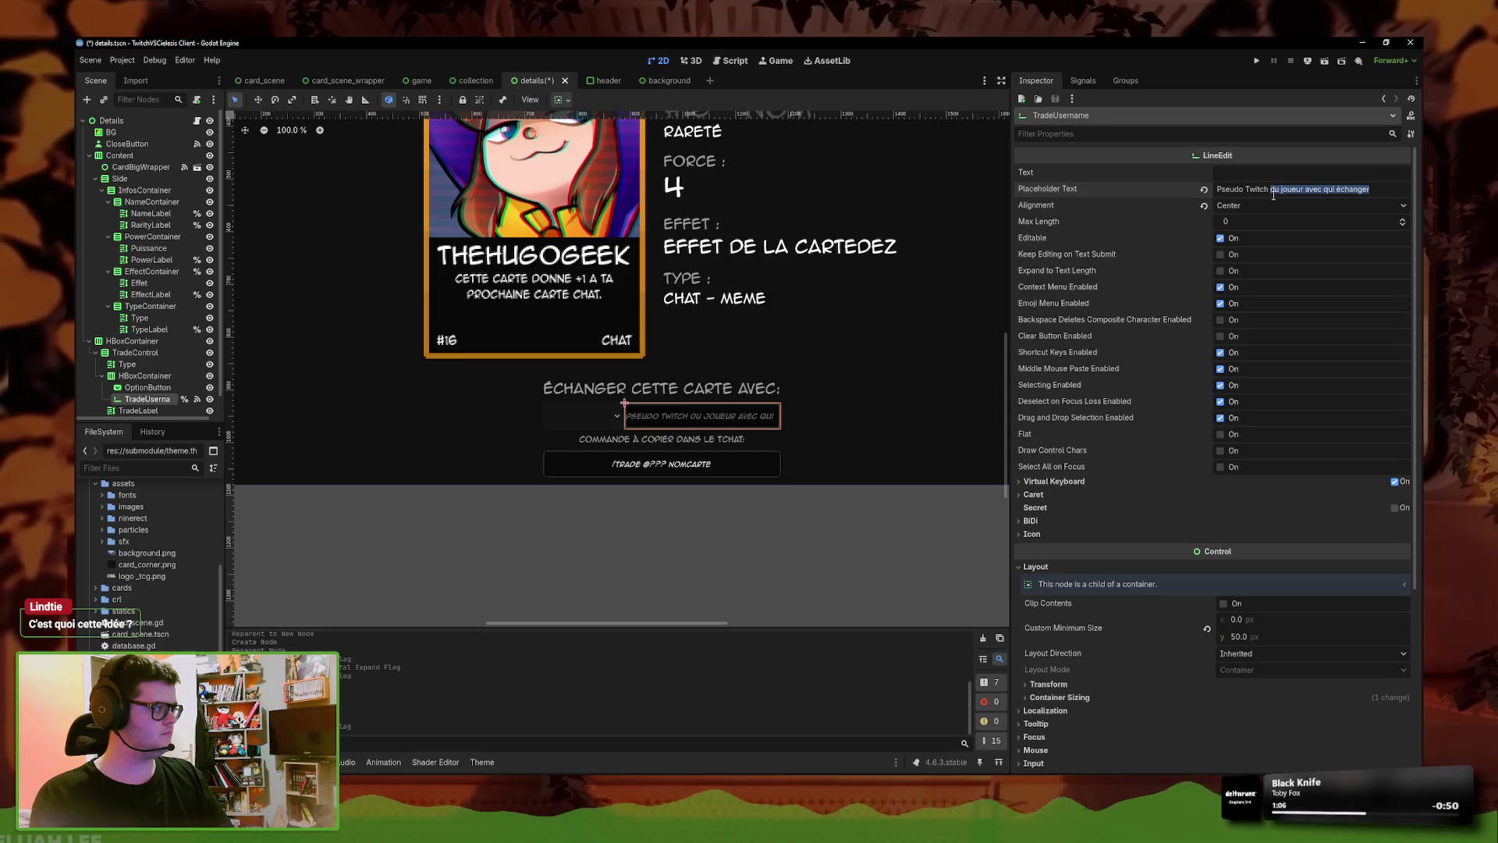
key("BackSpace")
left_click(805, 590)
scroll(693, 488, "up", 2)
Enable the Separation constant override on the HBoxContainer holding the dropdown and field.
left_click(546, 360)
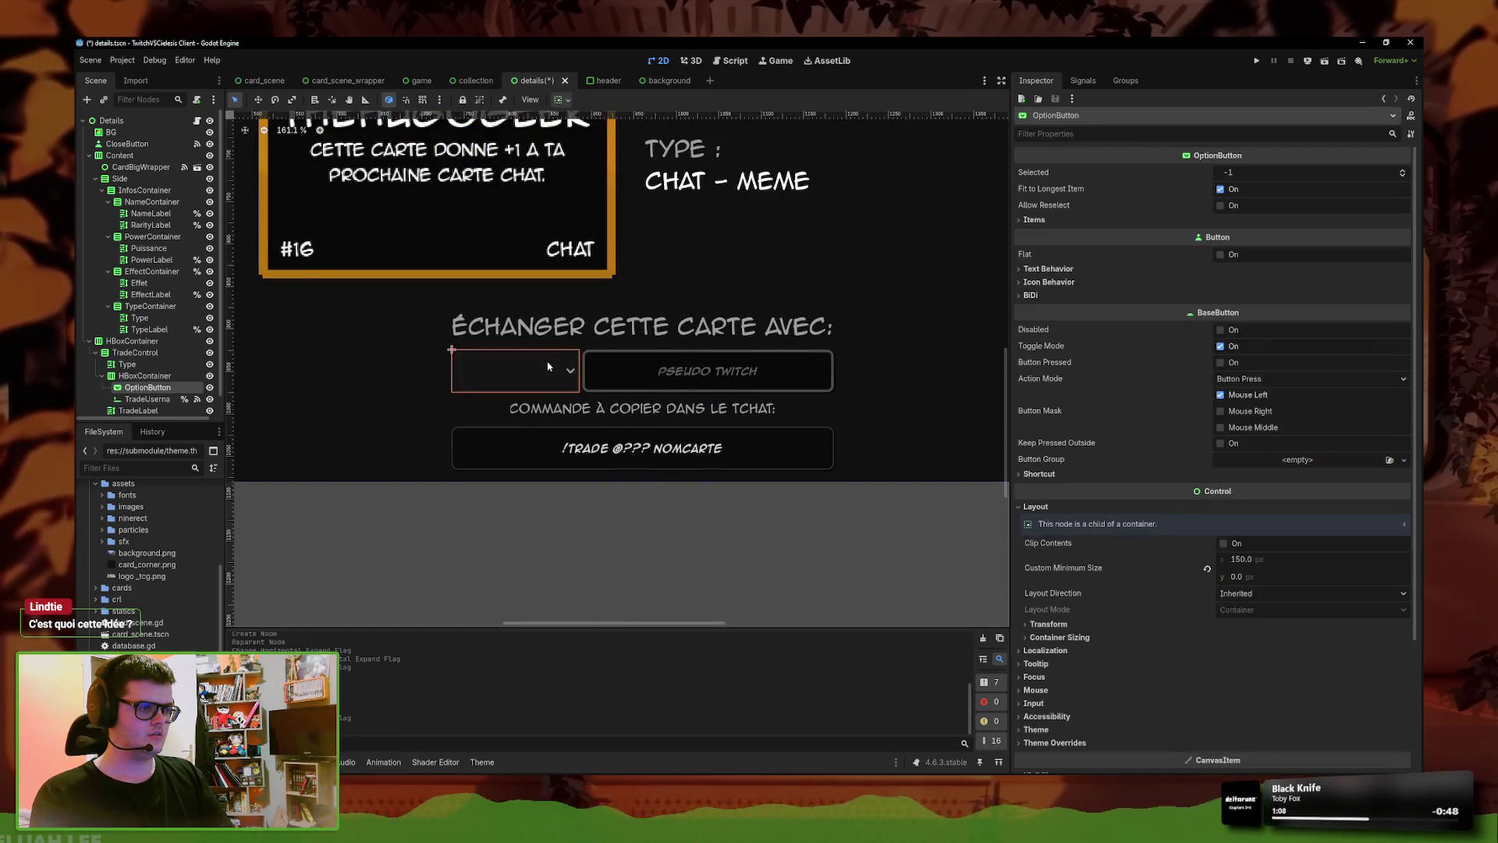
left_click(144, 376)
left_click(1078, 387)
left_click(1056, 311)
left_click(1085, 325)
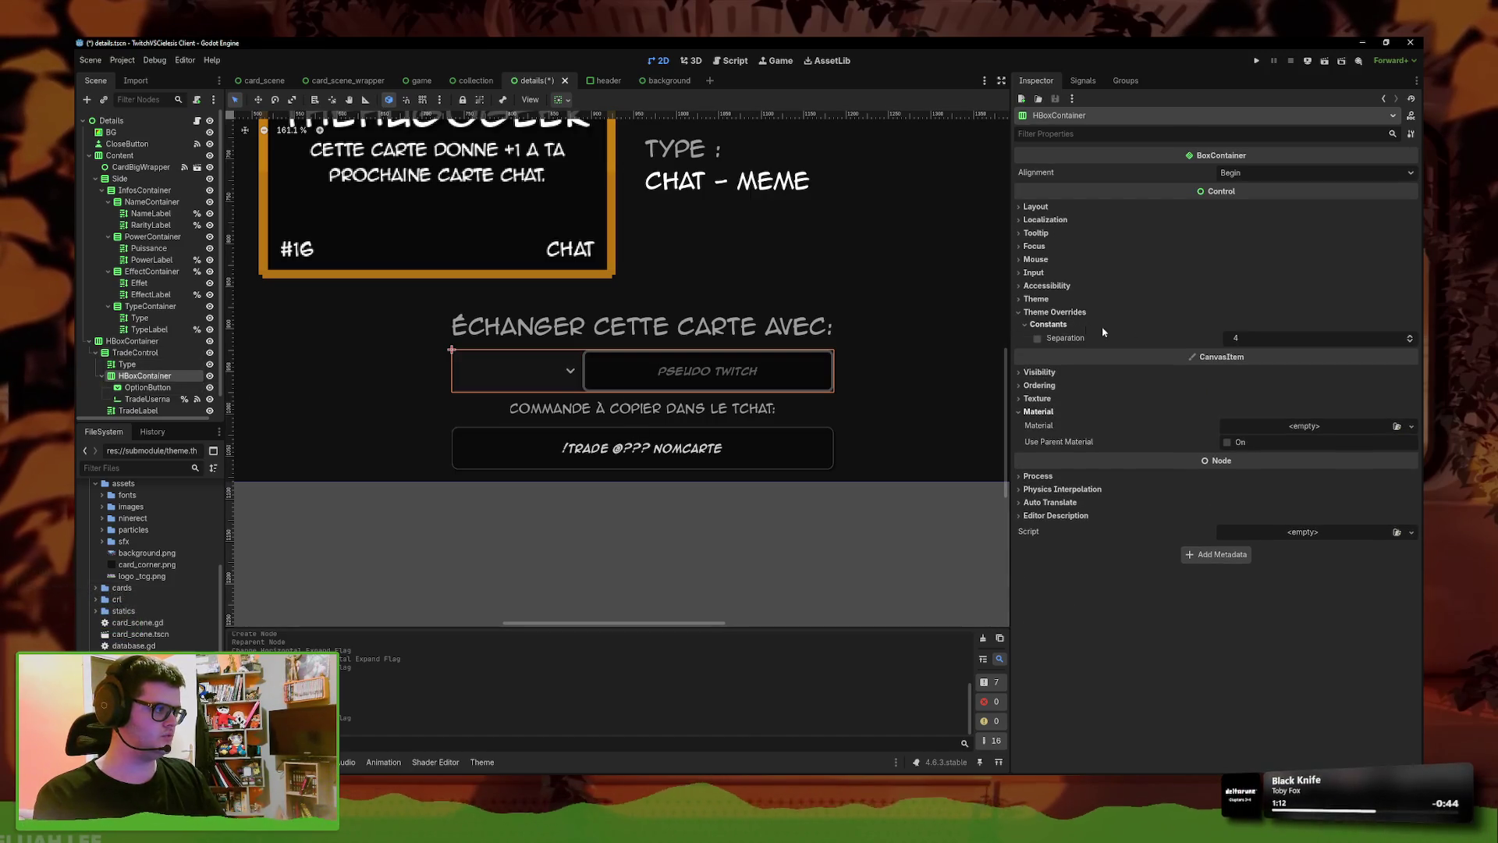
left_click(1037, 339)
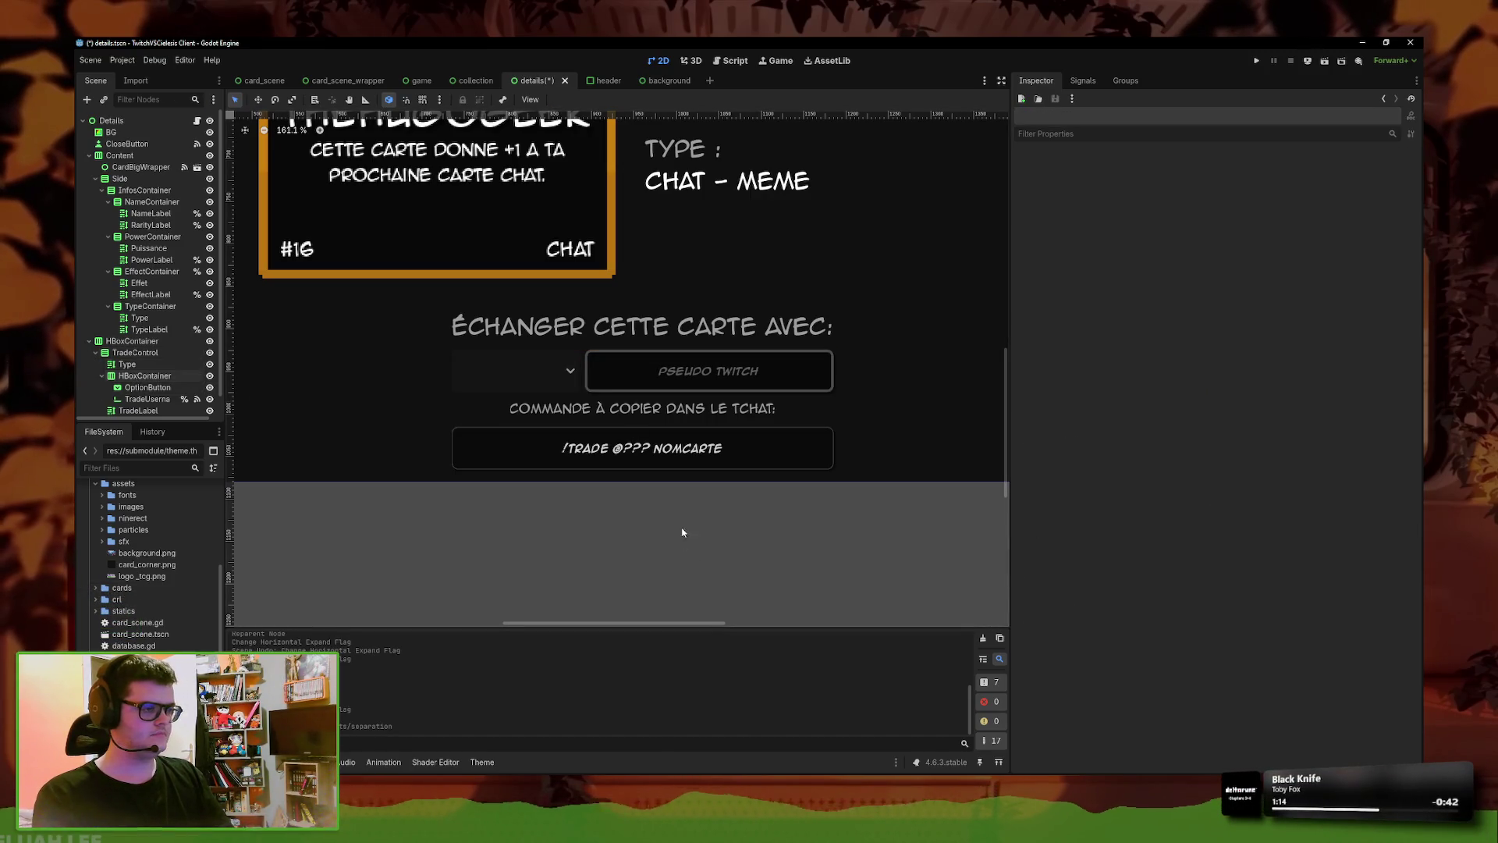
left_click(558, 365)
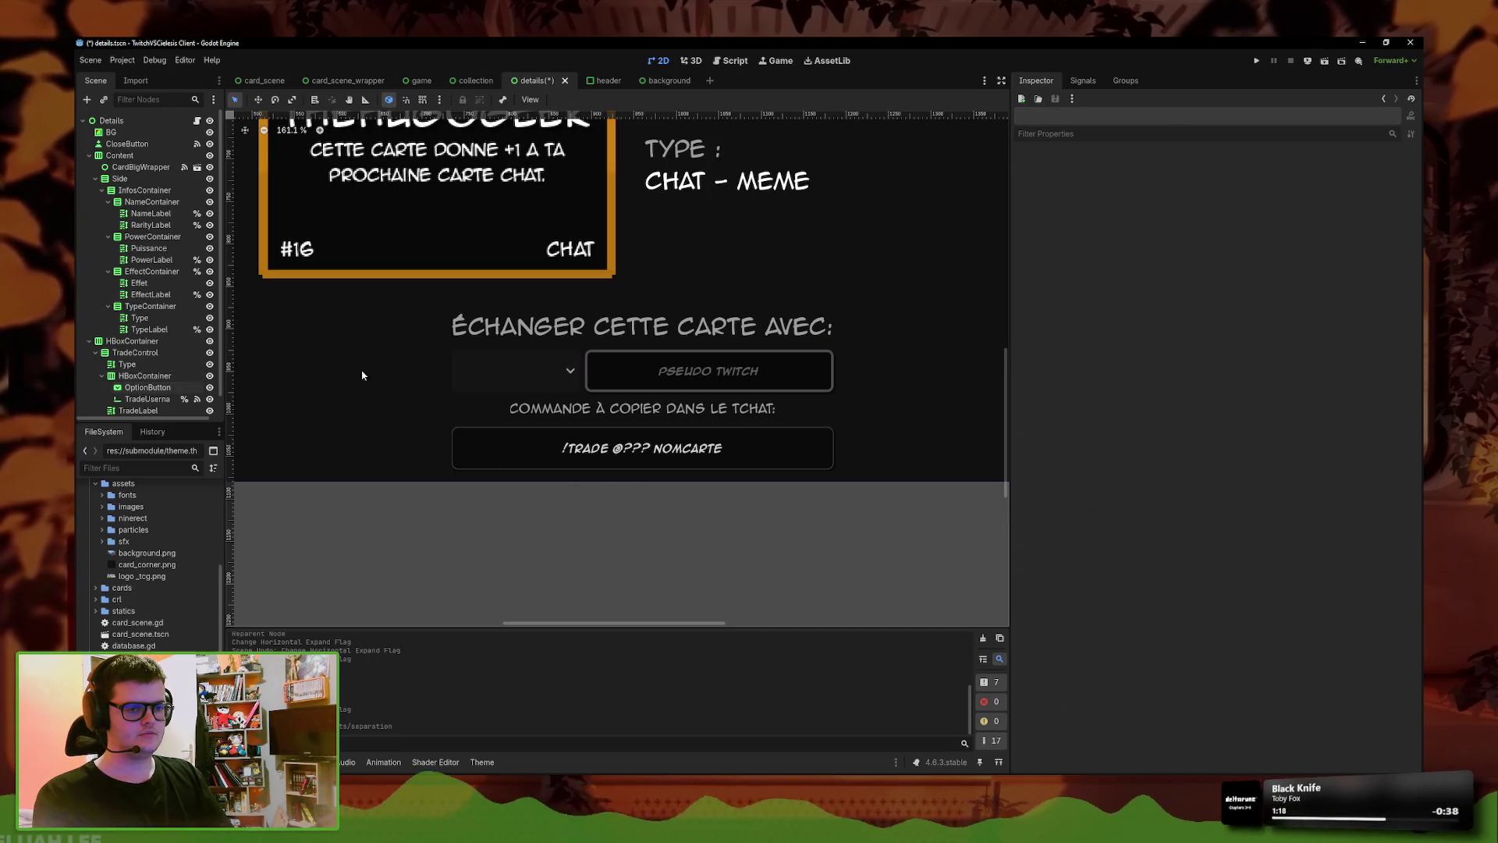
right_click(148, 387)
key("Escape")
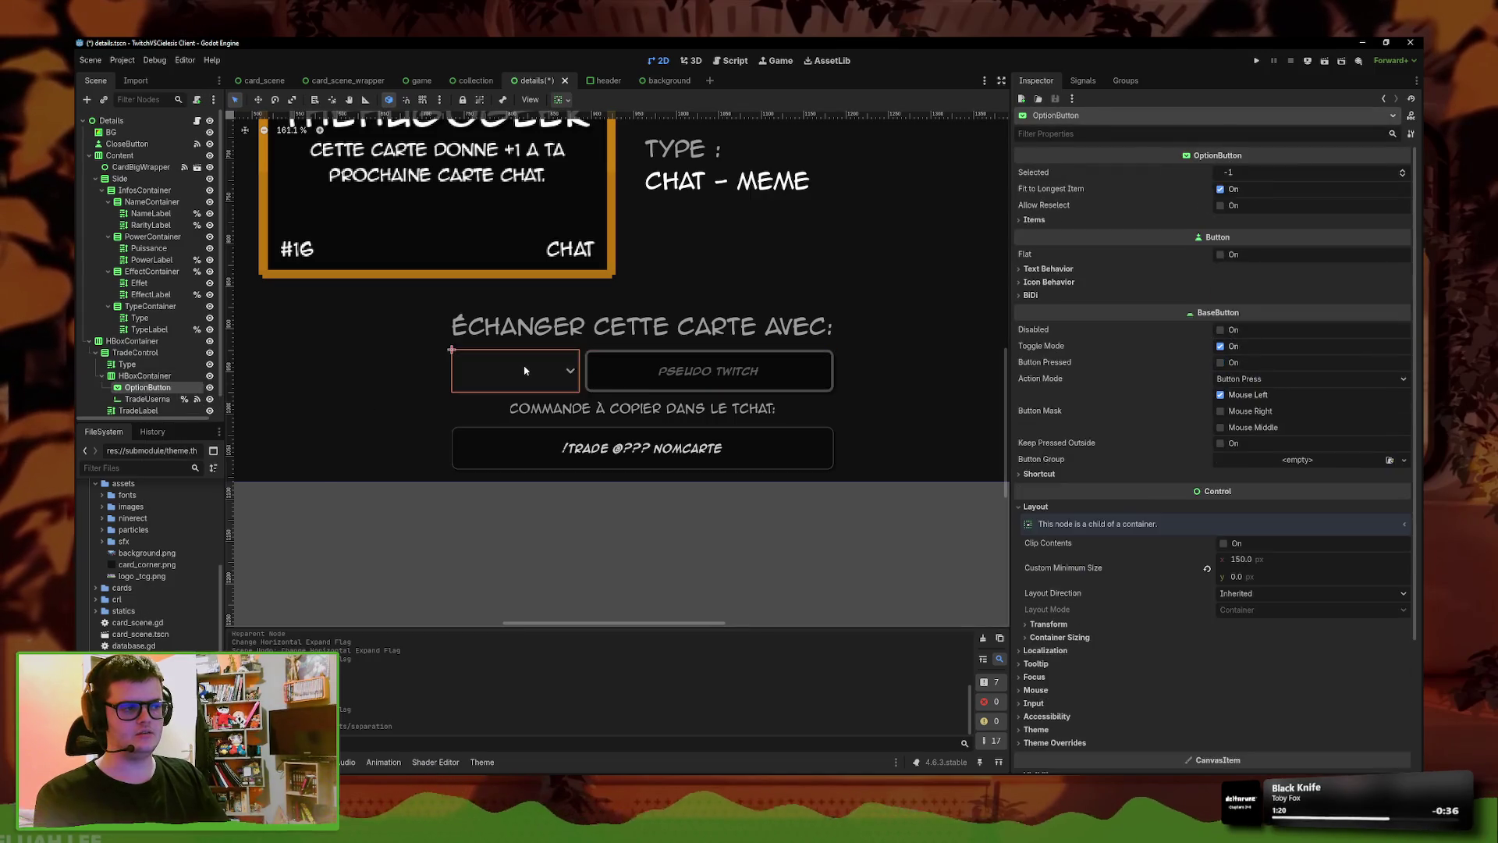
Rename the OptionButton to AllPlayersSelect and its HBoxContainer to SelectUserHbox.
right_click(172, 389)
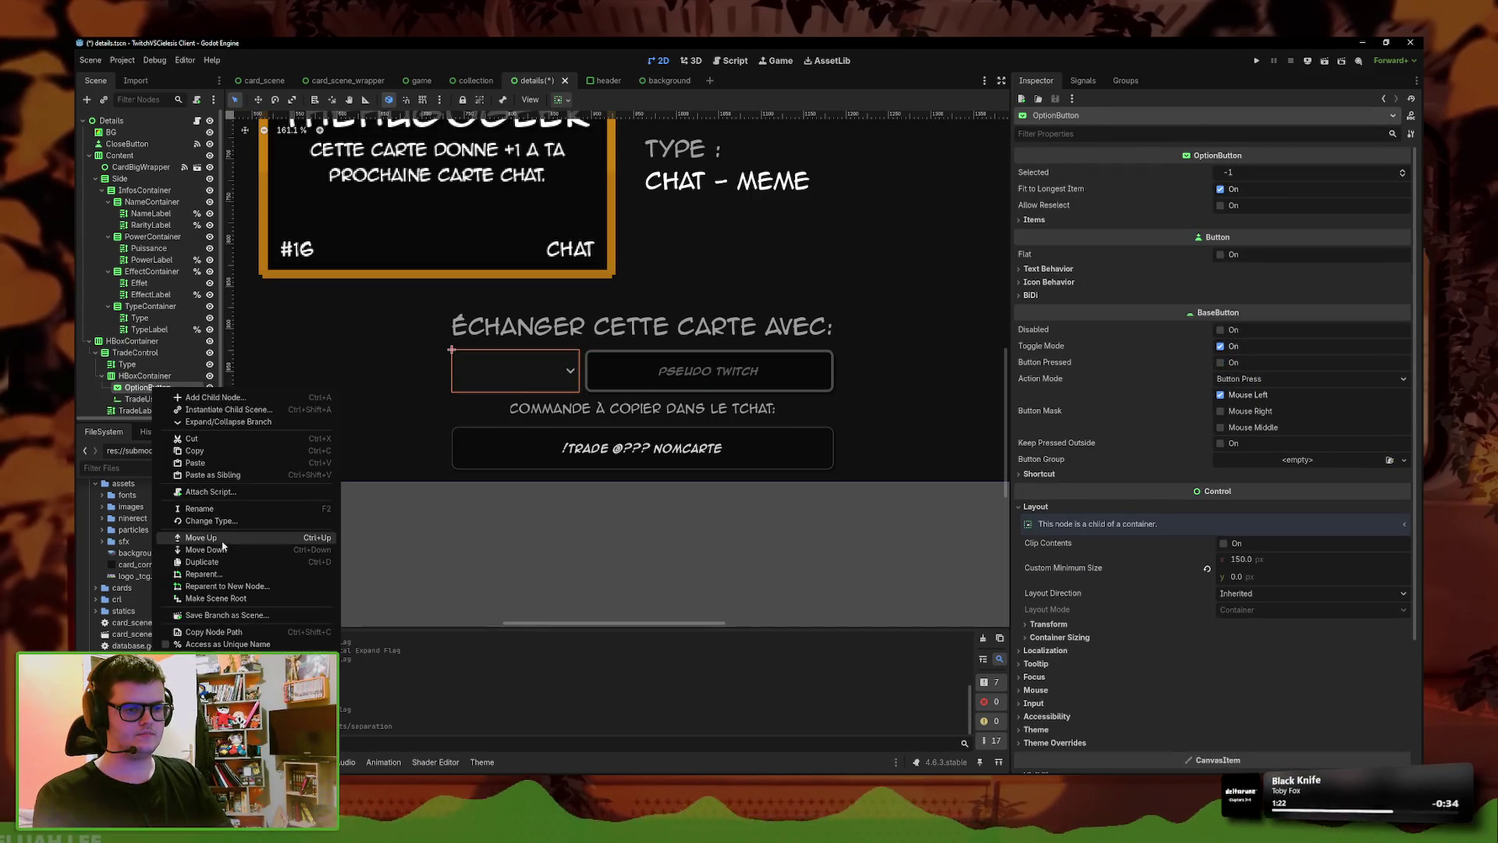
left_click(270, 510)
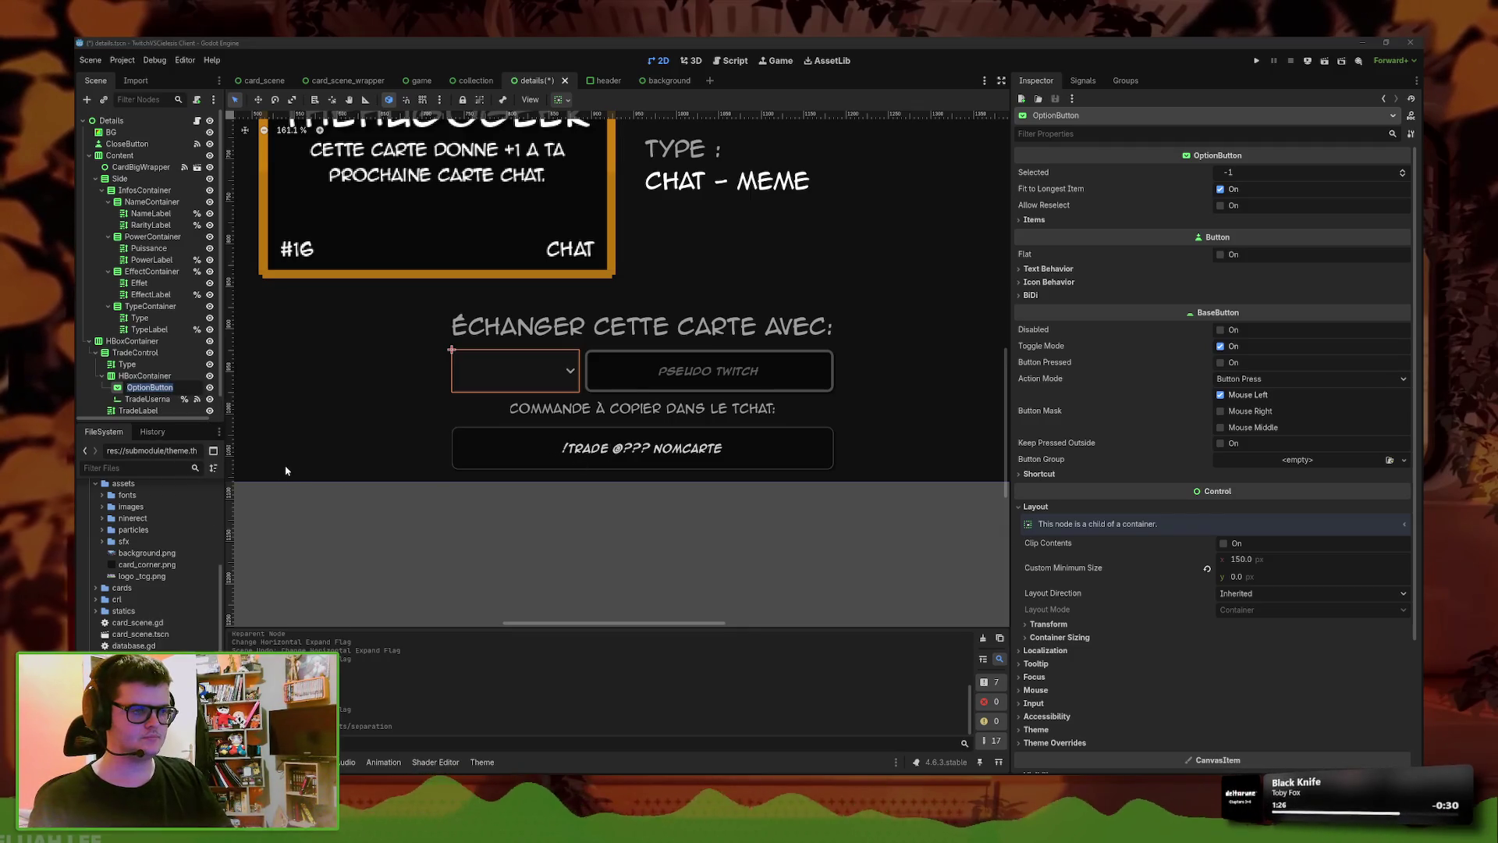
type("AllPlay")
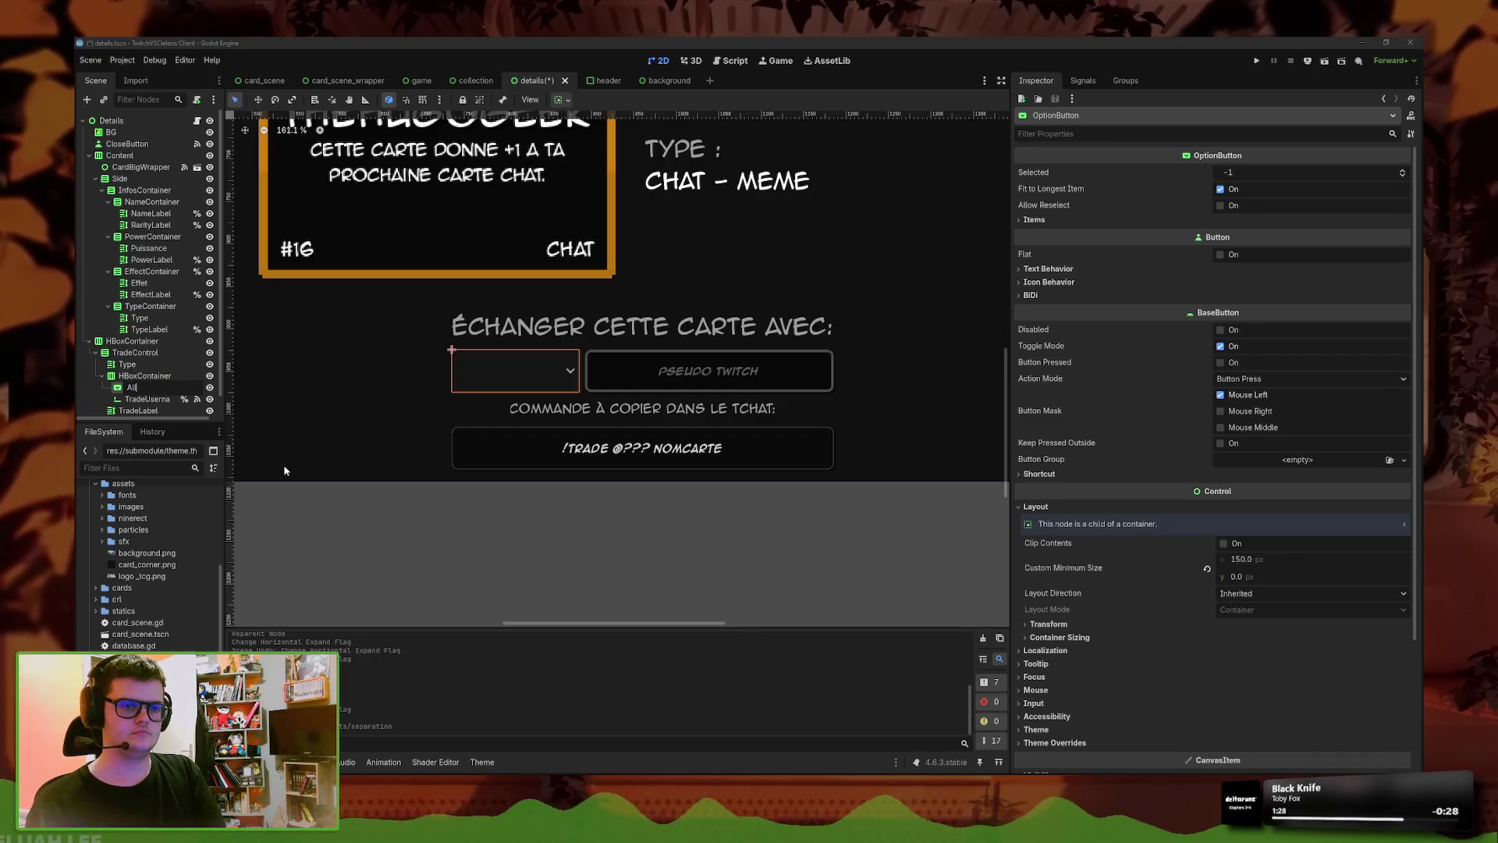
type("ersSelec")
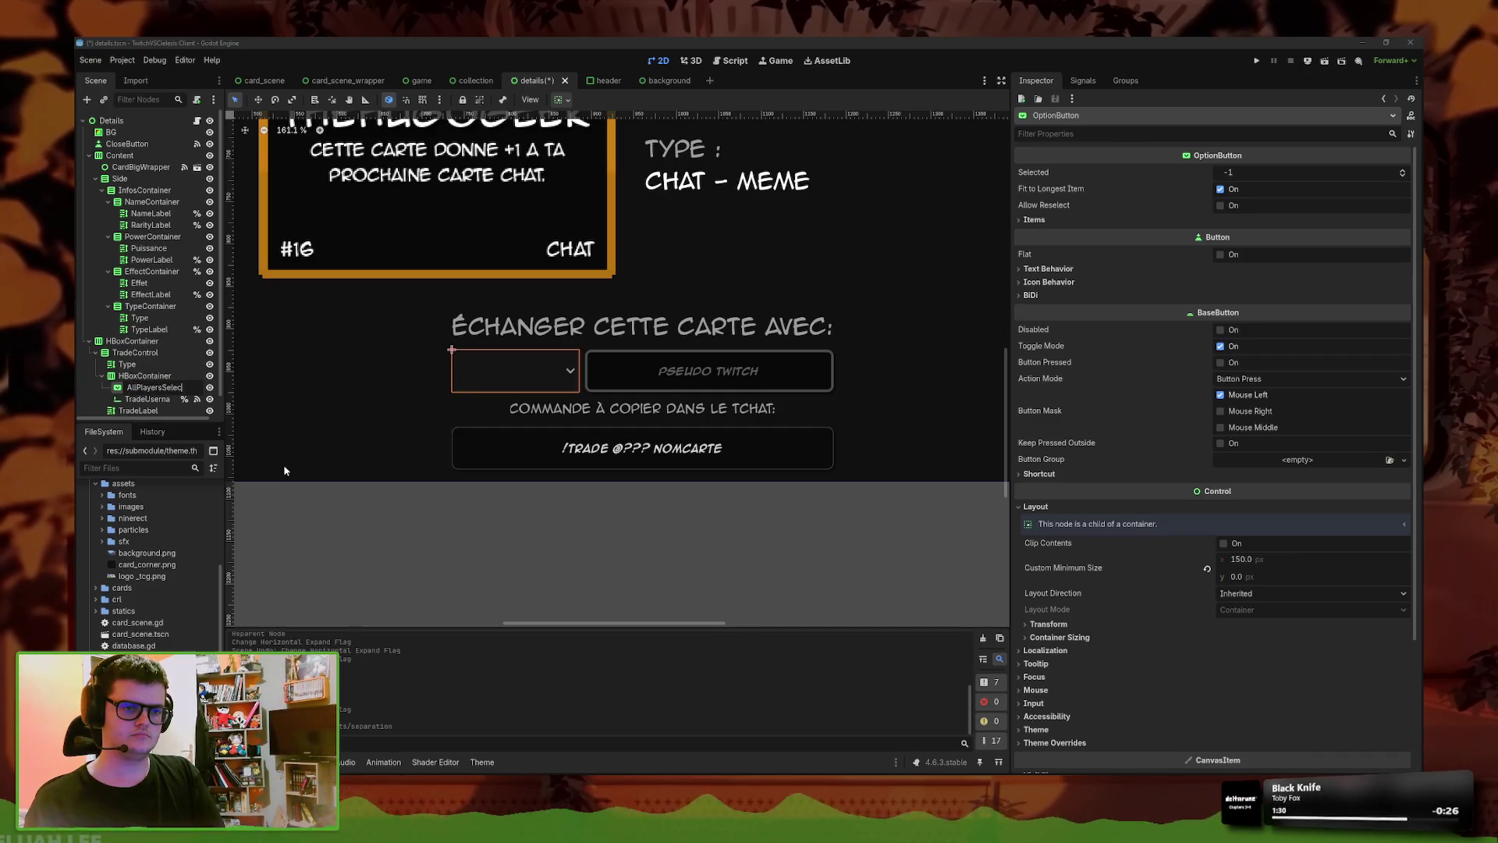
type("t")
key("Return")
left_click(152, 376)
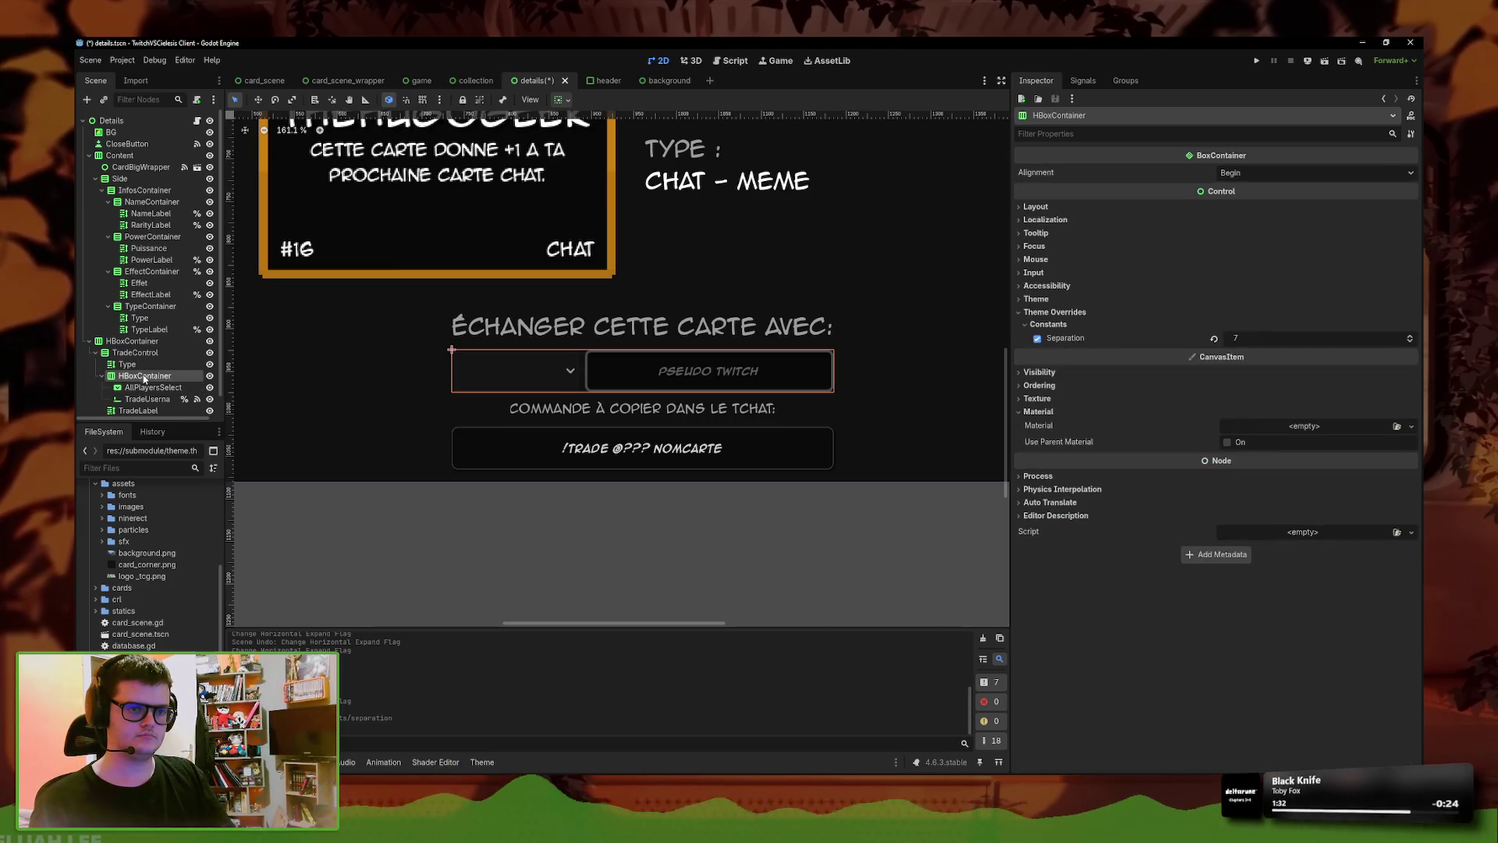
right_click(156, 378)
left_click(190, 498)
type("Sele")
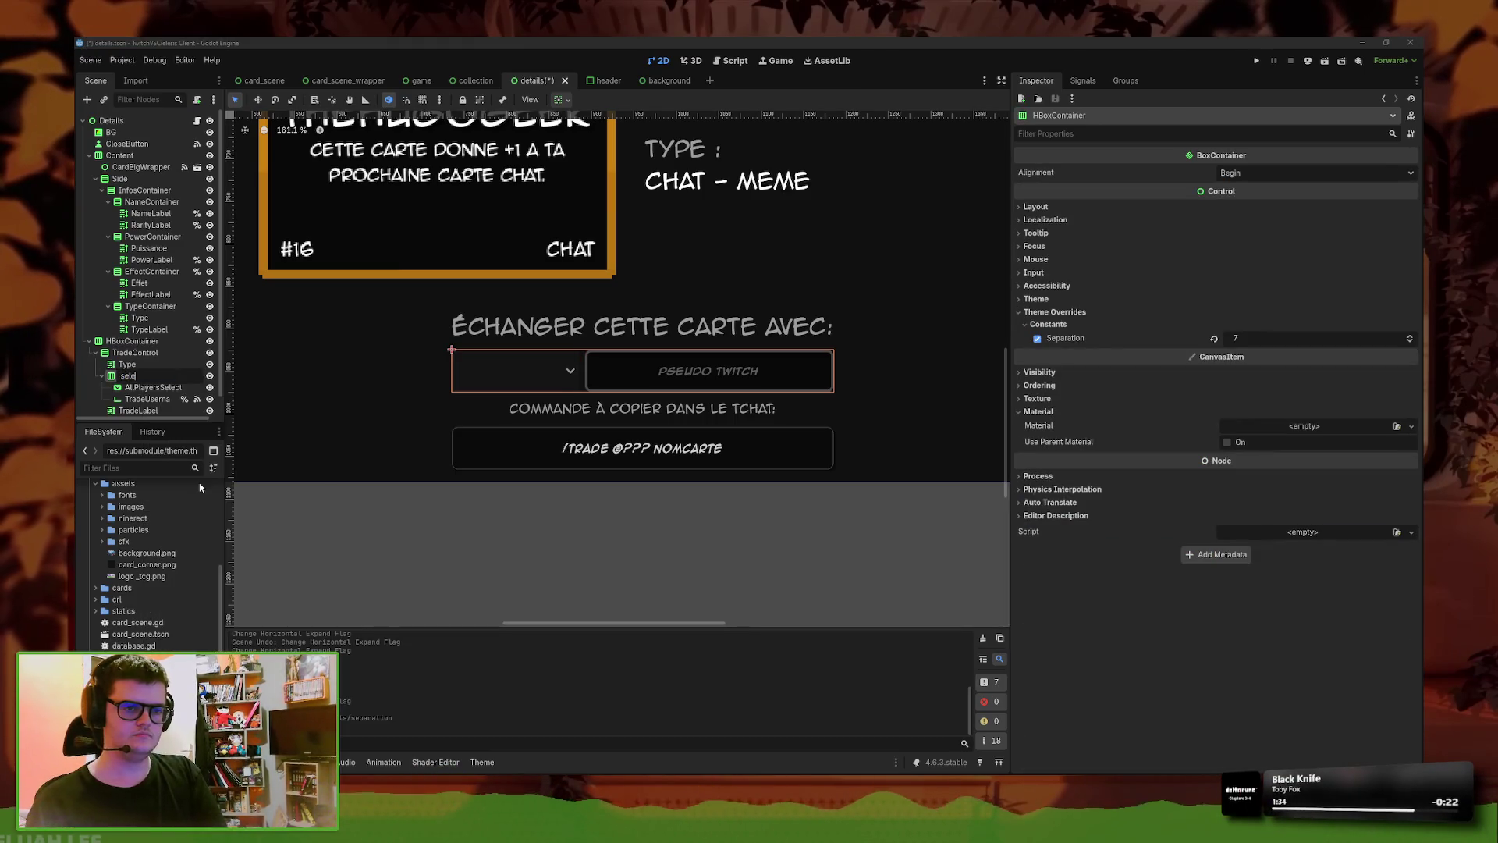
type("ctUserHbox")
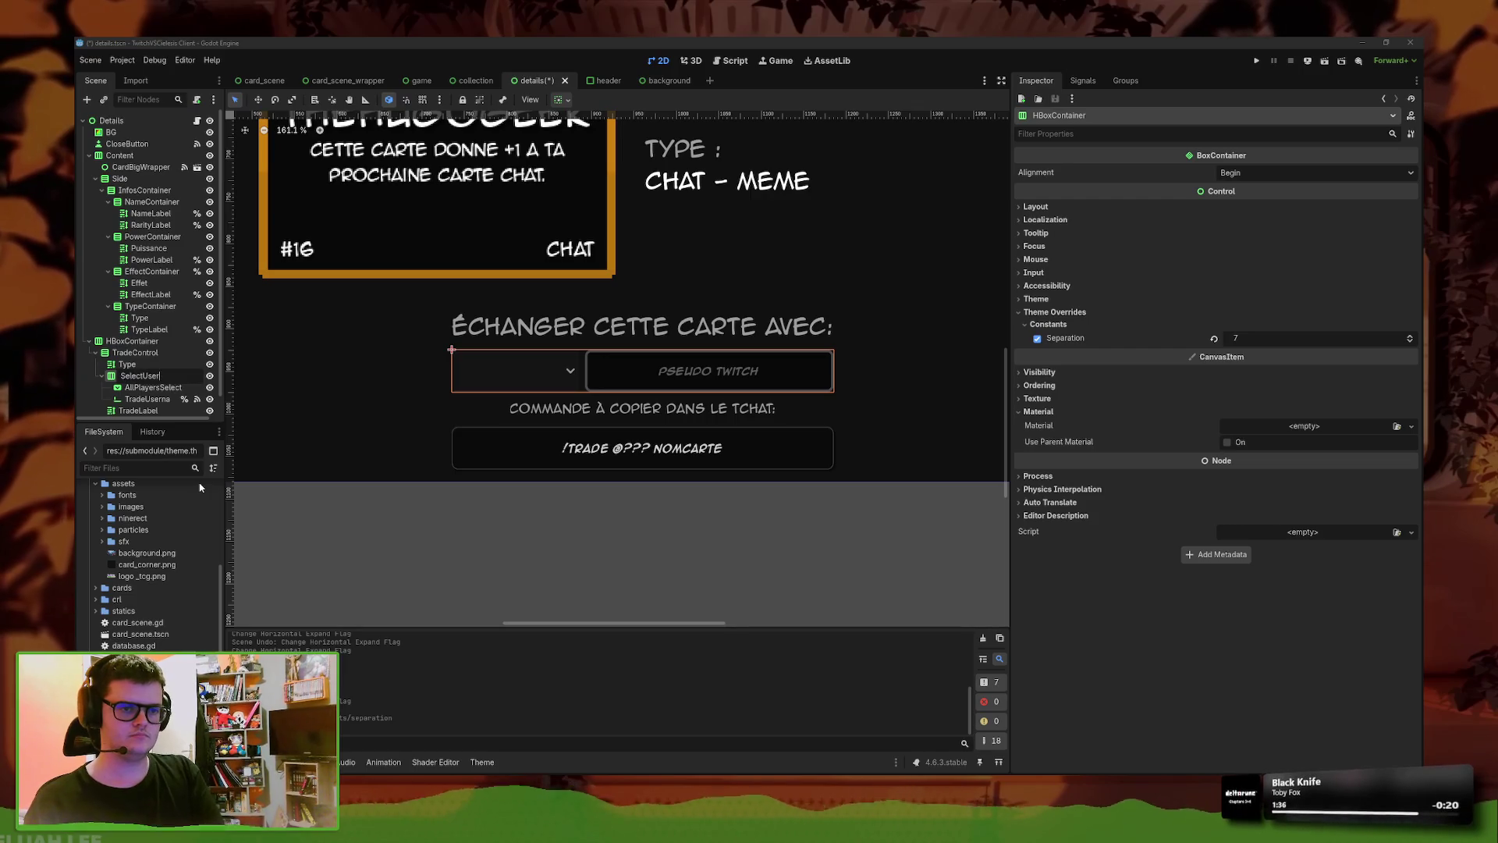
key("Return")
Mark AllPlayersSelect as accessible by unique name and save the scene.
left_click(144, 388)
right_click(156, 388)
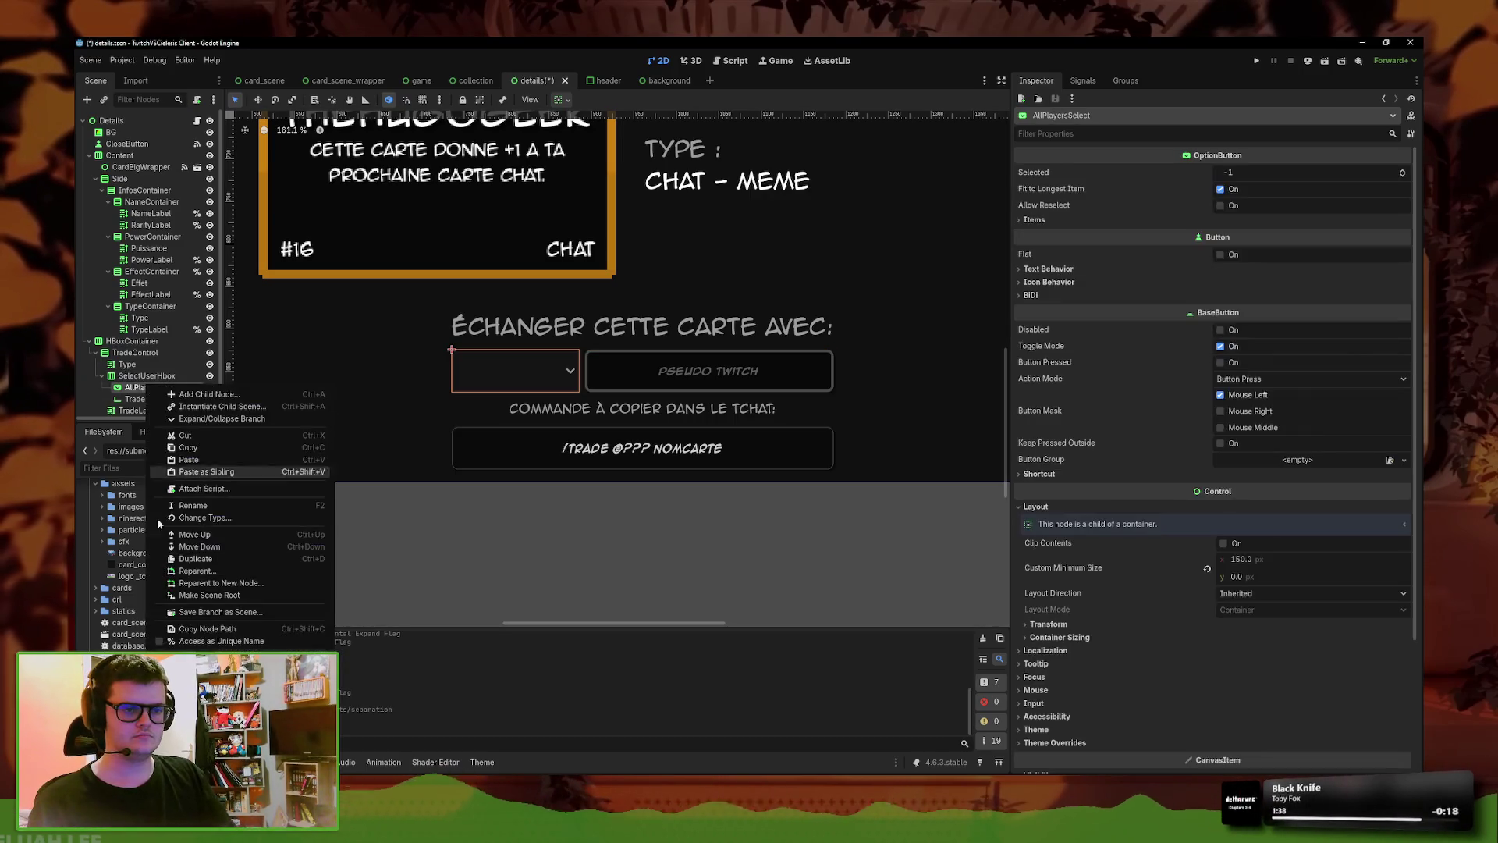
left_click(207, 641)
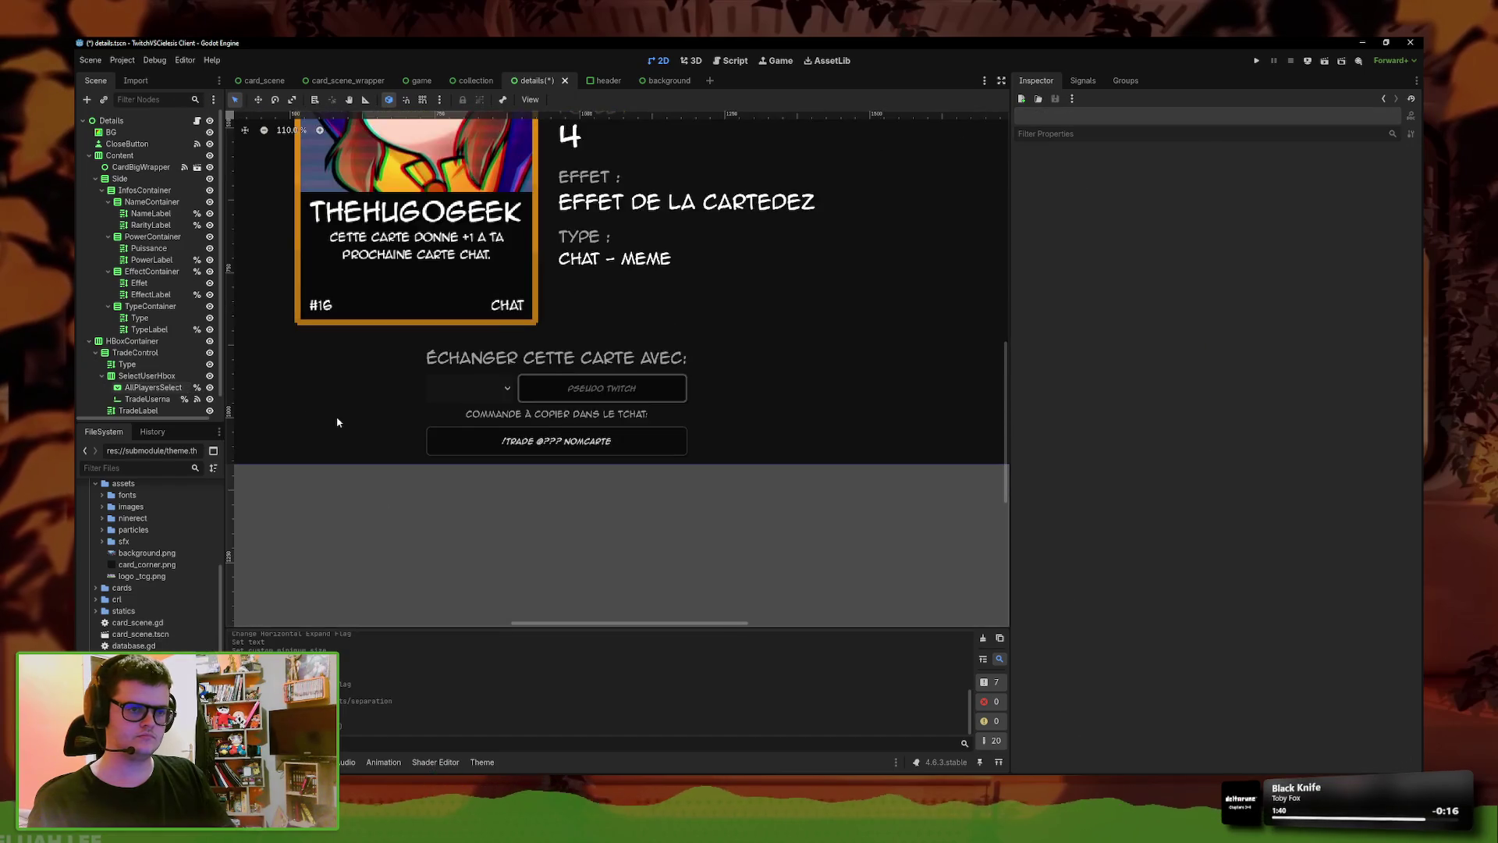
key("ctrl+s")
Add and remove a test item in AllPlayersSelect, check its signals, and view details.gd.
scroll(585, 486, "up", 1)
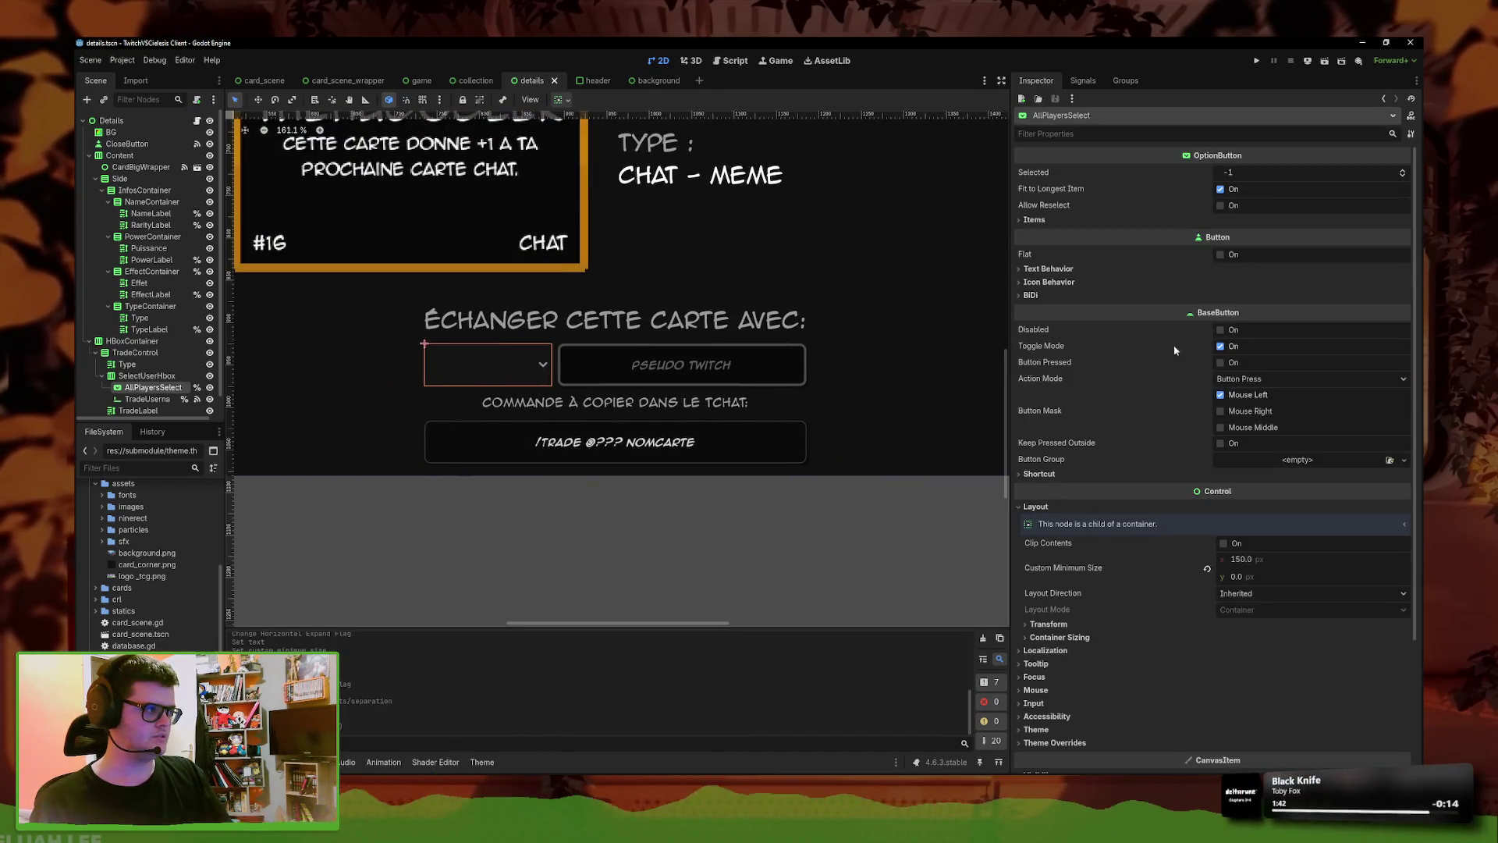
left_click(1249, 219)
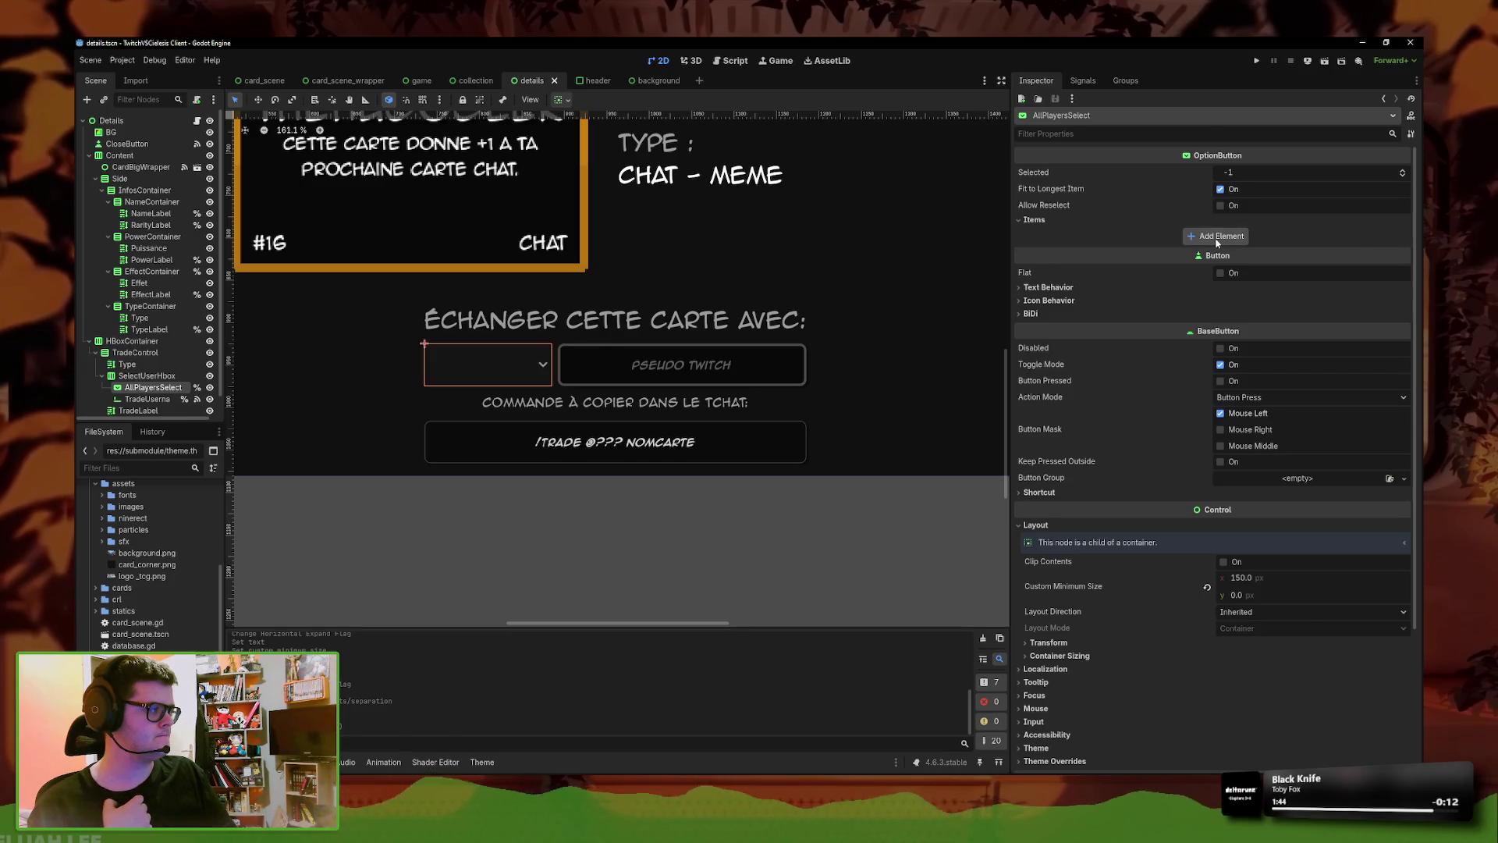
left_click(1217, 238)
left_click(1400, 272)
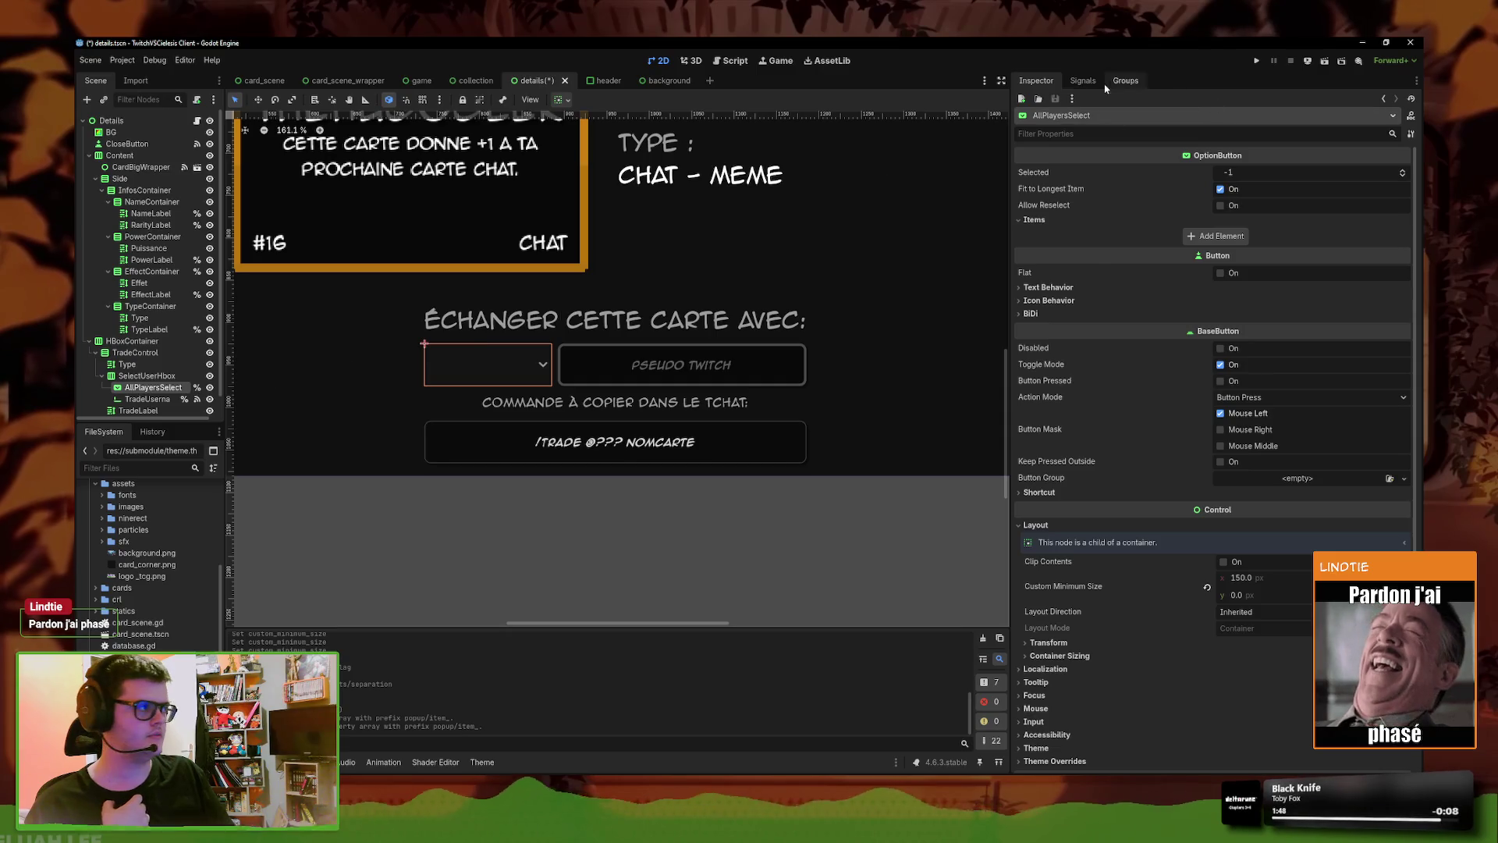
left_click(1086, 81)
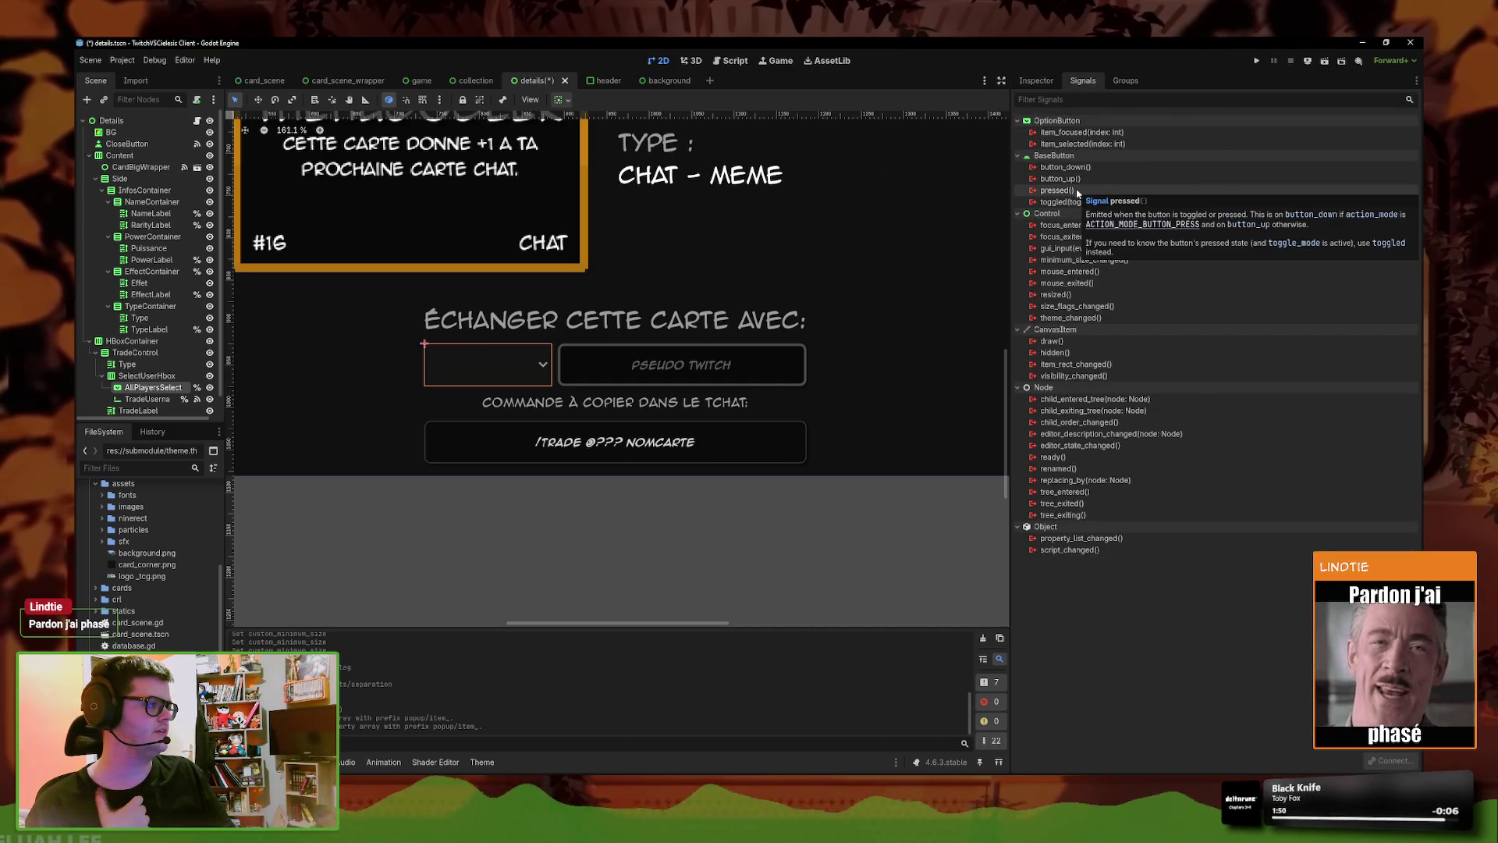
left_click(197, 120)
left_click(507, 184)
scroll(509, 351, "down", 7)
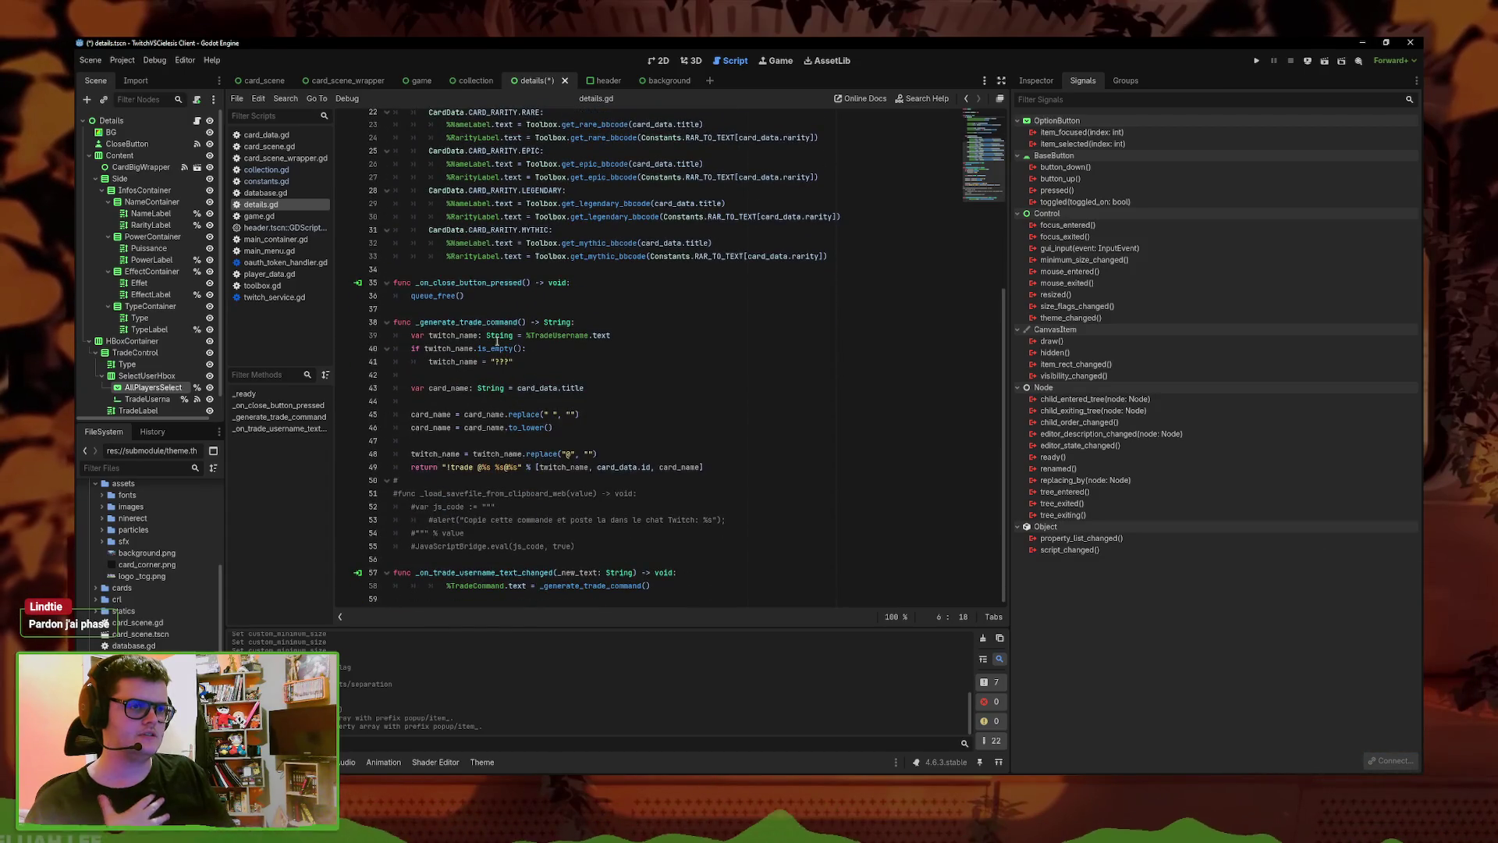
Look through details.gd and twitch_service.gd, then review game.gd's fetch_user and _handle_response code and save.
mouse_move(497, 341)
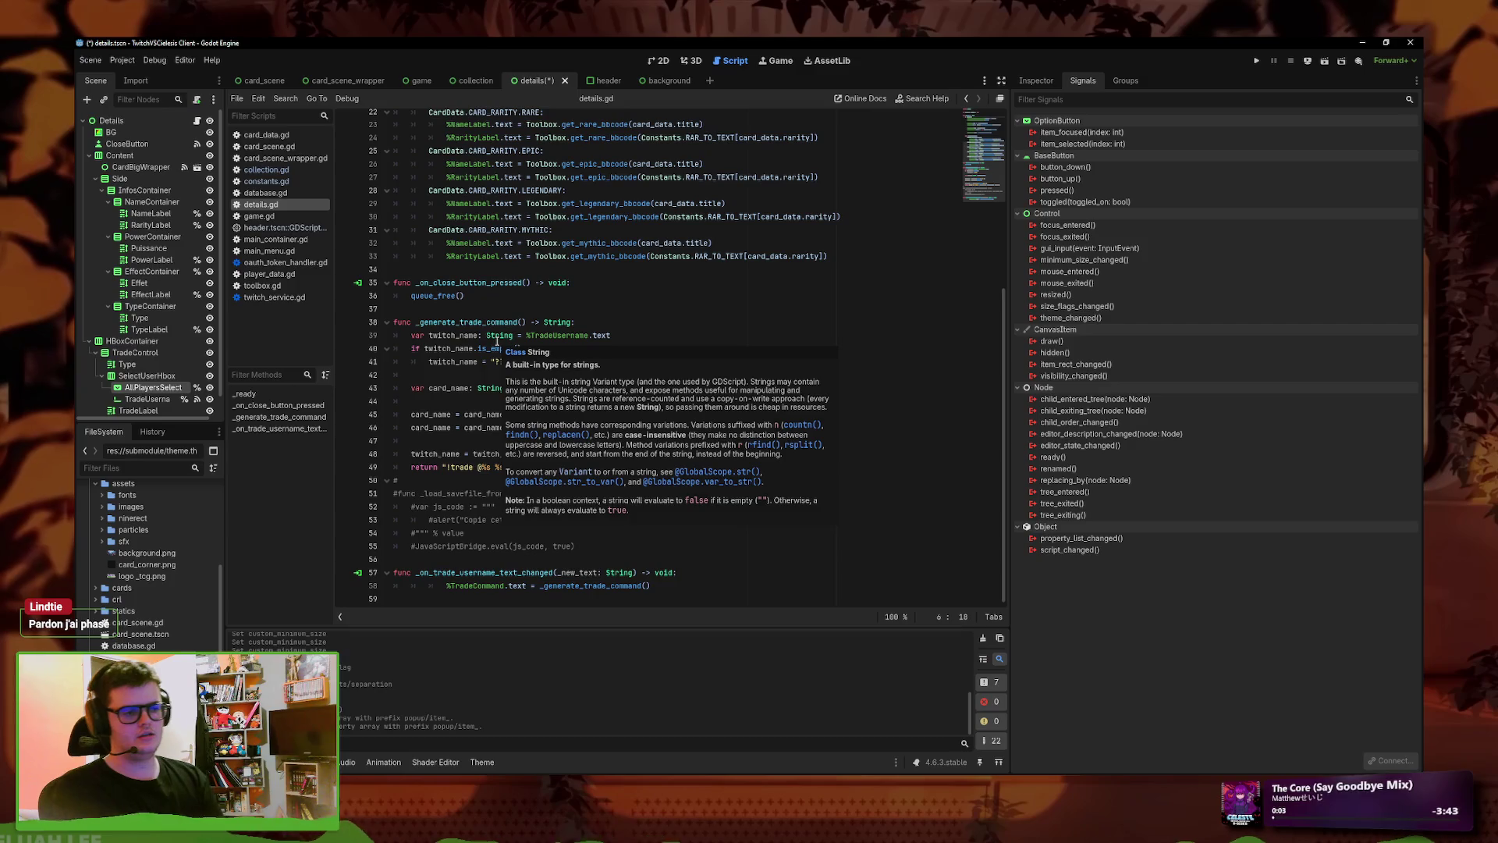
left_click(289, 286)
left_click(297, 301)
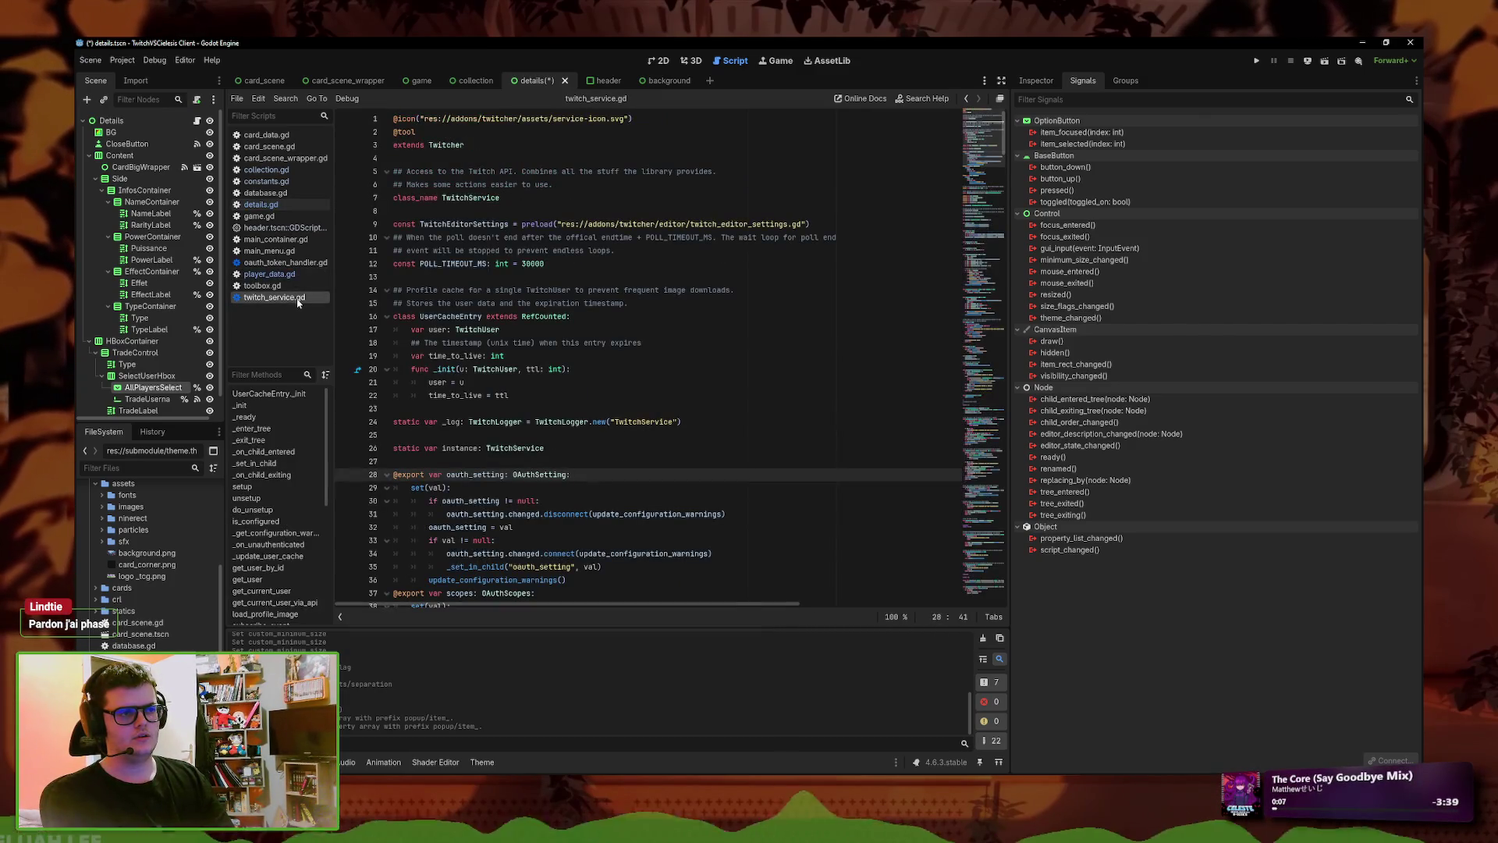
left_click(260, 216)
left_click(537, 266)
left_click(540, 238)
left_click(492, 224)
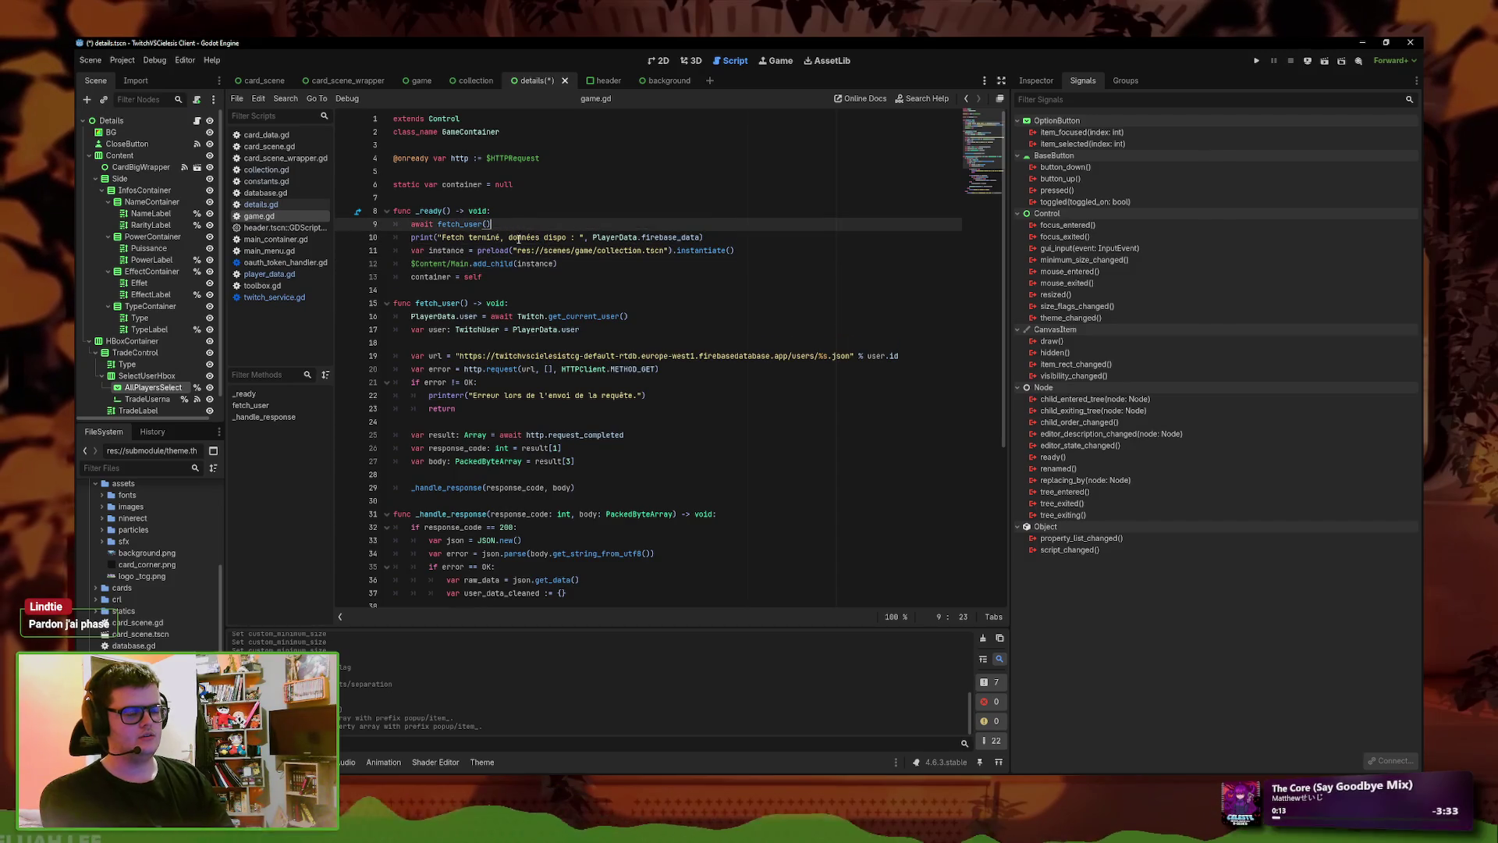
scroll(546, 351, "down", 2)
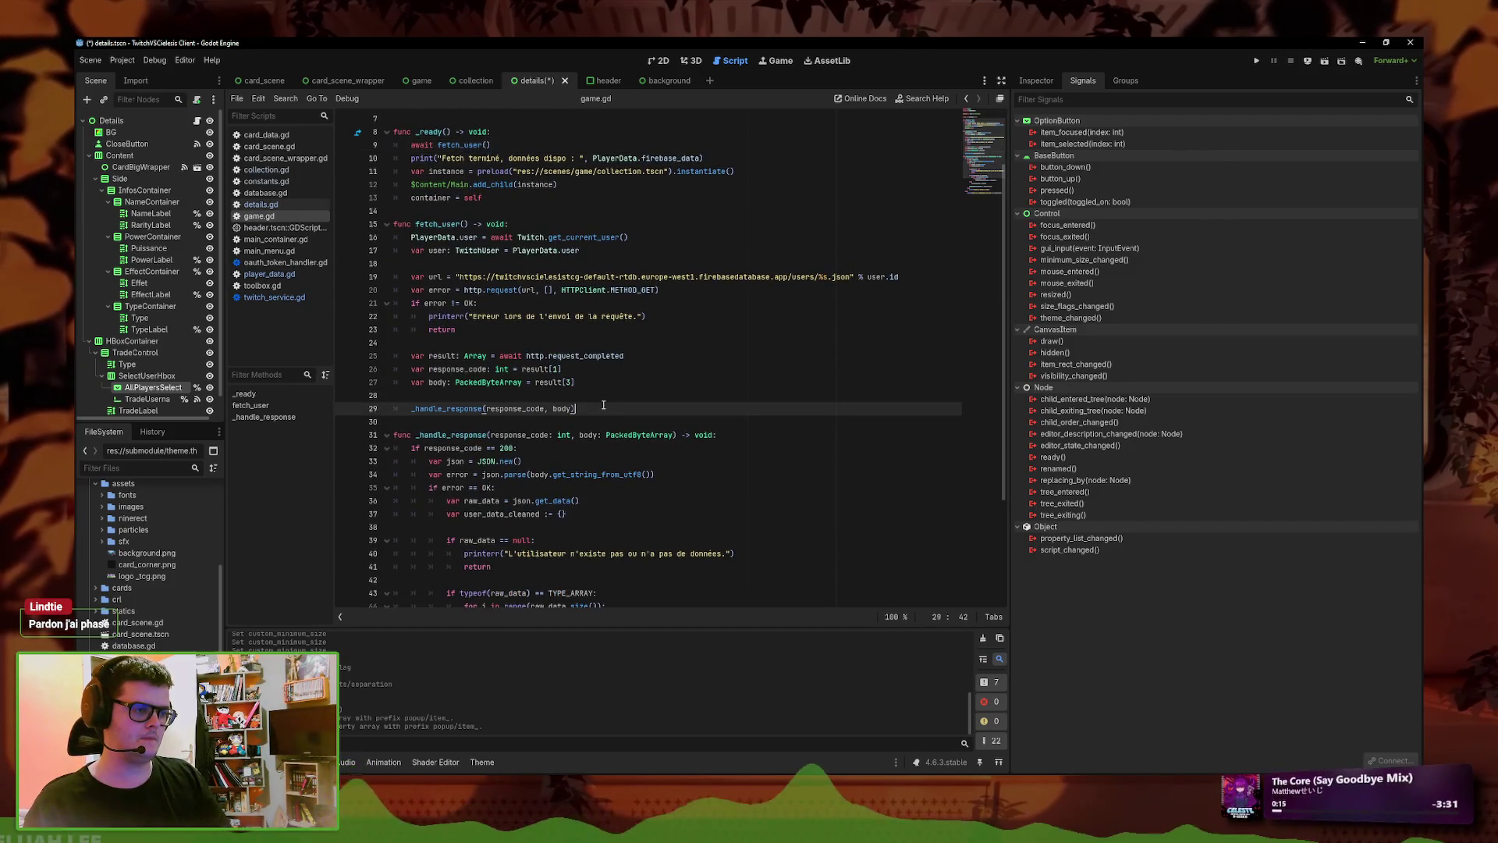
left_click(605, 399)
scroll(608, 399, "up", 2)
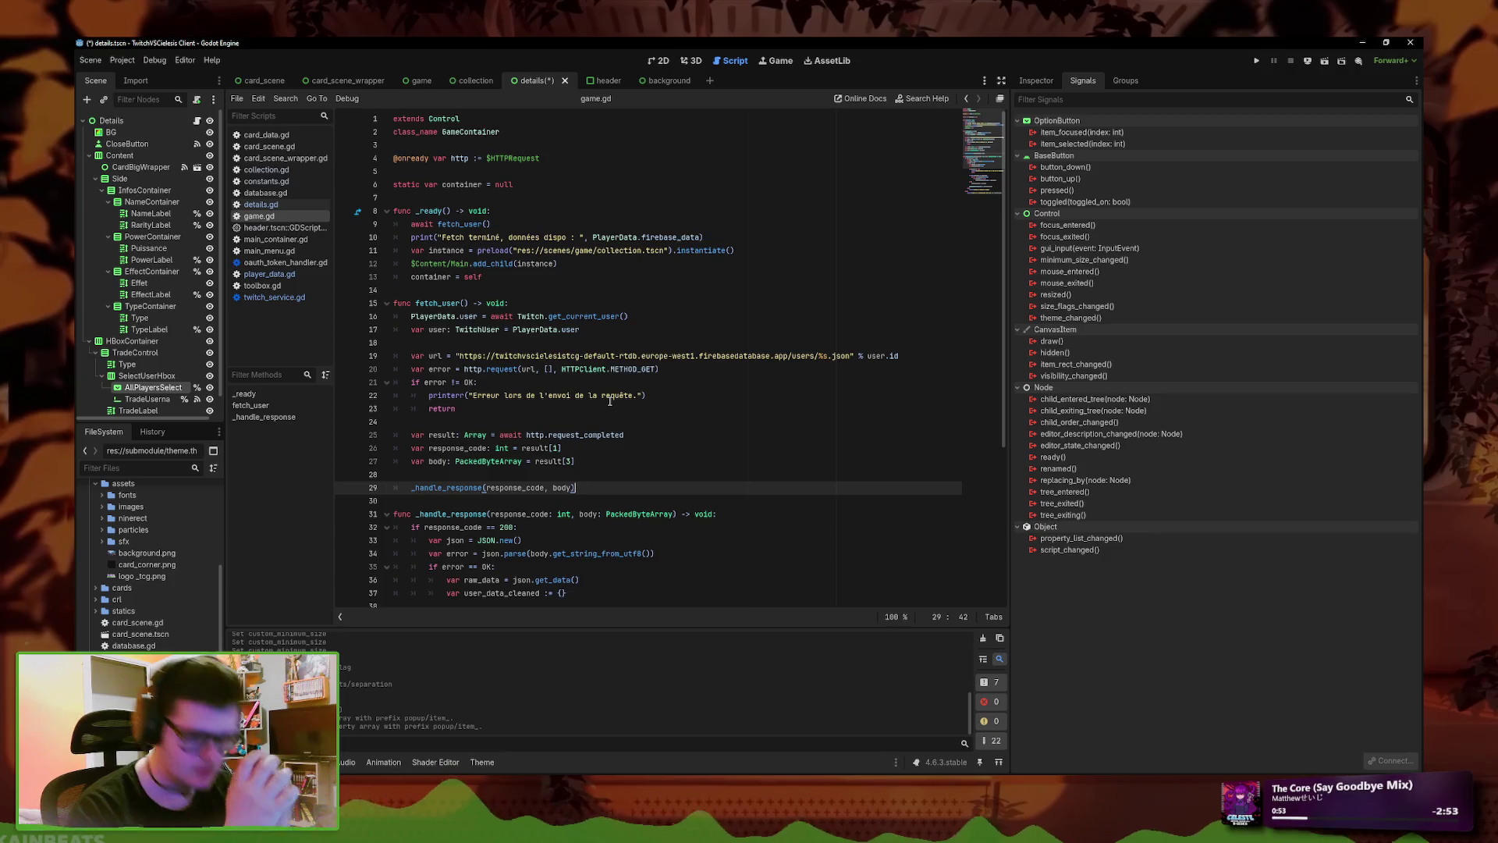
key("ctrl+s")
Duplicate the fetch_user function and rename the copy fetch_all_users.
left_click(625, 434)
left_click_drag(616, 496, 394, 300)
key("ctrl+c")
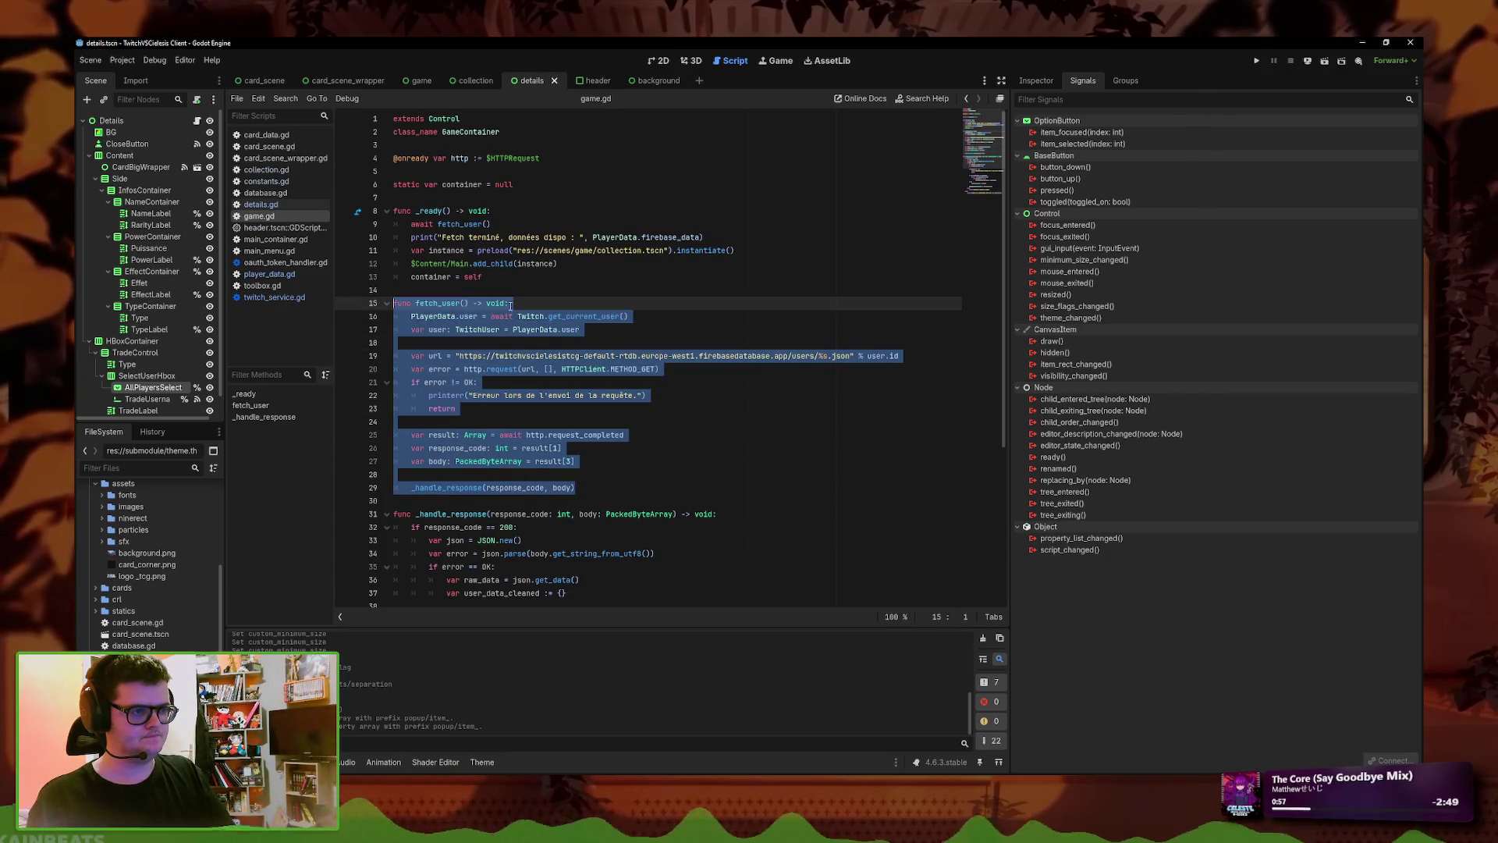
left_click(511, 292)
key("ctrl+v")
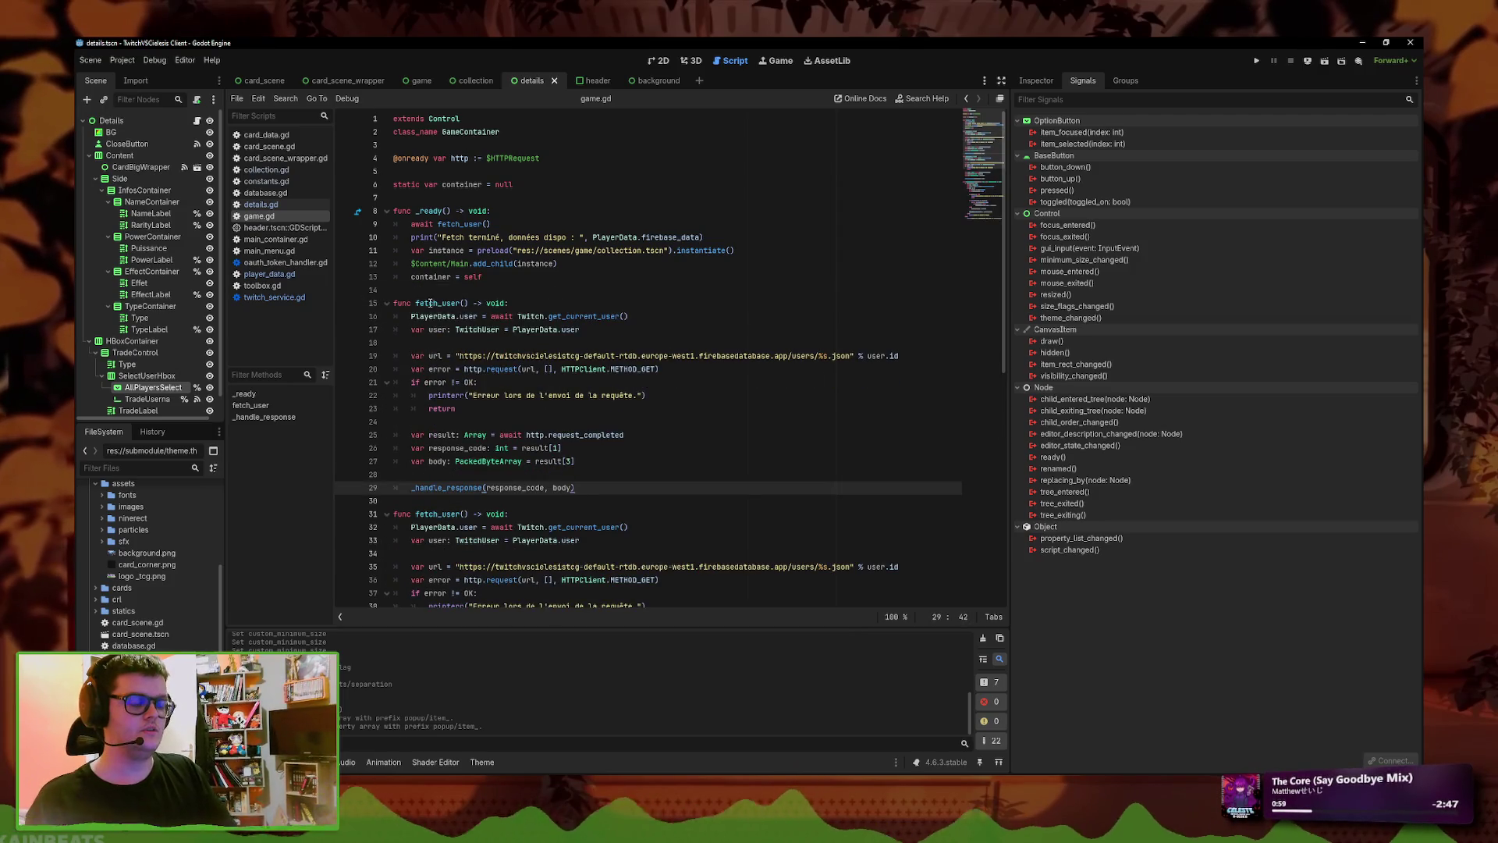
left_click(437, 303)
type("all_pa")
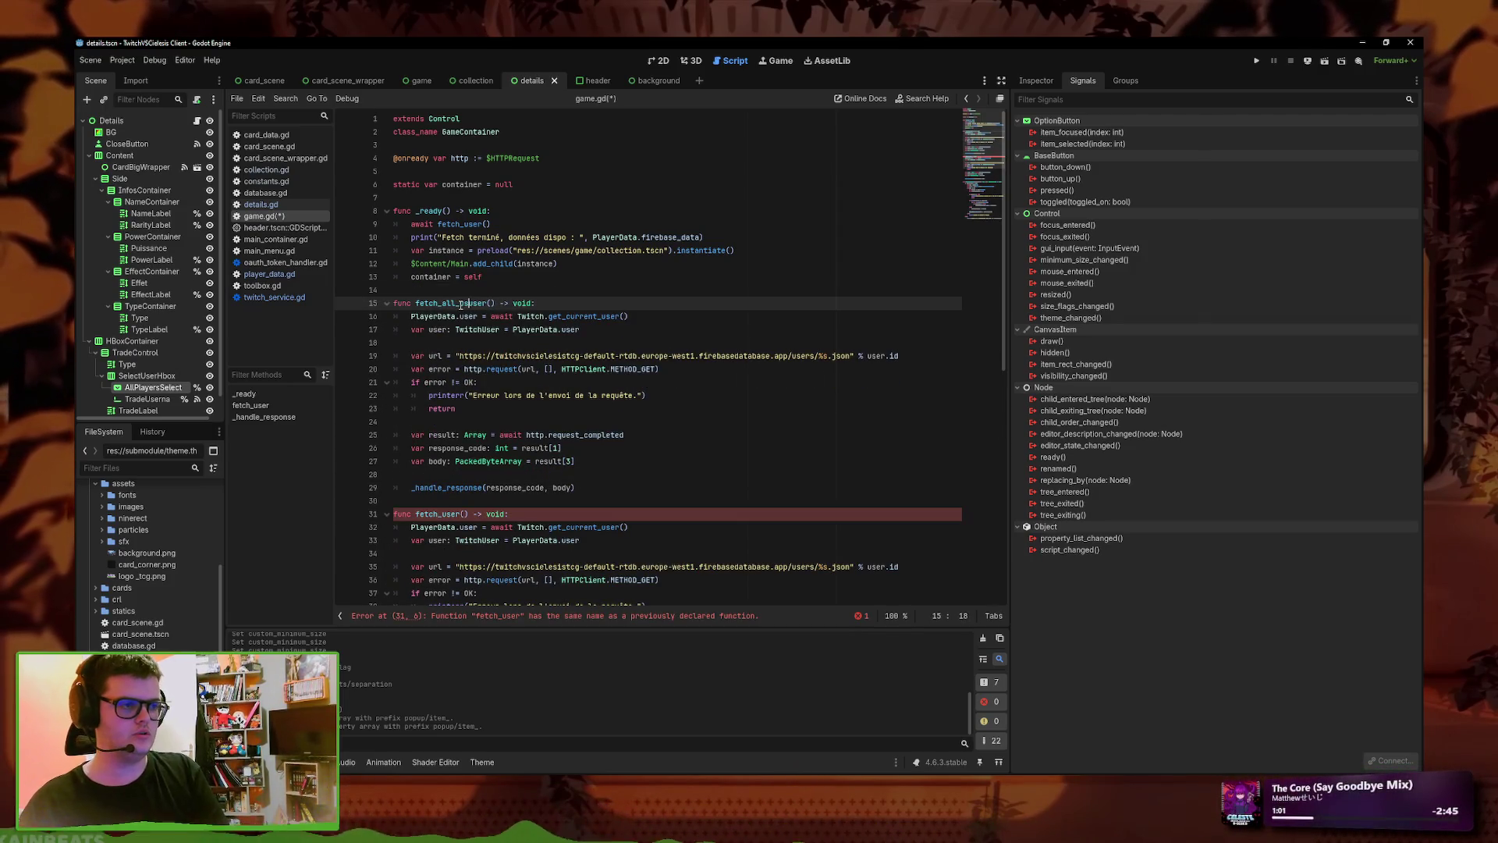
key("BackSpace")
key("BackSpace")
left_click(486, 302)
type("s")
Change the copied request URL to user_list.json and remove the user id formatting.
left_click(781, 395)
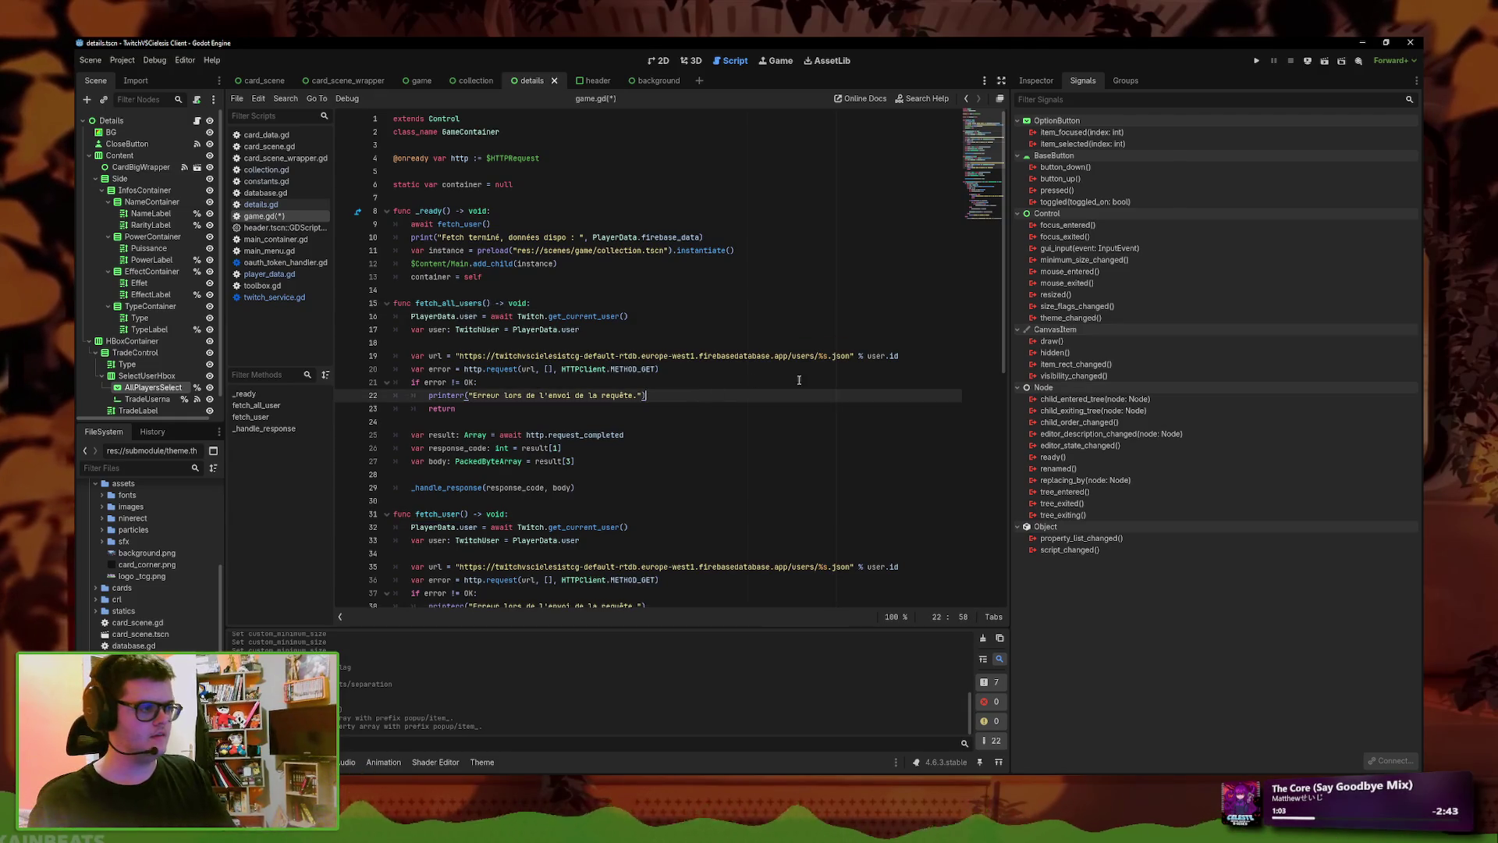
left_click(815, 356)
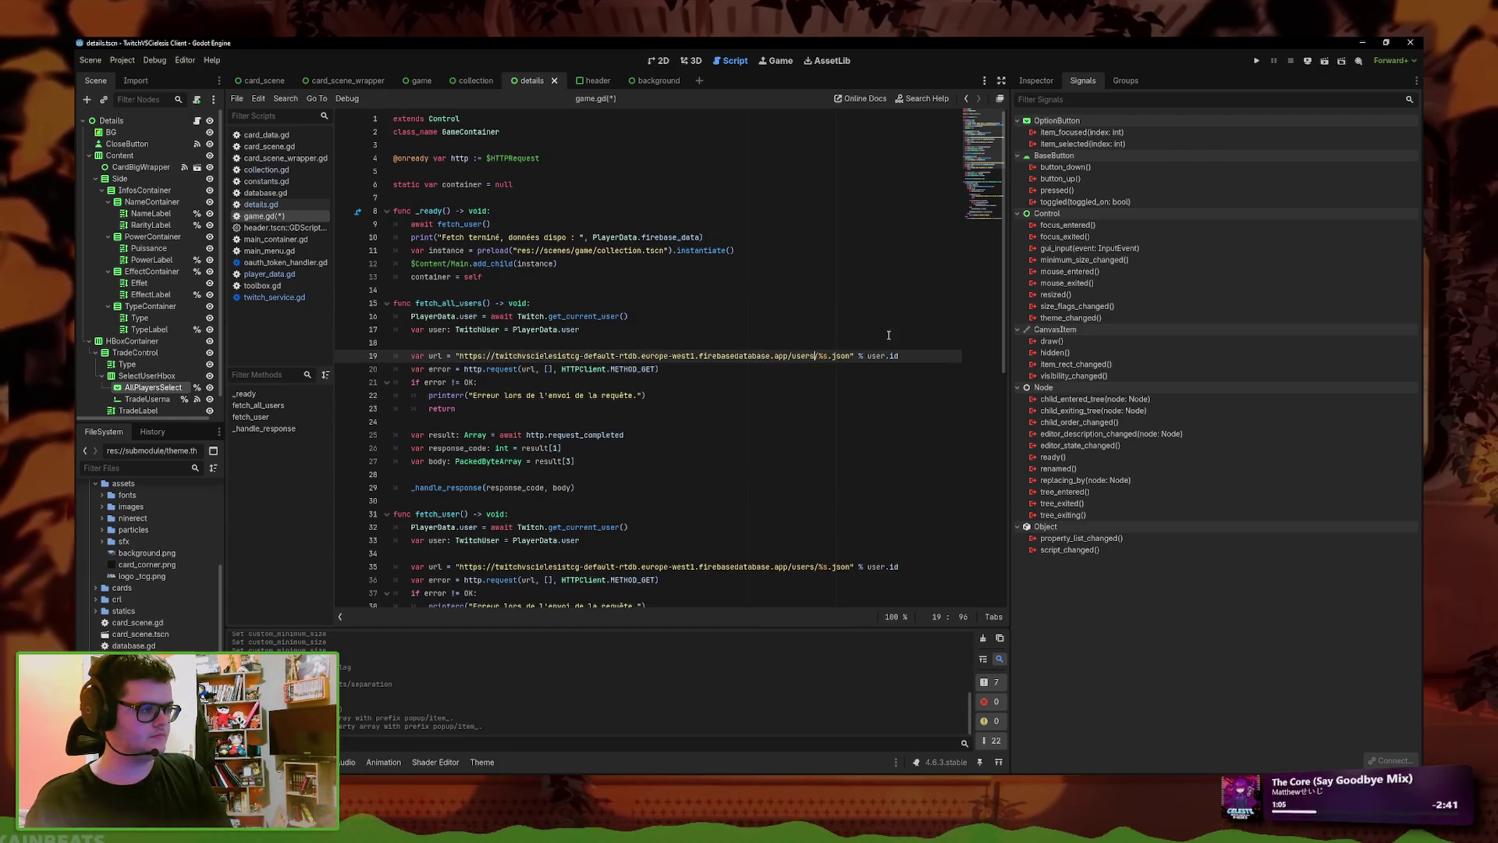
type("_list")
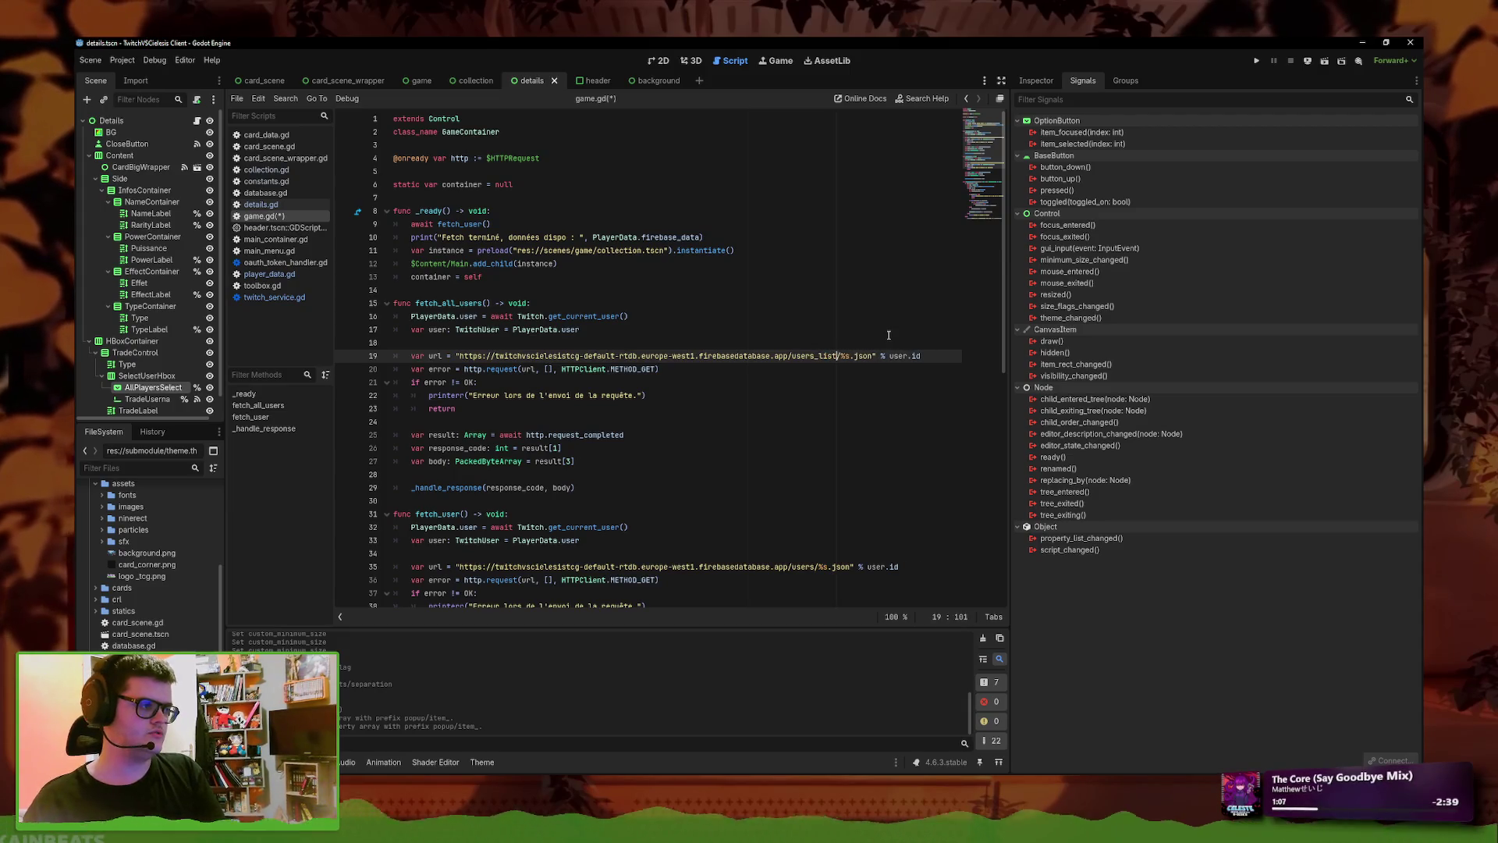
key("BackSpace")
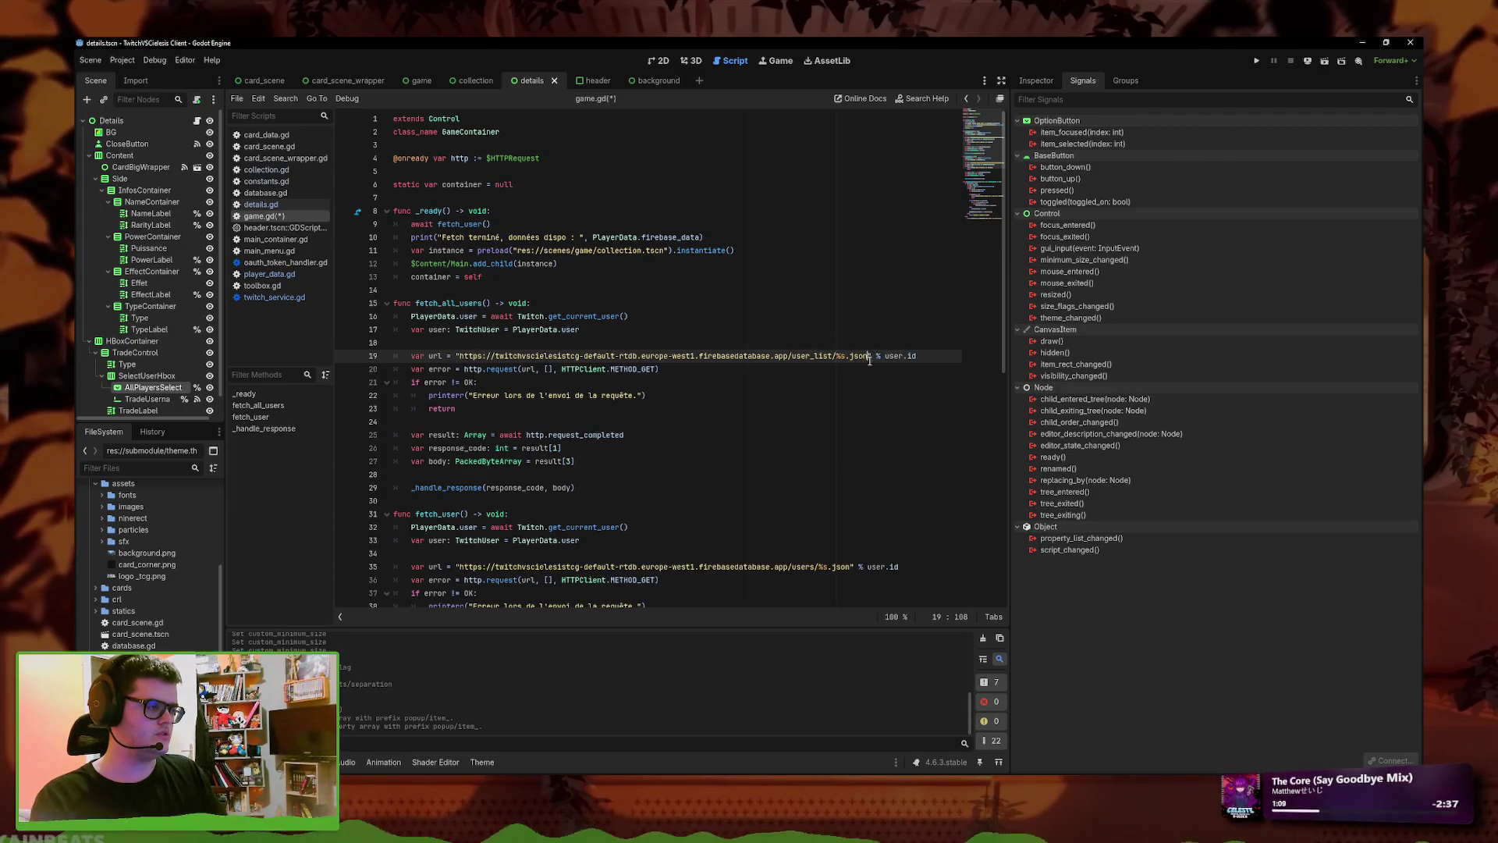
key("ctrl+shift+Left")
key("ctrl+shift+Left")
key("BackSpace")
key("BackSpace")
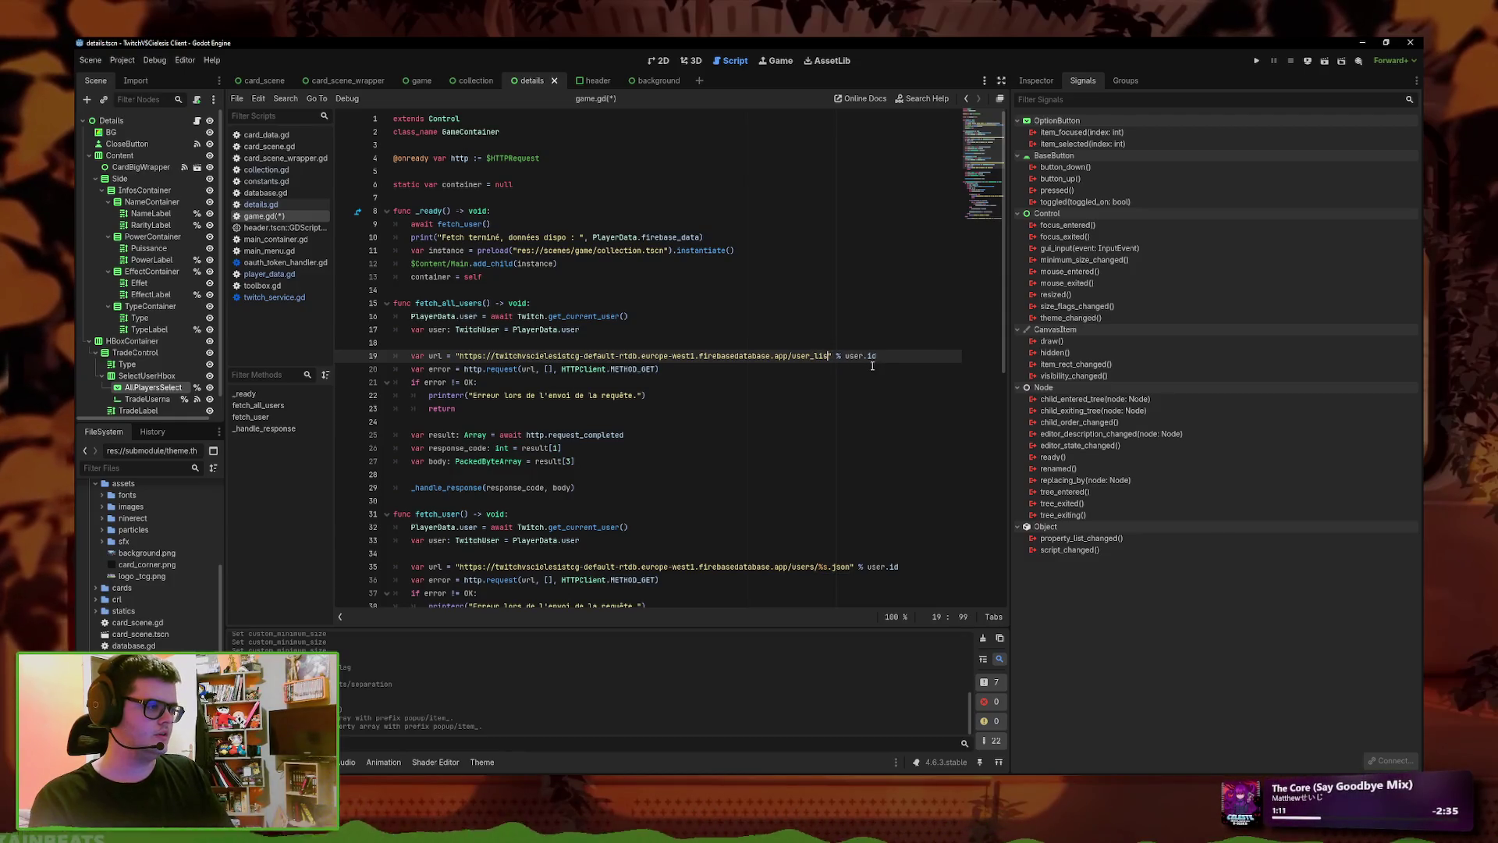
type("t.json")
key("ctrl+s")
left_click_drag(859, 356, 903, 357)
key("BackSpace")
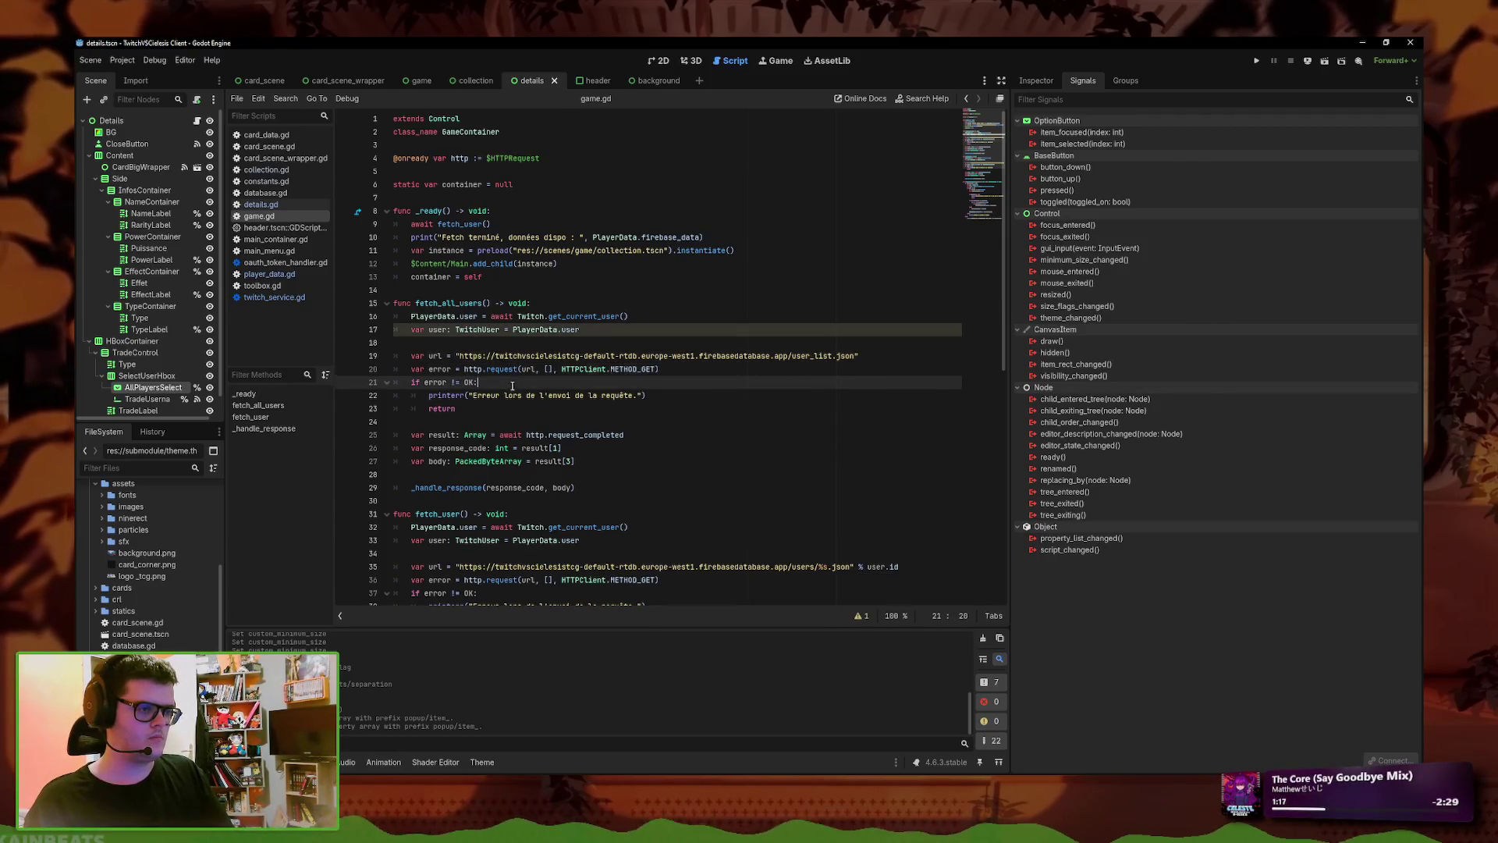
Jump from the _handle_response call to its definition.
left_click(511, 422)
left_click(597, 460)
left_click(597, 488)
left_click(534, 488)
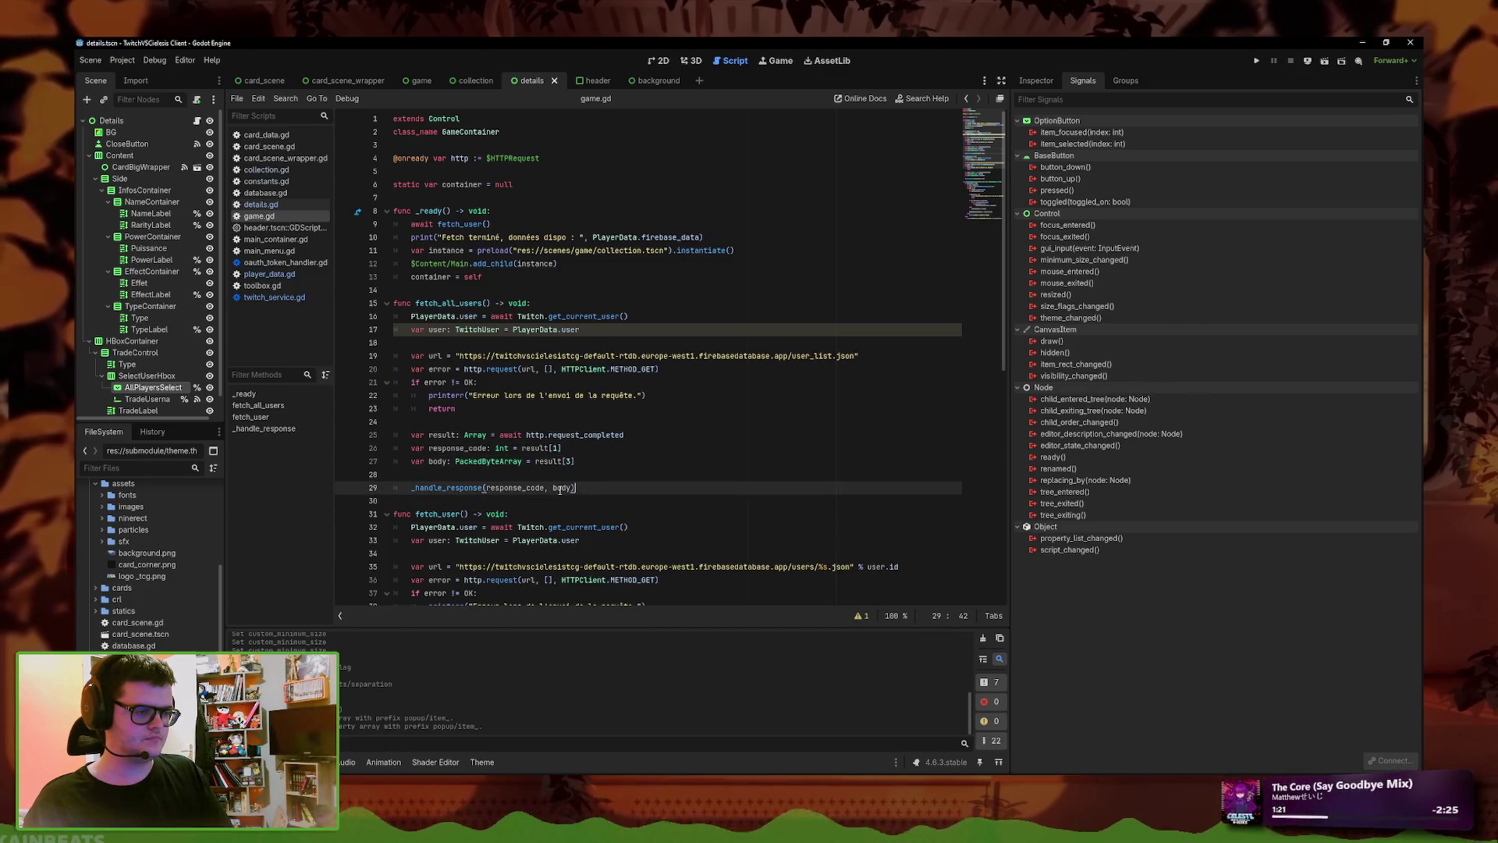
left_click(473, 488, "ctrl")
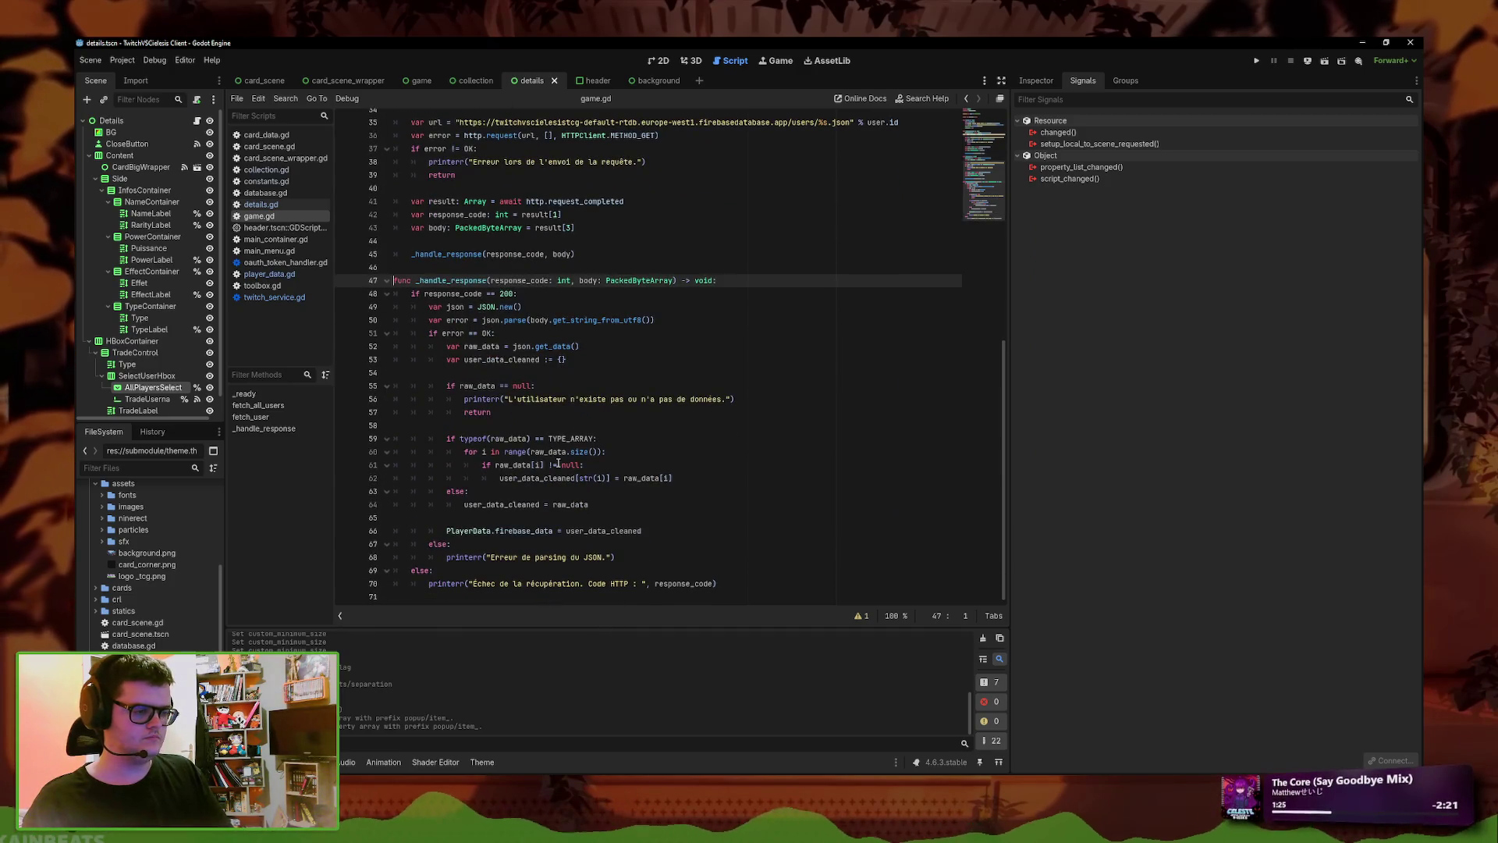
Add a stock_where parameter to _handle_response, assign the cleaned data to it, and pass PlayerData.firebase_data from fetch_user.
left_click(676, 280)
type(", st")
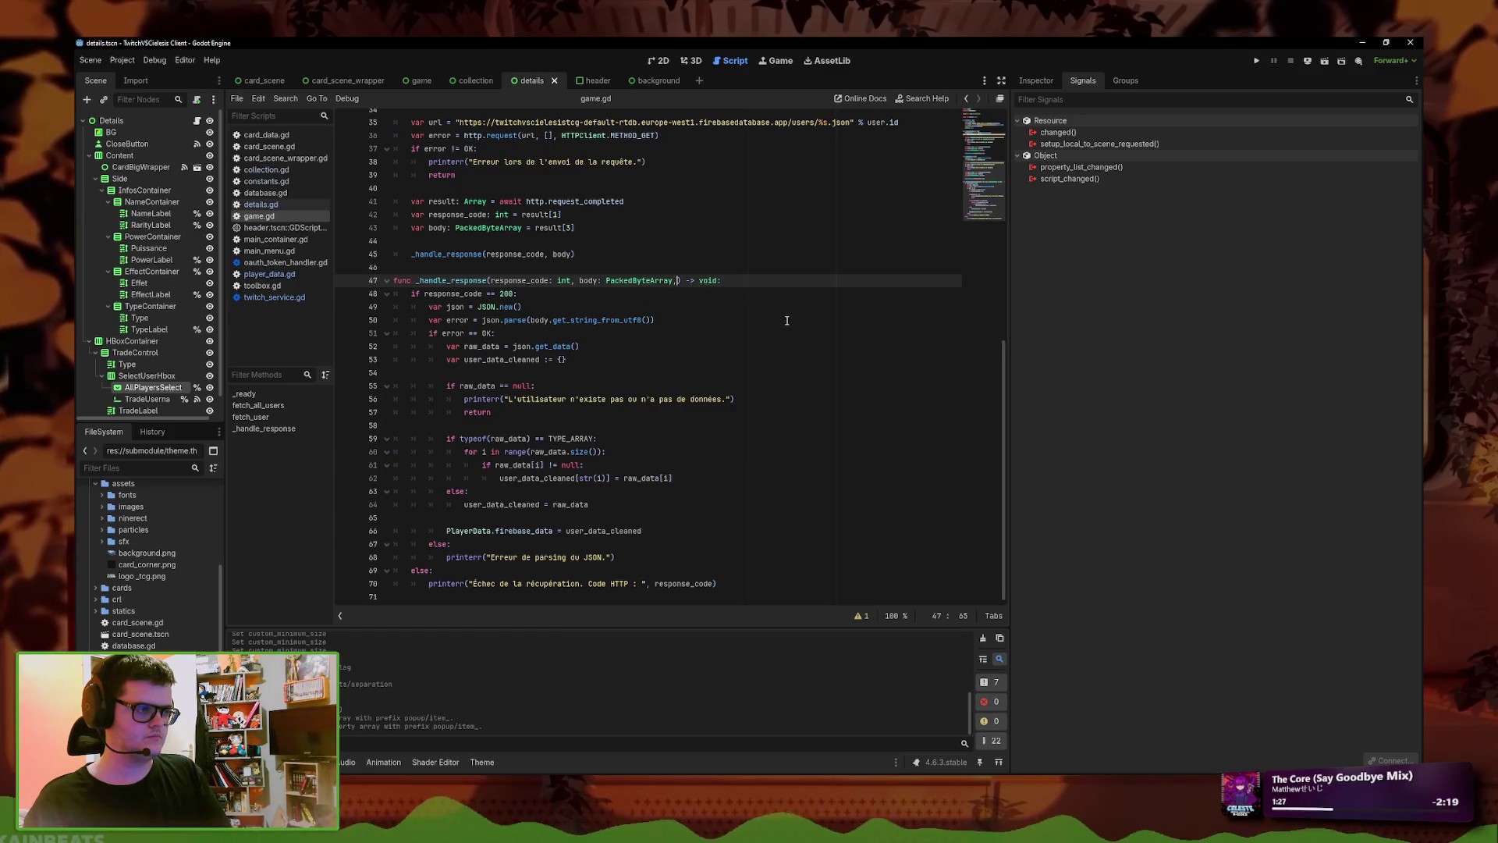
type("ock_where")
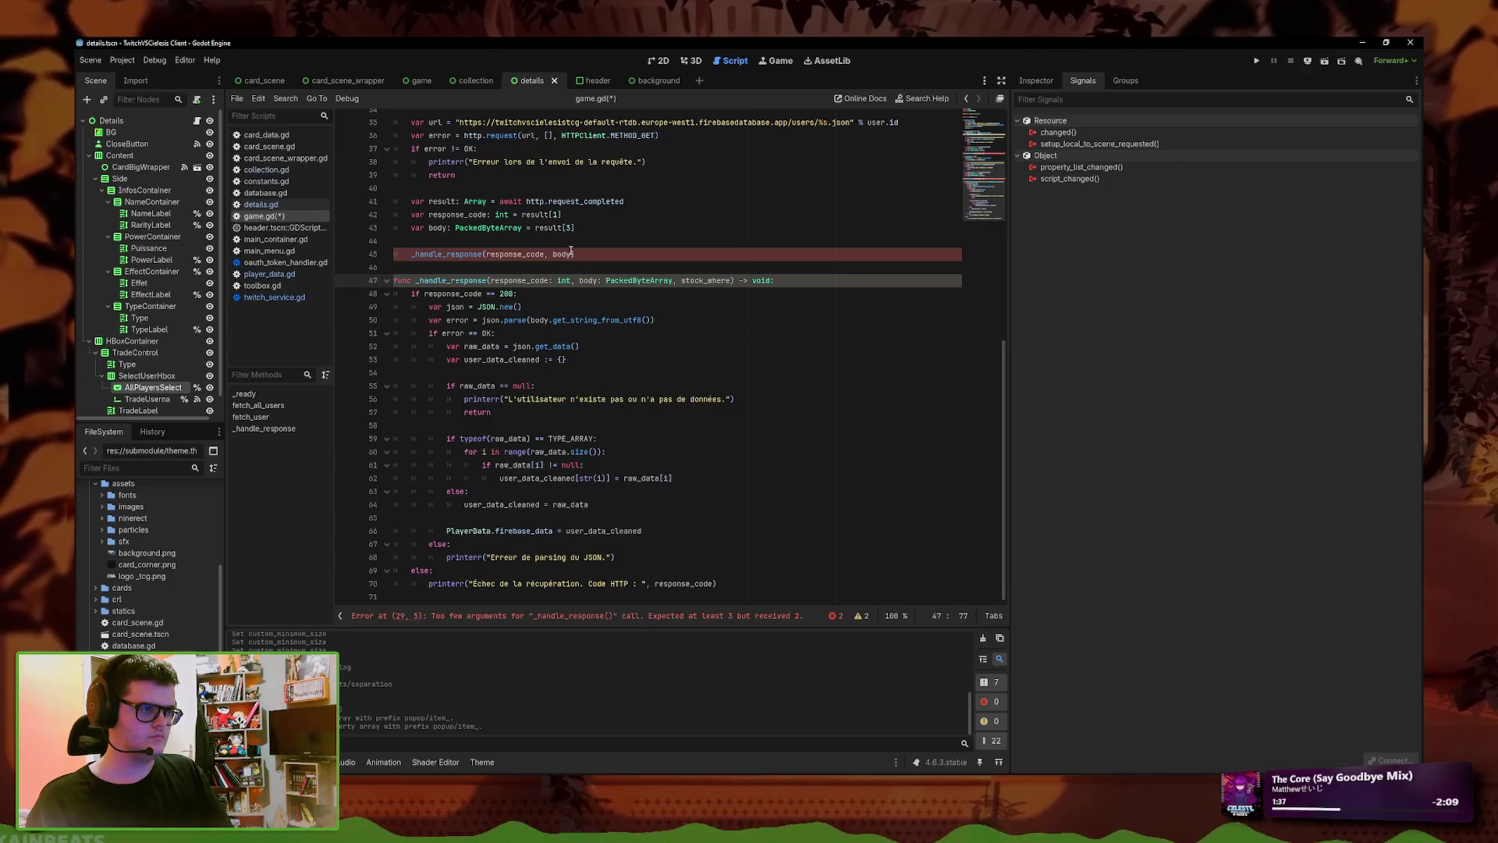
left_click_drag(446, 530, 553, 530)
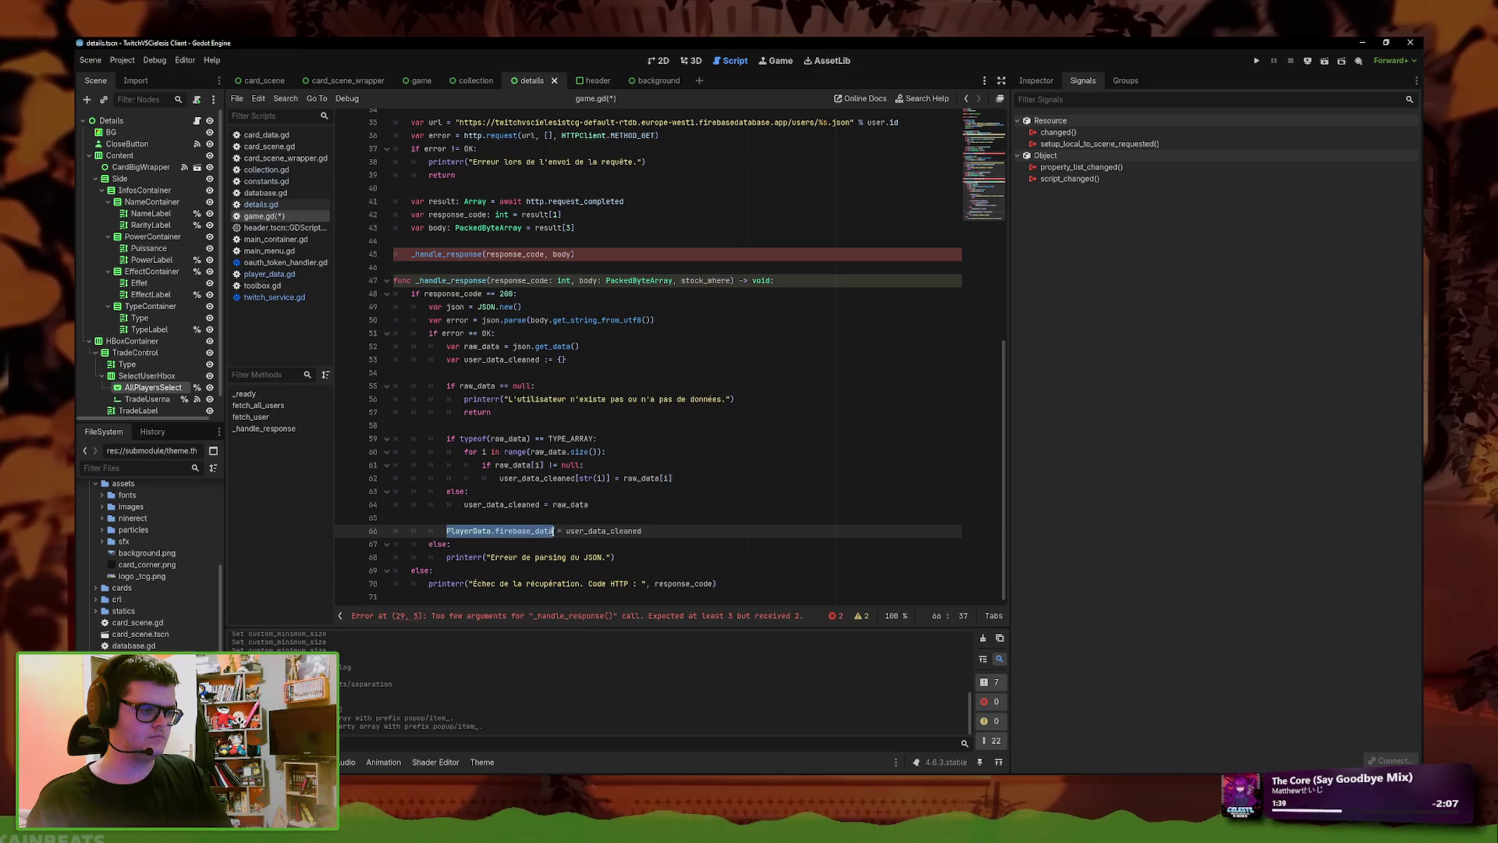
key("ctrl+c")
left_click(572, 256)
type(",")
key("ctrl+v")
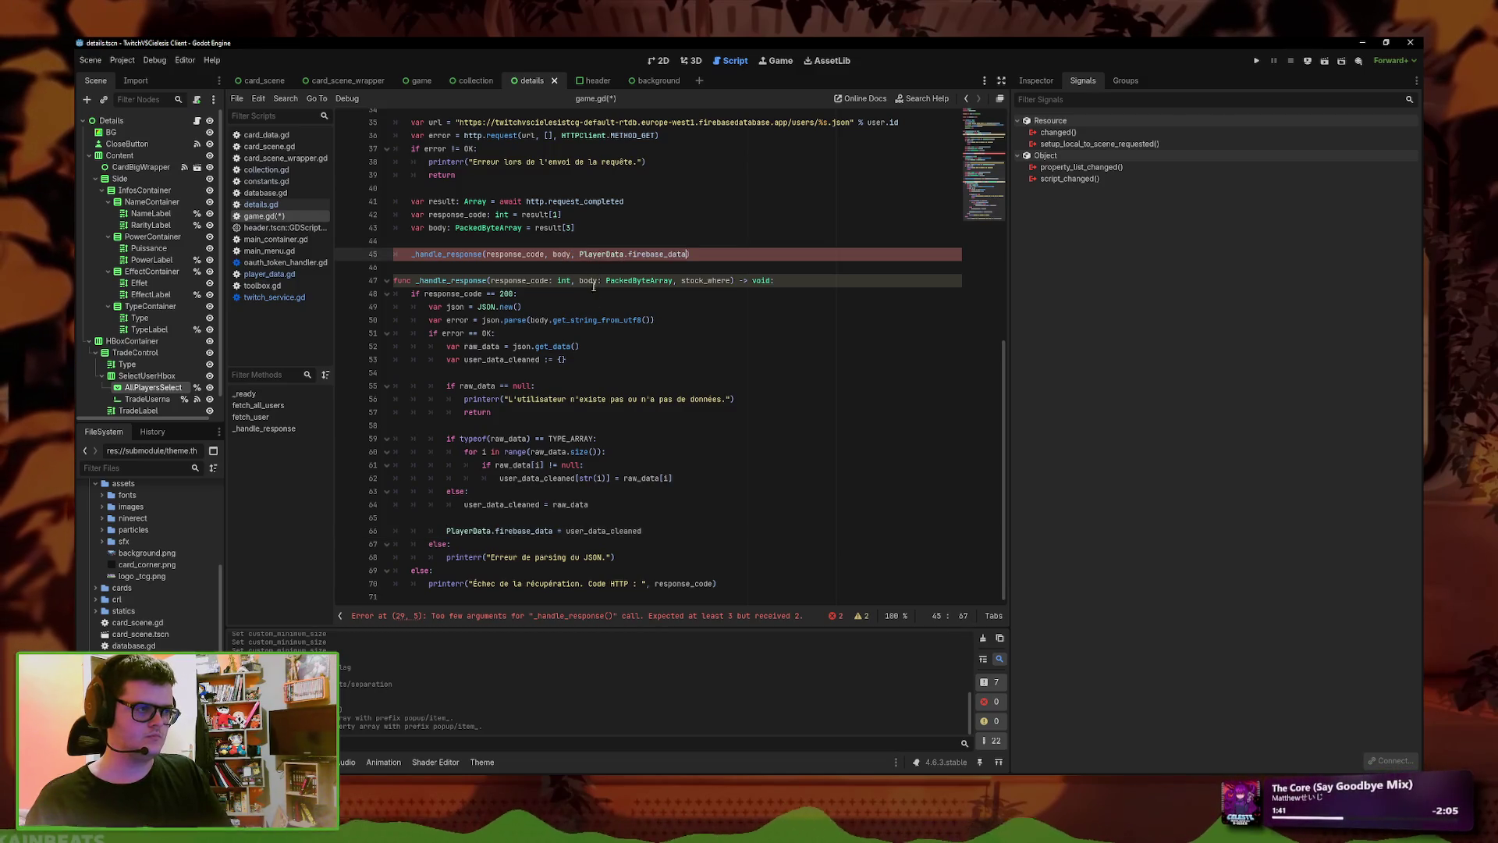
left_click_drag(553, 530, 446, 530)
type("stock")
key("Return")
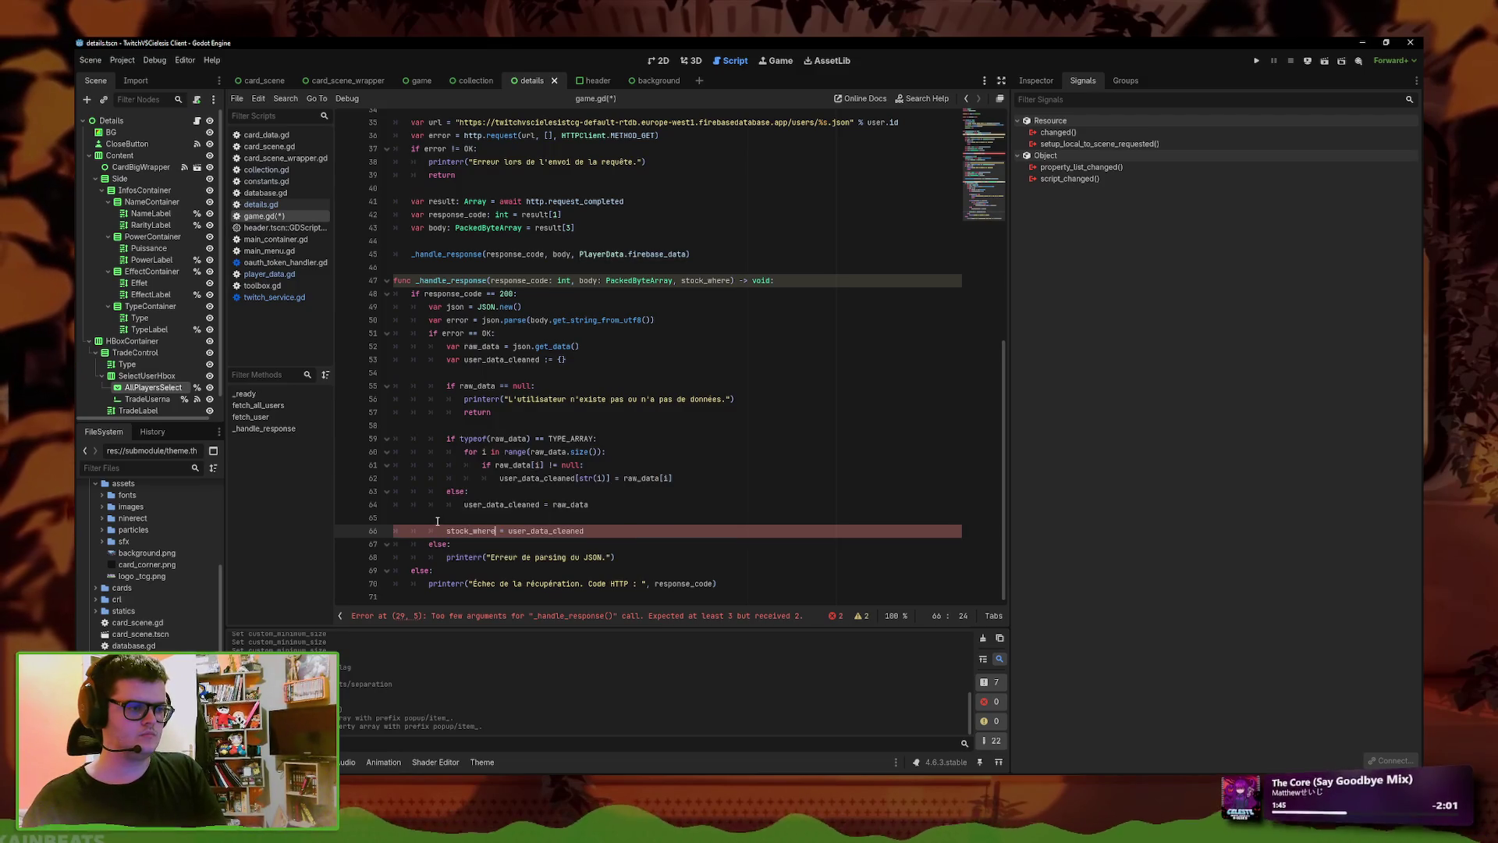
key("ctrl+s")
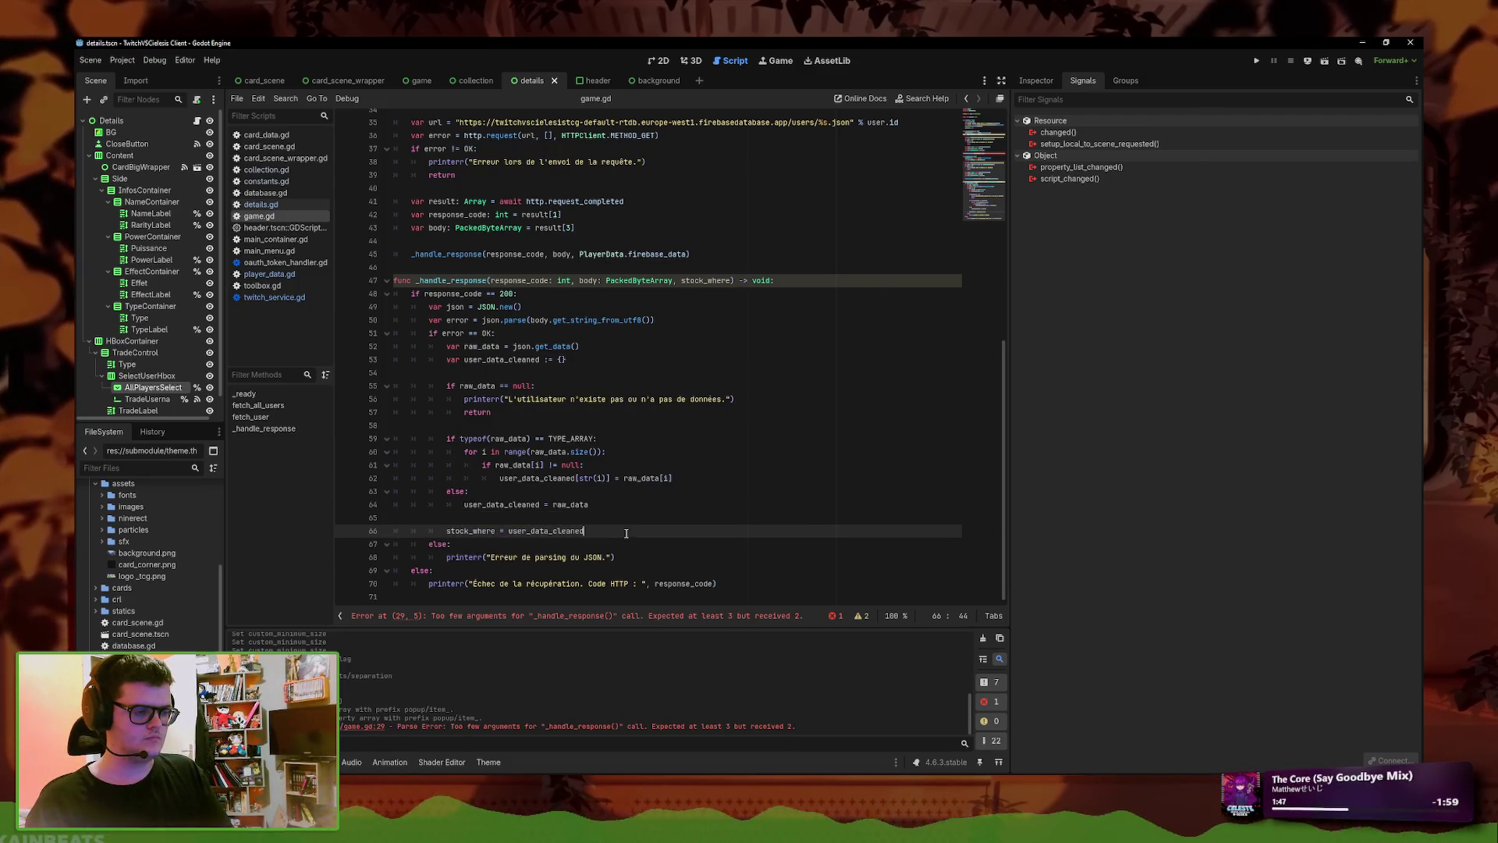
Pass PlayerData.firebase_data as the third argument of the line 29 _handle_response call.
scroll(546, 390, "up", 3)
left_click_drag(687, 373, 579, 373)
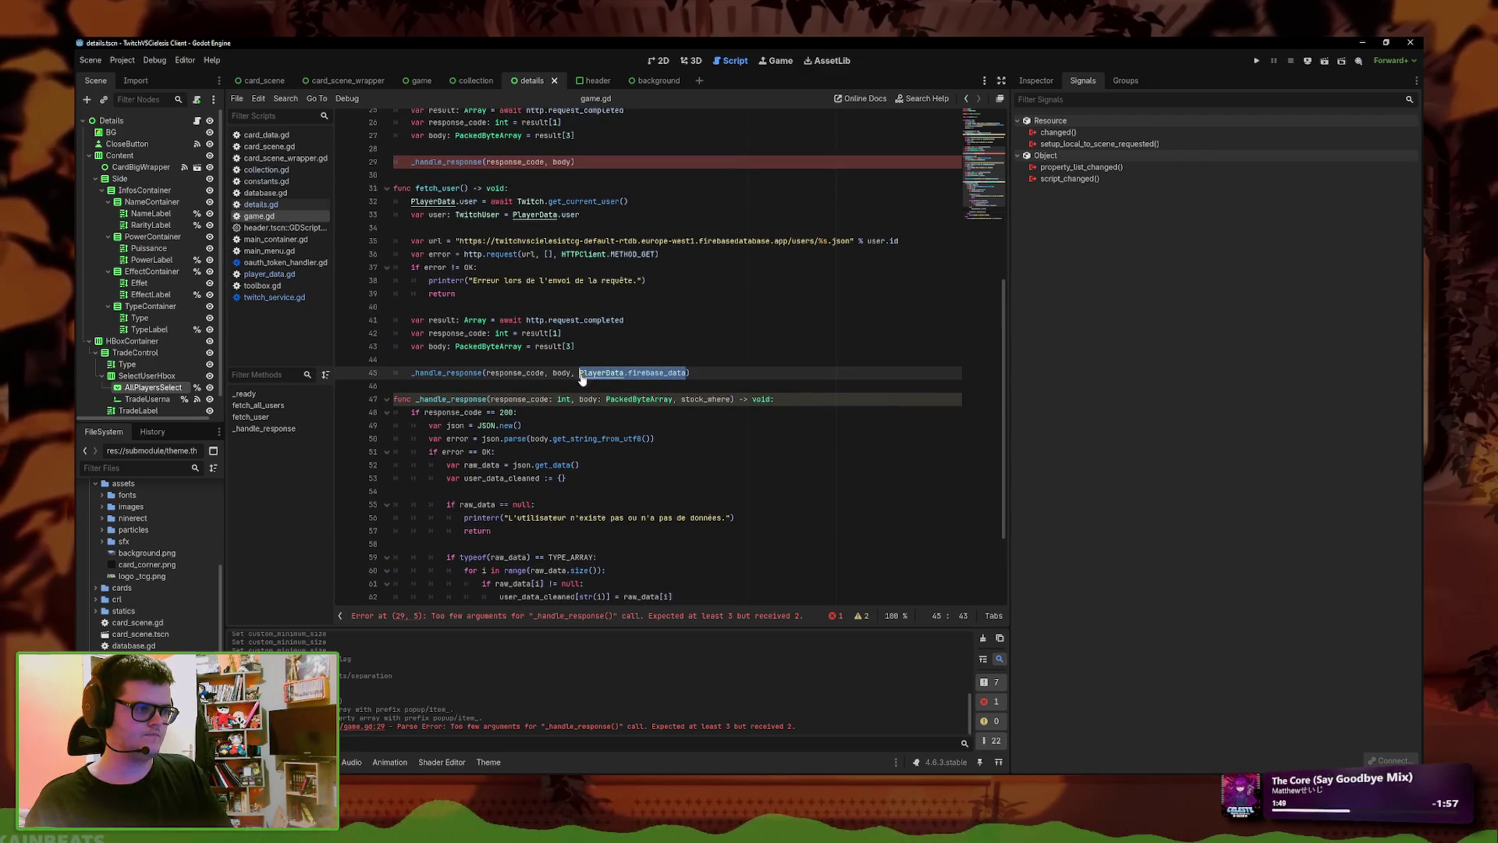
scroll(568, 446, "up", 8)
left_click(575, 487)
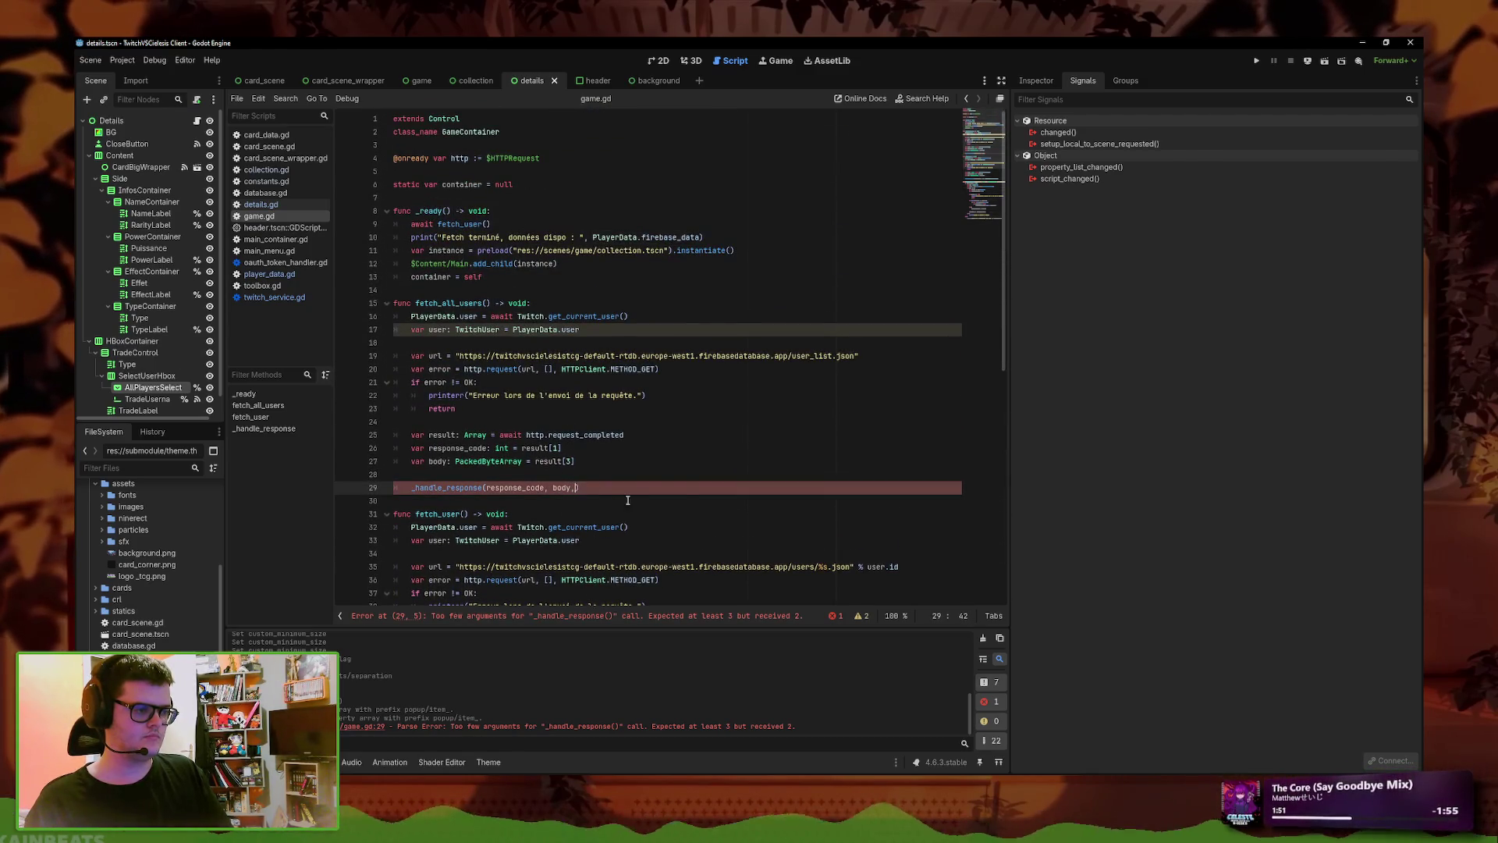
type(",")
key("ctrl+v")
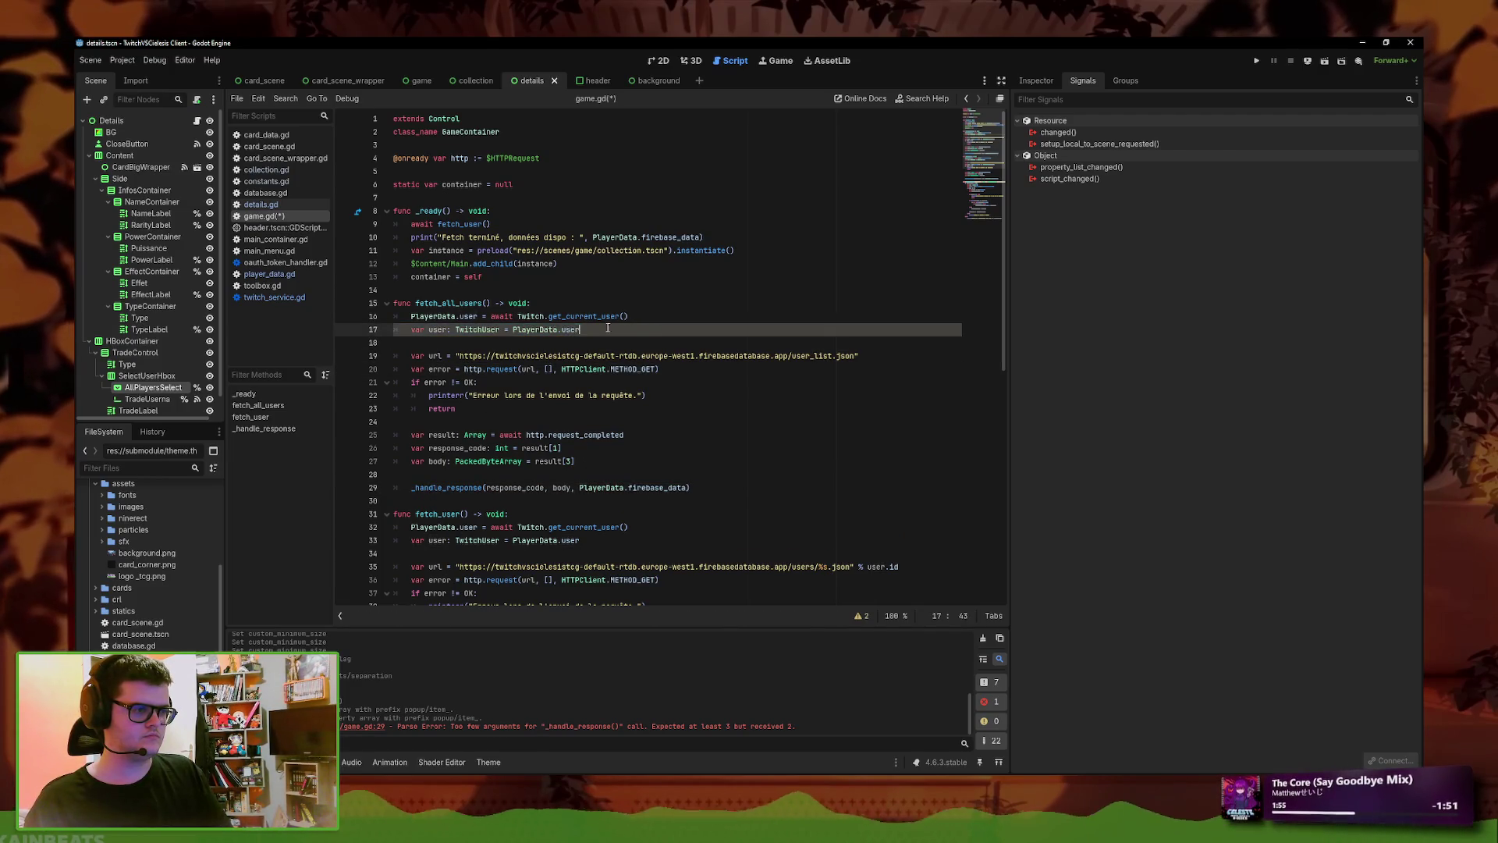
Remove fetch_all_users' current-user lines, pass PlayerData.list_of_players, and begin a static declaration in player_data.gd.
left_click_drag(581, 330, 306, 324)
key("ctrl+x")
key("Delete")
key("Delete")
left_click(689, 461)
left_click_drag(688, 448, 629, 448)
key("BackSpace")
type("_play")
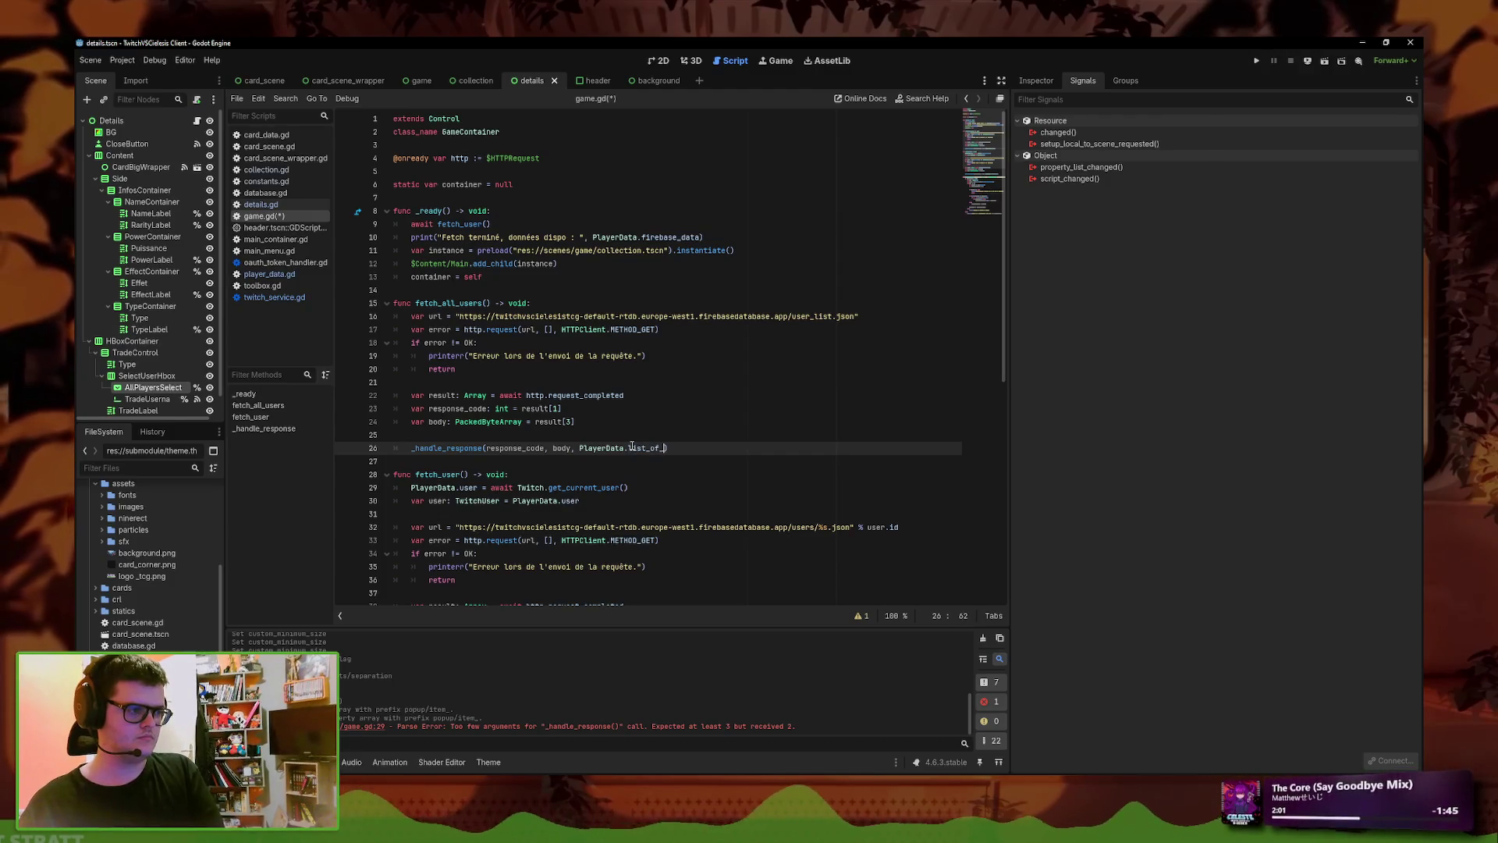
type("ers")
key("ctrl+s")
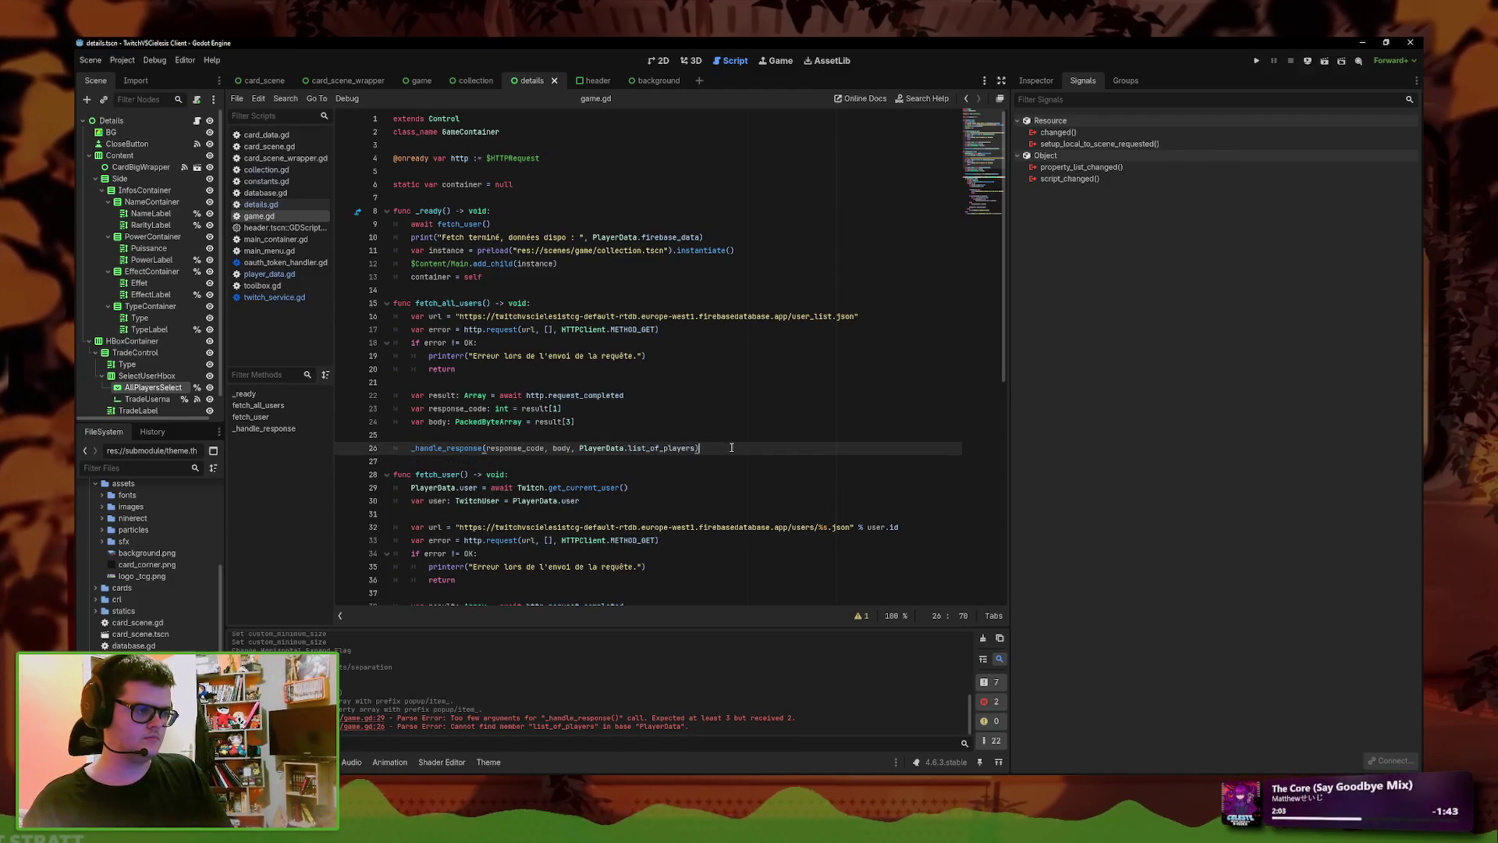
left_click(596, 448, "ctrl")
type("stat")
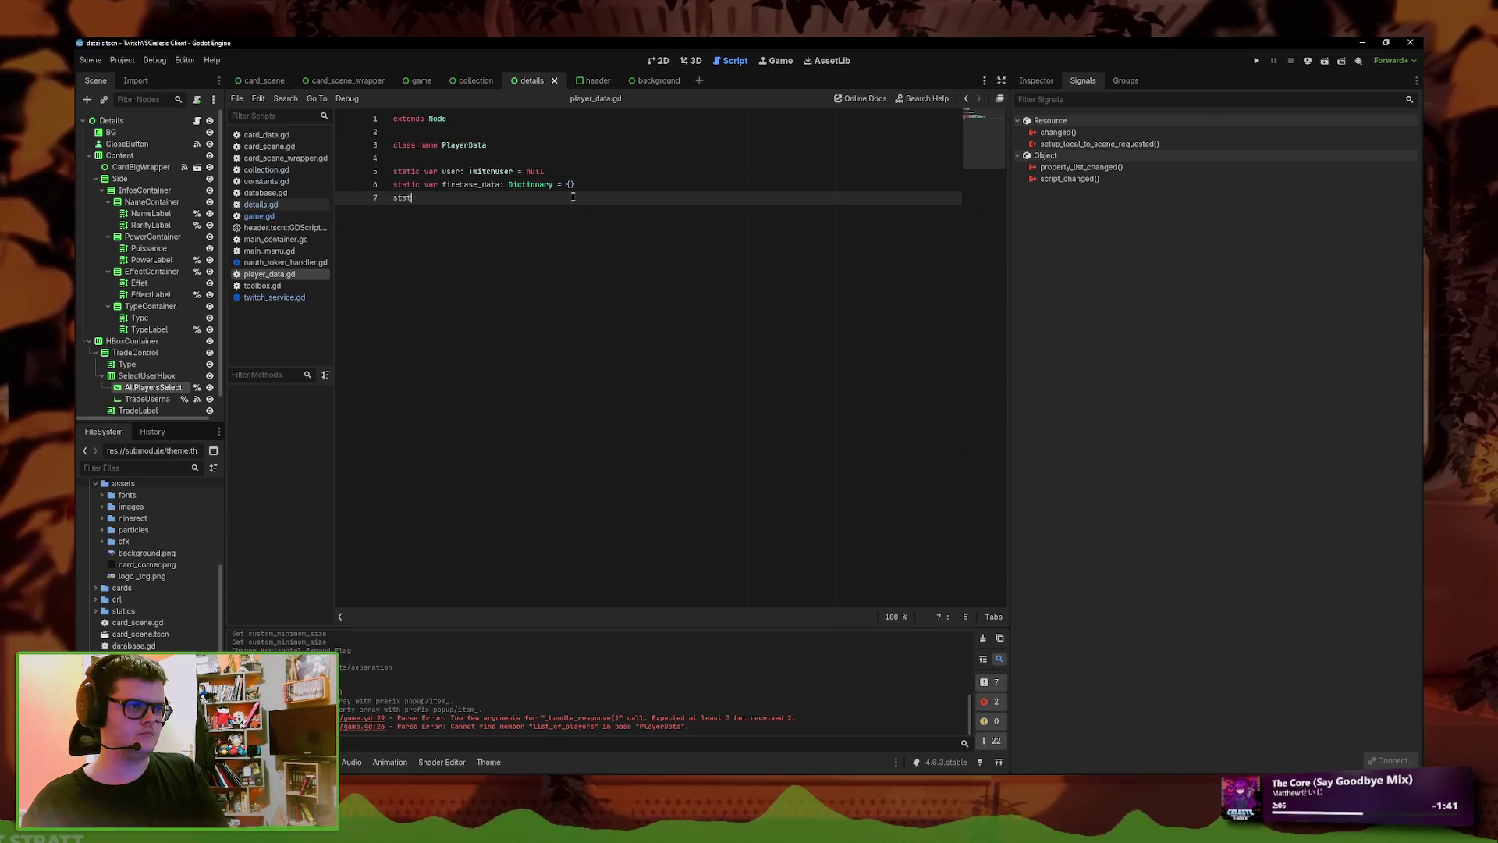
type("st_of_players: Array =")
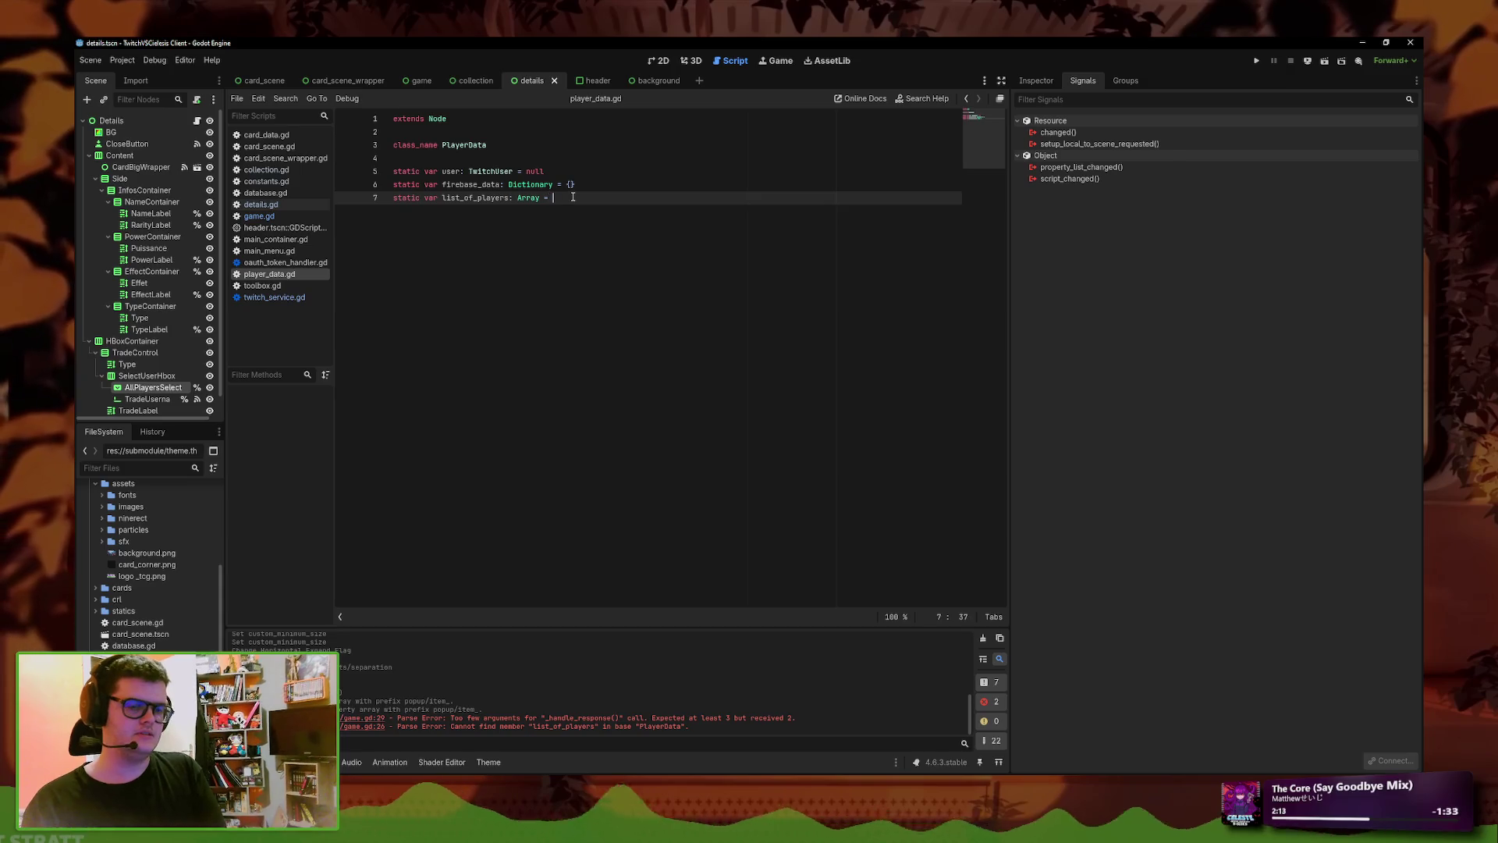
Finish 'static var list_of_players: Array = []' in player_data.gd and save the script.
key("Left")
key("Right")
key("ctrl+s")
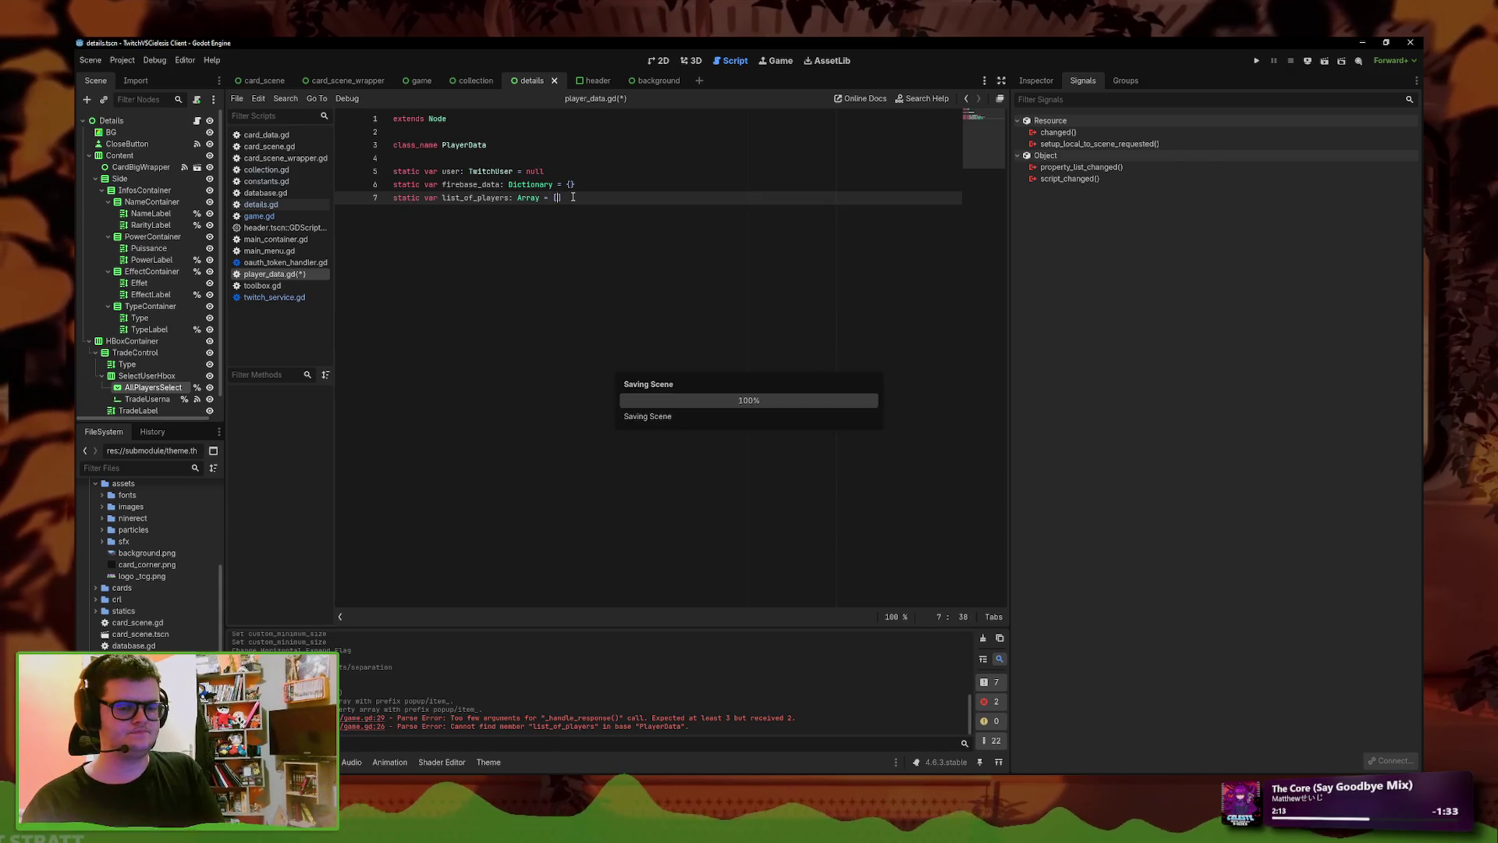
left_click(259, 216)
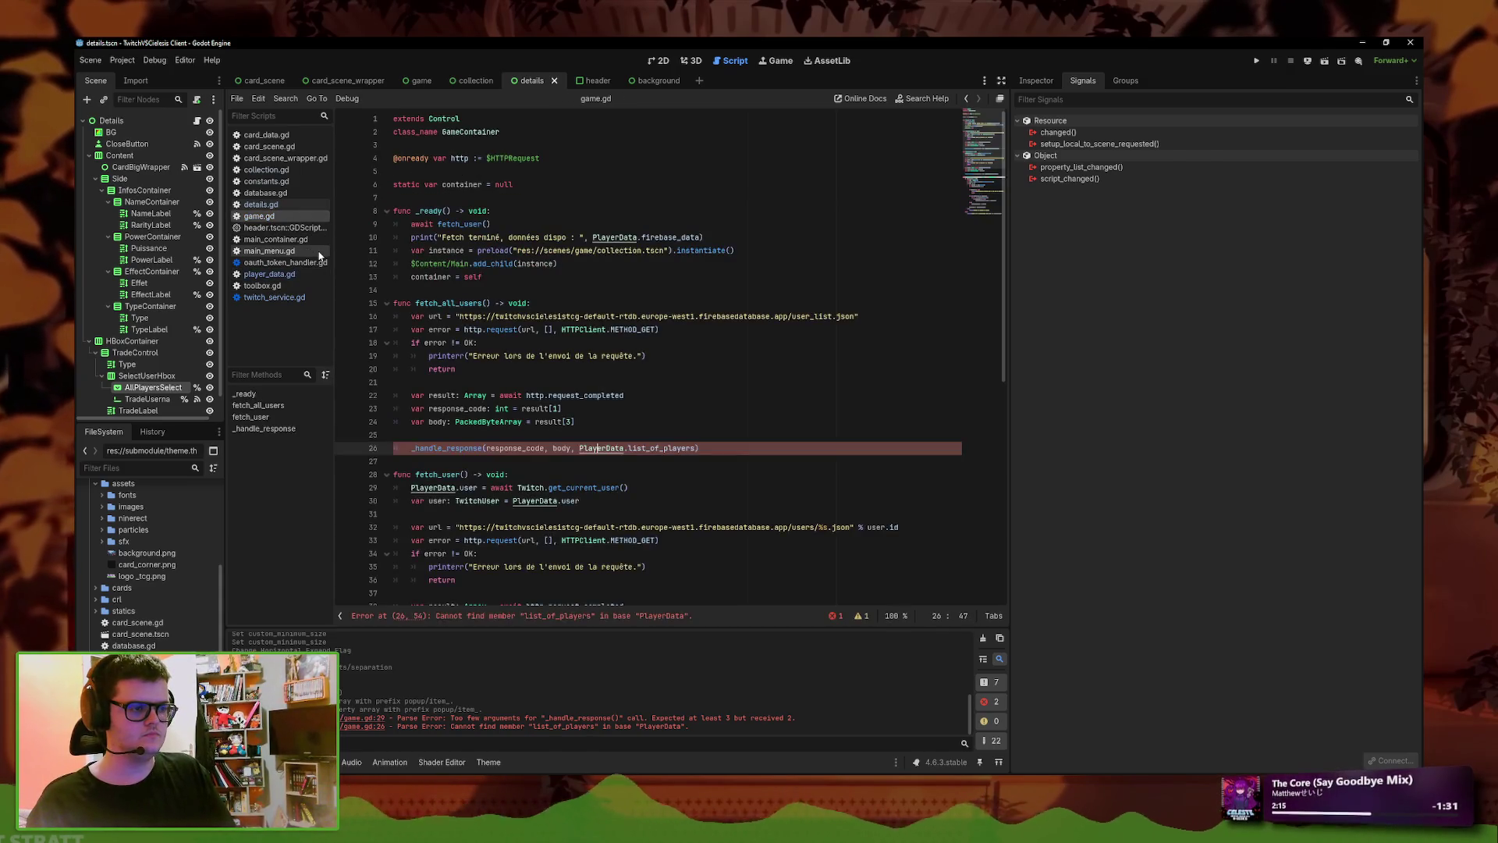
Scroll down through game.gd to reach the _handle_response function.
key("Up")
key("Down")
key("Down")
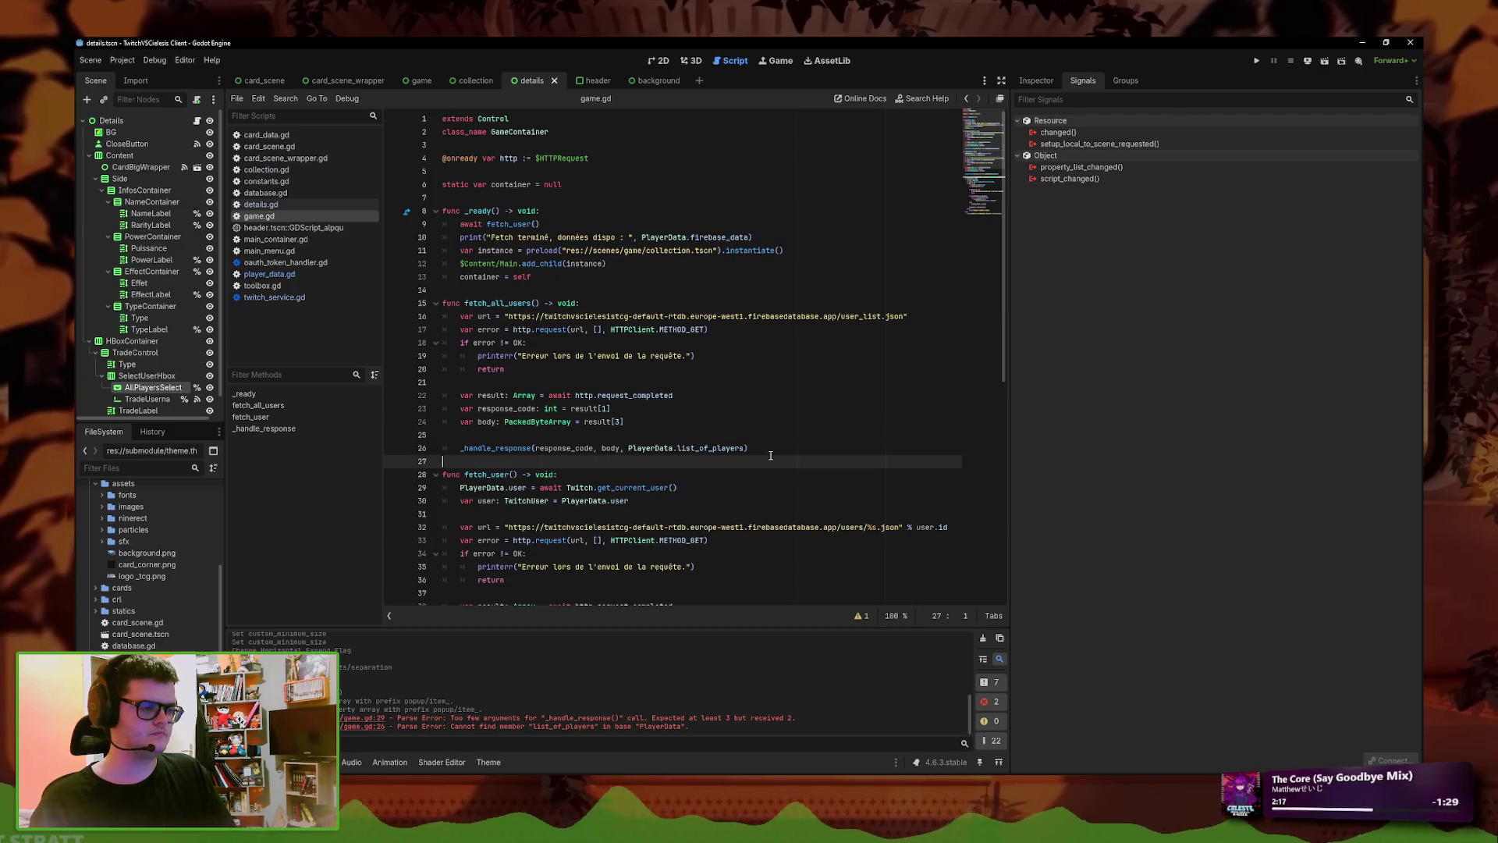
scroll(761, 434, "down", 2)
left_click(752, 370)
scroll(756, 370, "down", 8)
left_click(679, 434)
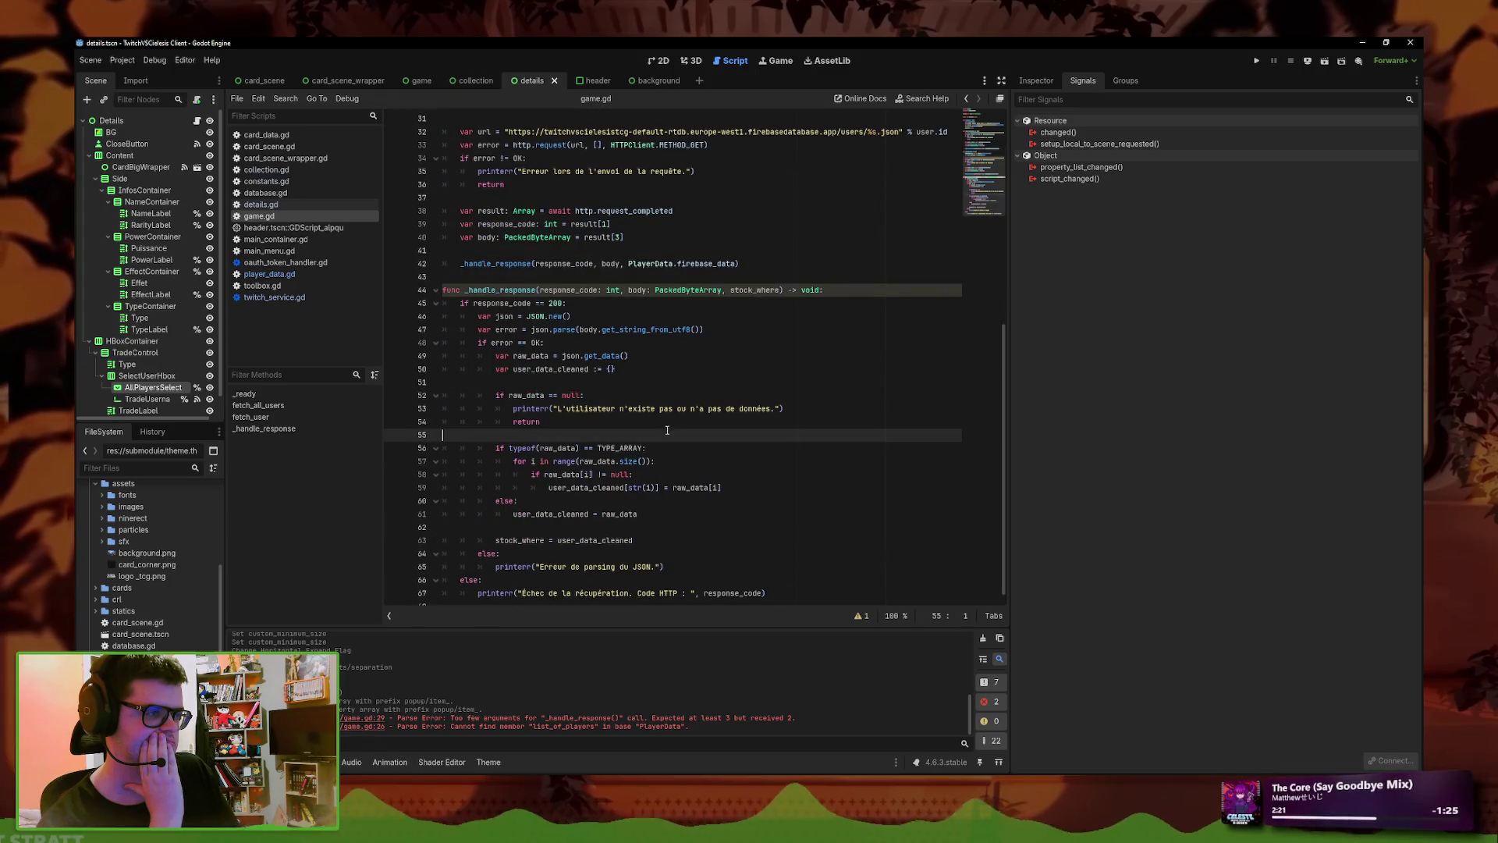
scroll(658, 390, "down", 1)
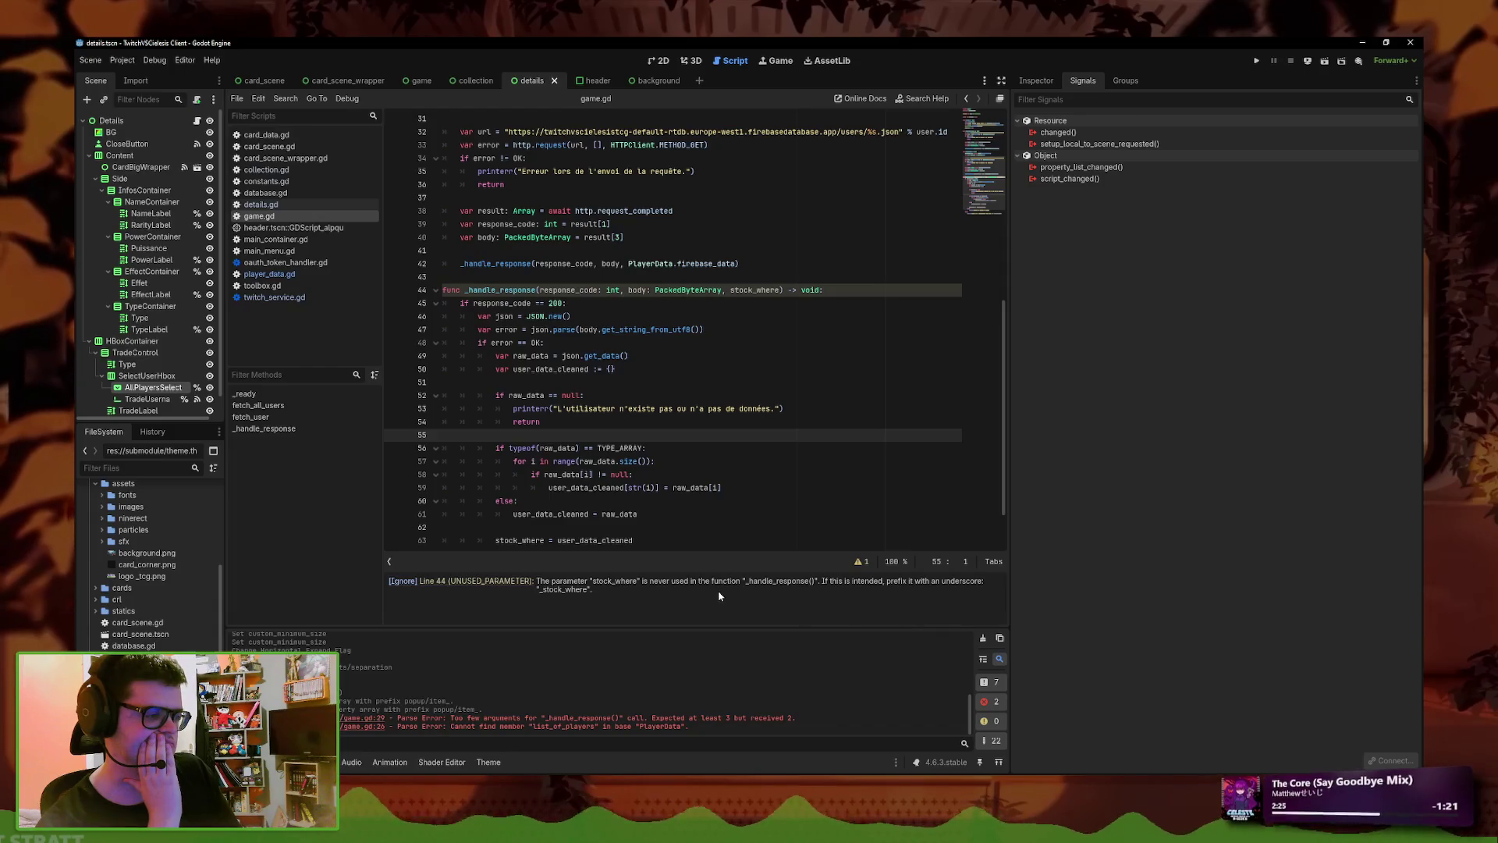
scroll(599, 467, "down", 2)
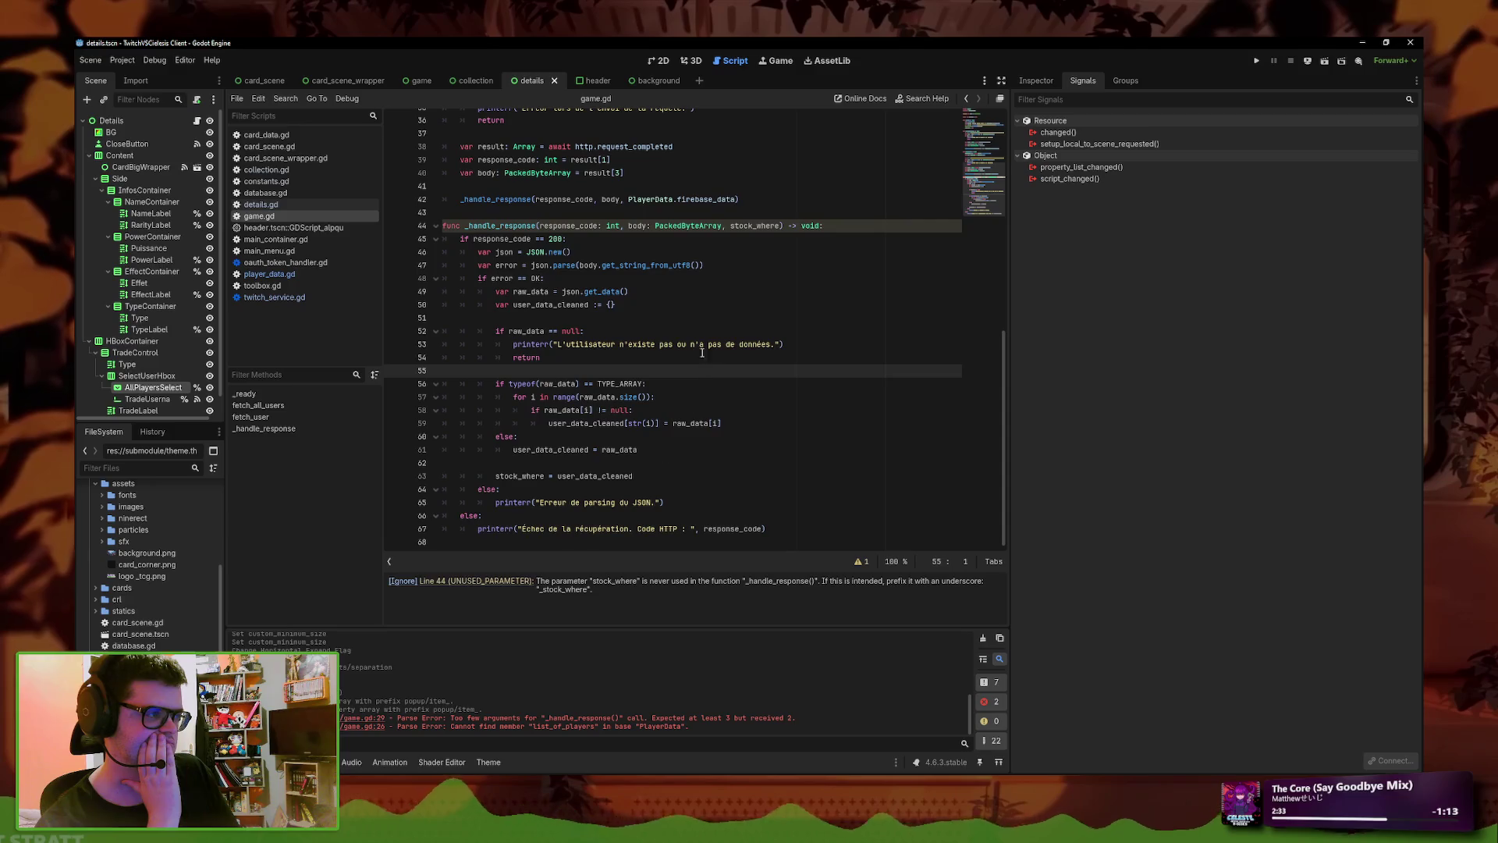
Inspect _handle_response's void return type and its flagged stock_where assignment line.
left_click(596, 475)
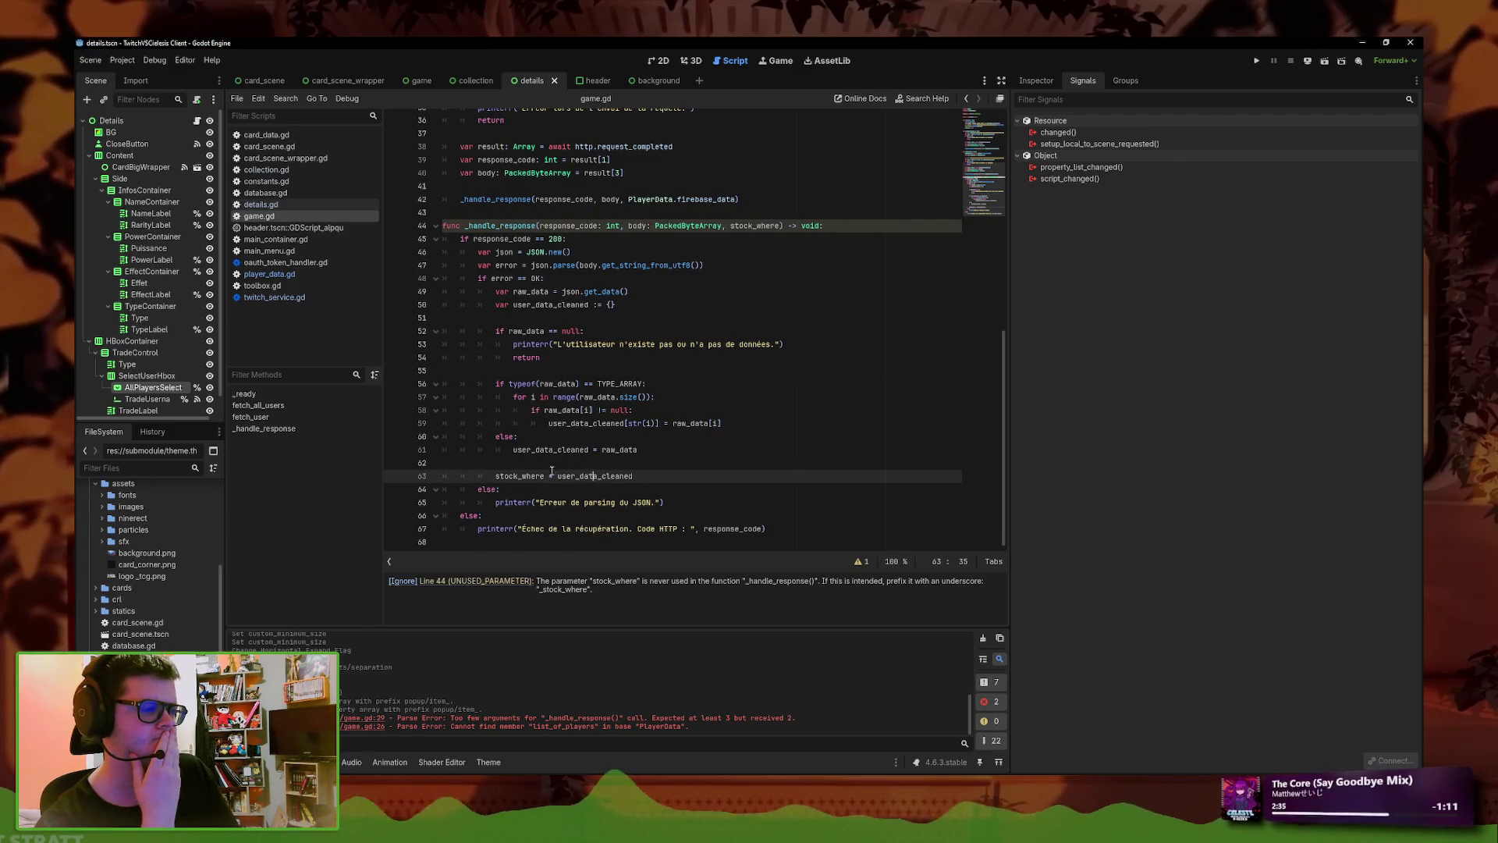
key("End")
scroll(662, 444, "up", 6)
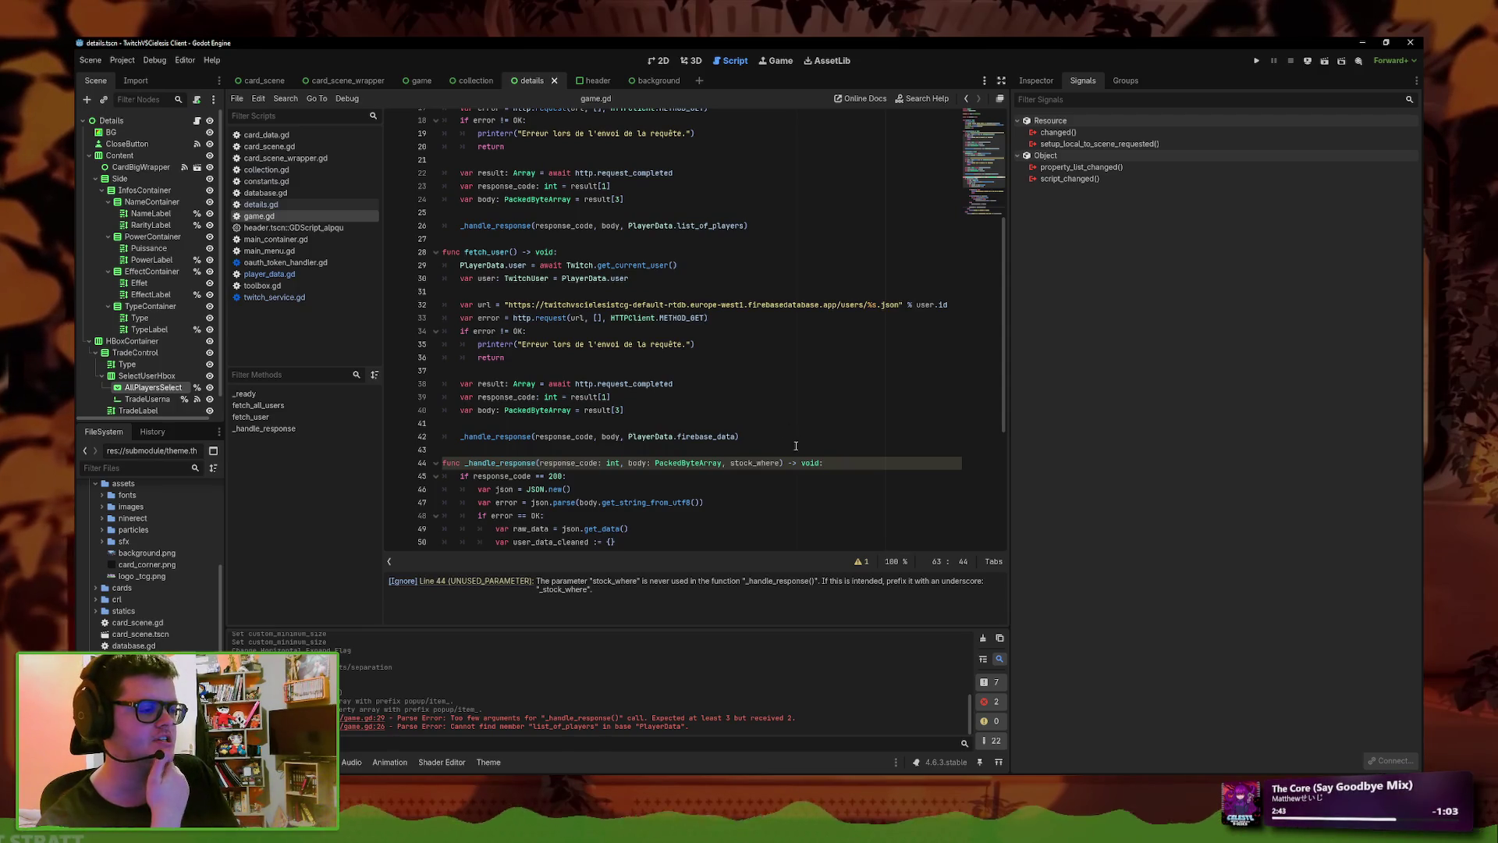
left_click(740, 438)
scroll(623, 387, "down", 6)
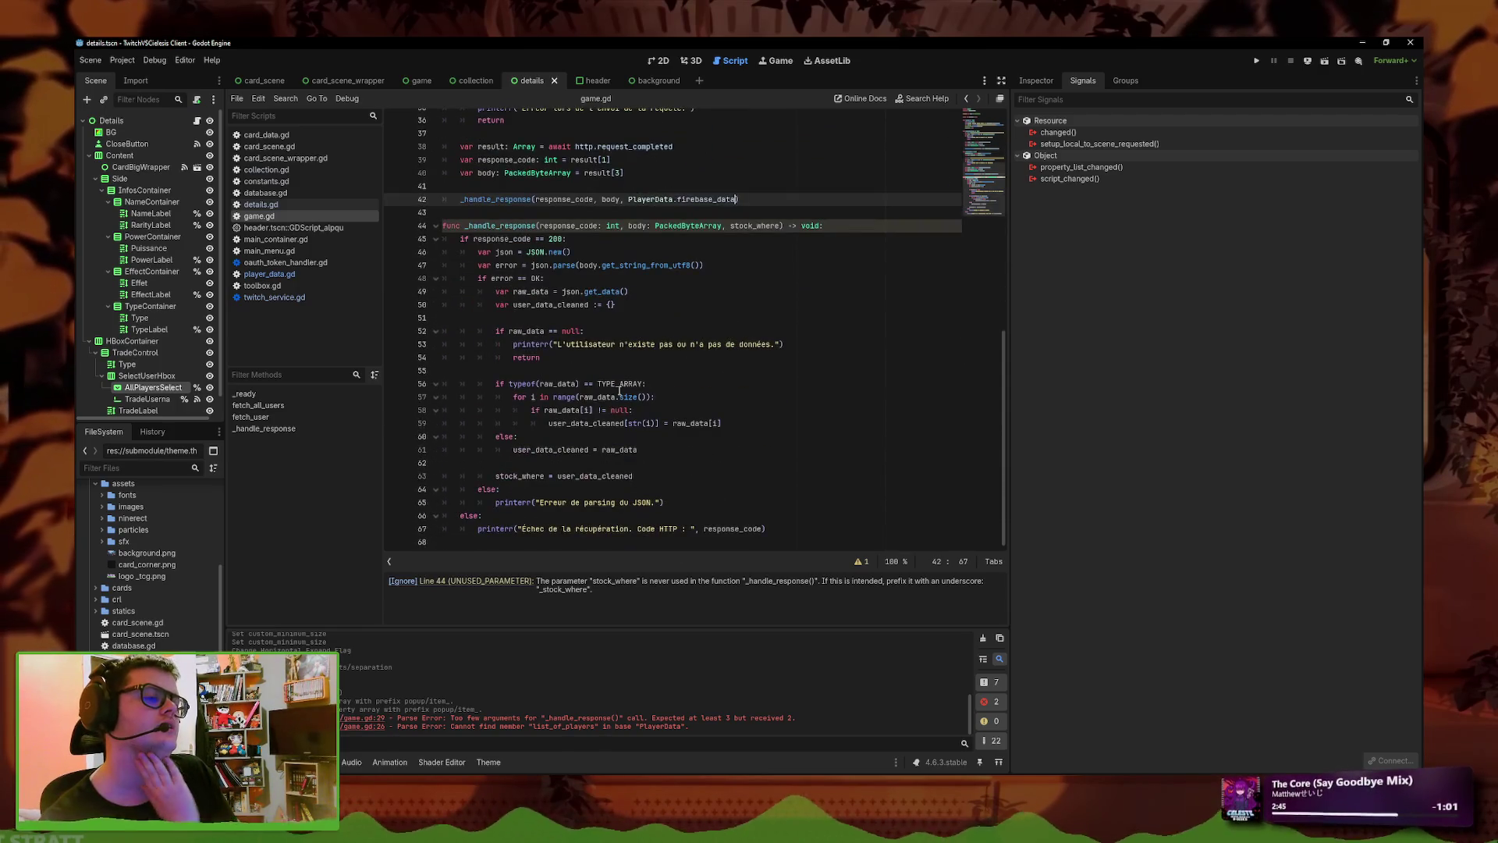
left_click_drag(819, 226, 802, 226)
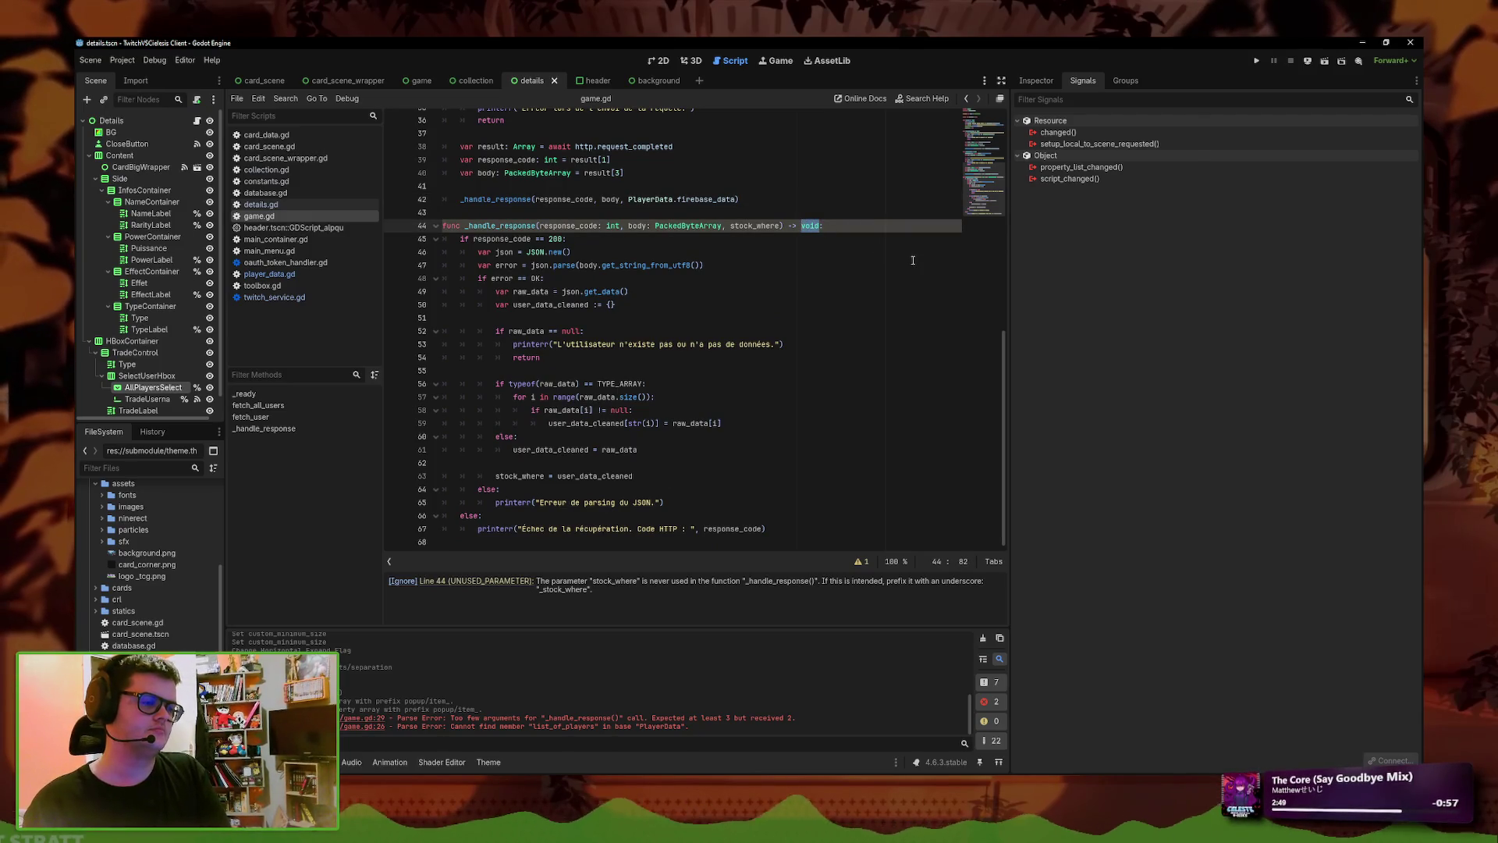
left_click_drag(634, 475, 495, 477)
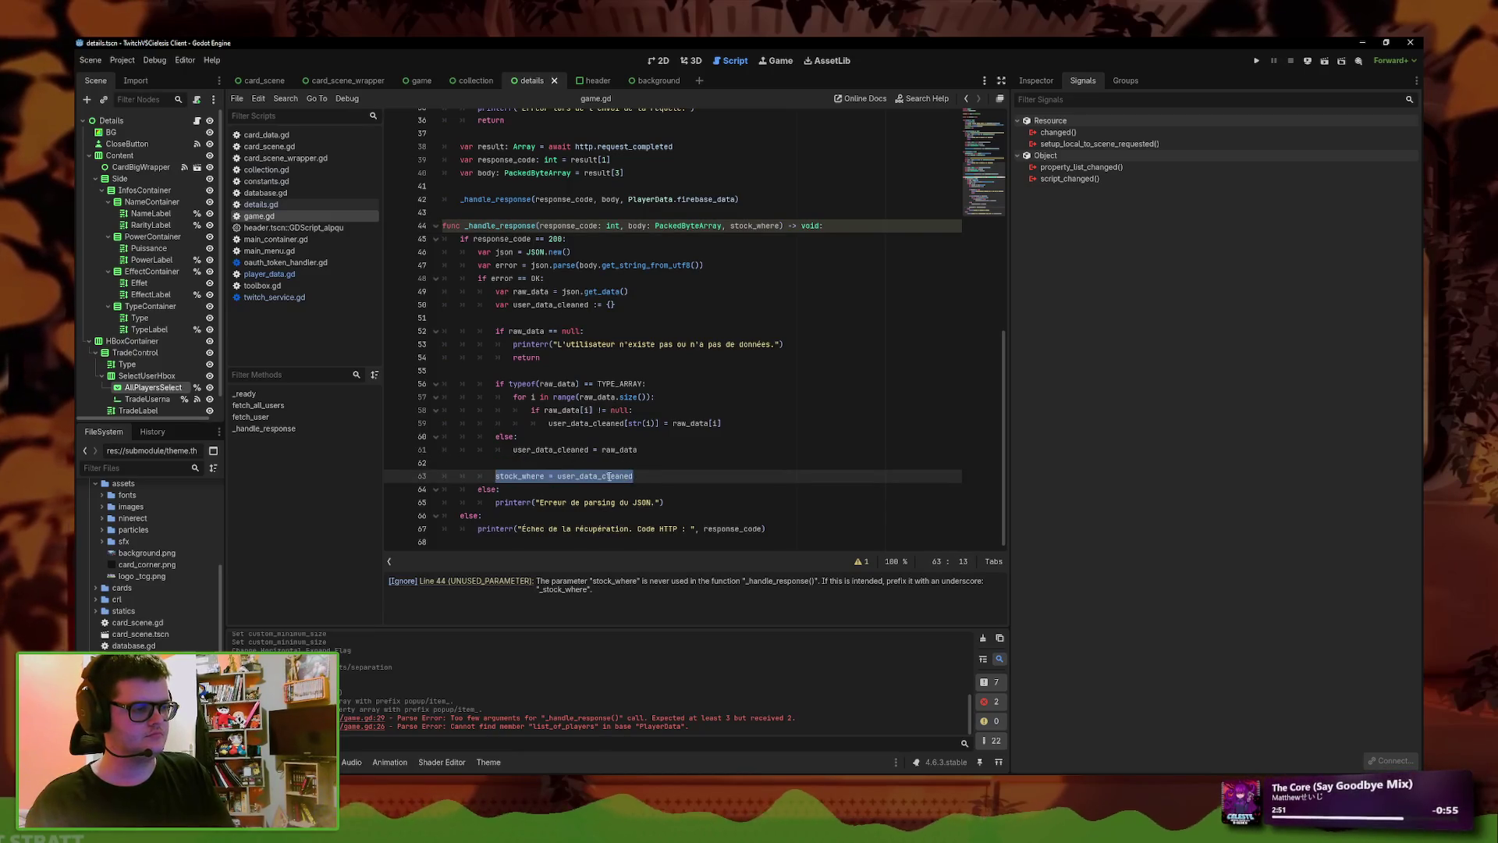
Return user_data_cleaned from _handle_response and remove its stock_where parameter.
type("return user")
key("Return")
scroll(583, 470, "up", 1)
double_click(754, 266)
key("BackSpace")
Move PlayerData.firebase_data out of the call's arguments to the start of line 42.
scroll(734, 254, "up", 1)
left_click_drag(738, 249, 621, 250)
key("ctrl+x")
left_click(460, 250)
key("ctrl+v")
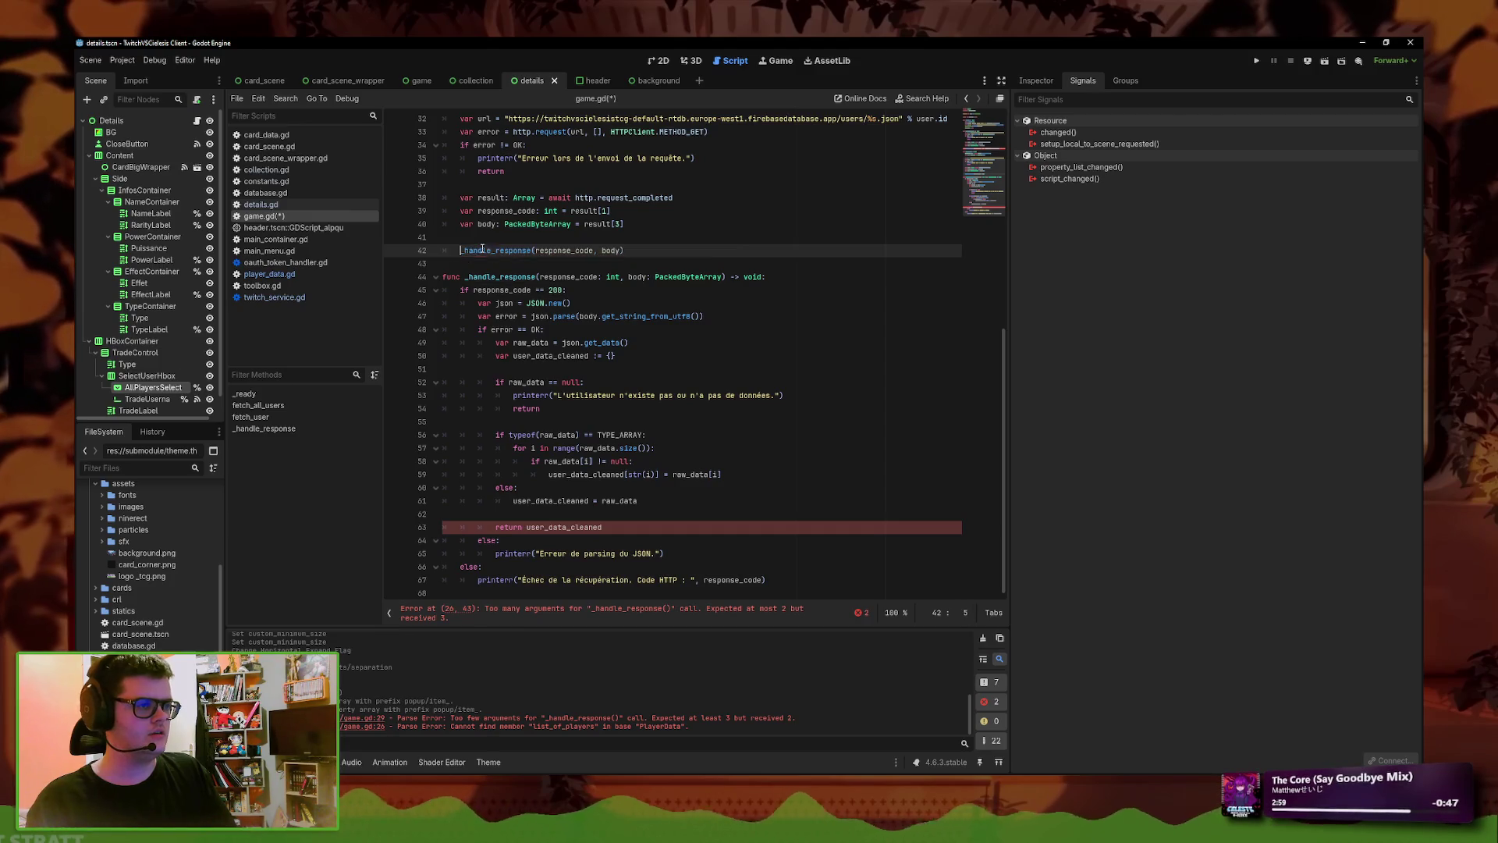
key("BackSpace")
key("BackSpace")
Make line 26 assign the call's result to PlayerData.list_of_players, then save game.gd.
scroll(601, 287, "up", 6)
left_click_drag(747, 288, 628, 290)
key("BackSpace")
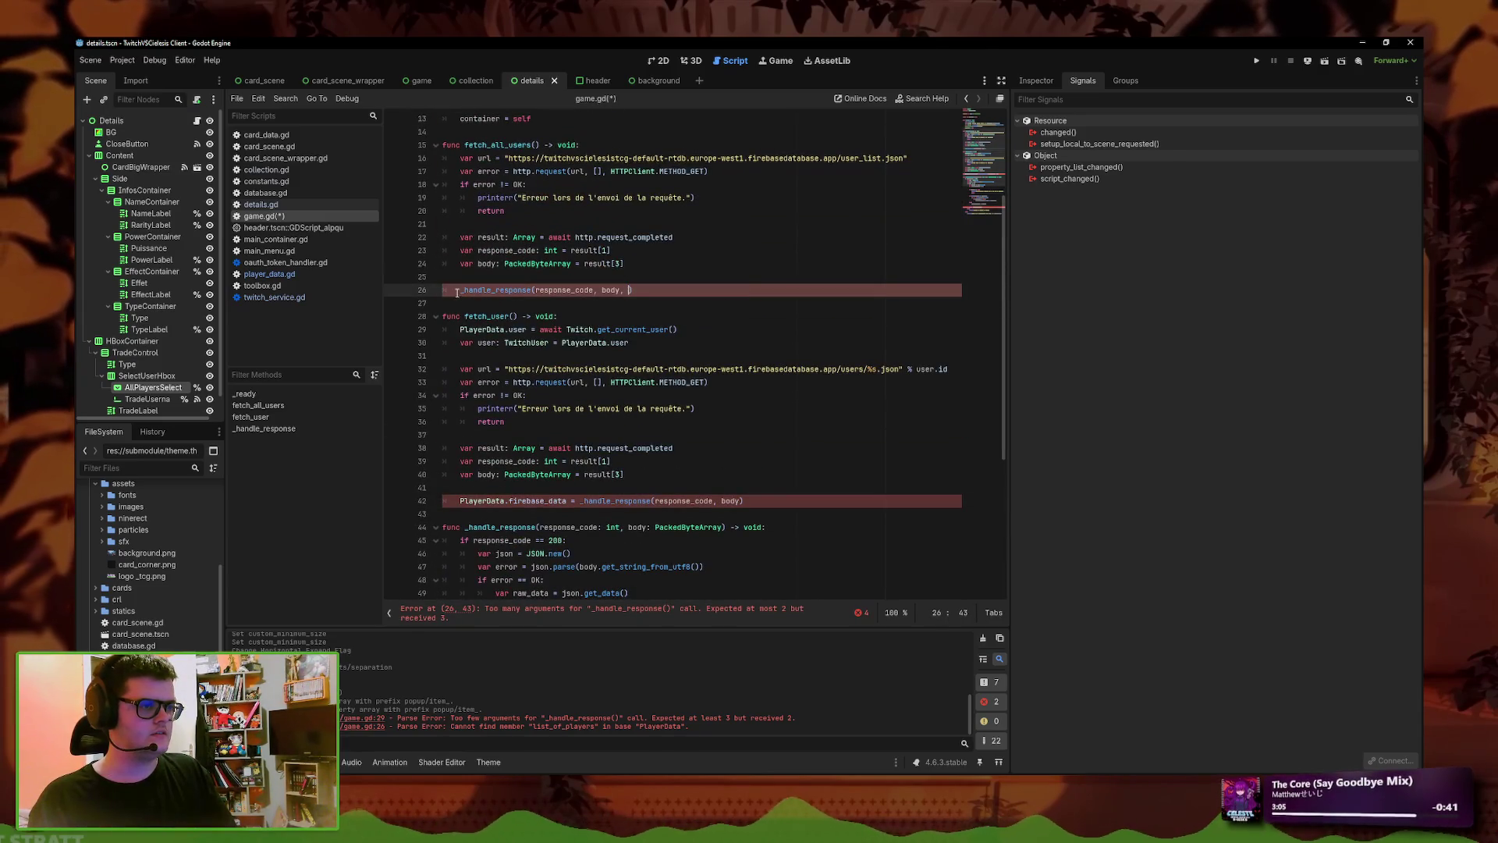
left_click(457, 290)
key("ctrl+v")
type("=")
left_click(755, 290)
key("BackSpace")
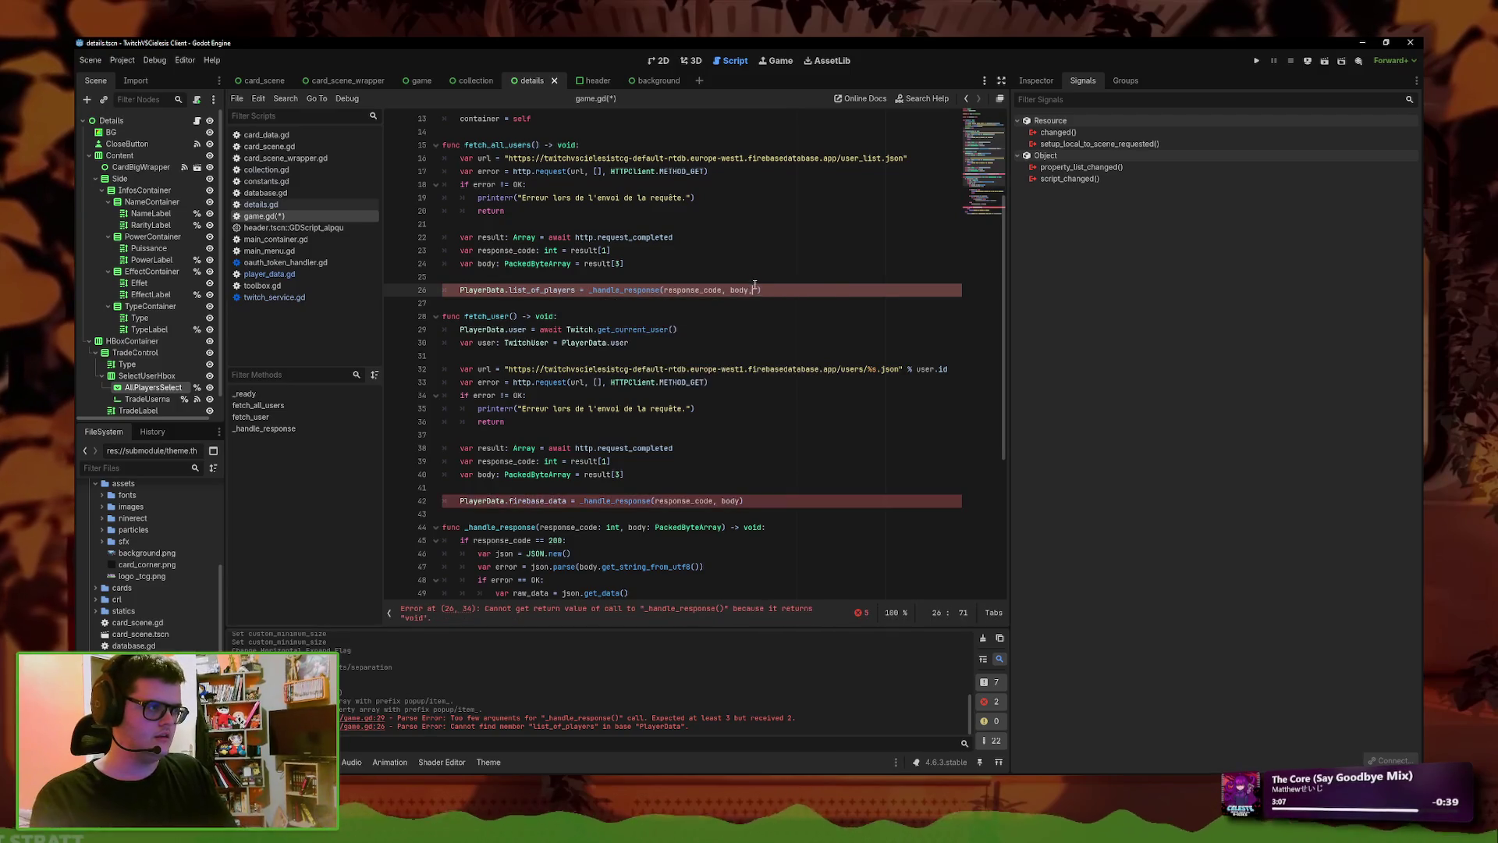
left_click(786, 328)
key("ctrl+s")
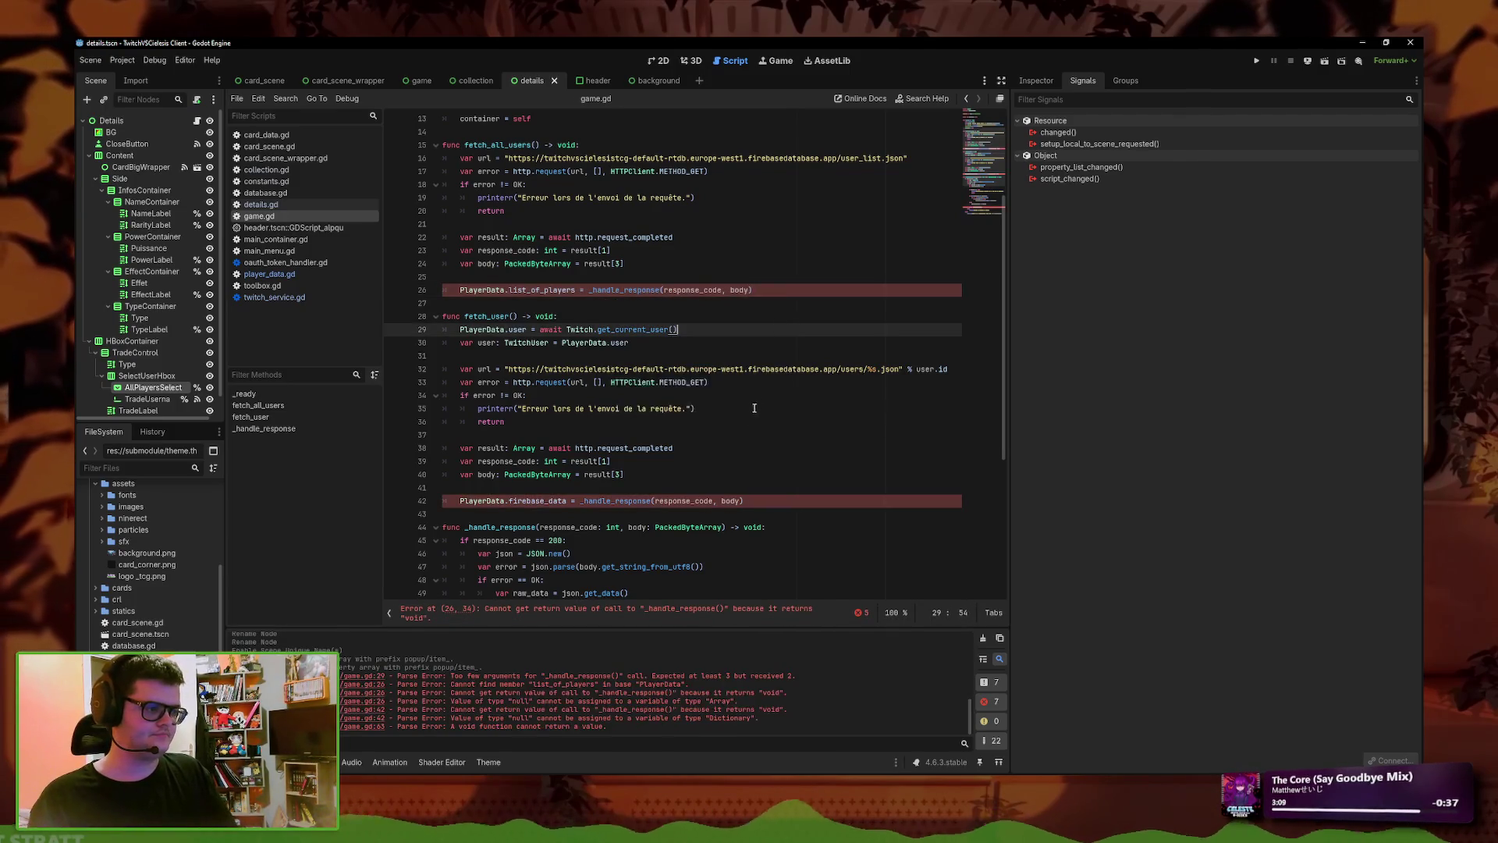
Set _handle_response's return type to Variant.
scroll(703, 390, "down", 6)
left_click(626, 525)
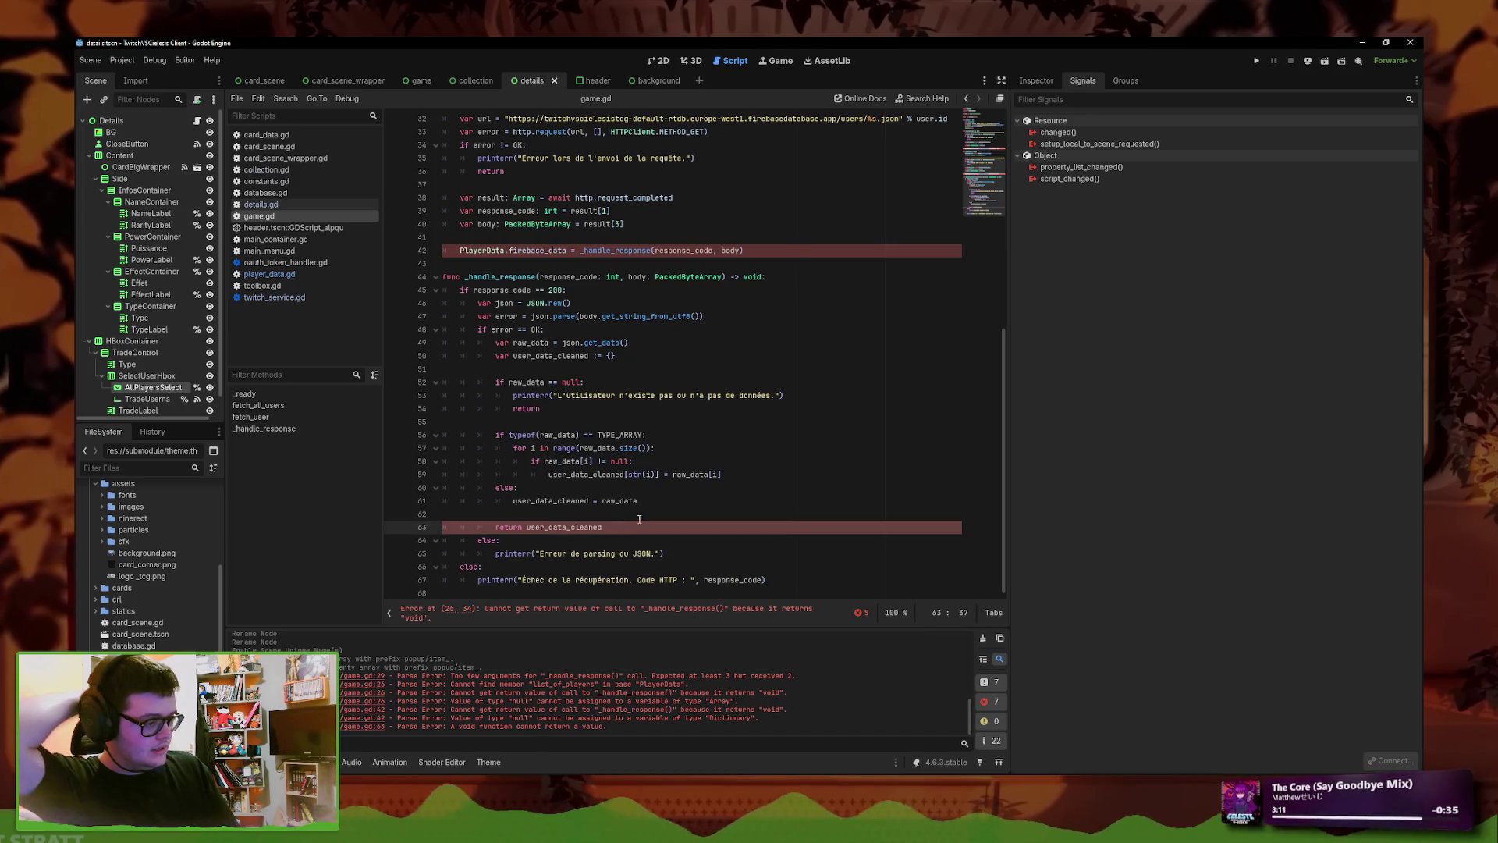
left_click(764, 276)
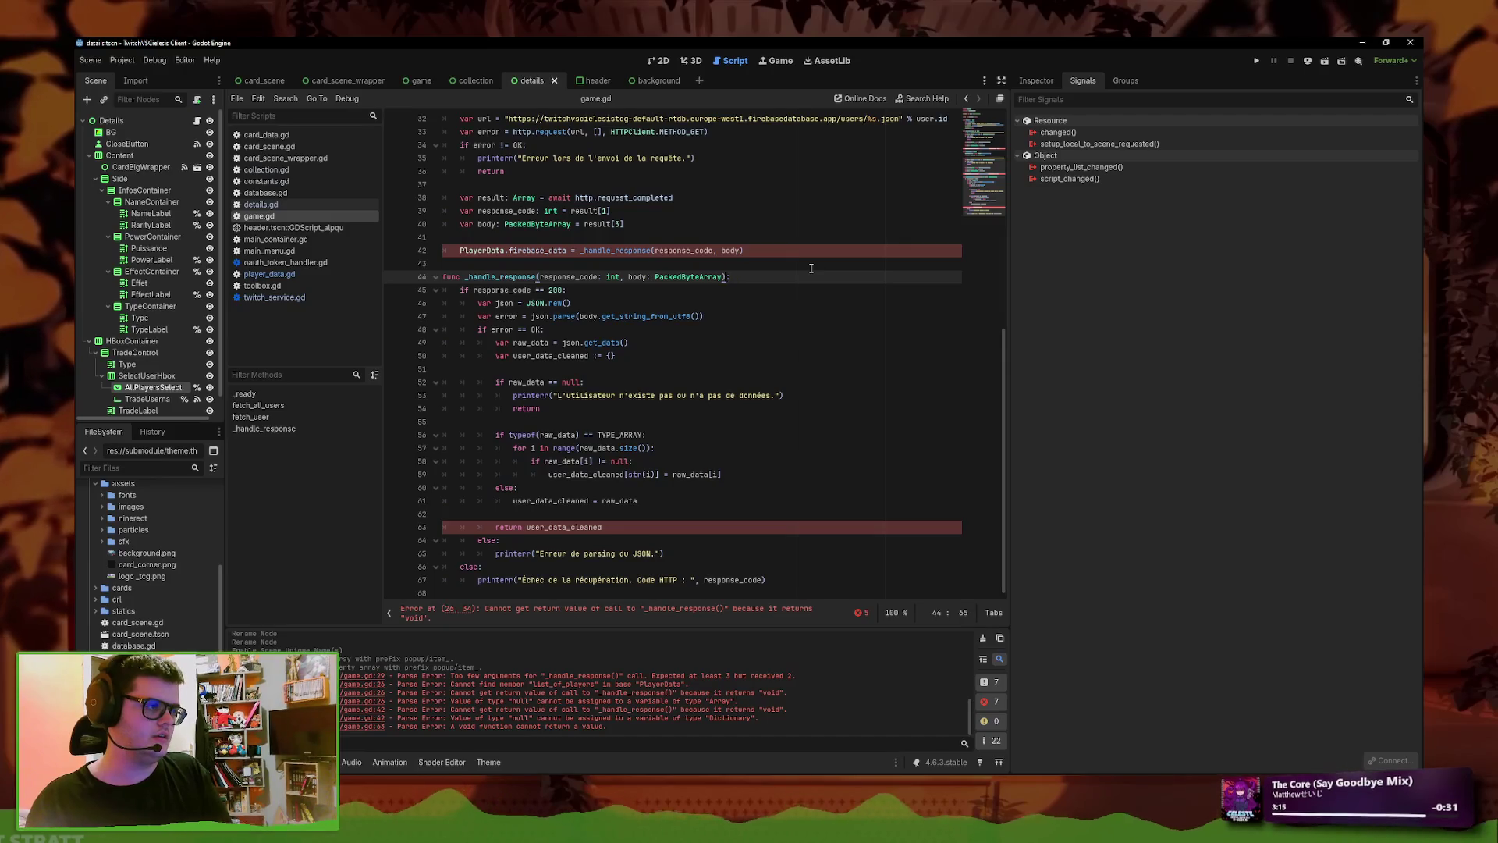
left_click(750, 325)
key("ctrl+z")
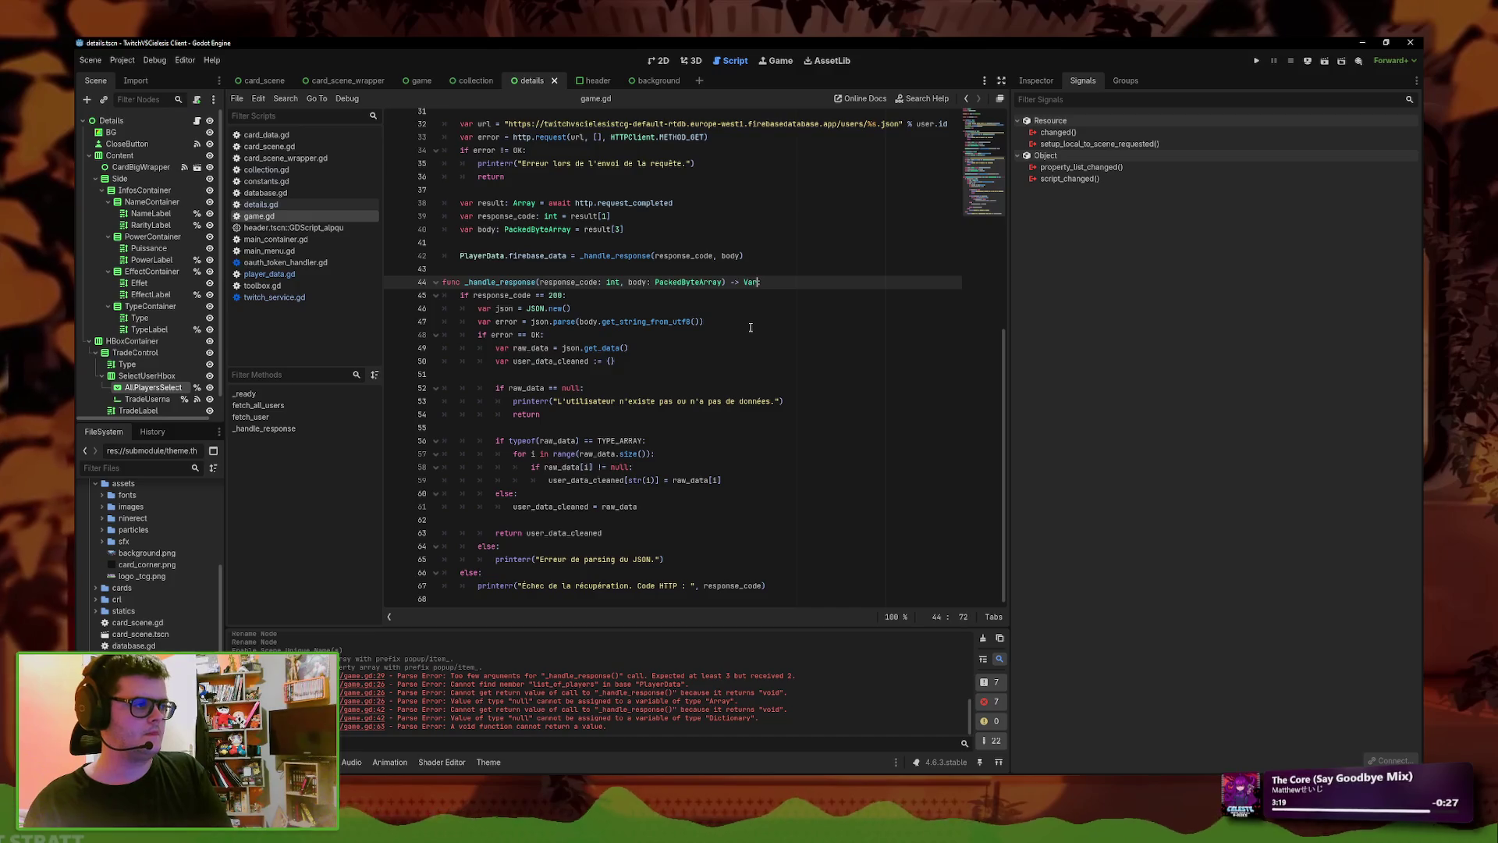
key("Escape")
key("Down")
key("Down")
key("Down")
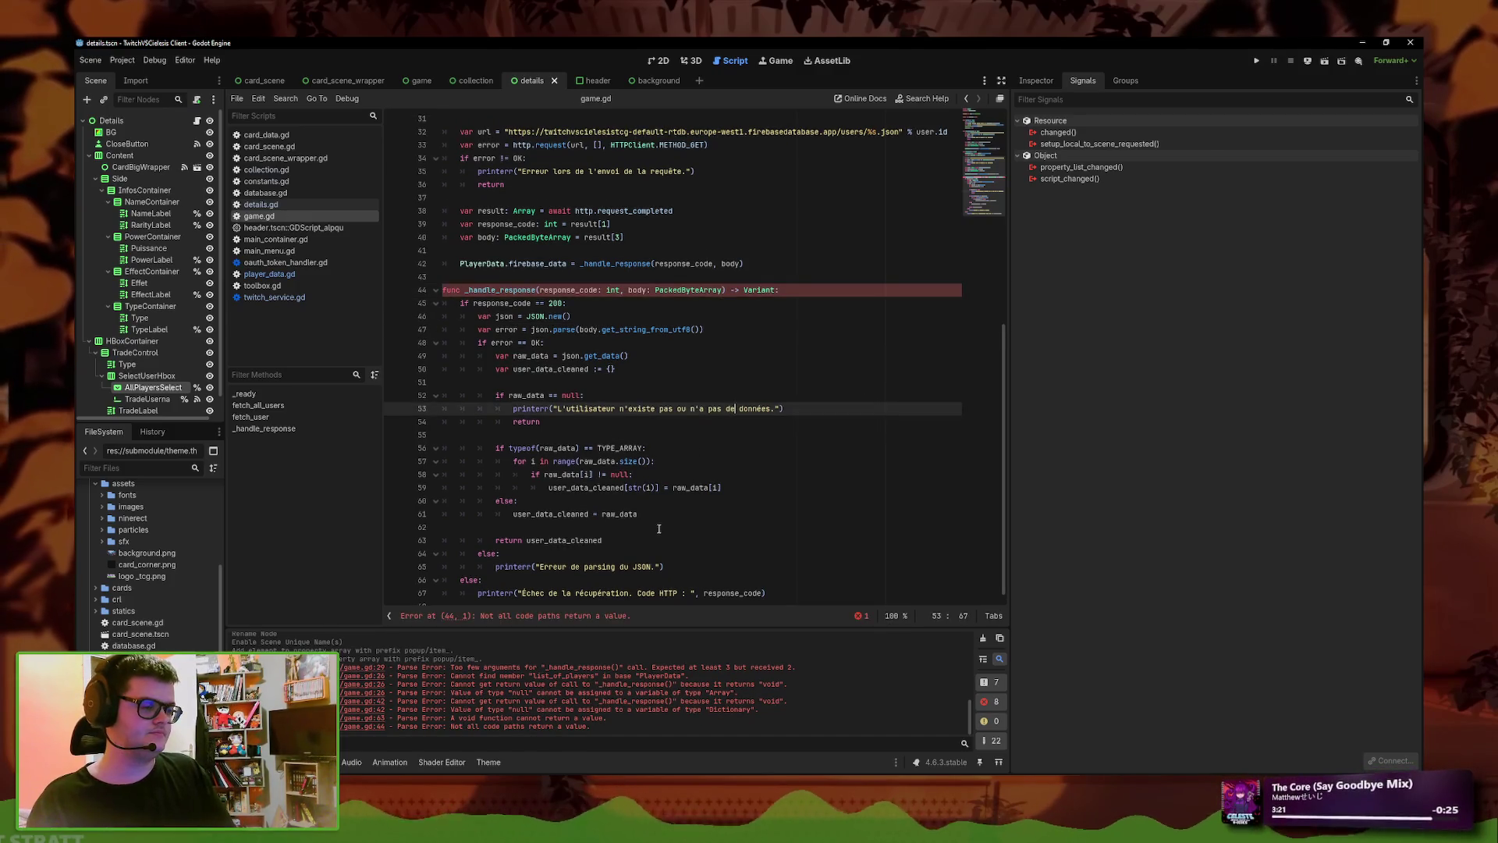
Add 'return null' to the parse-error and null-data branches of _handle_response.
left_click(614, 617)
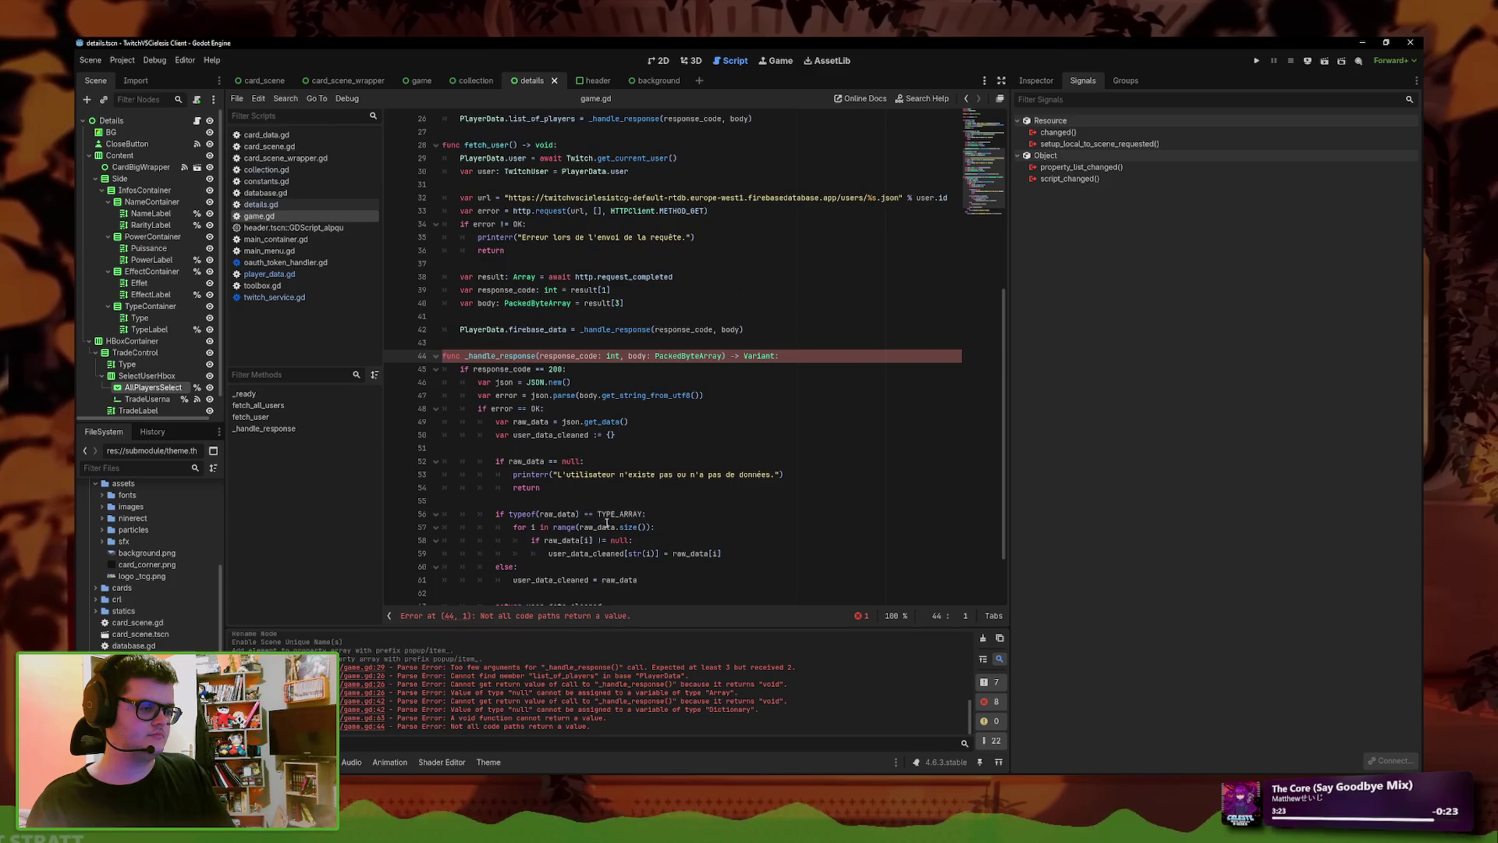
scroll(572, 465, "down", 2)
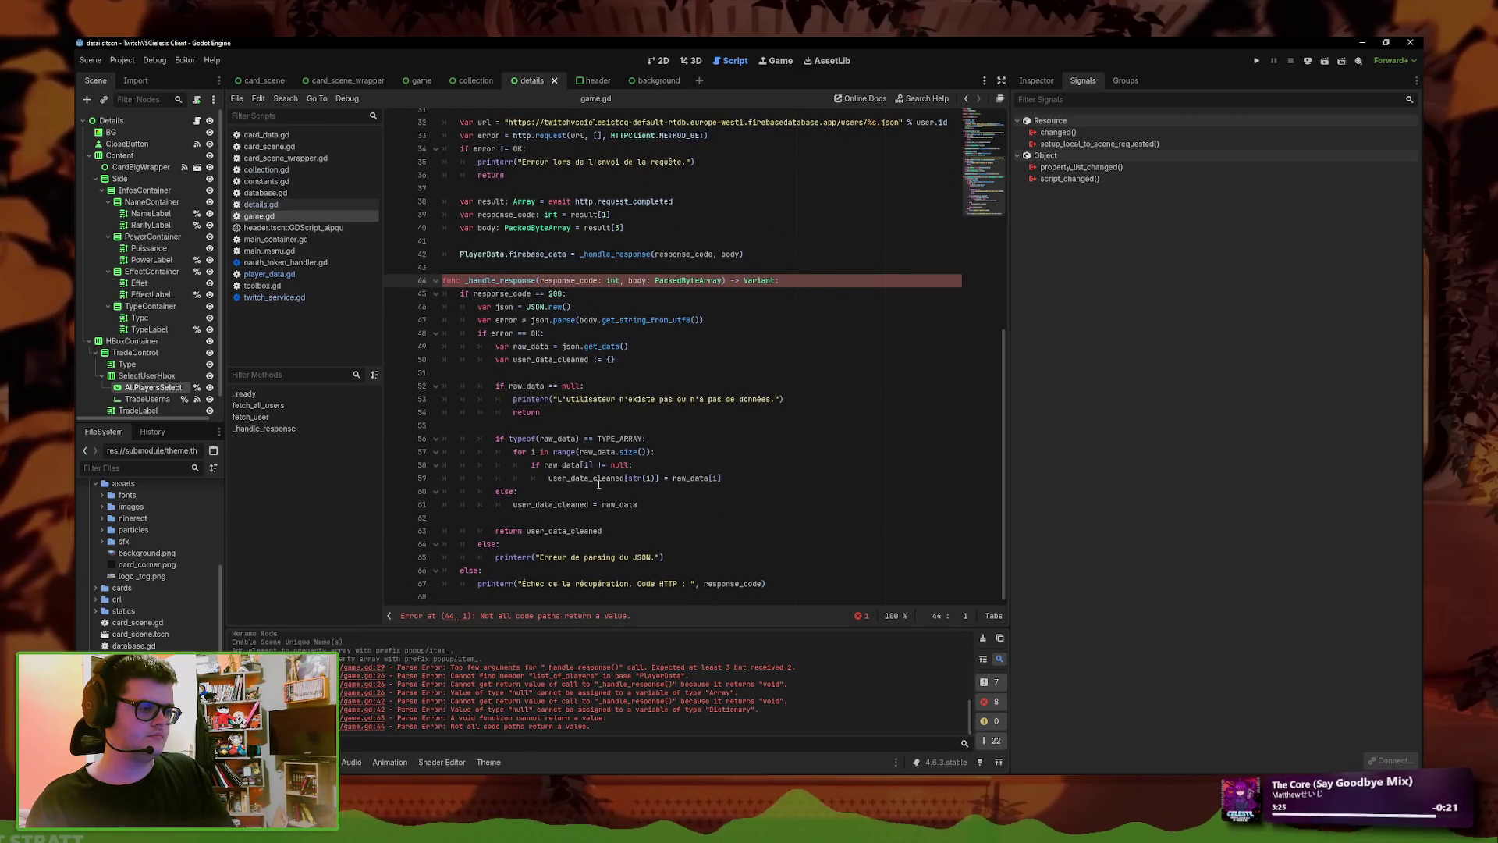
left_click(687, 557)
key("Return")
type("retur")
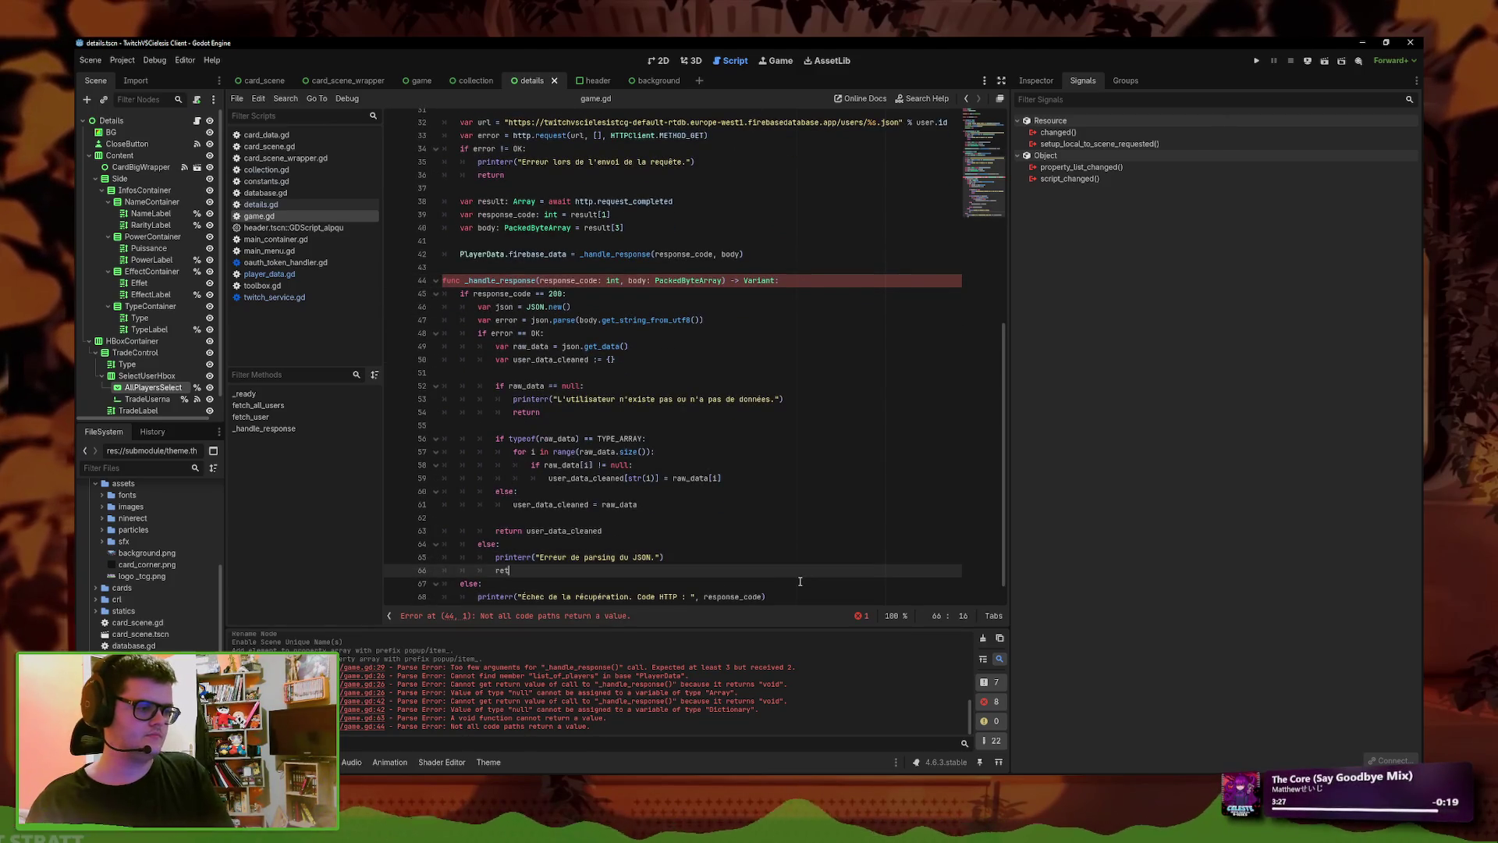
type("n nu")
key("Up")
key("Up")
key("Up")
scroll(773, 484, "up", 1)
left_click(628, 468)
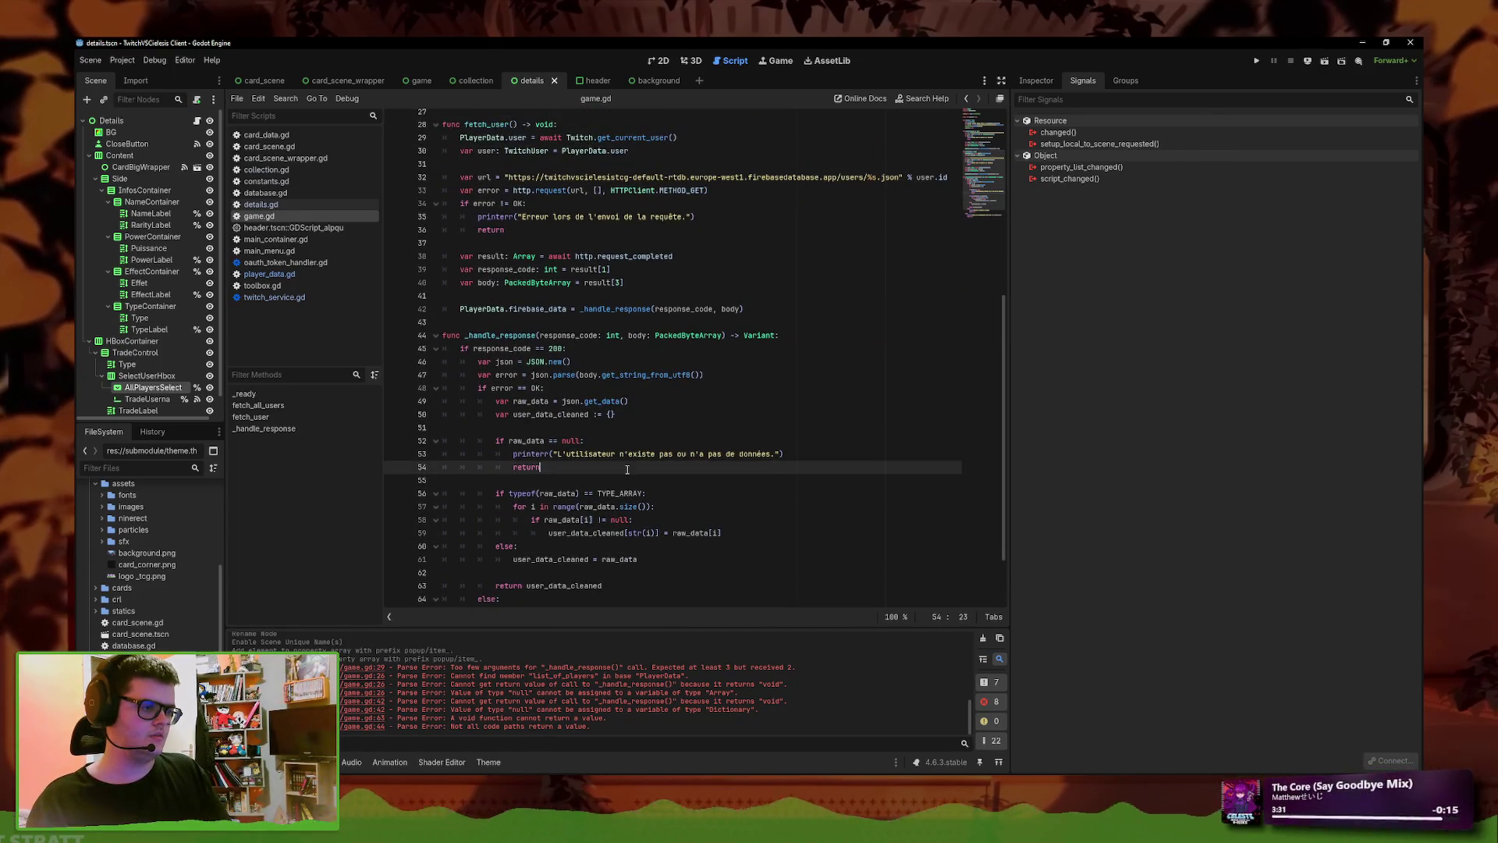
scroll(663, 476, "down", 2)
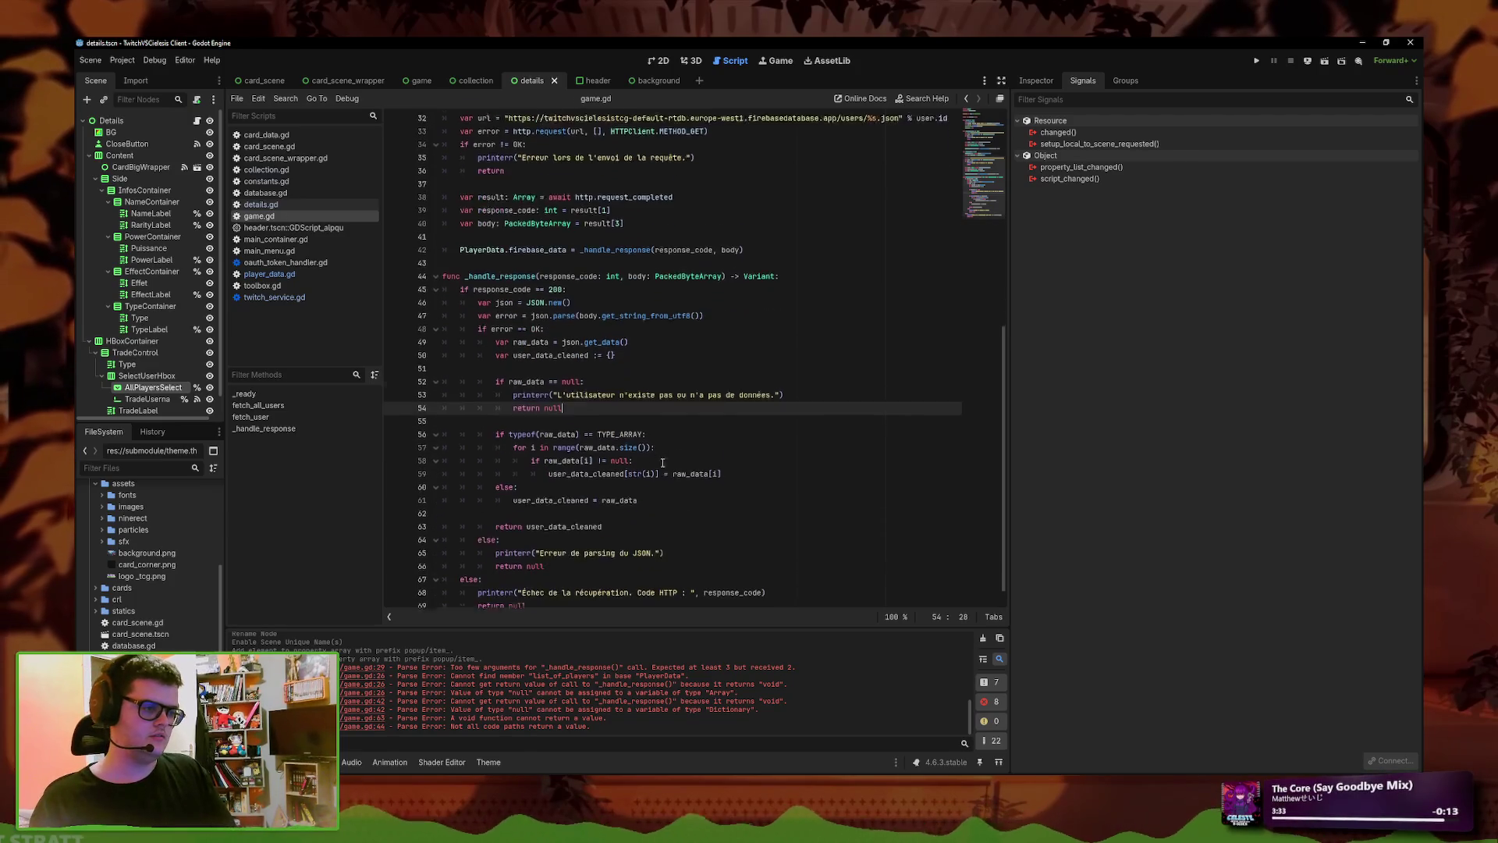
left_click(697, 493)
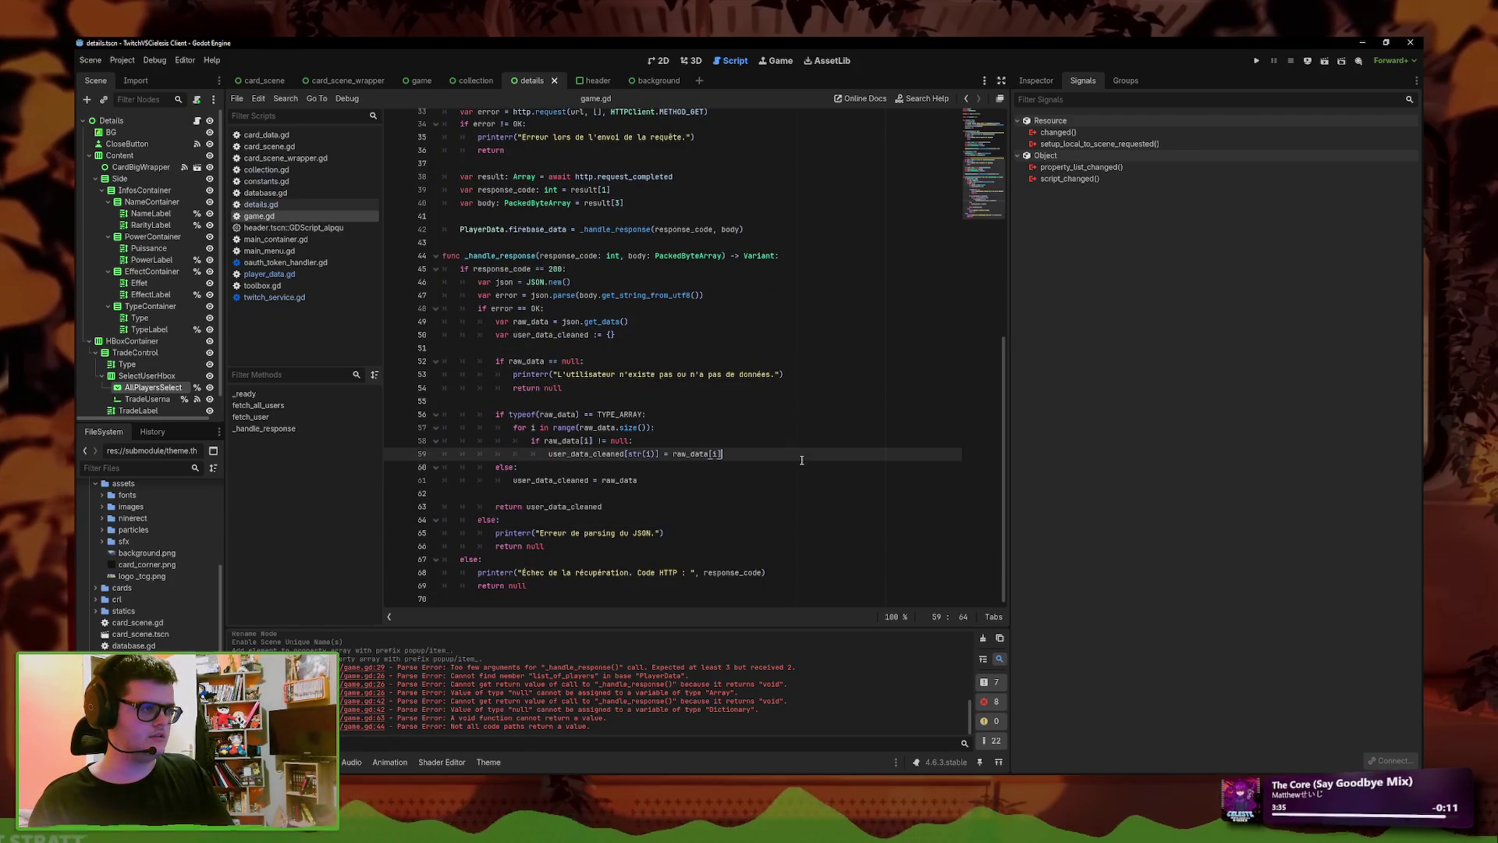
left_click(671, 414)
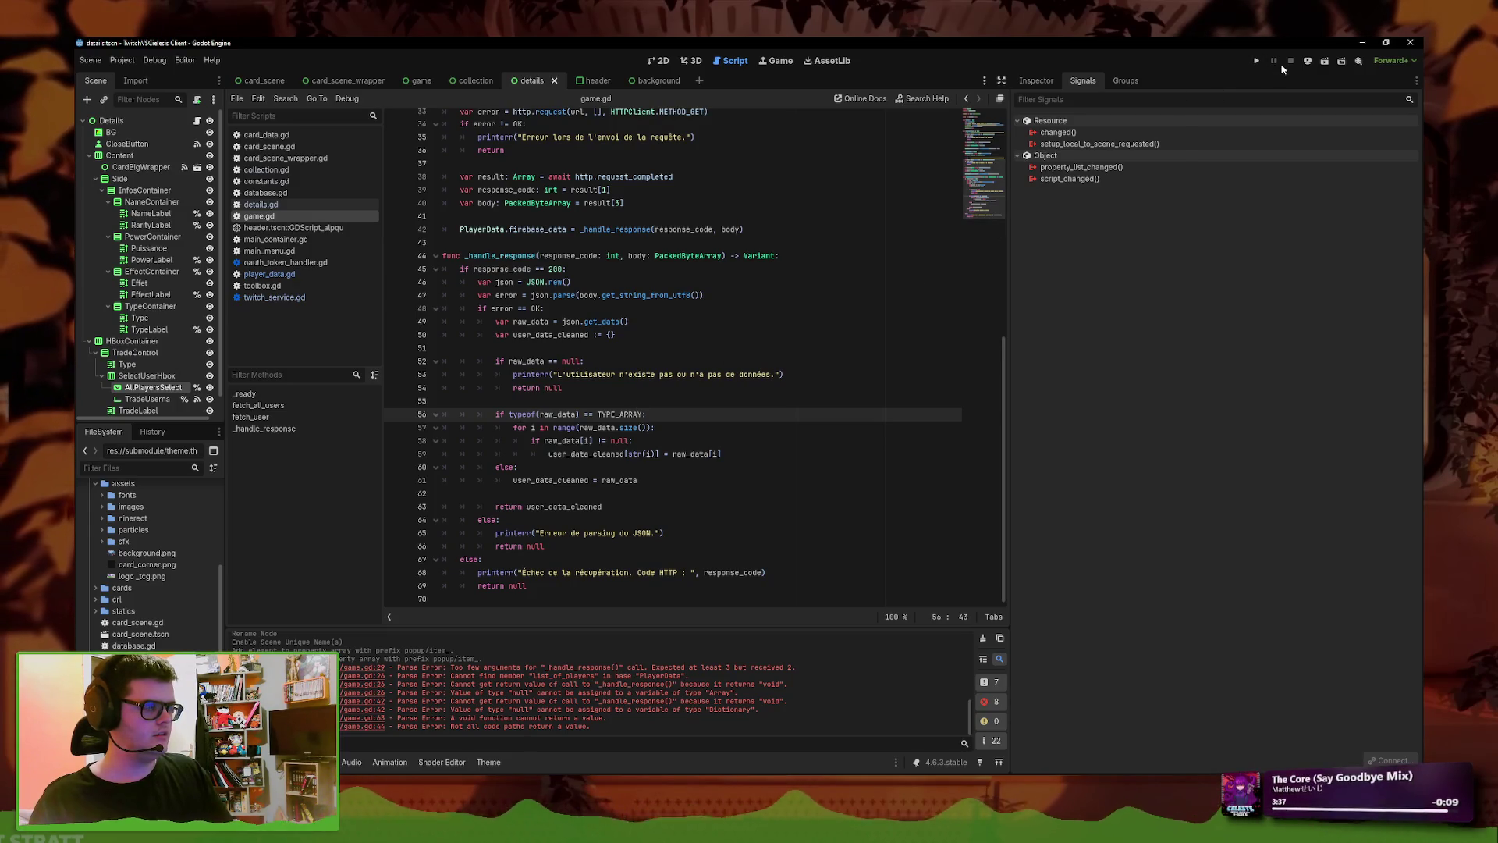
left_click(1253, 63)
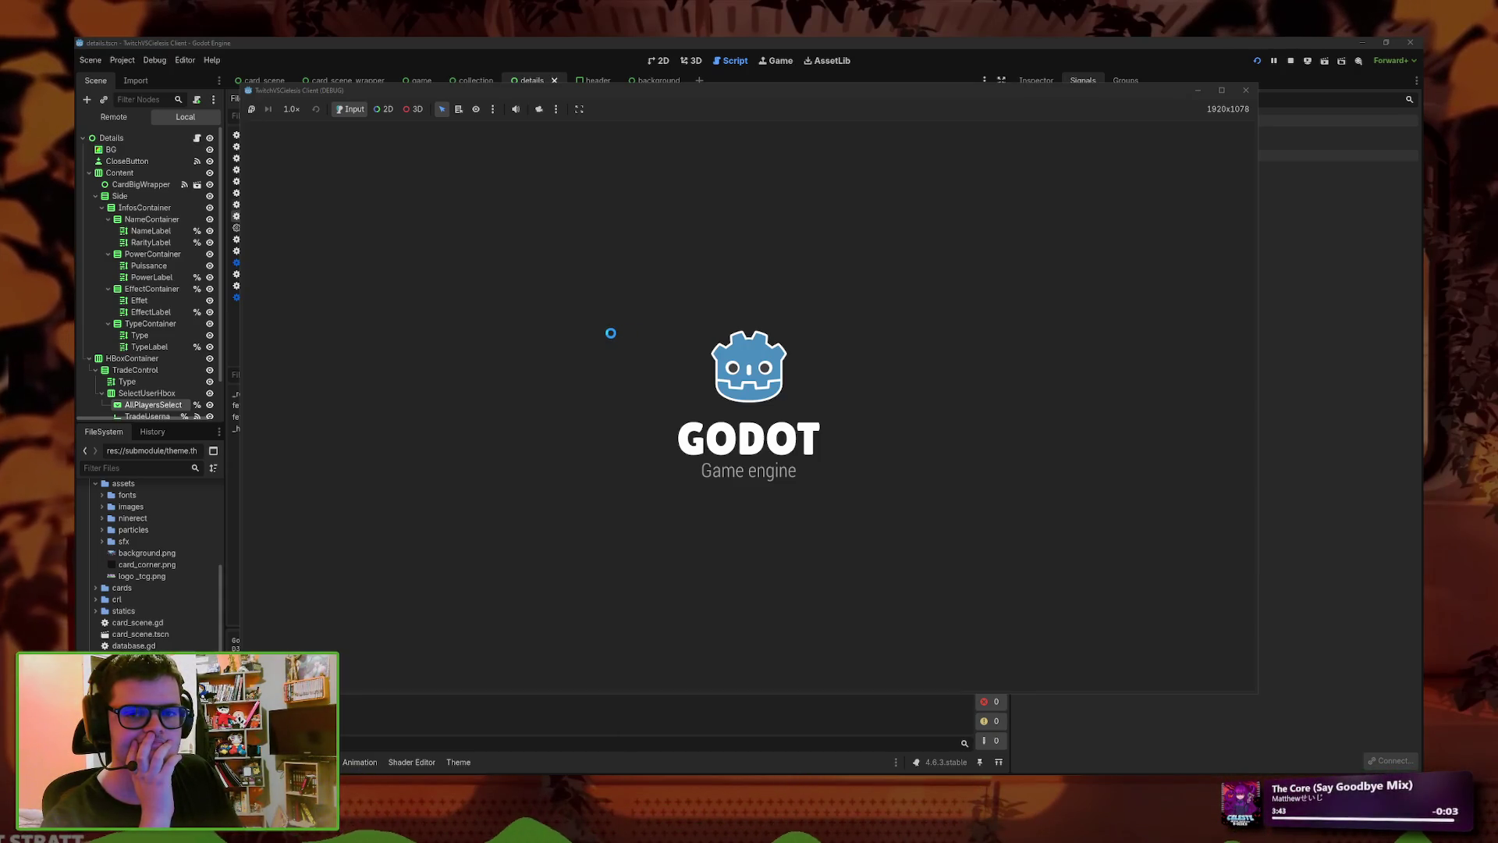
scroll(598, 351, "down", 5)
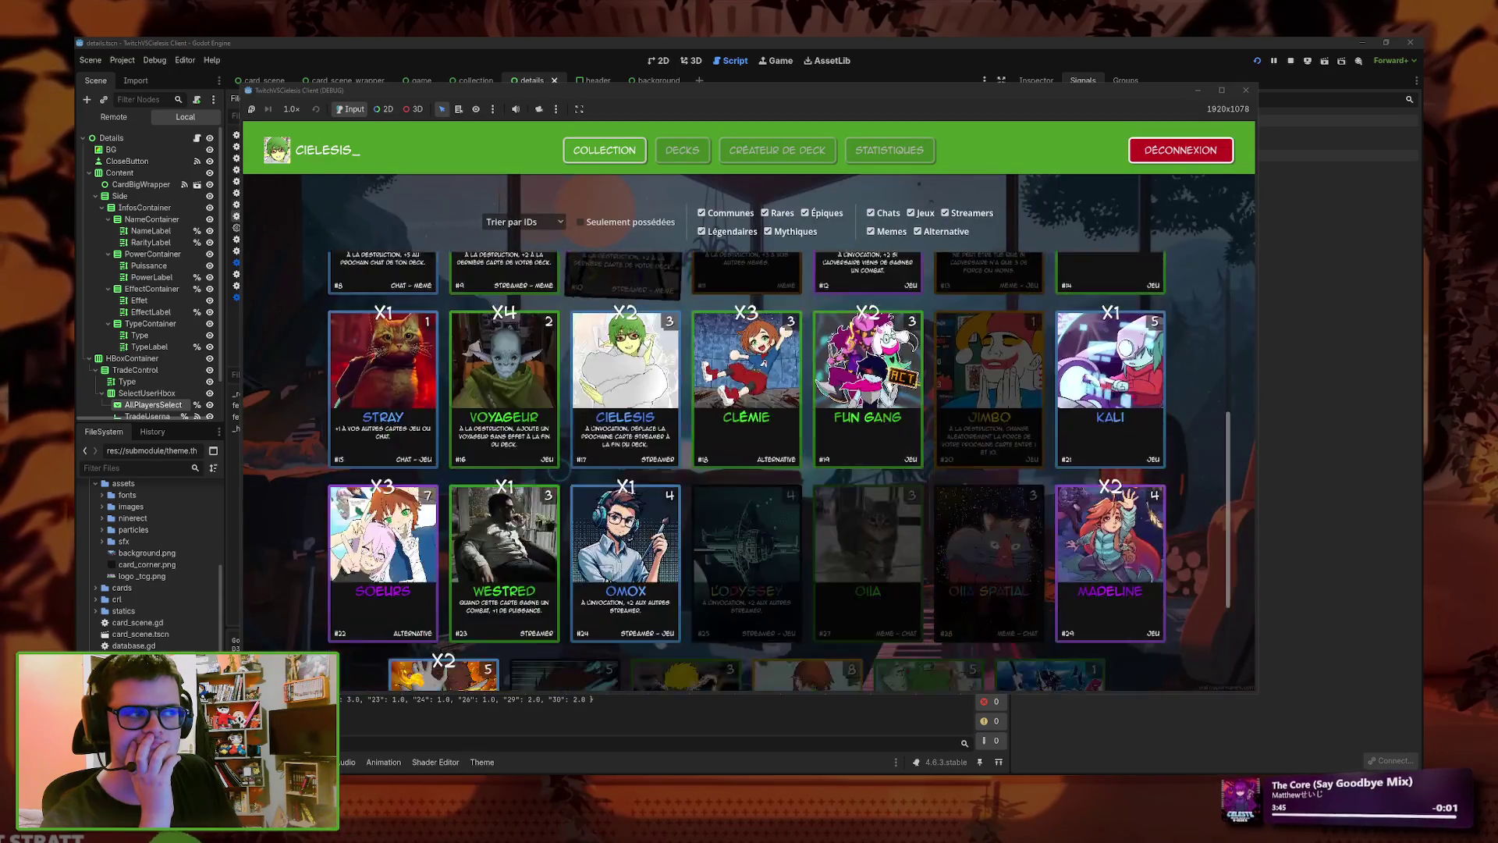
key("F8")
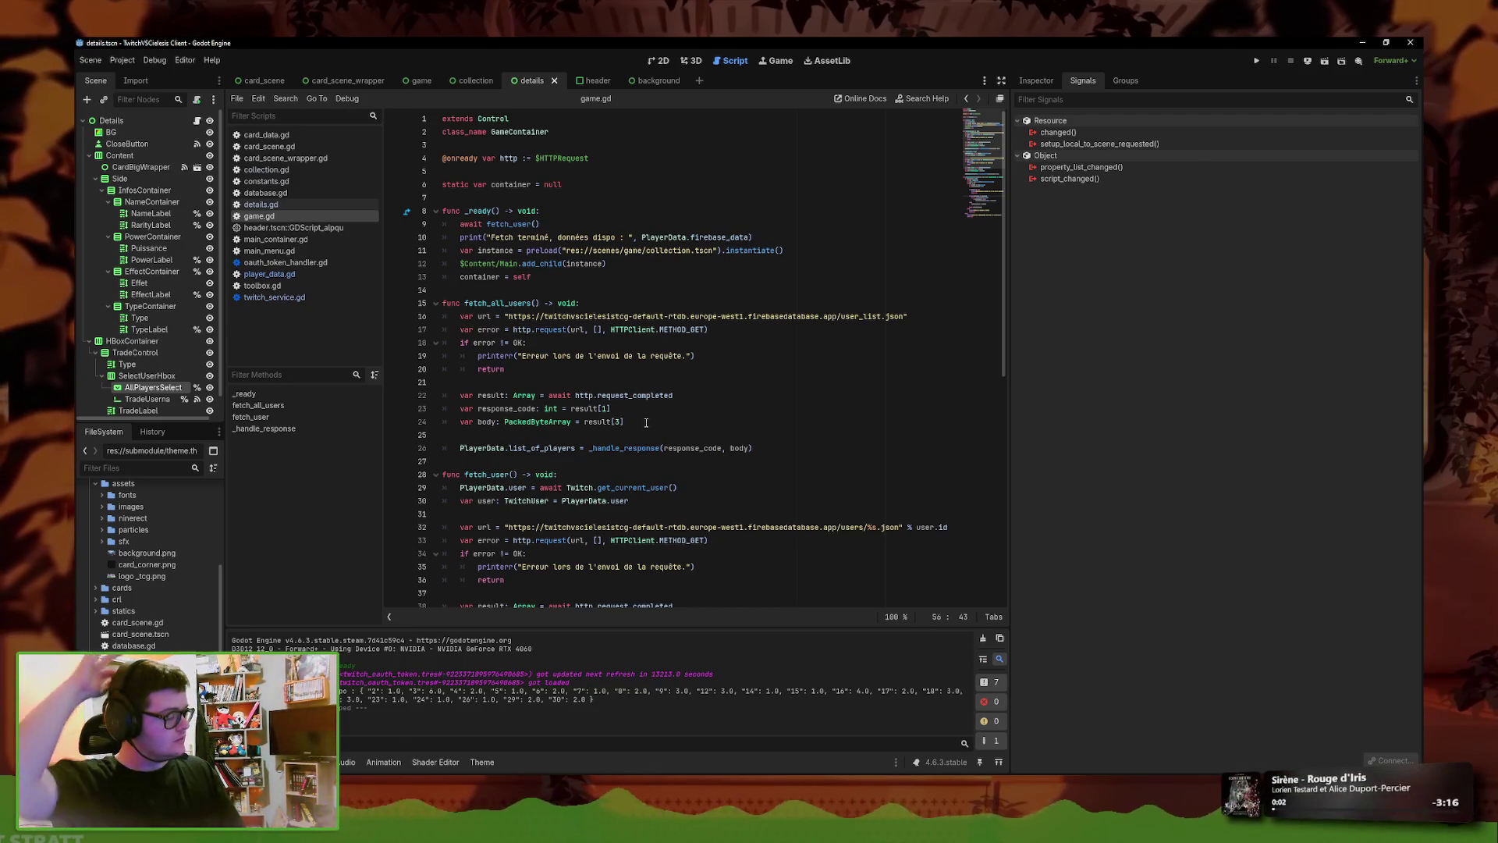
Add 'await fetch_all_users()' below 'await fetch_user()' in _ready and save game.gd.
left_click(629, 291)
left_click(605, 237)
left_click(596, 218)
key("Down")
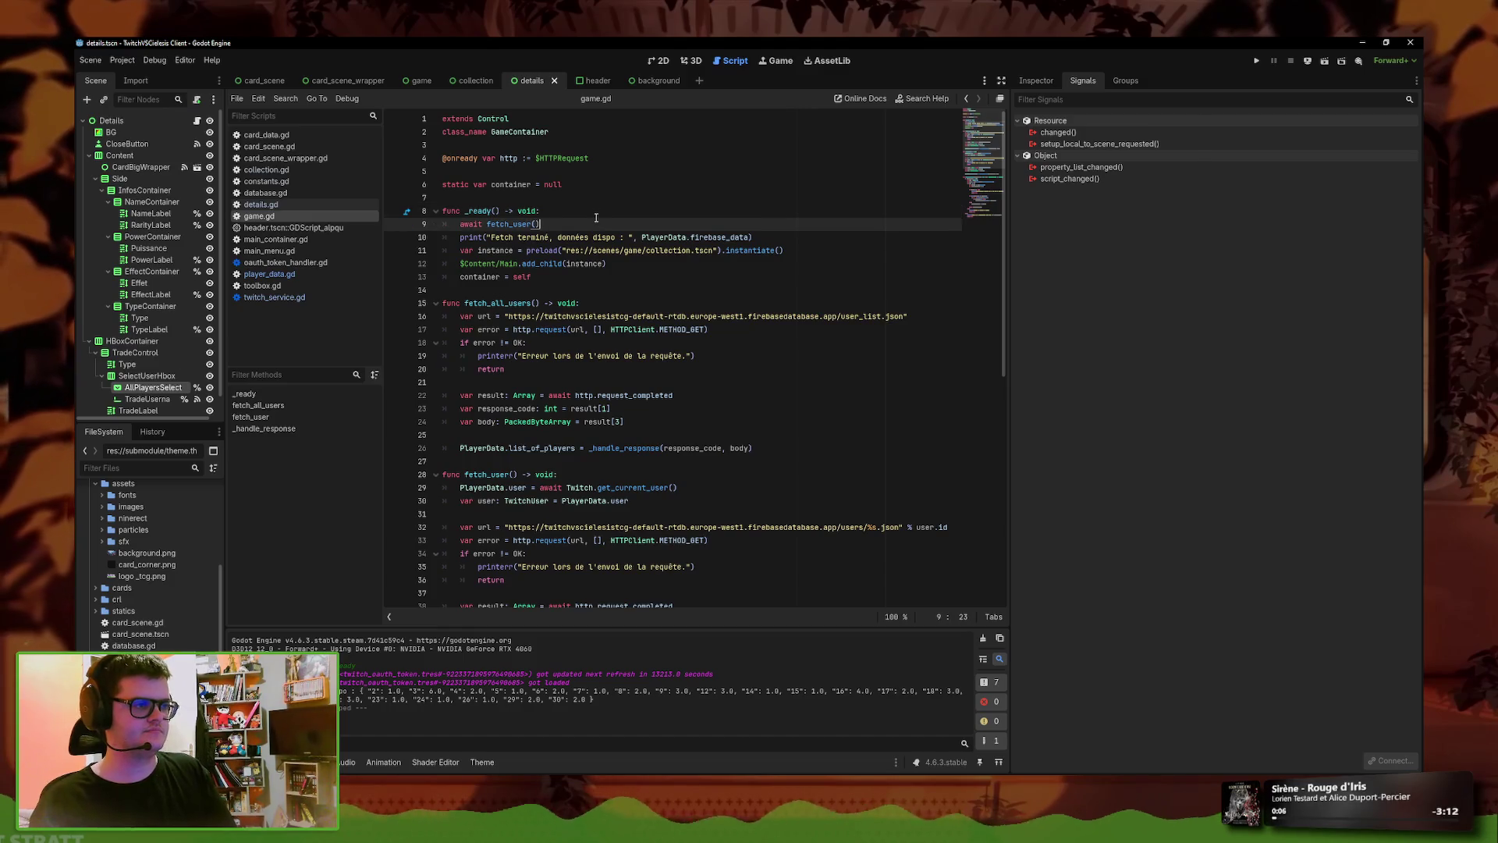
key("Return")
type("await fetch_a")
key("Return")
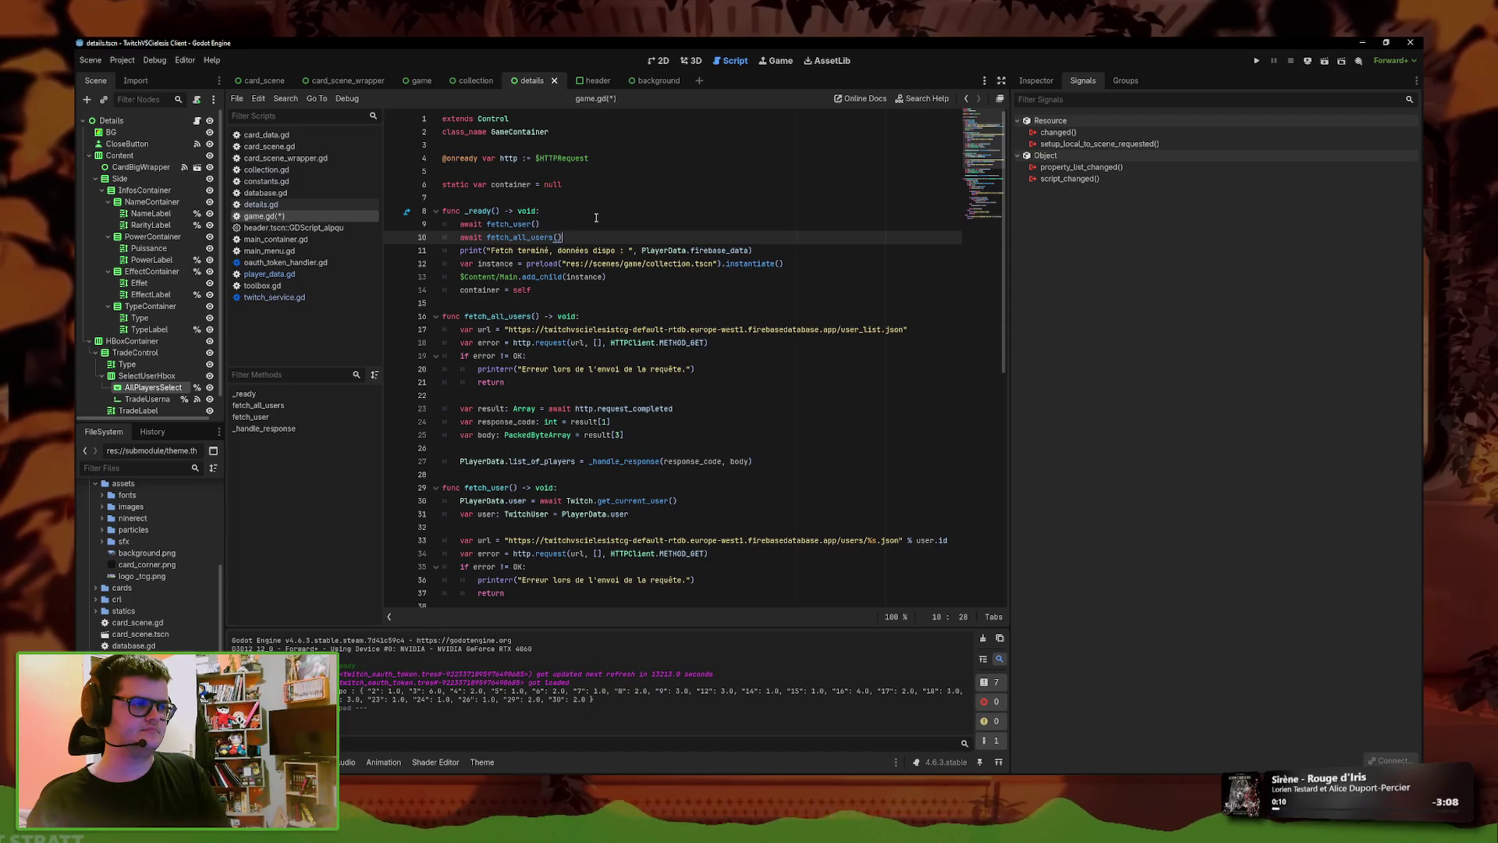
left_click(776, 361)
key("ctrl+s")
Jump to list_of_players' declaration in player_data.gd and copy 'Dictionary = {}' from line 6.
key("Down")
key("Down")
key("Down")
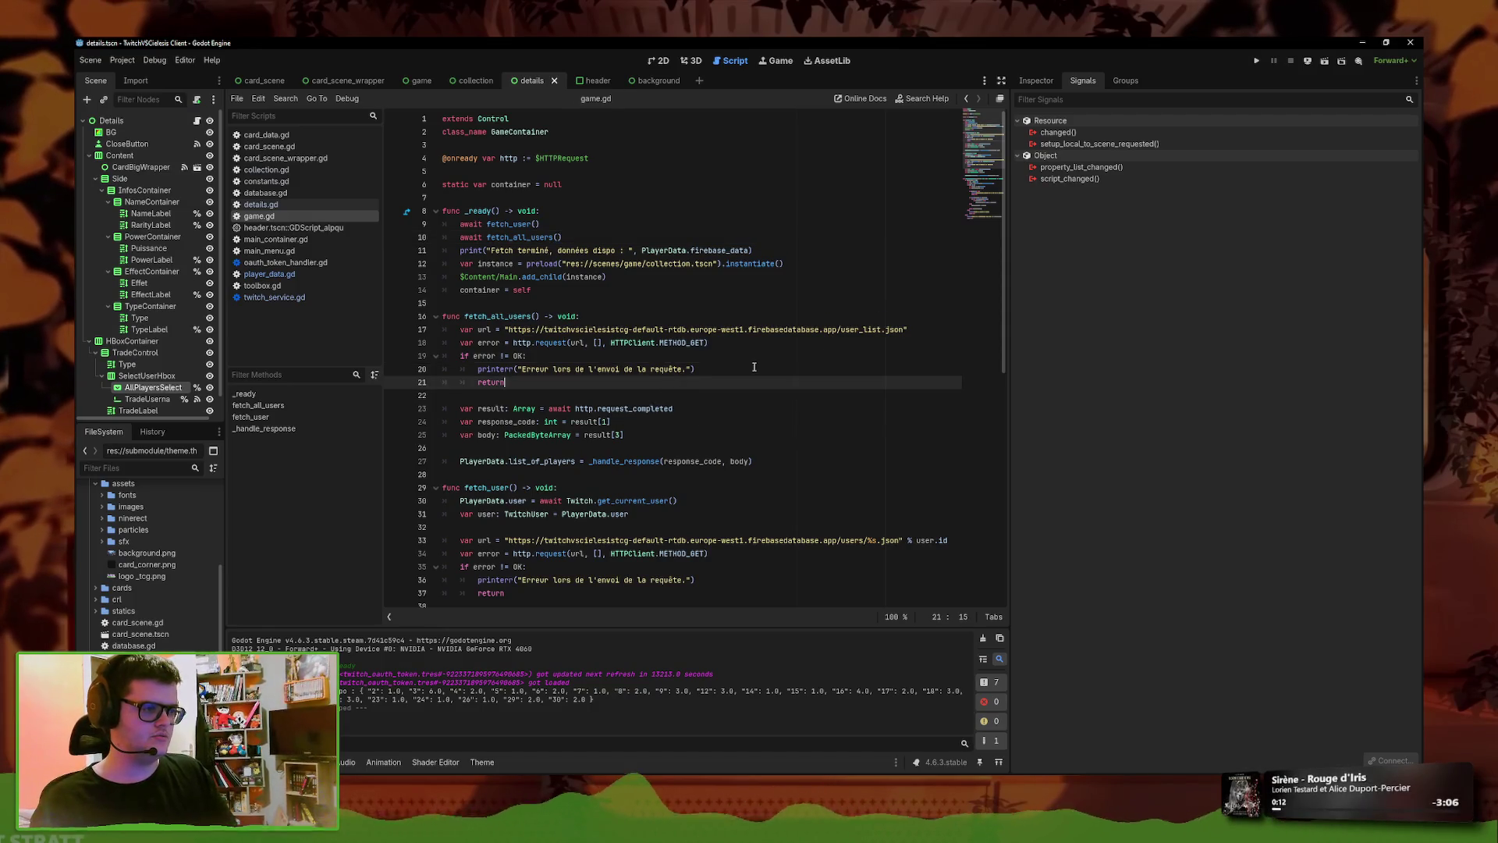
left_click(781, 431)
key("Down")
key("Down")
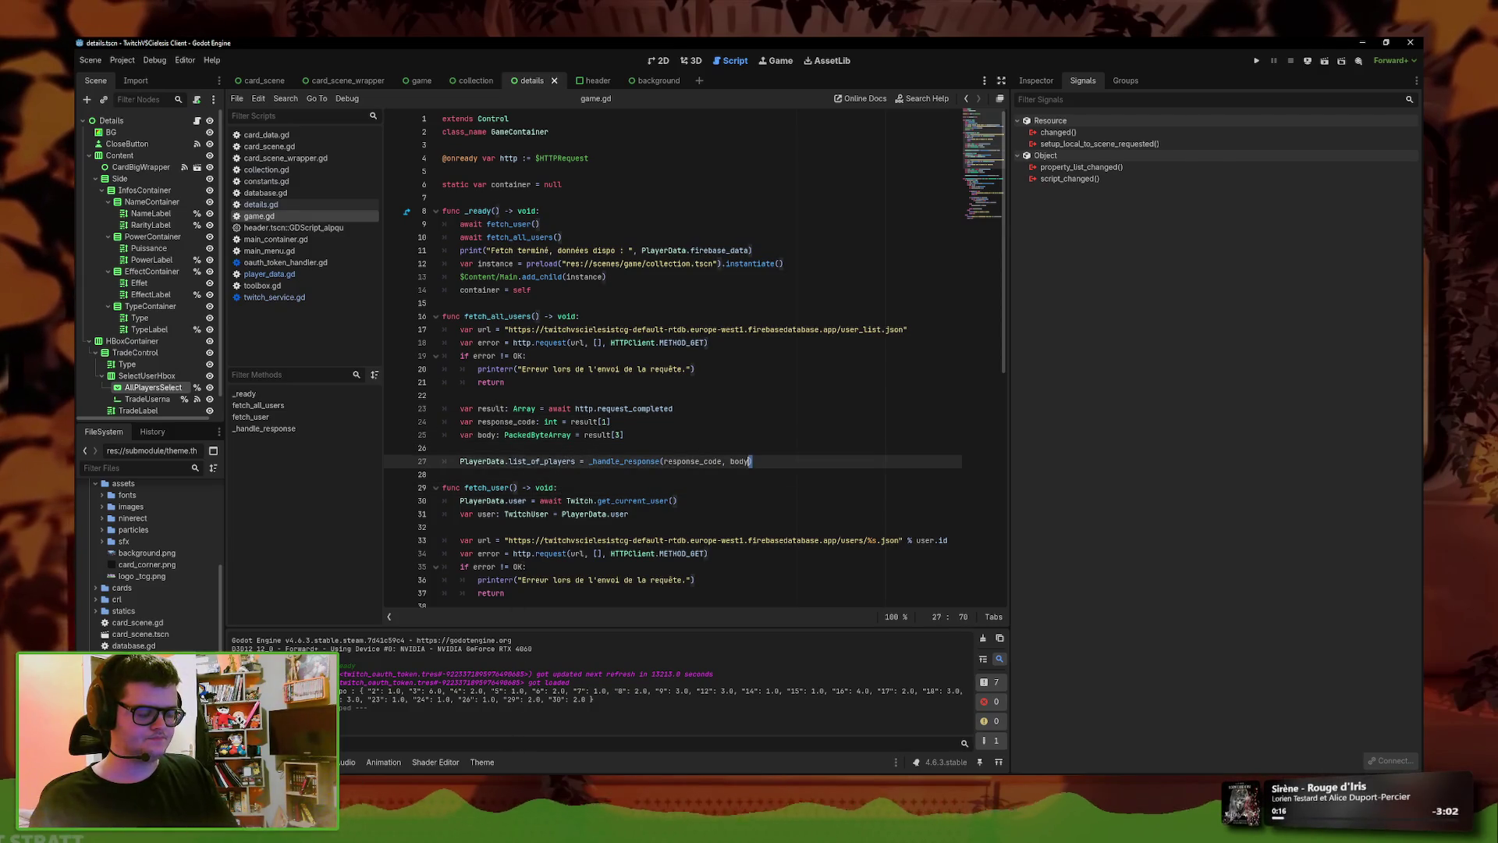
mouse_move(527, 812)
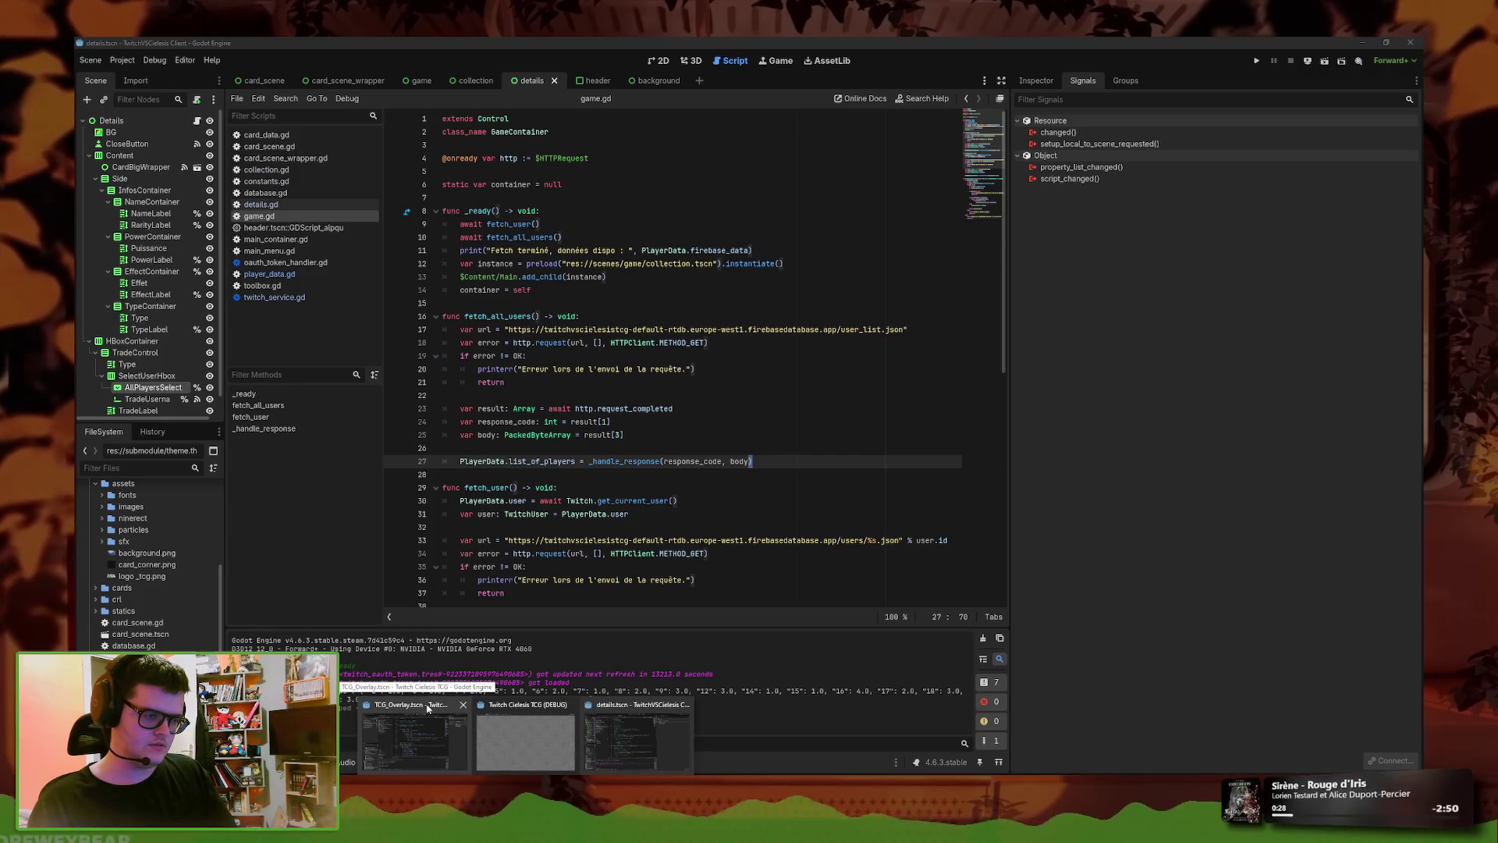
left_click(563, 513)
left_click(625, 475)
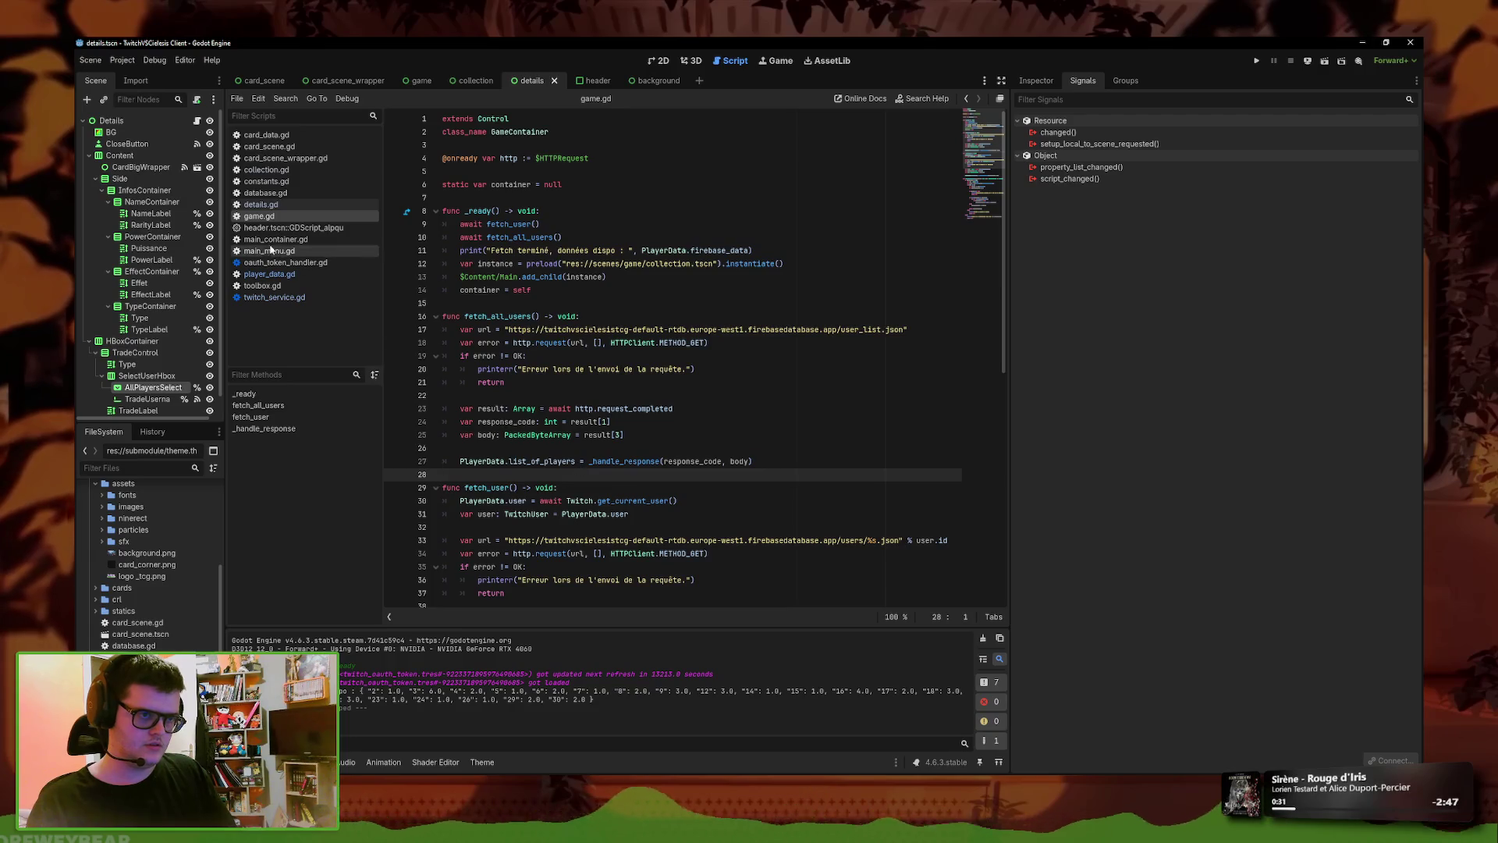
left_click(543, 462, "ctrl")
mouse_move(625, 185)
left_mouse_down()
mouse_move(563, 185)
mouse_move(665, 200)
left_mouse_up()
key("ctrl+c")
Change list_of_players' type to 'Dictionary = {}' and fix the spacing after the colon.
key("ctrl+v")
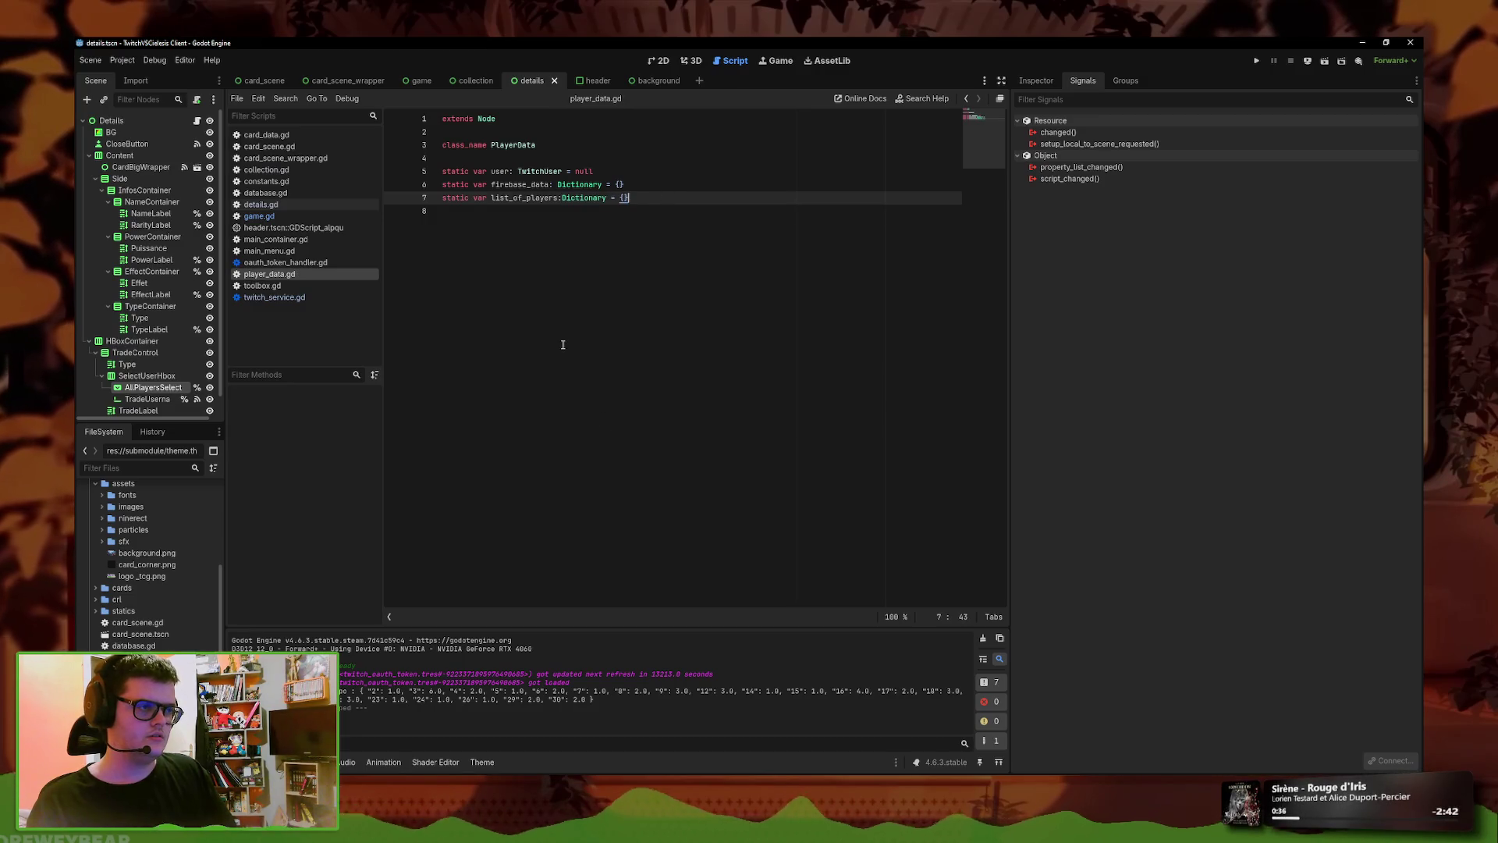
left_click(616, 197)
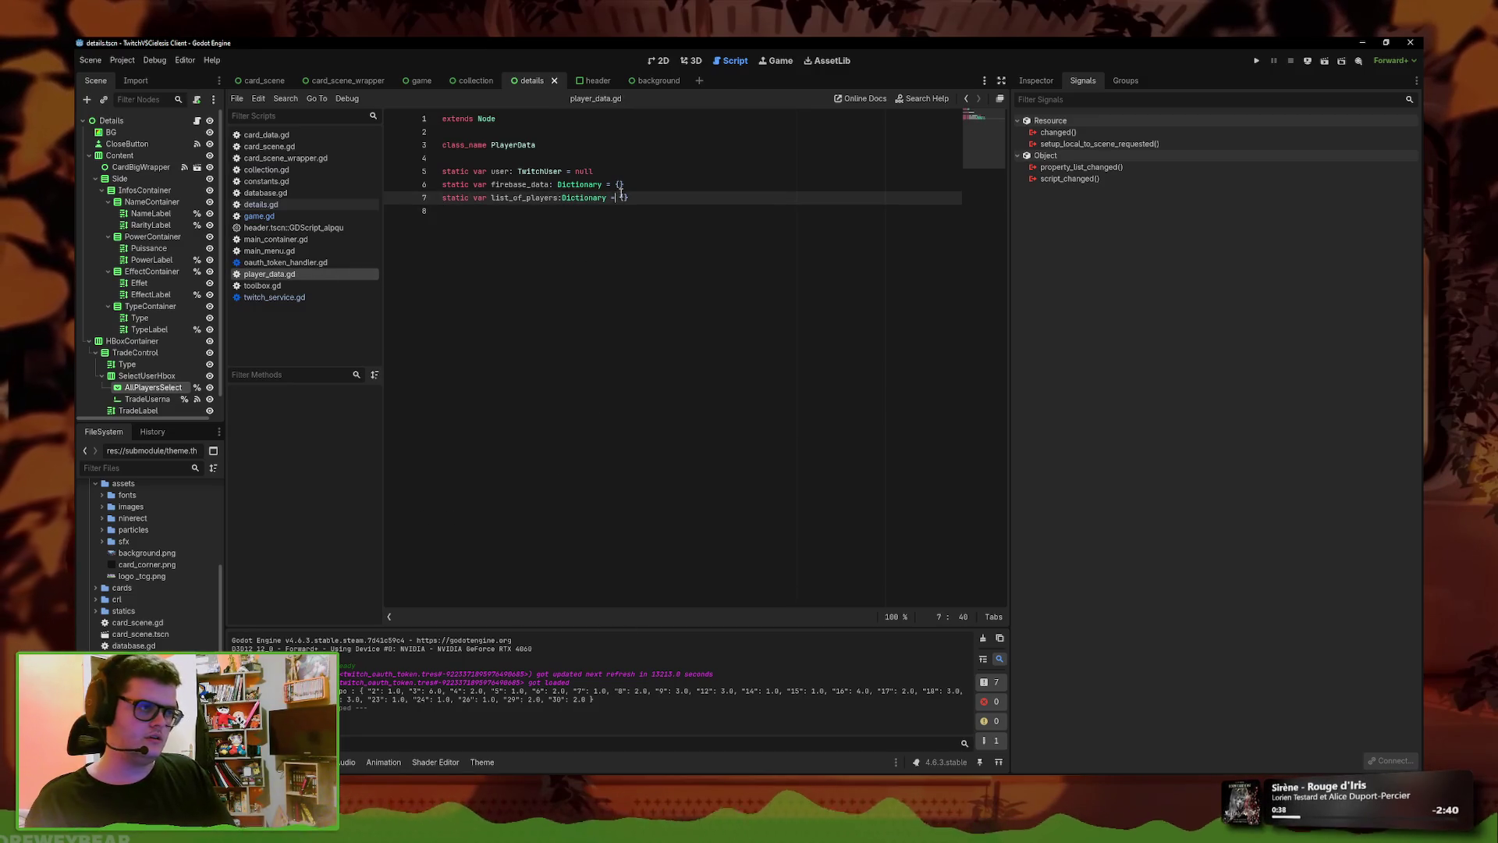
left_click(562, 198)
left_click(589, 188)
Switch to the TCG_Overlay project window showing database.gd.
left_click(593, 210)
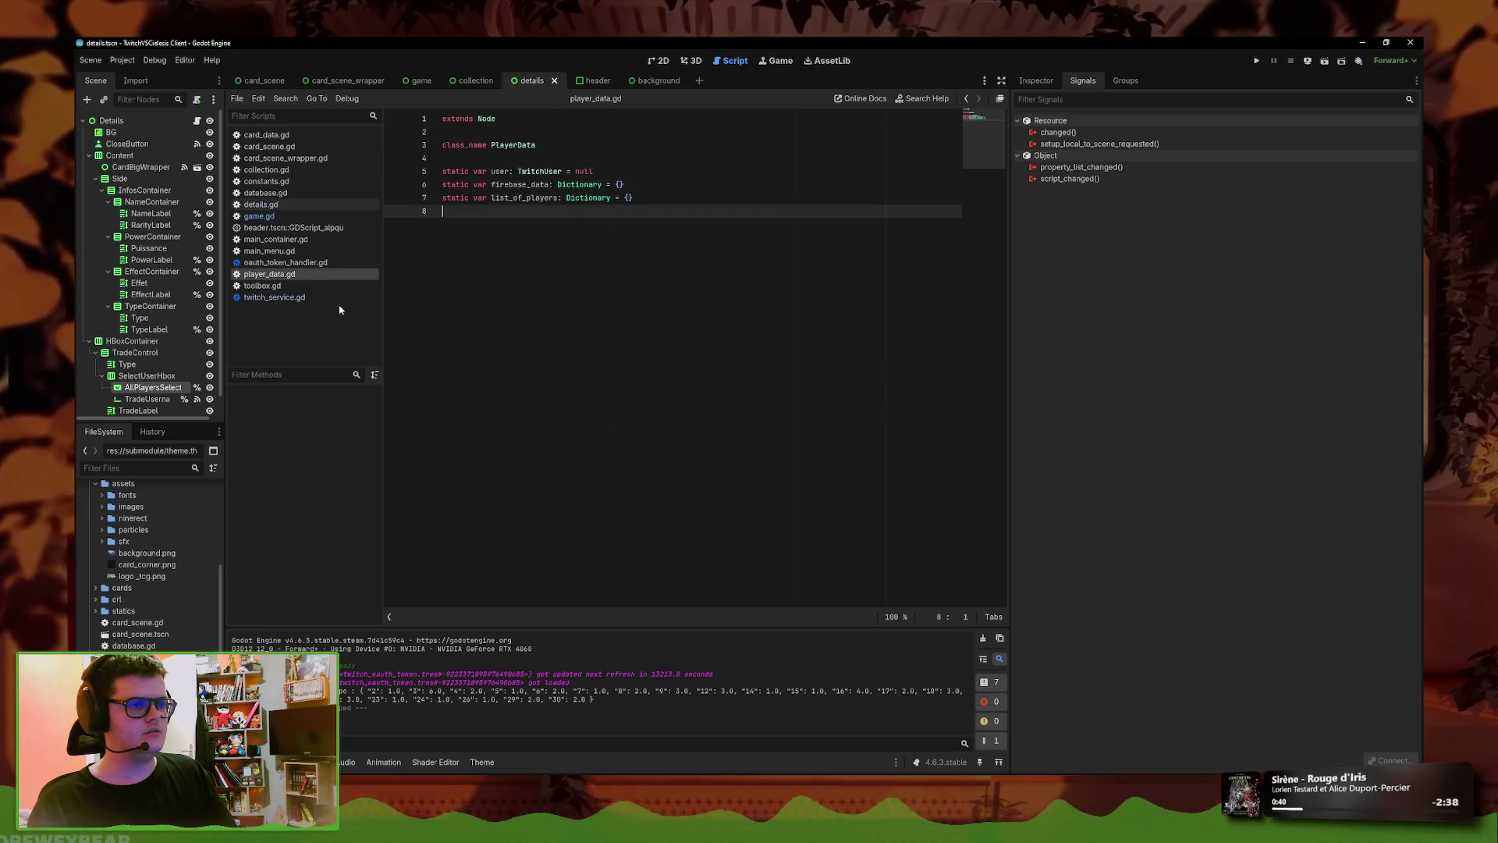
mouse_move(656, 733)
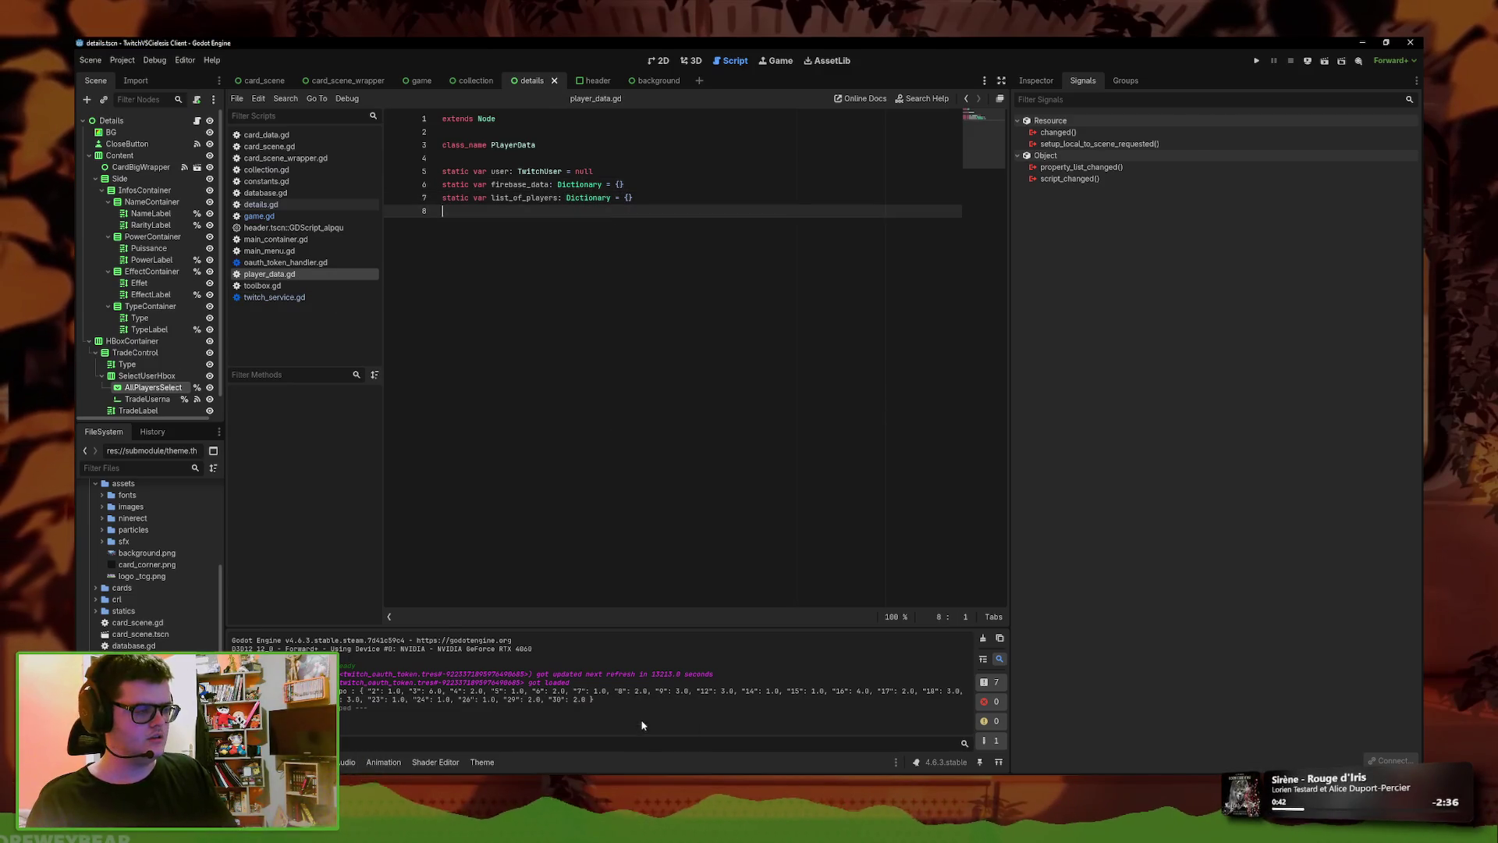
left_click(413, 738)
left_click(731, 441)
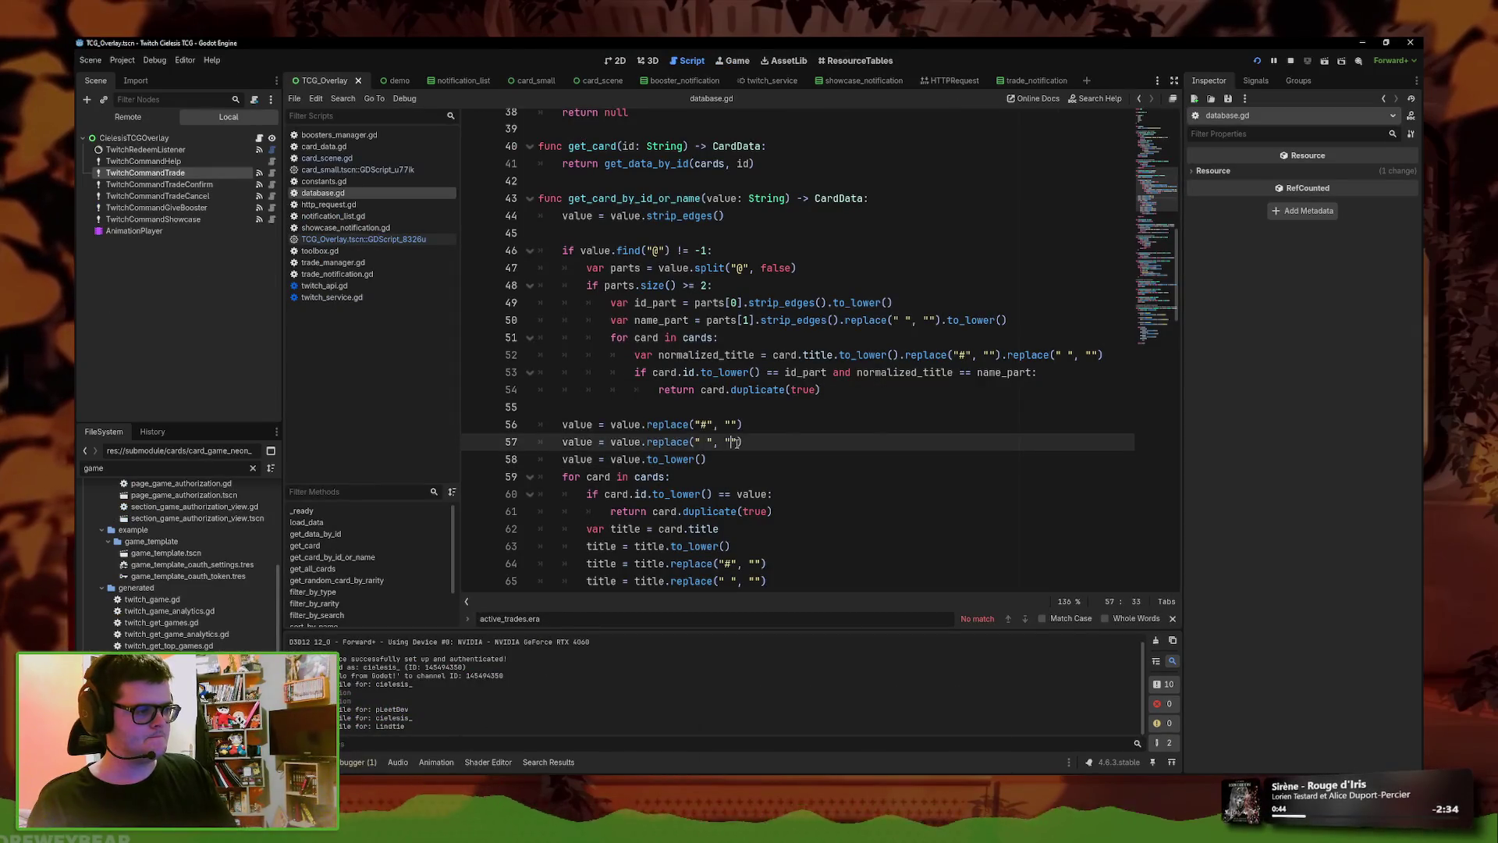
Shrink the script font and open save_file.gd by filtering the FileSystem for 'save'.
key("ctrl+minus")
key("ctrl+minus")
key("ctrl+minus")
scroll(484, 343, "up", 2)
left_click(252, 468)
type("save")
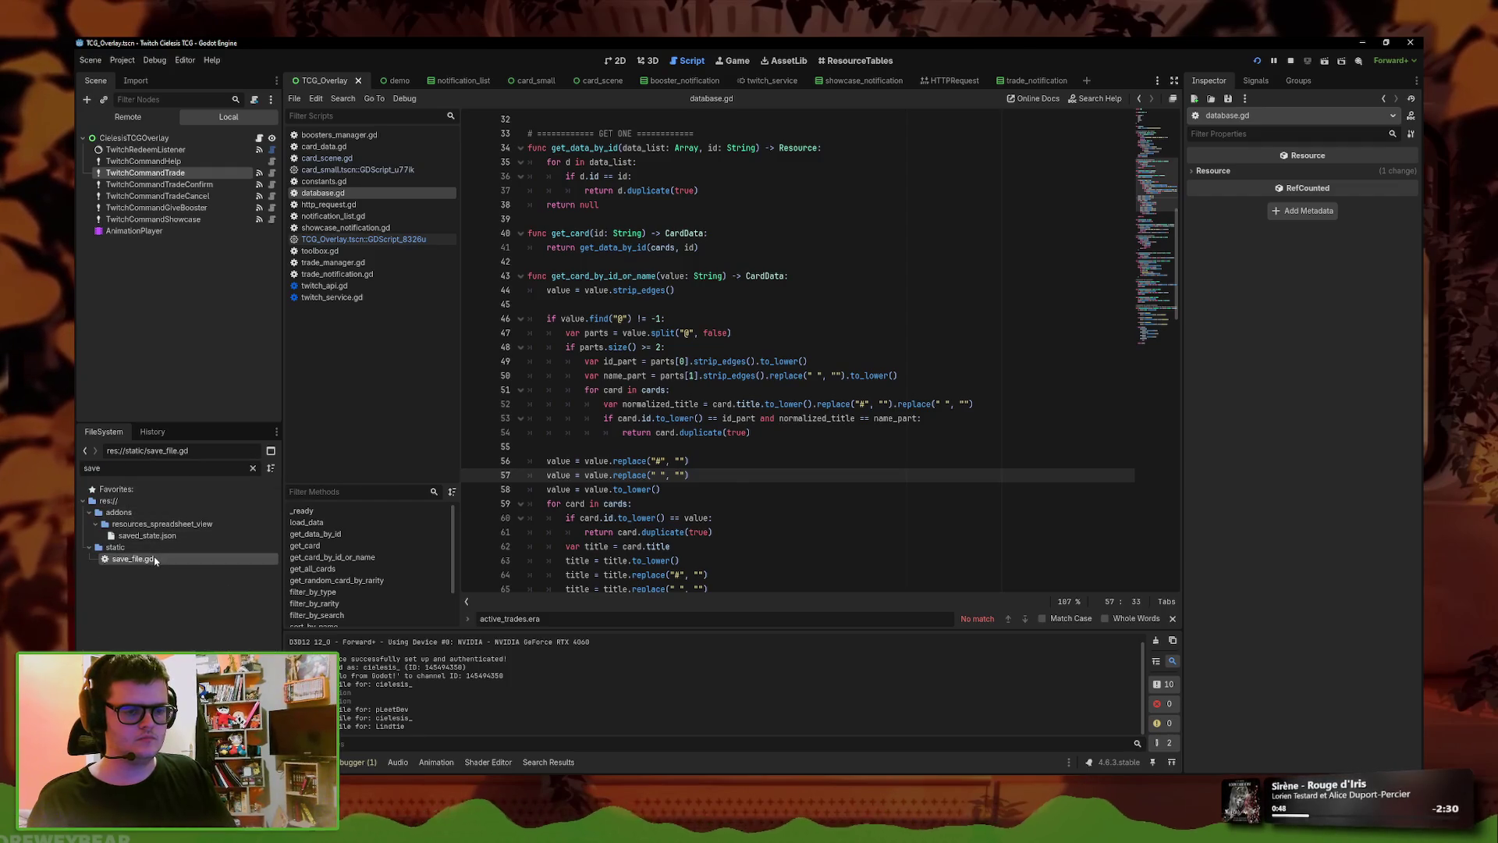
double_click(153, 556)
left_click(783, 425)
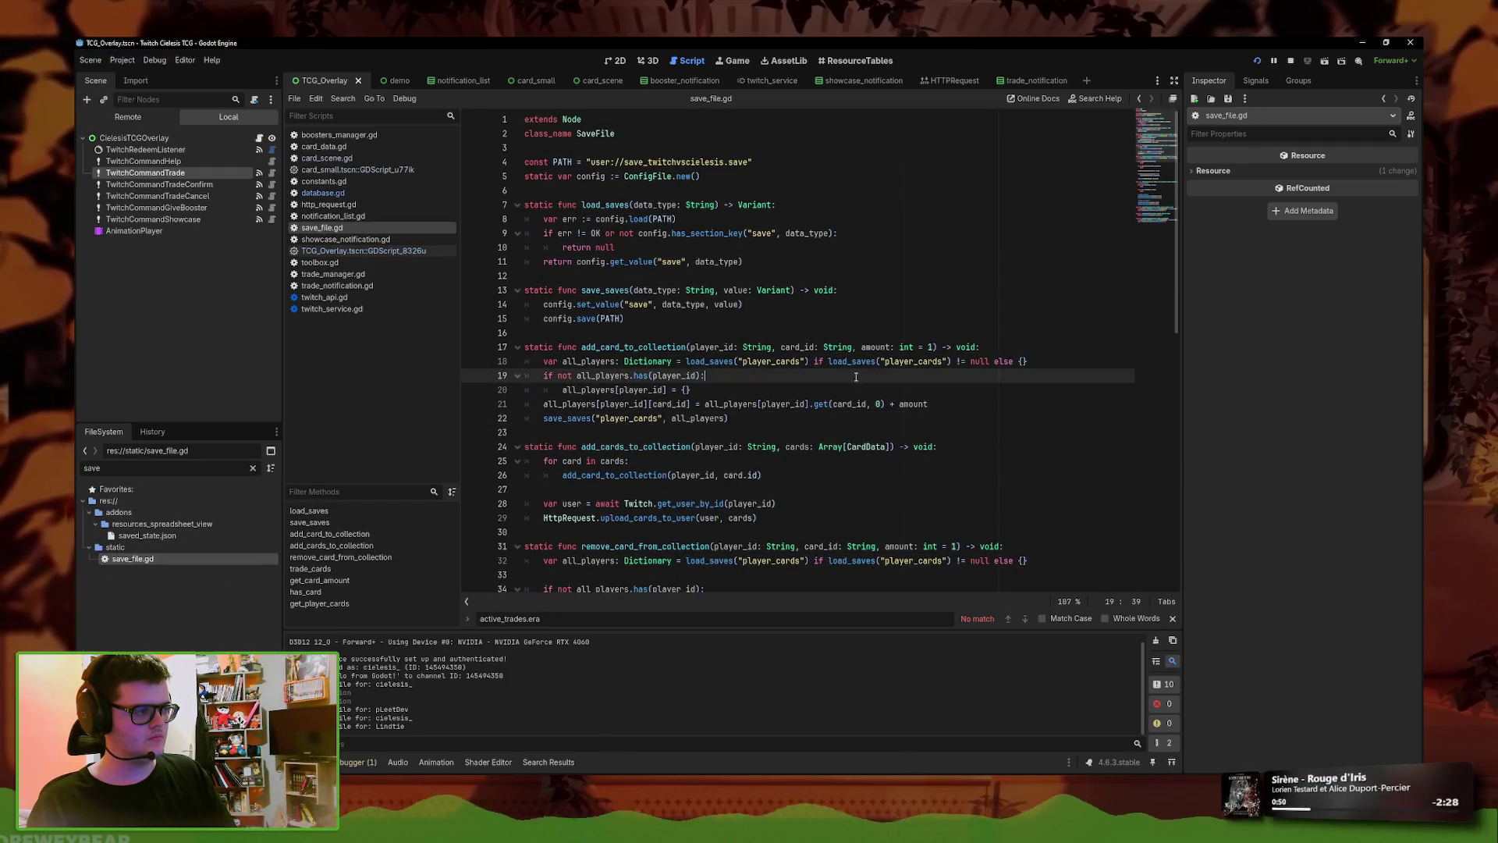
Review save_file.gd's card-collection code, then bring up http_request.gd at upload_cards_to_user.
left_click(872, 404)
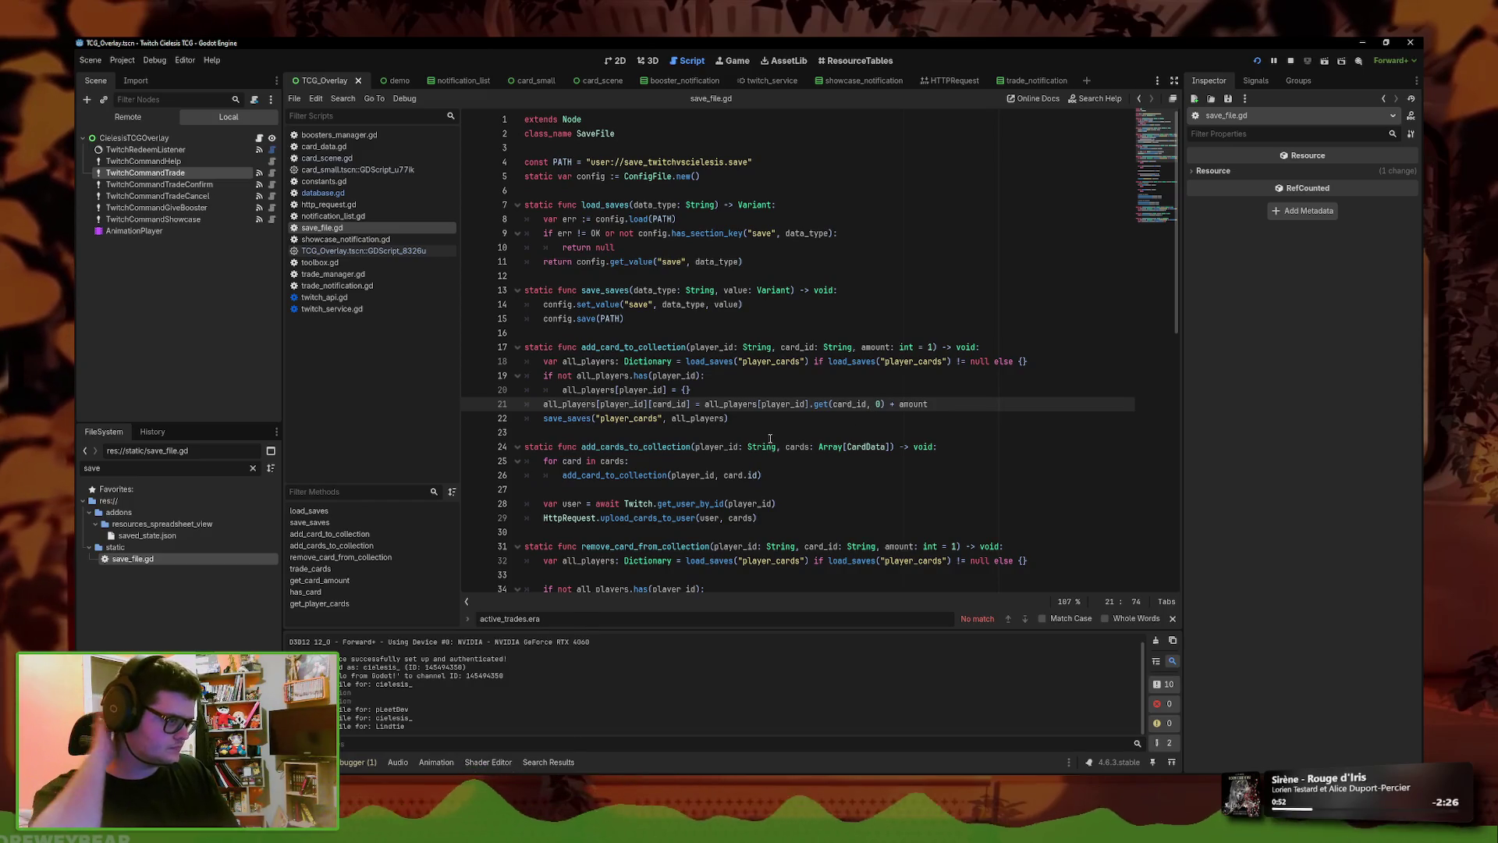
scroll(769, 443, "down", 12)
scroll(763, 445, "down", 1)
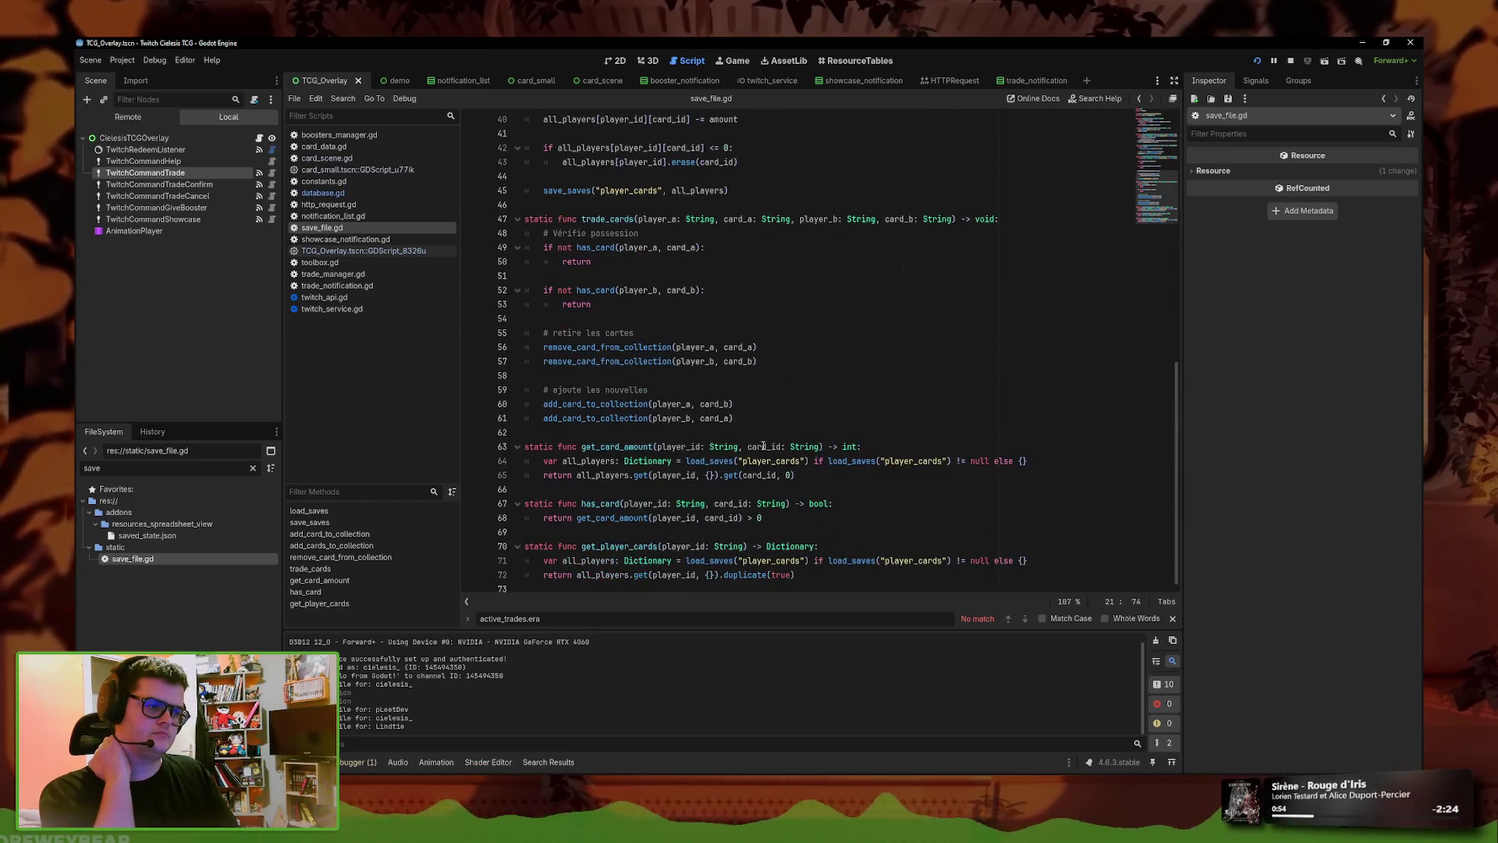
scroll(750, 352, "up", 9)
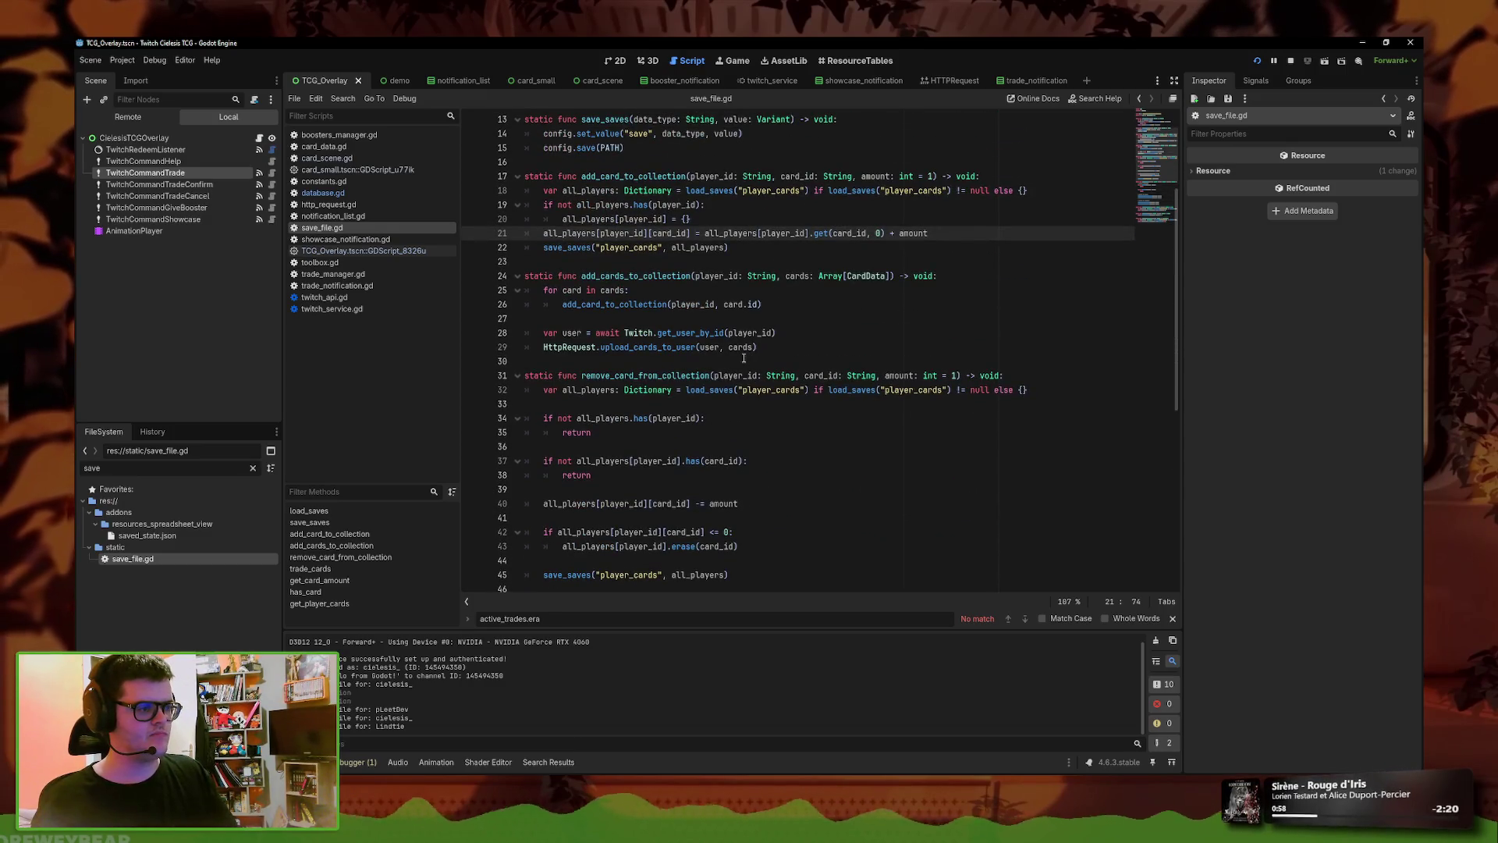
scroll(747, 357, "up", 4)
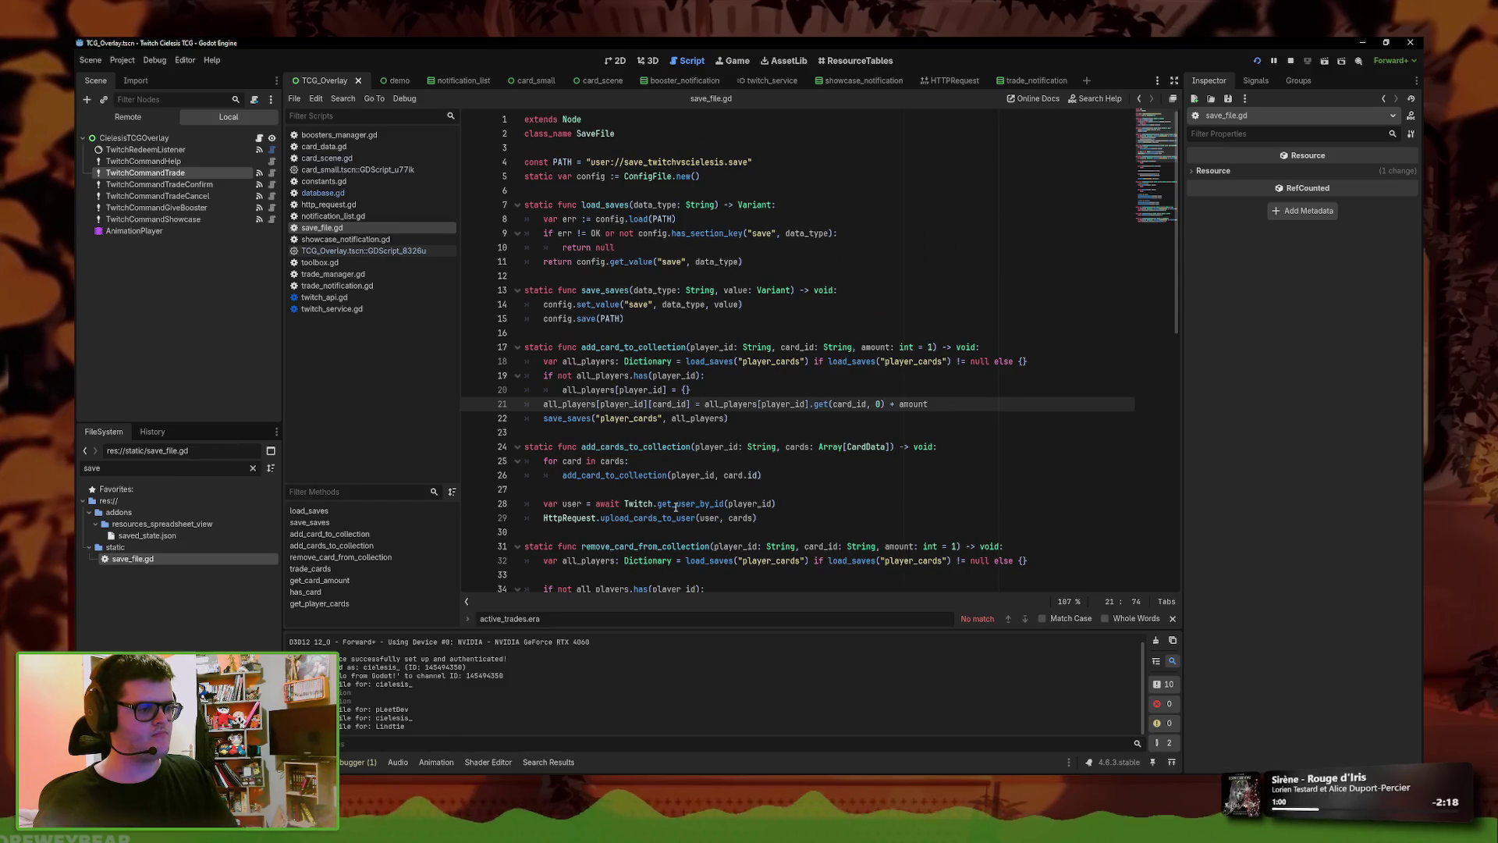
left_click(615, 521, "ctrl")
left_click(992, 560)
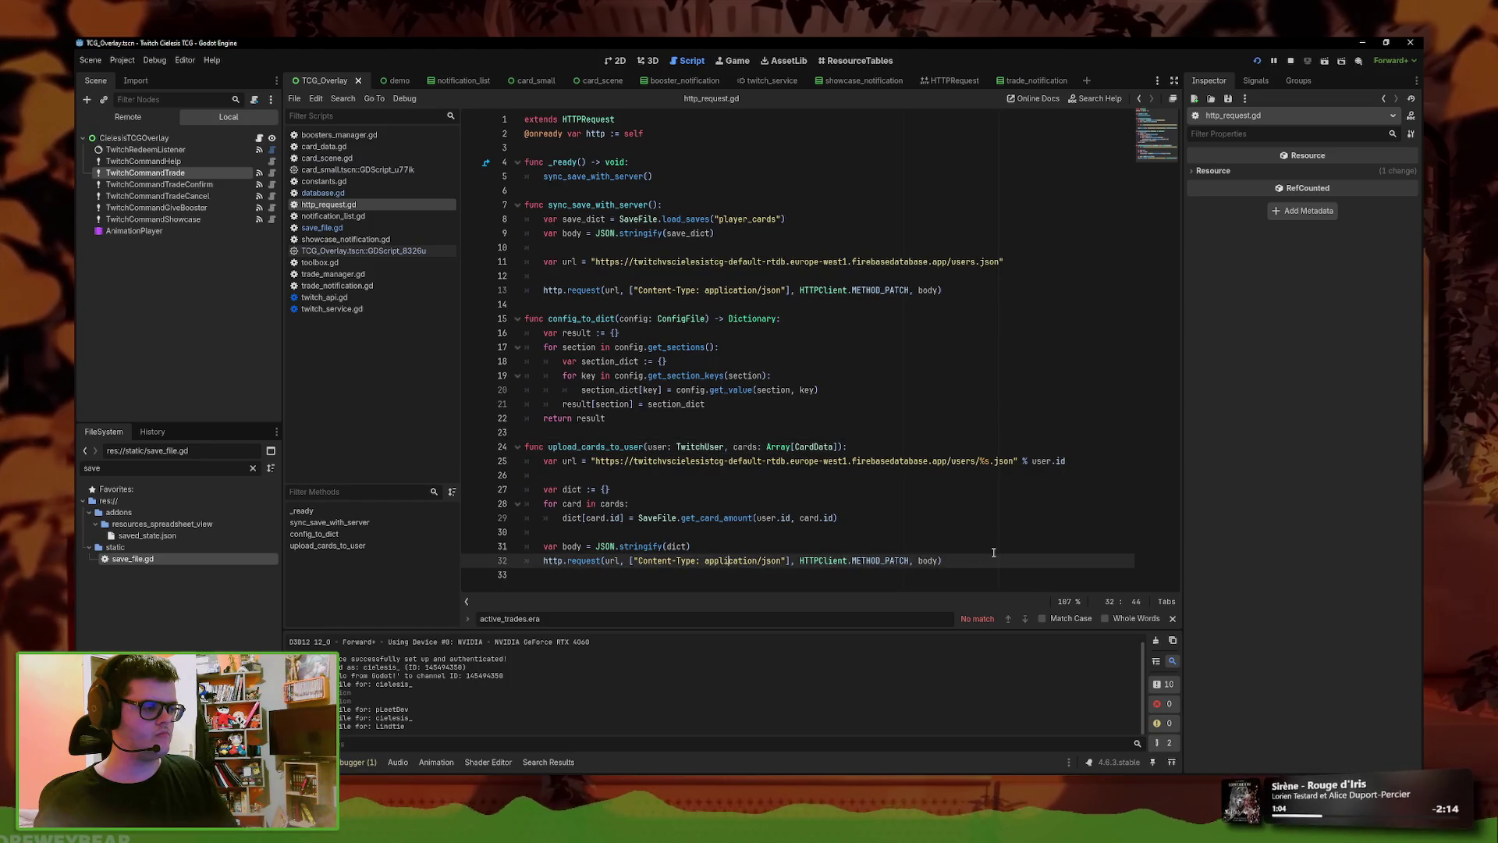
Insert a new blank line at line 33 below upload_cards_to_user for the new function.
mouse_move(1017, 551)
left_mouse_down()
mouse_move(702, 517)
mouse_move(524, 446)
left_mouse_up()
left_click(689, 578)
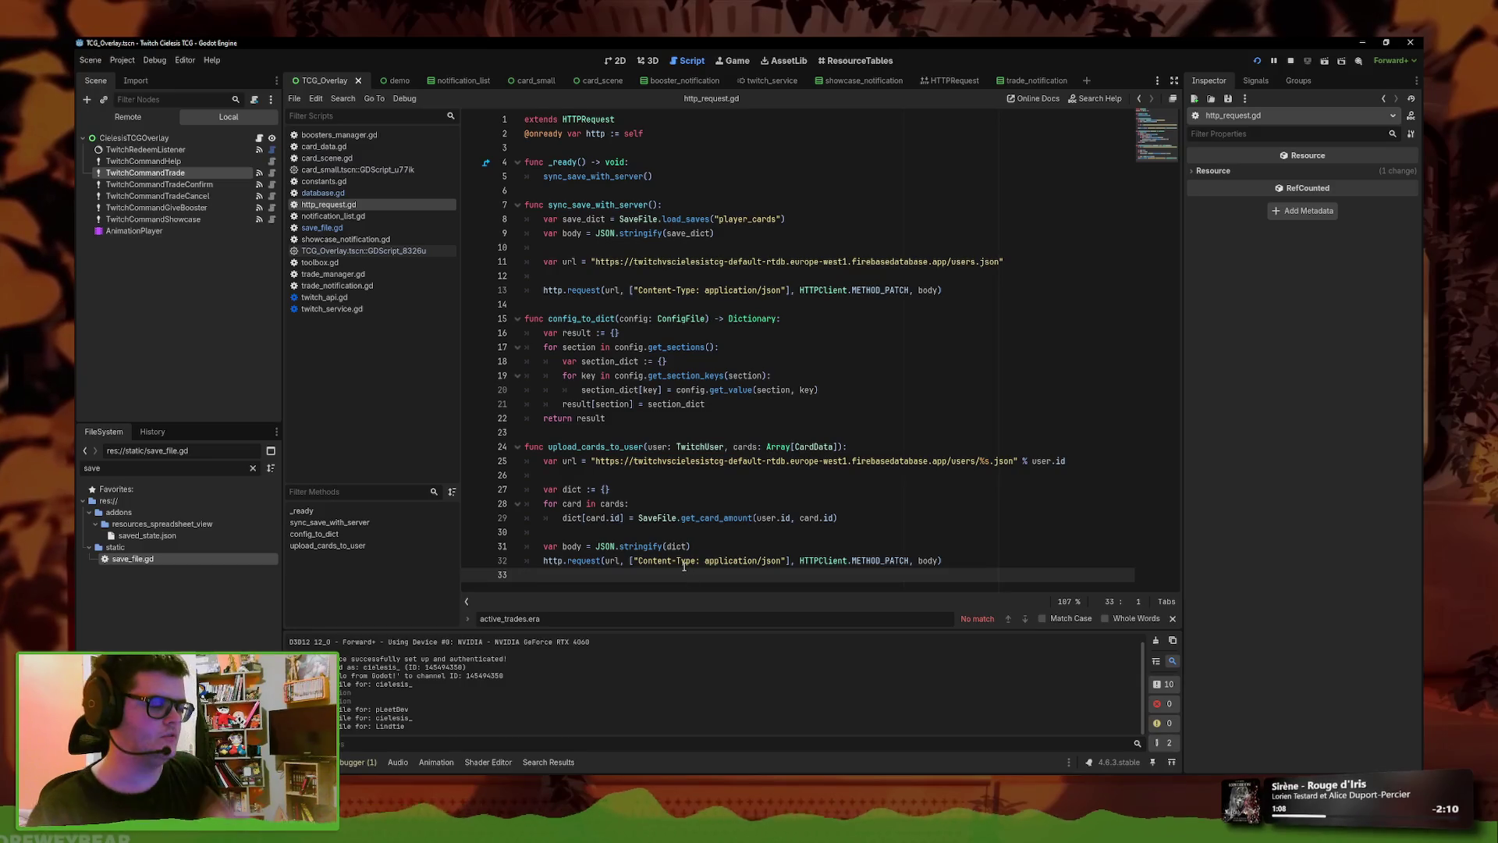
key("Return")
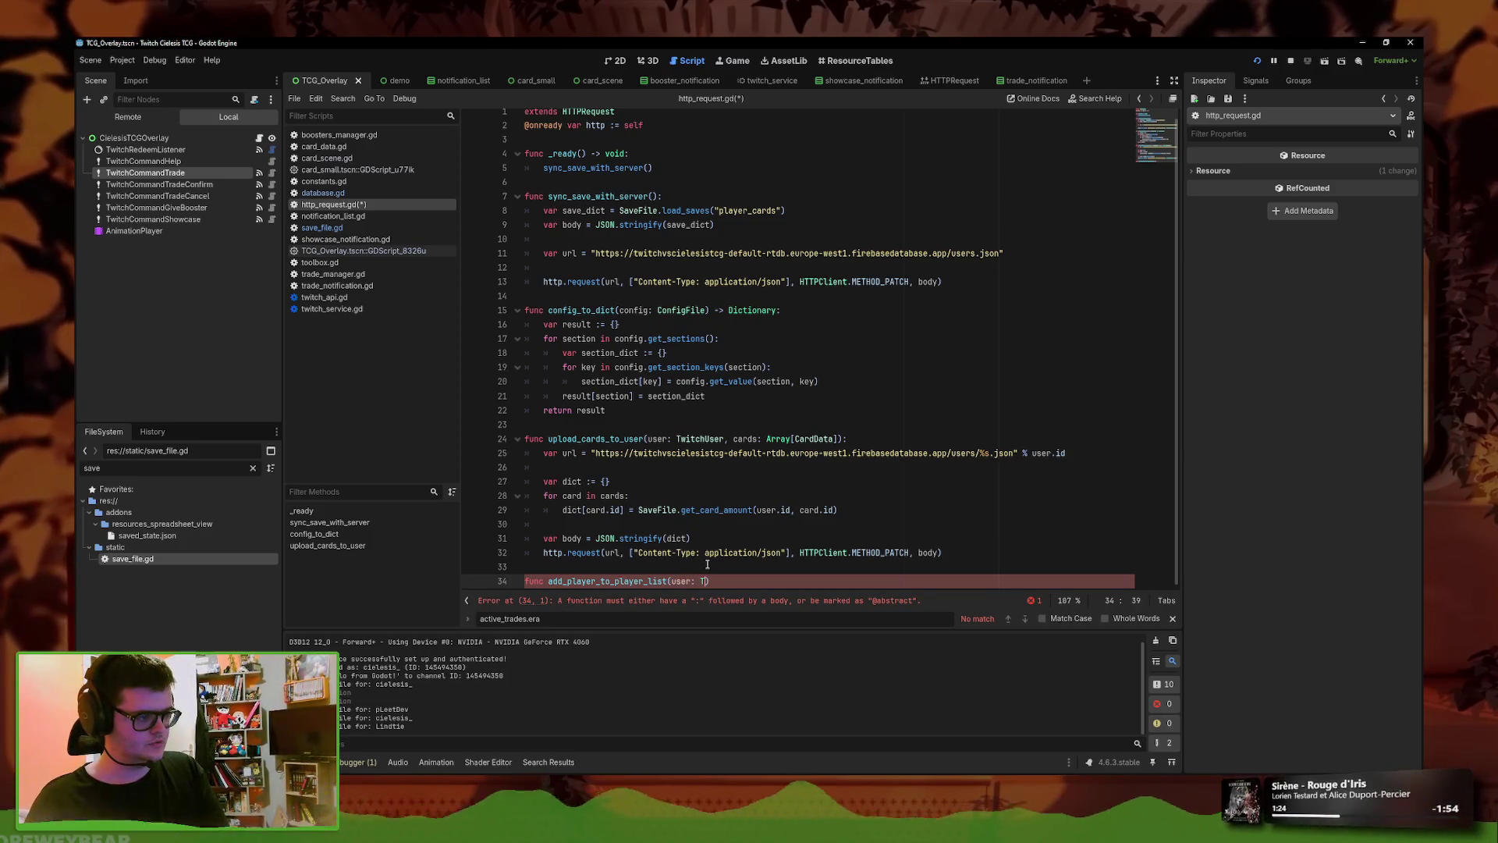
Complete the TwitchUser parameter type and call add_player_to_player_list after the PATCH request.
type("chUser,")
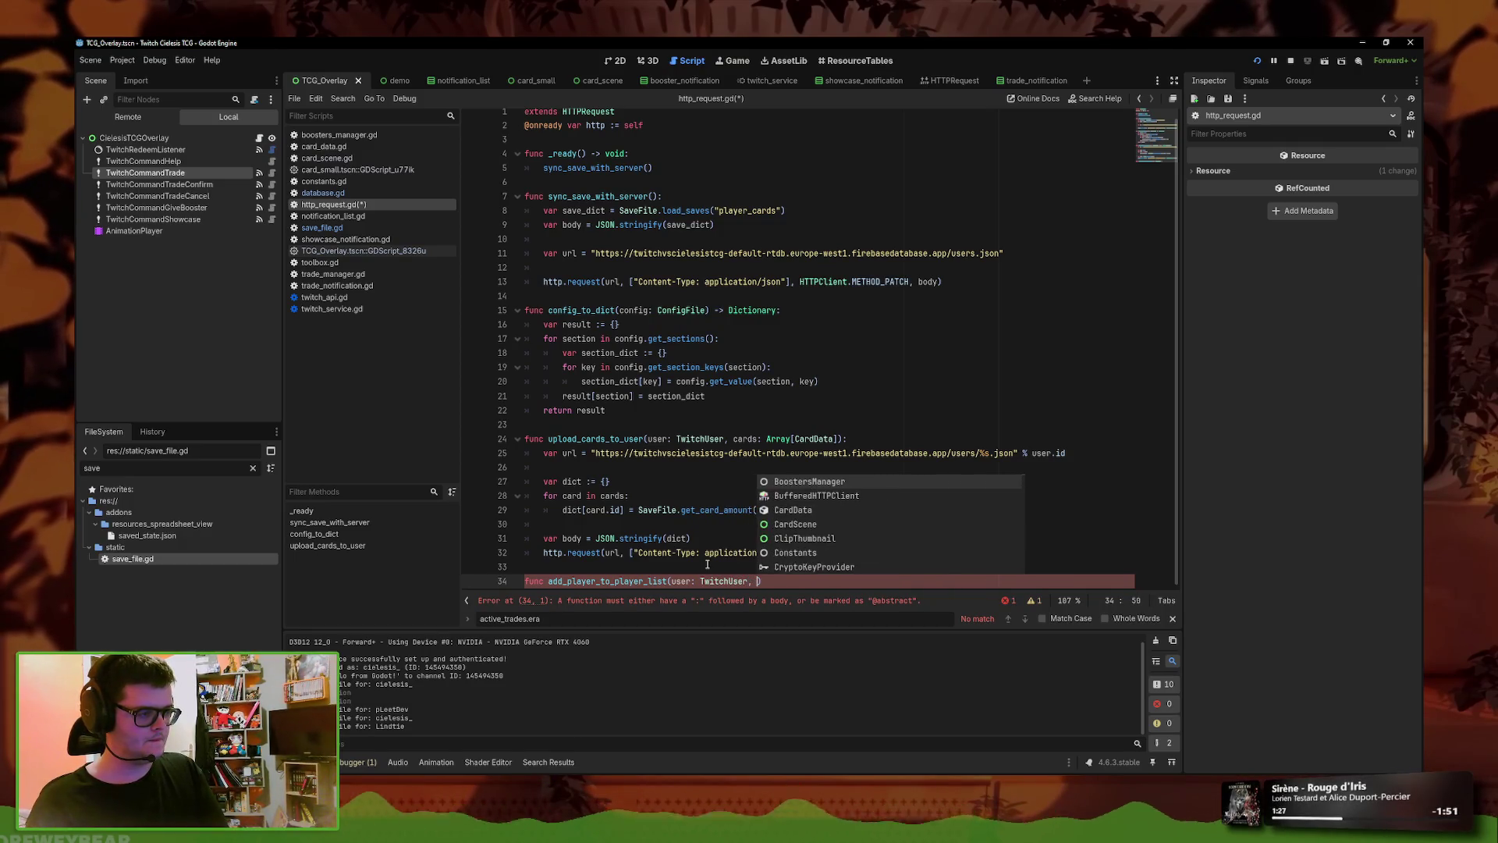
key("Escape")
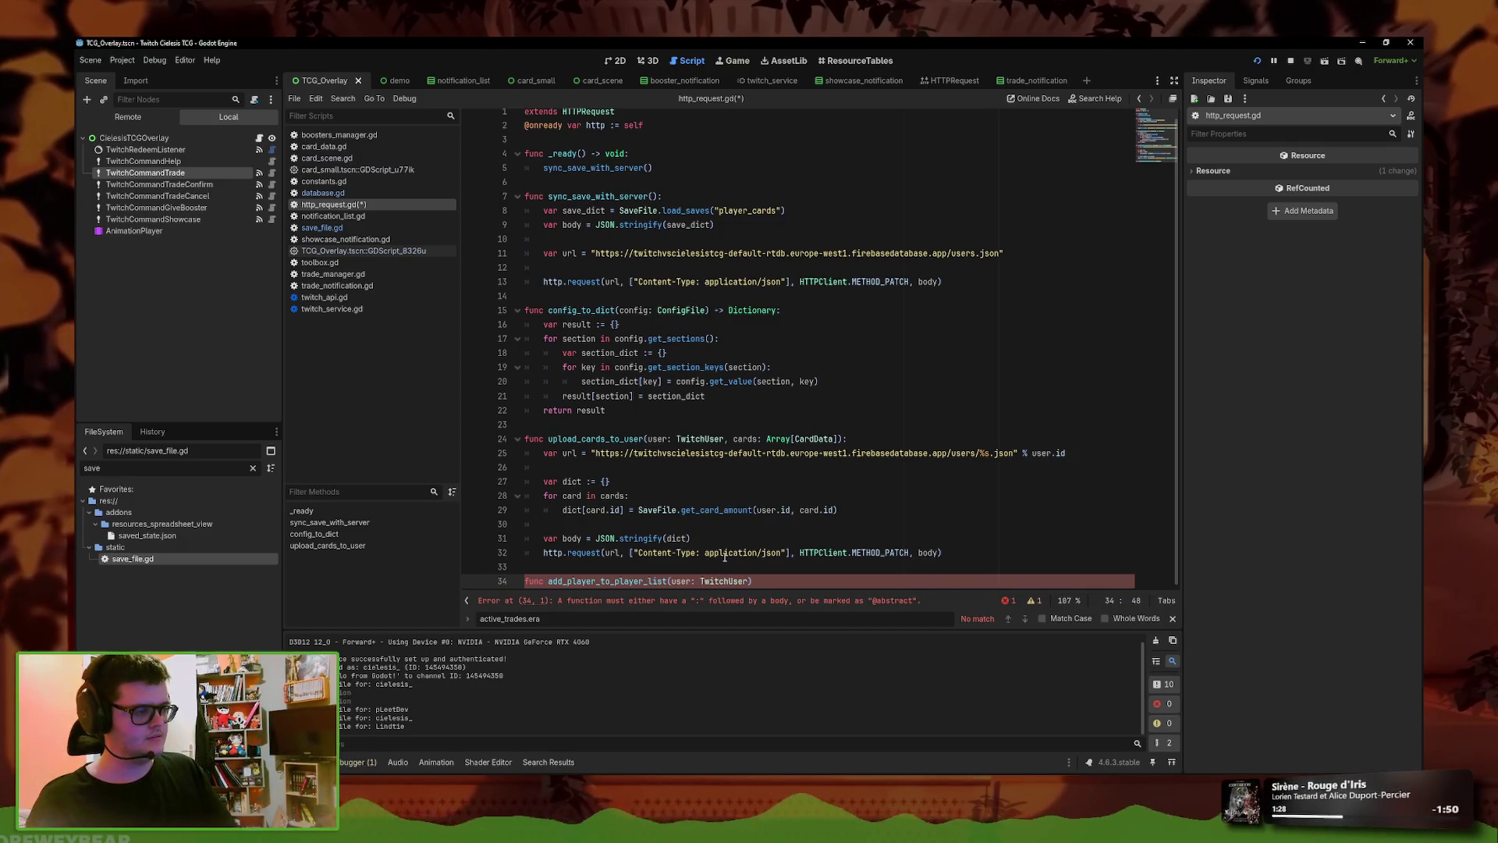
left_click(977, 552)
key("Return")
type("add")
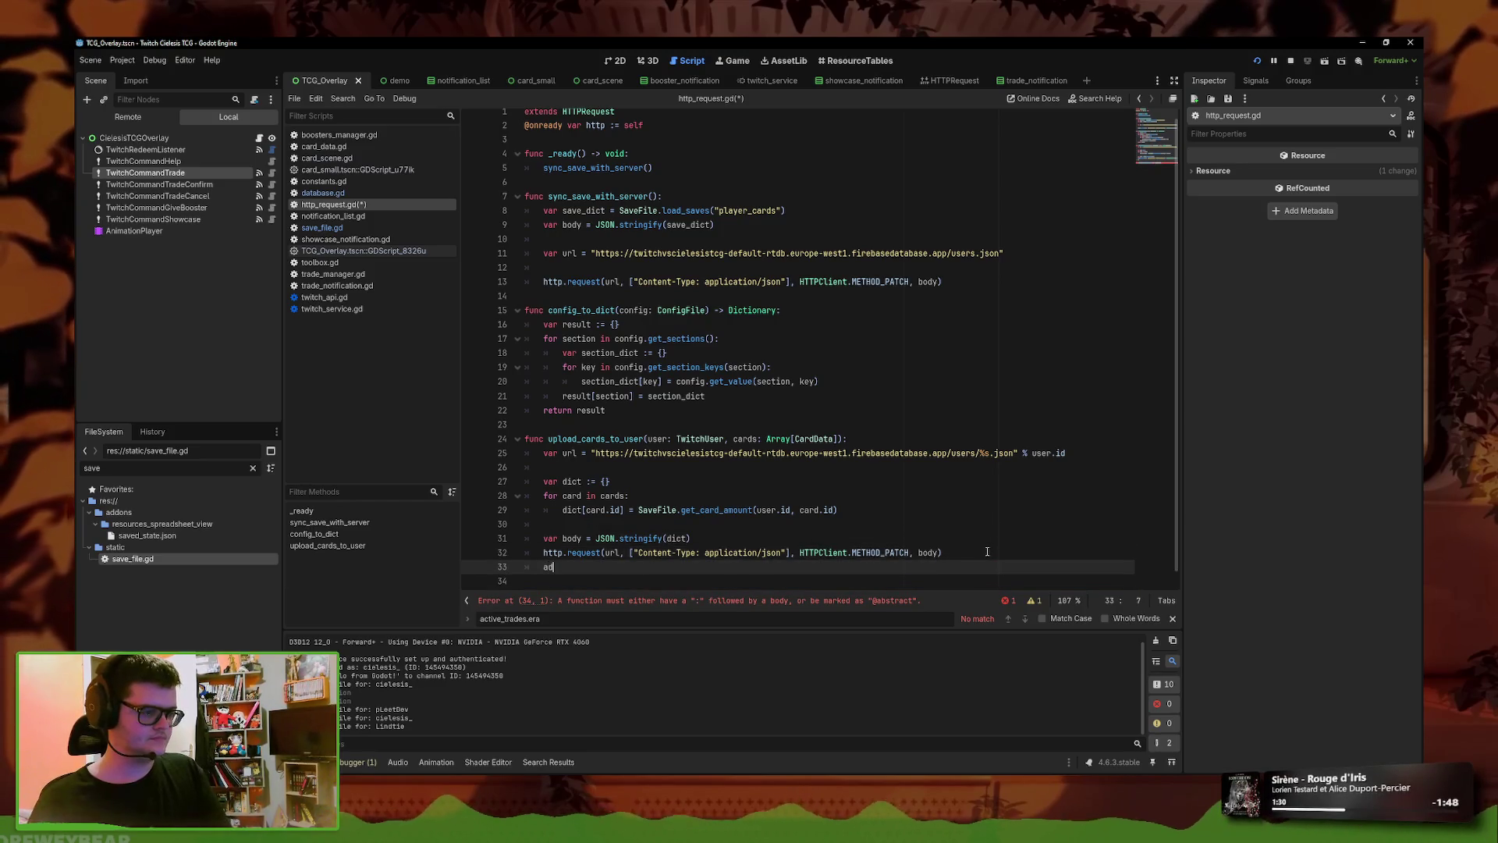
key("Return")
key("End")
key("Return")
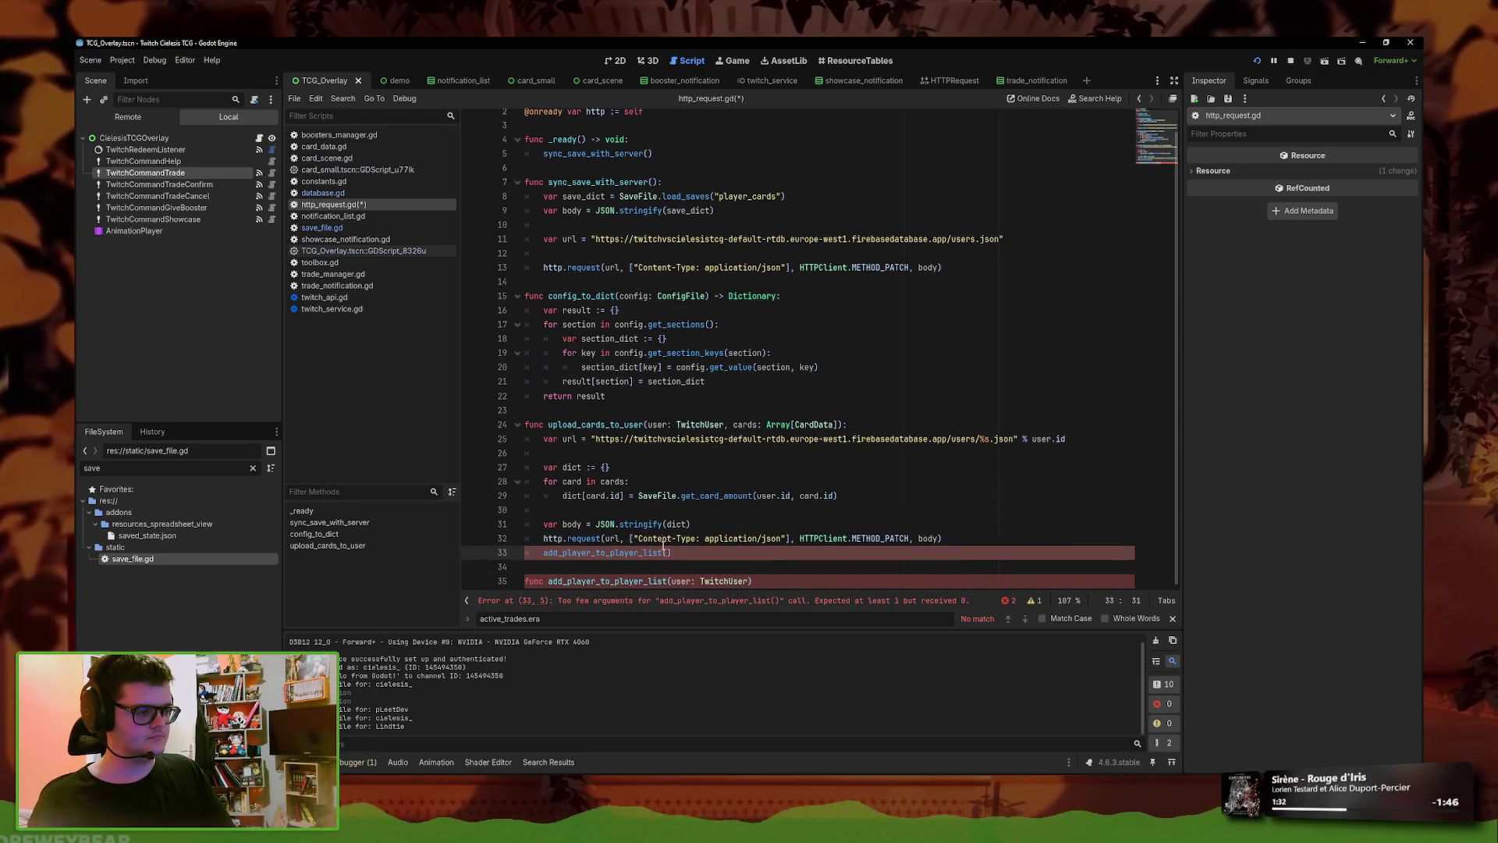
Copy the url, dict and body lines 26–31 into add_player_to_player_list's body.
left_click(767, 581)
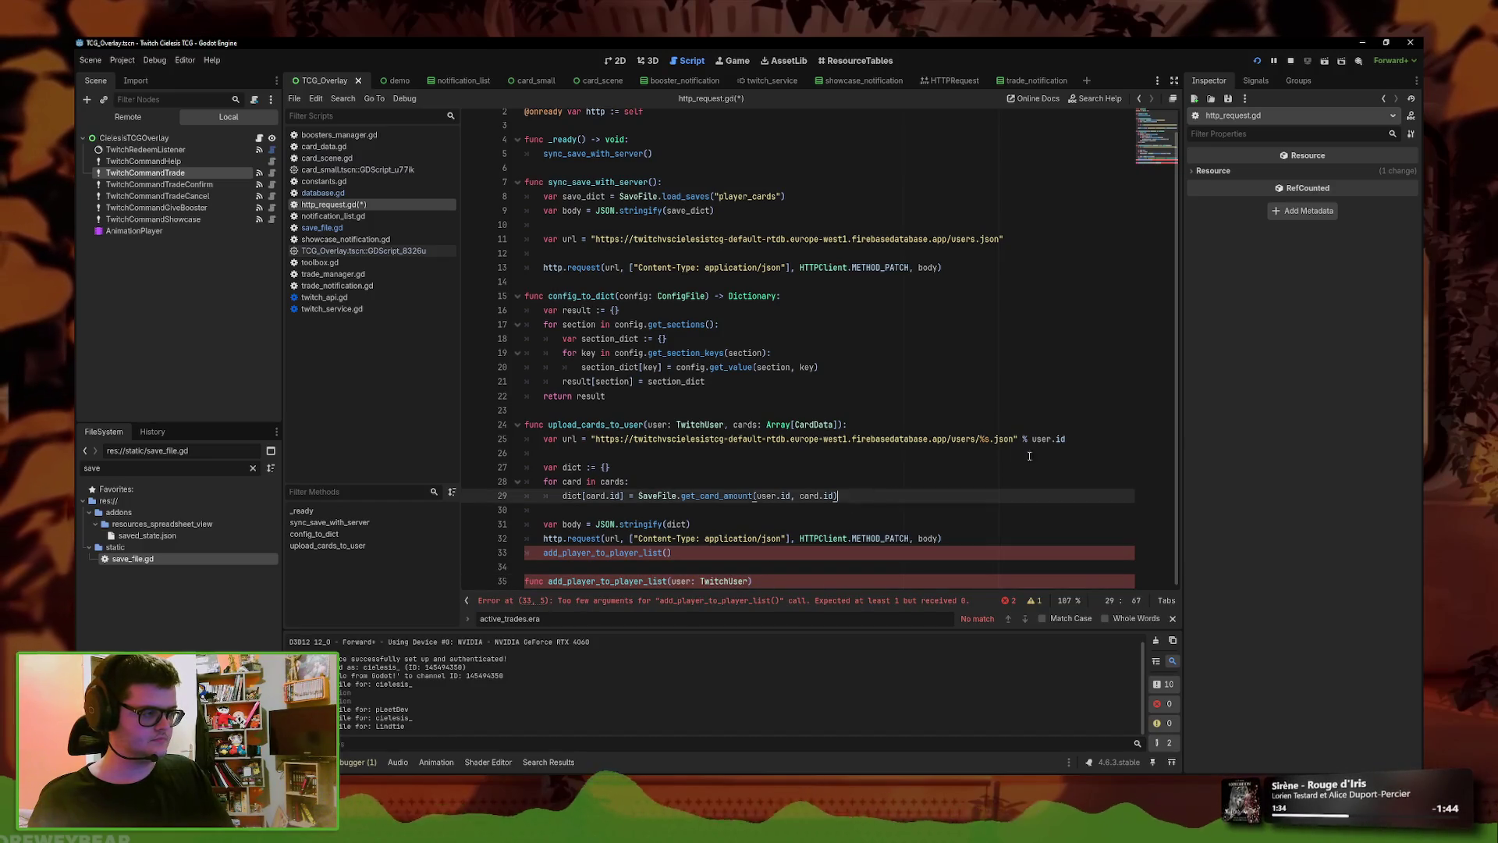
left_click_drag(692, 523, 455, 451)
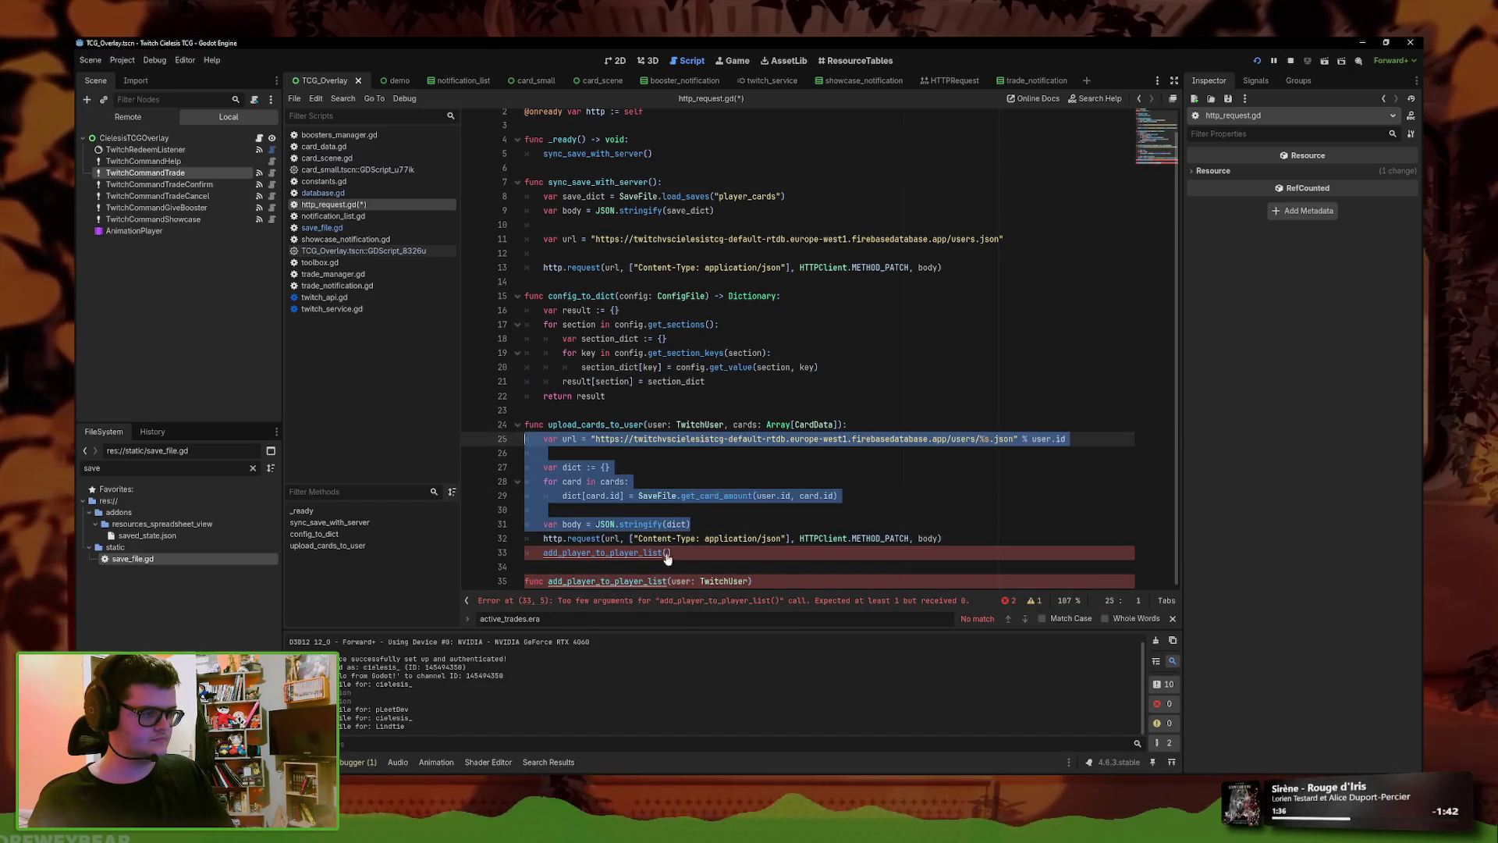
left_click(799, 578)
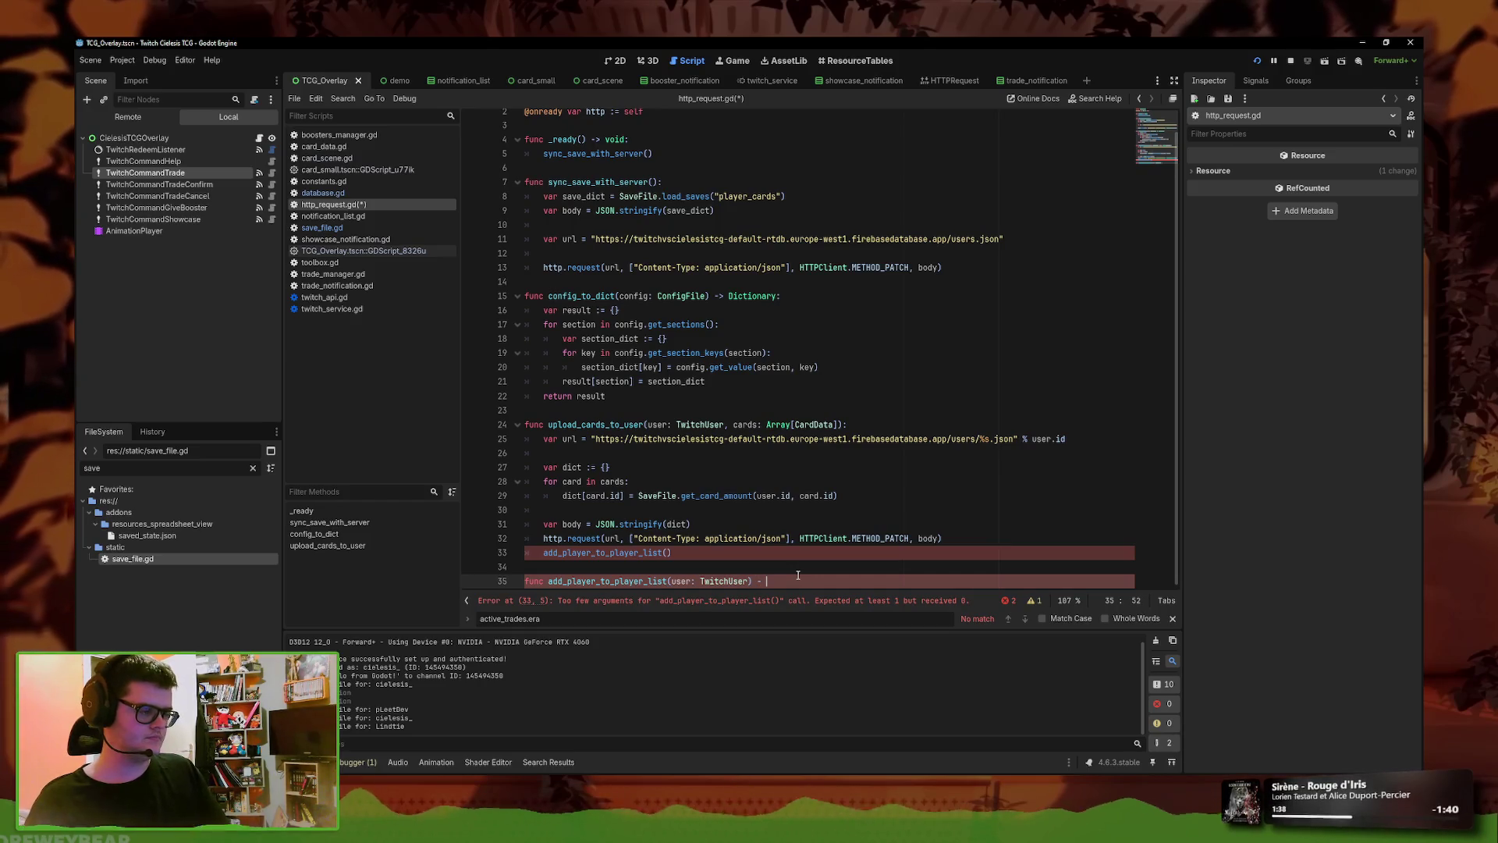
key("Return")
type("var url = \"https://twitchvscielesistcg-default-rtdb.europe-west1.firebasedatabase.app/users/%s.json\" % user.id  \tvar dict := {} \tfor card in cards: \t\tdict[card.id] = SaveFile.get_card_amount(user.id, card.id)  \tvar body = JSON.stringify(dict)")
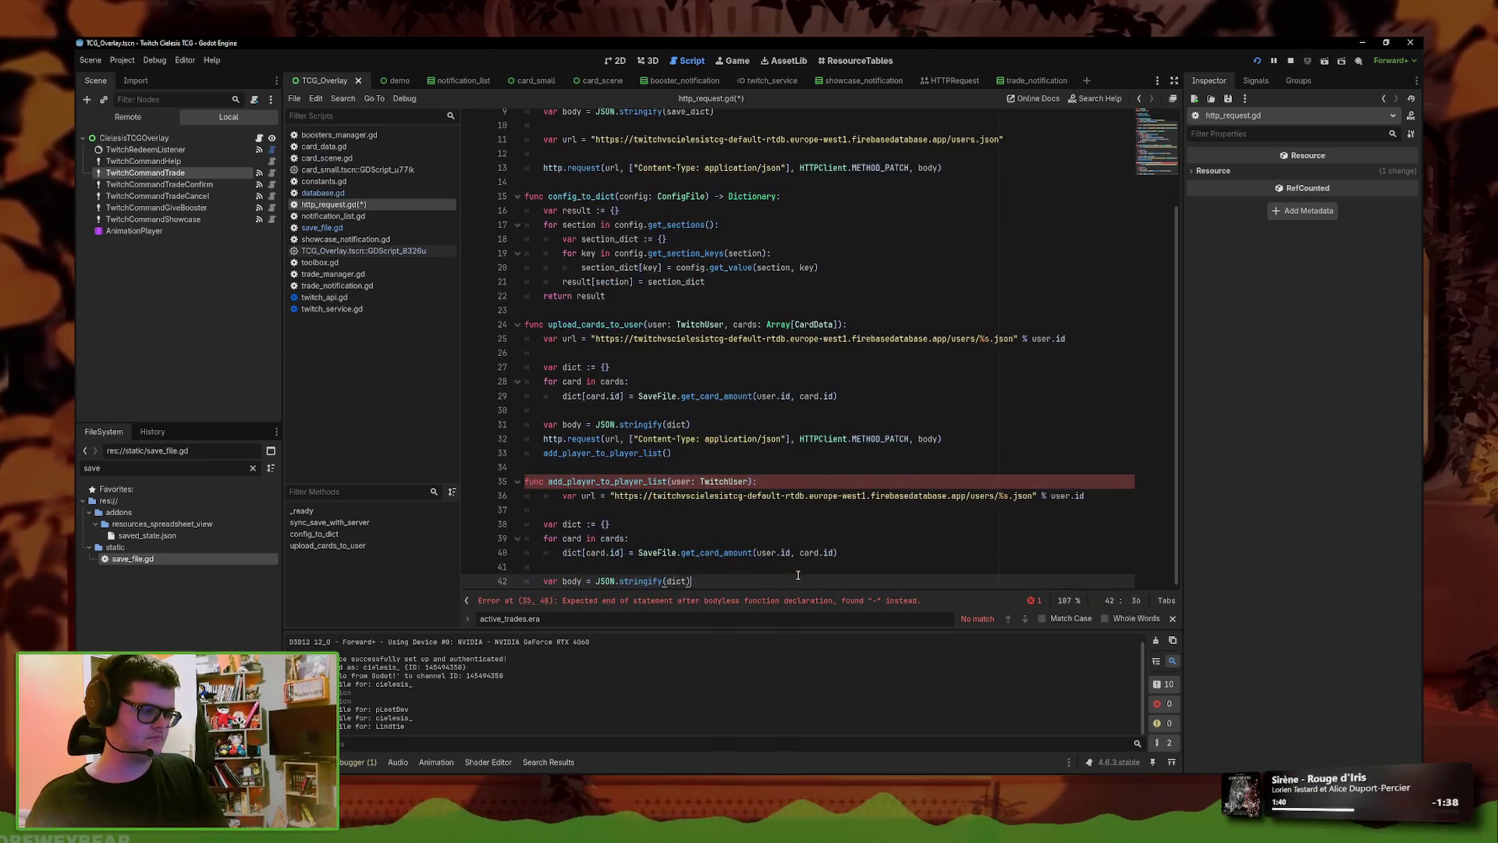
Point the new function's URL at user_list.json without the user id formatting, and save.
left_click(814, 508)
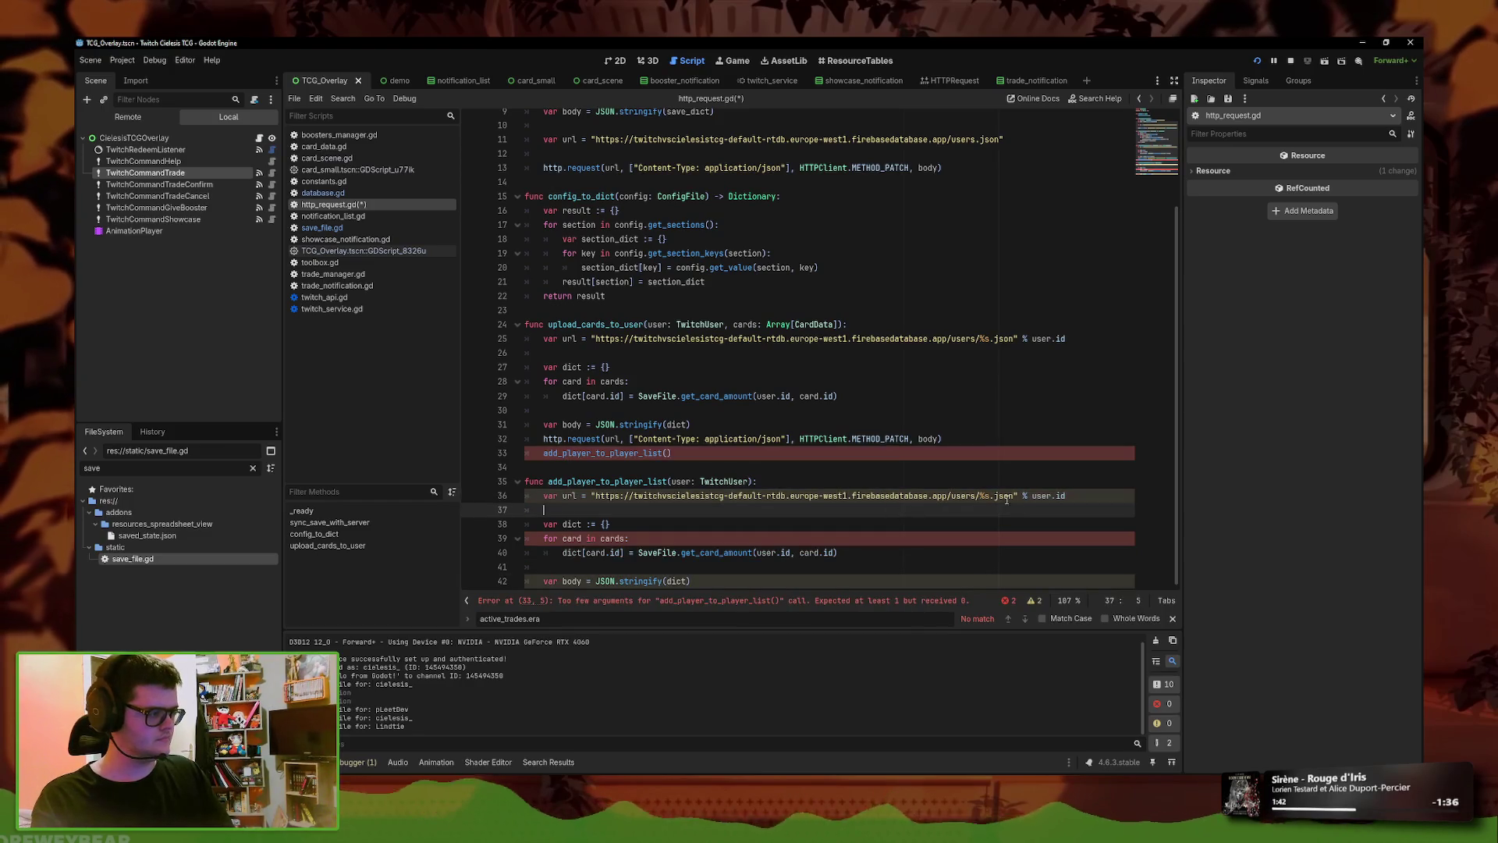
mouse_move(1015, 497)
left_mouse_down()
mouse_move(971, 497)
mouse_move(1017, 497)
left_mouse_up()
type("_")
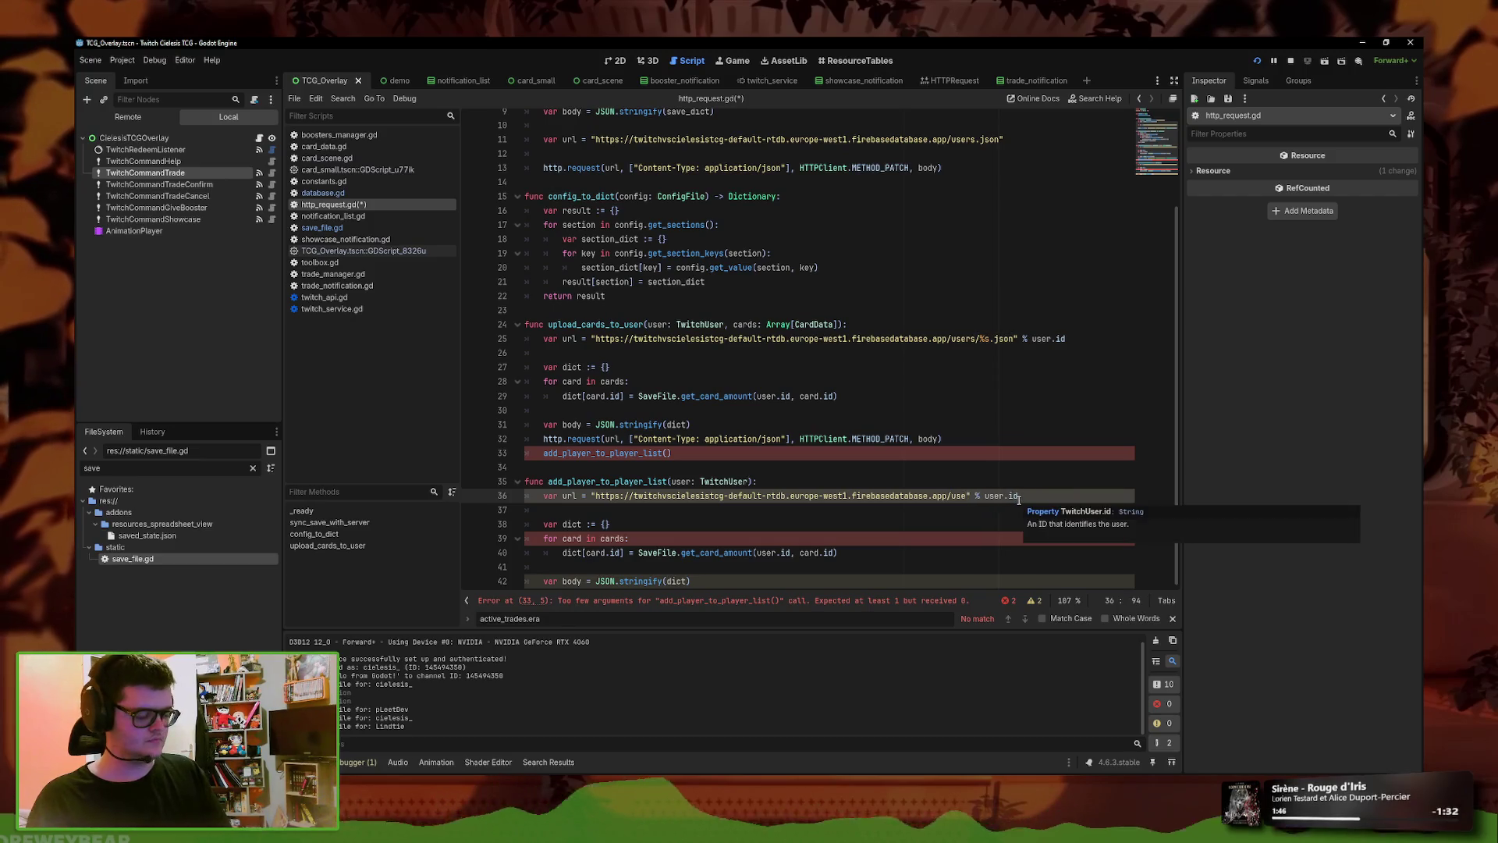
type("list")
key("ctrl+s")
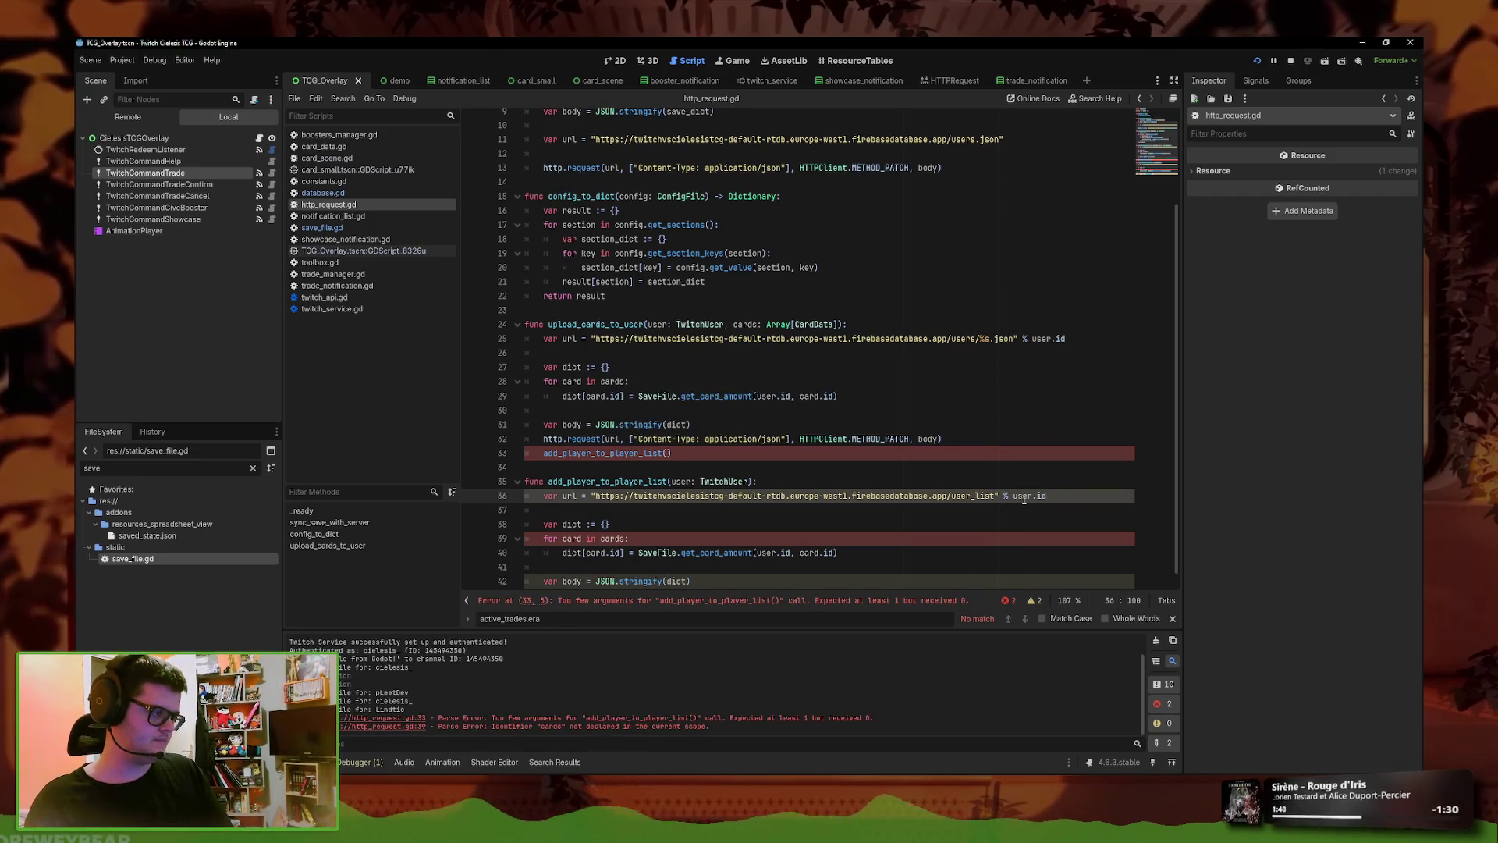
type(".json")
left_click_drag(1071, 497, 1028, 501)
key("BackSpace")
Fix the add_player_to_player_list call's parentheses and put a blank line before it.
left_click(657, 453)
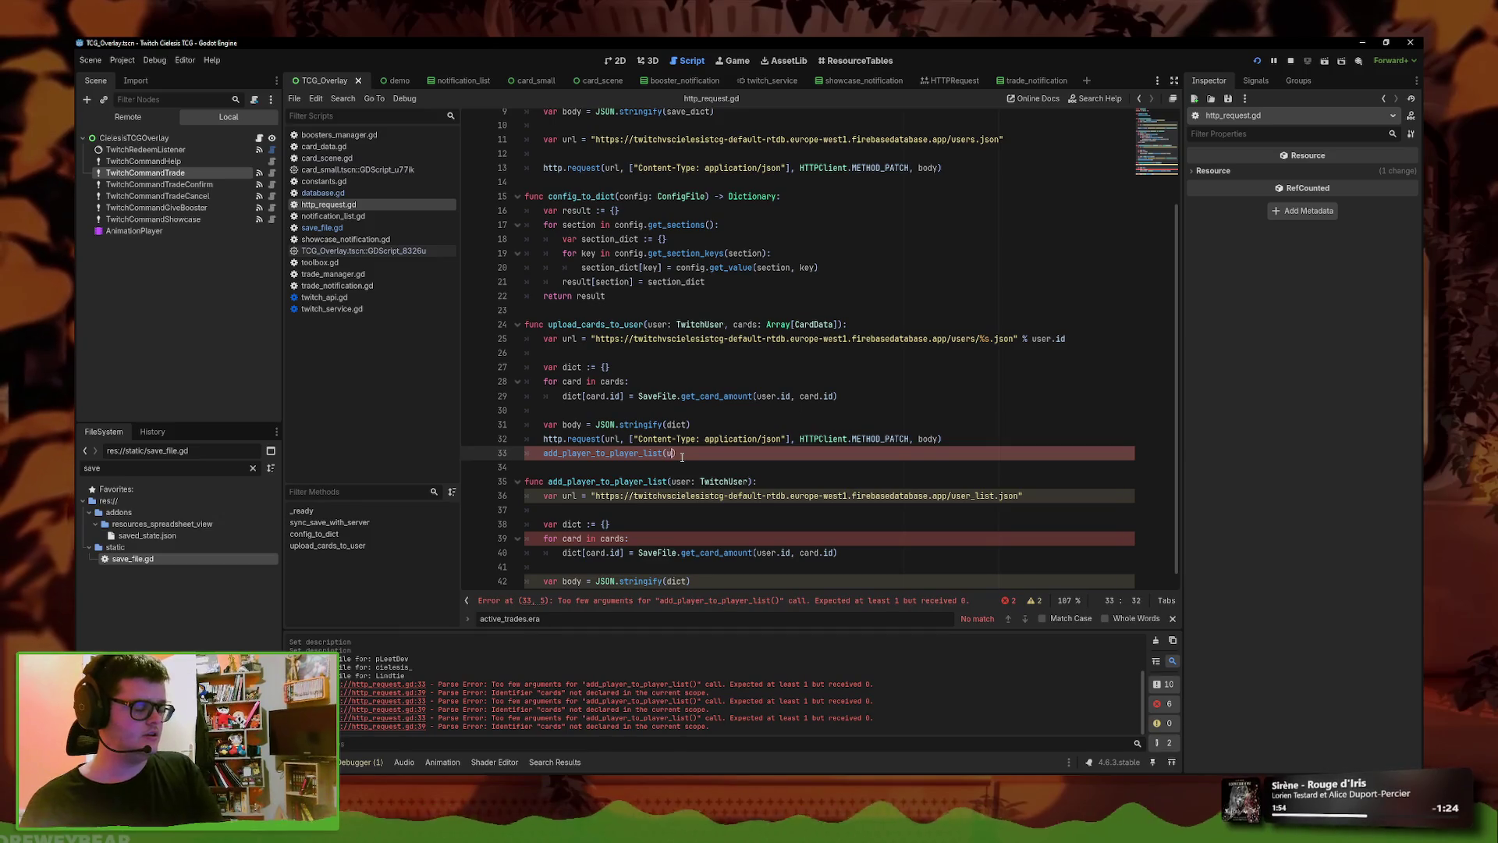
type(")")
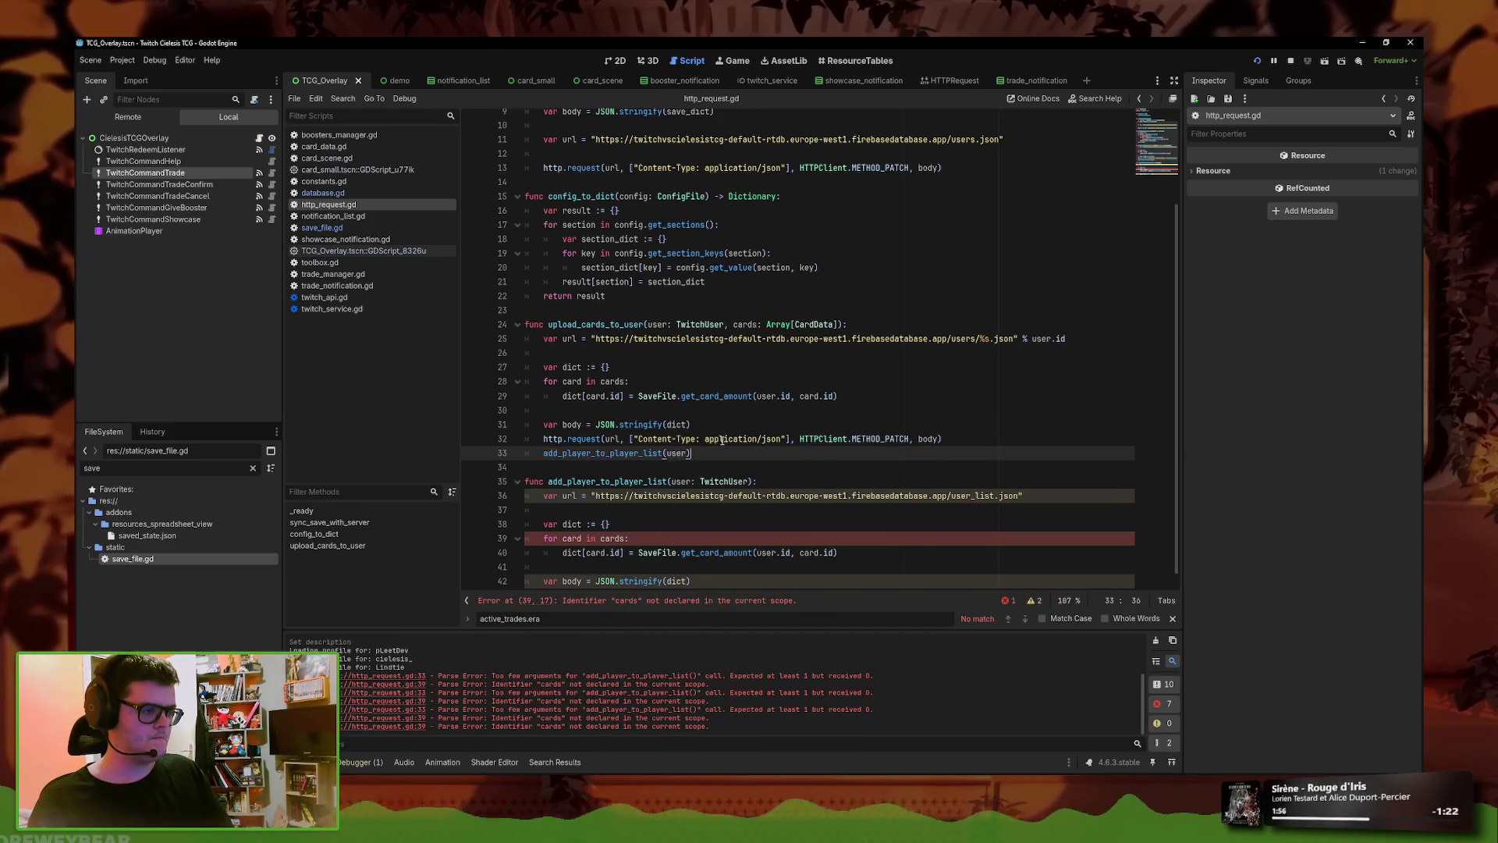
key("Up")
key("End")
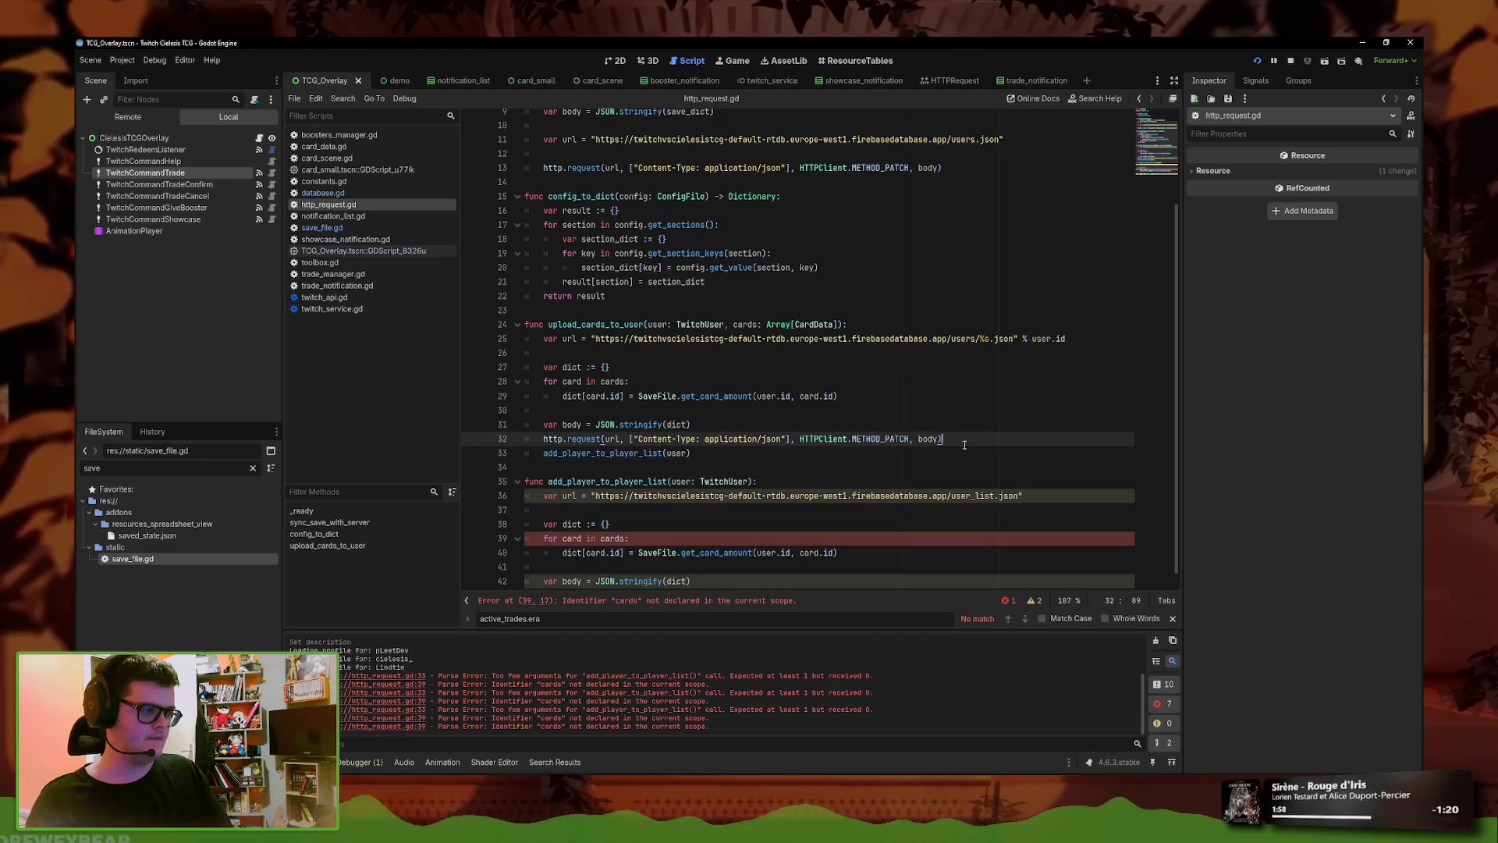
key("Return")
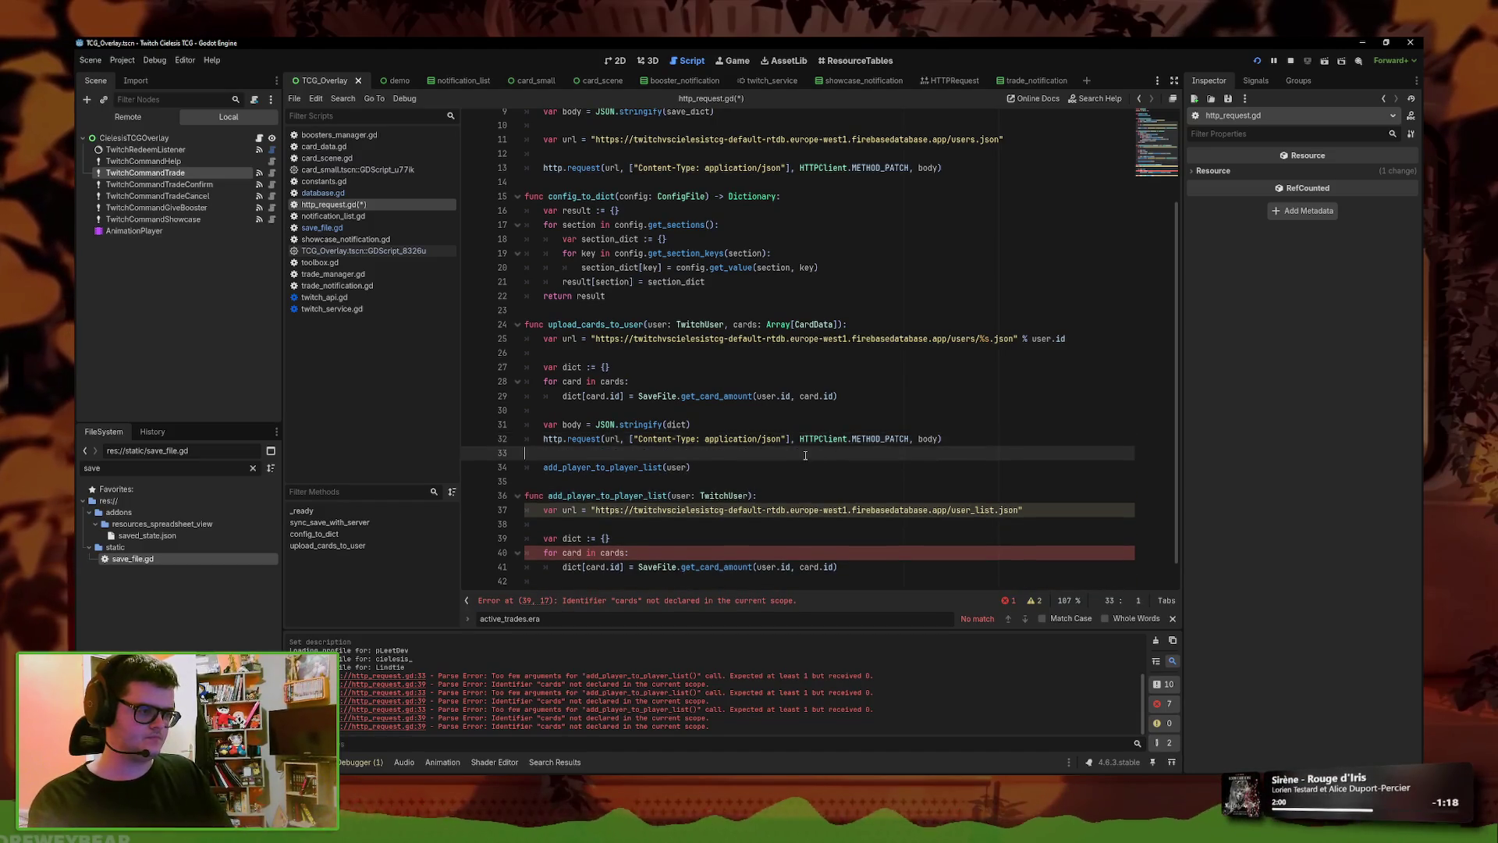
Delete the copied 'for card in cards' loop lines from the script.
scroll(781, 437, "down", 1)
key("ctrl+s")
left_click_drag(539, 554, 425, 531)
key("ctrl+c")
key("BackSpace")
key("ctrl+z")
key("BackSpace")
key("BackSpace")
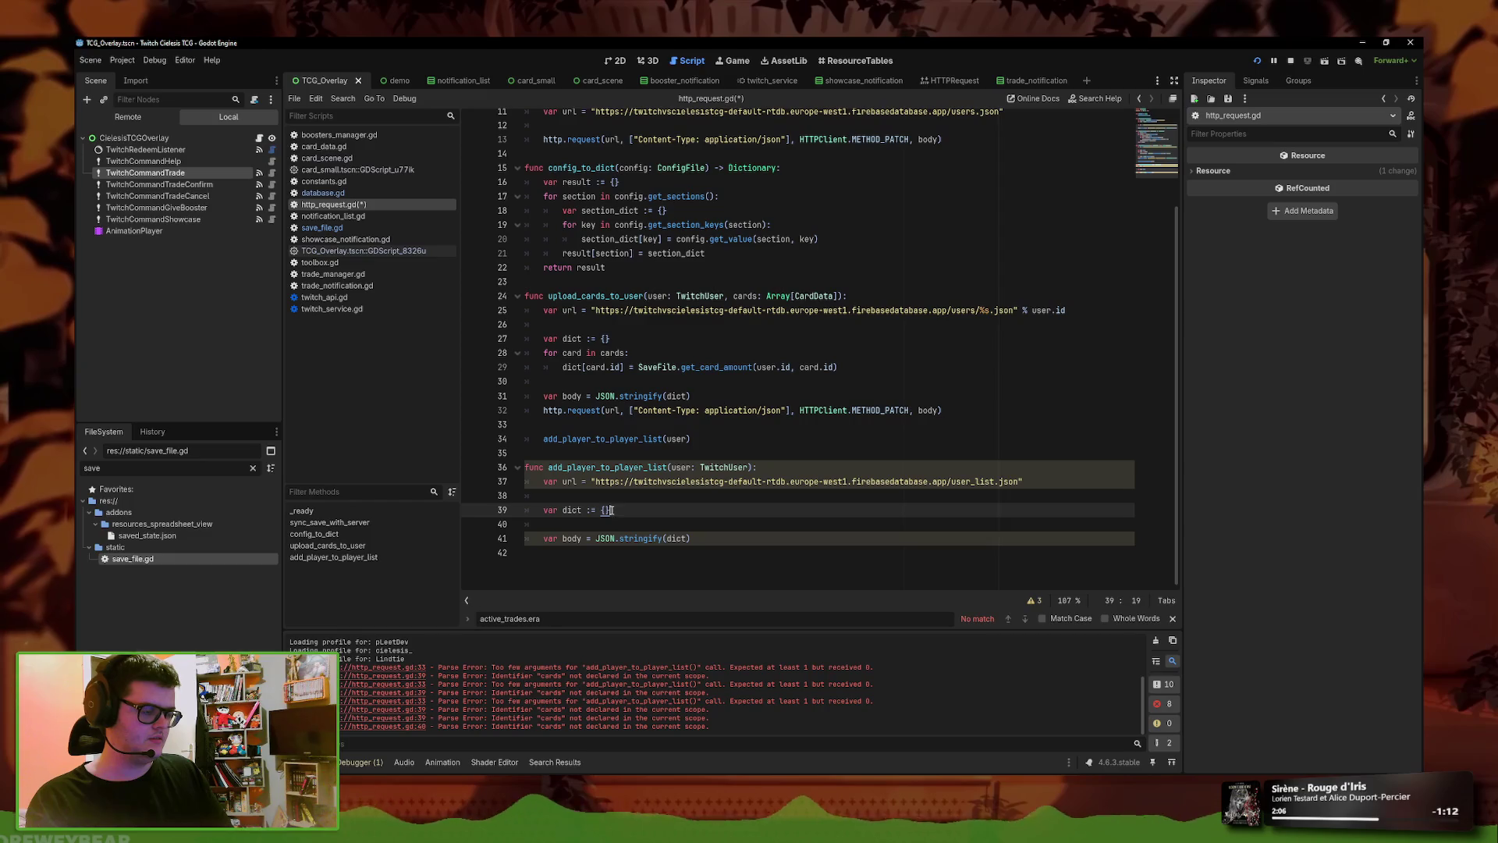
Paste the card loop below the empty dict line in add_player_to_player_list and save.
left_click(605, 518)
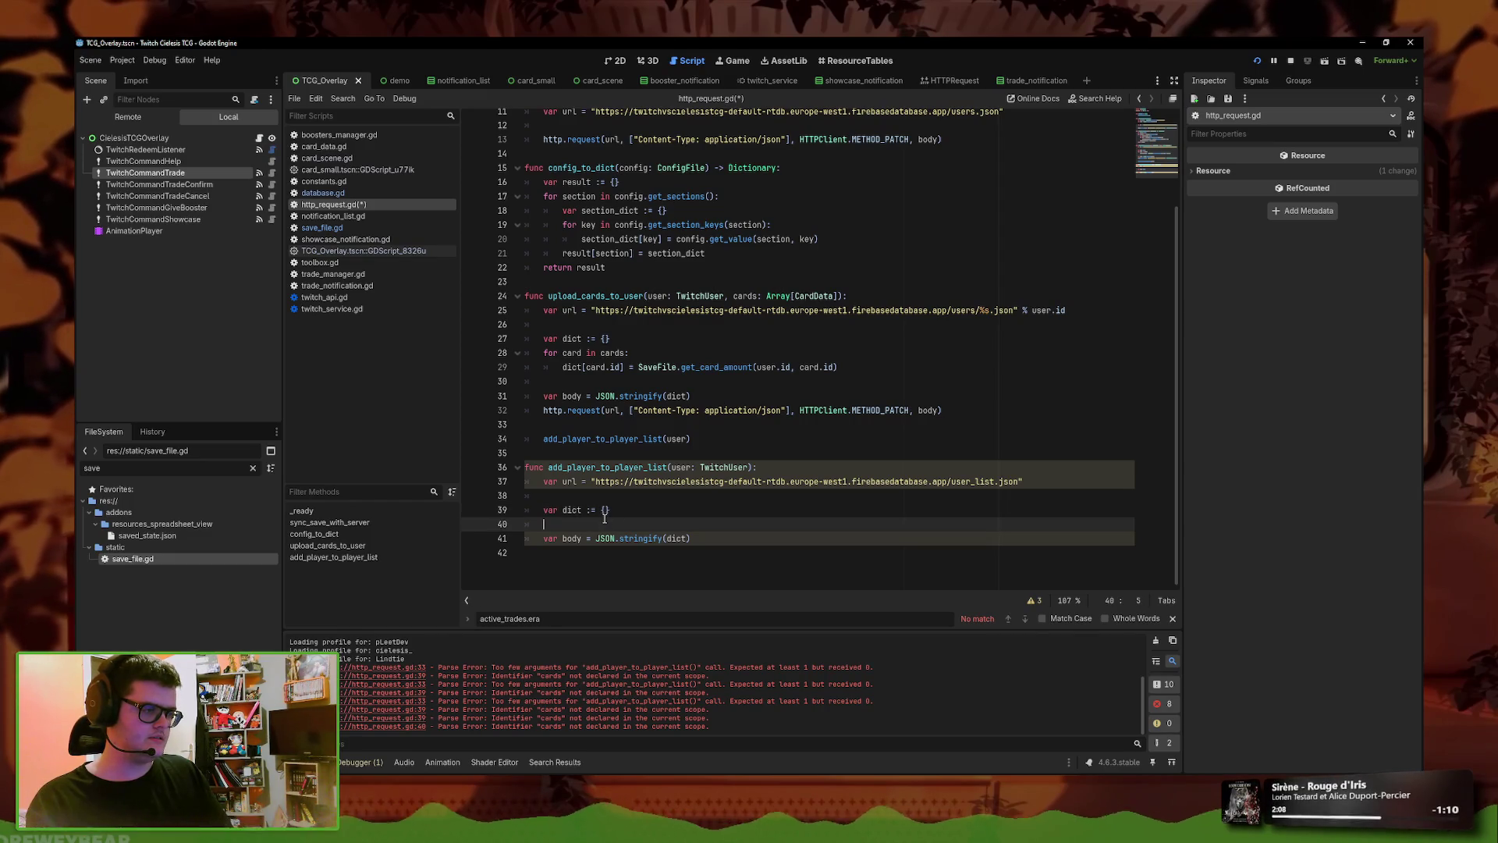
left_click(605, 514)
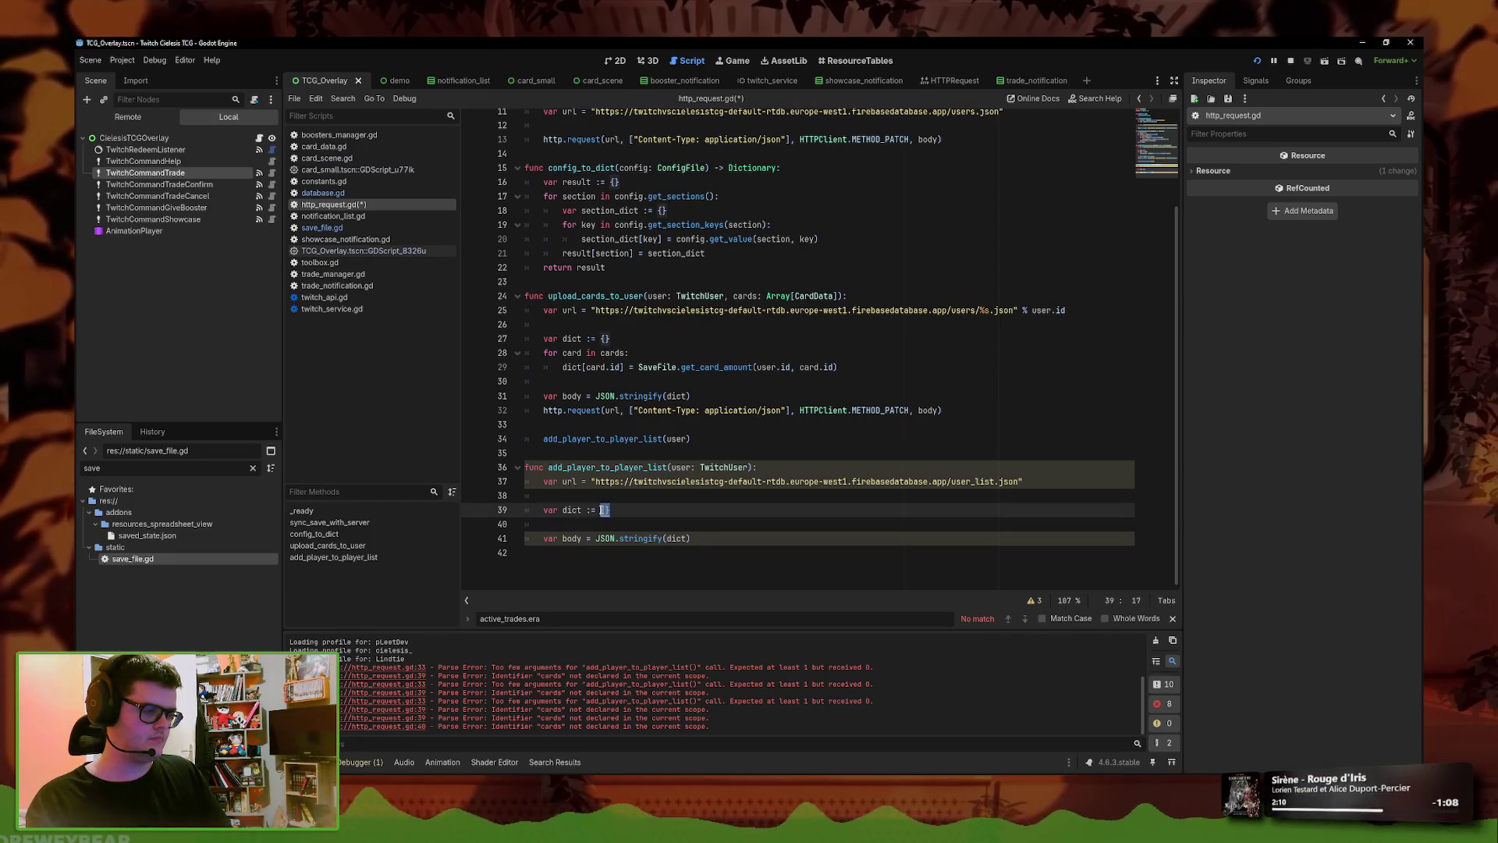
left_click_drag(689, 539, 663, 540)
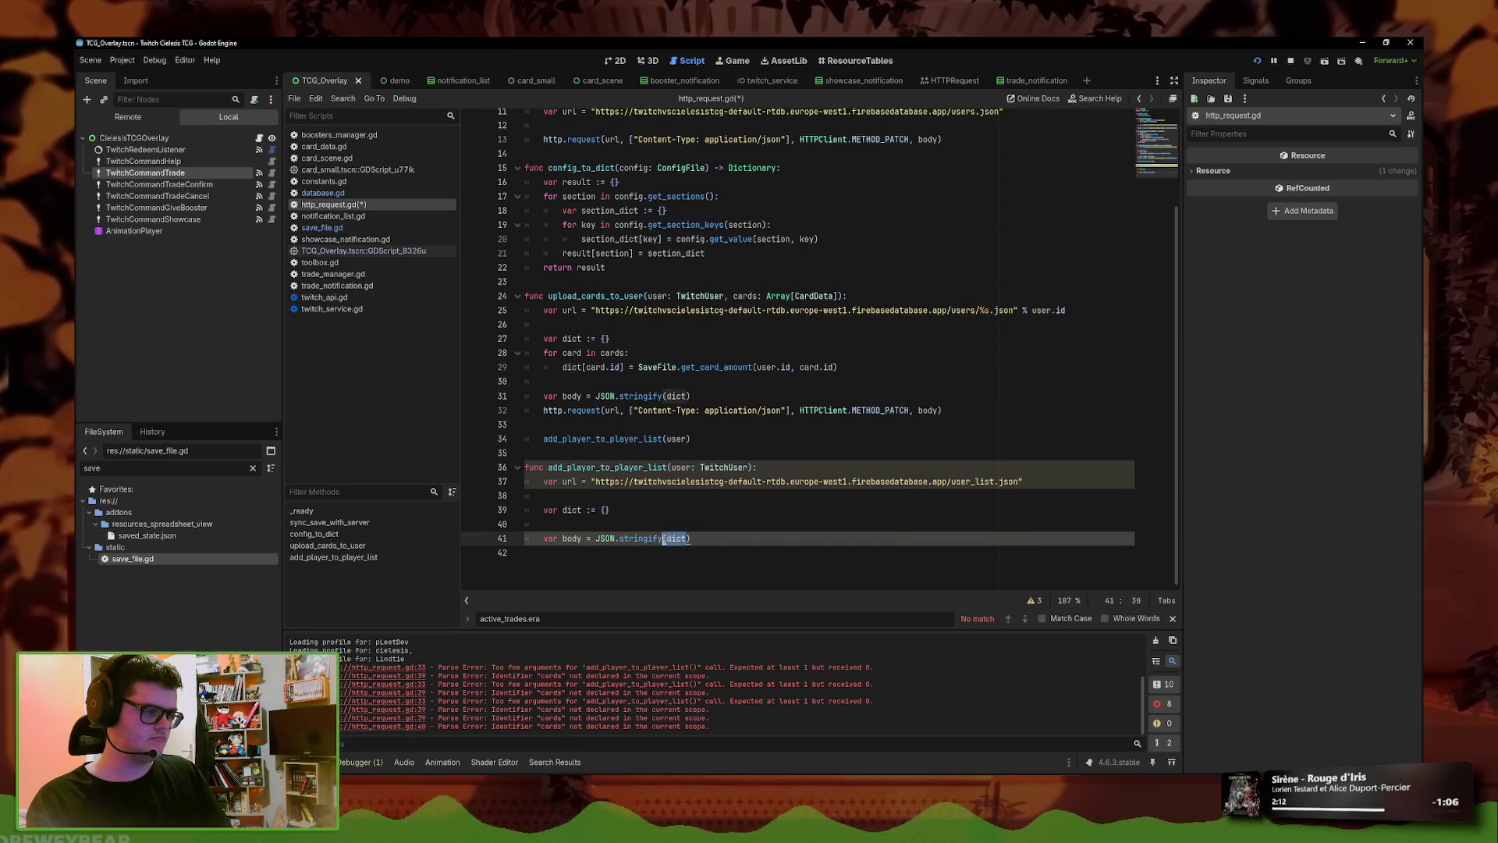
key("shift+Right")
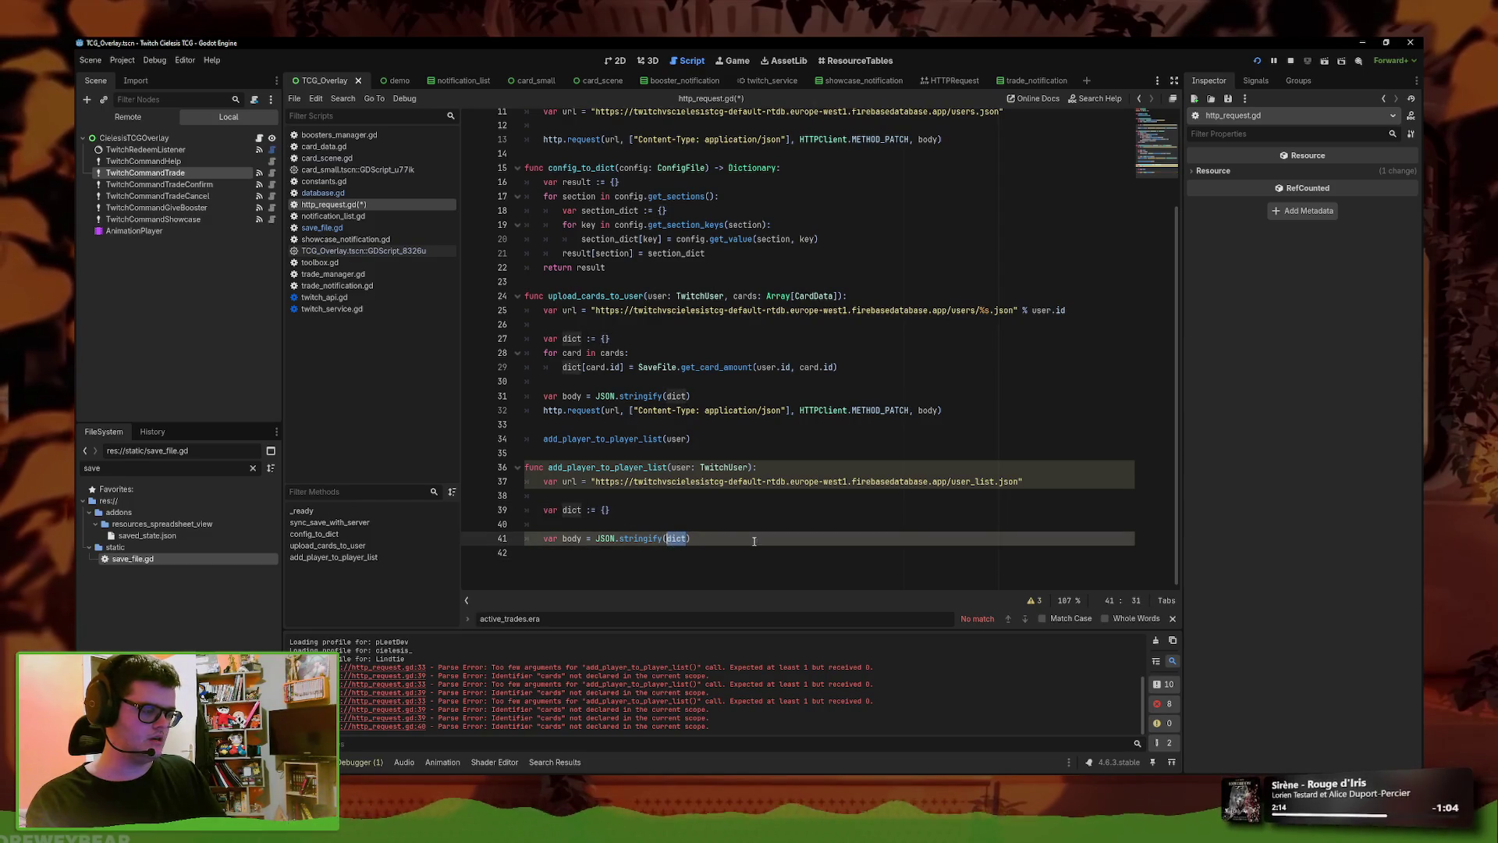
left_click(618, 514)
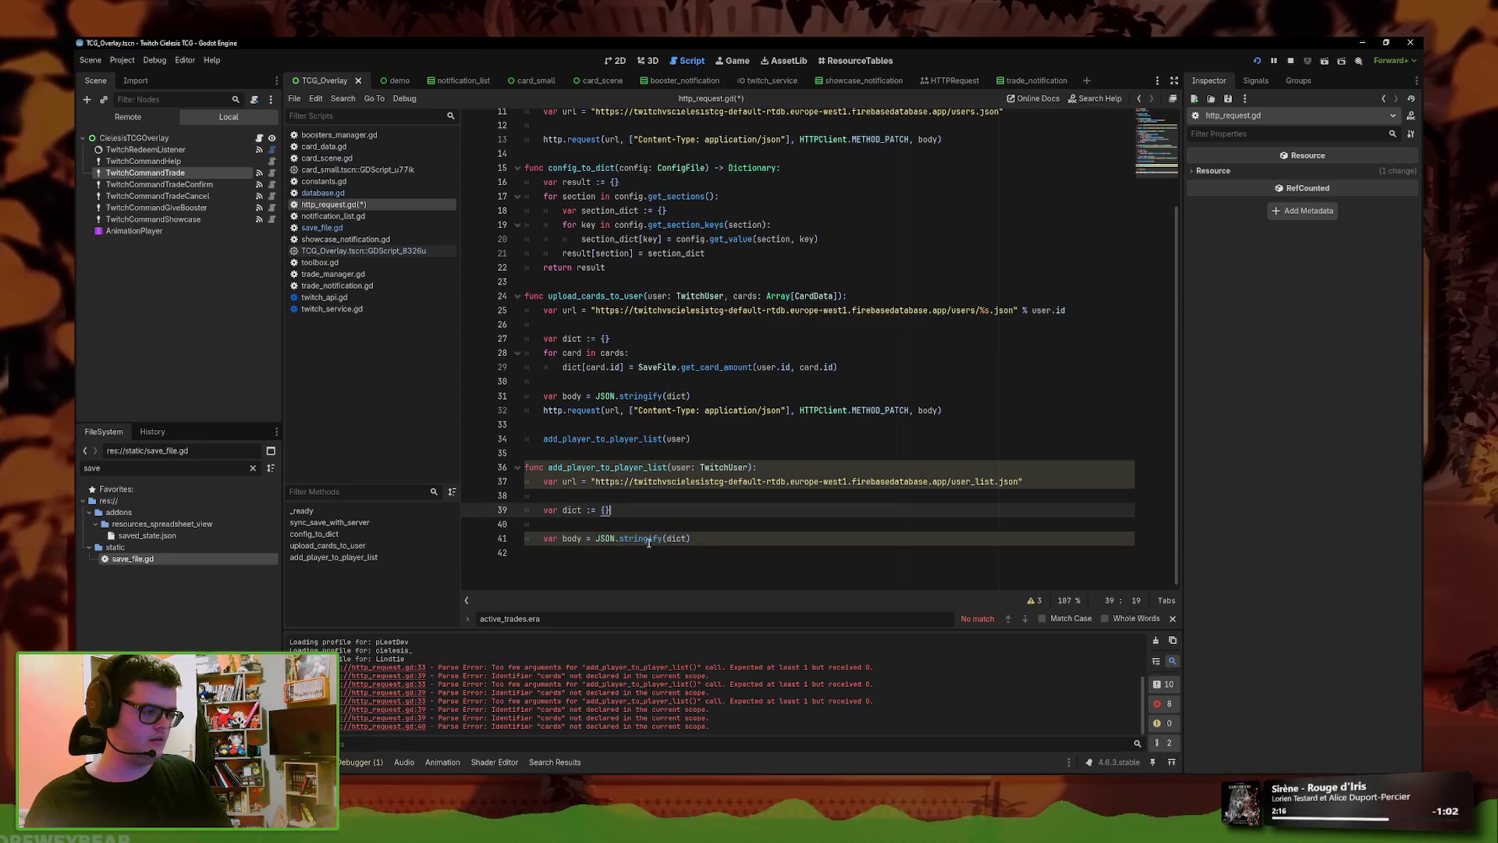
key("ctrl+v")
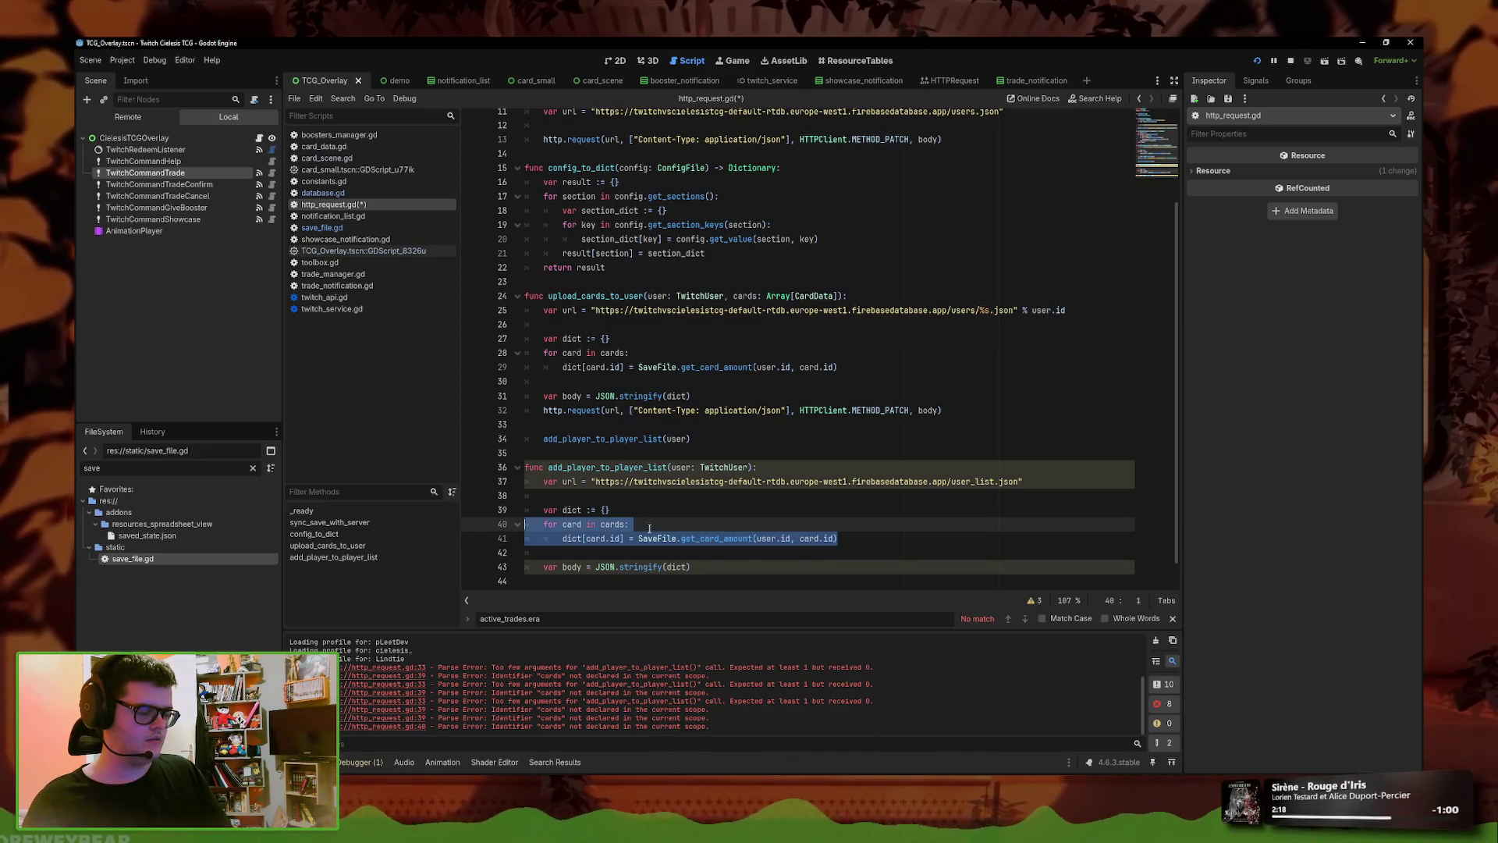
left_click(836, 541)
key("ctrl+s")
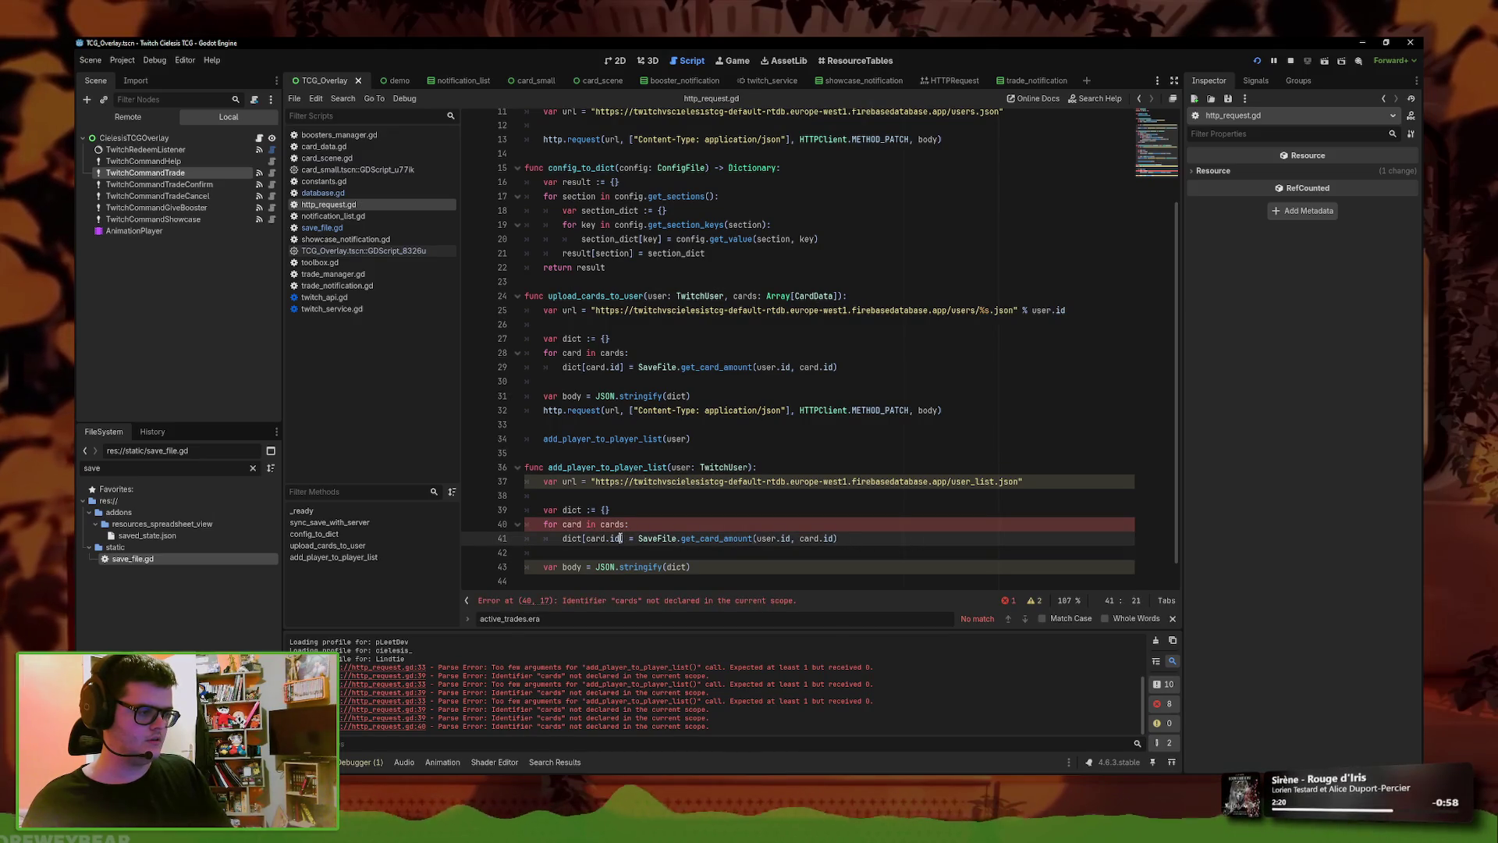
Change the loop's assignment to key user.id with value user.display_name.
left_click_drag(621, 539, 586, 538)
type("user.id")
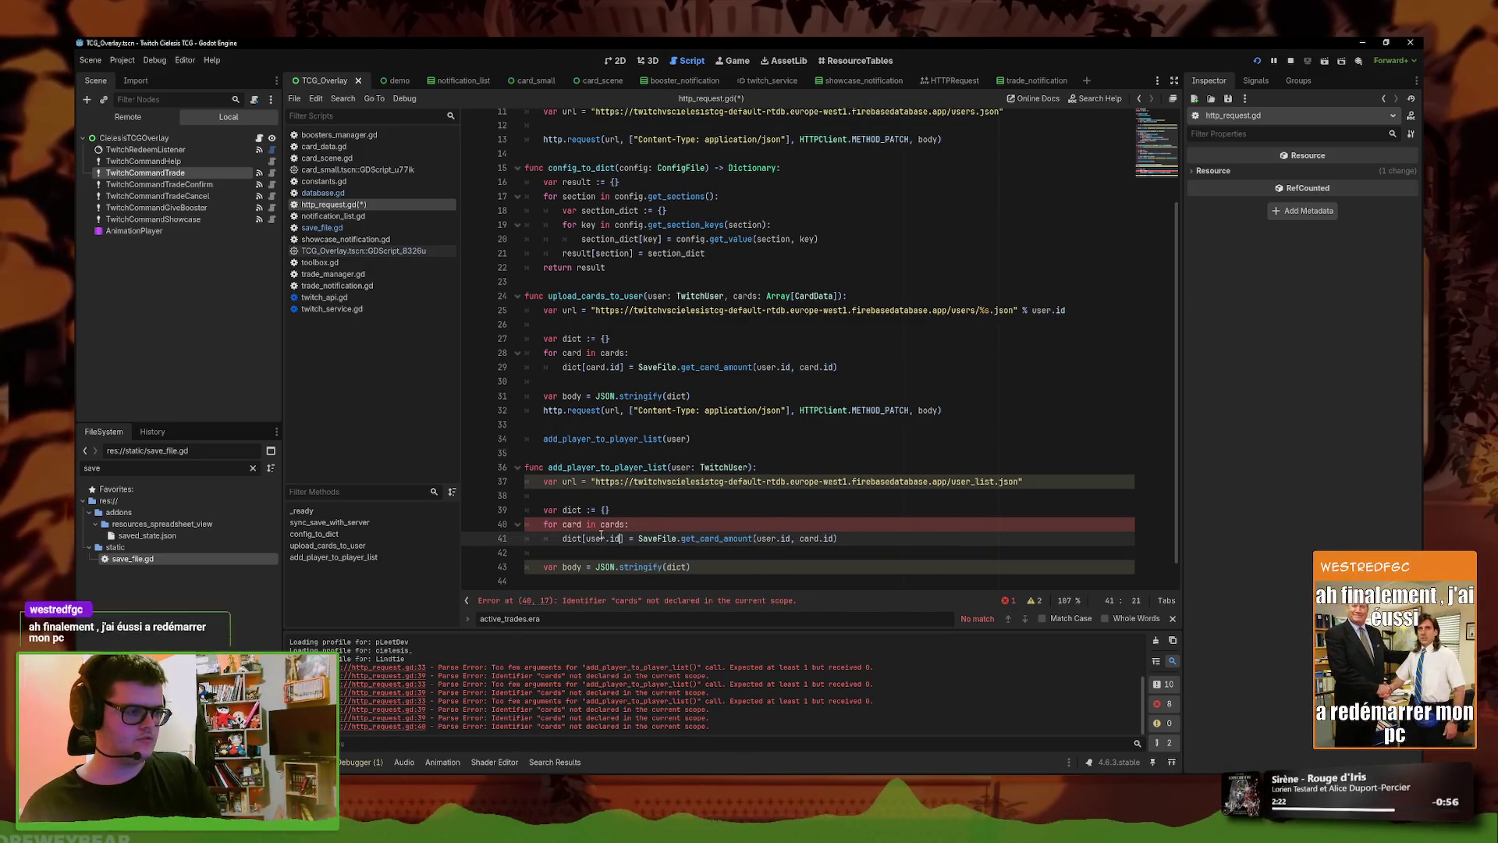
left_click_drag(639, 539, 873, 537)
key("BackSpace")
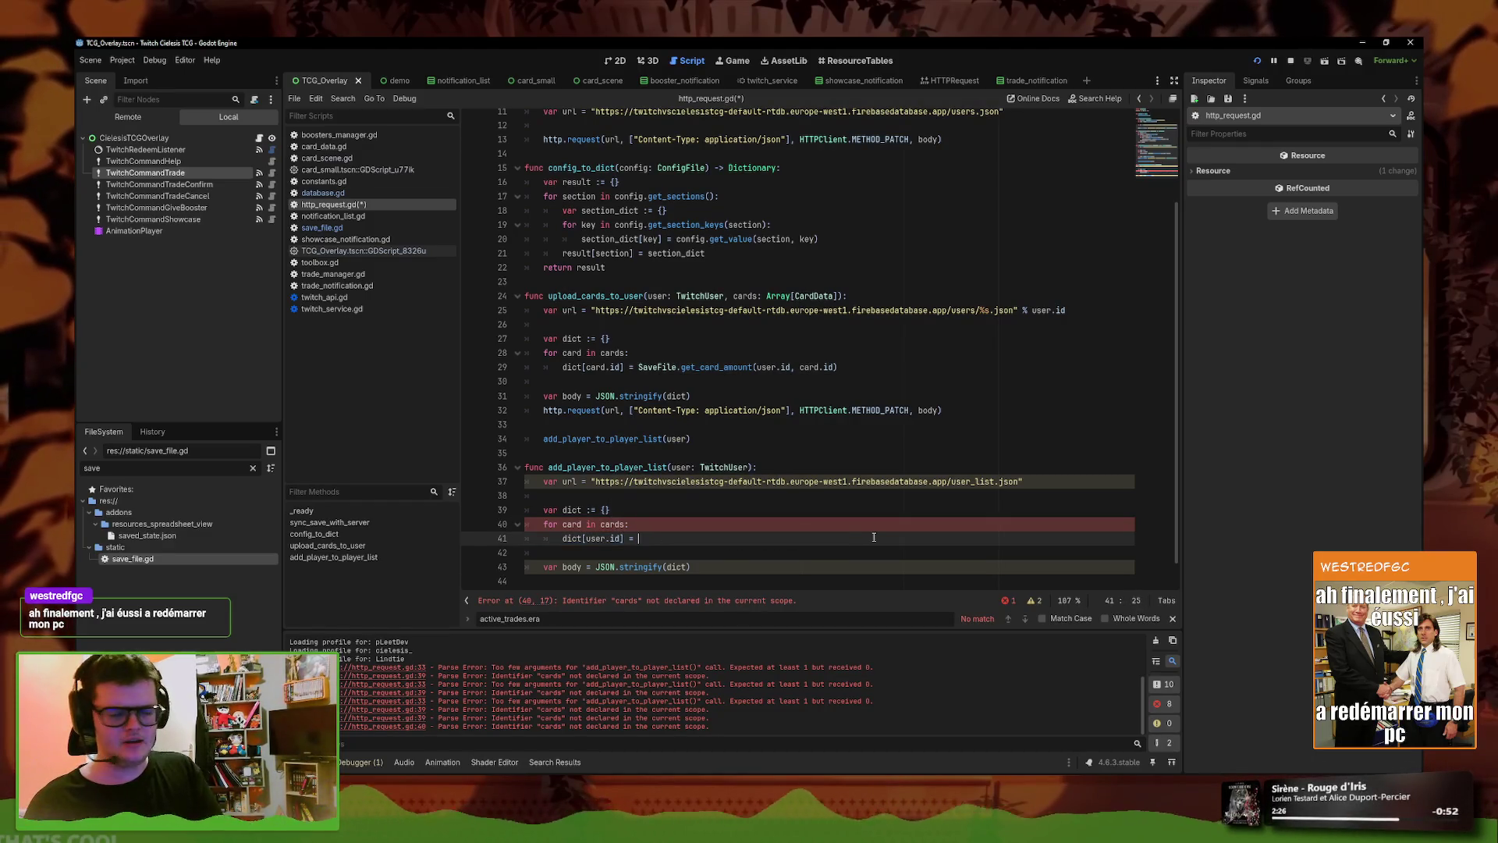
type(".d")
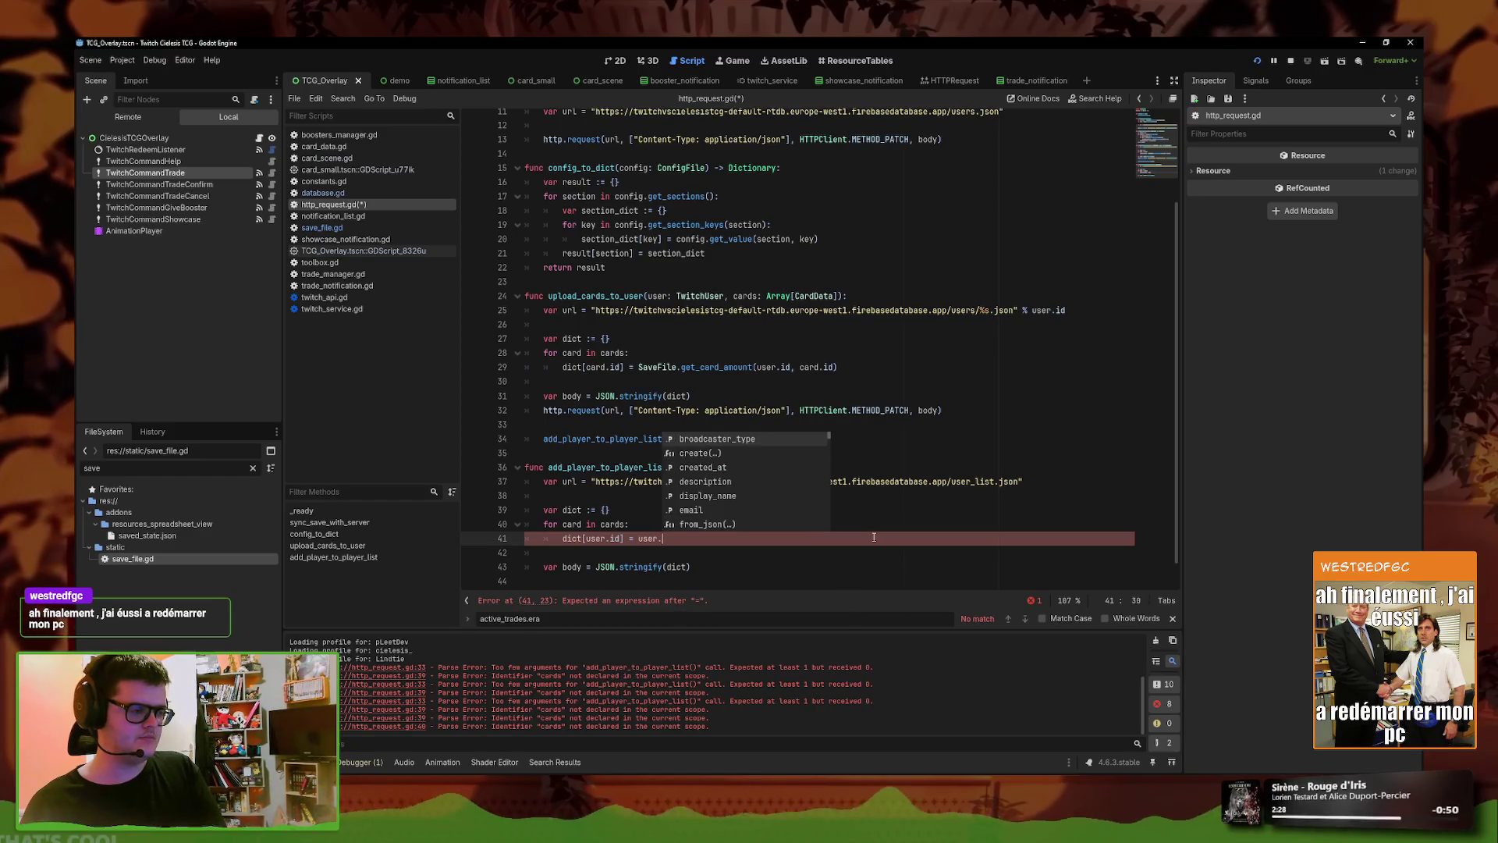
key("Down")
key("Return")
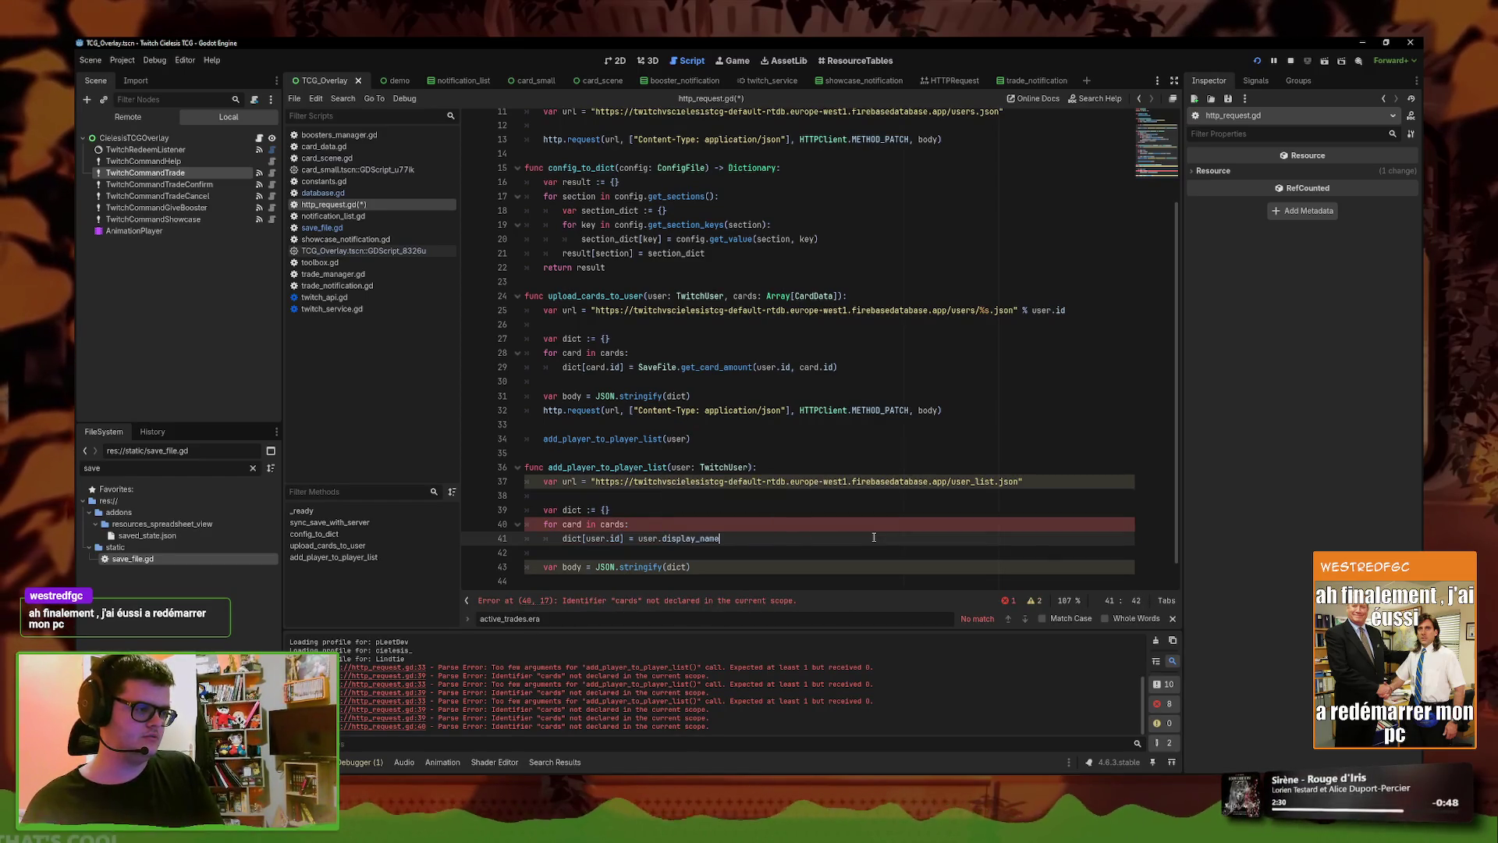
Remove the leftover for-loop line, fix the indentation, and save.
left_click_drag(701, 523, 511, 524)
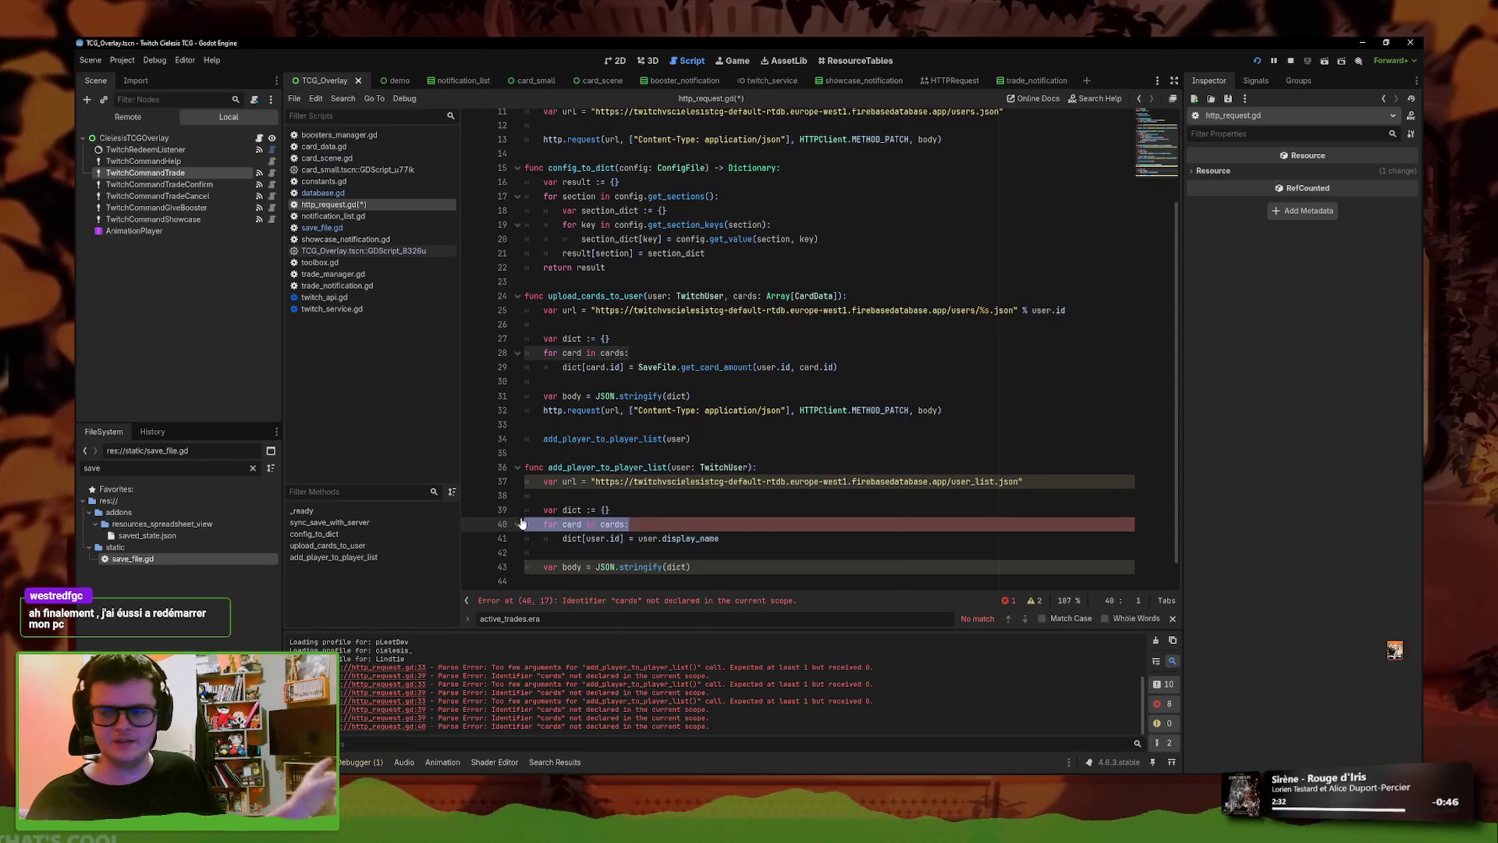
key("ctrl+shift+k")
key("shift+Tab")
key("End")
key("ctrl+s")
Write dict := {user.id: user.display_name} and delete the old dict[user.id] assignment line.
left_click(608, 510)
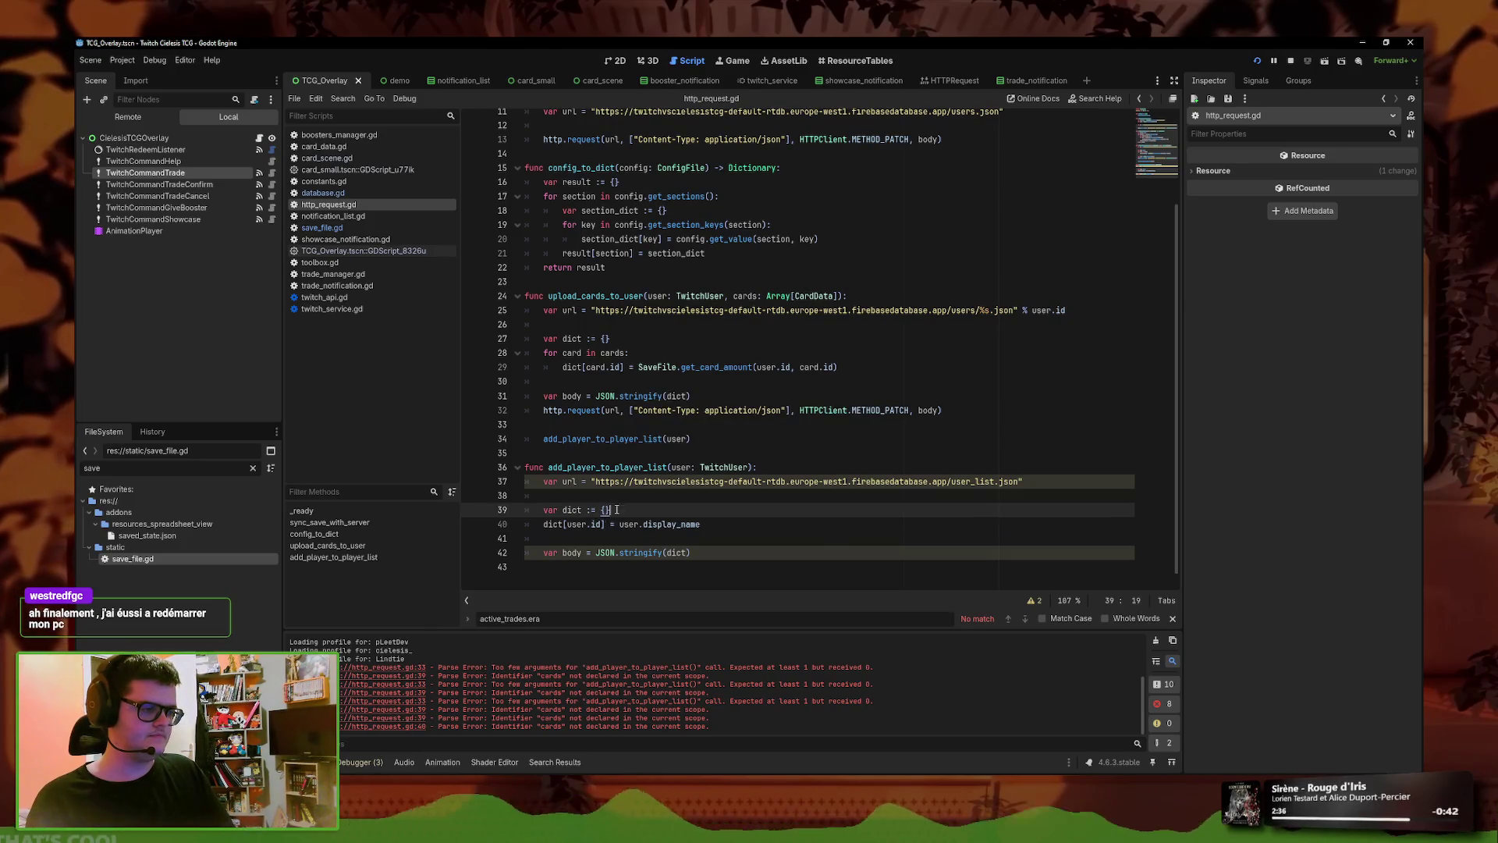
key("Return")
type("\"")
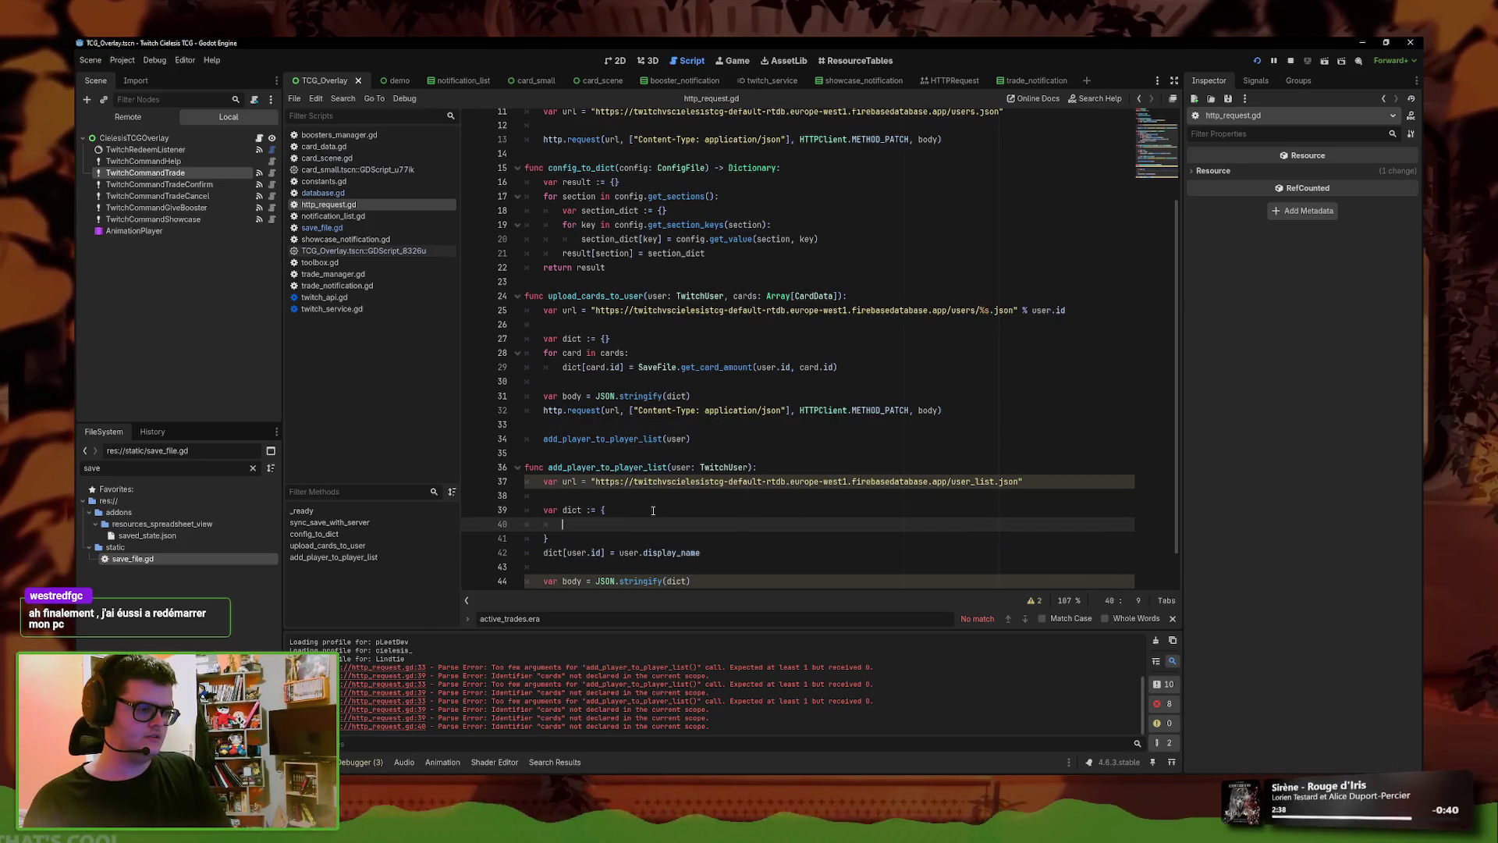
type("id ")
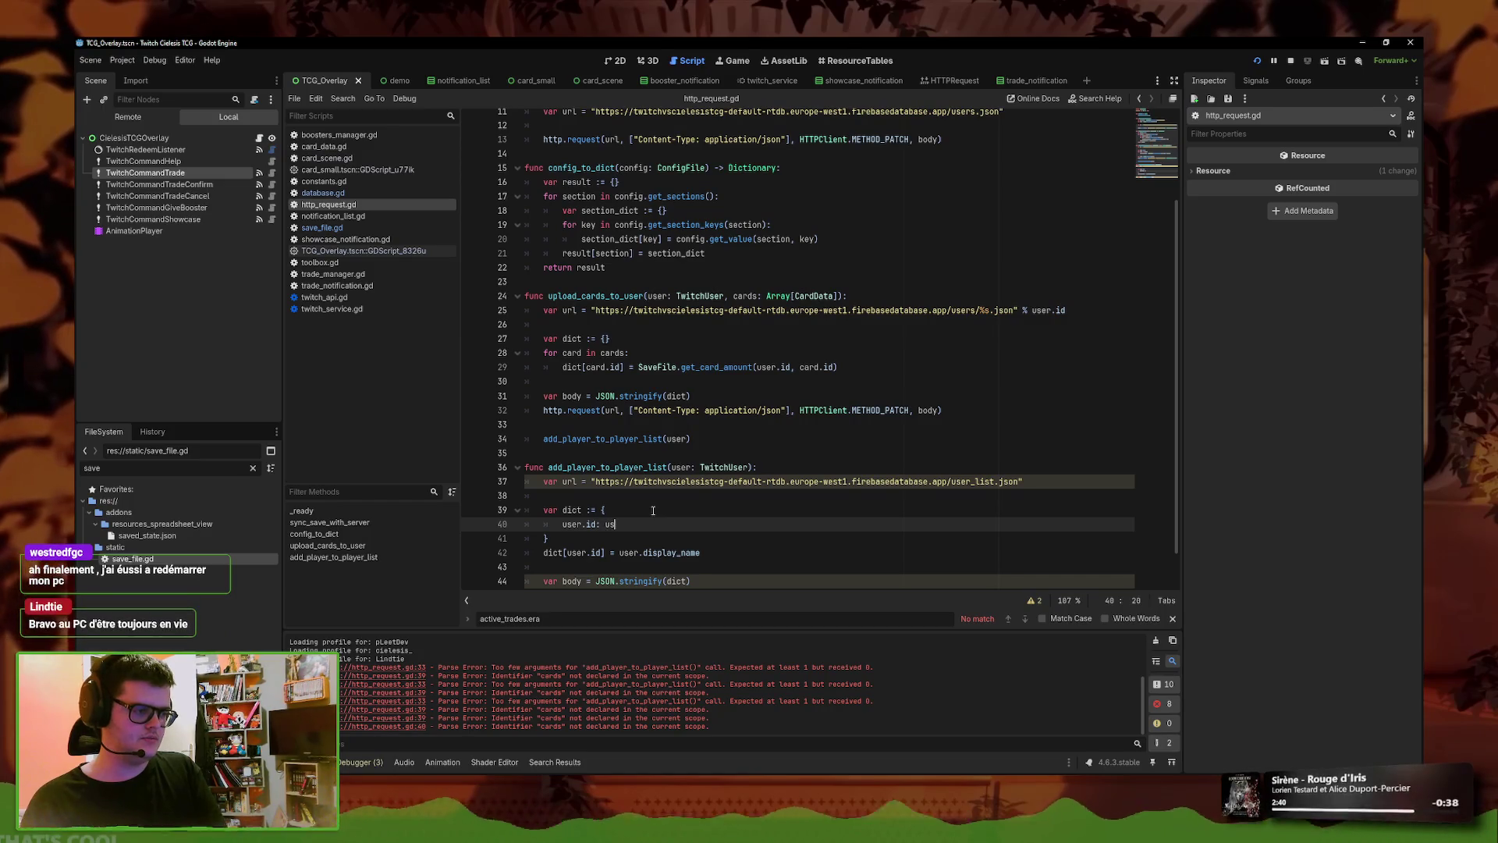
type("er")
type(".disconnect(")
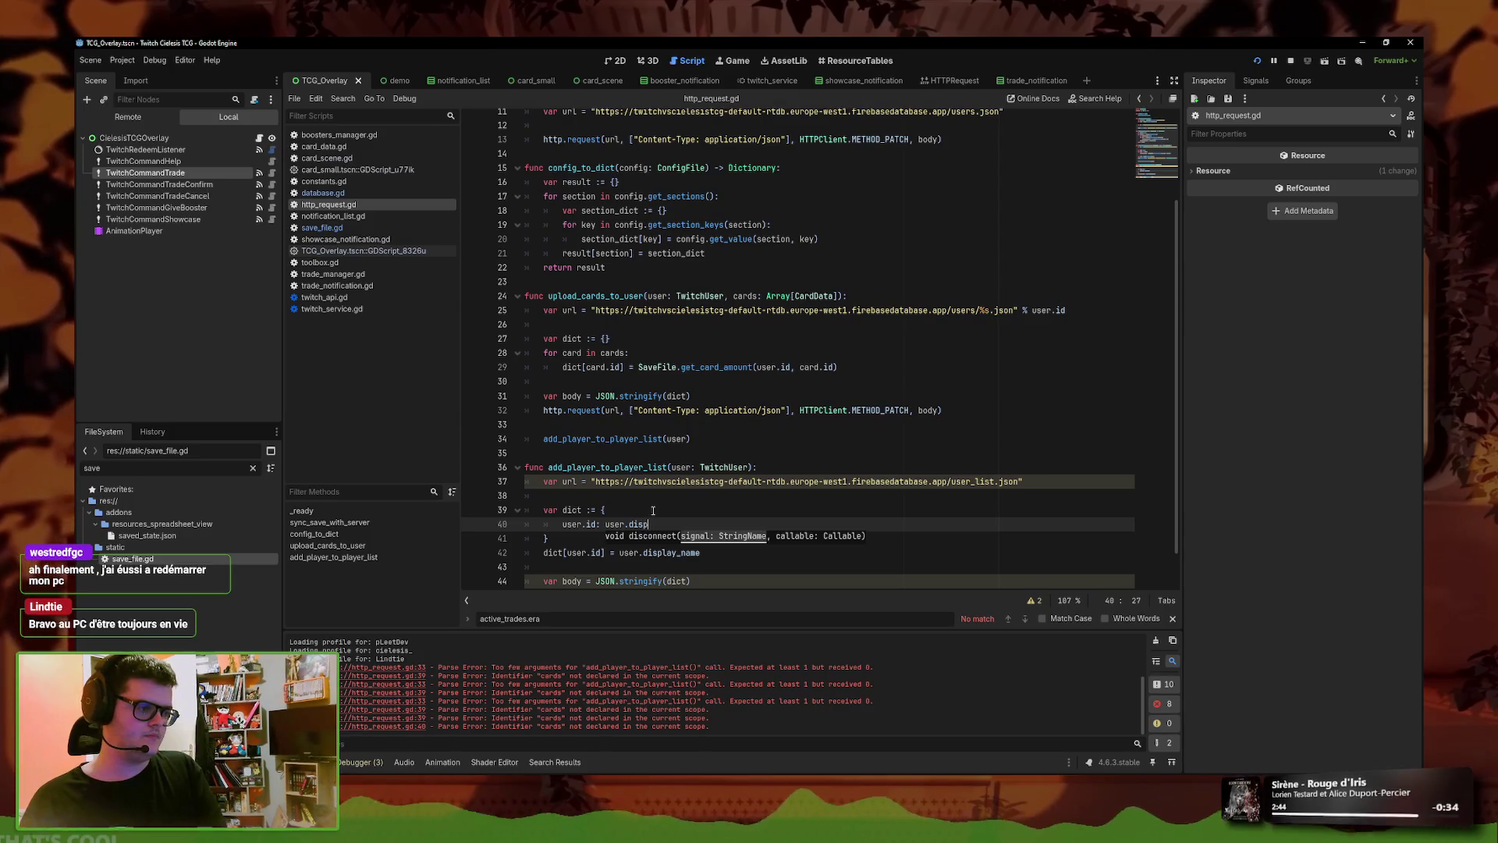
triple_click(621, 553)
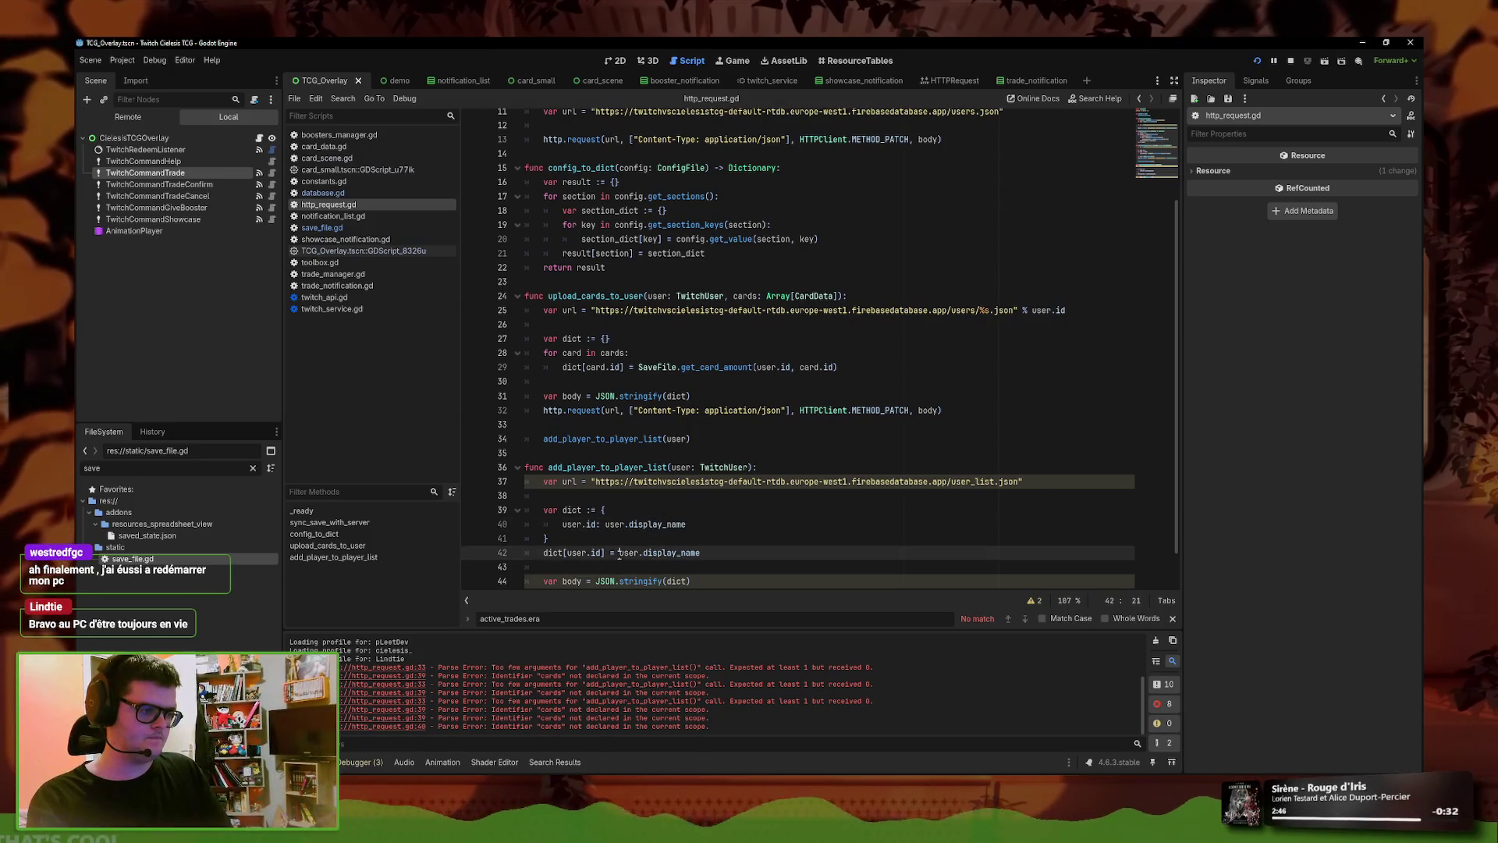
key("BackSpace")
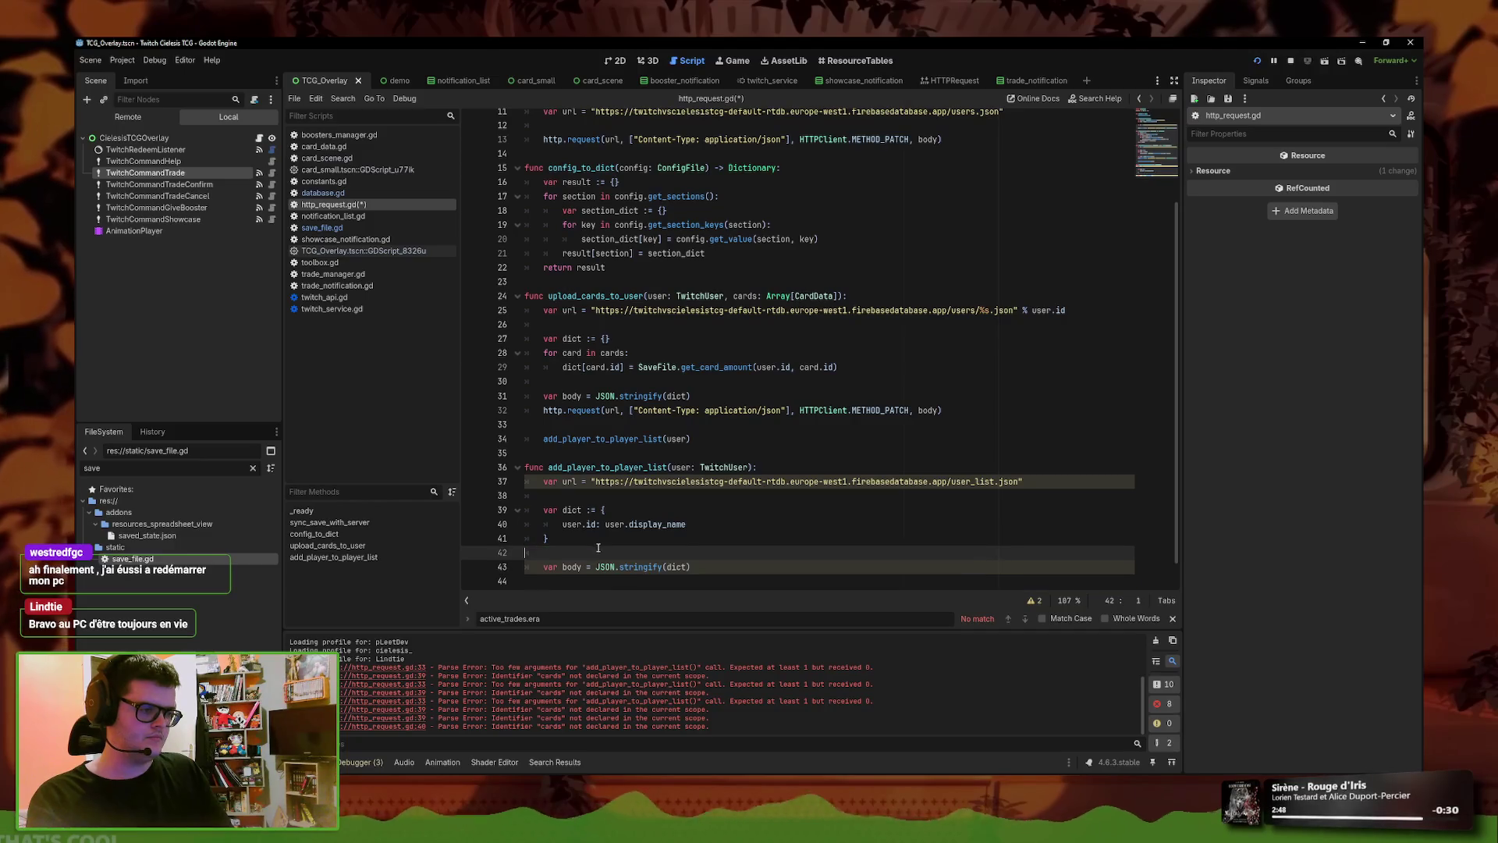
left_click(765, 434)
key("ctrl+s")
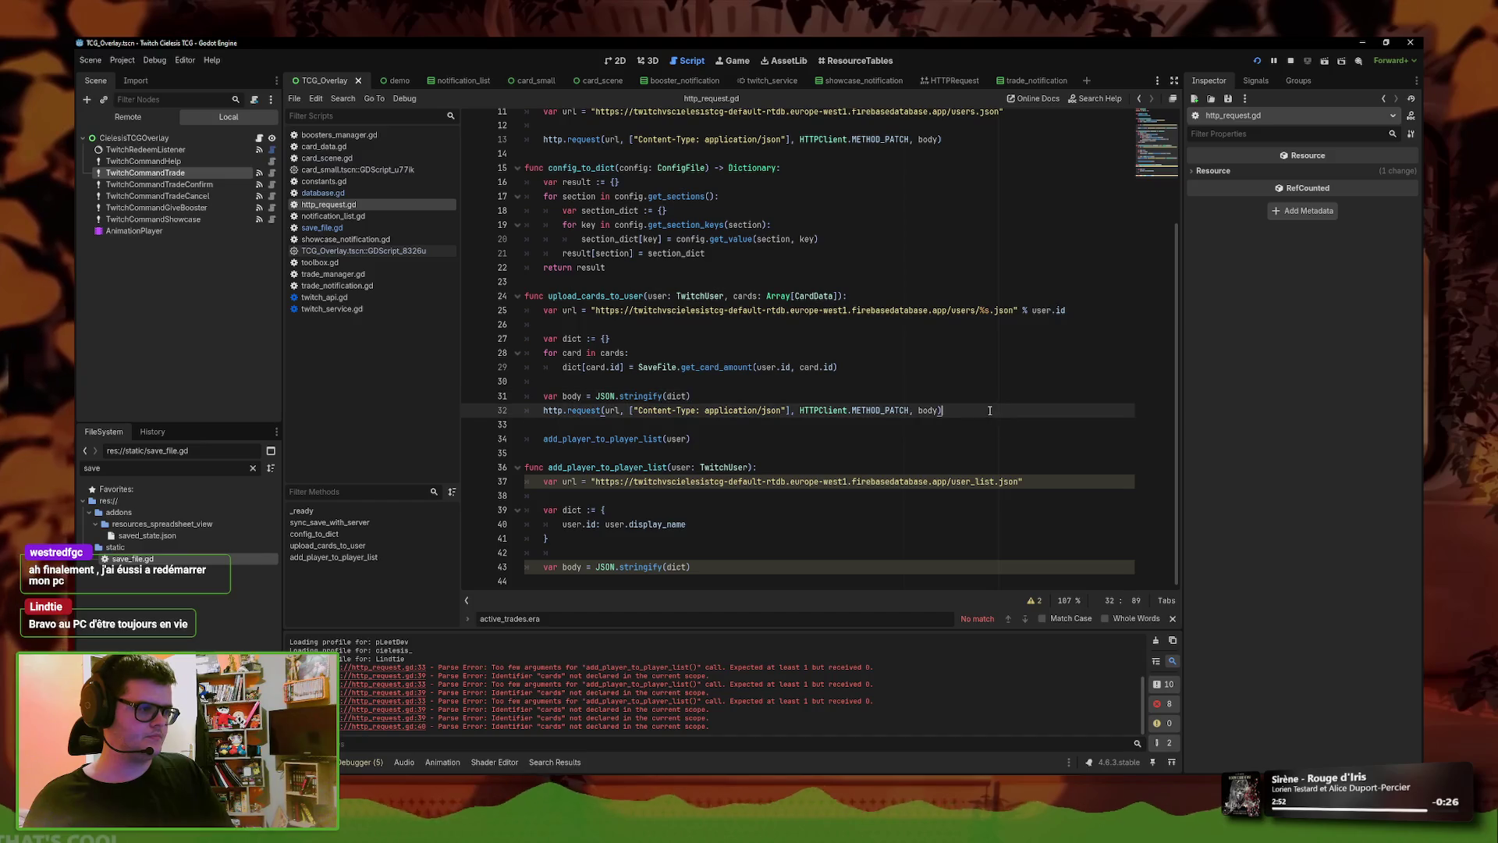
Copy the http.request line from upload_cards_to_user into add_player_to_player_list.
triple_click(734, 410)
key("ctrl+c")
left_click(589, 580)
key("ctrl+v")
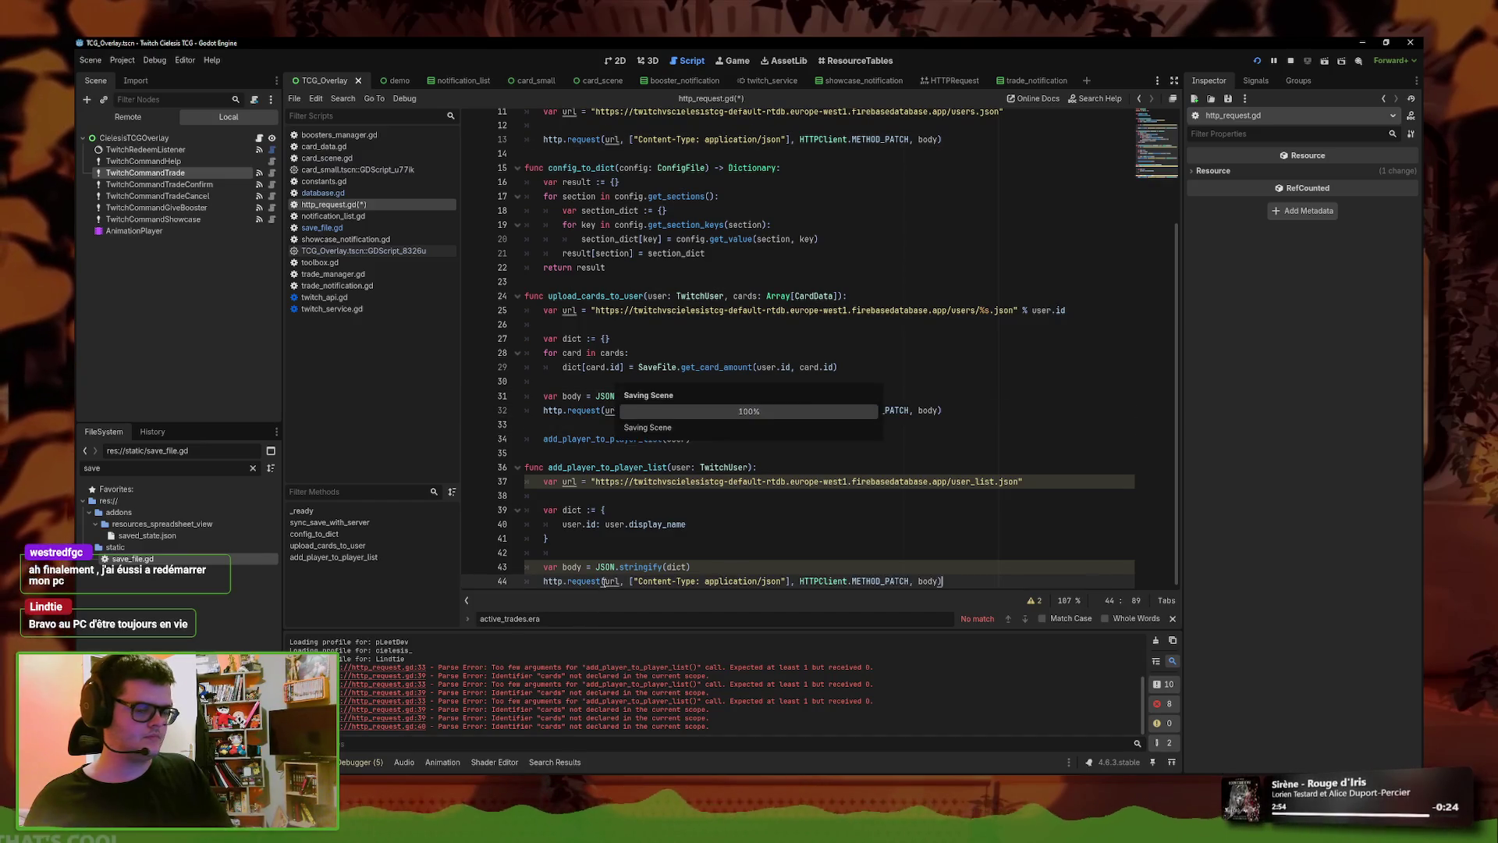
left_click_drag(564, 551, 856, 559)
left_click(905, 575)
Set the pasted request's HTTP method to PATCH and save the script.
left_click_drag(908, 574, 878, 576)
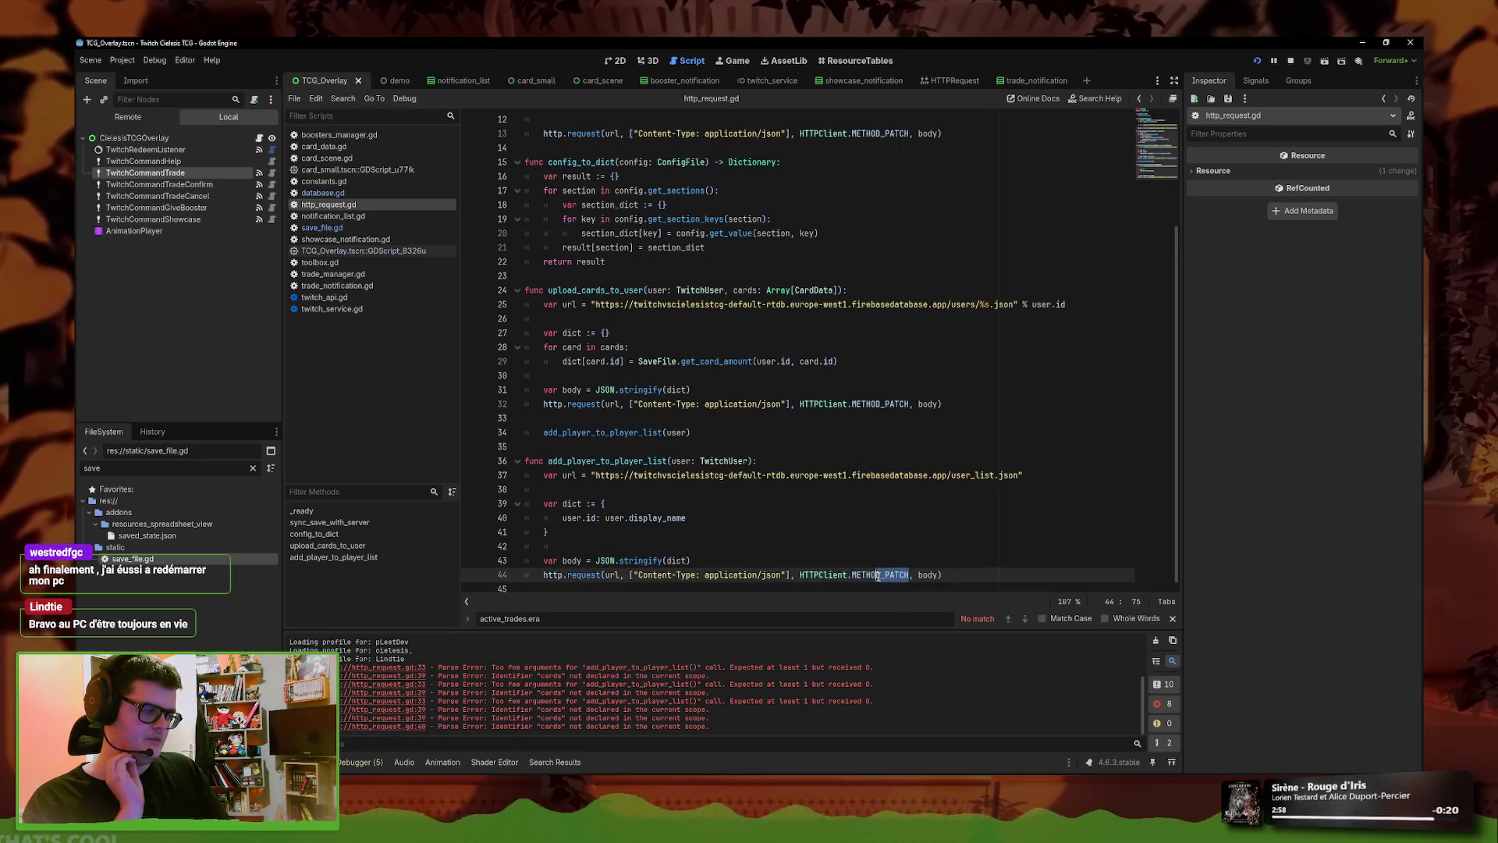
type("D_")
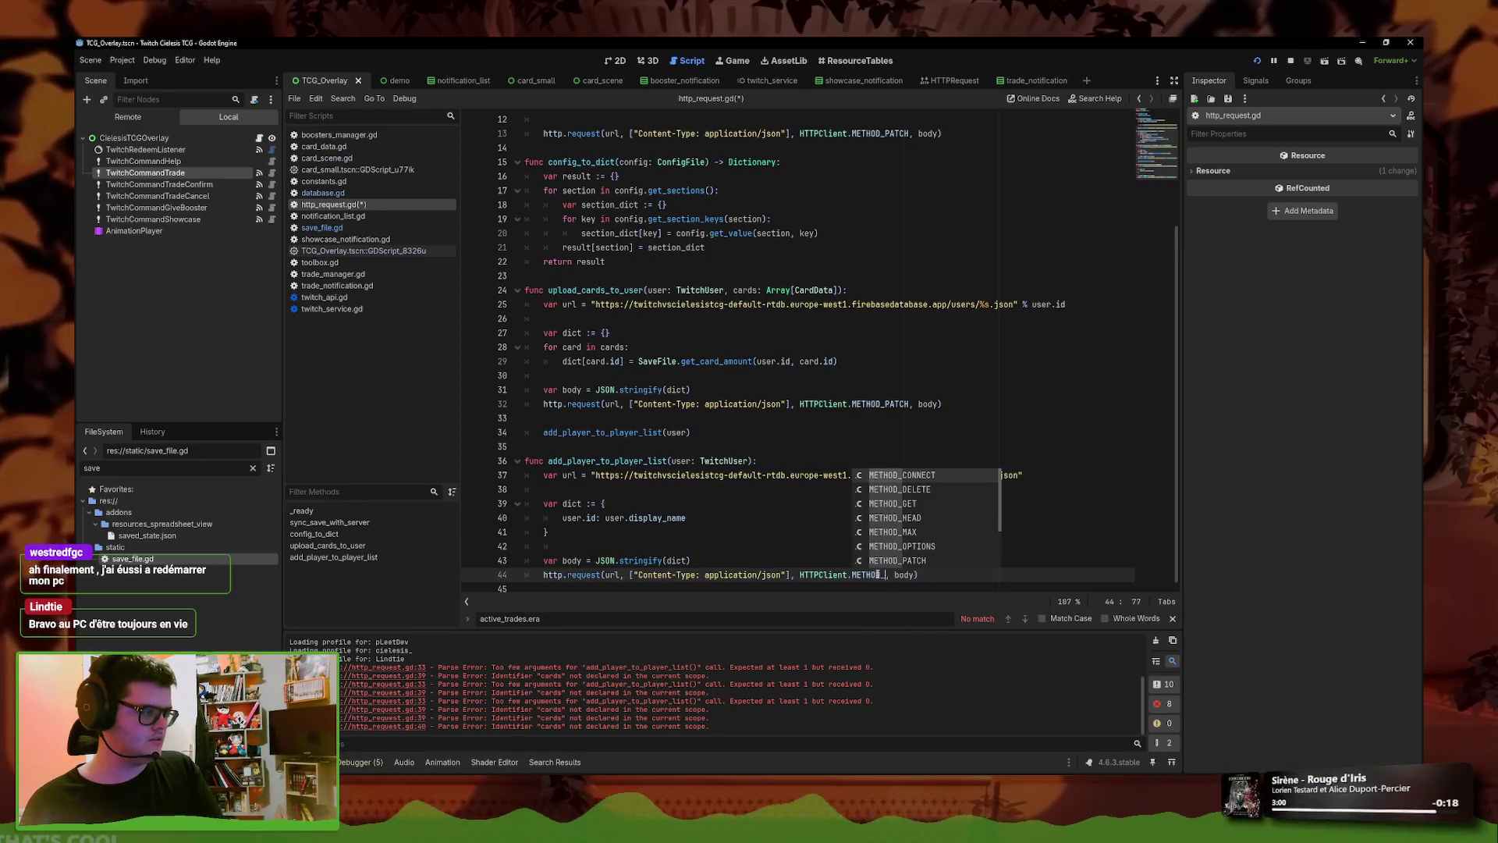
key("Down")
key("Down")
key("Down")
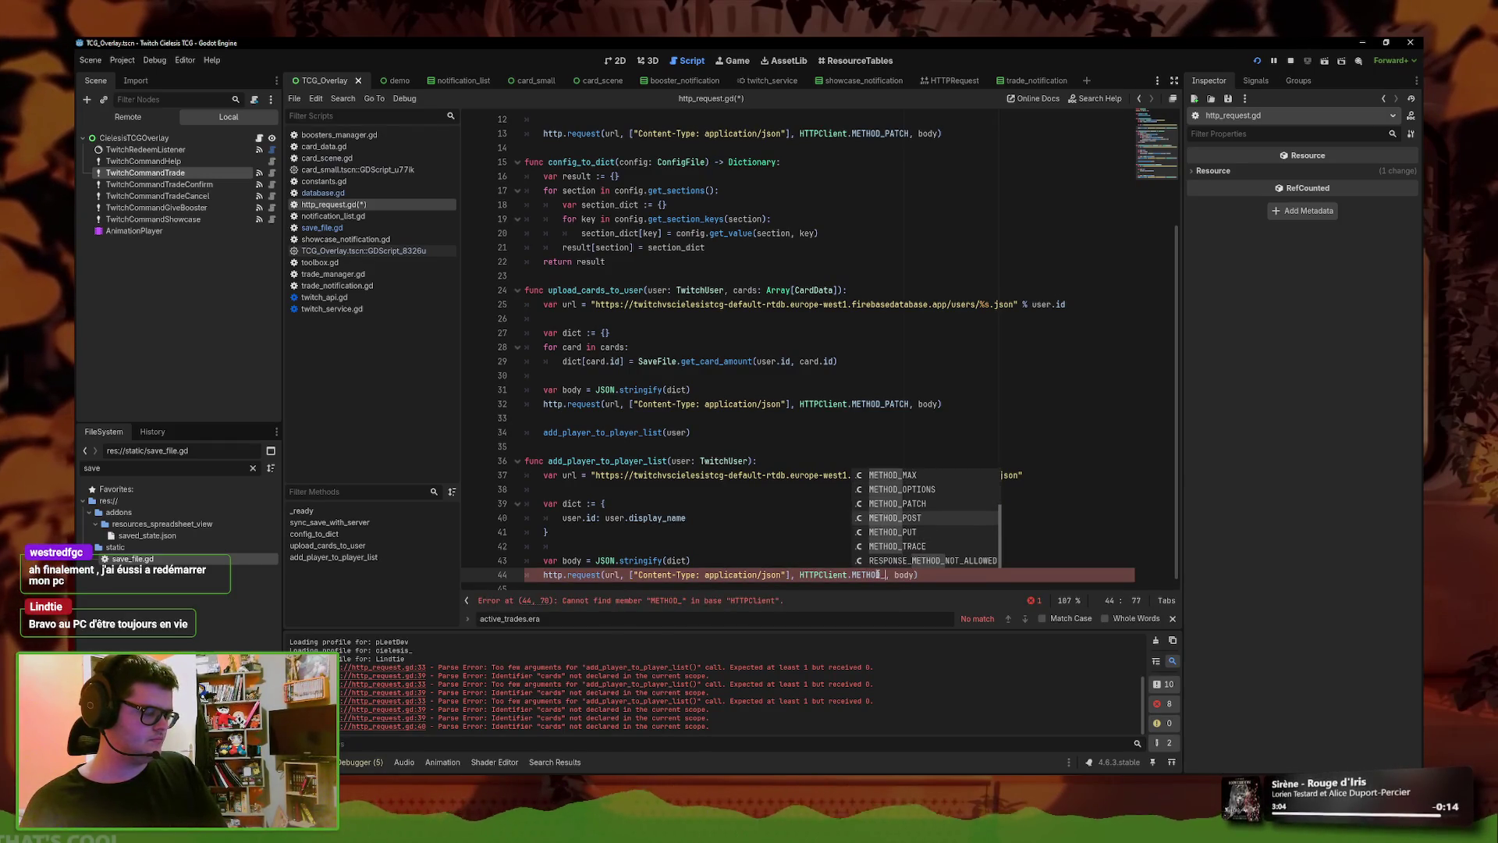
left_click(880, 517)
mouse_move(879, 404)
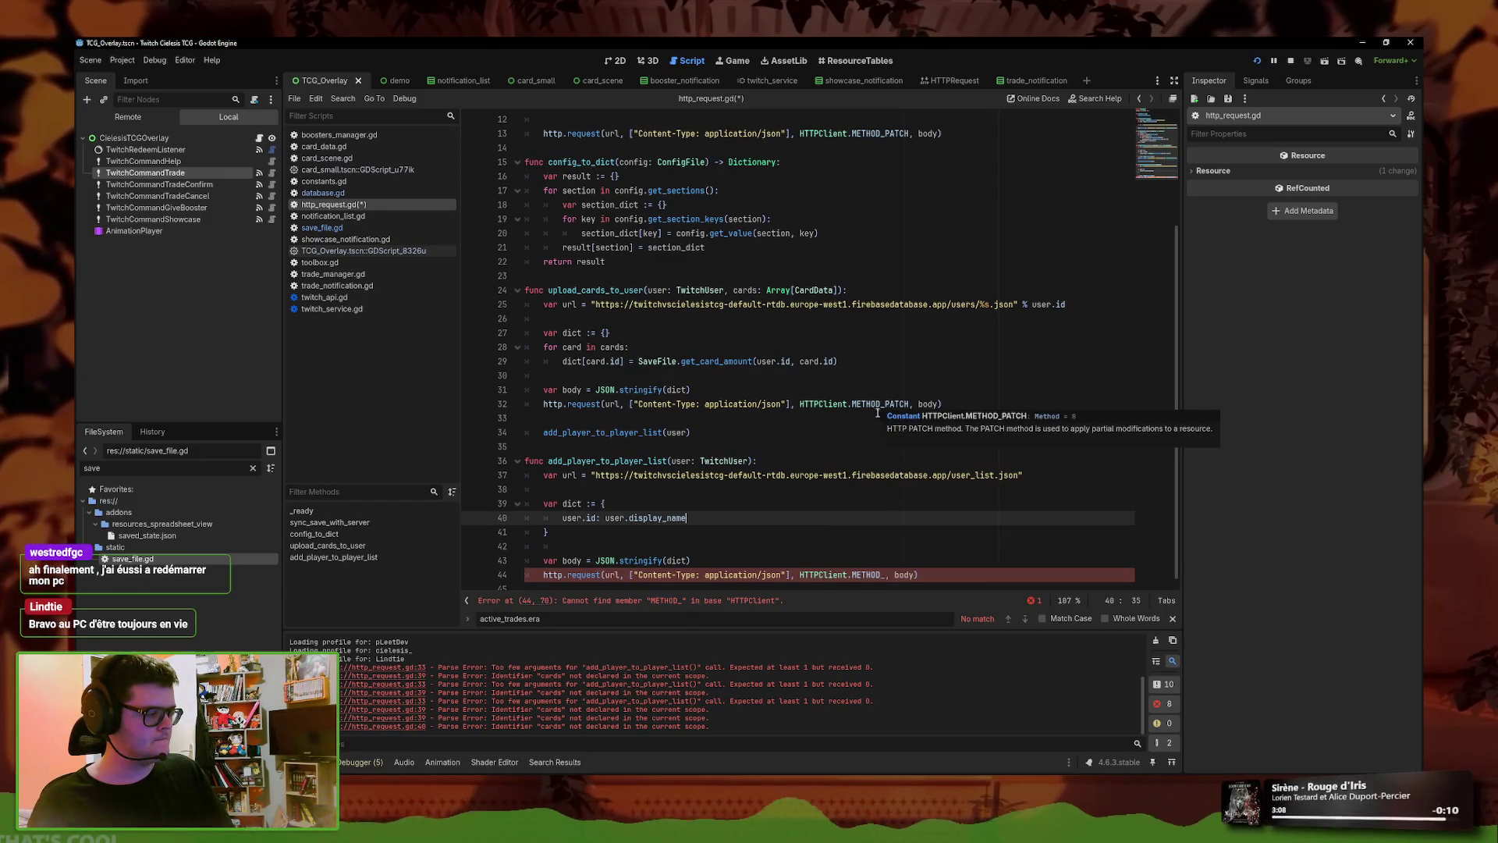
left_click(889, 575)
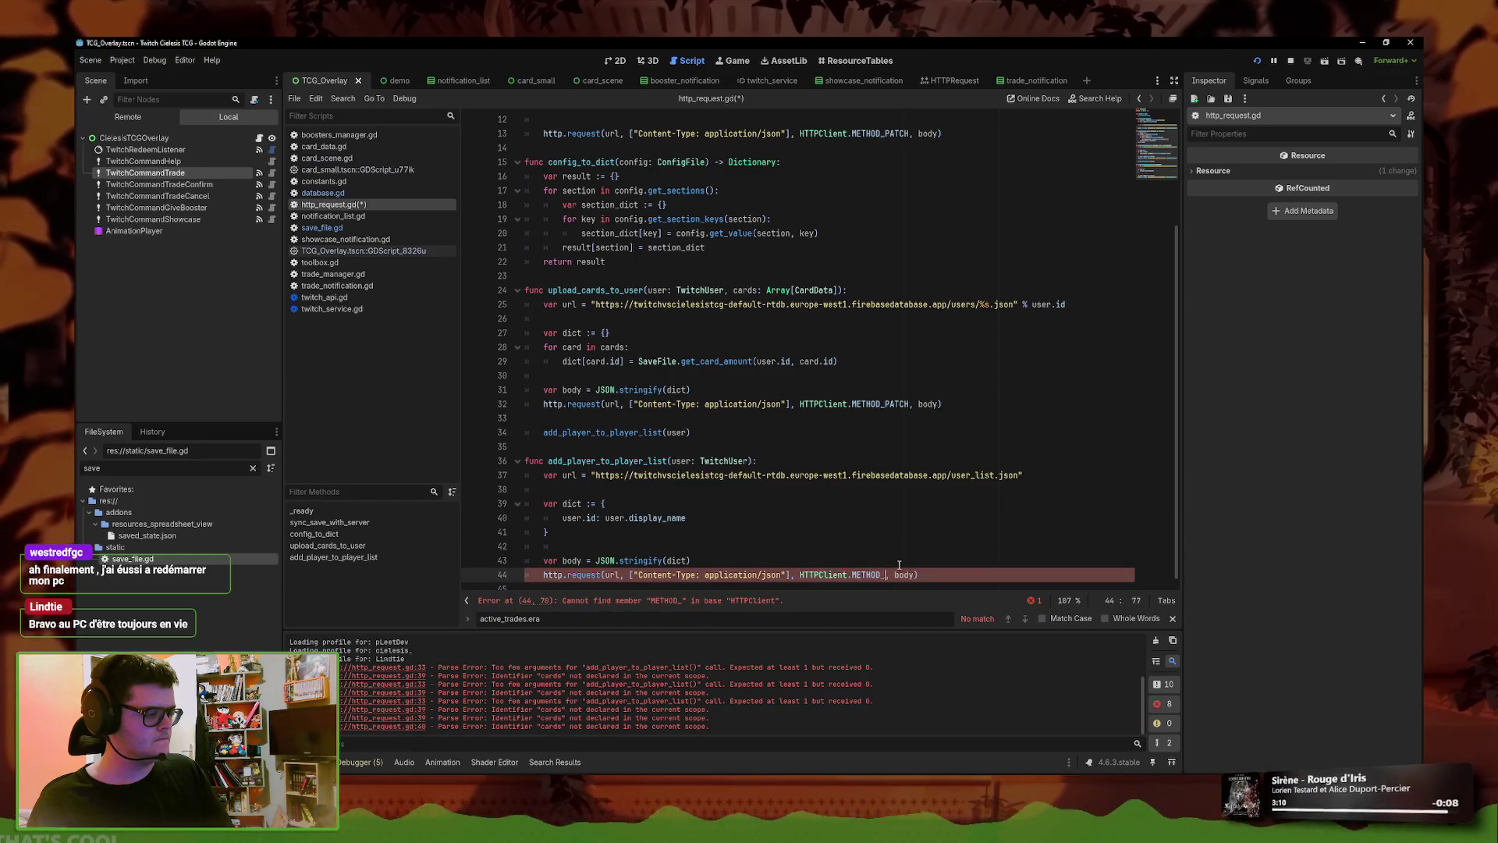
type("PATCH")
left_click(712, 546)
key("ctrl+s")
Run the project to test the upload.
key("Down")
key("Down")
key("End")
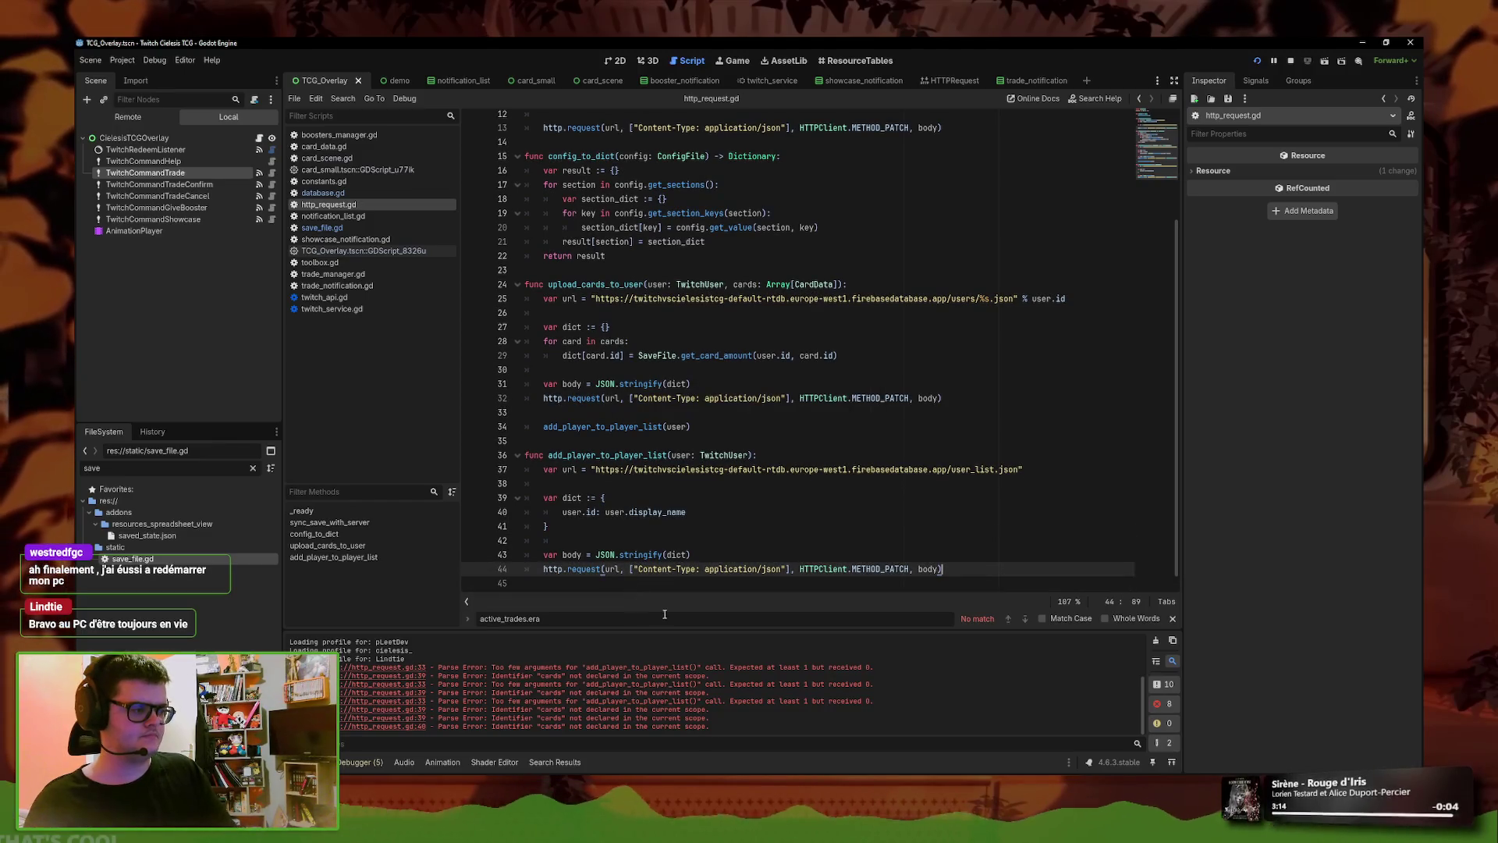
left_click(729, 537)
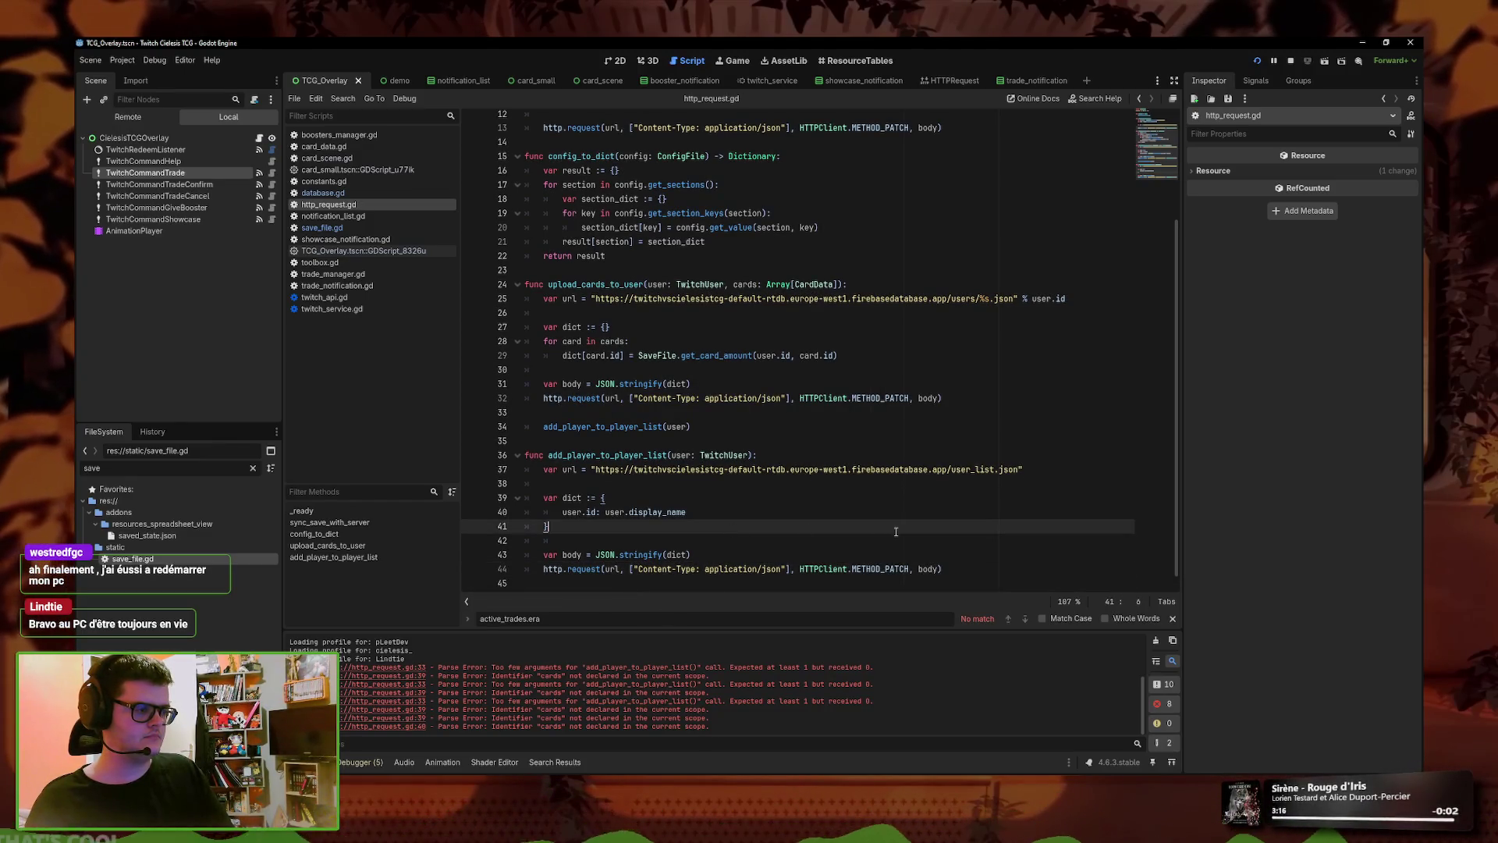
left_click(1258, 61)
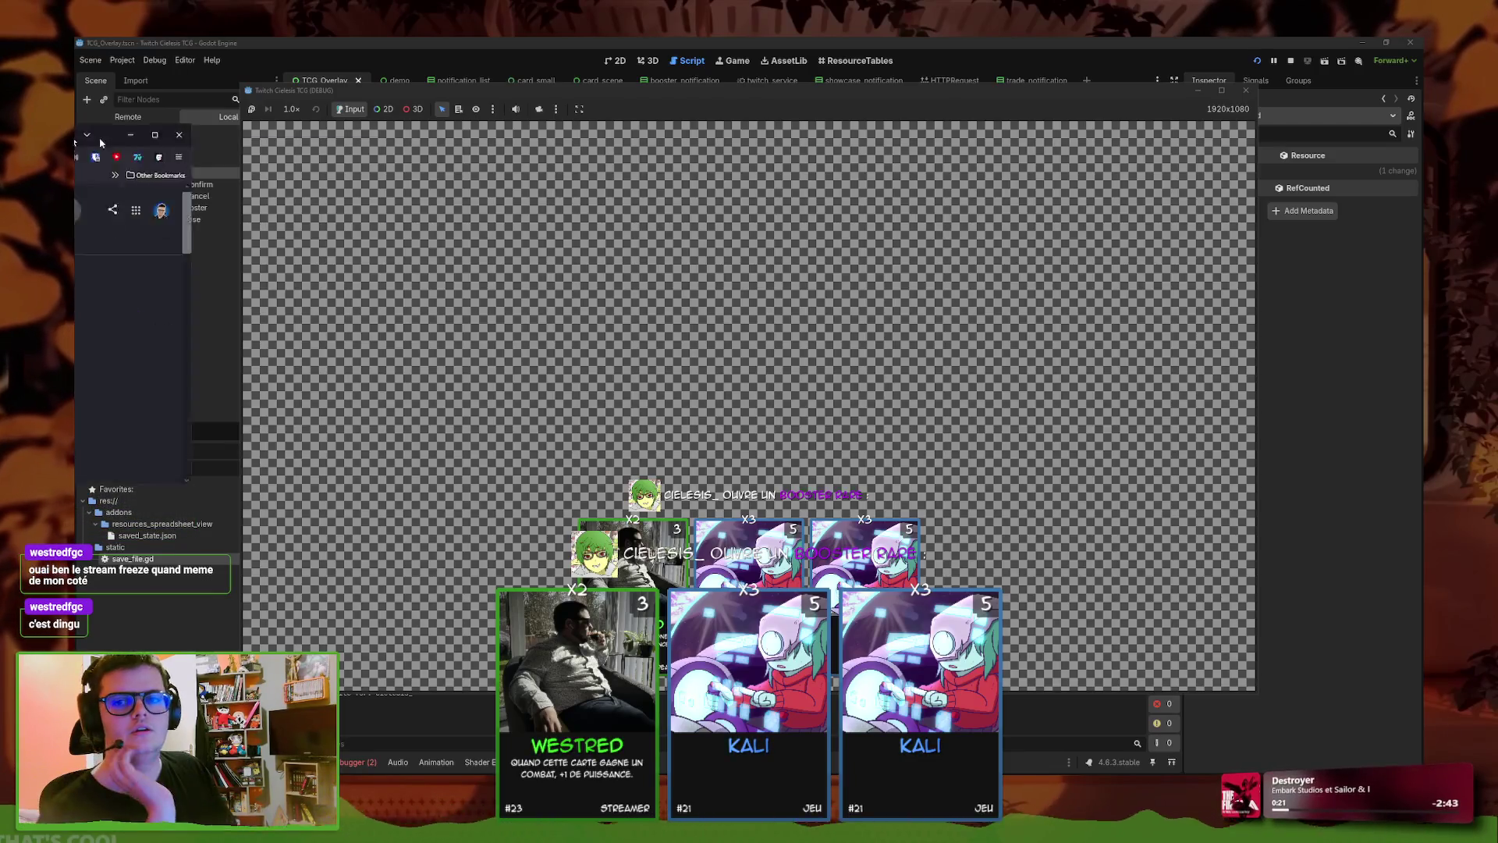
Open the Firebase console in the browser and switch to the account owning the project.
scroll(664, 332, "down", 3)
scroll(663, 331, "down", 2)
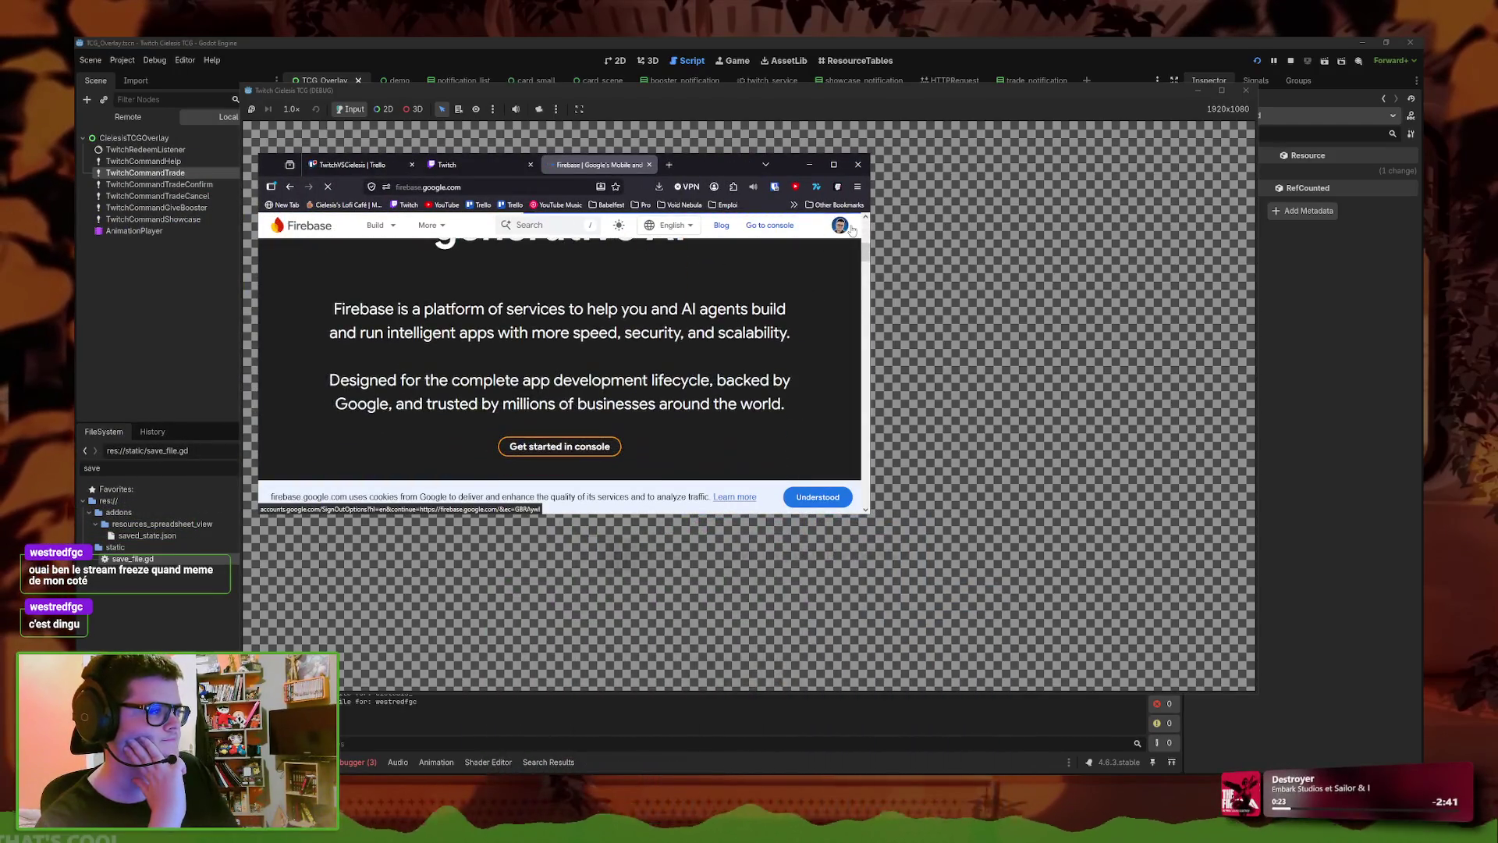
left_click(769, 224)
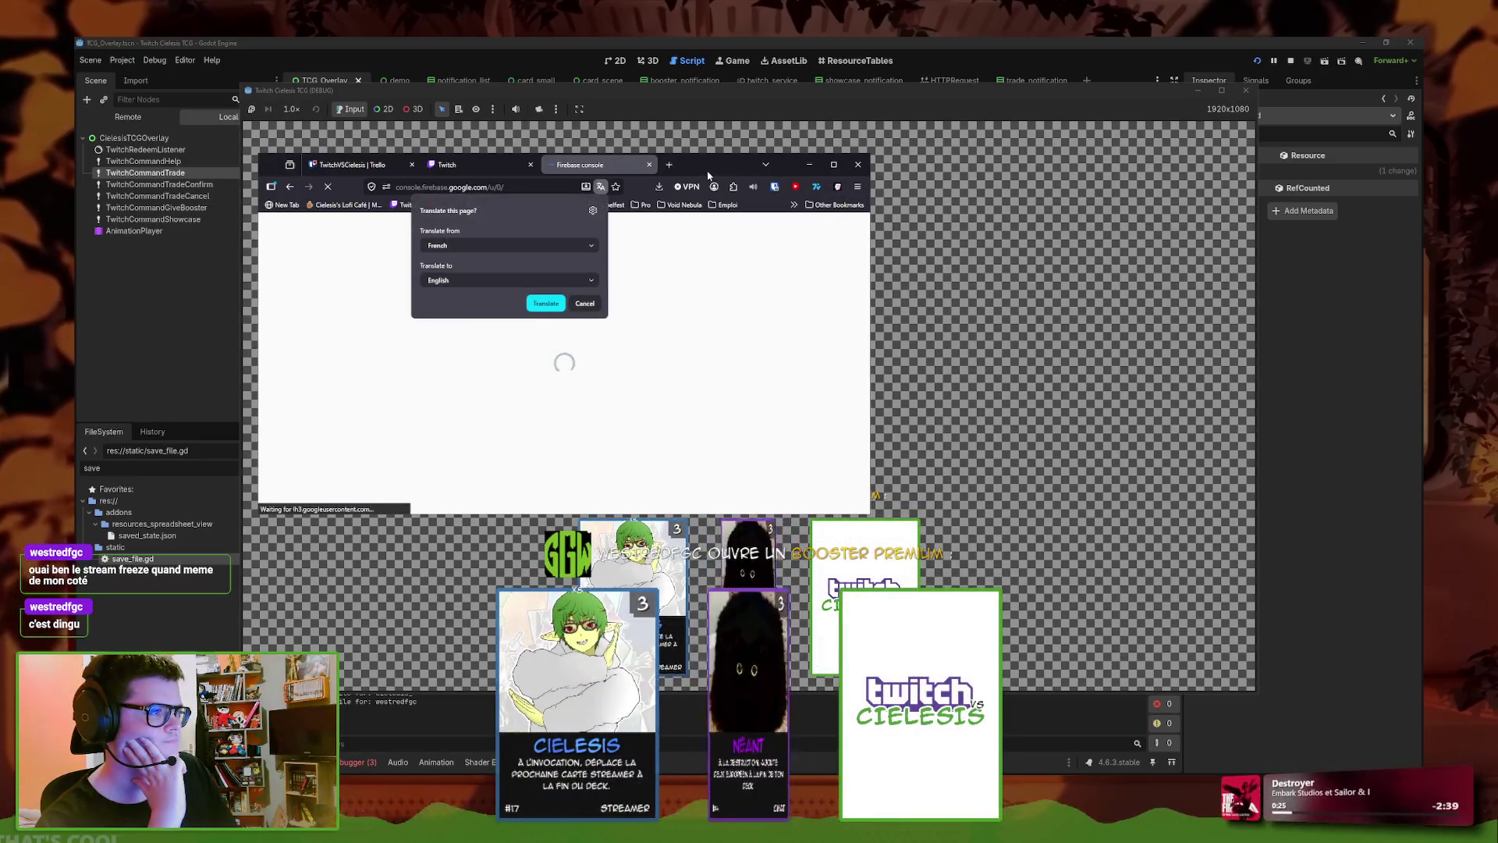
left_click_drag(709, 166, 689, 131)
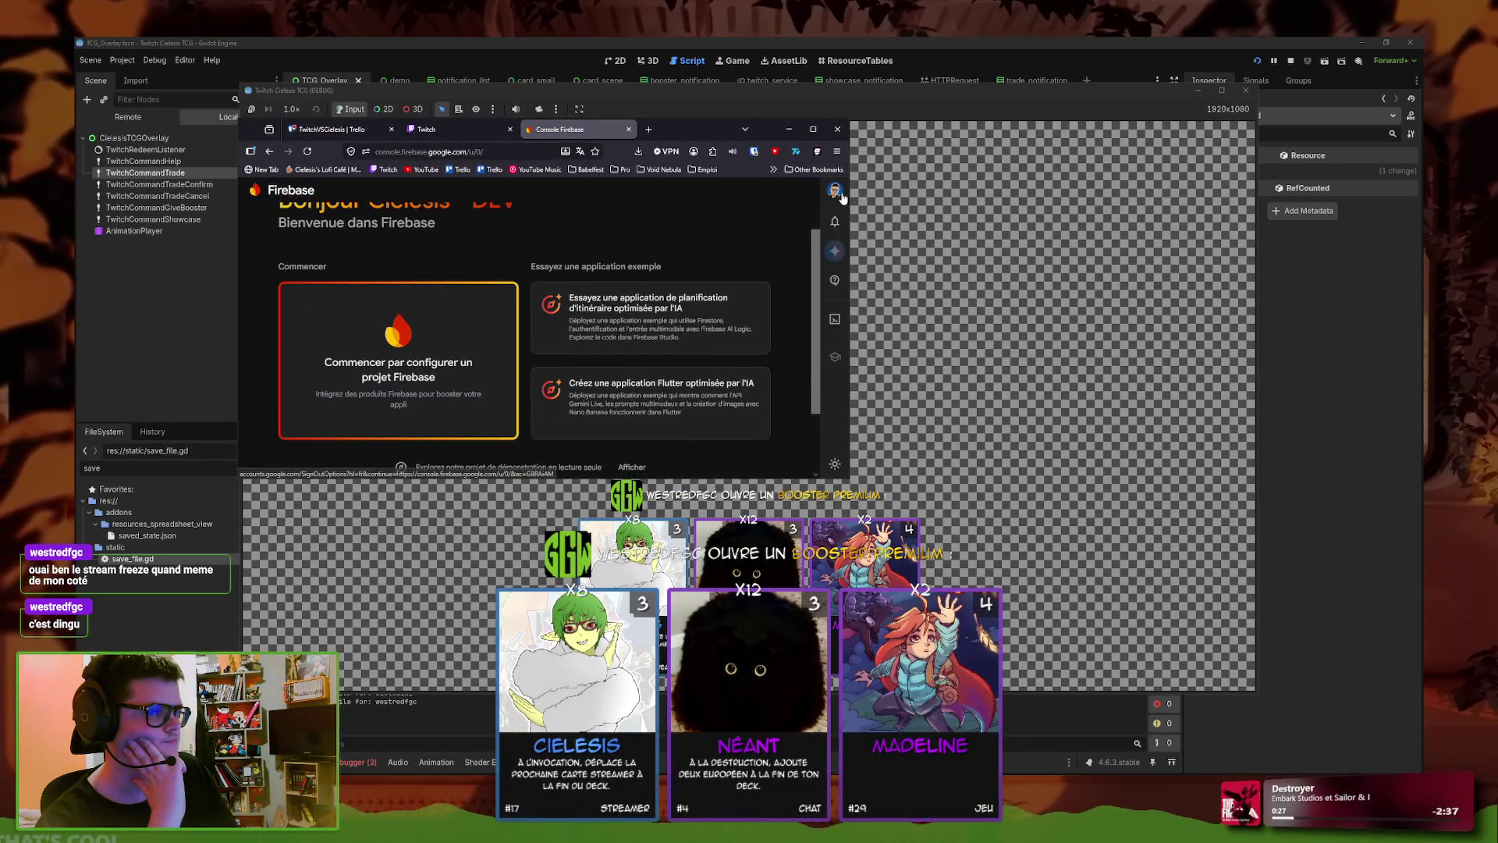
left_click(835, 189)
left_click(767, 421)
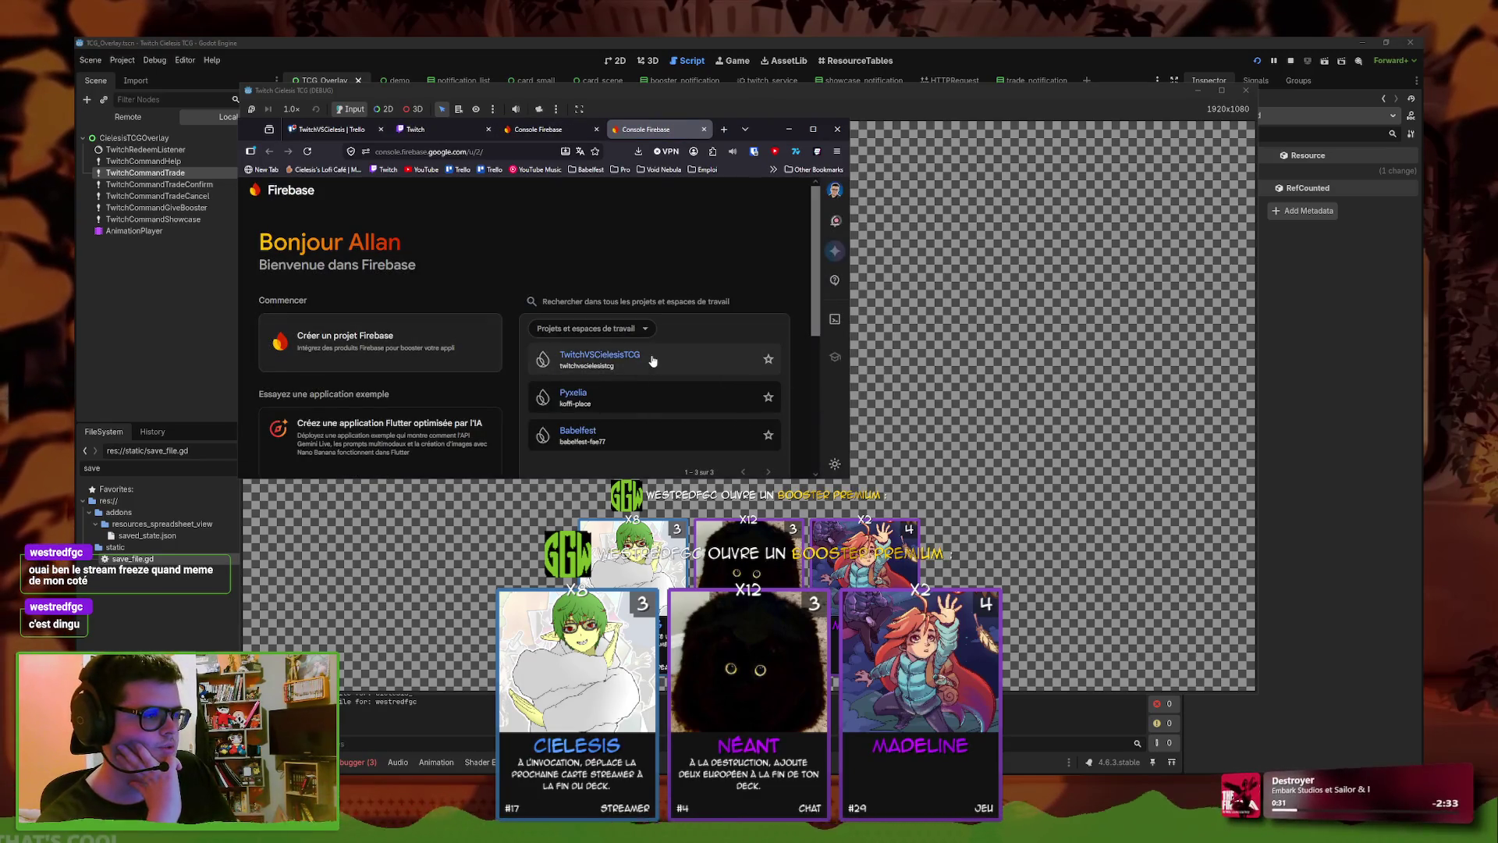
Open TwitchVSCielesisTCG's Realtime Database and expand the users node.
left_click(651, 353)
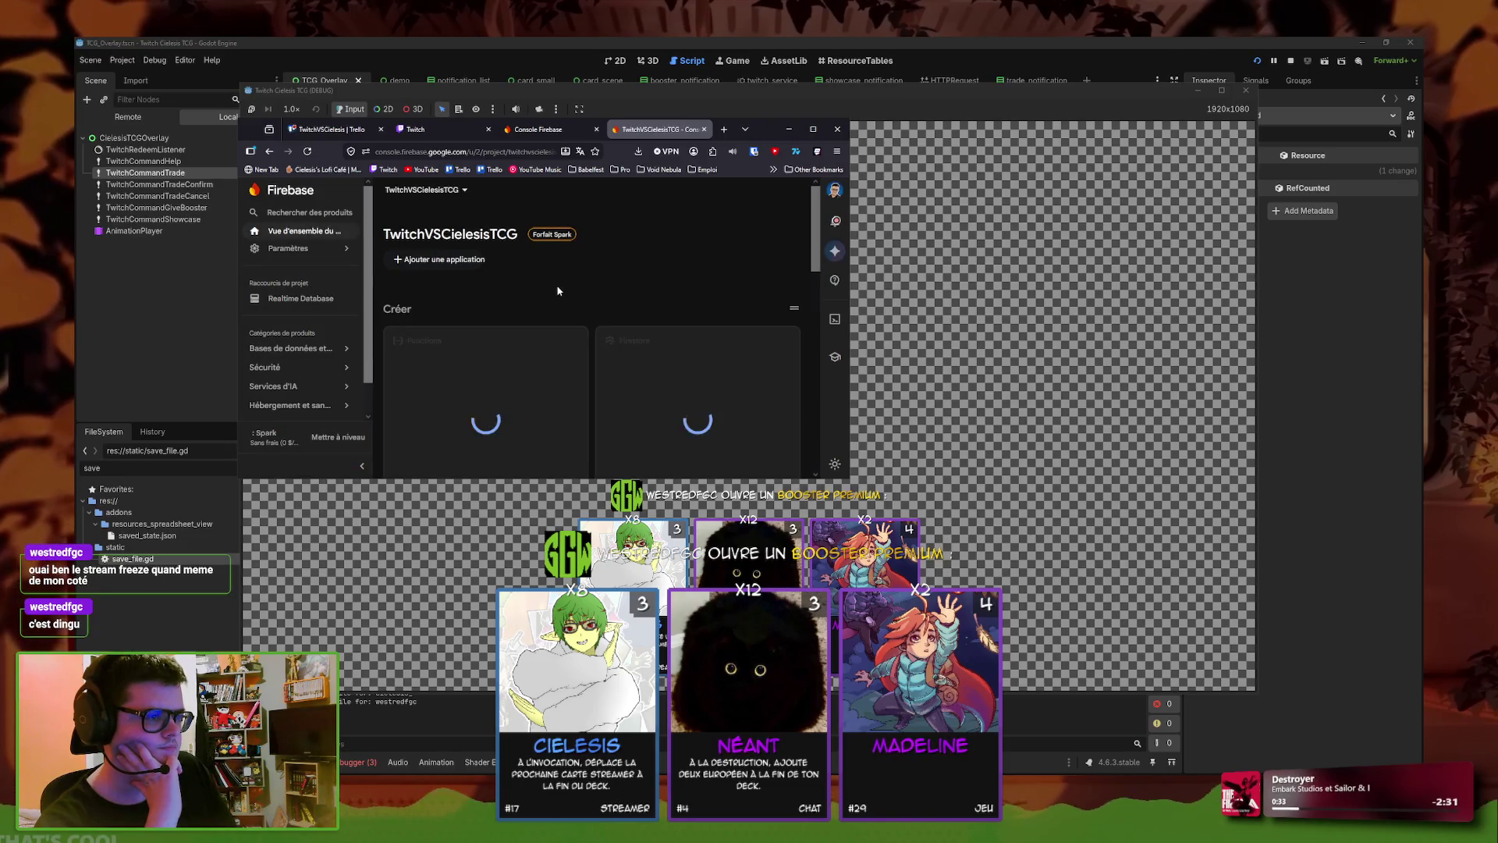
scroll(546, 289, "down", 3)
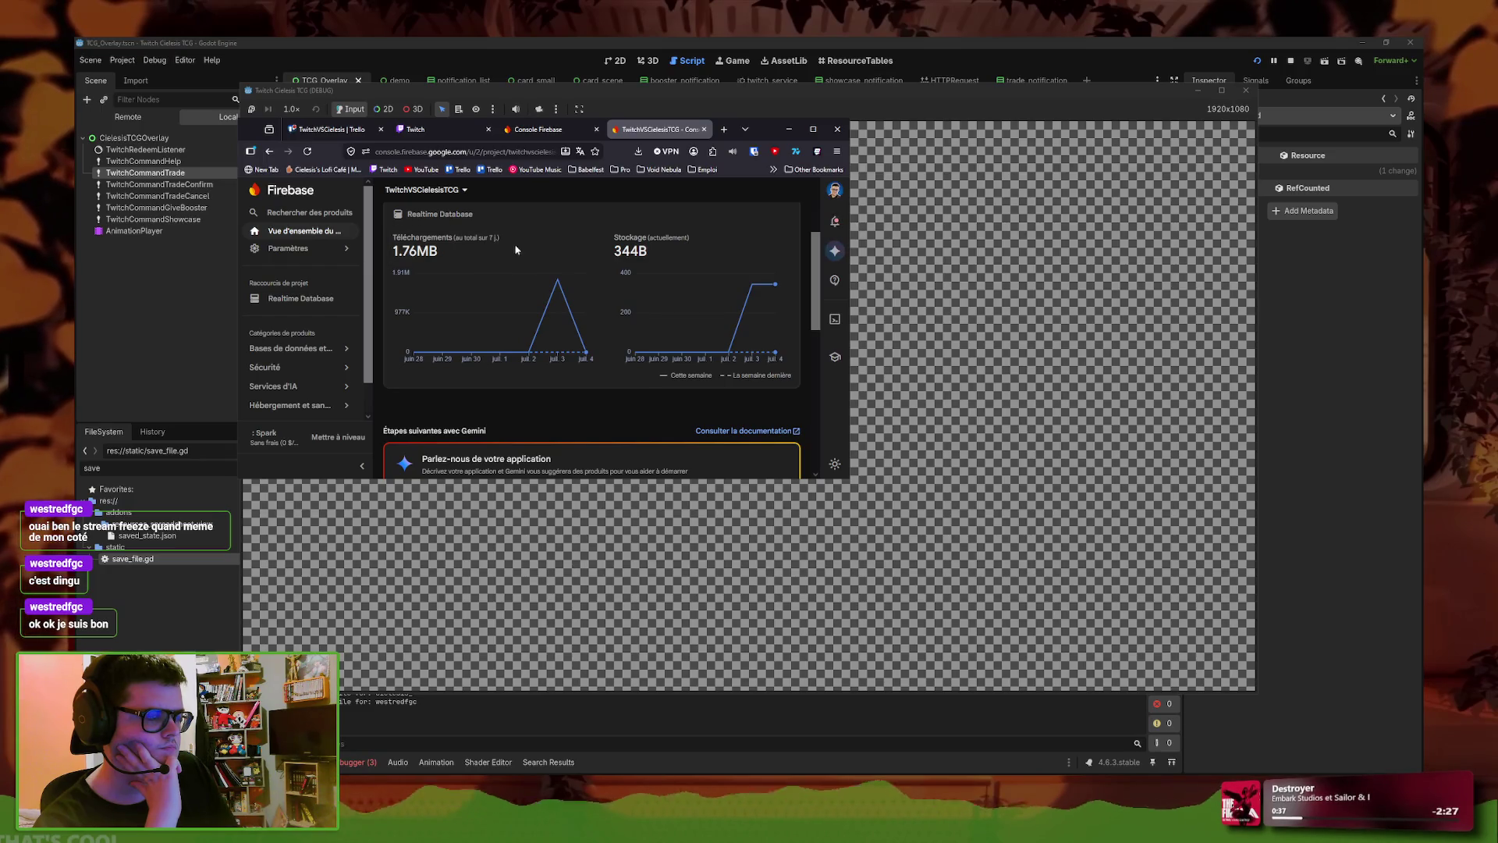
left_click(301, 300)
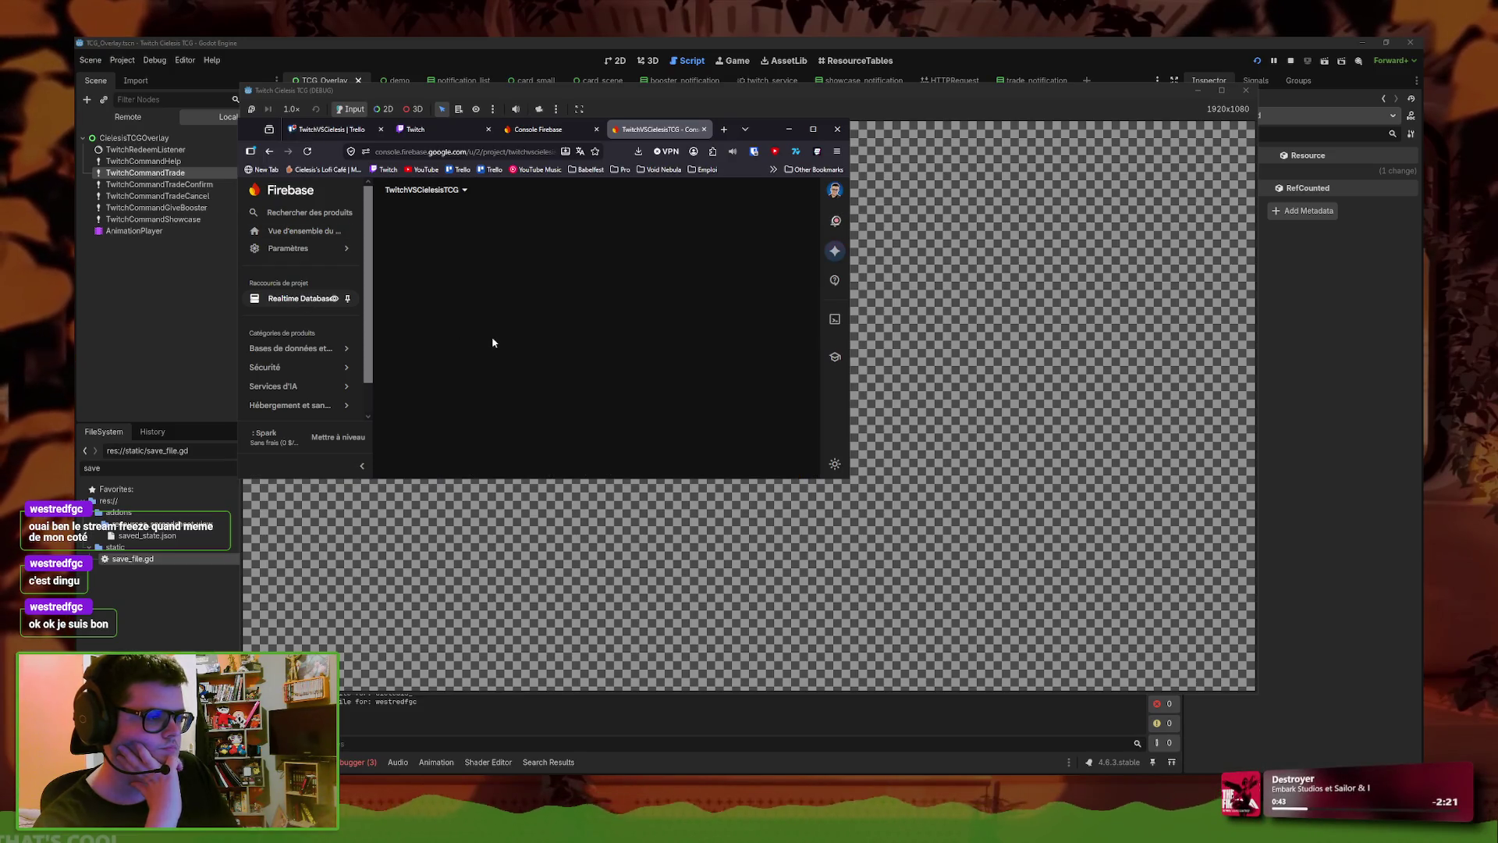
left_click(396, 366)
left_click_drag(781, 479, 781, 563)
left_click(357, 762)
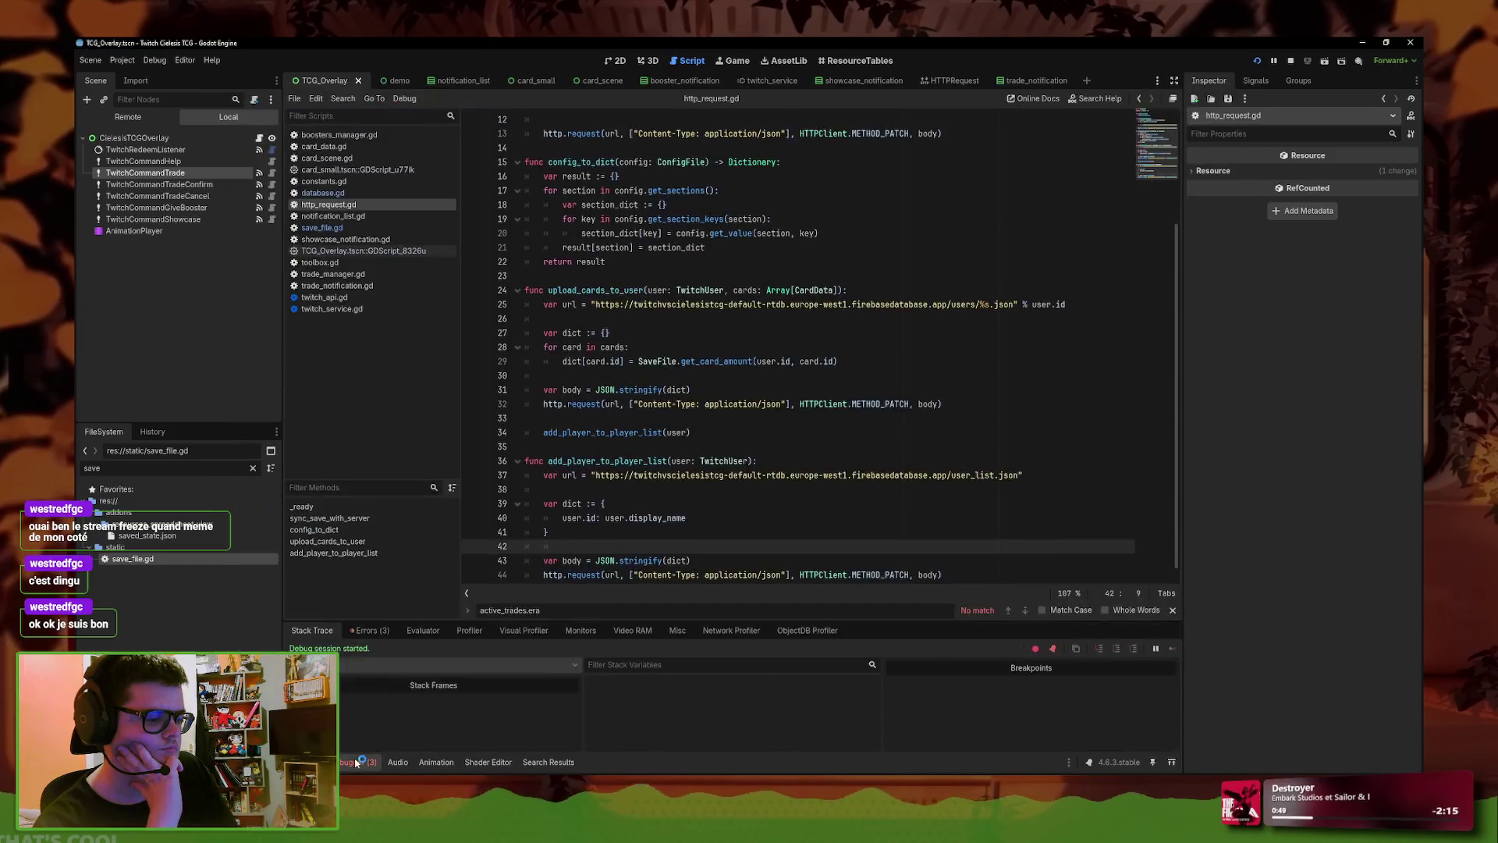
Show the debugger's errors and jump to the HTTPRequest-busy error on line 44.
left_click(370, 631)
left_click(595, 694)
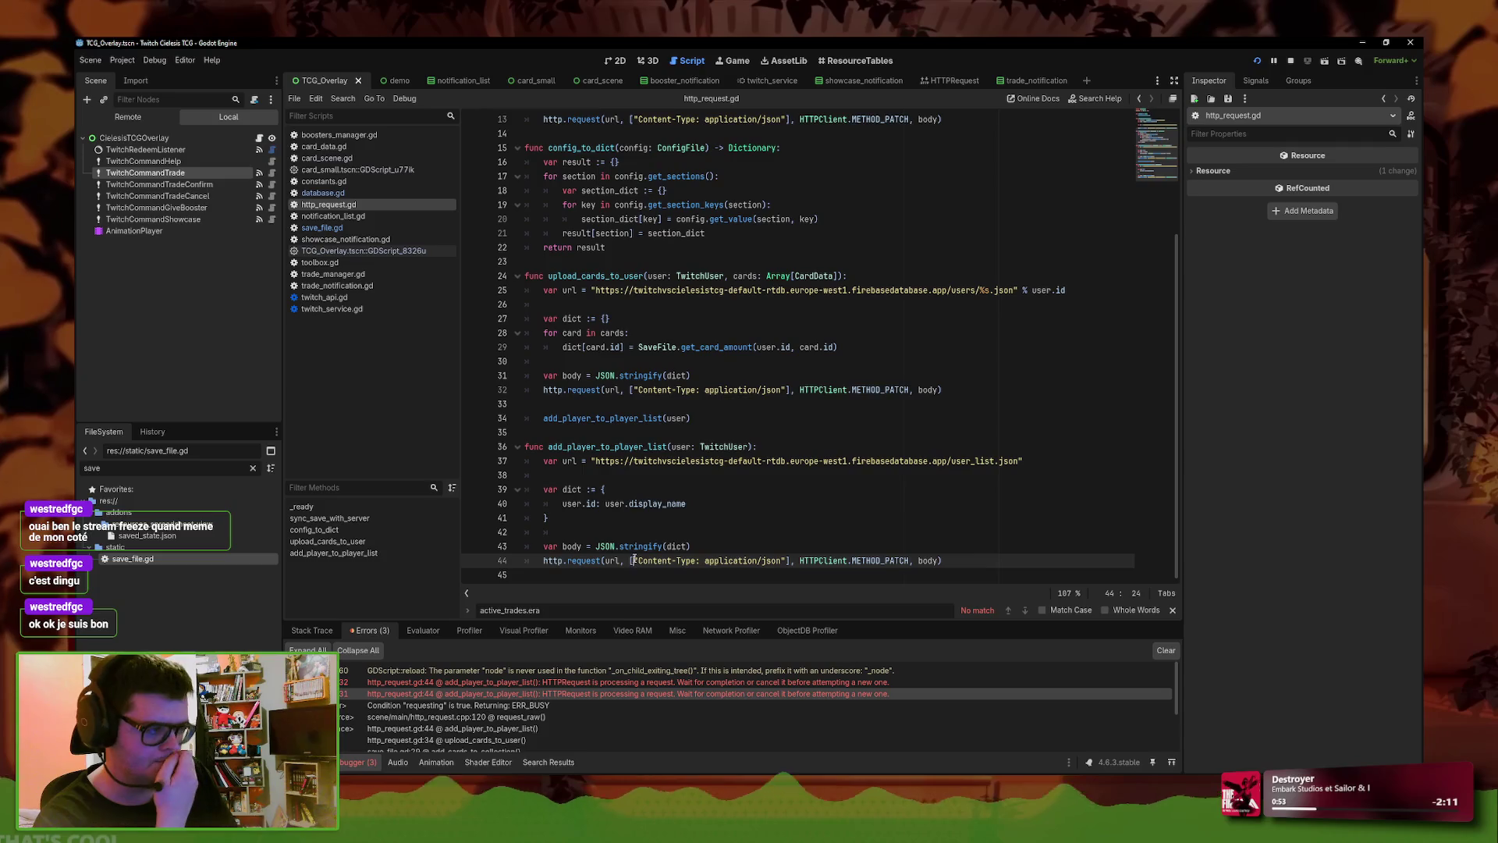
left_click(662, 419)
left_click(662, 432)
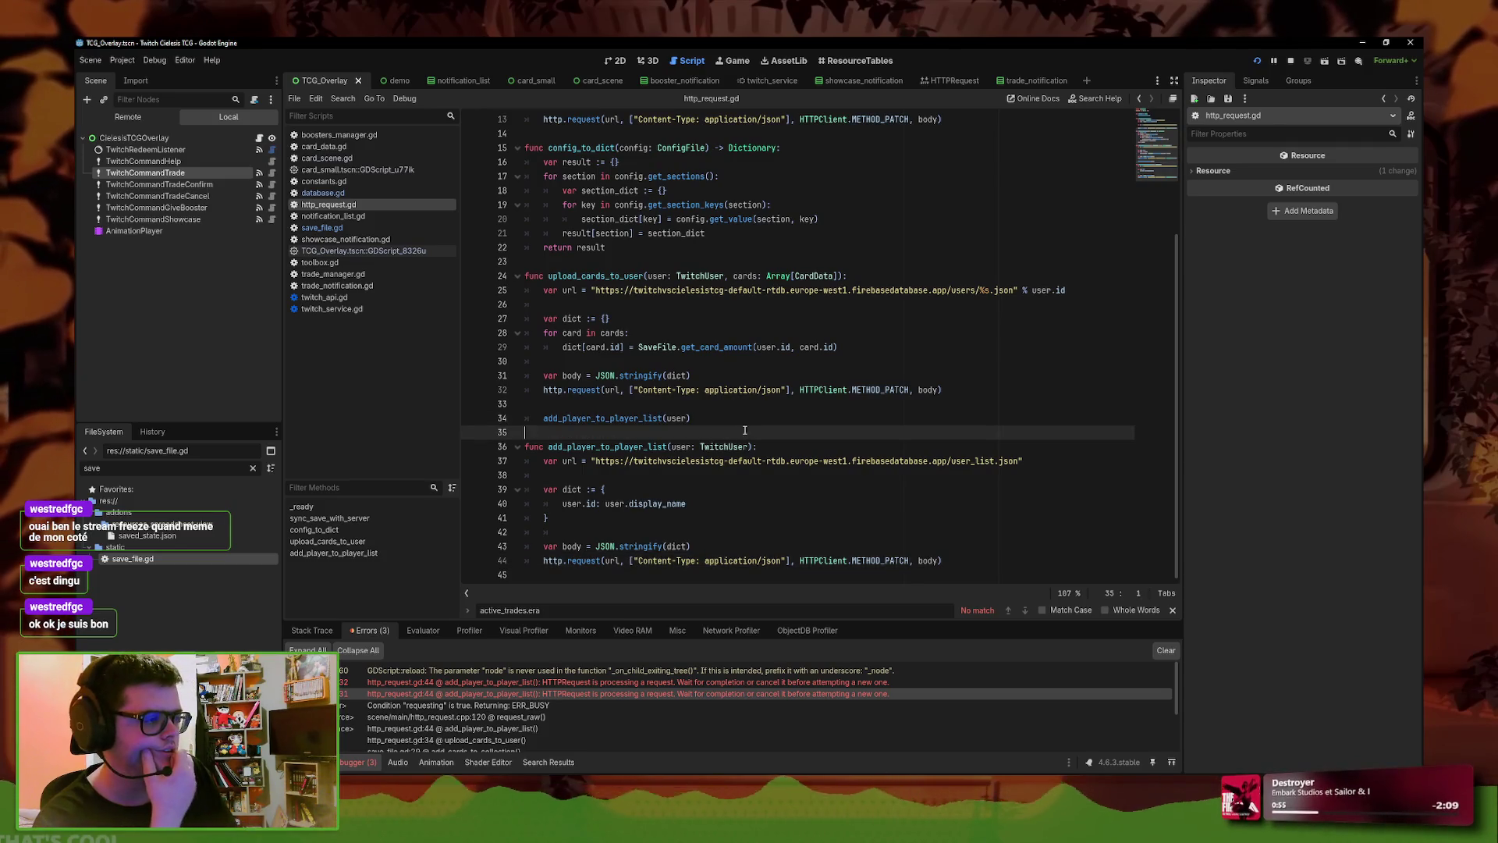
left_click(663, 418)
left_click(664, 407)
left_click(664, 390)
scroll(667, 390, "up", 4)
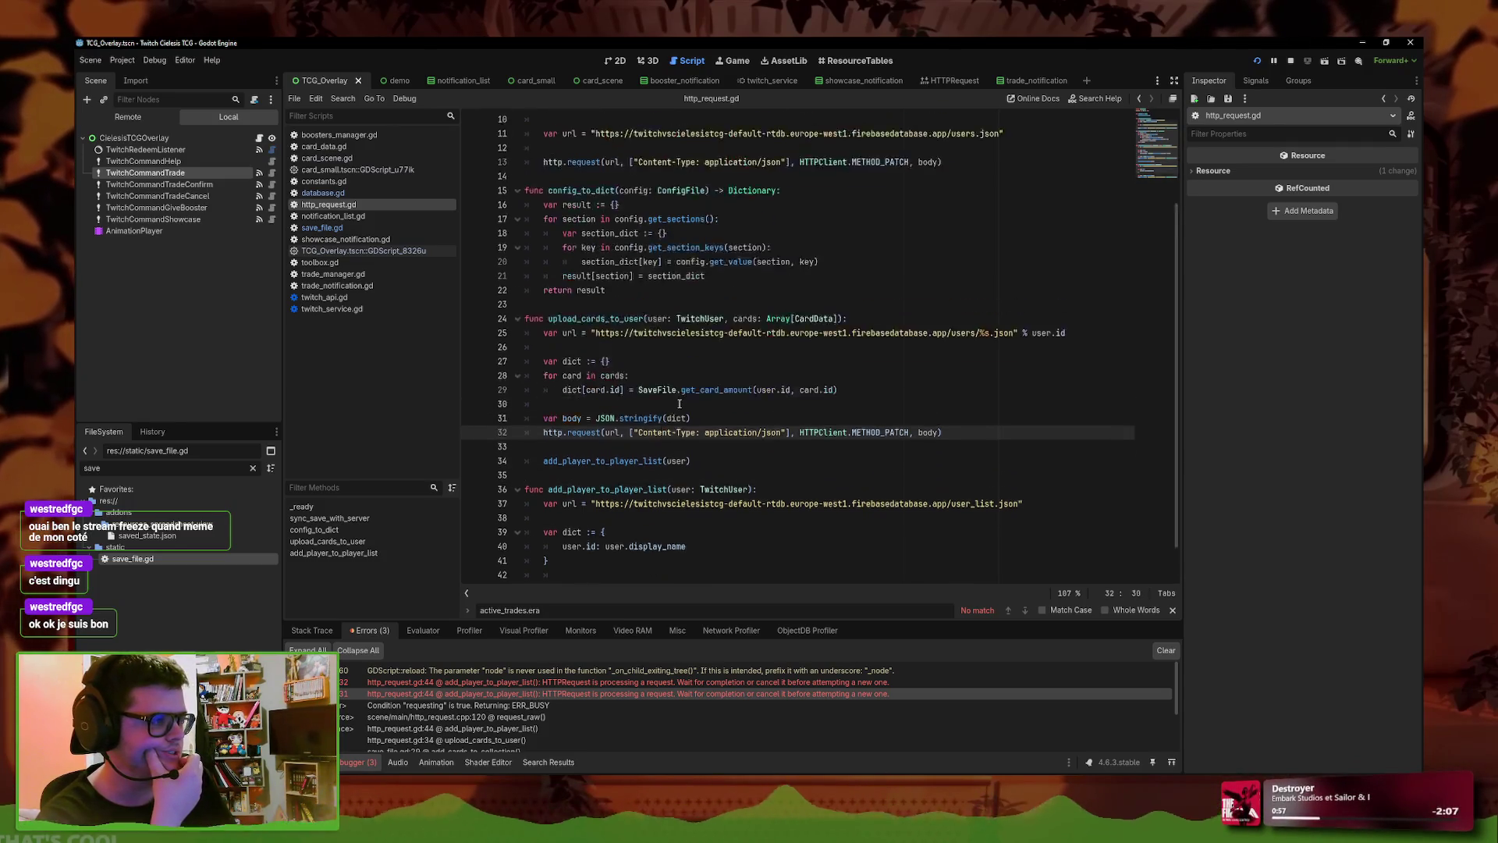
scroll(679, 403, "down", 4)
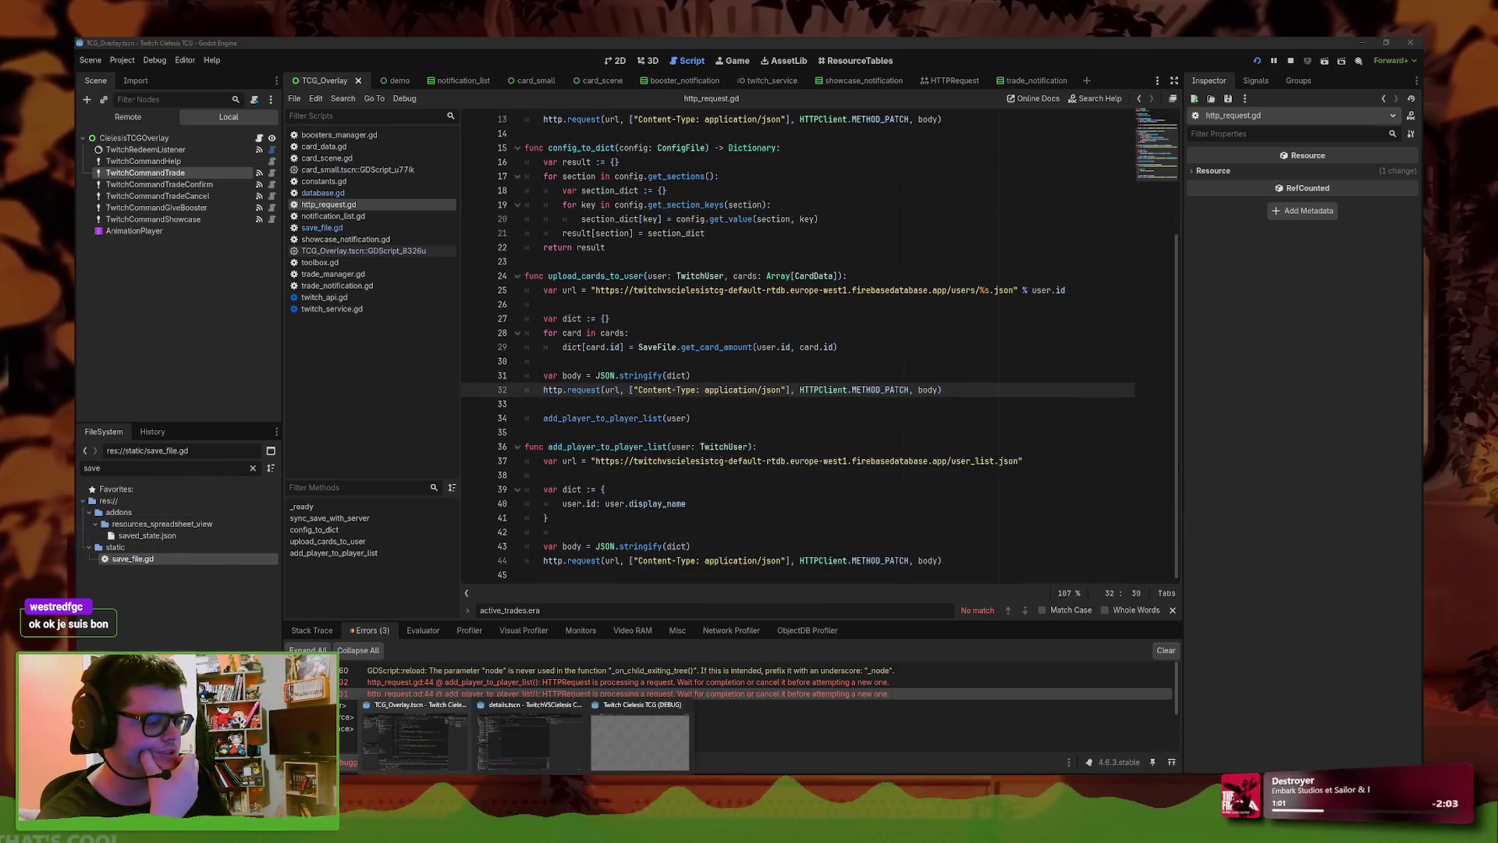
Check how game.gd awaits request_completed in the client project, then return to TCG_Overlay.
key("alt+Tab")
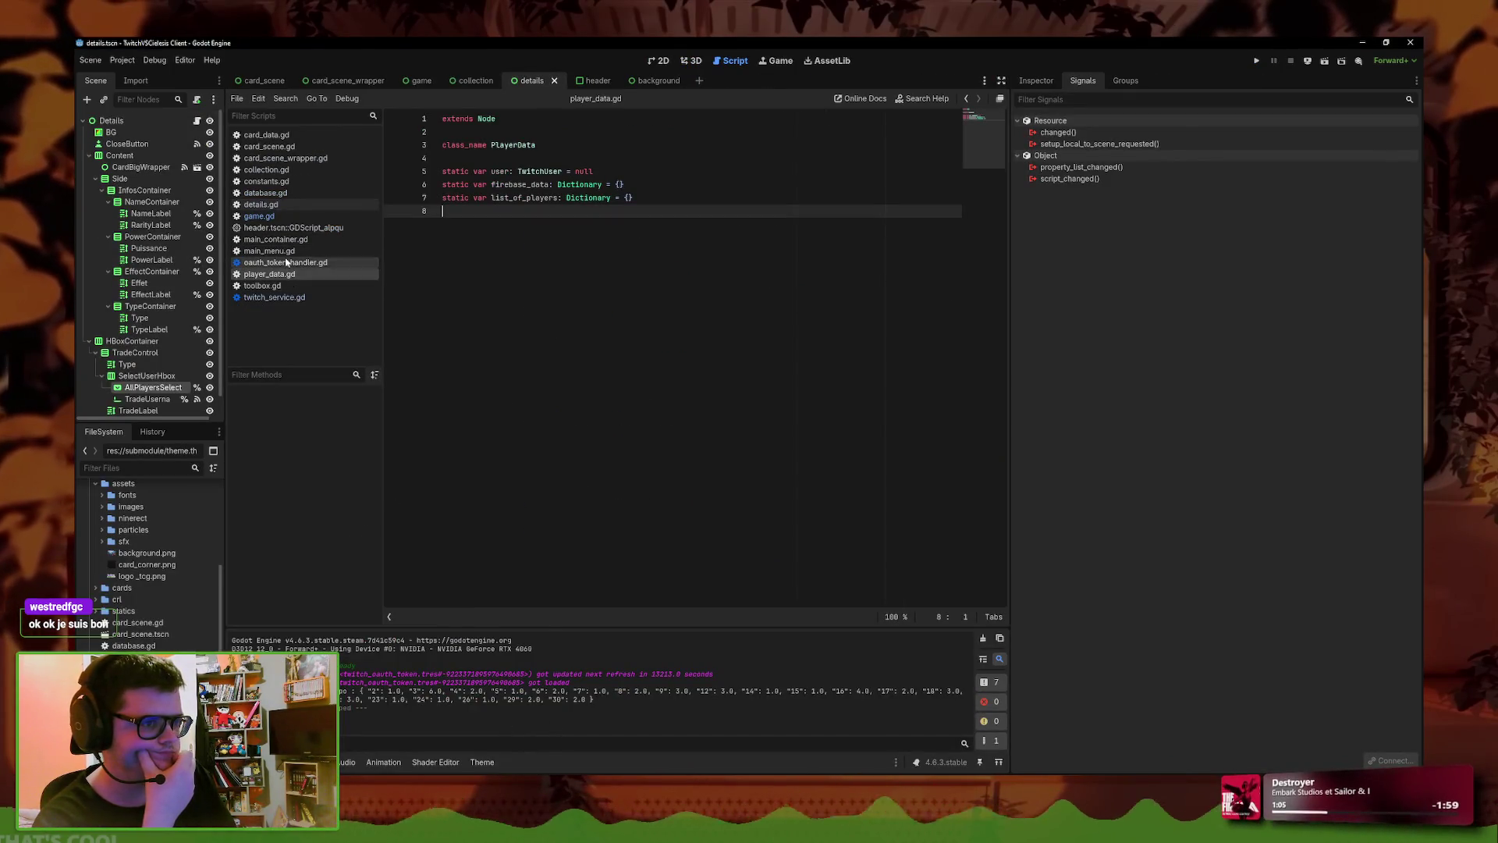
left_click(259, 216)
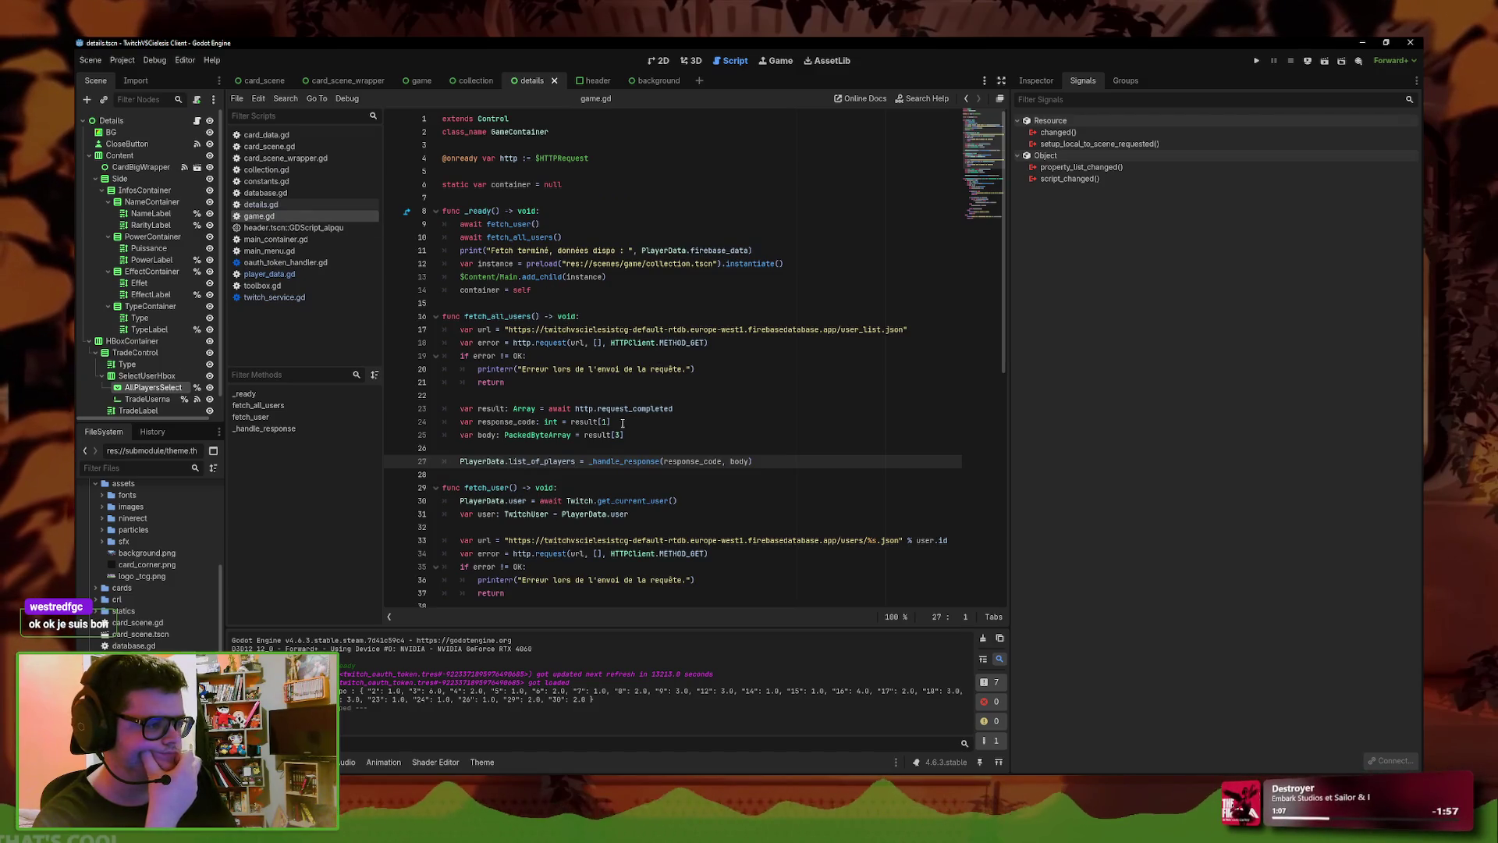
mouse_move(701, 412)
left_mouse_down()
mouse_move(536, 411)
mouse_move(549, 409)
left_mouse_up()
key("ctrl+c")
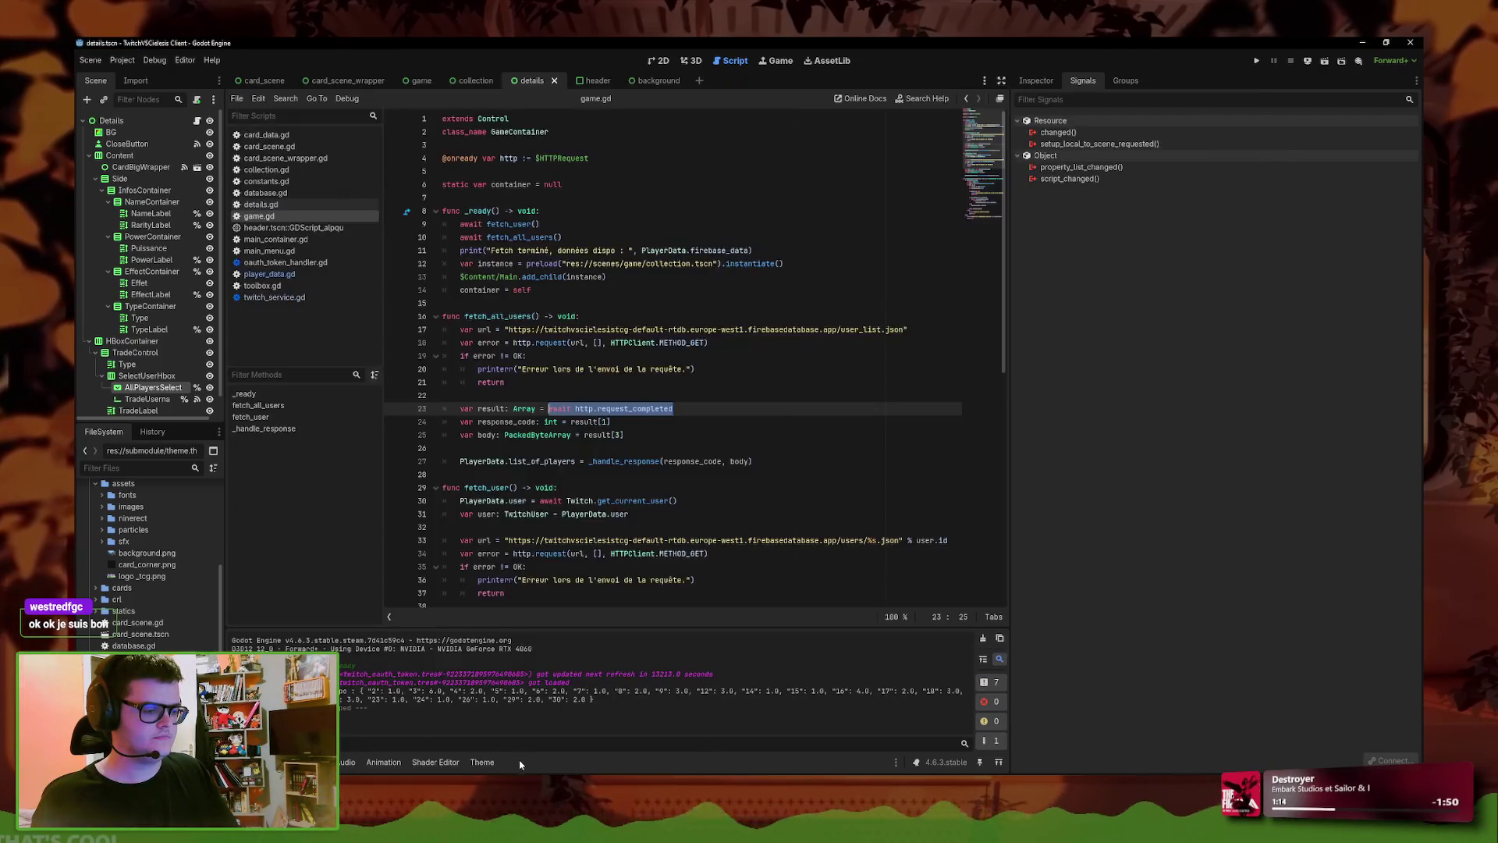
key("alt+Tab")
left_click(729, 378)
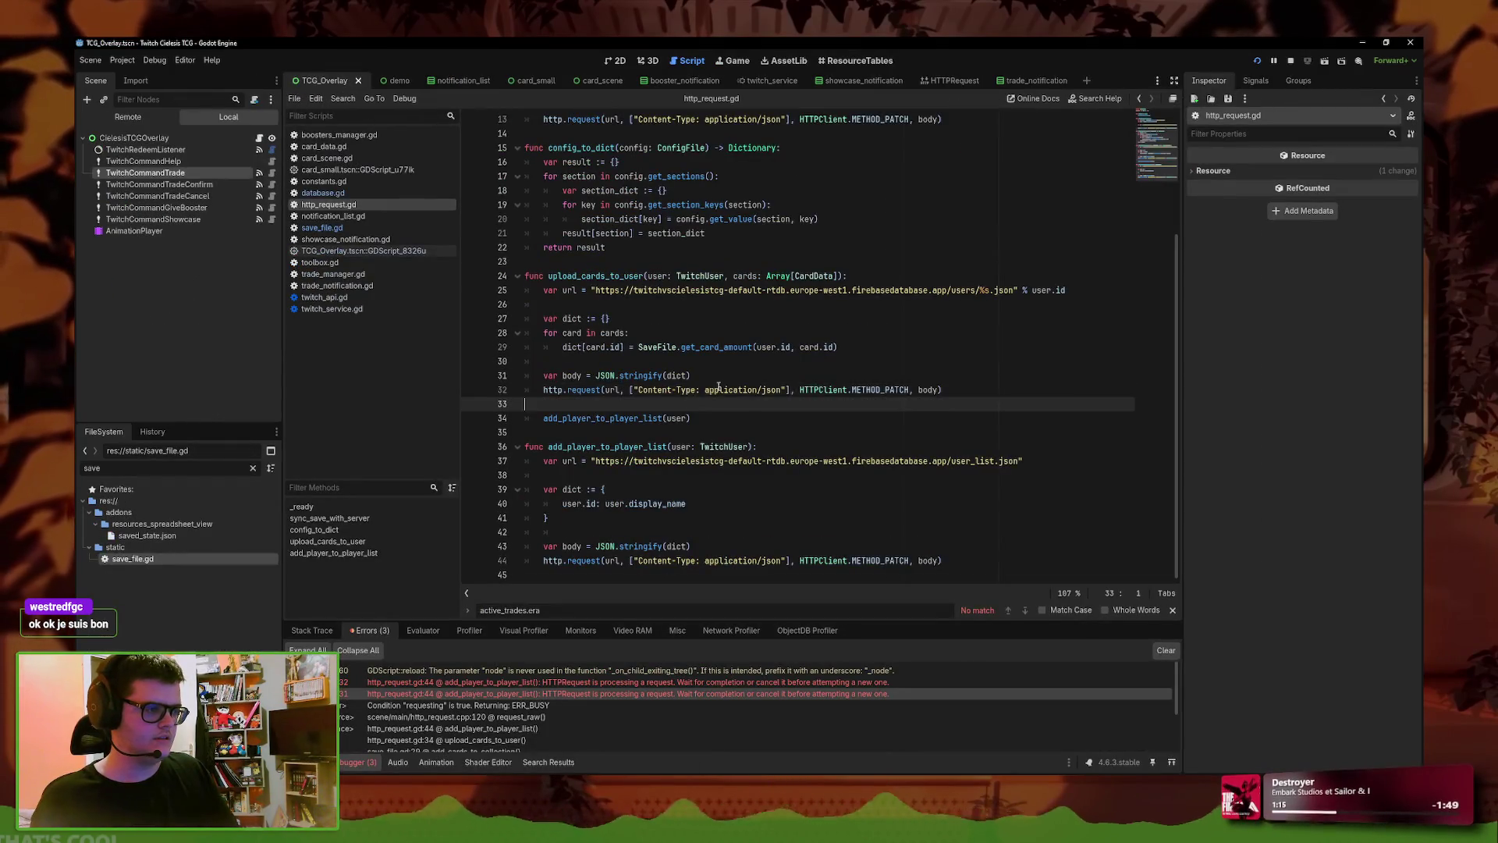
Insert 'await http.request_completed' before add_player_to_player_list(user), fix indentation, and save.
left_click(979, 409)
key("ctrl+v")
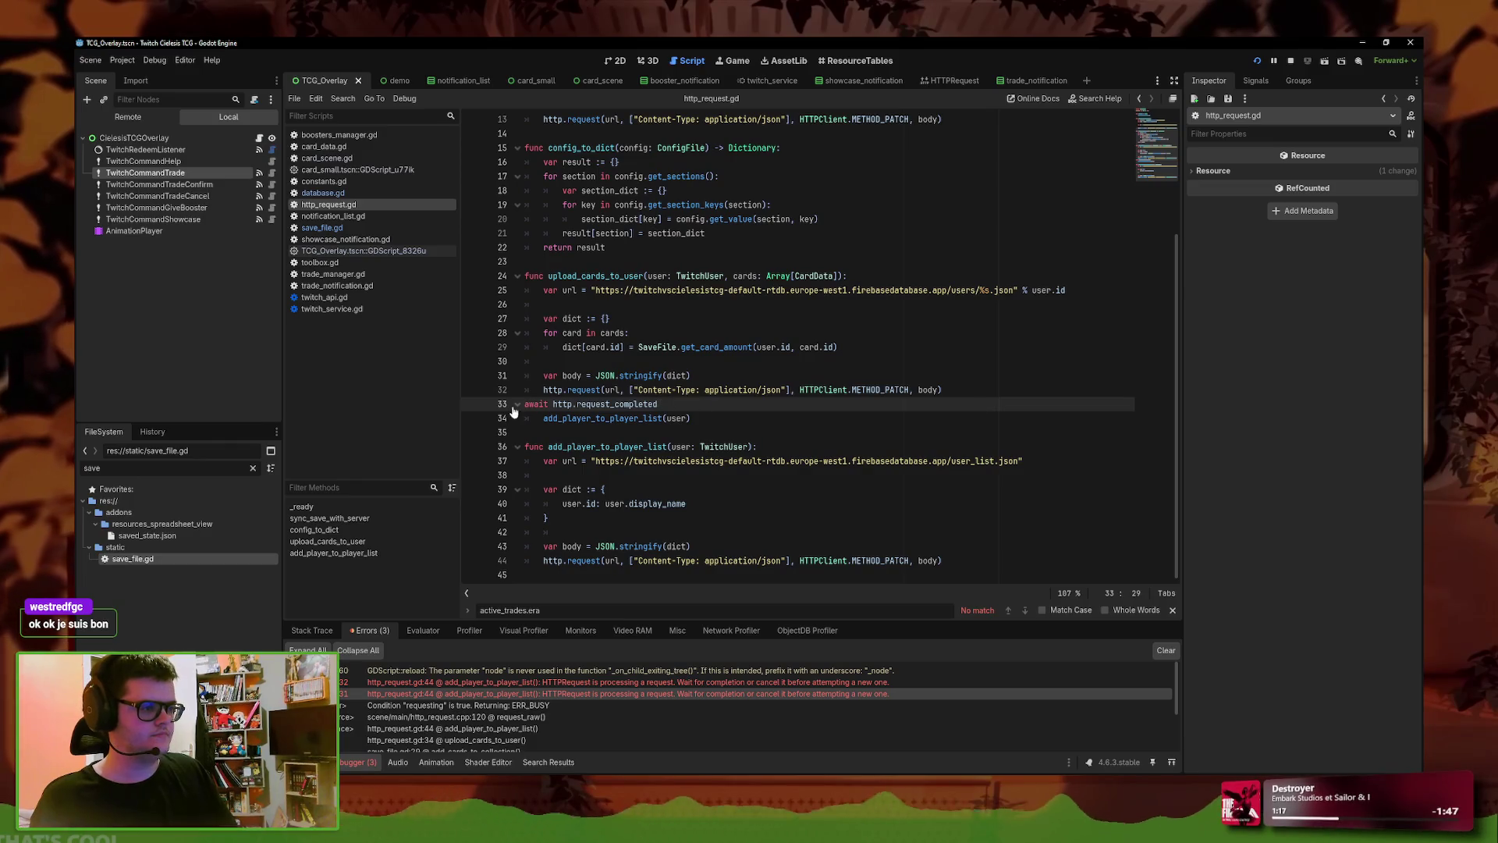
scroll(524, 409, "up", 1)
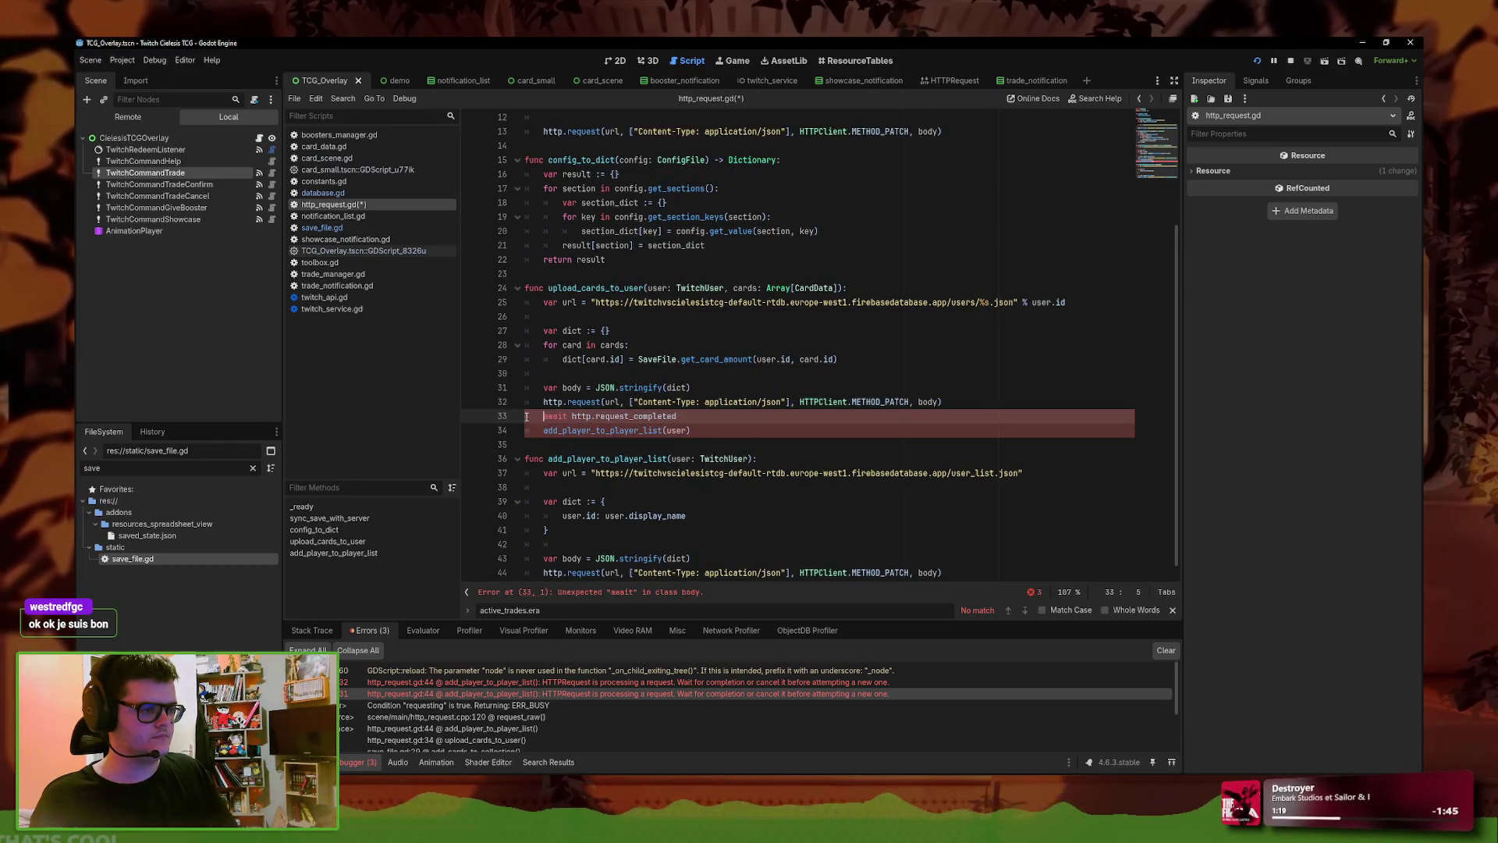
left_click(698, 427)
key("Return")
left_click(701, 418)
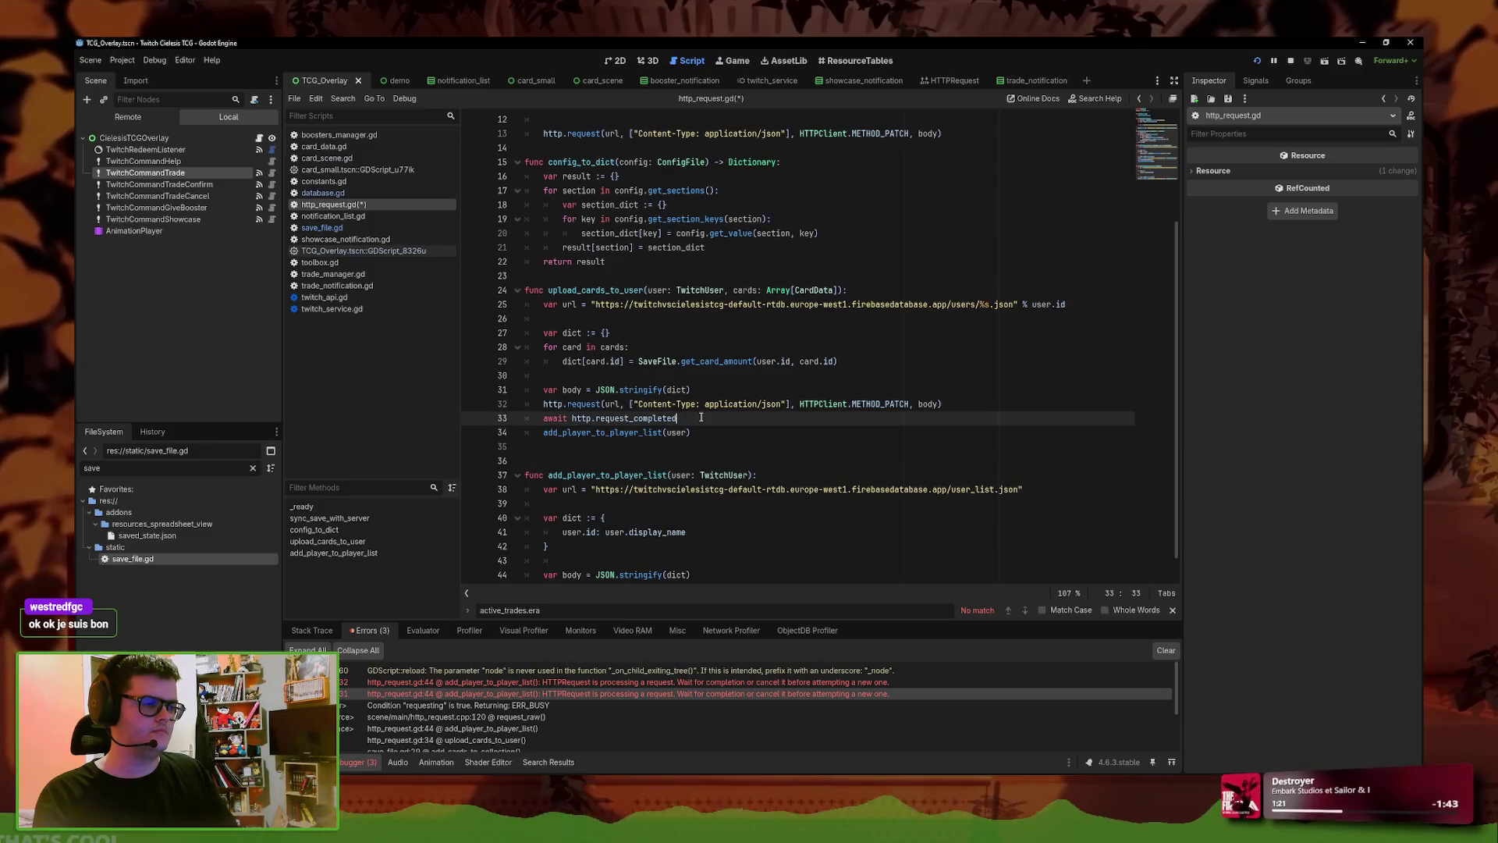
left_click(713, 432)
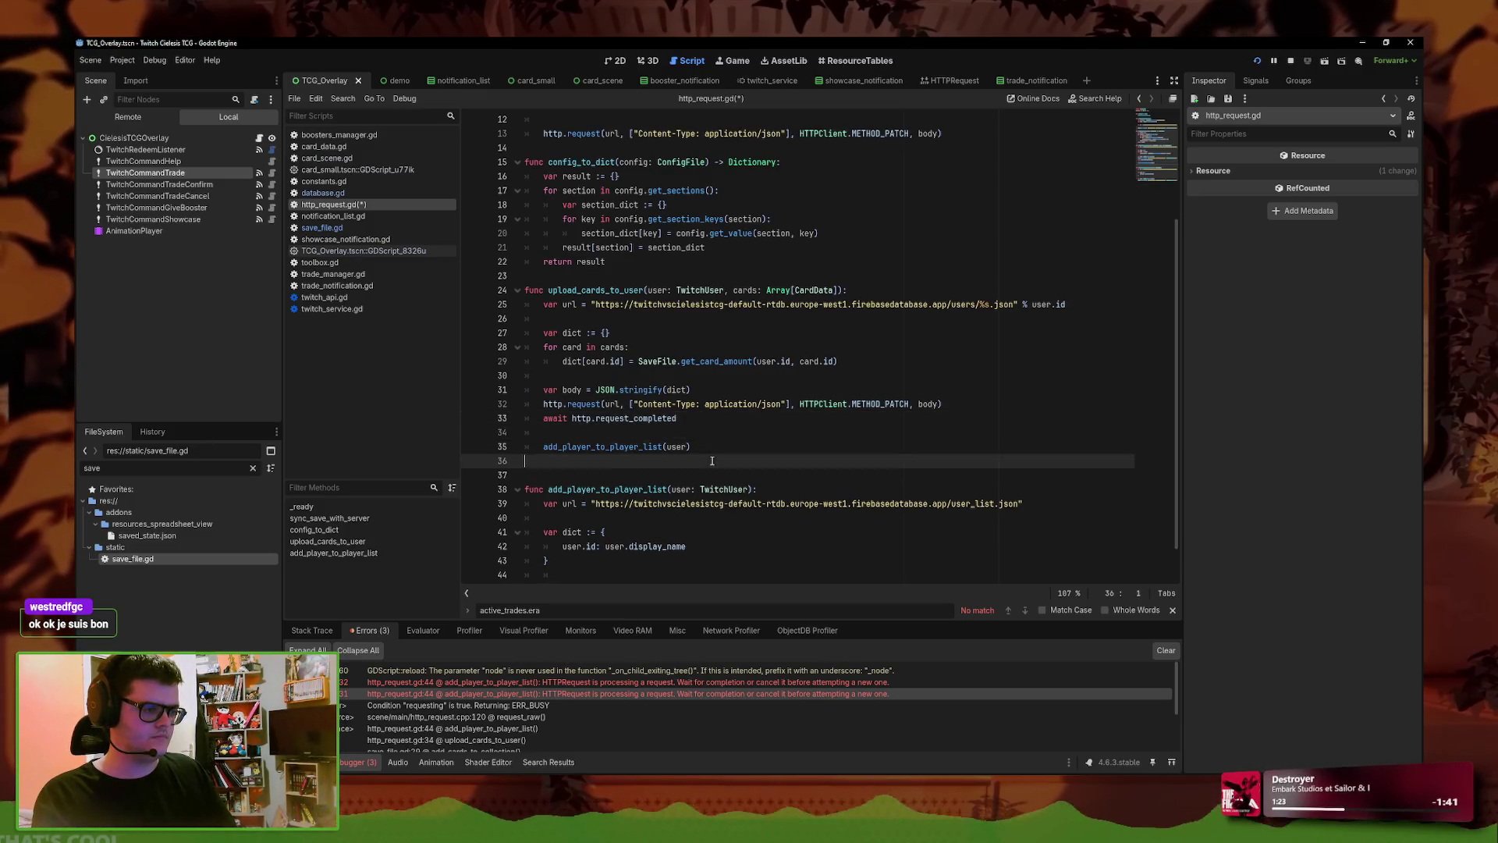
key("alt+Down")
key("ctrl+s")
key("Down")
key("Down")
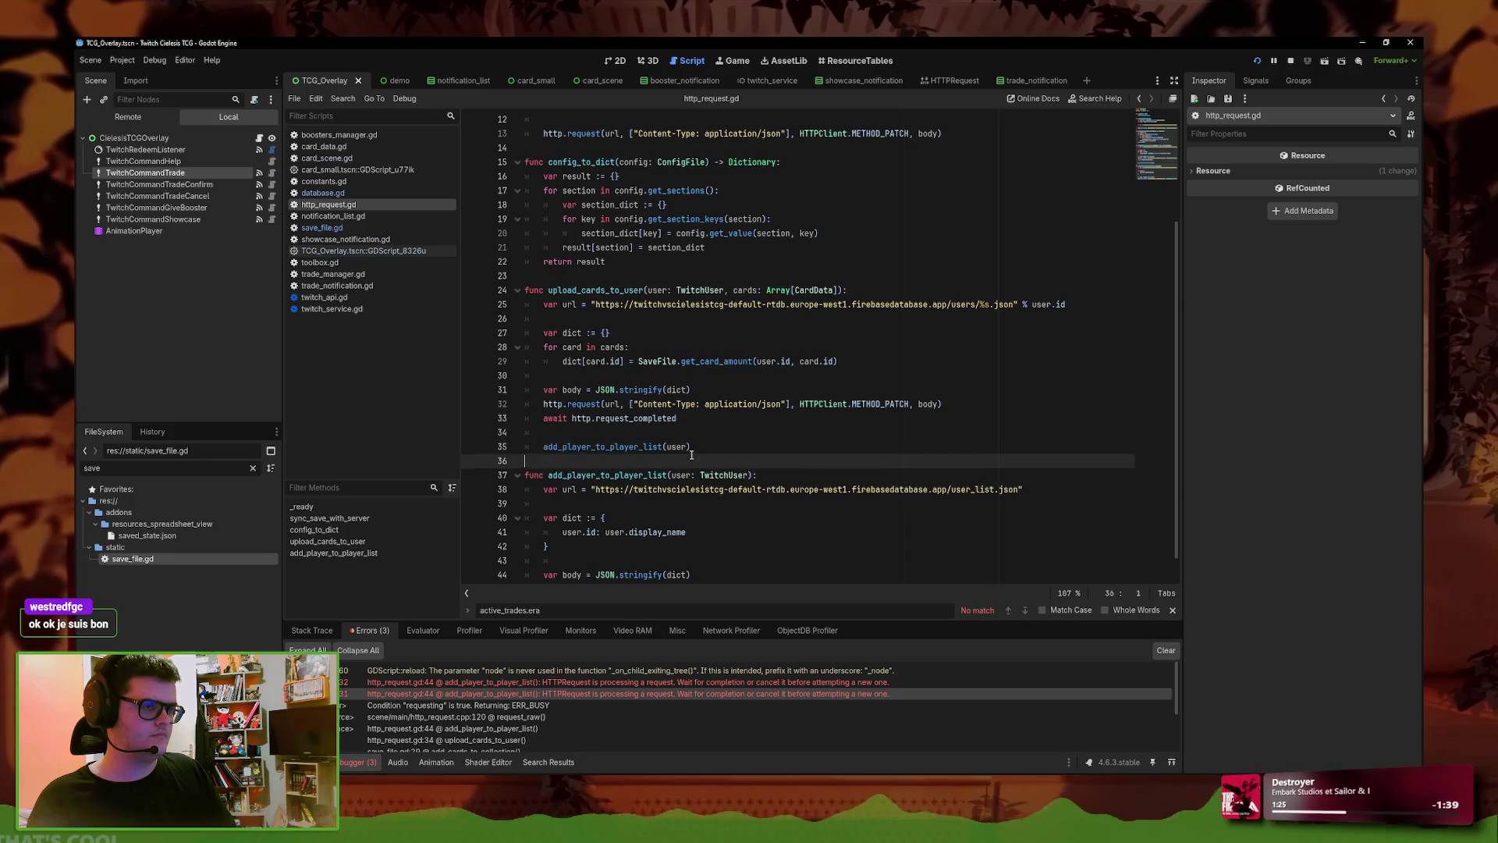
Move to the user_list URL inside add_player_to_player_list.
scroll(693, 531, "down", 1)
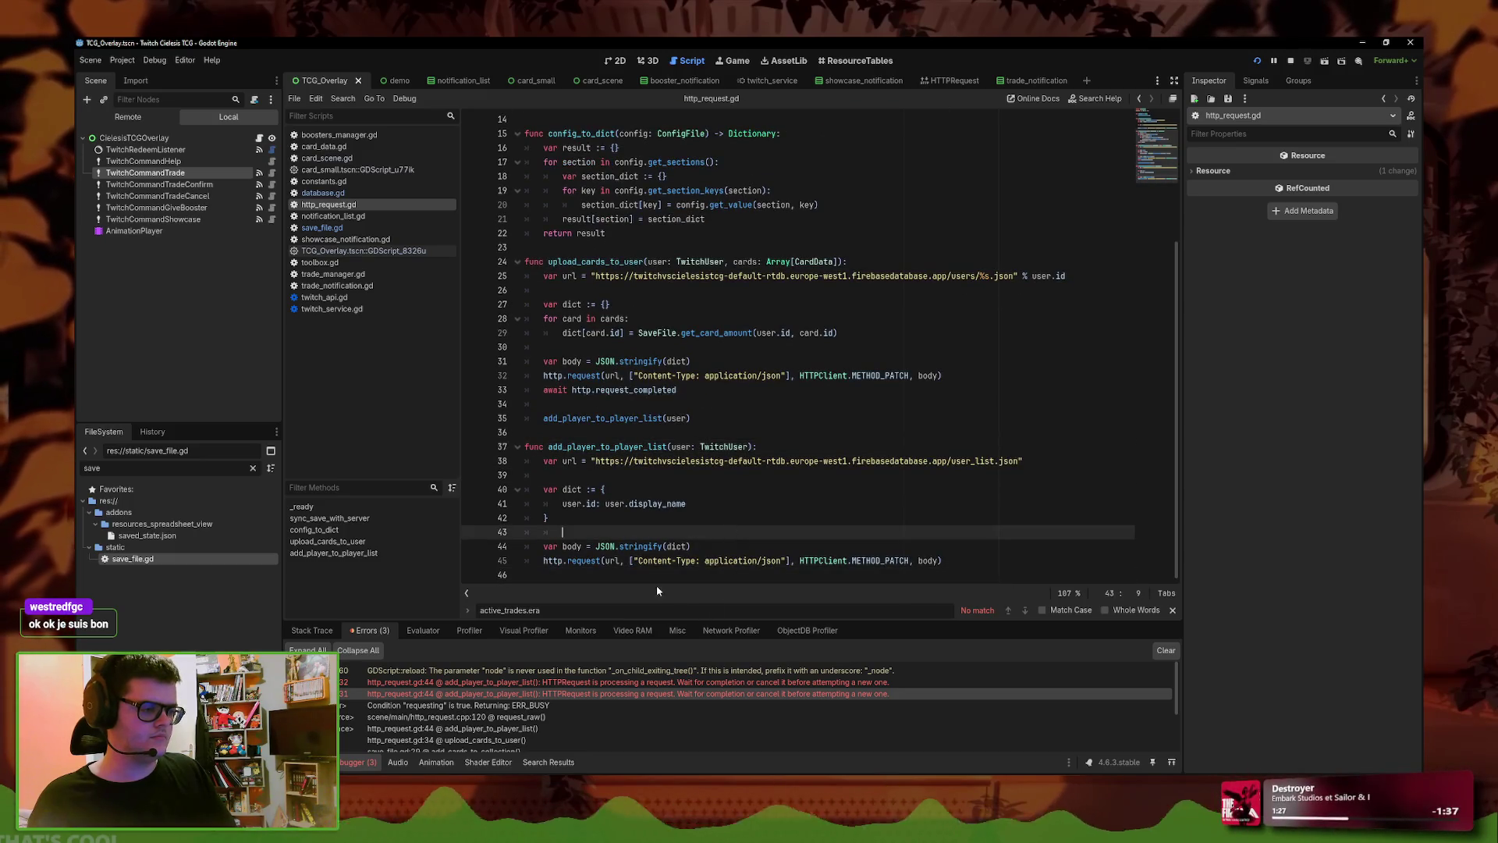
left_click(628, 574)
left_click(548, 447)
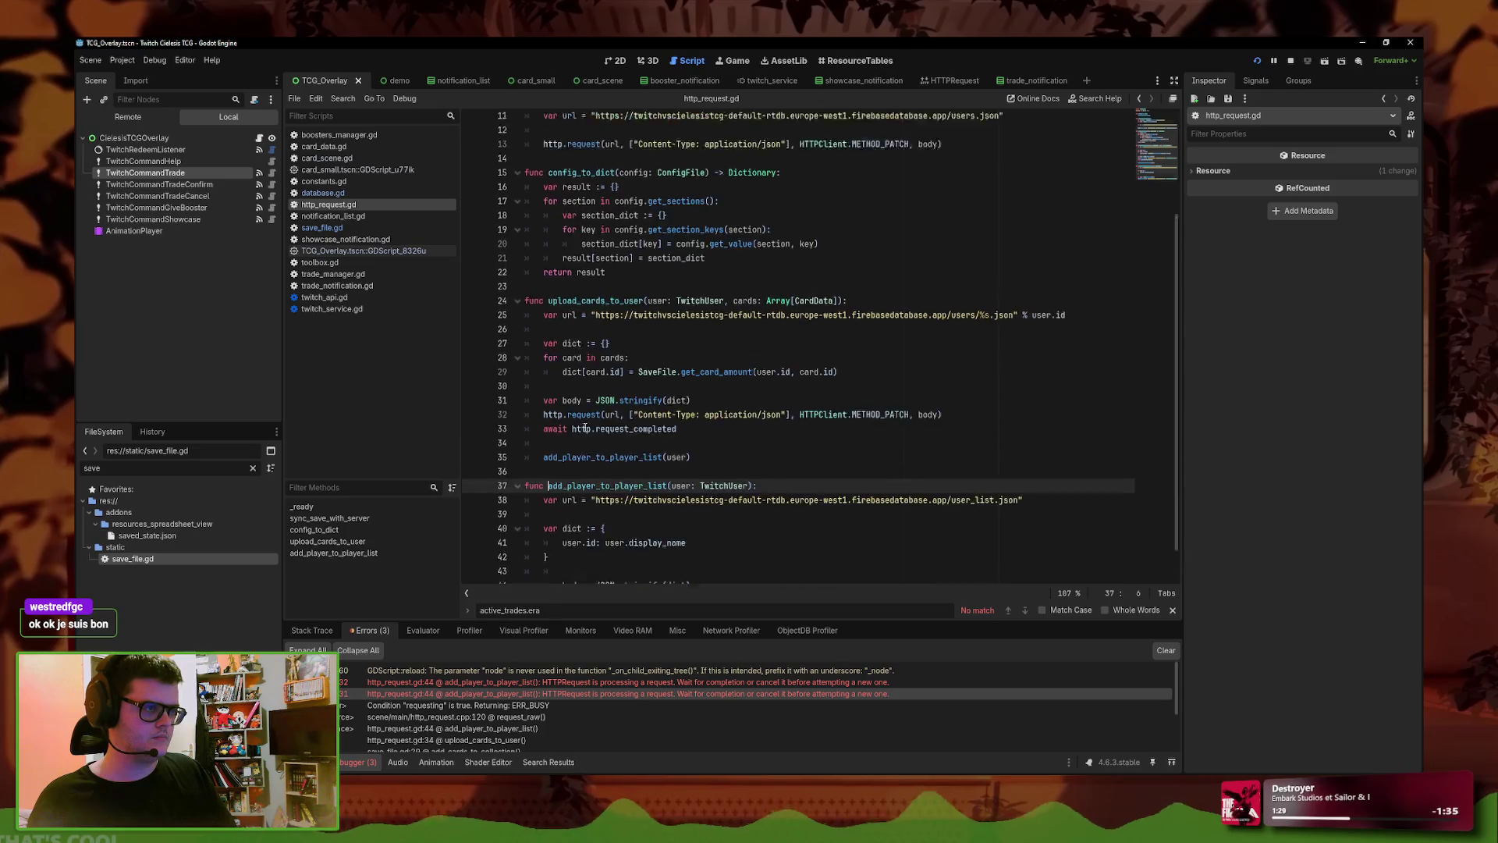
scroll(671, 489, "up", 1)
left_click(671, 490)
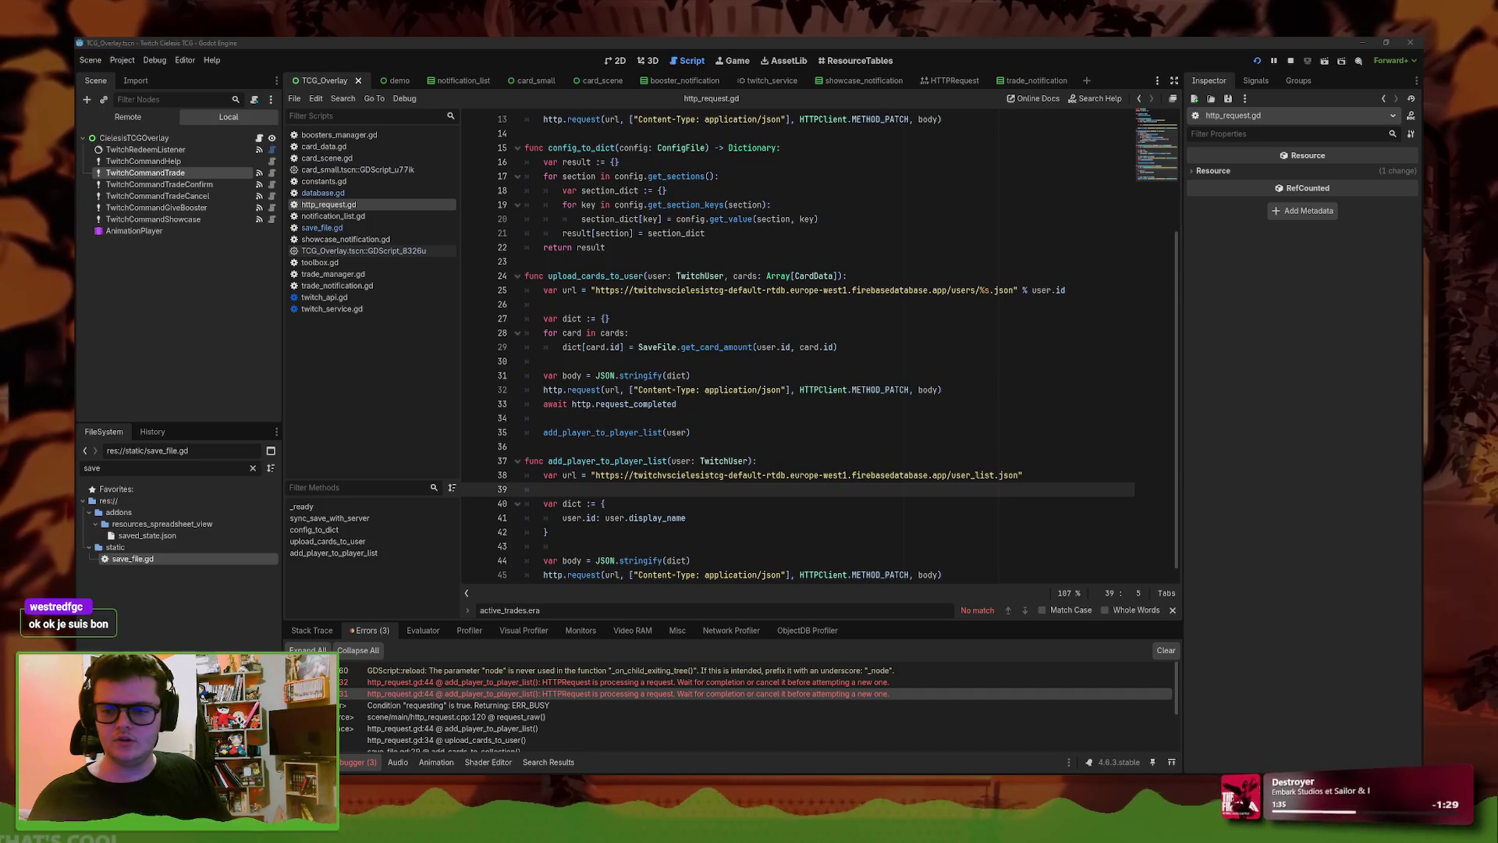
Rename the request URL path from user_list to users_list.json.
key("alt+Tab")
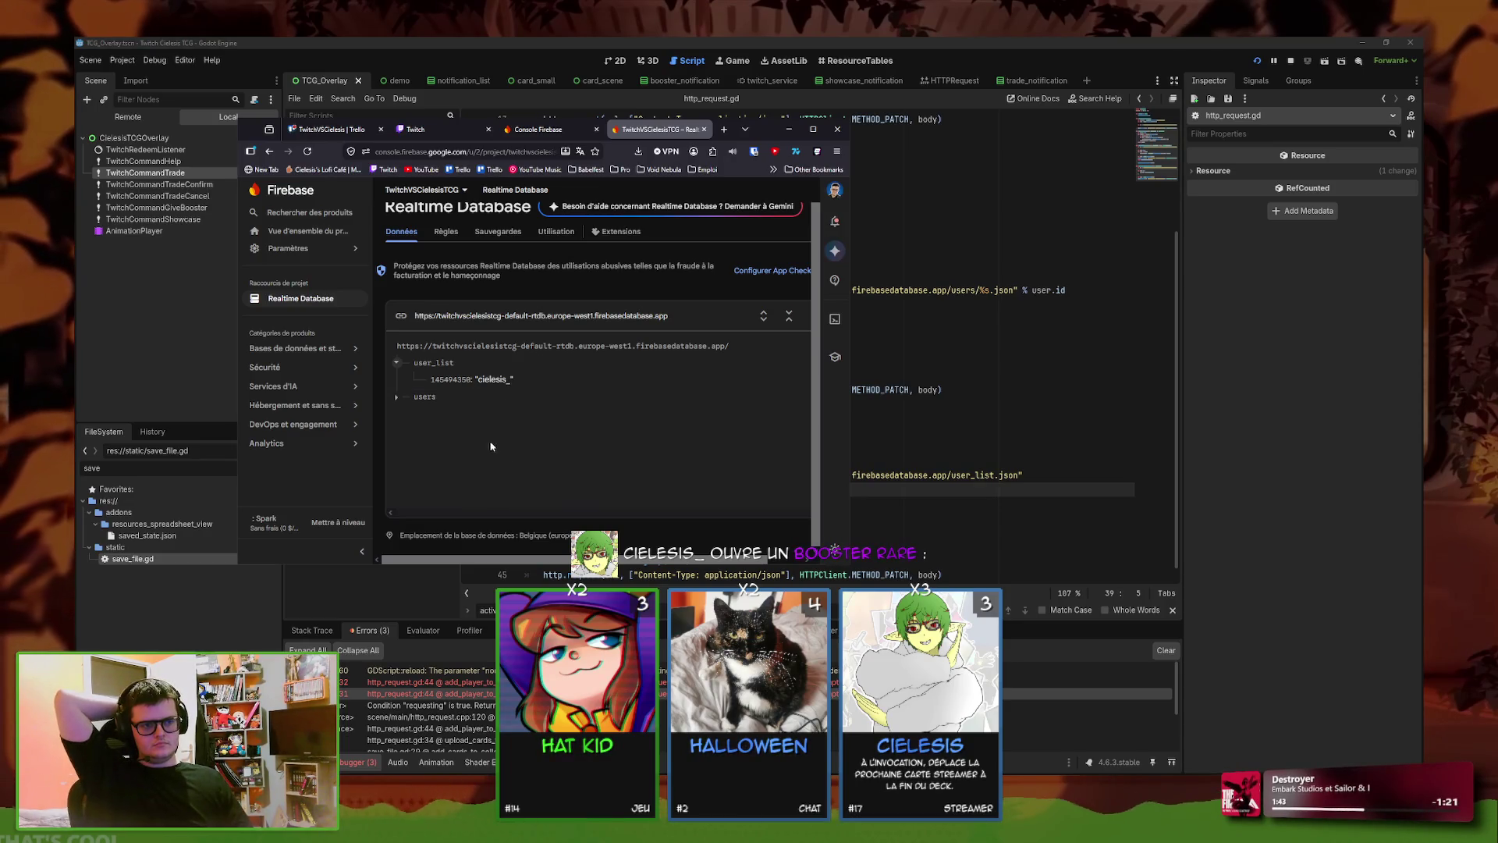
key("alt+Tab")
left_click(973, 474)
type("s")
Delete the user_list node from the Realtime Database and confirm with Supprimer.
mouse_move(575, 763)
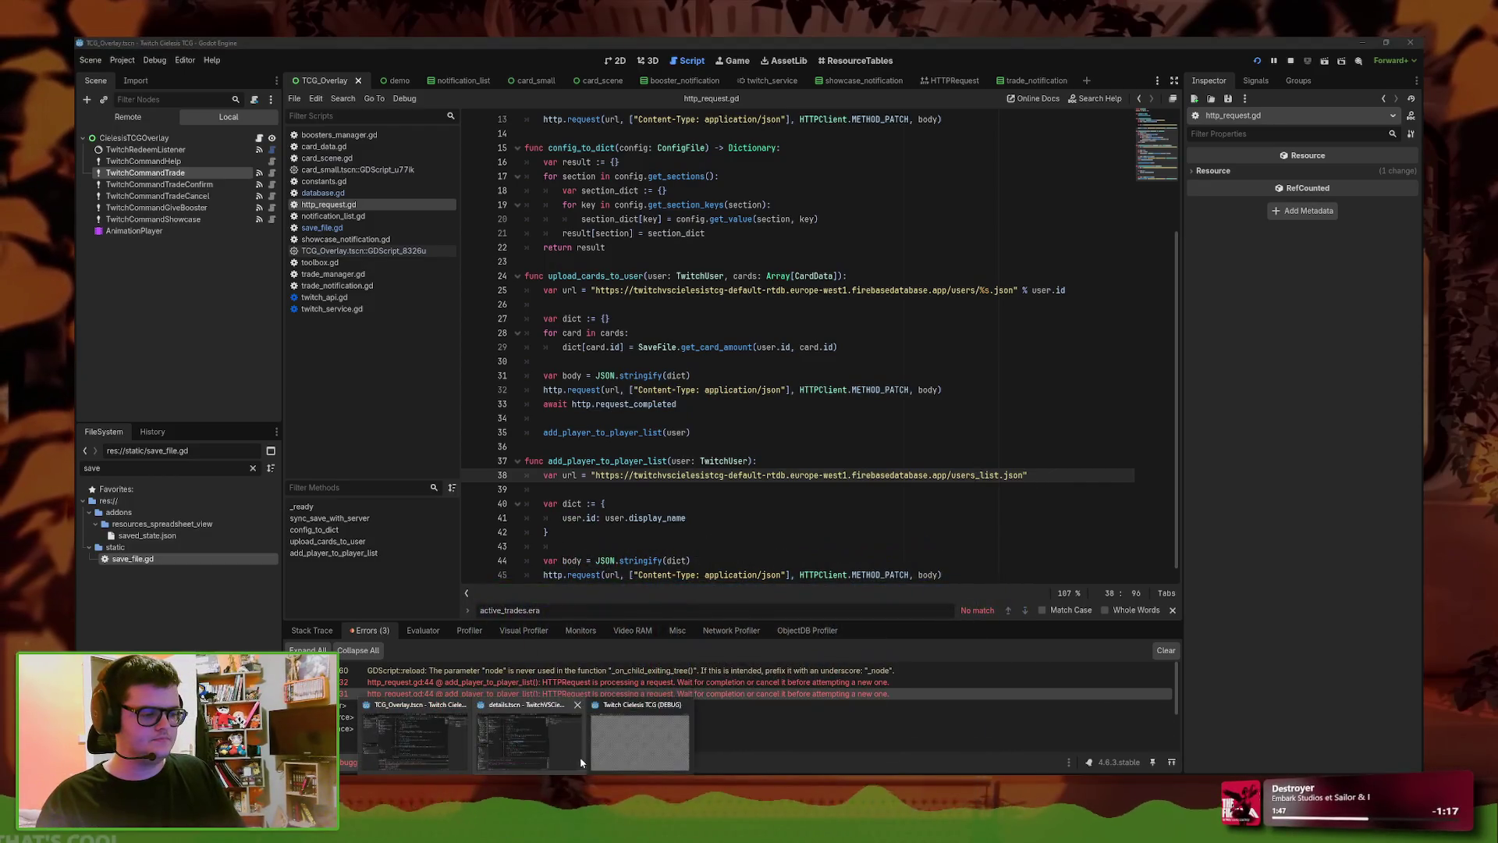
left_click(481, 762)
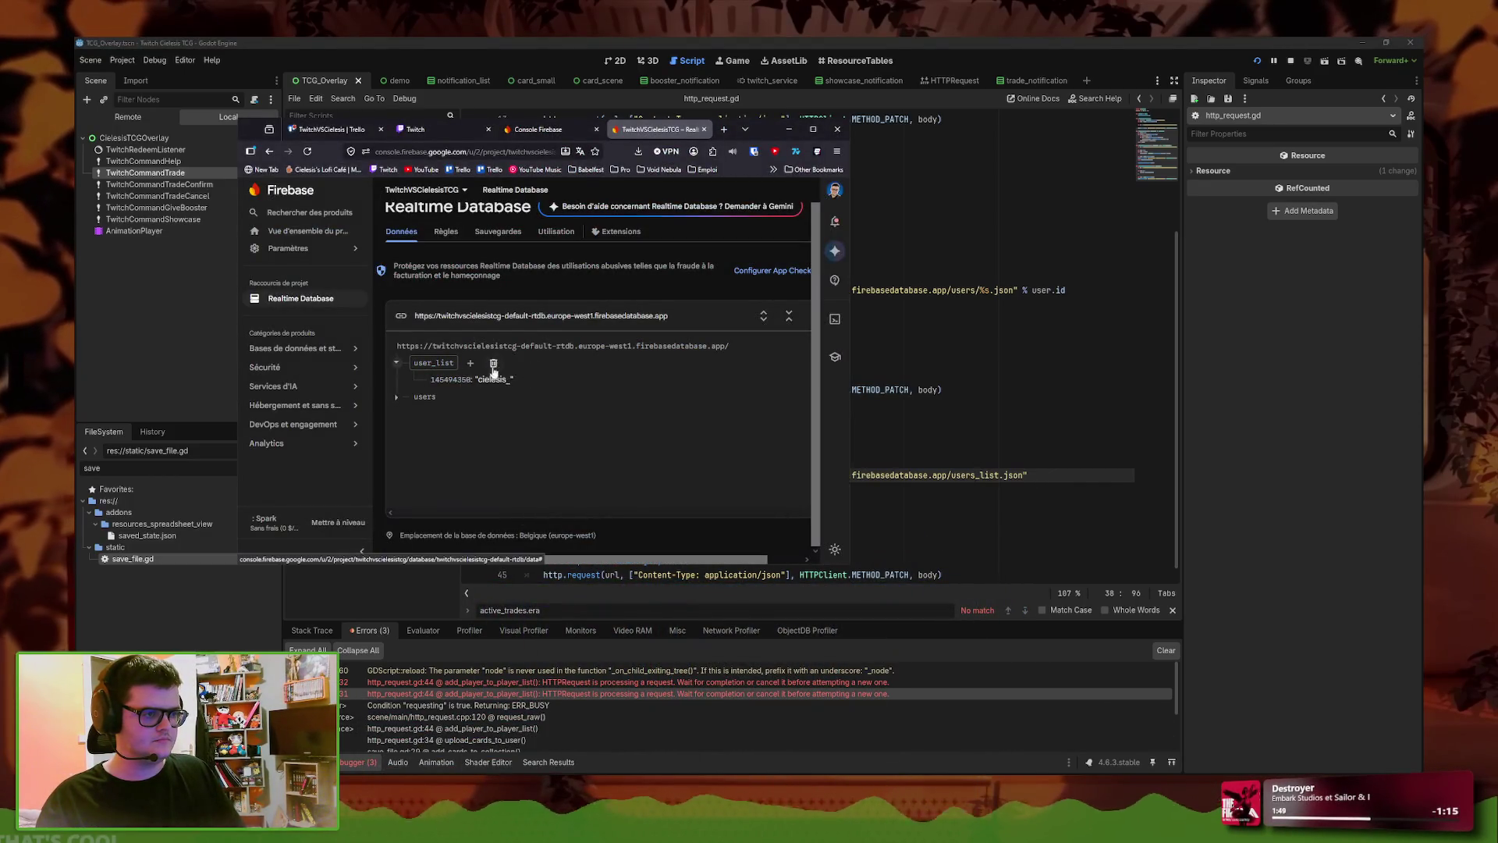
left_click(492, 364)
left_click(684, 418)
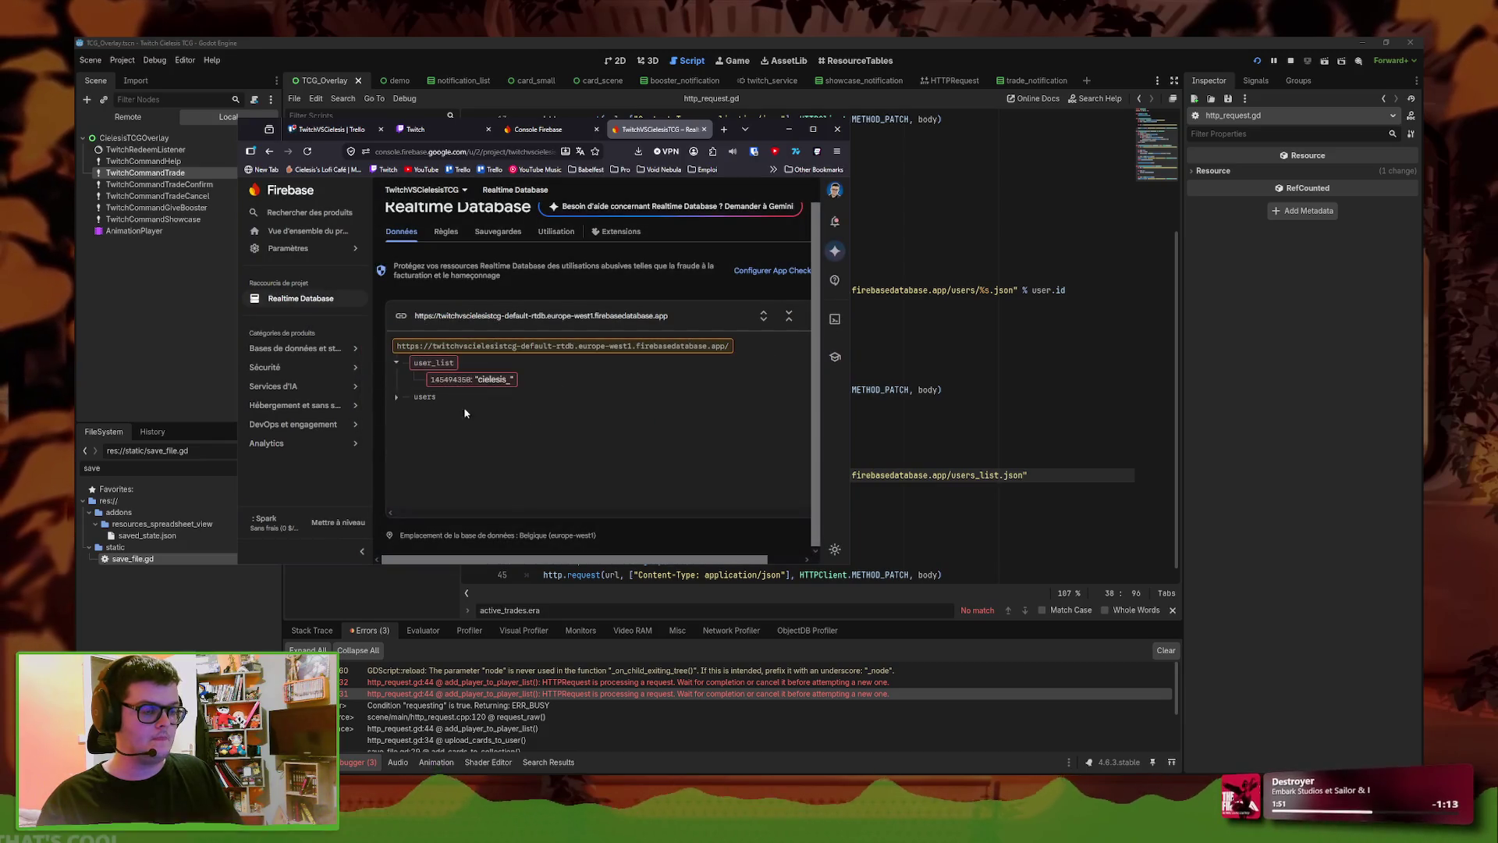
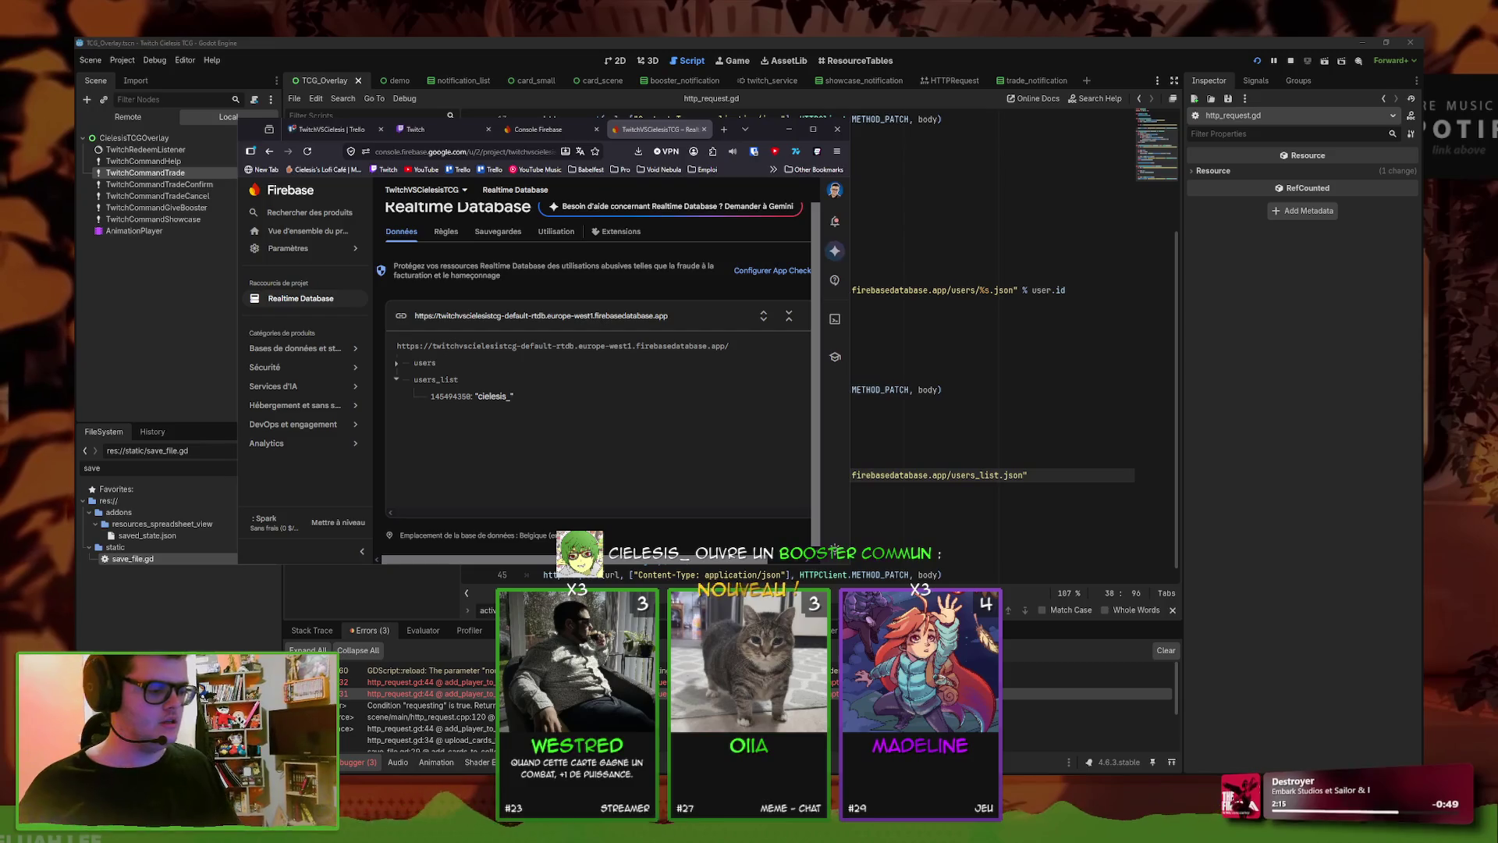
Bring the Godot editor back in front of Firebase and check the users_list spelling in http_request.gd's URL.
left_click(474, 748)
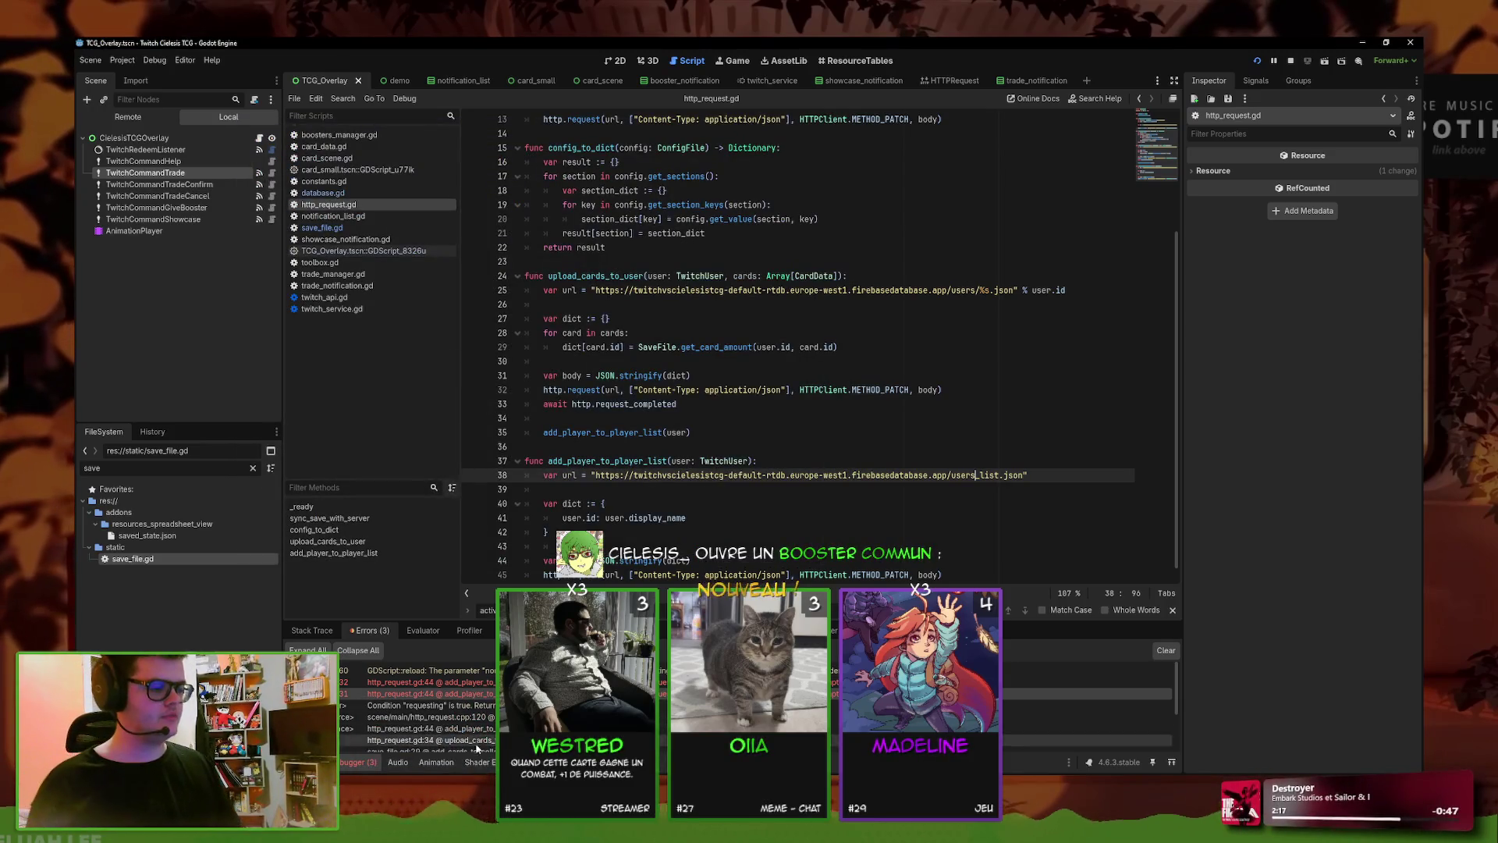
left_click(990, 476)
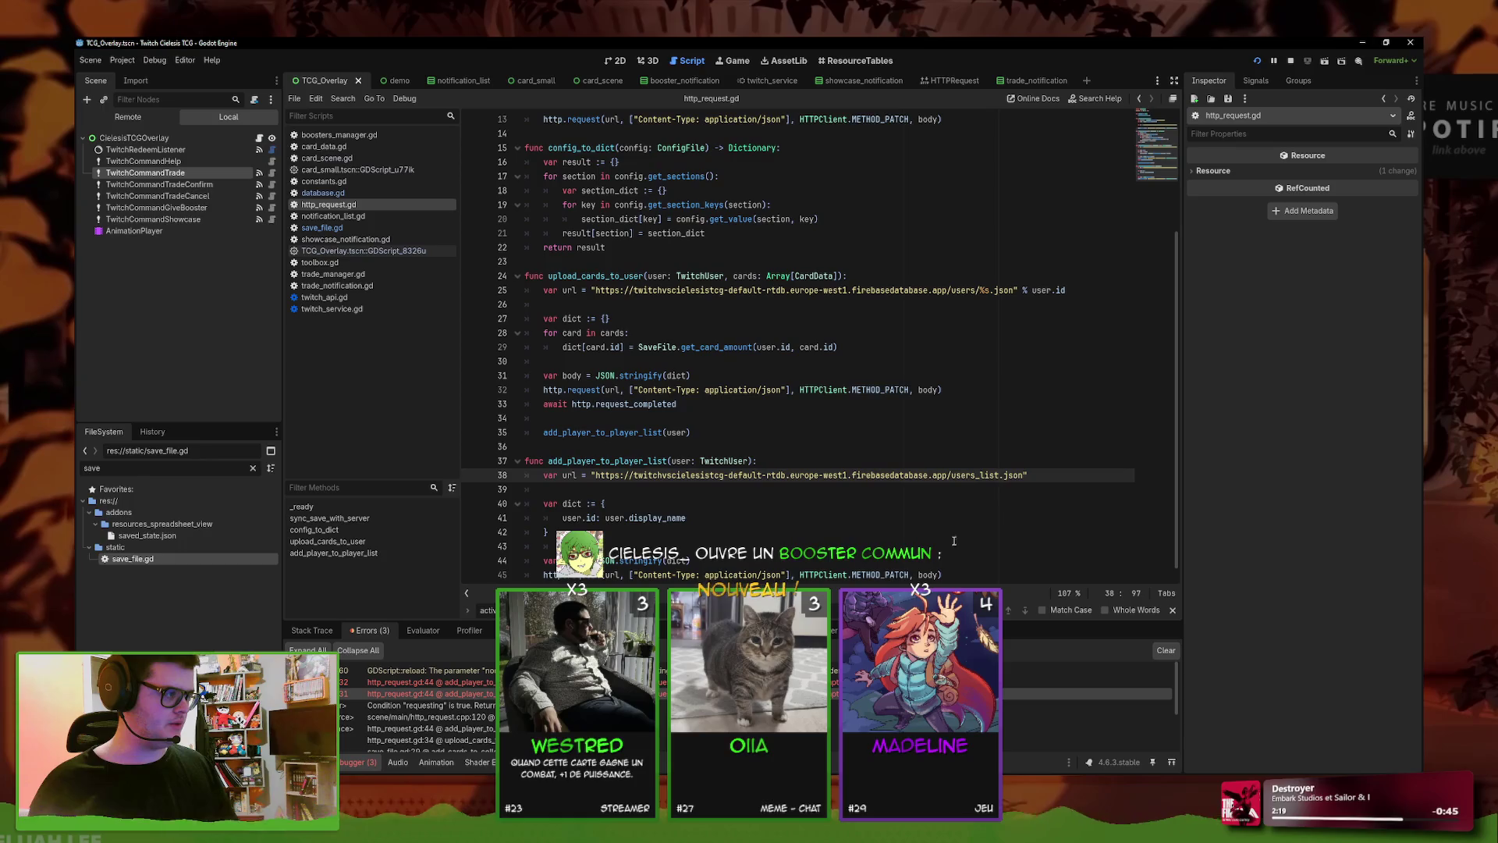
In the client project's game.gd, correct the line 17 path to users_list.json.
key("alt+Tab")
left_click(860, 330)
type("s")
left_click(804, 449)
Add print(PlayerData.list_of_players) after the player-list assignment, save game.gd and run the project.
left_click(809, 464)
key("Return")
type("print(pla")
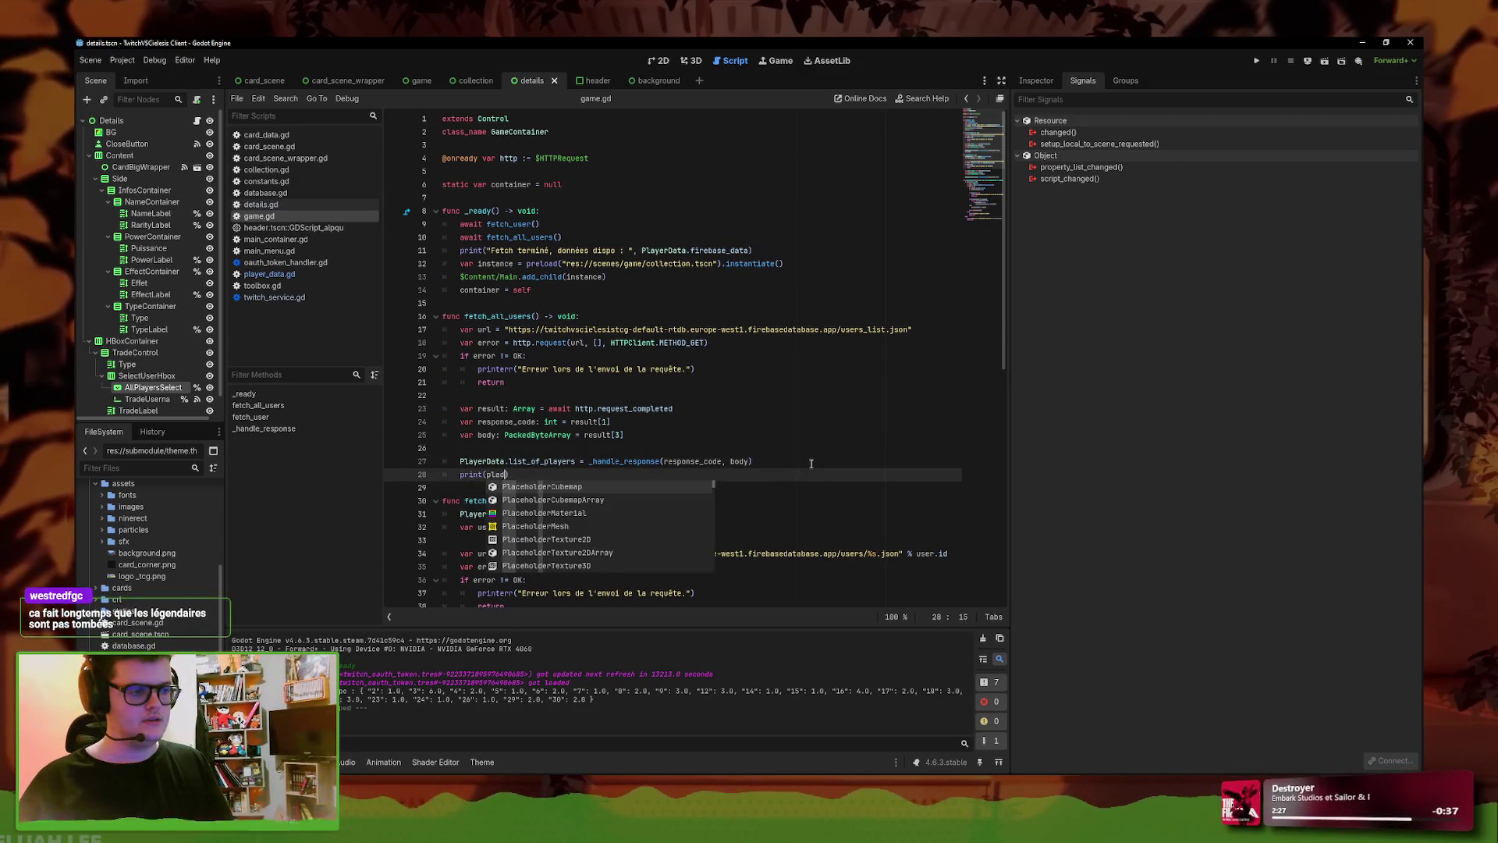
key("BackSpace")
type("yer")
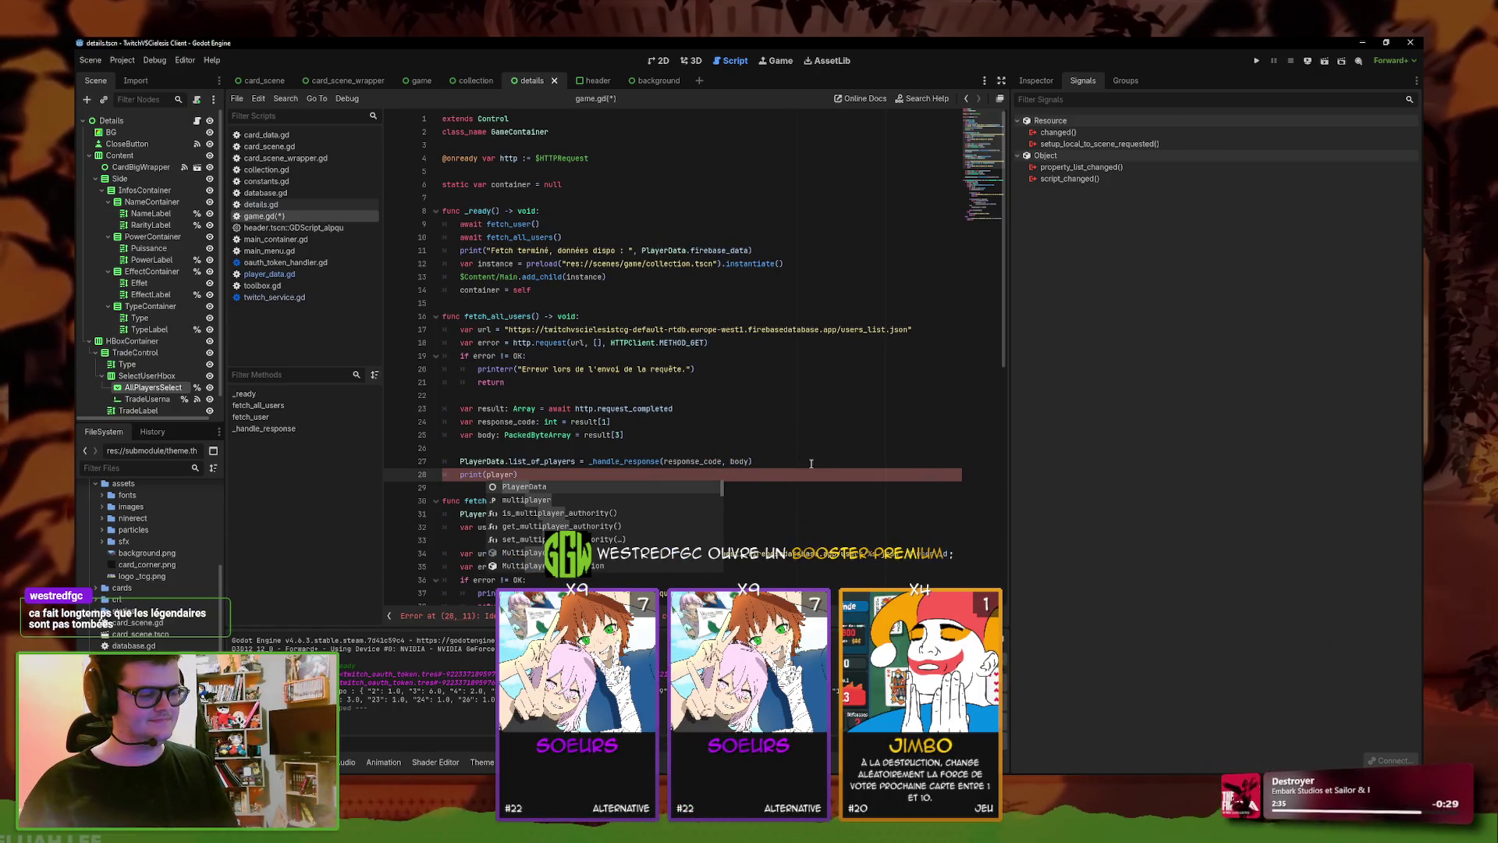
key("Return")
type(".list_of_players")
key("ctrl+s")
key("F5")
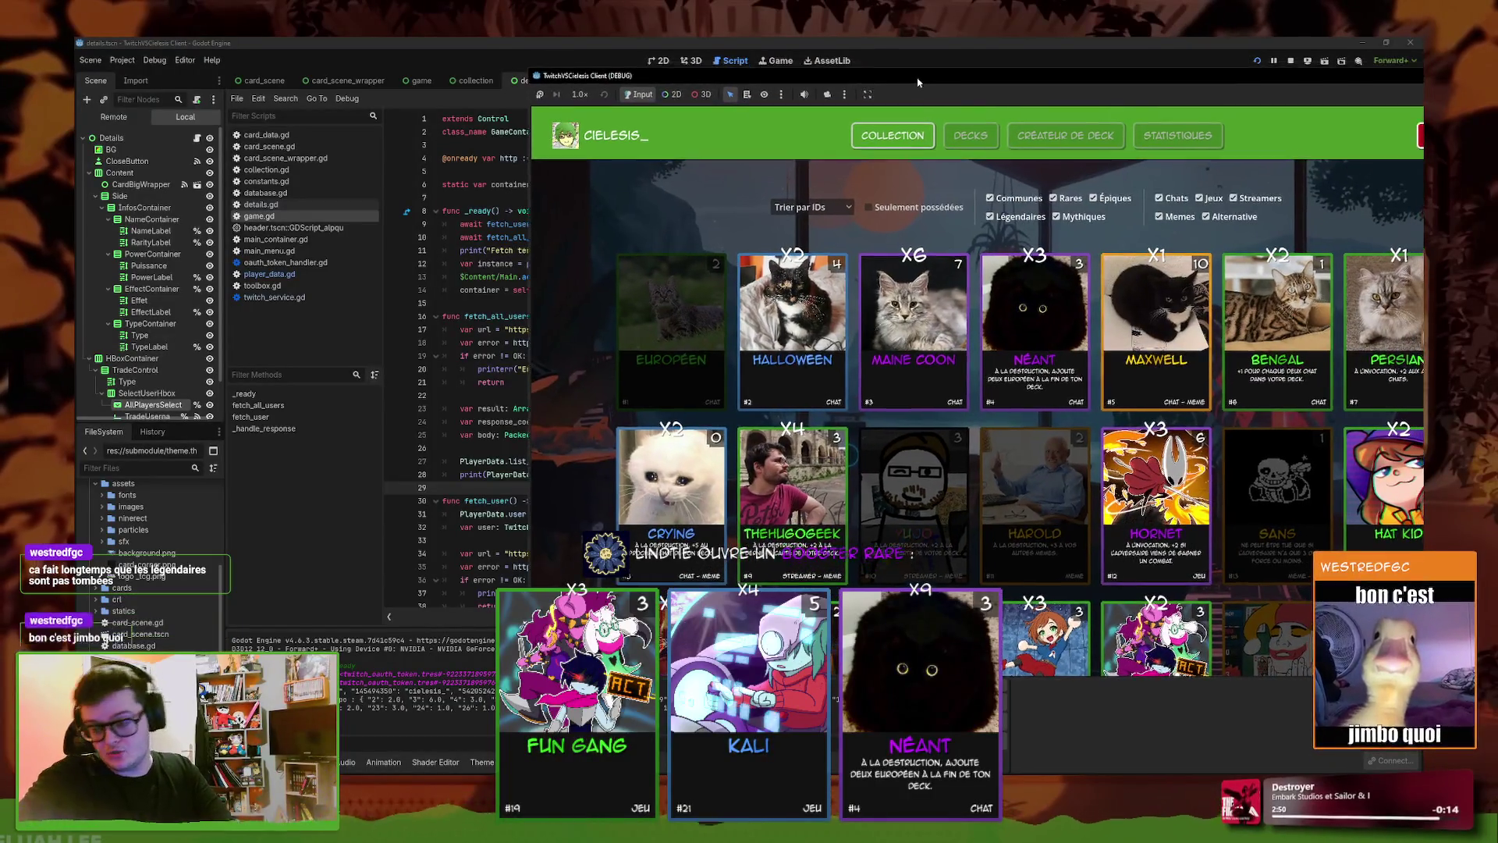
Scroll the running game's card collection, view and close the JIMBO card details, then close the game.
left_click_drag(920, 77, 702, 100)
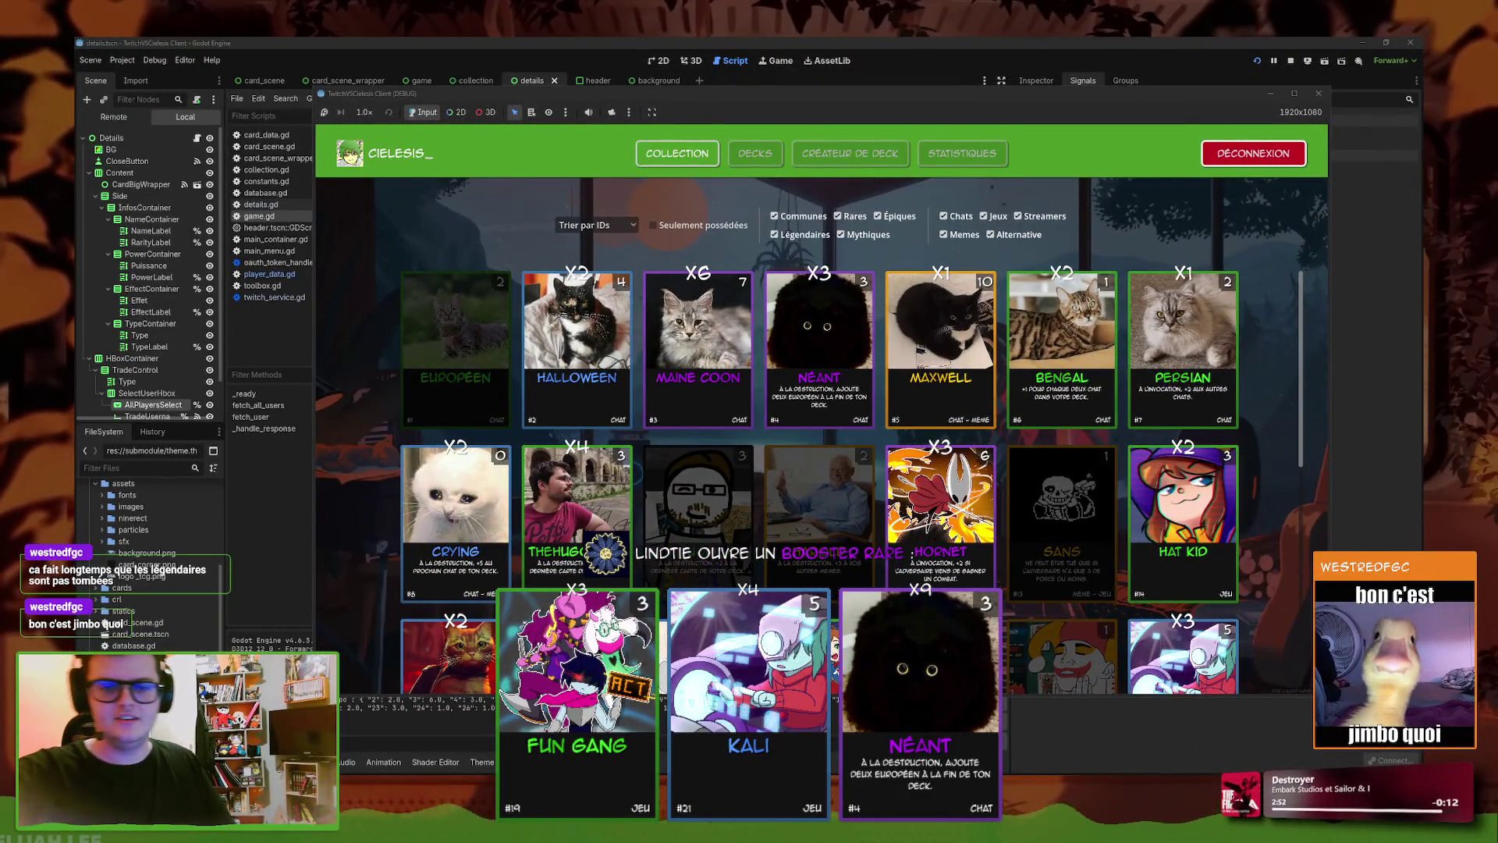
scroll(839, 519, "down", 5)
scroll(840, 519, "up", 3)
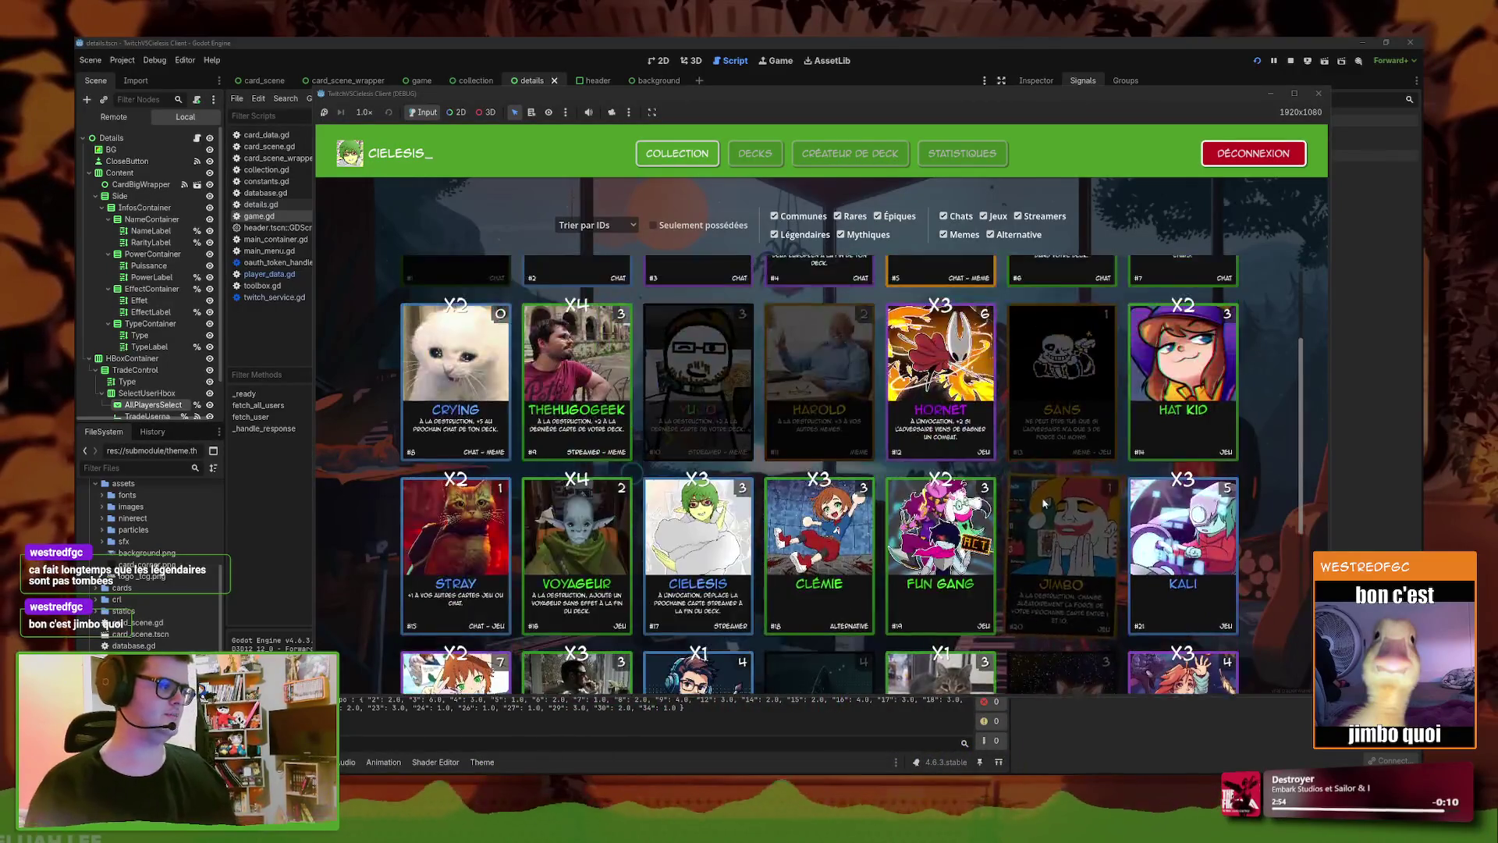
left_click(1061, 546)
left_click(1060, 234)
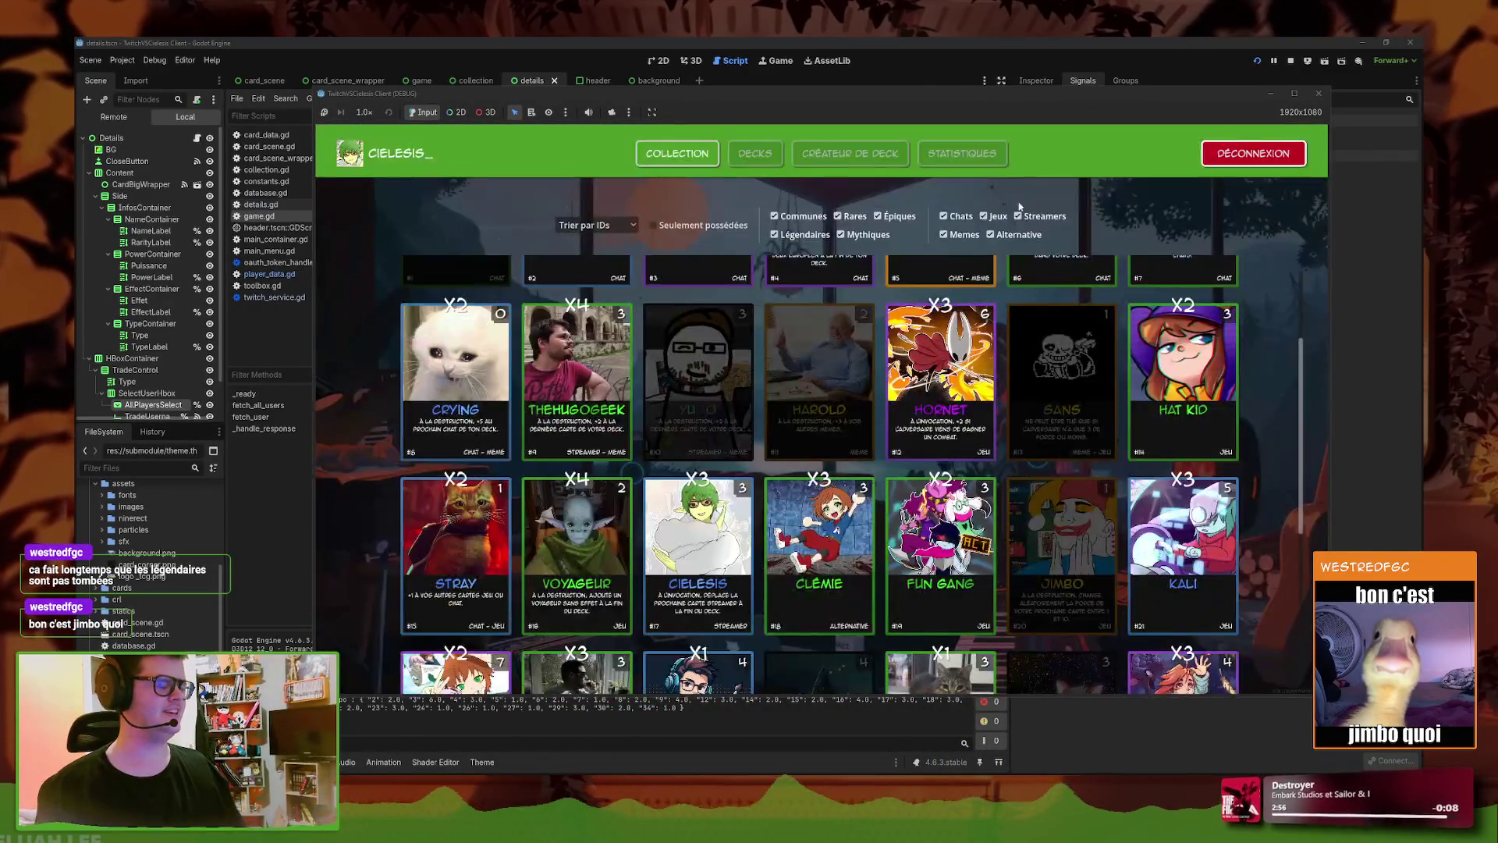
left_click(668, 60)
triple_click(654, 473)
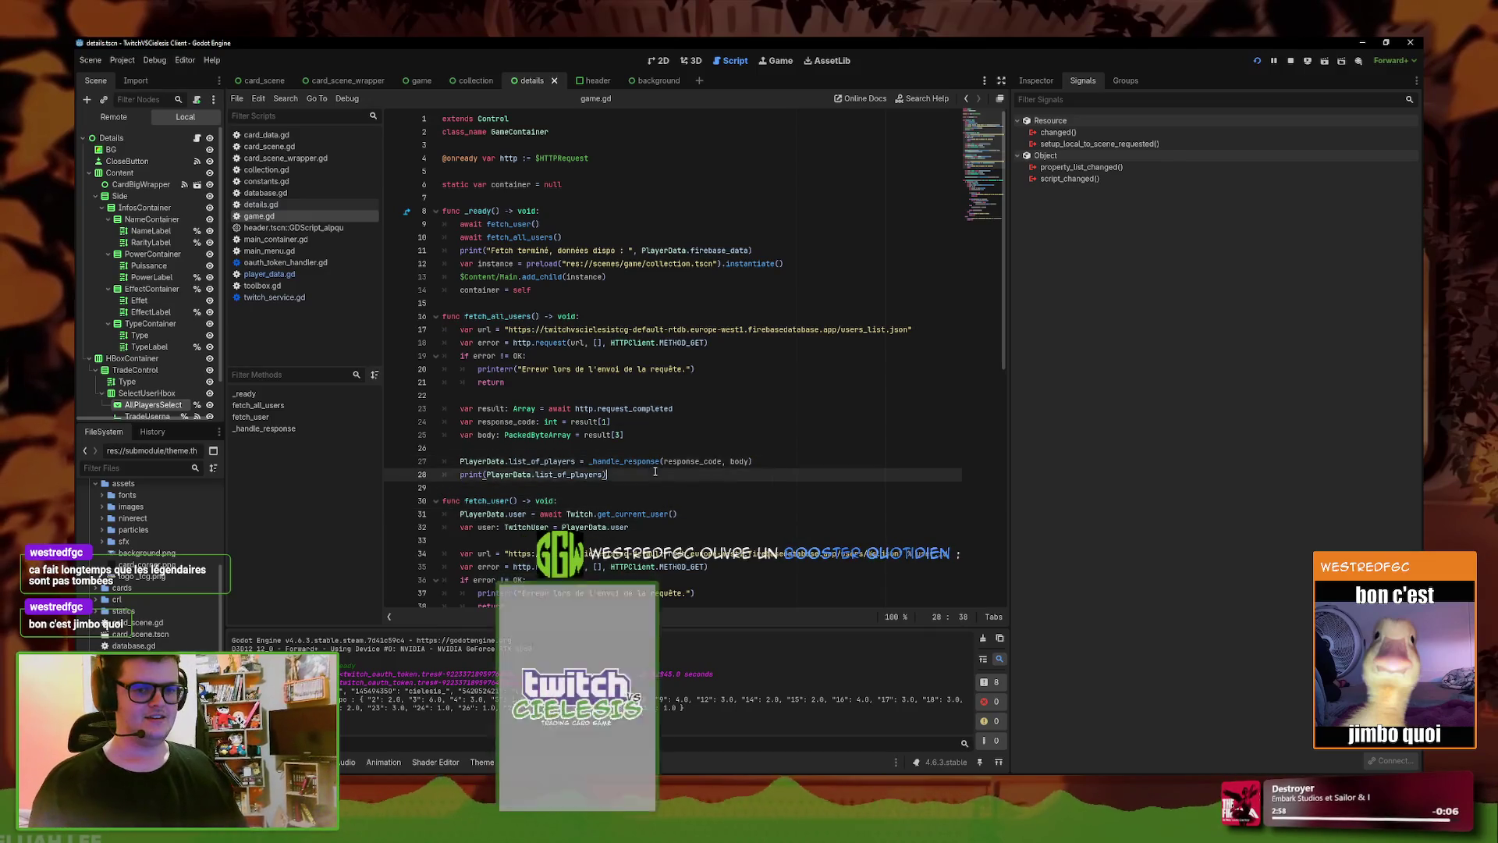
Delete the print line and its leftover empty line 28 from game.gd.
left_click(655, 472)
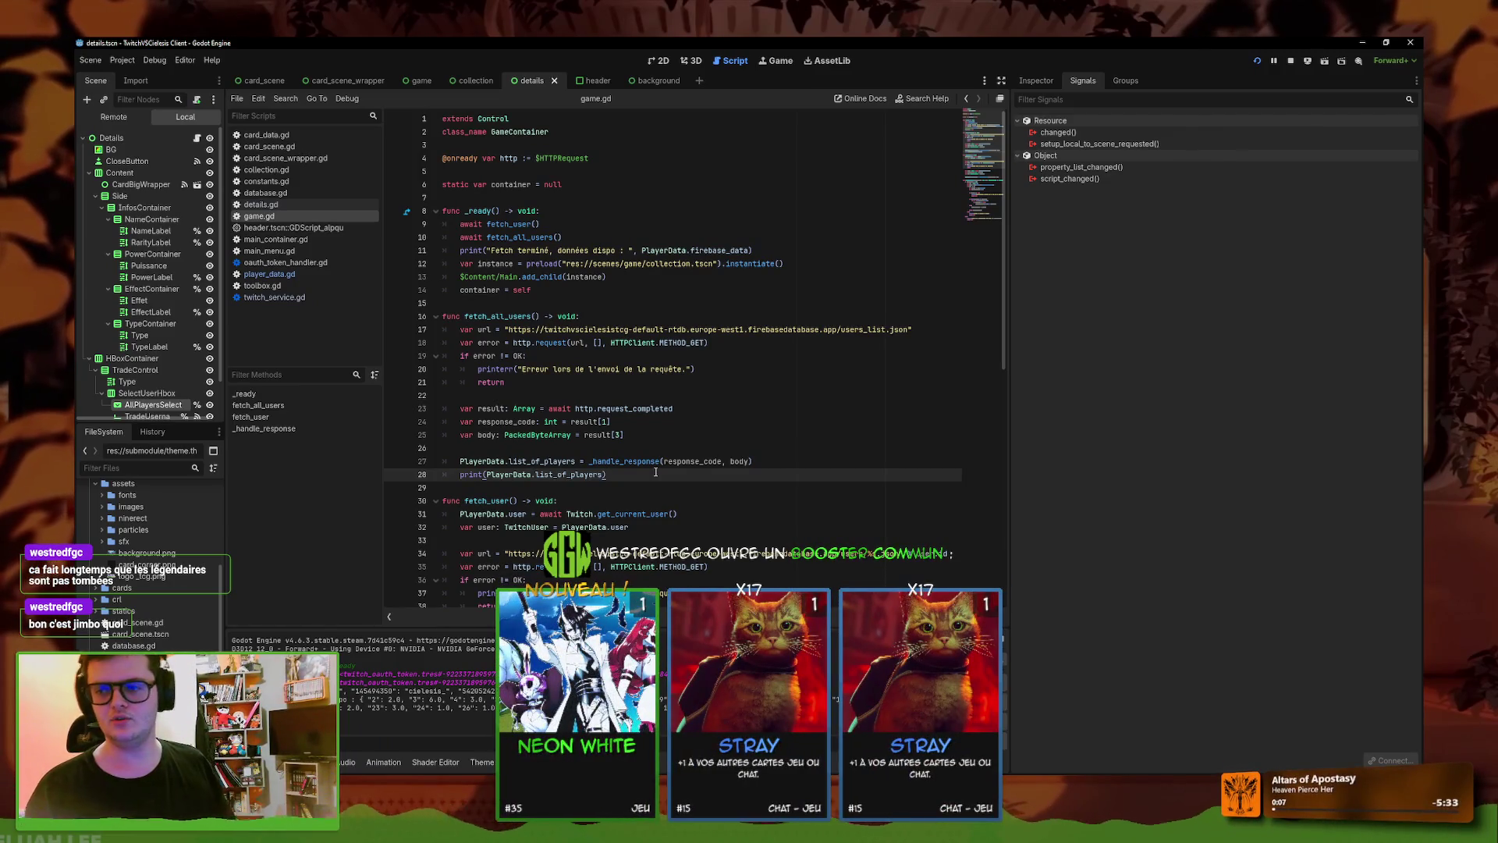
left_click(401, 470)
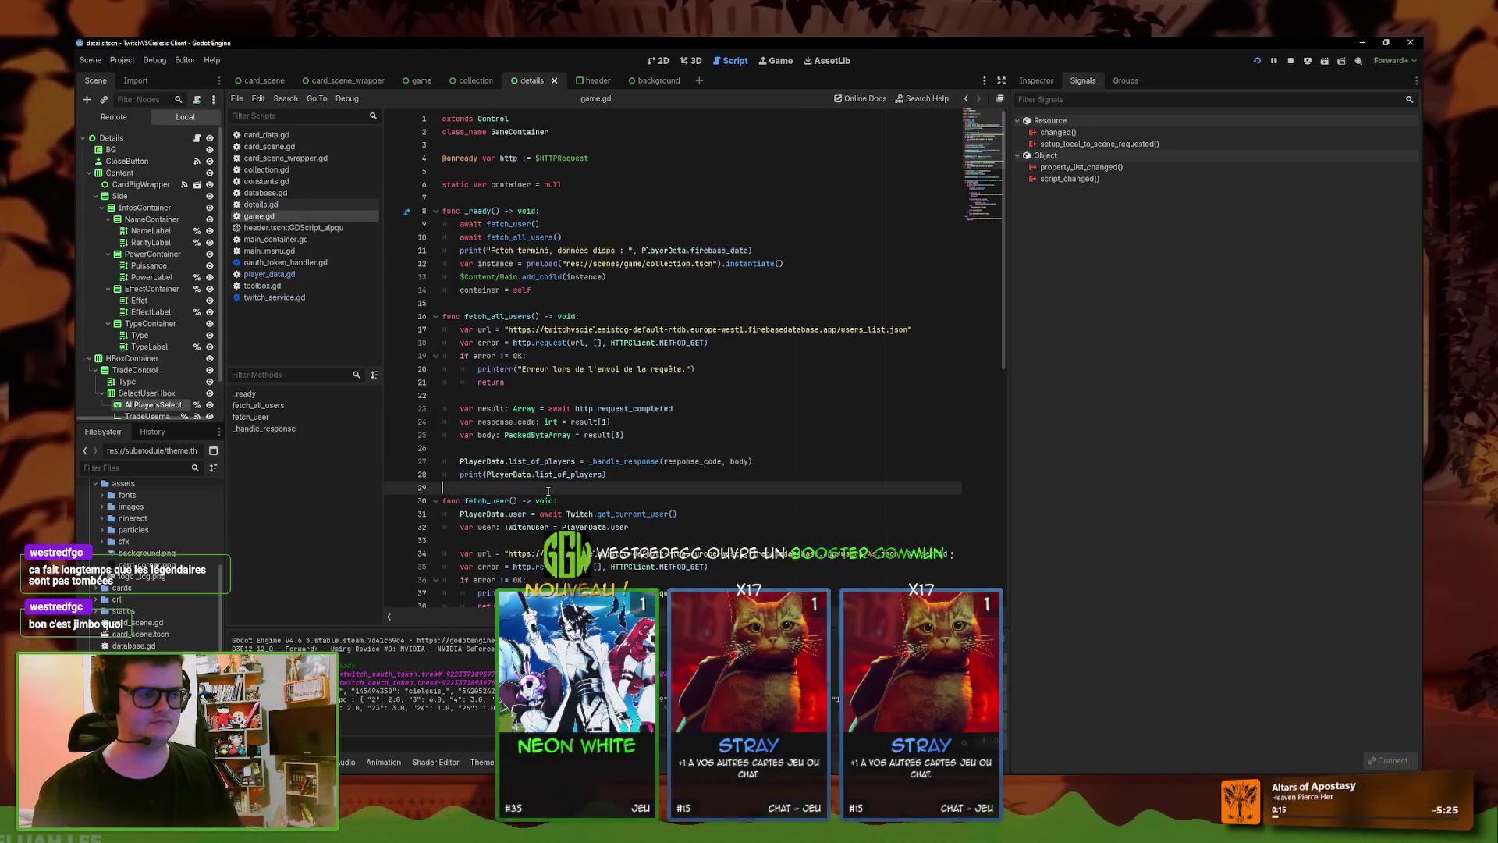
key("BackSpace")
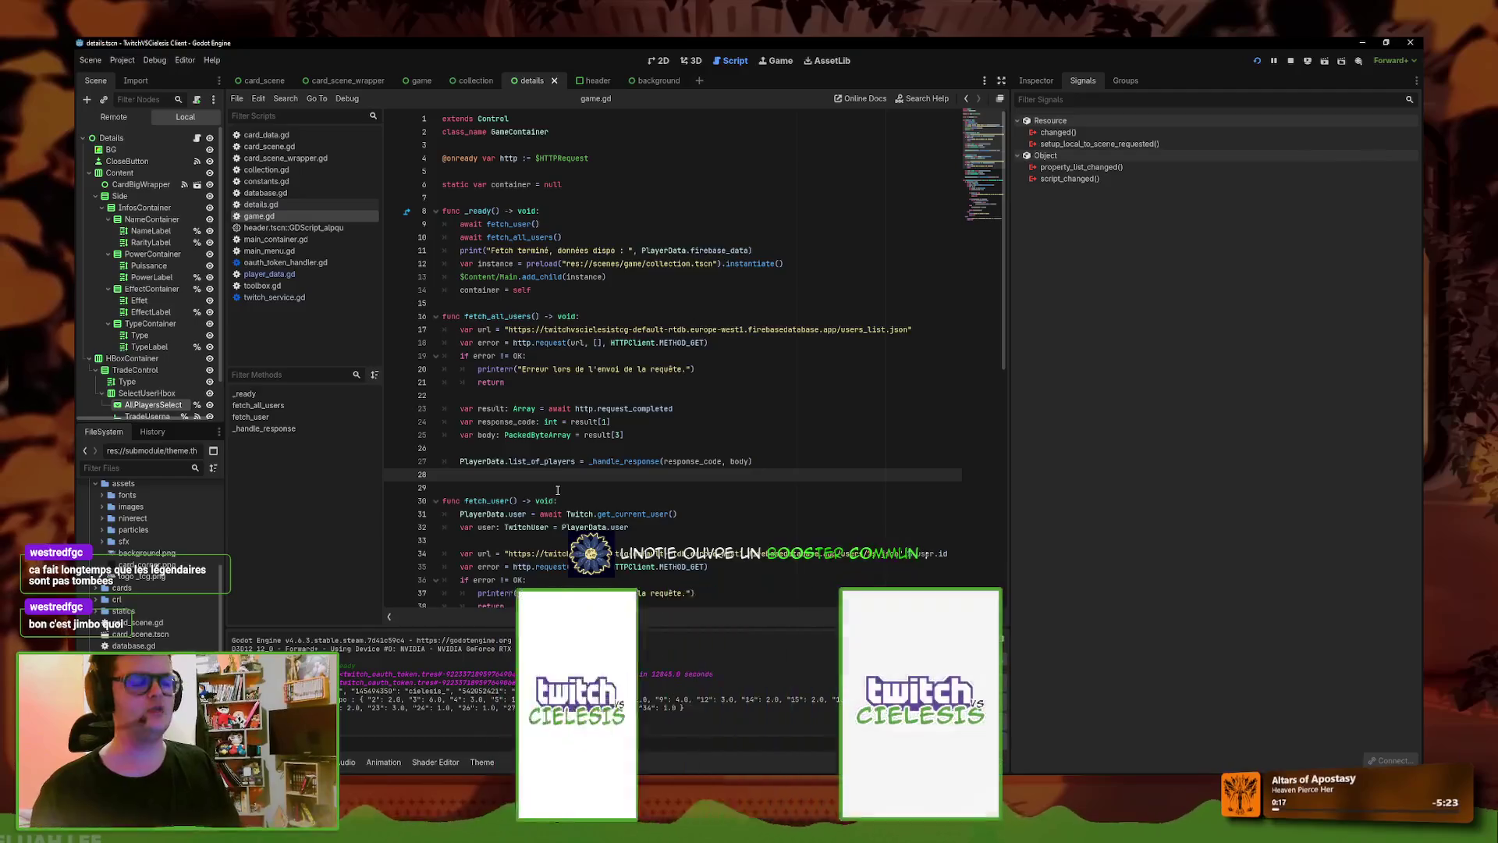
key("BackSpace")
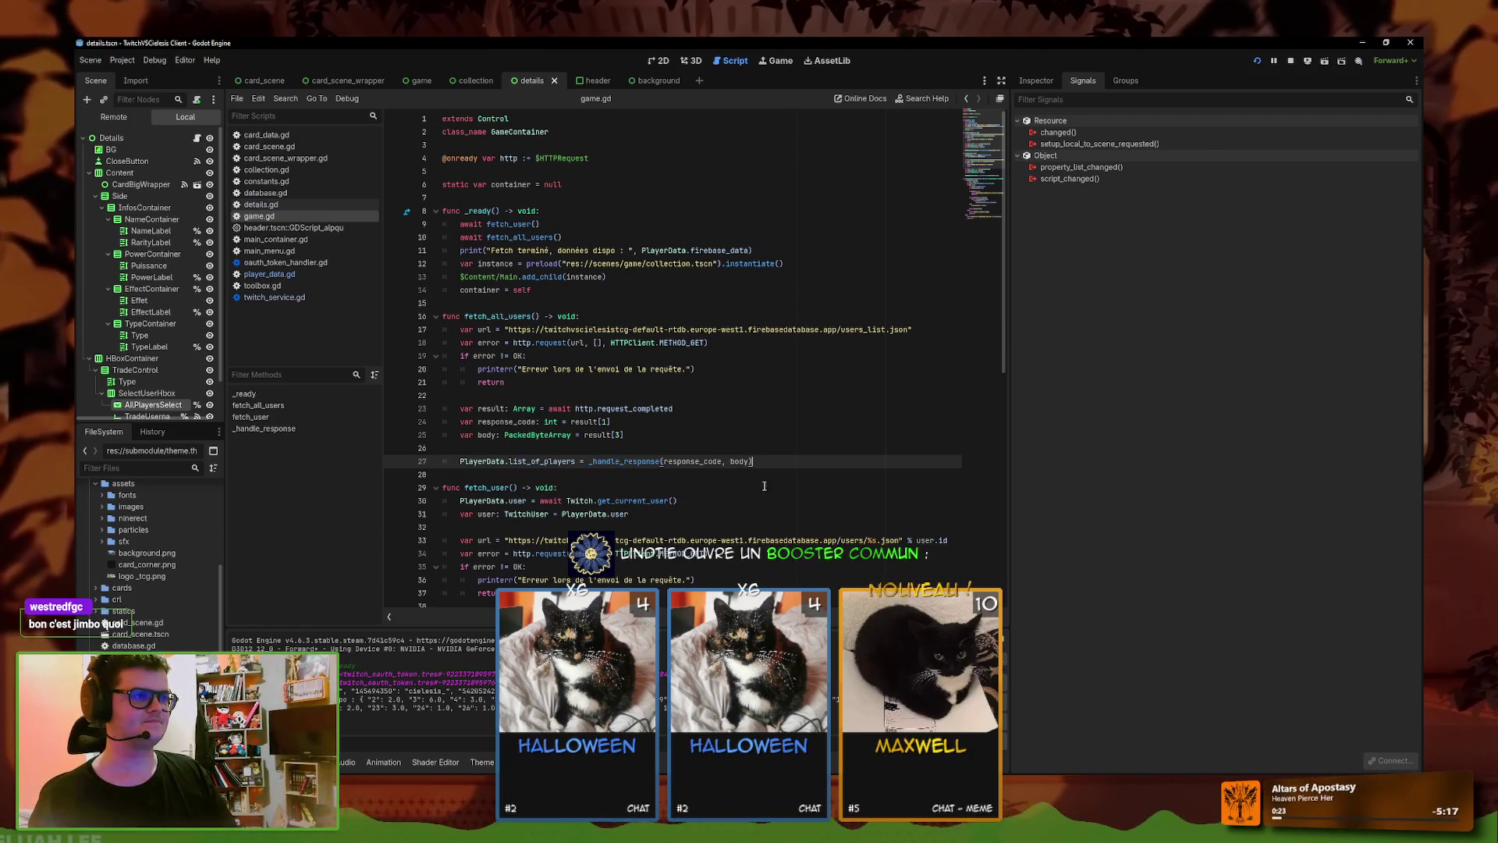
key("Return")
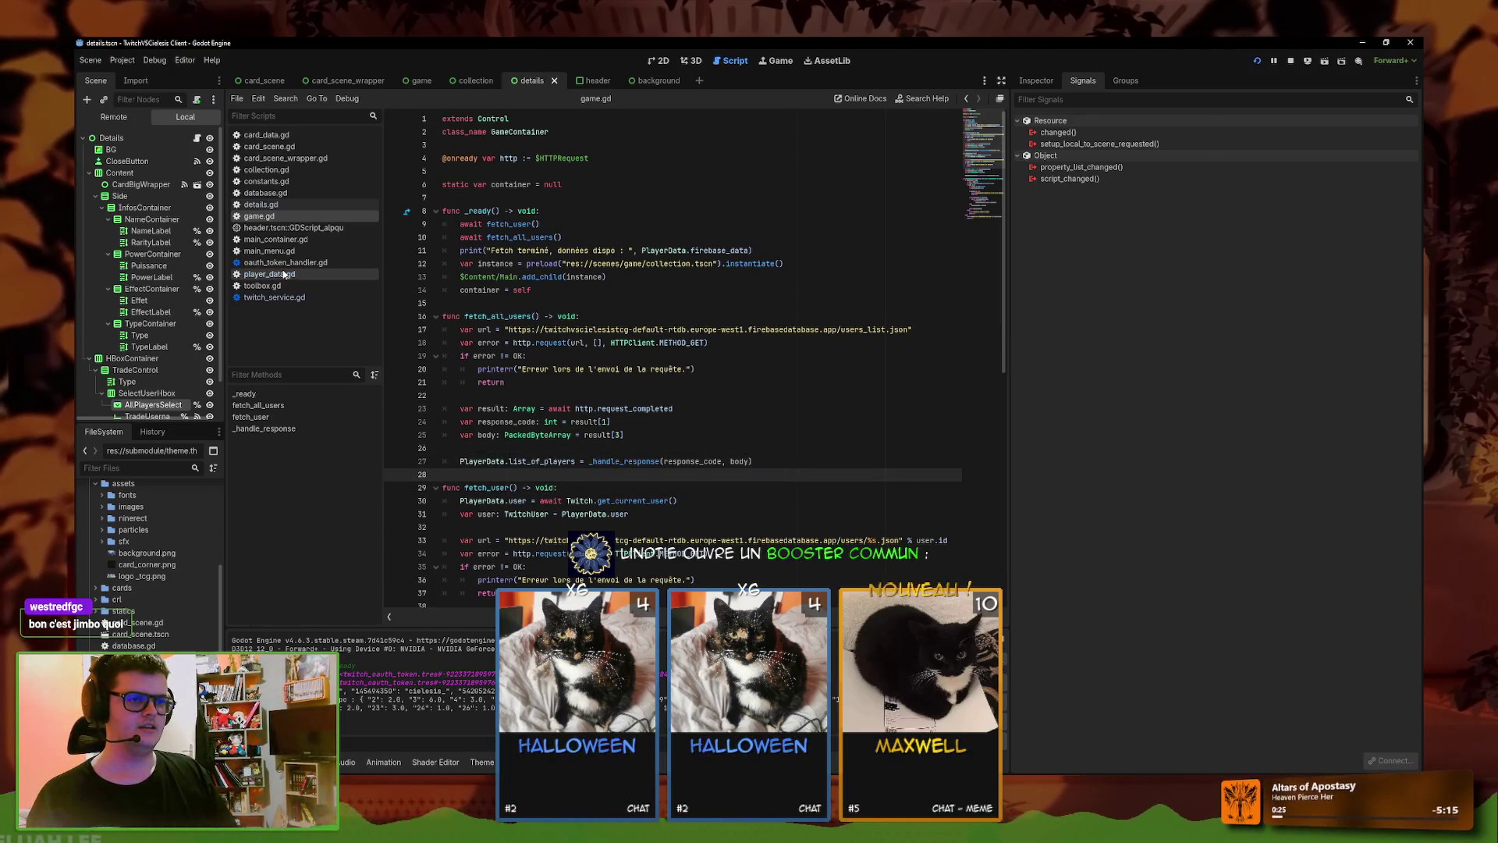
key("Up")
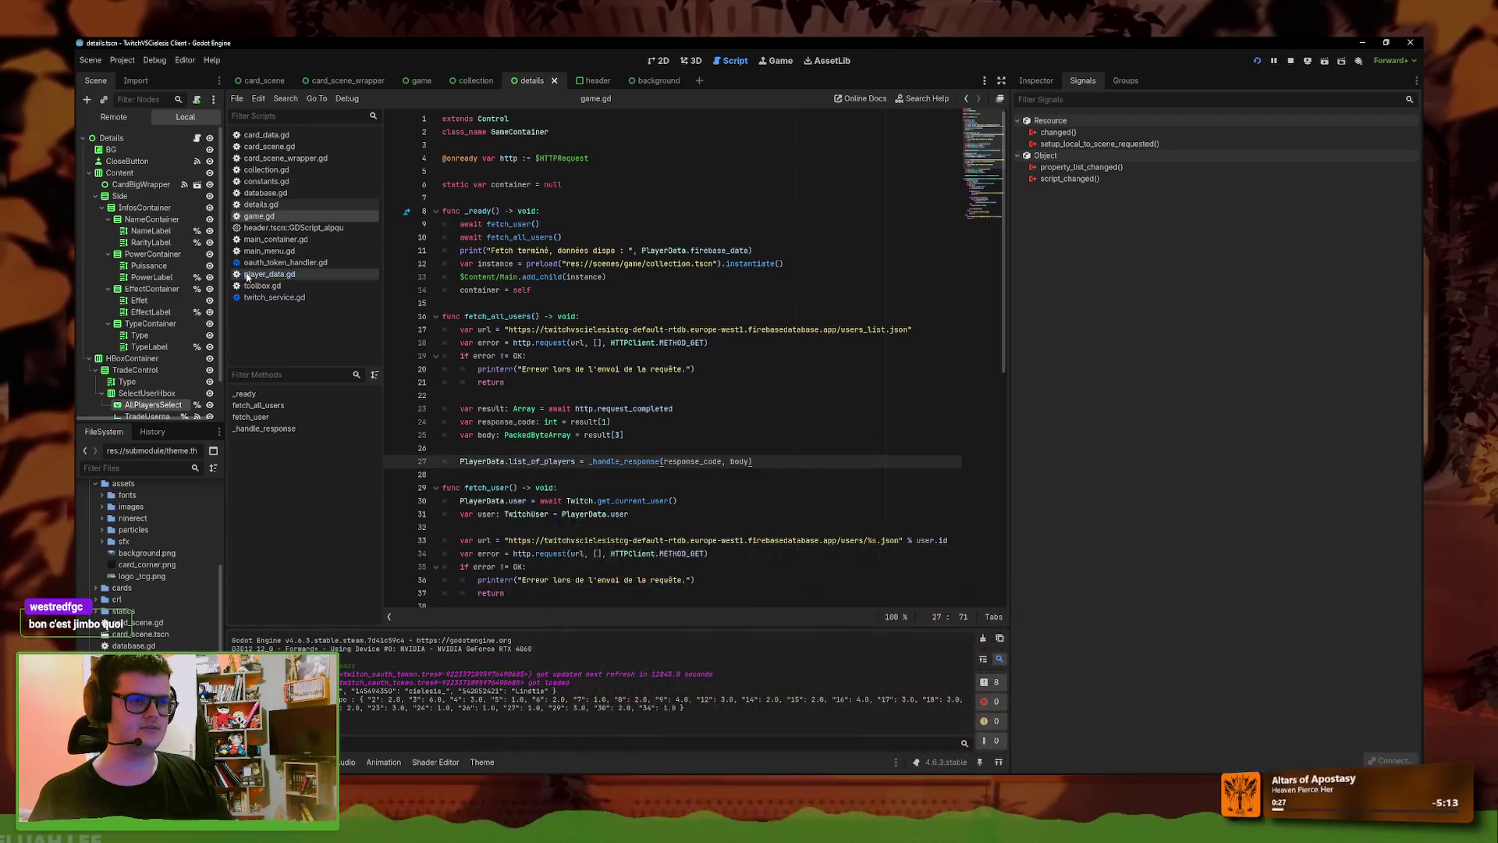
Open details.gd from the details scene and add blank lines below the trade command setup.
left_click(266, 298)
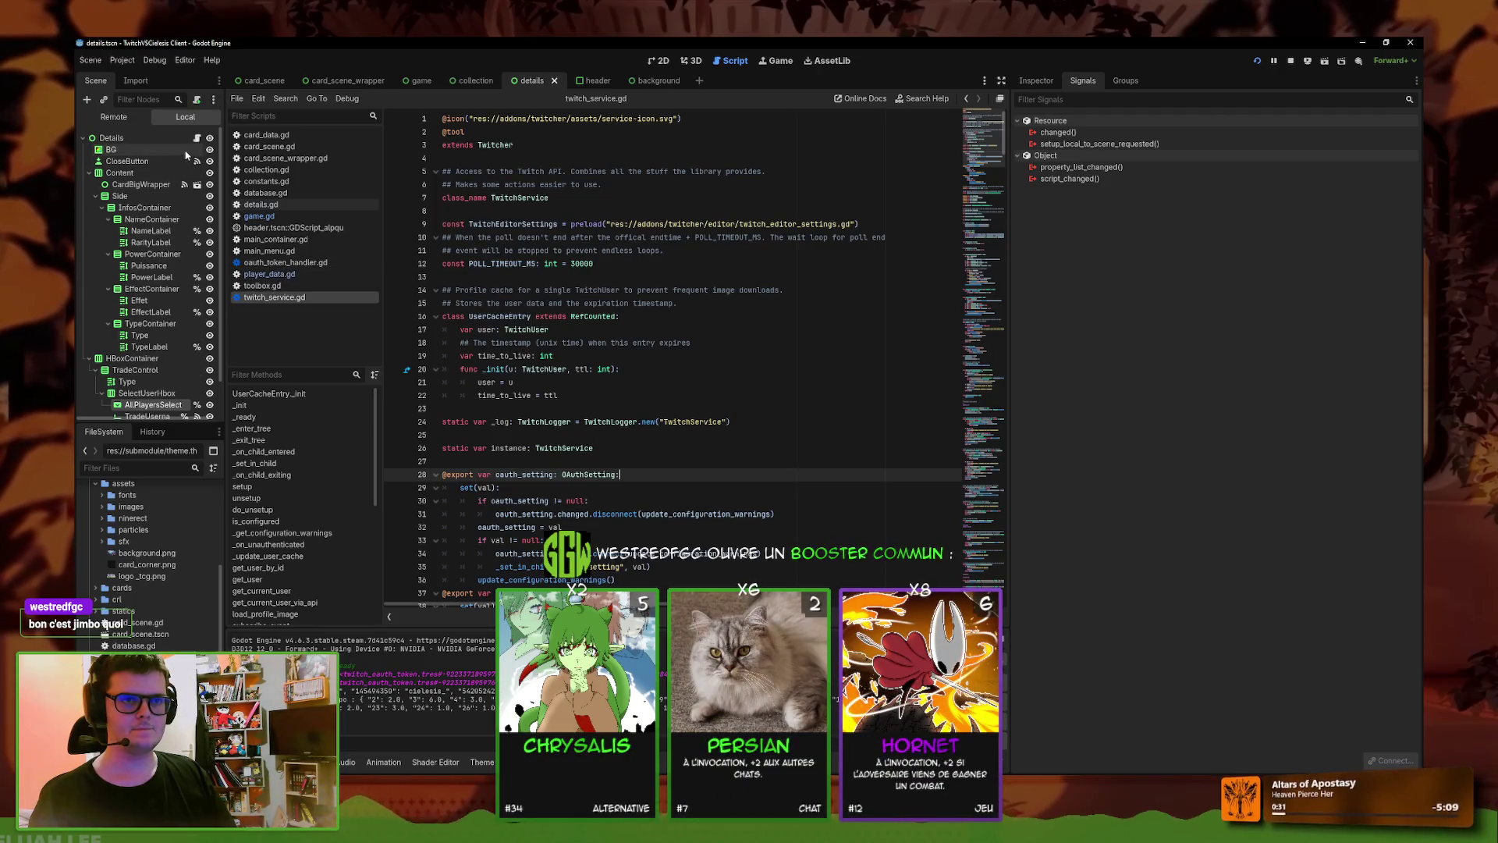
left_click(658, 63)
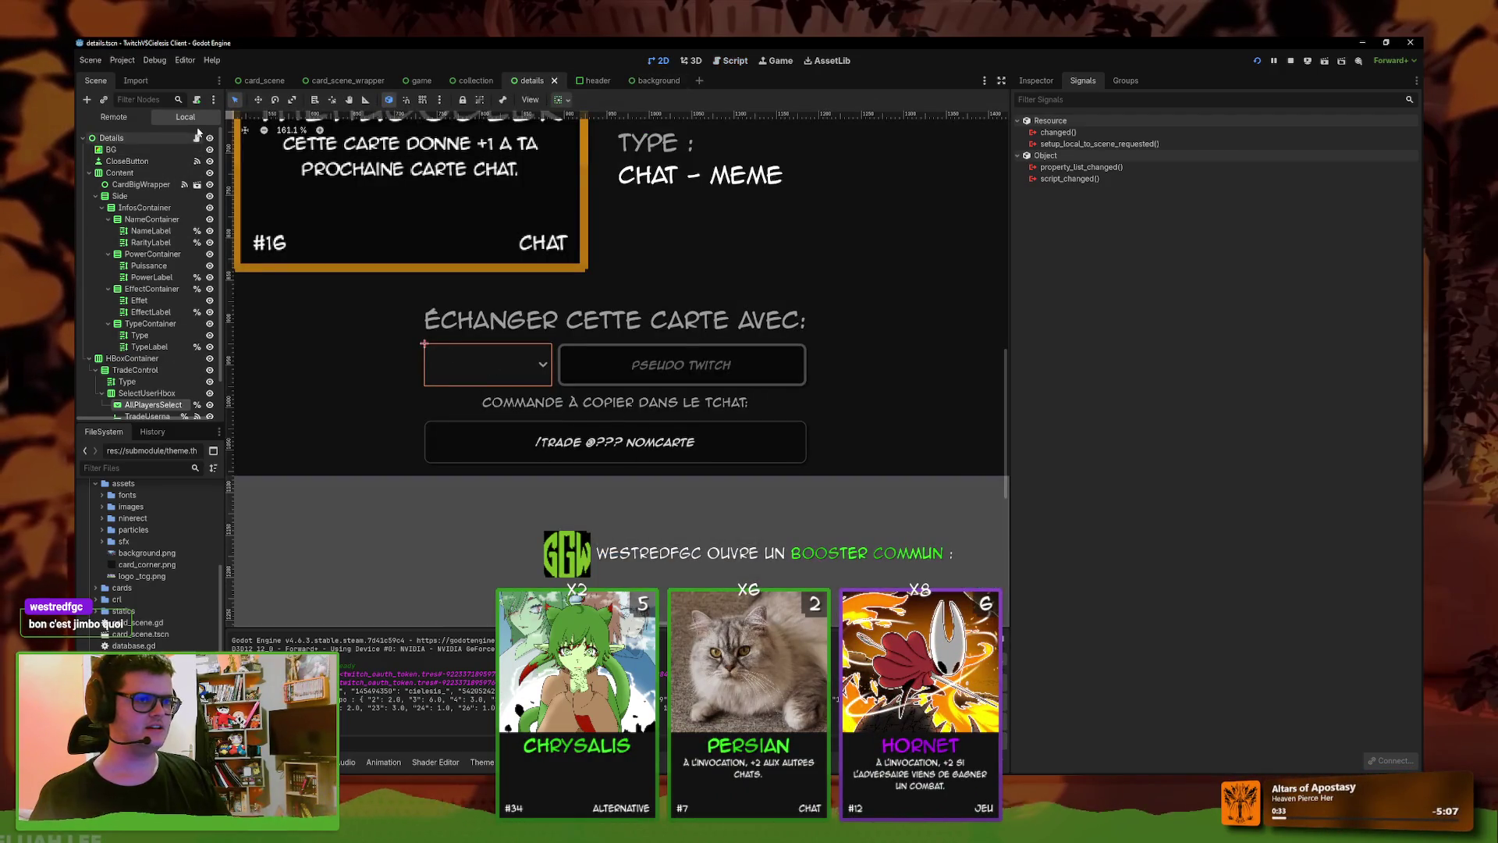
left_click(197, 139)
left_click(658, 62)
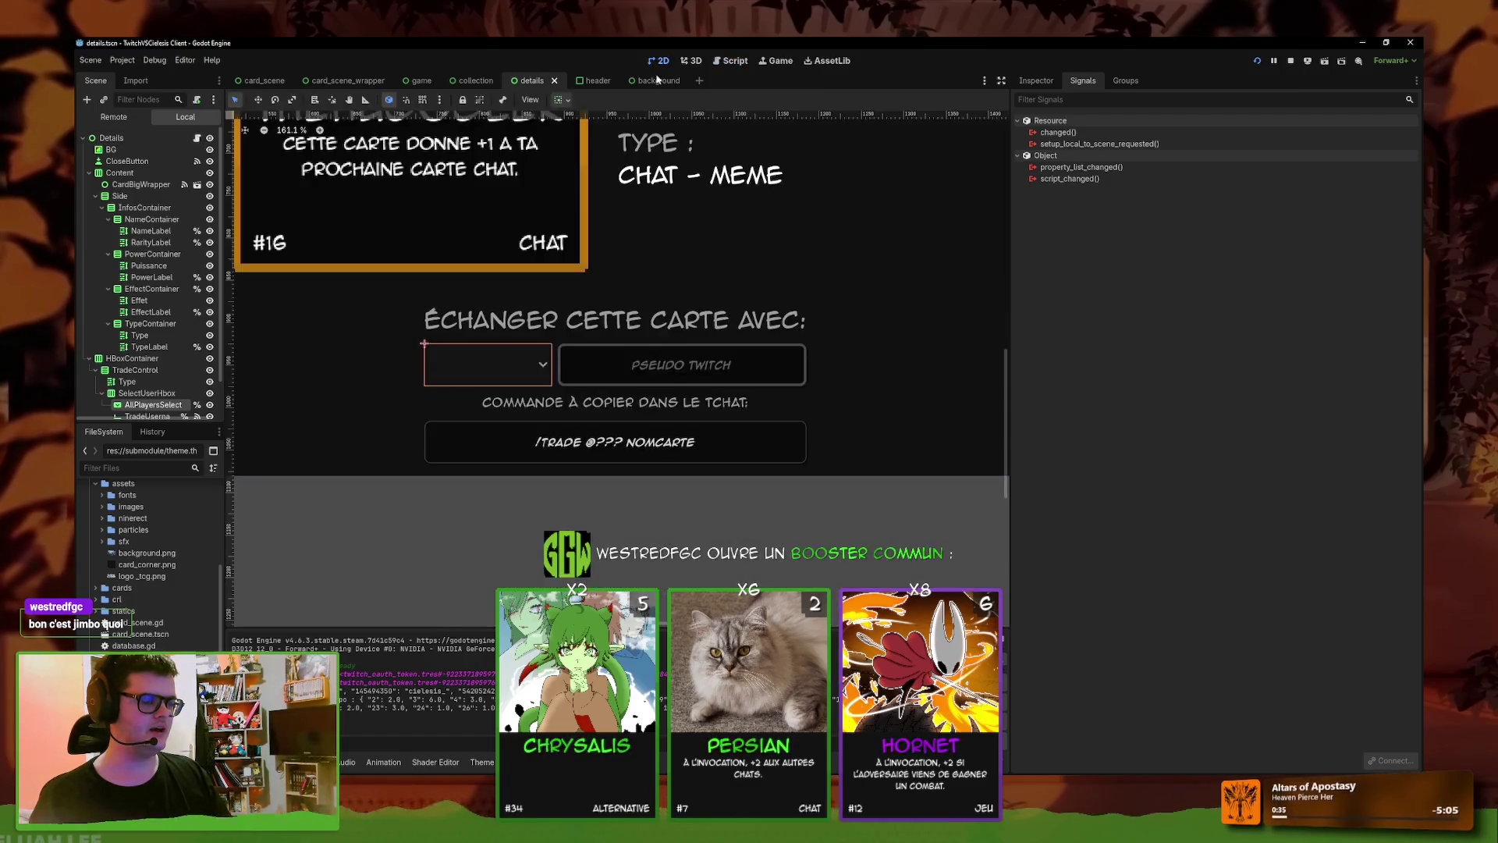
left_click(198, 139)
scroll(589, 358, "up", 5)
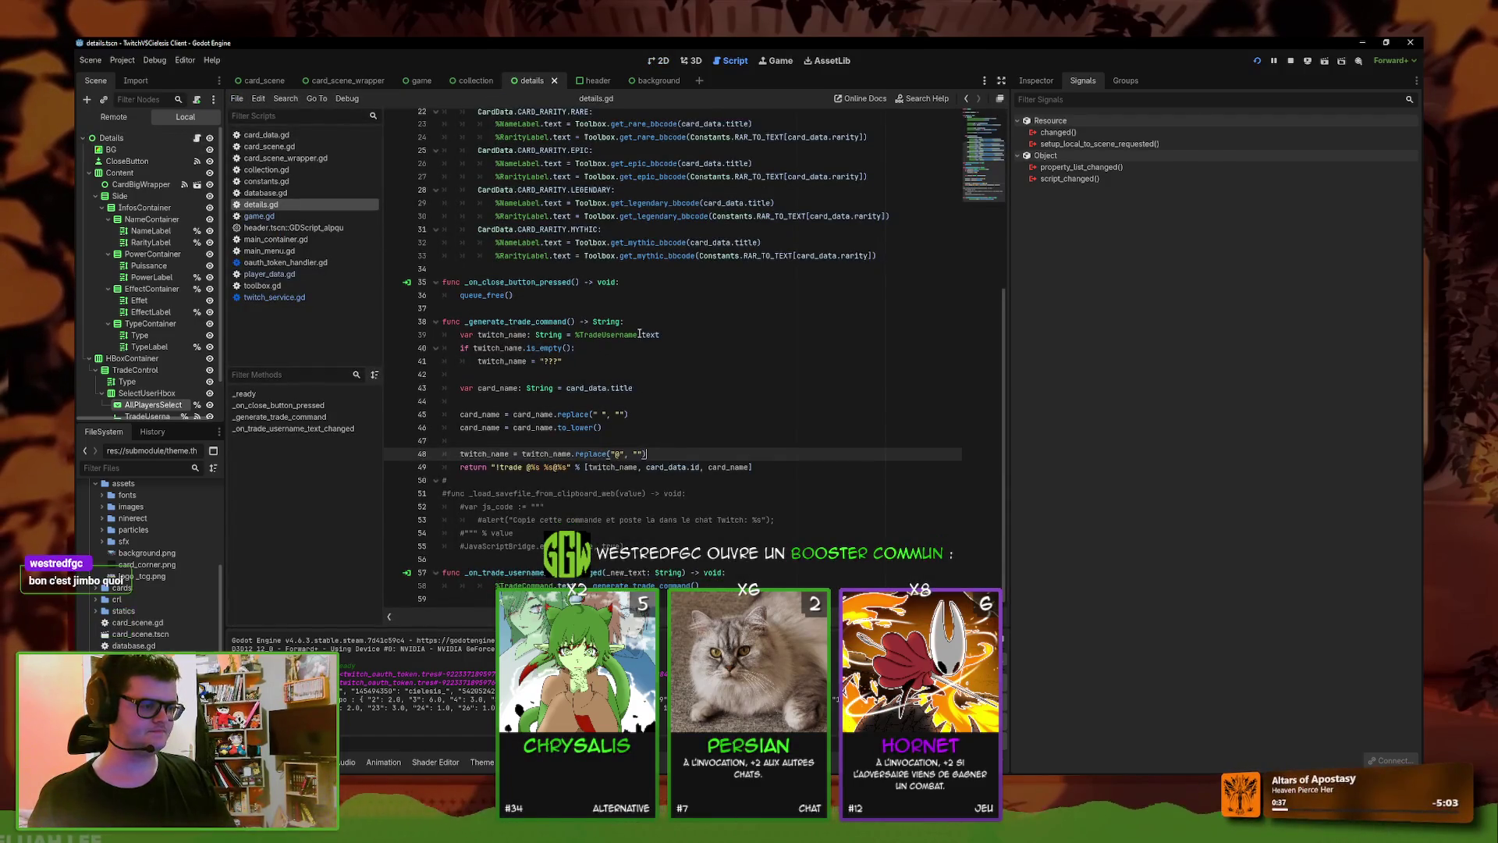
left_click(702, 316)
key("Return")
key("Return")
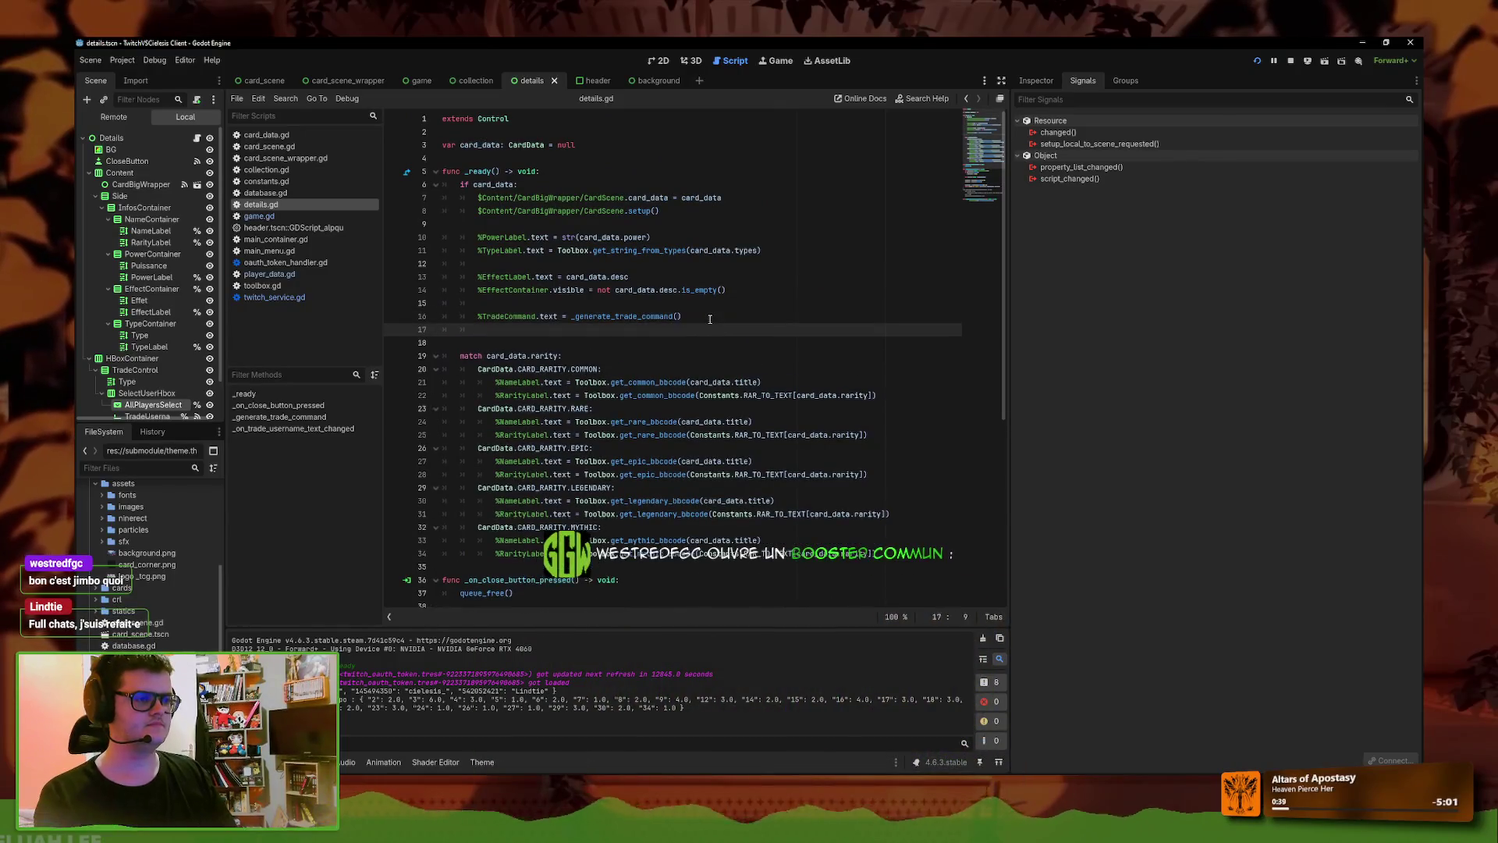
Insert an AllPlayersSelect.add_item call on line 18 of details.gd.
left_click_drag(152, 407, 563, 345)
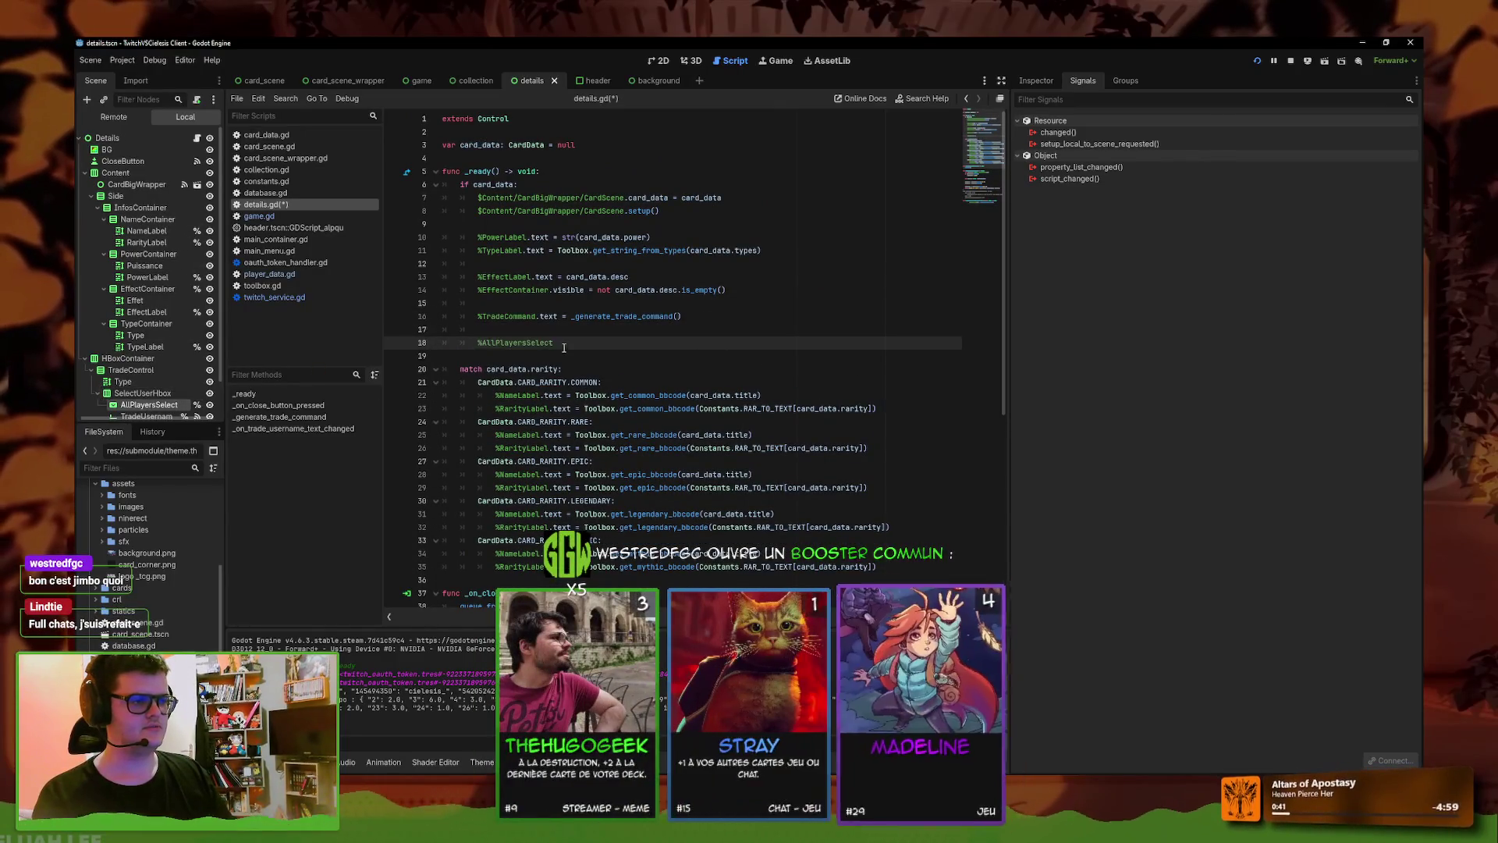
type("add")
key("Down")
key("Return")
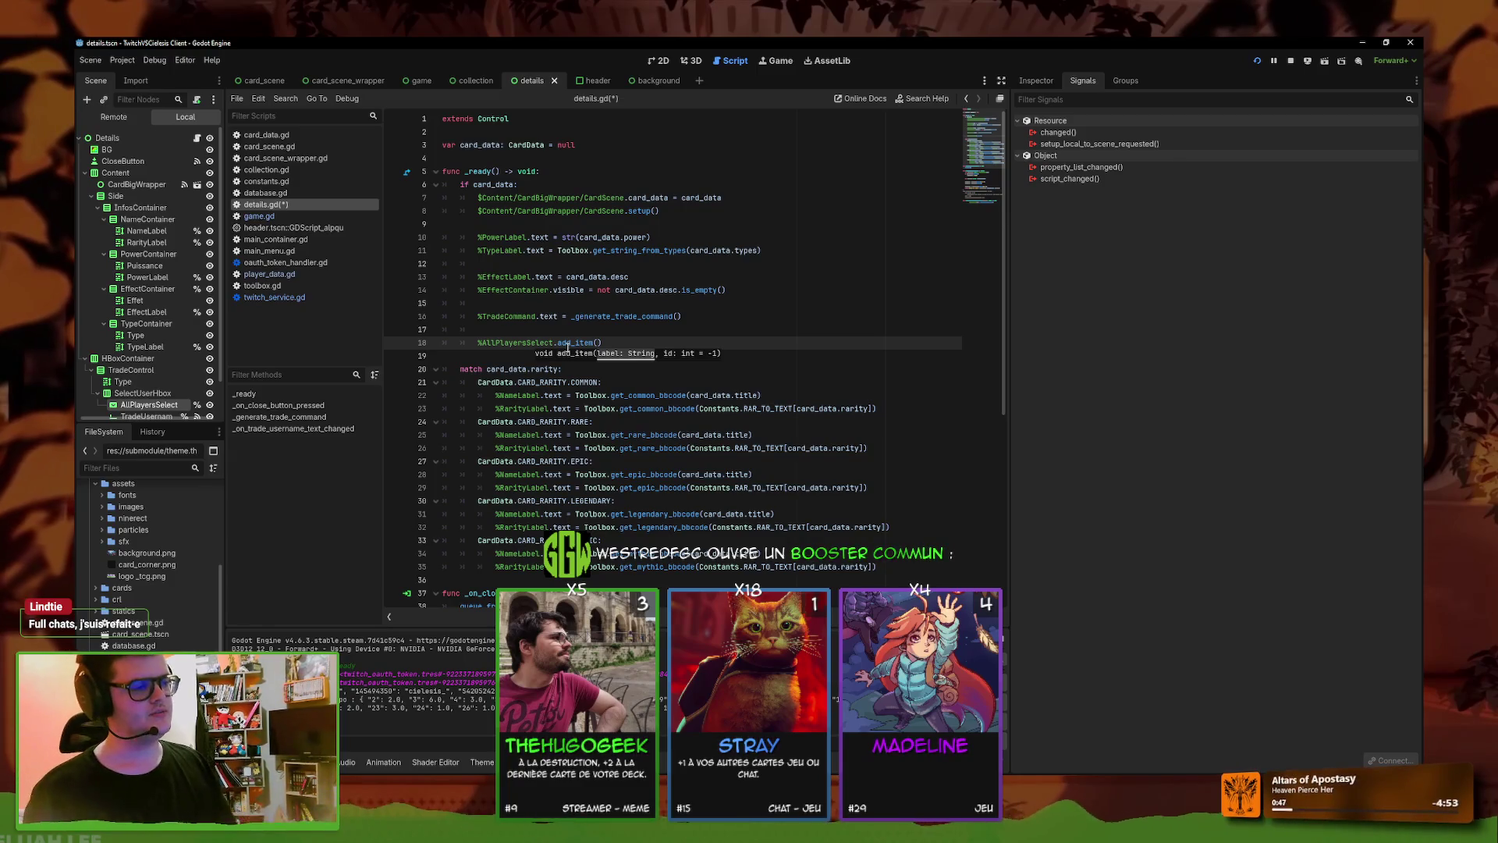
Add a loop 'for key in PlayerData.list_of_players.keys()' above the add_item call.
left_click(685, 323)
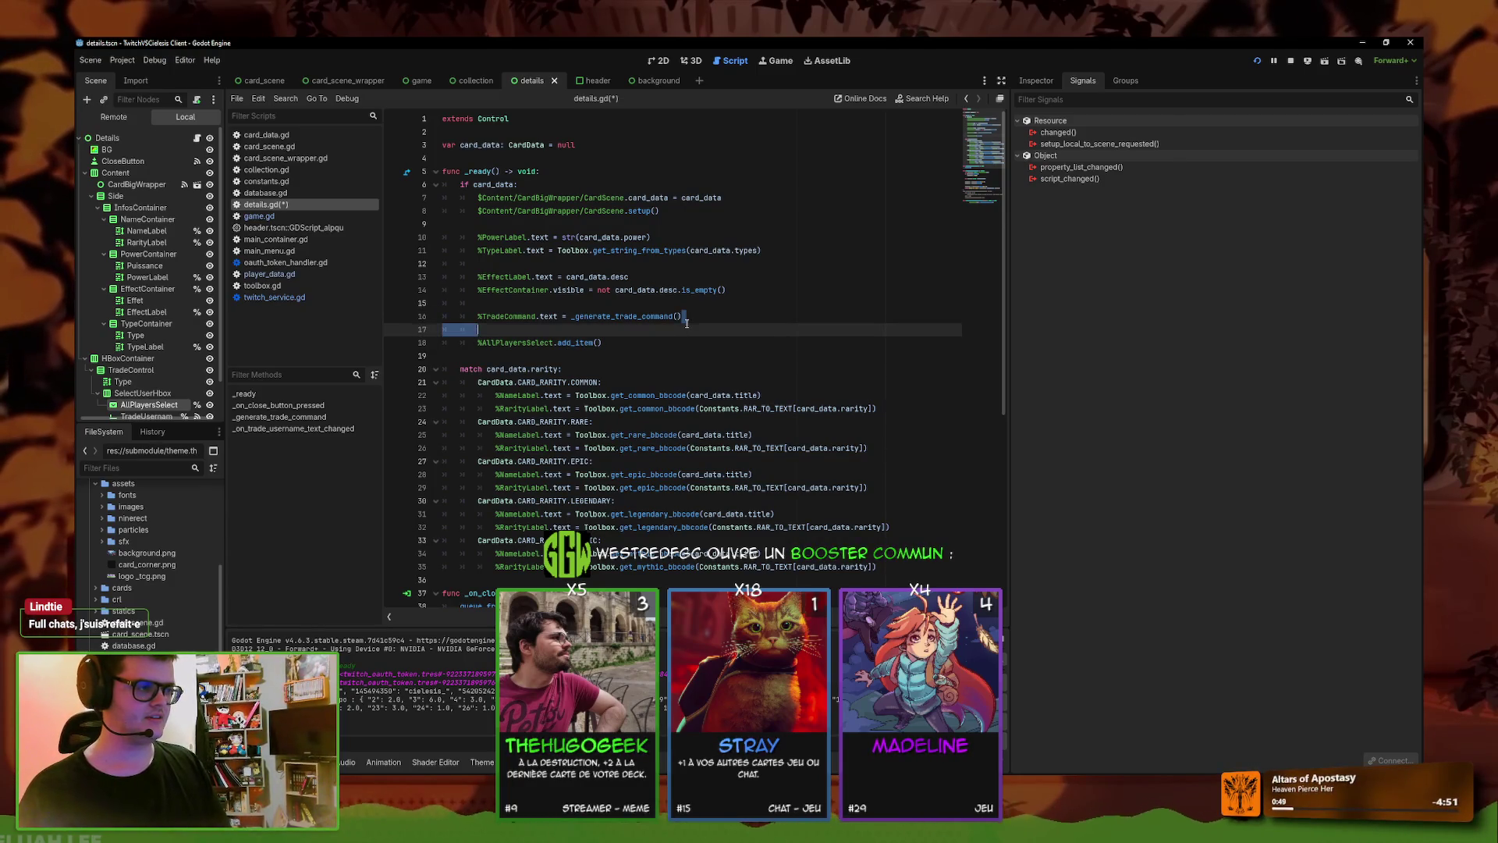
key("Return")
type("for ")
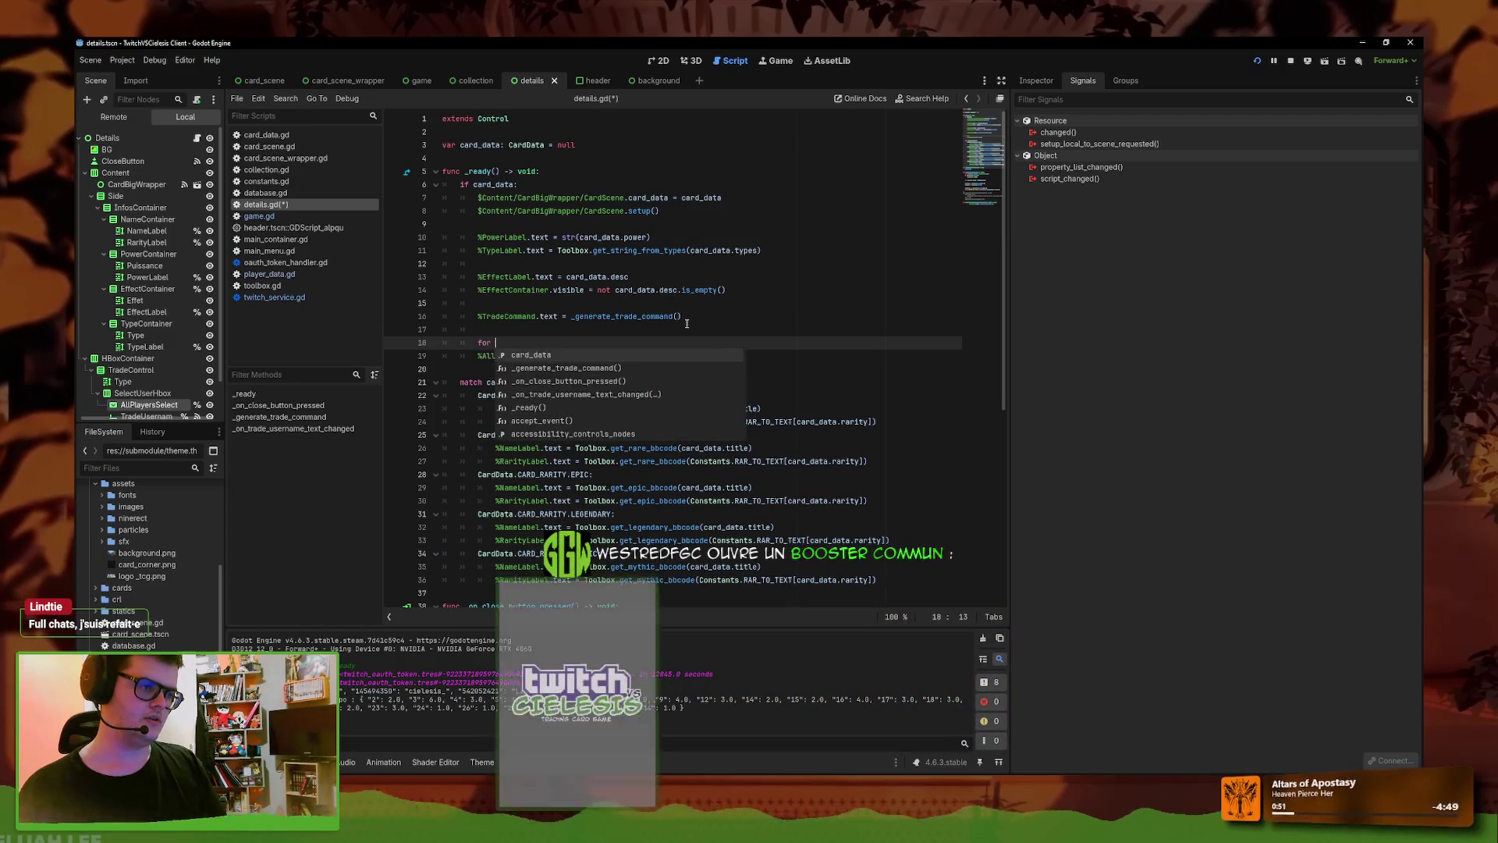
type("player")
key("BackSpace")
key("BackSpace")
key("BackSpace")
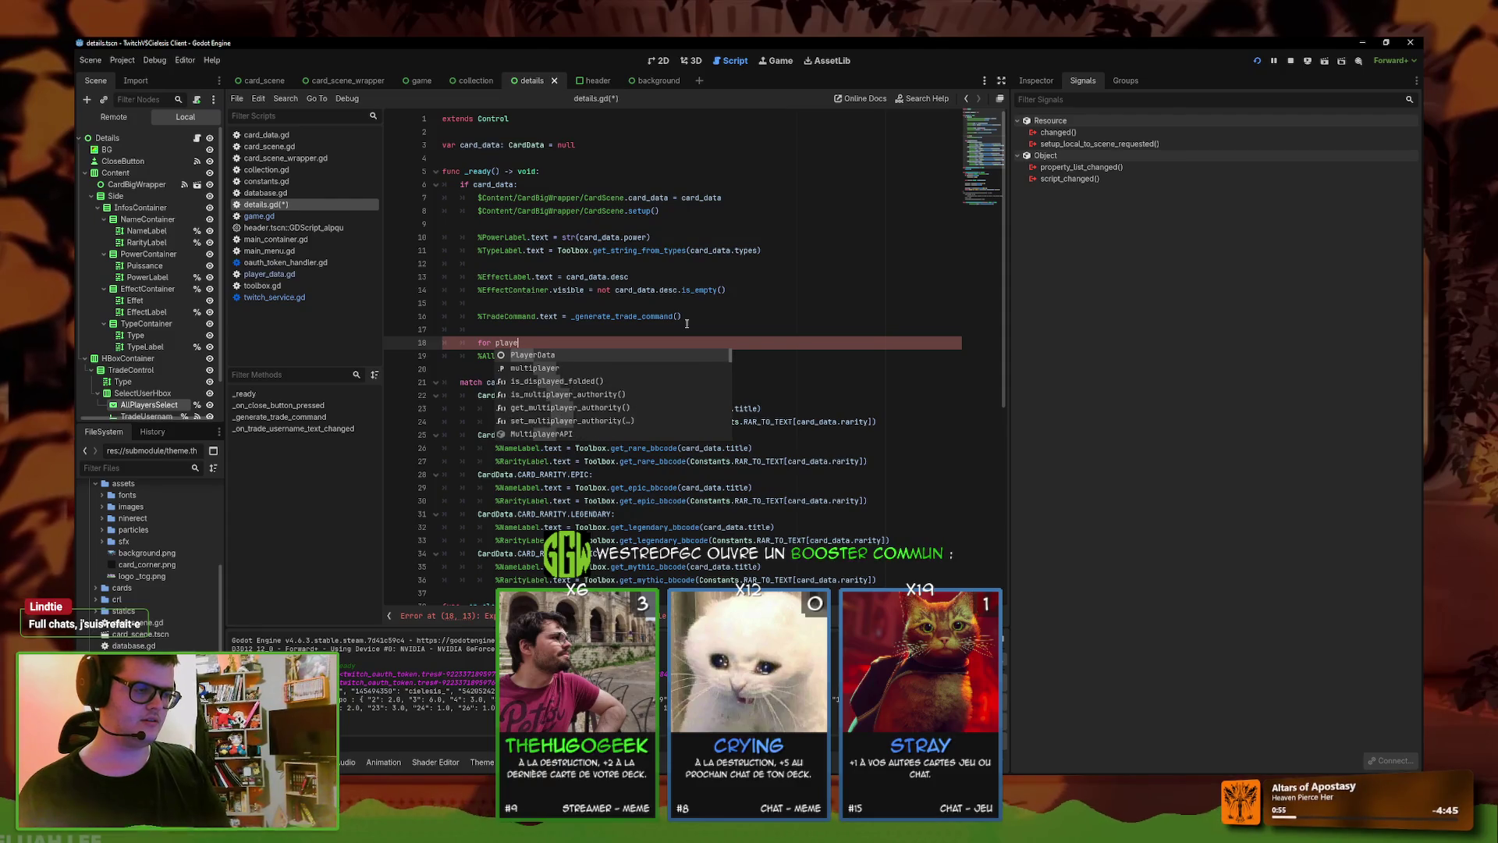
type("key in ")
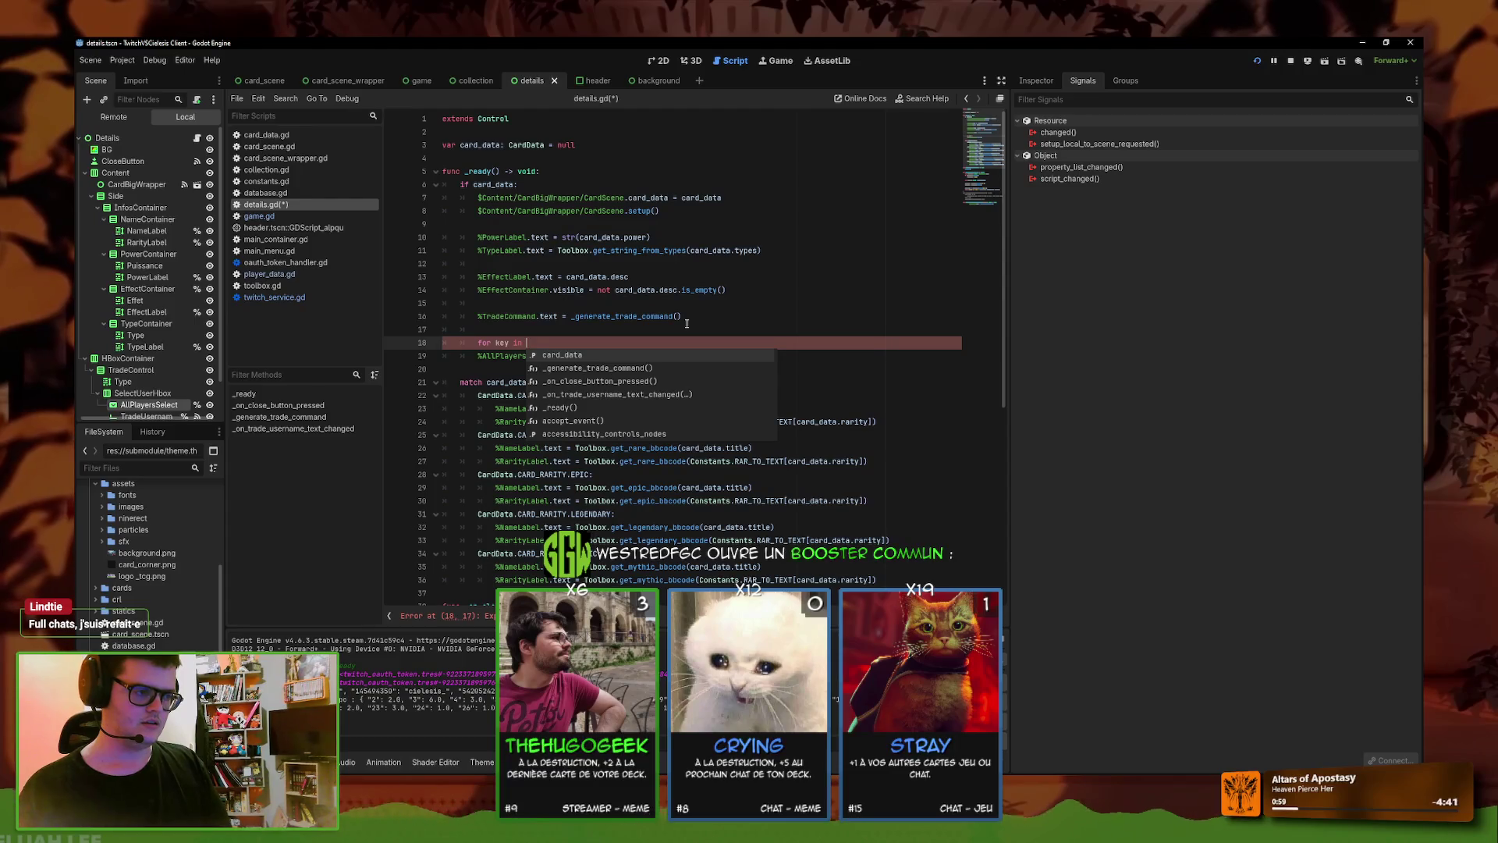
type("PlayerData.")
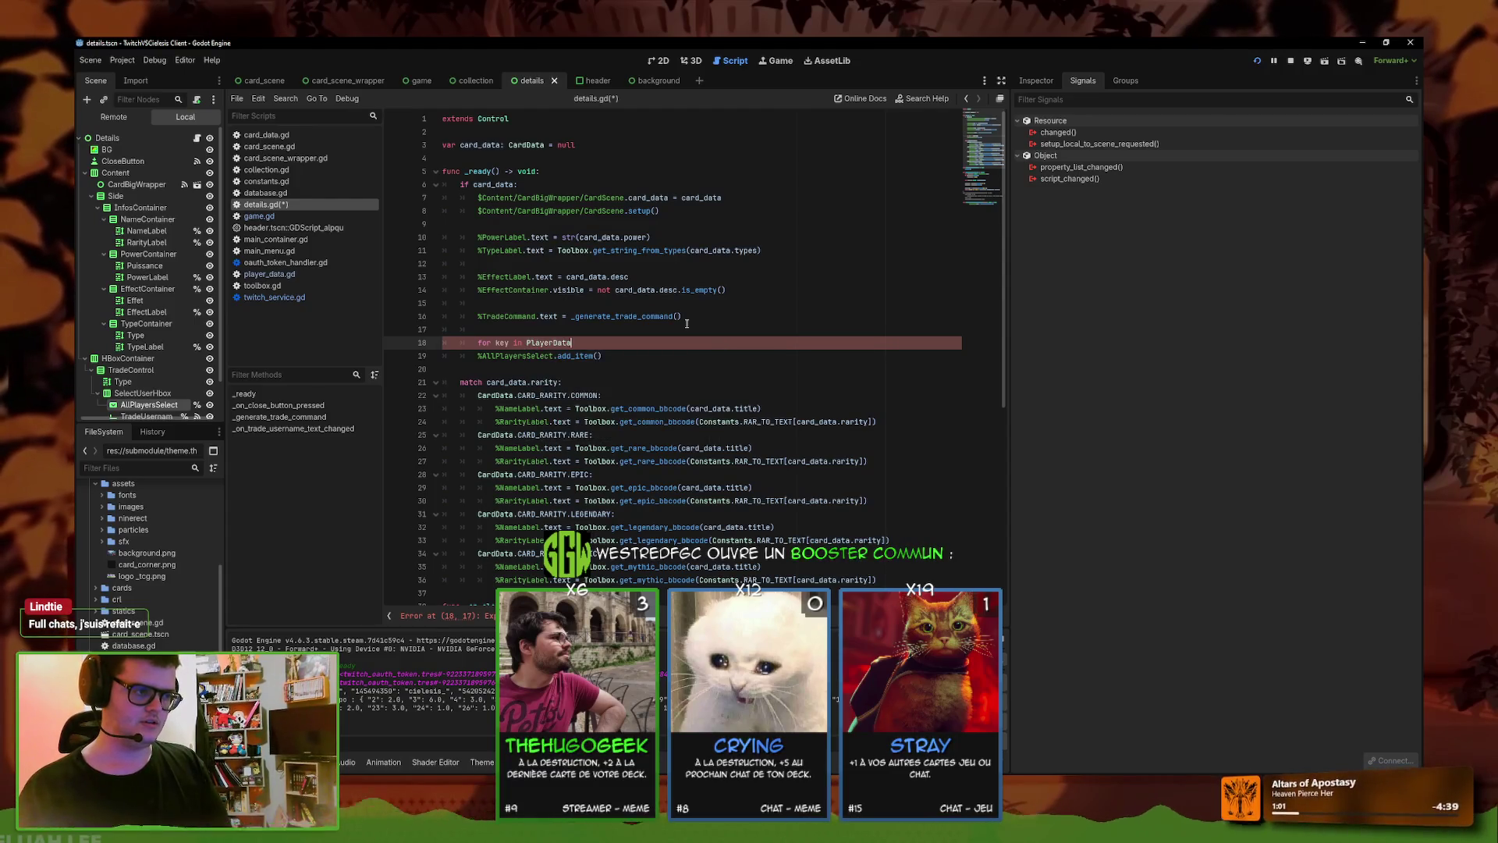
key("Down")
key("Return")
type("[")
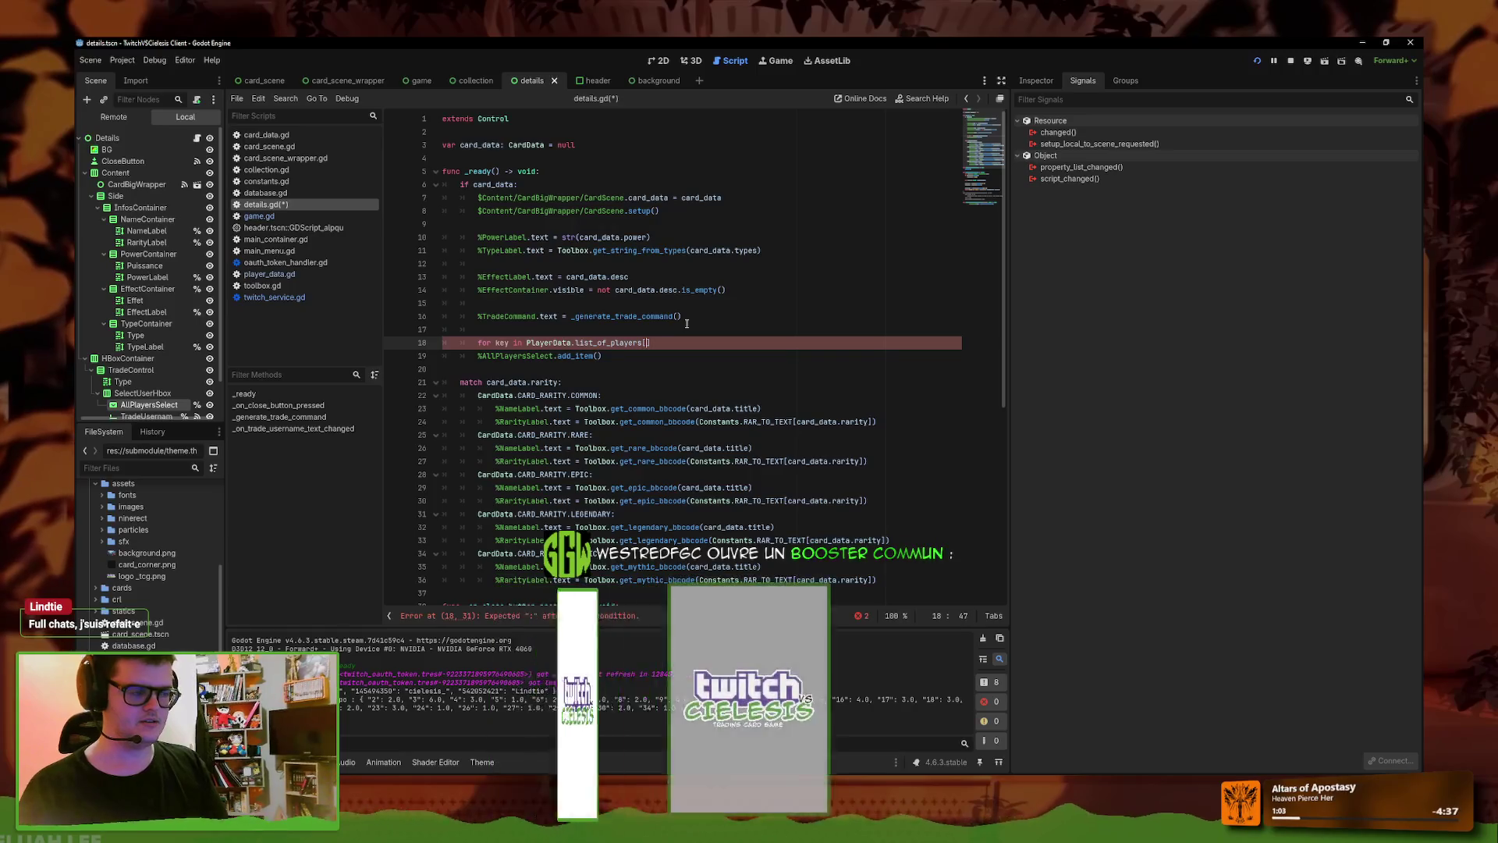
type("i")
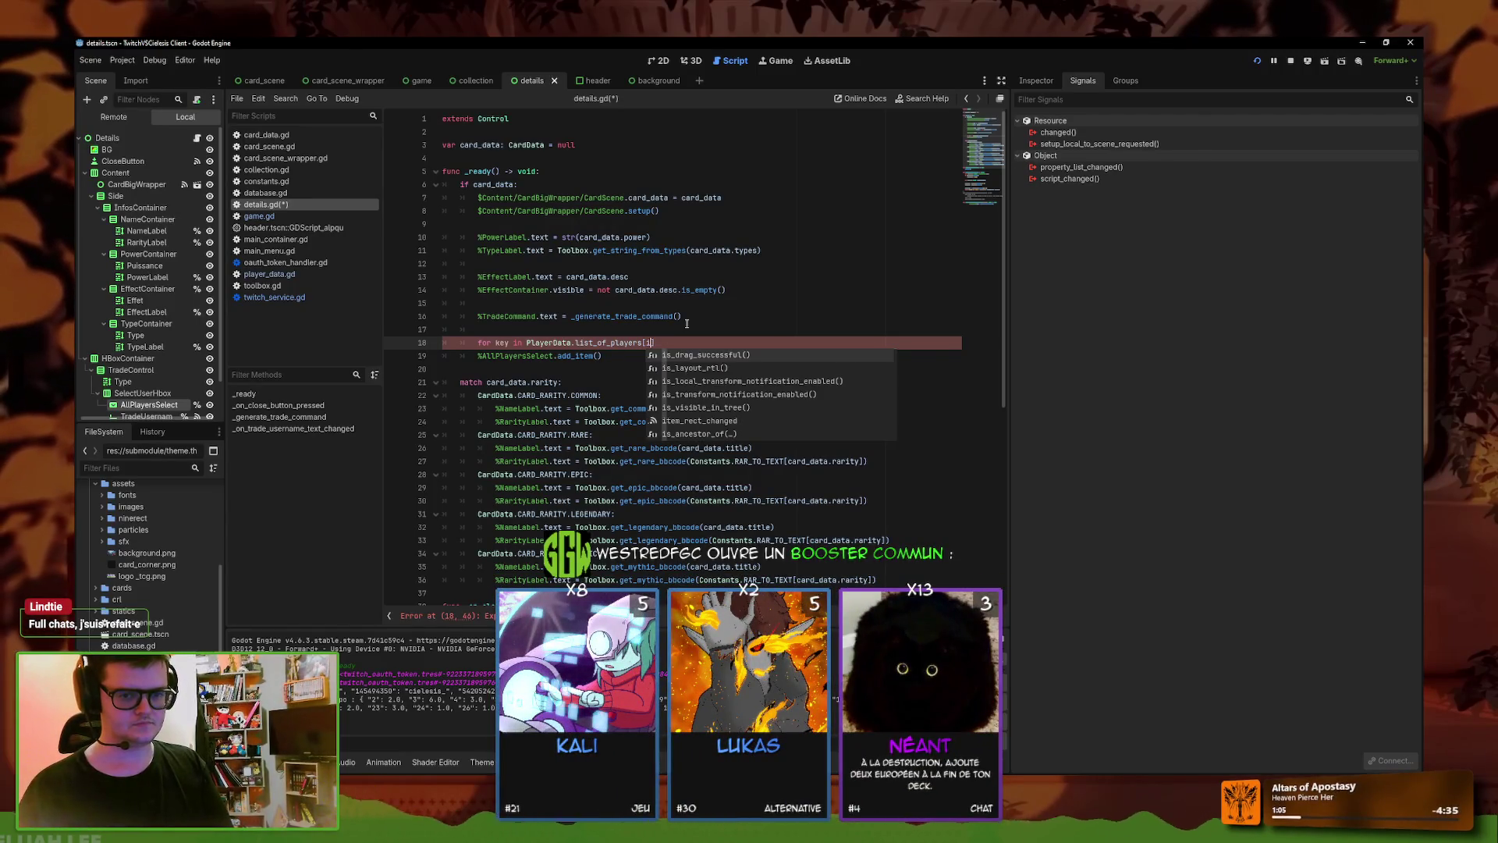
key("BackSpace")
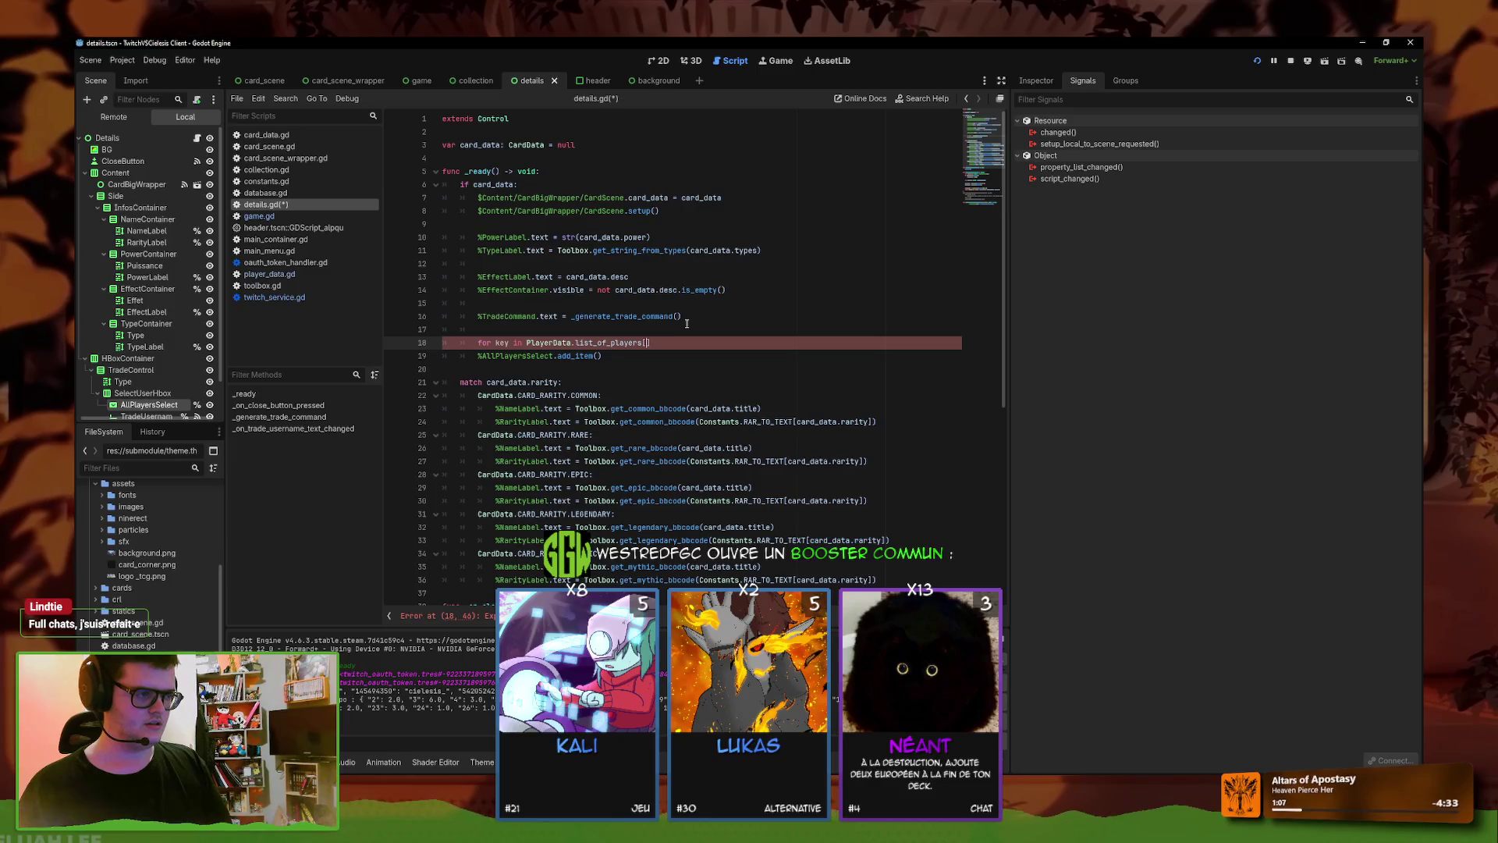
type(".get")
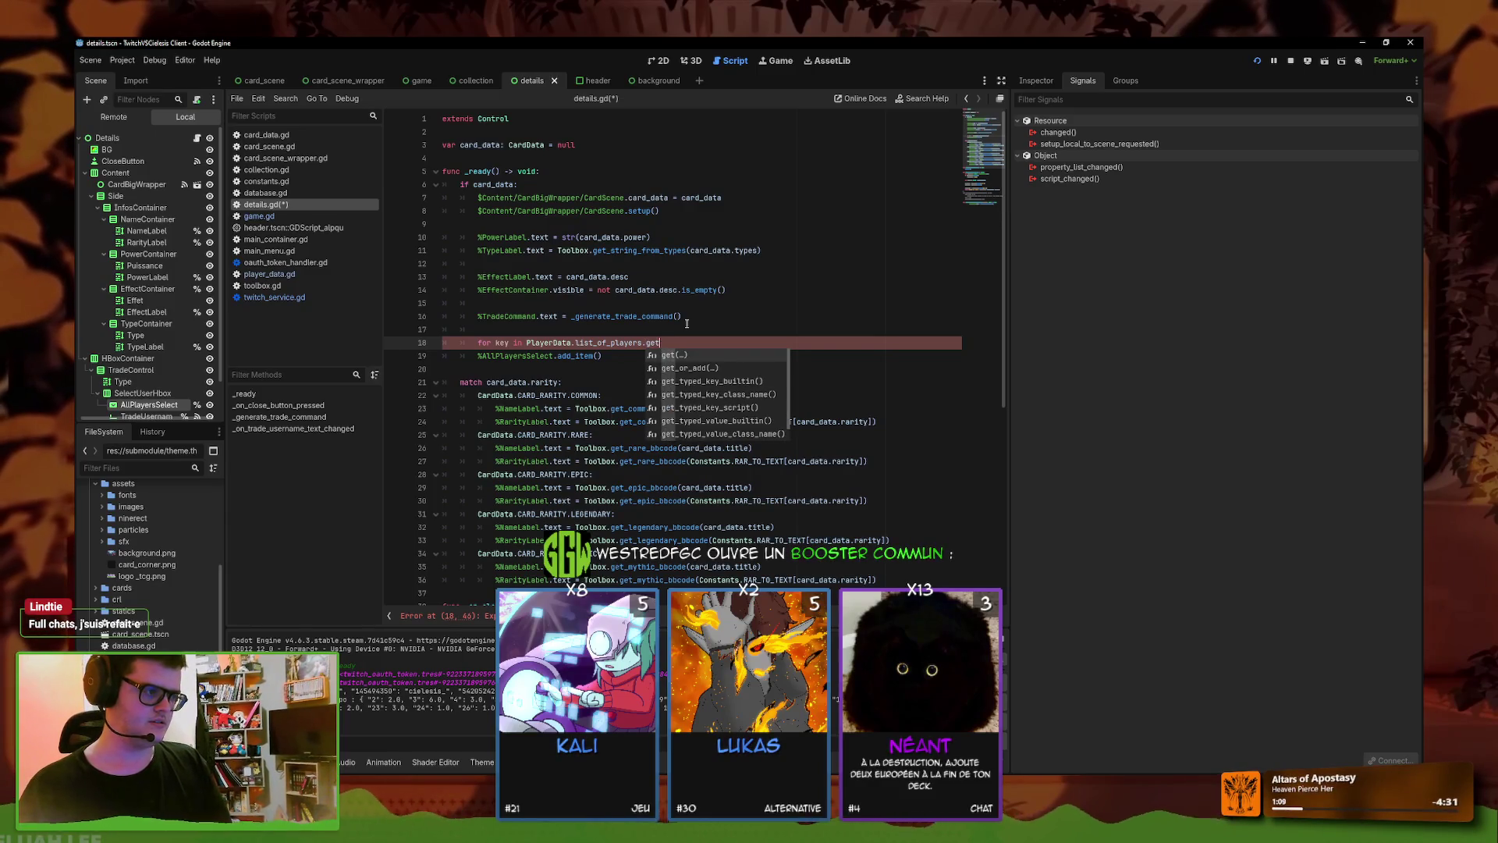
key("BackSpace")
key("BackSpace")
key("BackSpace")
type("keys")
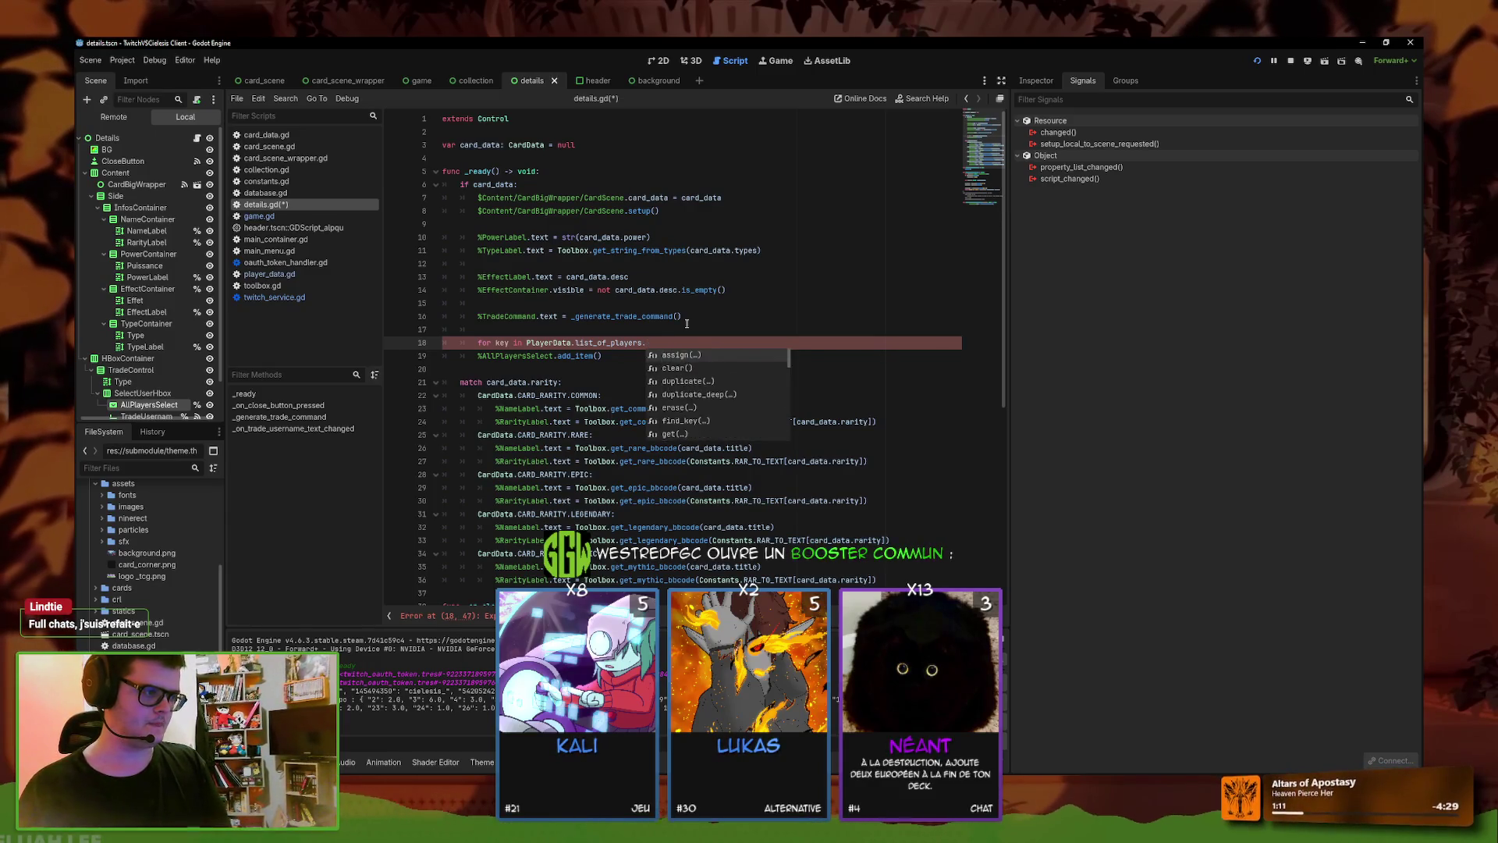
key("Return")
key("Down")
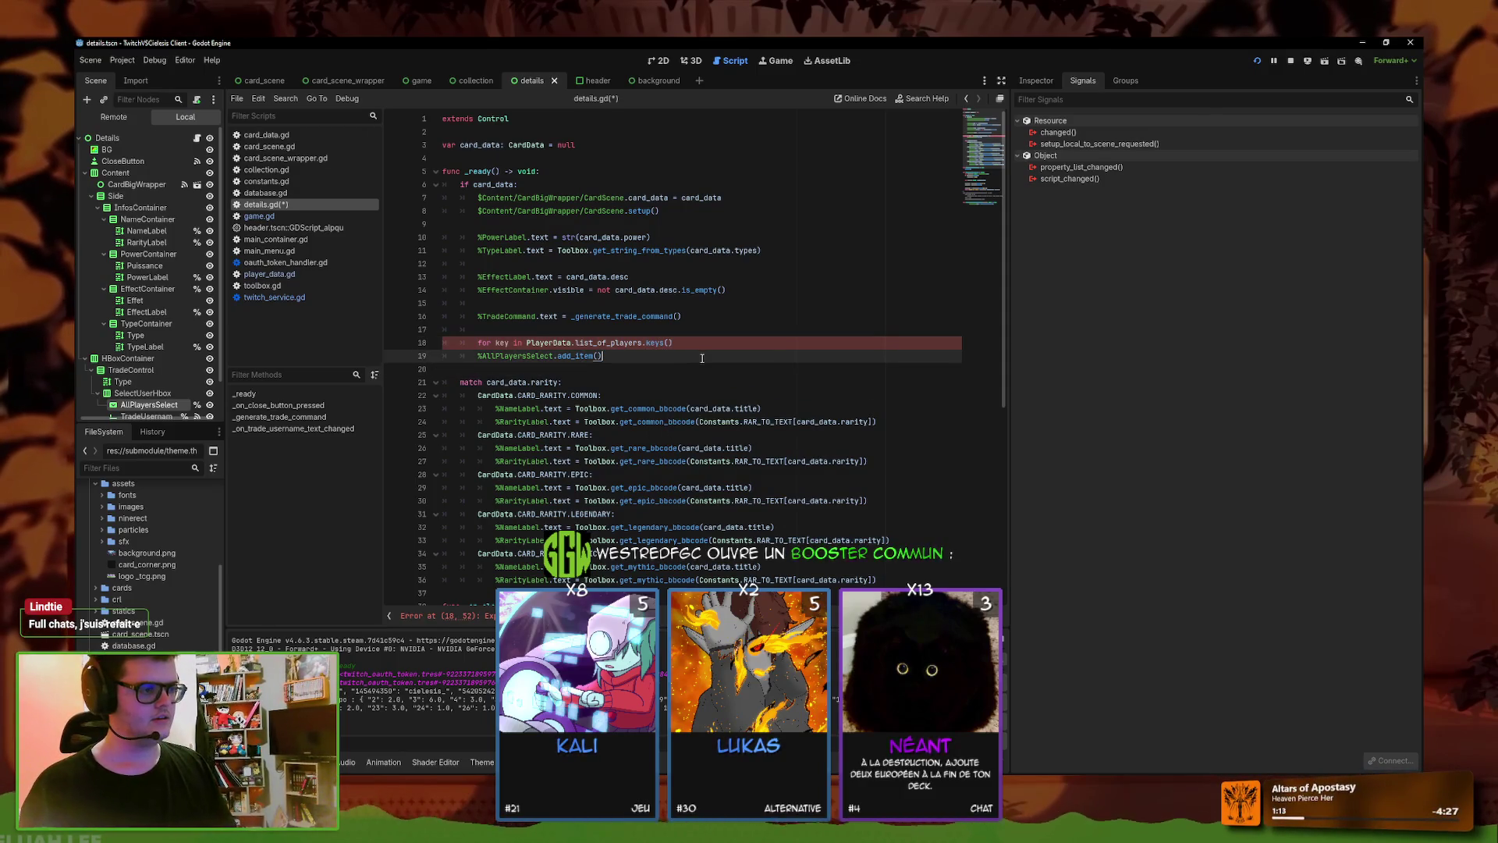
Indent add_item into the loop passing PlayerData.list_of_players[key], save details.gd and run the project.
left_click(478, 356)
key("Tab")
key("End")
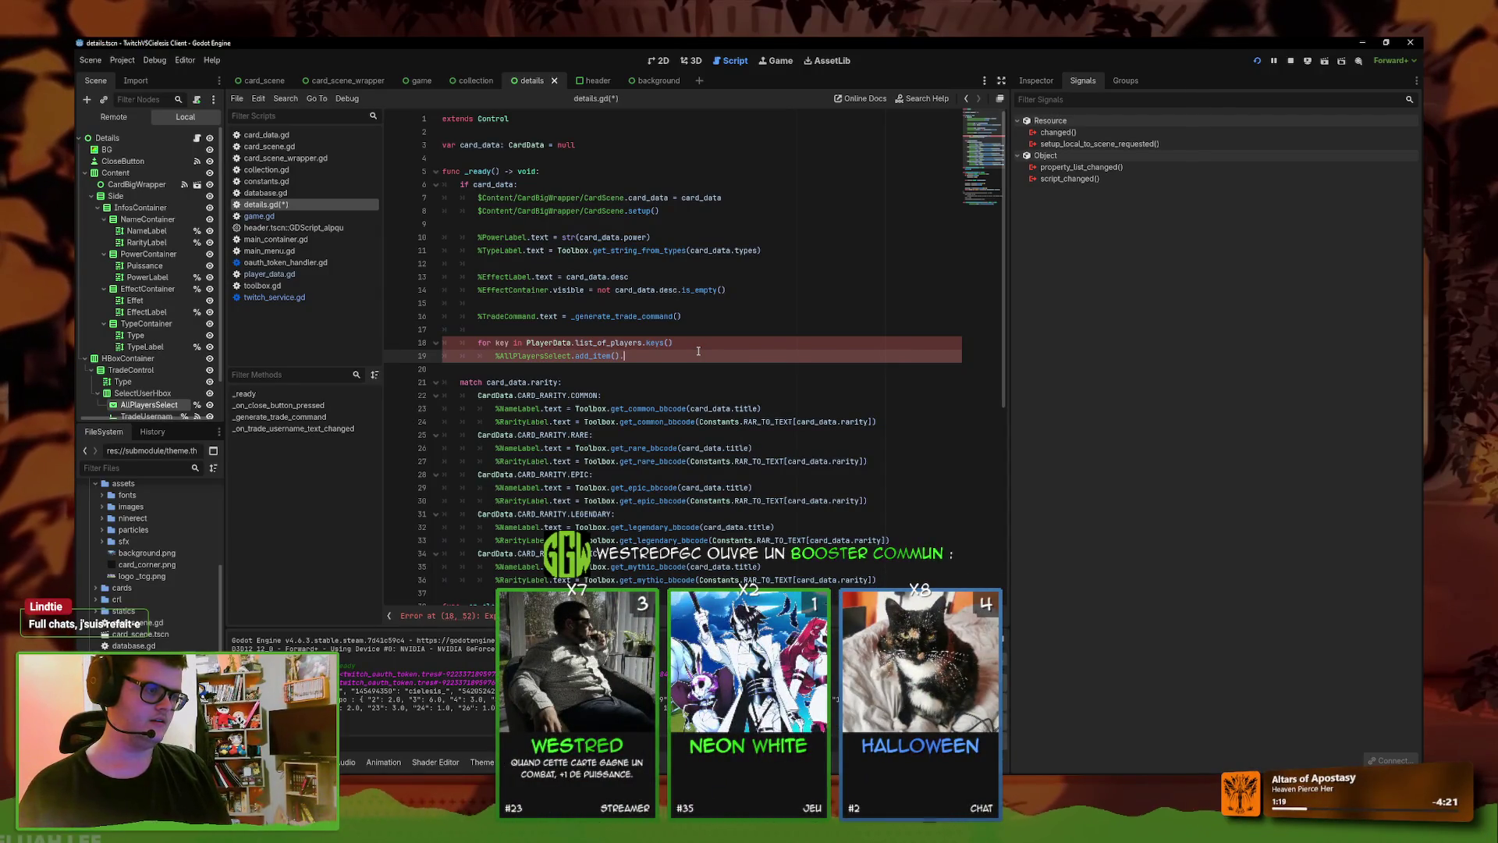
key("Left")
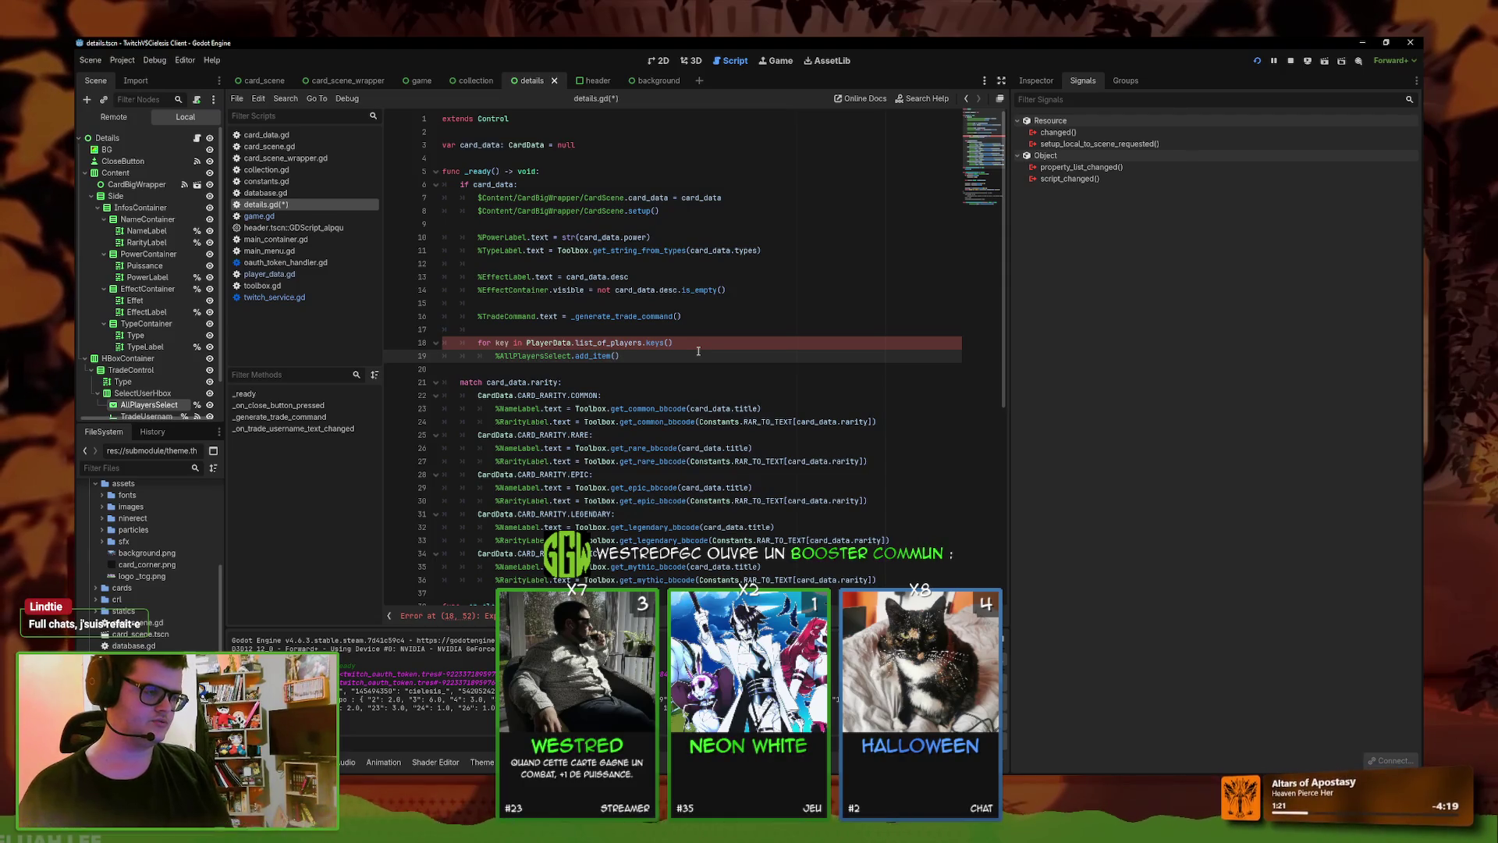
key("BackSpace")
key("BackSpace")
type("layerData.list_of_players")
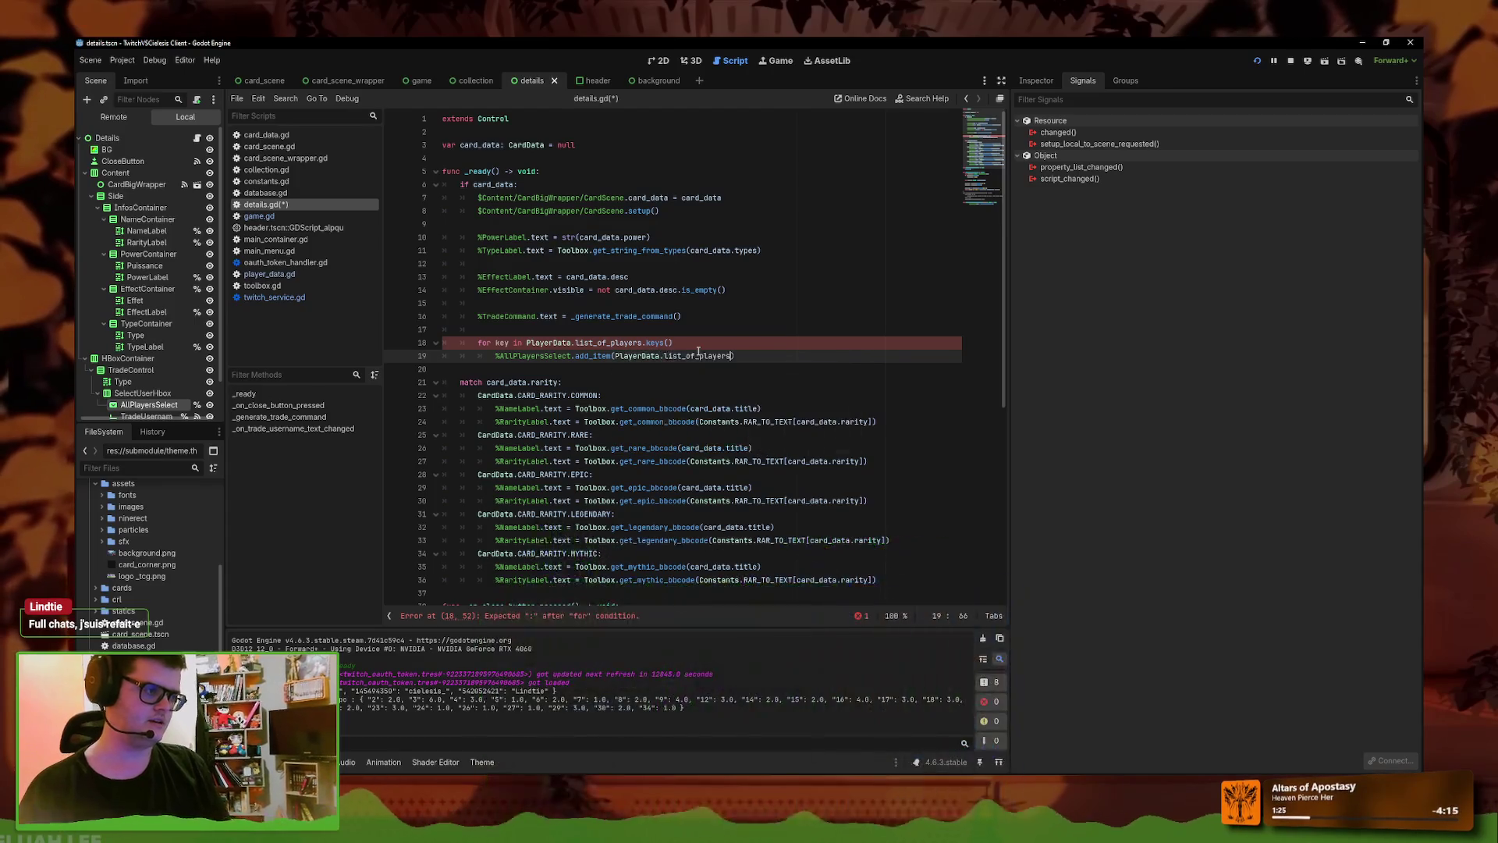
type("[key]")
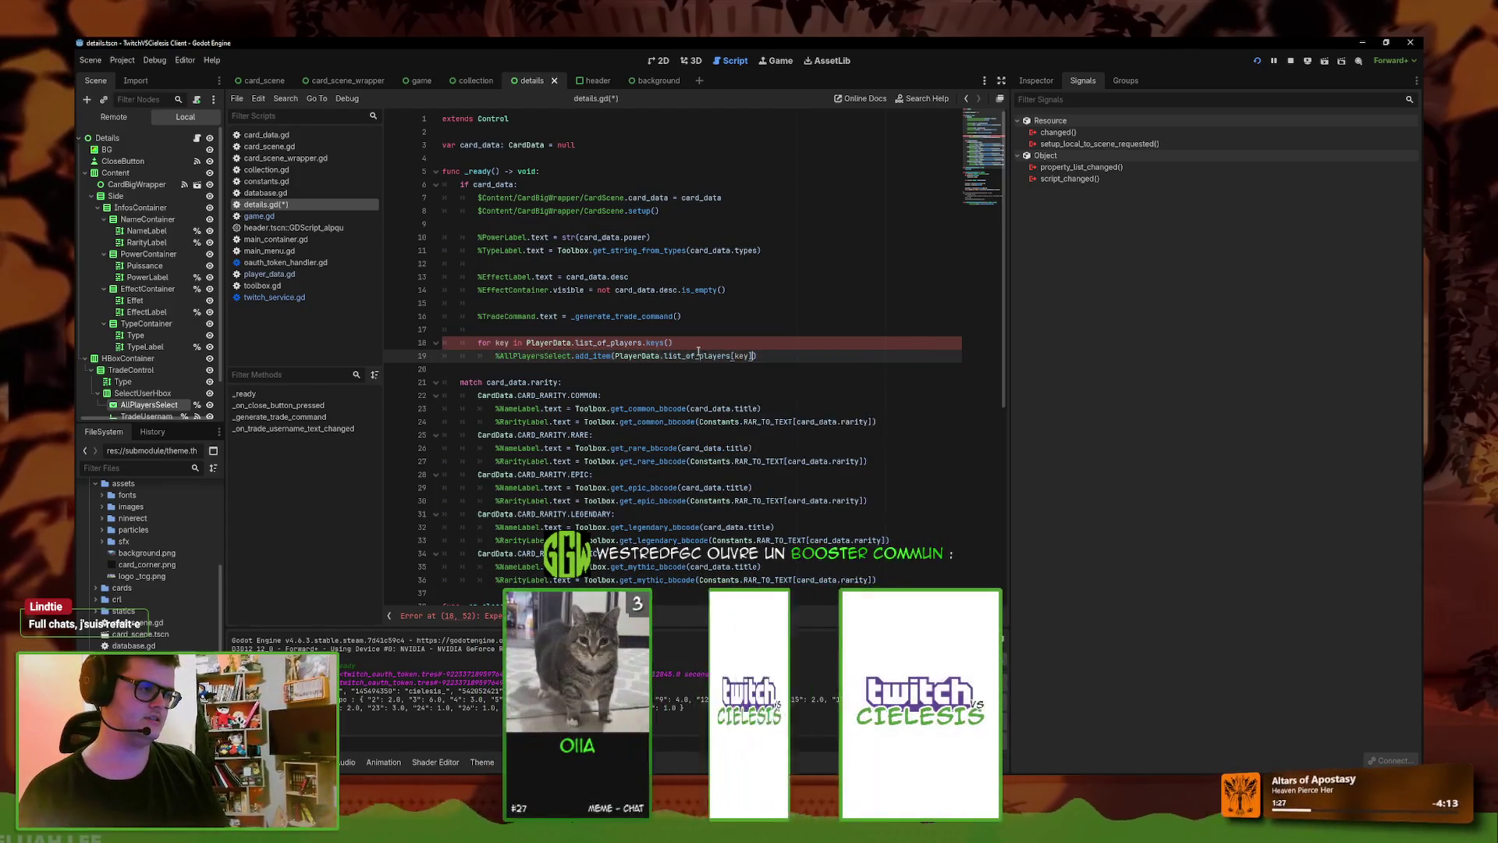
key("ctrl+s")
key("Up")
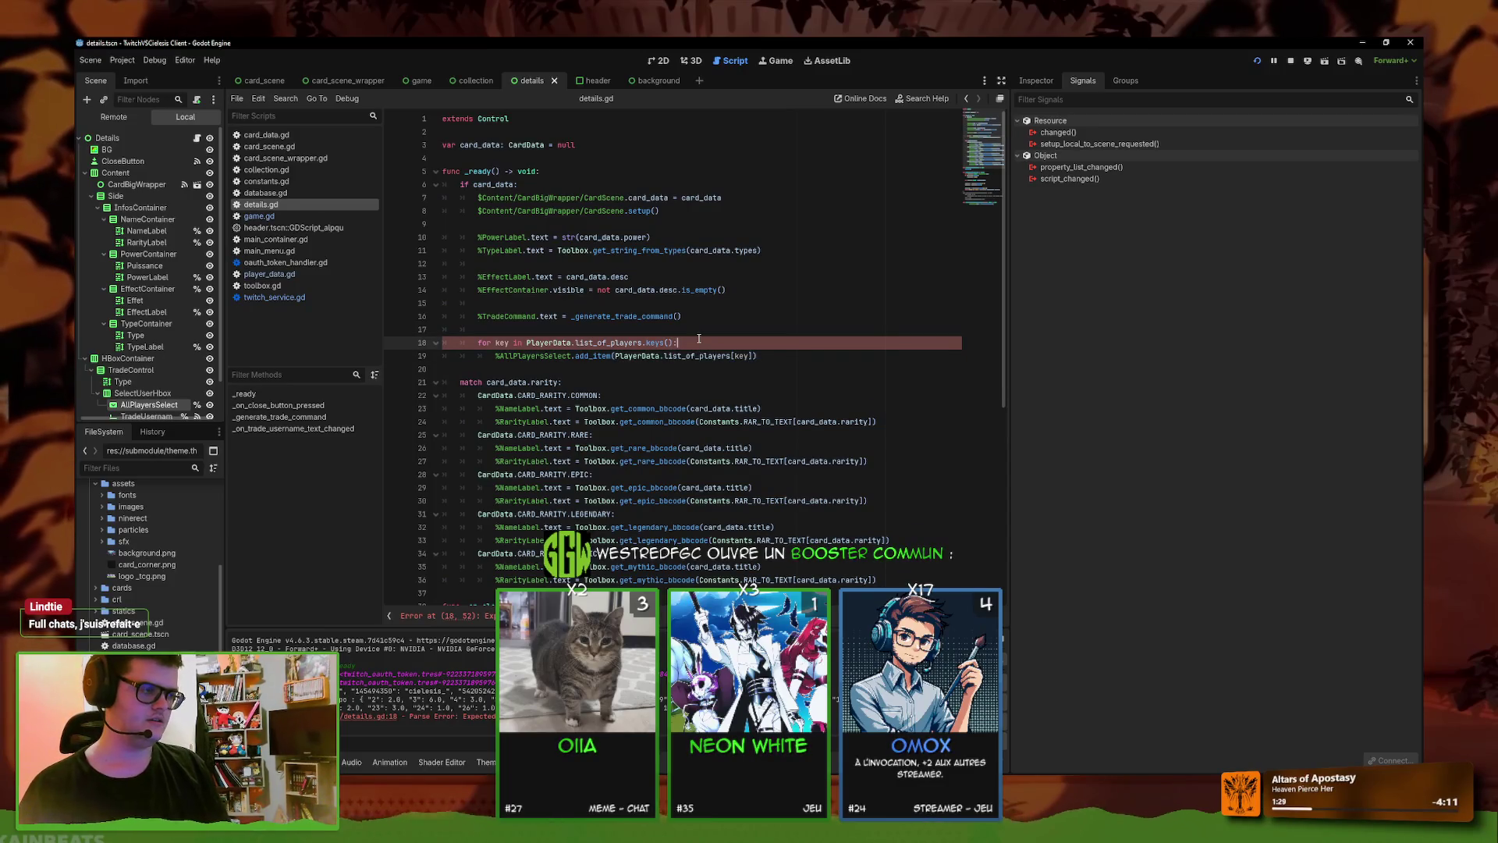
left_click(1258, 60)
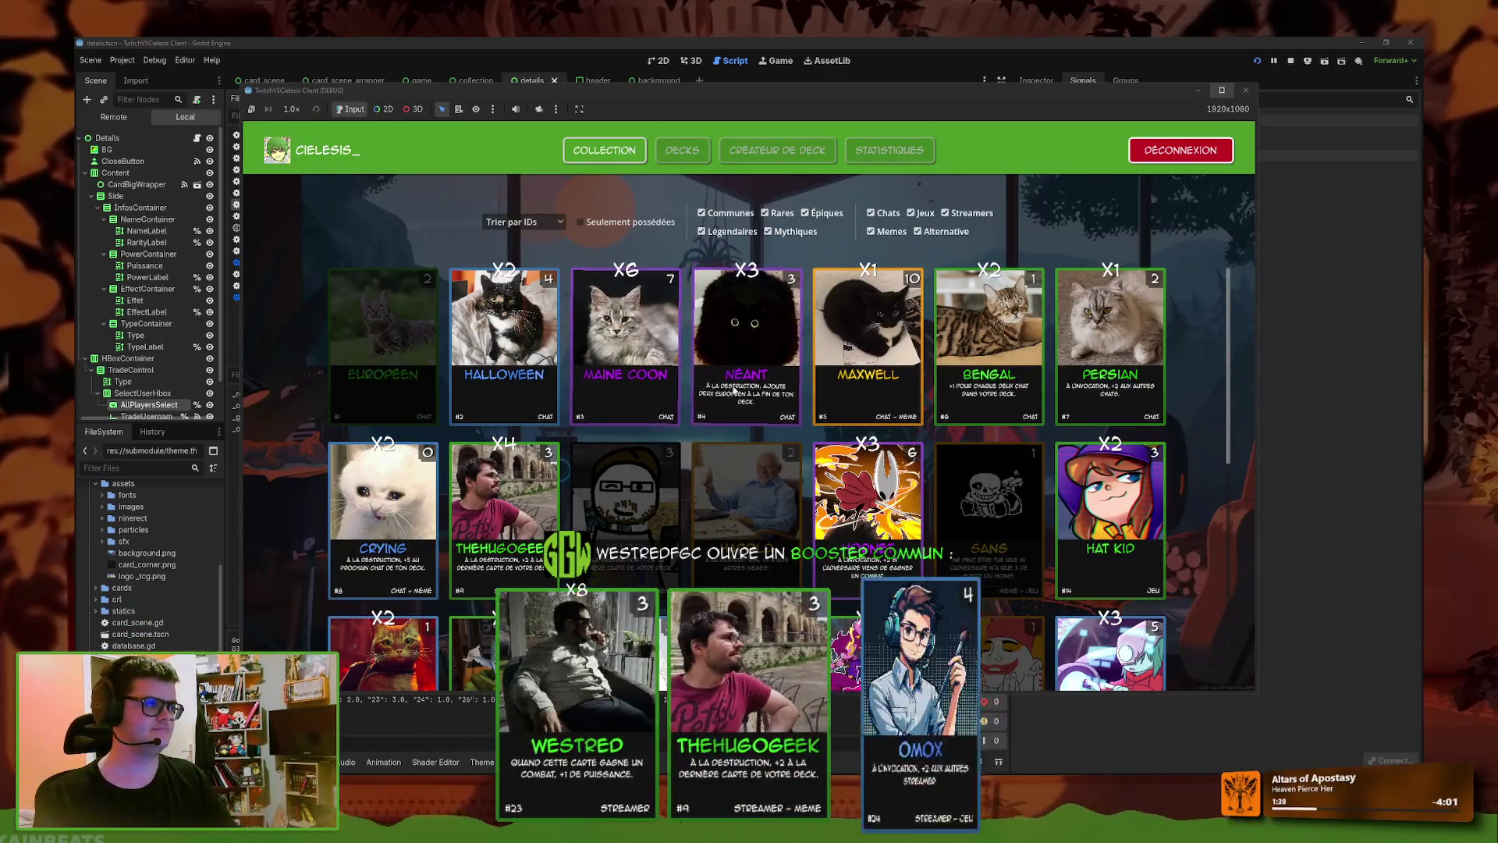
left_click(706, 398)
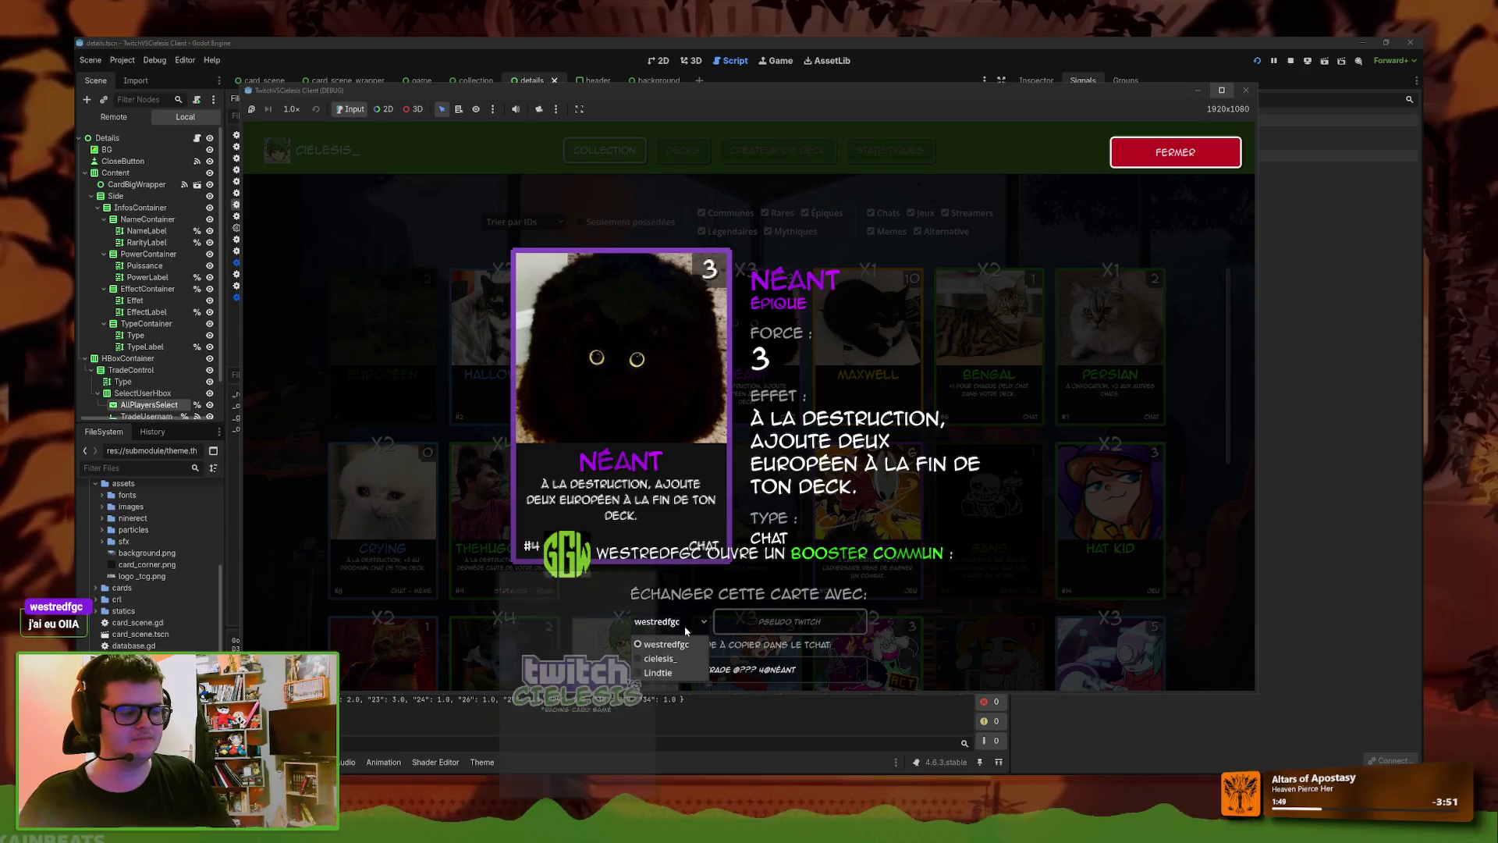
left_click_drag(650, 111, 1002, 65)
left_click(1128, 582)
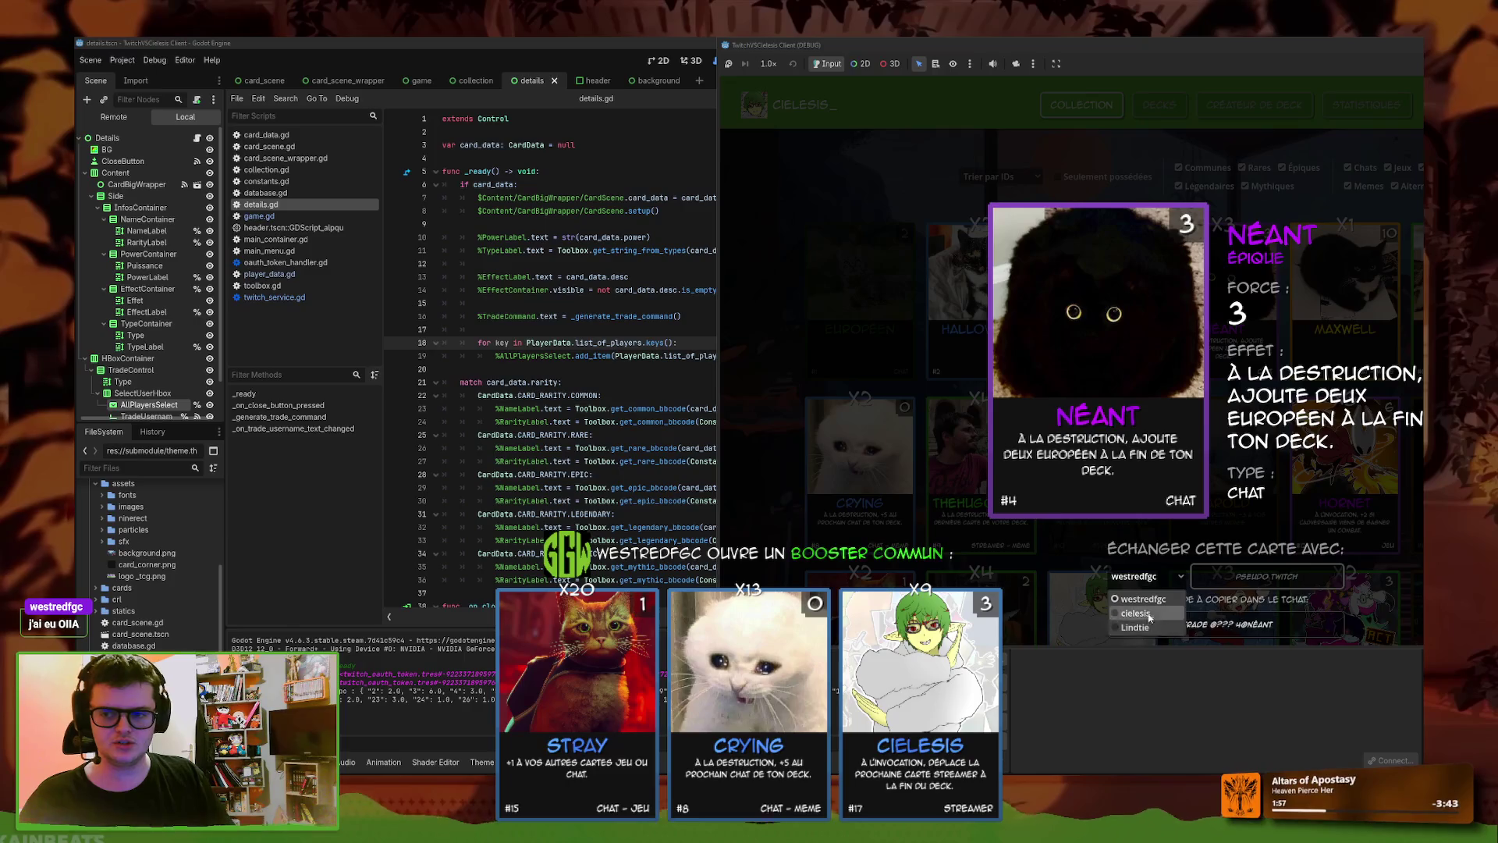
mouse_move(1203, 46)
left_mouse_down()
mouse_move(909, 78)
mouse_move(581, 71)
mouse_move(622, 82)
left_mouse_up()
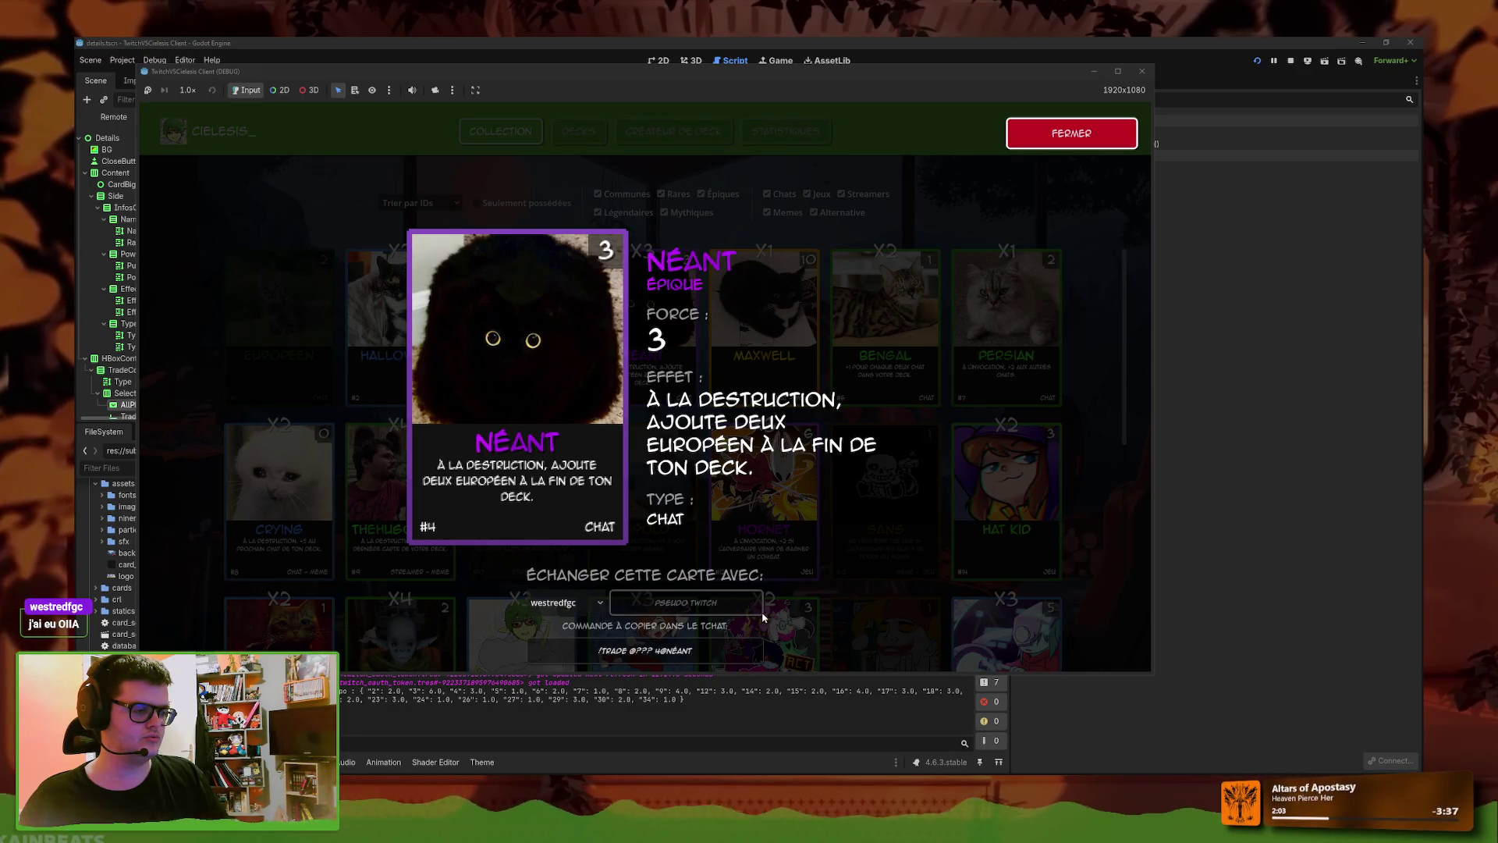
left_click(563, 602)
left_click(662, 605)
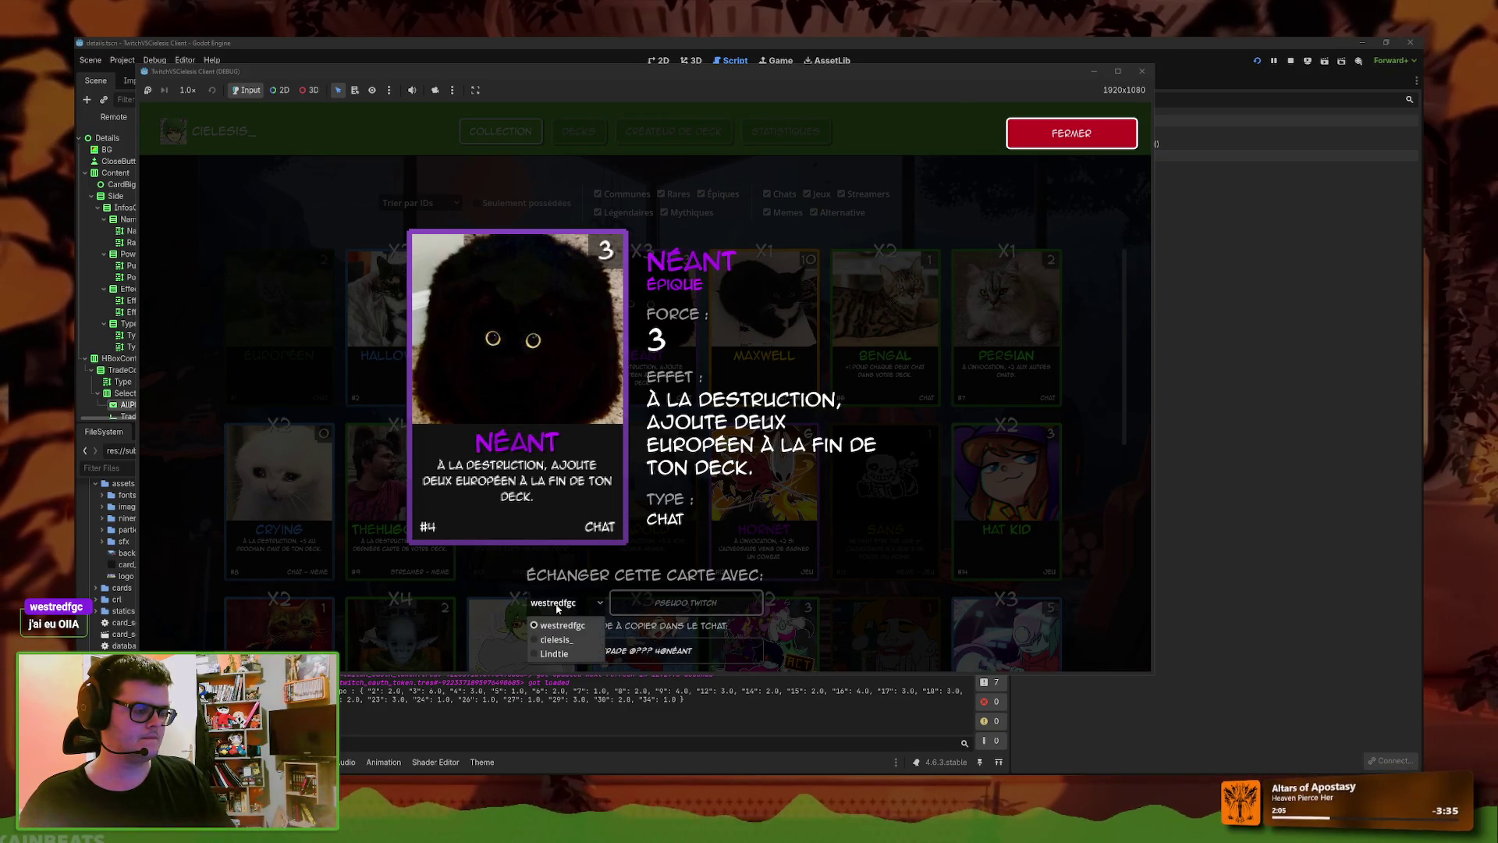
left_click(603, 603)
left_click(603, 603)
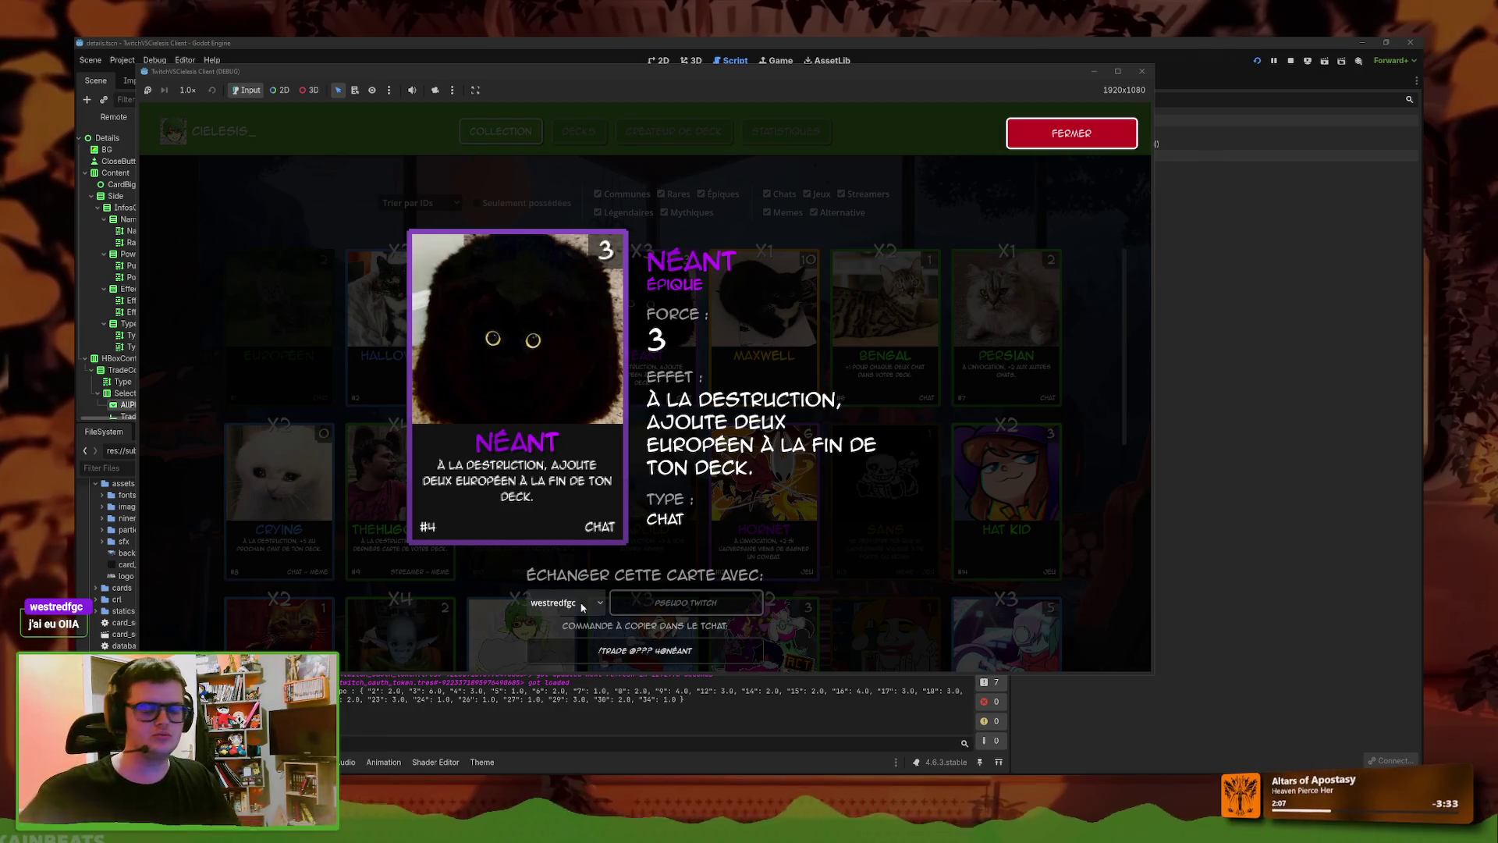
left_click(646, 600)
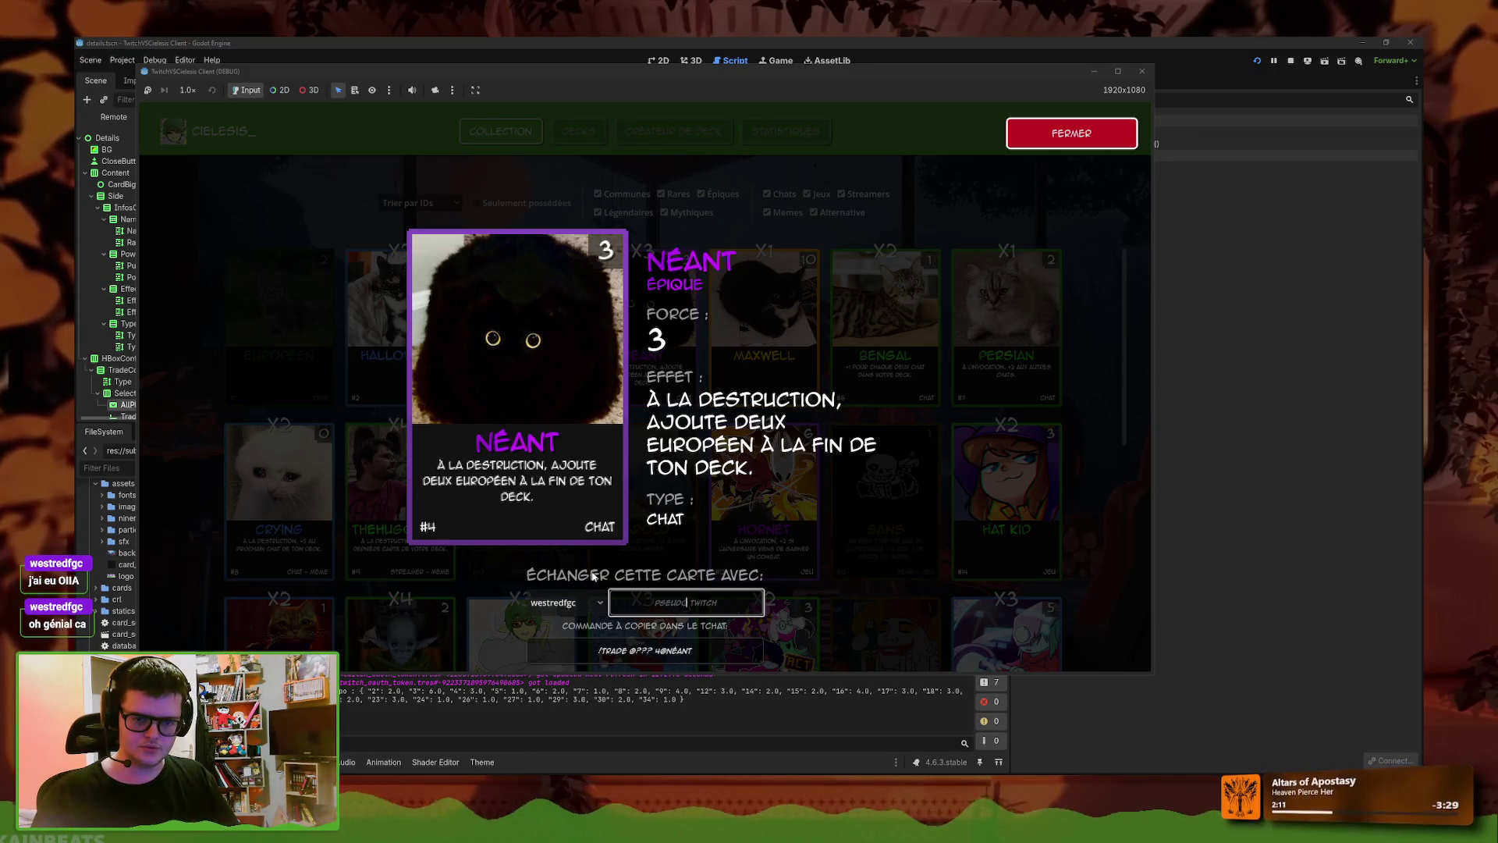
key("F8")
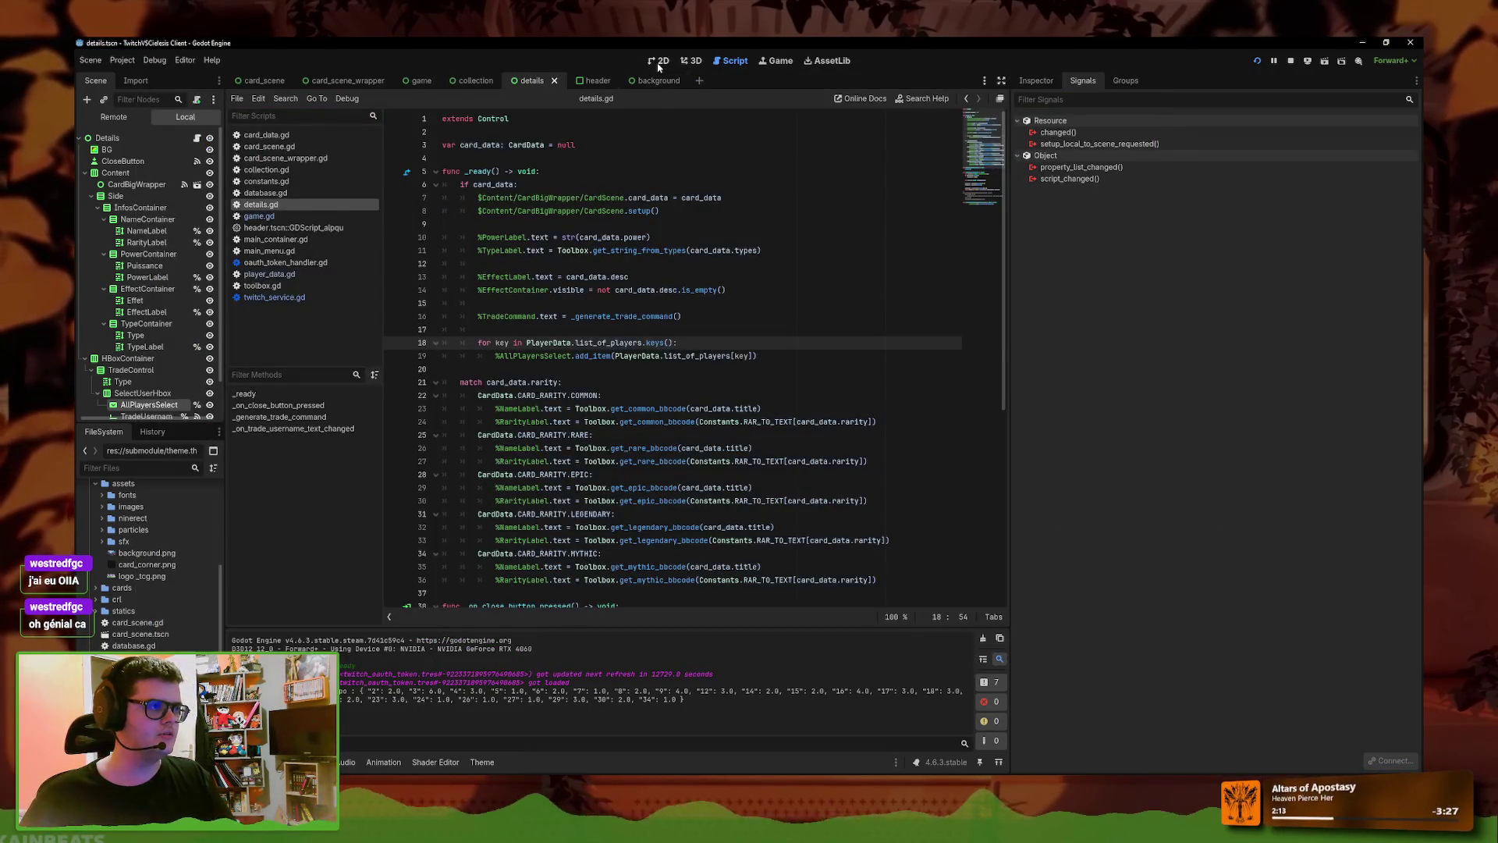
Select TradeUsername in the 2D details scene and browse its Caret properties in the Inspector.
left_click(658, 61)
left_click(632, 379)
left_click(1036, 81)
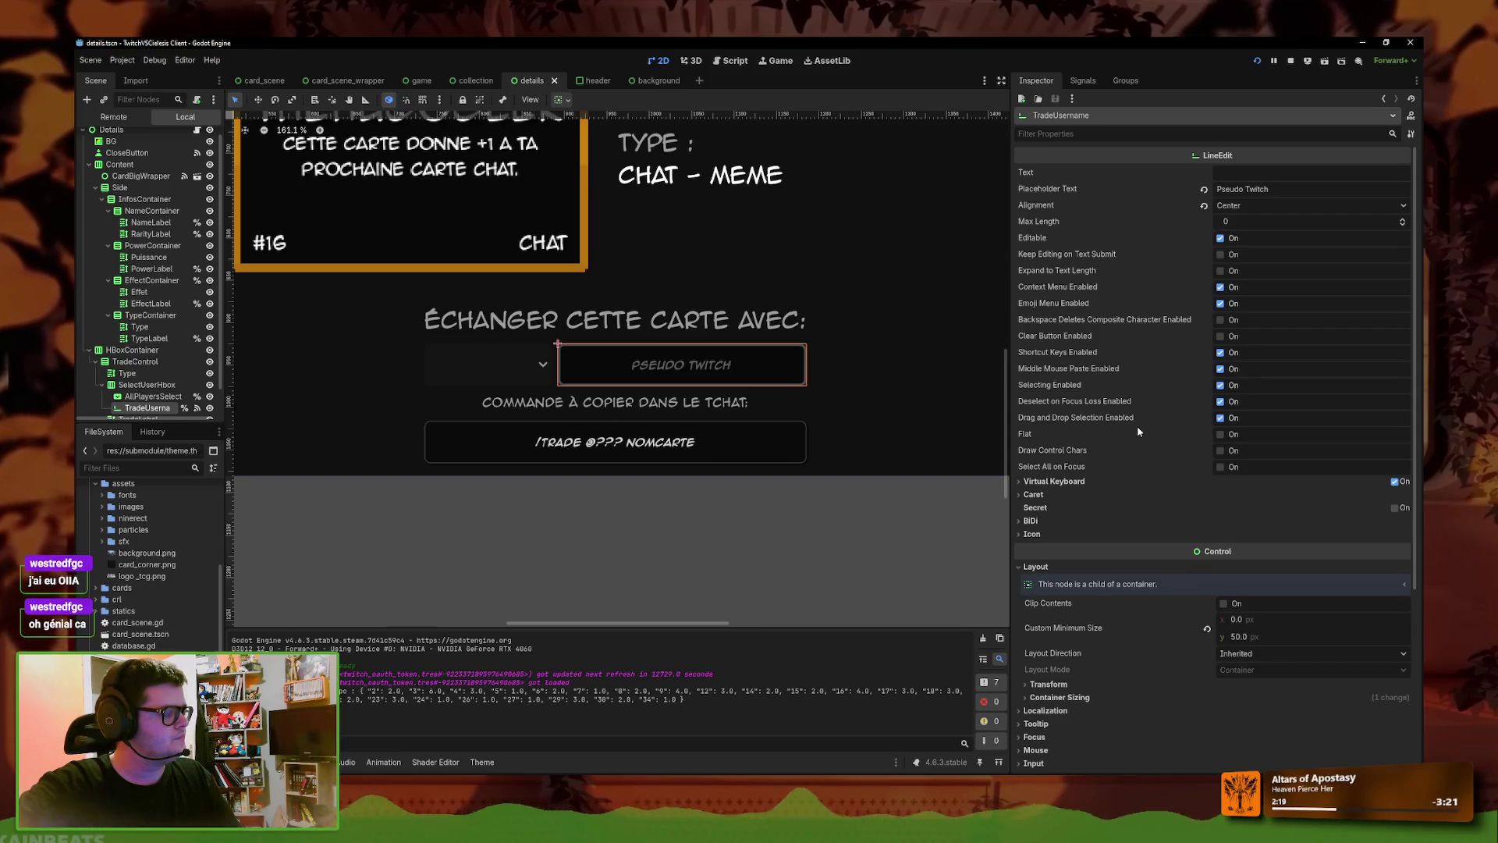
left_click(1049, 496)
left_click(1049, 496)
left_click(1048, 496)
left_click(1048, 496)
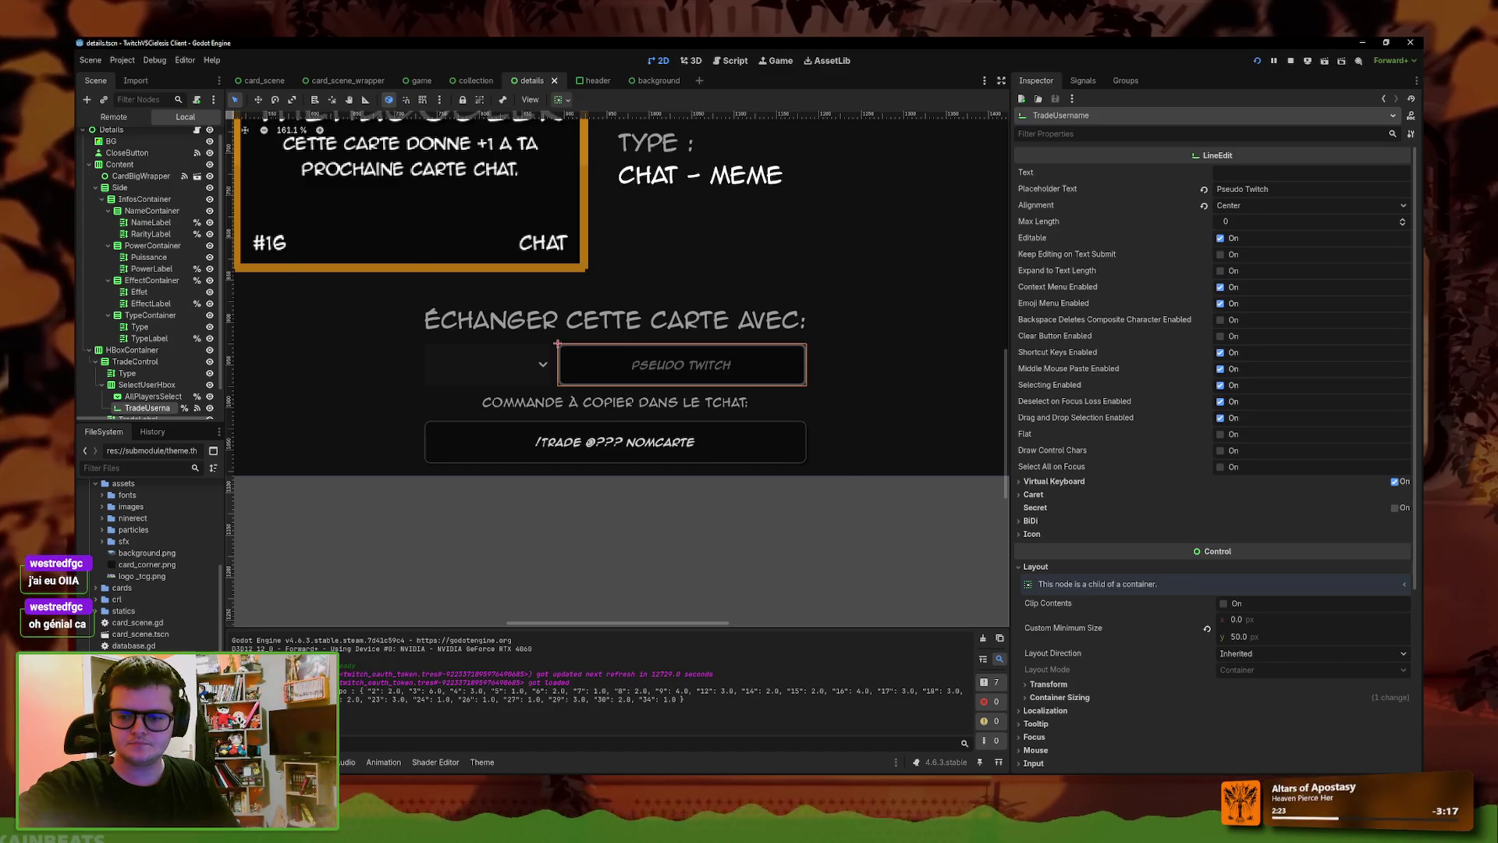
key("alt+Tab")
key("alt+Tab")
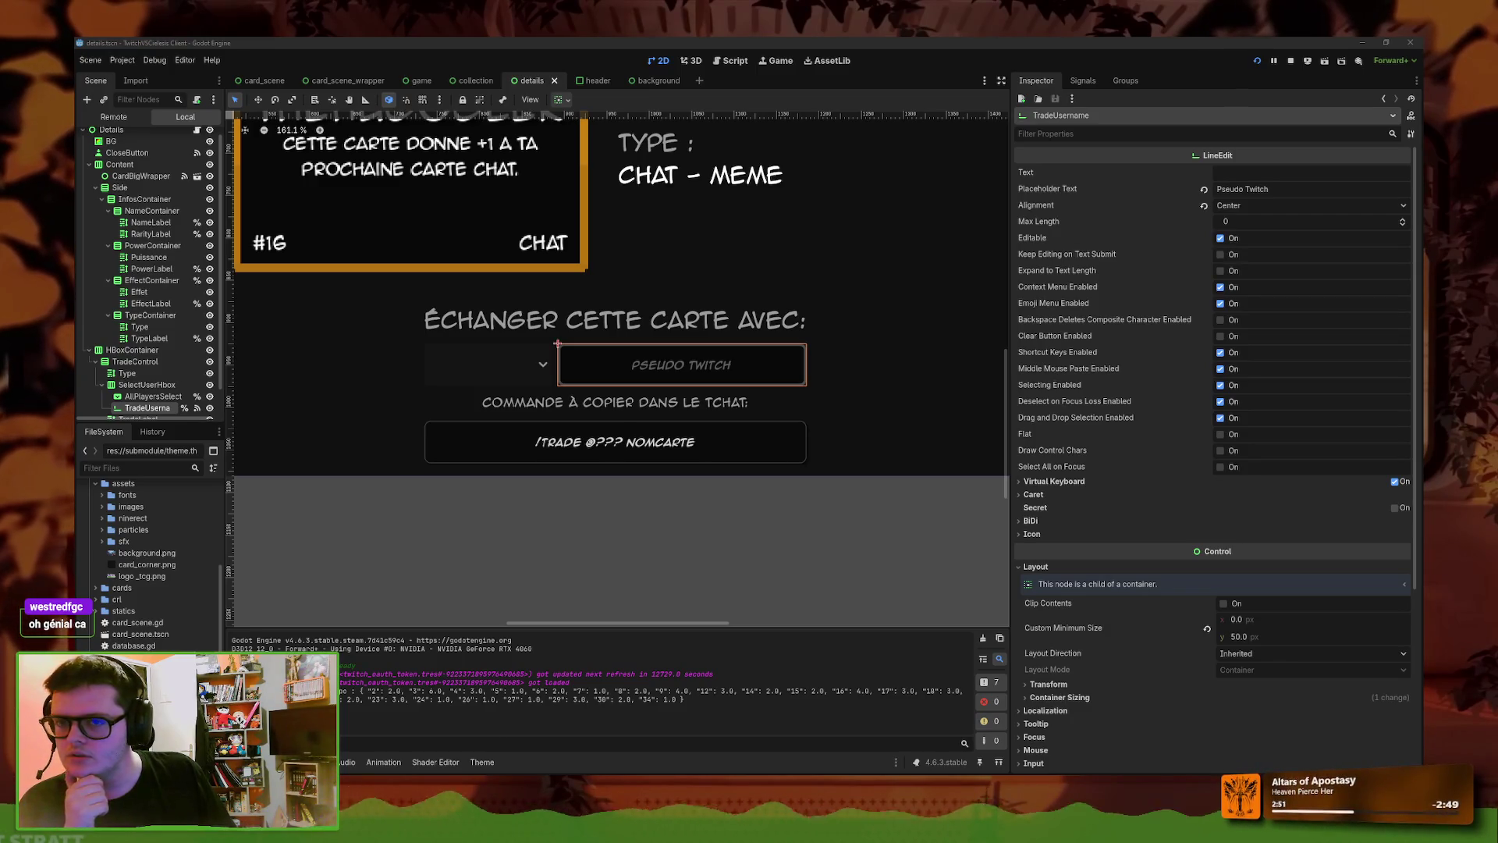
Search the AssetLib for 'auto-complete' and view the LineEdit auto-complete menu node details.
left_click(827, 61)
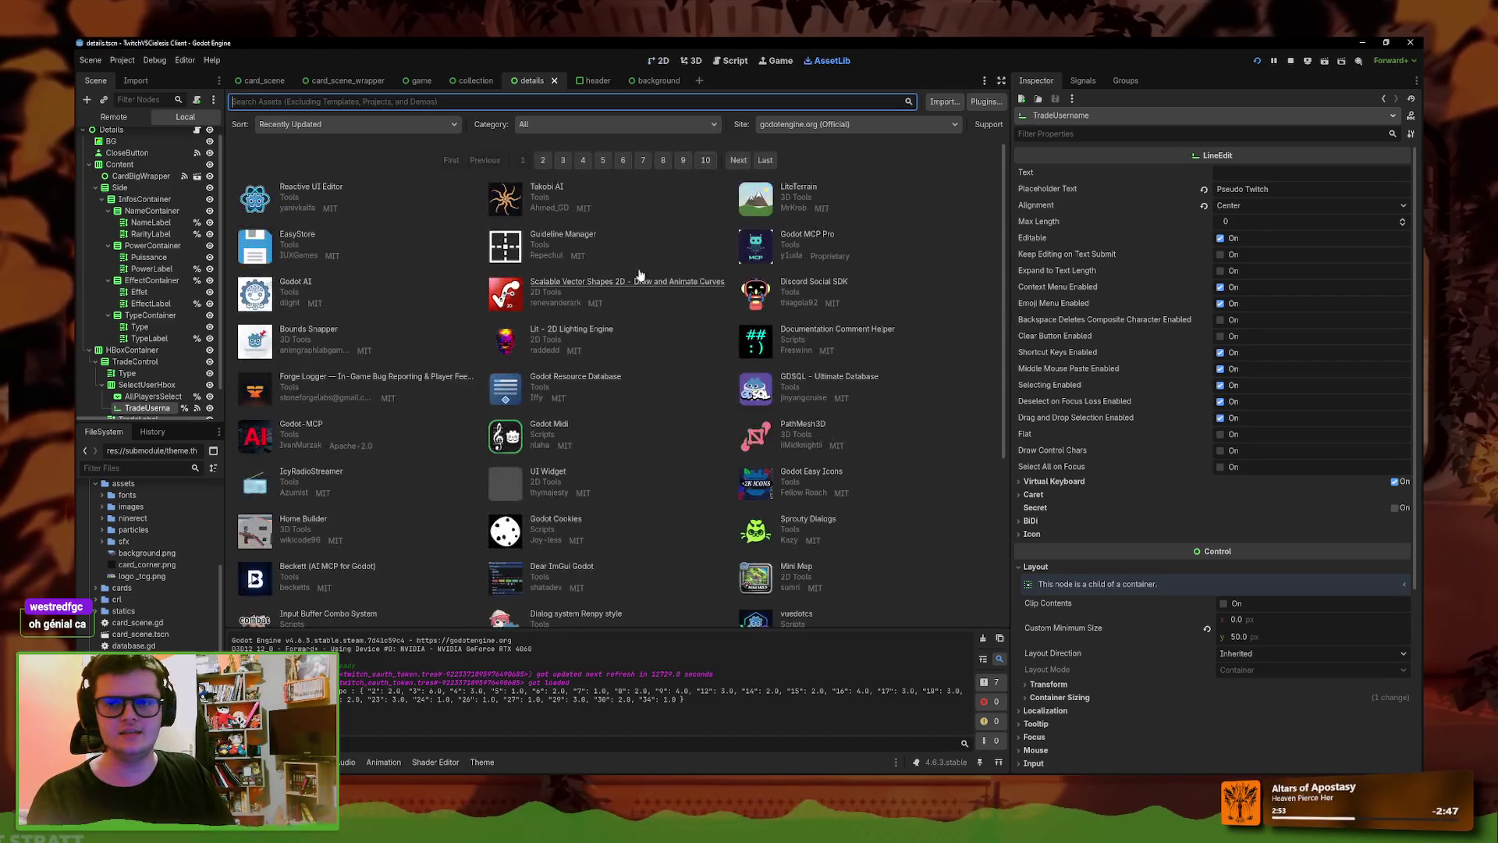
type("autocomplete")
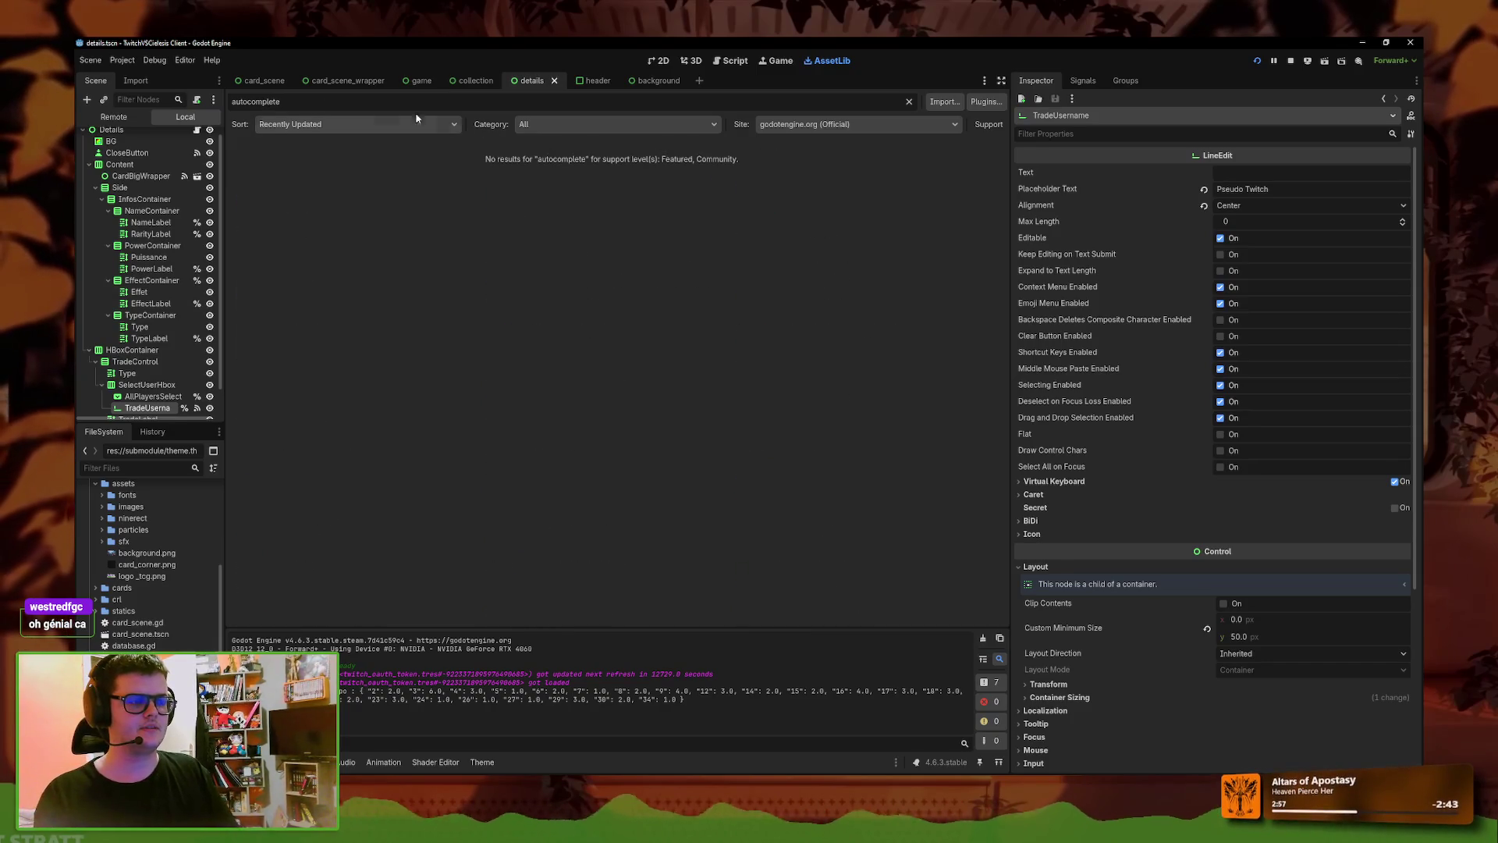
key("Left")
key("Left")
key("Left")
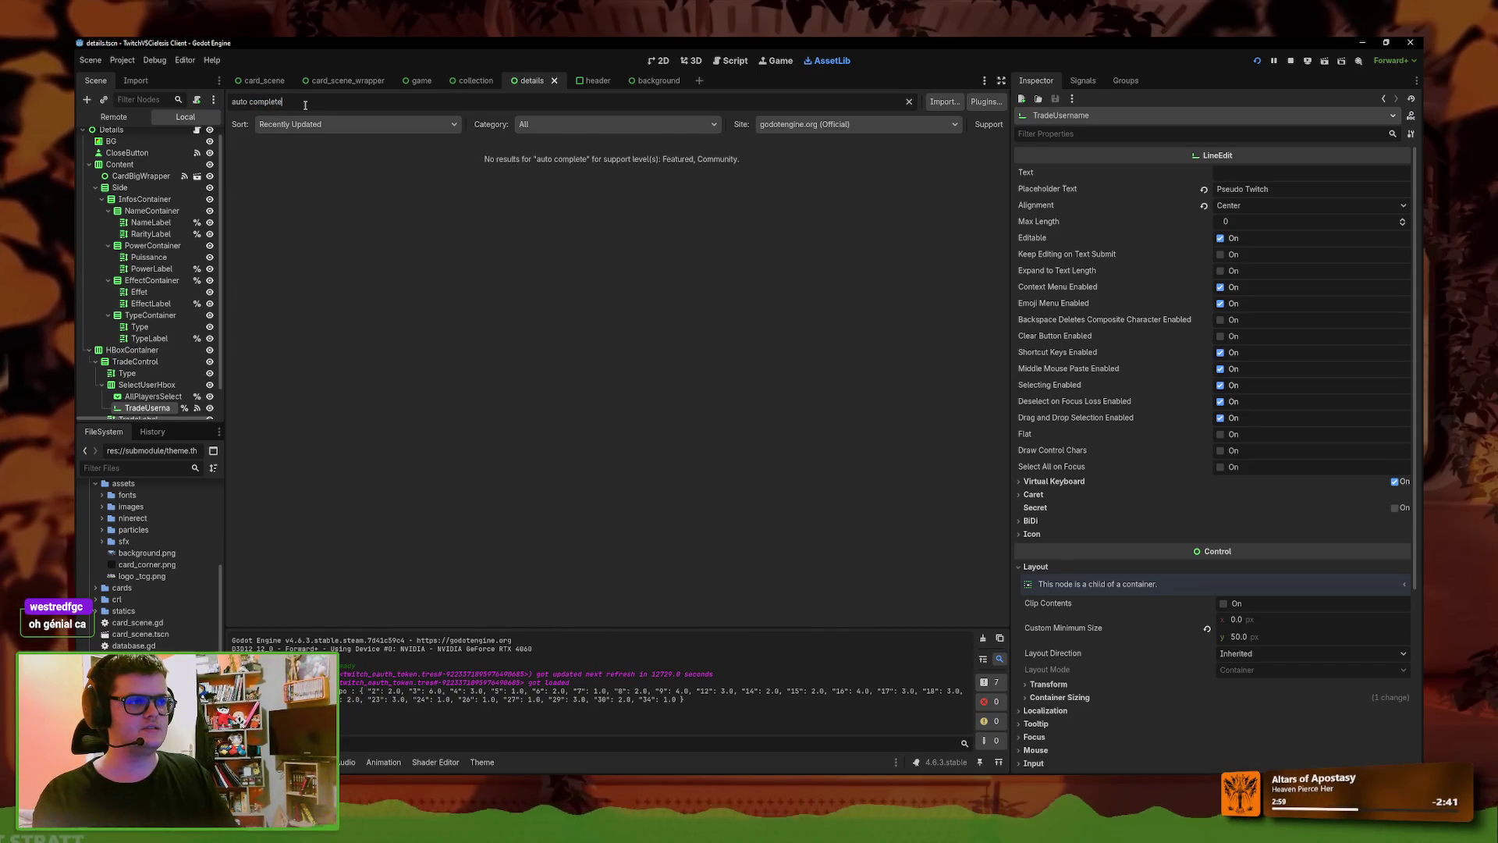
key("alt+Tab")
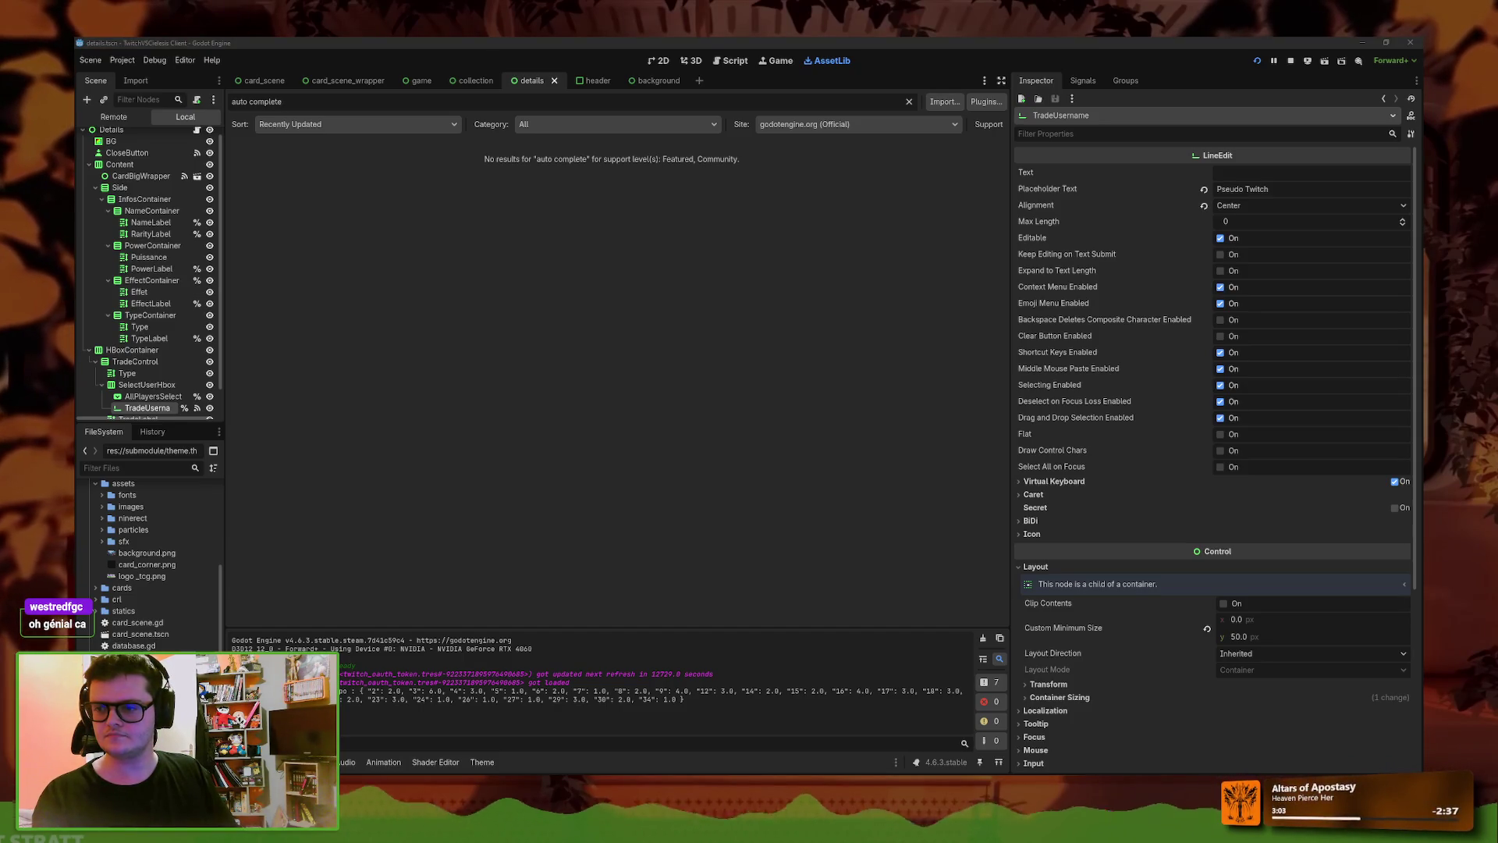
left_click(326, 104)
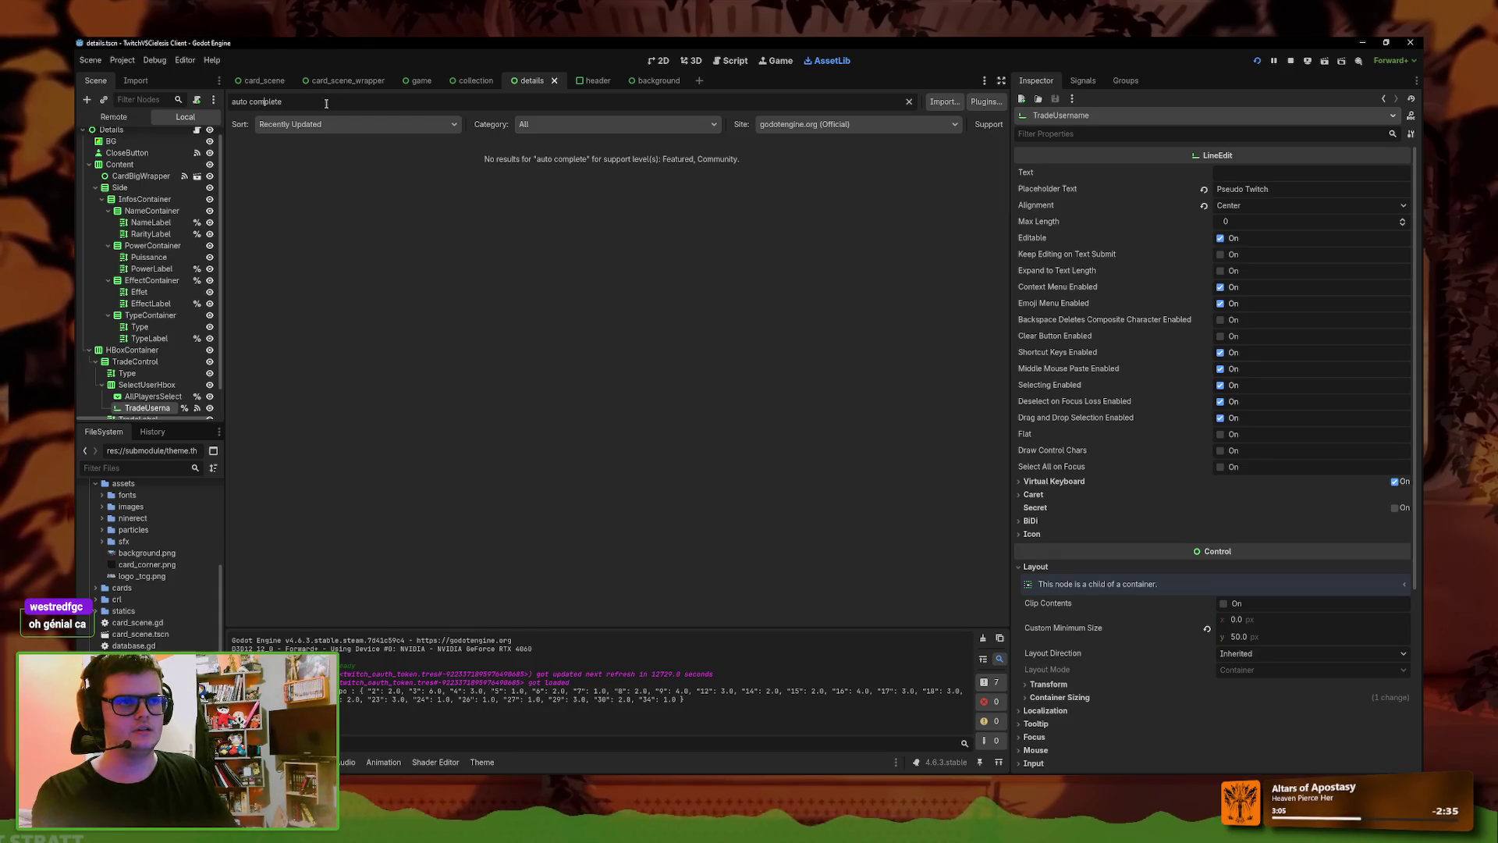
key("BackSpace")
type("-")
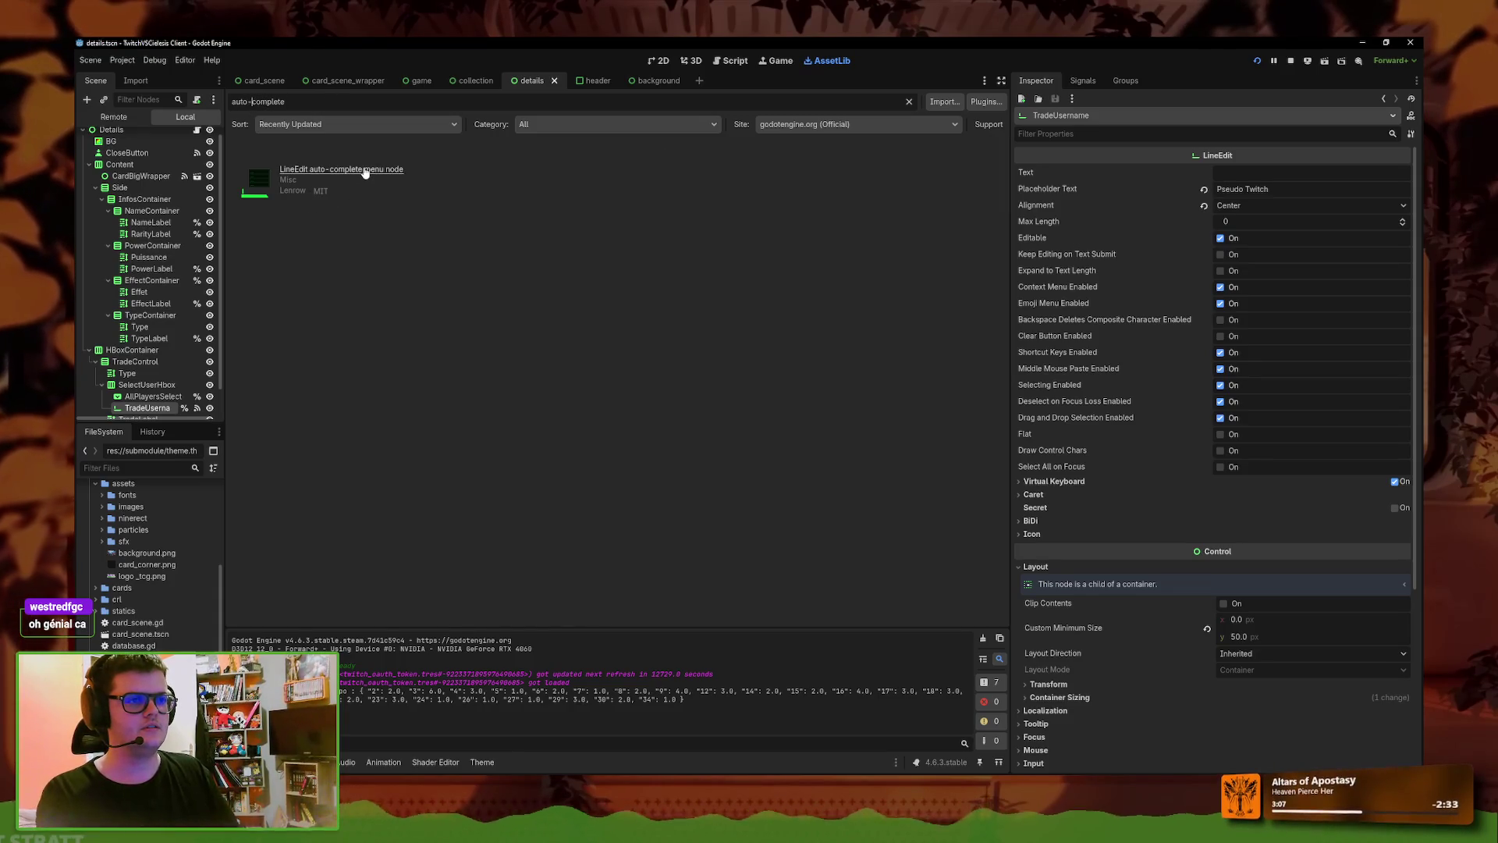
left_click(366, 171)
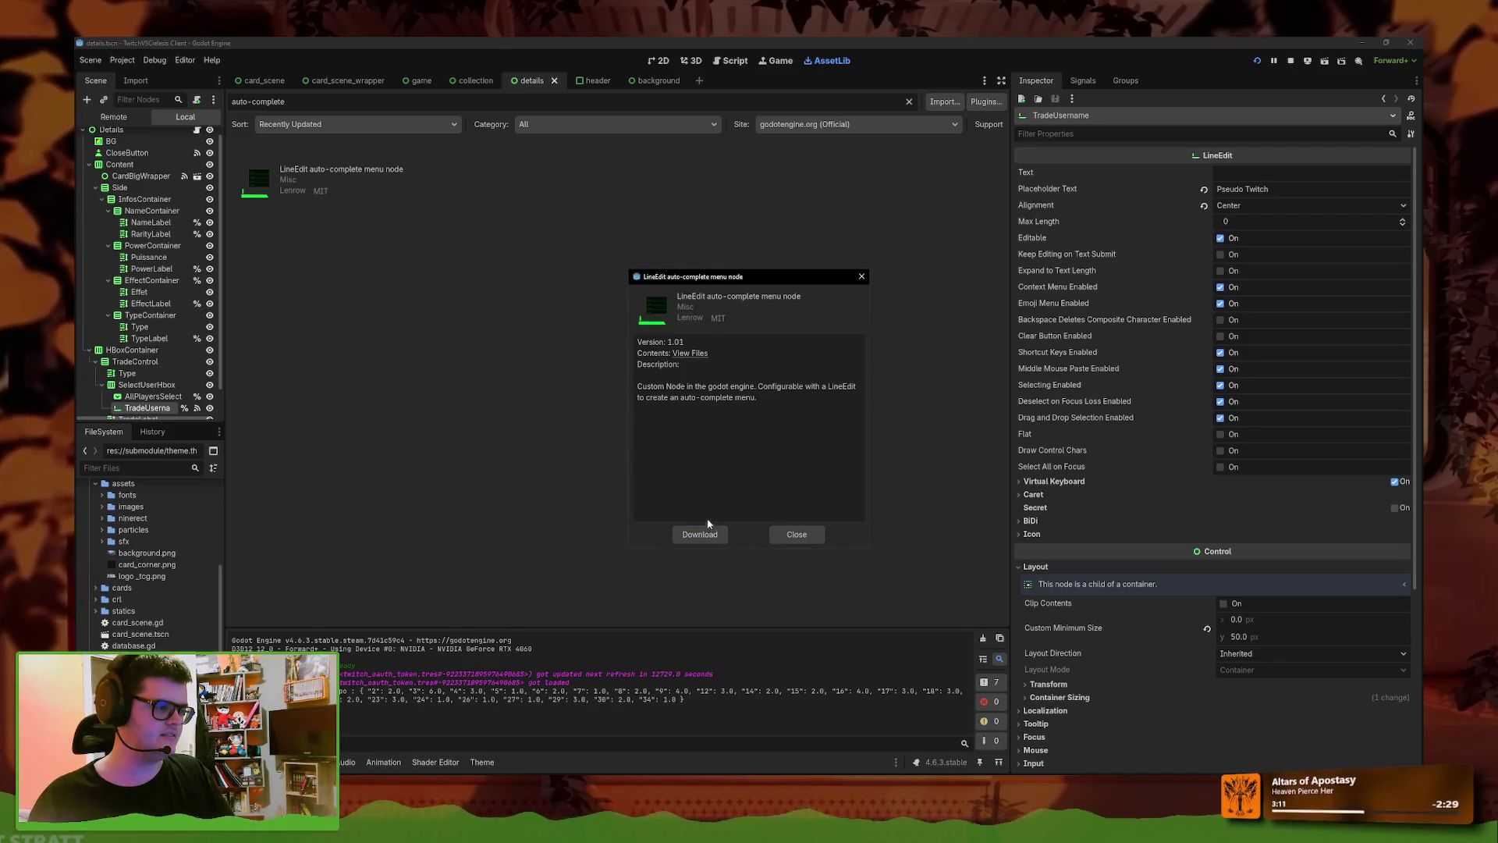
left_click(796, 535)
key("alt+Tab")
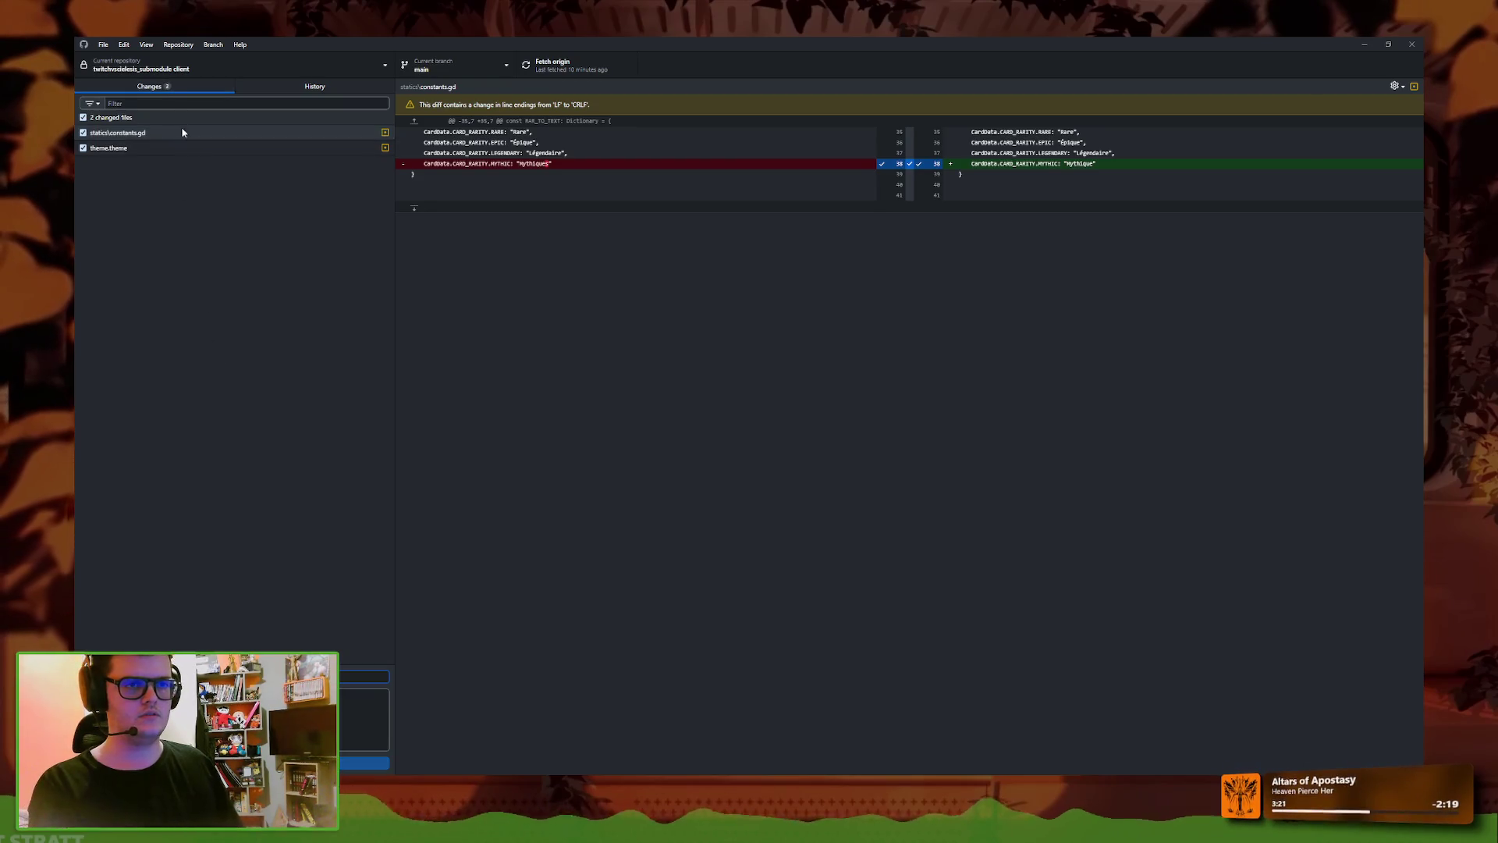
Switch GitHub Desktop to the twitchvscielesis-client repository and commit its changed files to main.
left_click(158, 71)
left_click(164, 290)
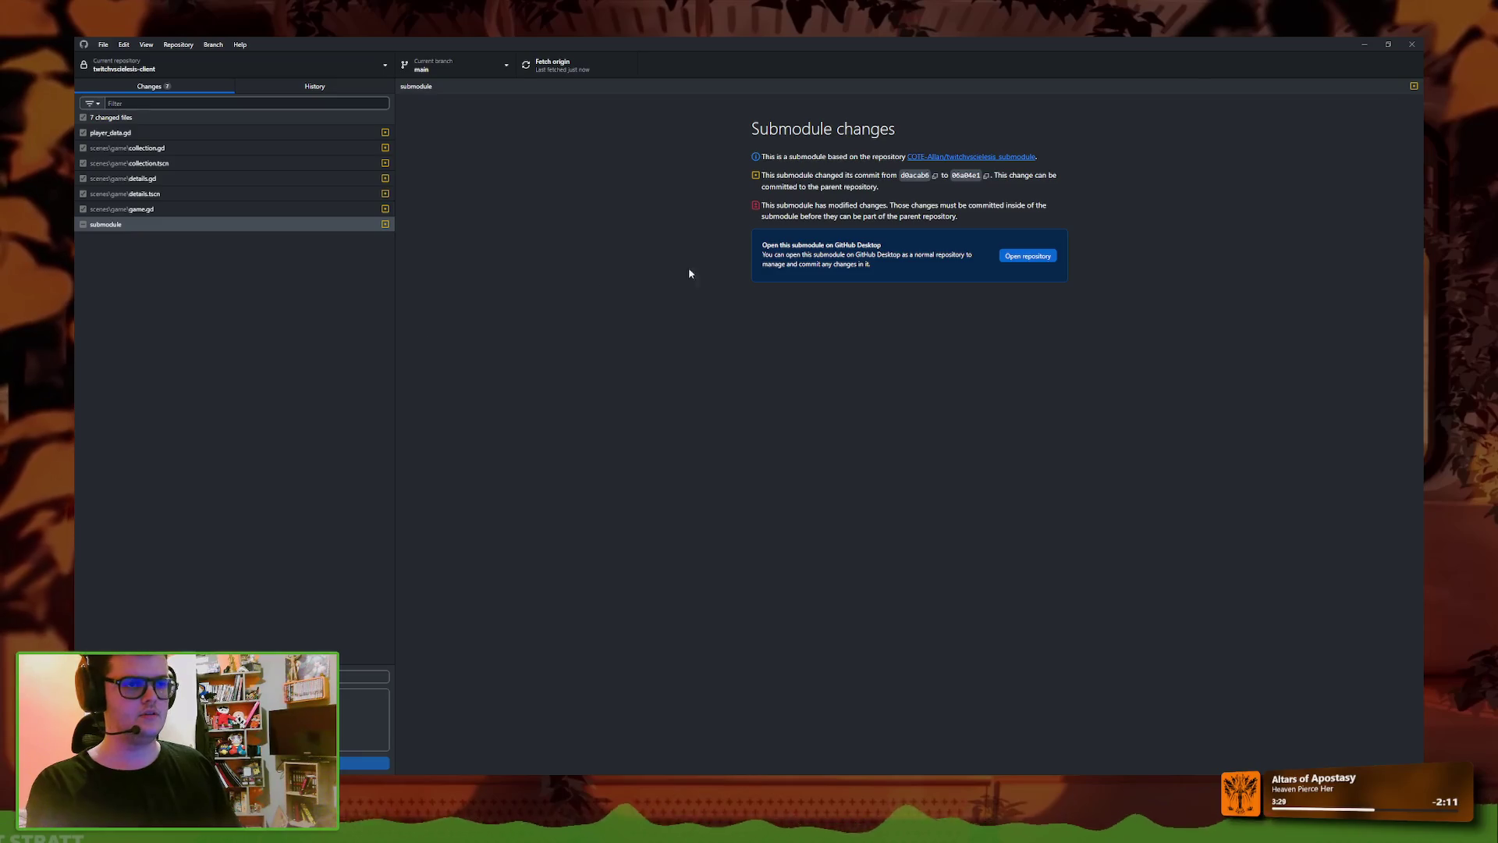
key("ctrl+Return")
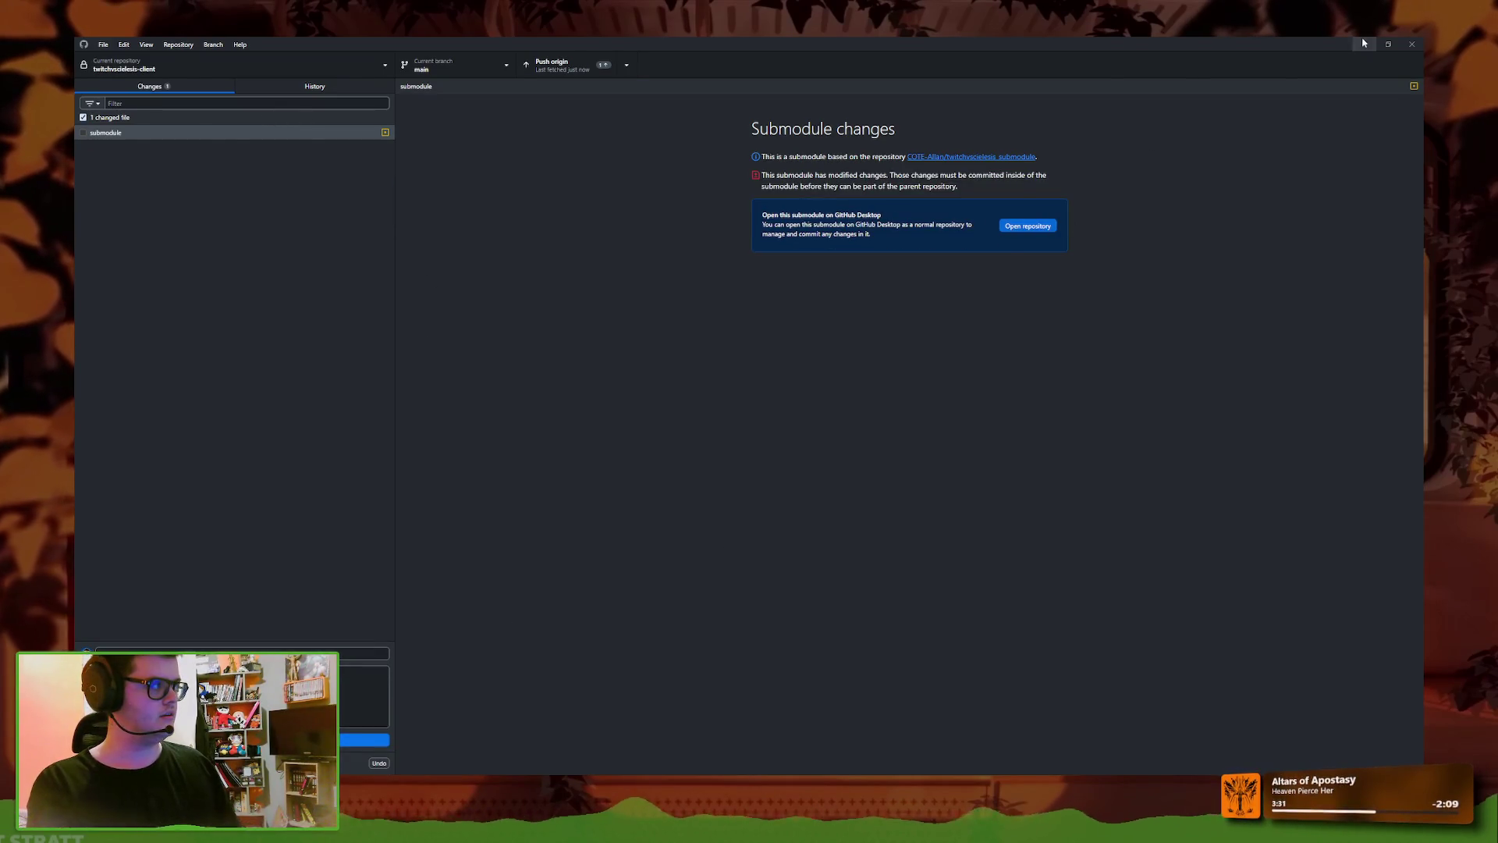
key("alt+Tab")
left_click(343, 169)
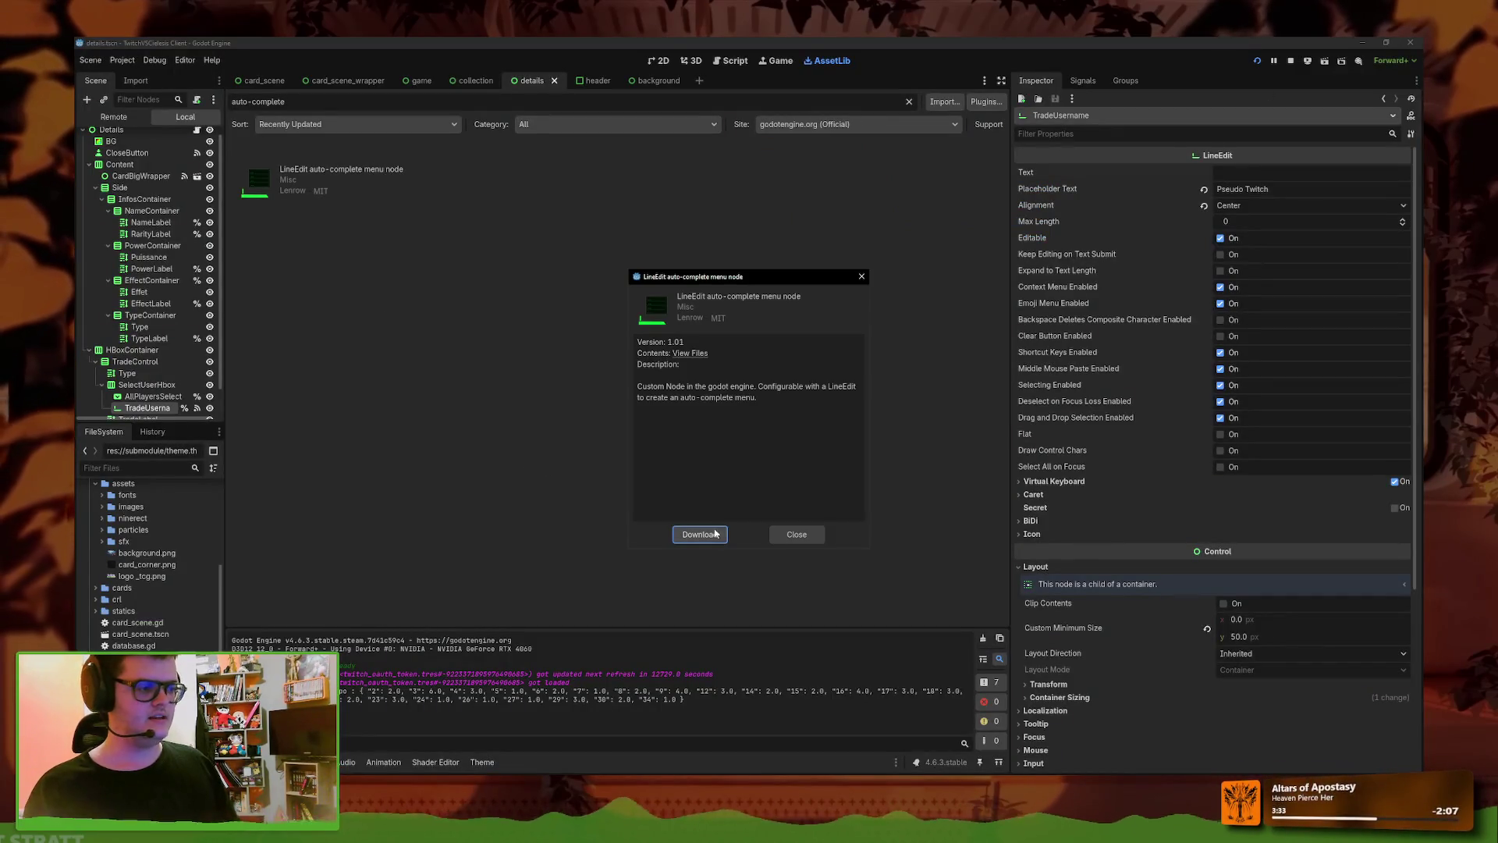
Download the LineEdit auto-complete menu node and inspect its addons and doc-files folders in the install preview.
left_click(701, 535)
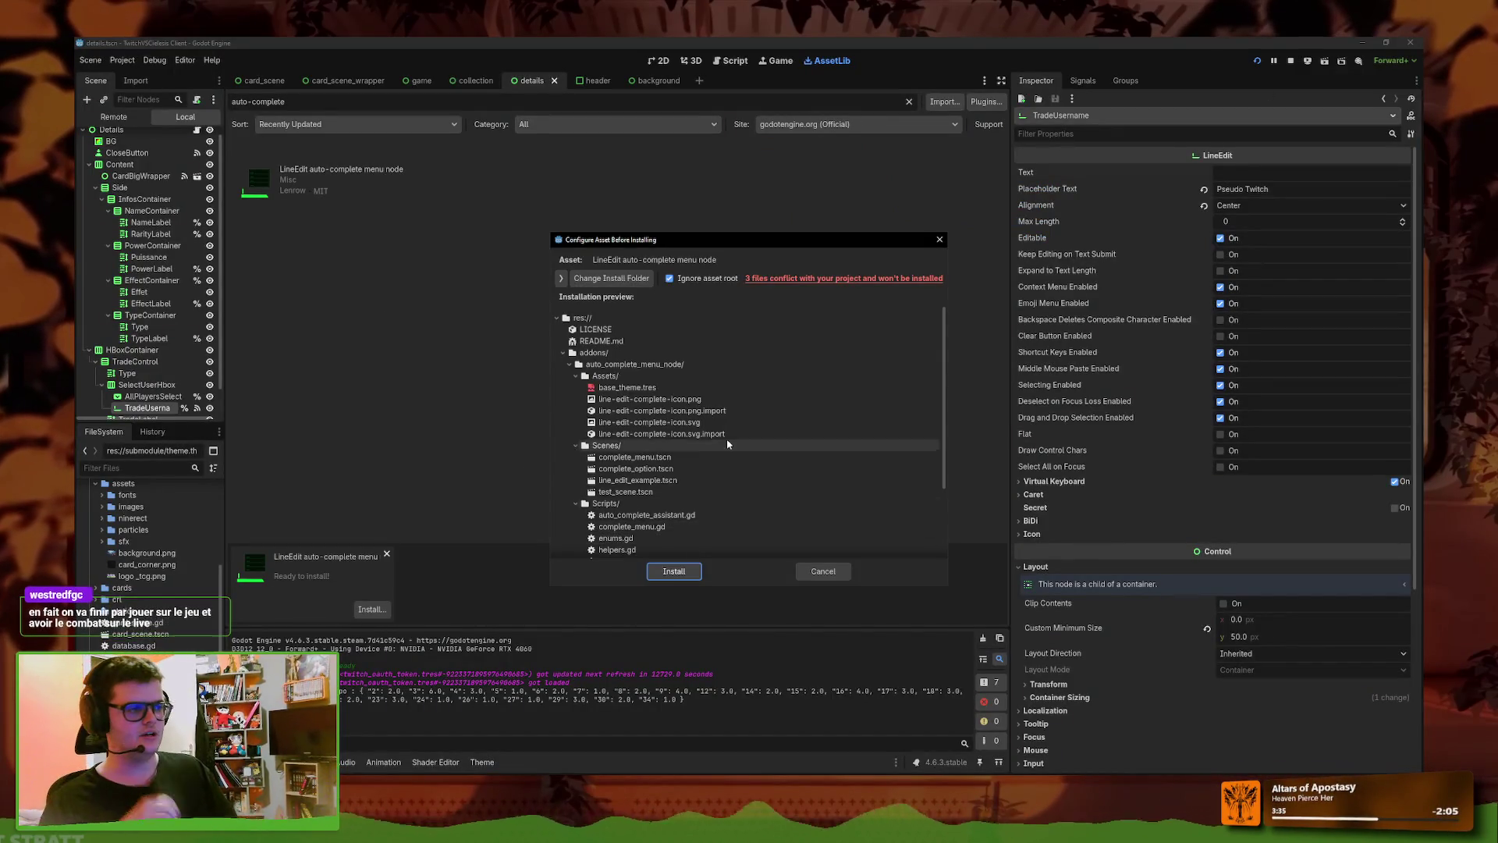
scroll(759, 414, "down", 4)
scroll(759, 414, "up", 4)
left_click(563, 353)
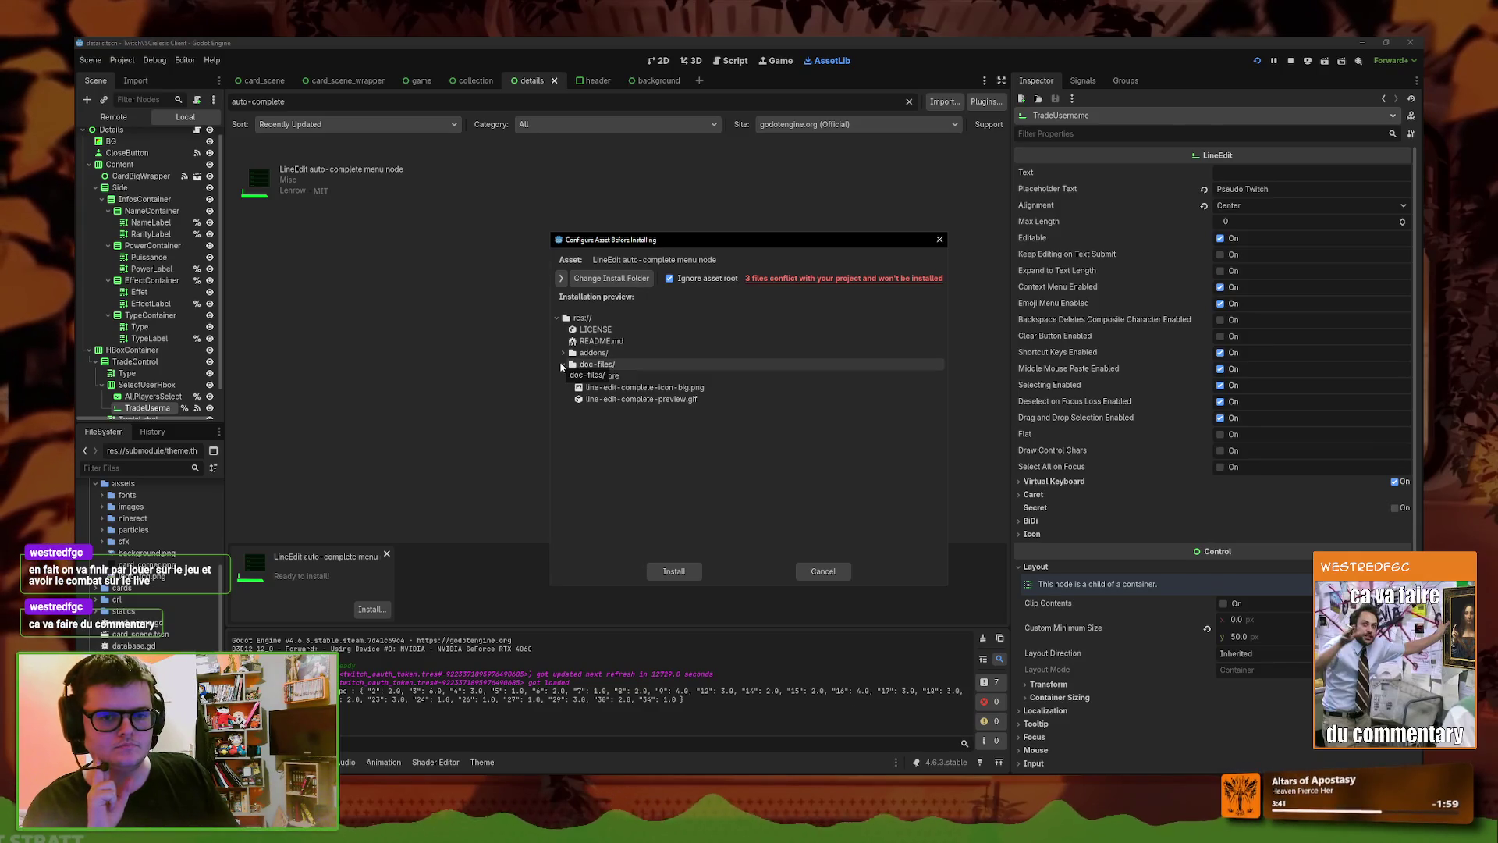
left_click(563, 365)
left_click(563, 364)
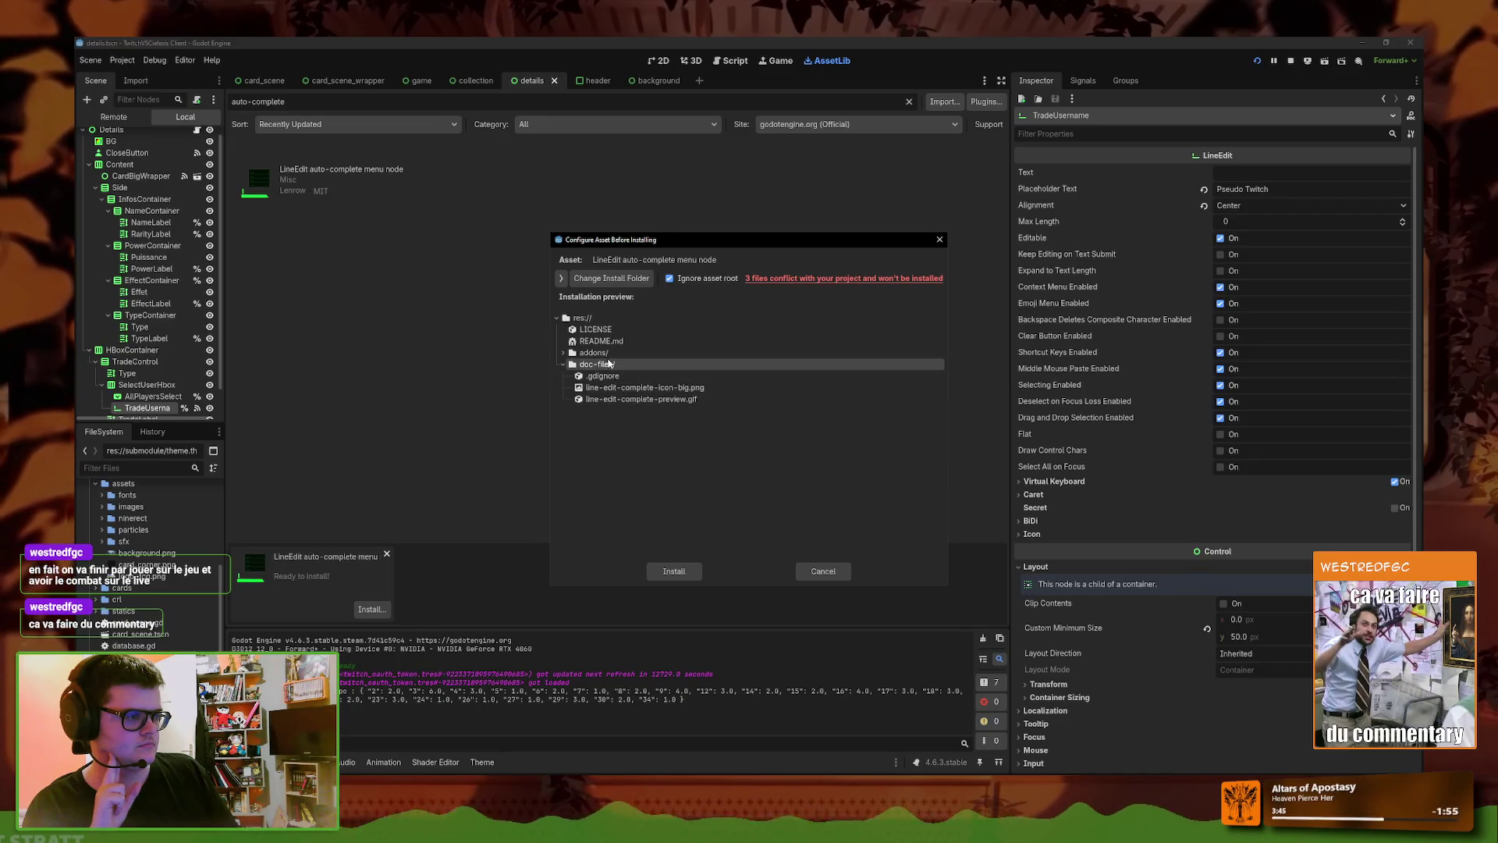
key("Left")
key("Up")
key("Up")
key("Up")
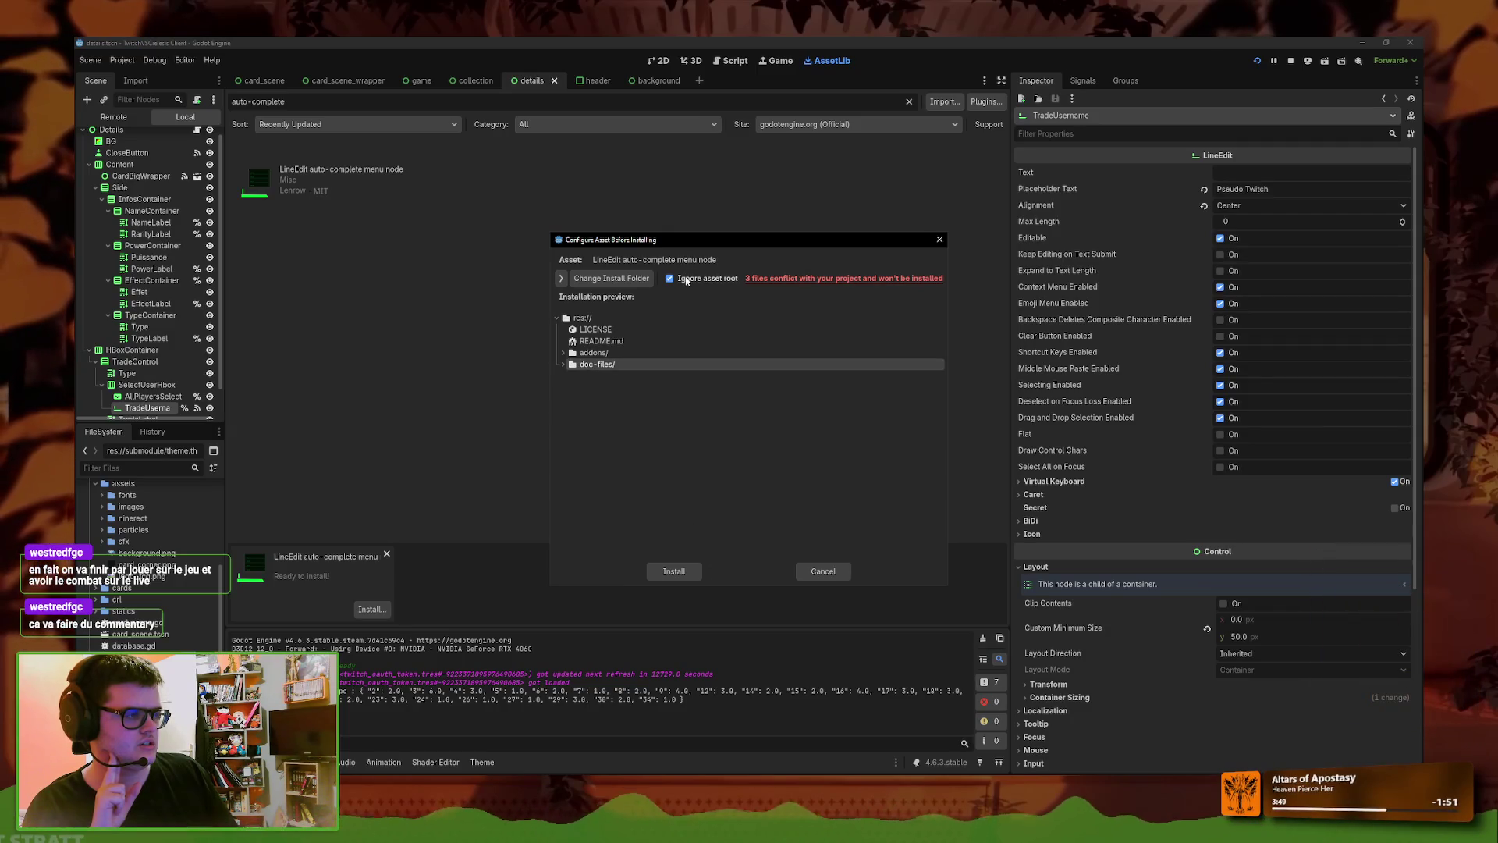
Keep the asset root folder ignored, set the install folder to res://addons and install.
left_click(685, 280)
key("Up")
key("Left")
key("Right")
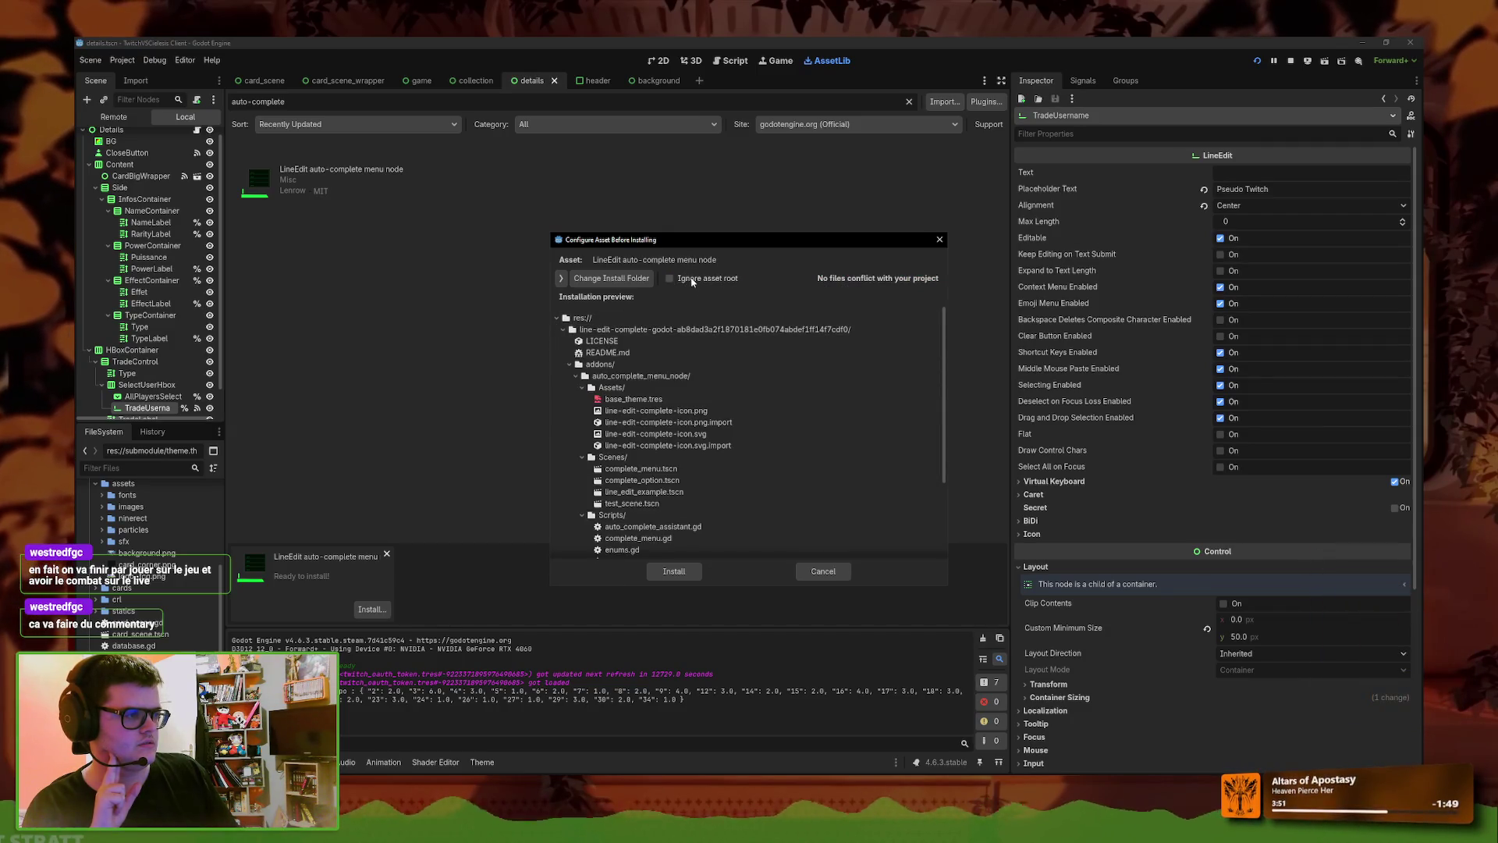
left_click(690, 279)
left_click(563, 353)
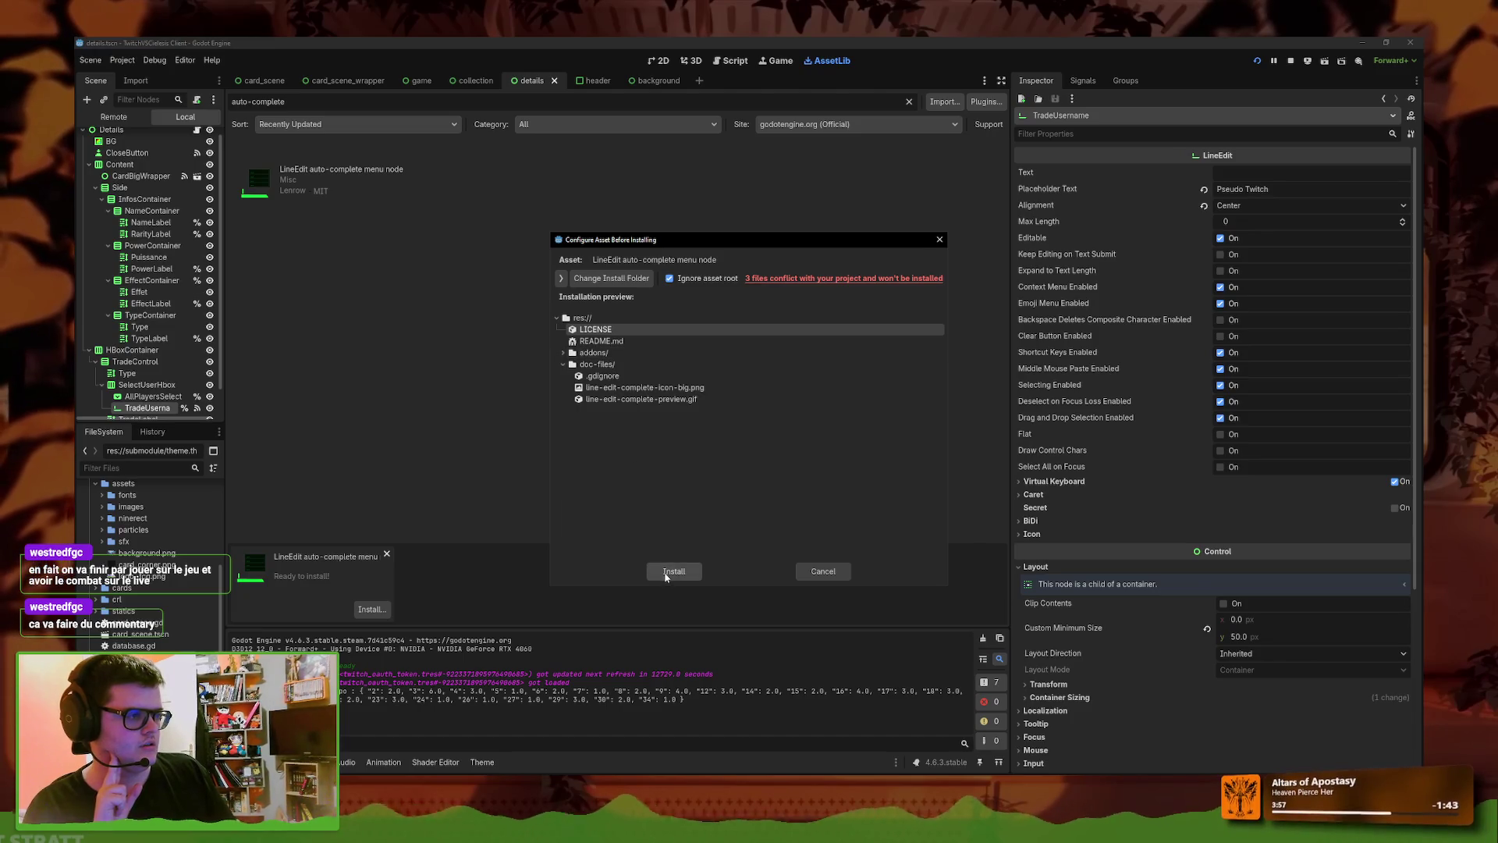
left_click(610, 279)
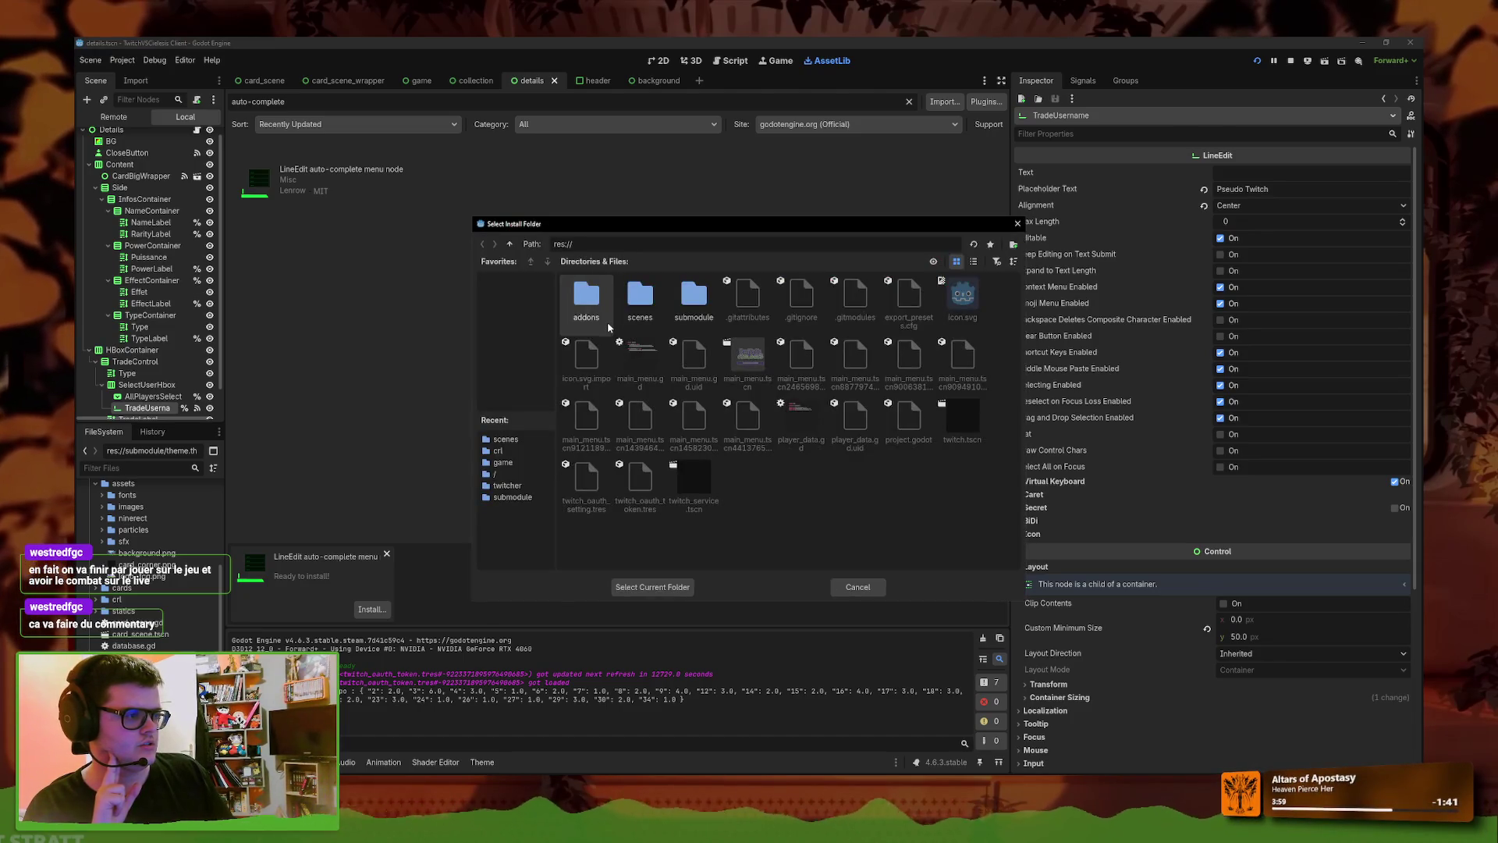
left_click(662, 590)
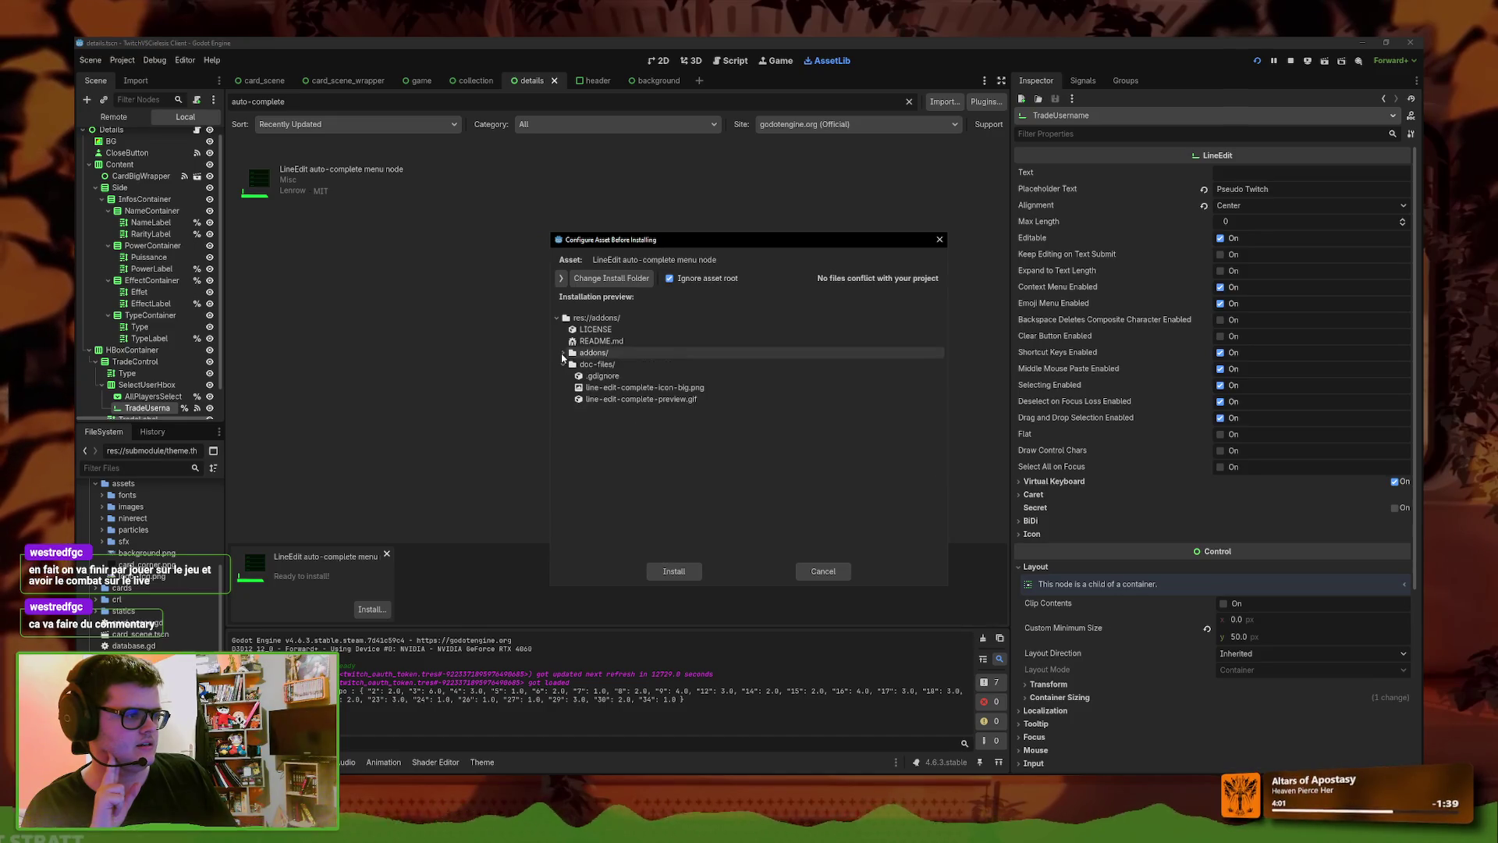
left_click(679, 571)
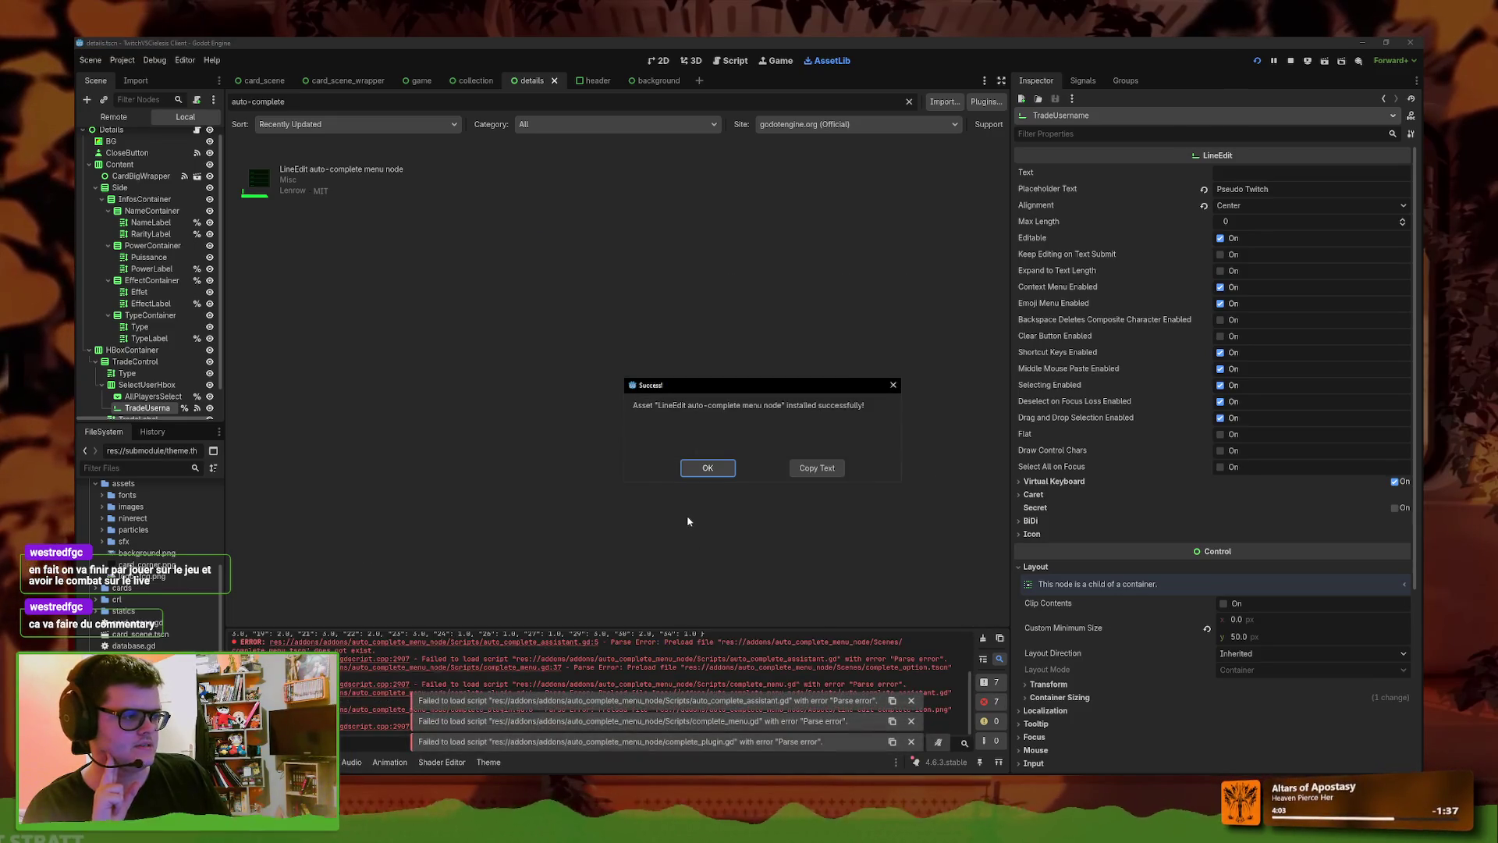
Move the auto_complete_menu_node folder from the nested addons folder into the top-level res://addons.
left_click(706, 470)
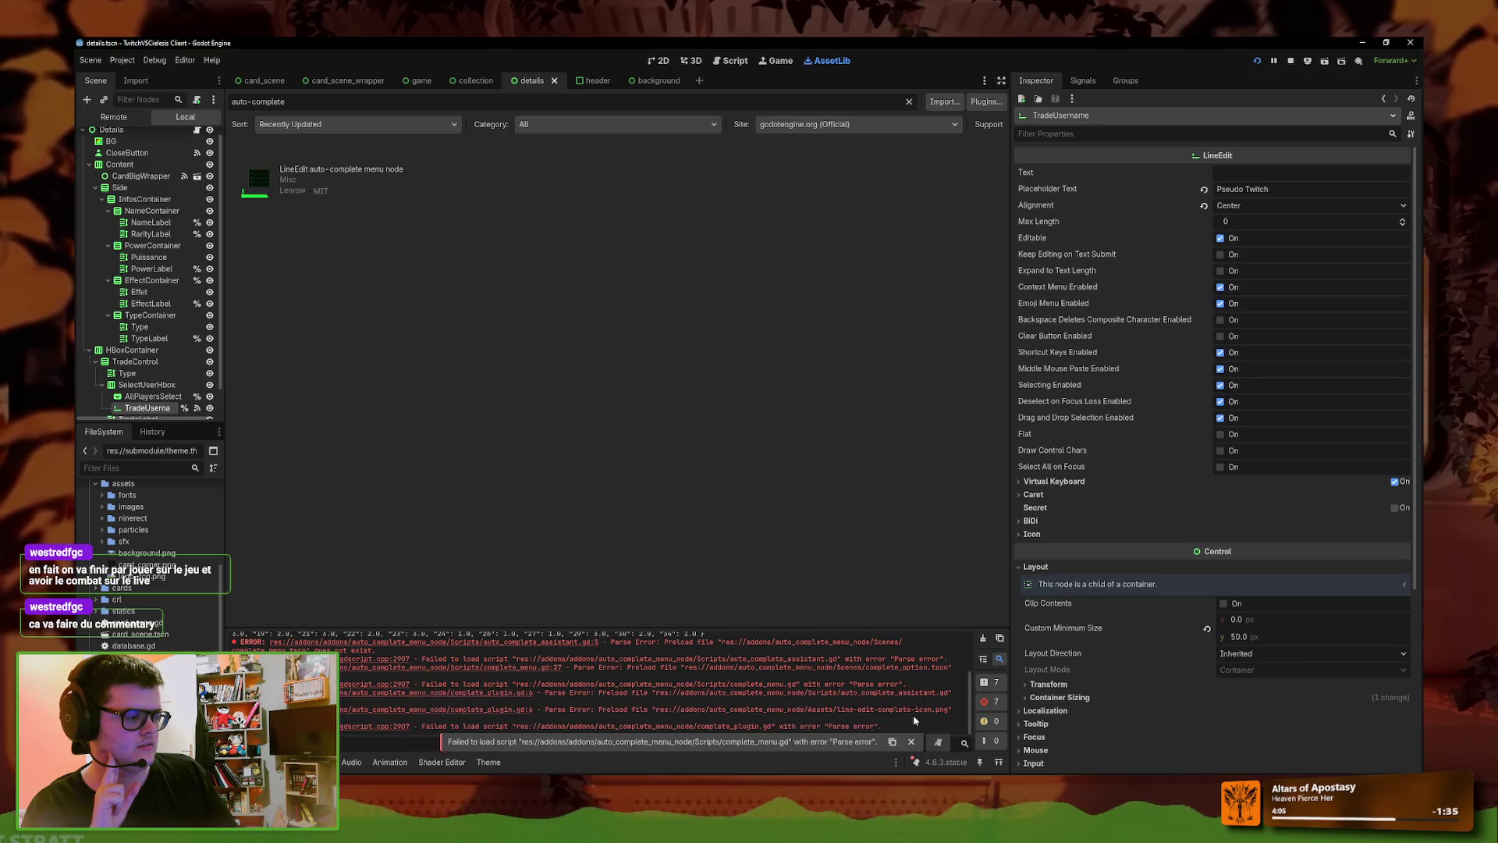
scroll(144, 612, "up", 3)
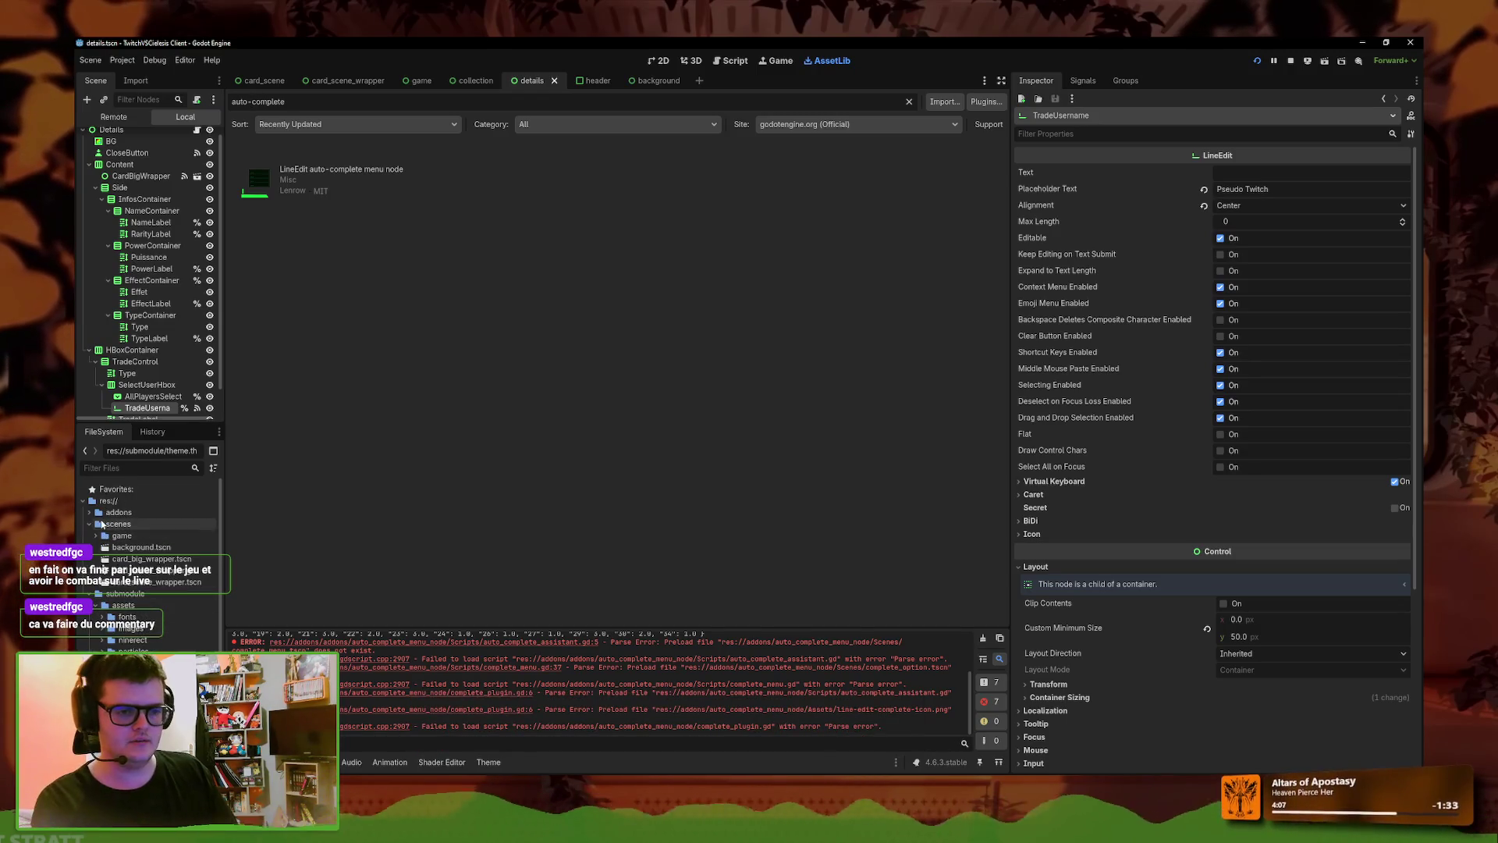
left_click(92, 525)
left_click(92, 536)
left_click(89, 512)
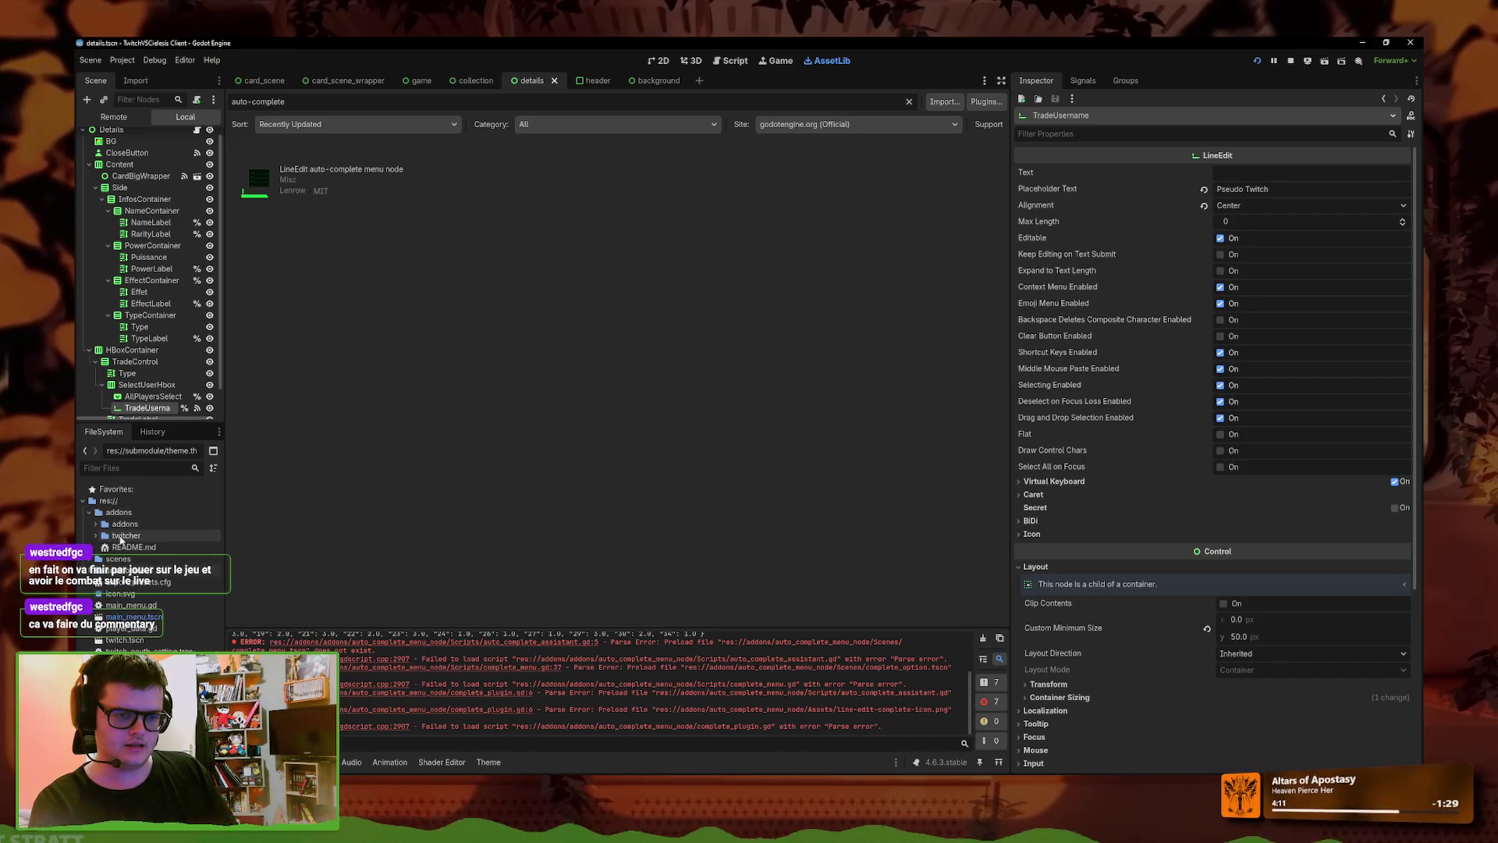
left_click(668, 466)
double_click(125, 524)
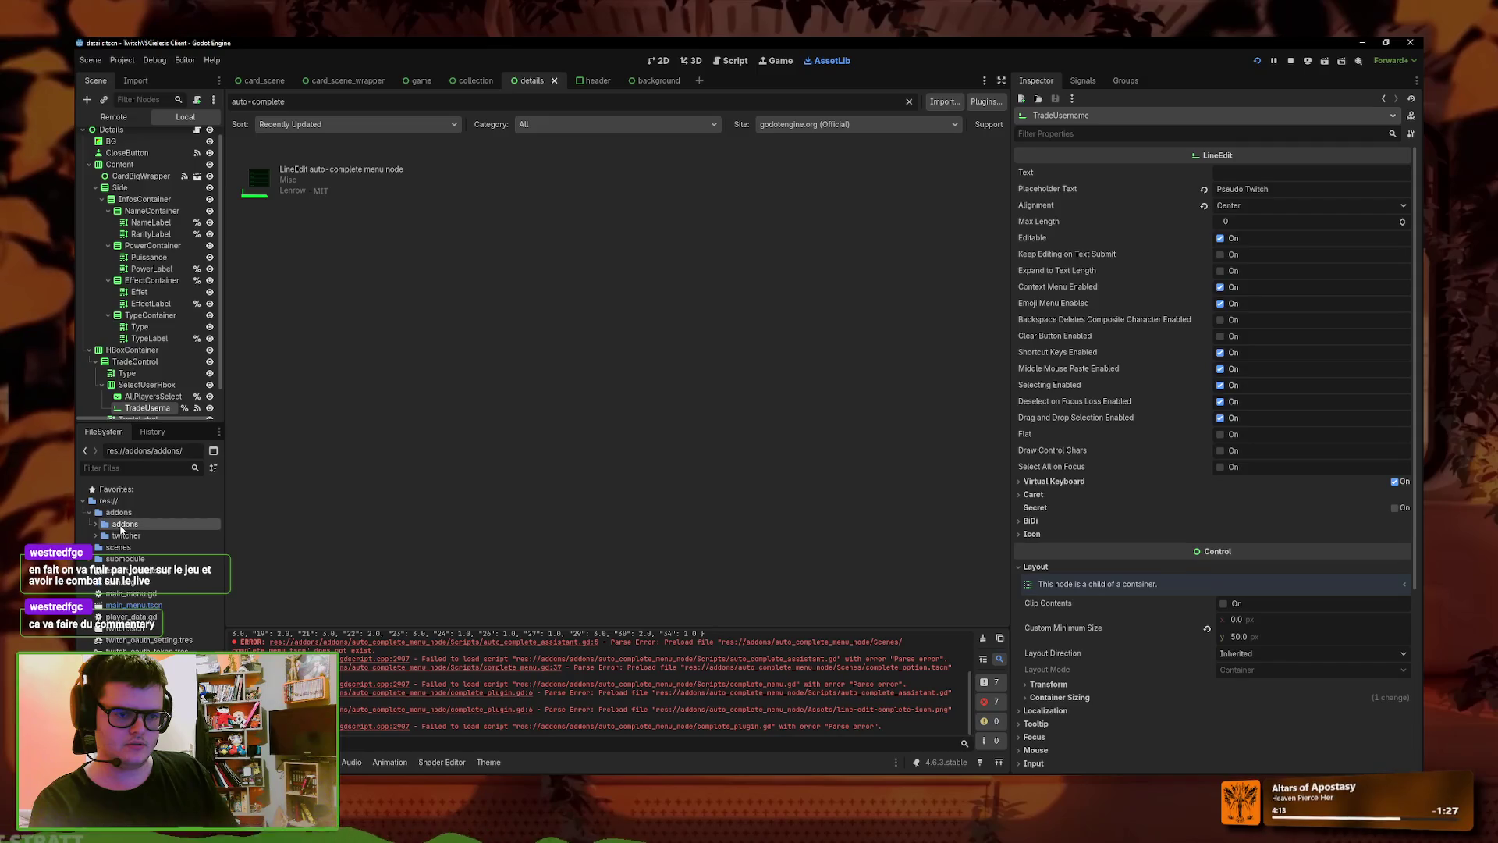
left_click_drag(121, 538, 117, 514)
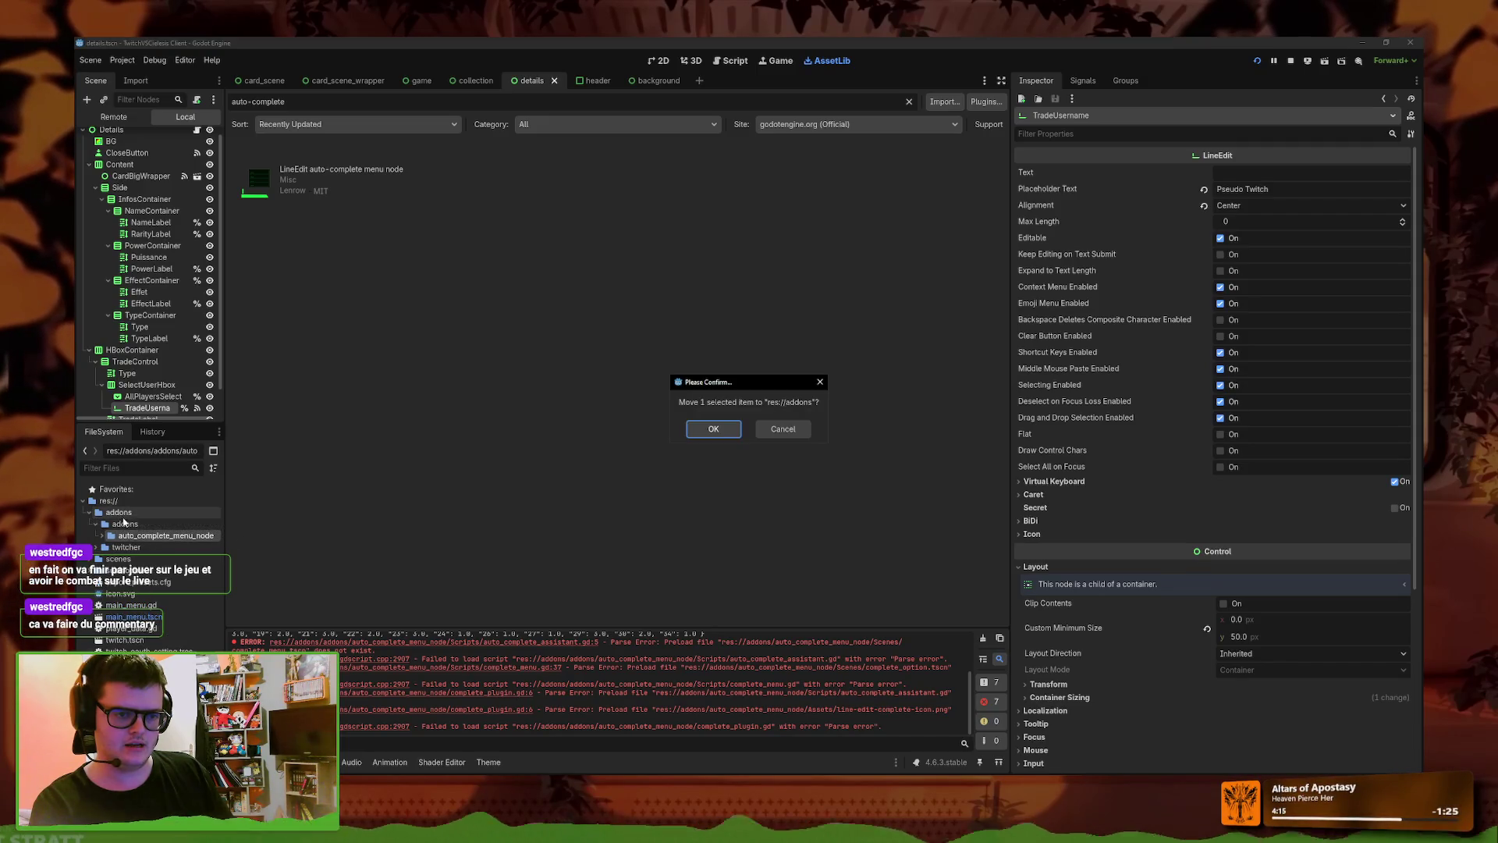
key("Return")
key("Return")
Enable the Auto Complete Menu Node plugin in Project Settings > Plugins.
left_click(123, 60)
left_click(137, 73)
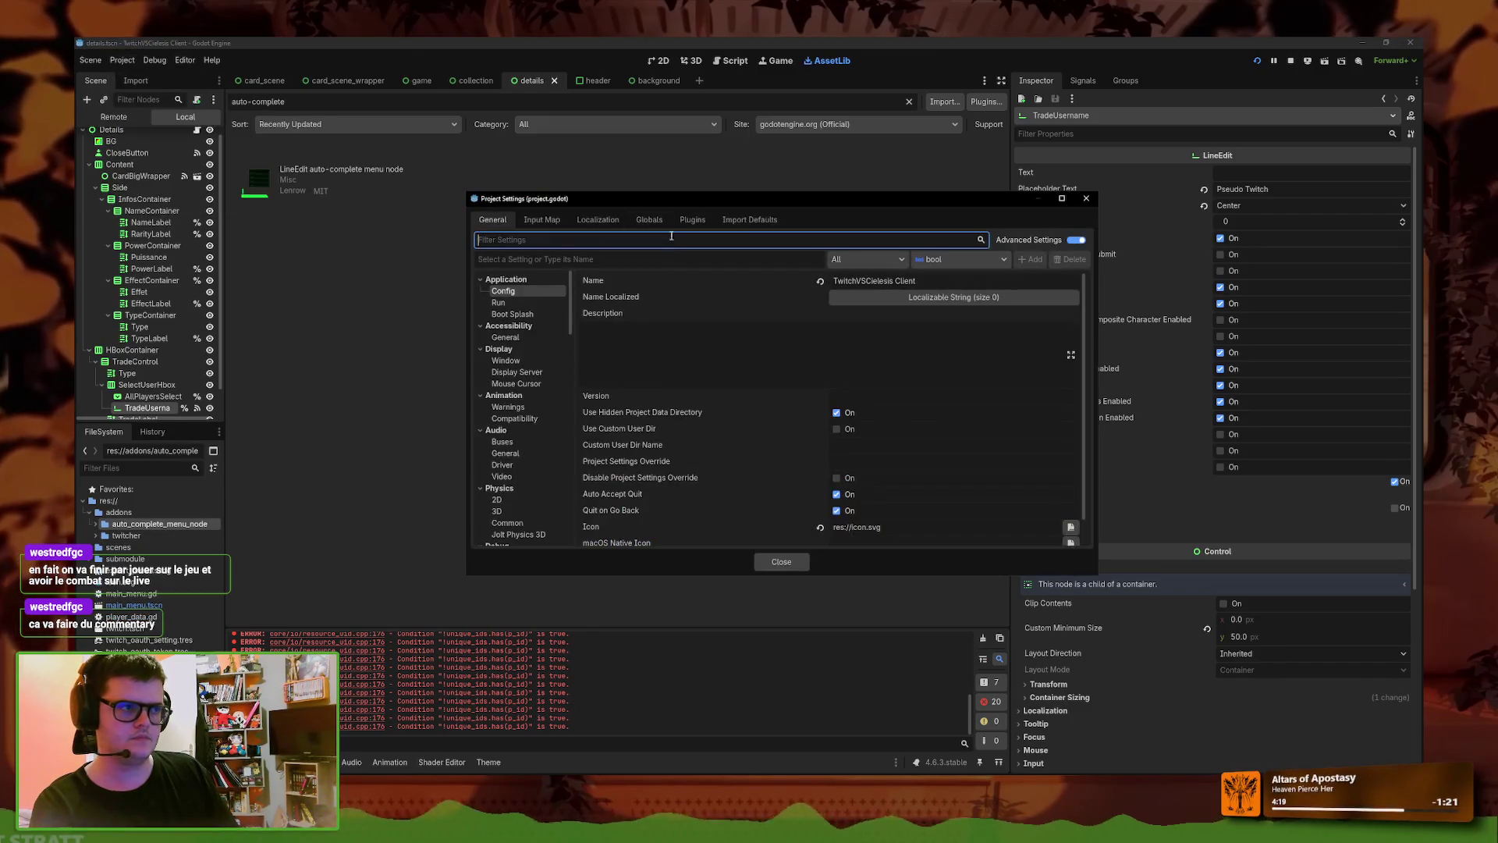
left_click(691, 224)
left_click(489, 273)
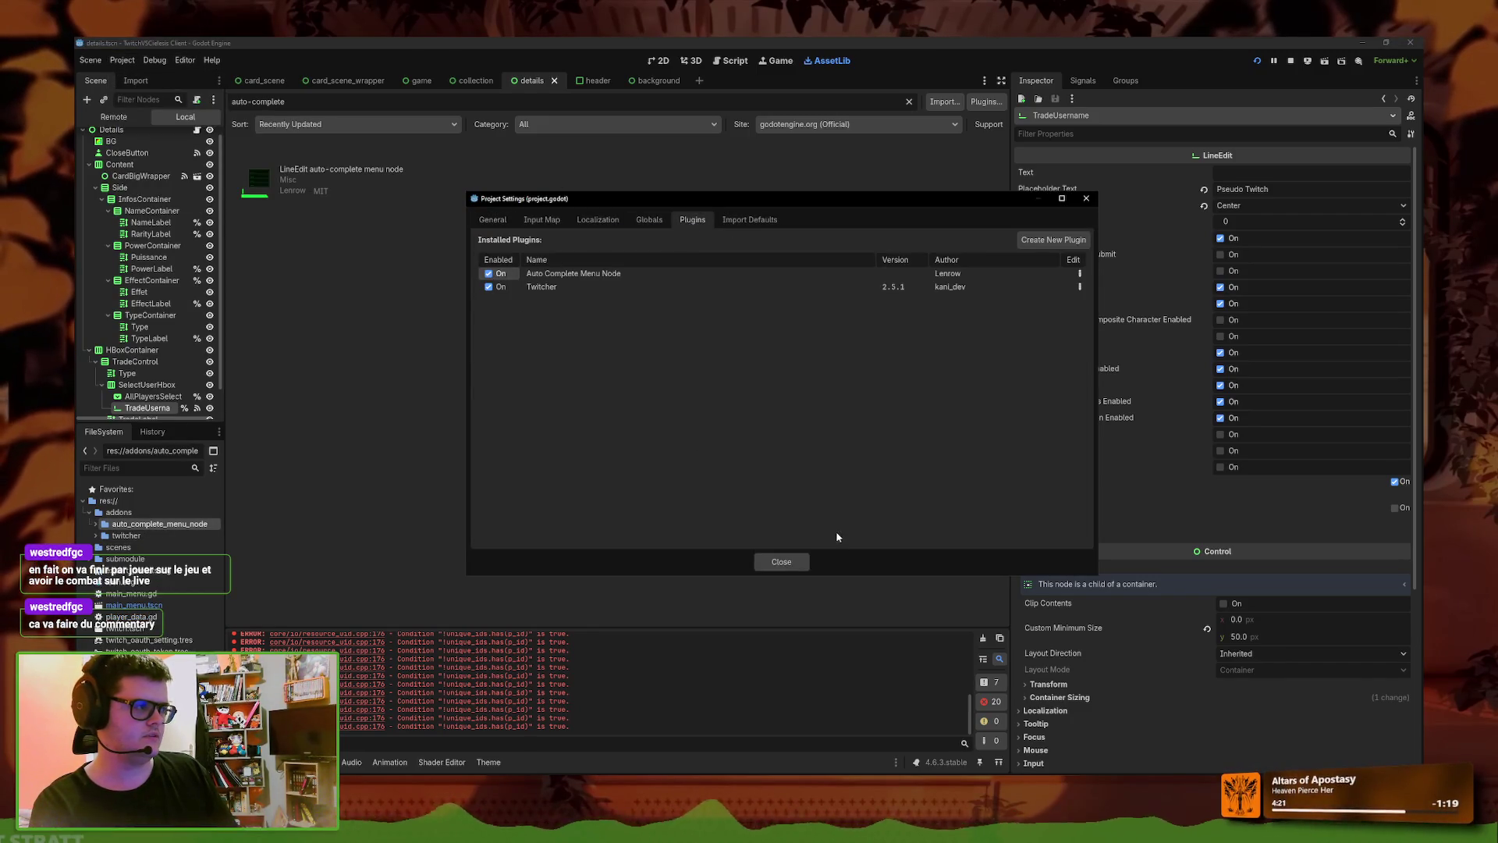
left_click(796, 560)
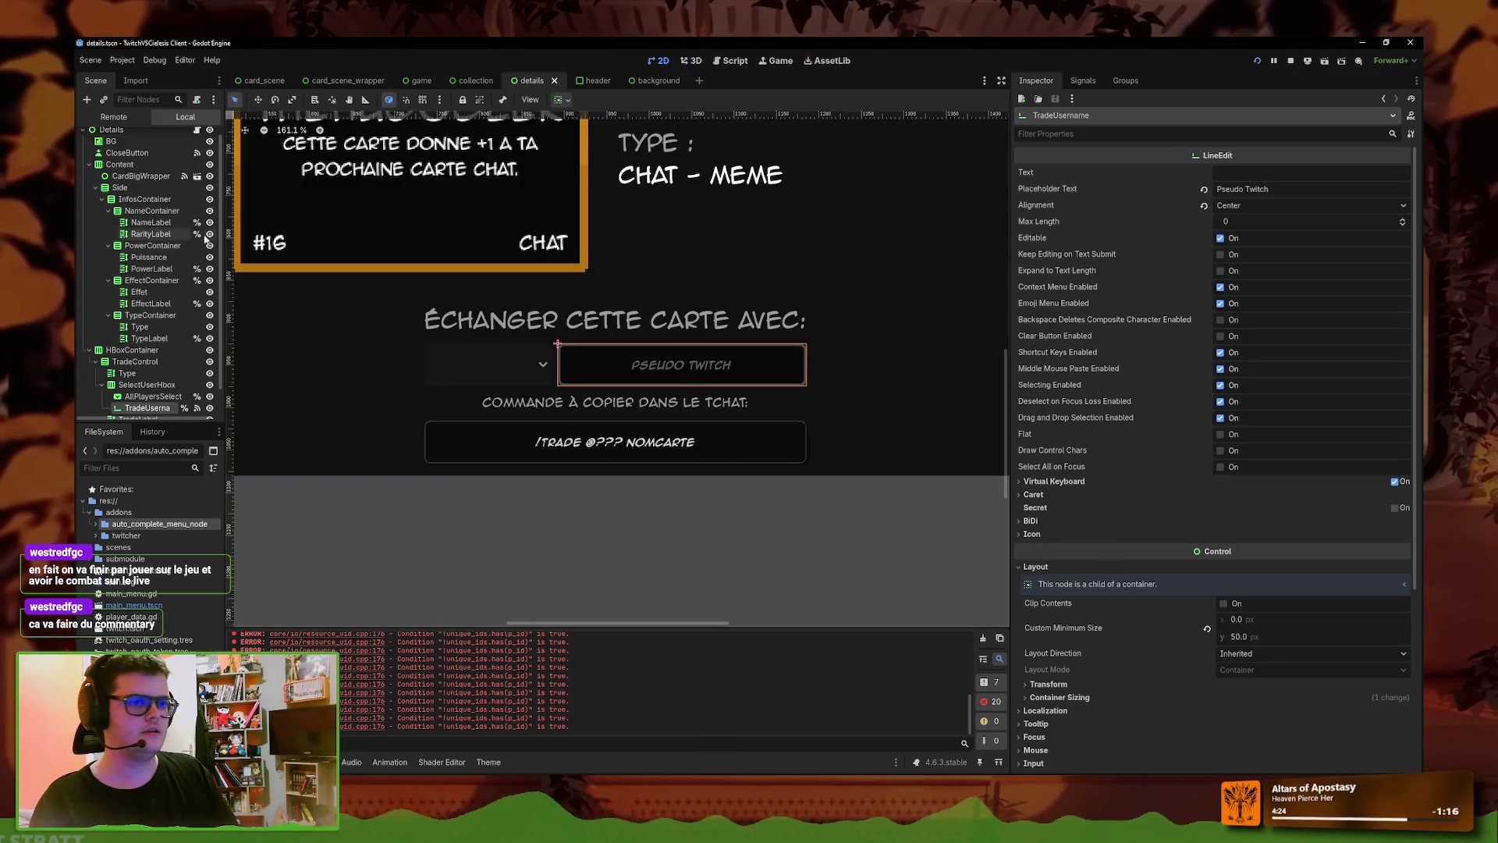
Add an AutoCompleteAssistant child node under SelectUserHbox.
scroll(148, 273, "down", 2)
right_click(133, 356)
left_click(168, 365)
type("auto")
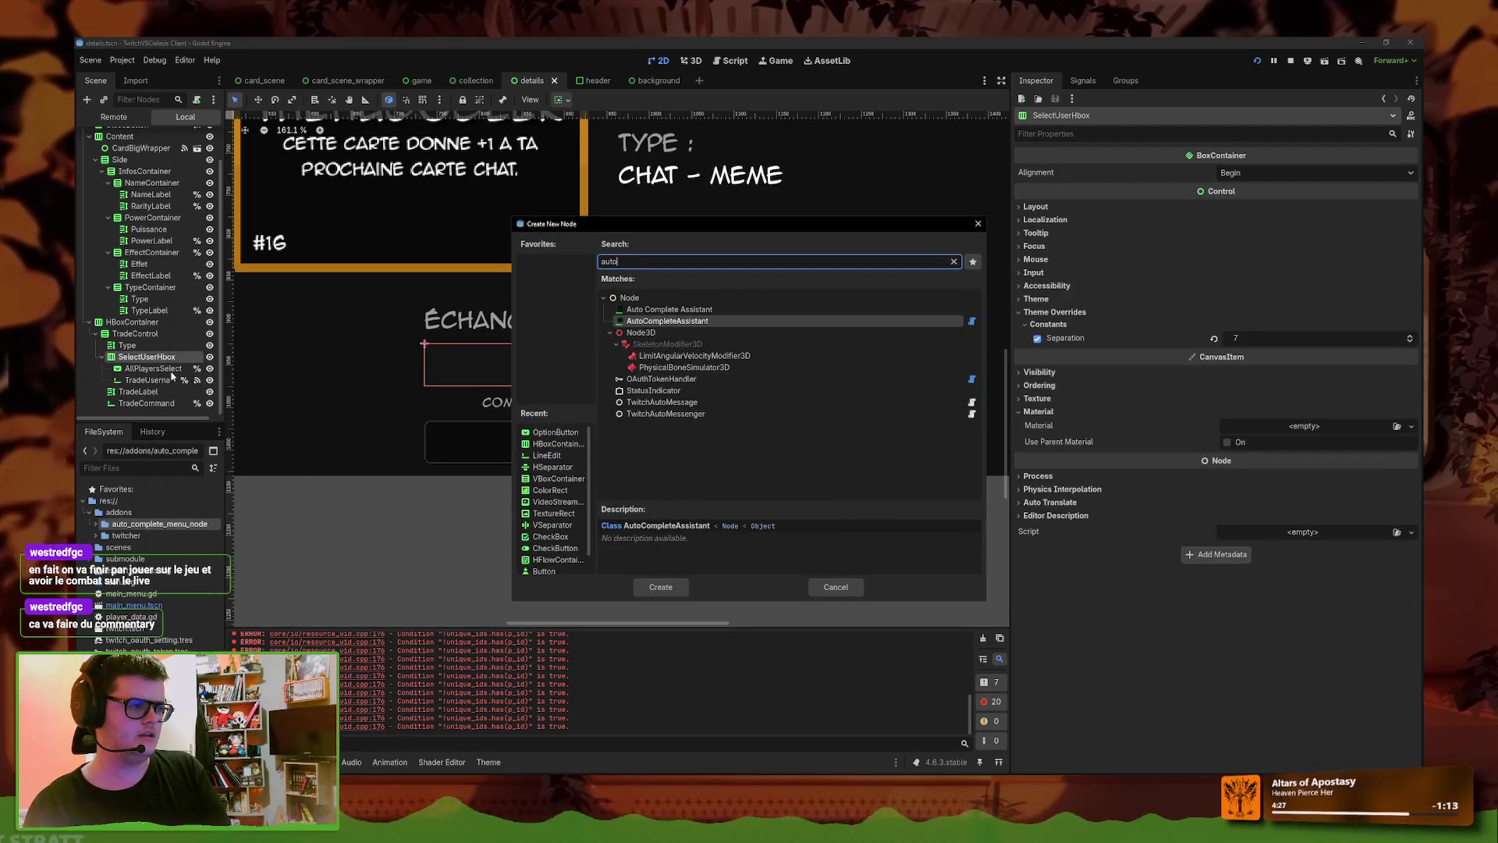
left_click(686, 322)
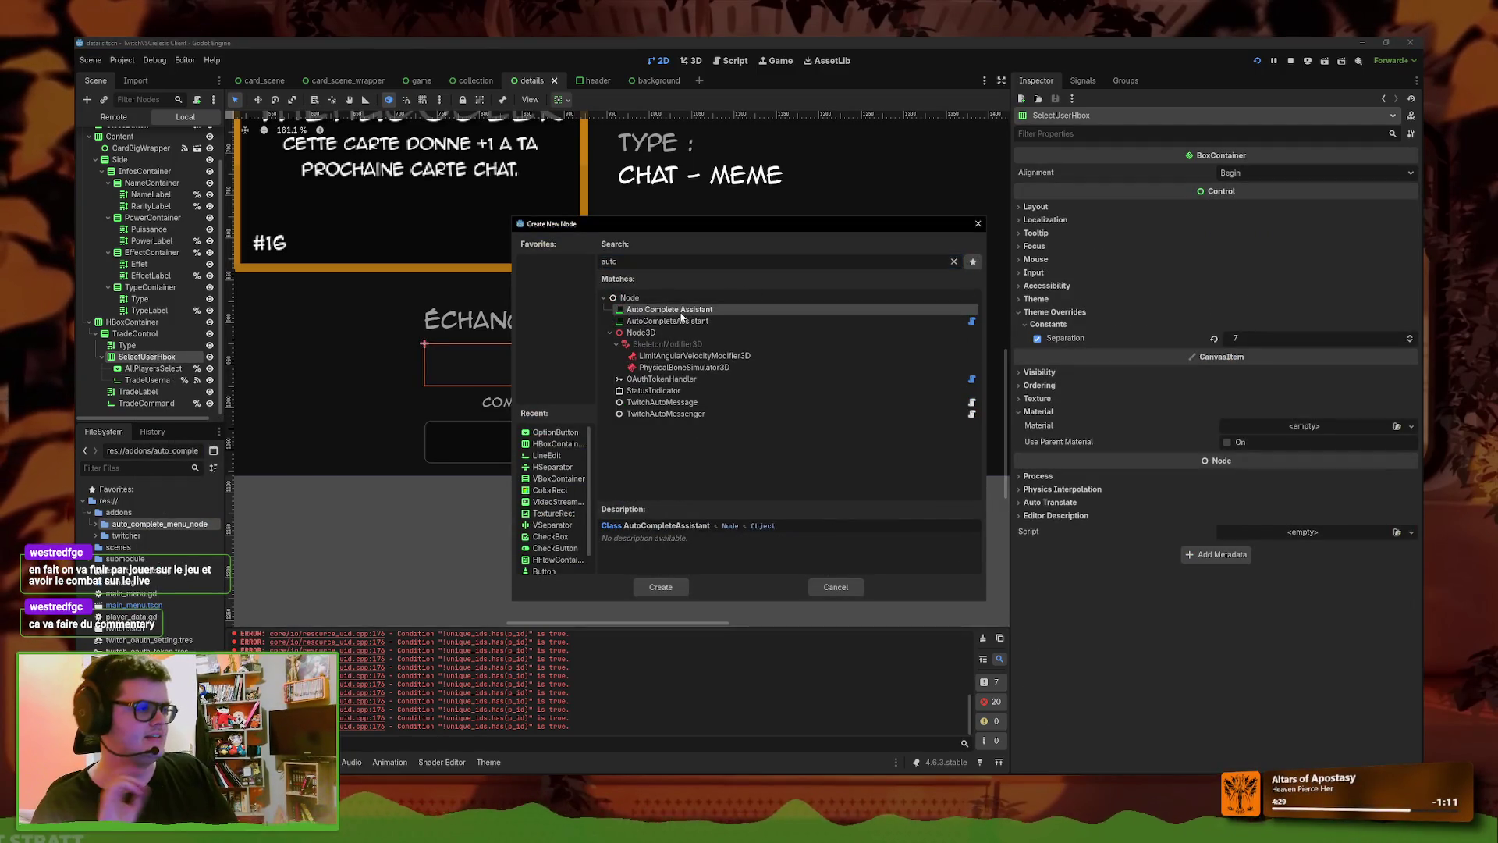
double_click(689, 323)
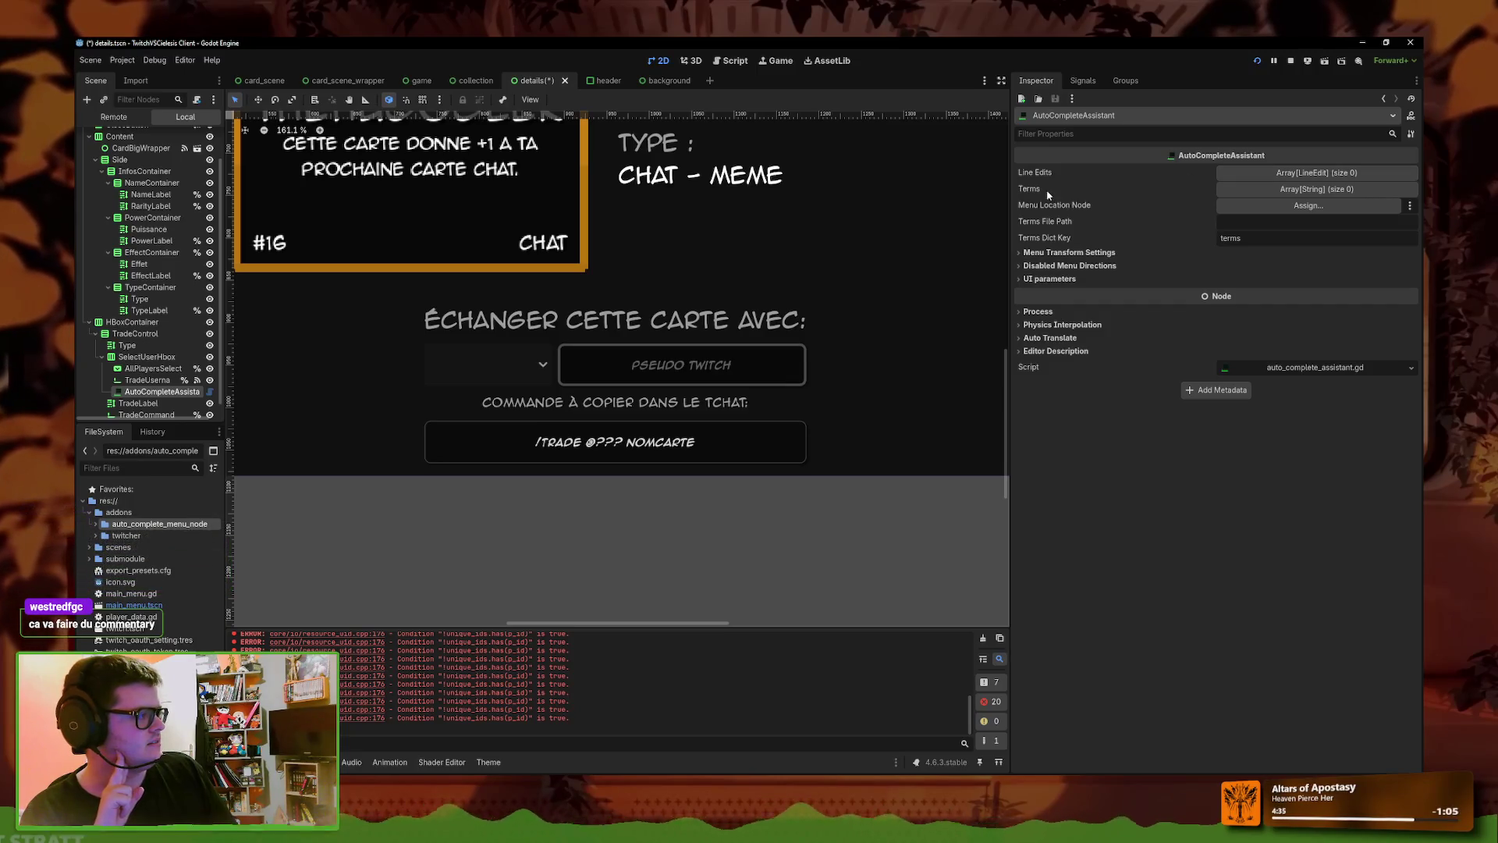
Look over the assistant's menu settings, then try adding a MenuButton child but cancel it.
left_click(1066, 252)
left_click(1064, 252)
left_click(1068, 265)
left_click(1068, 266)
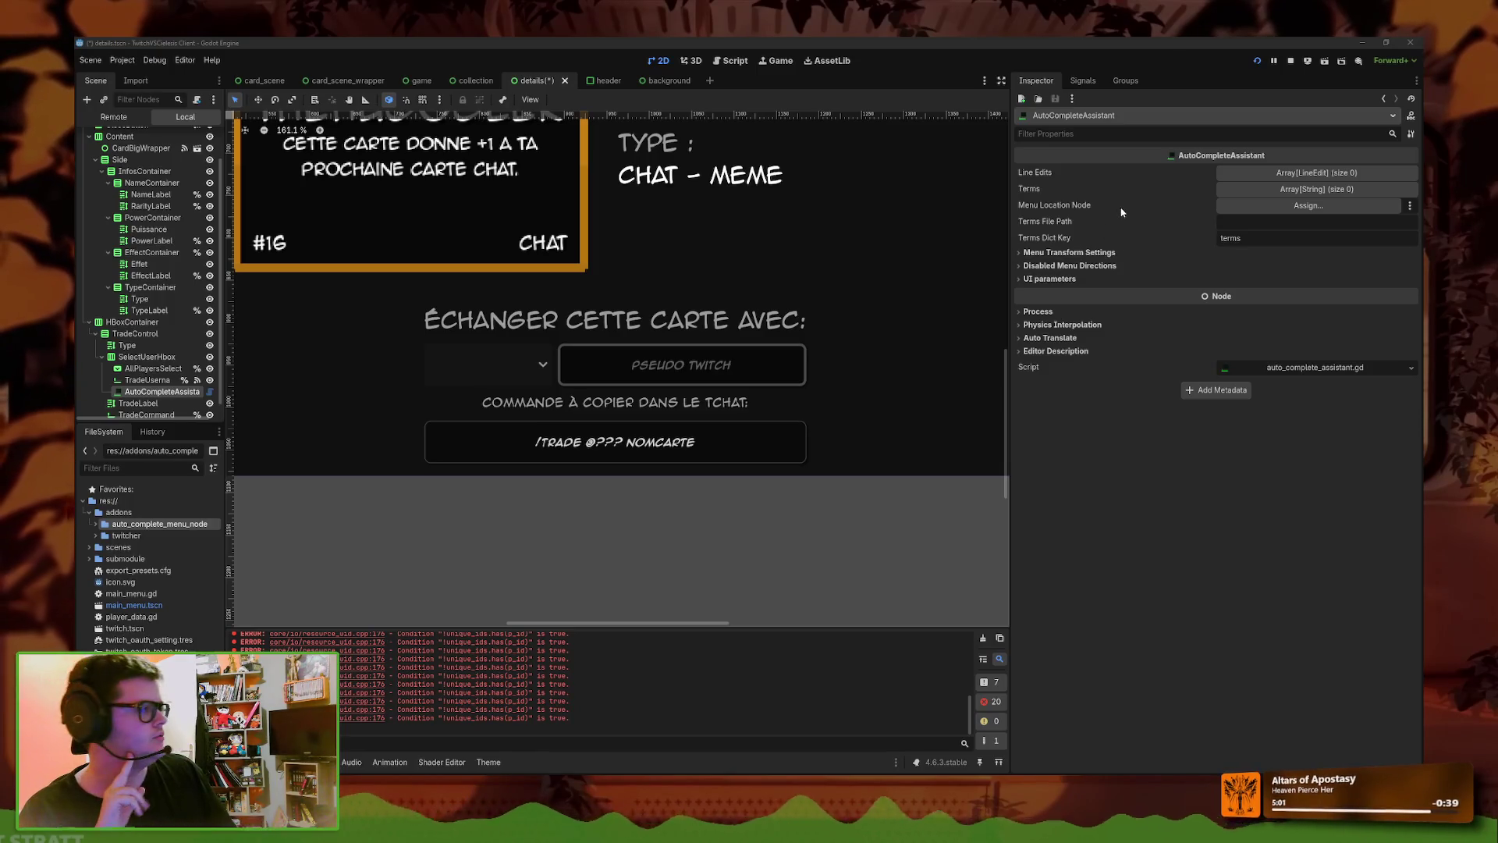
left_click(1299, 205)
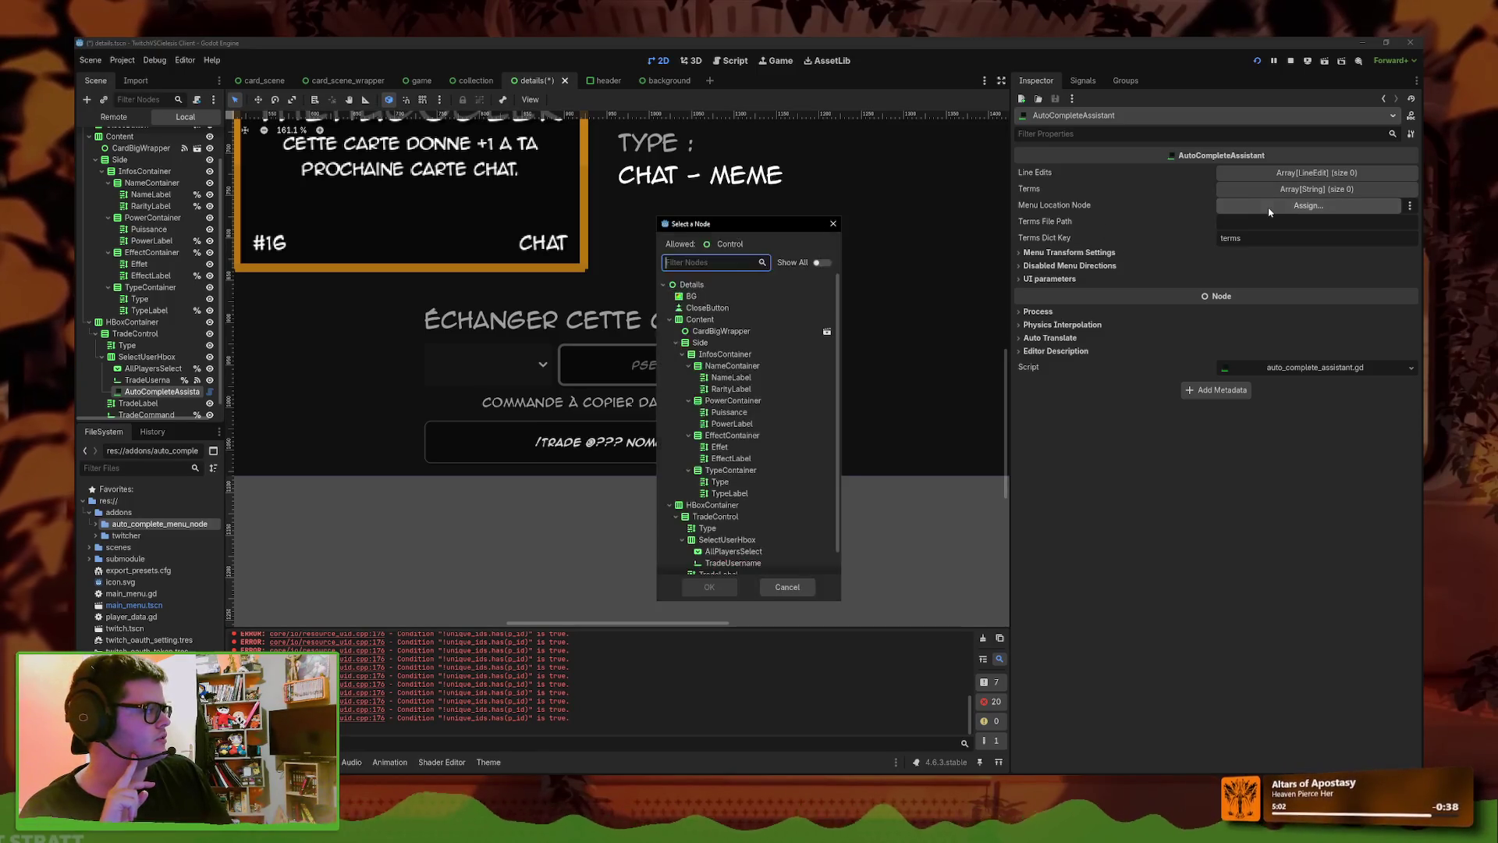
left_click(834, 223)
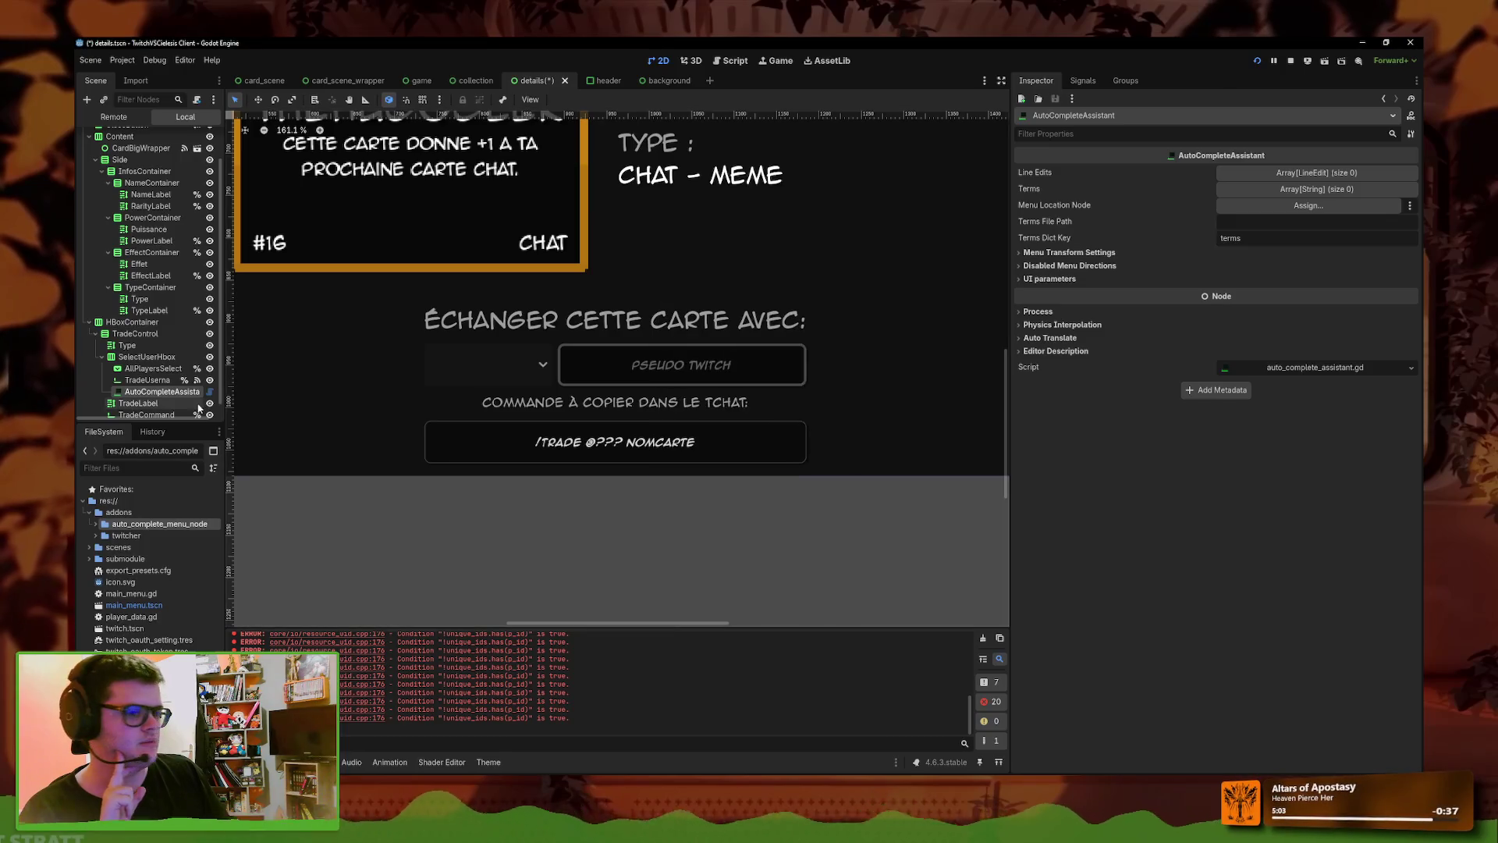
right_click(155, 394)
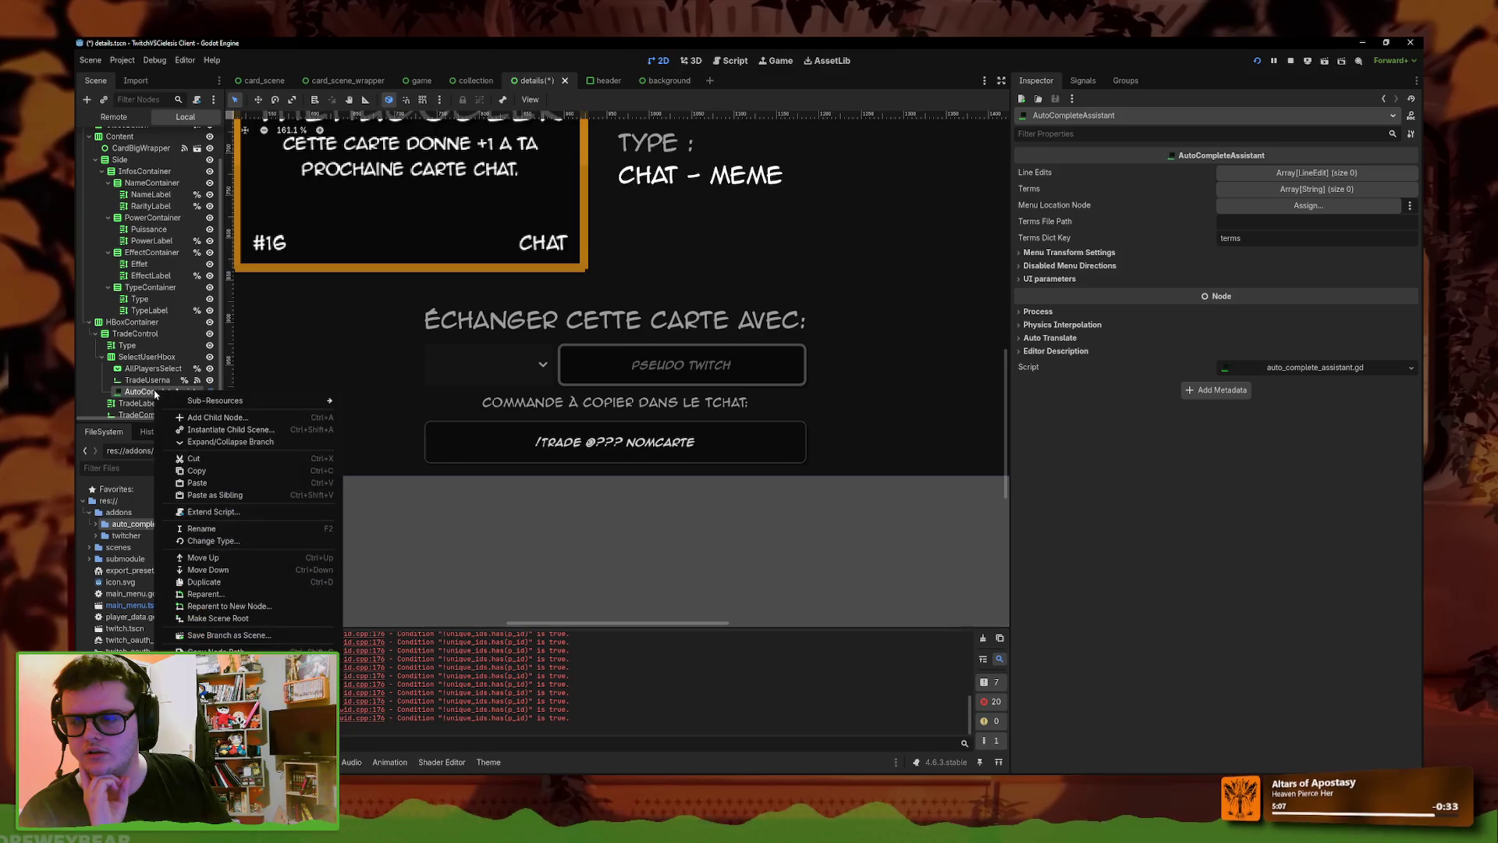
left_click(181, 417)
type("menu")
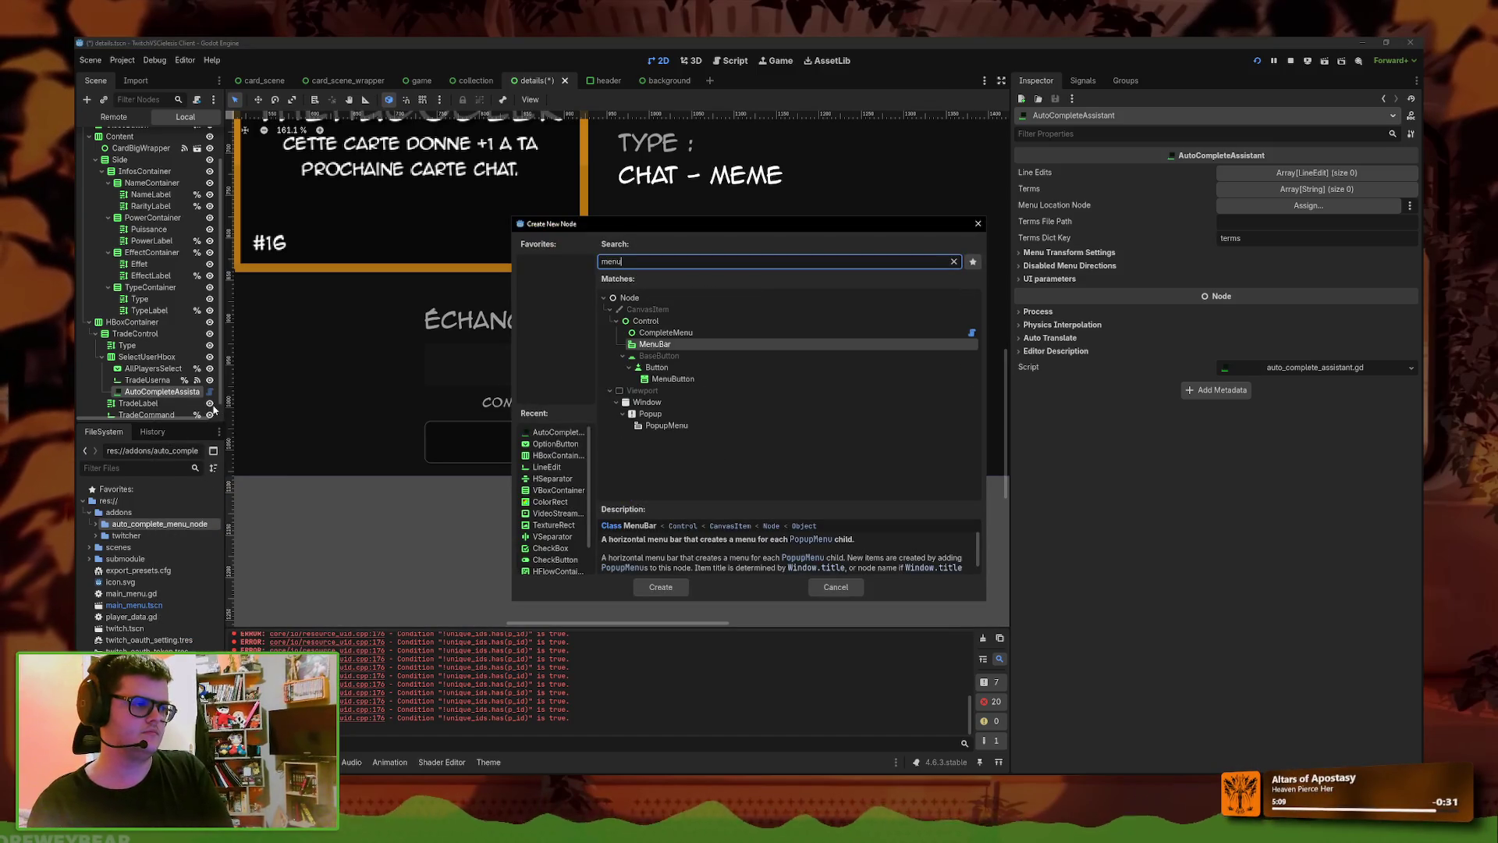
left_click(667, 379)
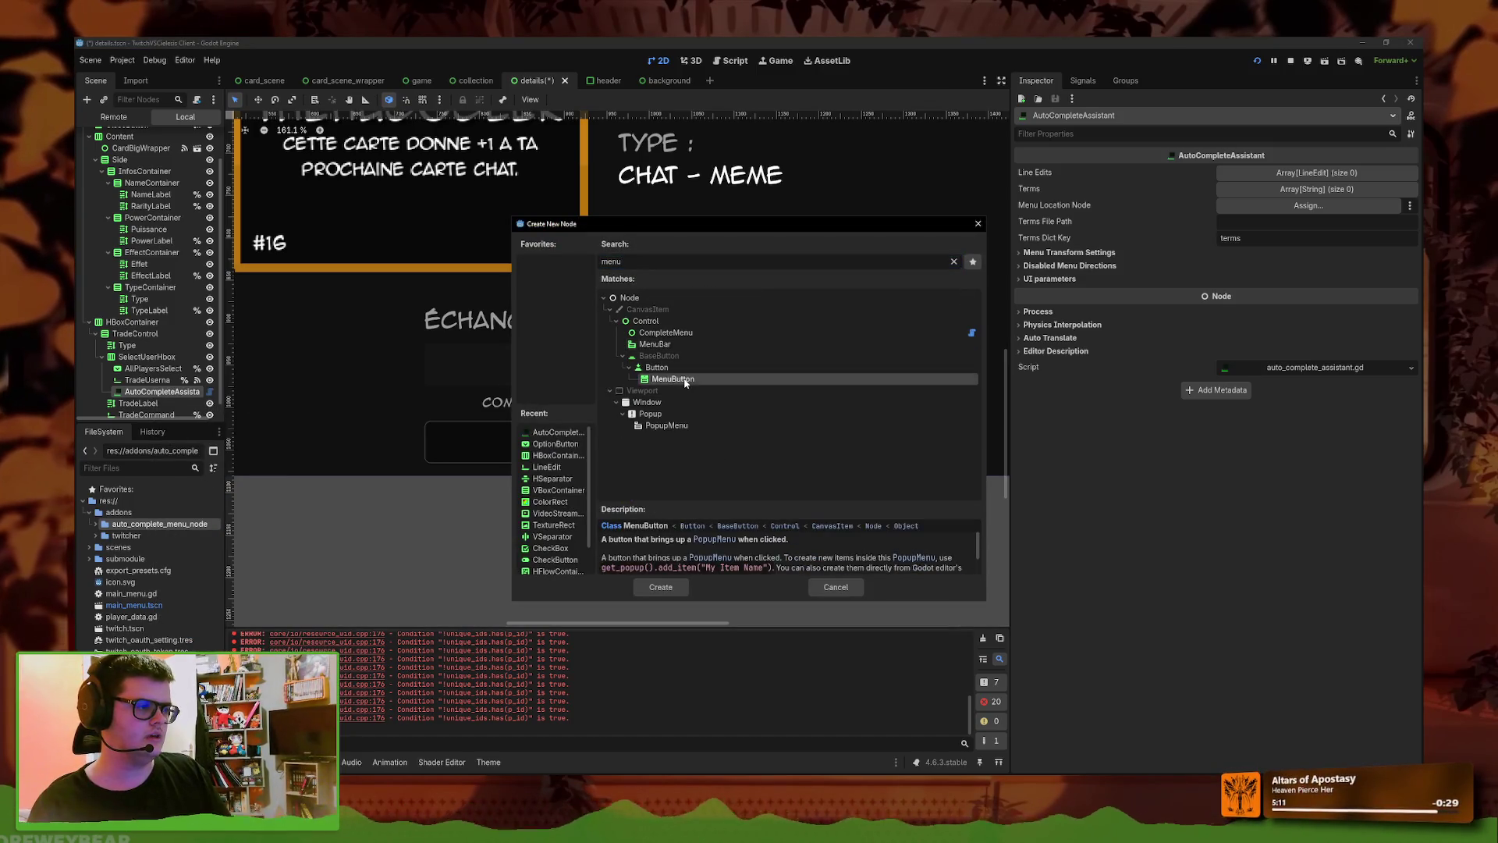
left_click(836, 590)
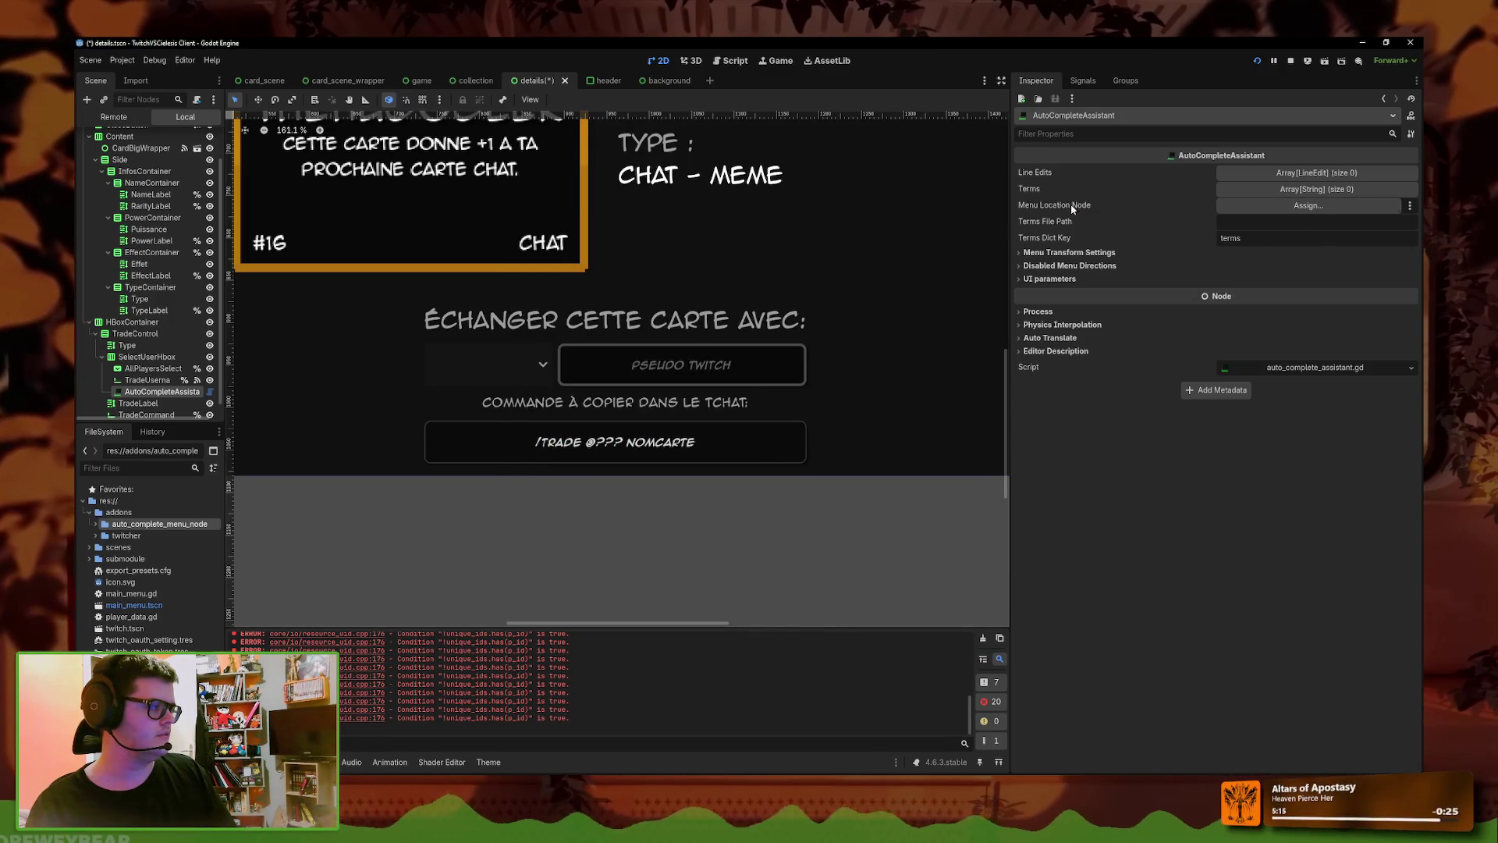
Set TradeUsername as the AutoCompleteAssistant's Menu Location Node.
mouse_move(1074, 207)
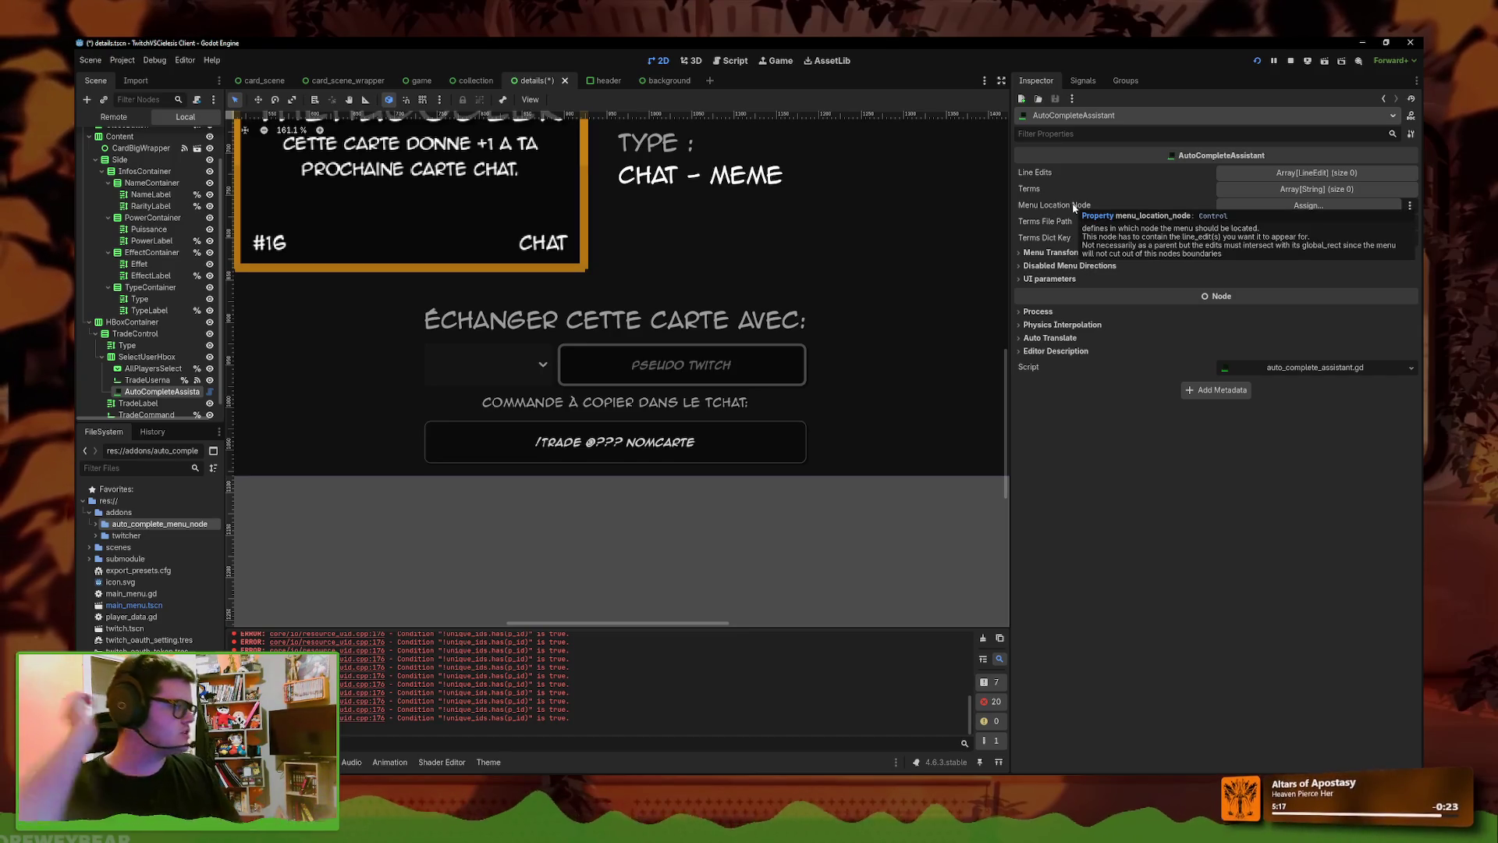
left_click(1309, 205)
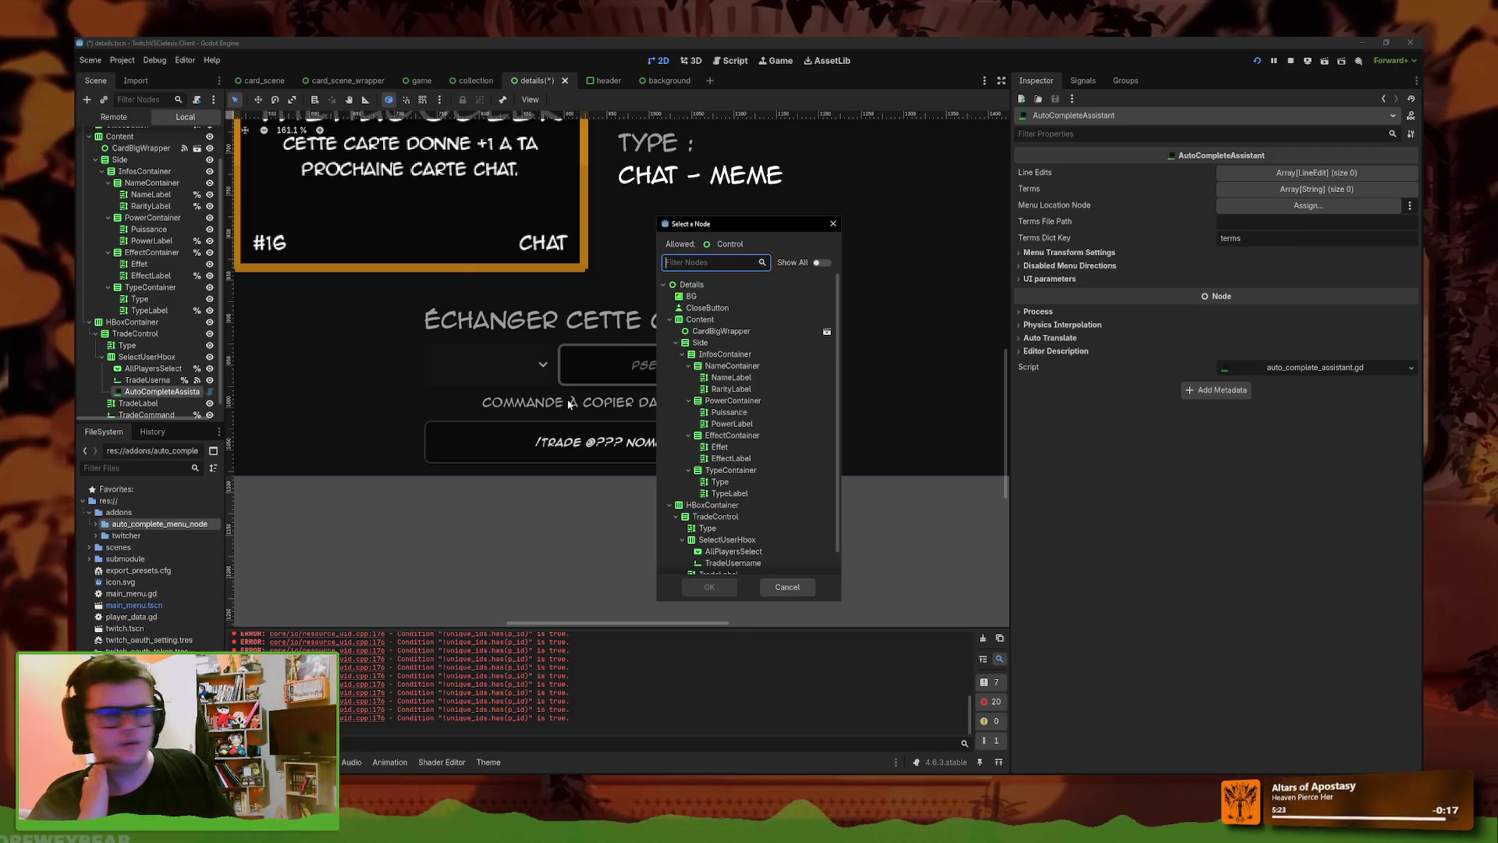
left_click_drag(746, 222, 898, 207)
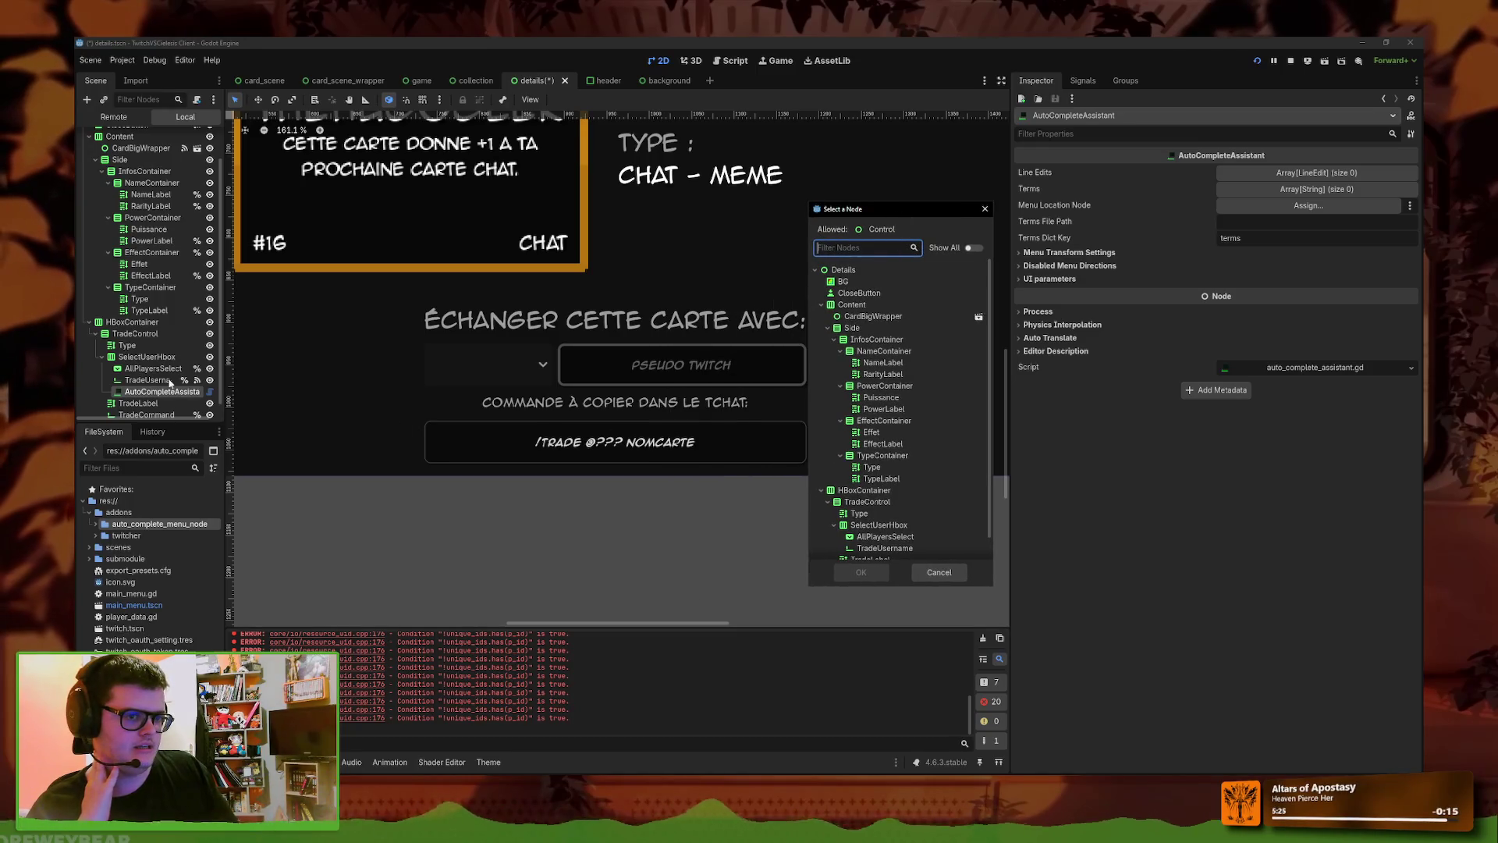
scroll(897, 515, "down", 2)
left_click(894, 527)
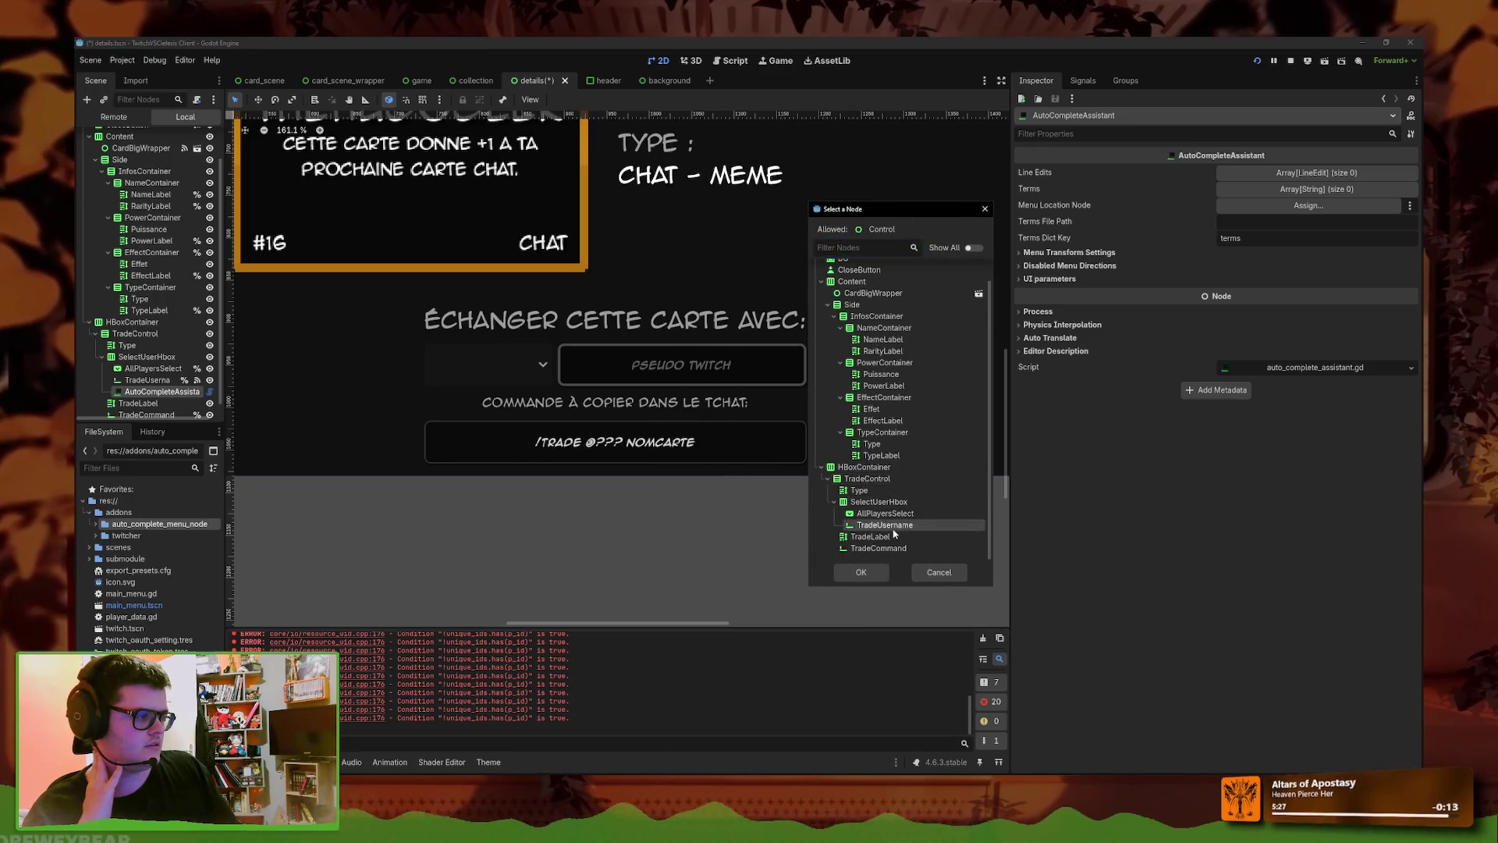
double_click(894, 526)
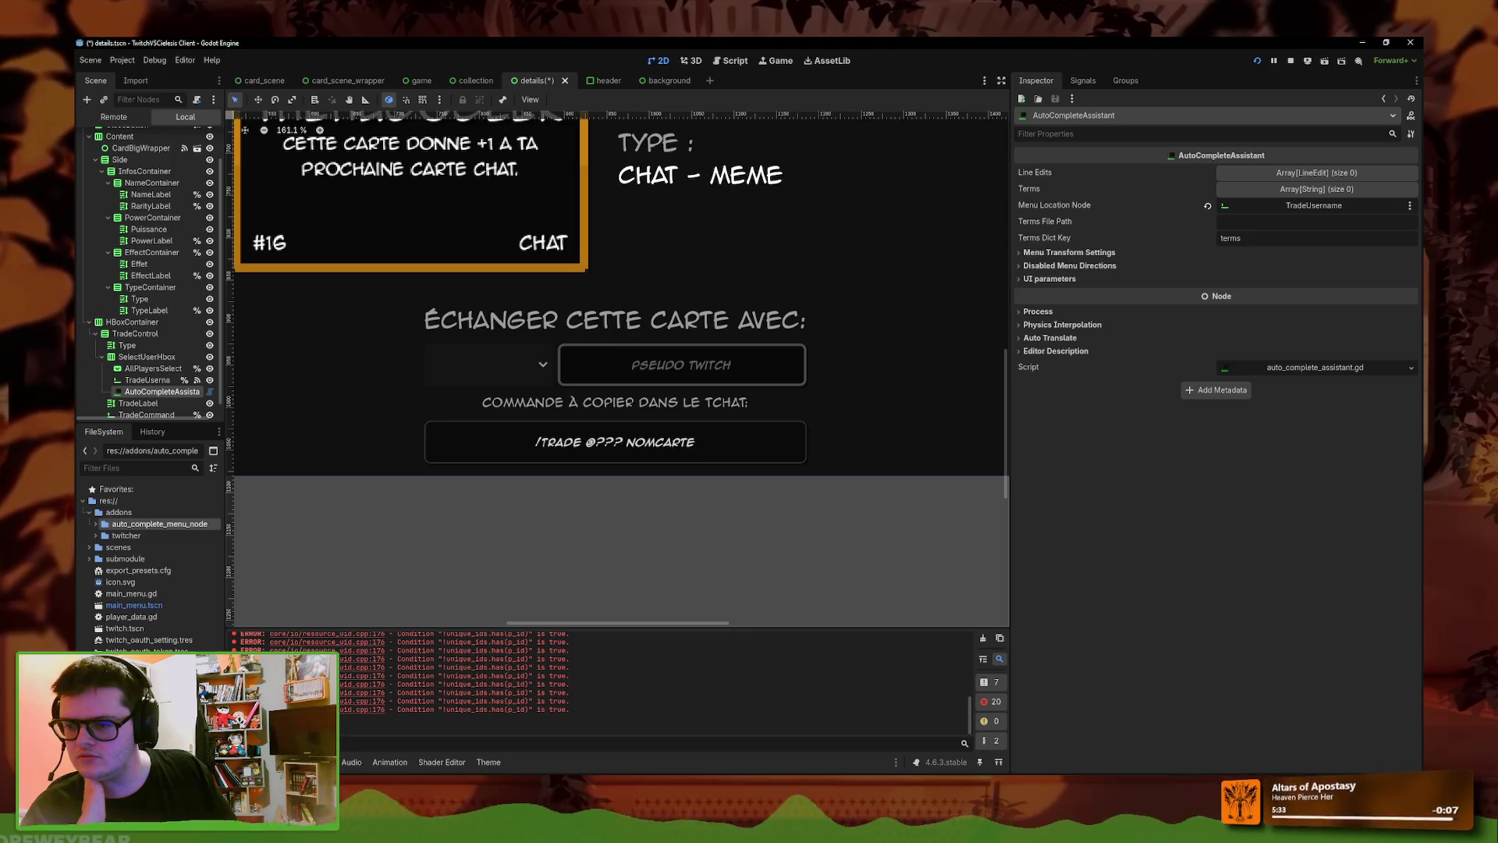
Add one Line Edits entry pointing to TradeUsername.
left_click(1317, 173)
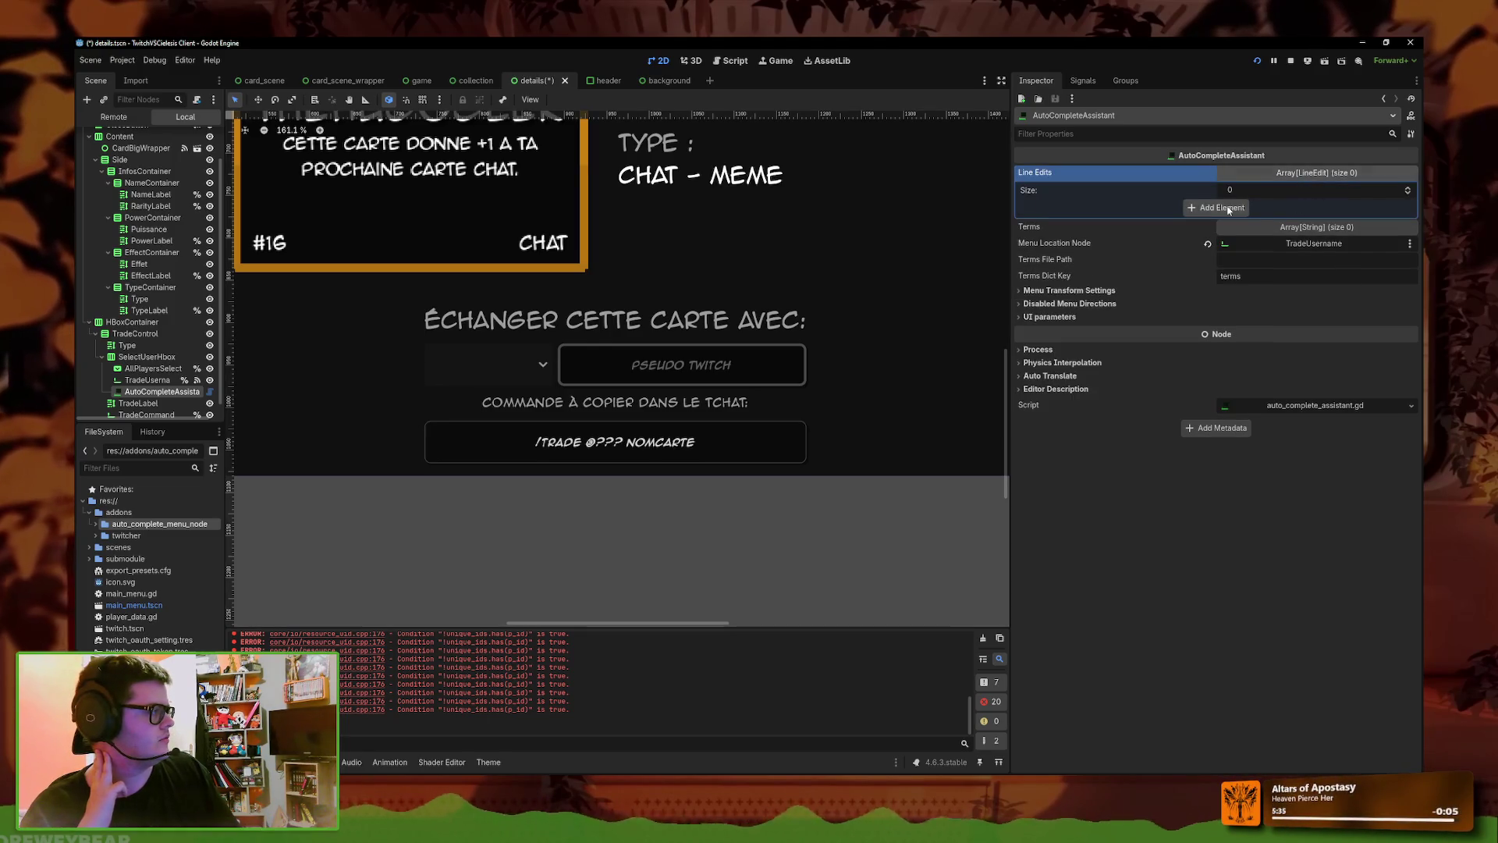
left_click(1237, 207)
left_click(1277, 208)
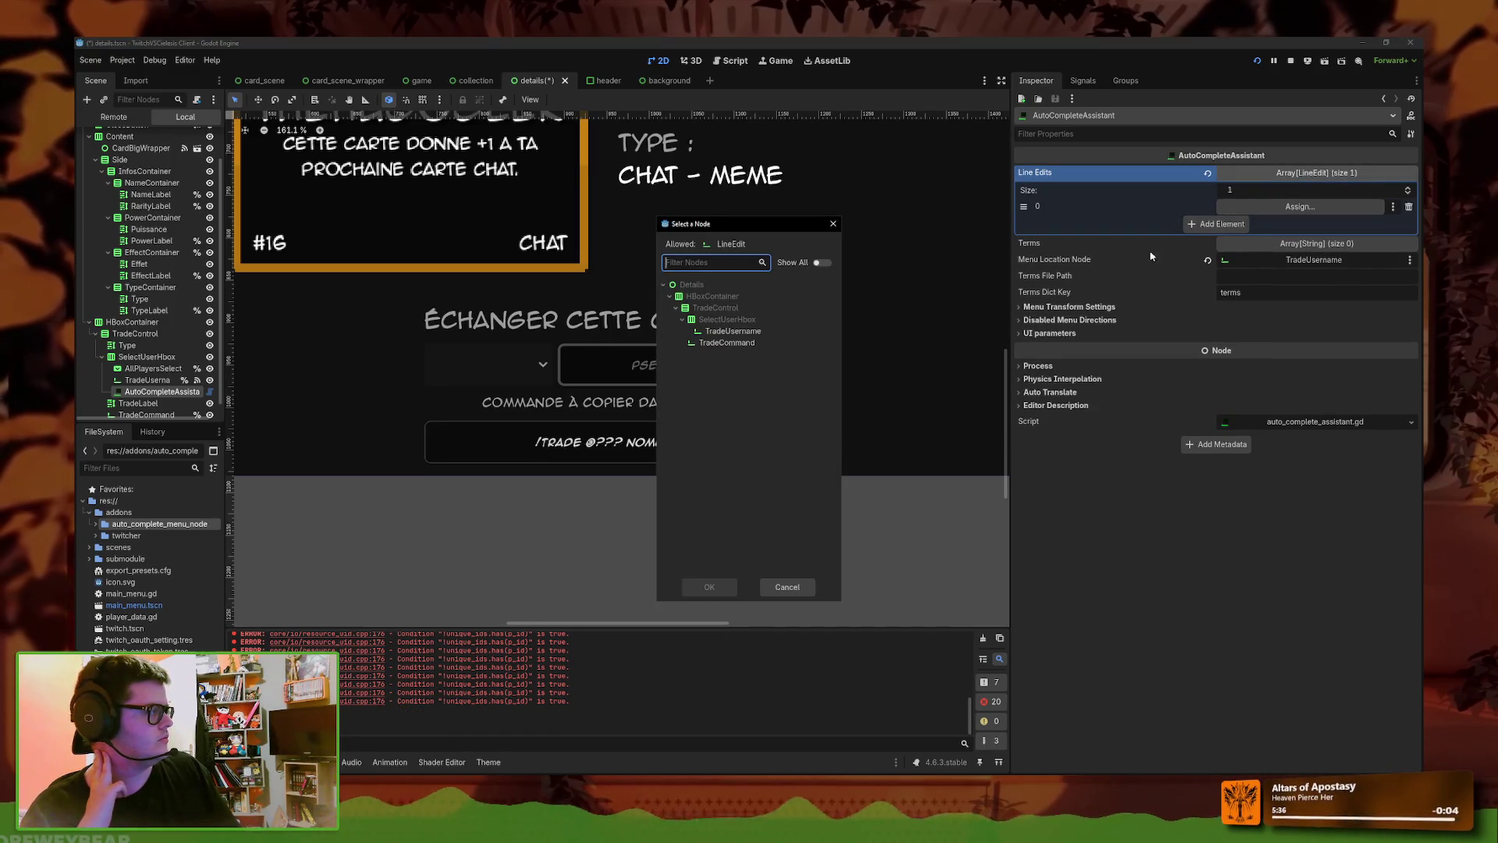
left_click(742, 332)
double_click(743, 333)
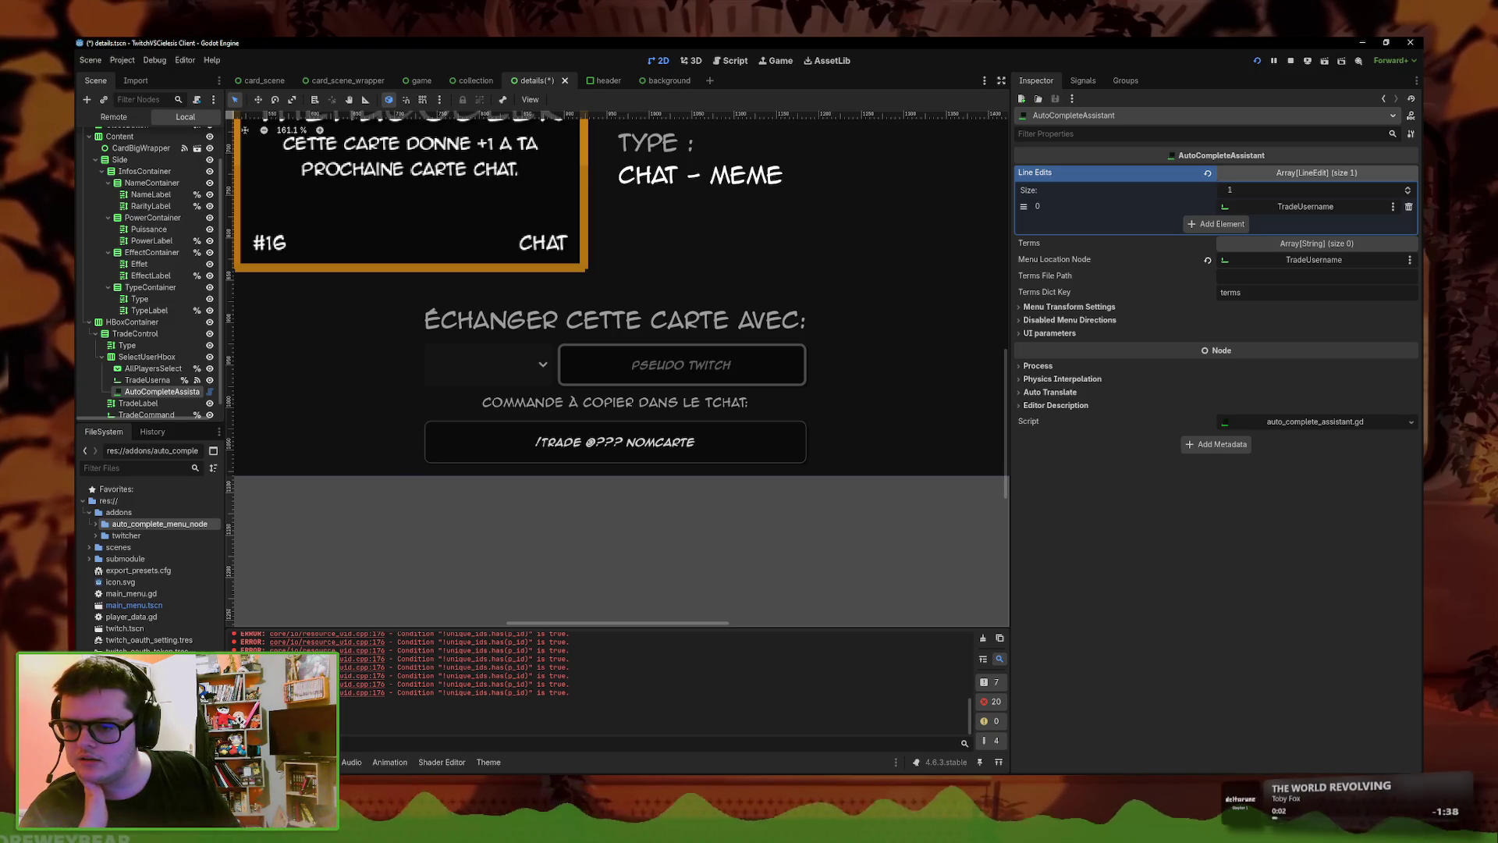
left_click(1266, 243)
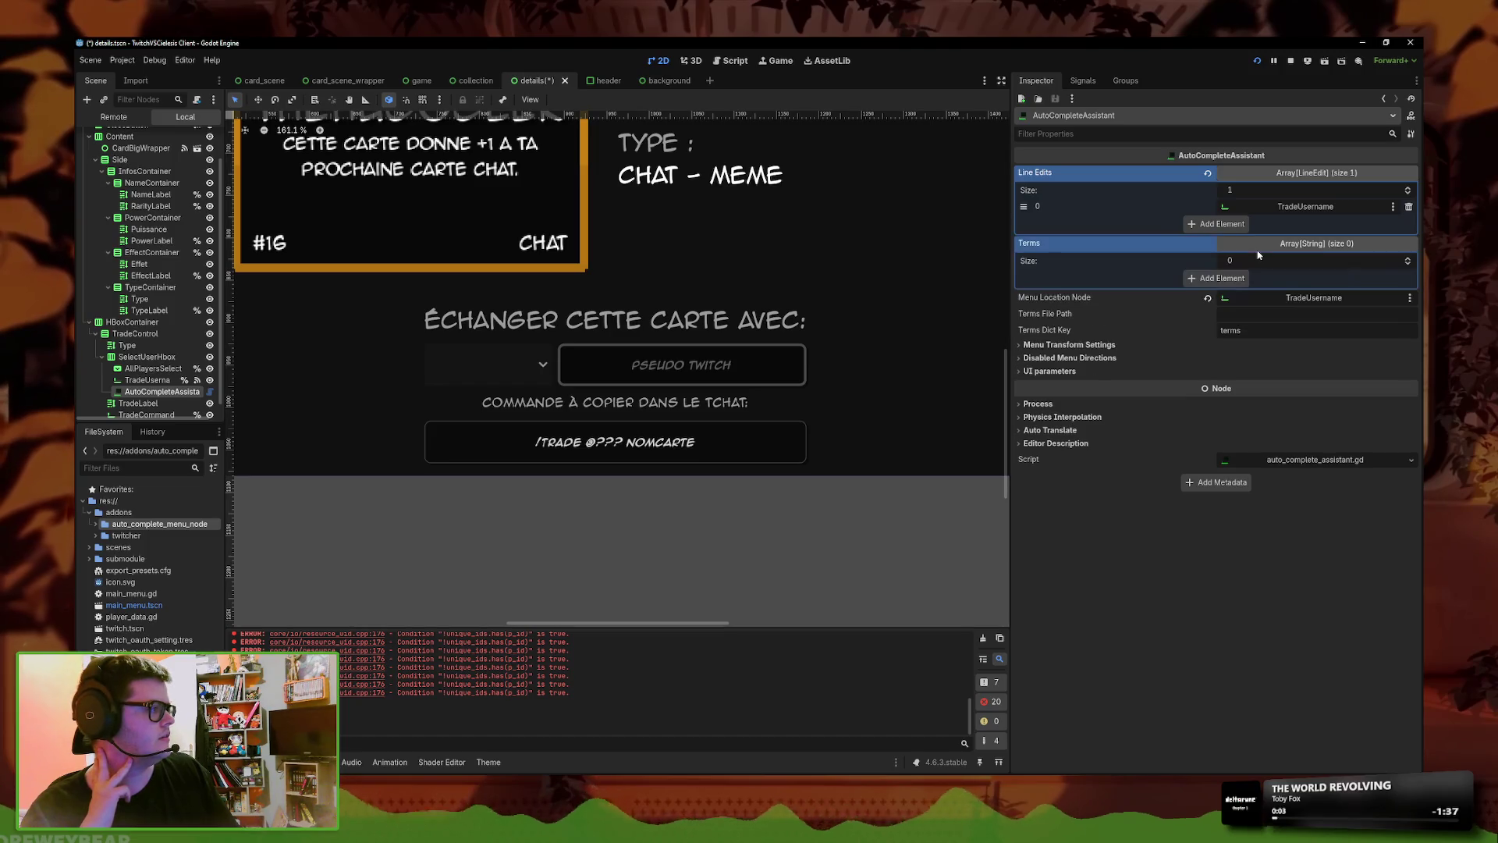
left_click(1267, 244)
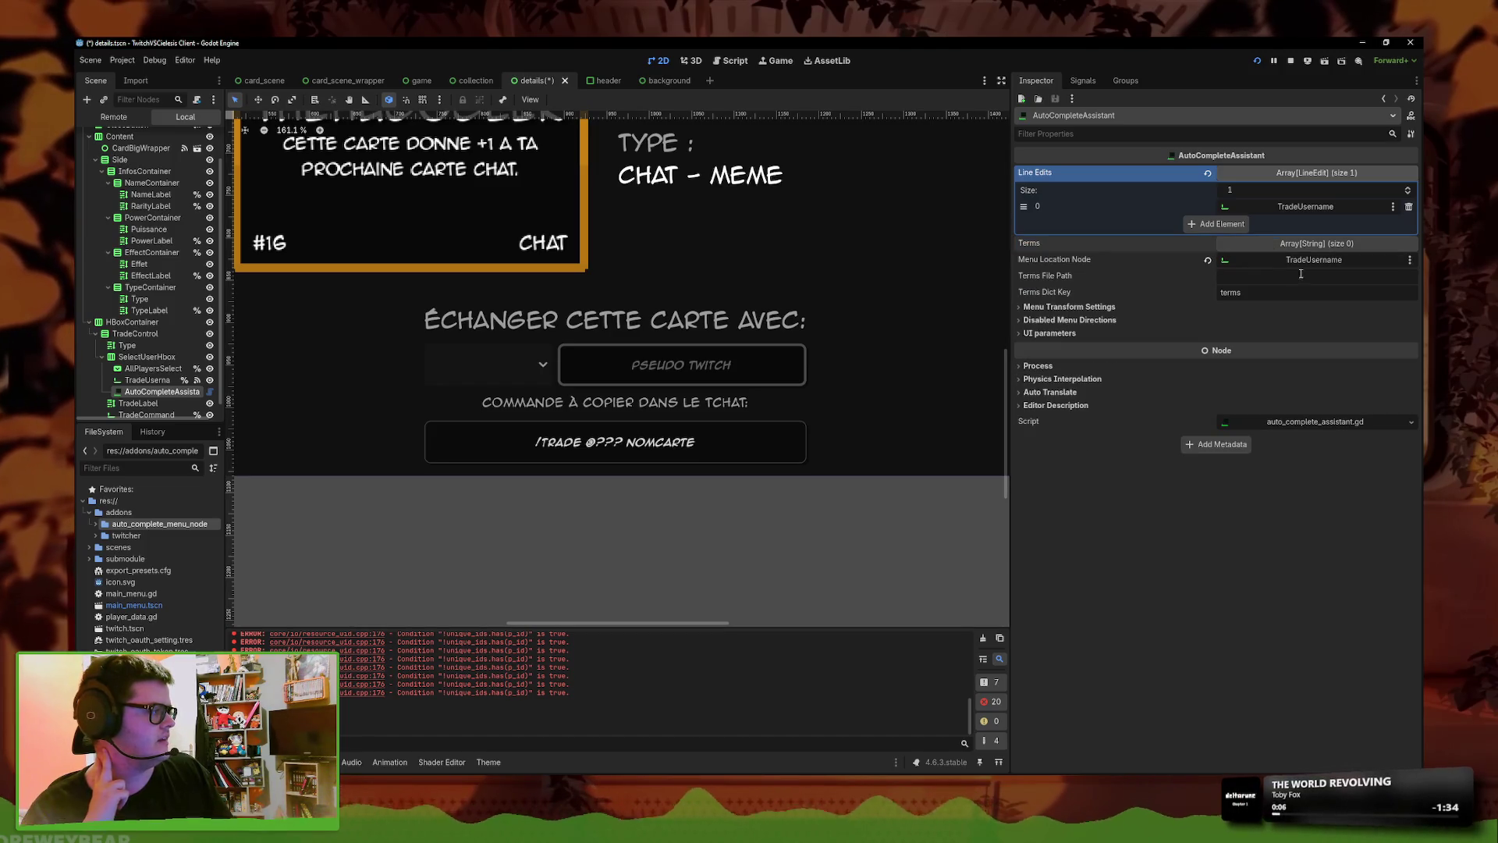
scroll(156, 273, "up", 2)
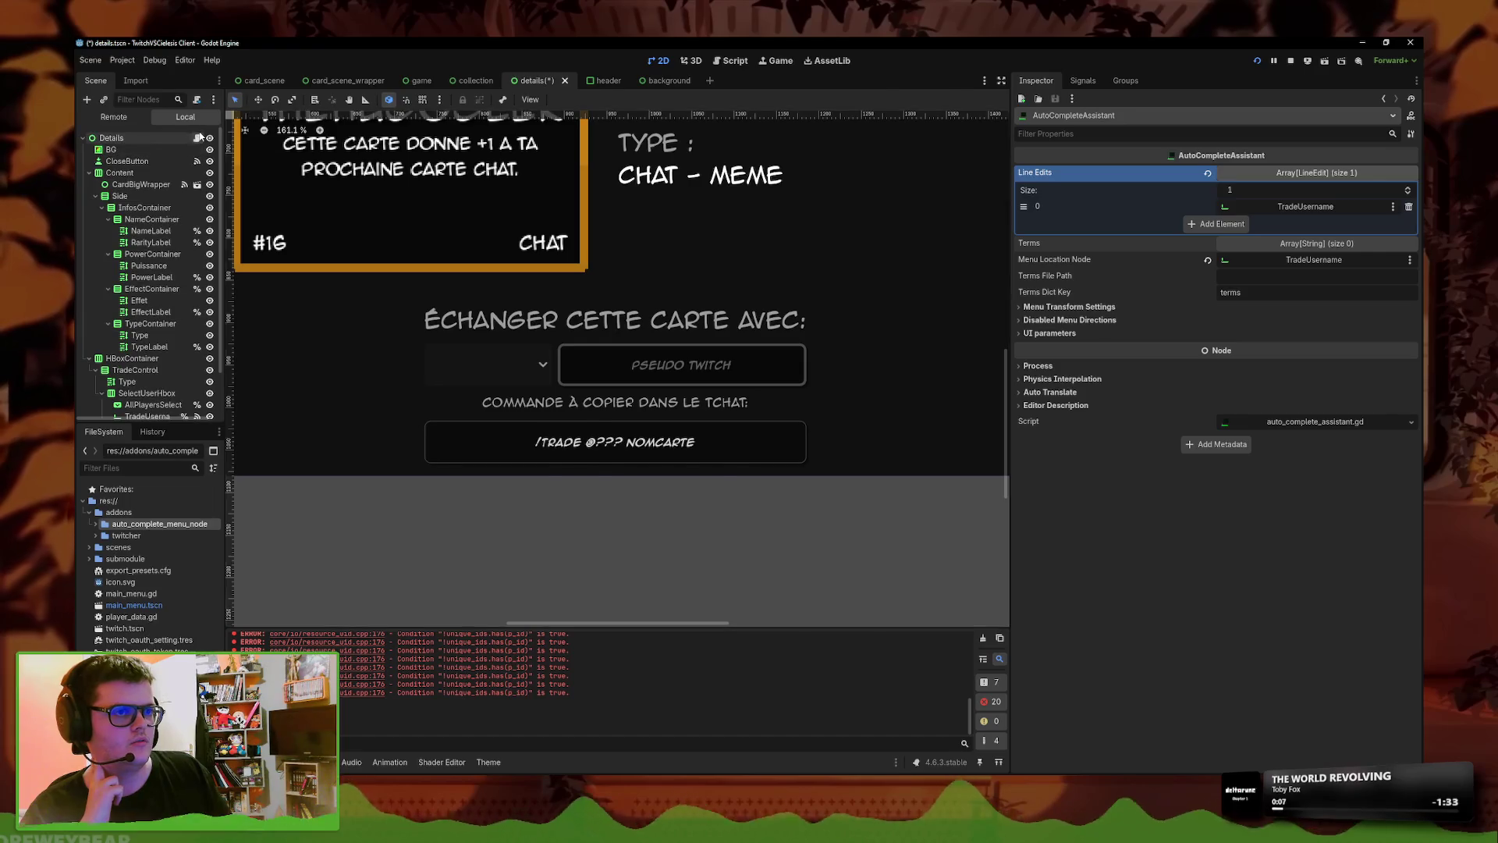
In details.gd, insert a %AutoCompleteAssistant.terms reference above the player loop.
left_click(197, 138)
left_click(757, 355)
key("Up")
key("Up")
key("Return")
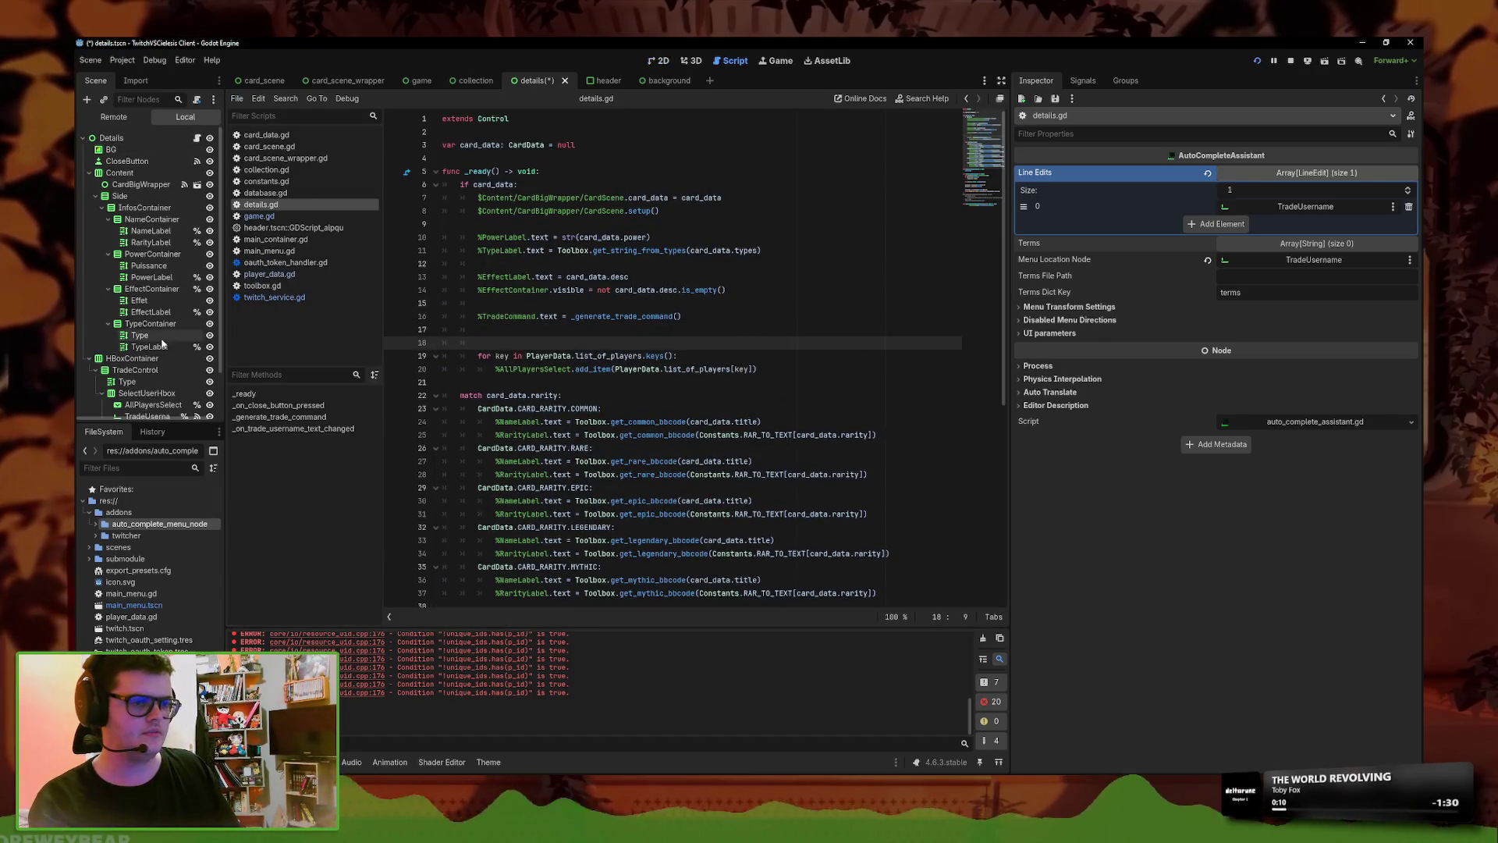
scroll(148, 387, "down", 2)
left_click_drag(148, 382, 757, 346)
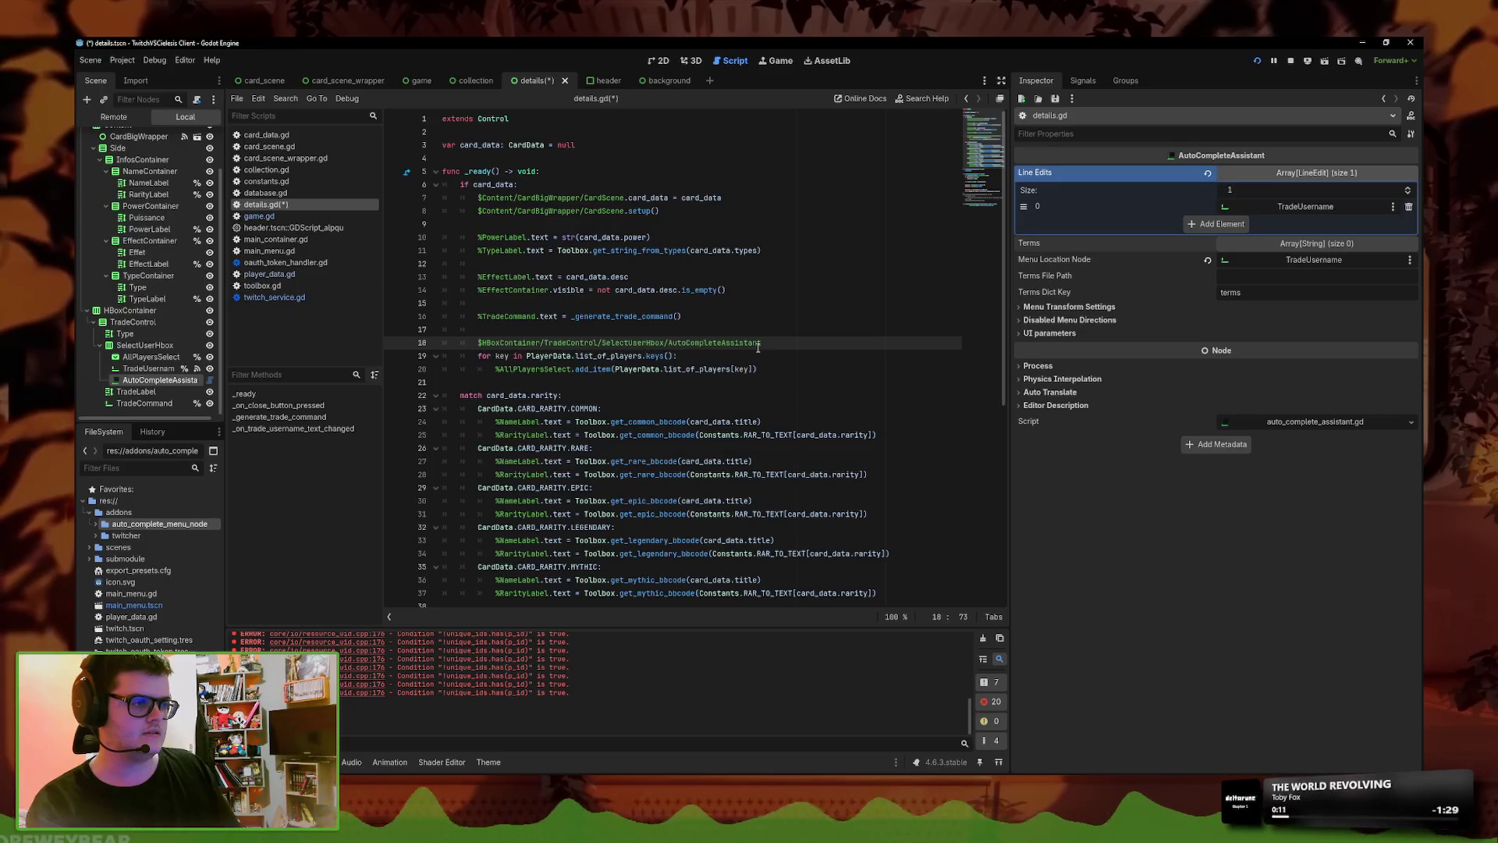
key("ctrl+z")
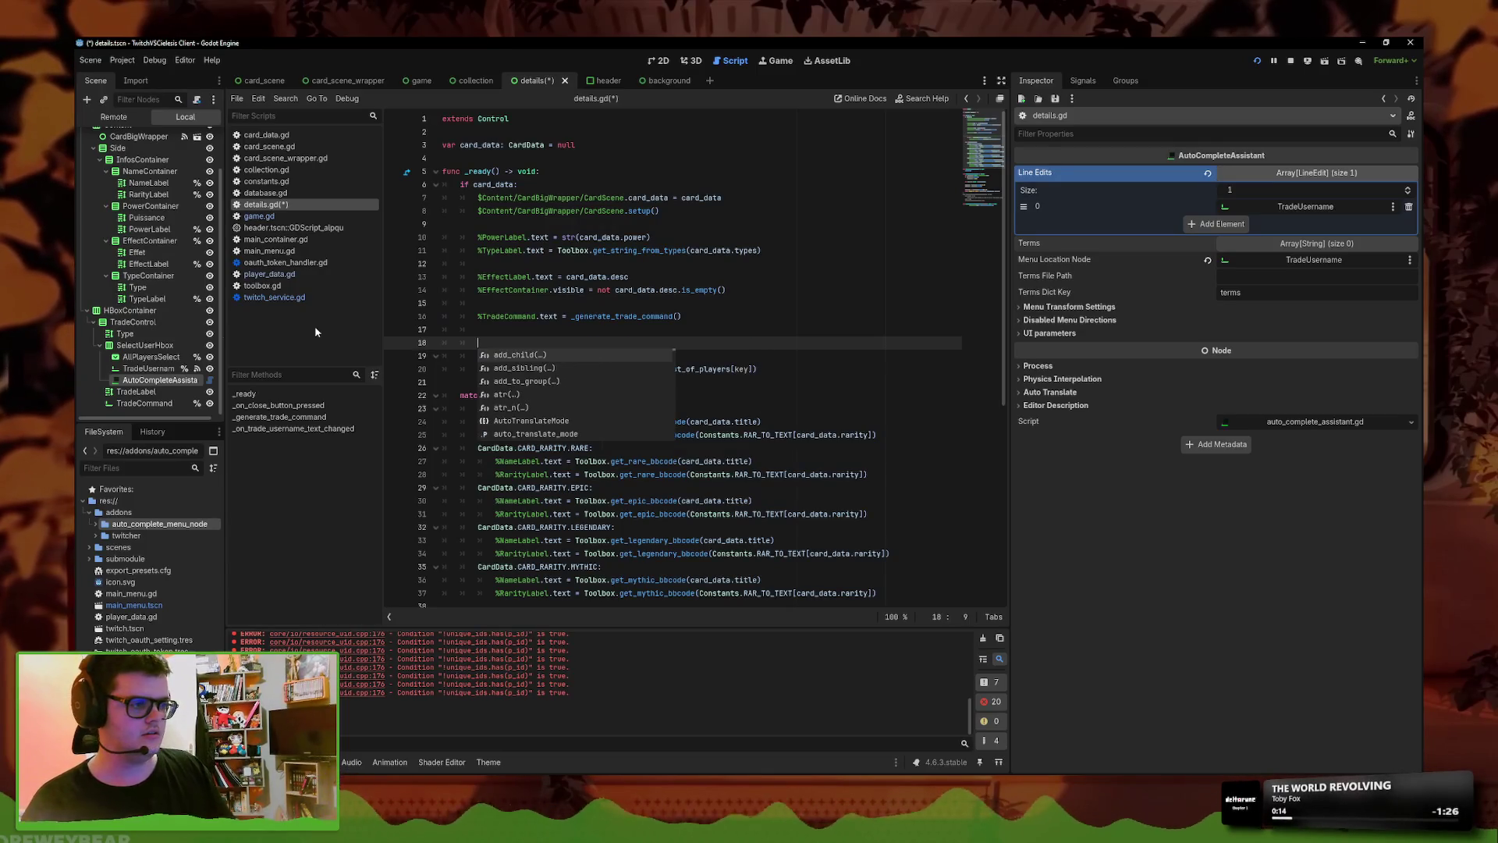
right_click(176, 379)
key("Escape")
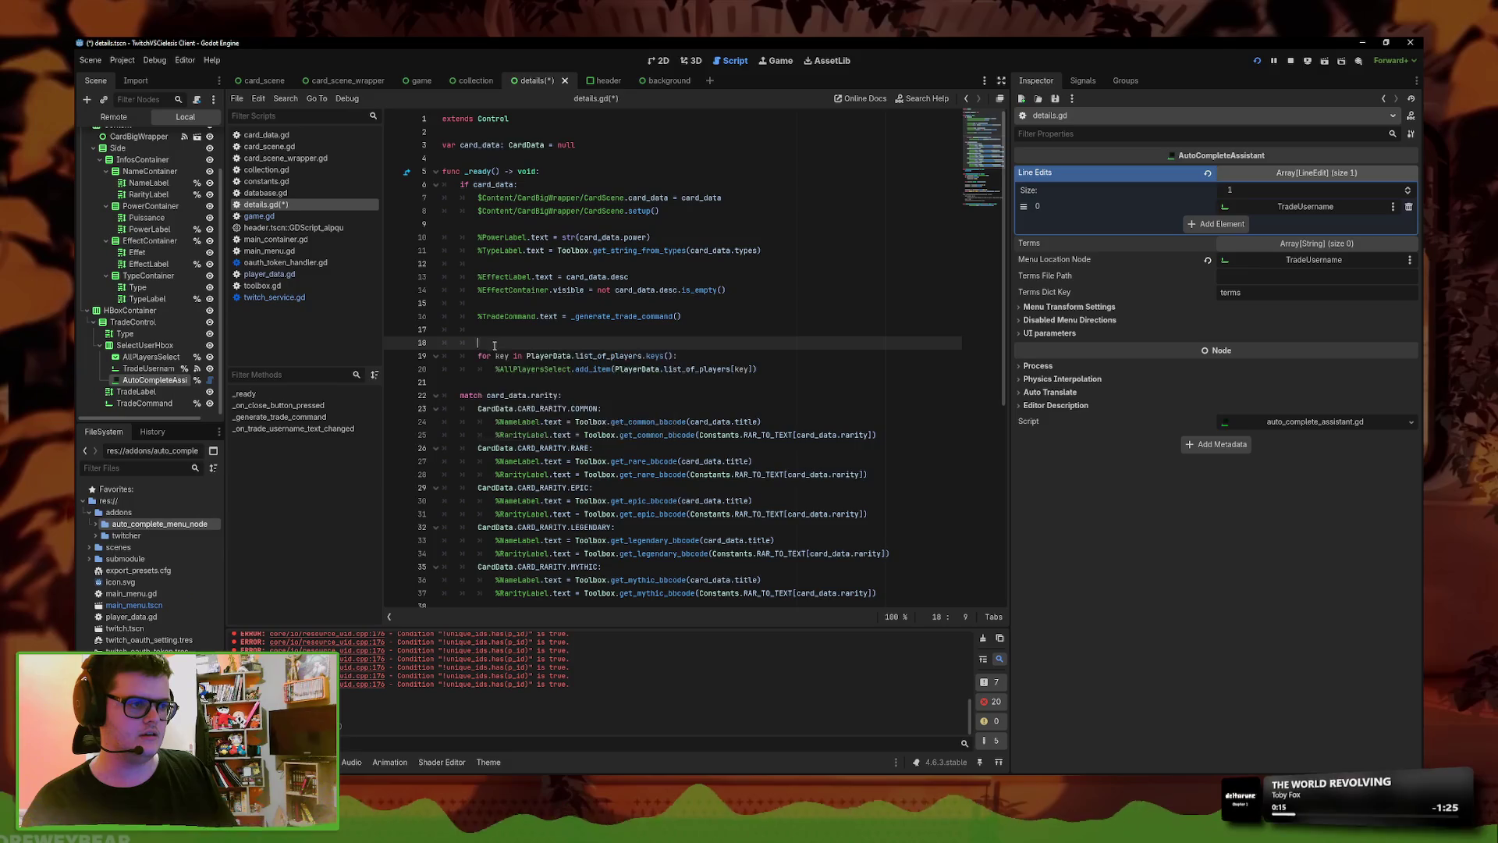
left_click_drag(152, 379, 488, 347)
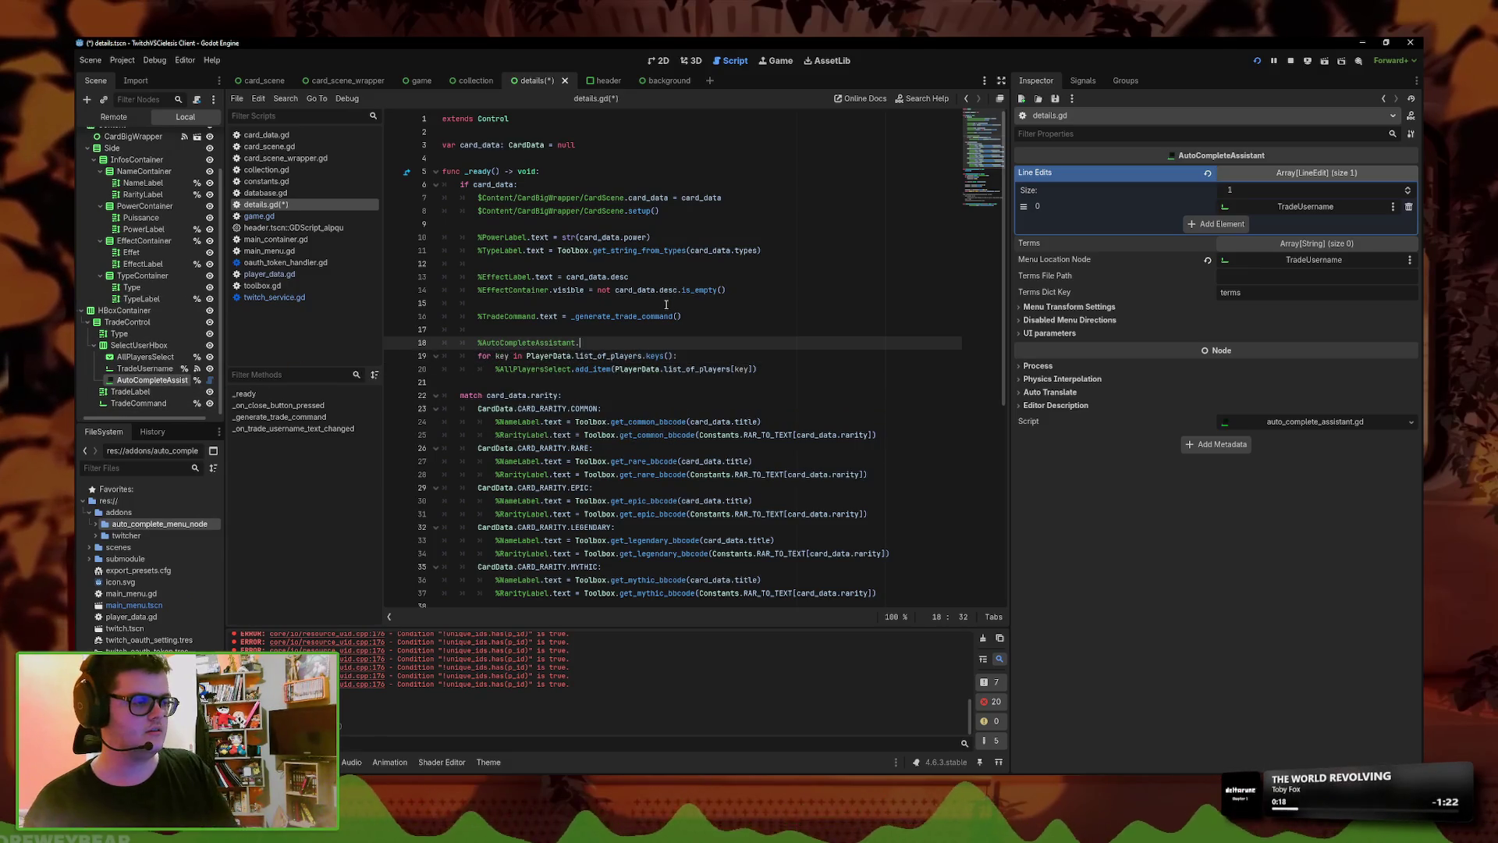
type("ter")
key("Return")
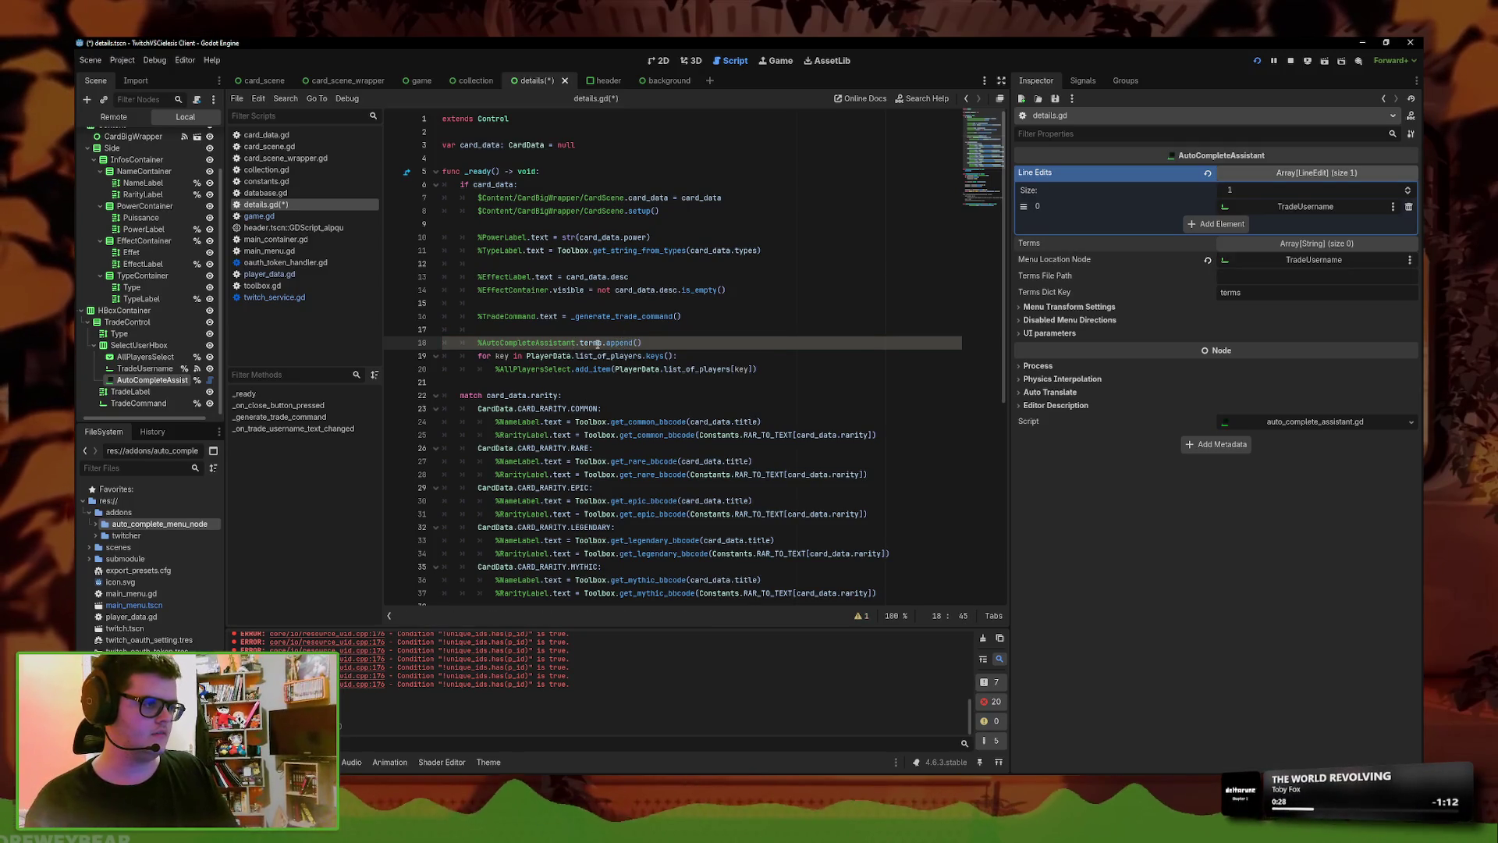
Move it into the loop as terms.append(PlayerData.list_of_players[key]).
key("alt+Down")
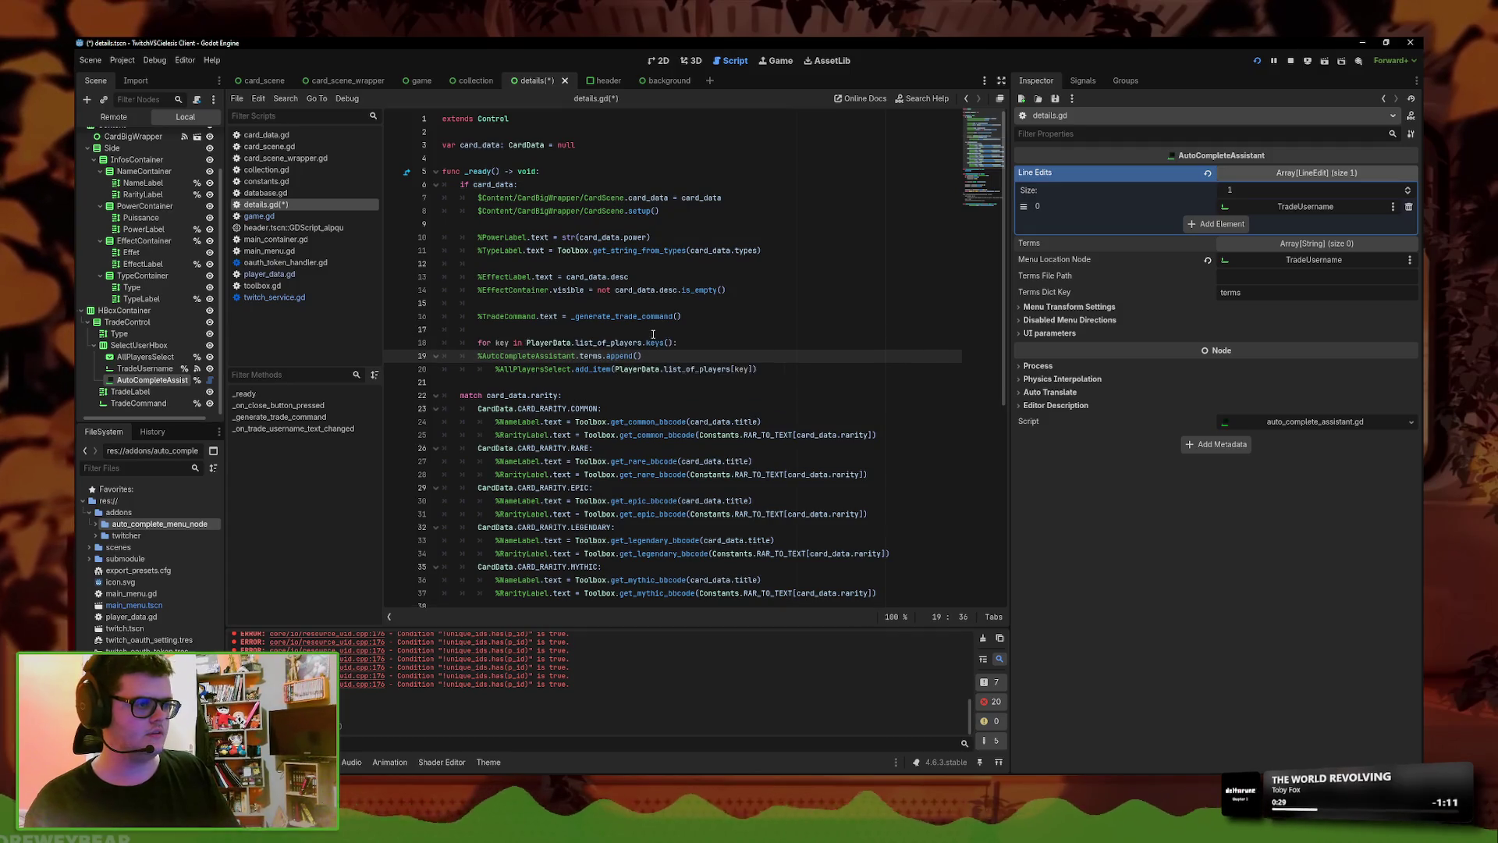
mouse_move(749, 369)
left_mouse_down()
mouse_move(615, 369)
mouse_move(787, 356)
left_mouse_up()
key("ctrl+x")
left_click(651, 356)
key("ctrl+v")
key("Delete")
key("Delete")
type("(")
Delete the AllPlayersSelect add_item line and save details.gd.
left_click(677, 370)
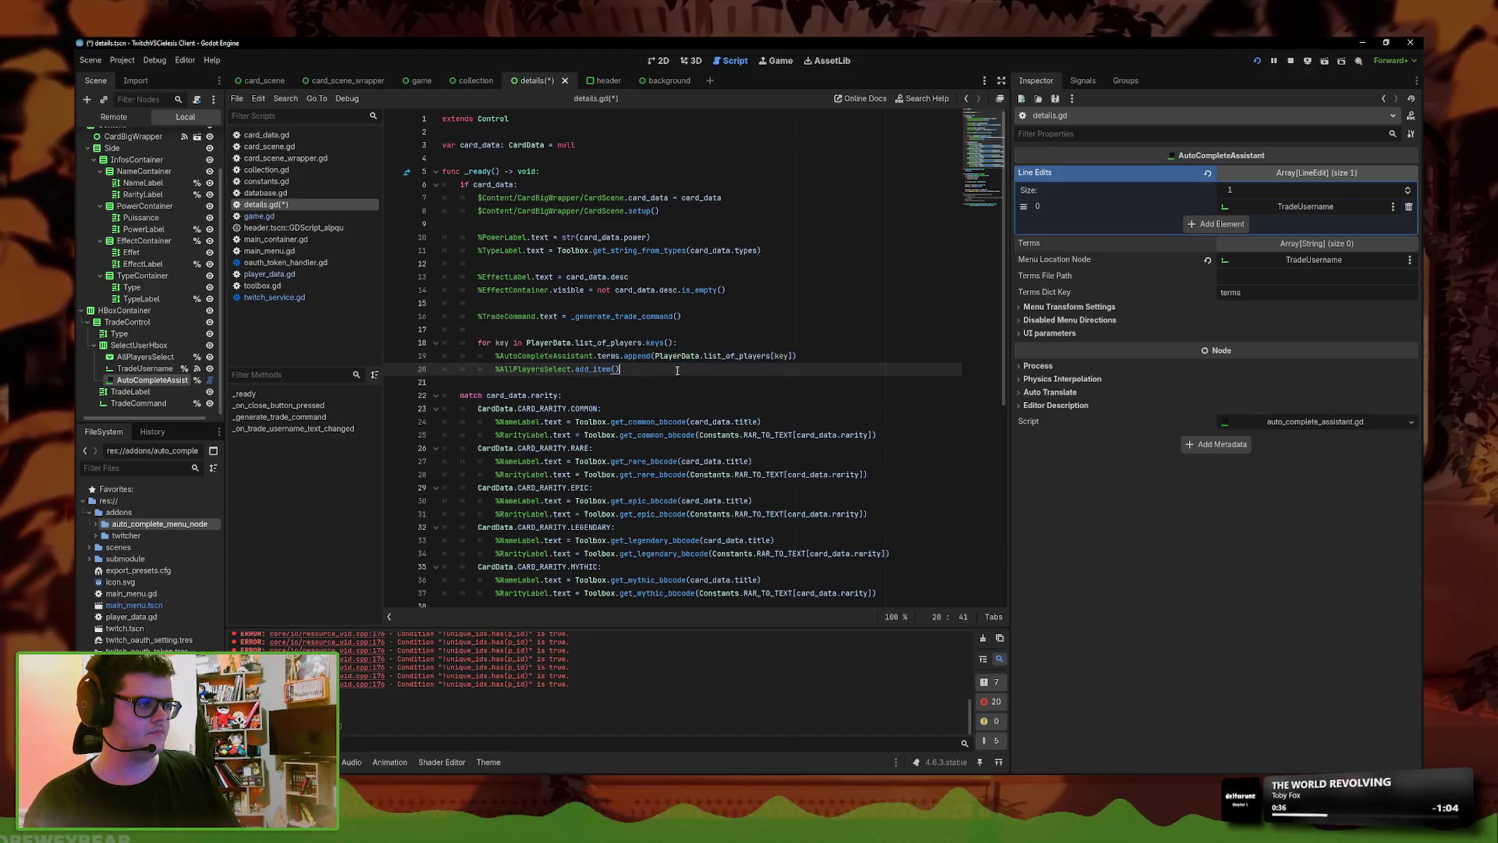
left_click_drag(678, 370, 401, 373)
key("BackSpace")
key("BackSpace")
key("ctrl+s")
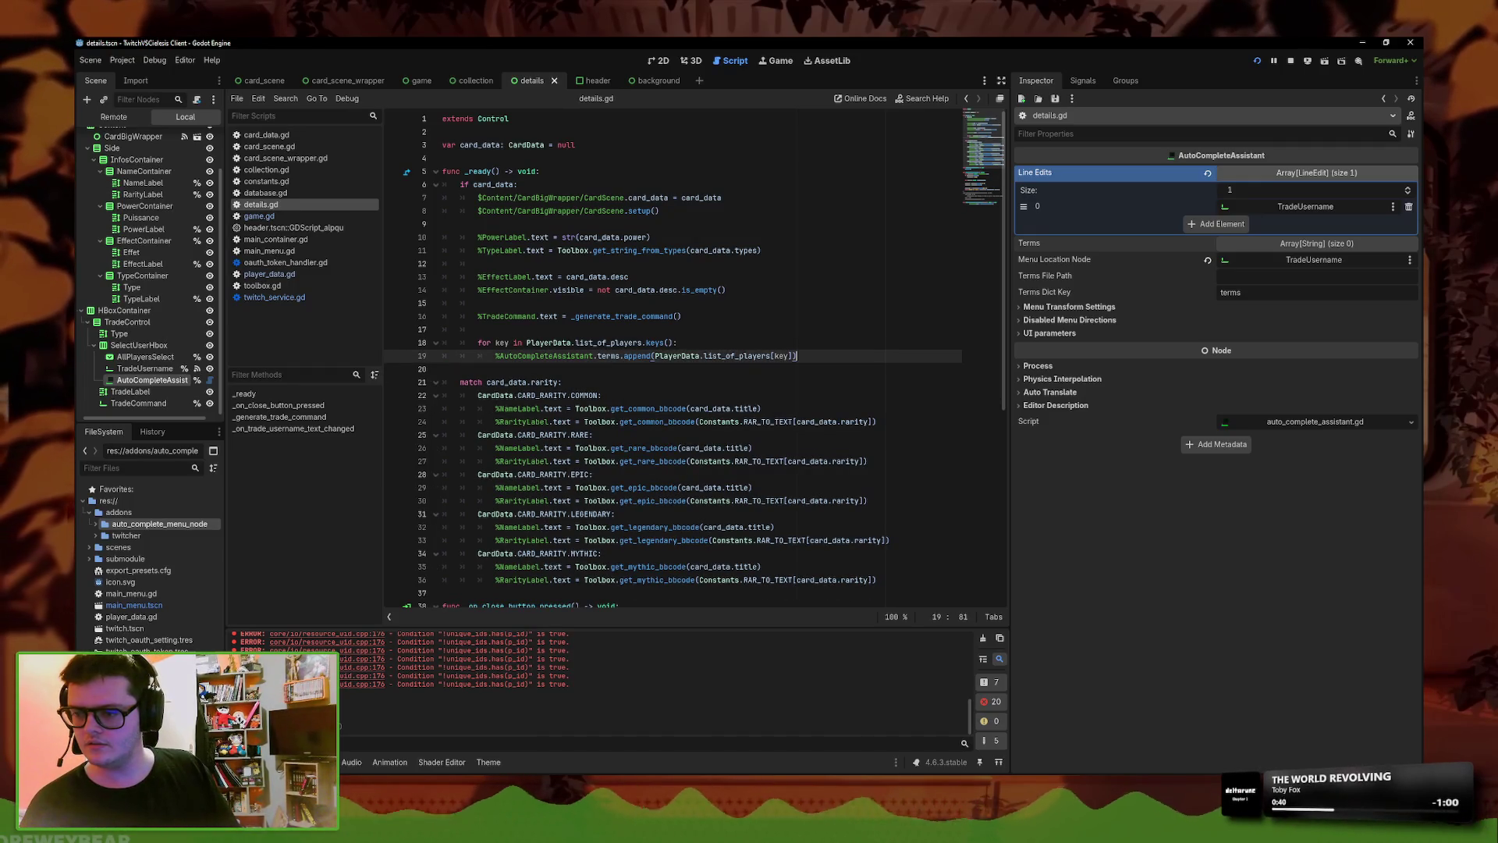
left_click(636, 277)
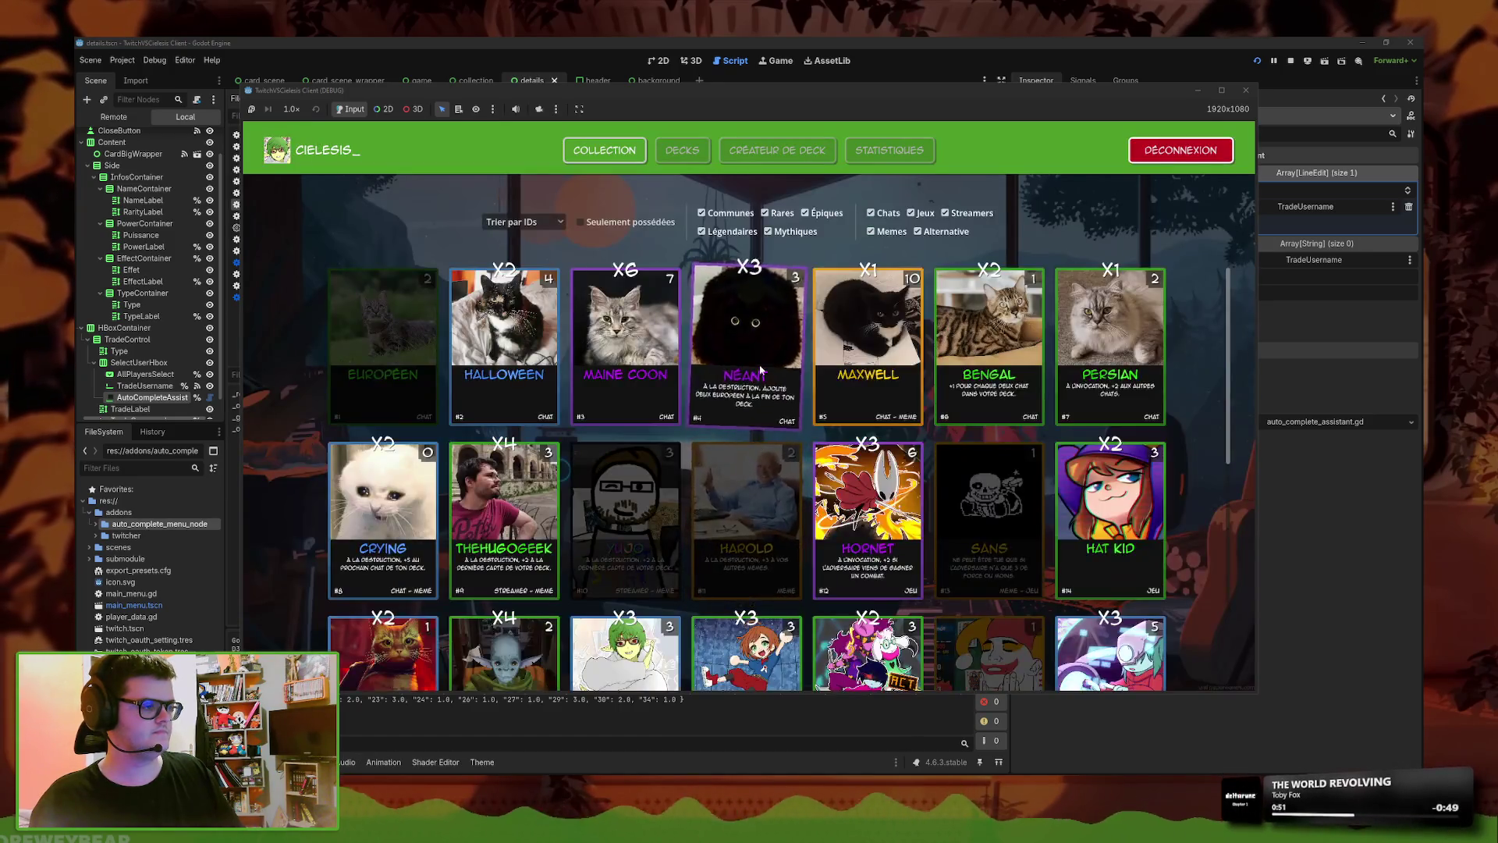
left_click(747, 344)
left_click(787, 628)
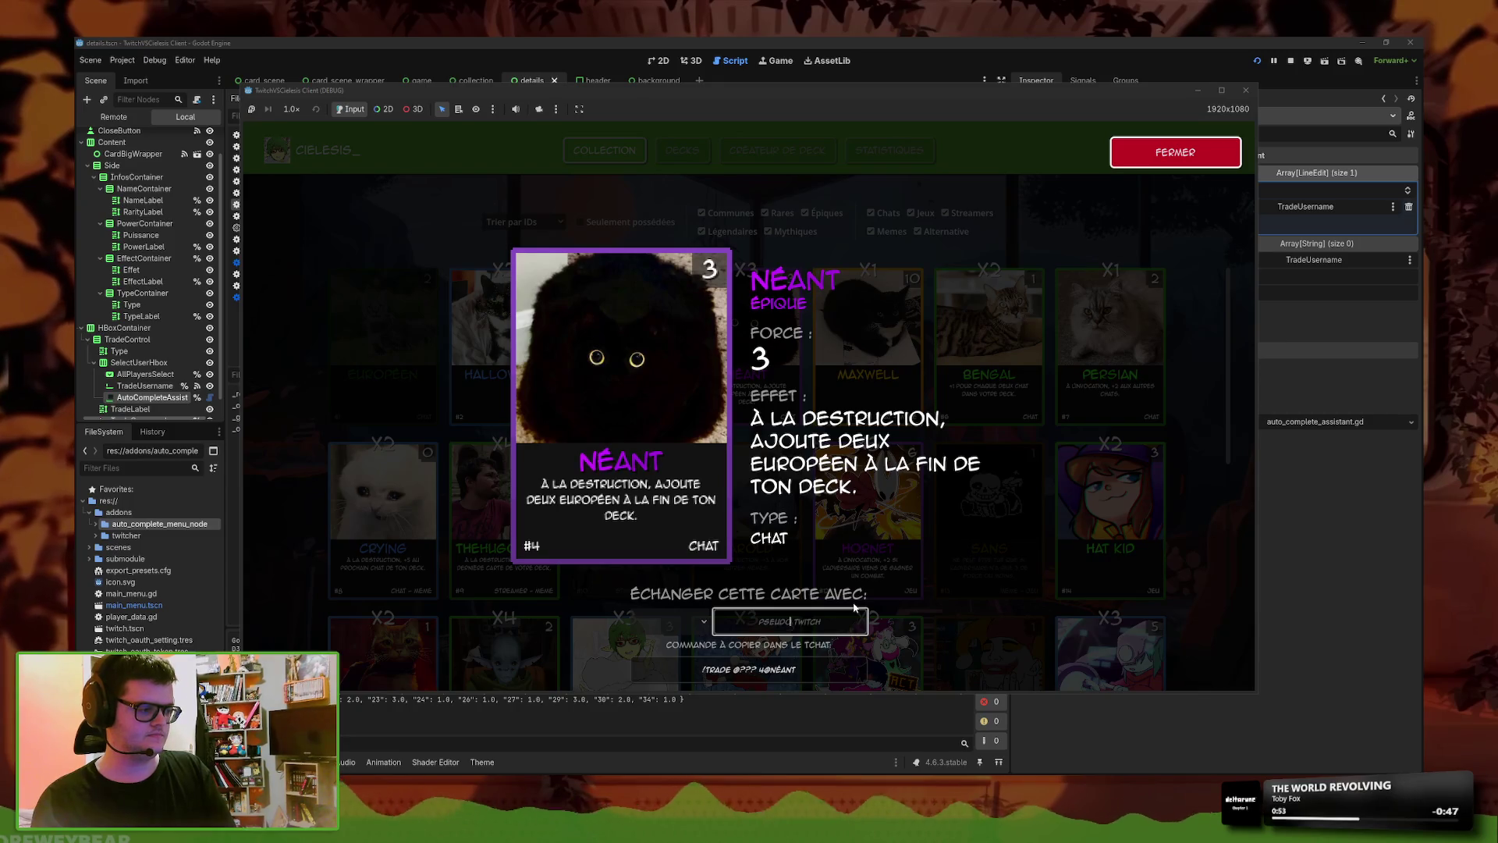
type("lindtie")
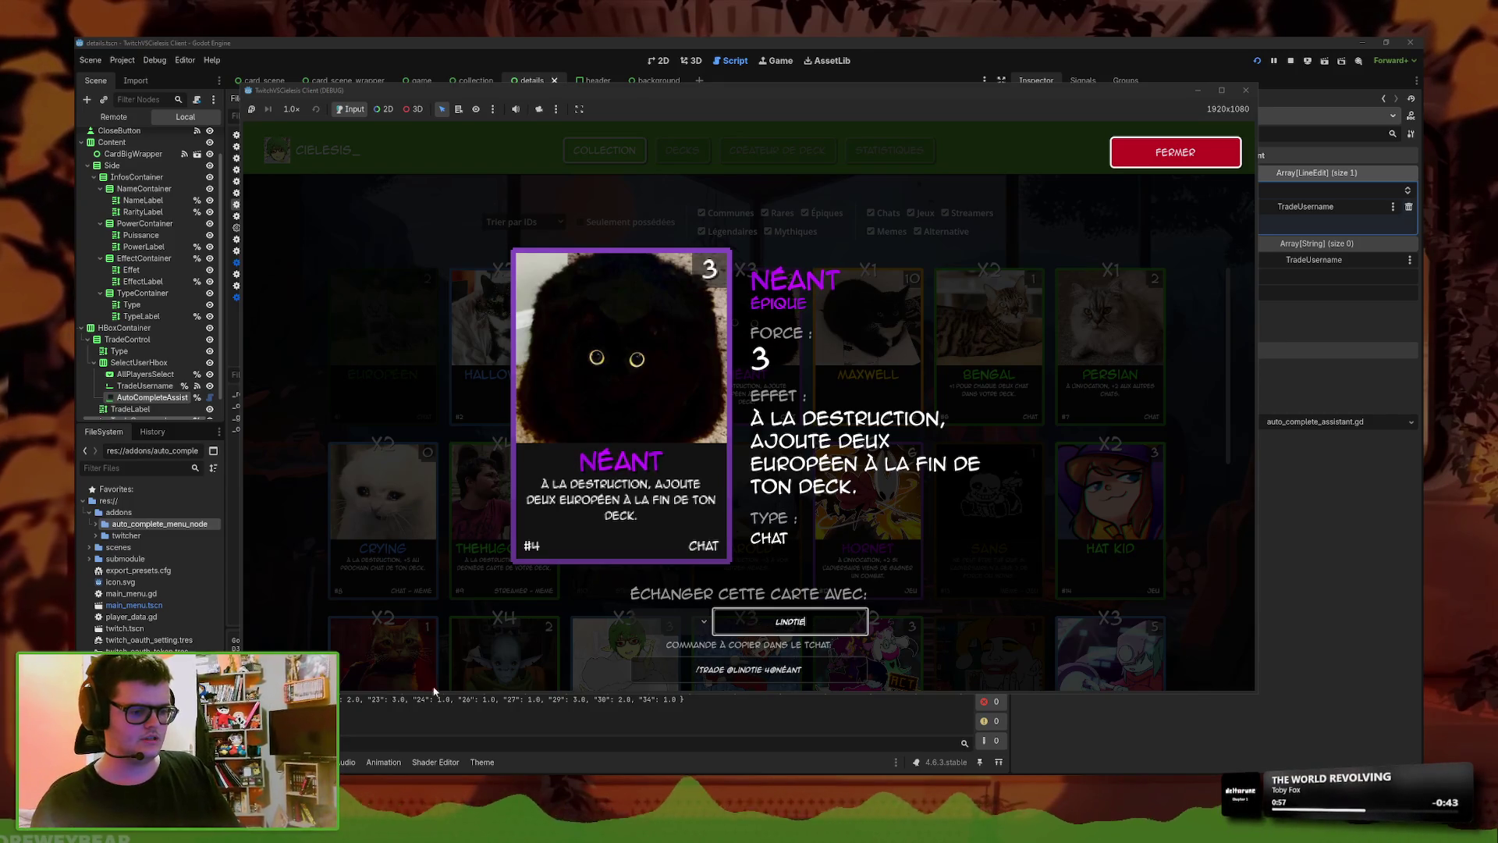
key("F8")
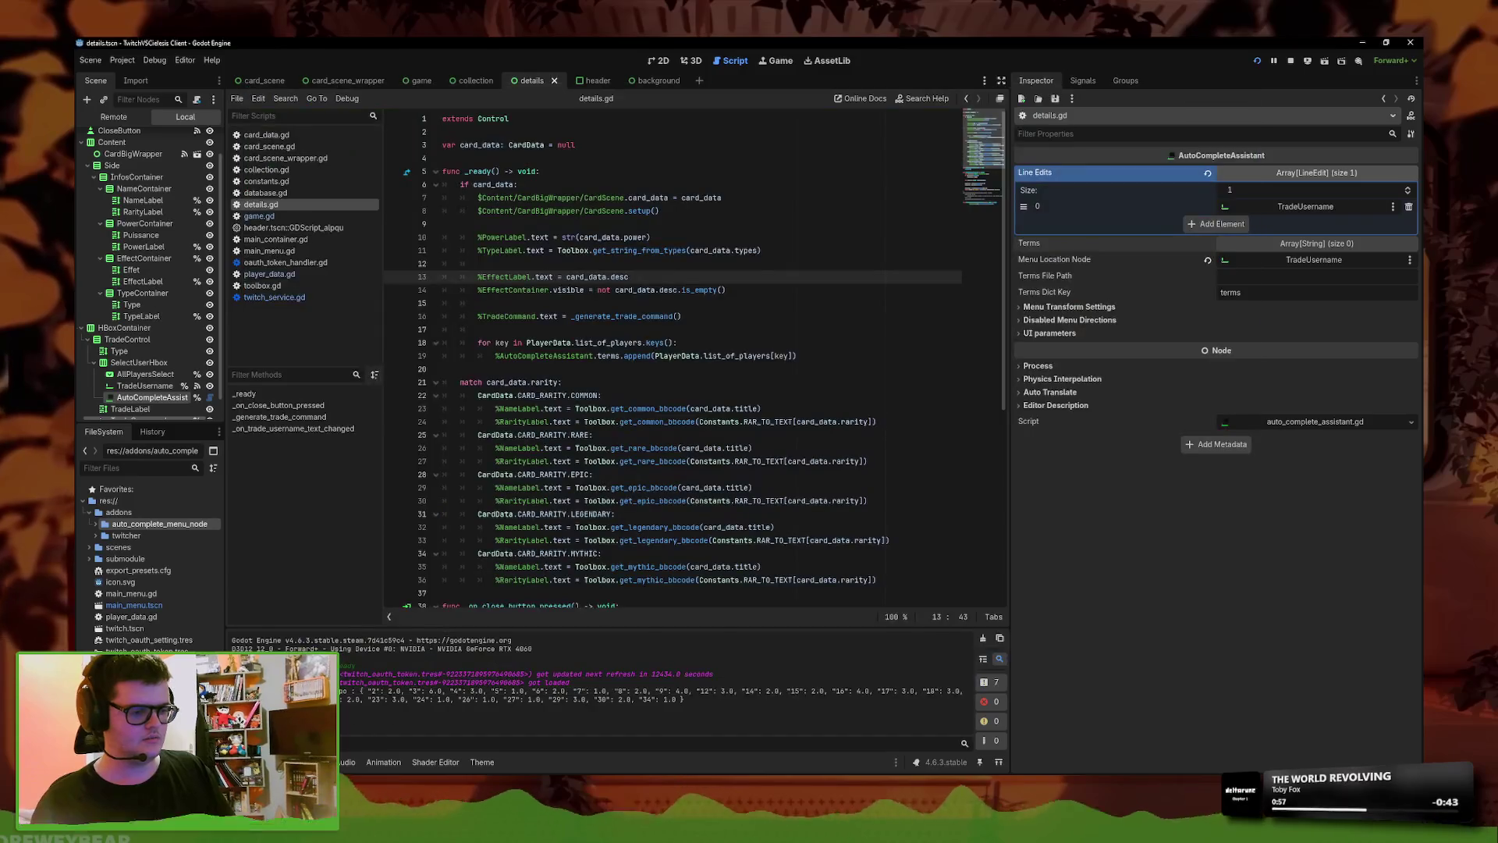
Add a test player name as a Terms entry on AutoCompleteAssistant and save the scene.
scroll(429, 688, "down", 3)
scroll(428, 688, "up", 5)
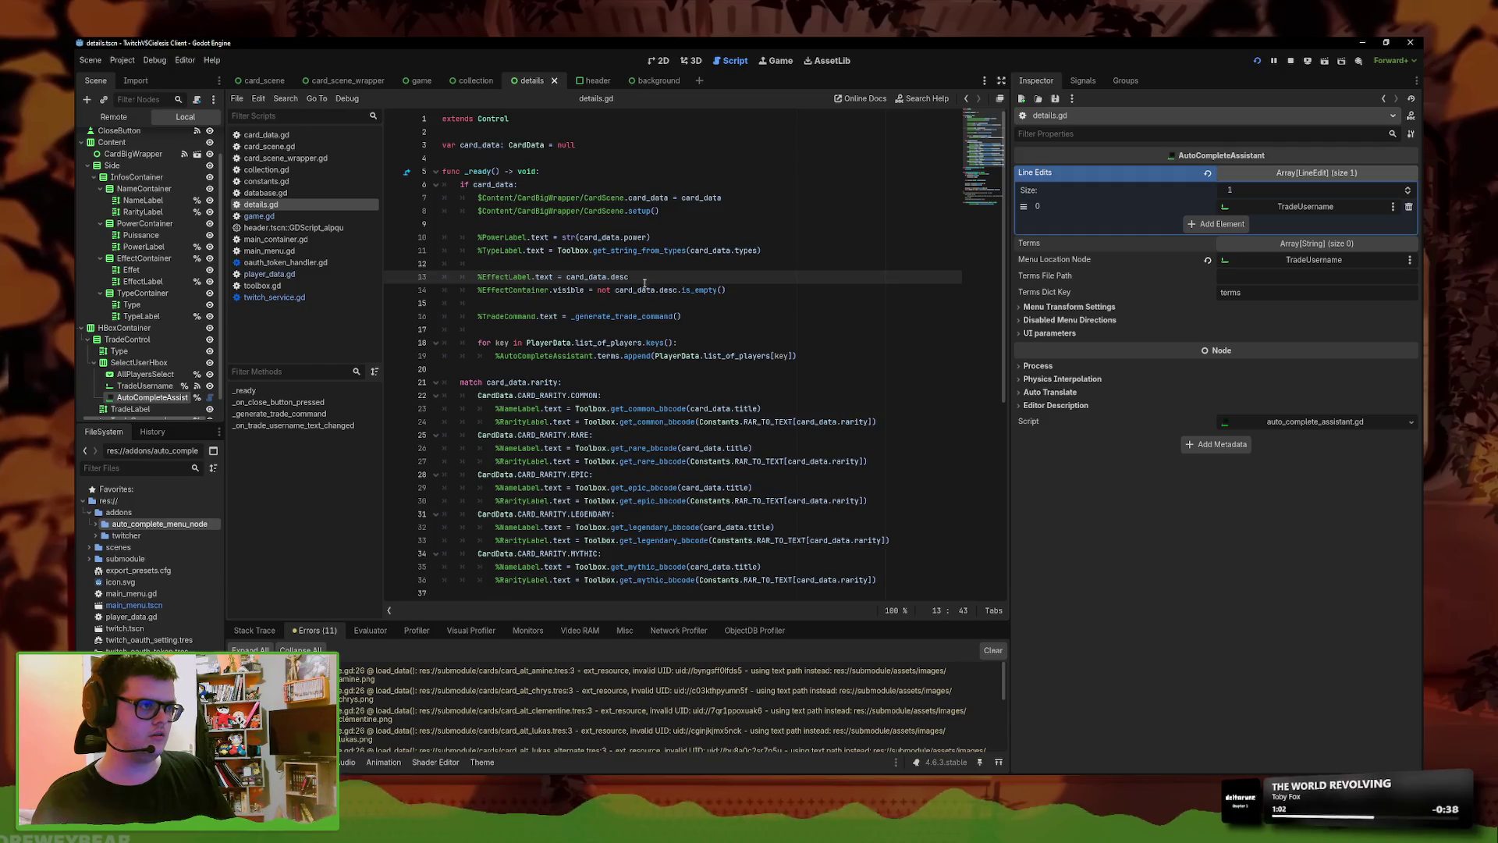
left_click(804, 356)
left_click(1233, 244)
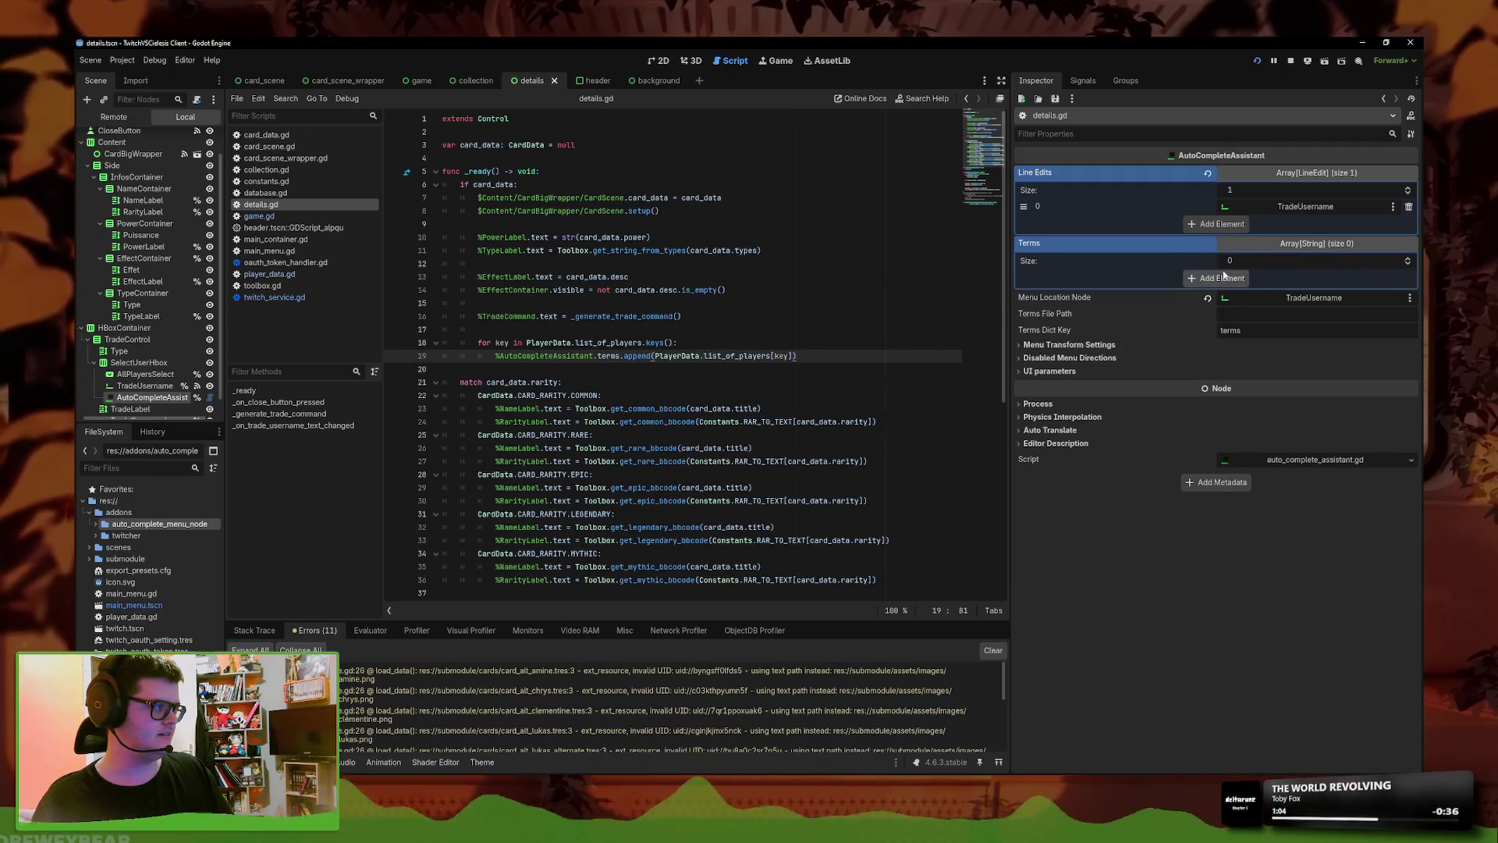
left_click(1223, 278)
left_click(1261, 281)
type("lindtie")
key("ctrl+s")
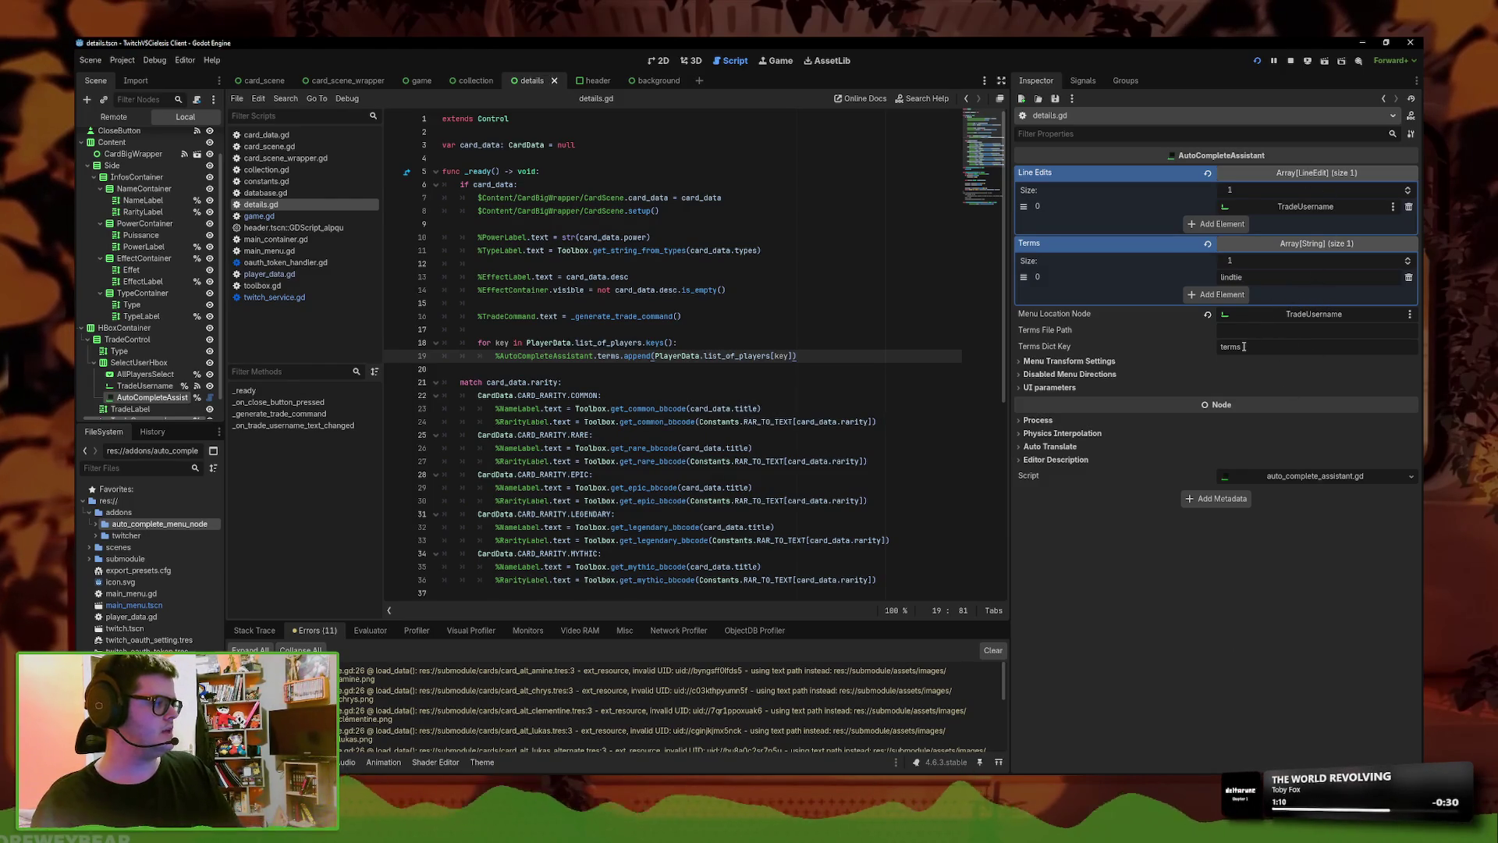
Glance at the menu transform and disabled direction settings, then run the game with F5.
left_click(1102, 363)
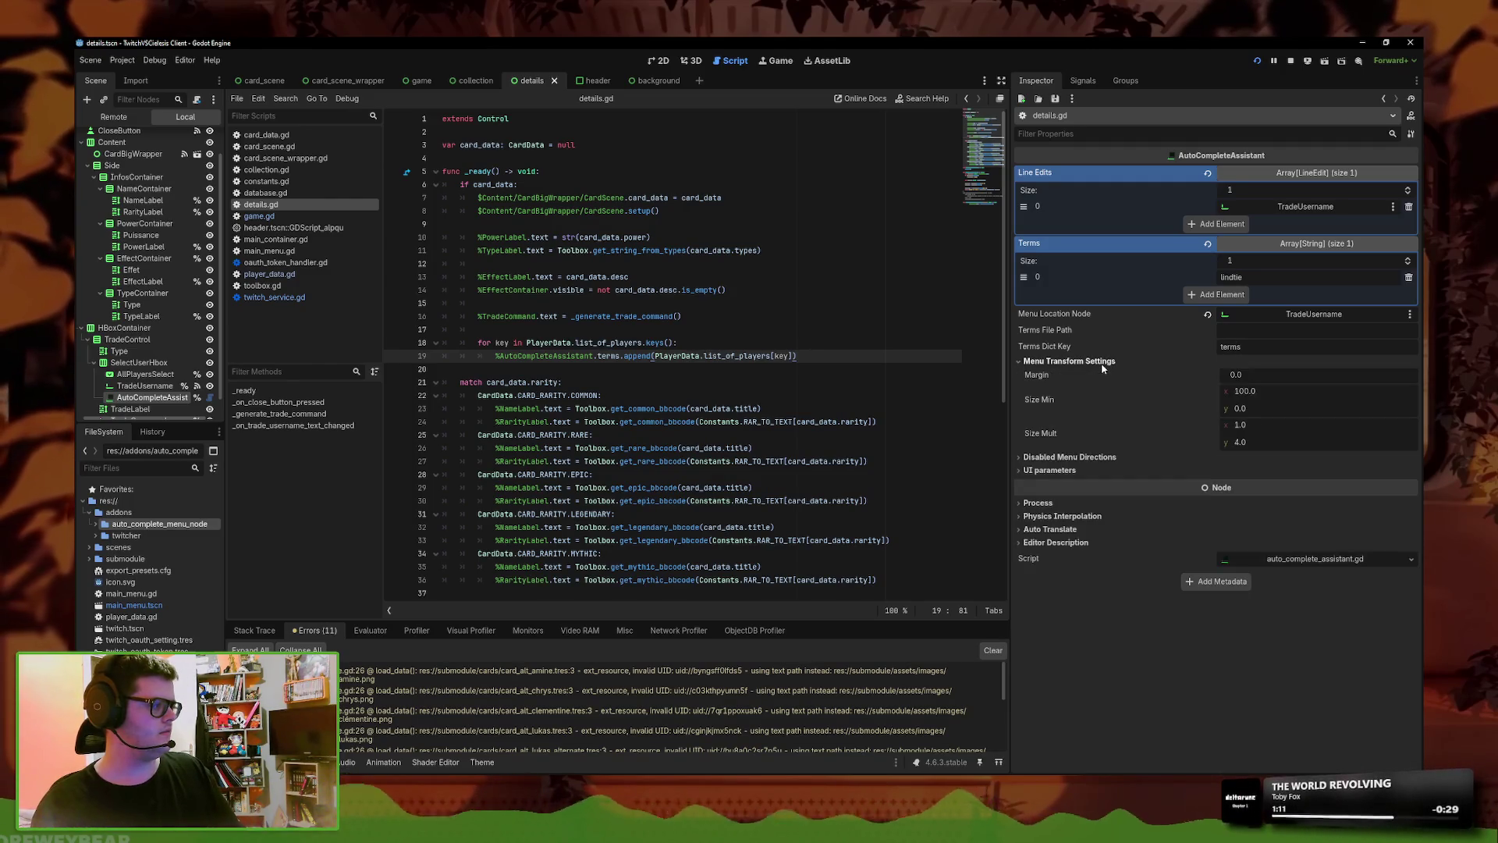
left_click(1099, 362)
left_click(1075, 375)
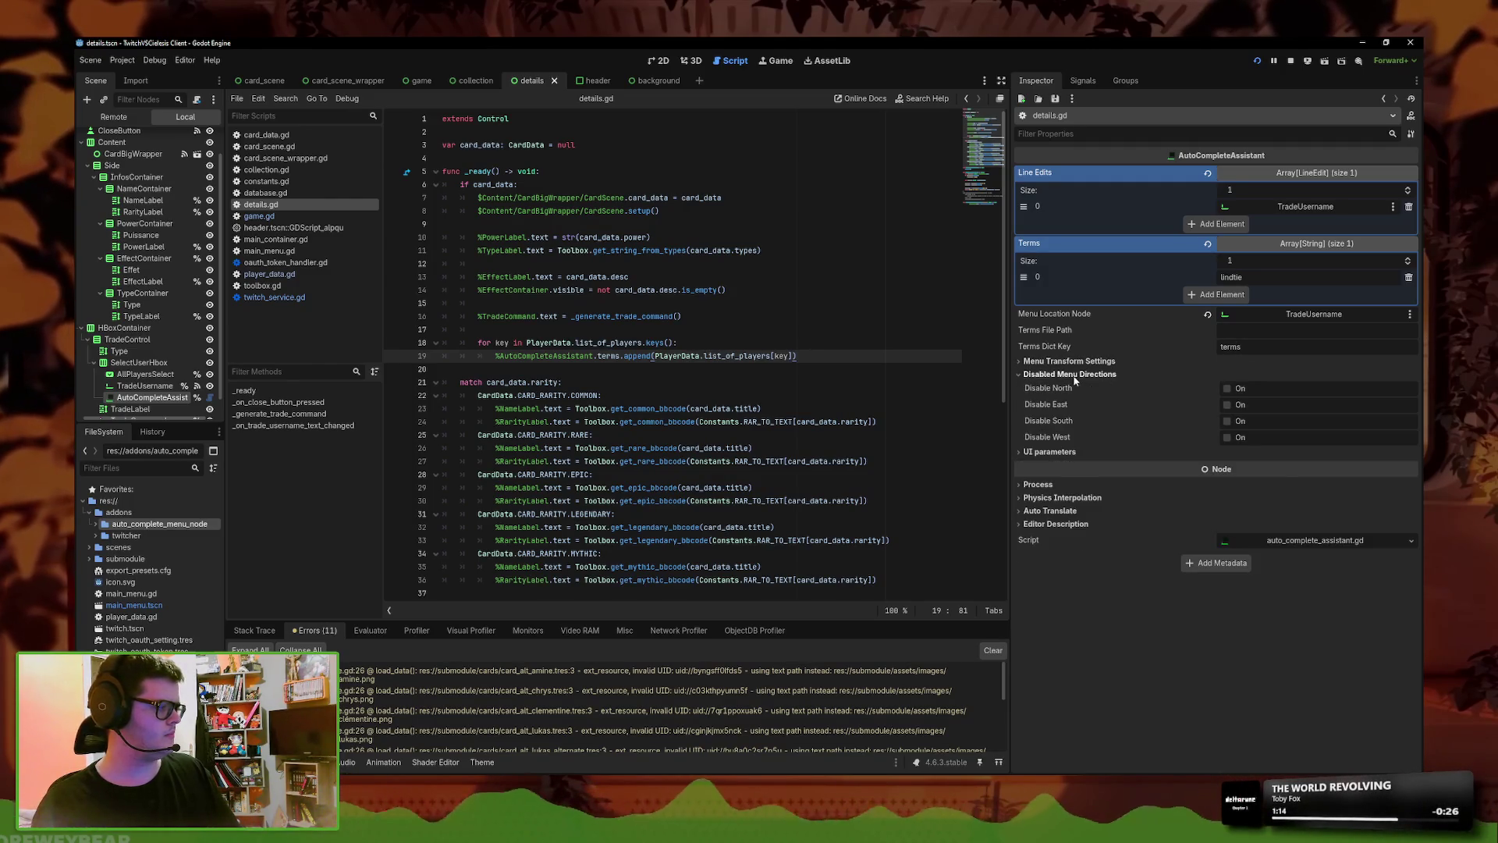
left_click(1071, 375)
key("F5")
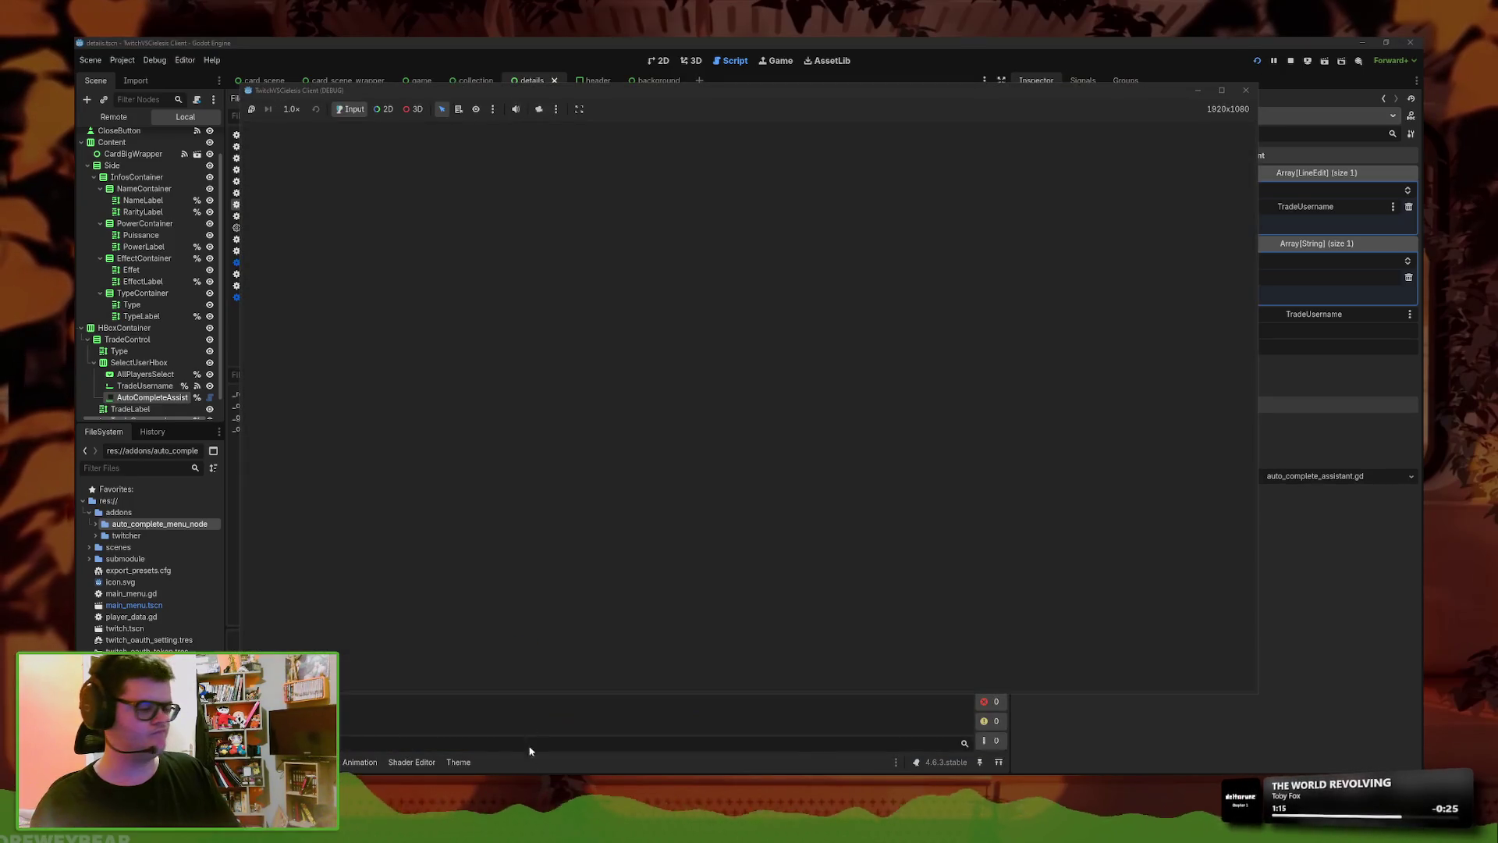
In the running game, type a test player name into the card's trade field, then close the card and game.
mouse_move(533, 756)
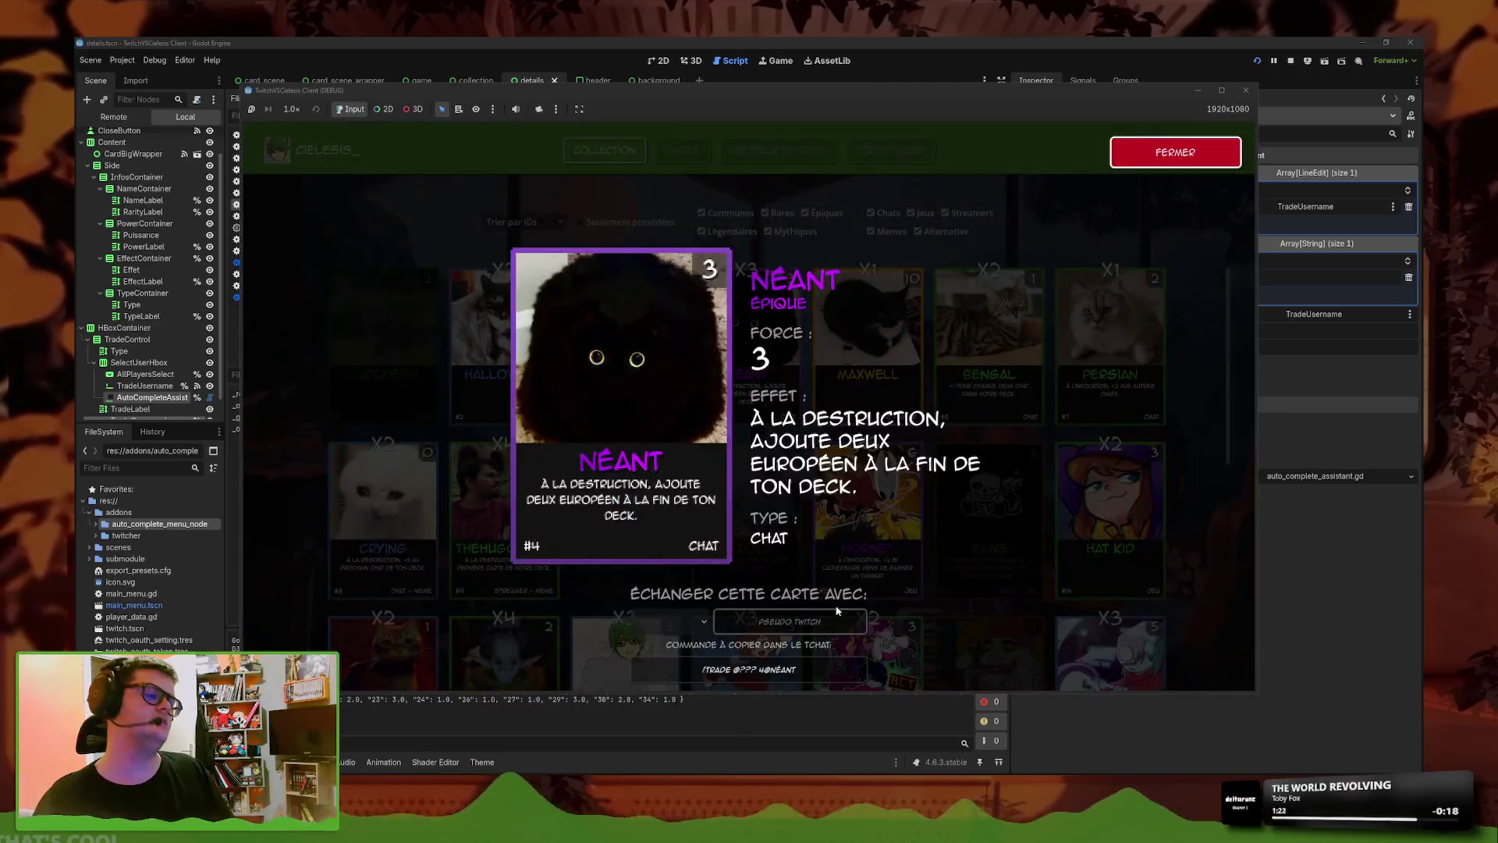
left_click(836, 617)
type("Linotie")
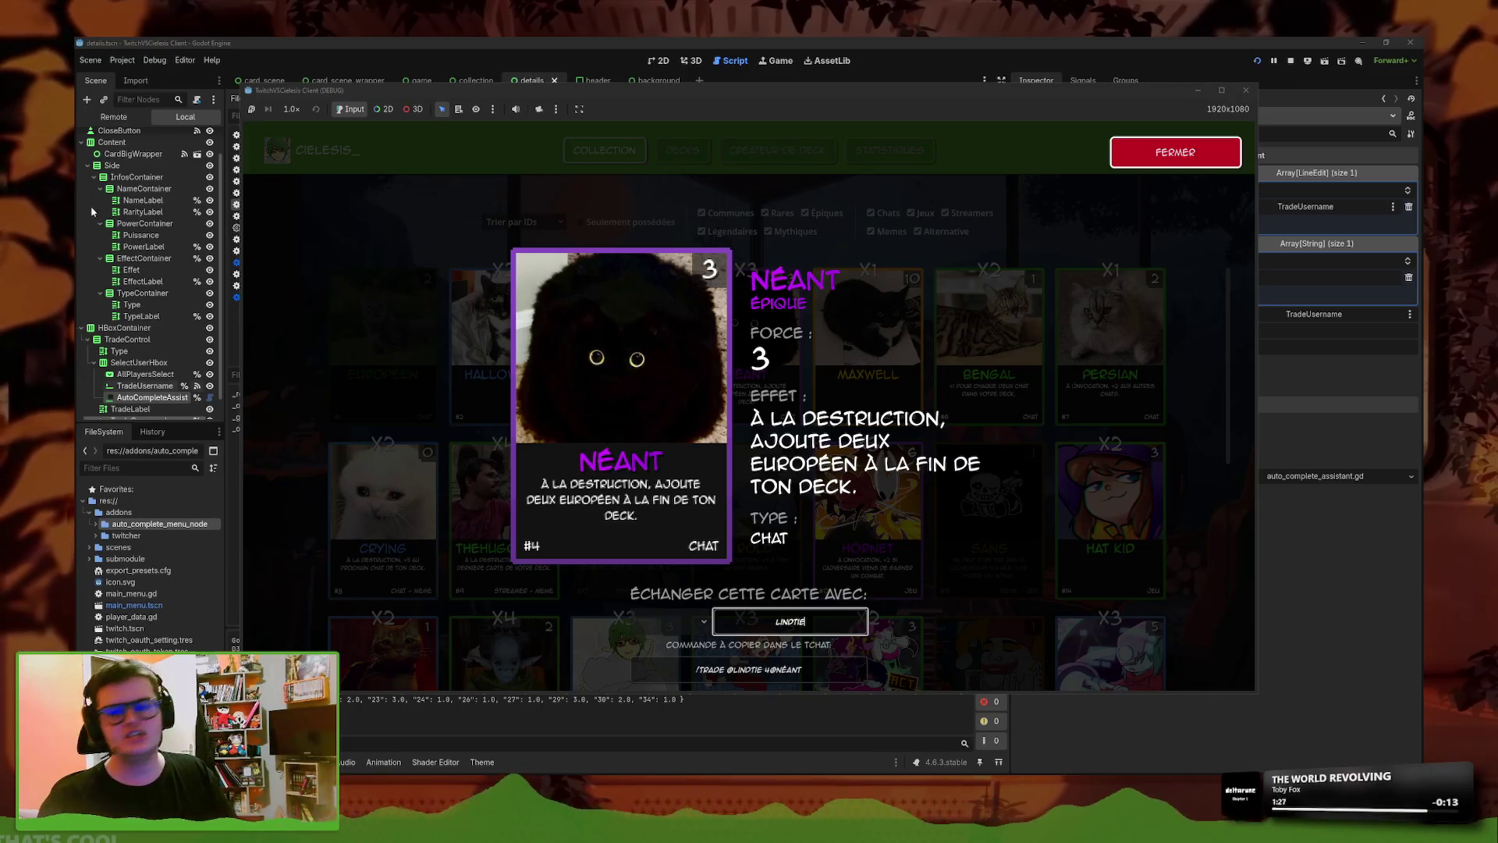
left_click(1148, 155)
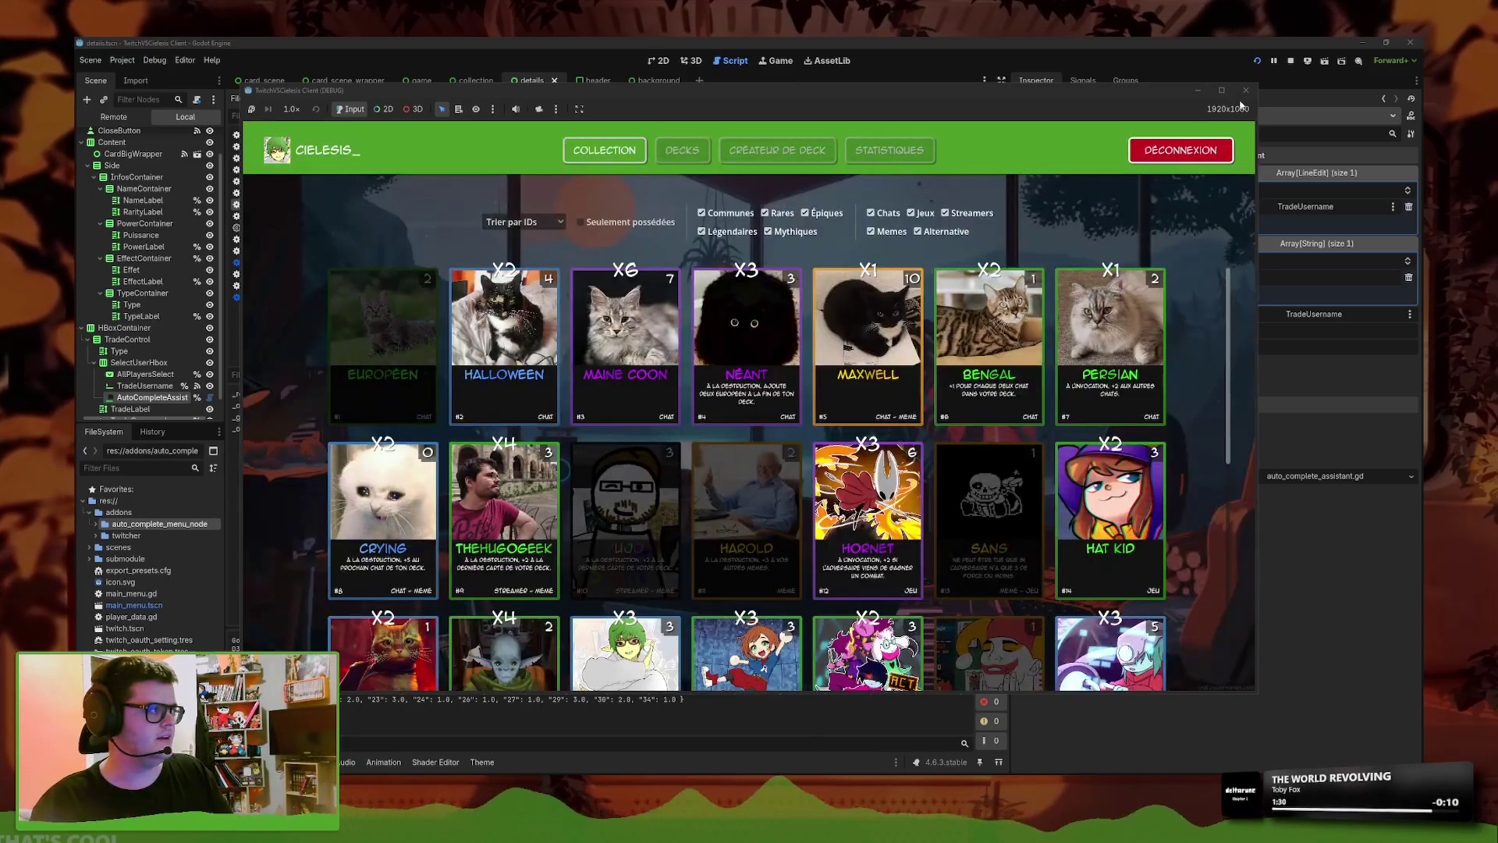
left_click(1246, 90)
scroll(603, 553, "down", 3)
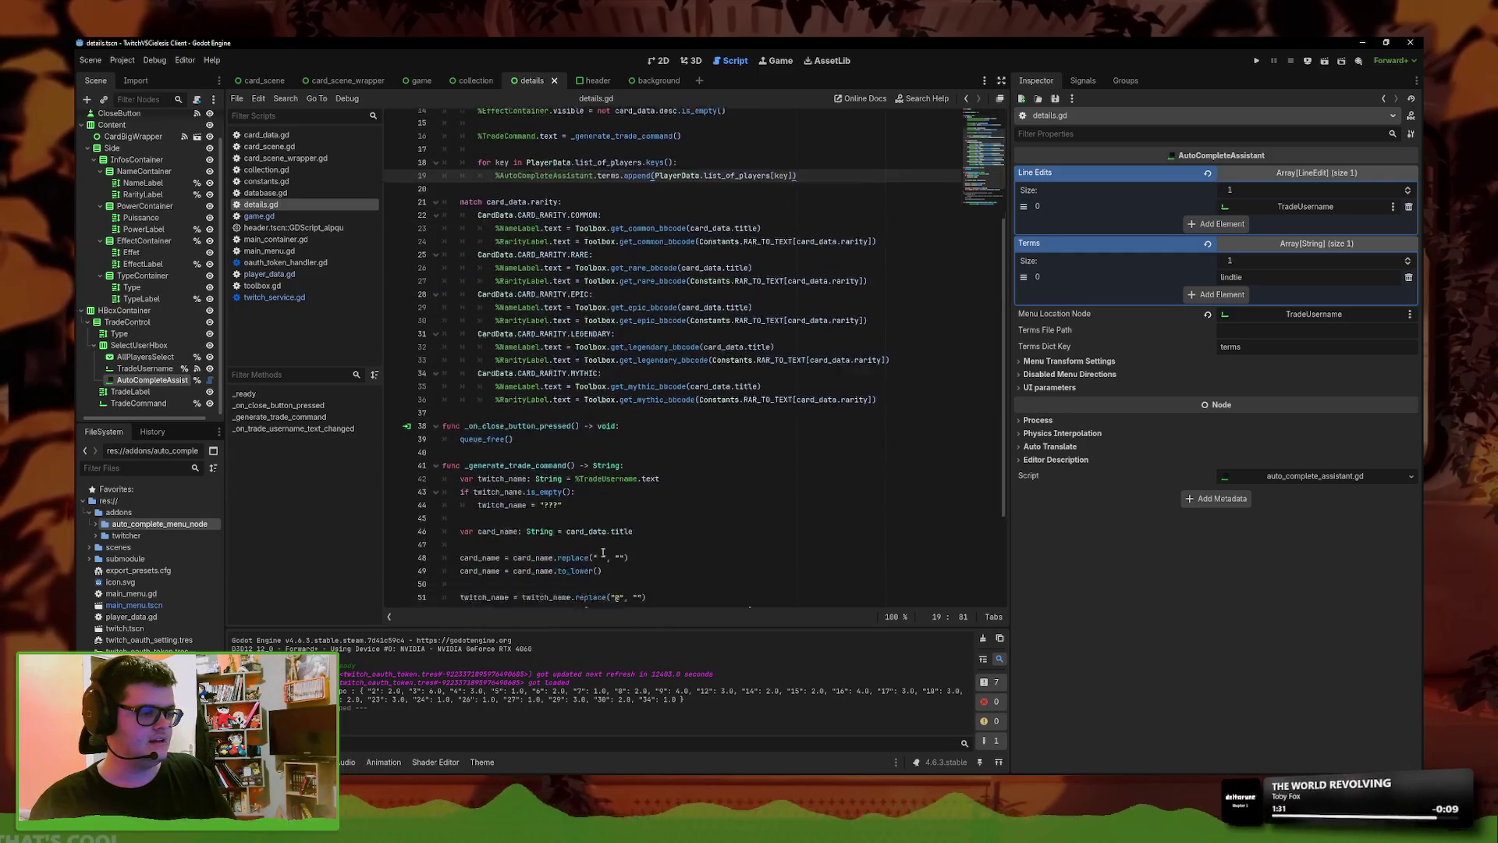
Open the debugger's Errors list and jump to the warning's line in database.gd.
scroll(603, 553, "down", 4)
left_click(296, 762)
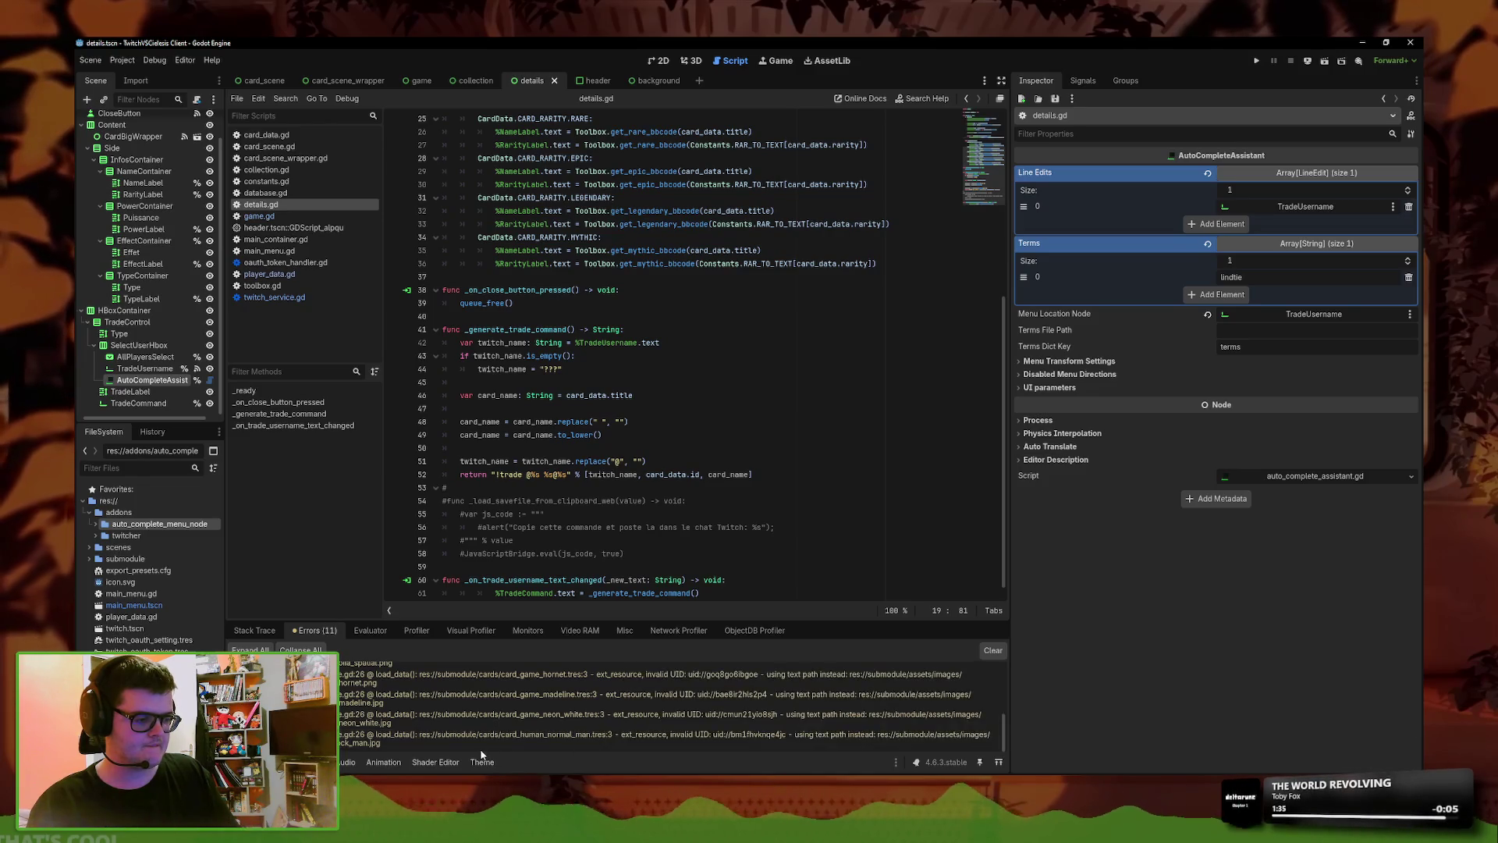
double_click(447, 738)
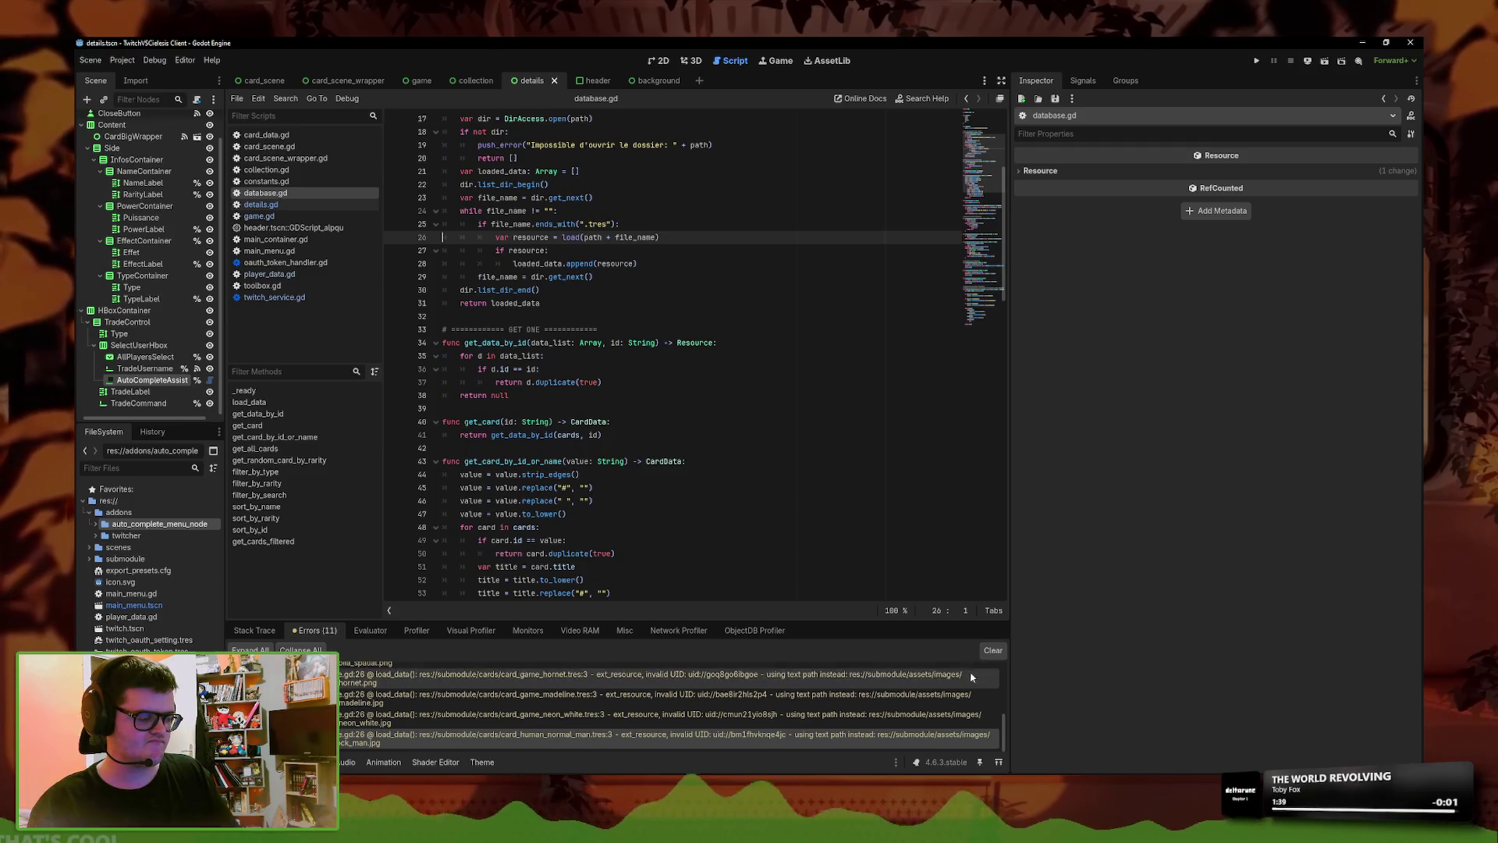
scroll(809, 724, "up", 5)
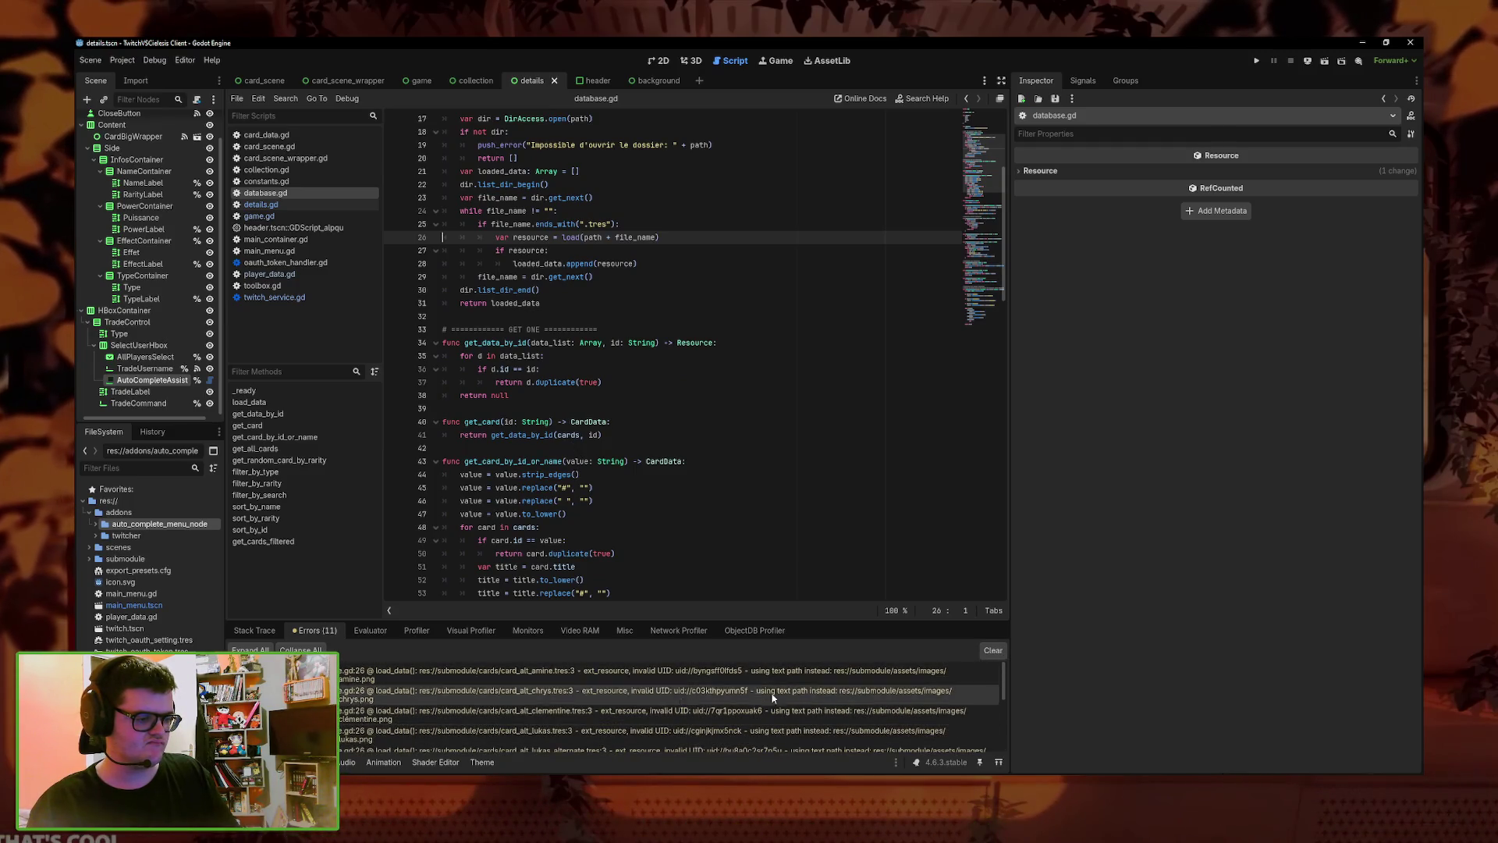
Browse submodule > assets > images in FileSystem and inspect the card_alt_lukas resource.
left_click(88, 558)
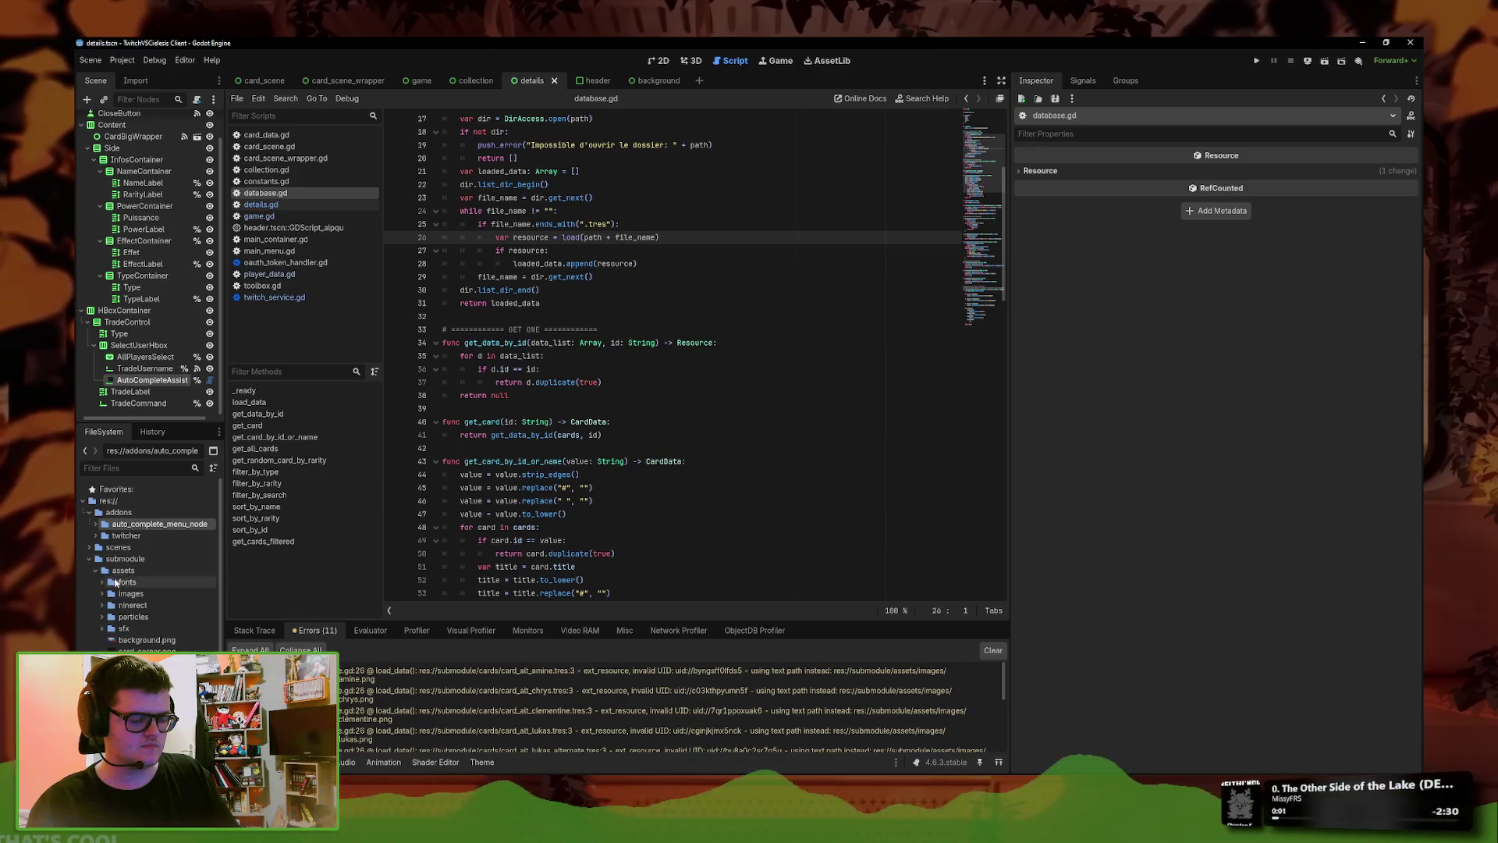
left_click(96, 570)
left_click(107, 594)
scroll(125, 625, "down", 10)
scroll(129, 603, "up", 10)
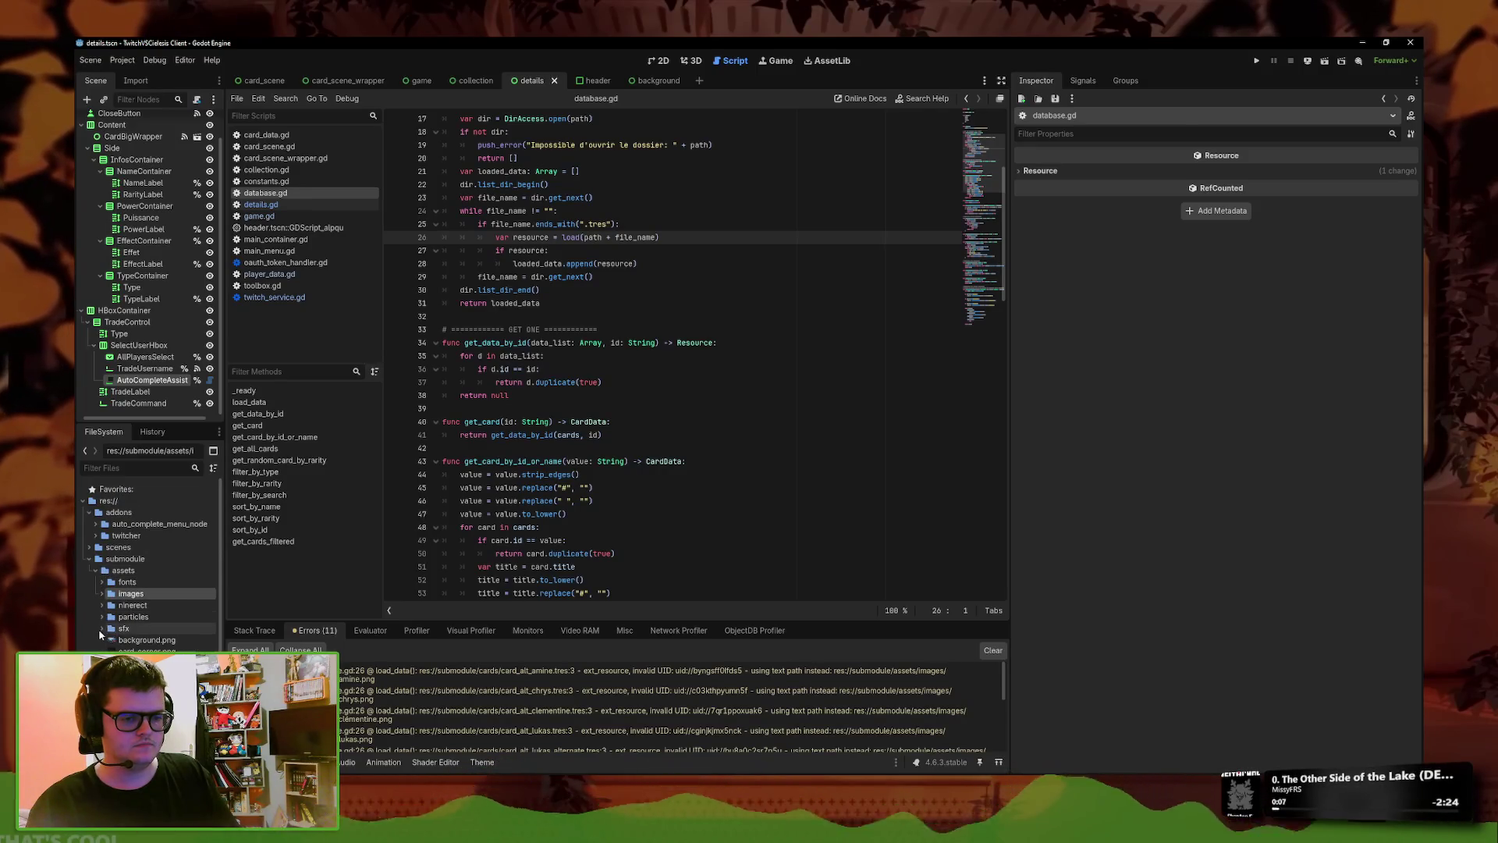
scroll(100, 634, "down", 1)
scroll(153, 582, "down", 10)
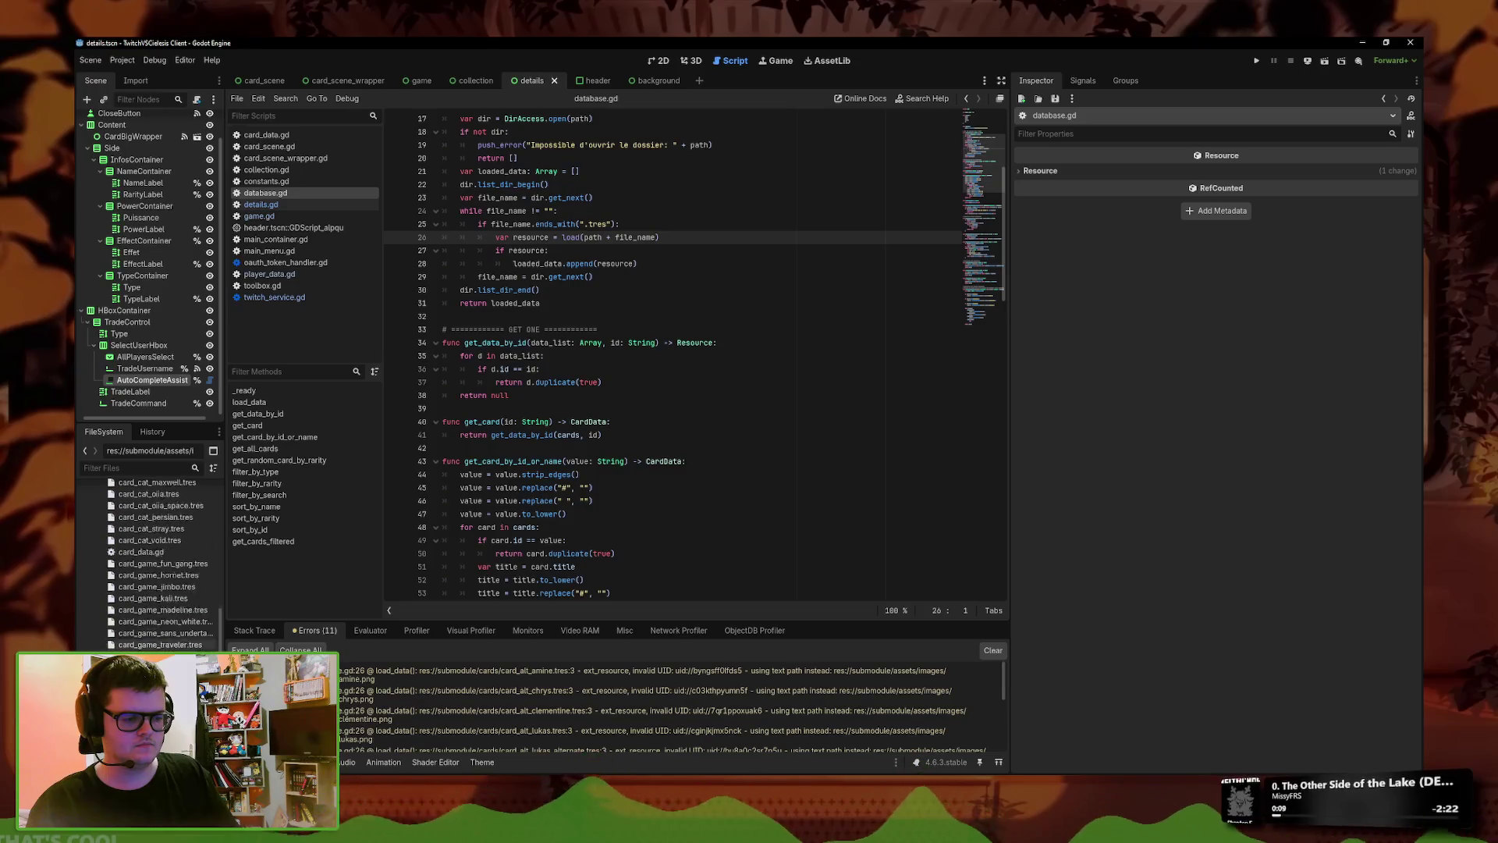
scroll(154, 582, "up", 6)
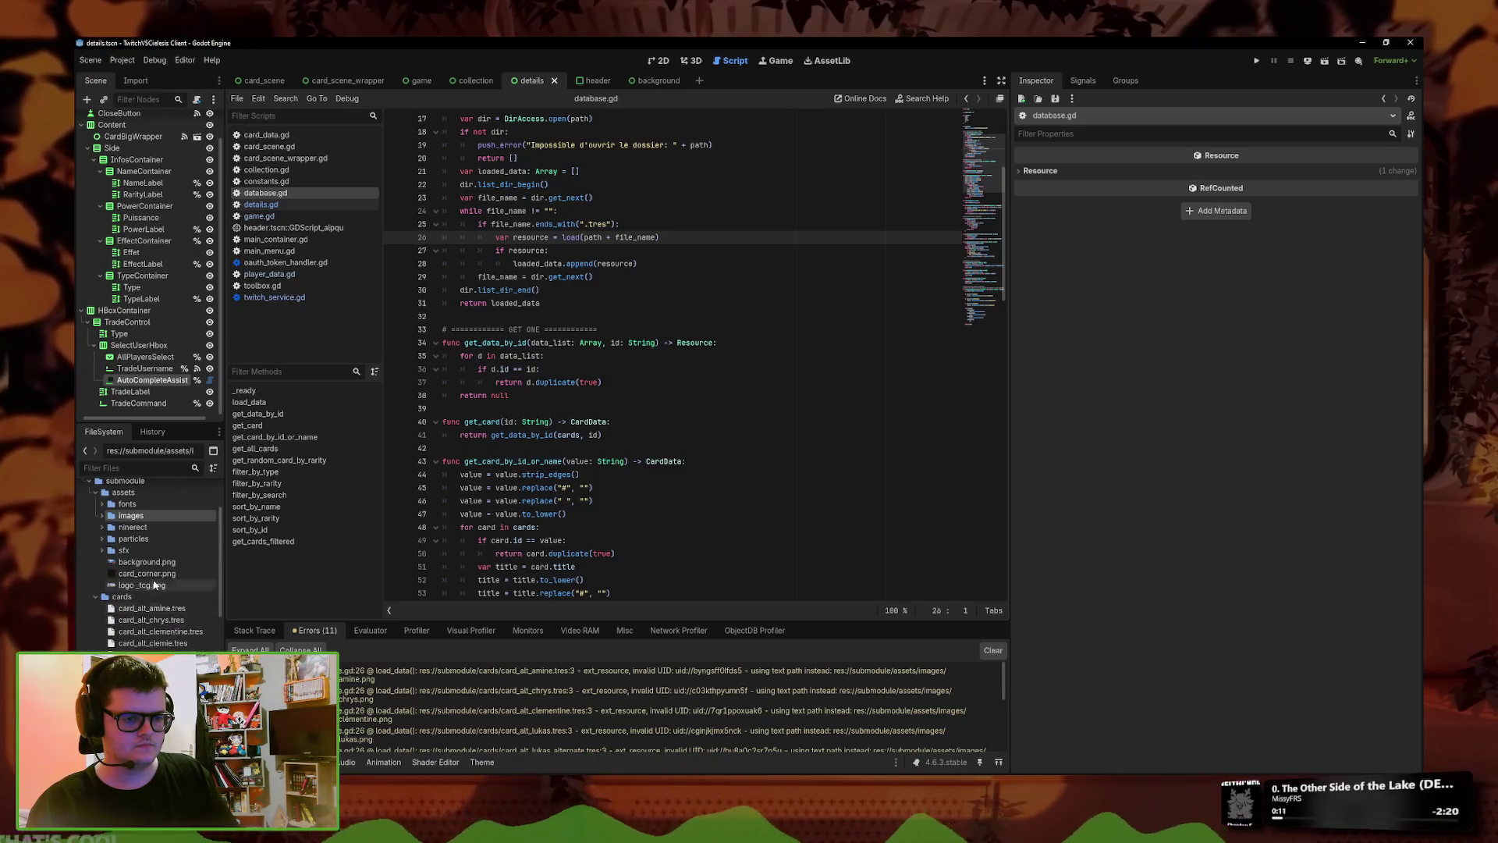
left_click(152, 655)
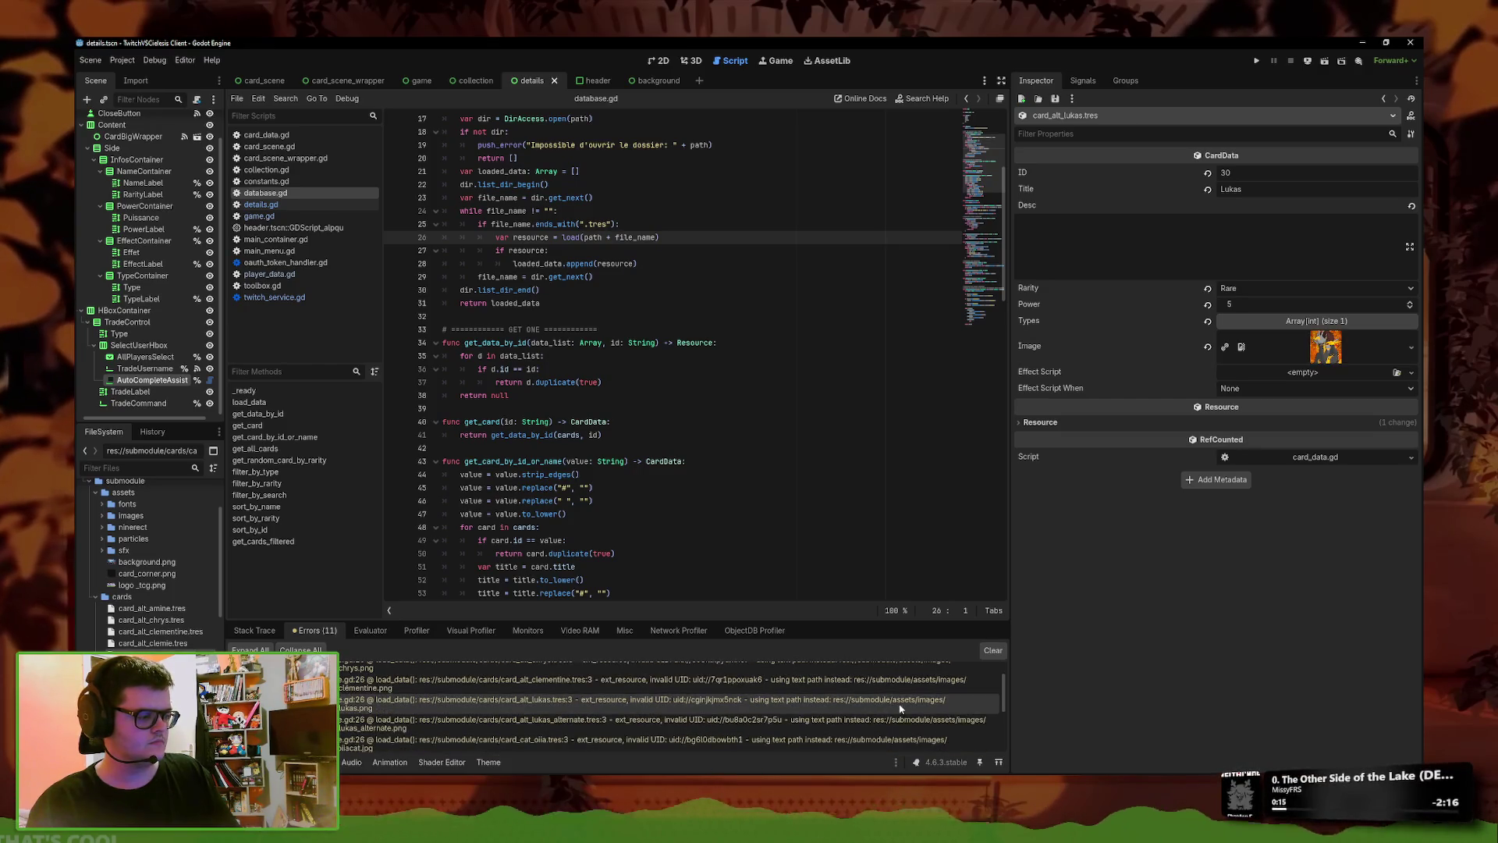
Clear the load warnings, review database.gd's card comparison lines, and switch to the 2D view.
left_click(992, 652)
left_click(585, 540)
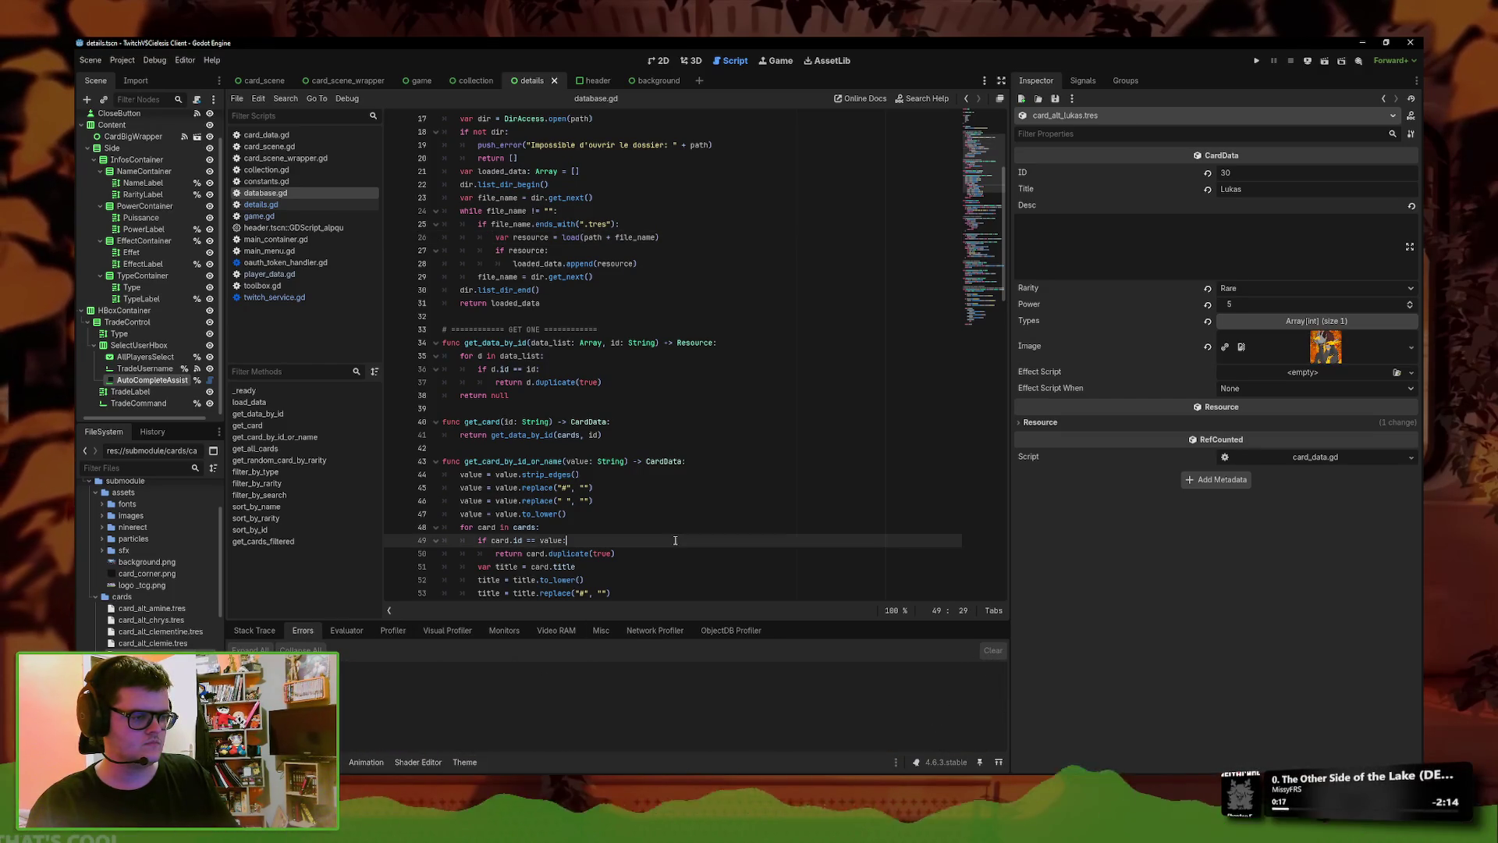
scroll(585, 540, "down", 3)
left_click(624, 500)
mouse_move(527, 785)
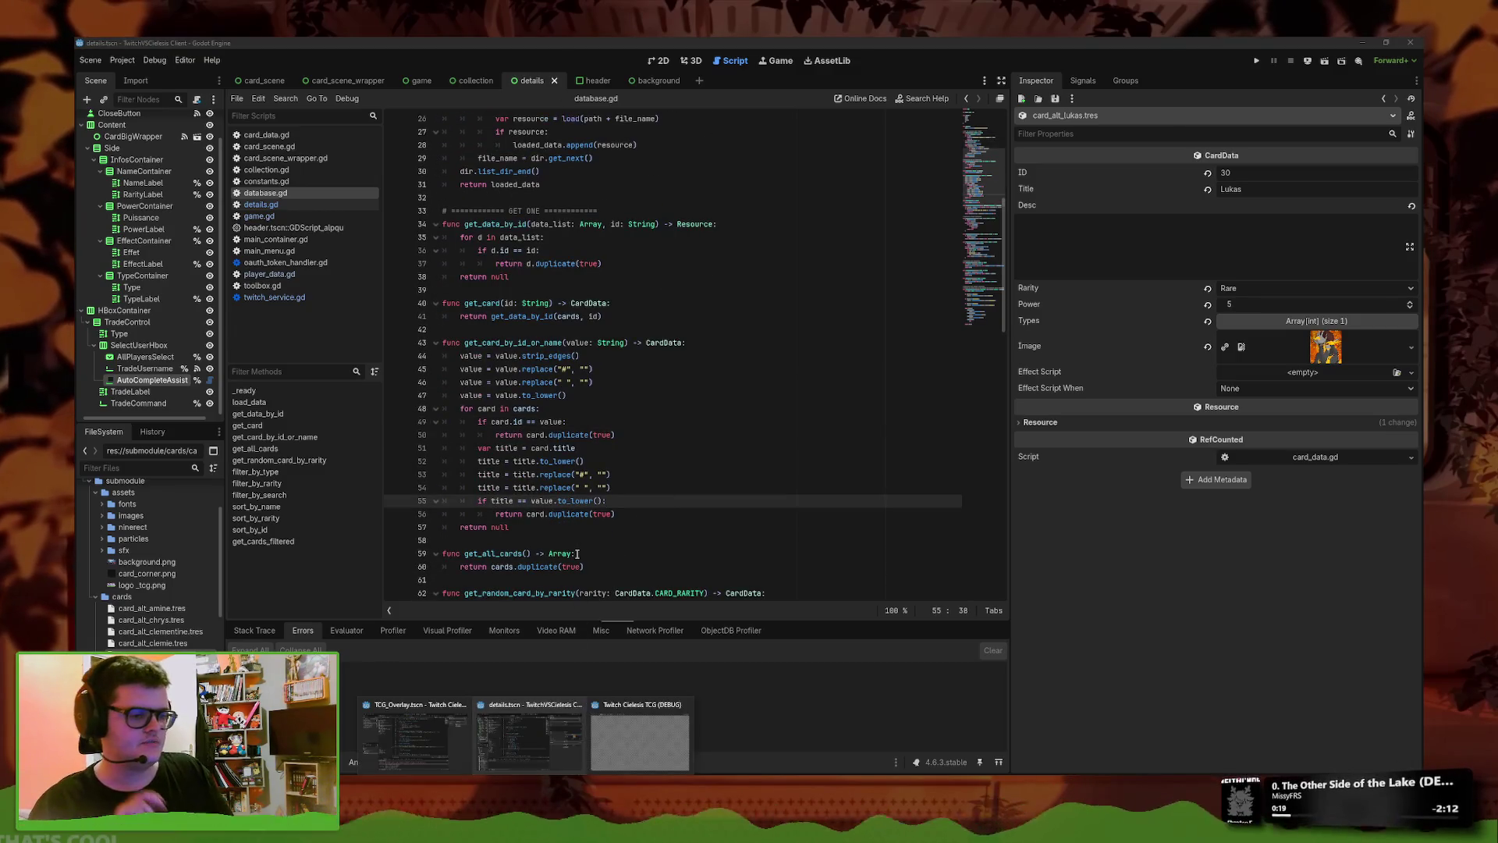
key("Down")
key("Down")
key("Down")
left_click(652, 63)
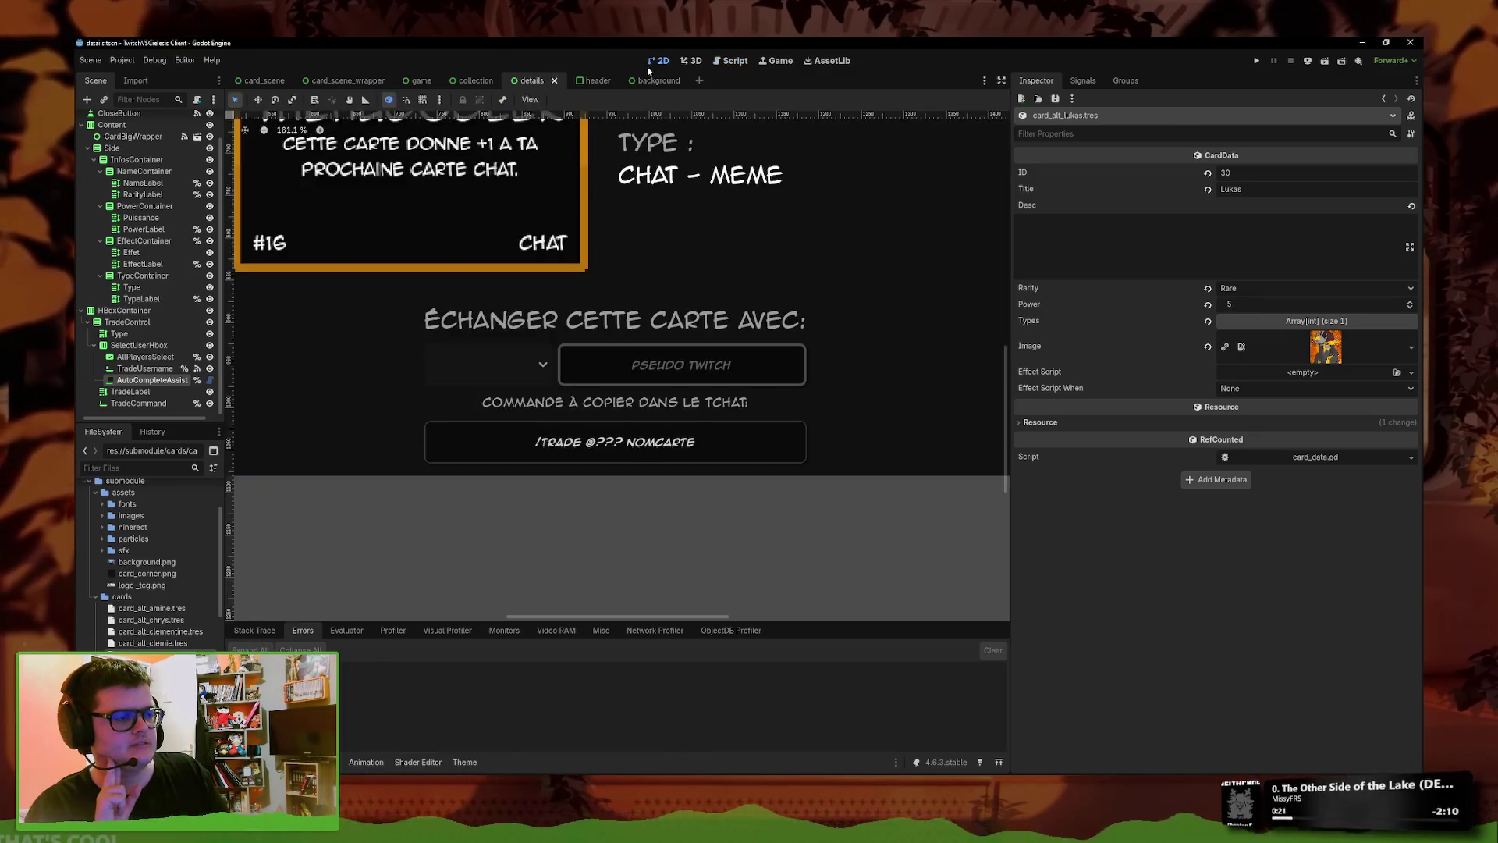
Delete Terms element 0 from the AutoCompleteAssistant, then return to details.gd.
left_click(661, 376)
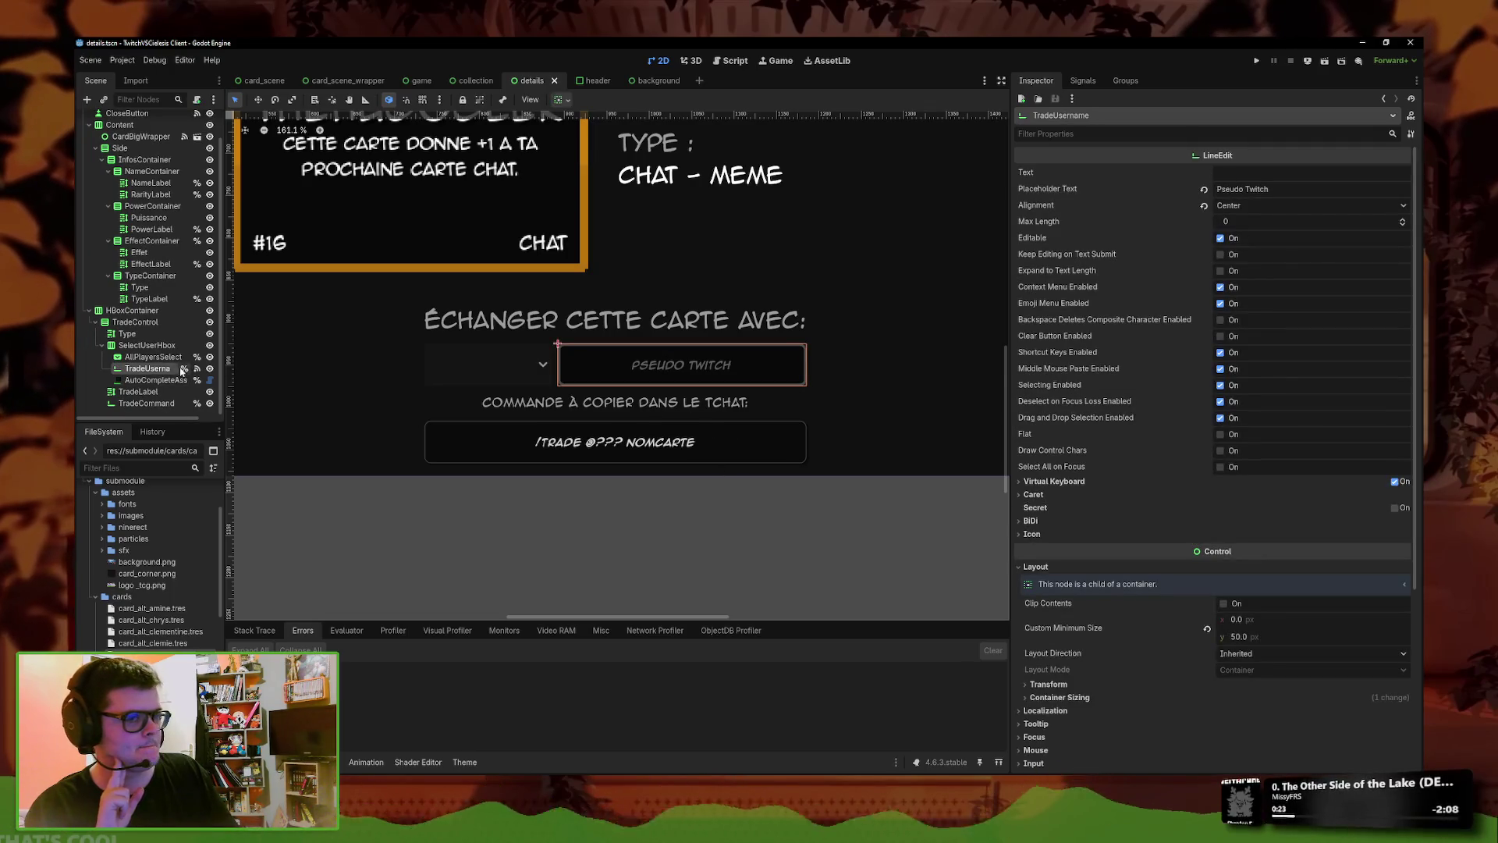
left_click(148, 380)
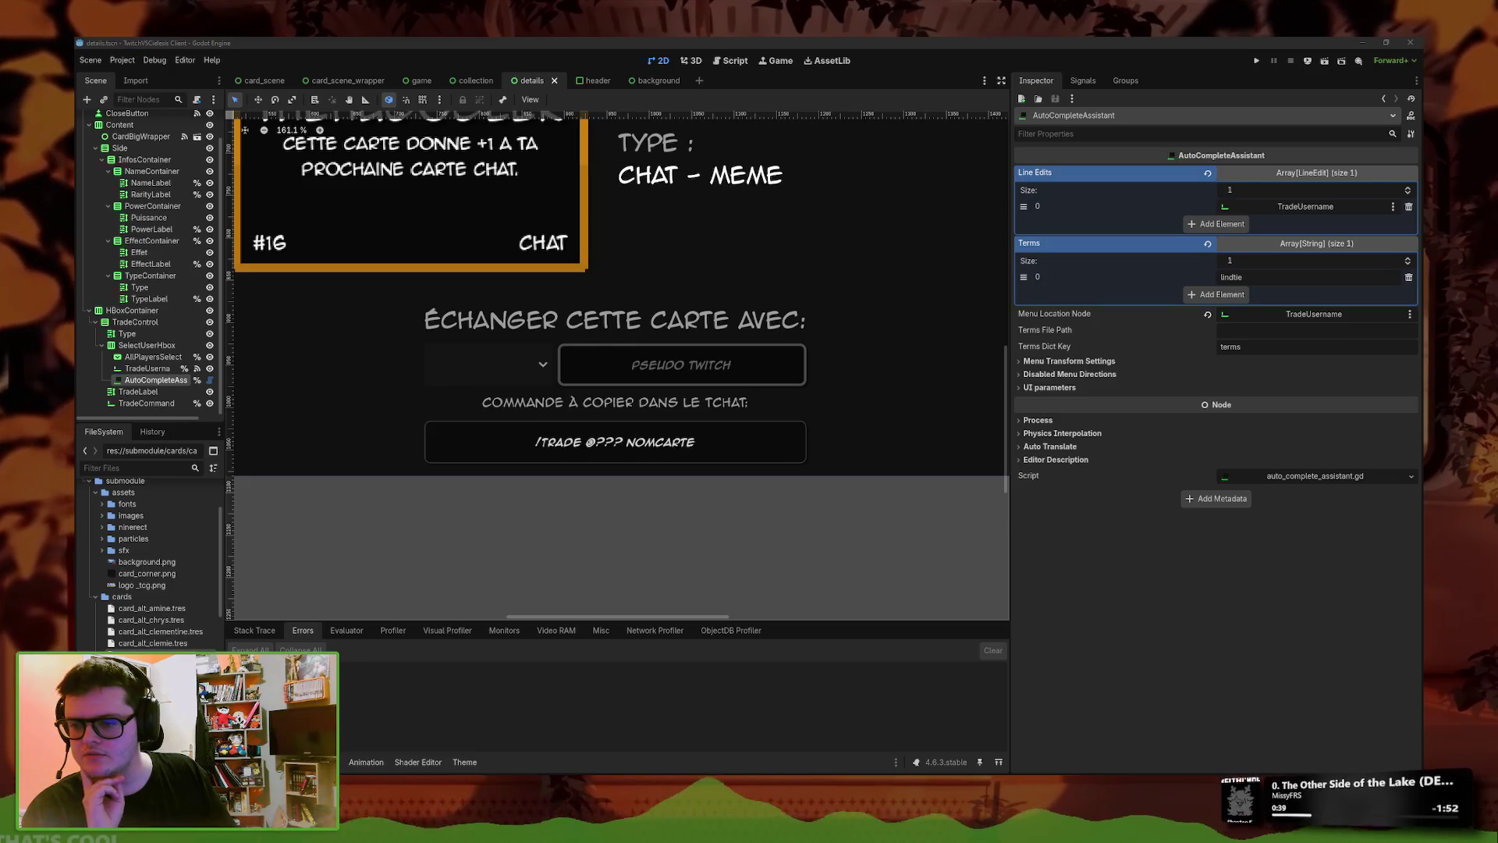
left_click(1410, 278)
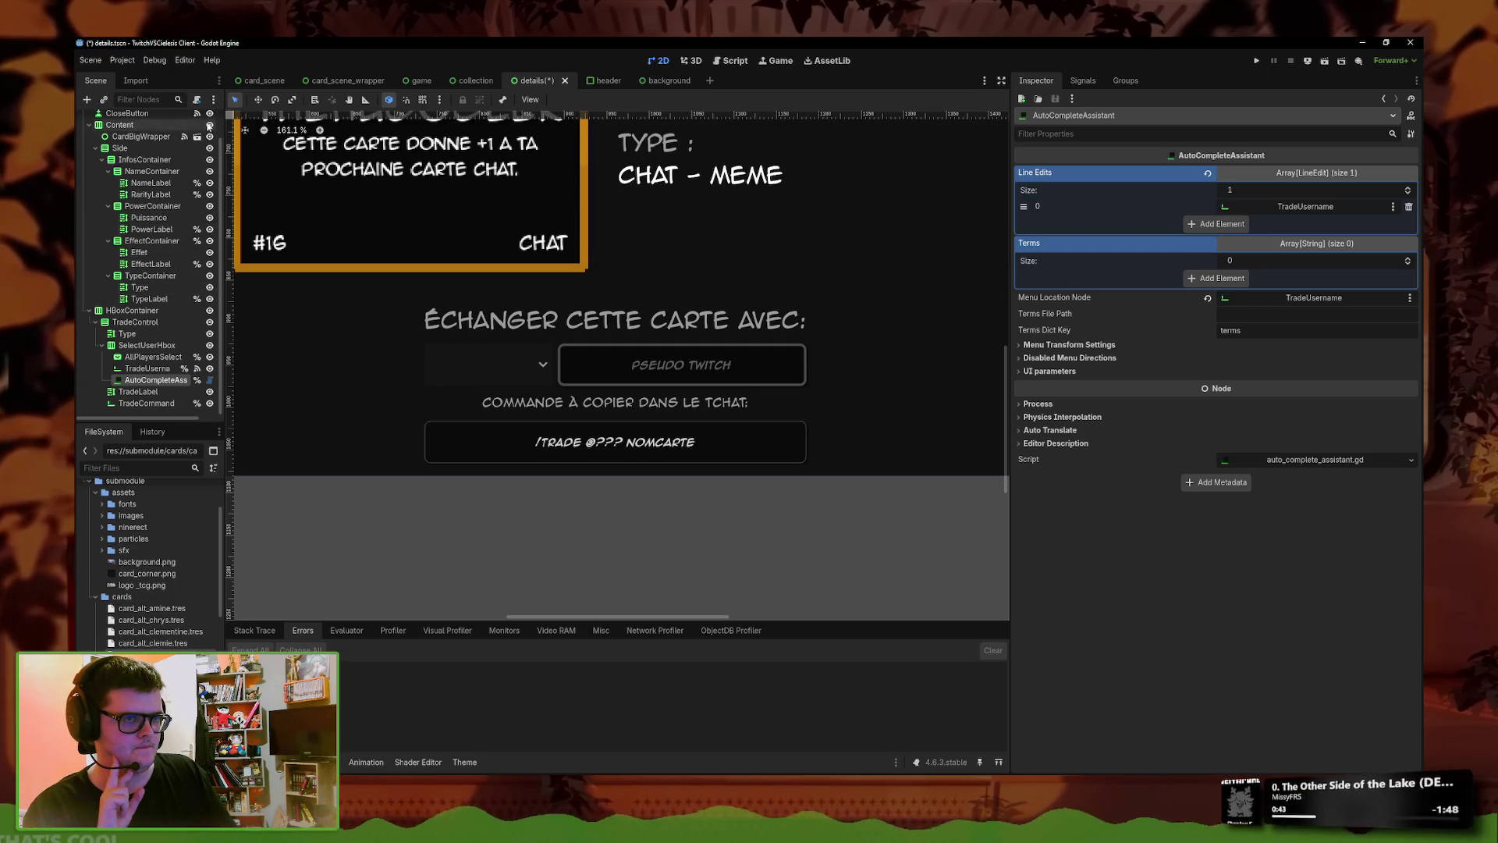
scroll(201, 125, "up", 2)
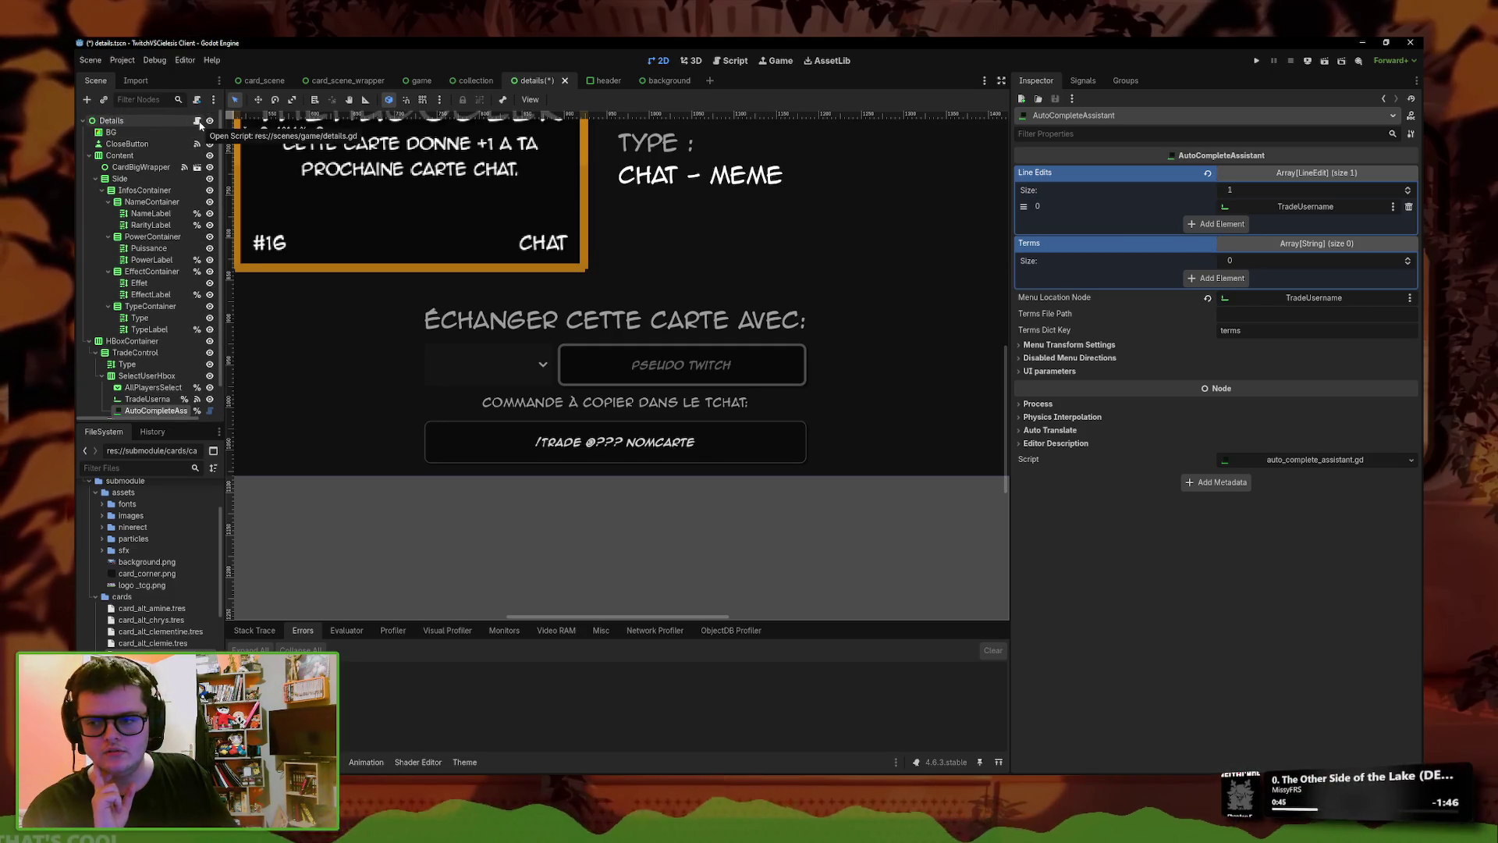
left_click(200, 125)
scroll(624, 351, "up", 6)
left_click(623, 269)
Add a %AutoCompleteAssistant.load_terms() call on a new line inside the player loop.
left_click(682, 343)
key("Return")
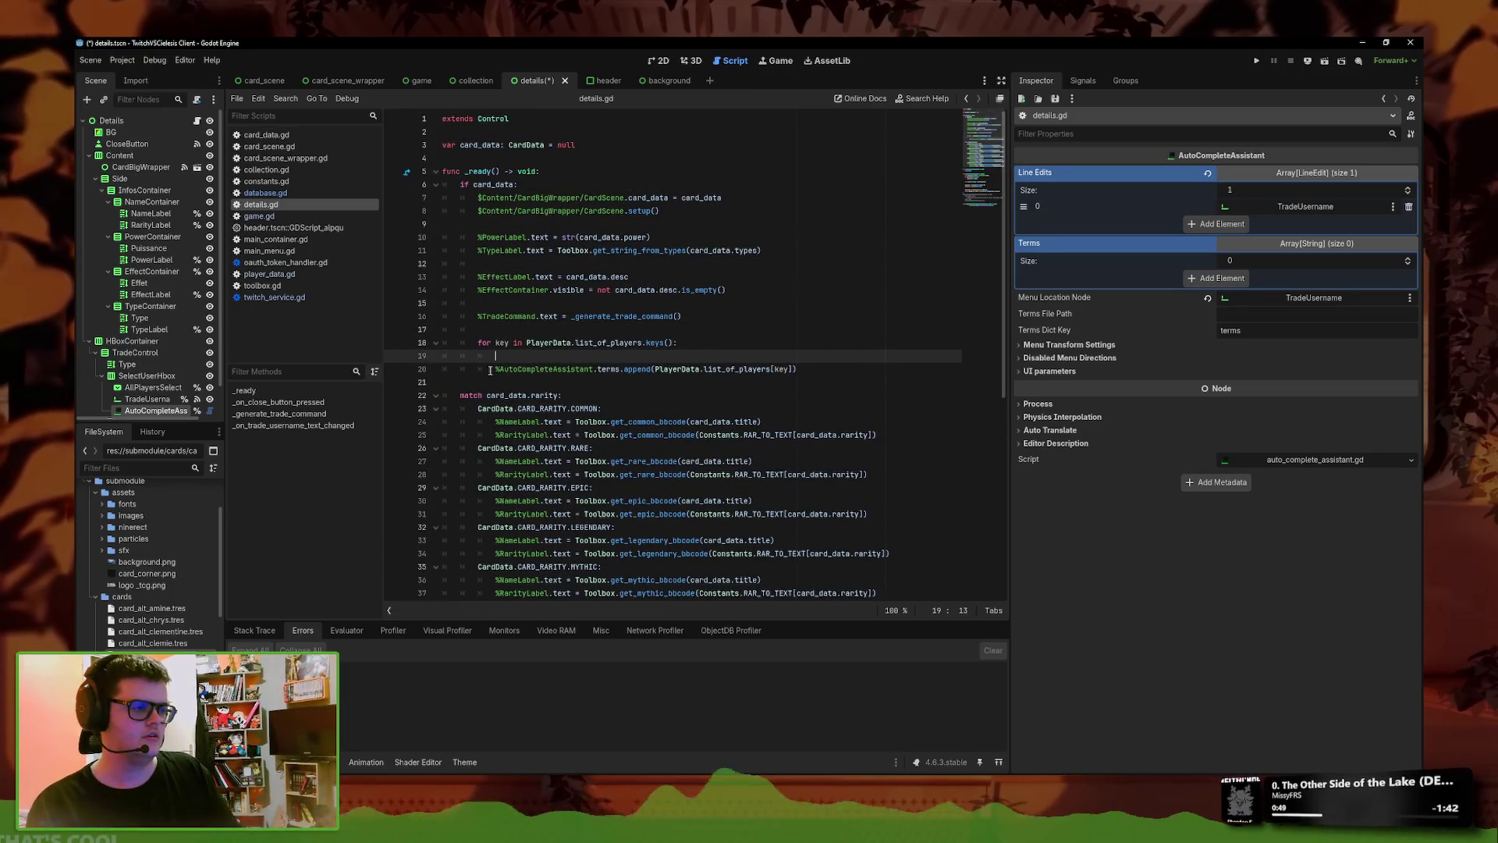
left_click_drag(497, 370, 593, 369)
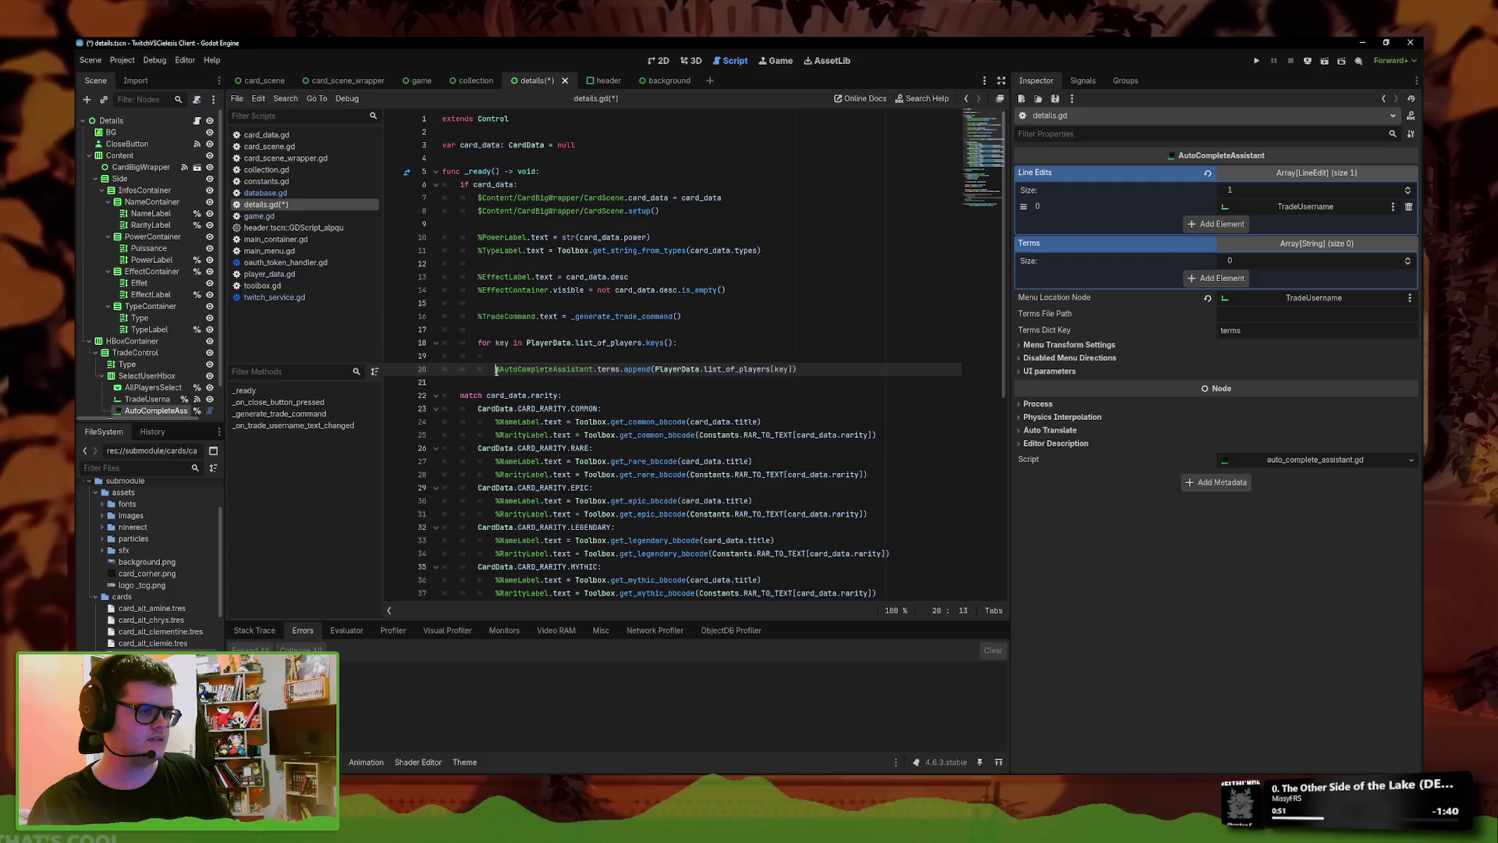
key("ctrl+c")
left_click(588, 356)
key("ctrl+v")
type("lo")
key("Return")
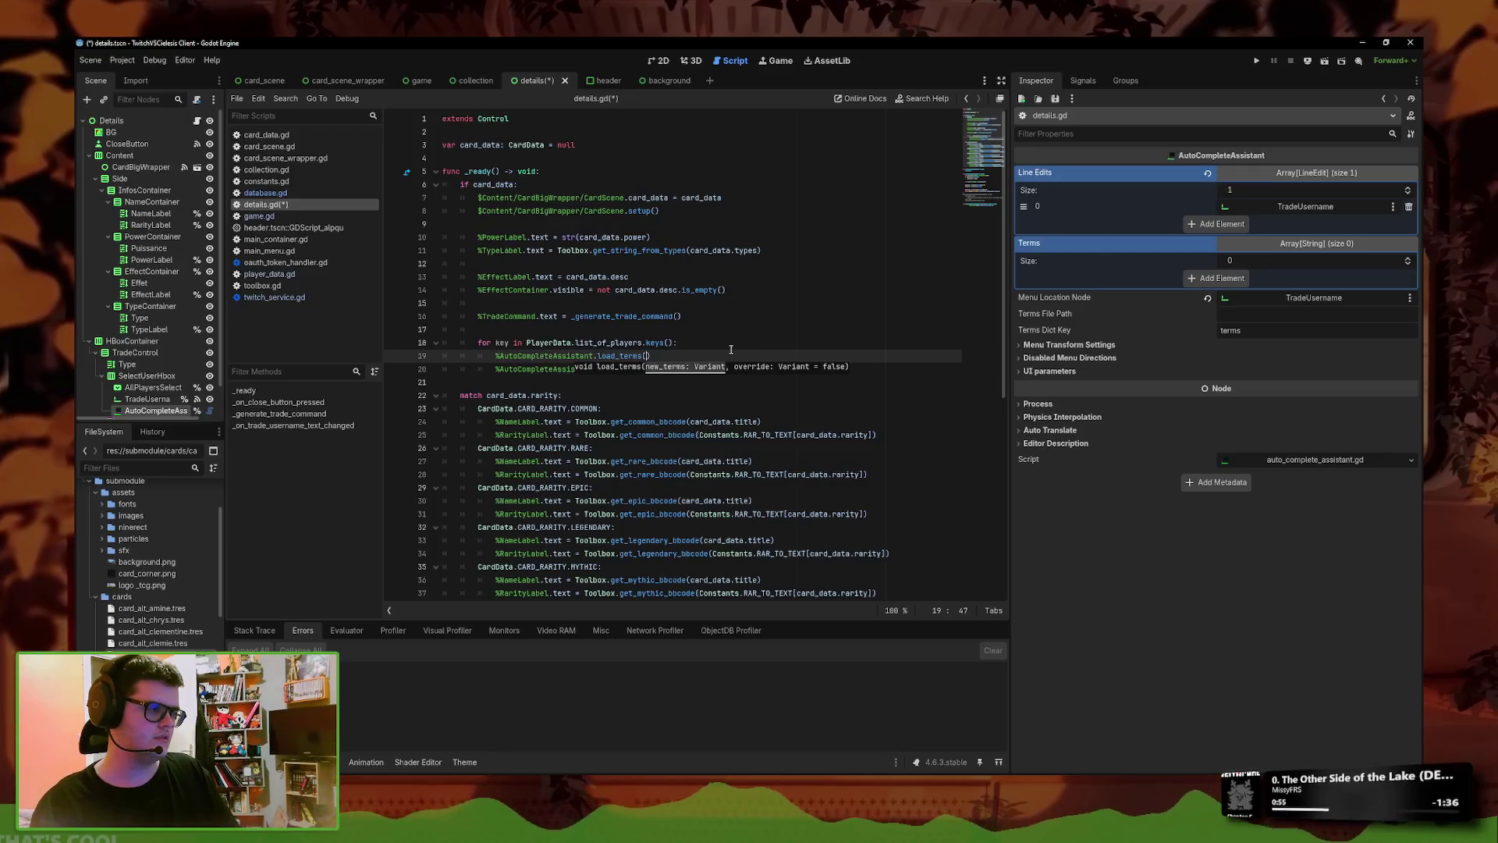
left_click(671, 356)
mouse_move(623, 356)
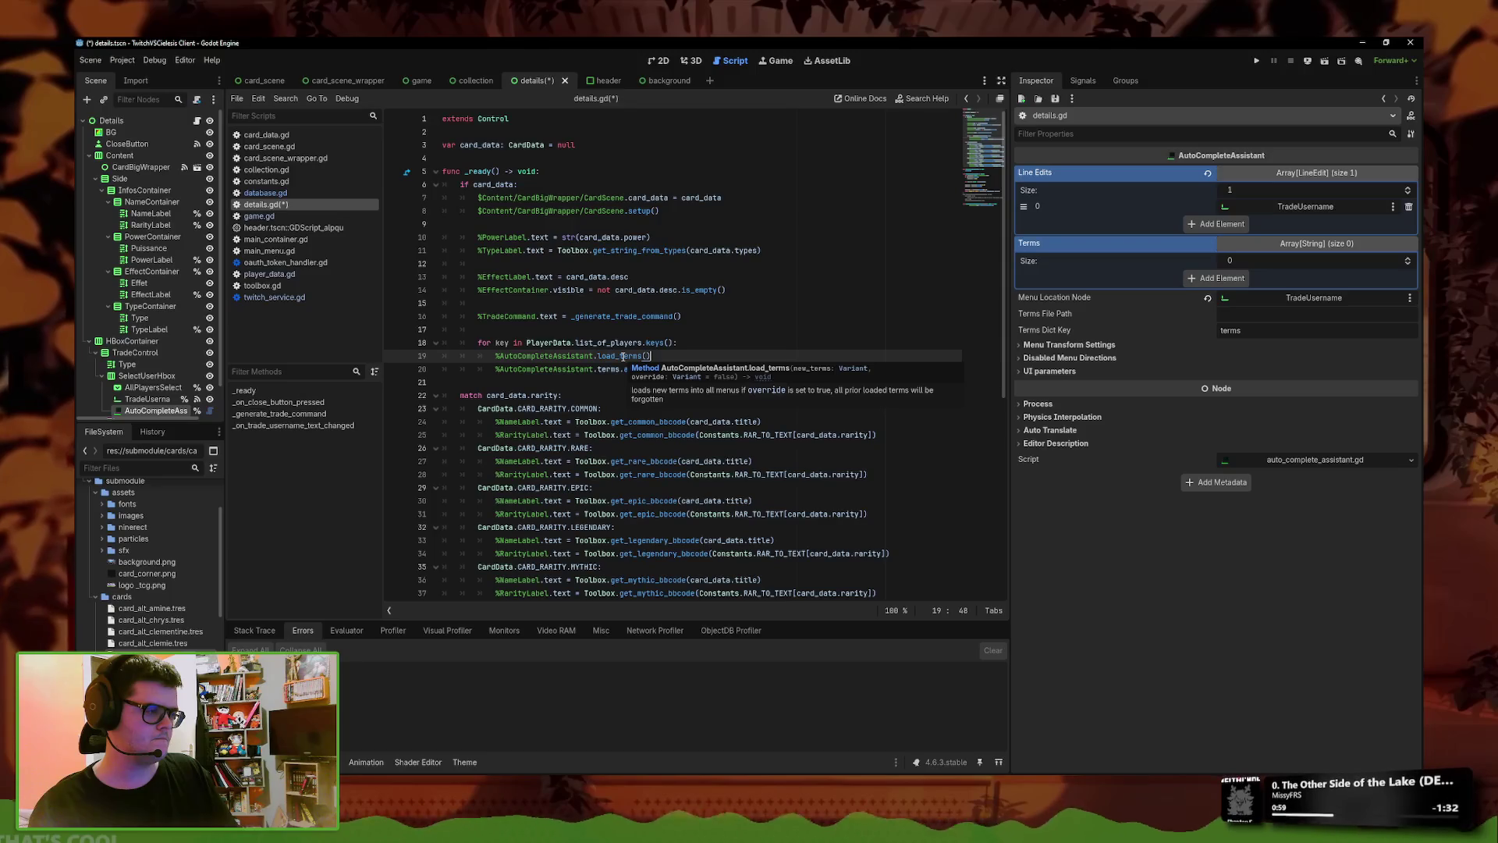
Declare a local terms variable with var above the for loop.
left_click(711, 343)
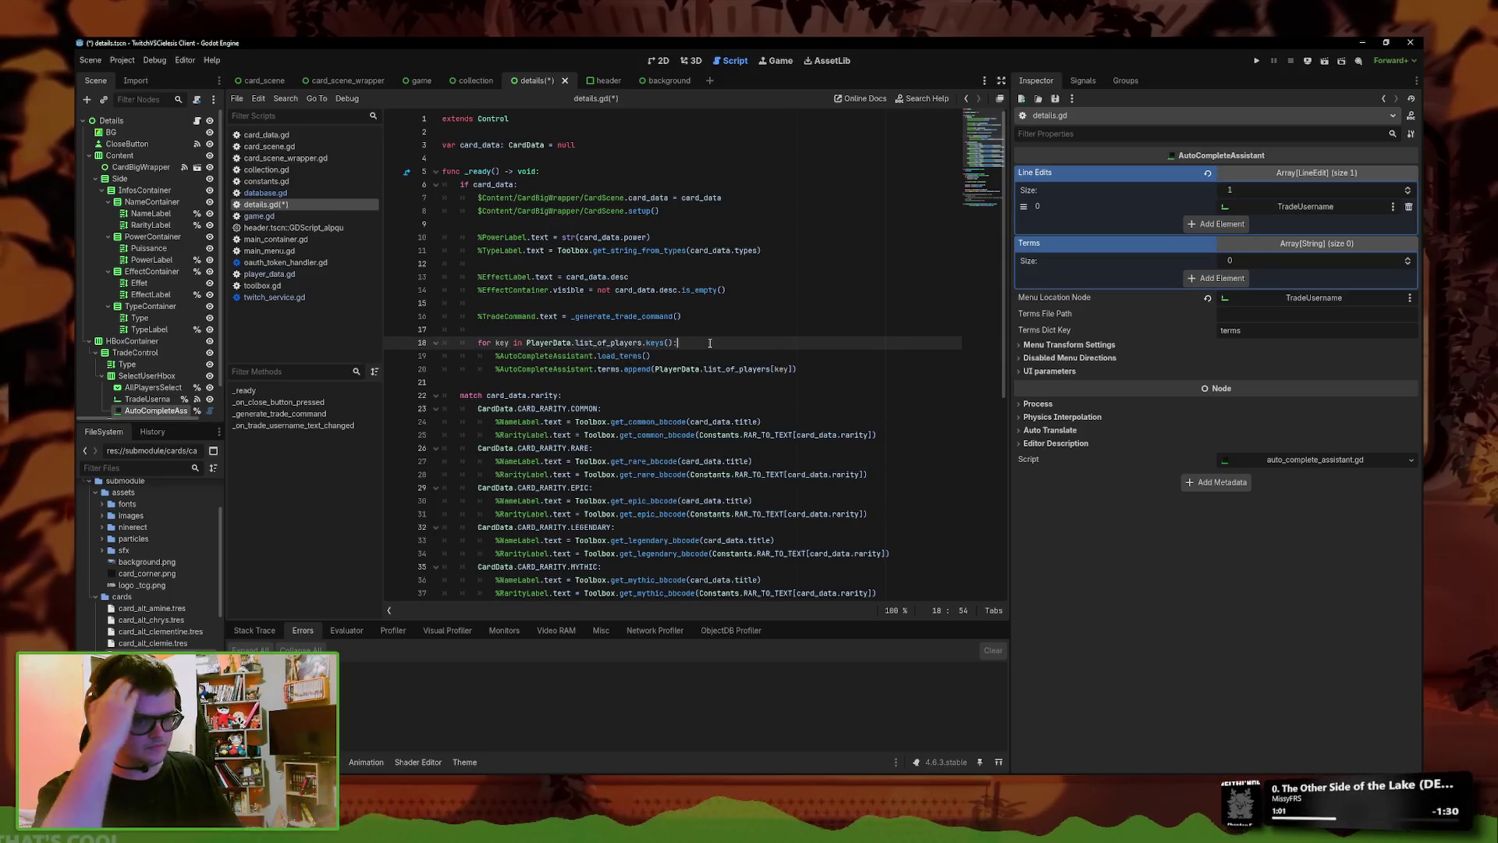
key("Return")
type("ri")
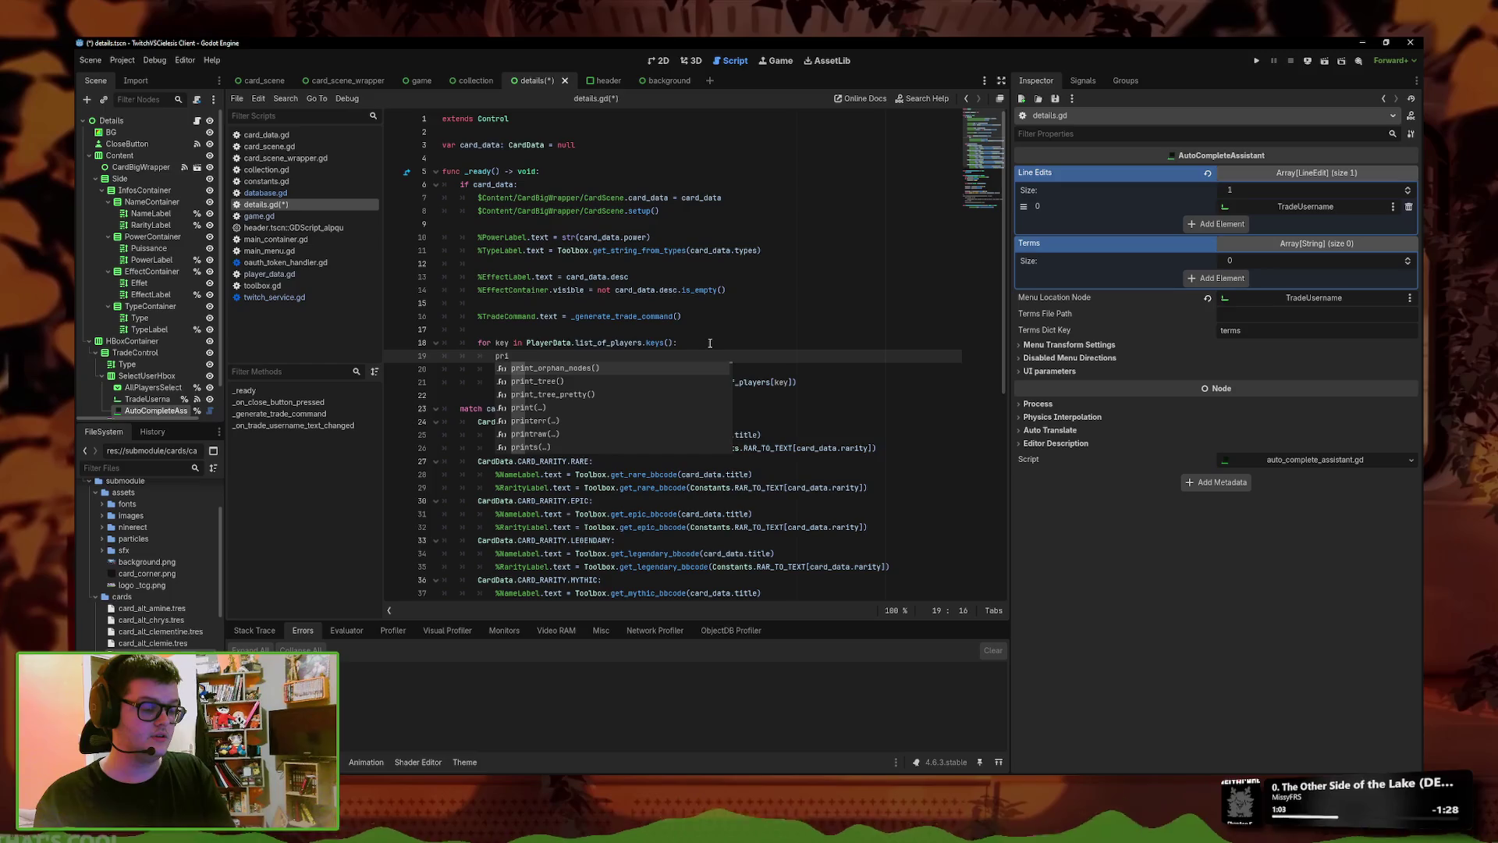
key("BackSpace")
key("BackSpace")
key("BackSpace")
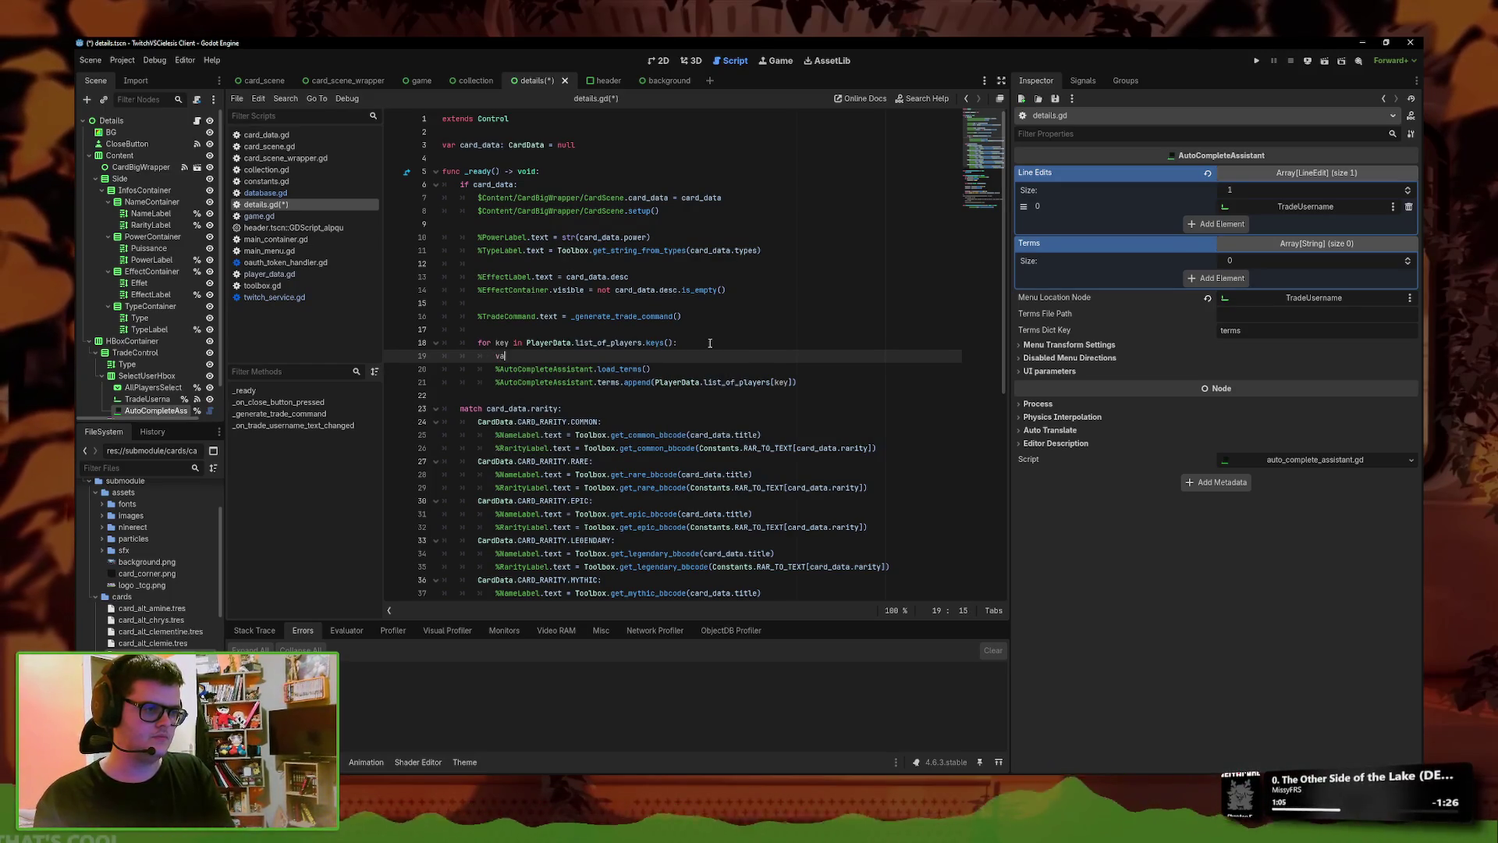
key("Up")
key("Up")
key("Return")
type("var terms = [")
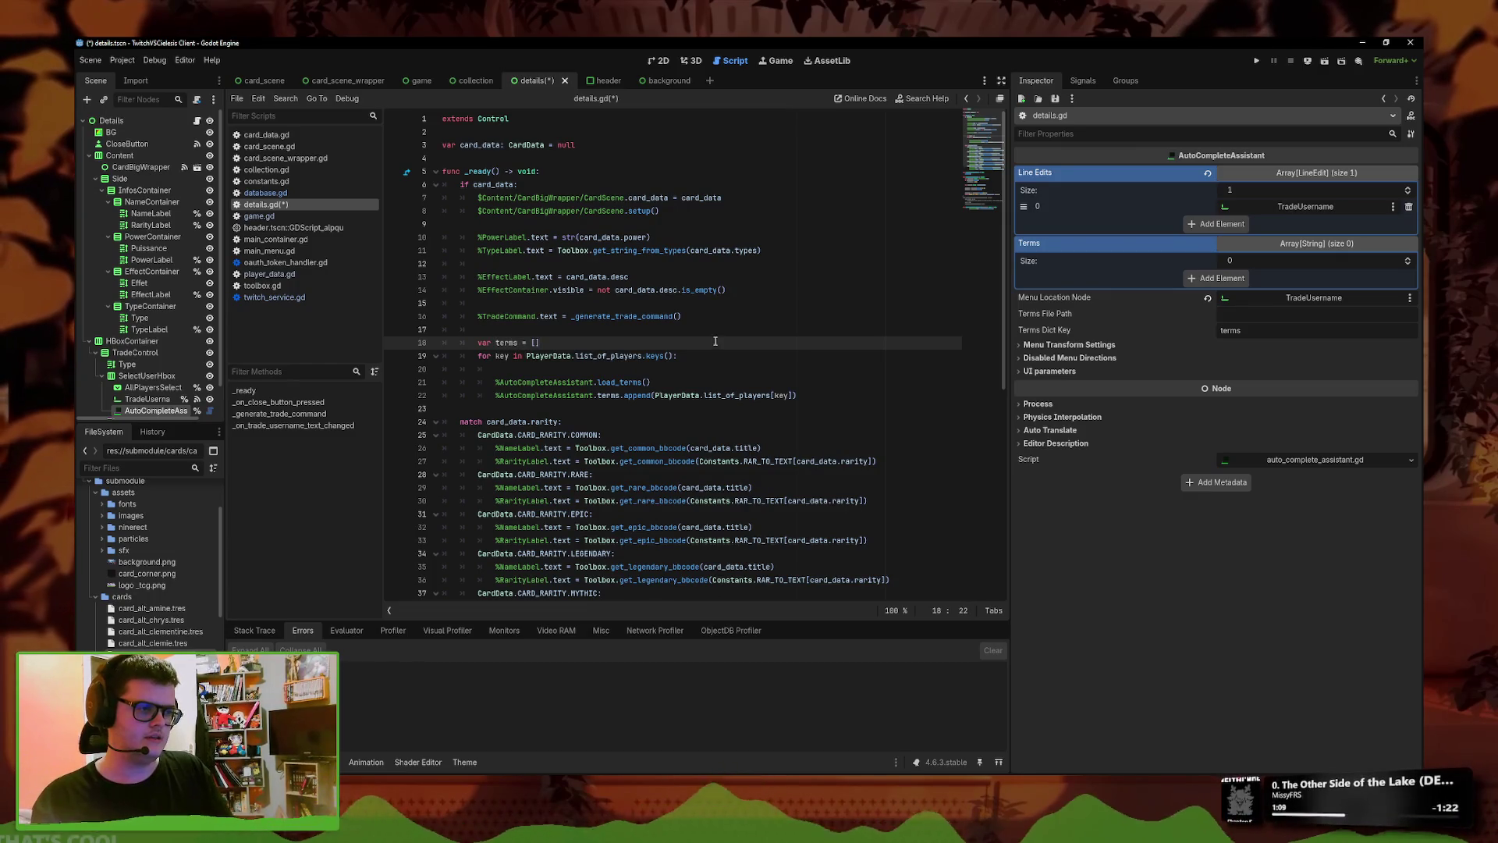
left_click(613, 367)
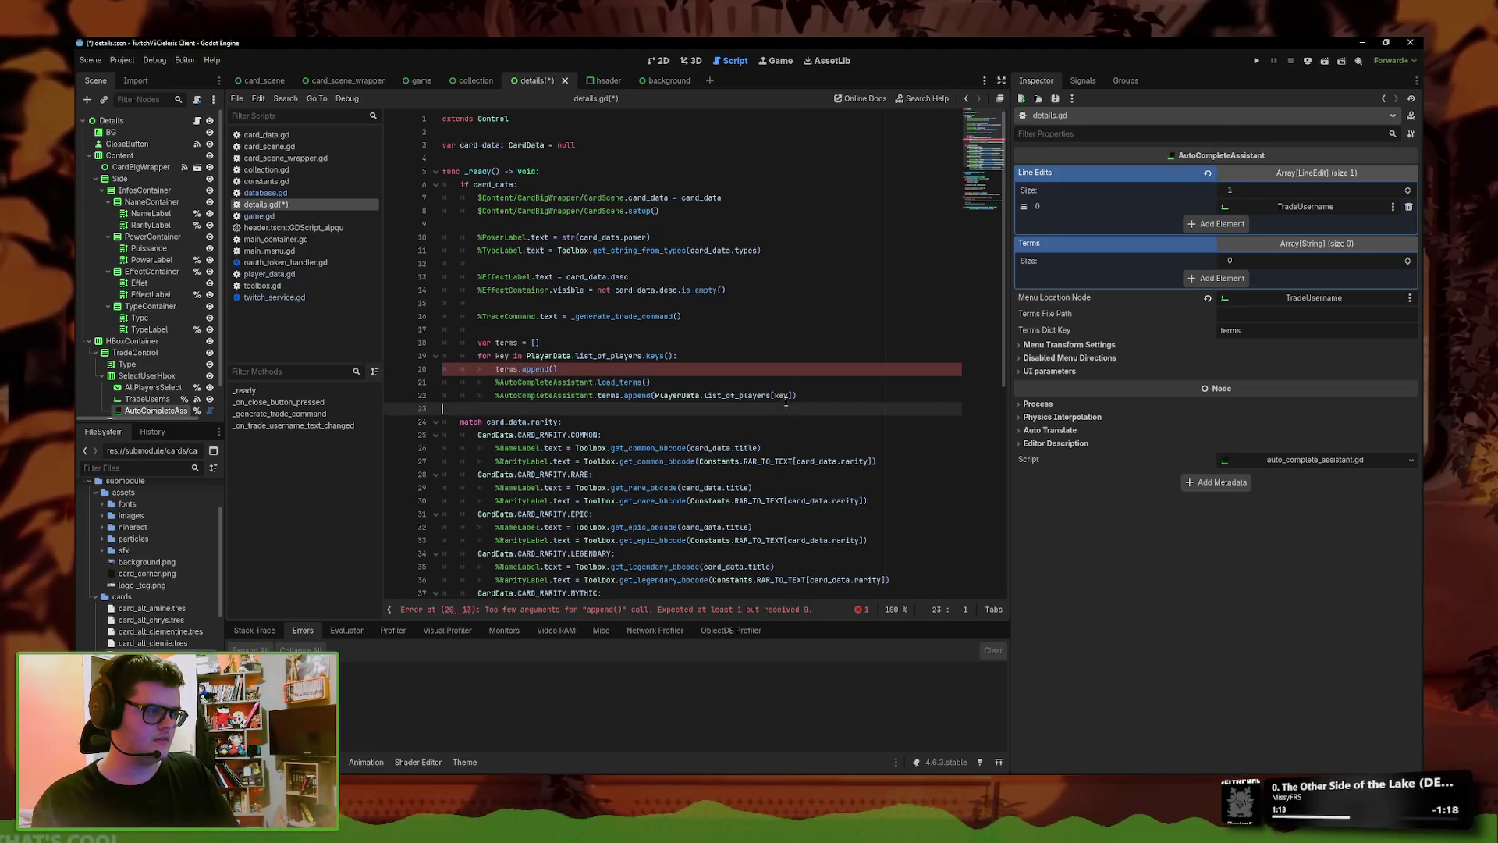
Append PlayerData.list_of_players[key] to terms, call load_terms after the loop, save and run.
left_click_drag(793, 395, 654, 395)
left_click(553, 369)
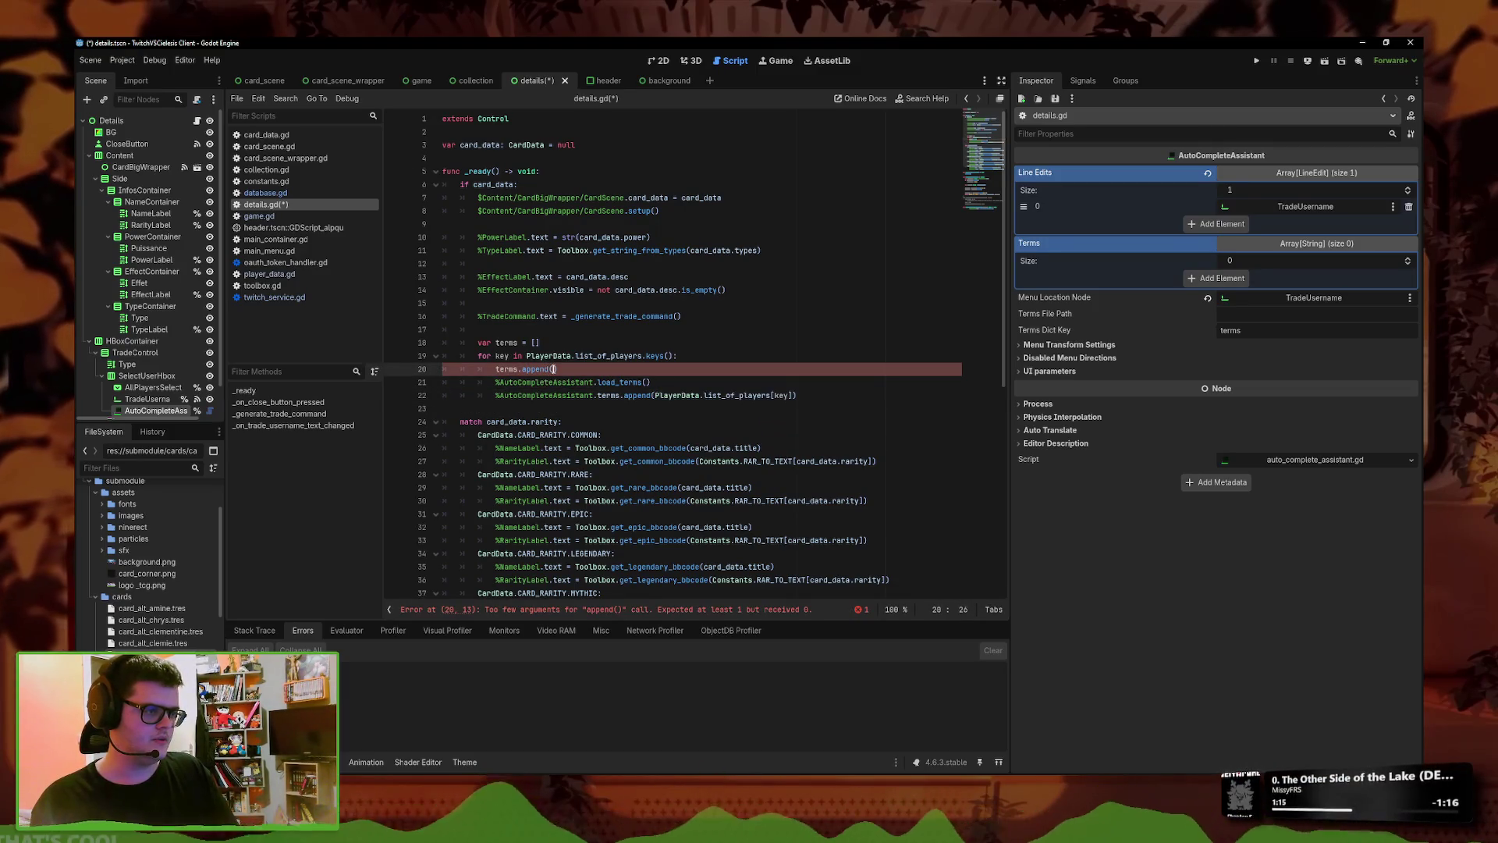
key("Down")
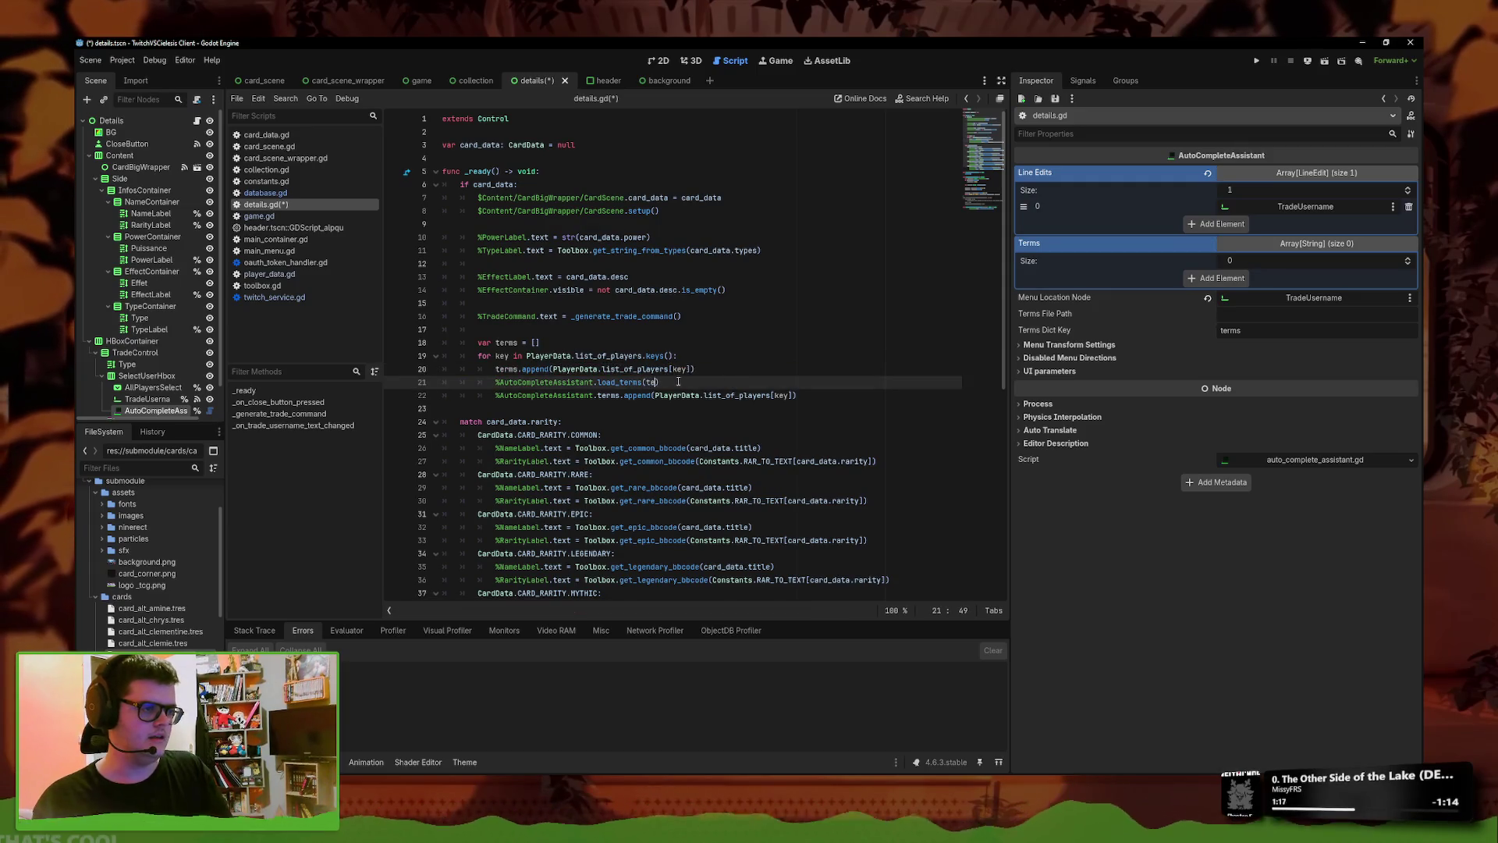
key("alt+Down")
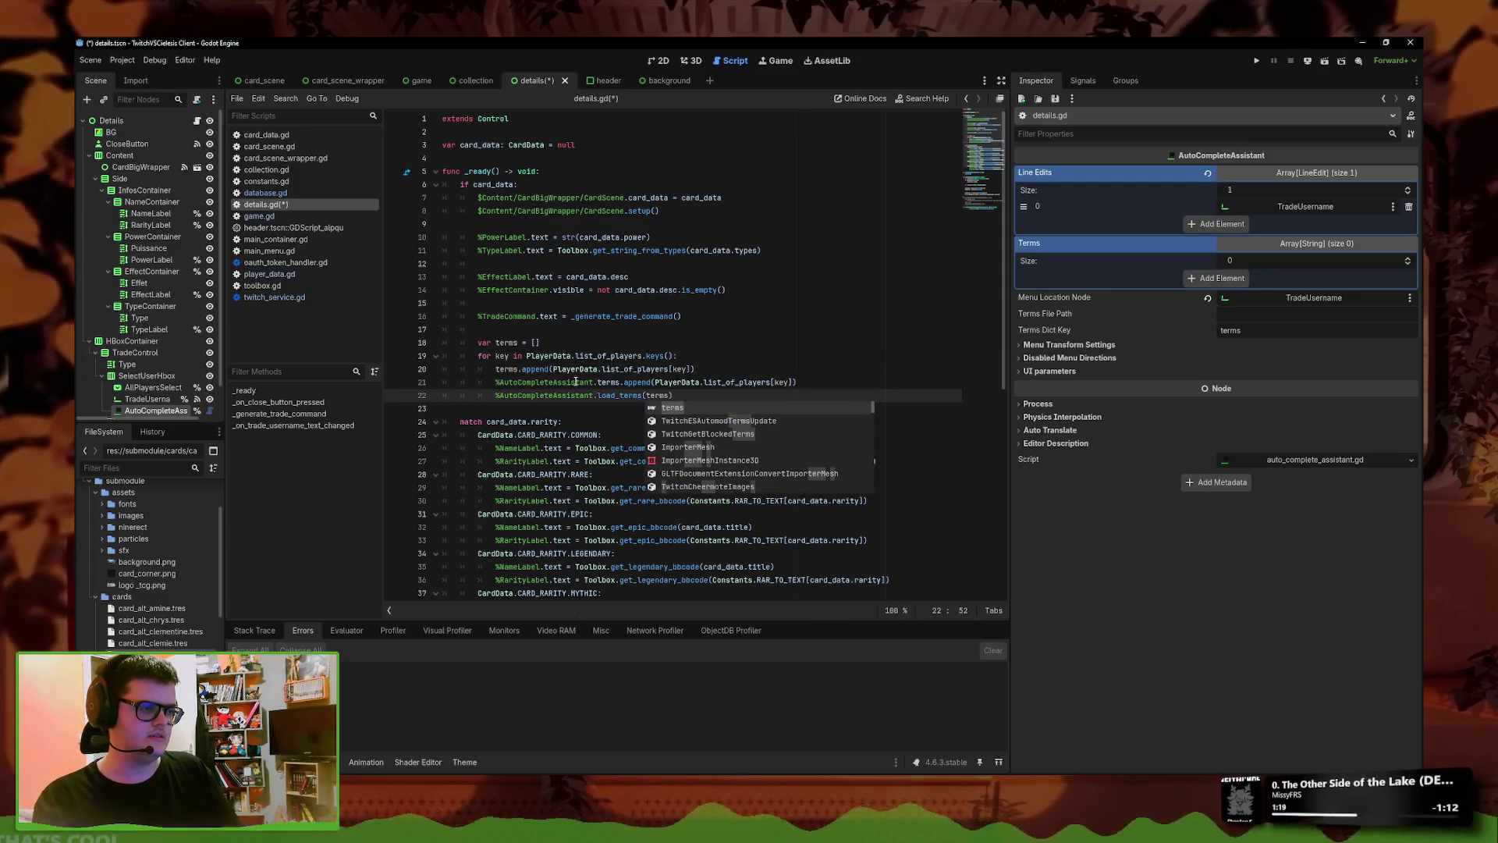
key("ctrl+z")
key("ctrl+z")
key("ctrl+z")
key("ctrl+s")
left_click(1256, 60)
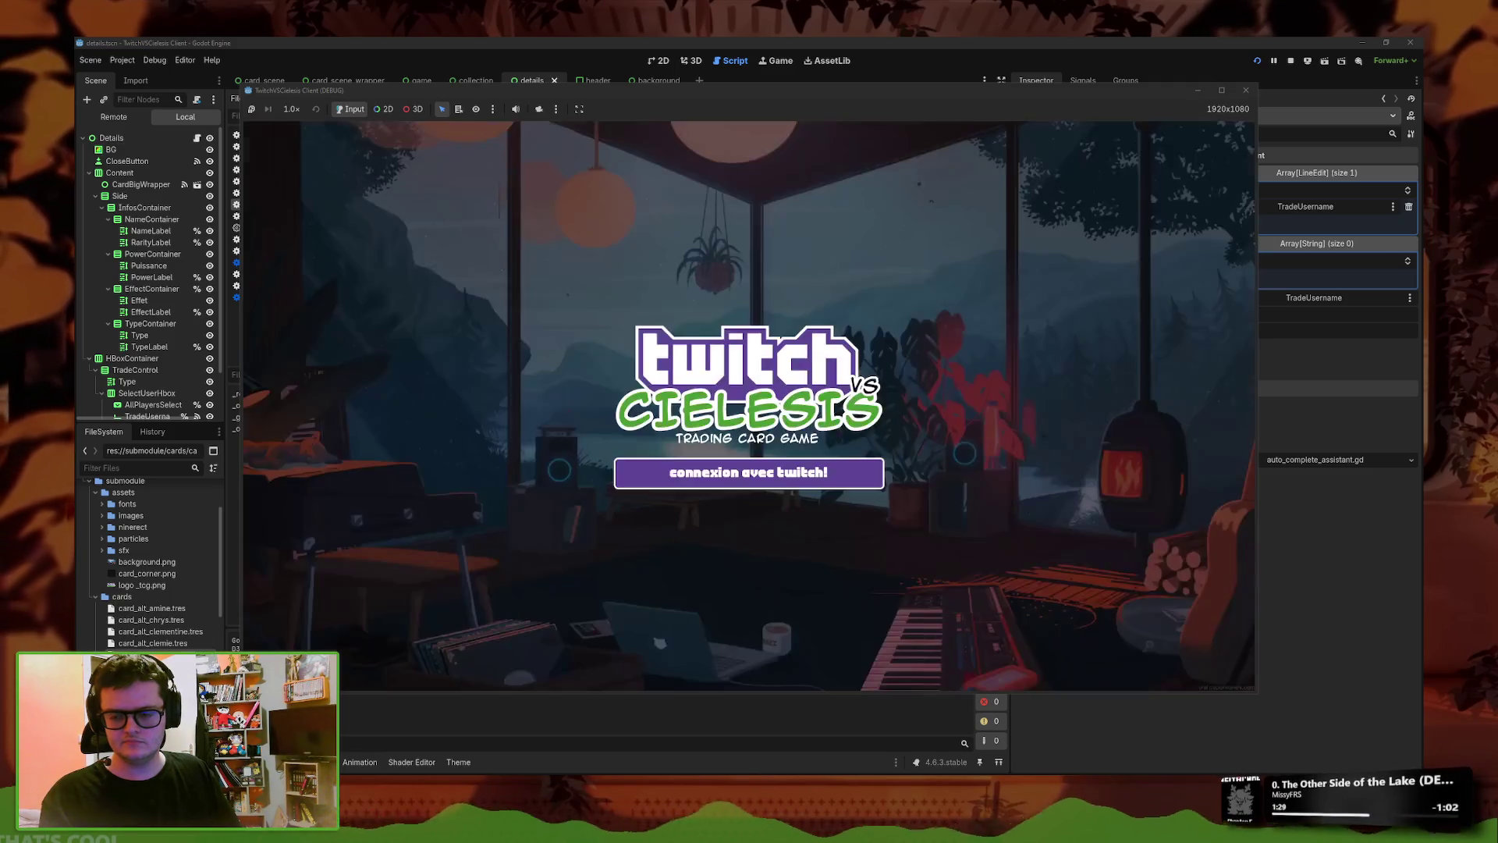
Test the Maine Coon card's trade field with a typed player name, clear it, and stop the game.
left_click(624, 343)
left_click(801, 620)
type("lindtiedzqdzqd")
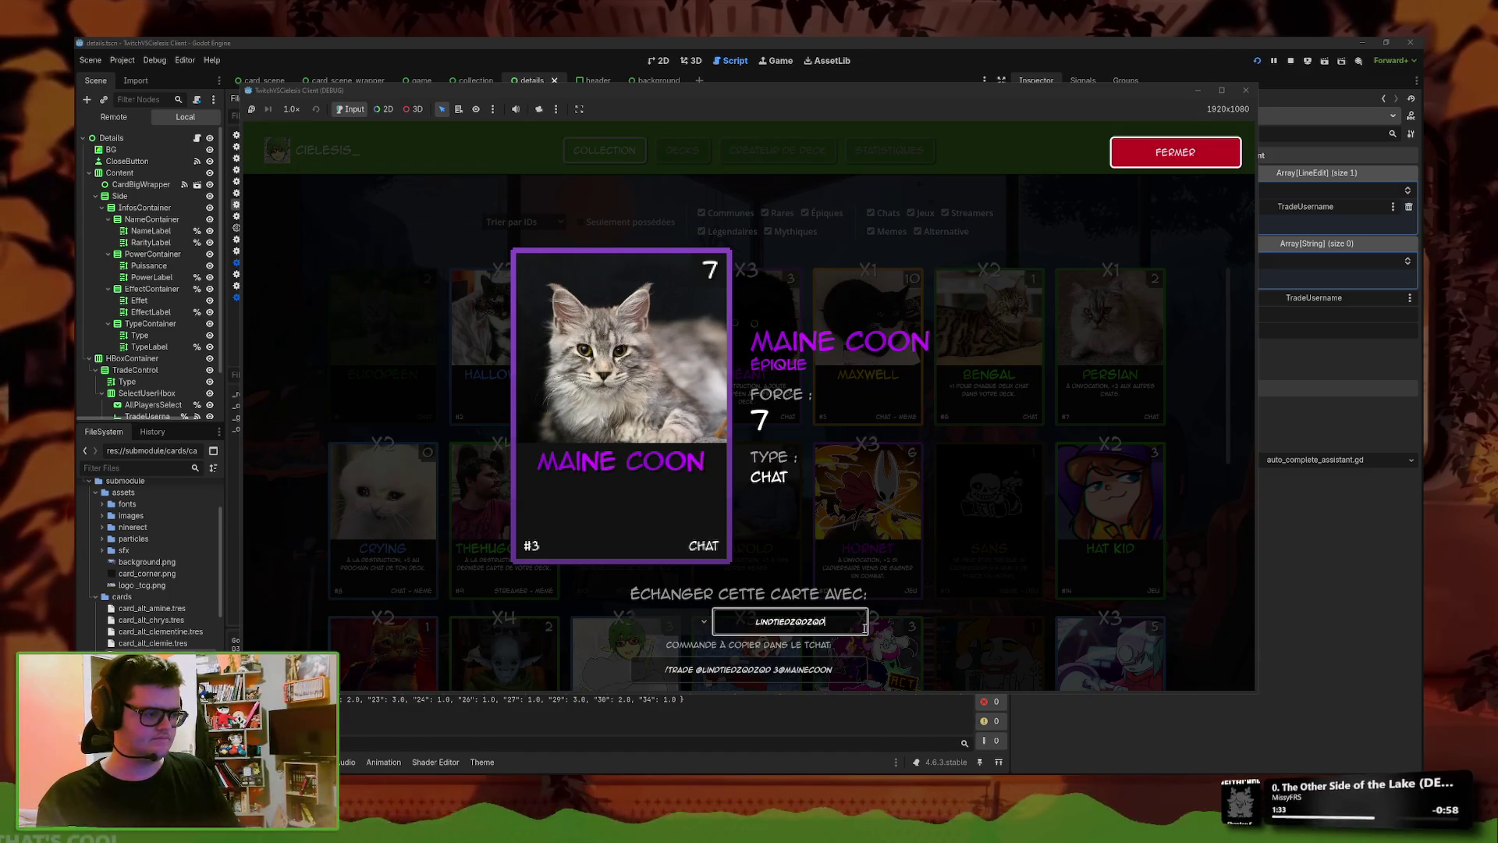
double_click(804, 613)
key("BackSpace")
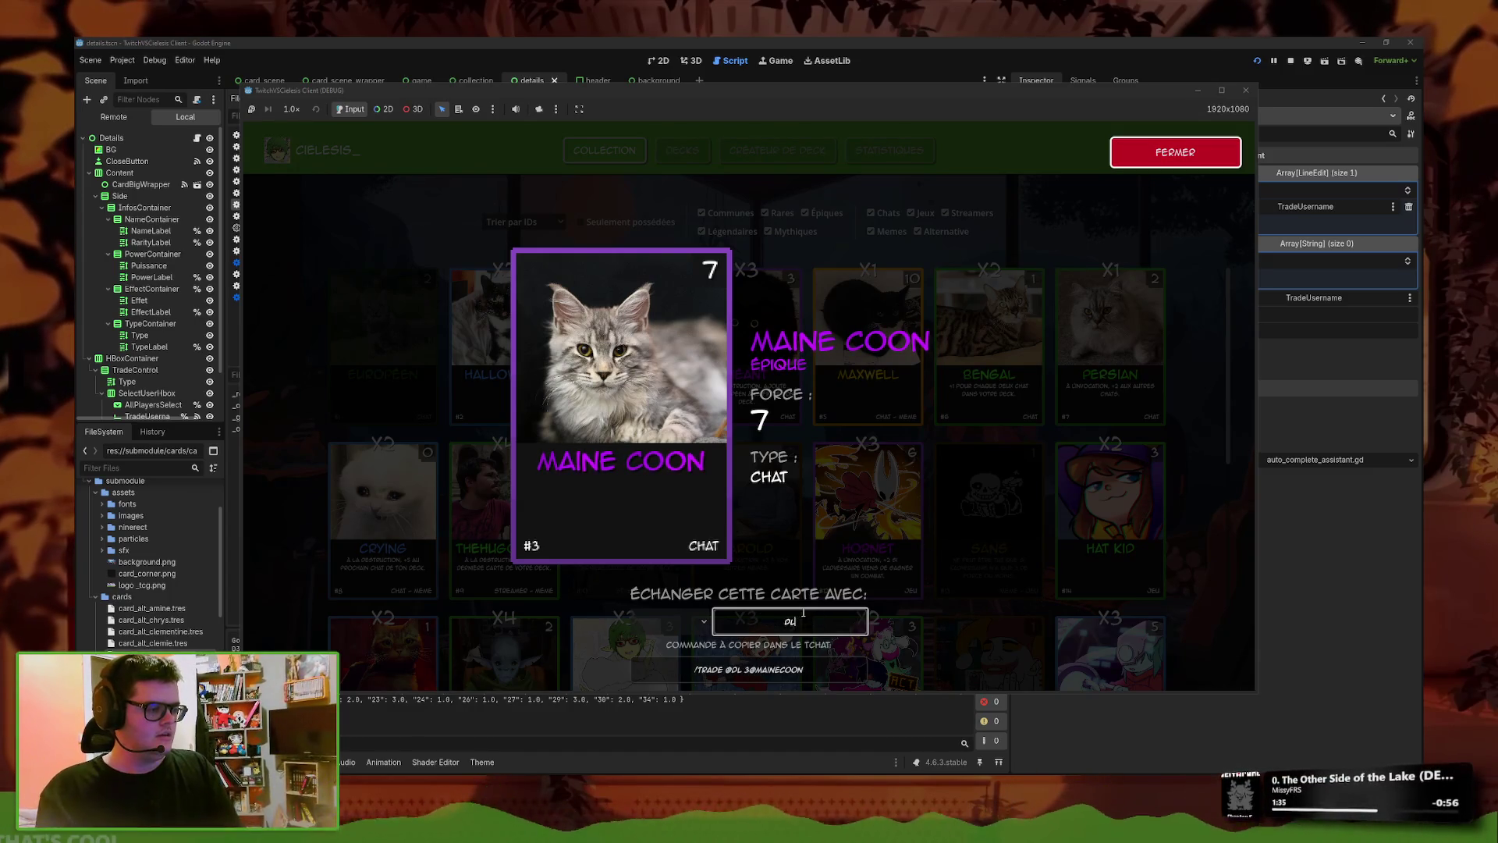
left_click(1237, 153)
left_click(1246, 90)
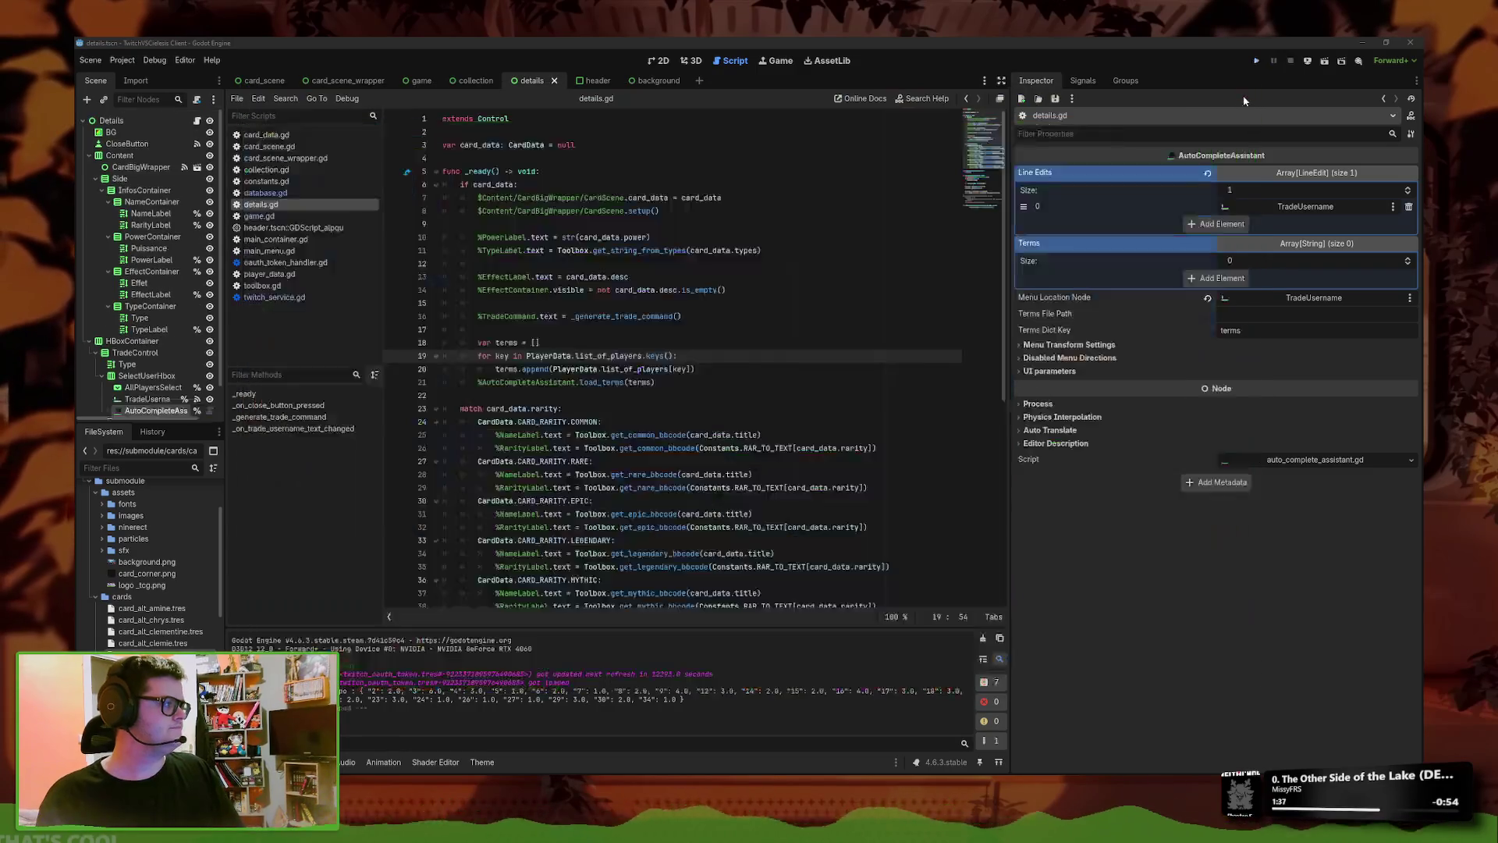
Look through the Disabled Menu Directions and UI Parameters groups in the Inspector.
left_click(1091, 358)
left_click(1091, 358)
left_click(1085, 358)
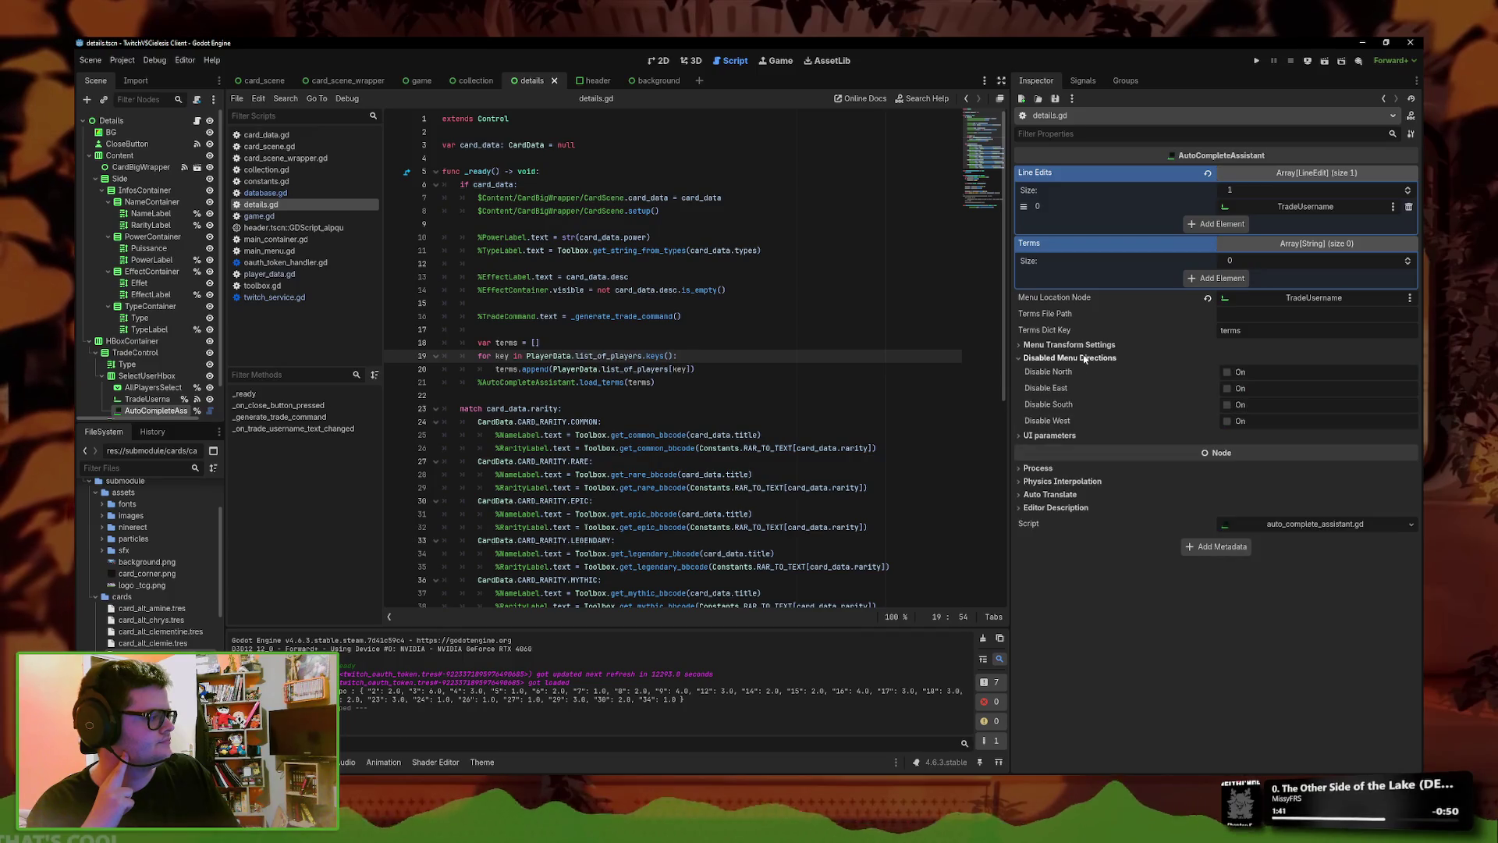
left_click(1085, 359)
left_click(1073, 371)
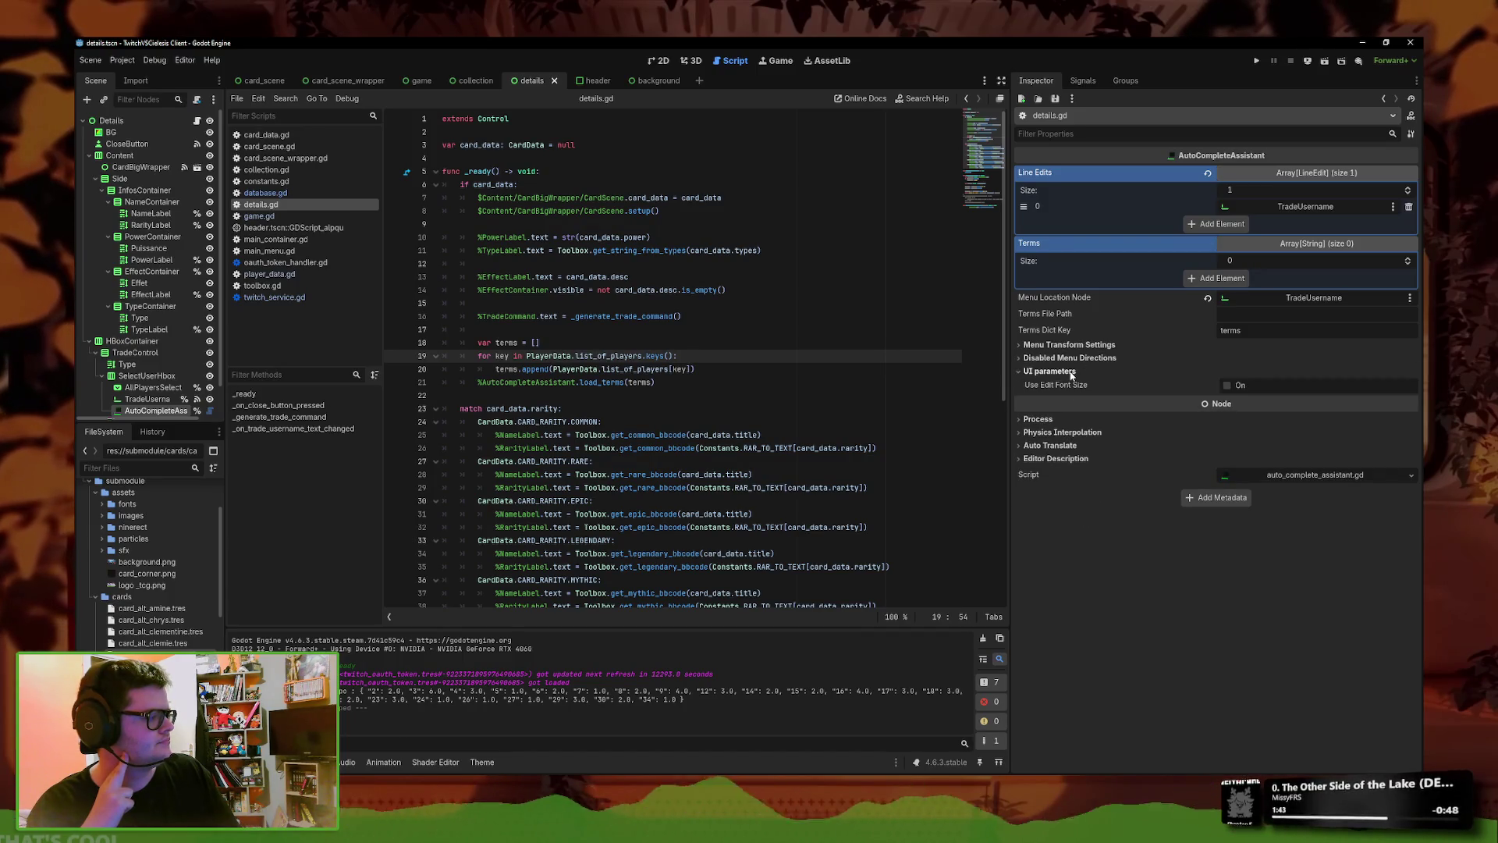
left_click(1069, 372)
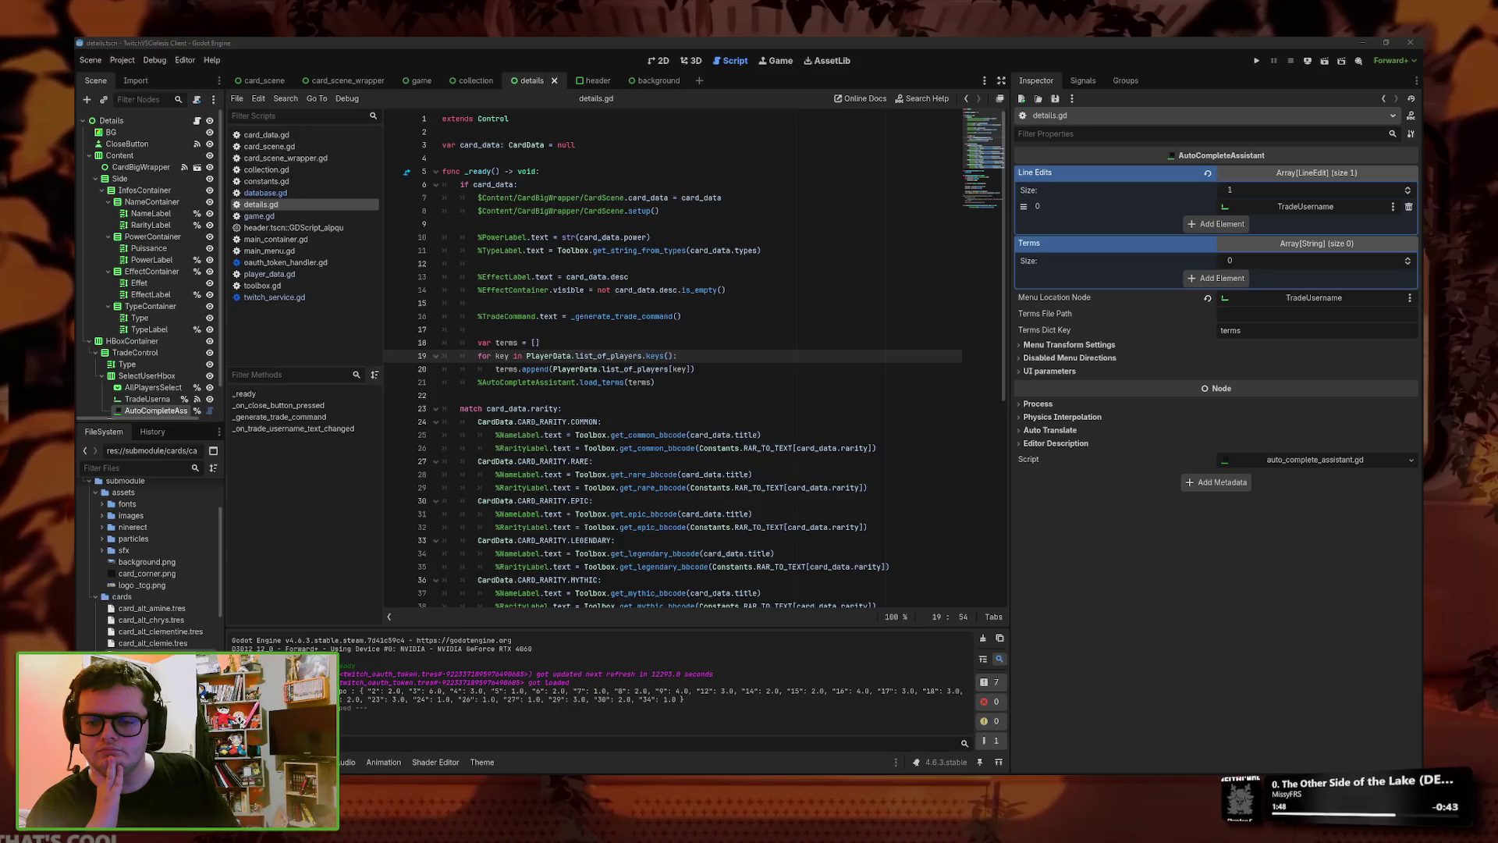
Open test_scene.tscn from addons/auto_complete_menu_node/Scenes in the FileSystem.
key("alt+Tab")
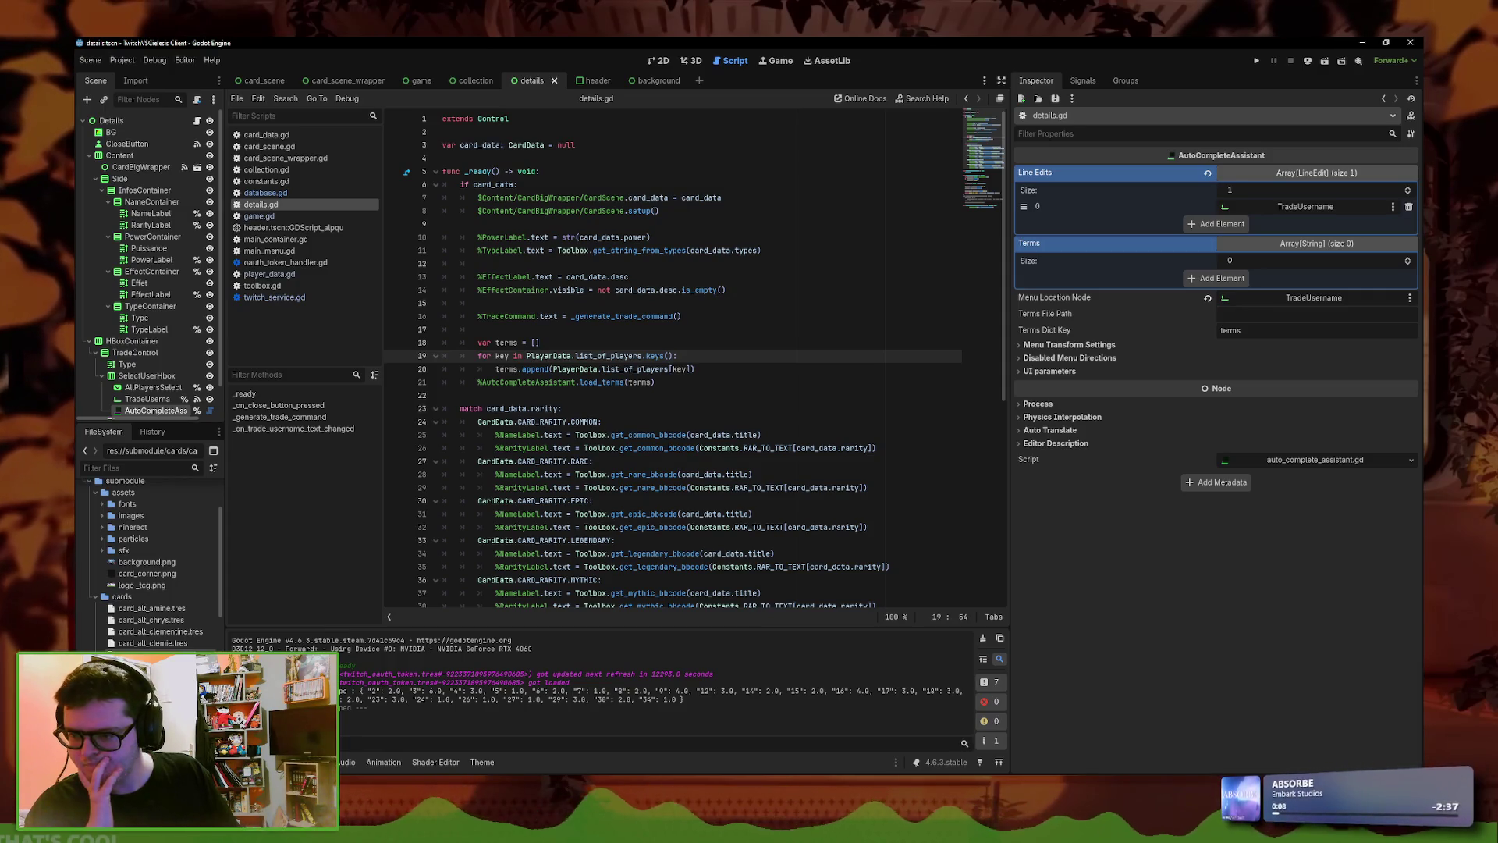
left_click(830, 434)
left_click(830, 408)
scroll(117, 546, "up", 3)
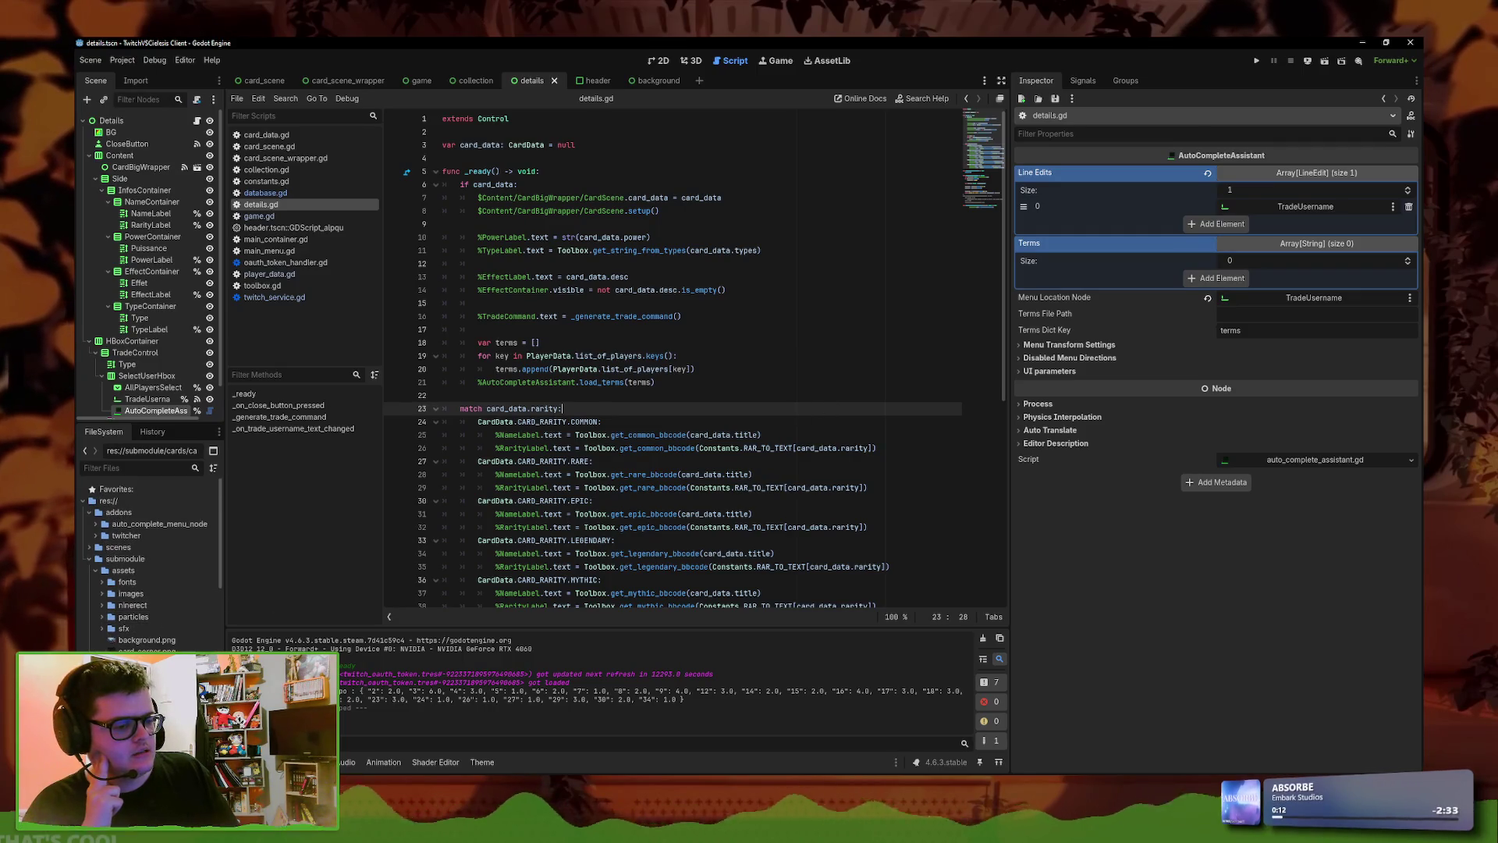
left_click(95, 523)
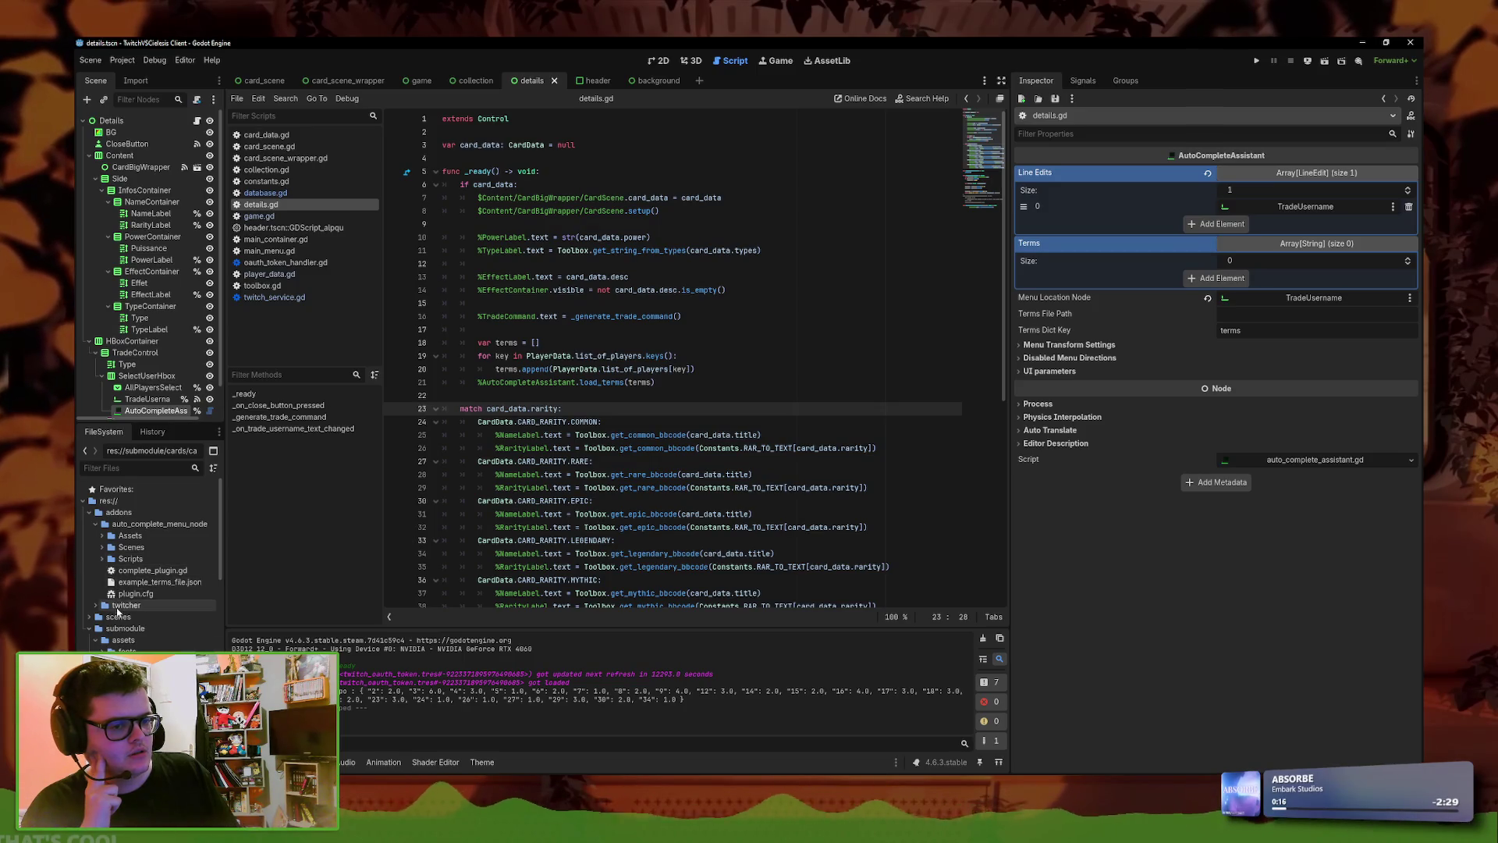
left_click(102, 547)
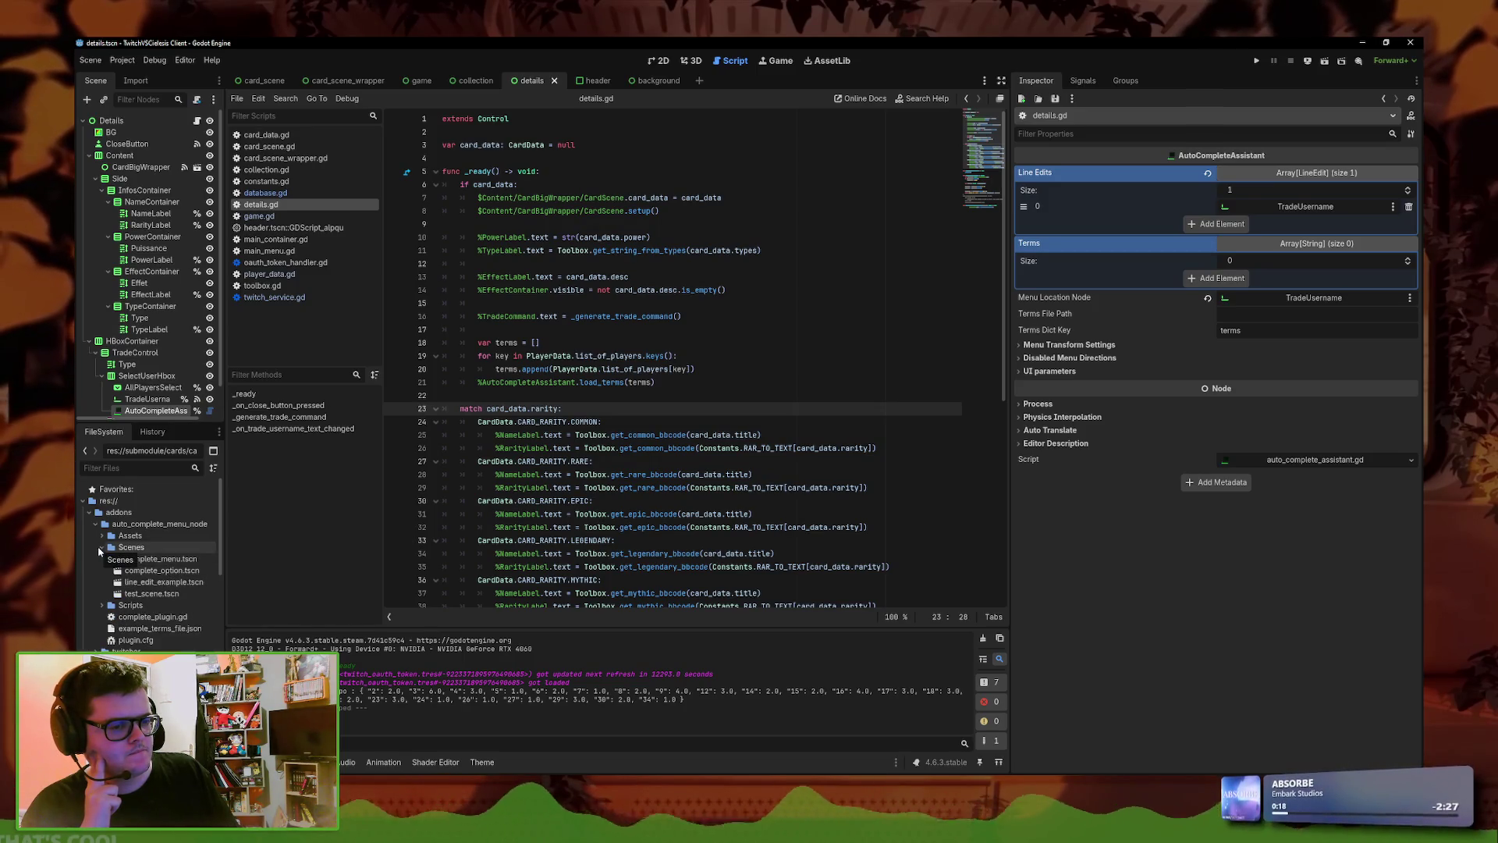
double_click(148, 594)
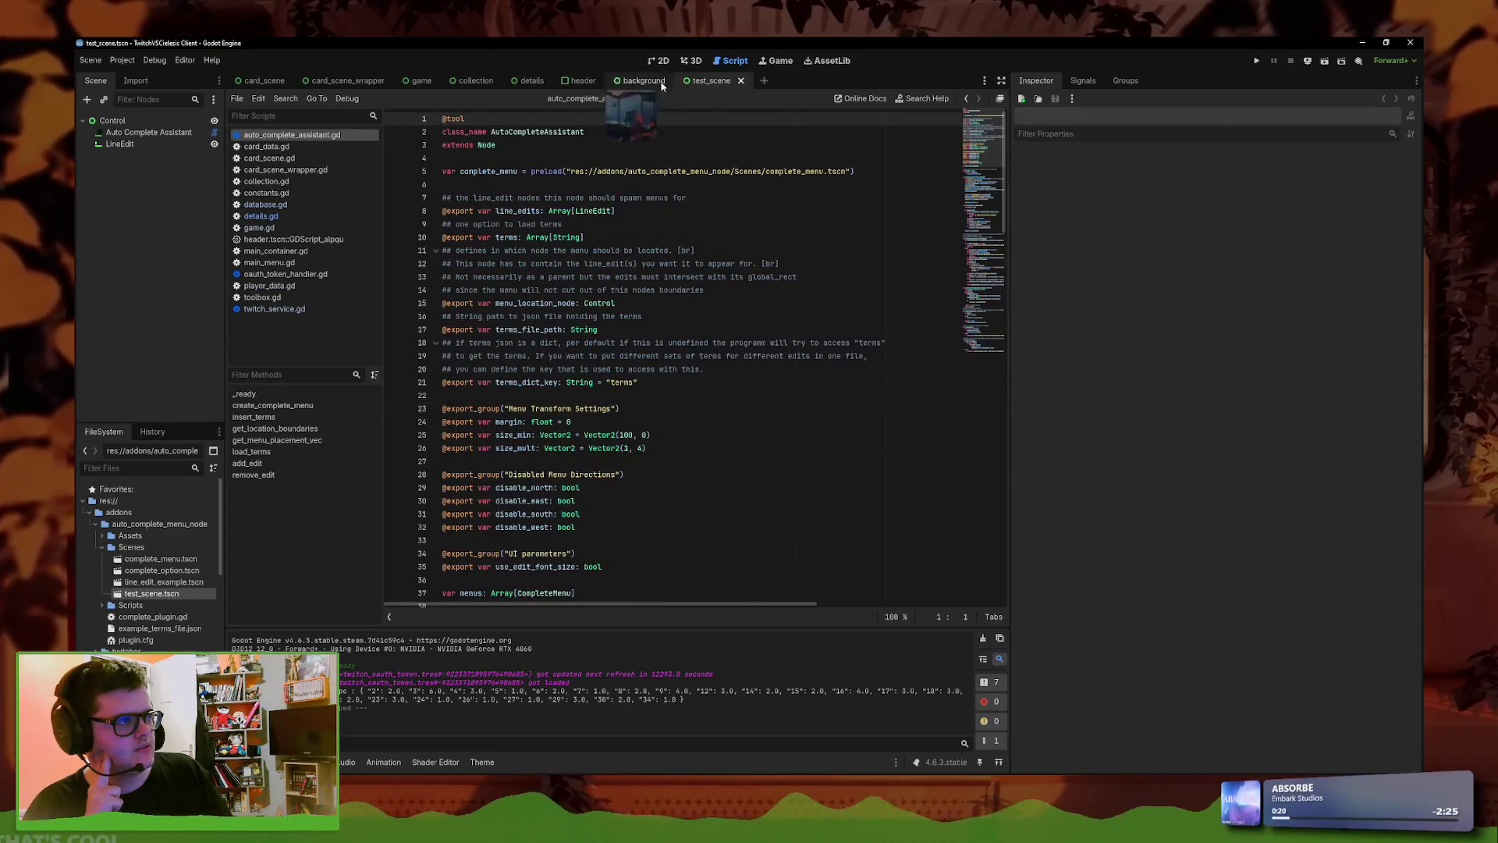
Switch to the 2D view, then briefly run and stop the project.
left_click(660, 60)
key("F5")
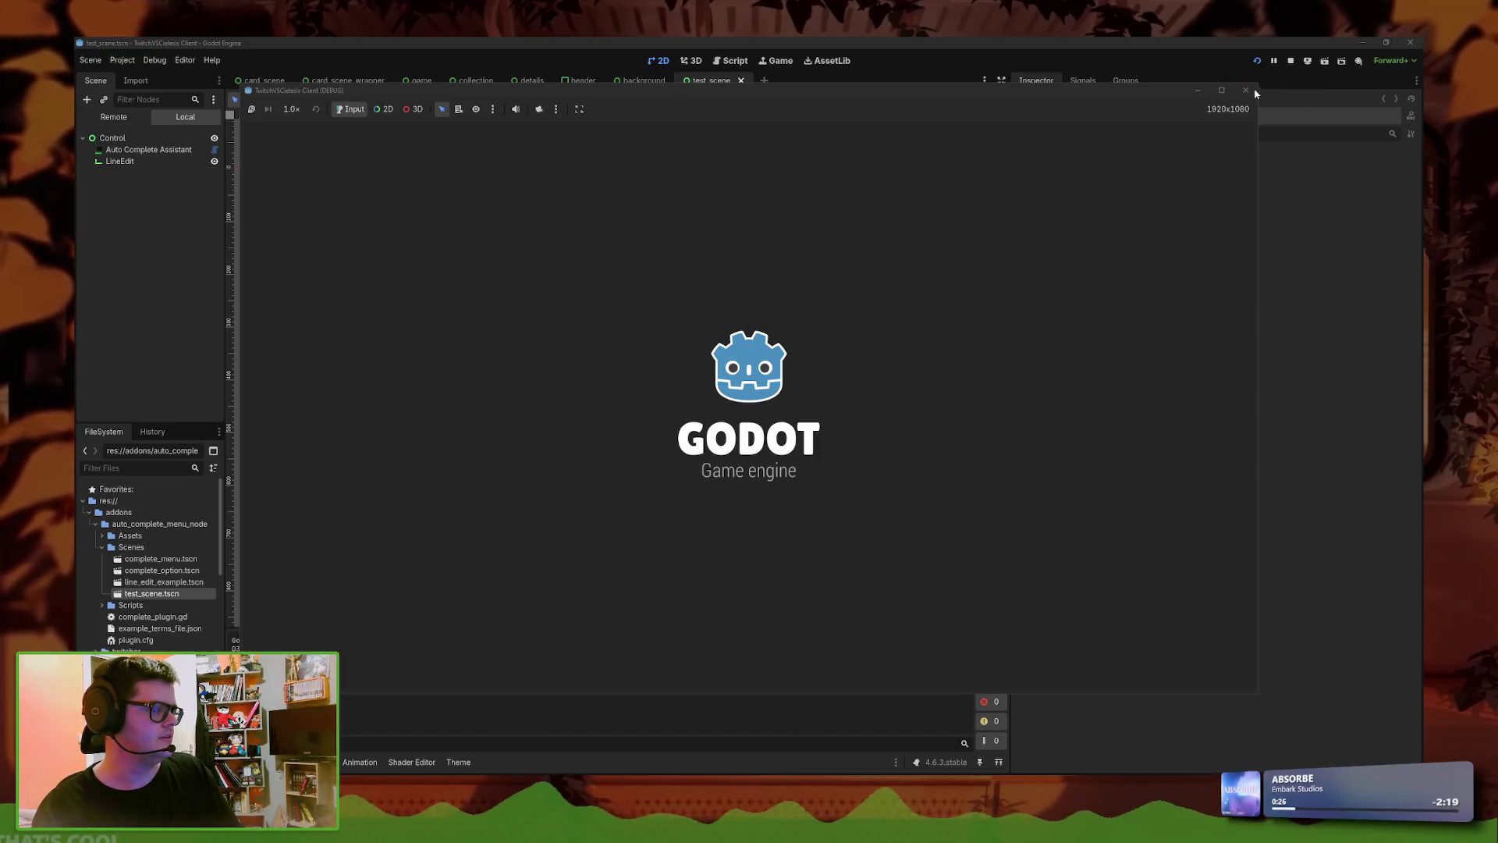
left_click(1246, 91)
Run test_scene with F6, type 'ddzq' in its field, then clear it to list all suggestions.
key("F6")
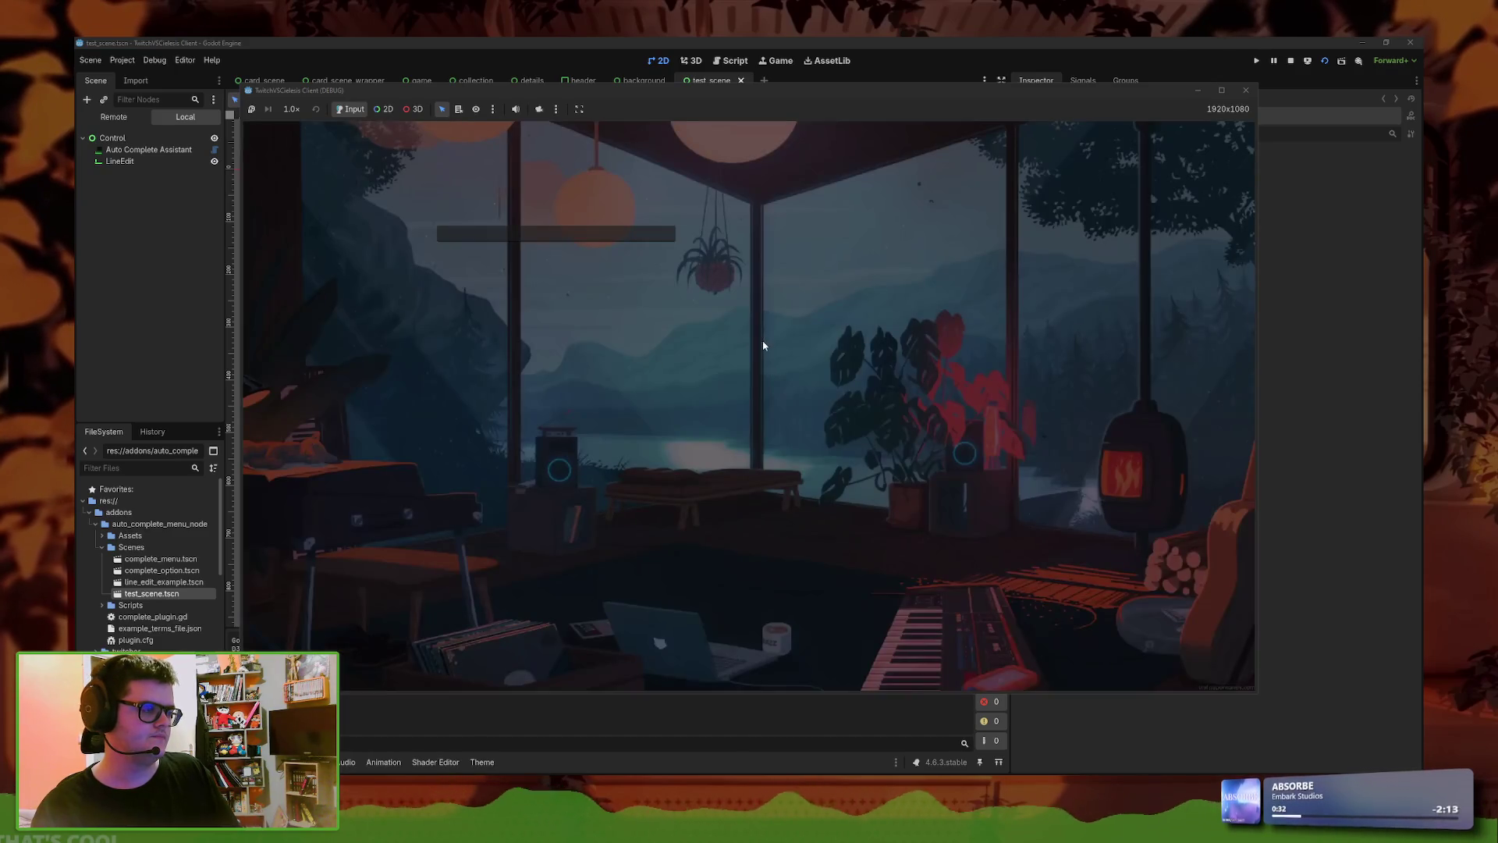
left_click(538, 234)
type("ddzq")
left_click(515, 254)
left_click(461, 235)
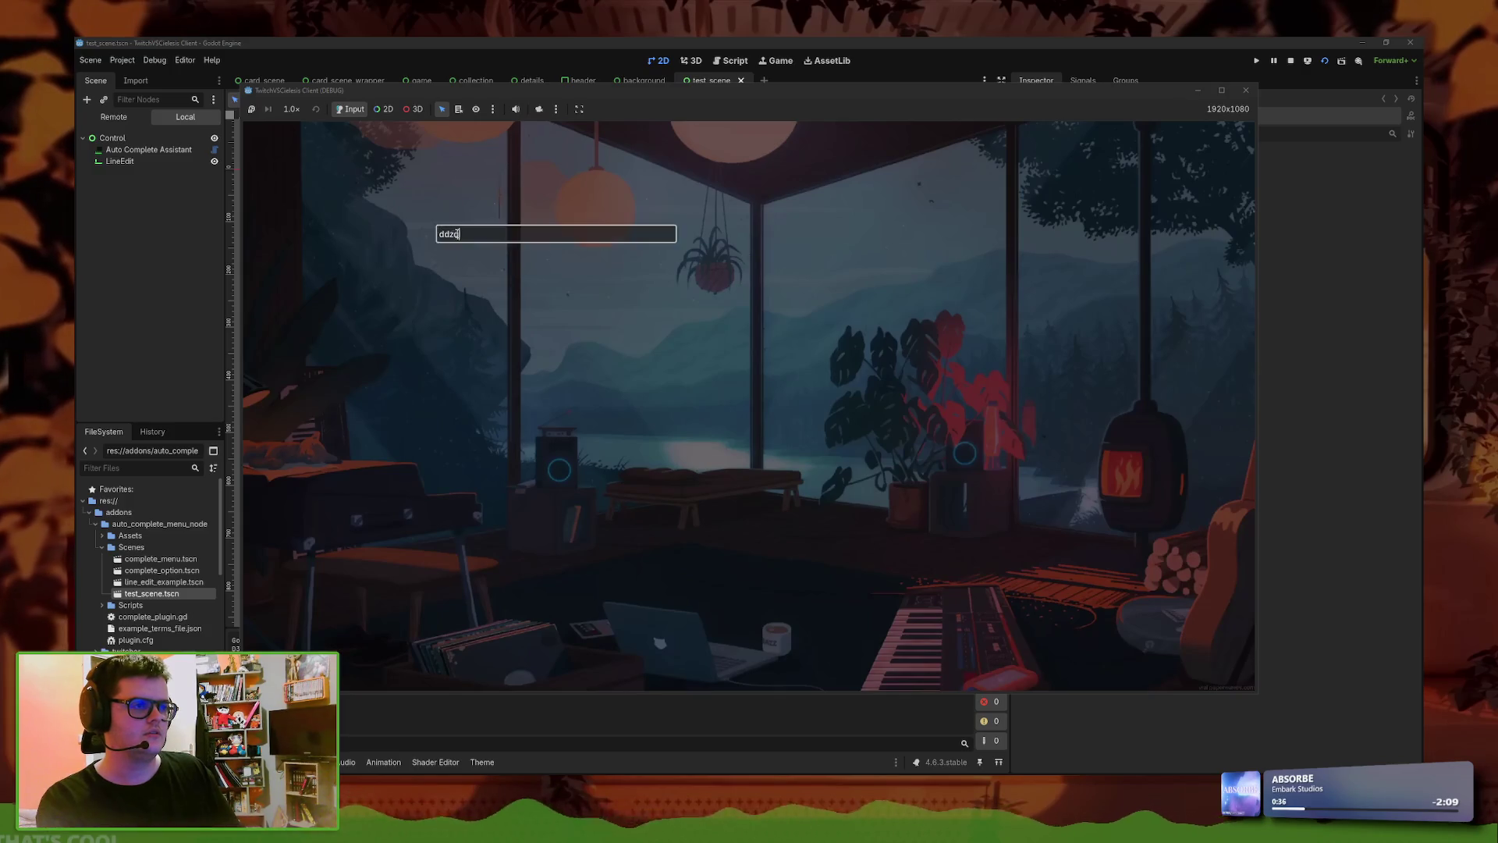
double_click(461, 235)
key("BackSpace")
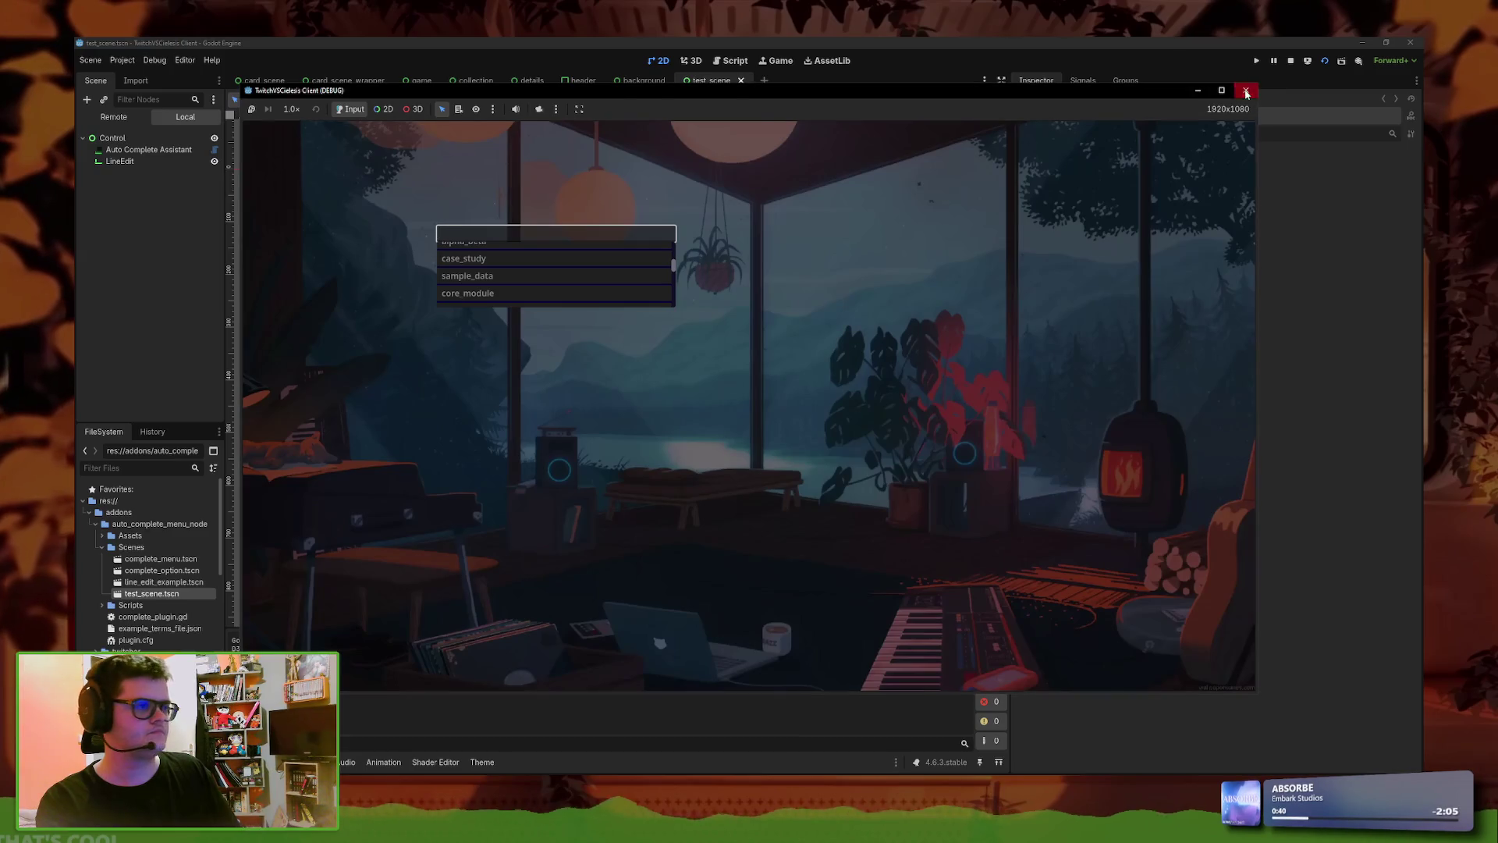
Close the demo and select the Auto Complete Assistant node to see its properties.
left_click(1246, 90)
left_click(628, 281)
left_click(149, 132)
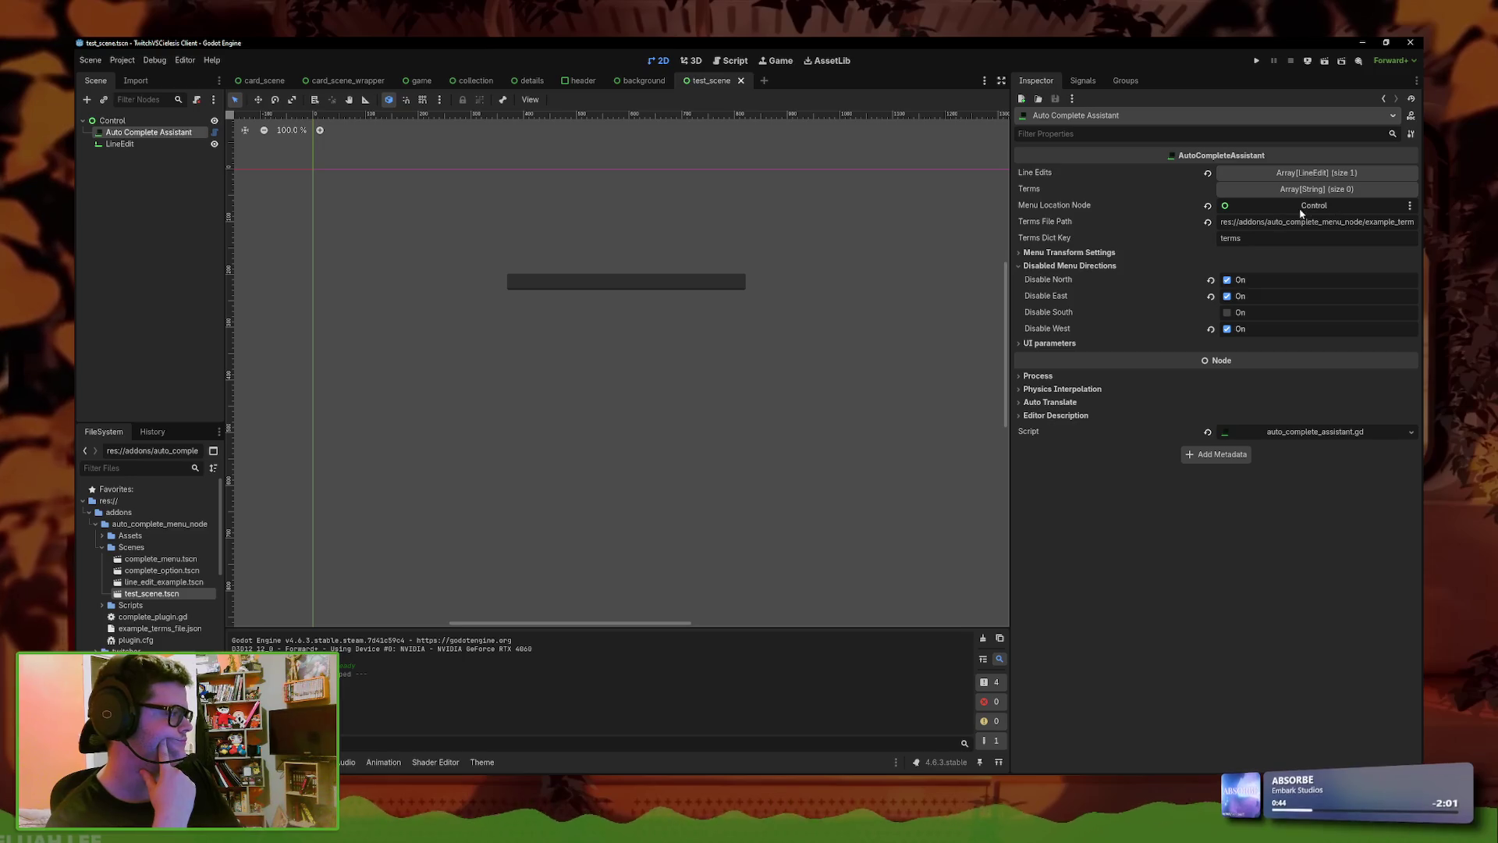
Look over the assistant's Line Edits array and Menu Location Node picker without changing them.
mouse_move(1059, 226)
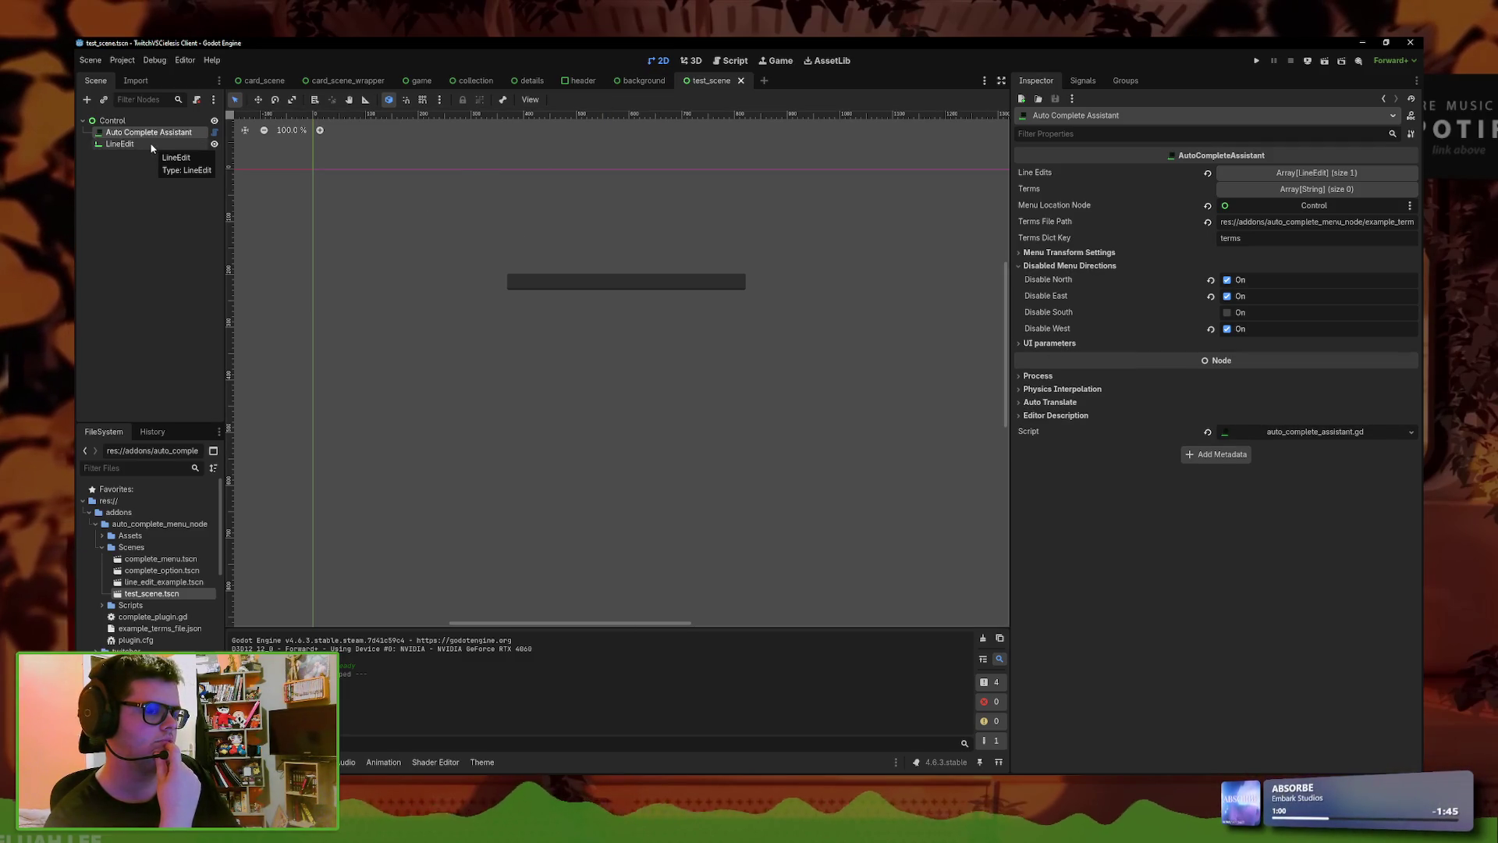
left_click(1317, 172)
left_click(1321, 175)
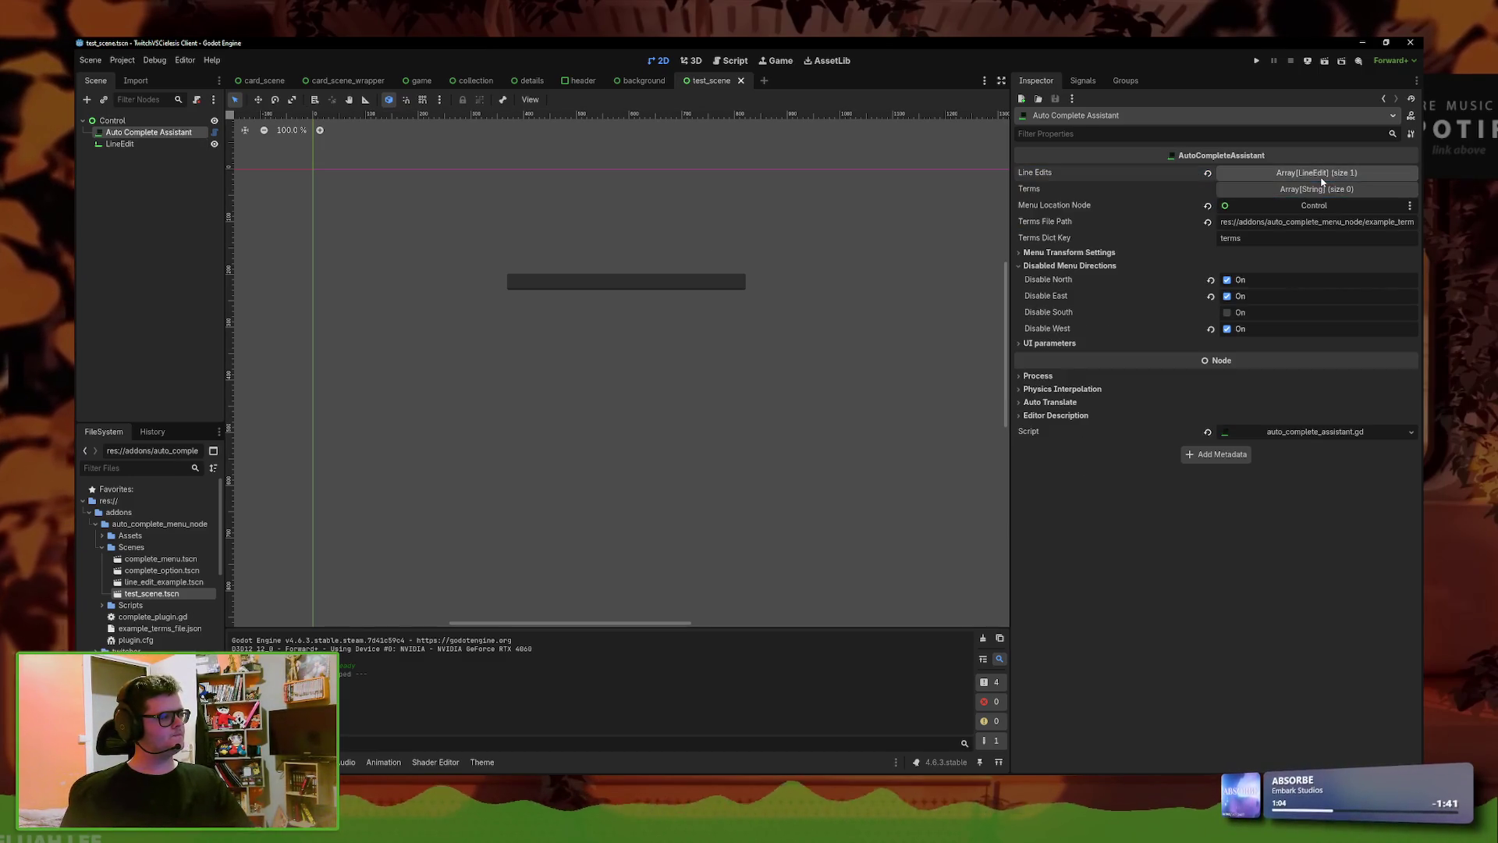
left_click(1314, 205)
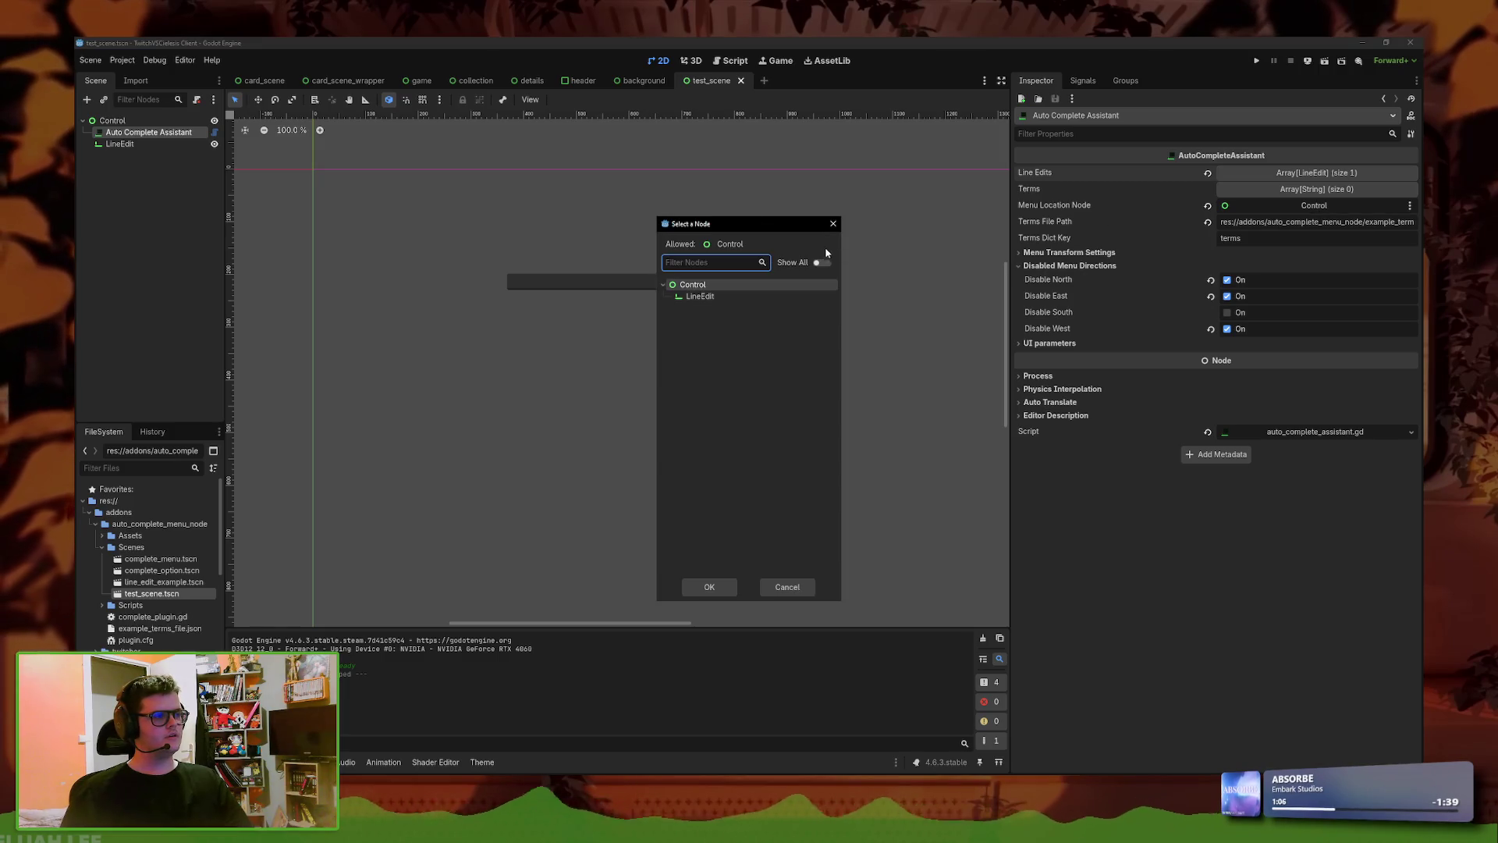
left_click(833, 224)
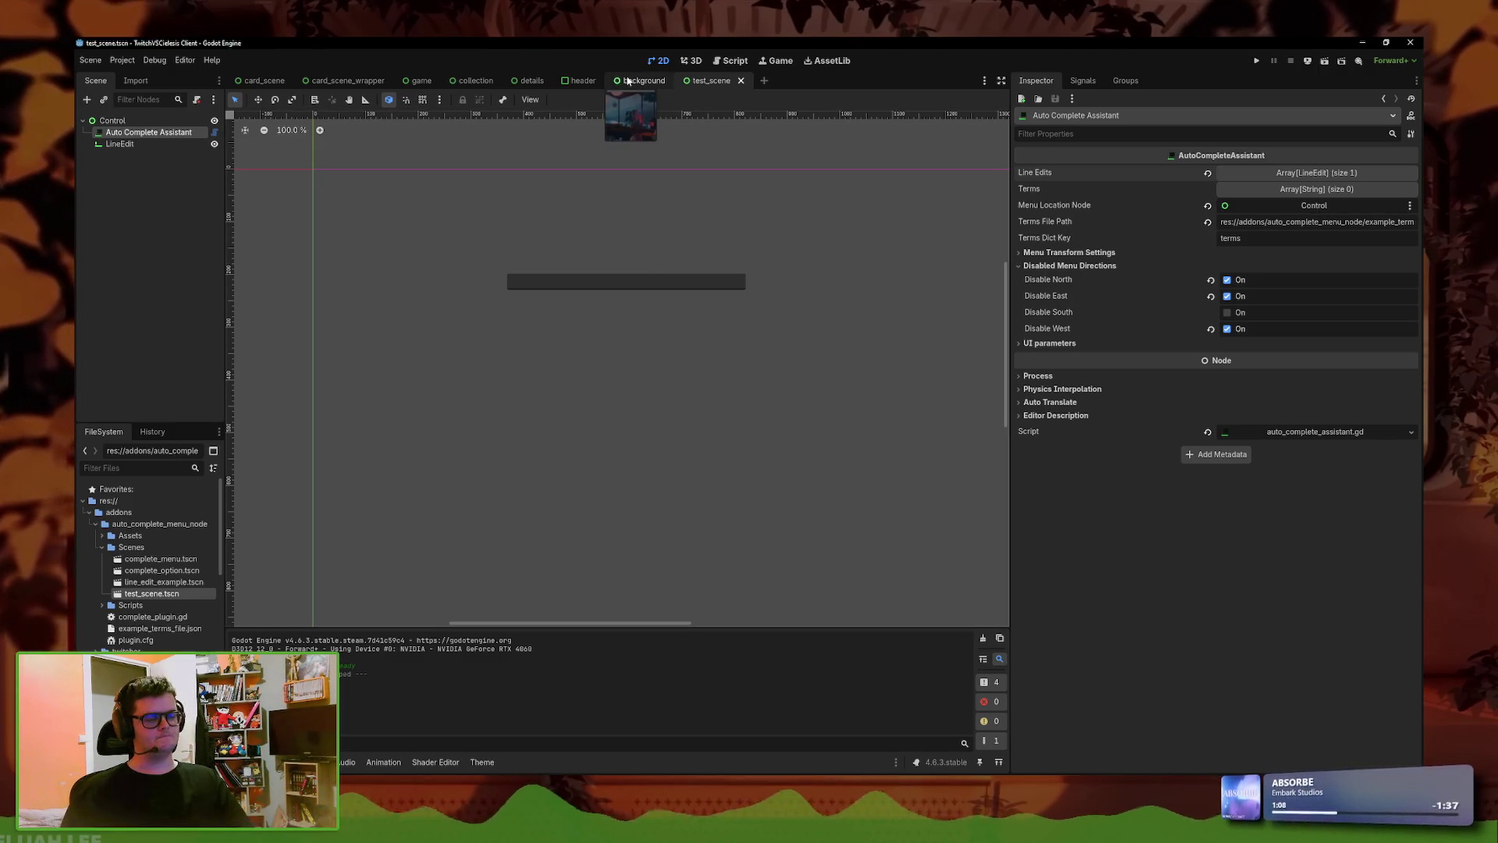
In the details scene, set Menu Location Node to the Details root node.
left_click(639, 80)
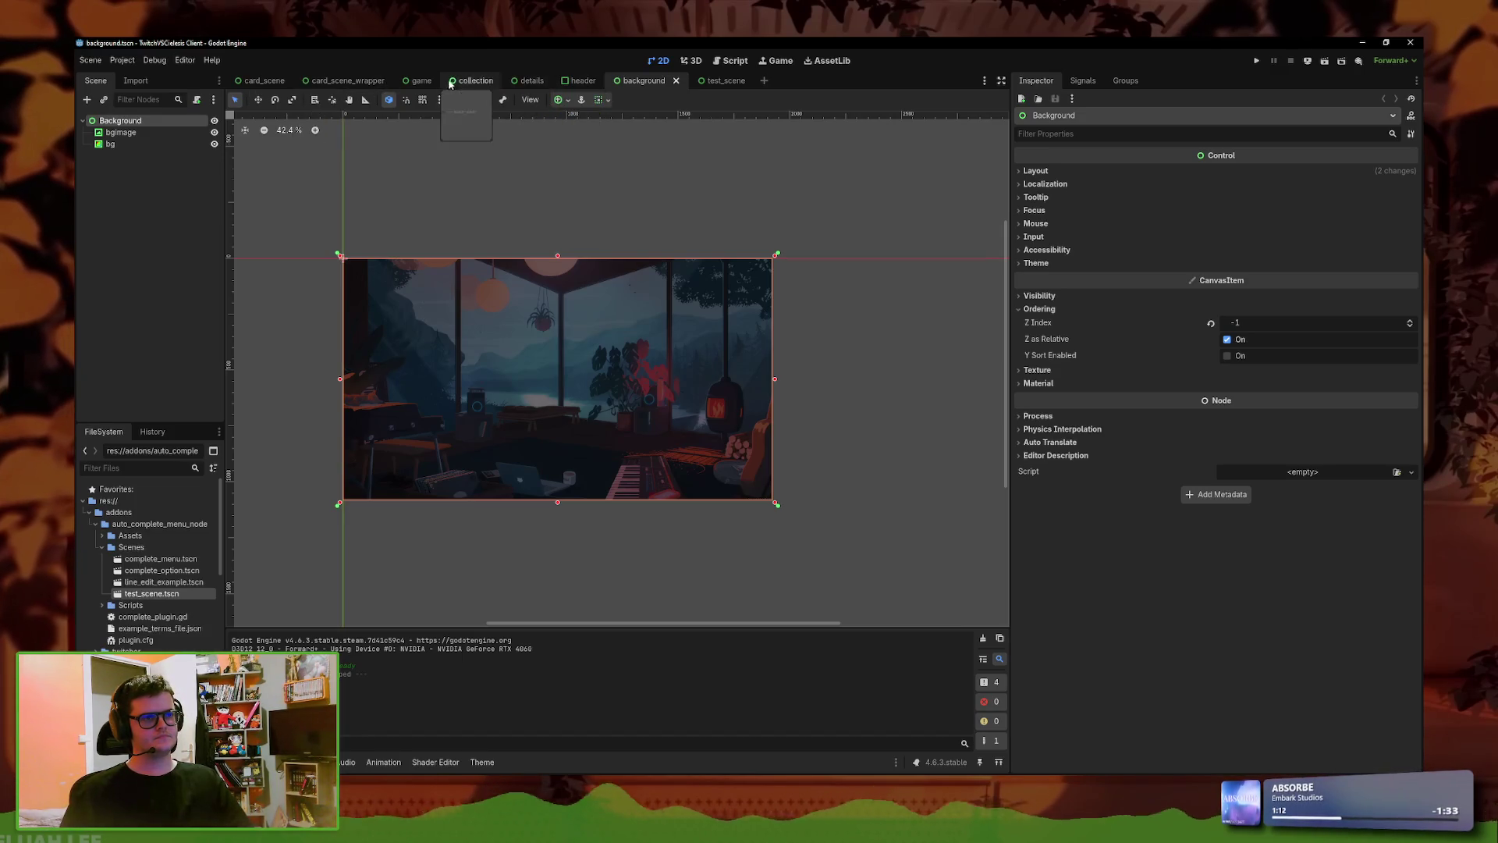
left_click(531, 81)
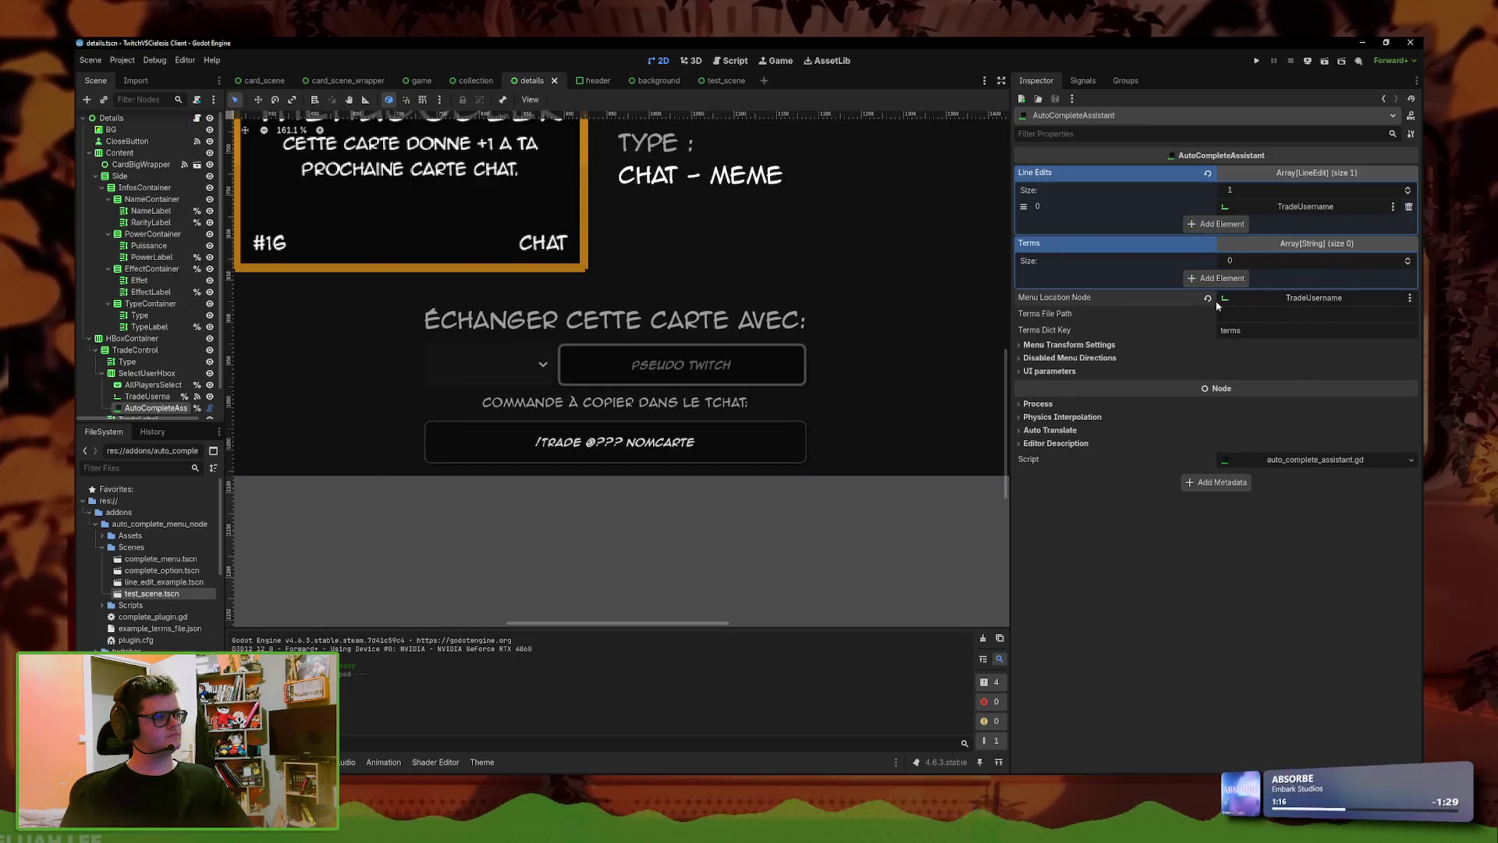
left_click(1326, 298)
double_click(706, 289)
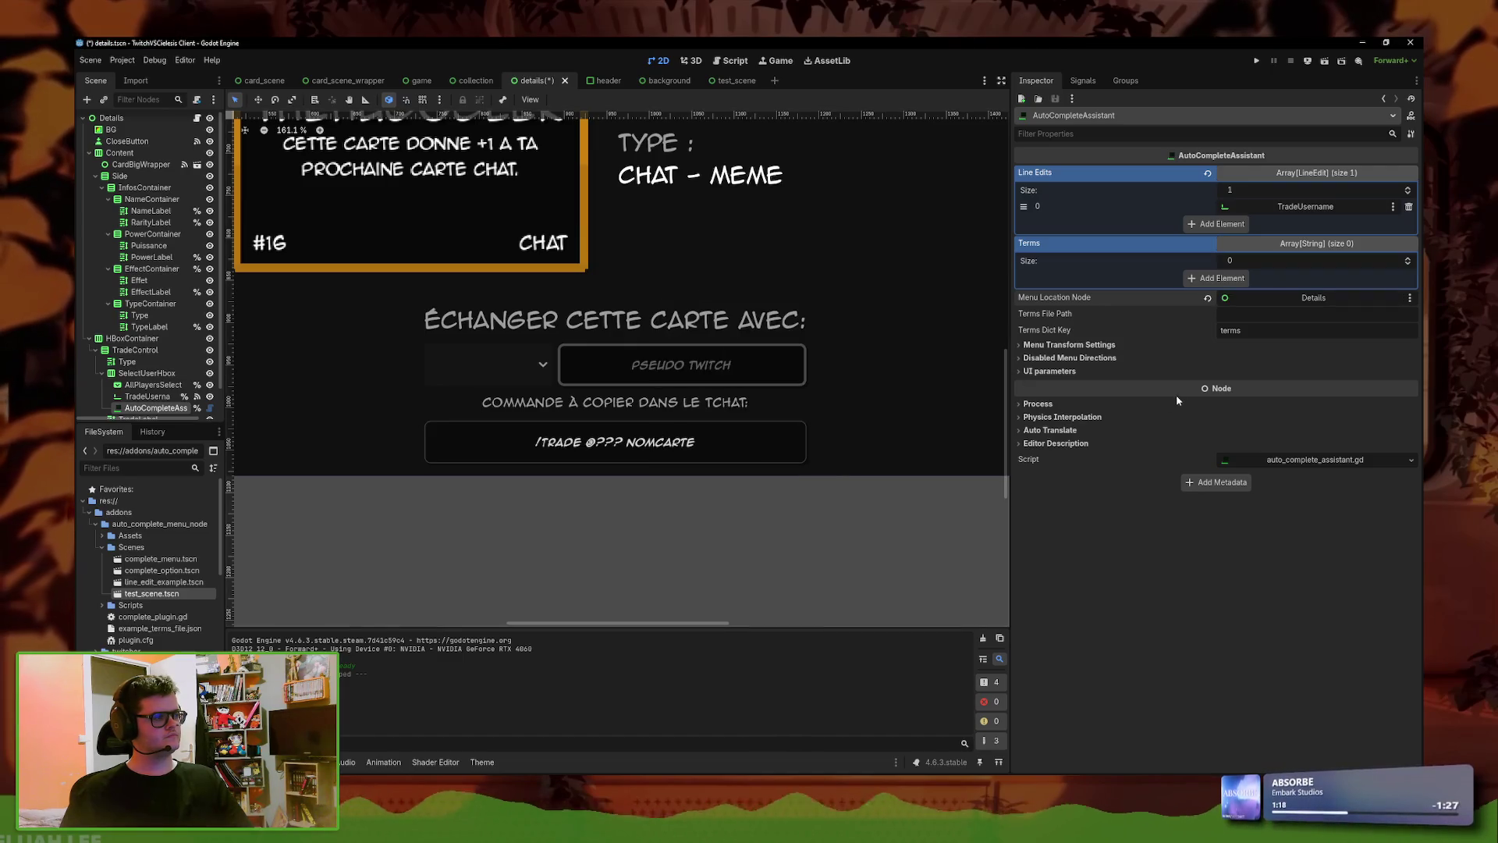
Test-run the game, enter a player name in the Néant card's Pseudo Twitch field, then stop and save.
left_click(1256, 61)
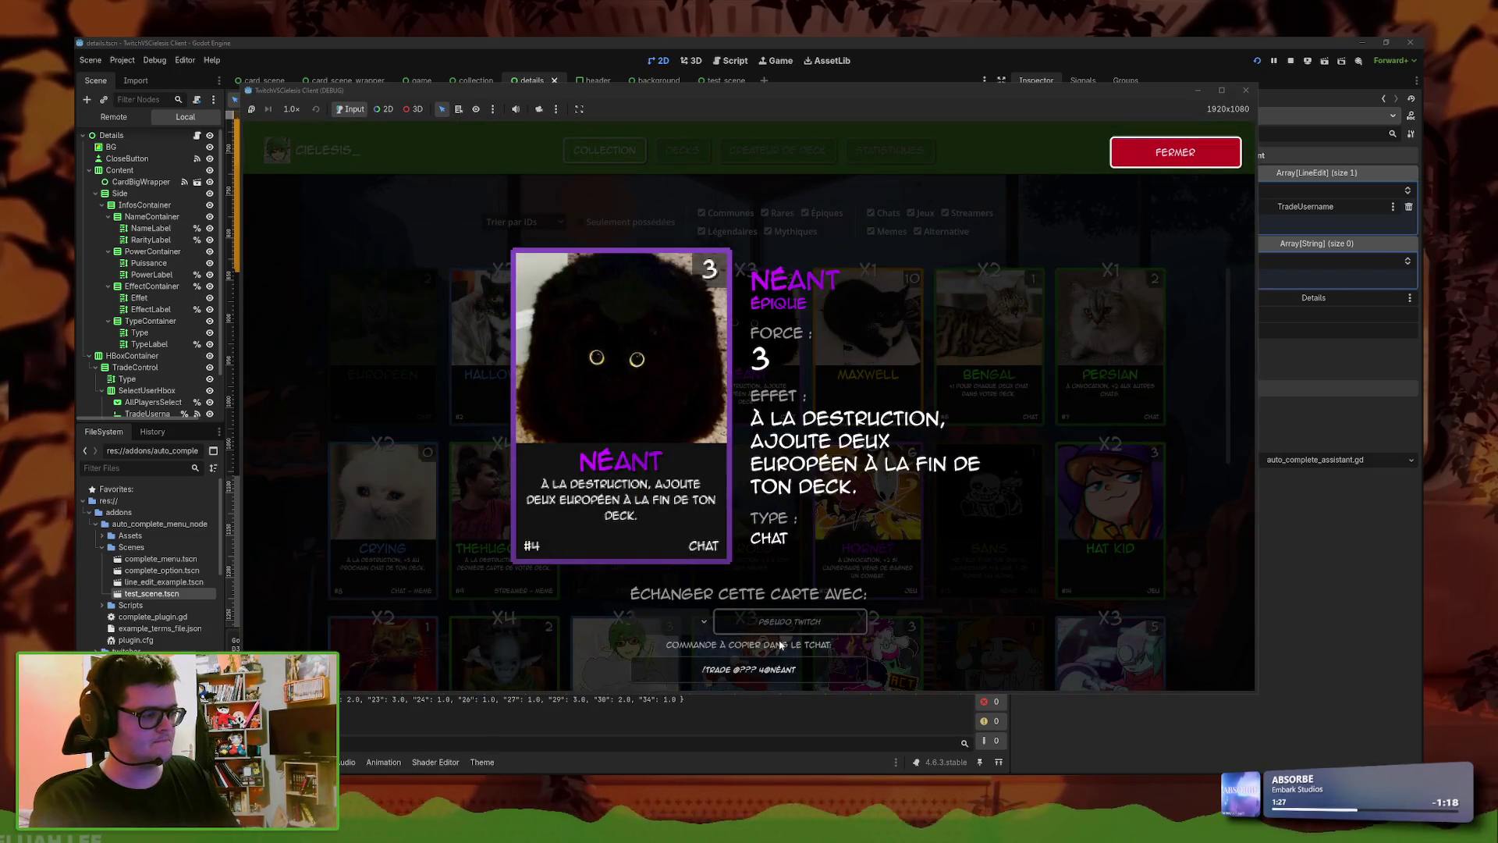
left_click(784, 624)
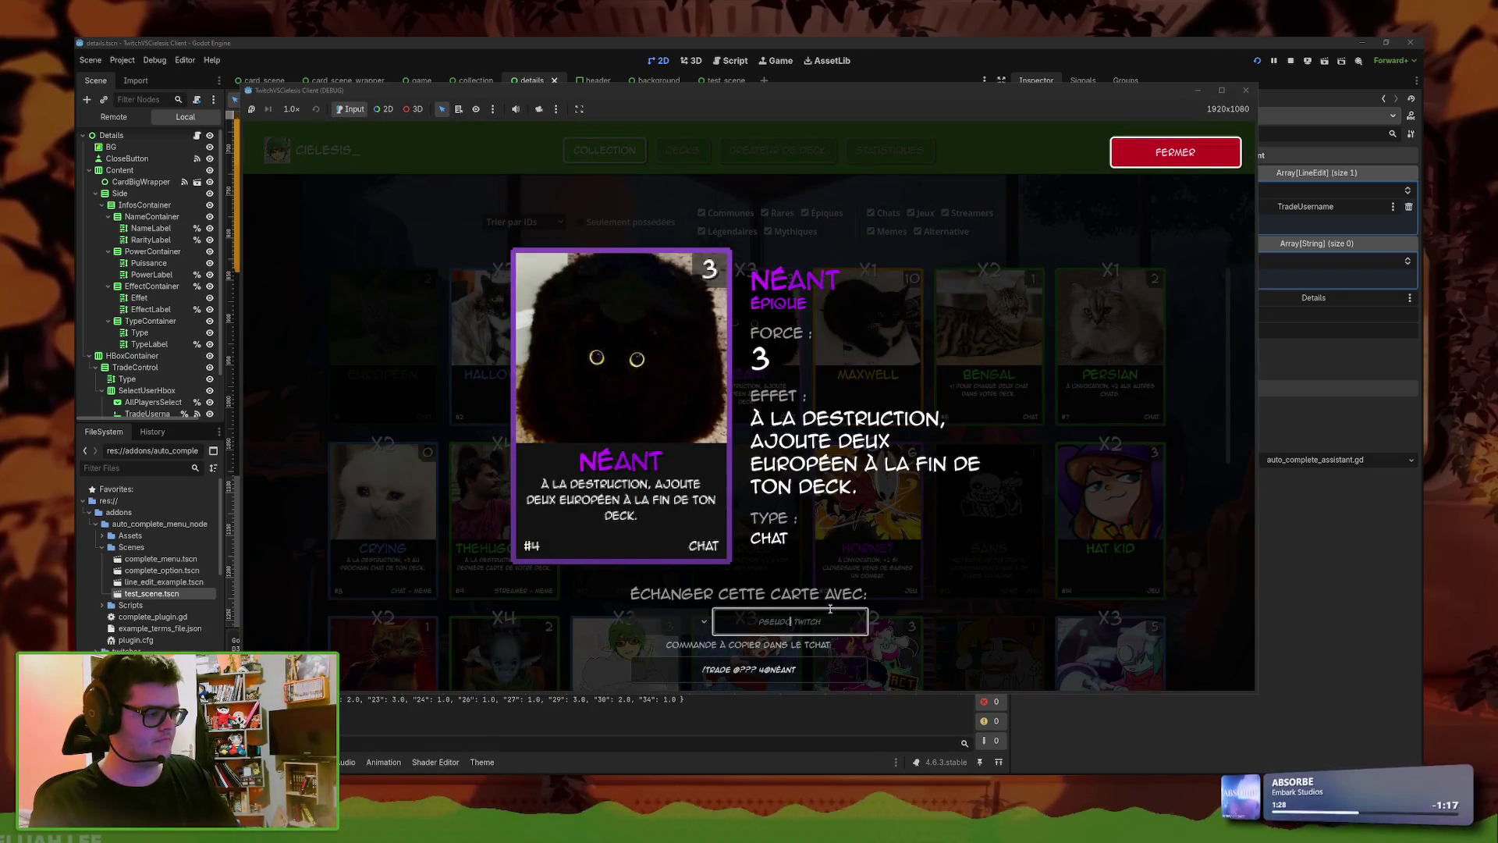
type("lzlzeo")
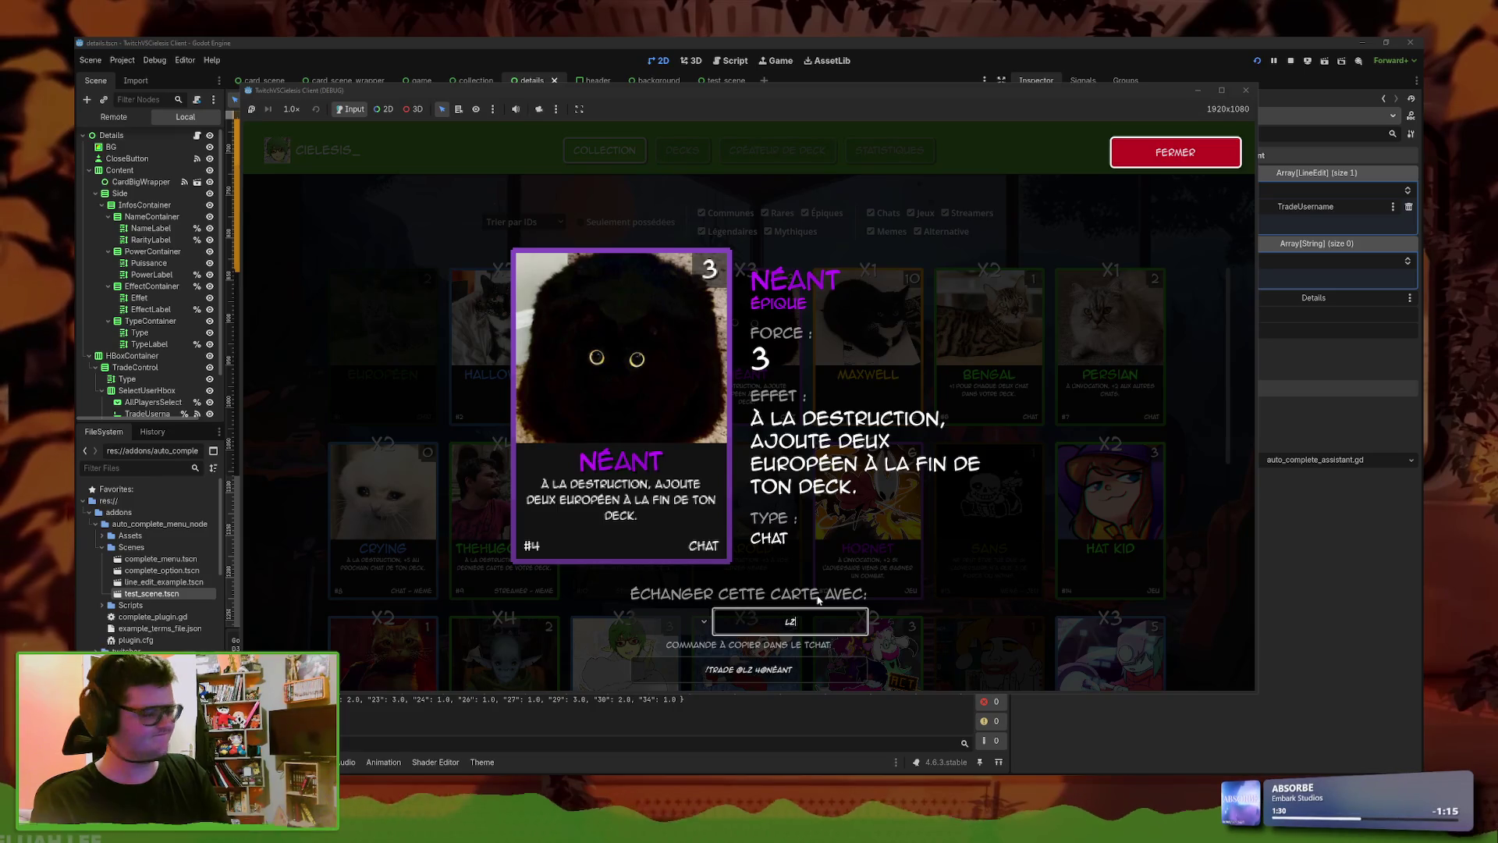
key("Return")
left_click(1146, 162)
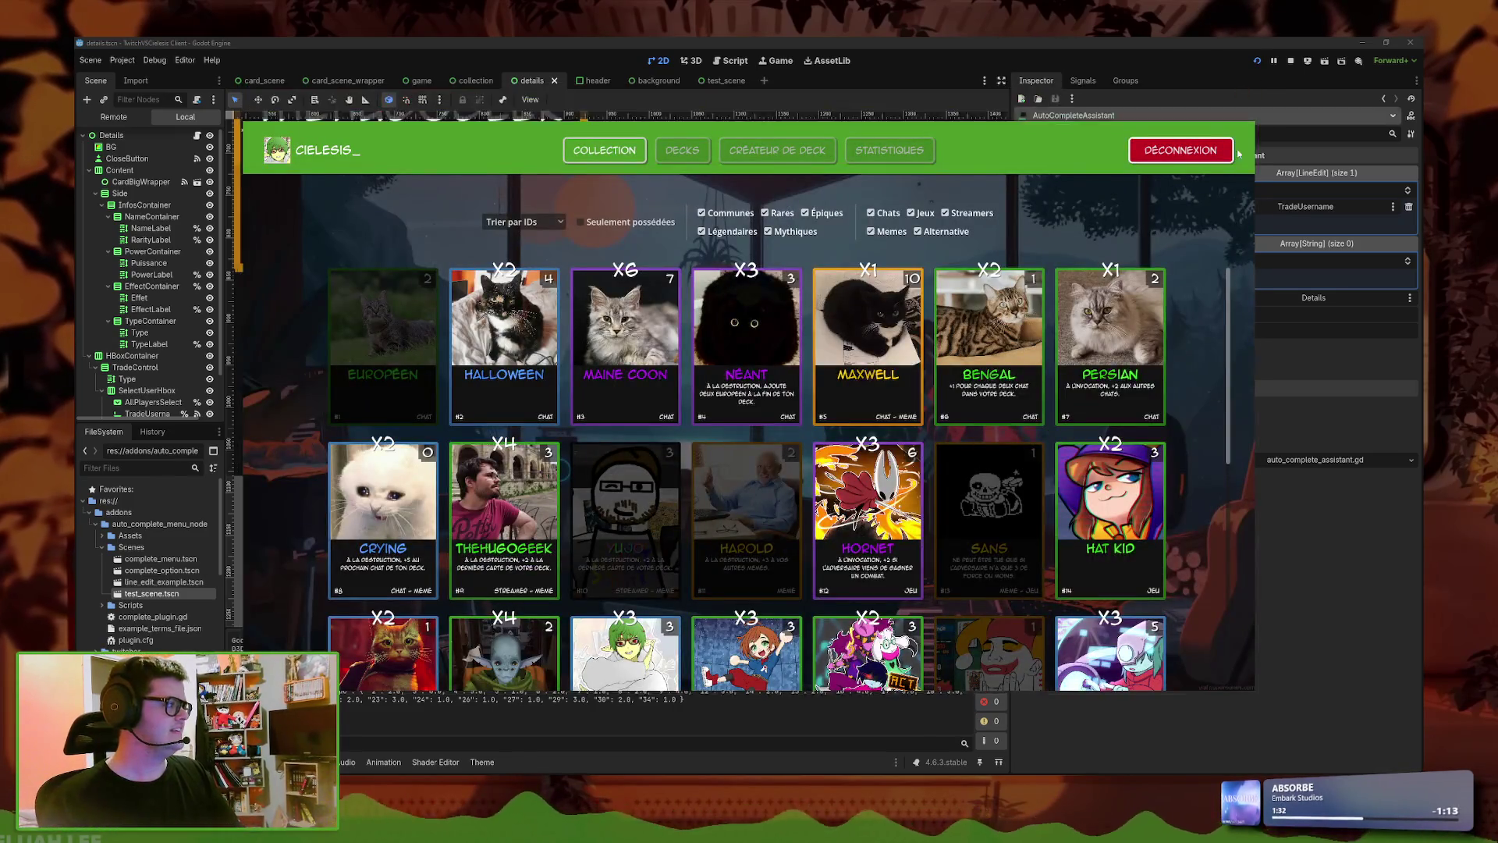
key("F8")
key("ctrl+s")
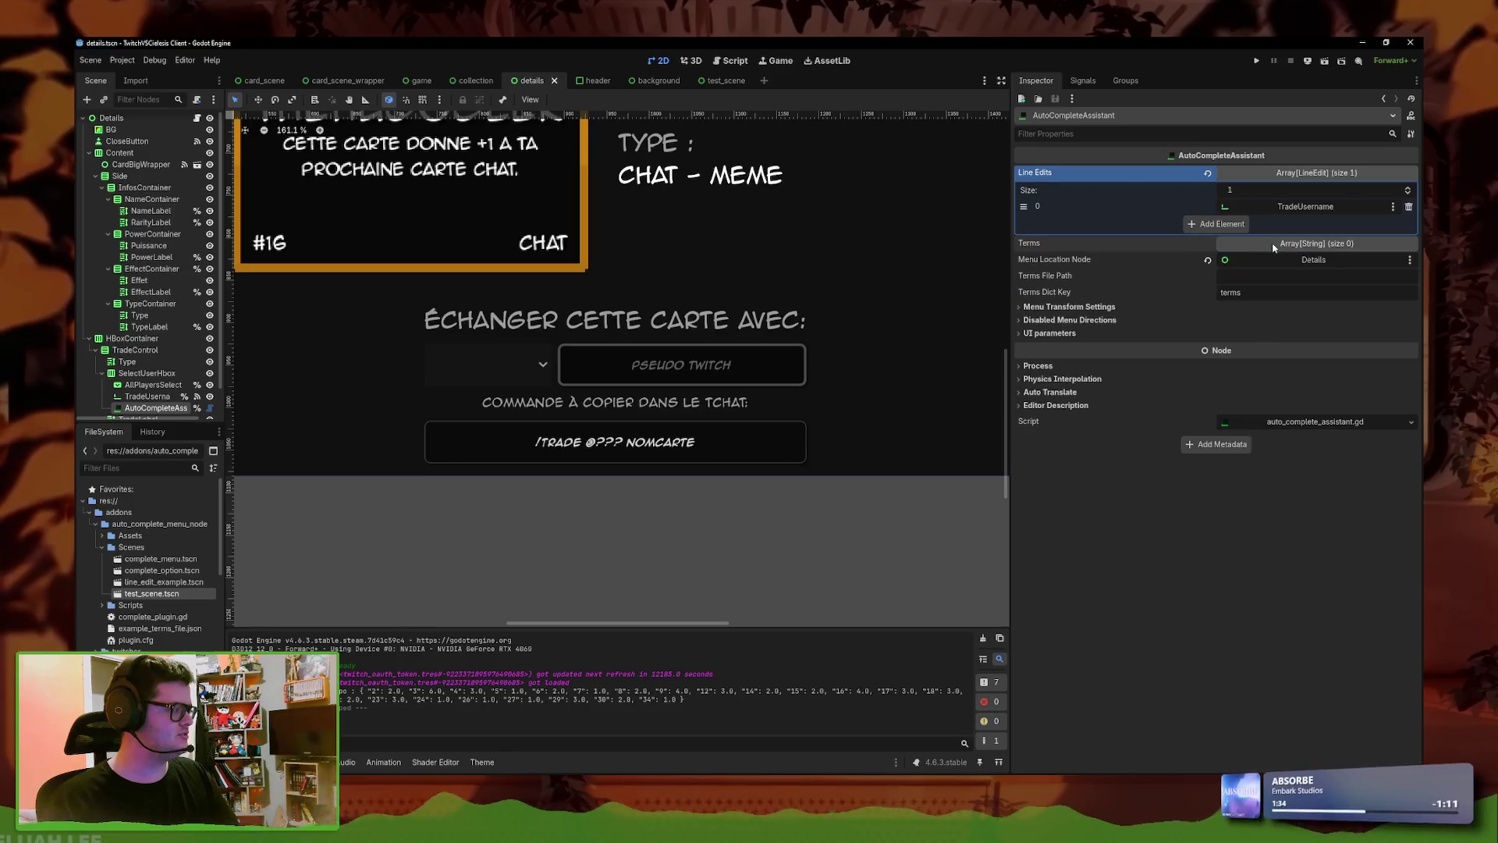
Add a player's username as a new element of the Terms array and save.
left_click(1221, 278)
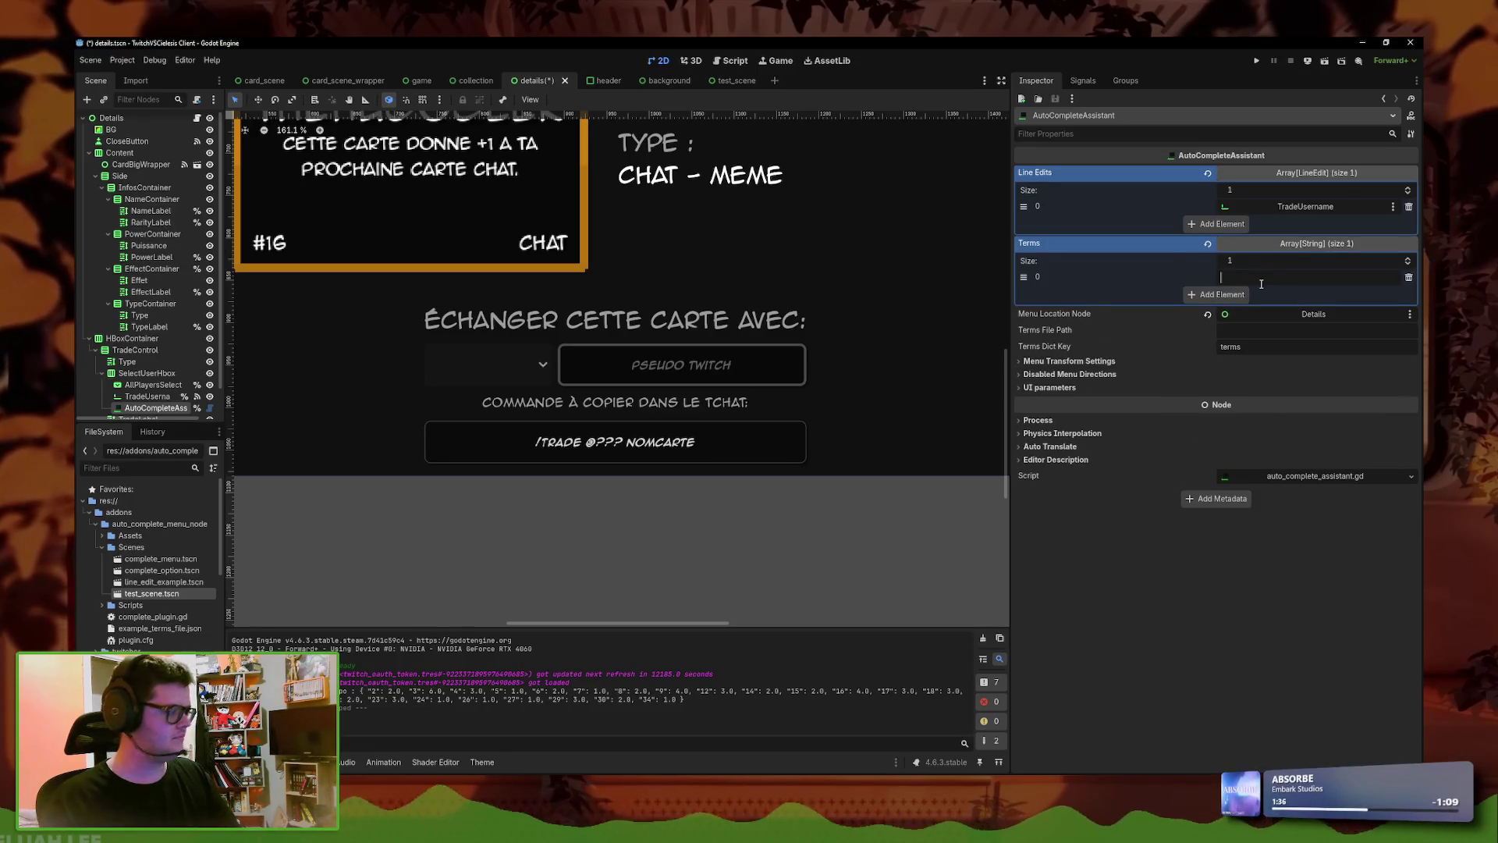
type("tie")
key("ctrl+s")
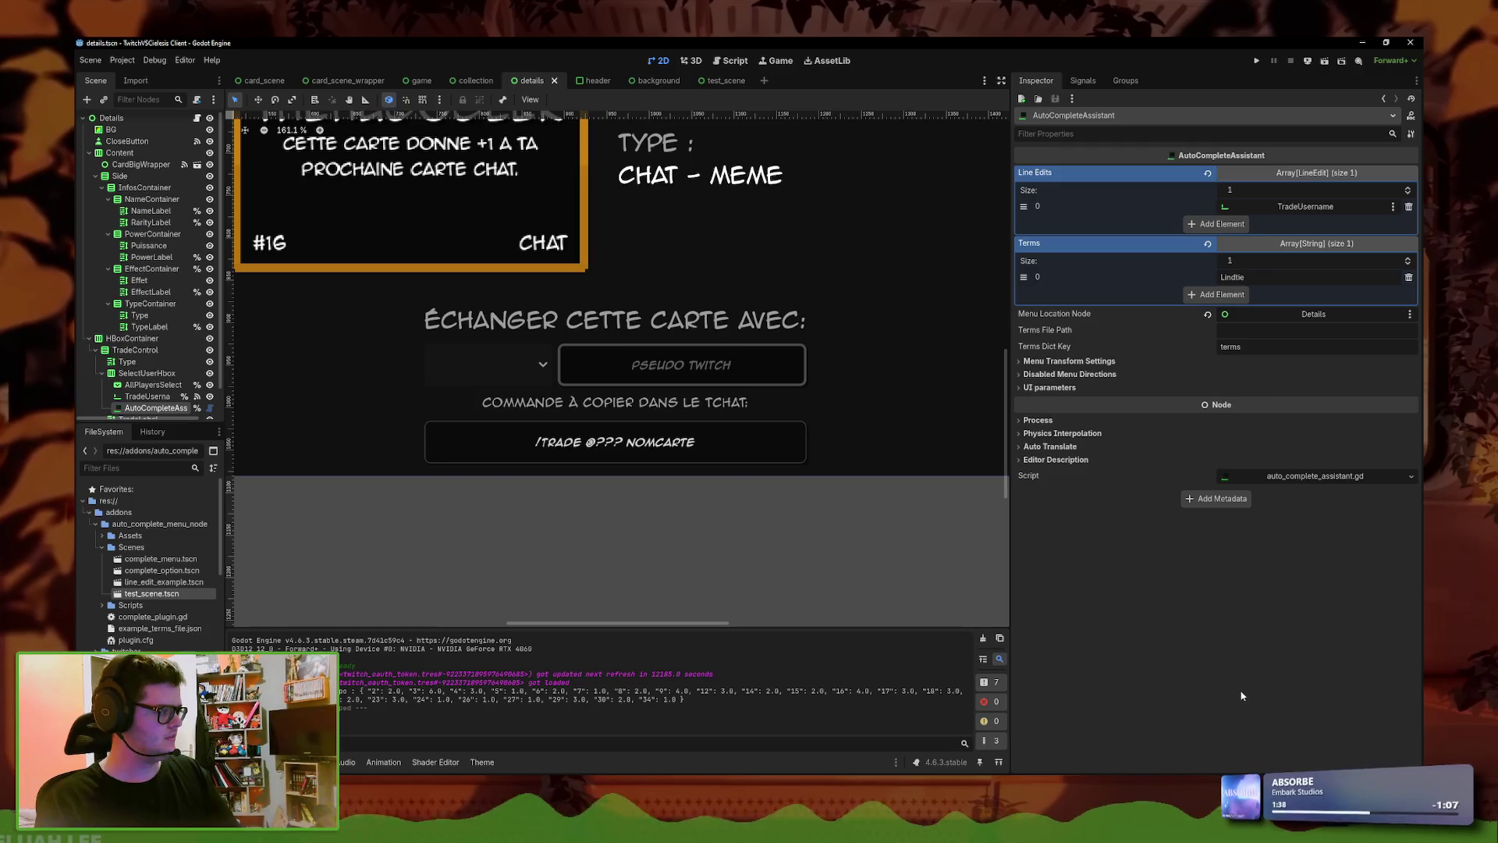
left_click(197, 118)
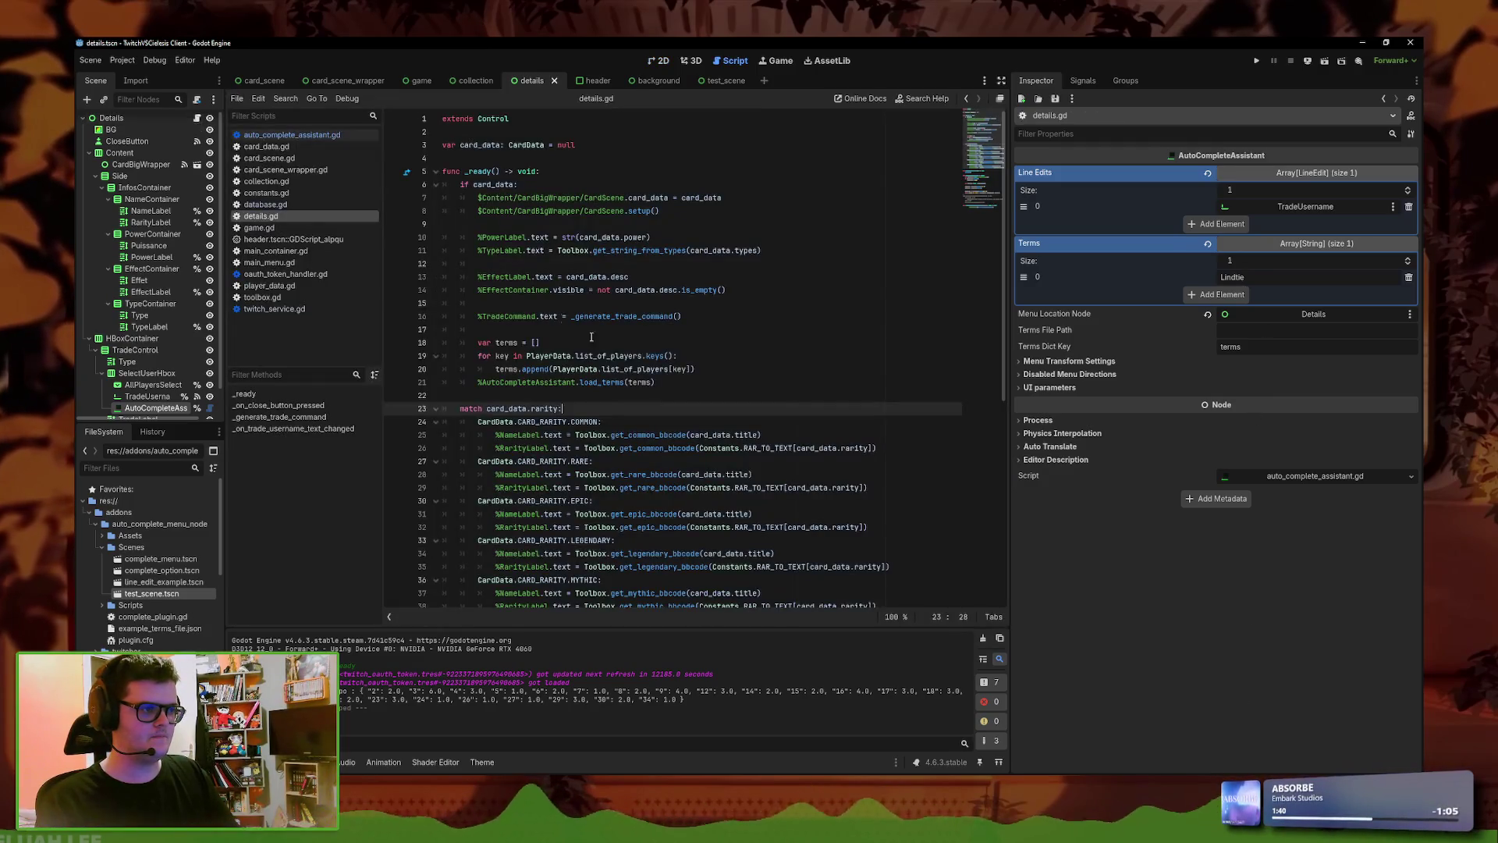
Select the term-loading lines 18–21 in details.gd and briefly test-run the game.
left_click(680, 381)
left_click_drag(680, 382, 437, 342)
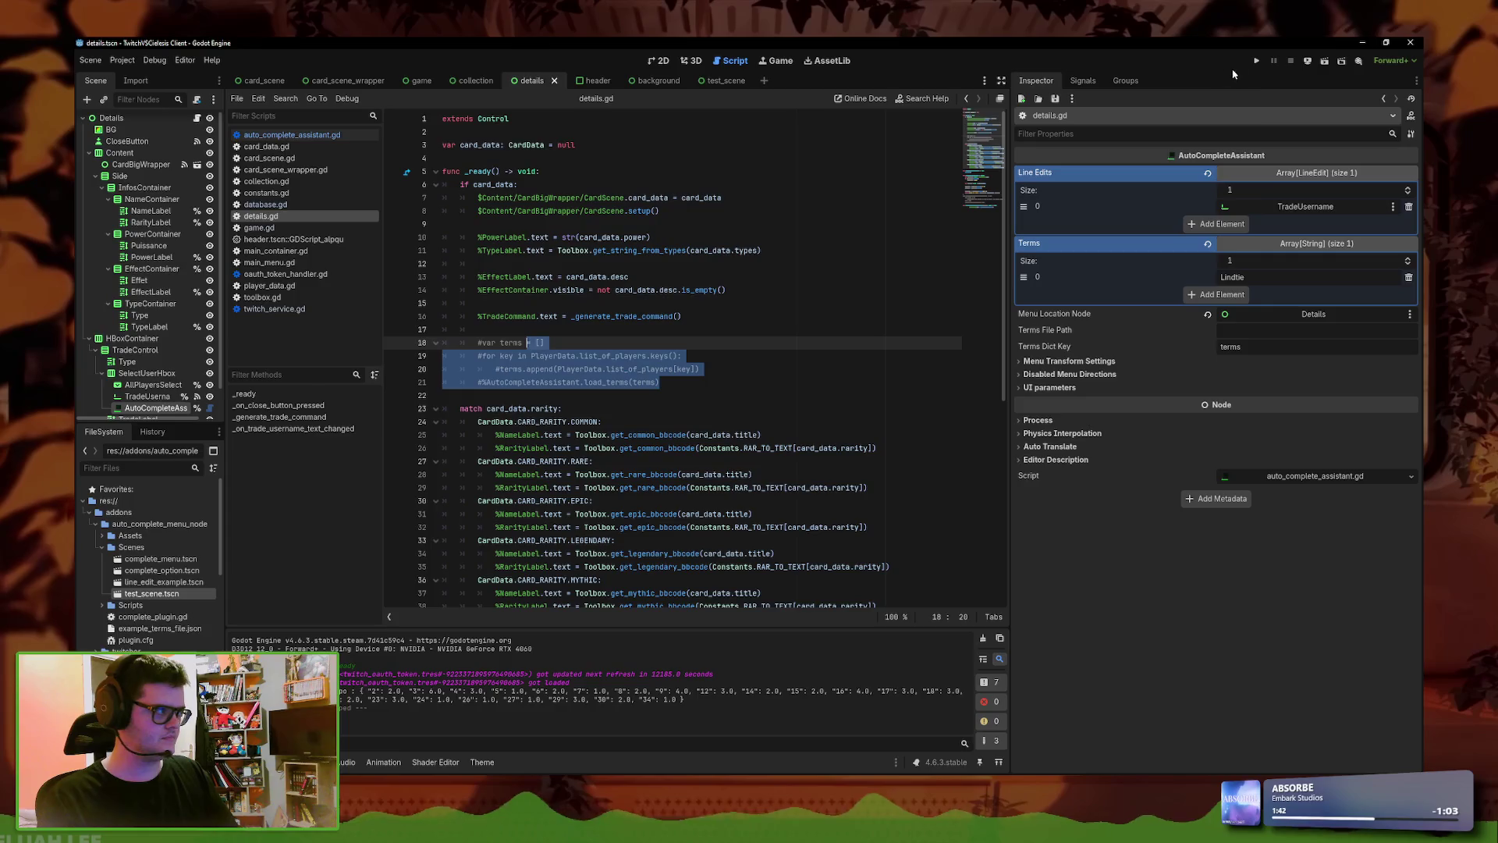
left_click(1256, 61)
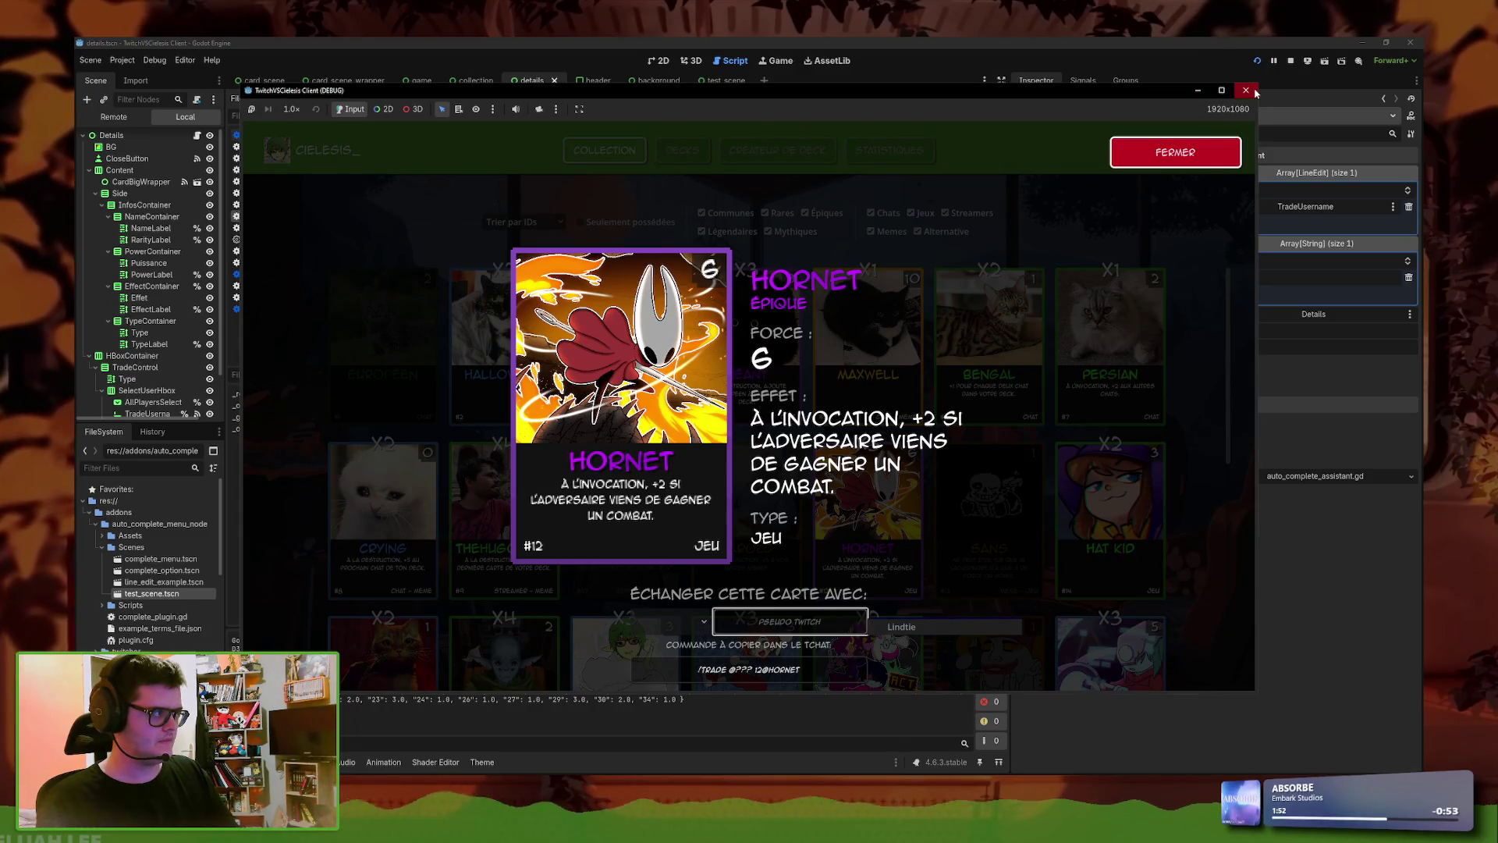
left_click(1255, 92)
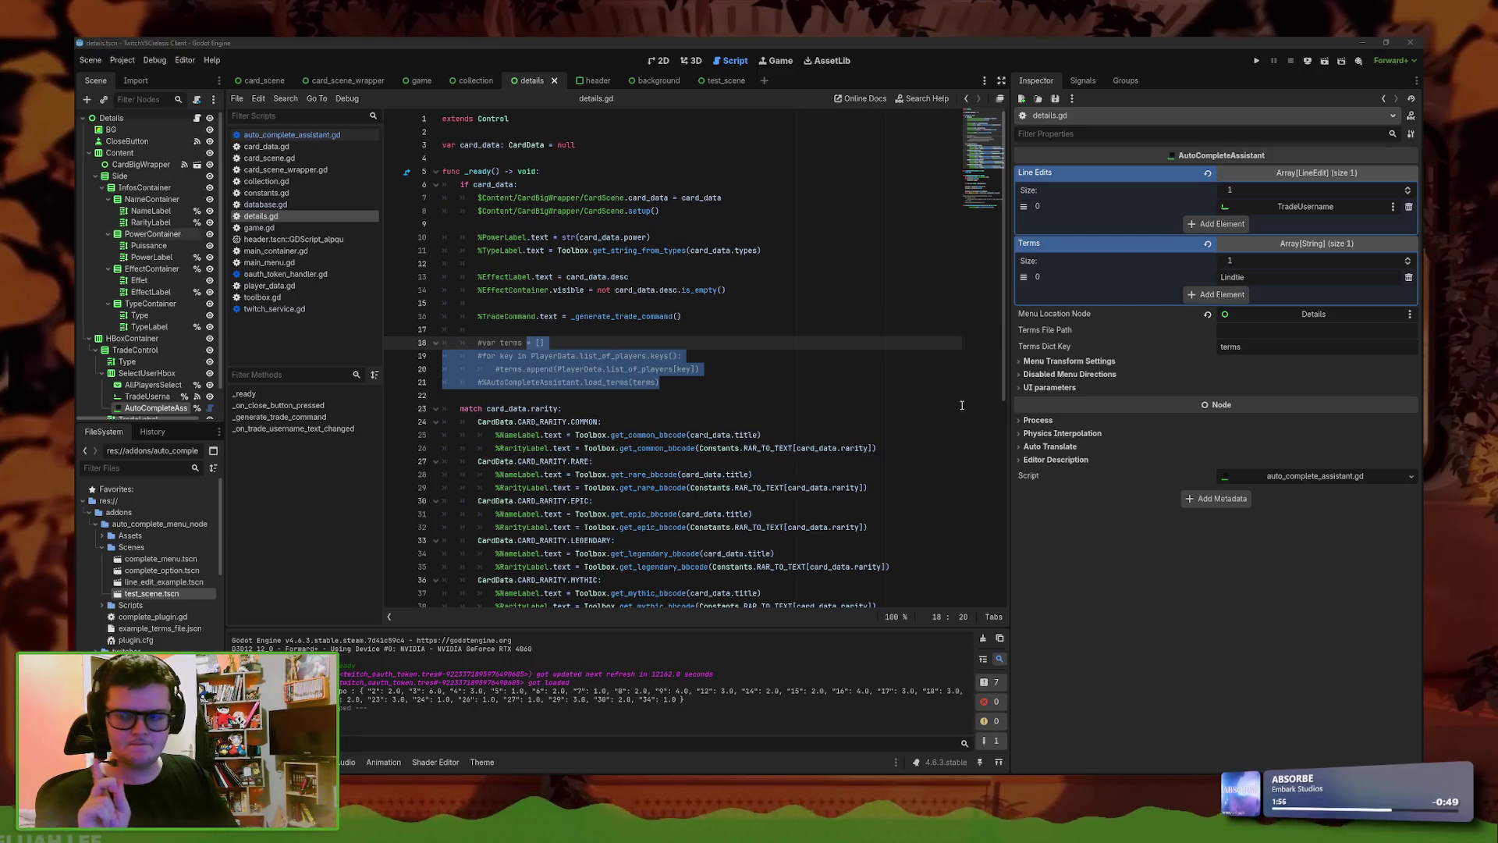
Disable the North, East and West menu directions in the assistant's transform settings.
left_click(1171, 360)
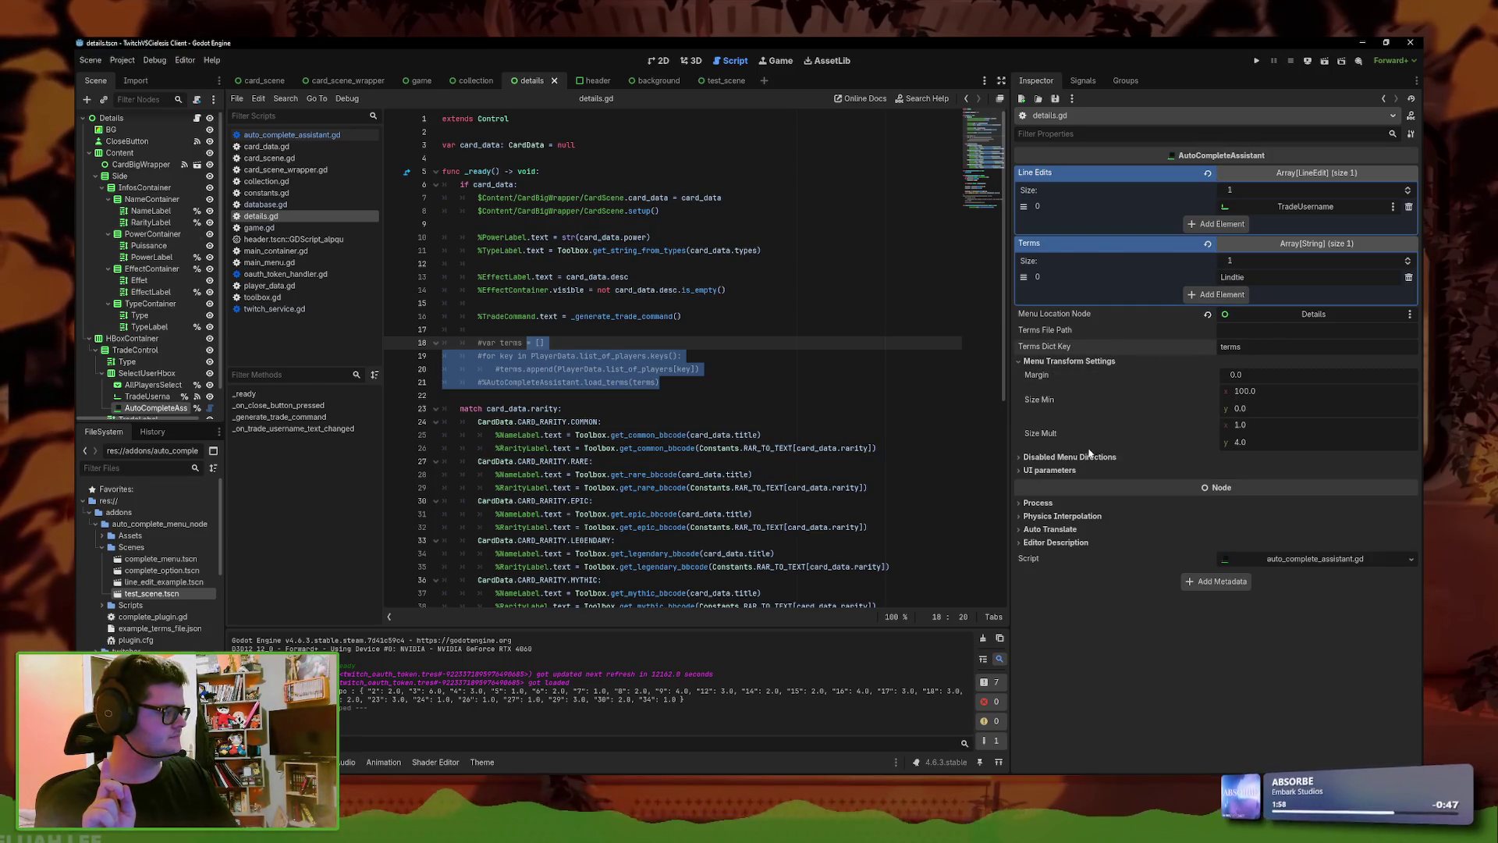
left_click(1091, 457)
left_click(1239, 472)
left_click(1240, 487)
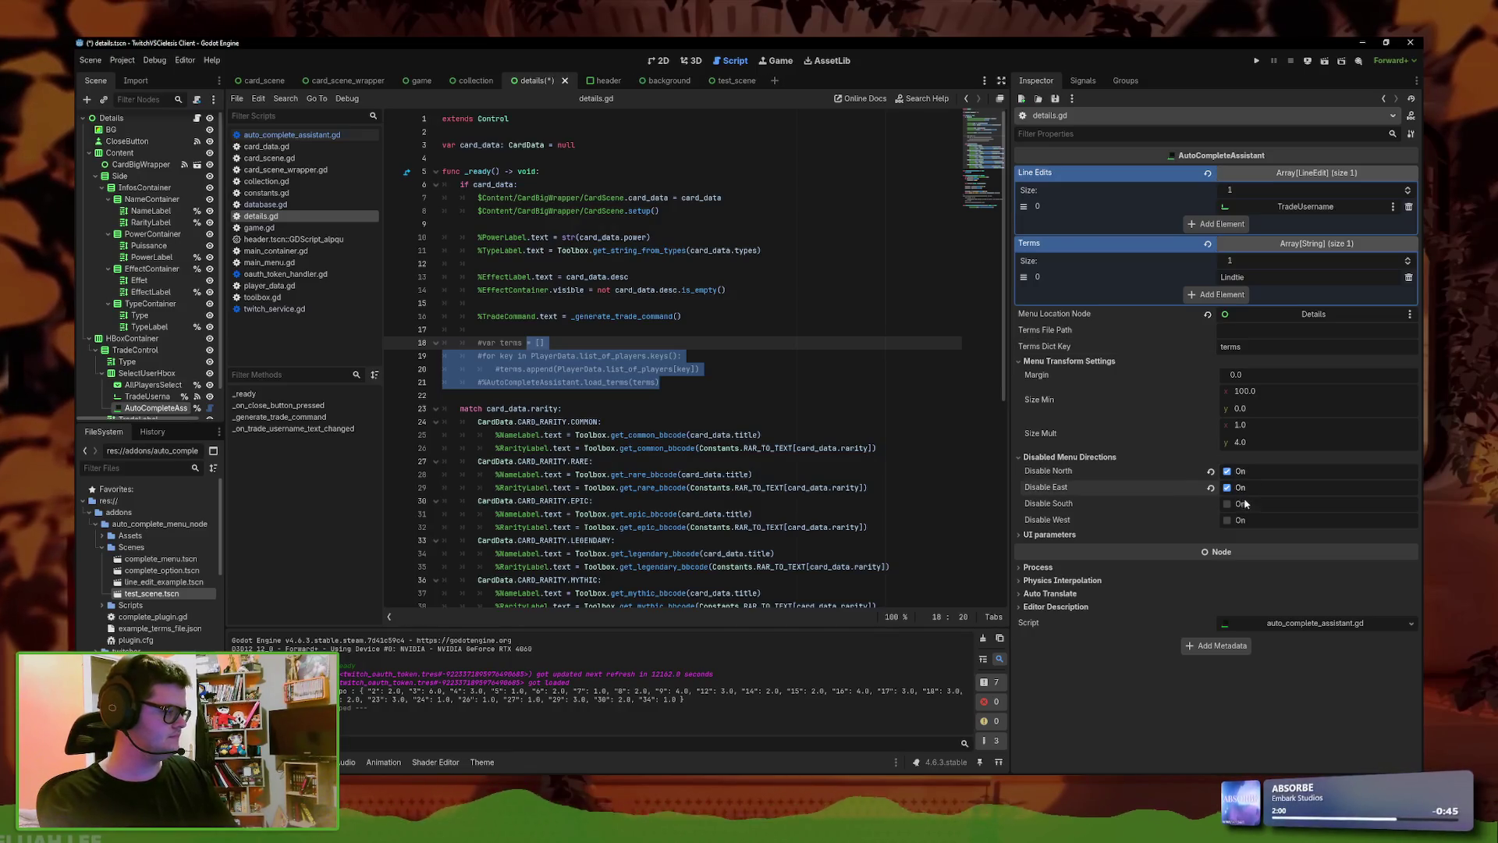
left_click(1240, 519)
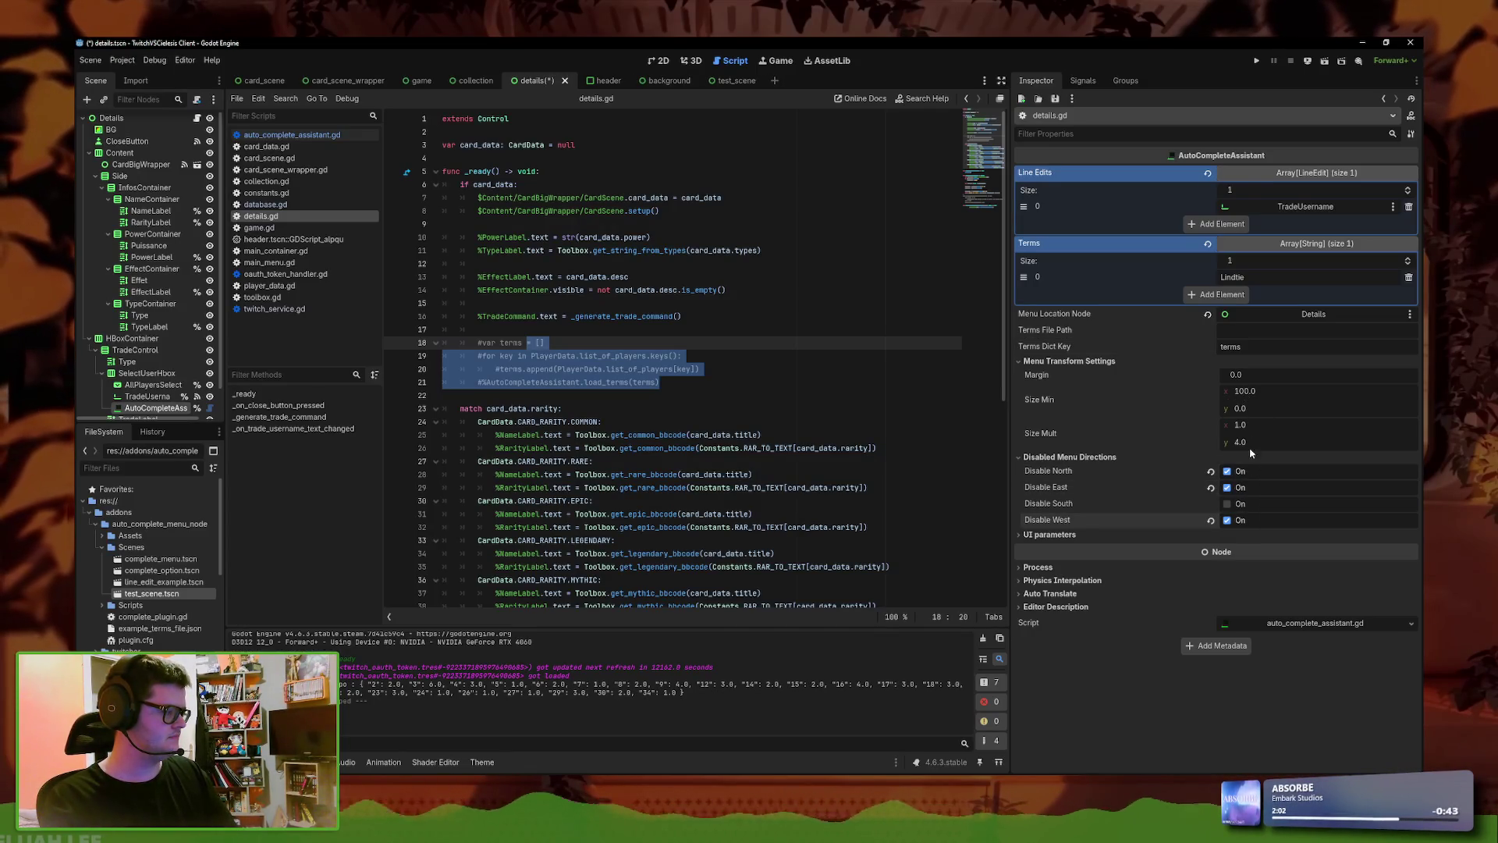
left_click(1179, 361)
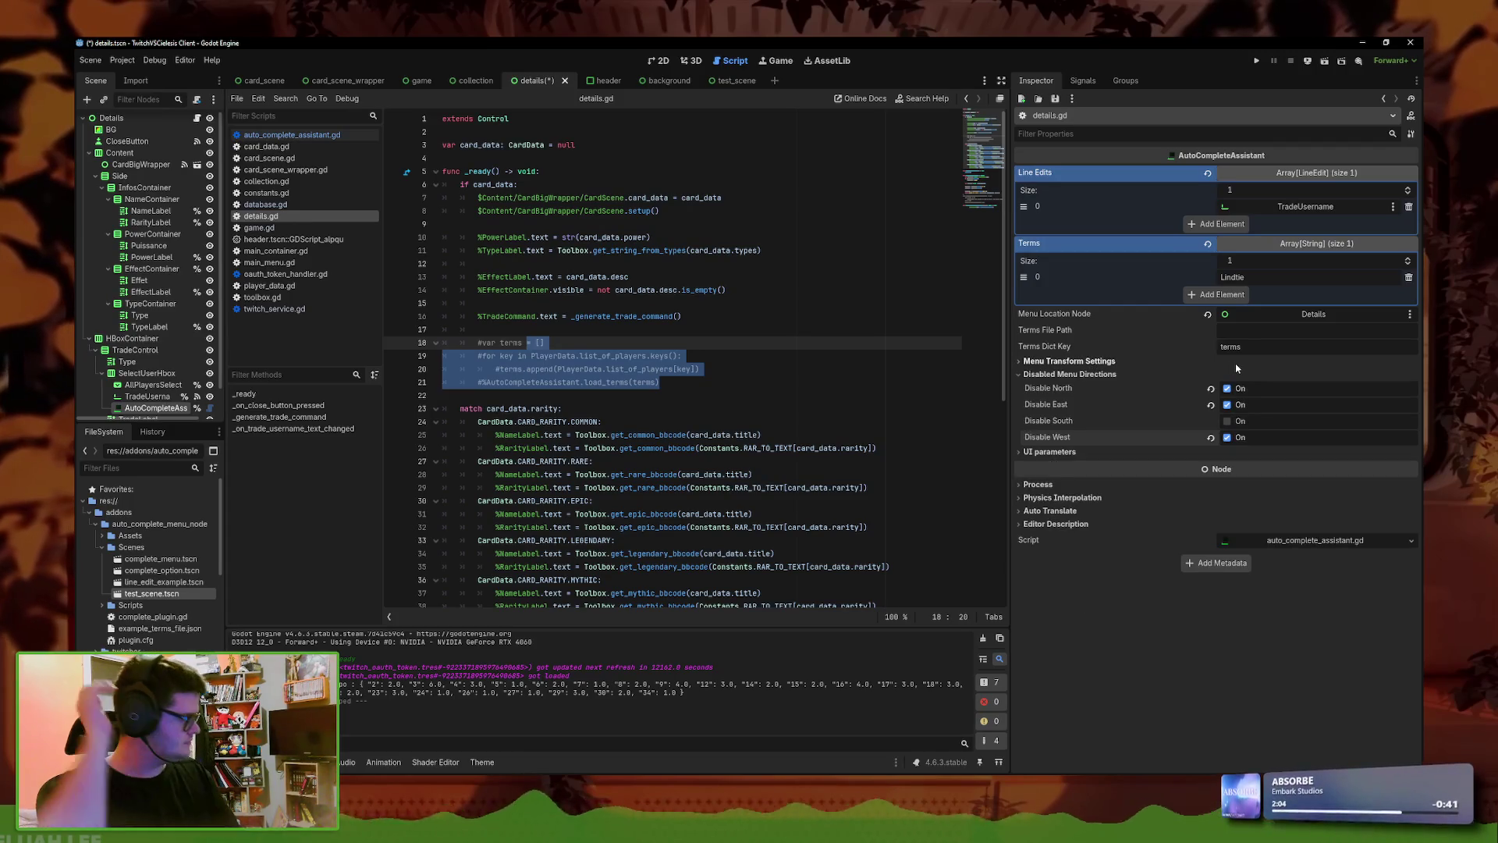
Uncomment lines 18–21 with Ctrl+K, inspect the load_terms definition, and return to details.gd.
key("ctrl+k")
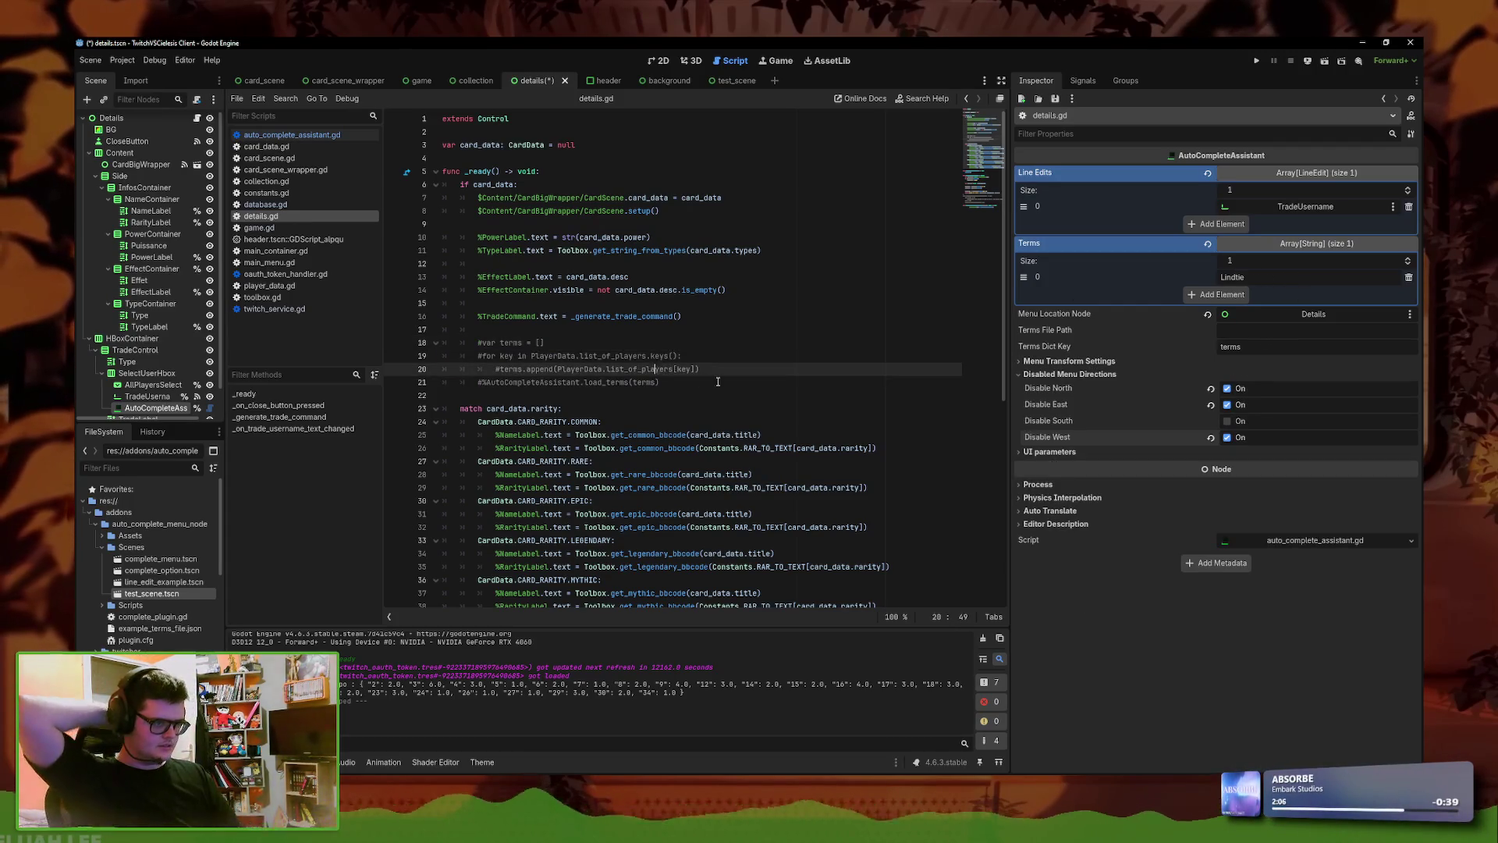
left_click(665, 369)
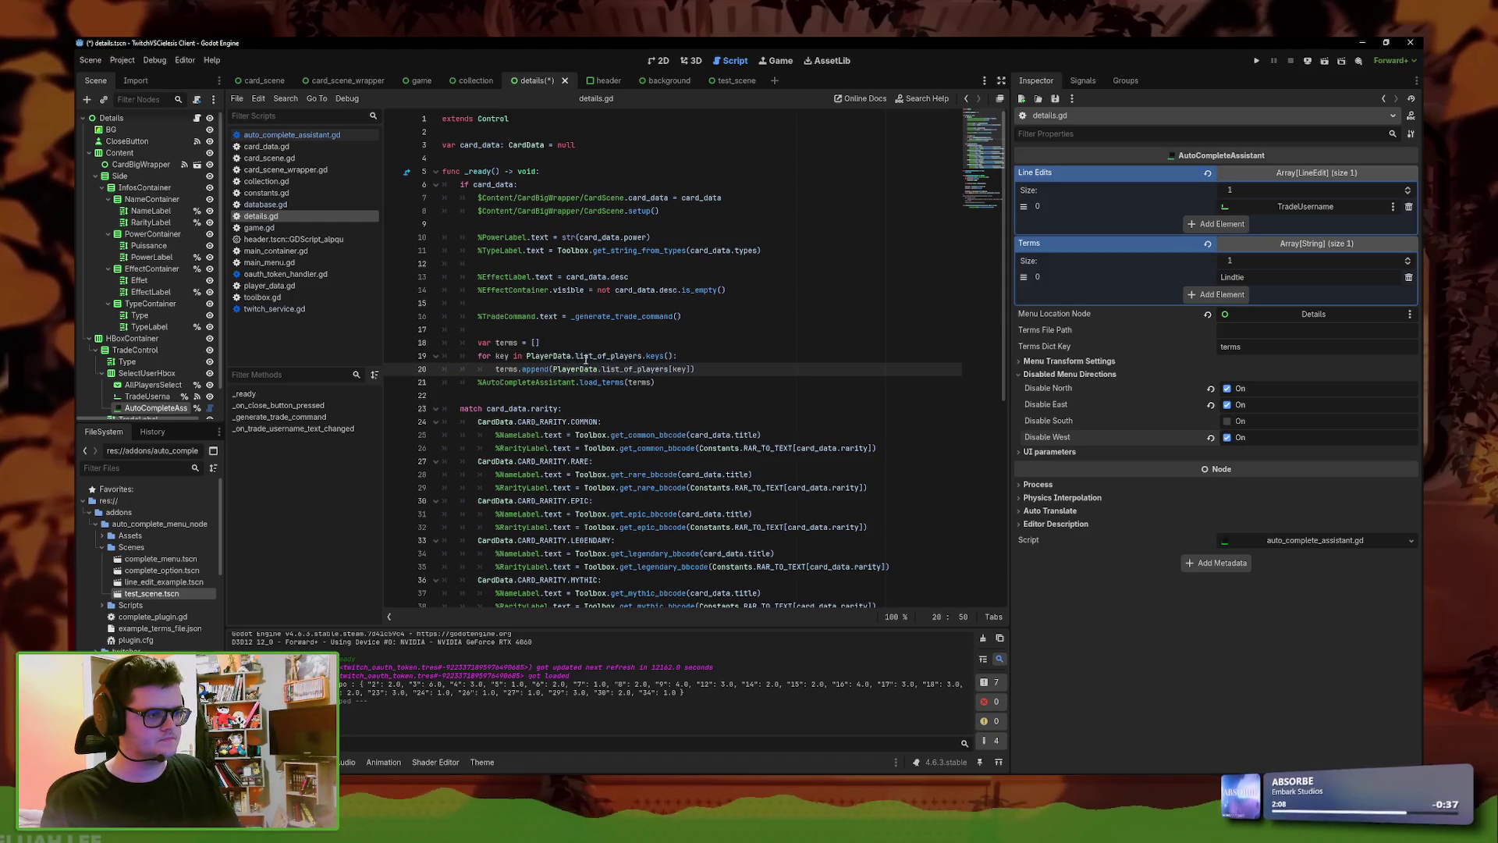
mouse_move(593, 383)
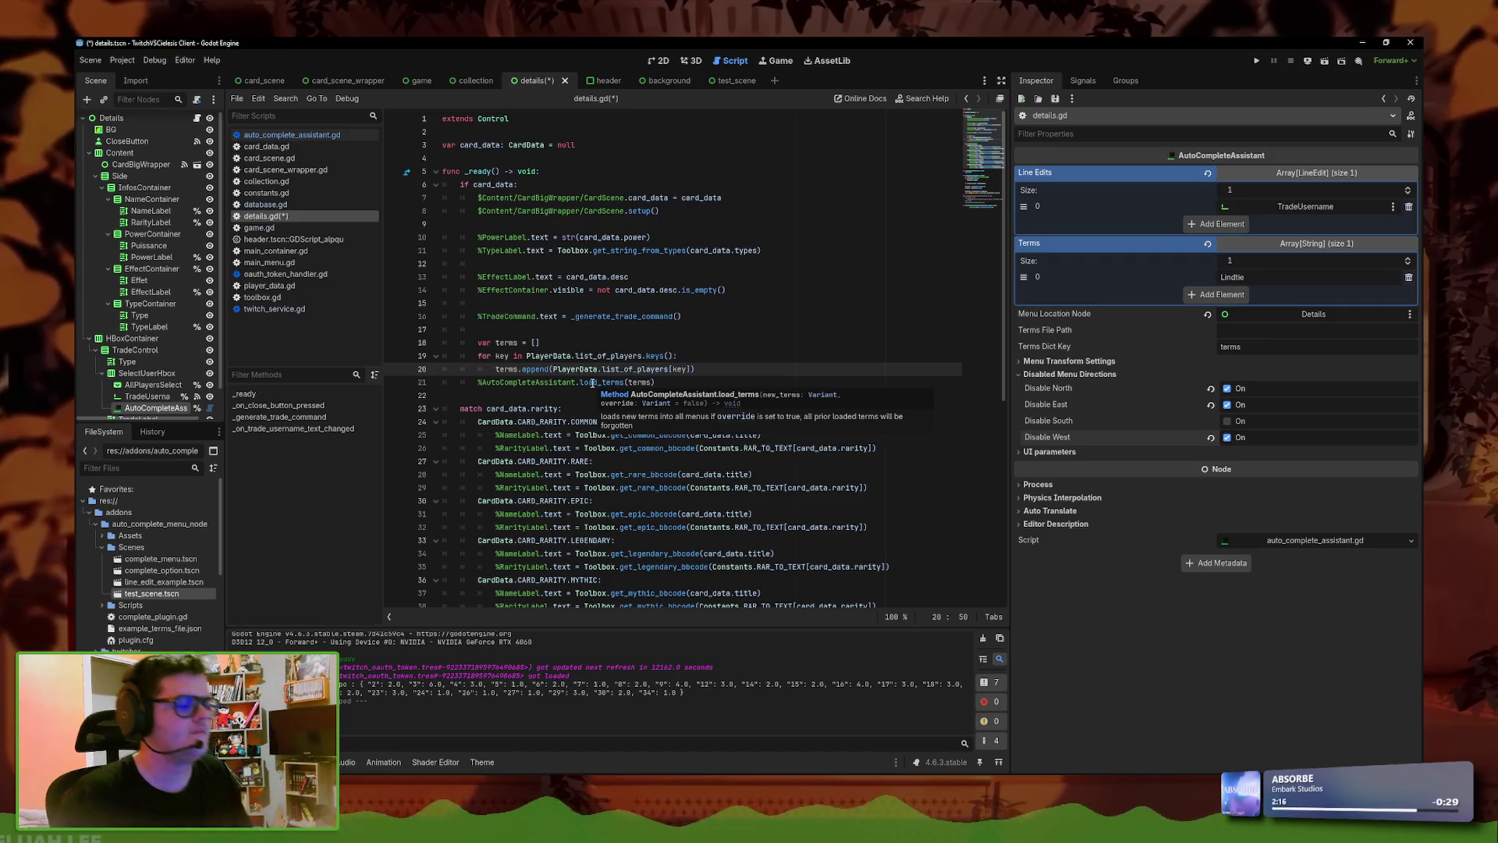
key("Down")
key("Down")
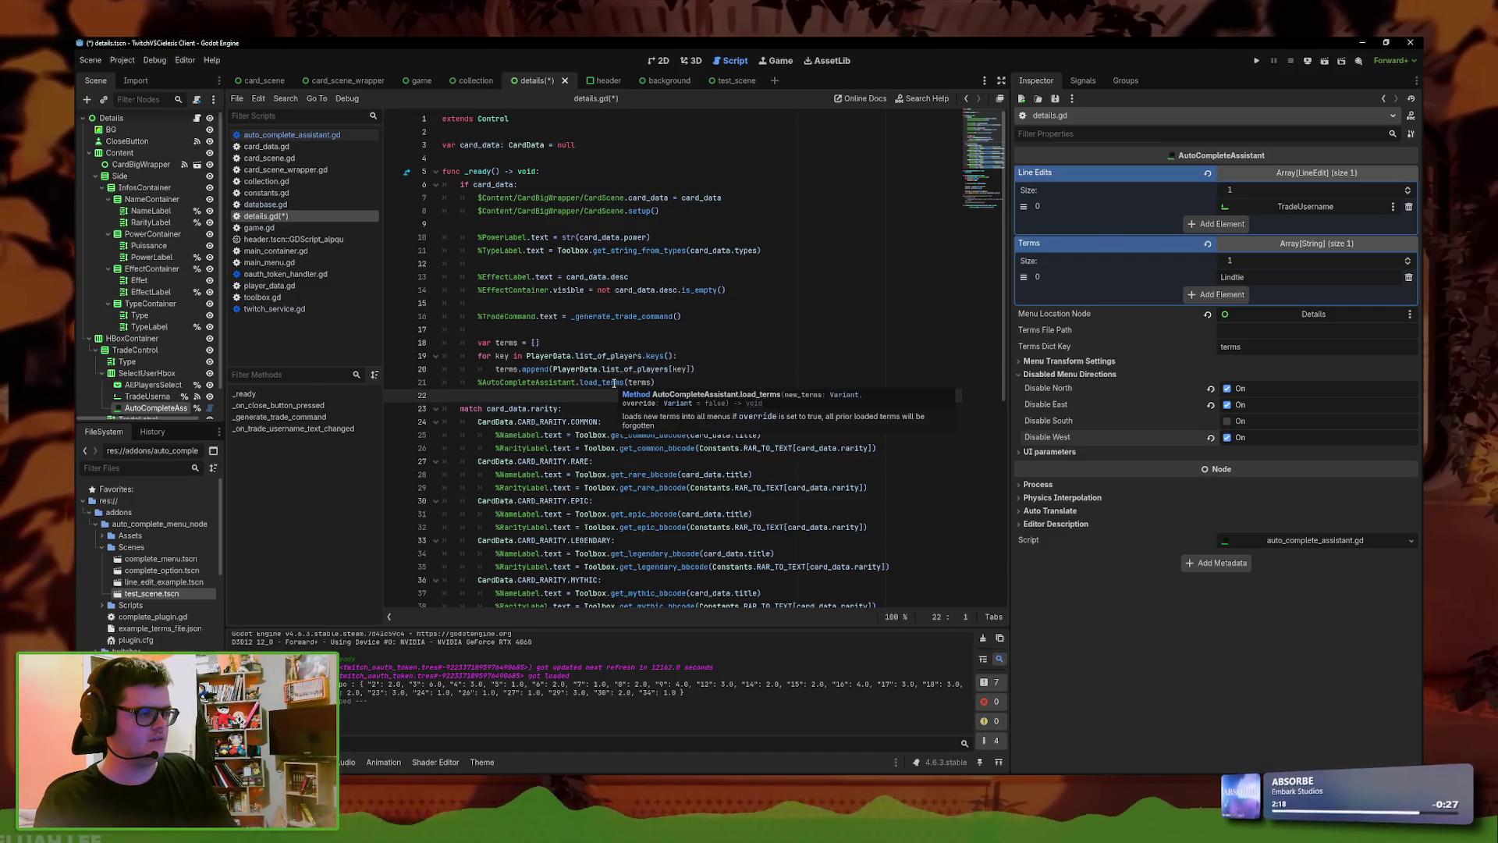
left_click(614, 382, "ctrl")
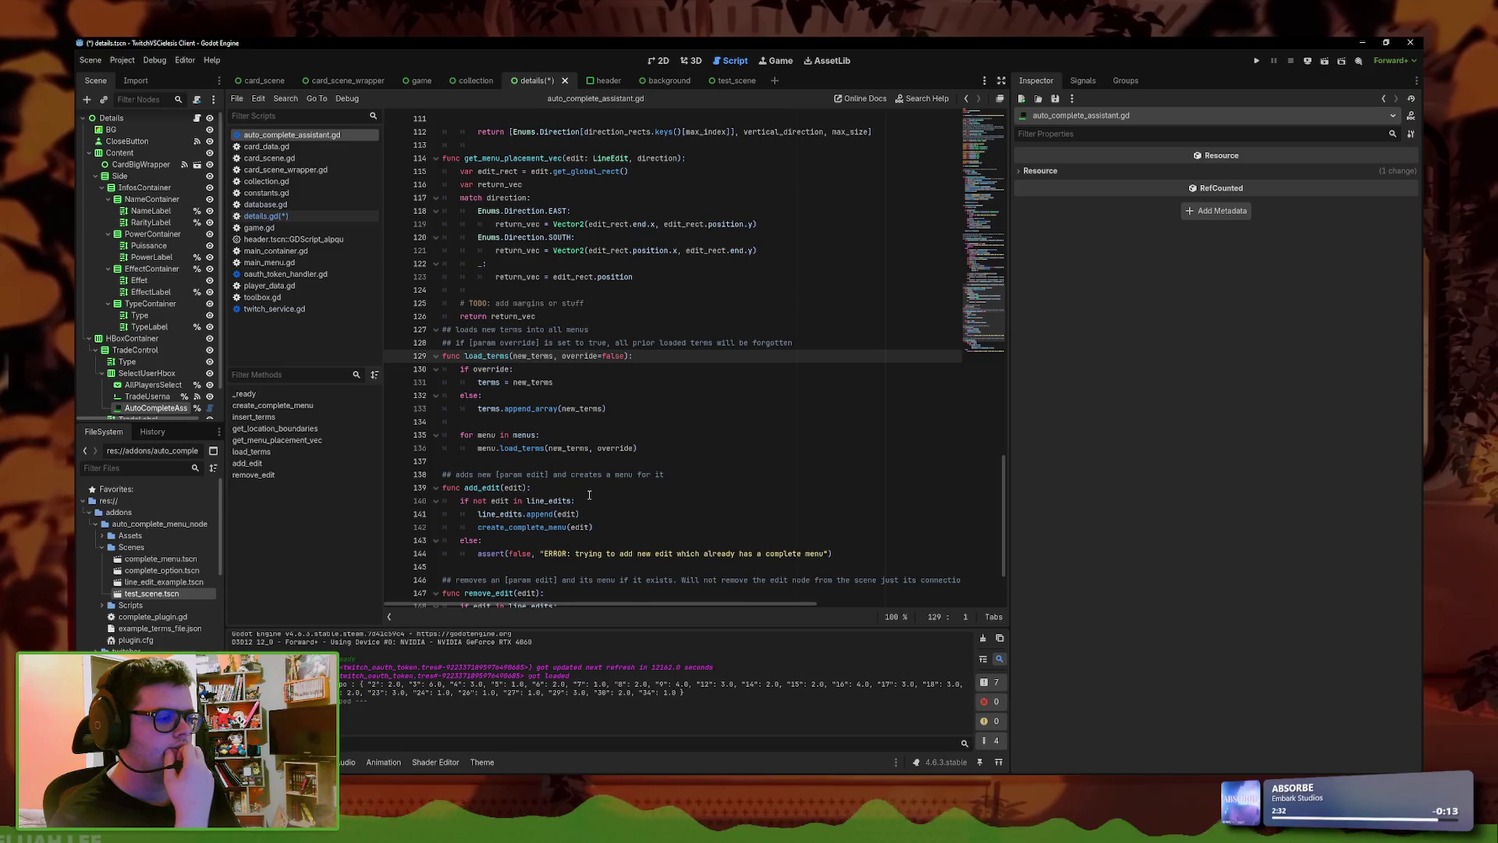
left_click(265, 216)
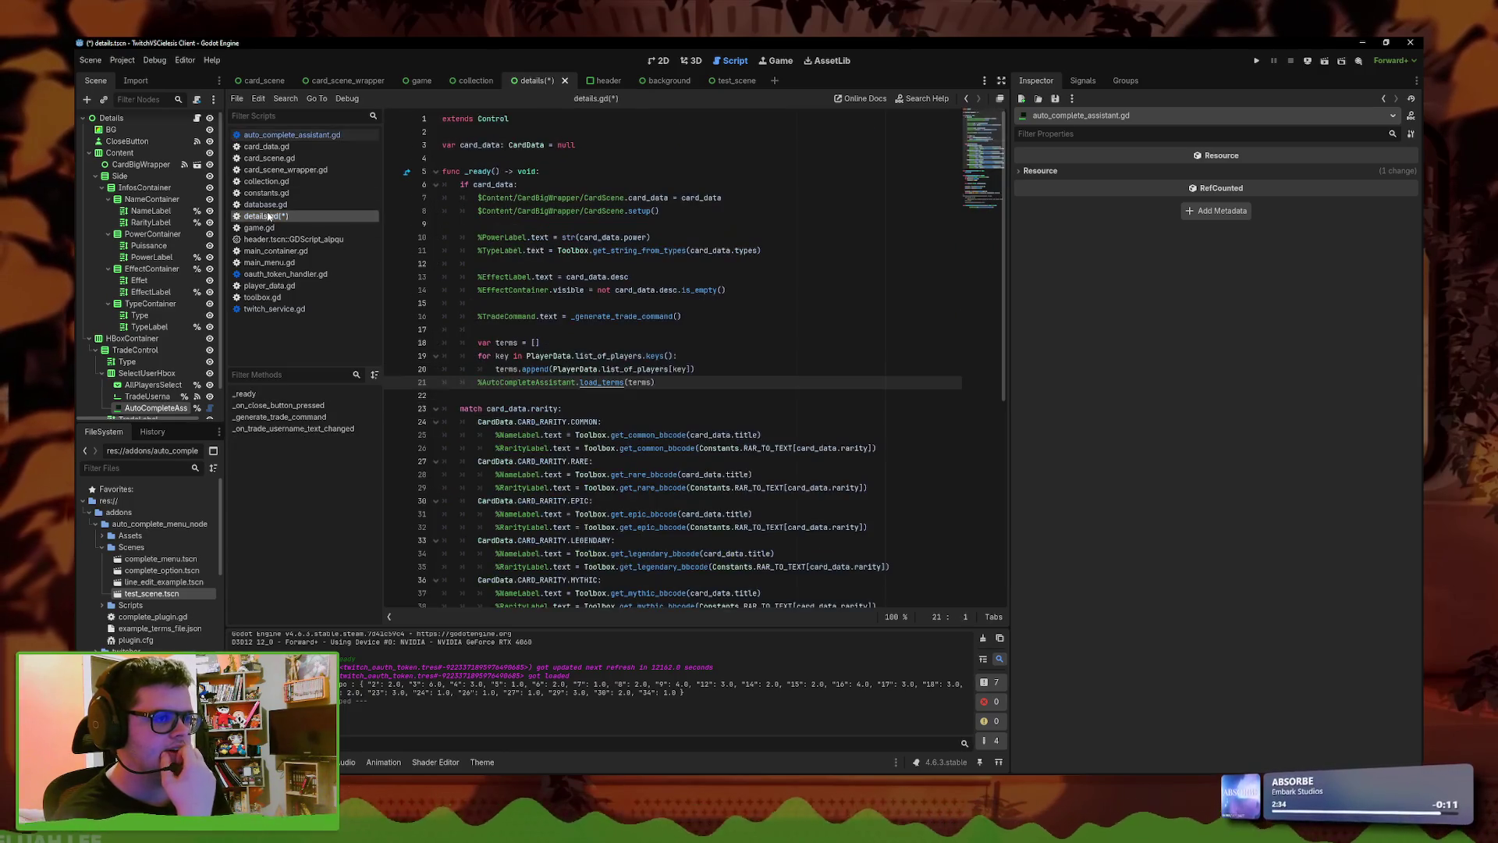
Add a print(terms) line after line 20 of details.gd and save.
left_click(693, 368)
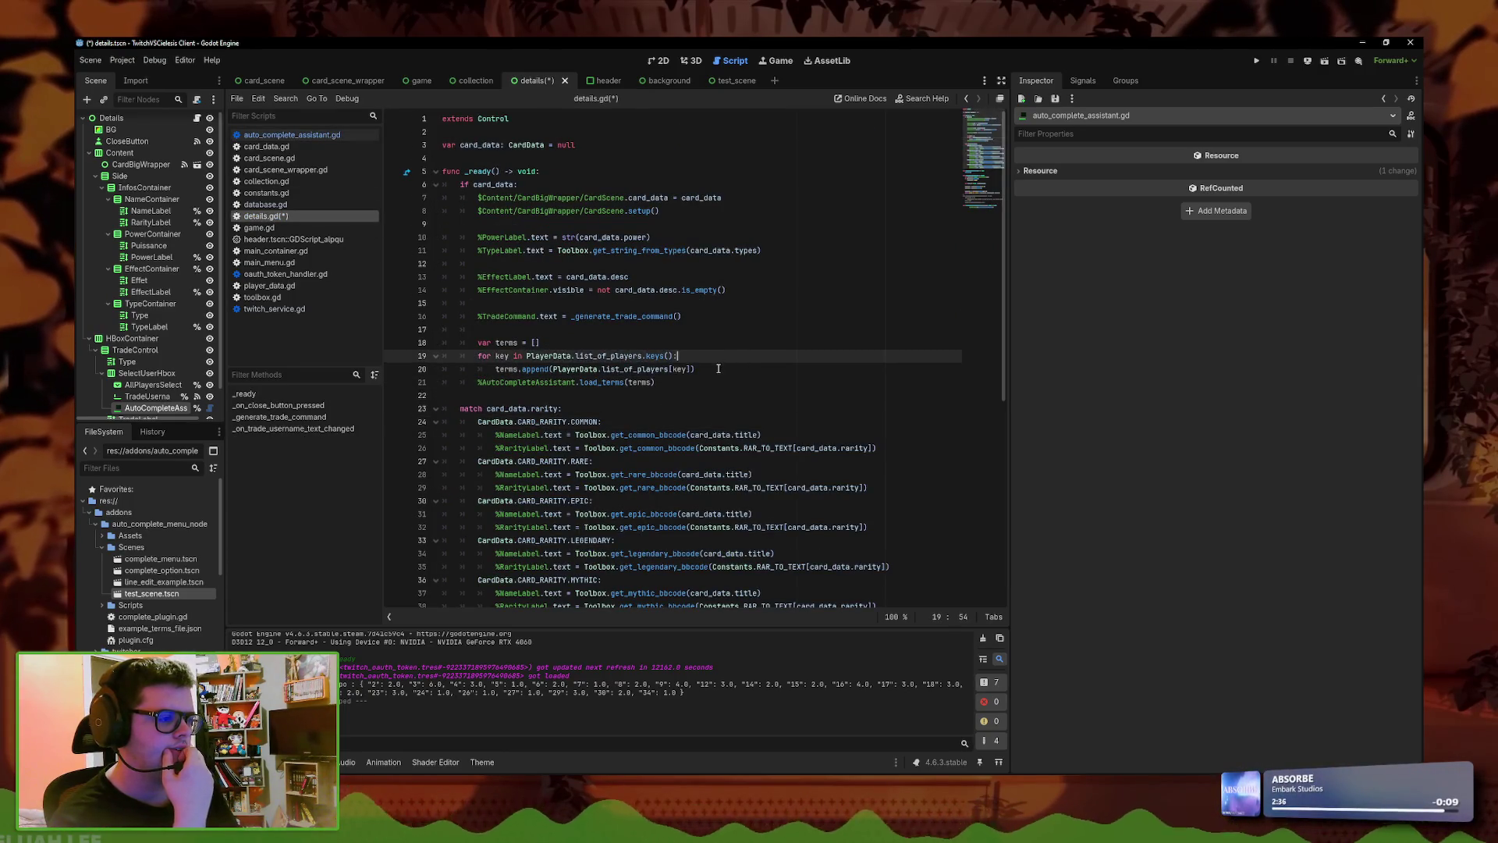
key("Return")
key("BackSpace")
type("print(terms")
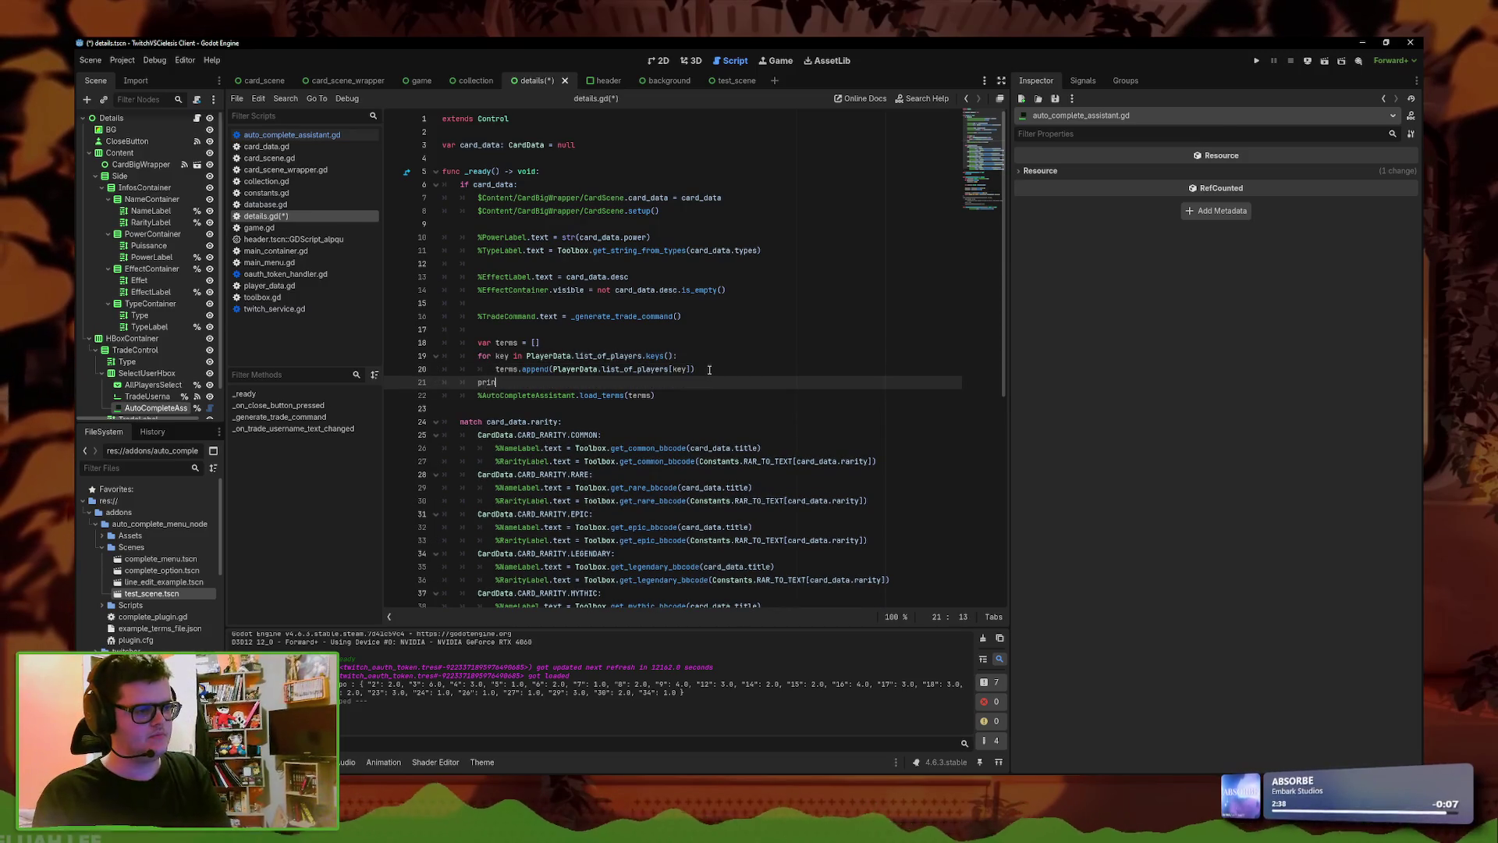
key("ctrl+s")
left_click(708, 370)
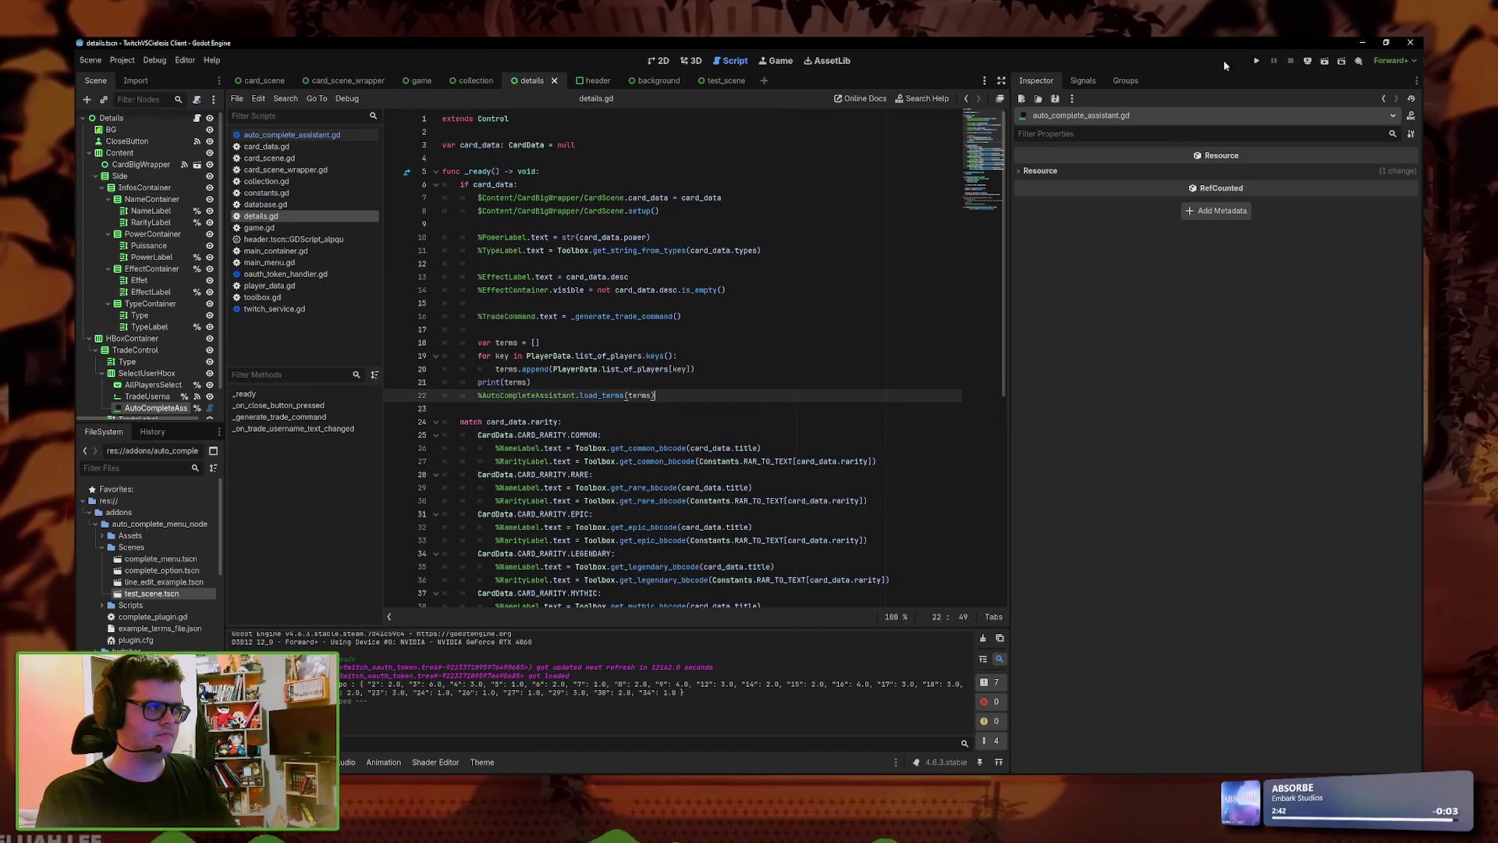
Run the game and accept the suggested player name in the Néant card's trade field.
left_click(1256, 60)
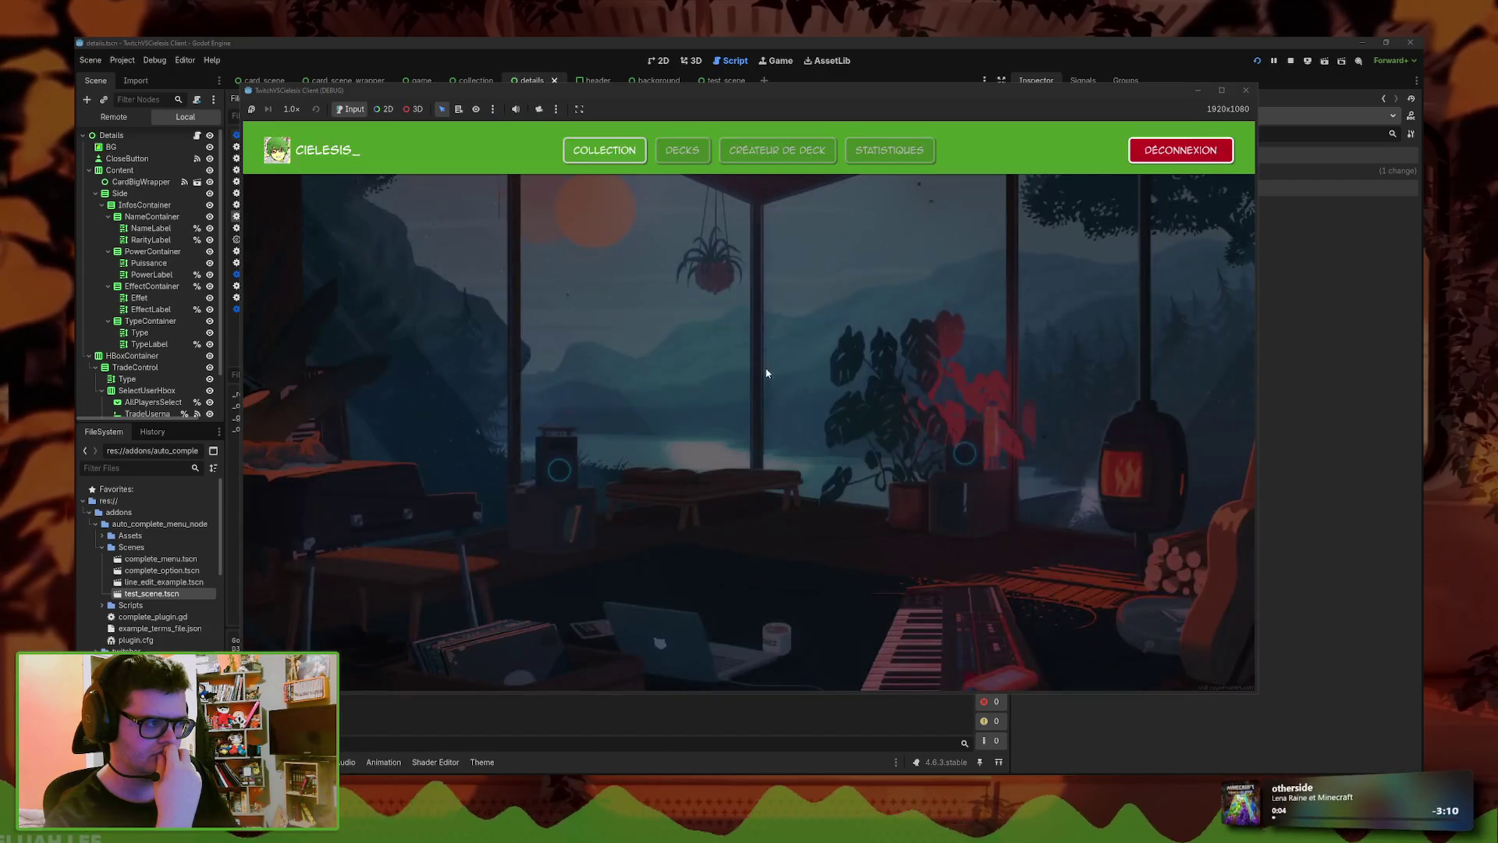
left_click(726, 377)
left_click(774, 622)
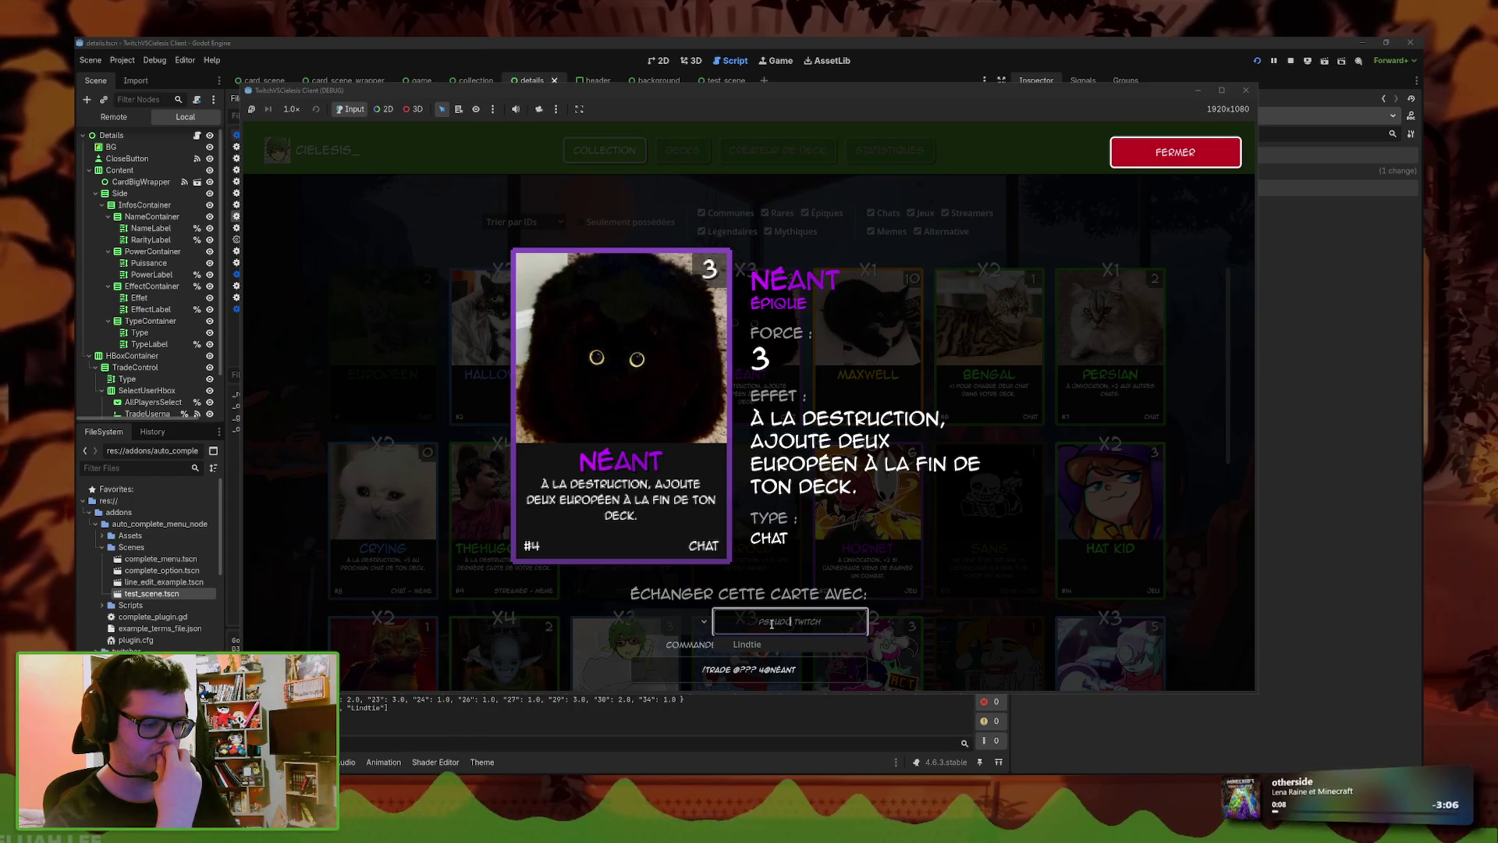
left_click(770, 645)
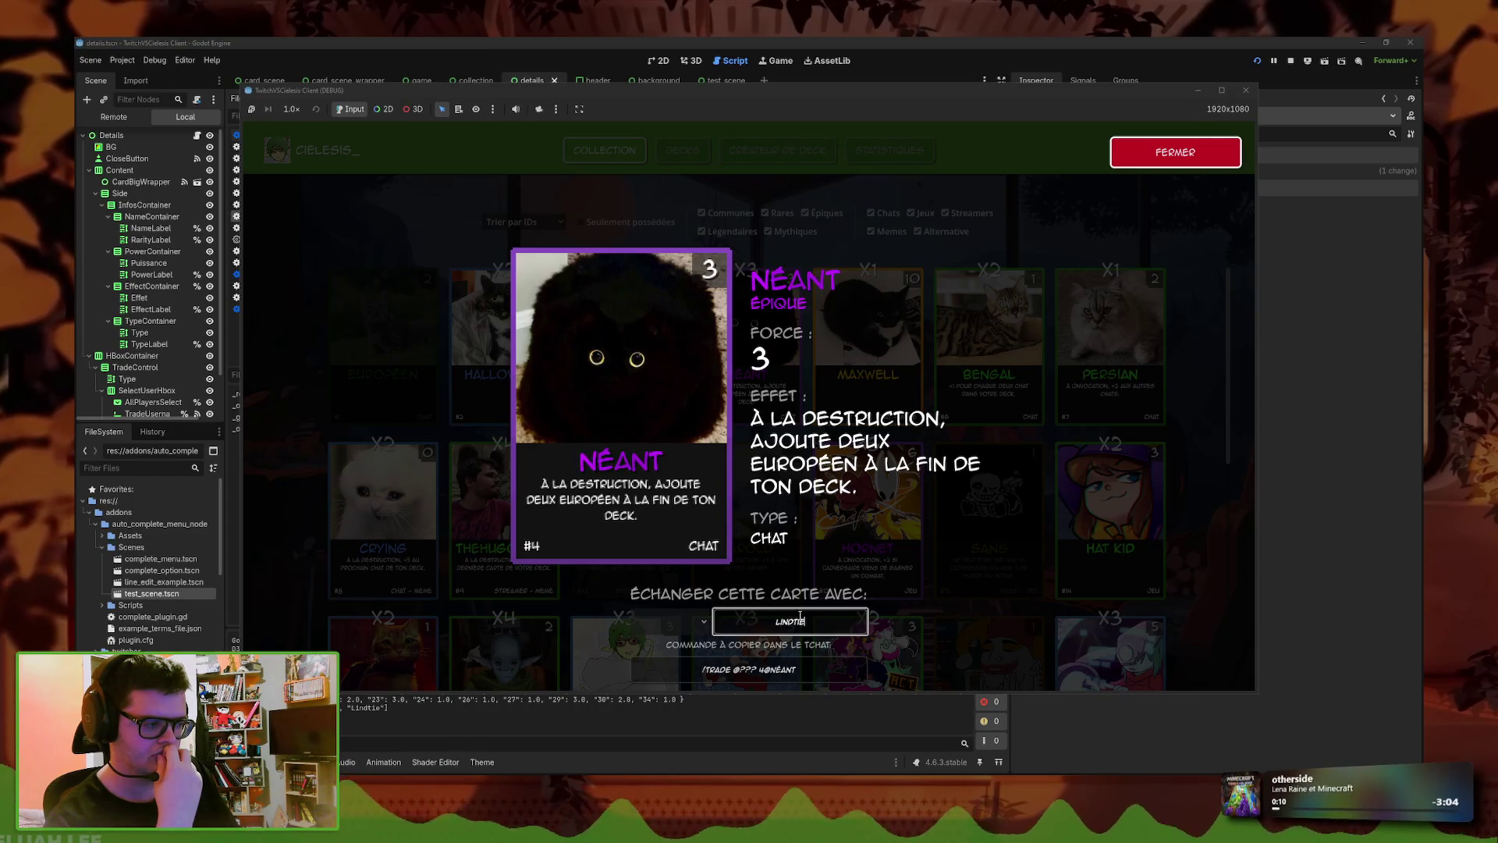
left_click(1246, 90)
left_click(660, 60)
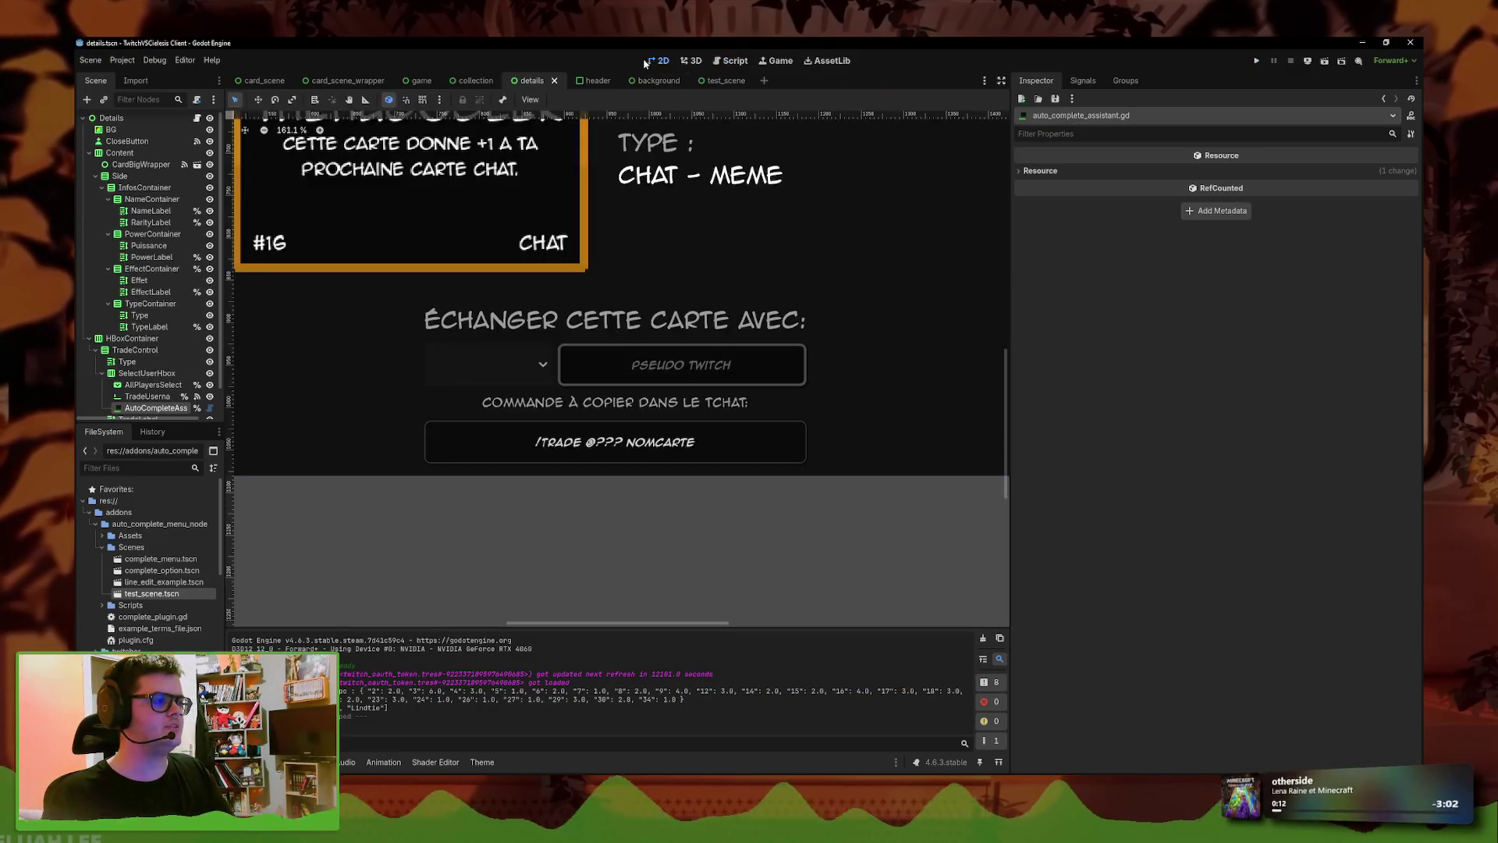
Replace the AutoCompleteAssistant's first term with 'Test'.
left_click(684, 373)
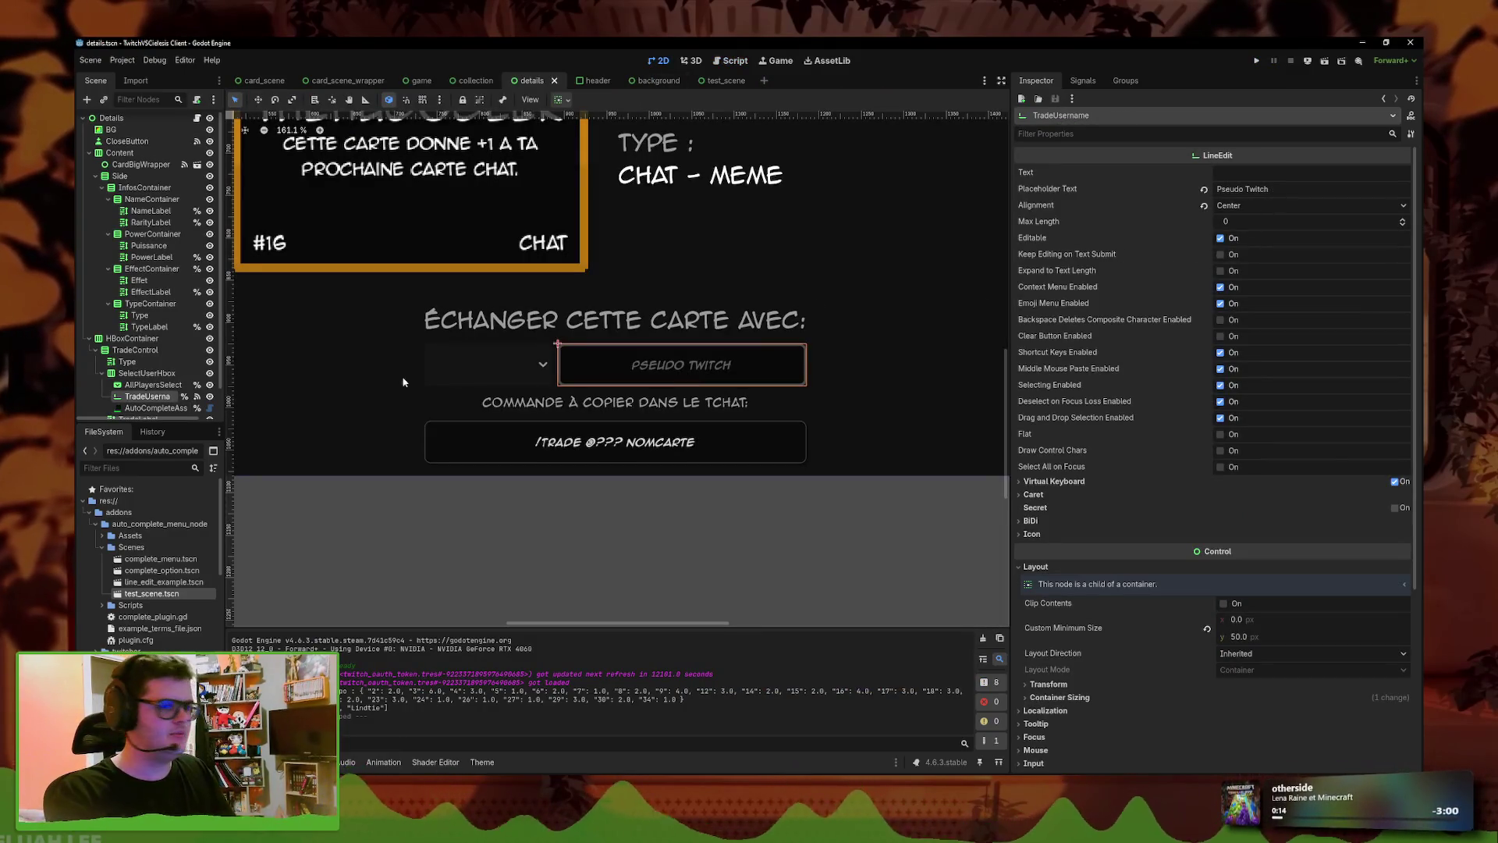
left_click(155, 407)
left_click(1263, 277)
key("ctrl+a")
type("Test")
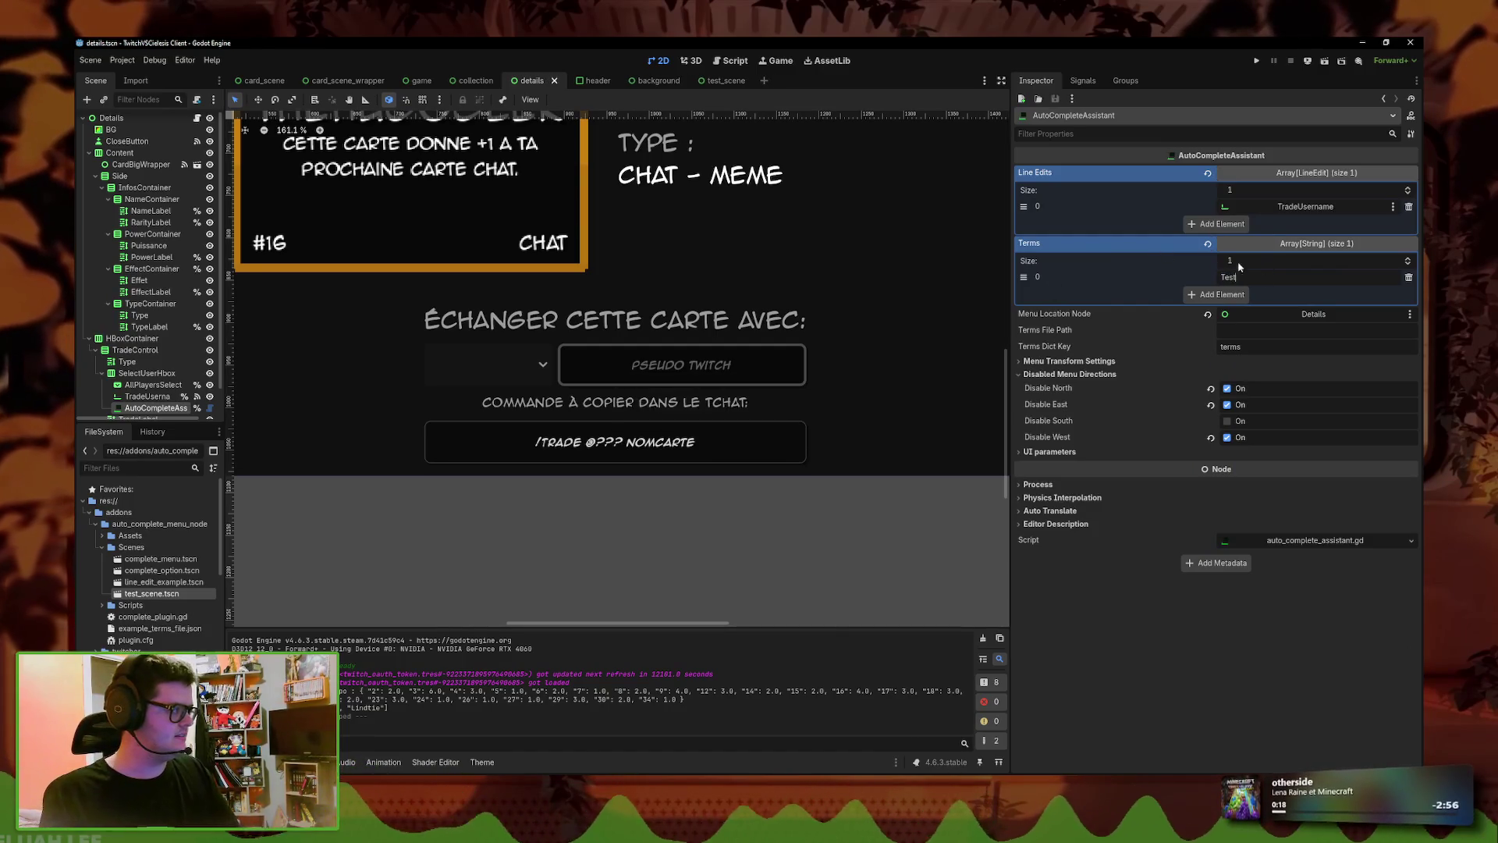
Return to details.gd and save the scene and script.
left_click(197, 118)
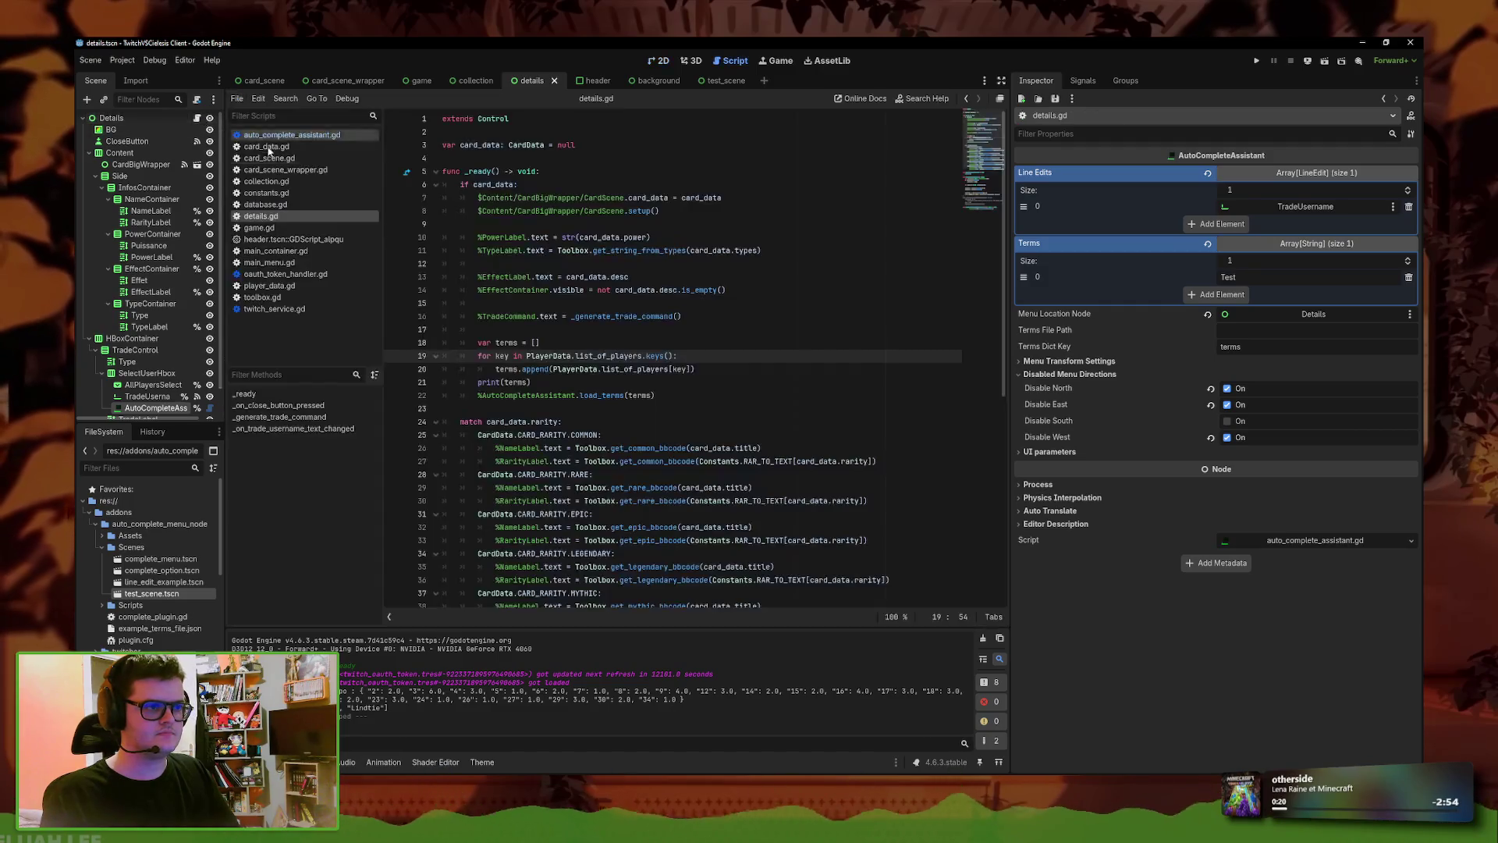
left_click(599, 383)
left_click(686, 387)
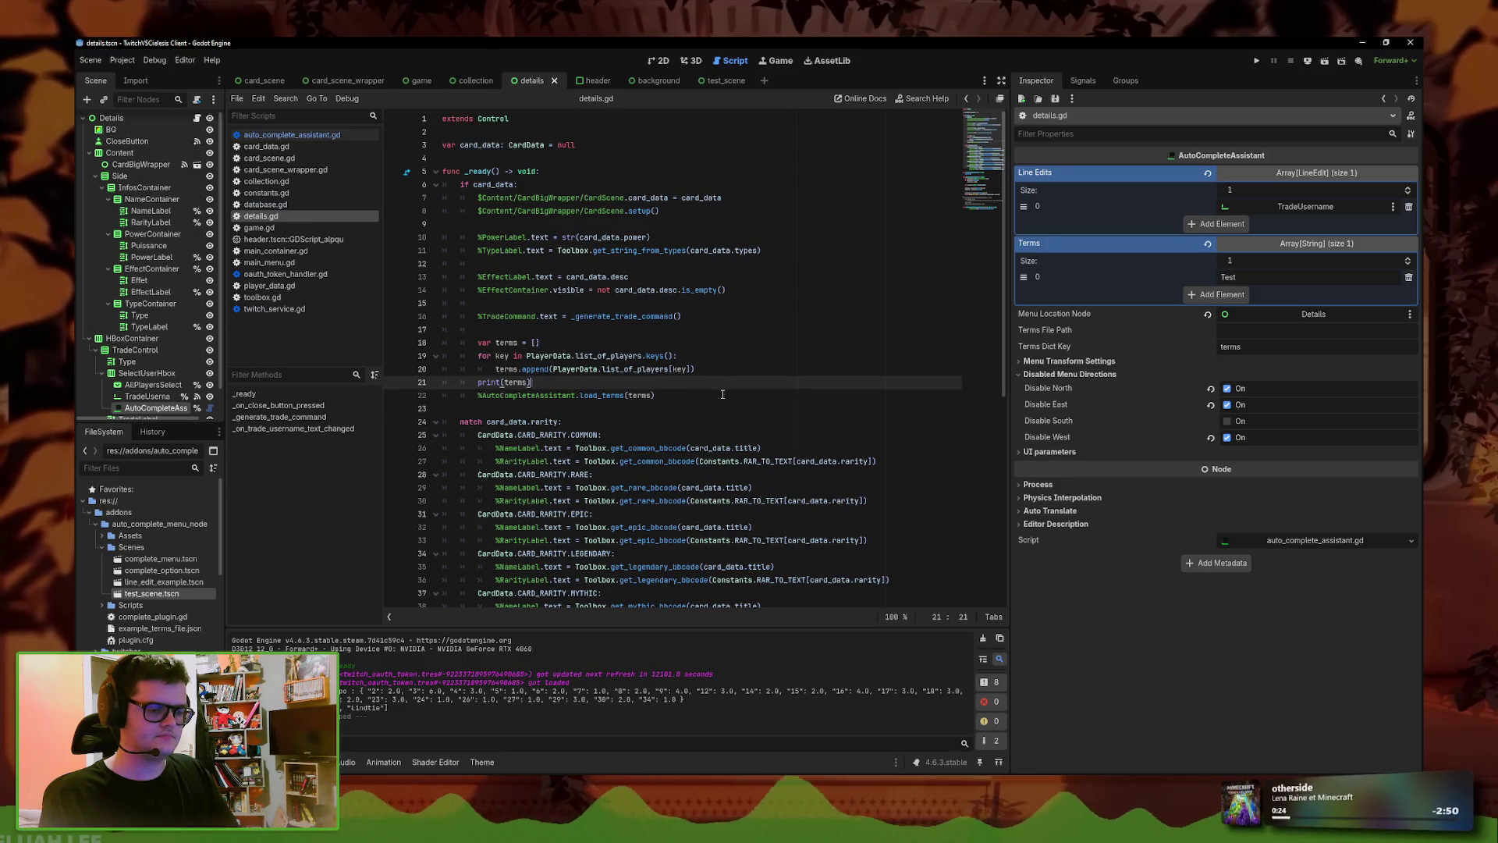
key("ctrl+s")
left_click(747, 396)
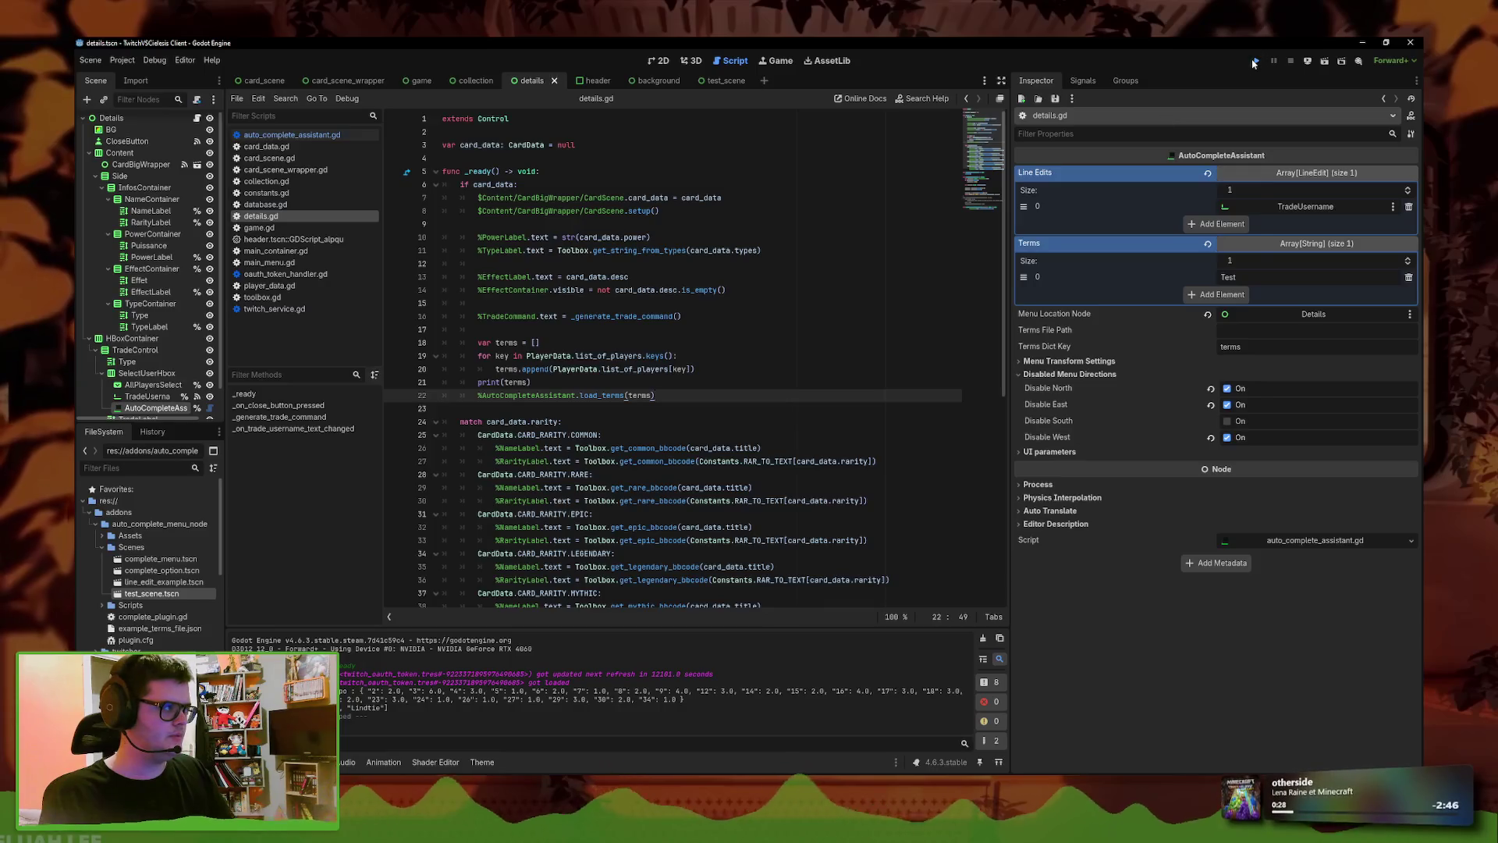
Run the game, type 'test' in the Hornet card's trade field, then close the game.
left_click(1254, 61)
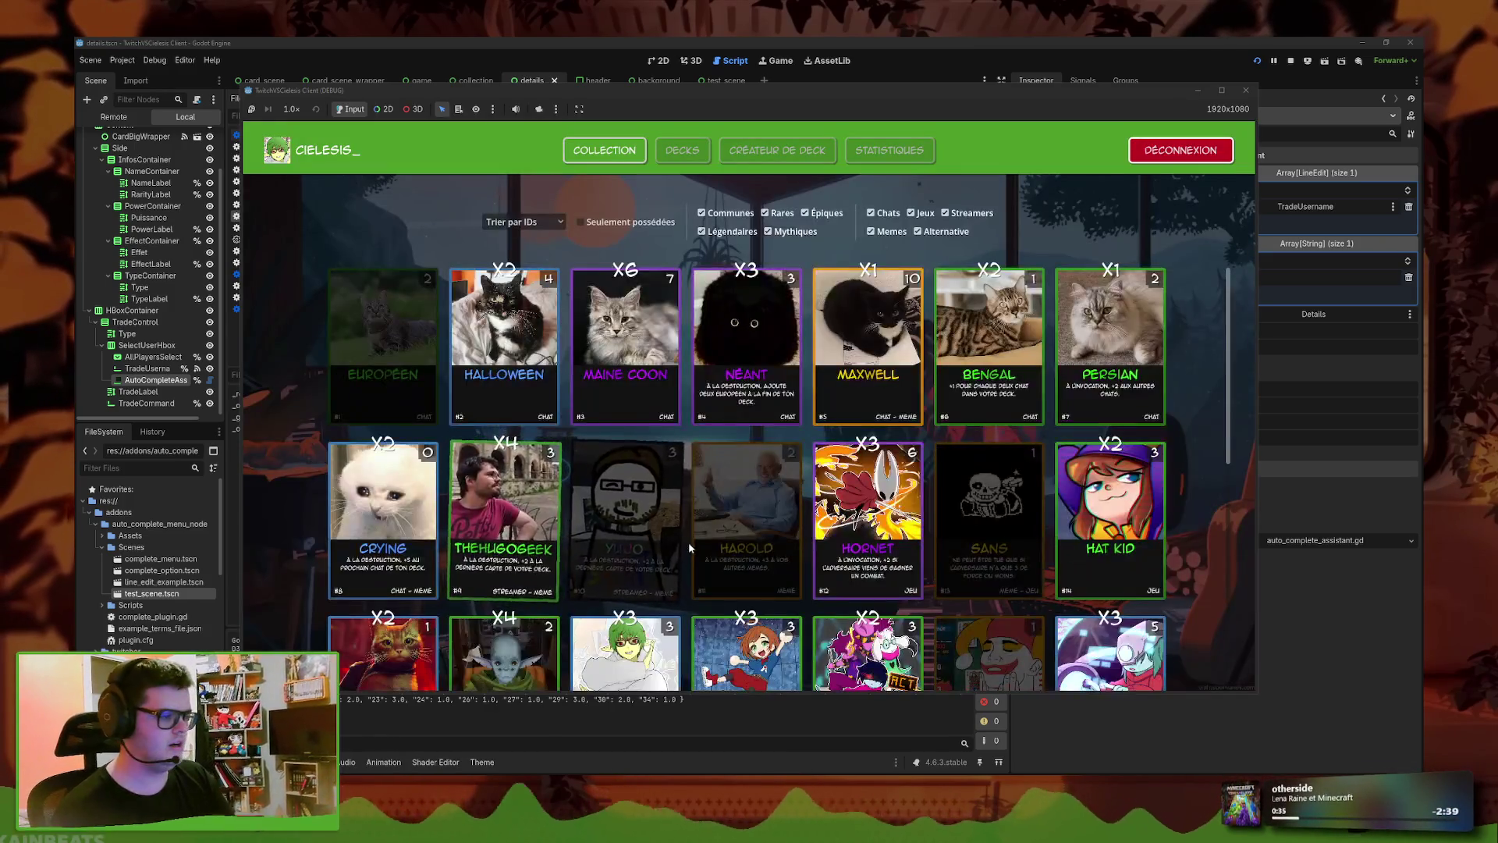
left_click(864, 531)
left_click(792, 629)
type("test")
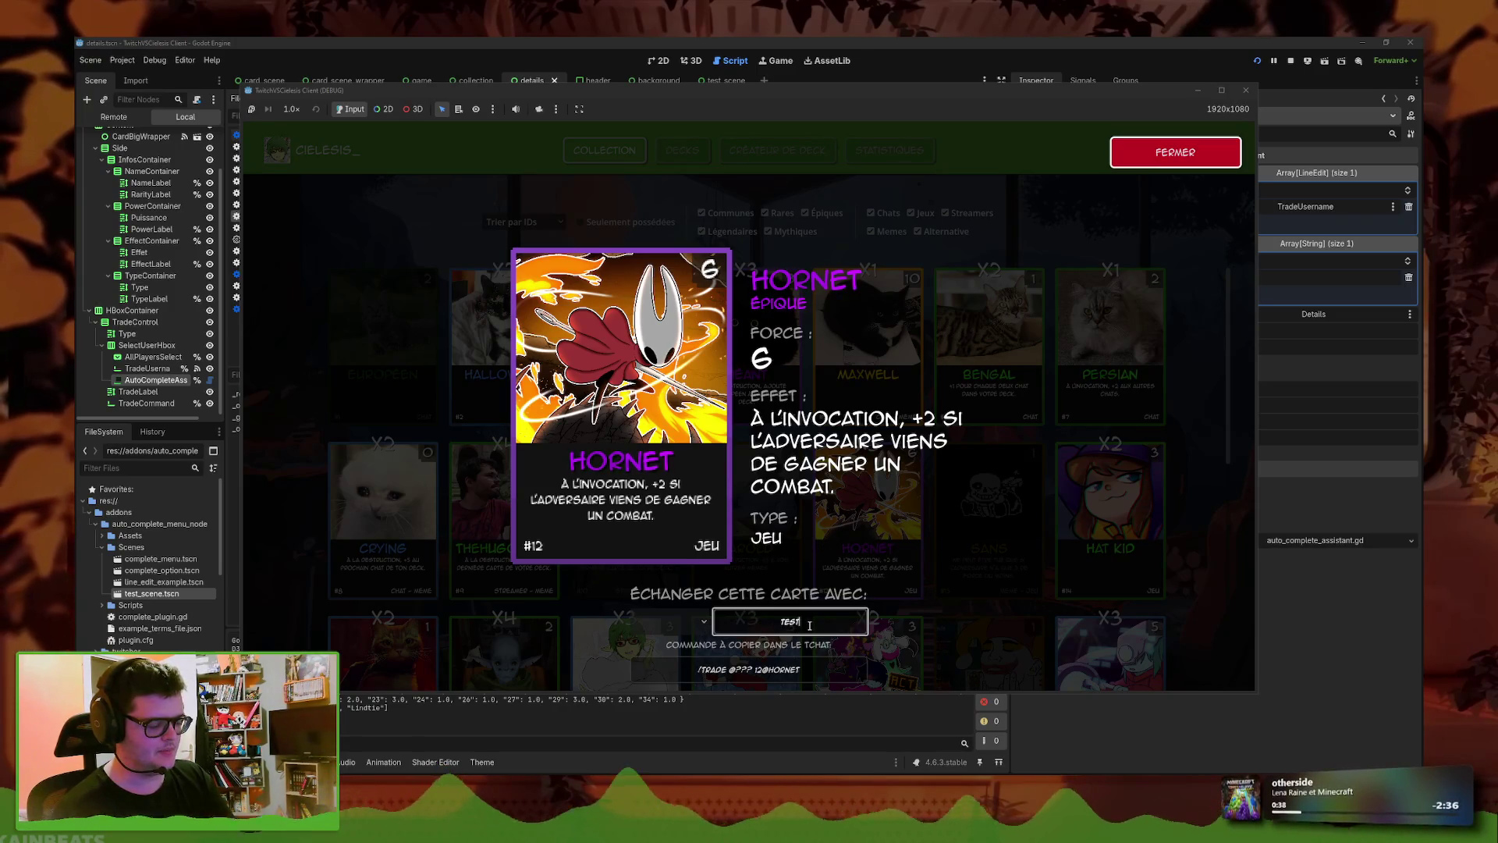
left_click(927, 537)
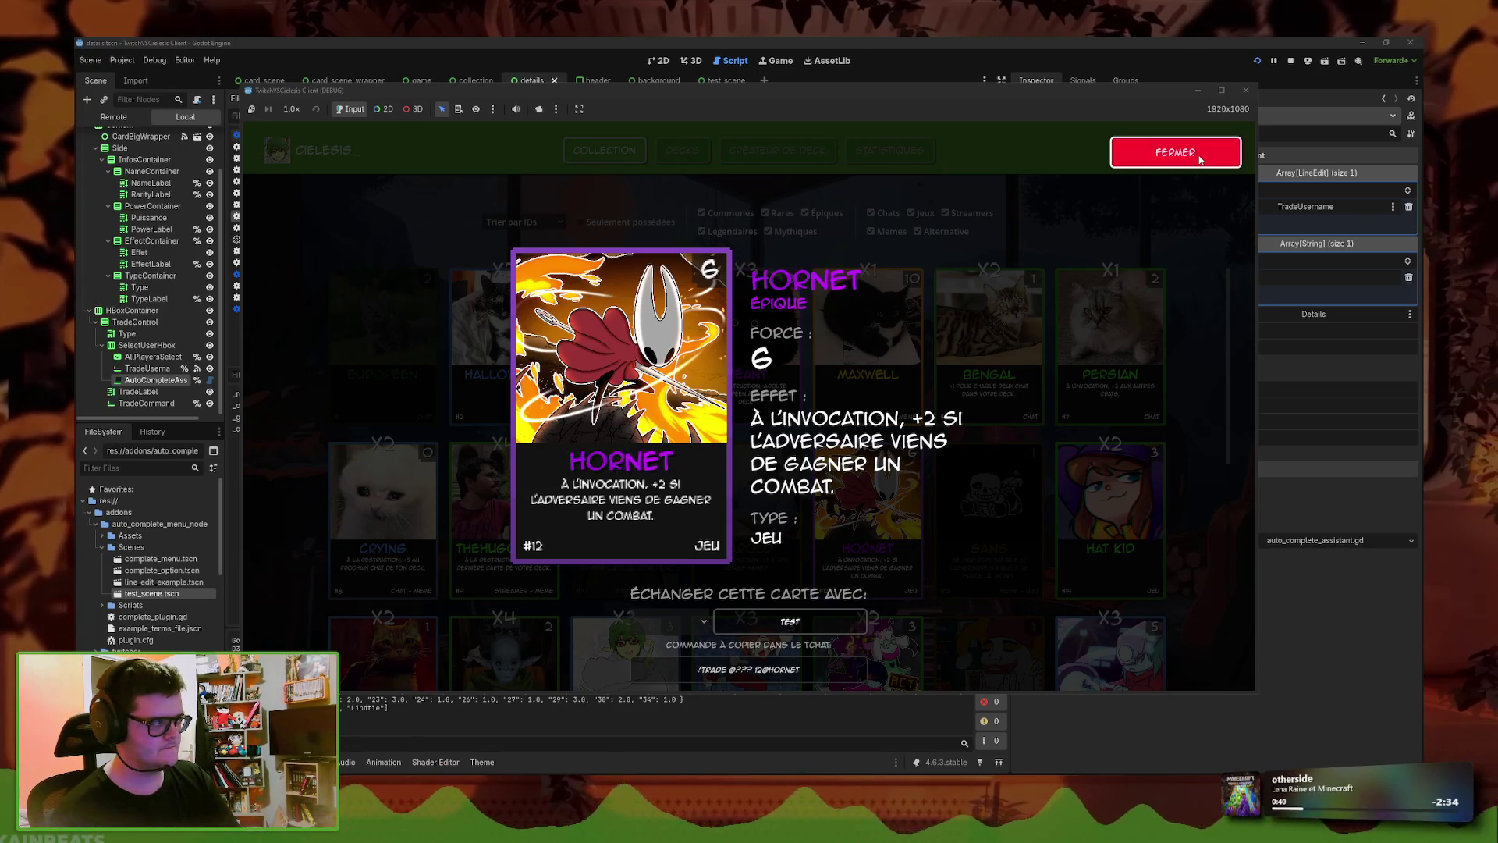
left_click(1175, 153)
left_click(1291, 60)
left_click(705, 396)
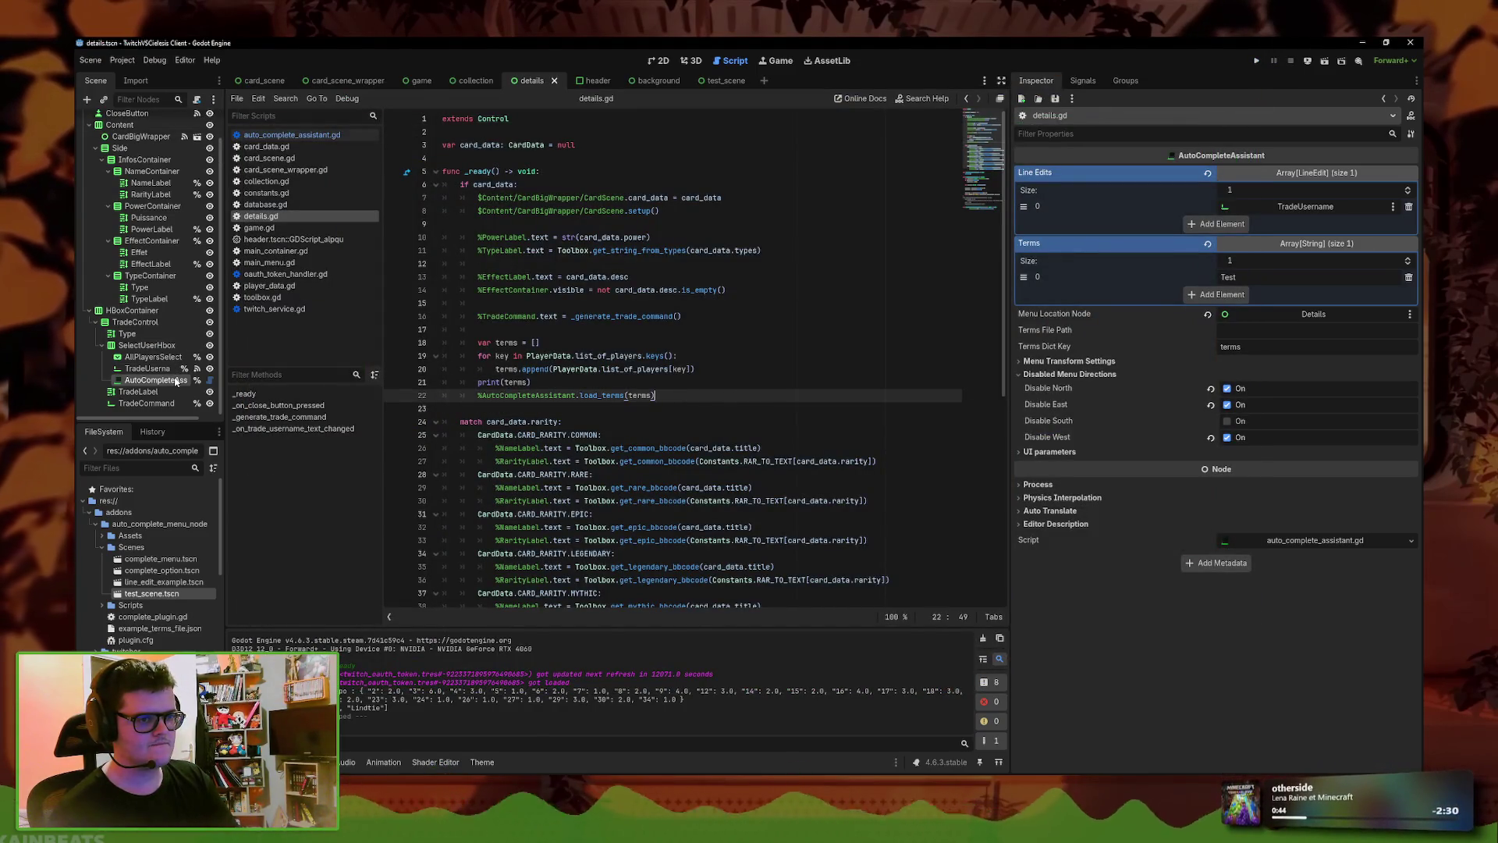
Add print(terms) after append_array in load_terms, then run the game and open the Néant card.
mouse_move(606, 398)
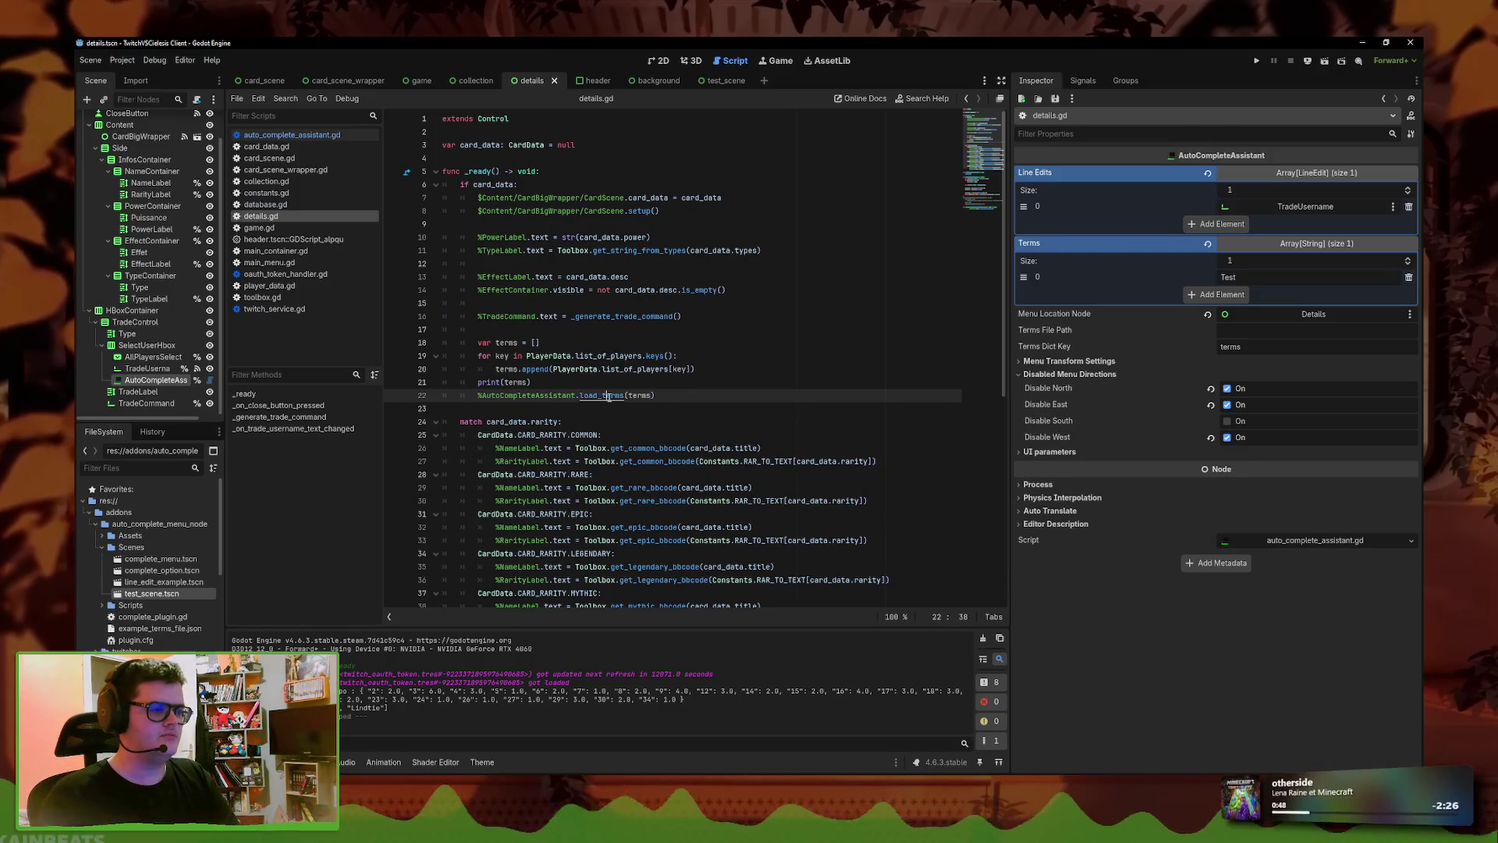
left_click(606, 396, "ctrl")
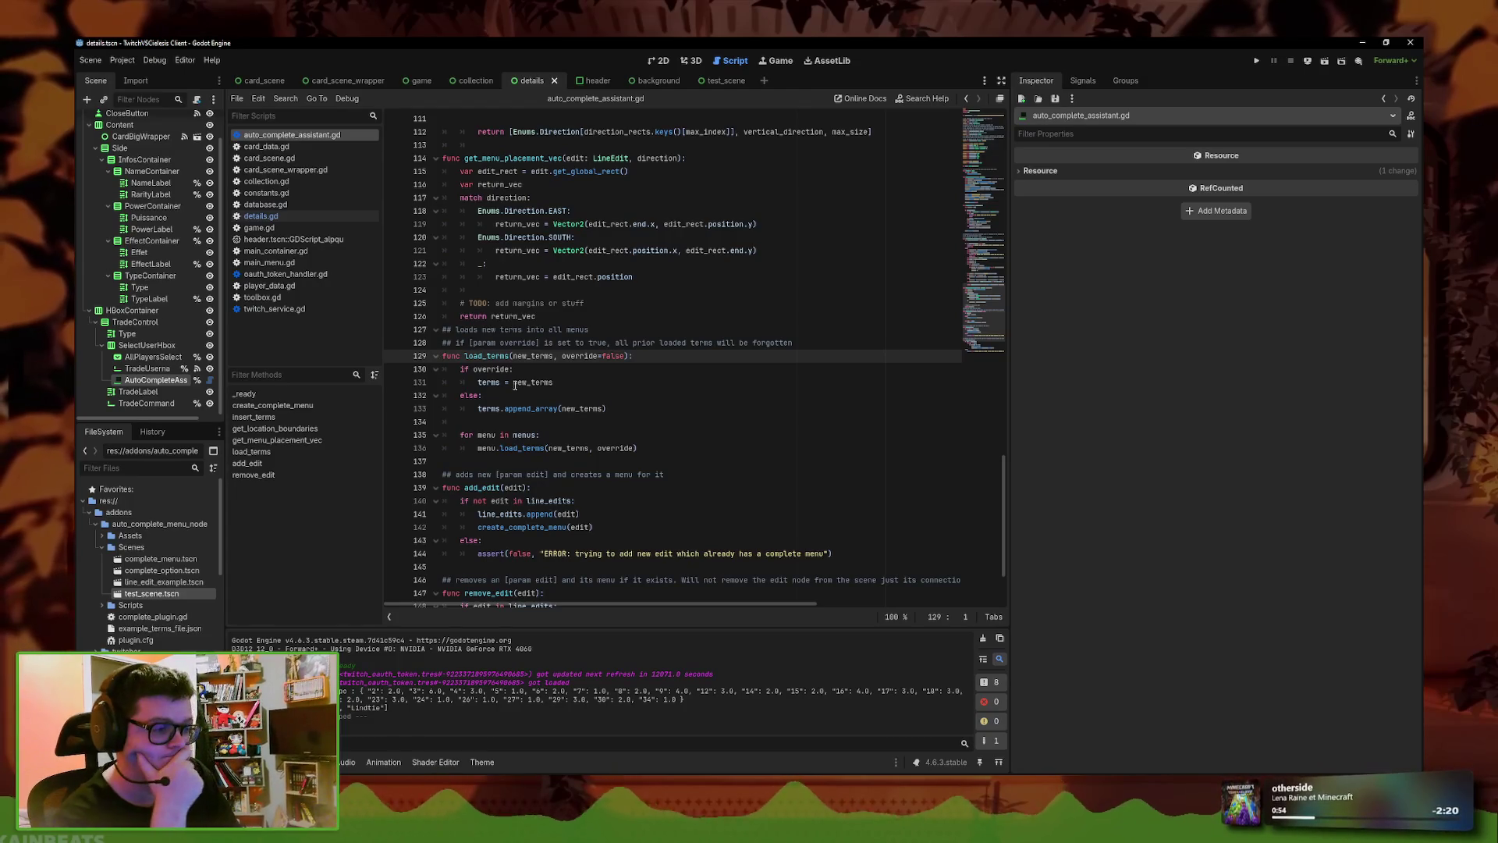
mouse_move(544, 408)
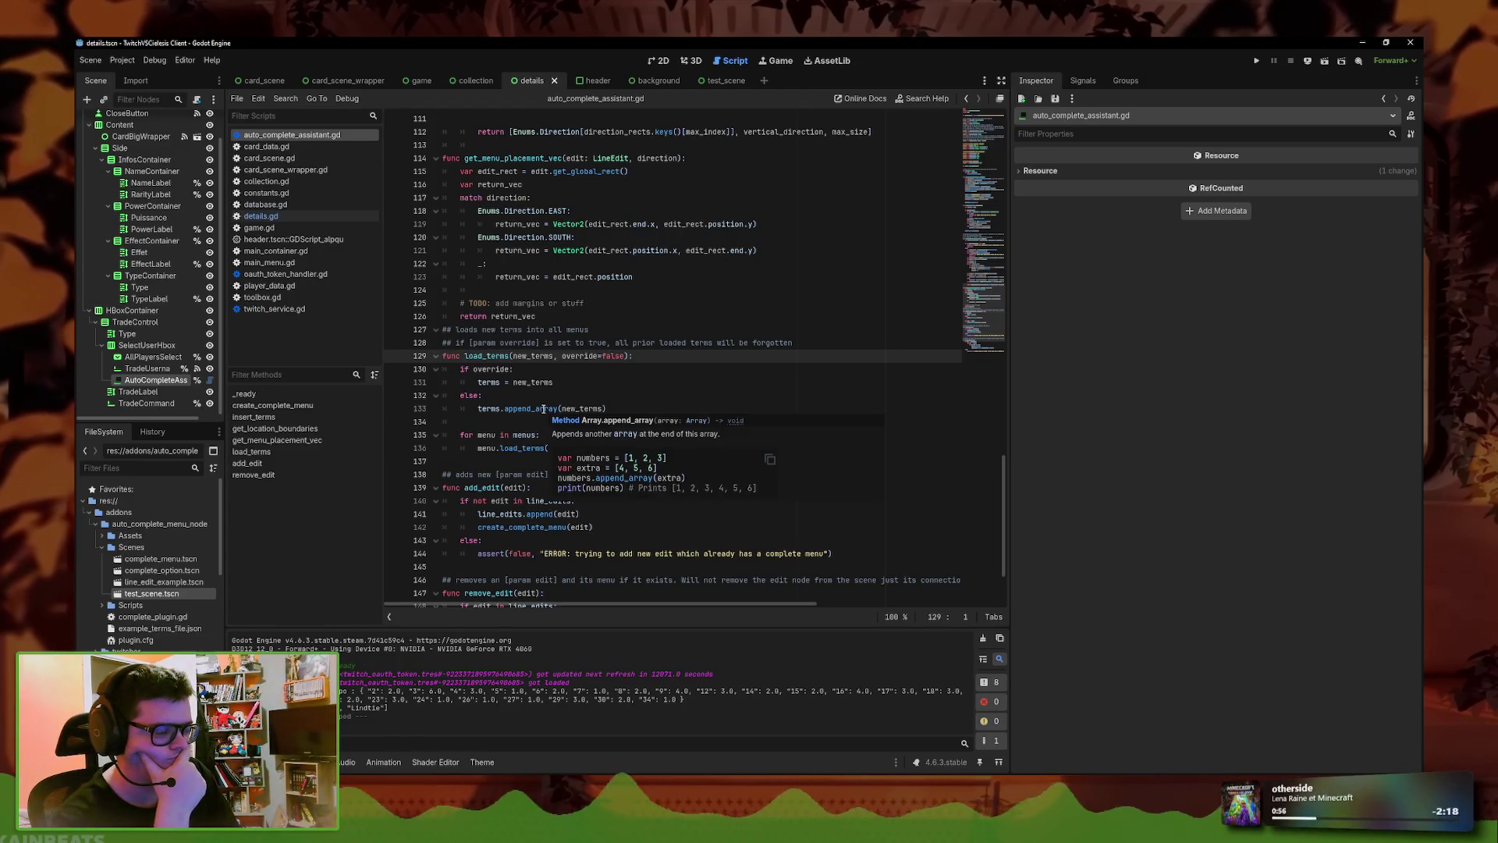
left_click(635, 410)
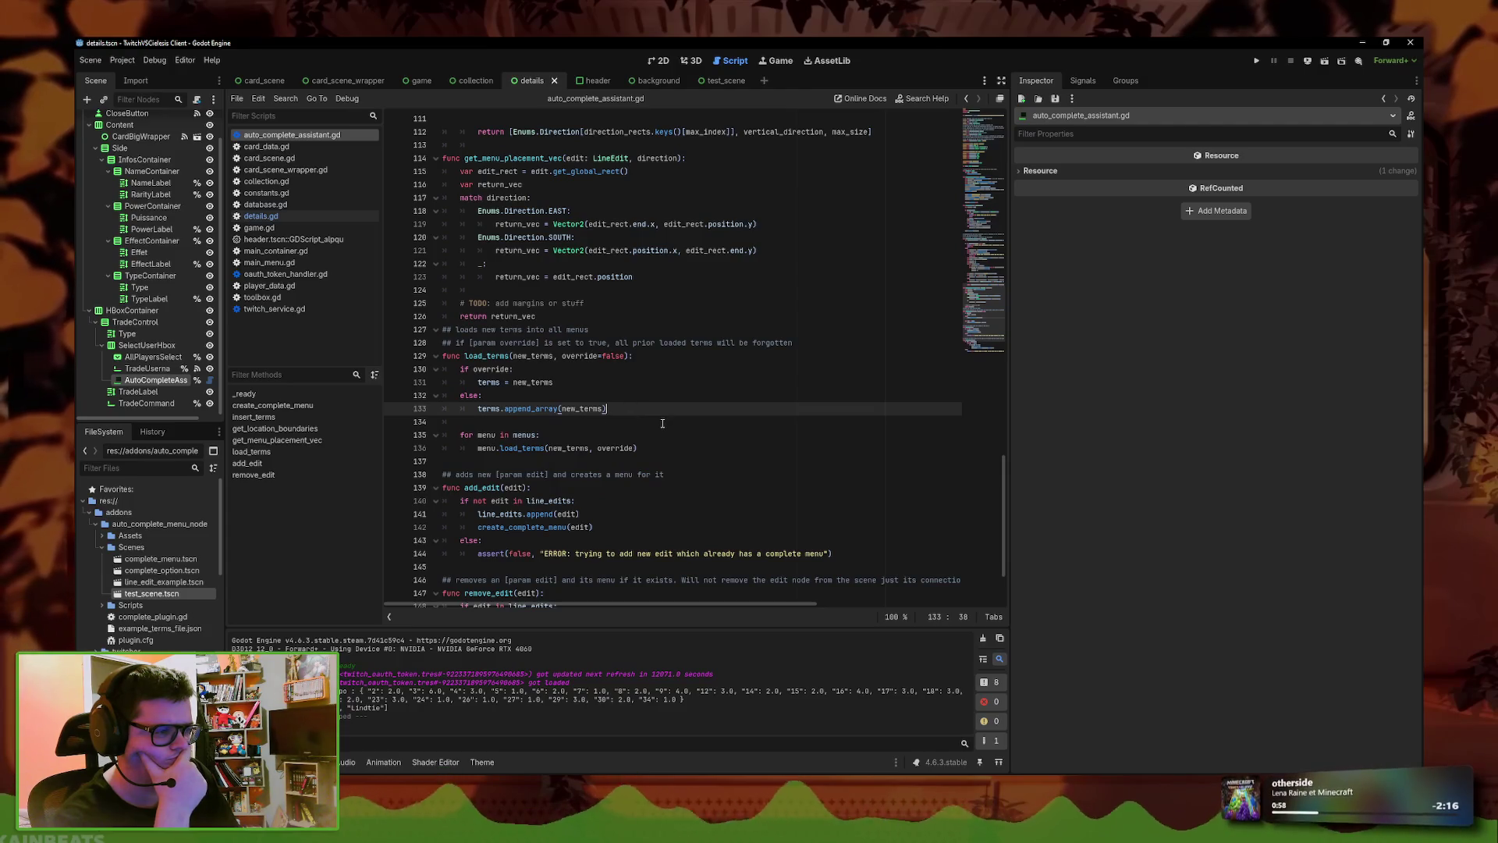
key("Return")
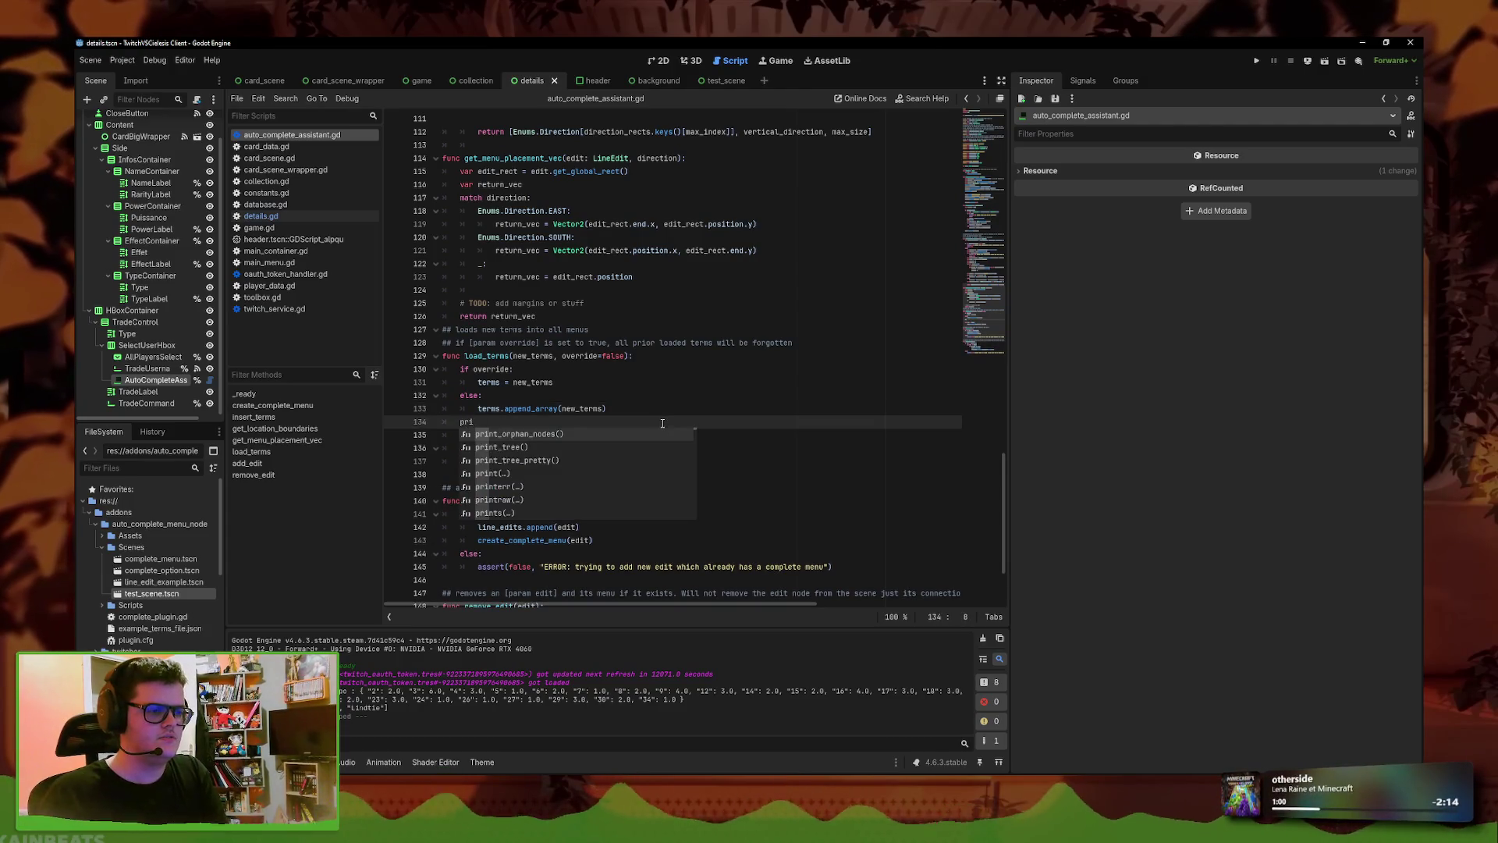
key("Return")
type("terms")
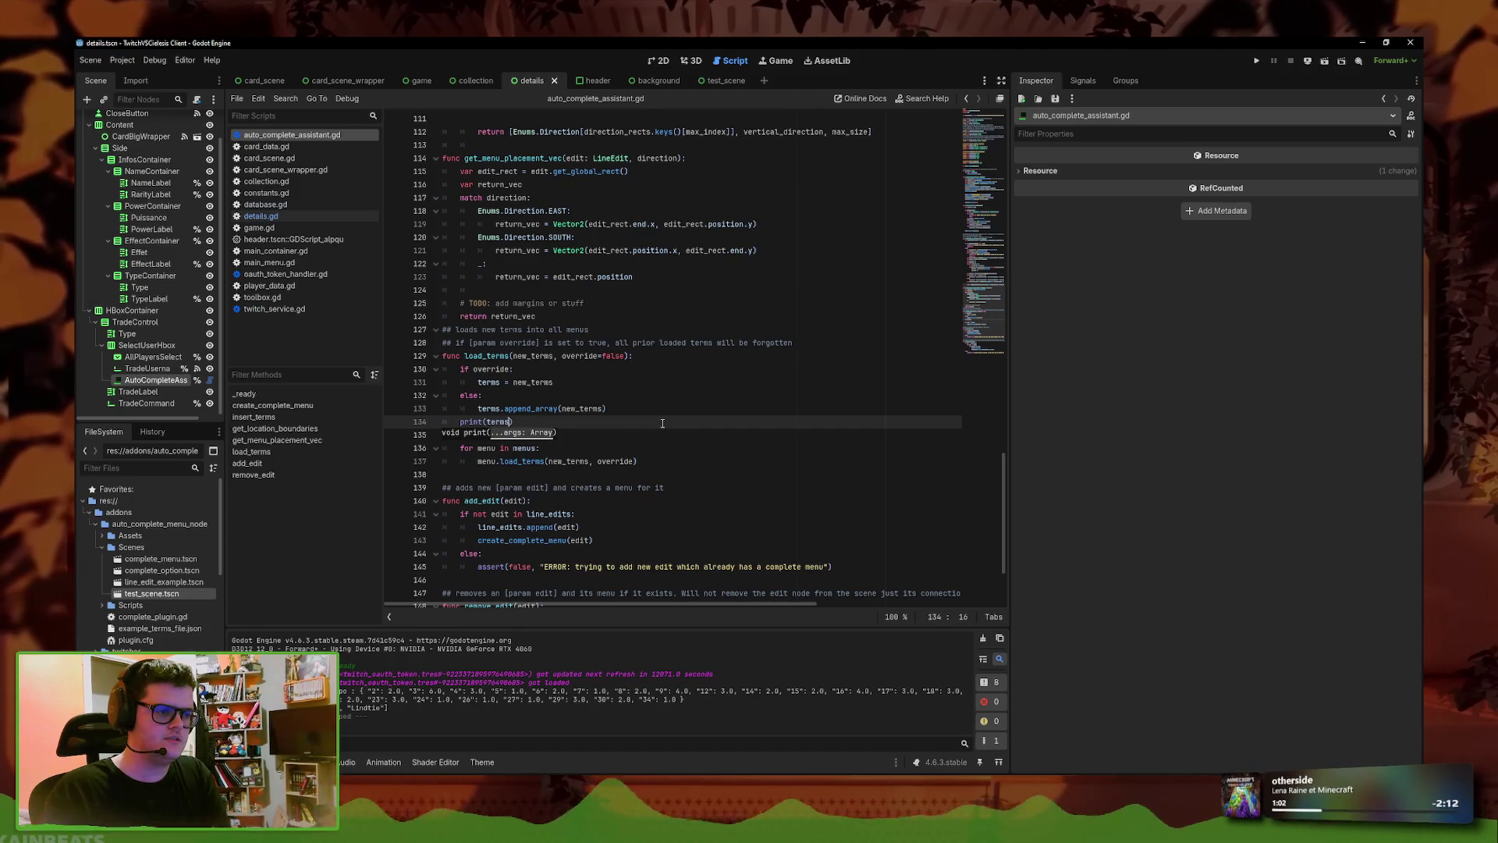
left_click(735, 408)
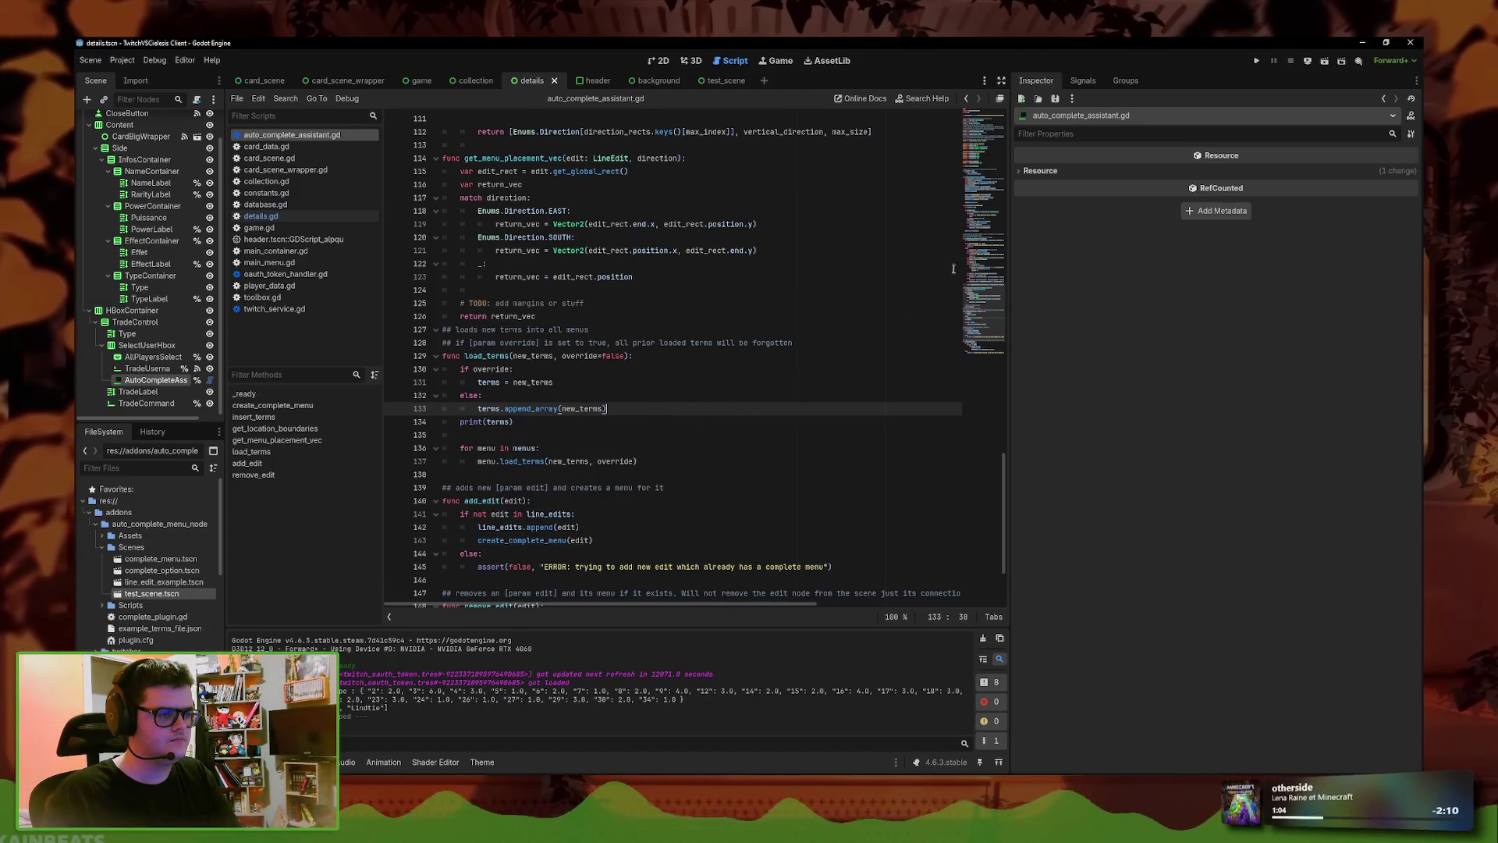
left_click(1257, 60)
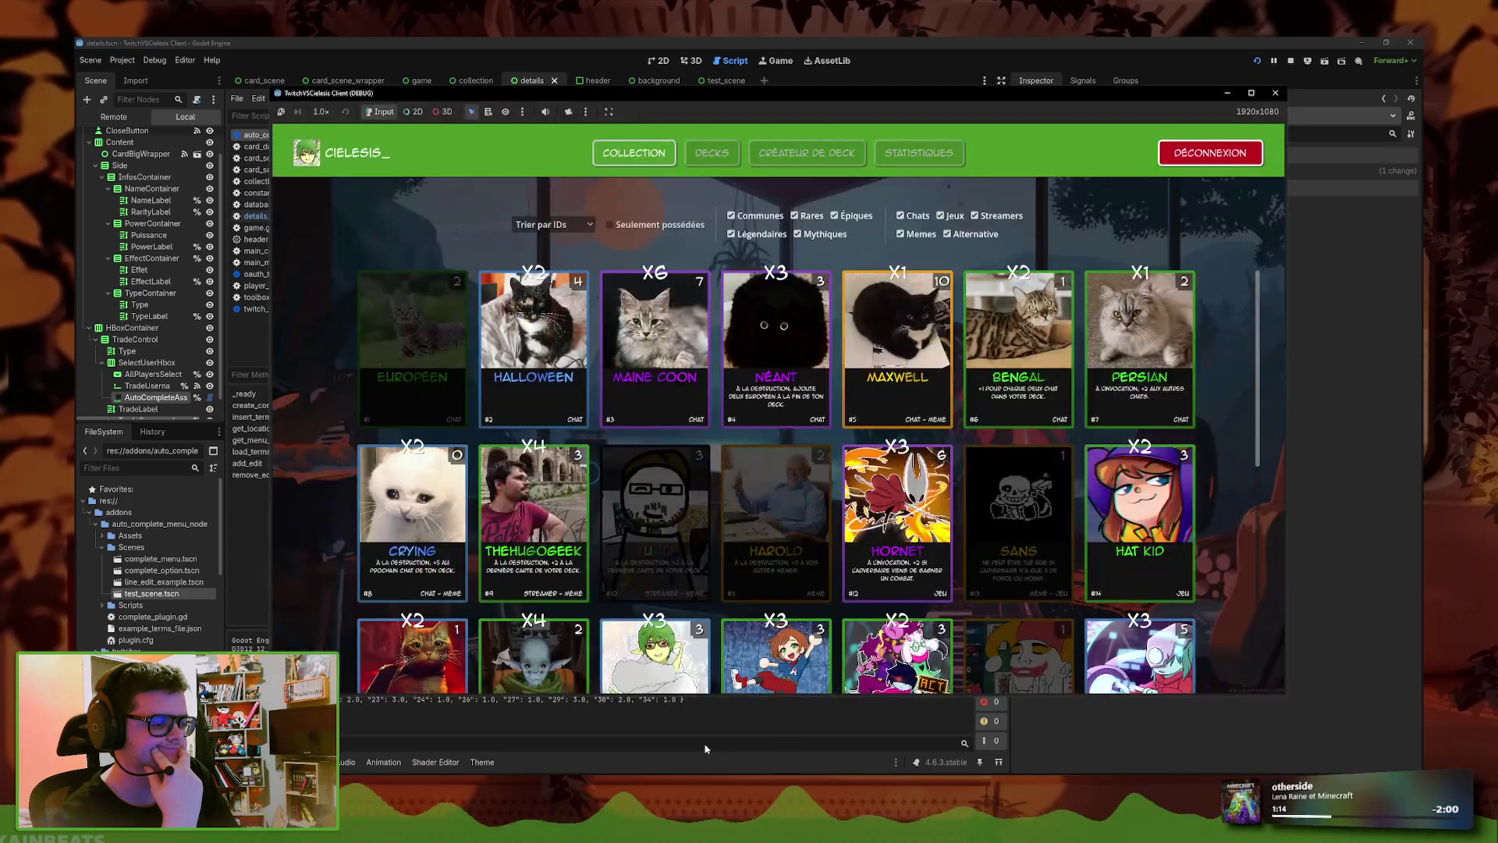
left_click(776, 344)
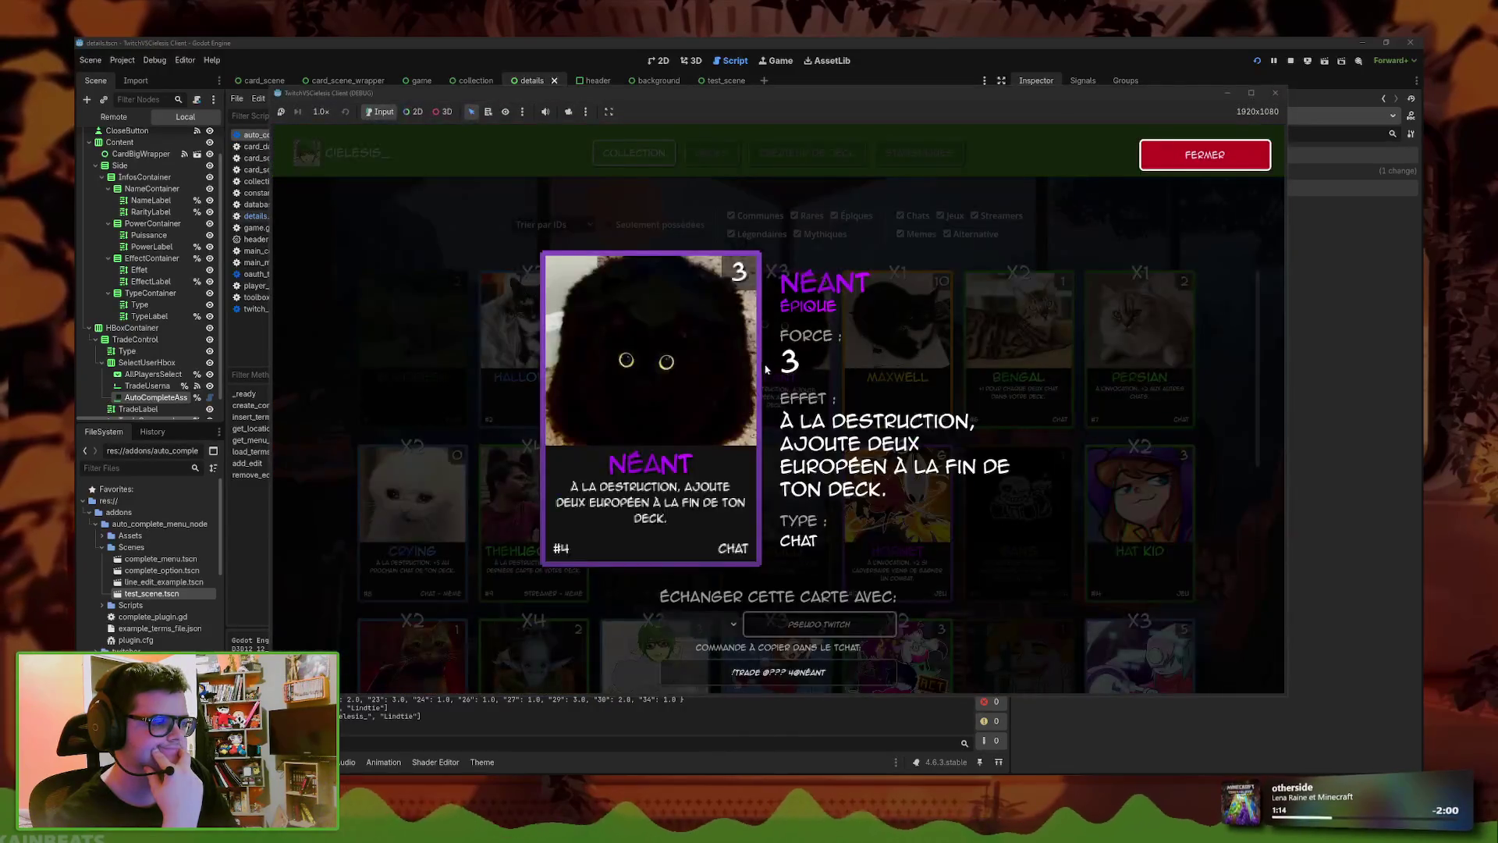
Check the suggestion shown for the Néant card's trade field, then return to the editor.
left_click(808, 621)
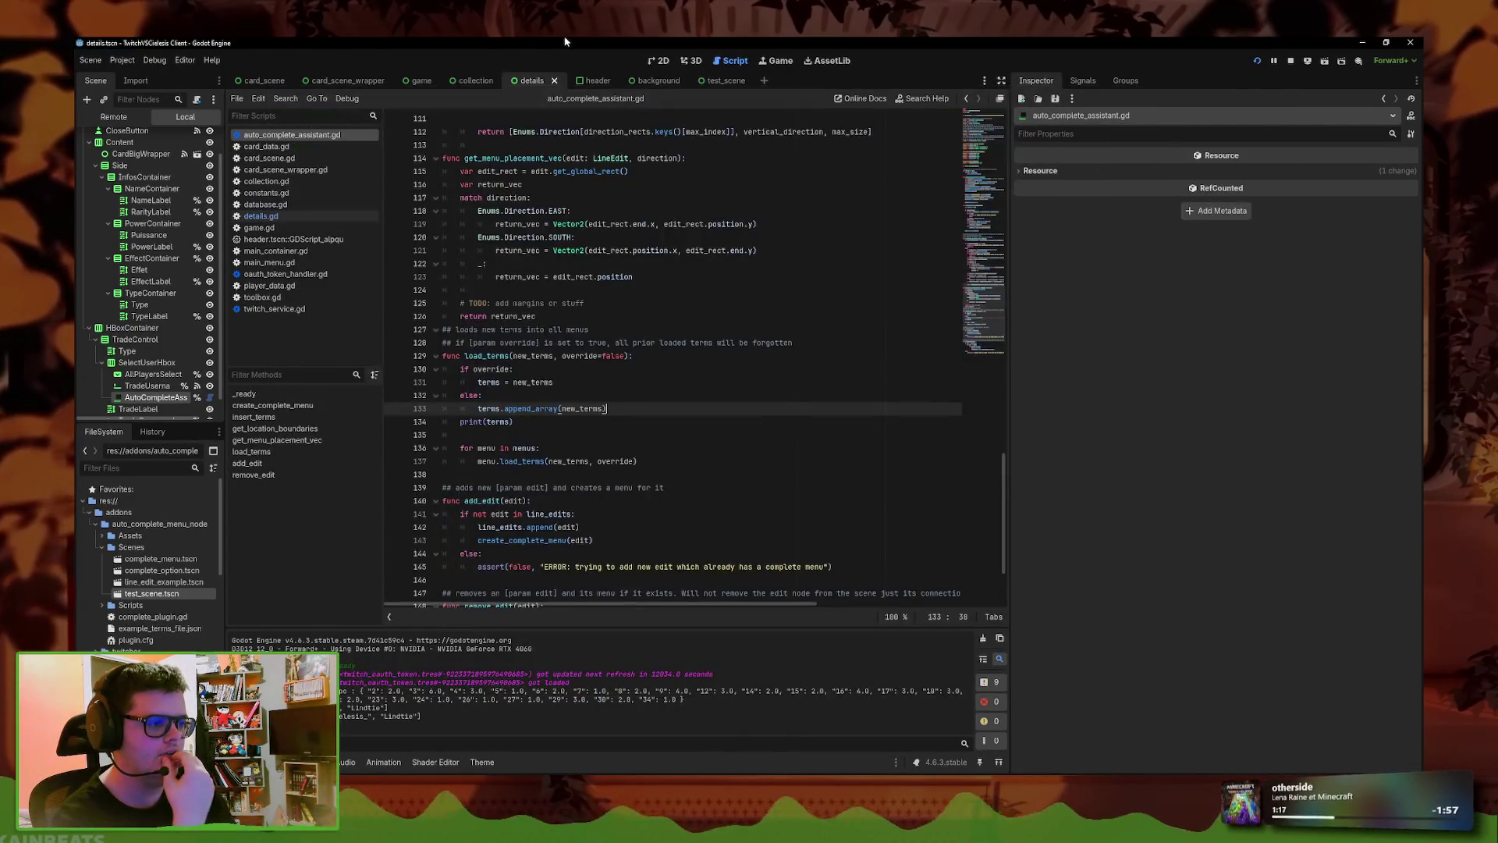
left_click(64, 349)
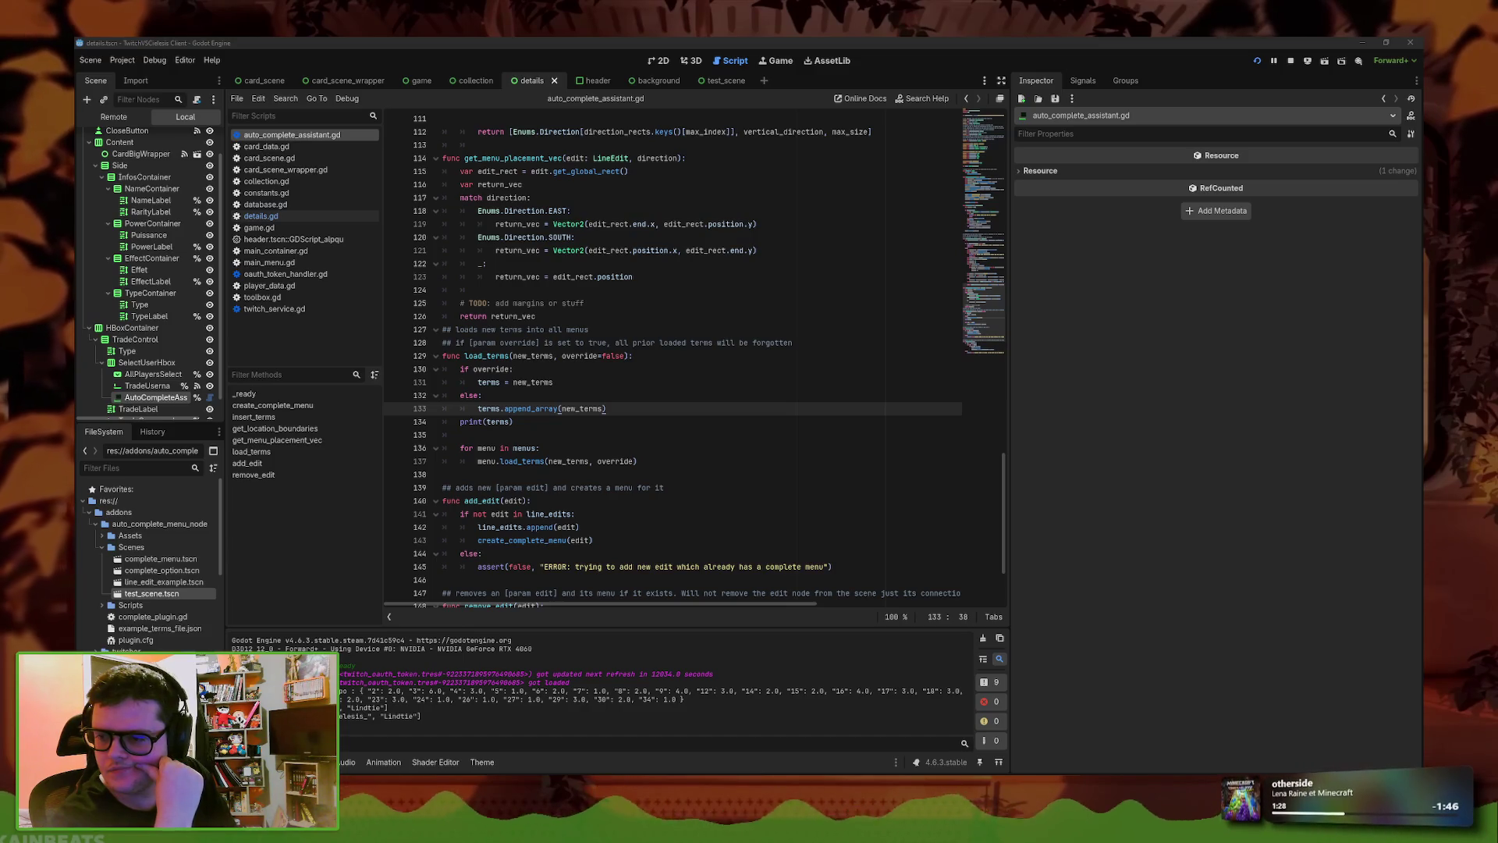
Review the print(terms) line, load_terms call and override check in auto_complete_assistant.gd.
left_click(598, 417)
left_click(593, 448)
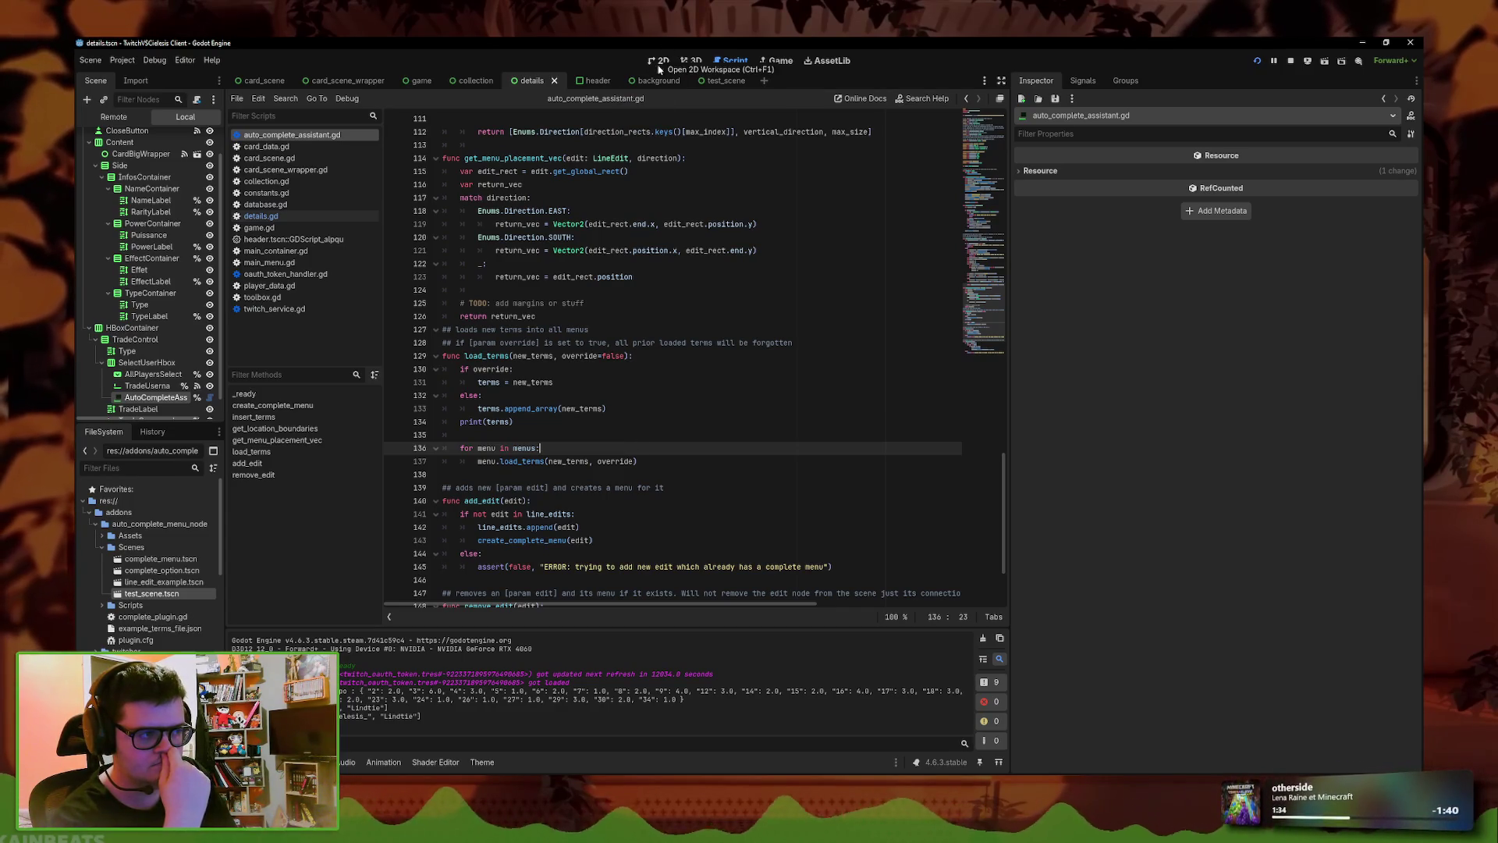
left_click(652, 343)
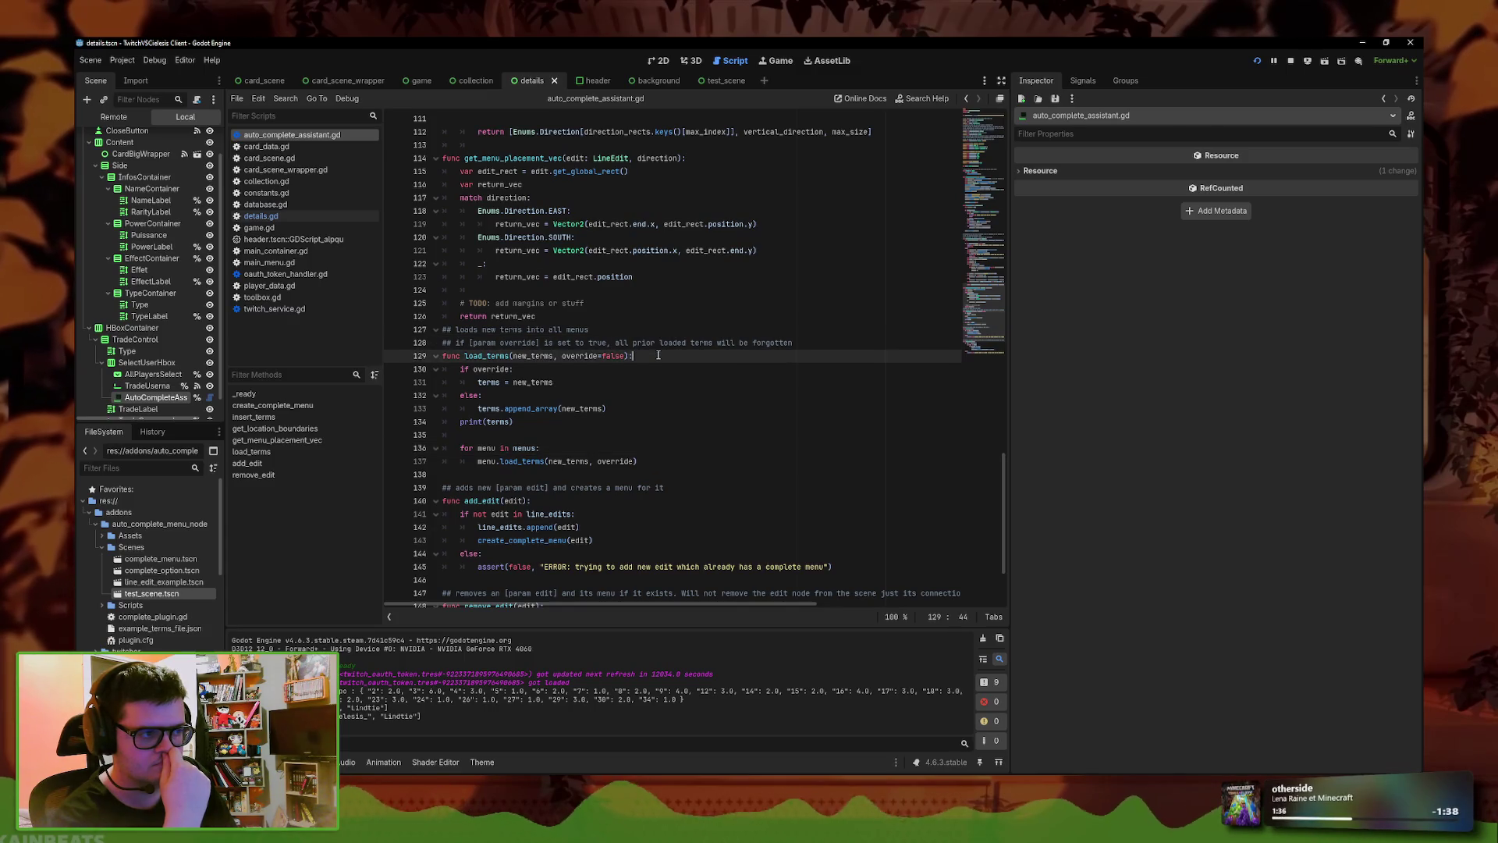
left_click(677, 374)
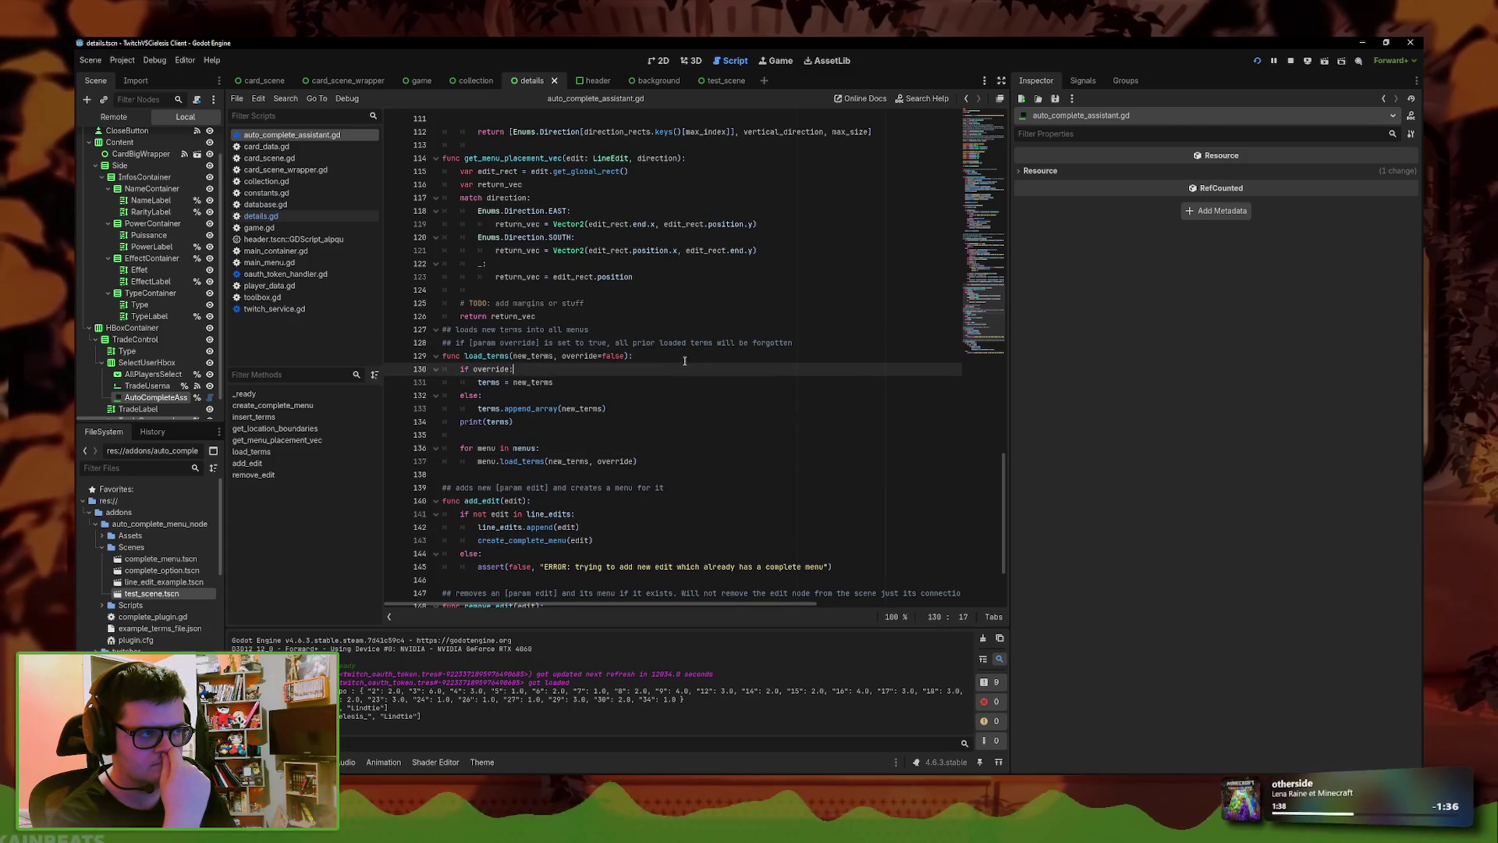
Inspect the AutoCompleteAssistant node's settings in the 2D details scene, then reopen details.gd.
left_click(660, 61)
left_click(667, 360)
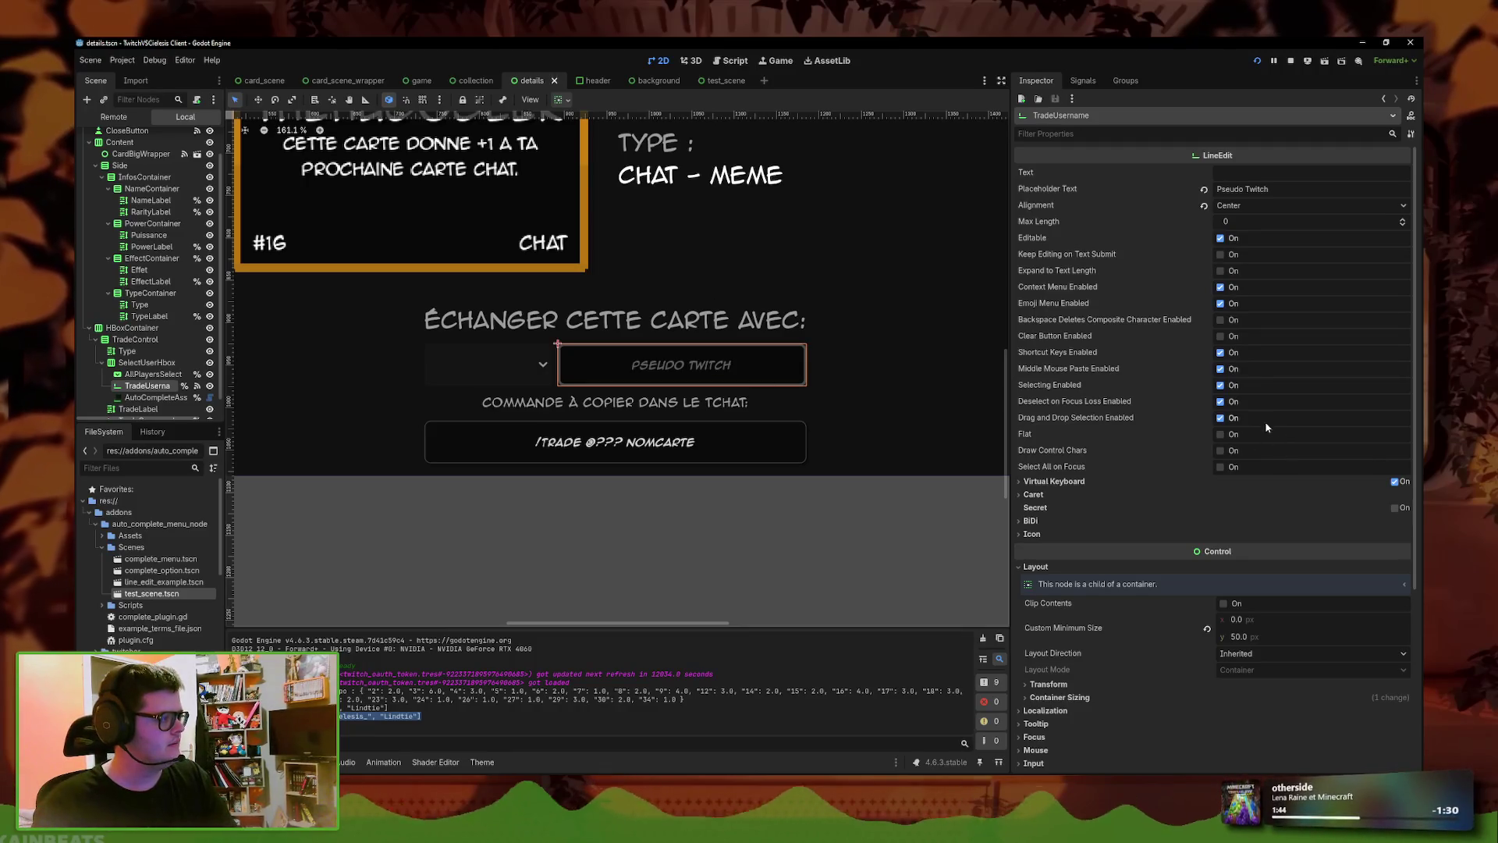
left_click(159, 397)
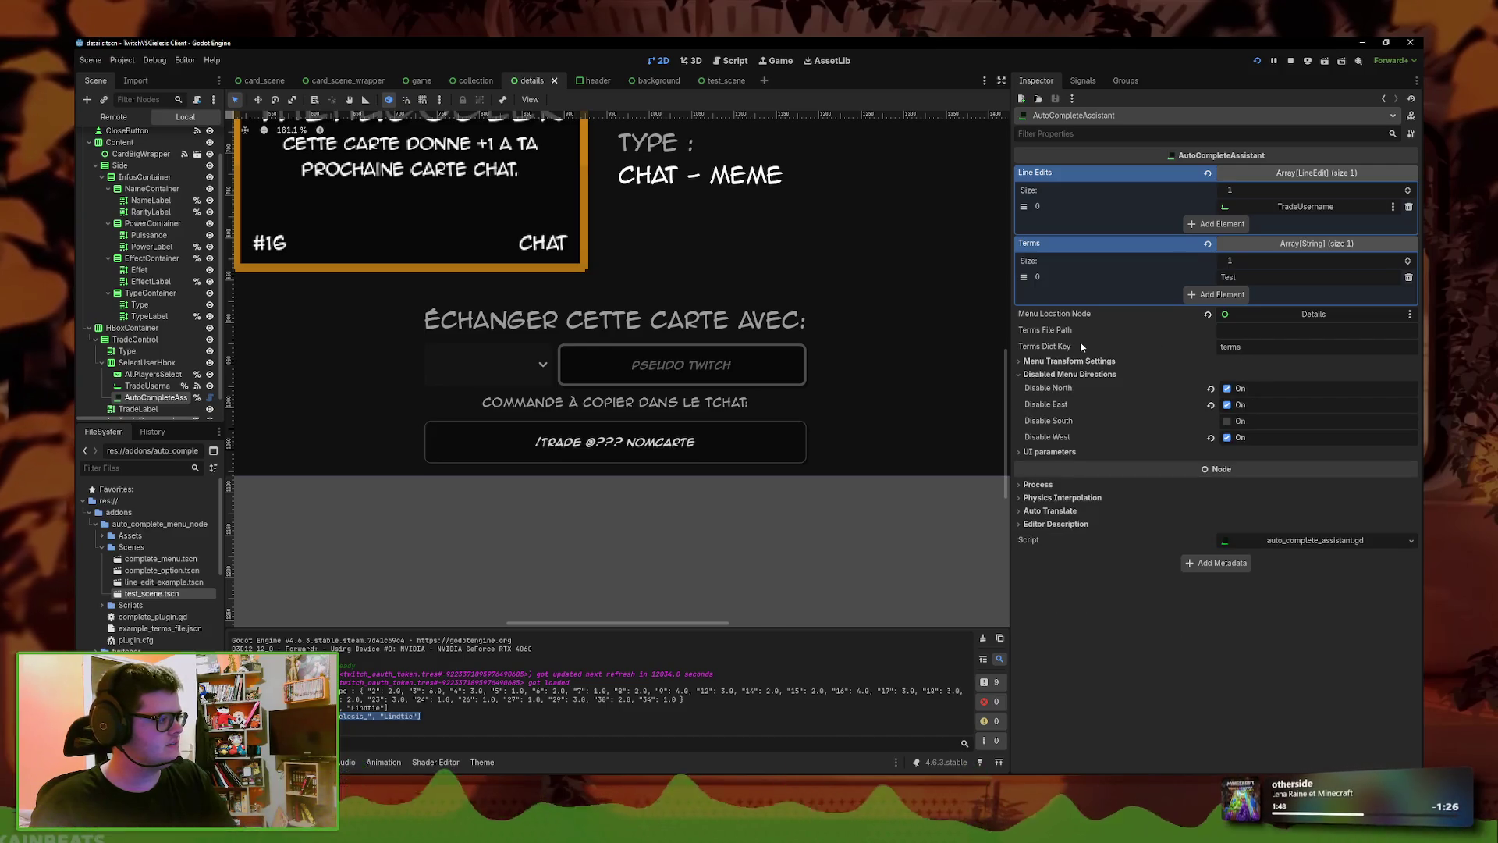
mouse_move(1076, 353)
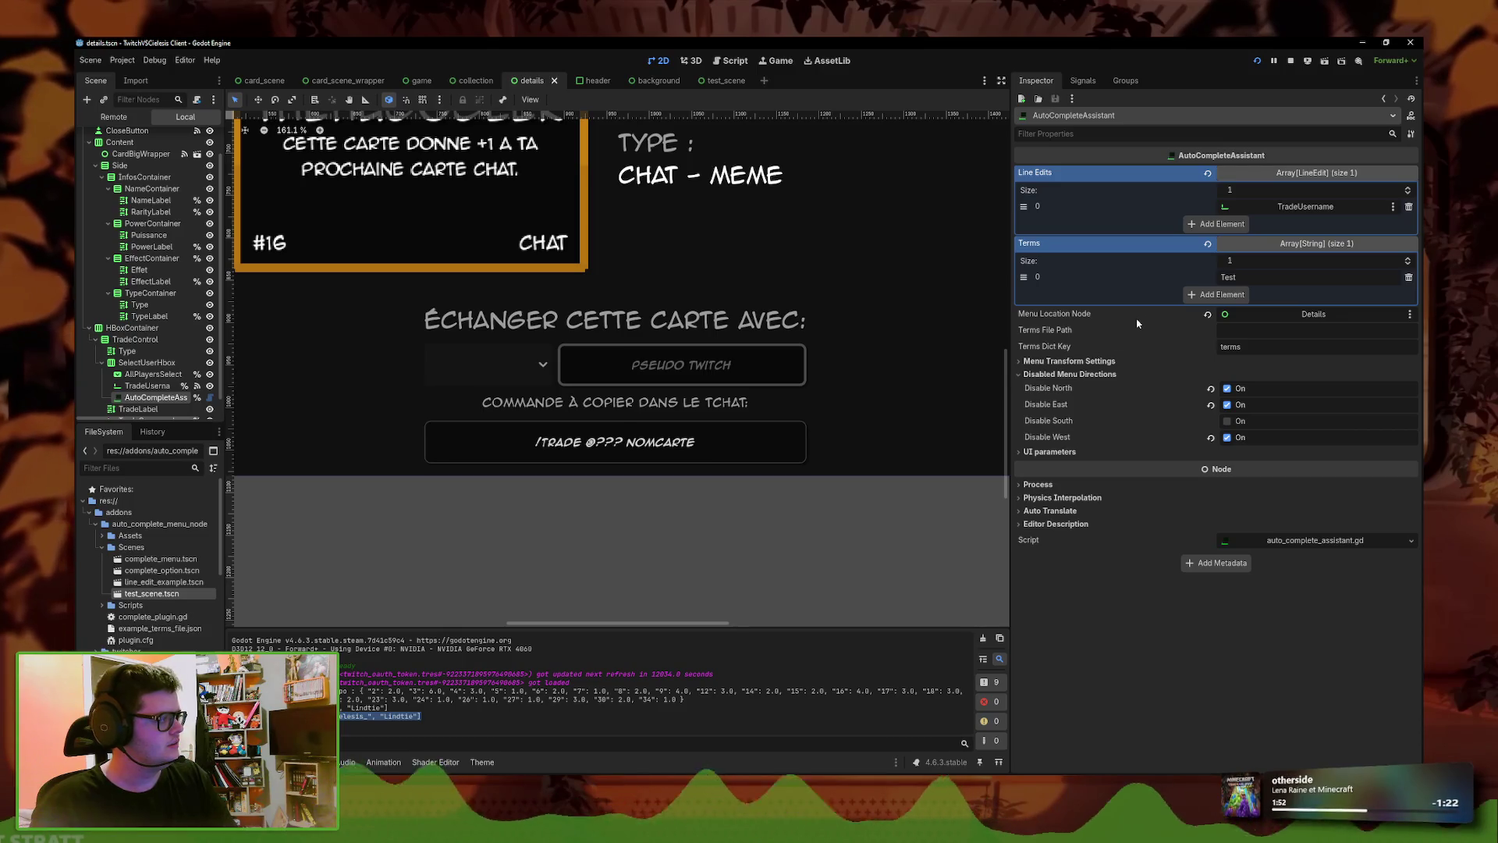
mouse_move(1138, 323)
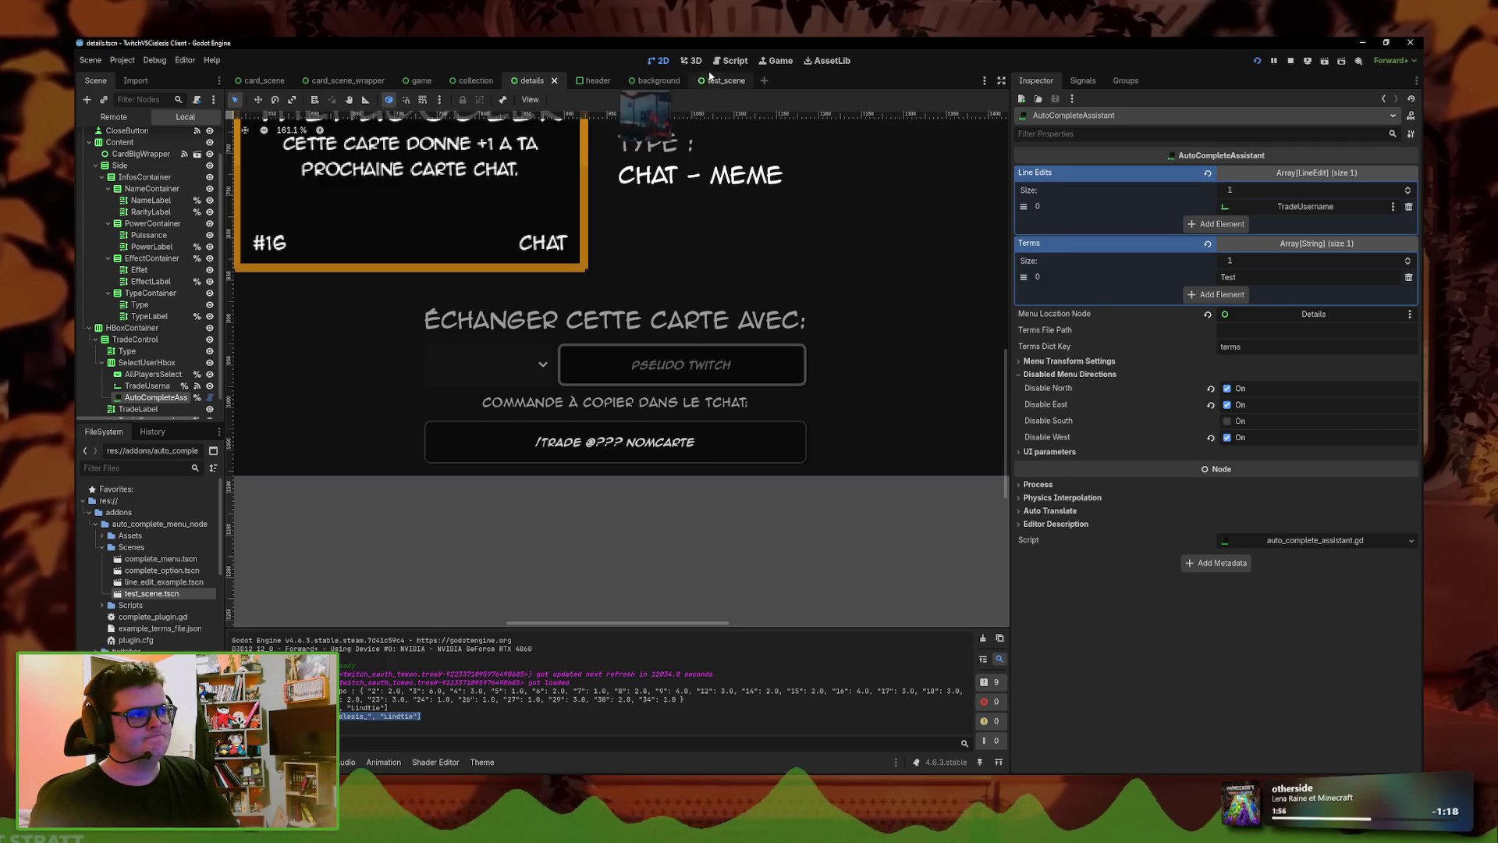
left_click(731, 61)
left_click(260, 216)
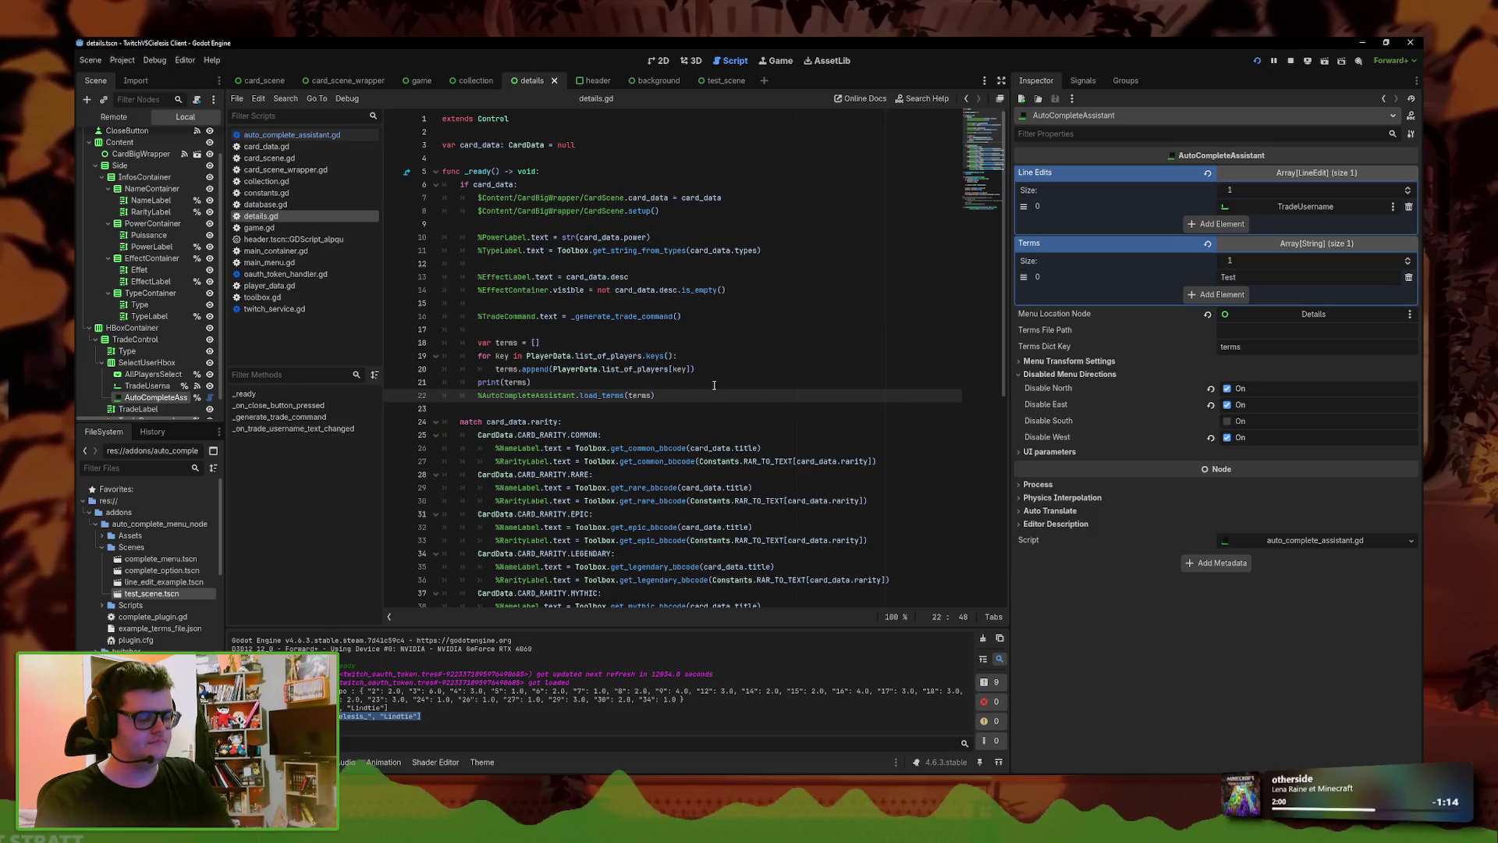
Pass true as load_terms' second argument on line 22, save, and run until the Array[String] type error.
type("true")
key("ctrl+shift+s")
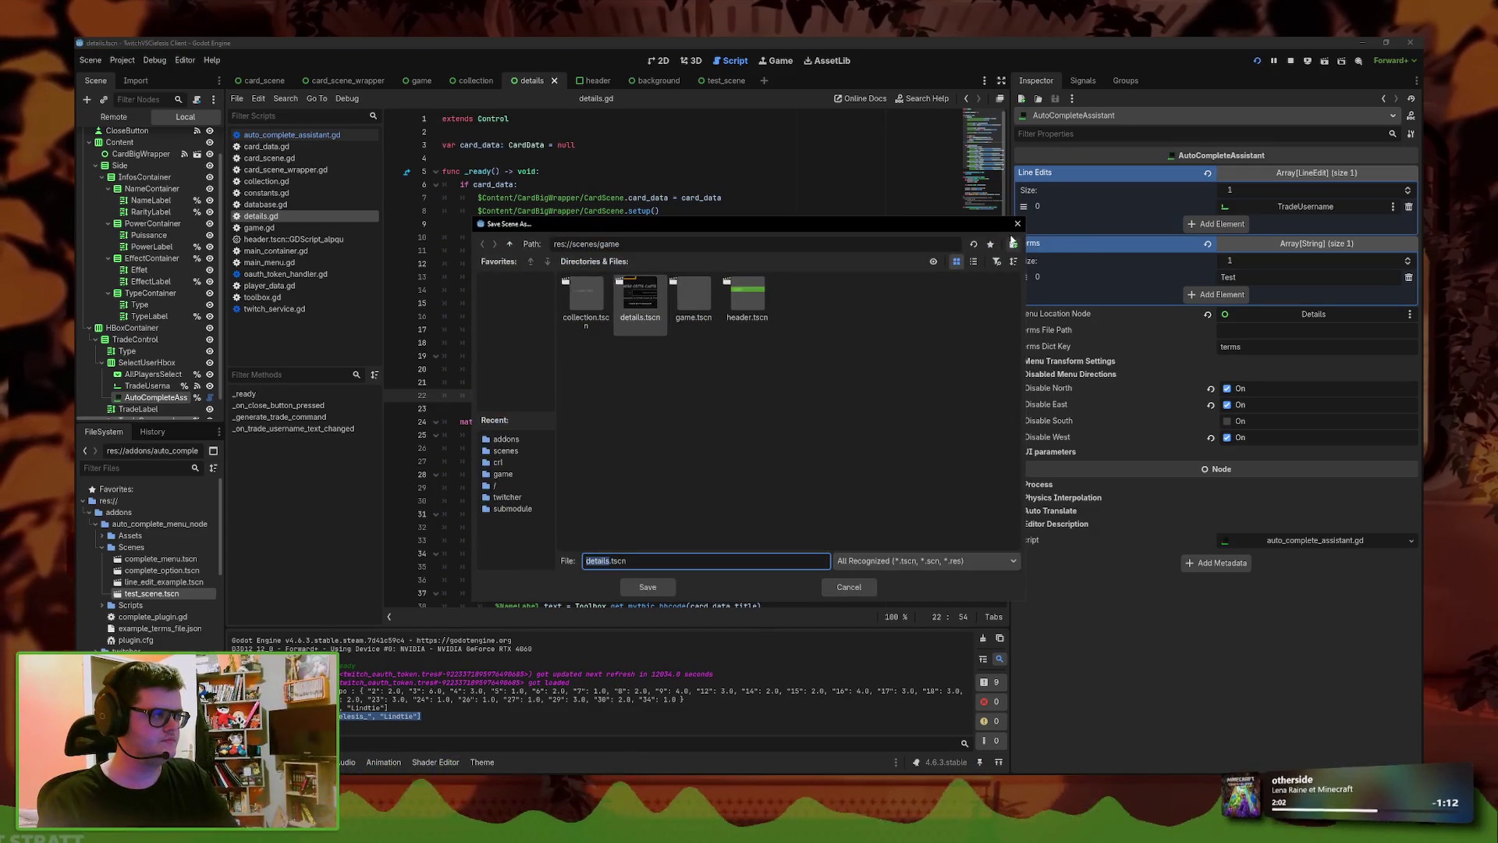
key("Escape")
left_click(778, 385)
key("F5")
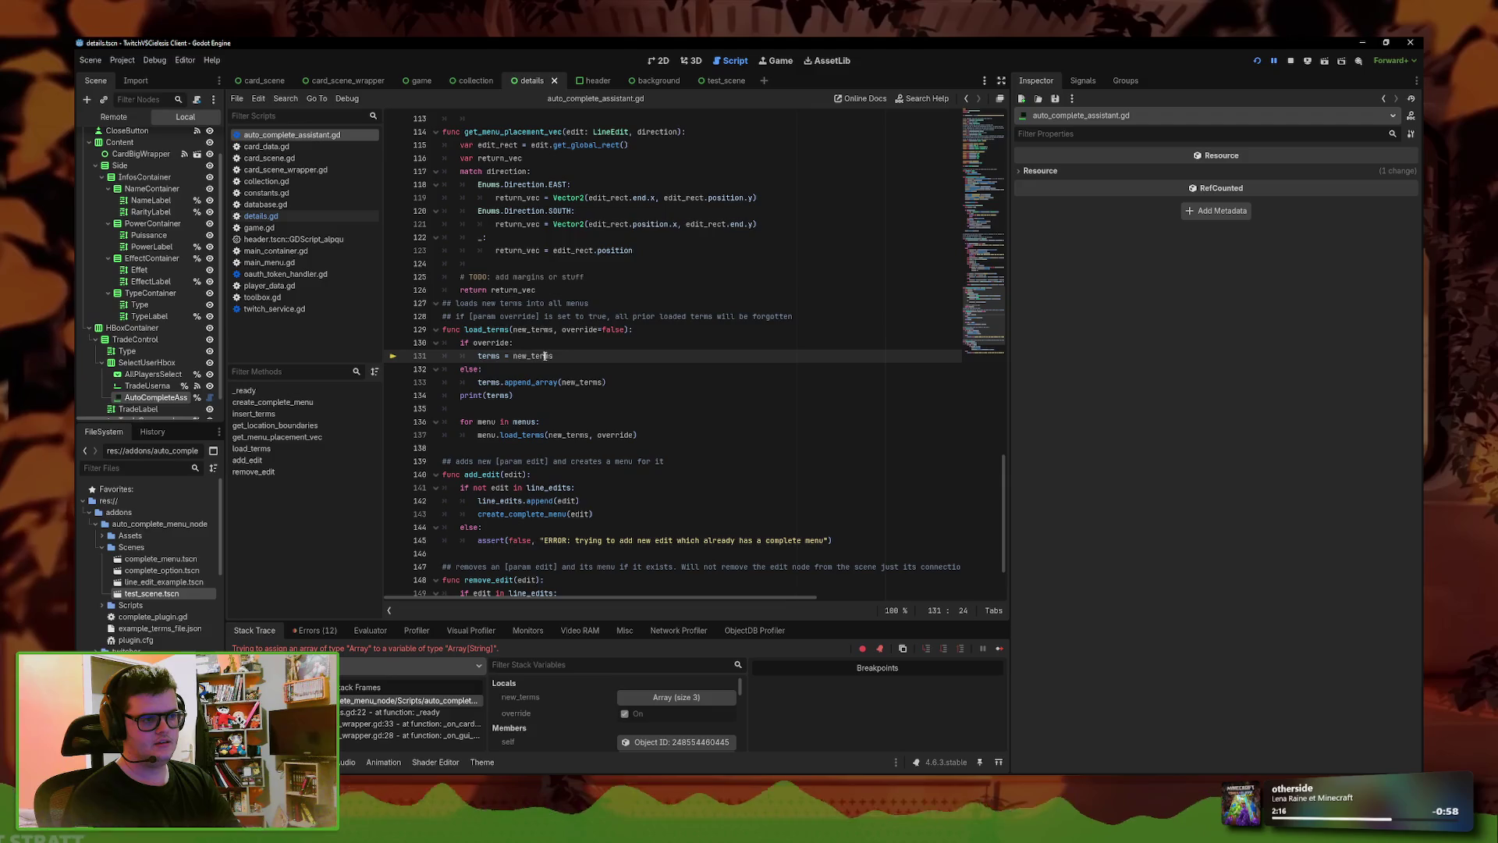
left_click(260, 215)
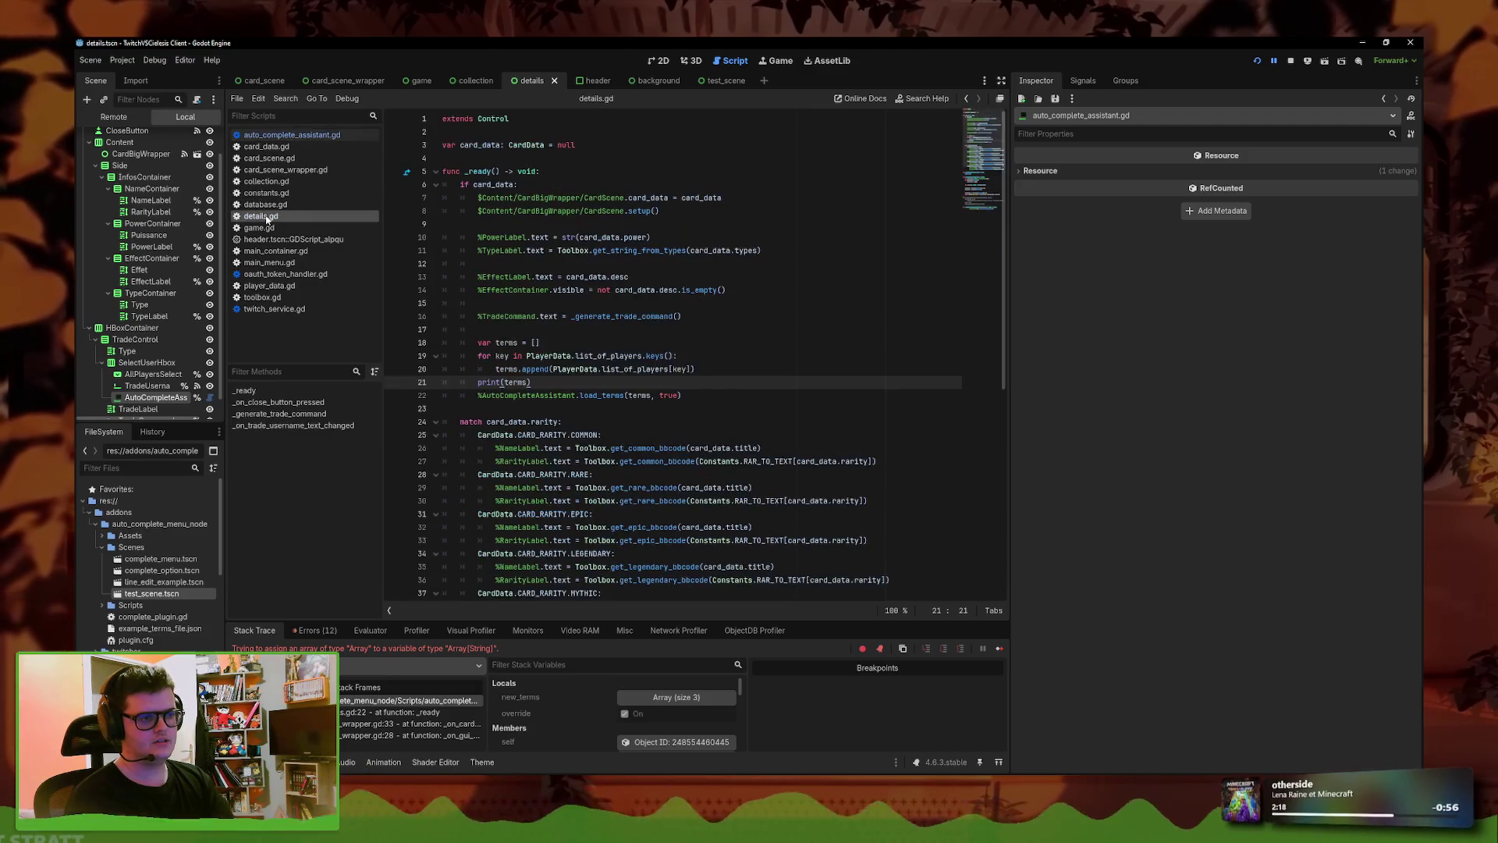
Change line 18 to var terms: Array[String] = [] and rerun the game to check the trade field.
left_click(512, 370)
left_click(526, 342)
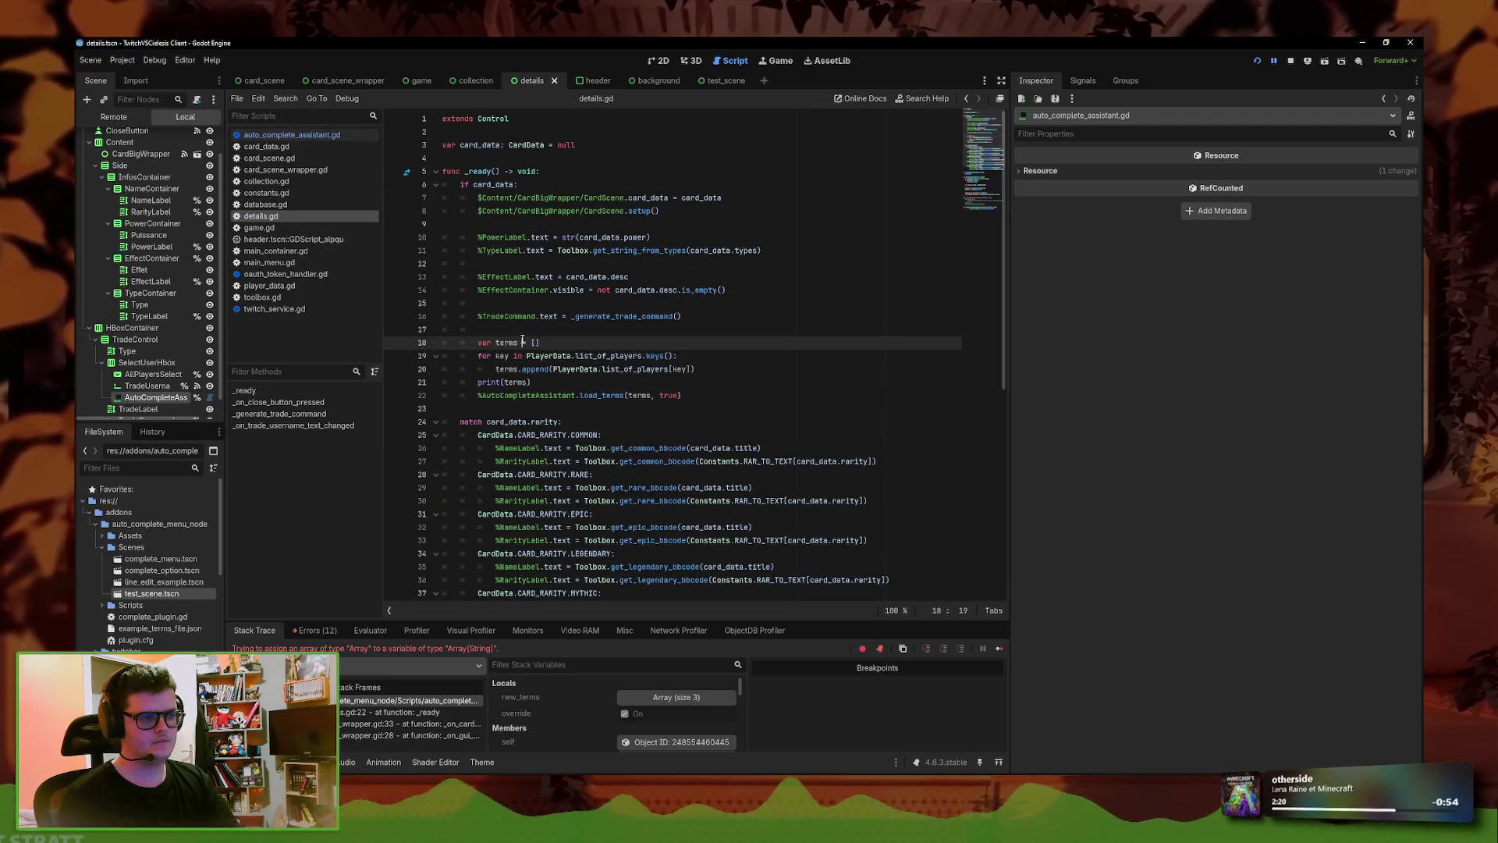
key("Left")
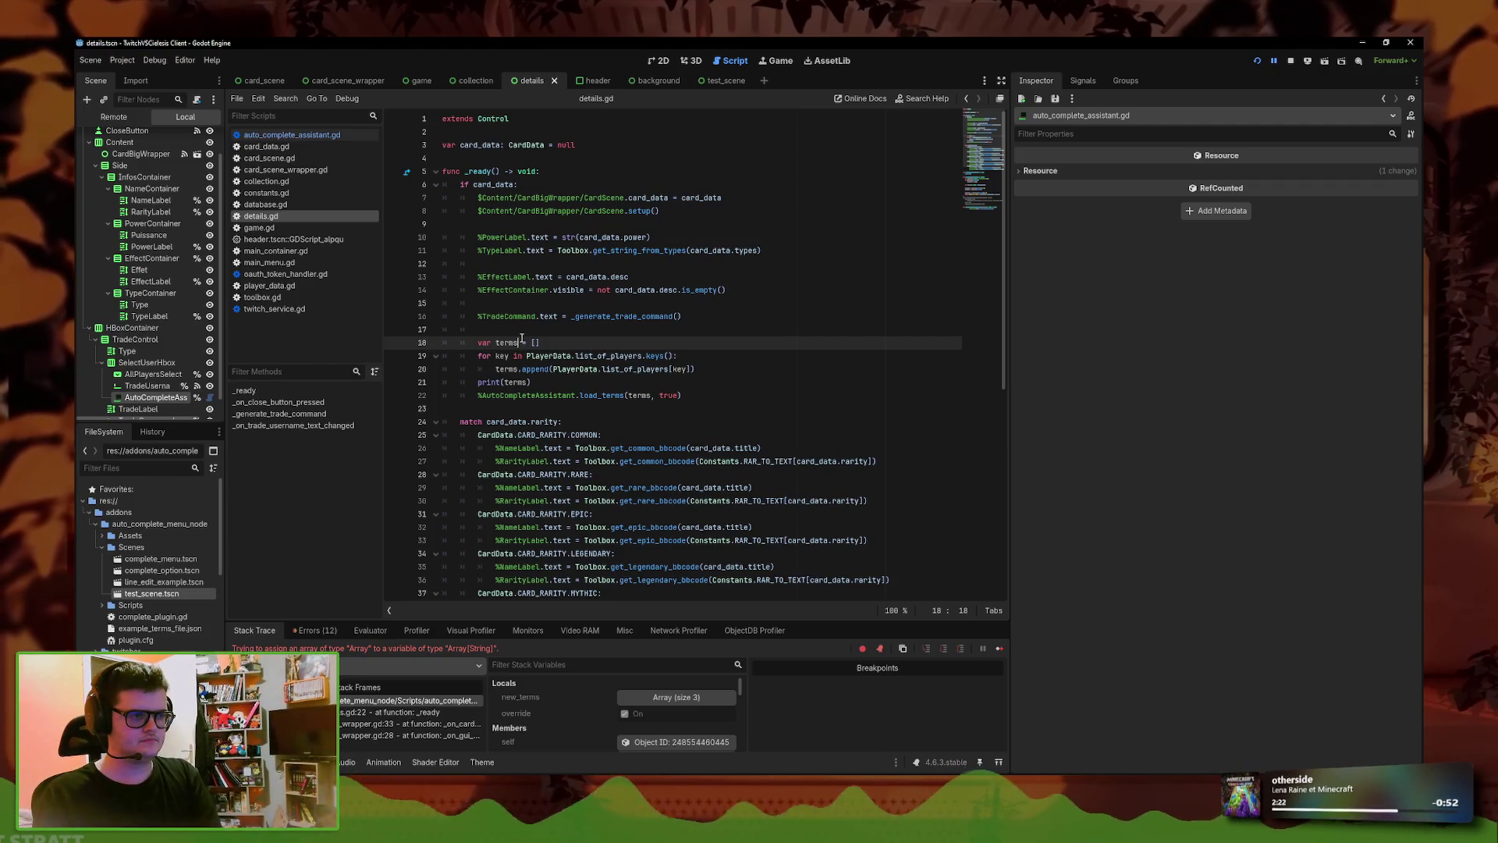
type("rray[")
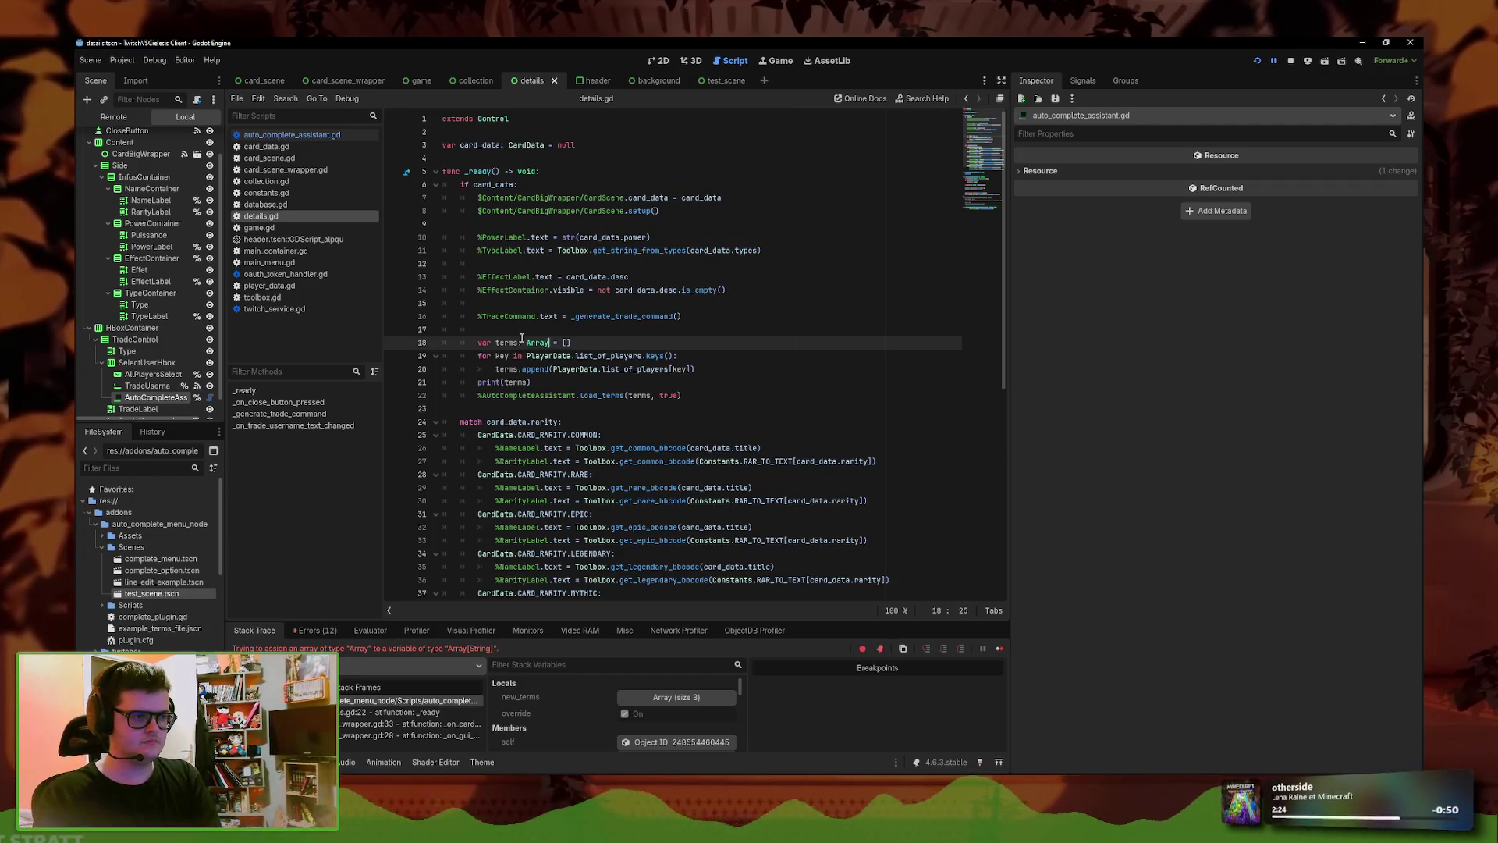
type("String")
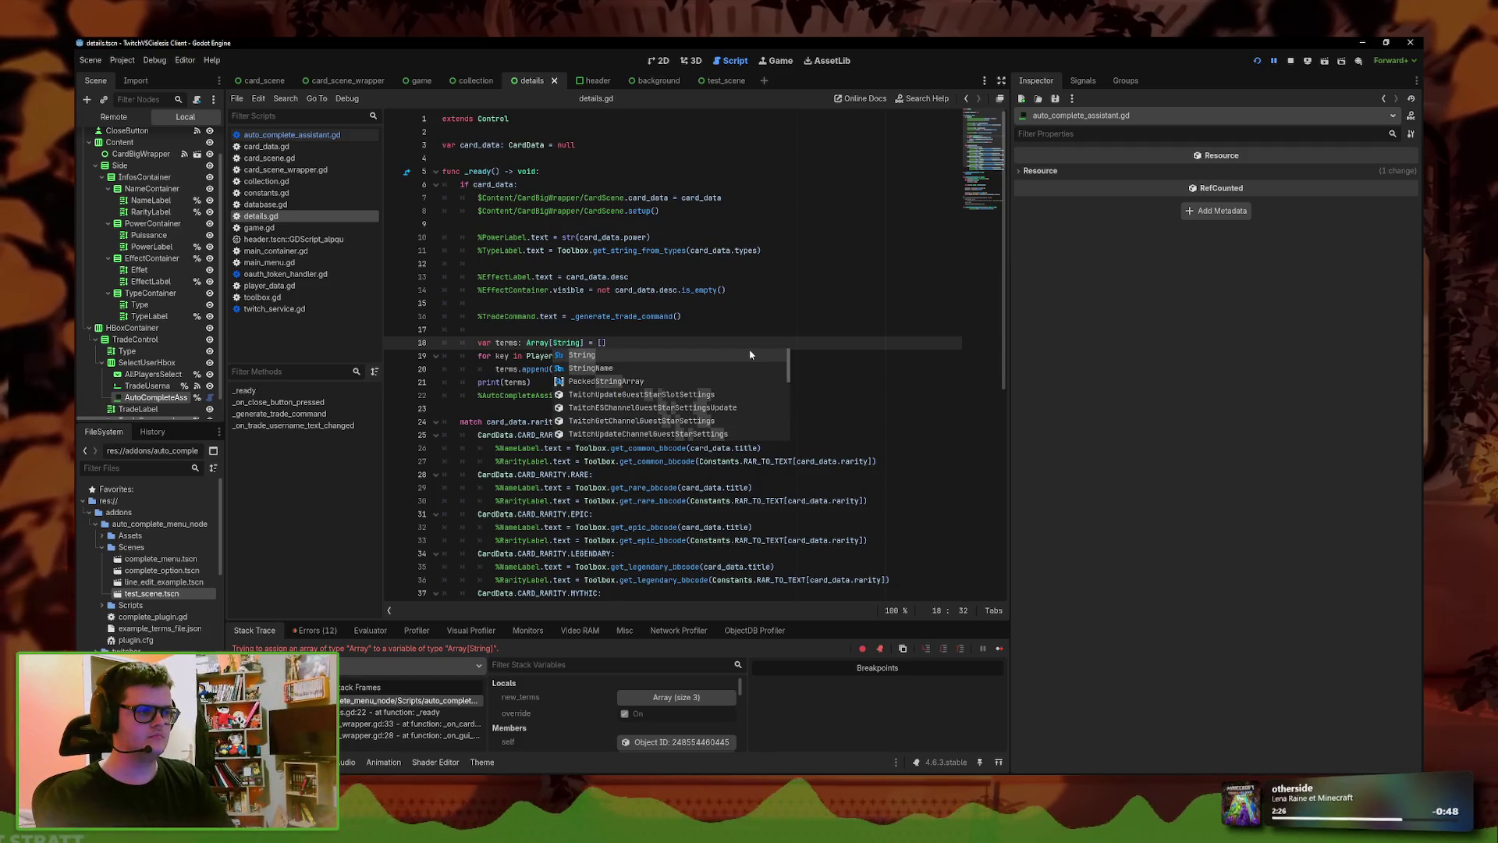
left_click(769, 328)
key("F5")
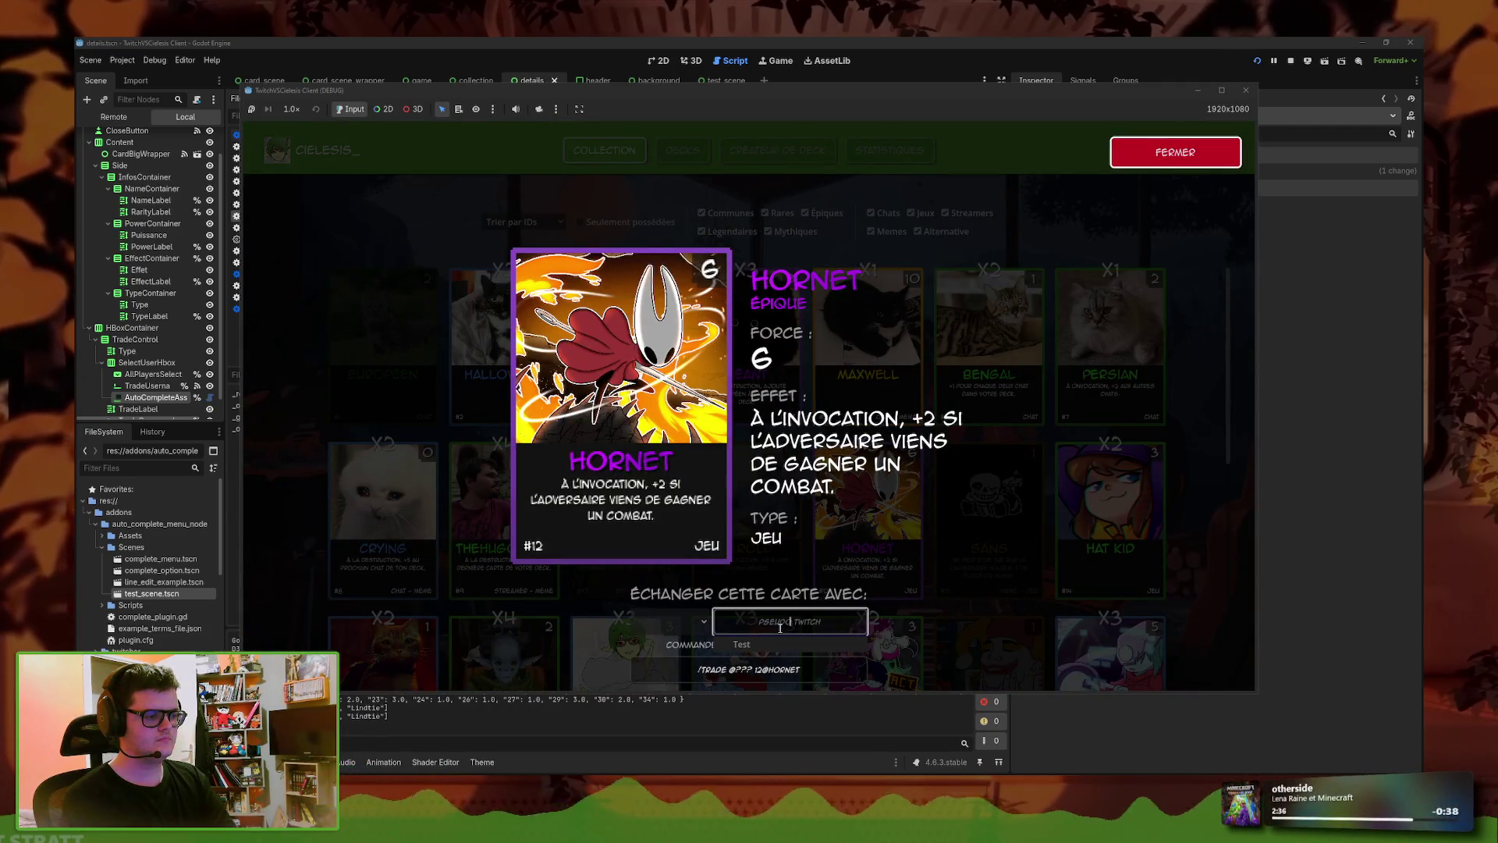
left_click(729, 41)
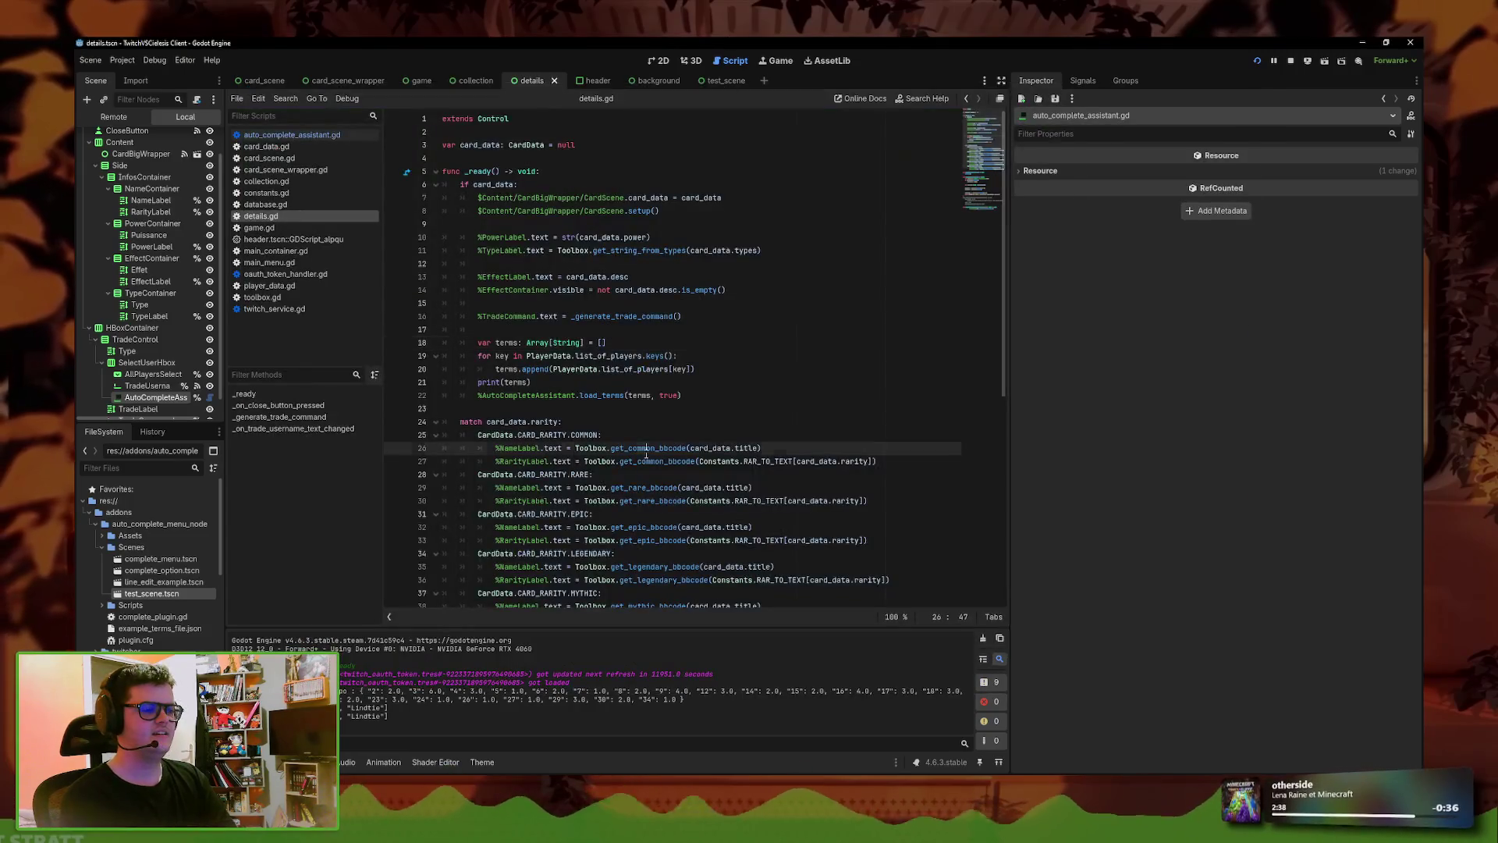
Start line 23 of details.gd with a %AutoCompleteAssistant. member reference.
left_click(729, 390)
key("Return")
type("$")
key("Return")
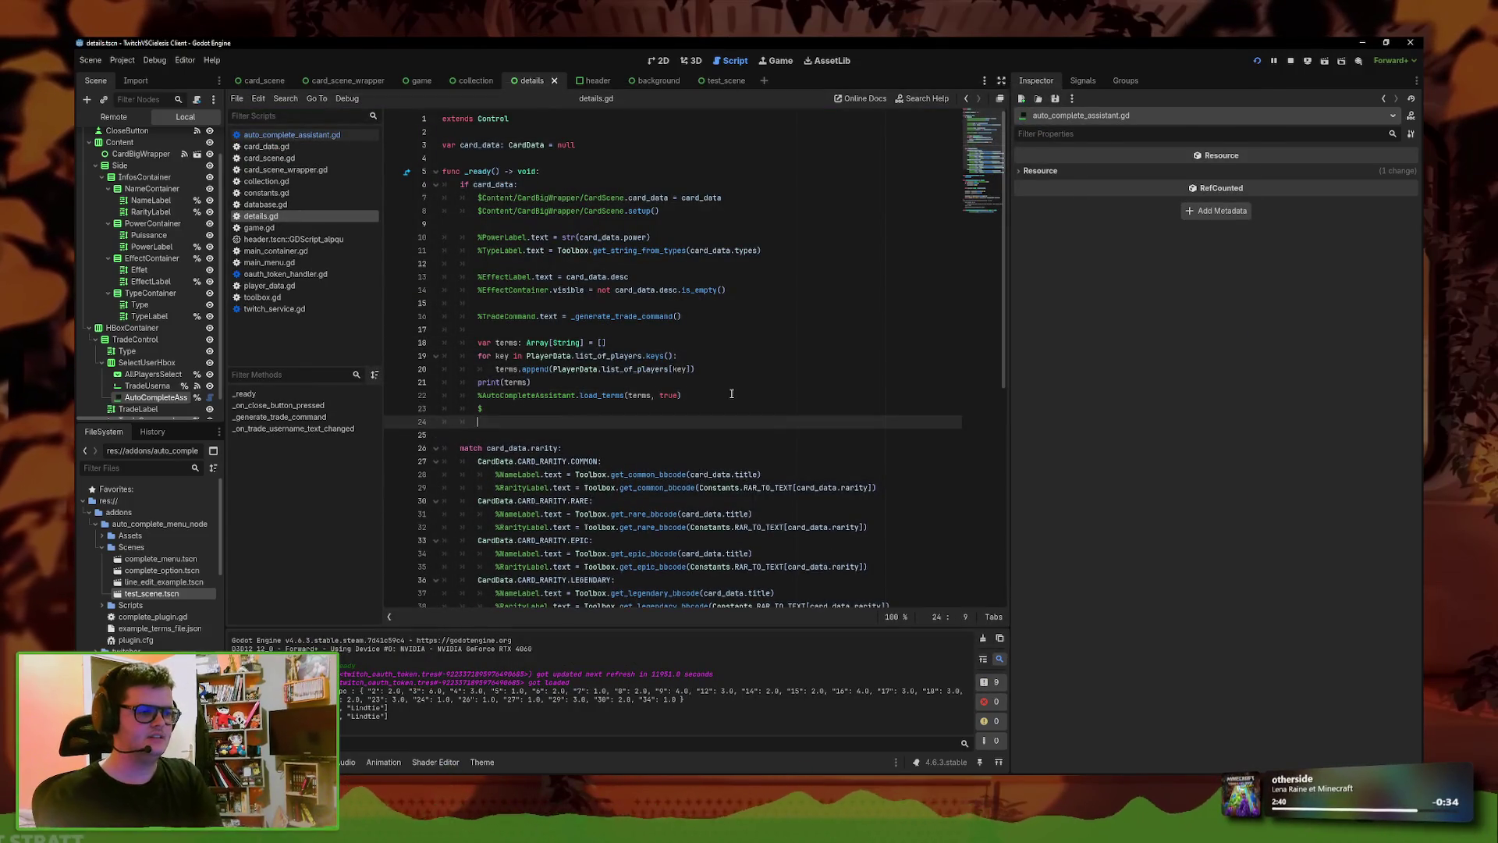
key("BackSpace")
key("BackSpace")
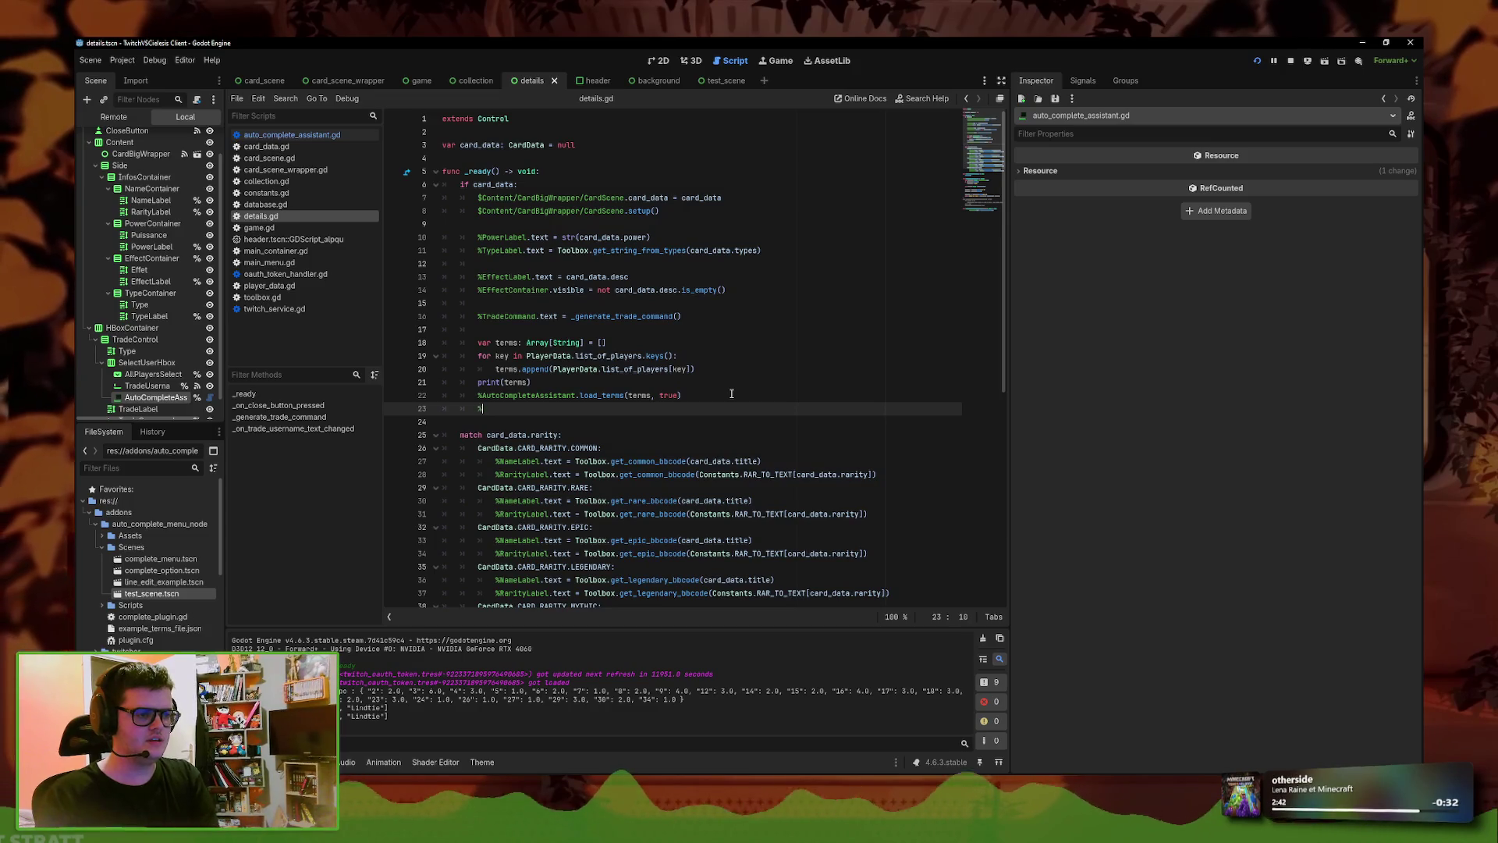
key("Return")
type(".")
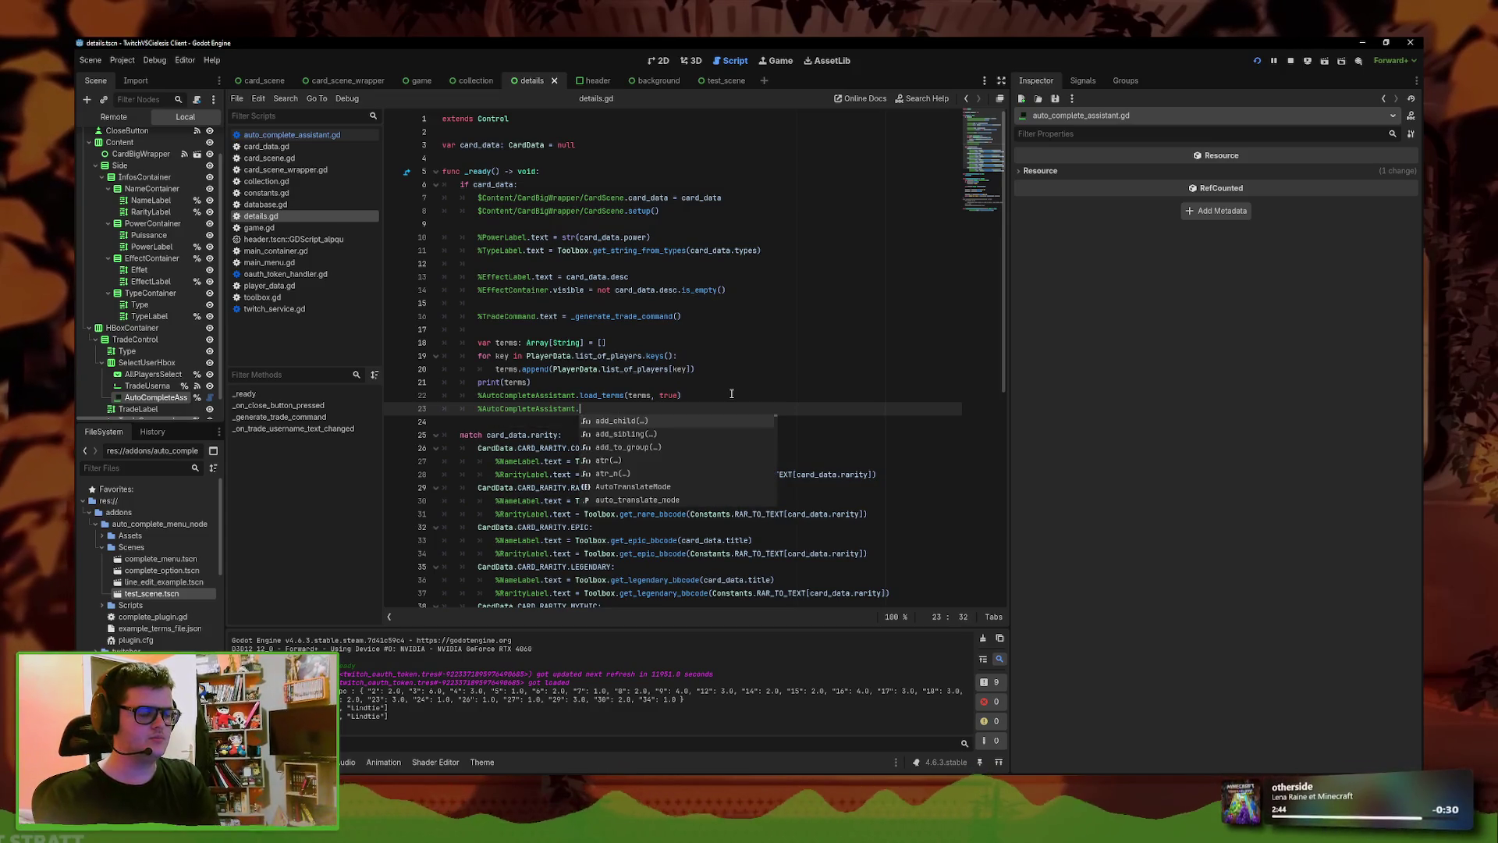
Browse the assistant's member suggestions, then bring up auto_complete_assistant.gd at load_terms.
key("Down")
key("Down")
key("Down")
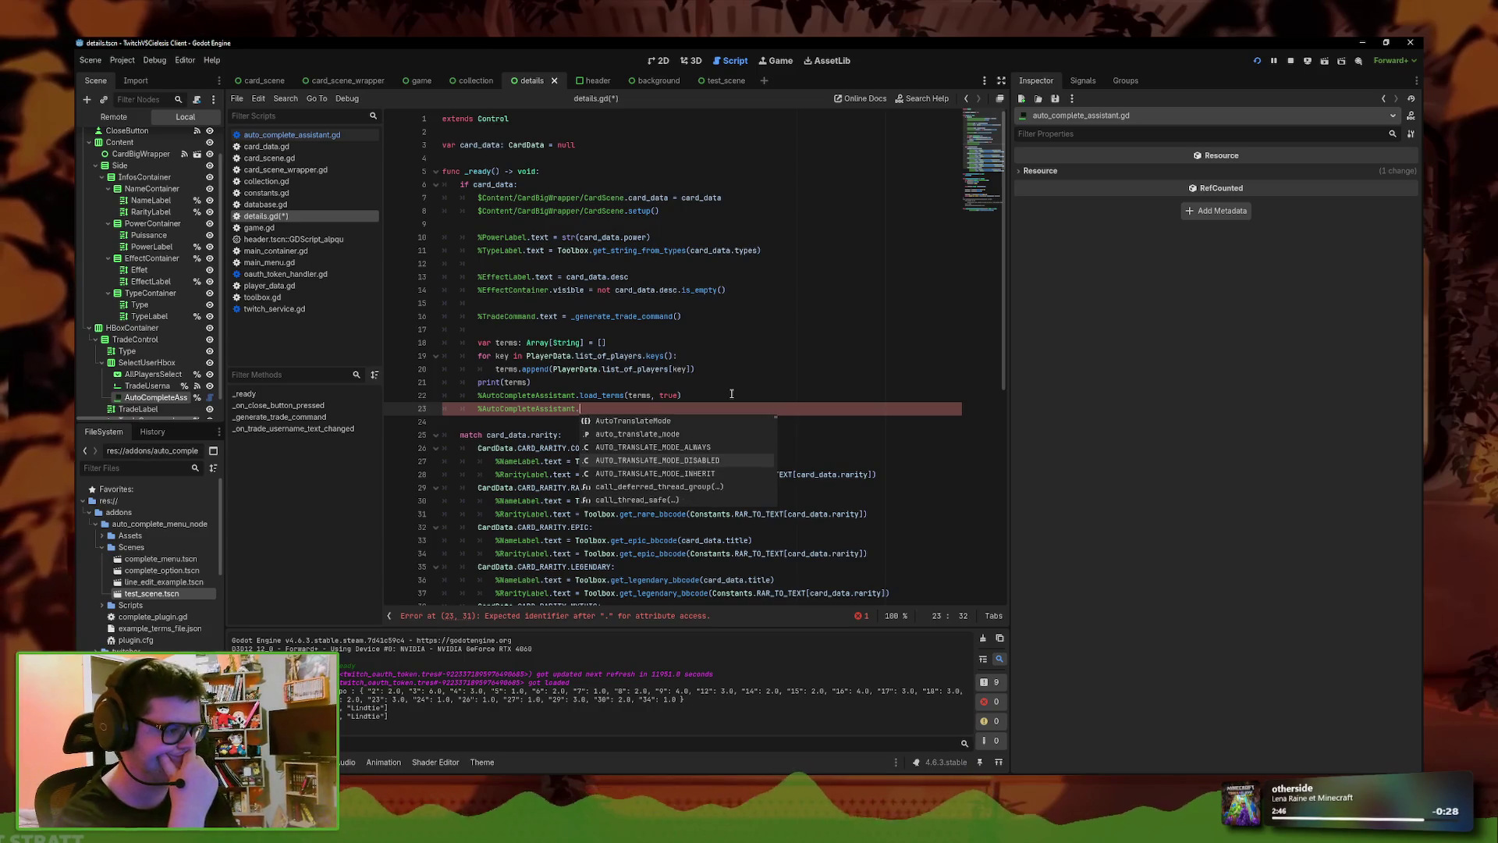
key("Down")
key("Down")
key("Down")
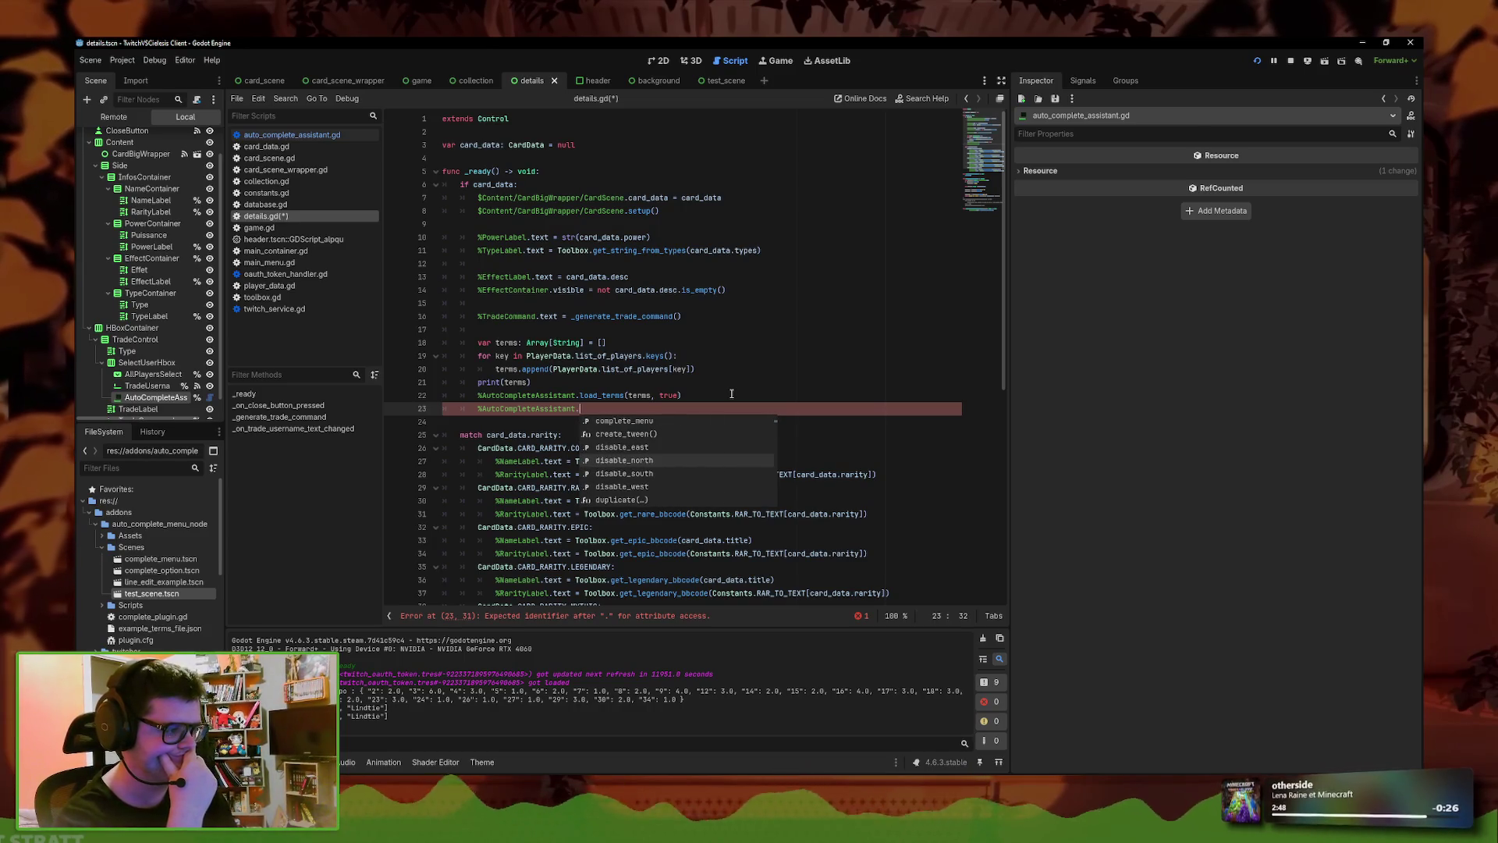
key("Down")
key("Down")
key("Down")
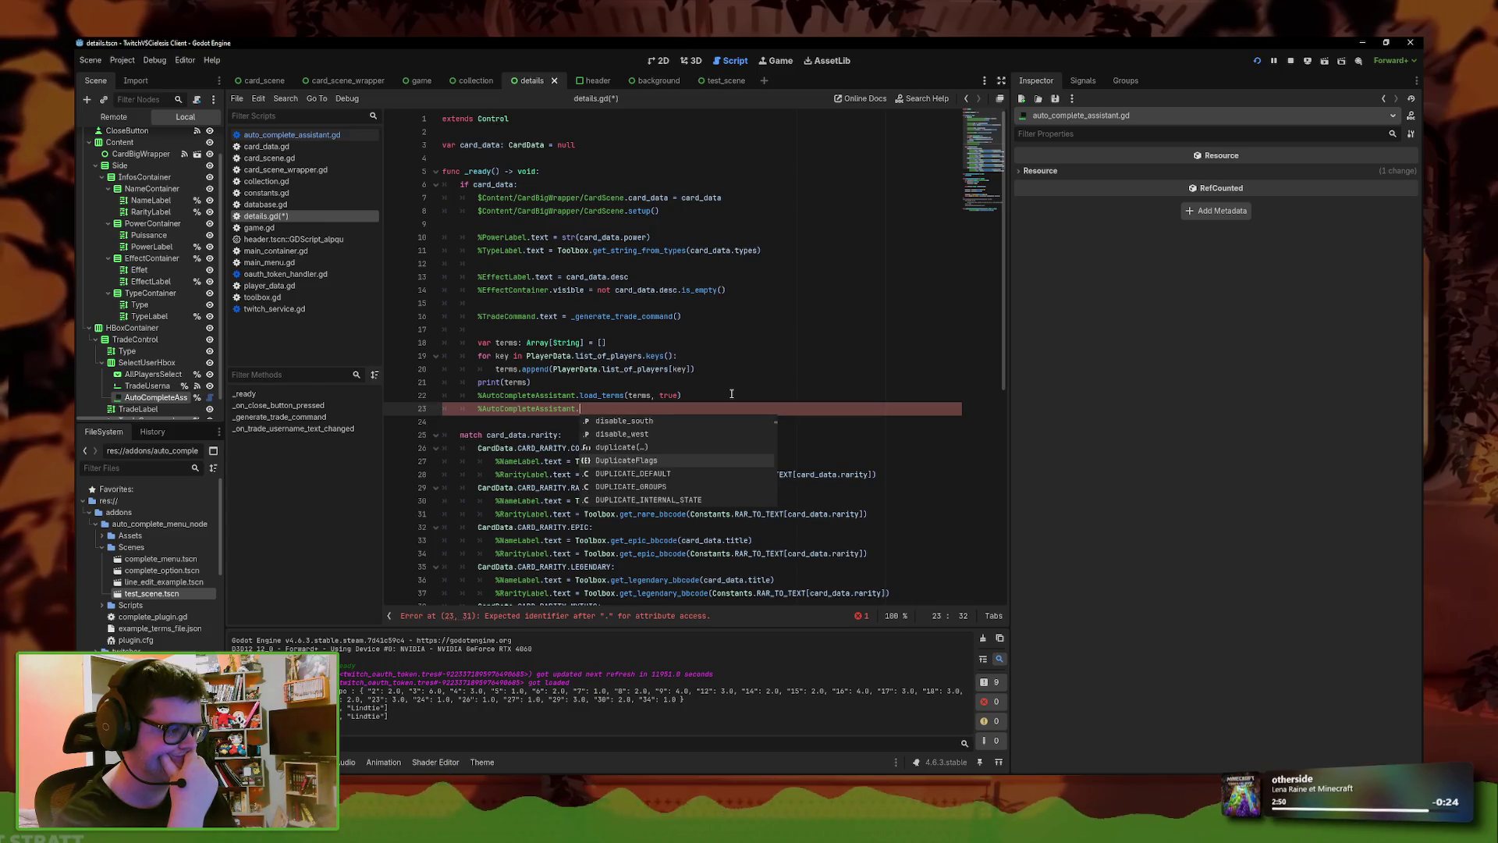
key("Down")
key("Down")
key("Down")
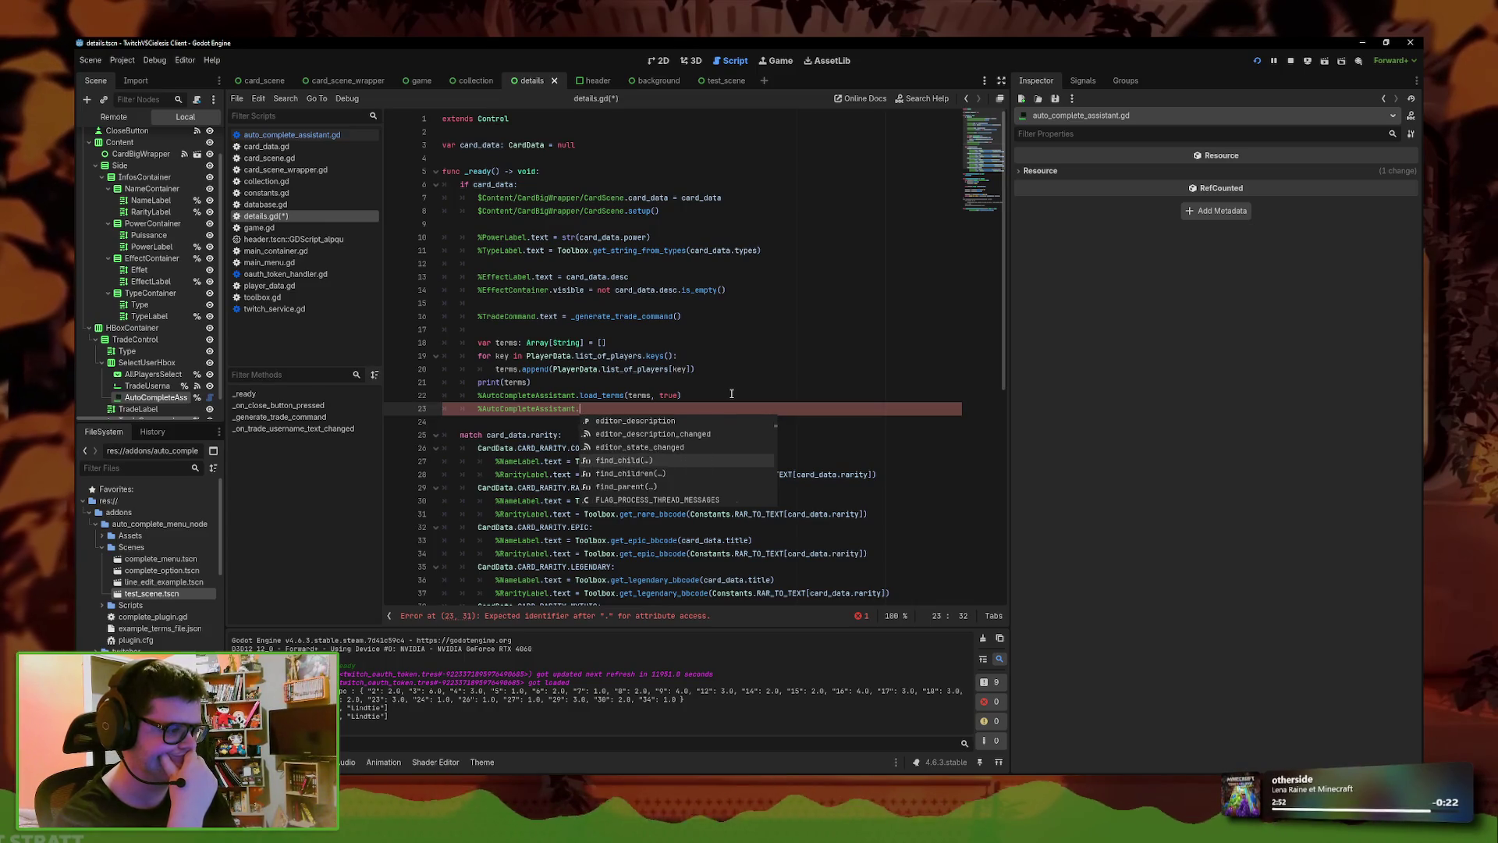
key("Escape")
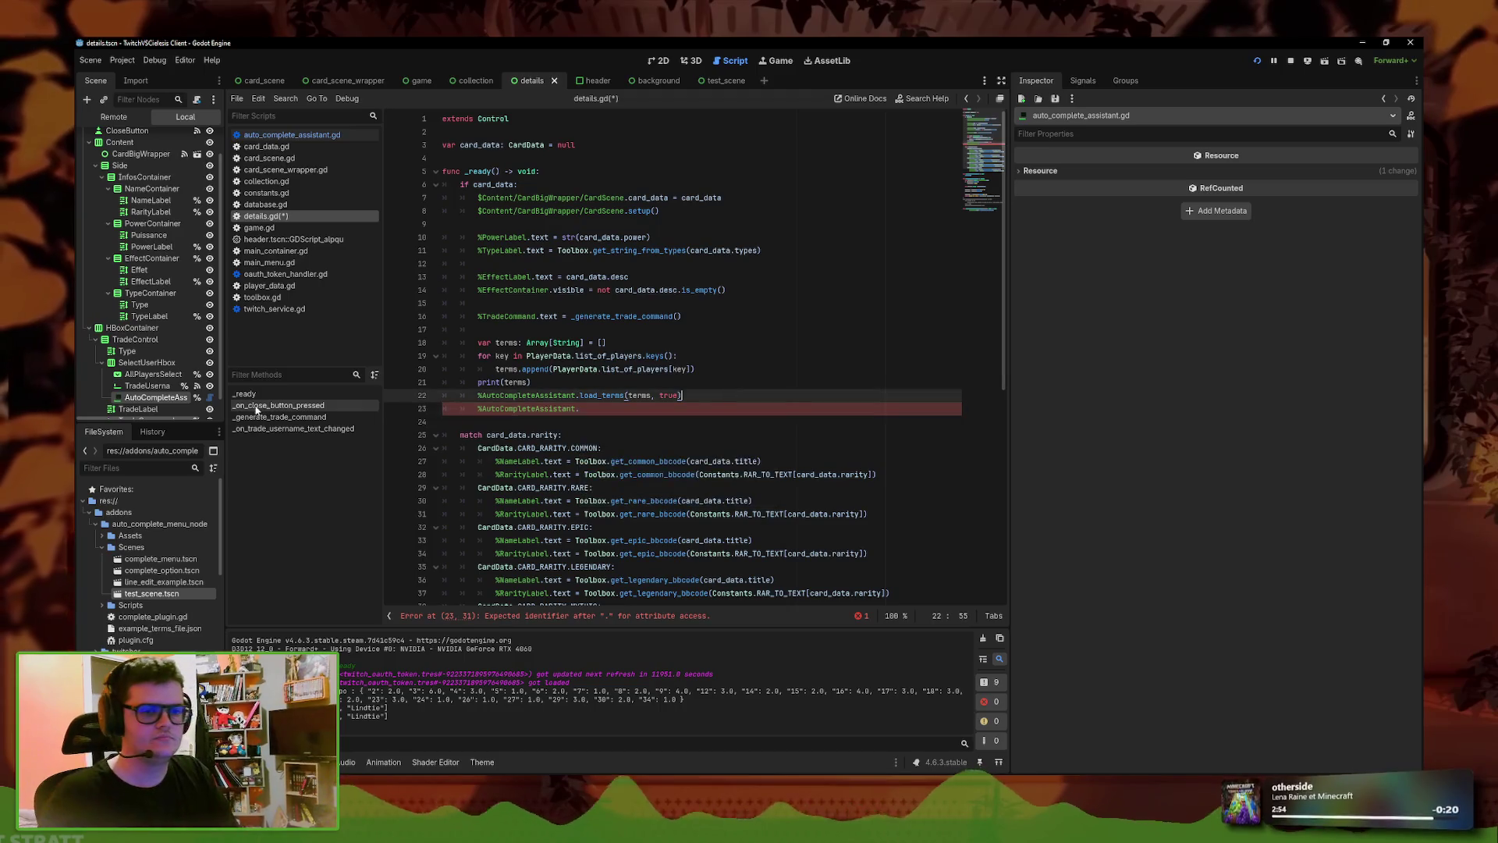
left_click(209, 398)
scroll(601, 519, "down", 1)
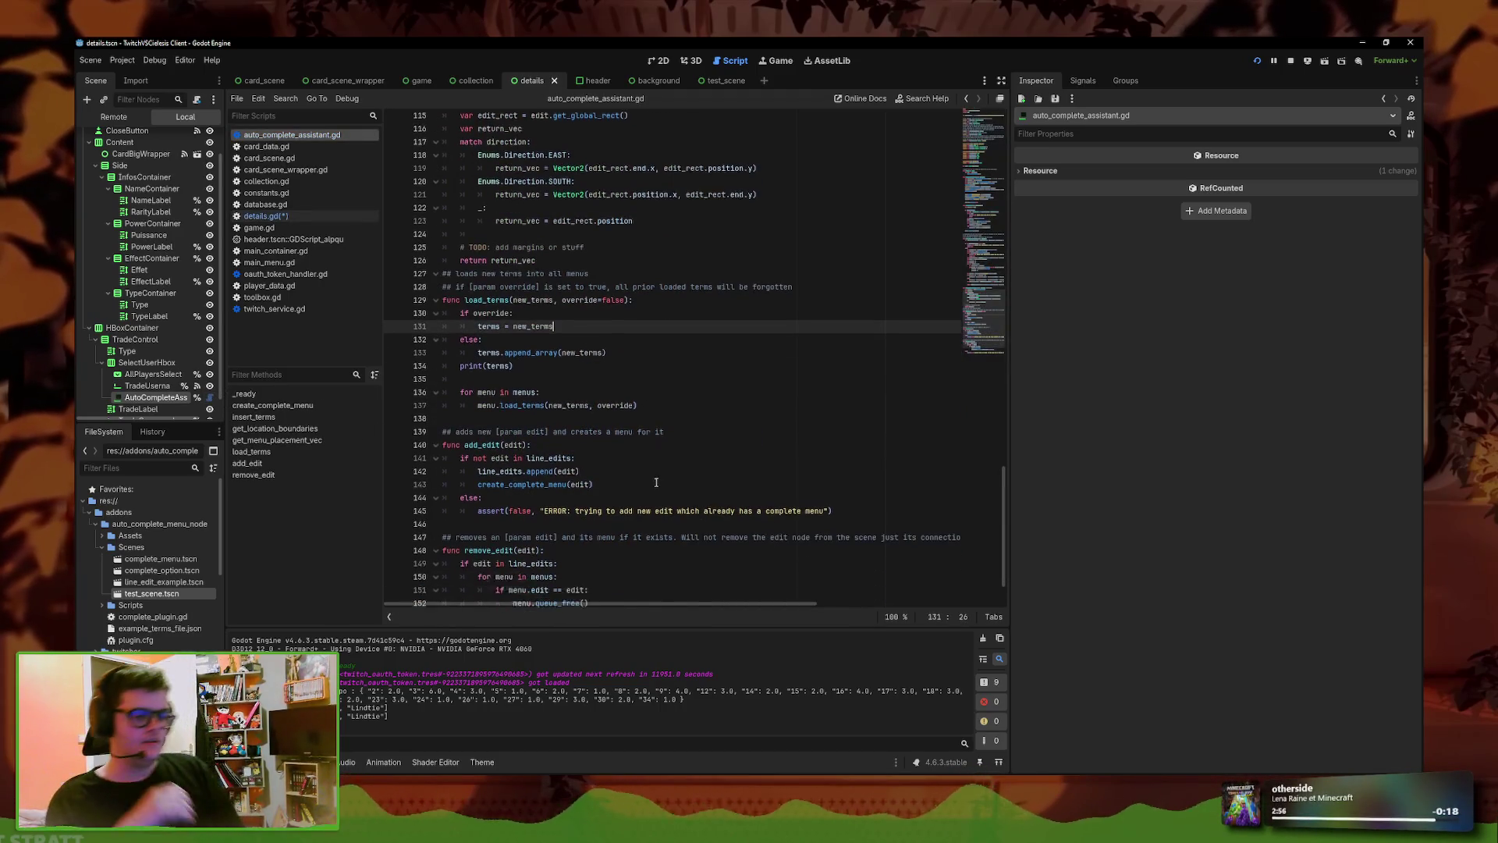
Inspect create_complete_menu's definition, menu location, add-child and signal-connection lines.
scroll(656, 469, "up", 4)
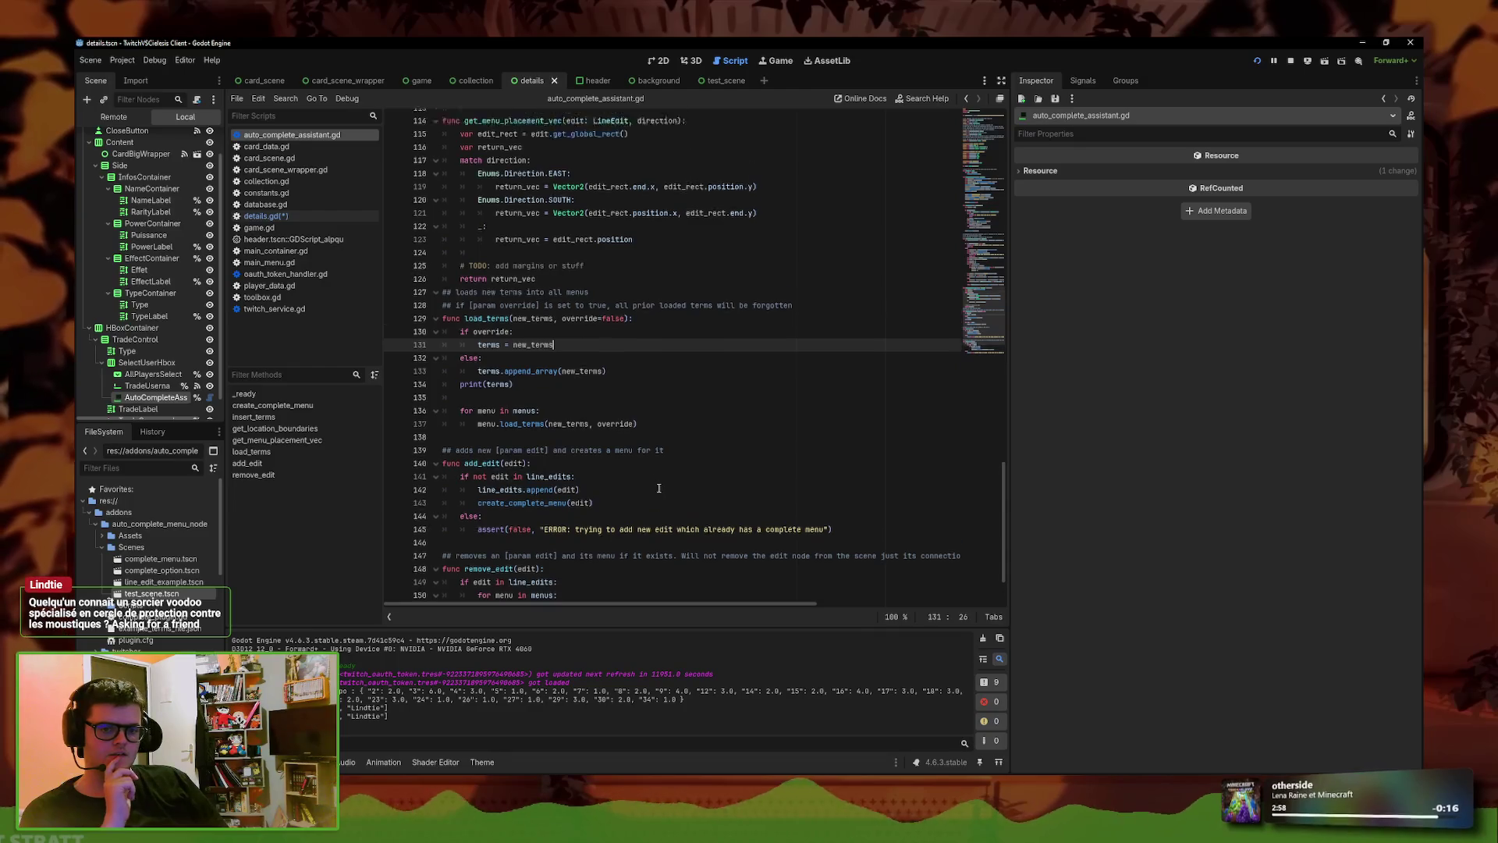
scroll(680, 448, "up", 5)
left_click_drag(981, 281, 981, 127)
scroll(684, 311, "down", 10)
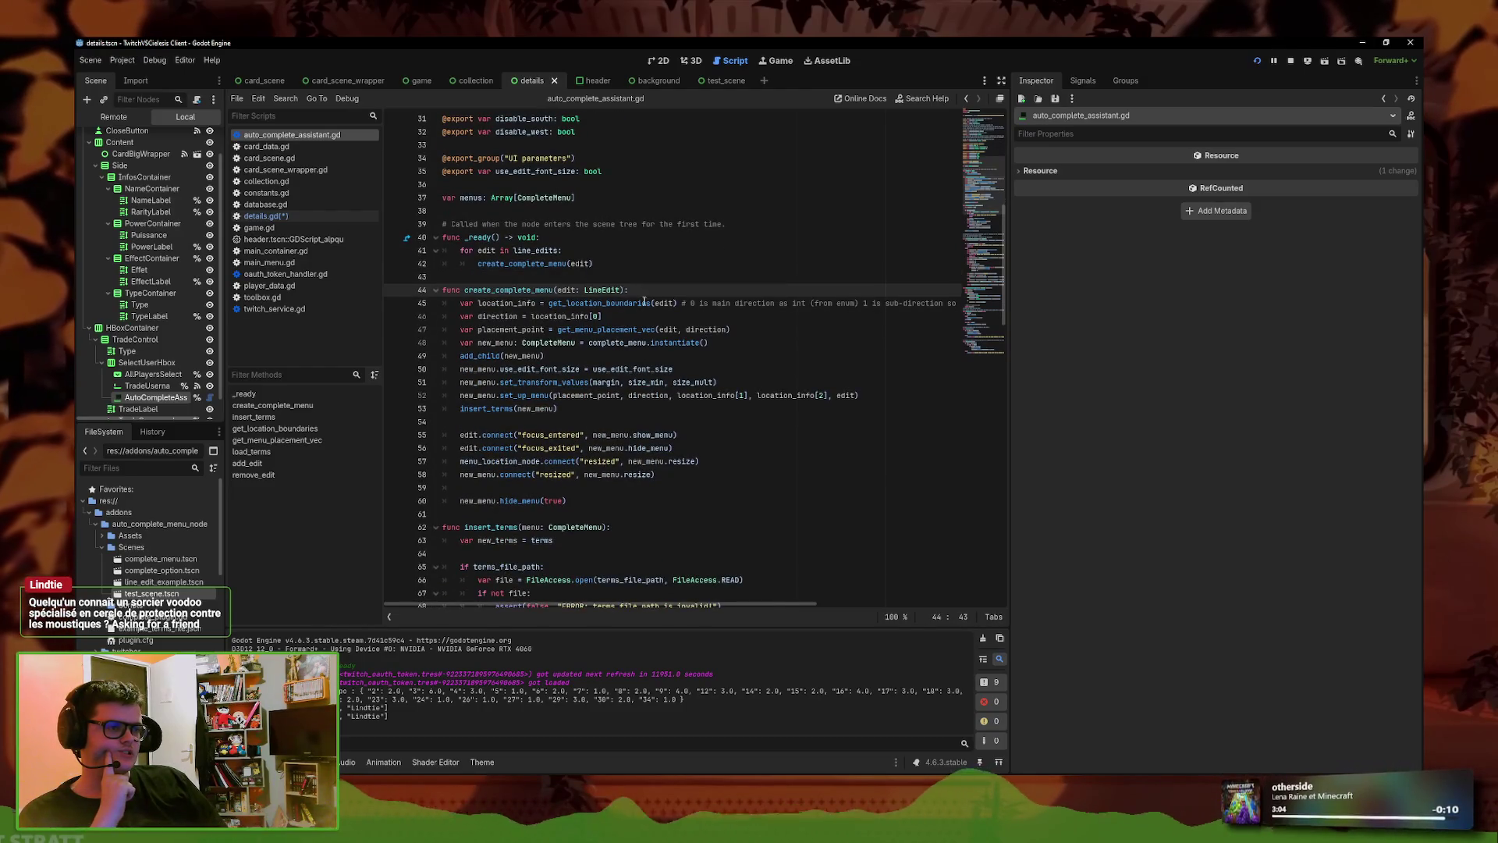
left_click(642, 286)
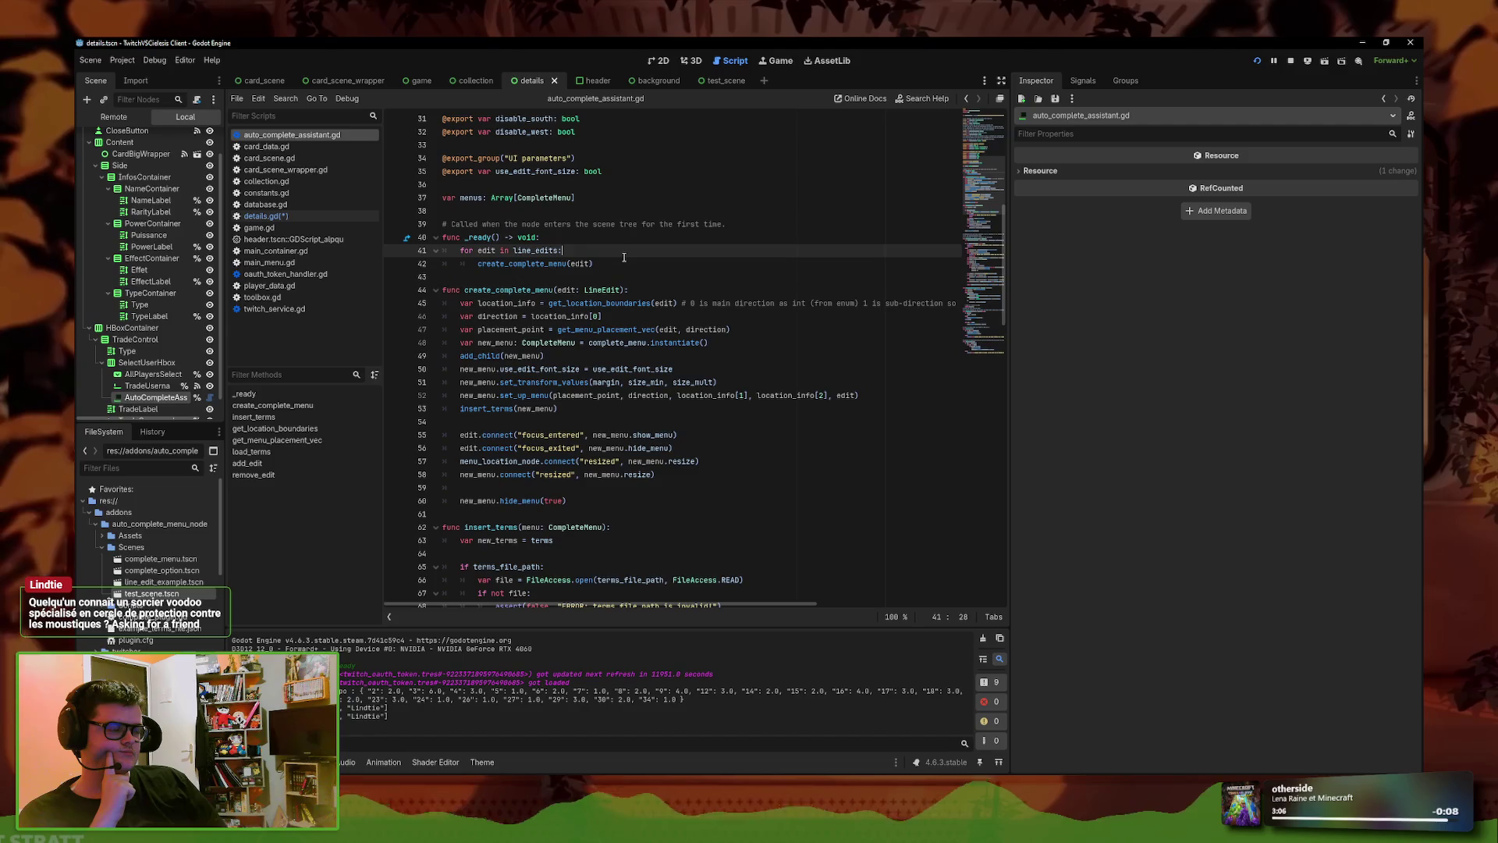
left_click(637, 305)
left_click(650, 355)
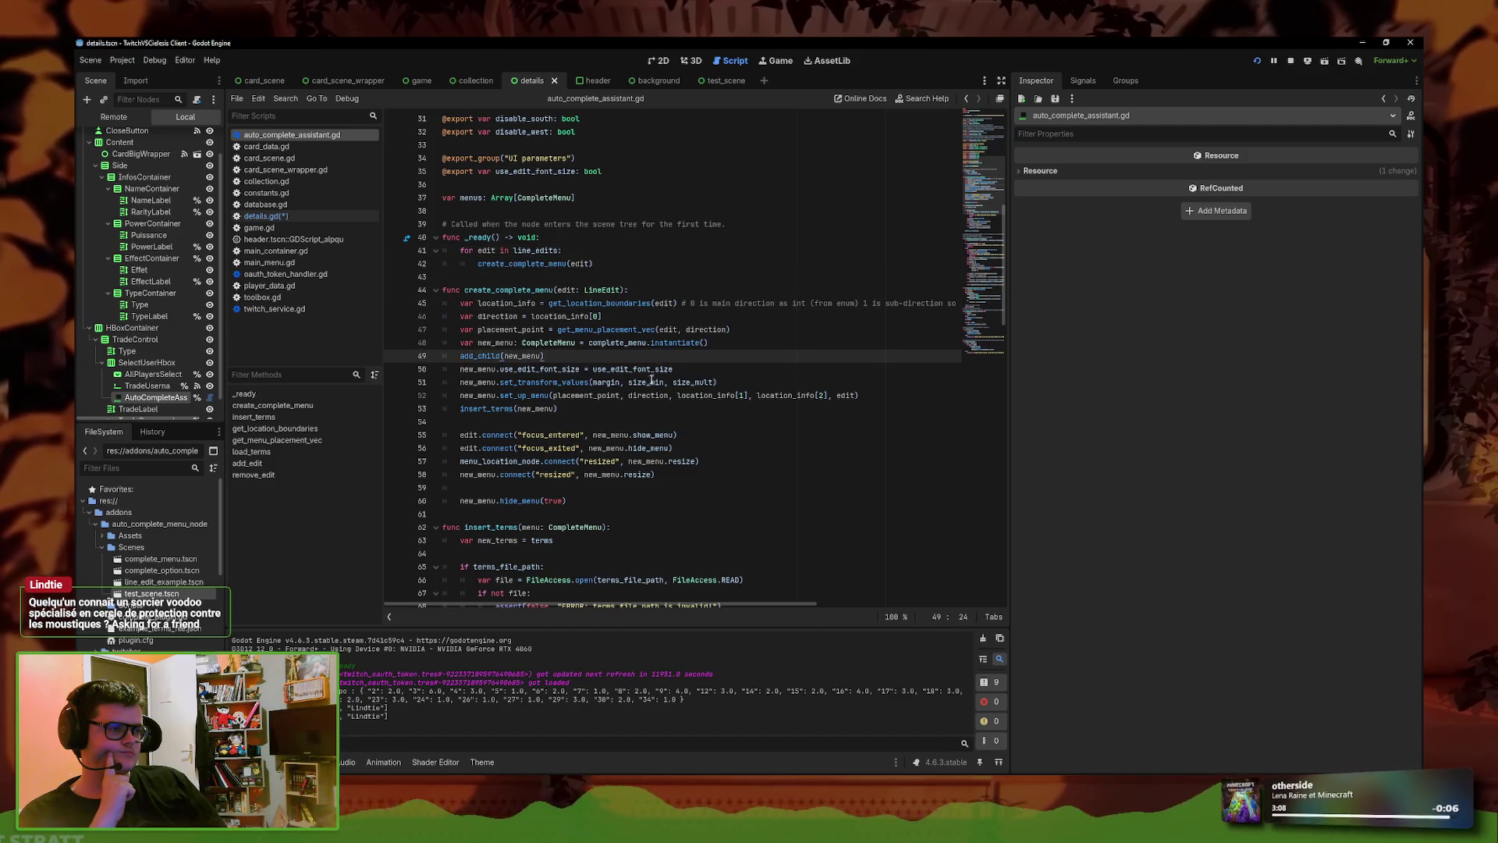
left_click(539, 425)
left_click(661, 487)
Select the create_complete_menu(edit) call on line 42, then return to details.gd.
scroll(661, 480, "down", 7)
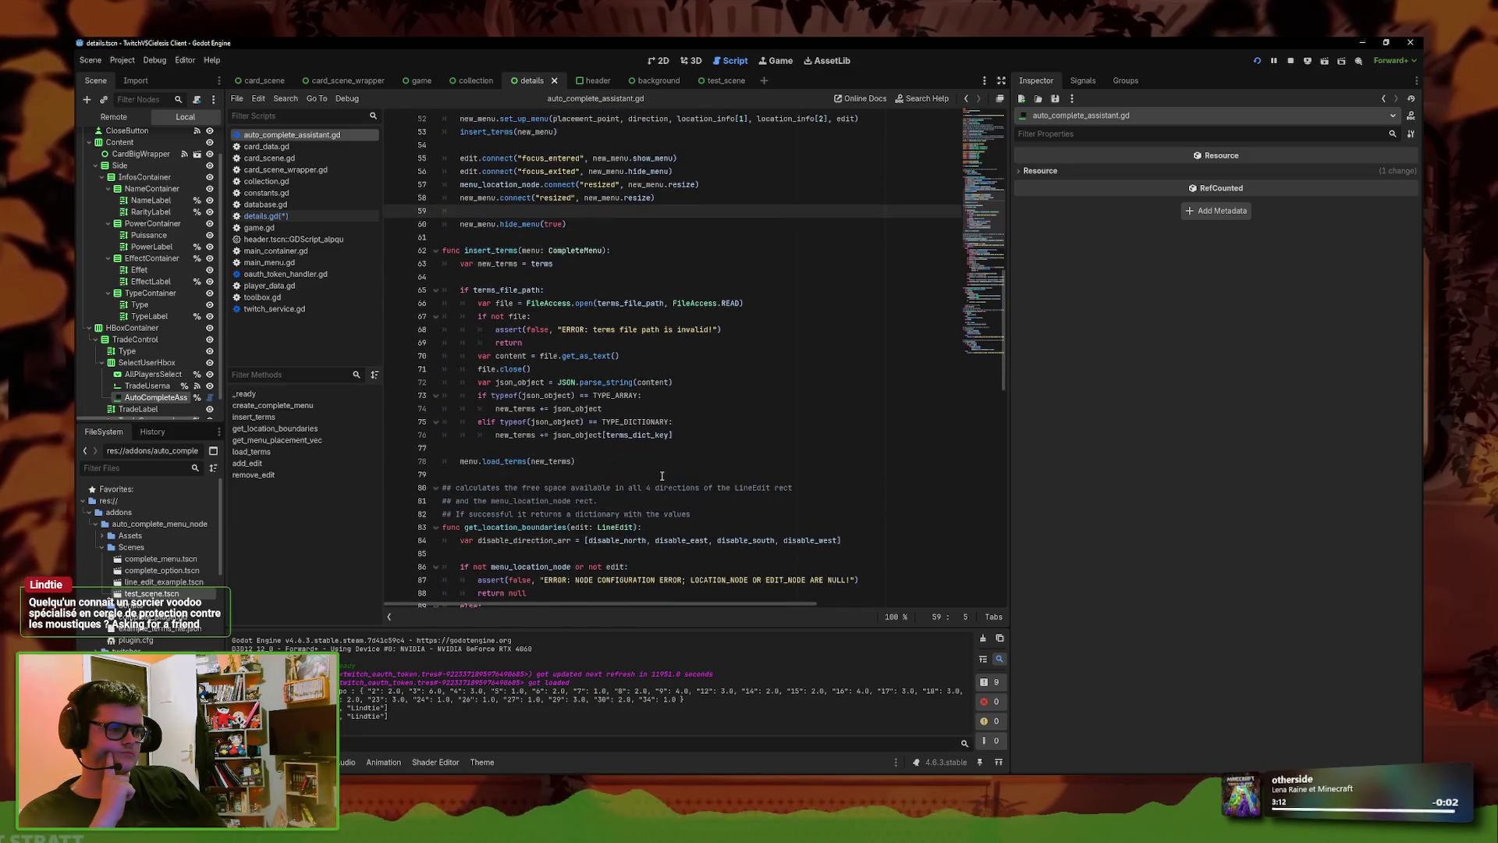
scroll(661, 476, "up", 4)
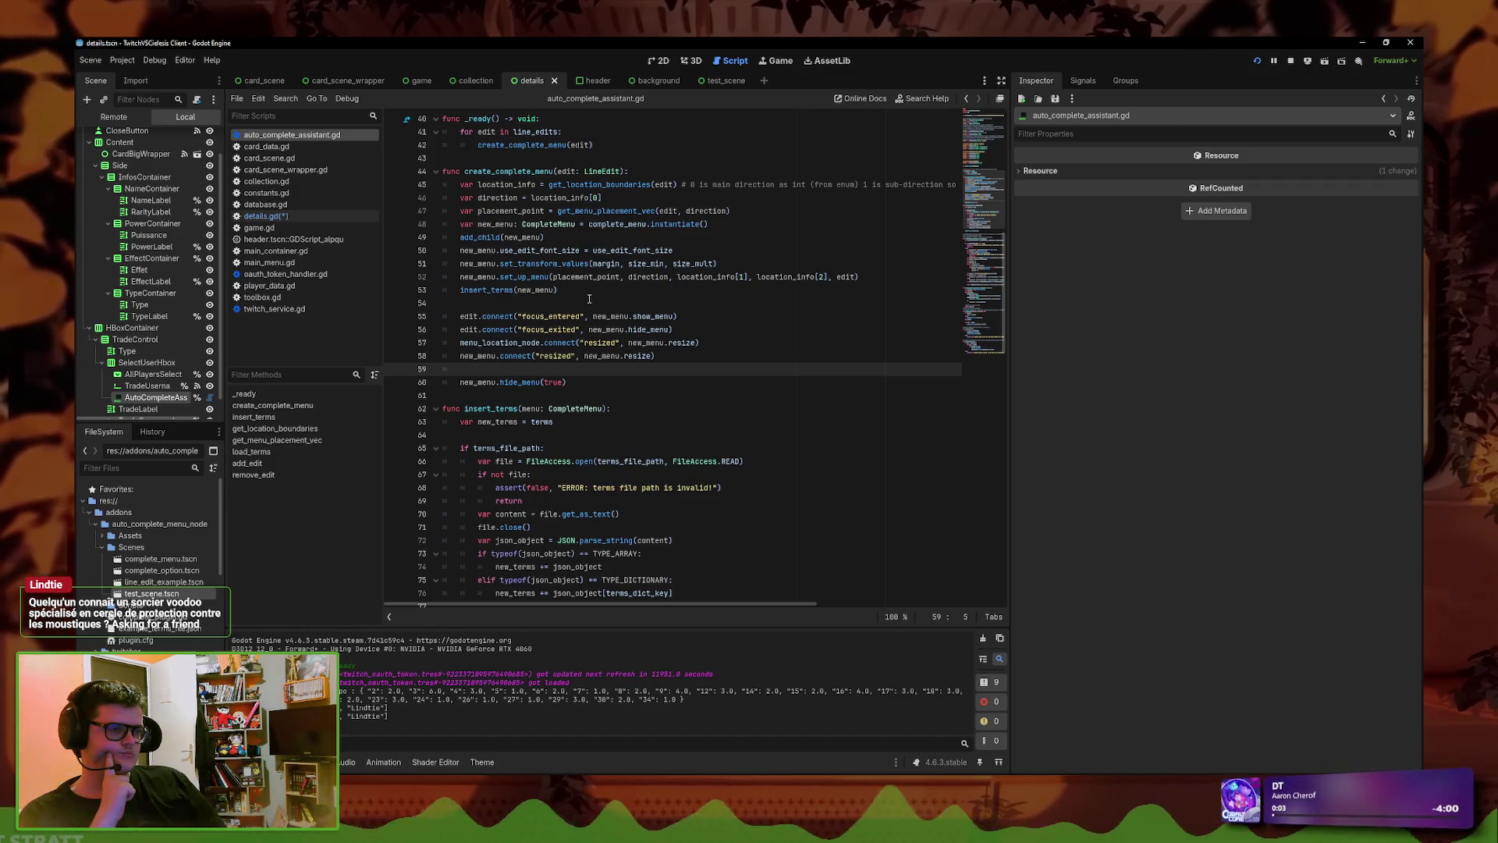
scroll(579, 297, "up", 4)
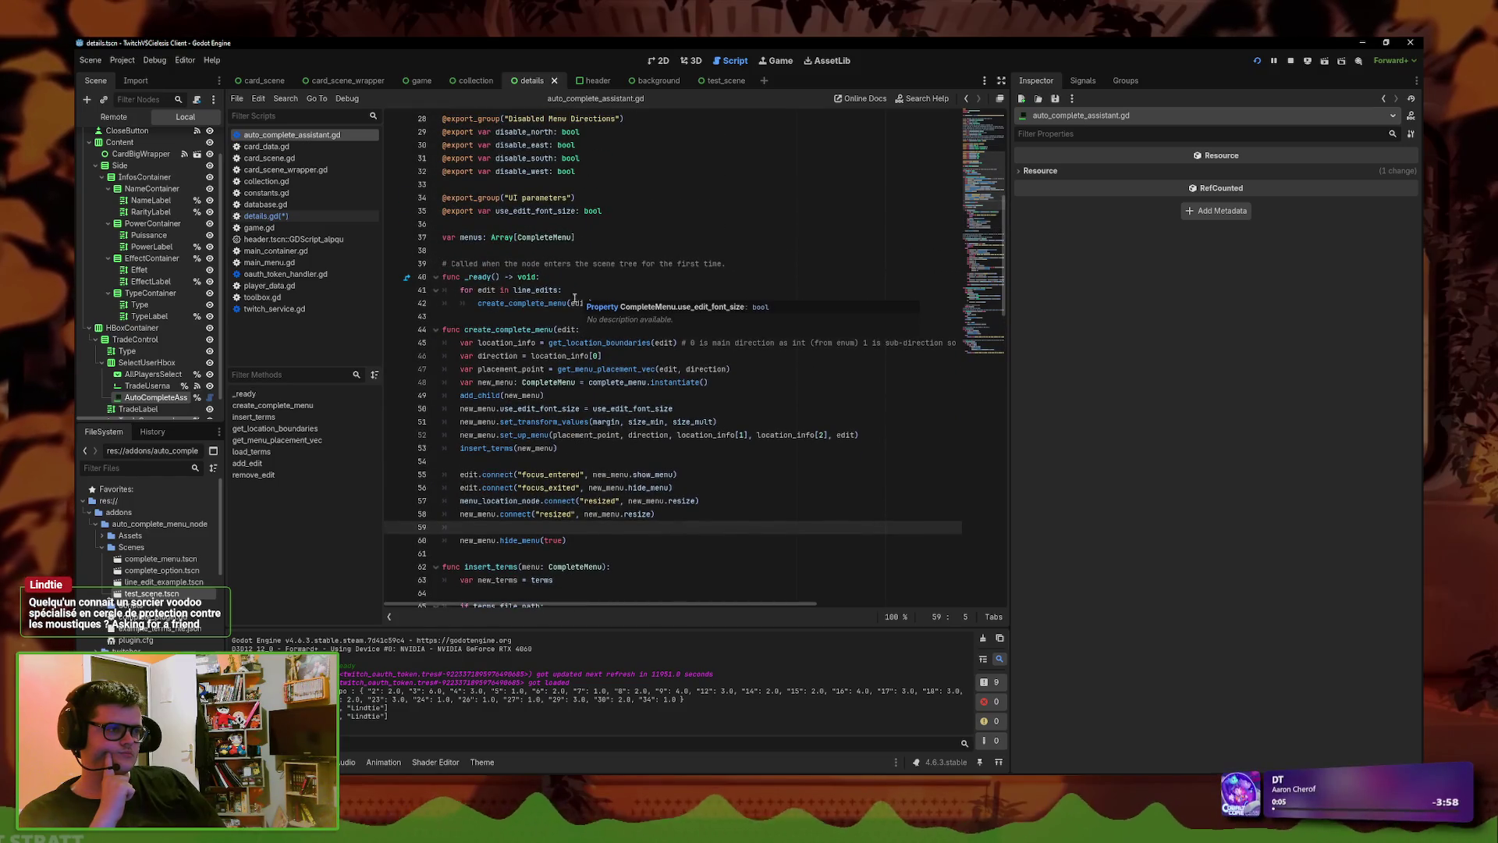
left_click_drag(477, 303, 567, 308)
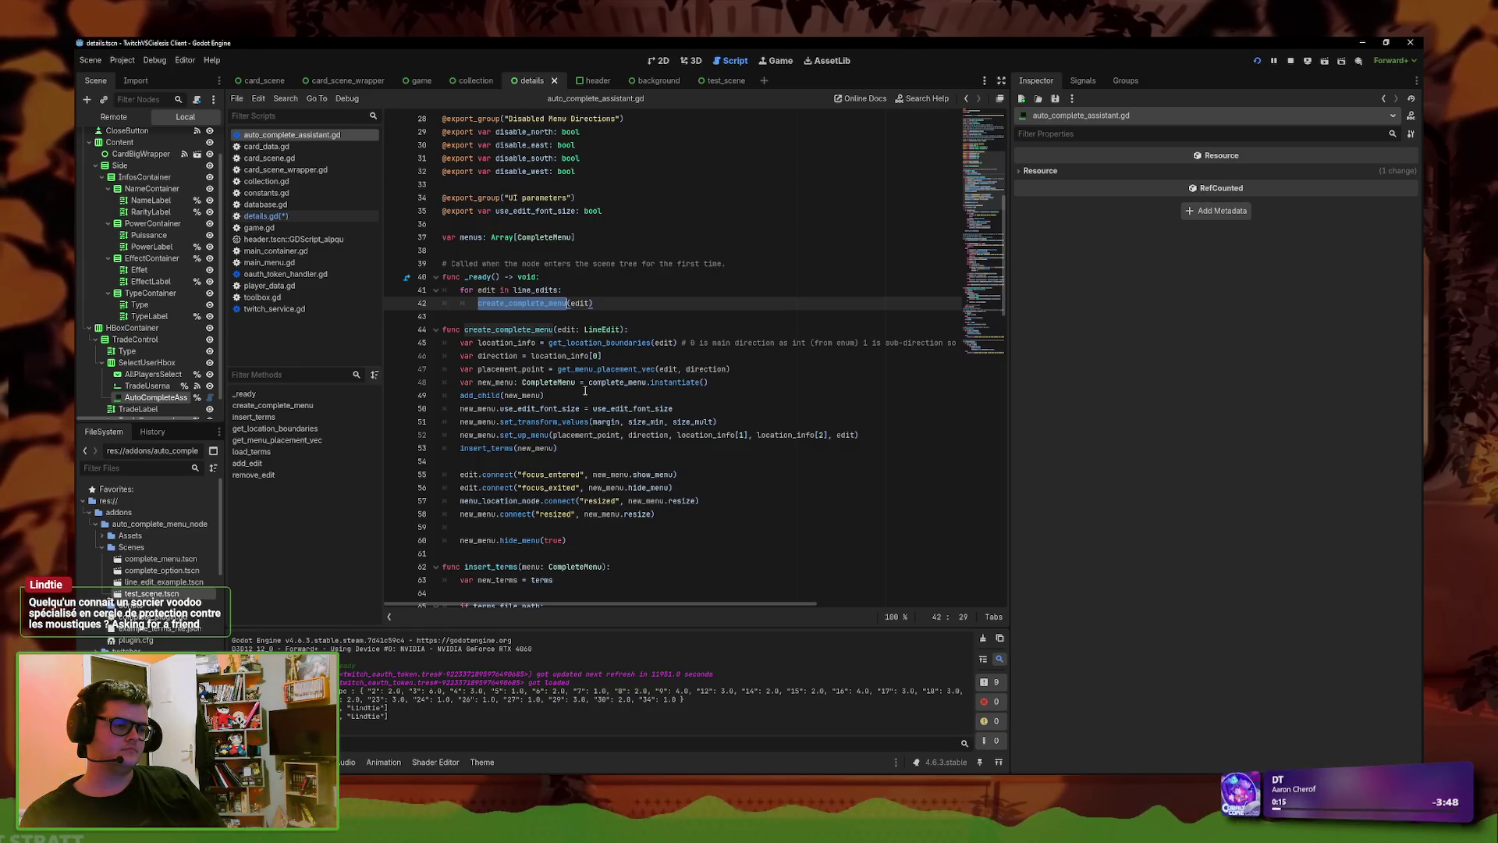
scroll(585, 391, "down", 2)
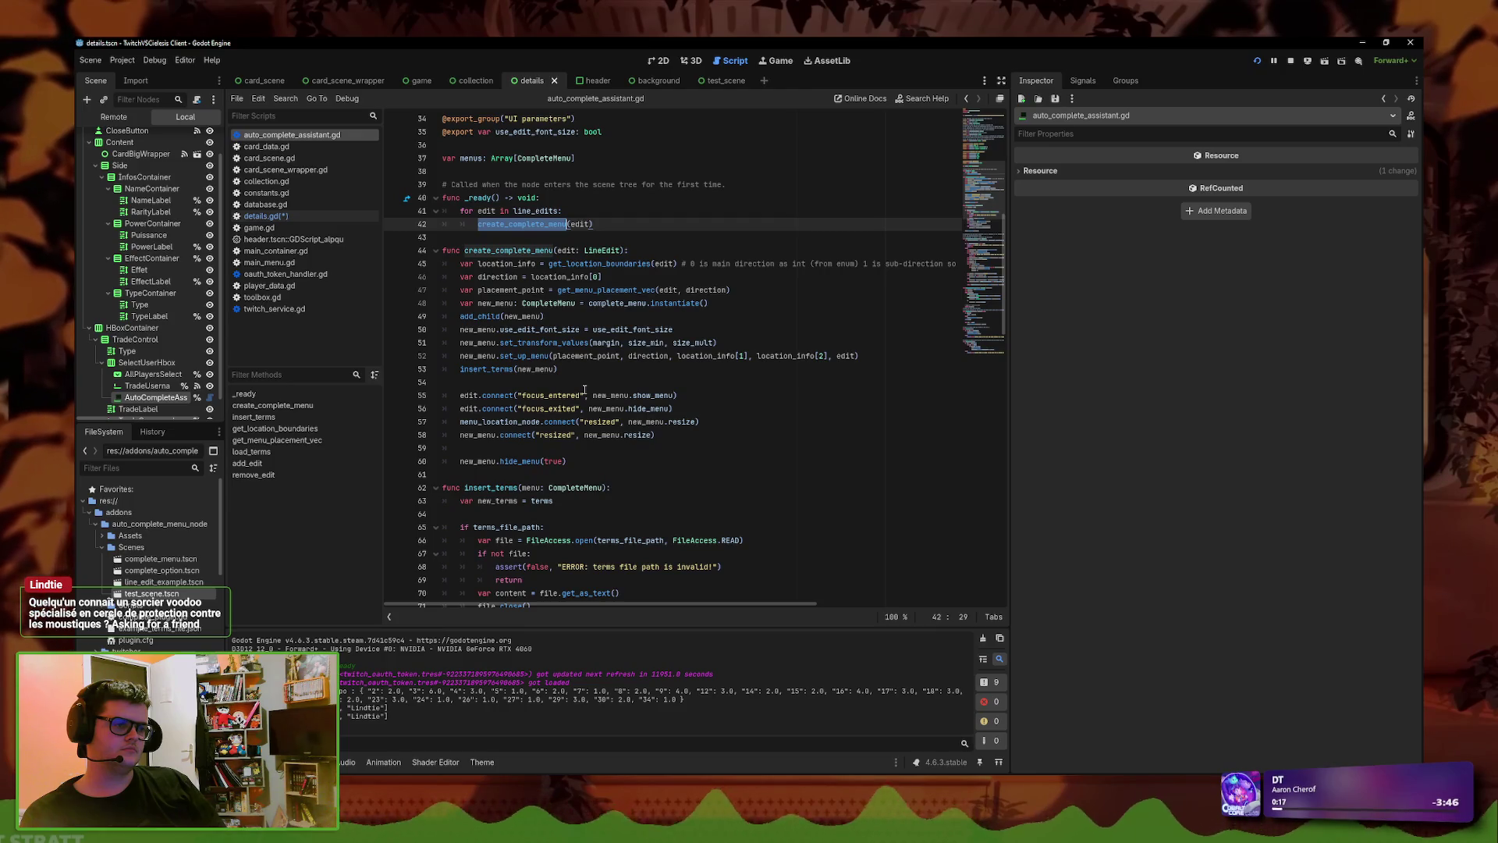
left_click(266, 216)
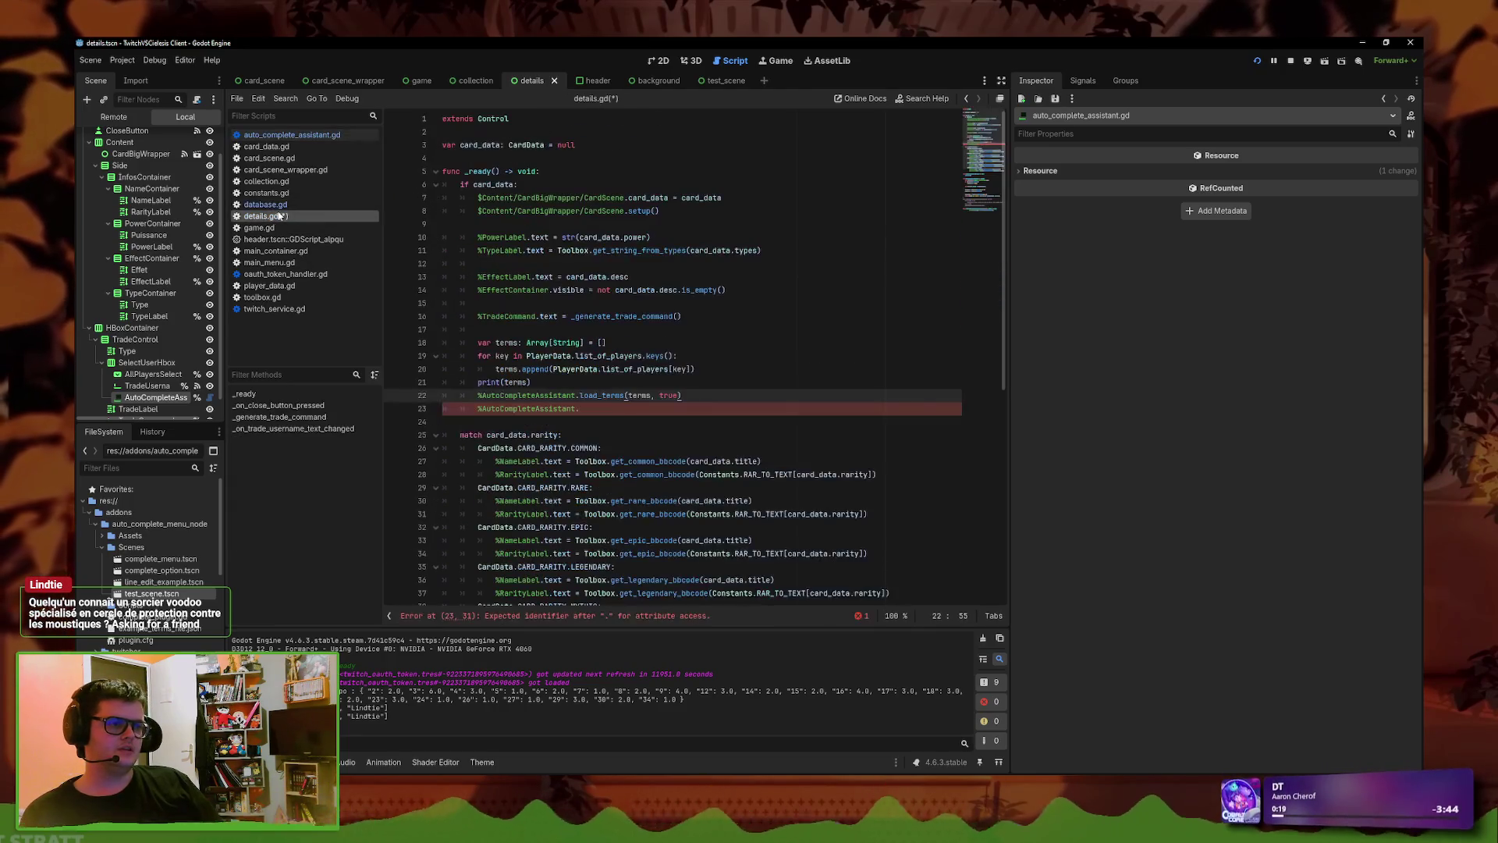
Autocomplete create_complete_menu() on line 23, save details.gd and run the game.
key("Return")
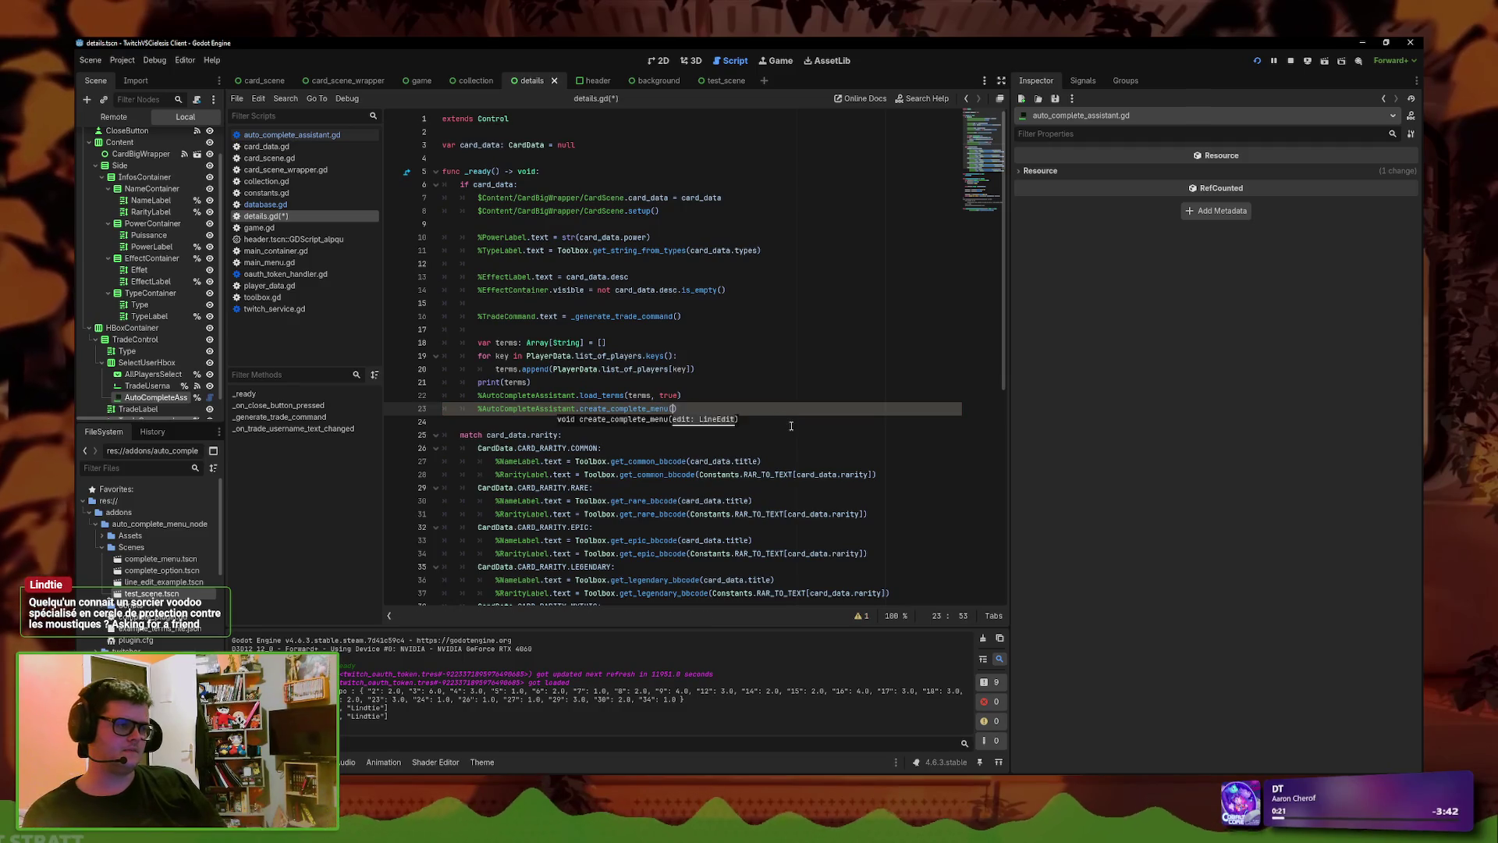
key("ctrl+s")
key("F5")
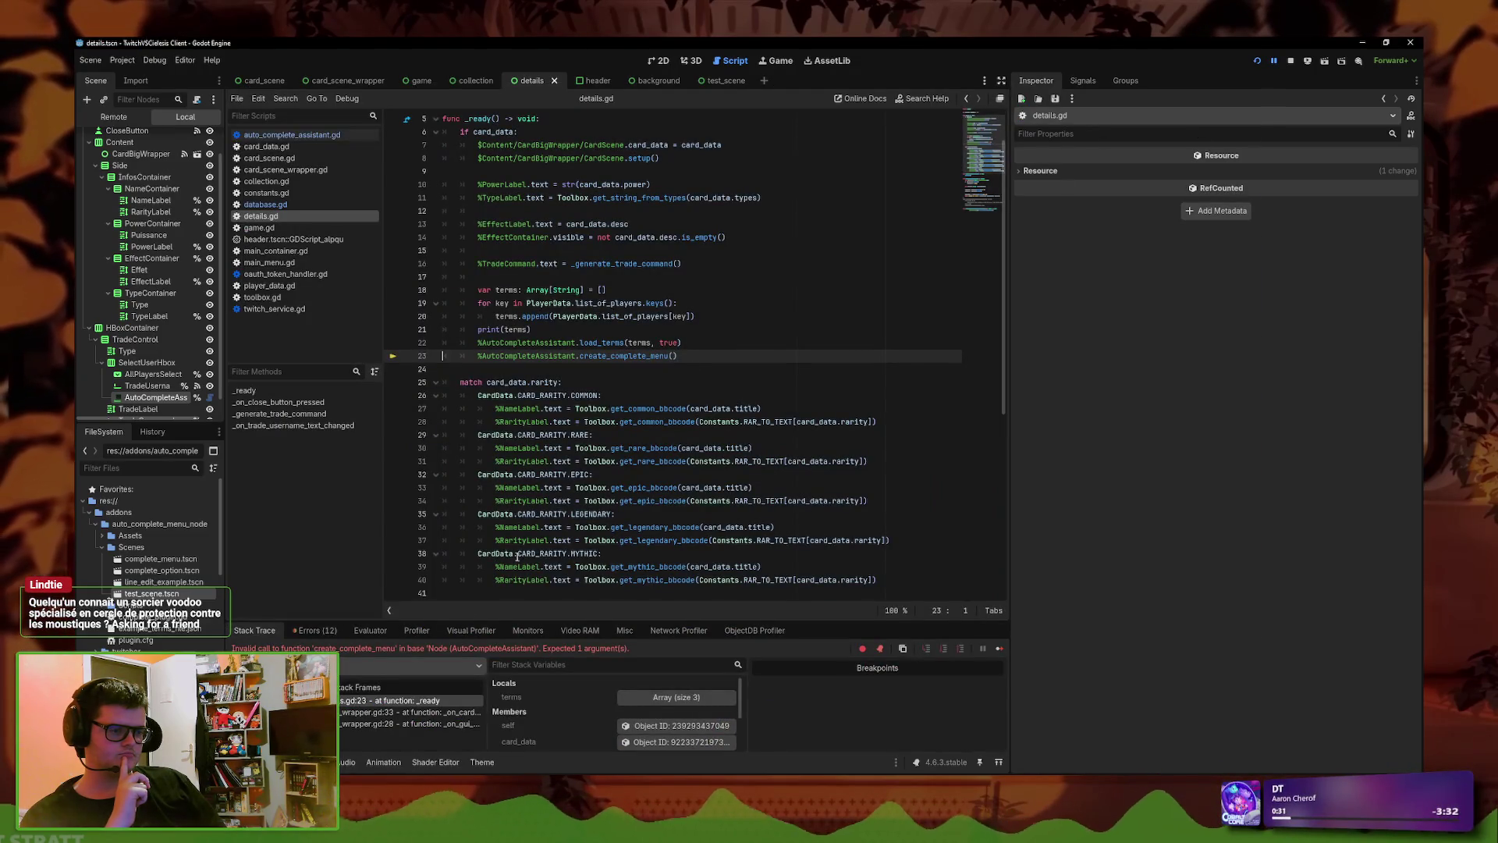
Check the failing call and create_complete_menu's expected edit argument in auto_complete_assistant.gd.
left_click(613, 395)
mouse_move(638, 354)
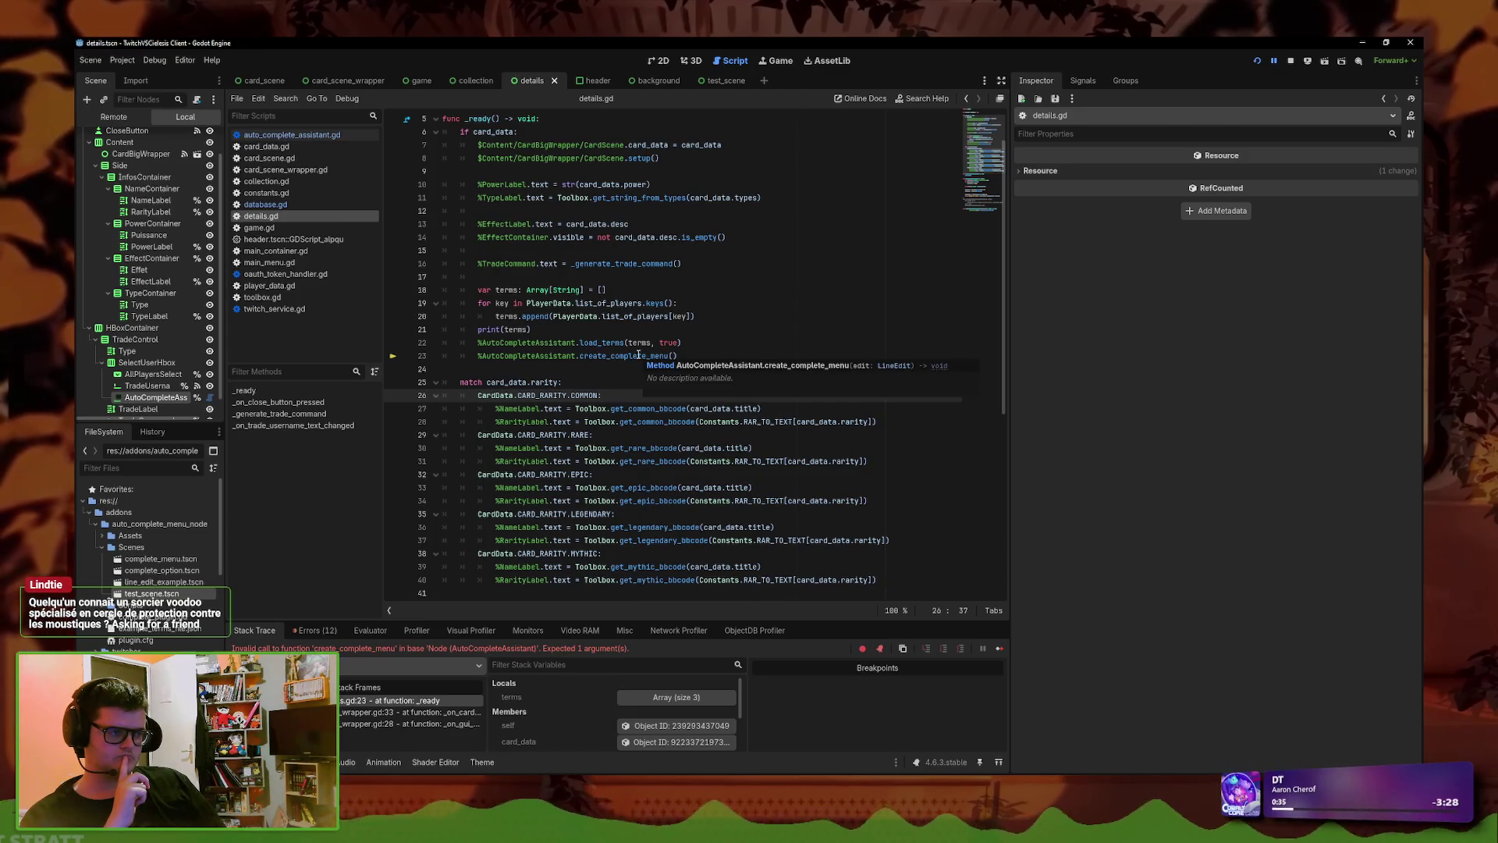
left_click(291, 134)
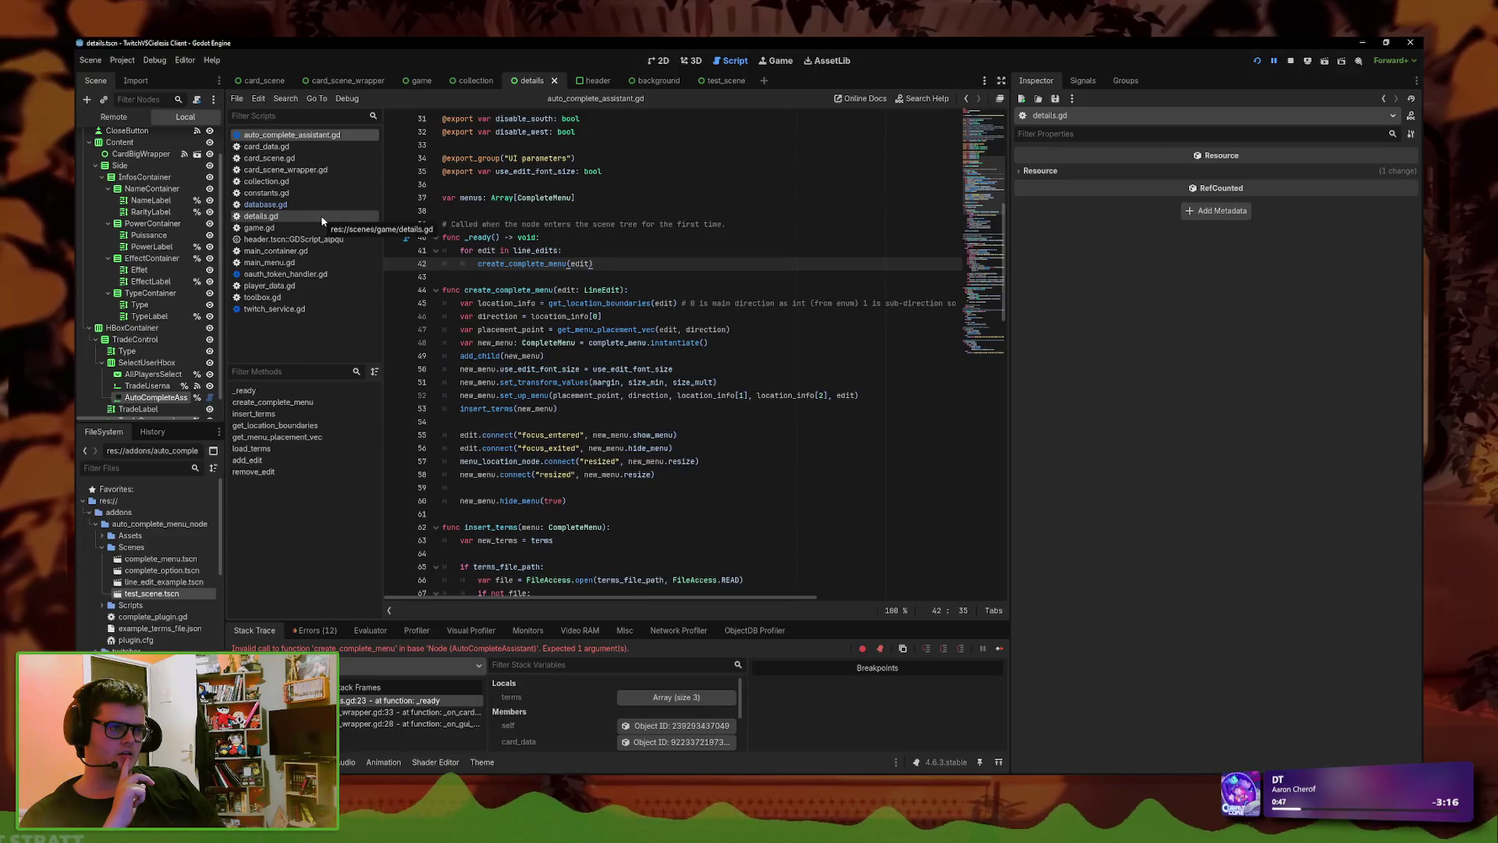
scroll(556, 209, "up", 5)
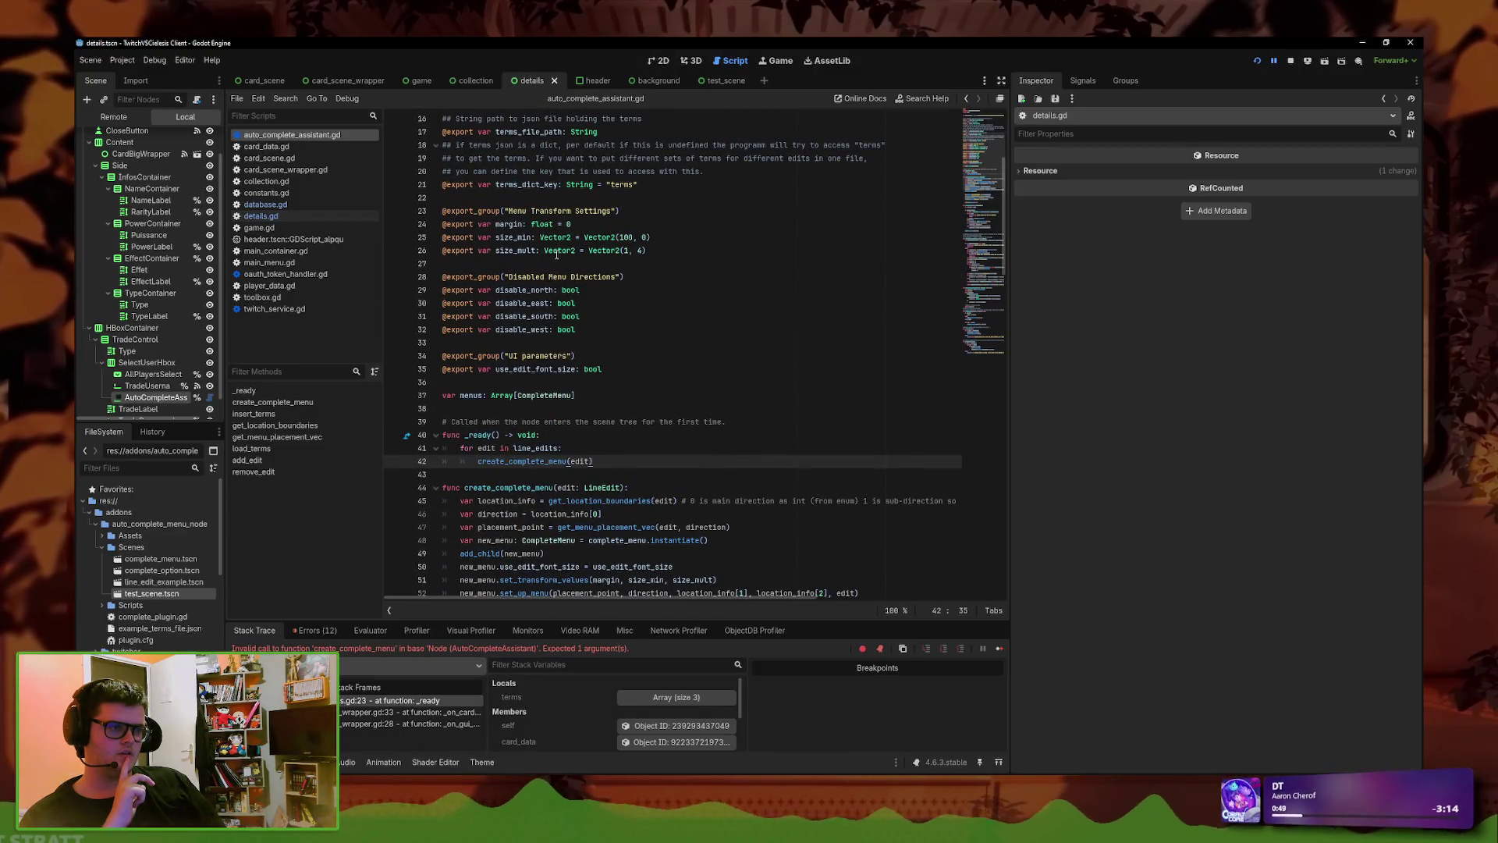
scroll(557, 253, "up", 3)
left_click(302, 217)
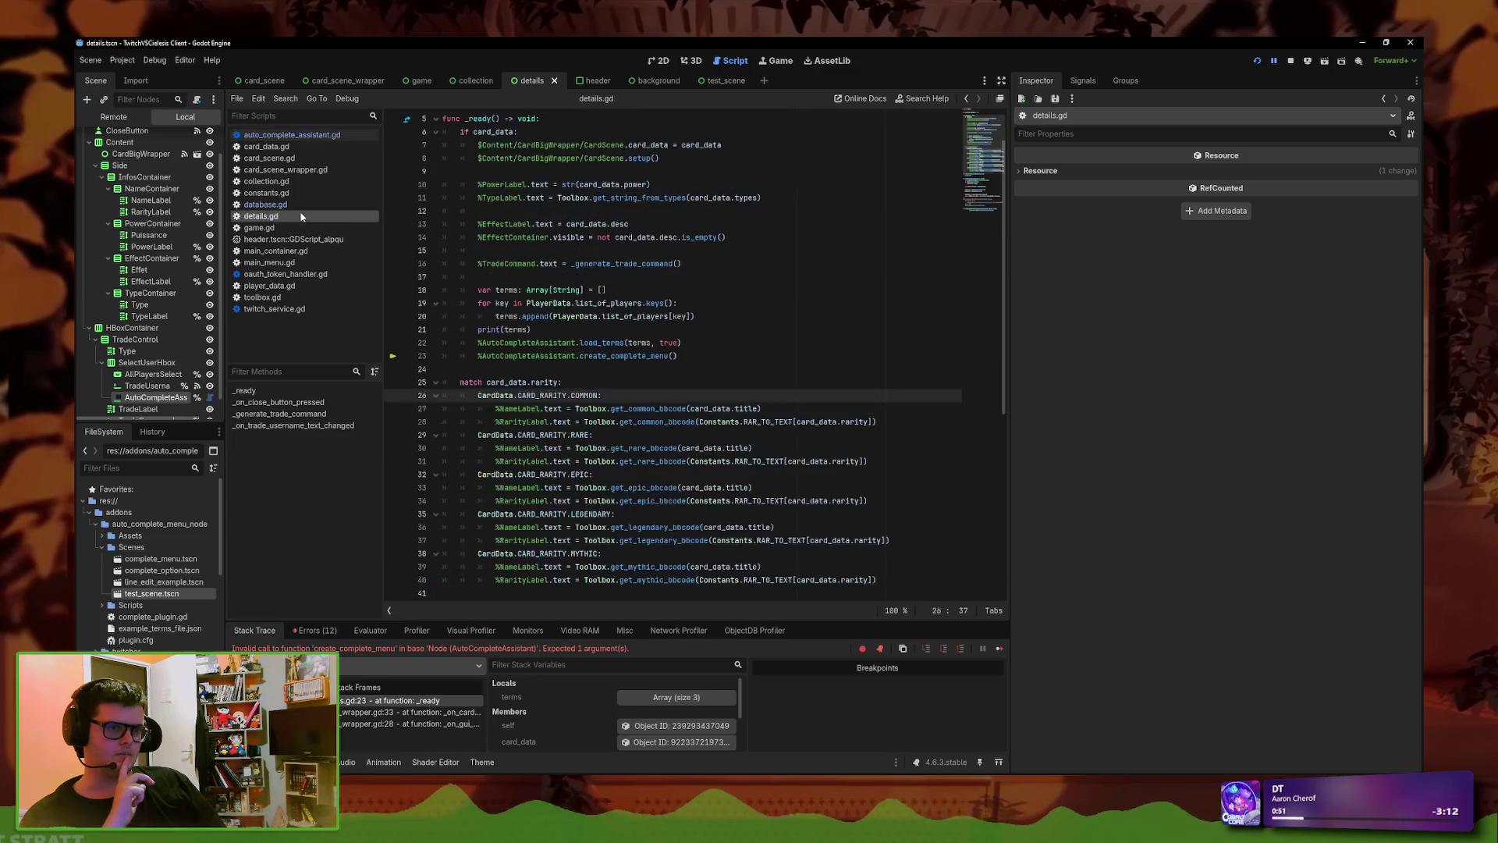
Pass the %TradeUsername node into create_complete_menu and relaunch the game.
left_click(684, 407)
left_click(675, 356)
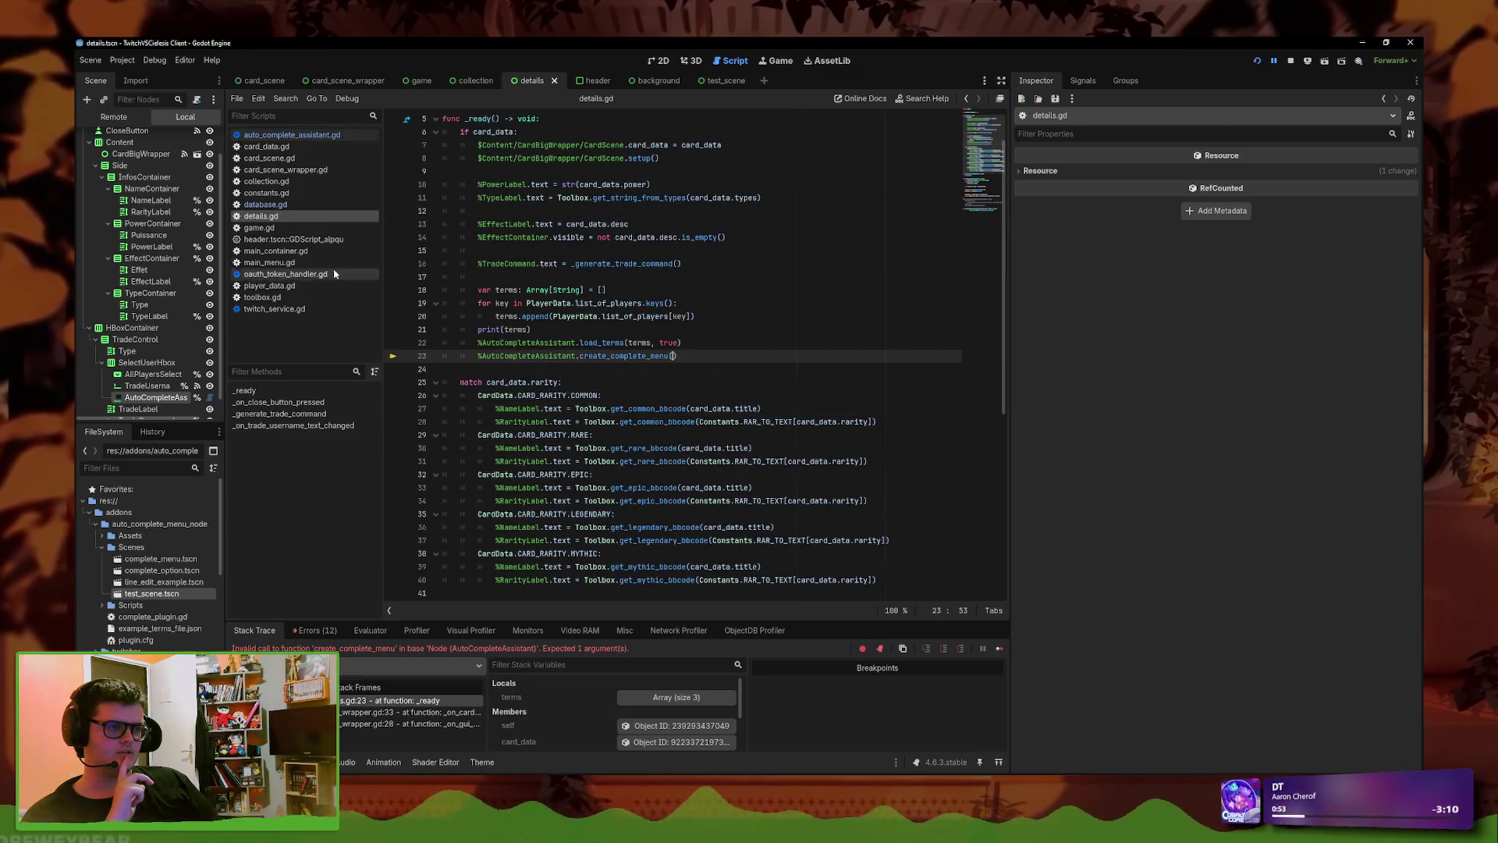
scroll(155, 373, "down", 1)
left_click_drag(155, 373, 678, 357)
key("F5")
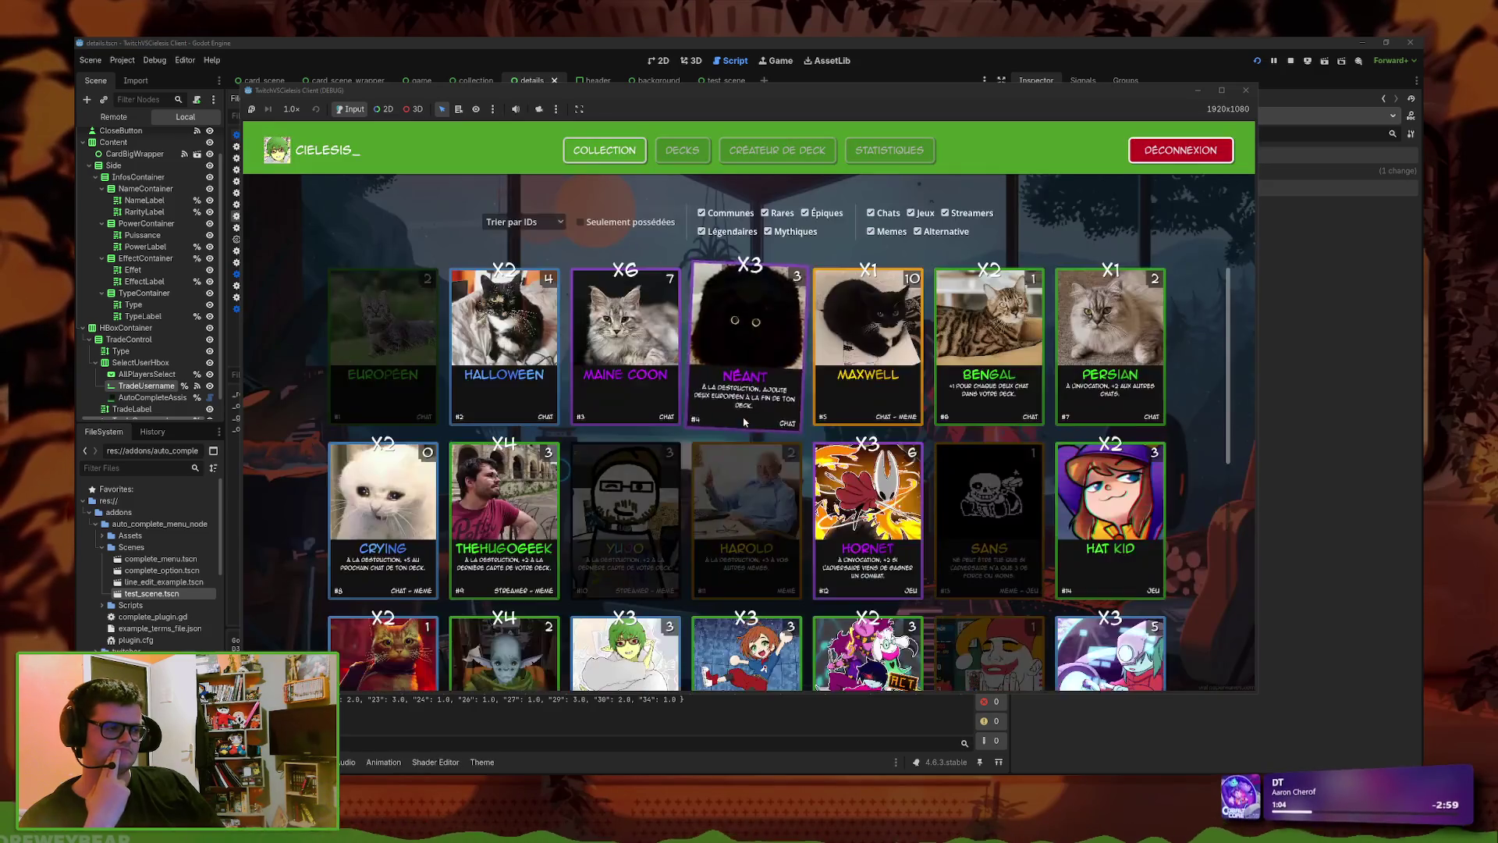
Open the Néant card and confirm its trade username field suggests player names.
left_click(771, 383)
left_click(785, 622)
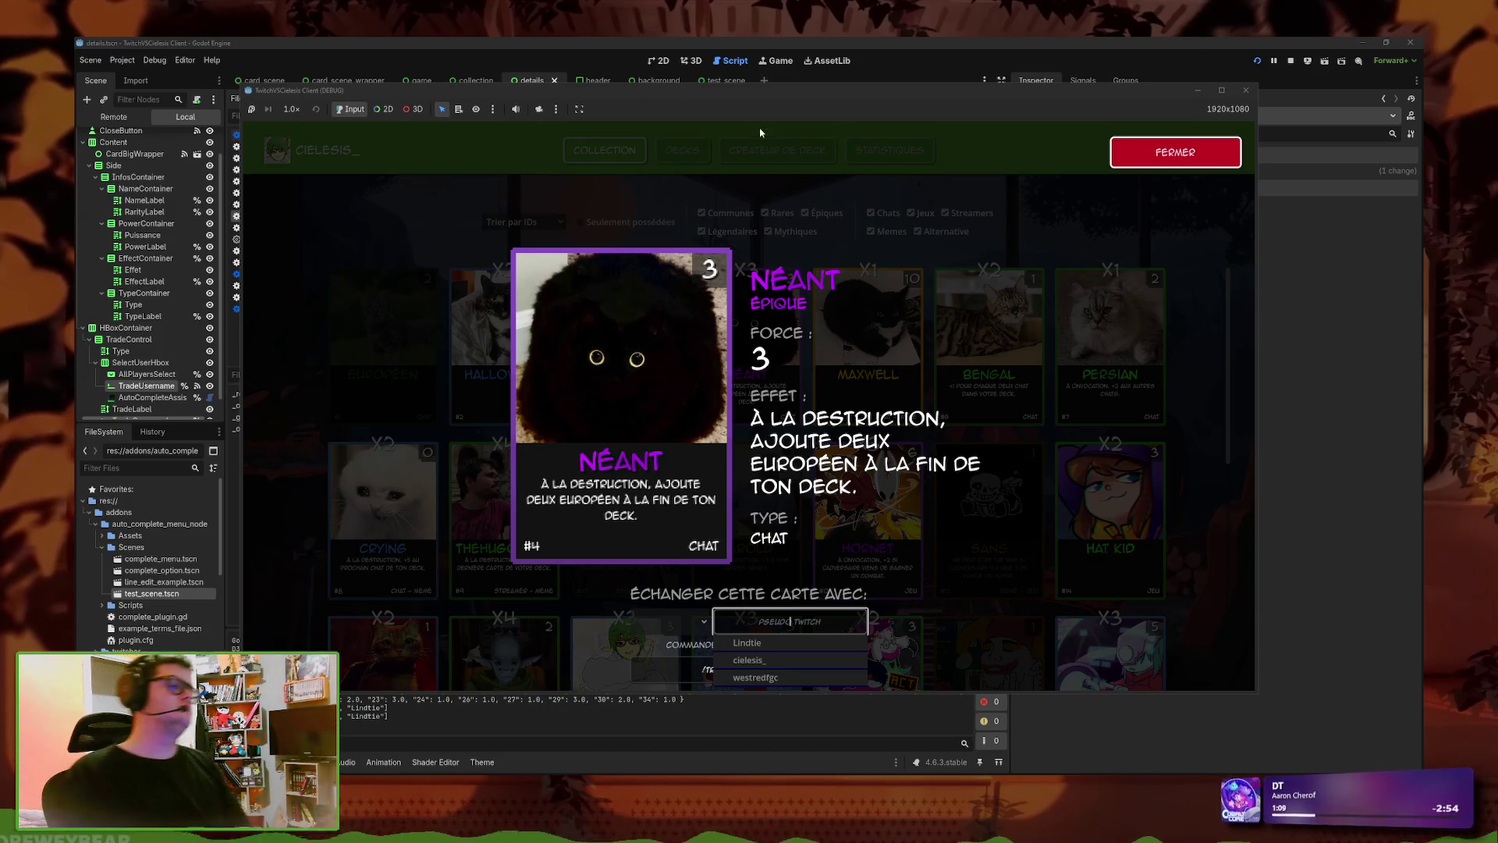
key("F8")
Delete the print(terms) debug line from details.gd and rerun to recheck the suggestions.
left_click(586, 317)
key("Down")
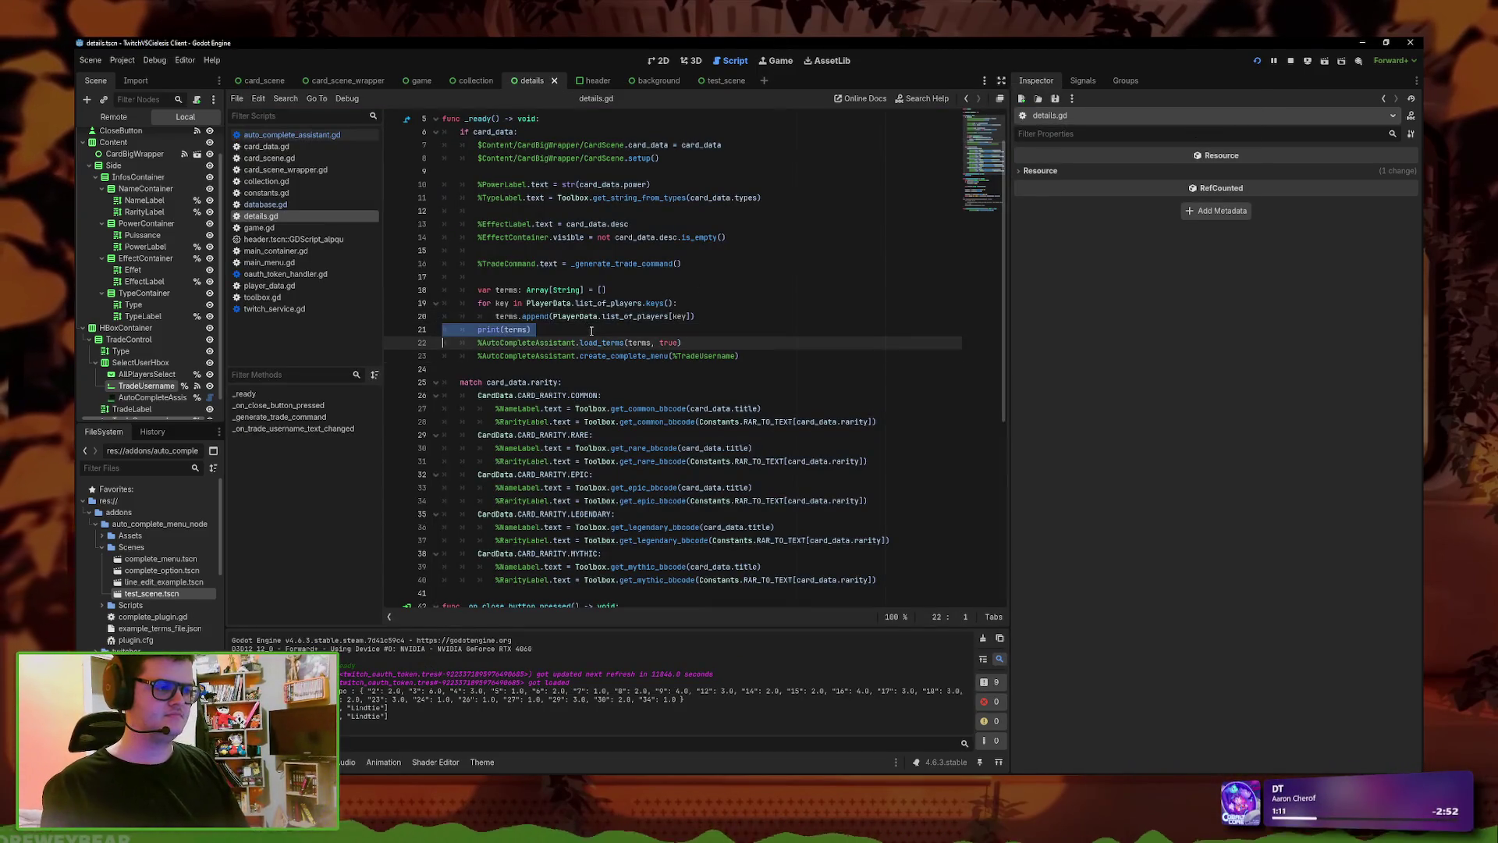
key("ctrl+shift+k")
key("Up")
key("Up")
key("End")
key("F5")
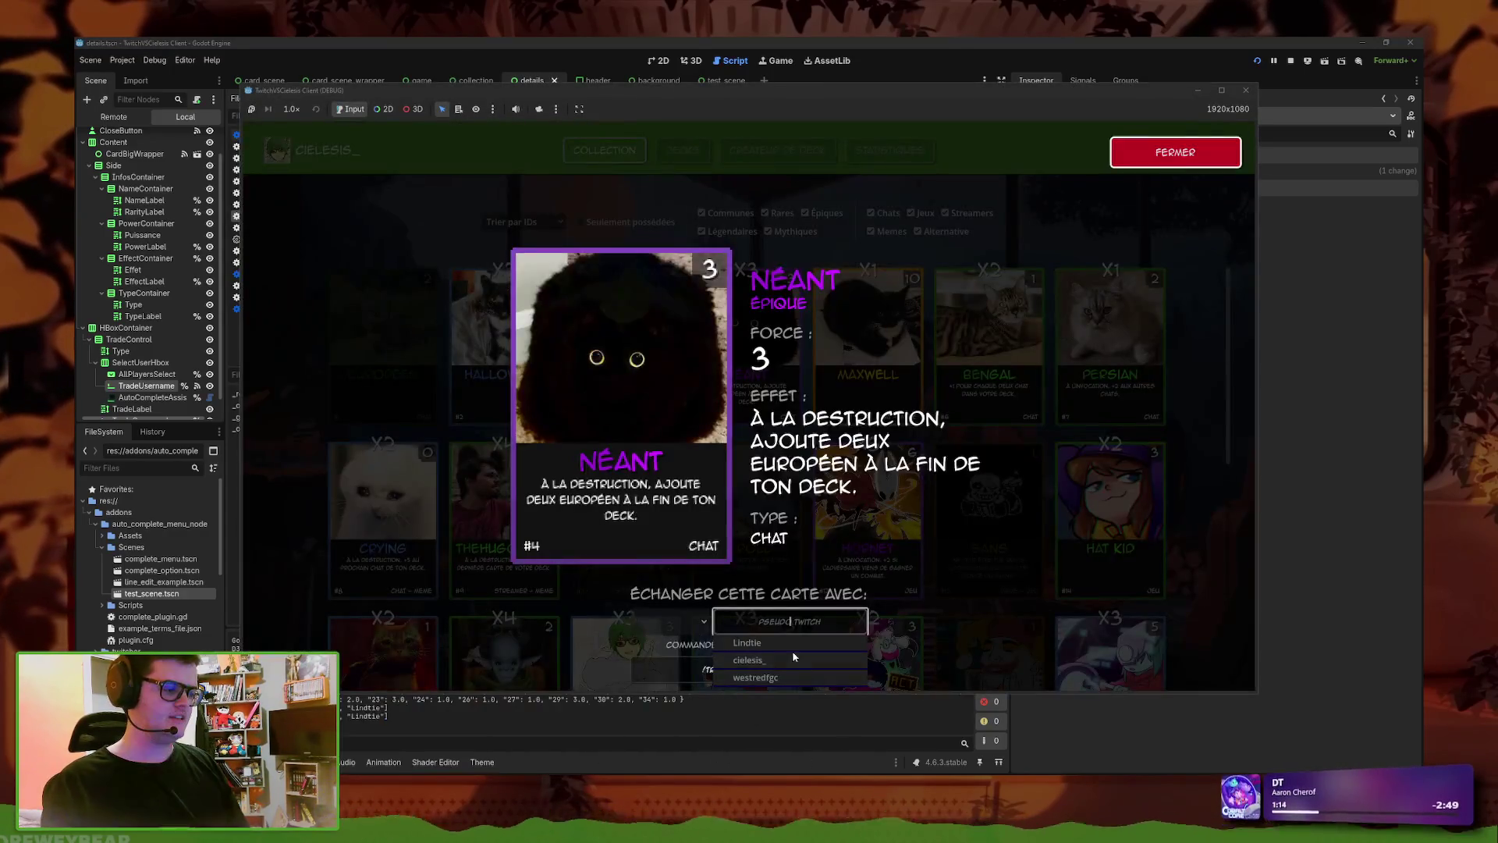
left_click(796, 617)
key("F8")
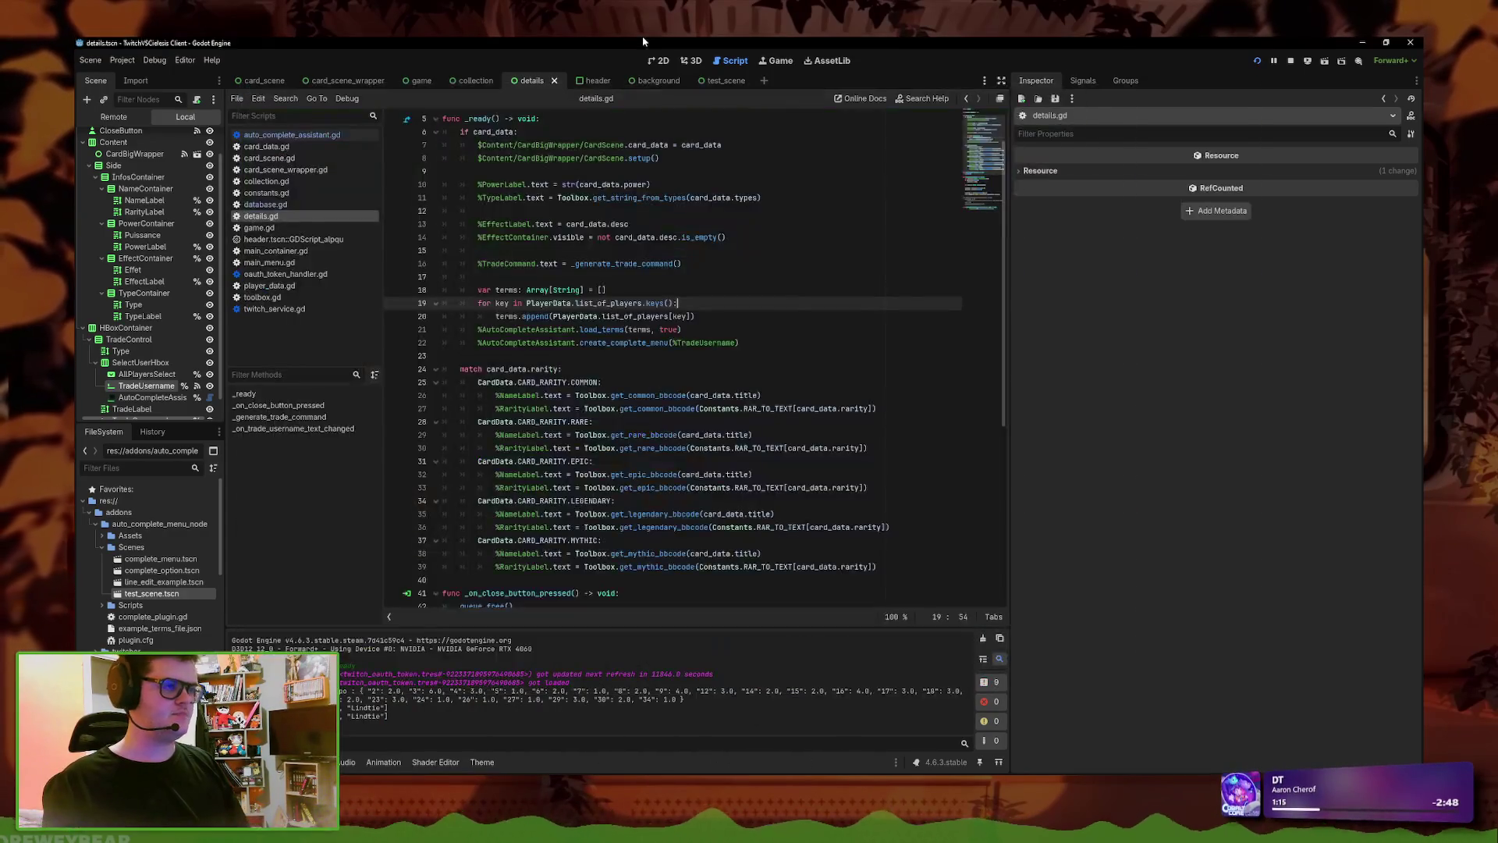
left_click(660, 60)
Delete the AllPlayersSelect dropdown node from the details scene and run the project.
left_click(503, 369)
key("Delete")
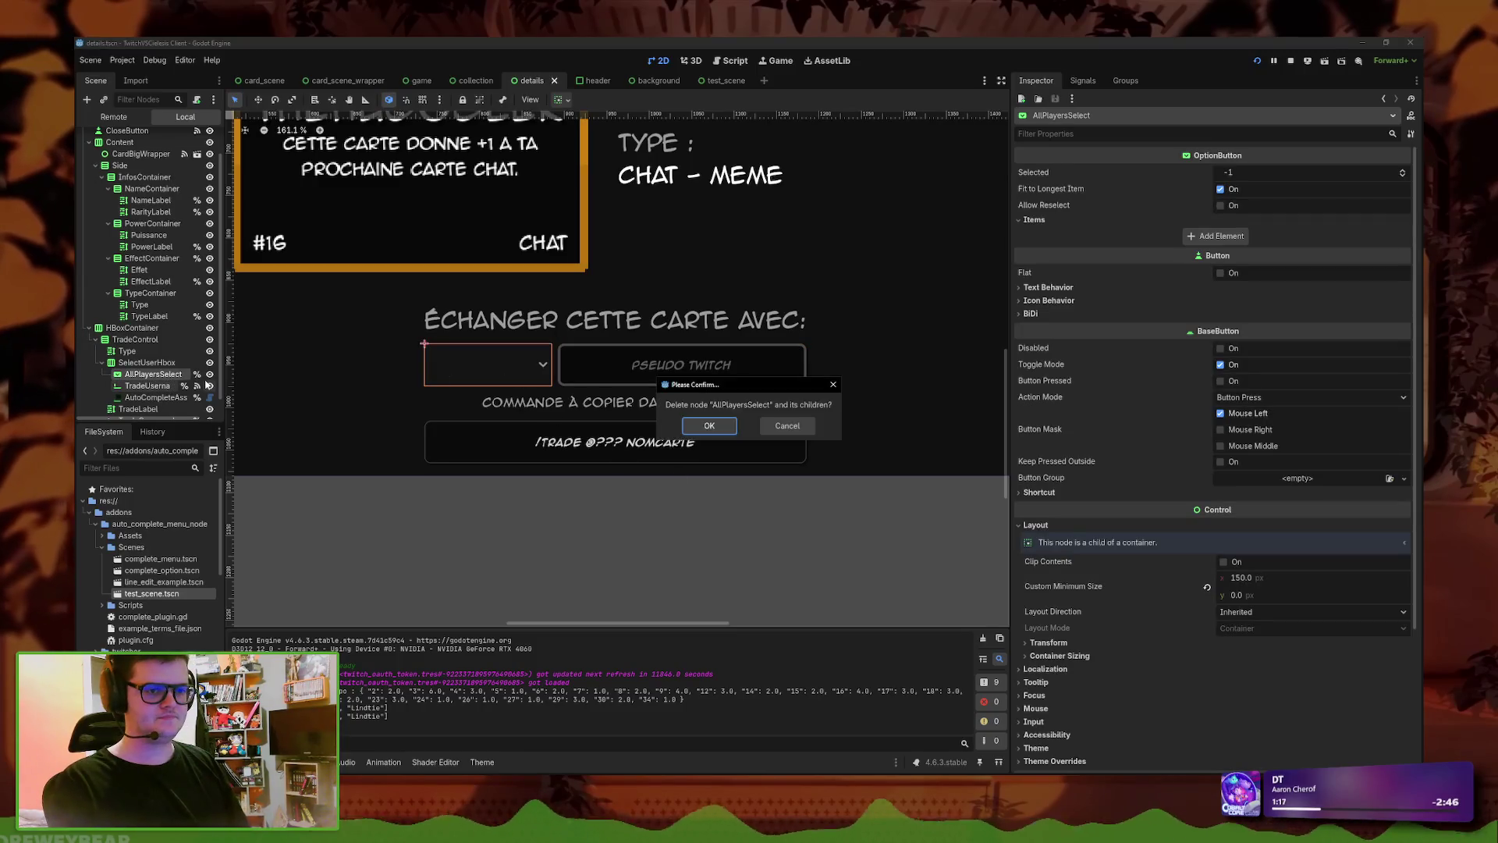
key("Return")
left_click(624, 378)
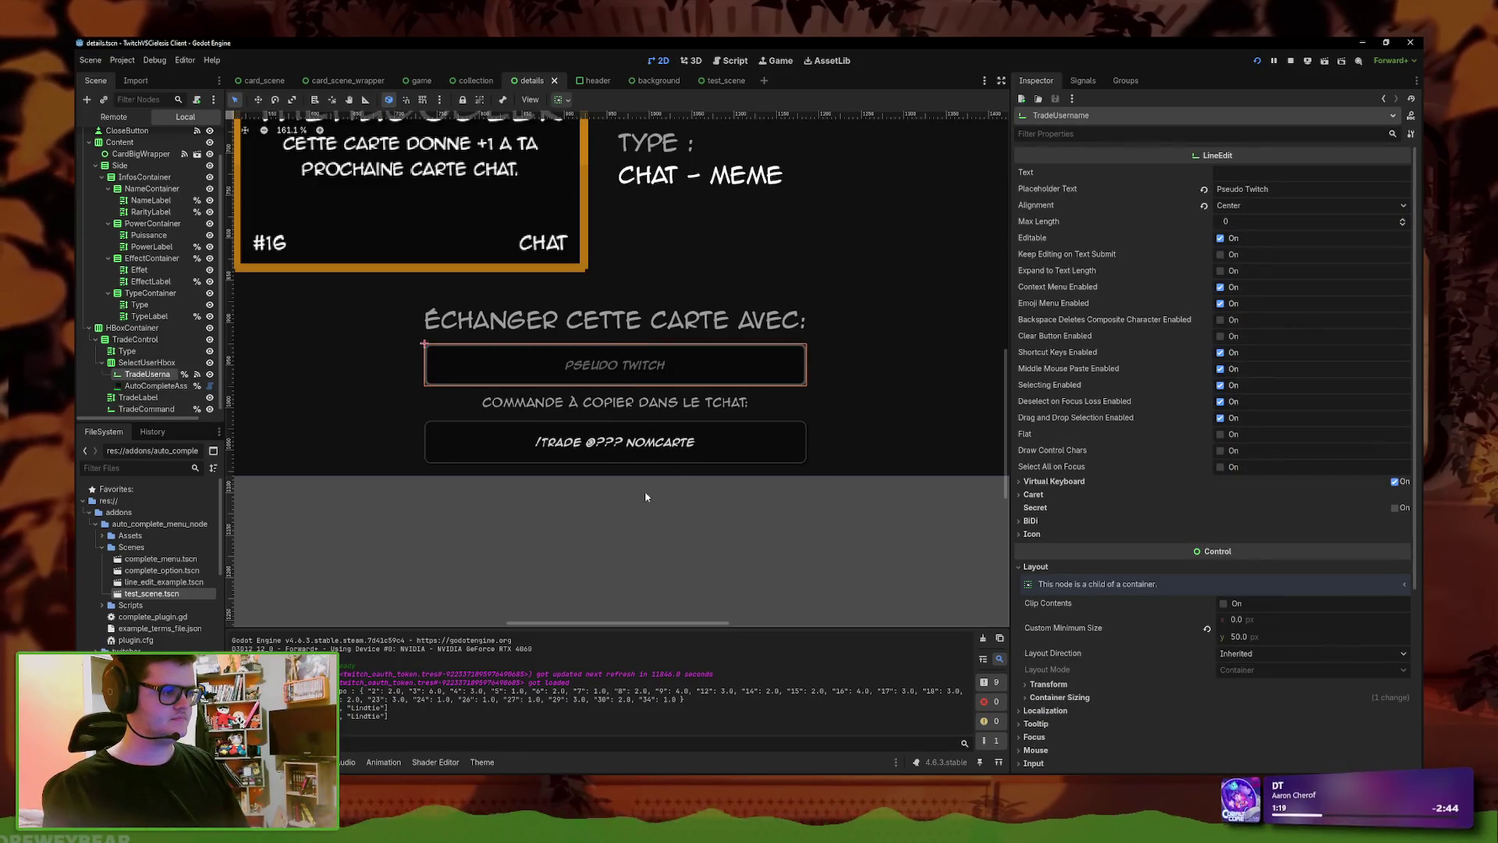
left_click(668, 528)
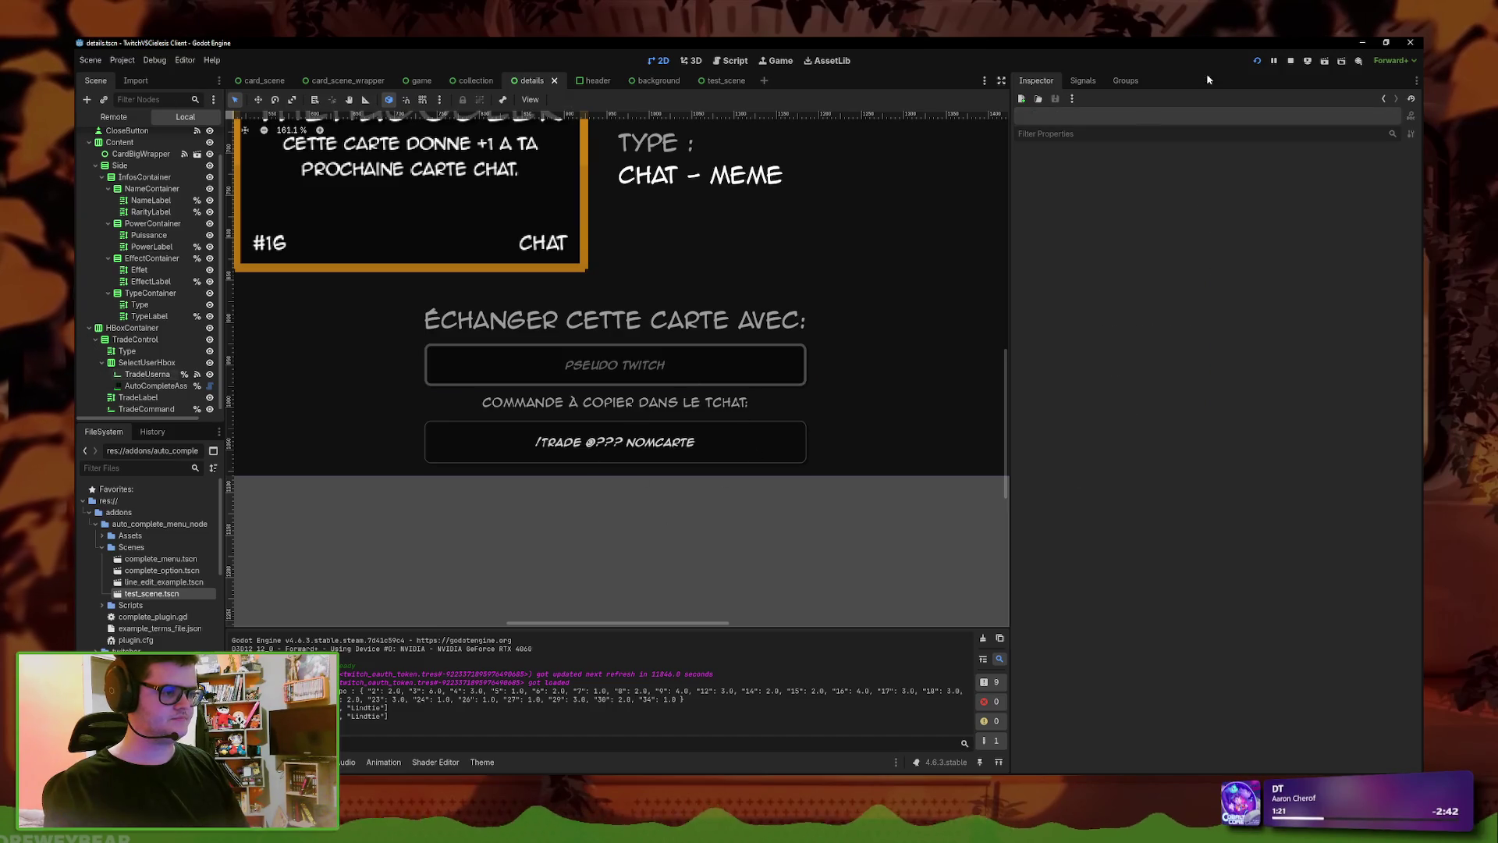
key("F5")
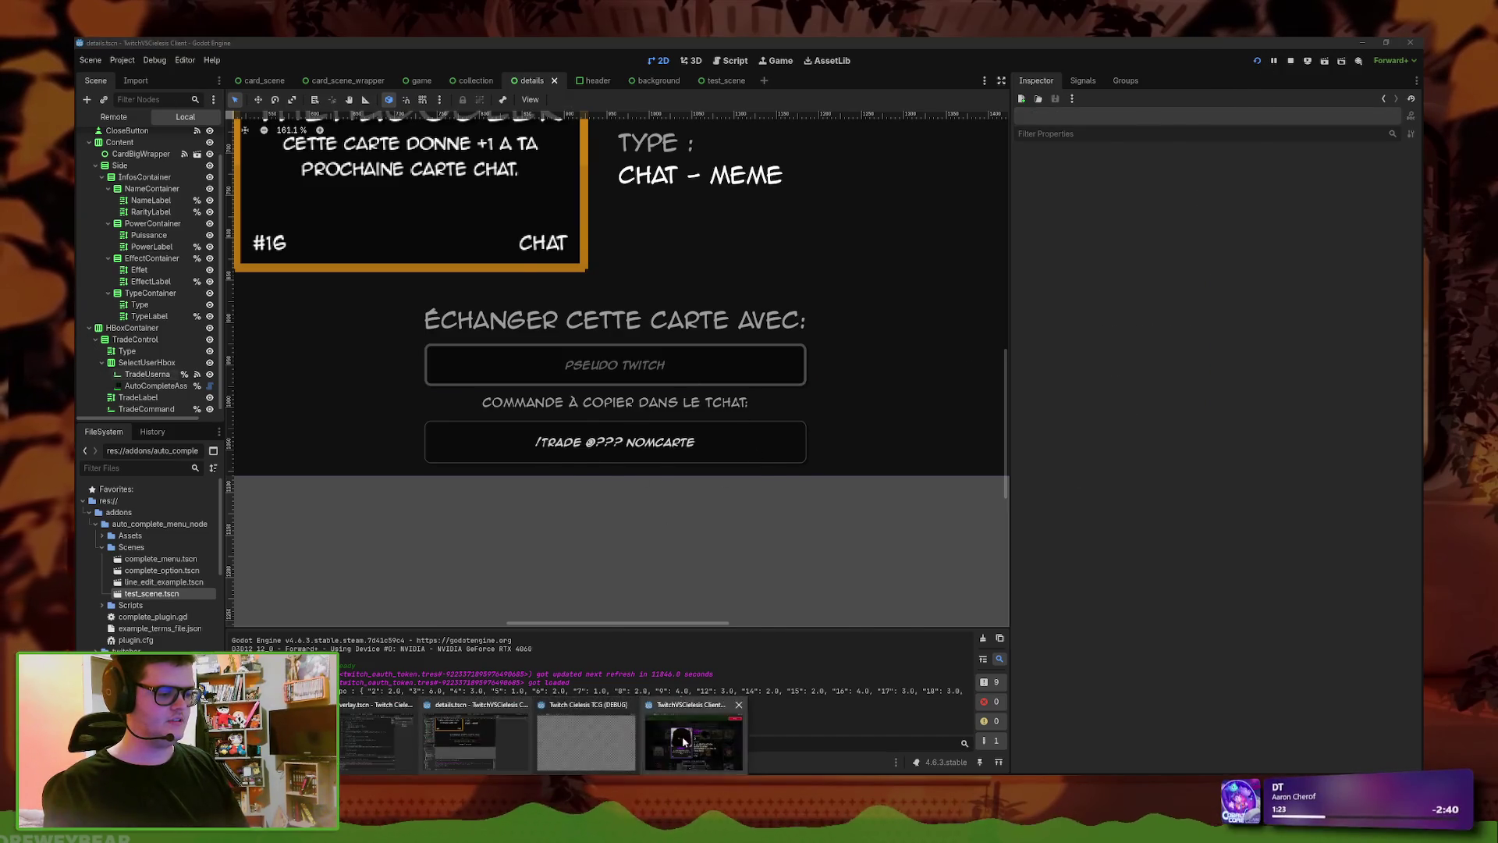
left_click(740, 622)
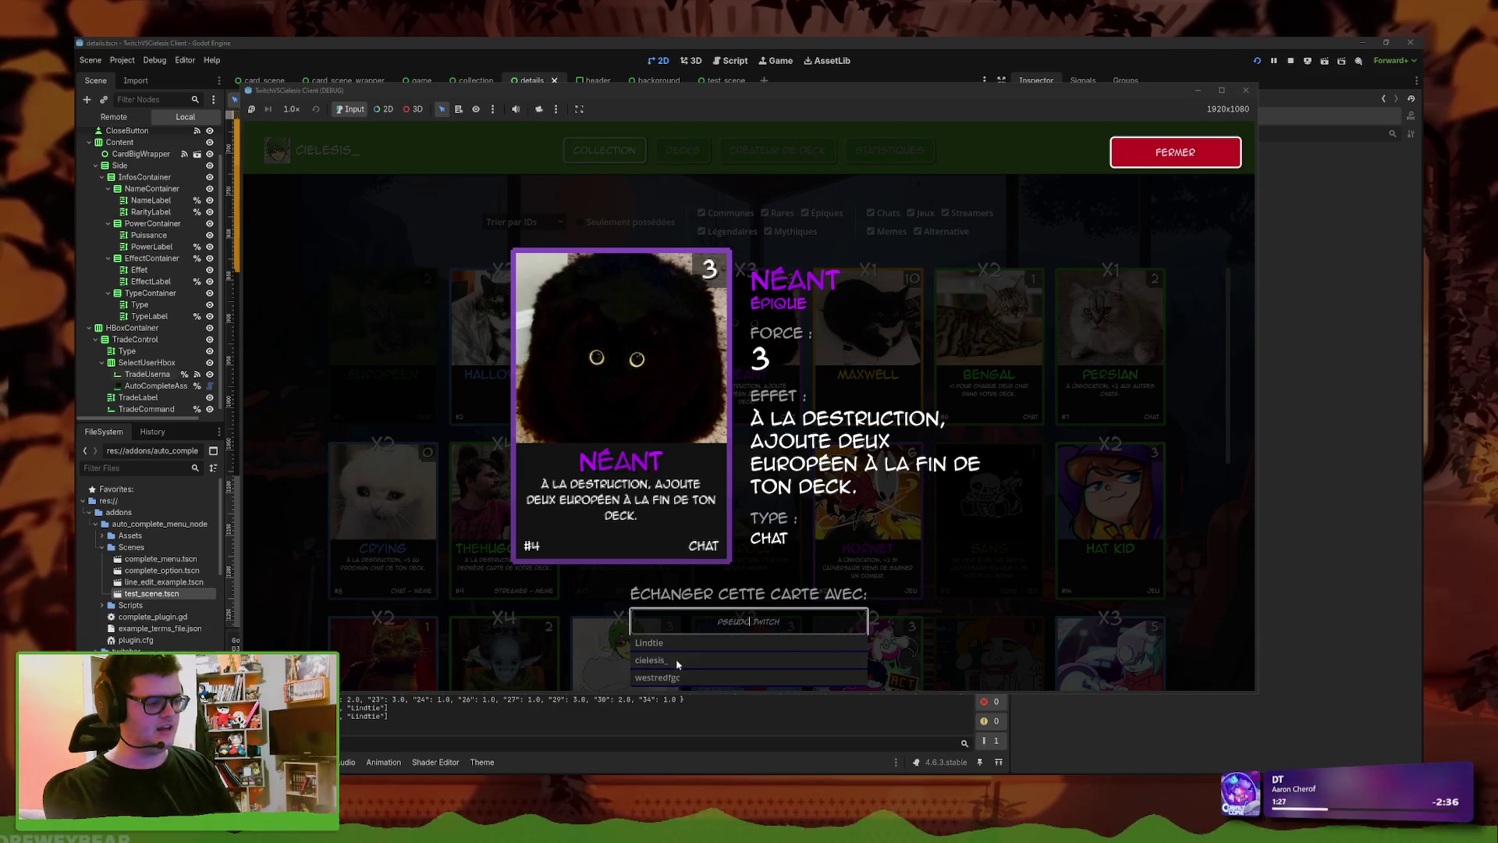
type("ciele")
key("Return")
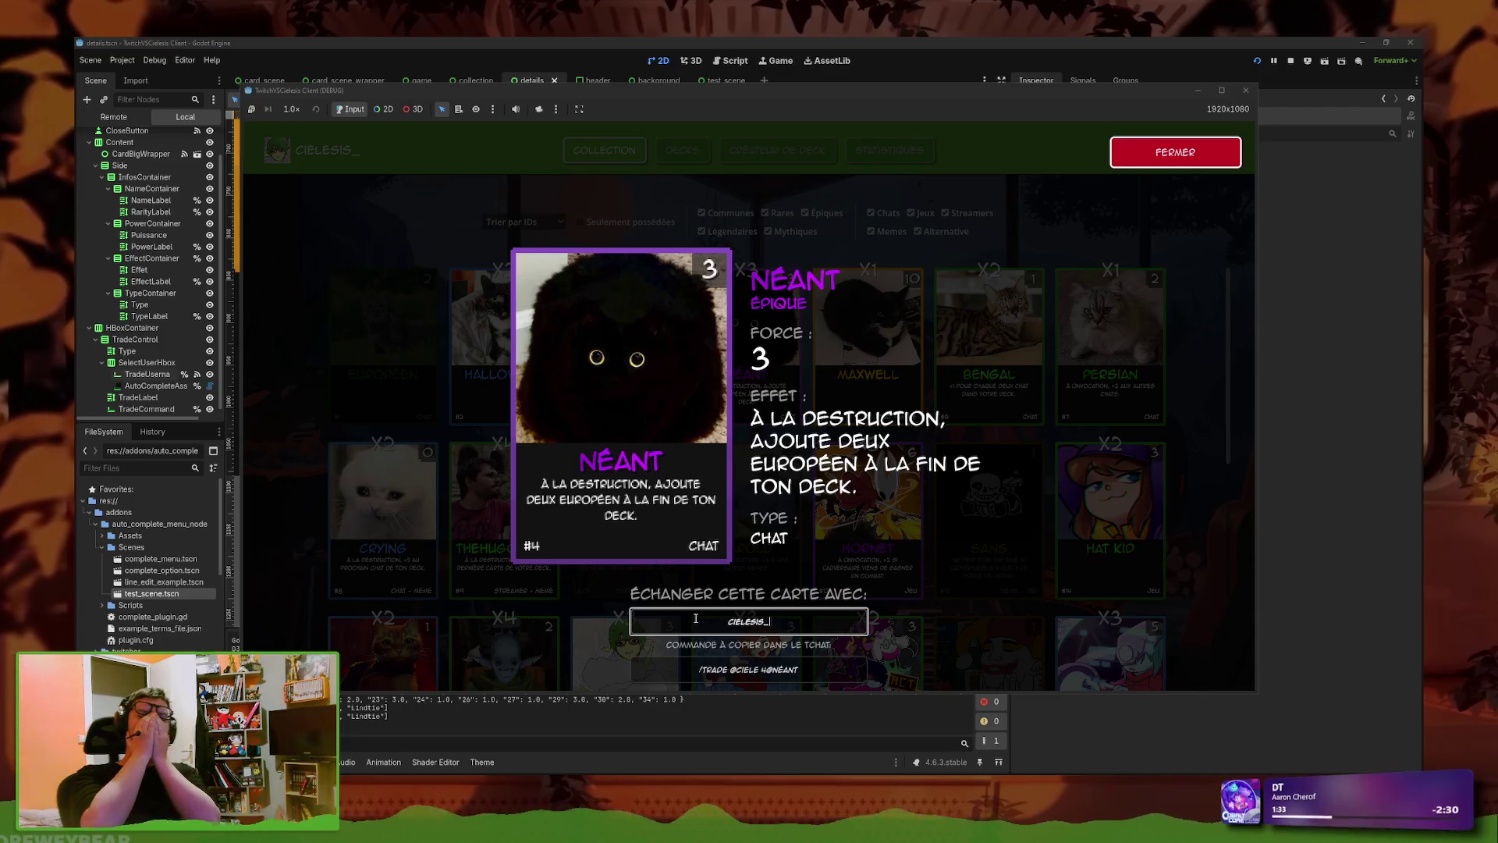
left_click(741, 616)
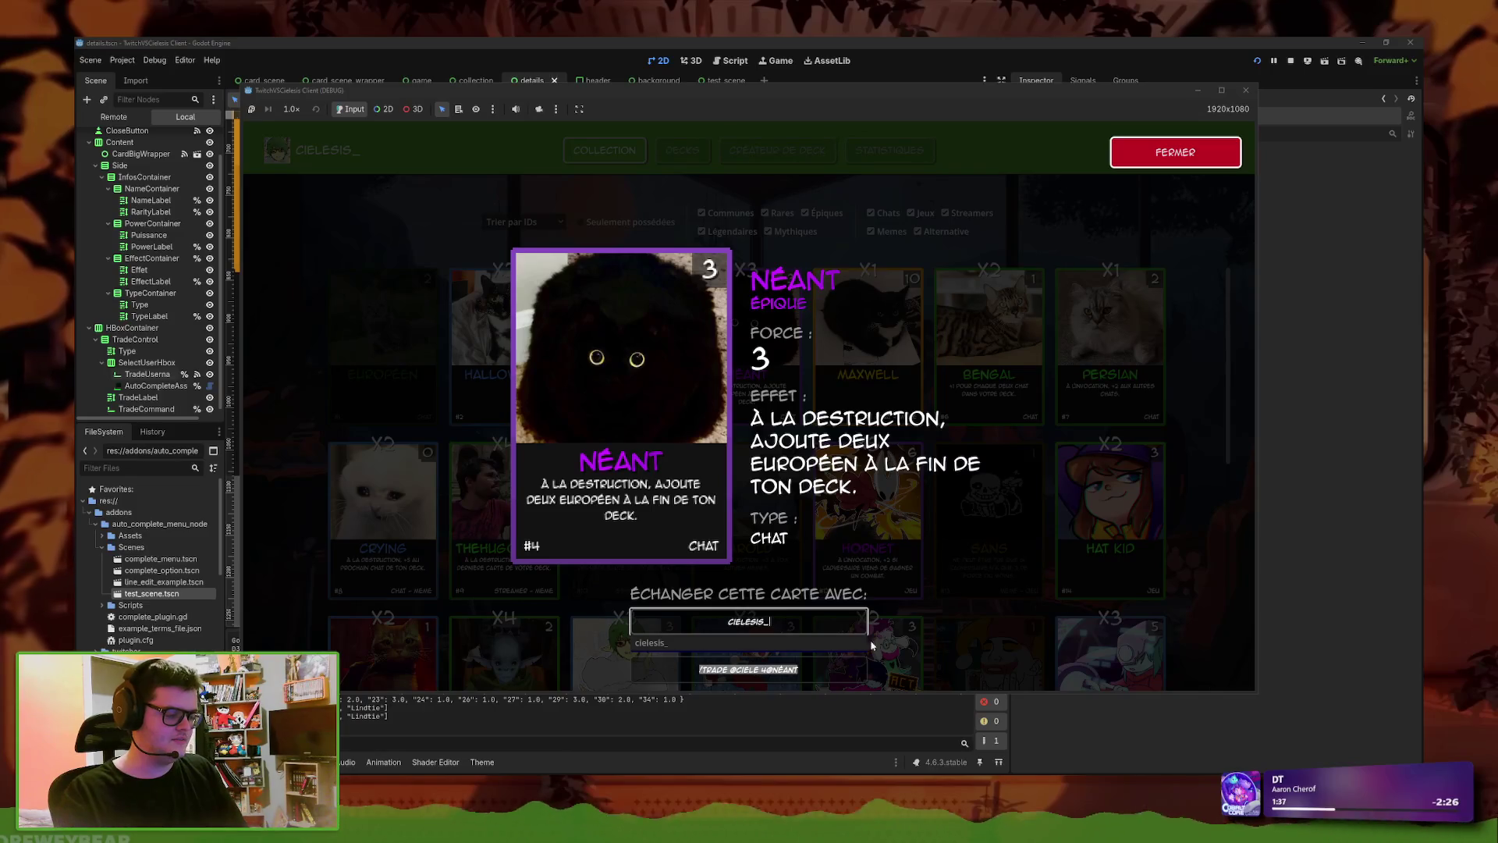
left_click(784, 644)
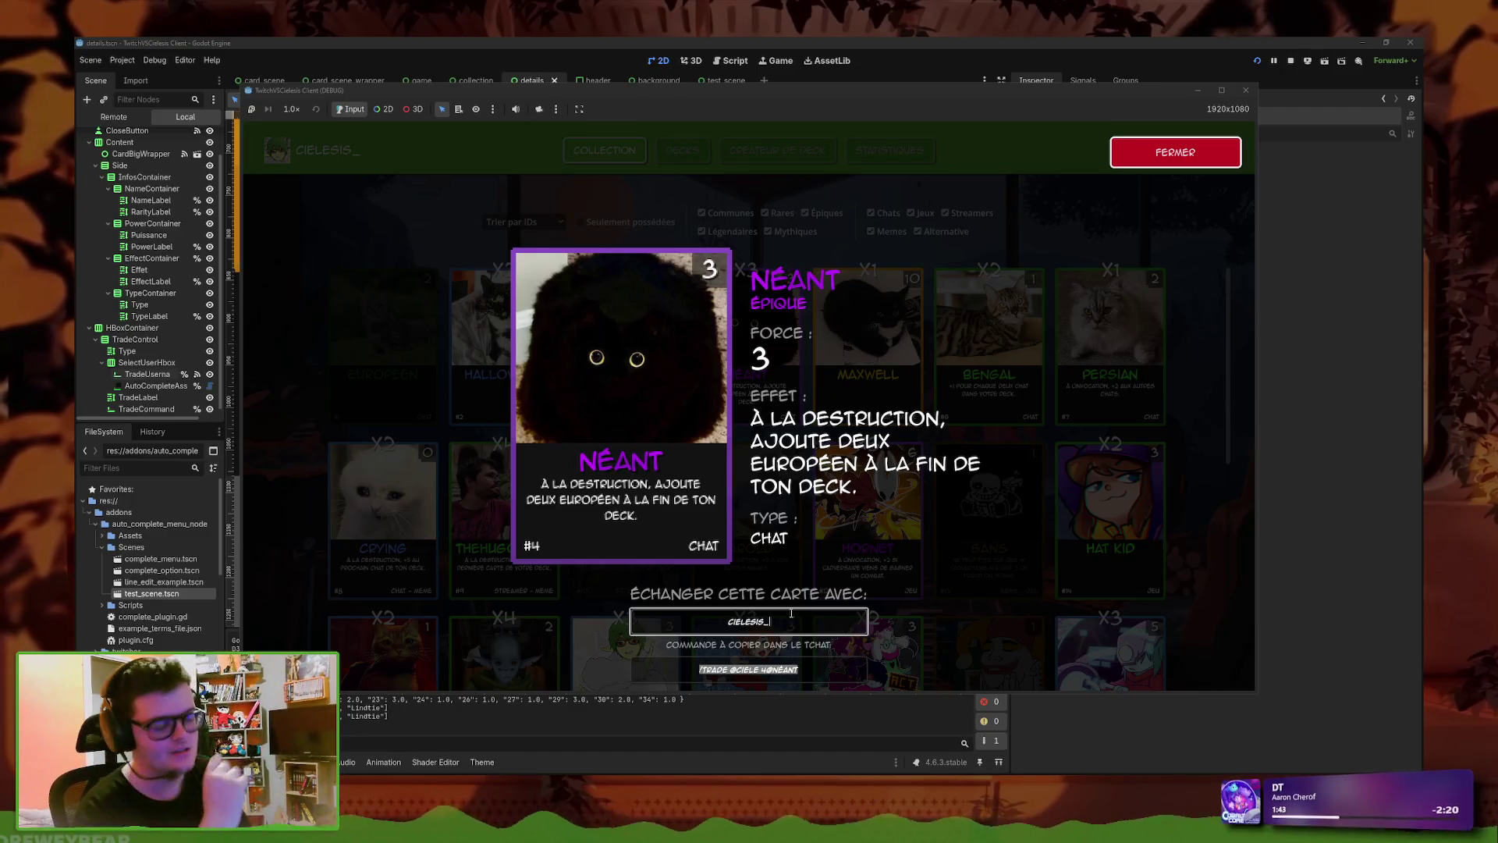
left_click(817, 622)
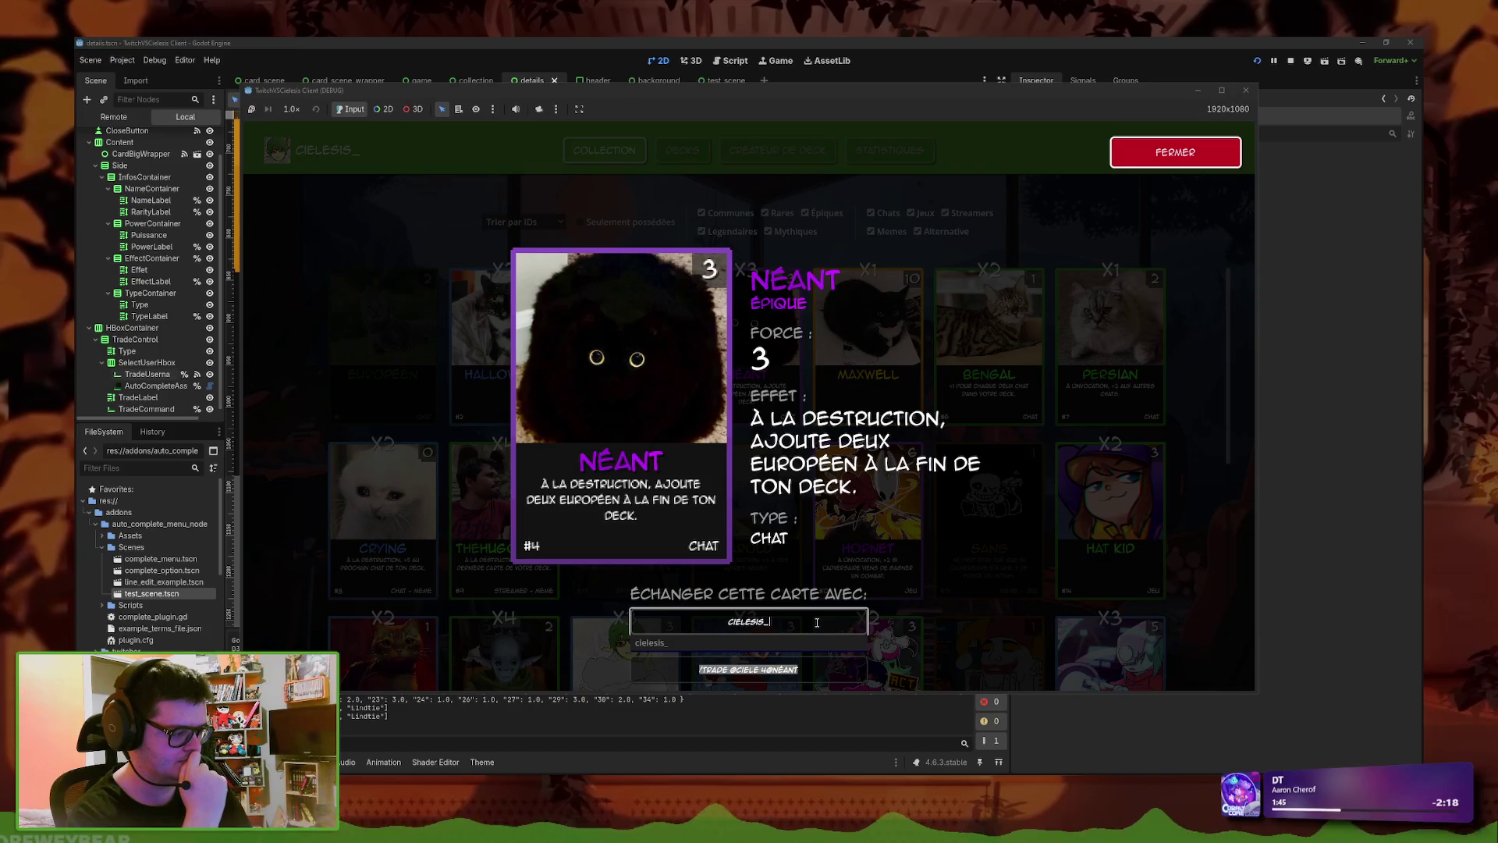
key("BackSpace")
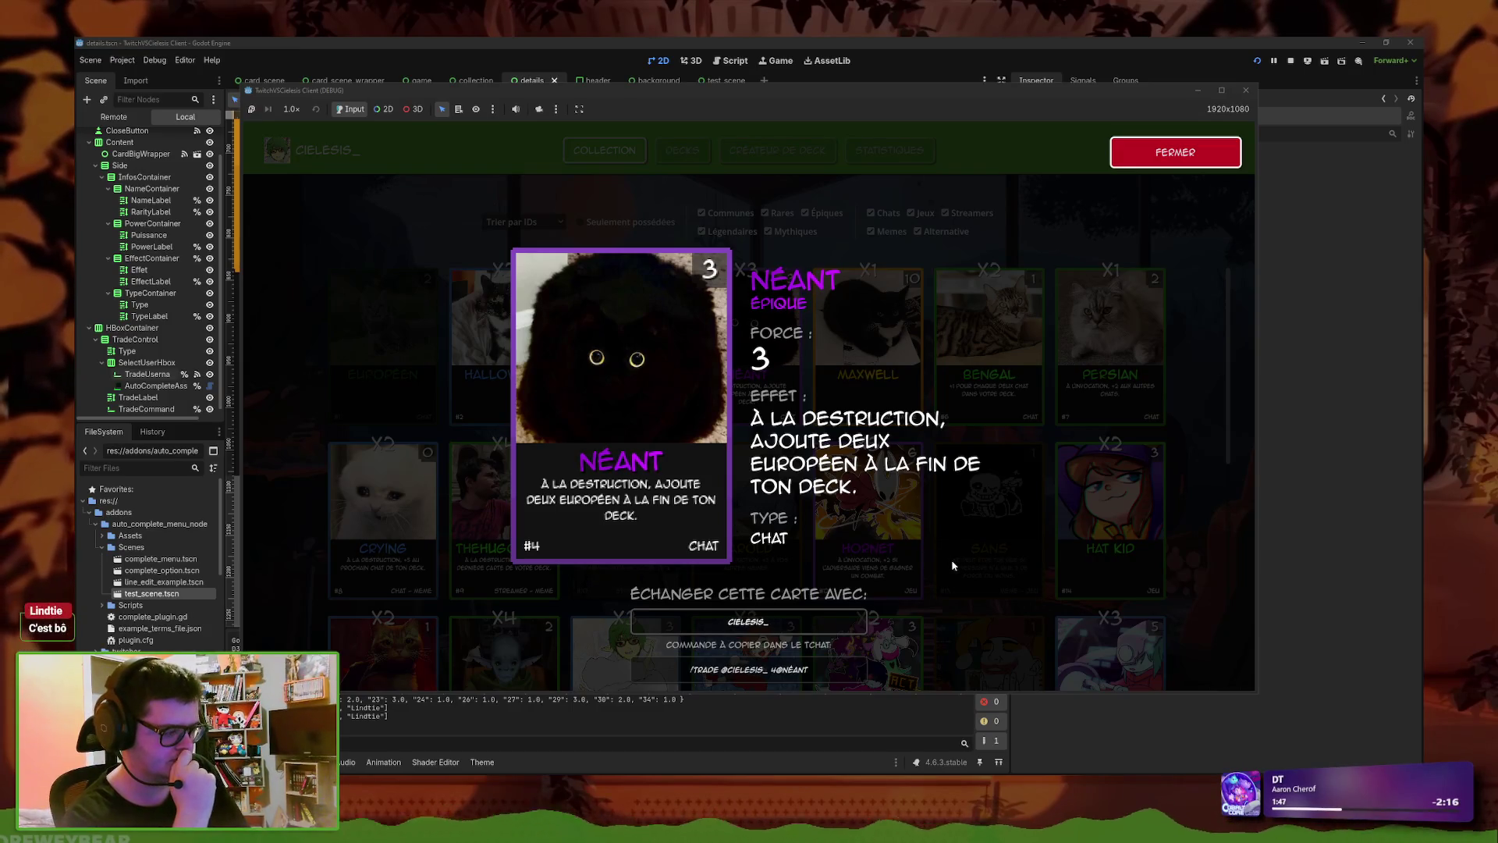
Back in the editor, open the AutoCompleteAssistant node's script.
left_click(642, 41)
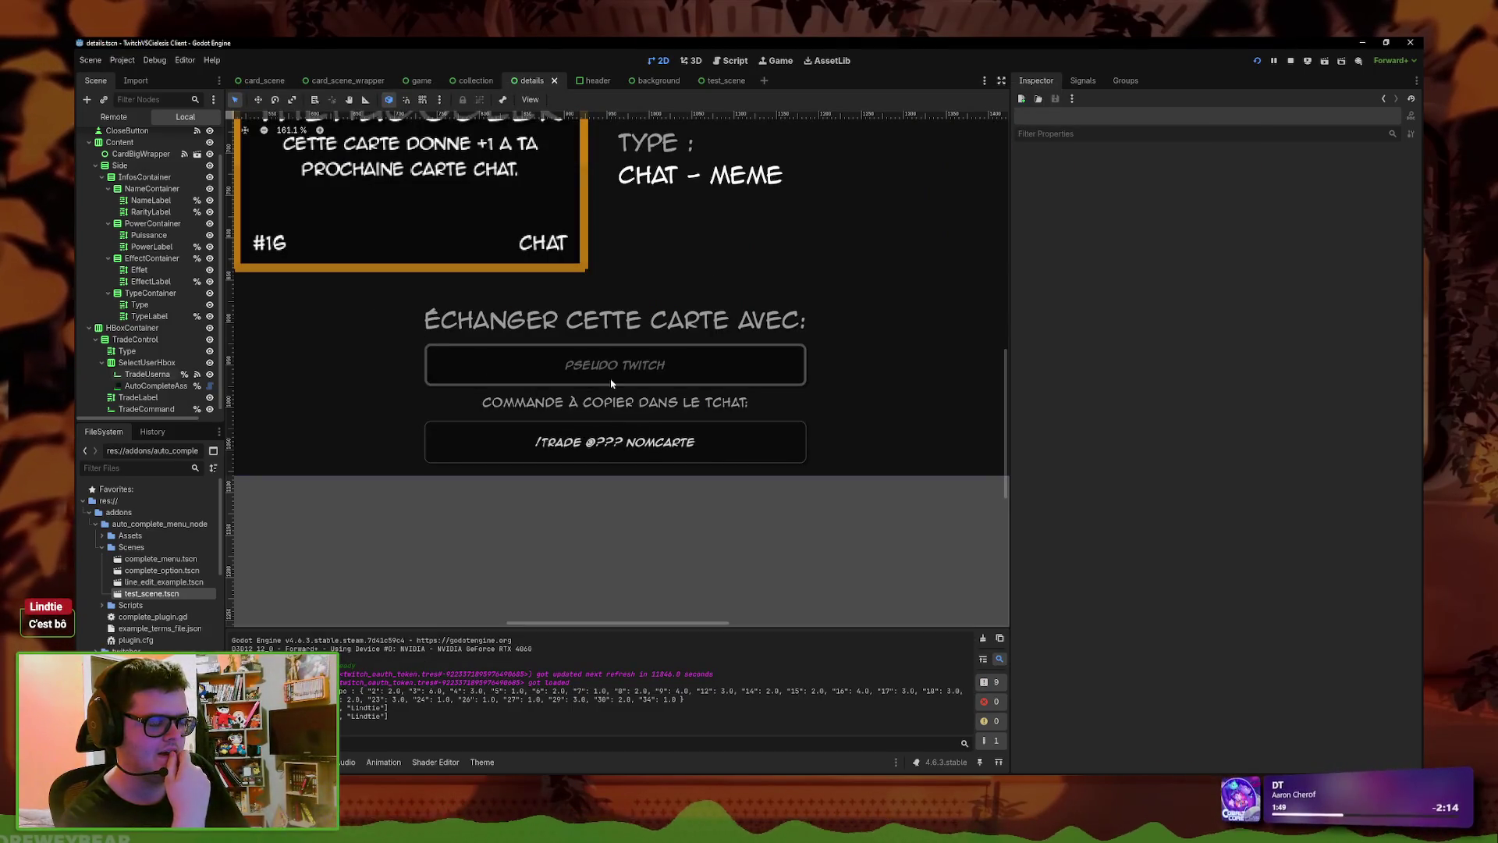
left_click(611, 383)
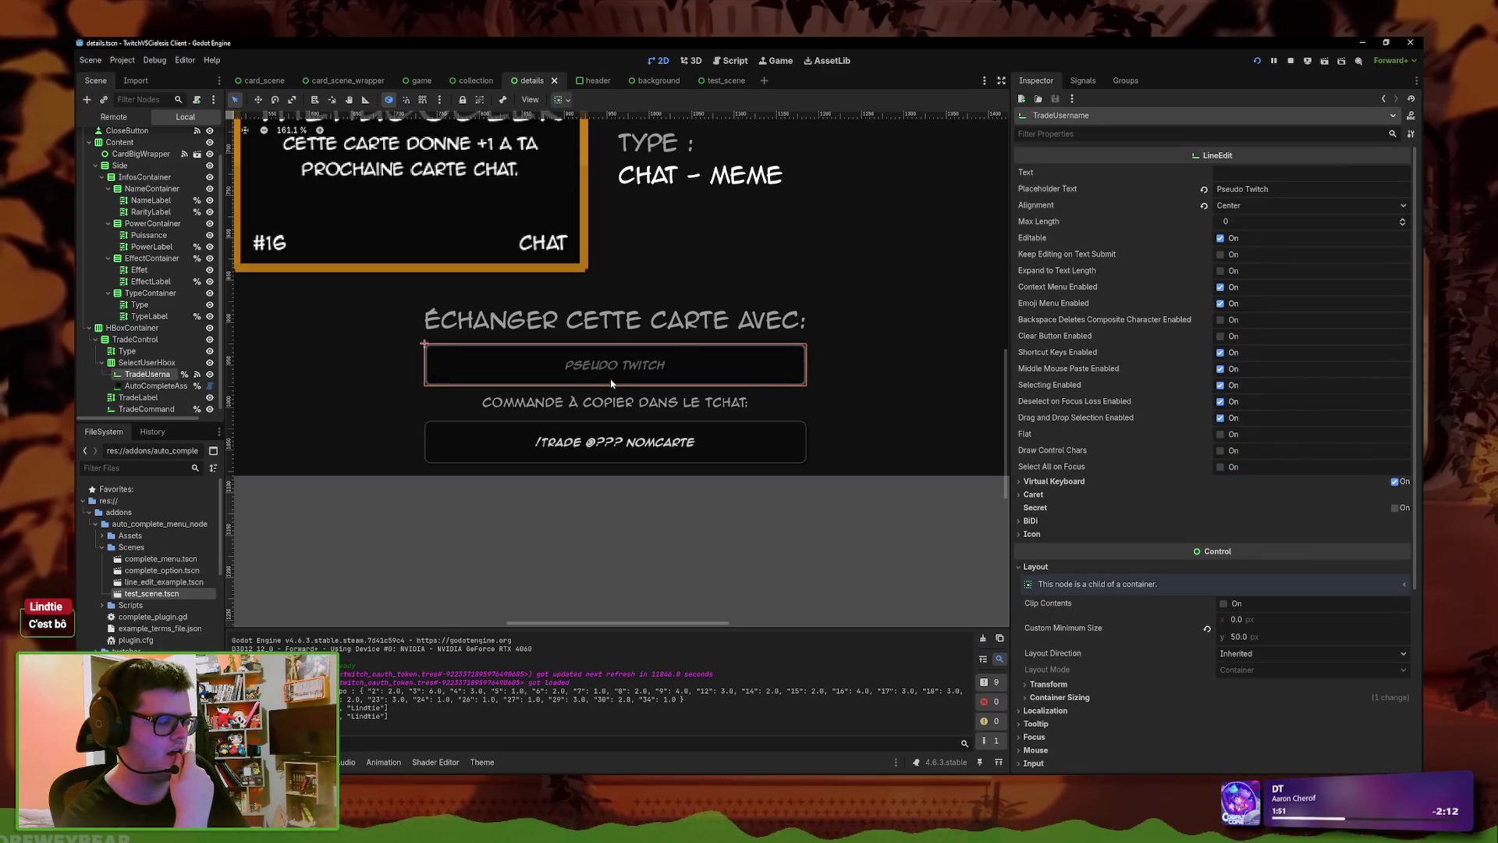
left_click(613, 441)
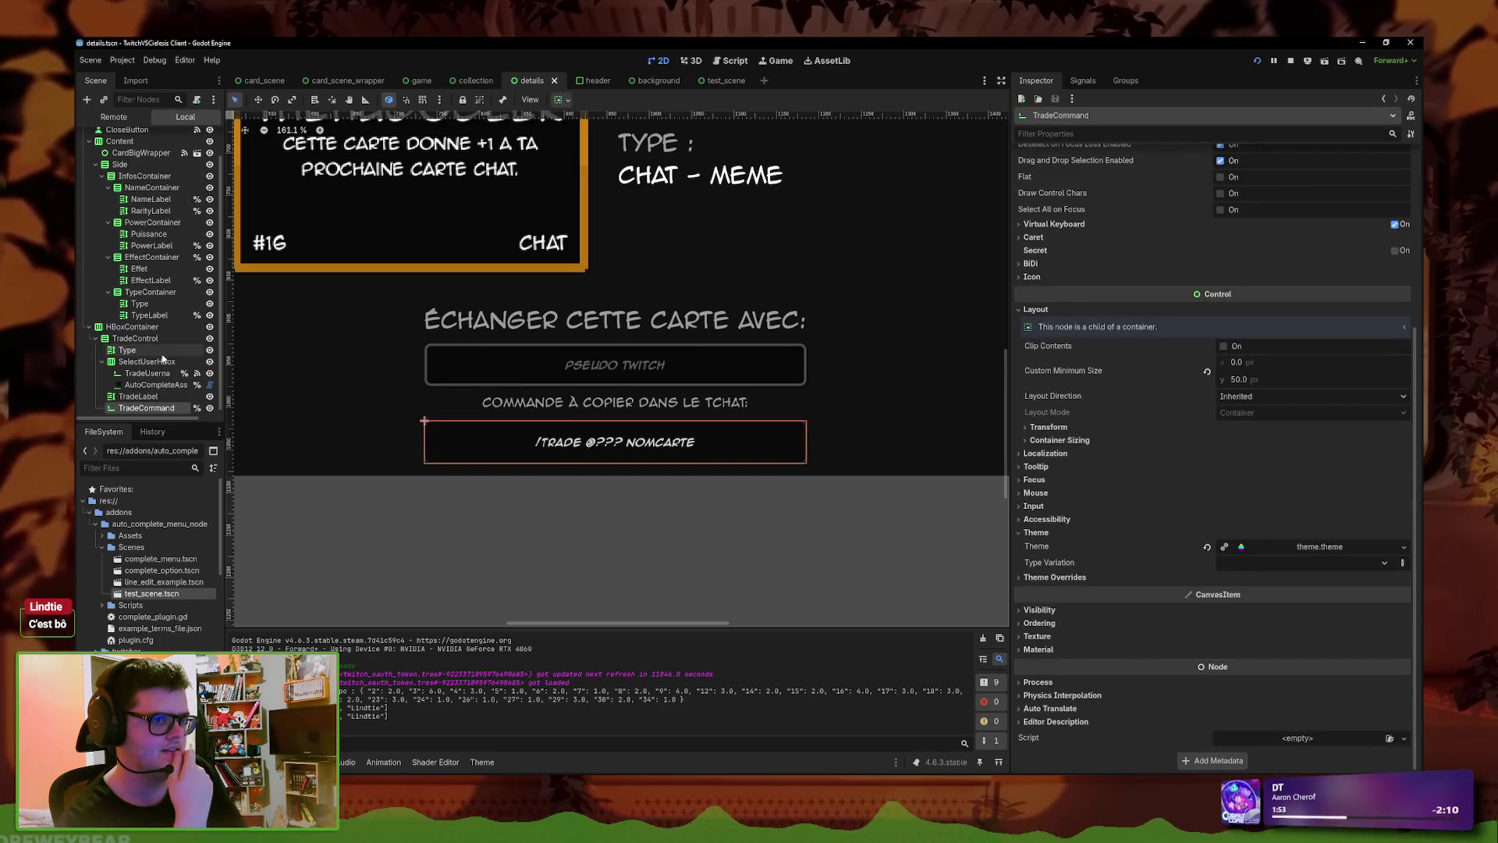
left_click(156, 385)
left_click(209, 385)
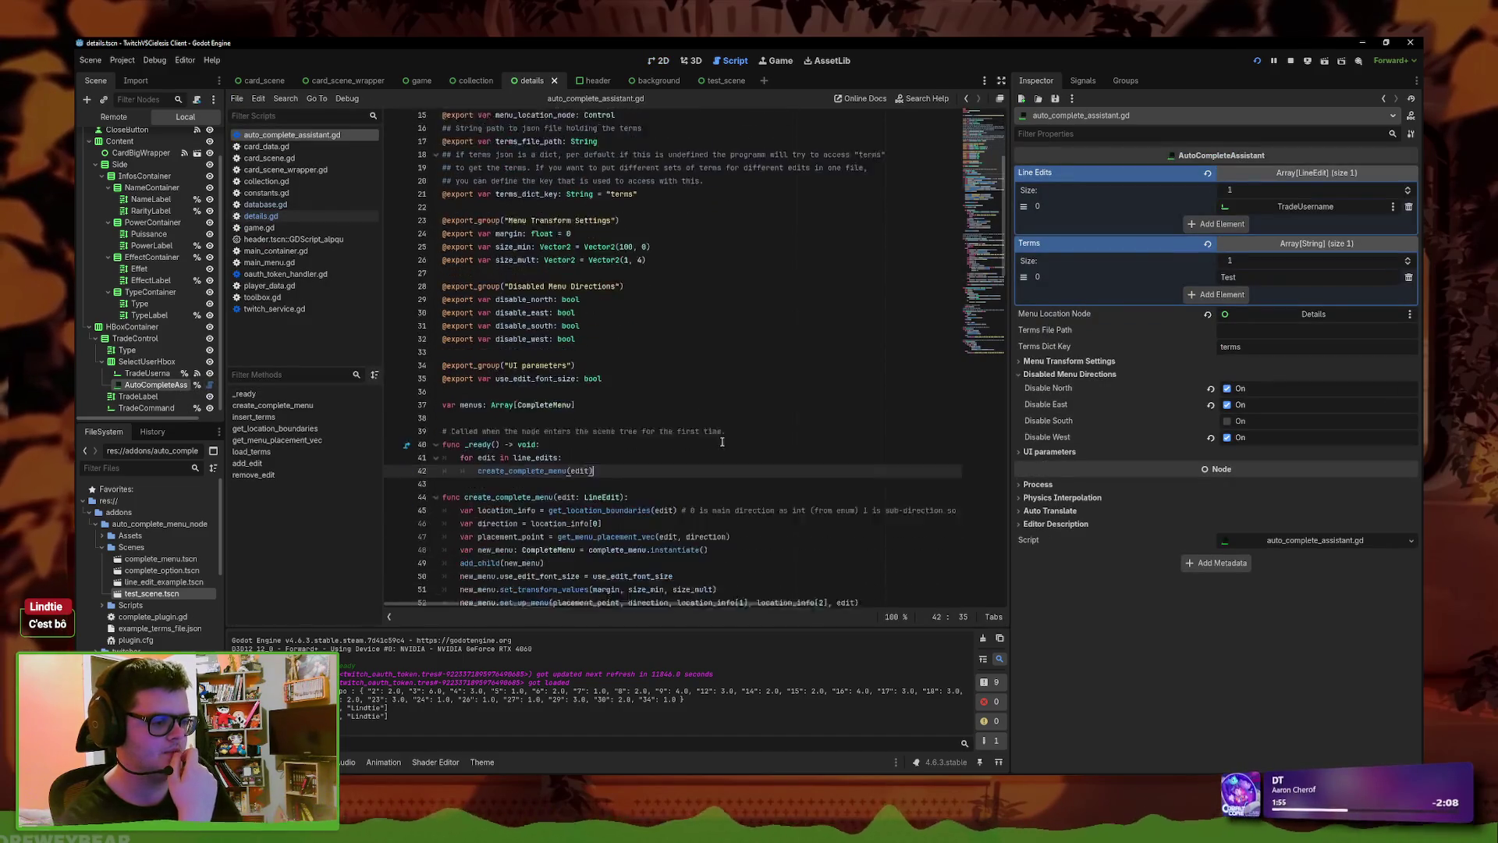
Open addons/auto_complete_menu_node/Scenes/complete_option.tscn from the FileSystem dock.
scroll(715, 437, "down", 5)
scroll(652, 500, "down", 20)
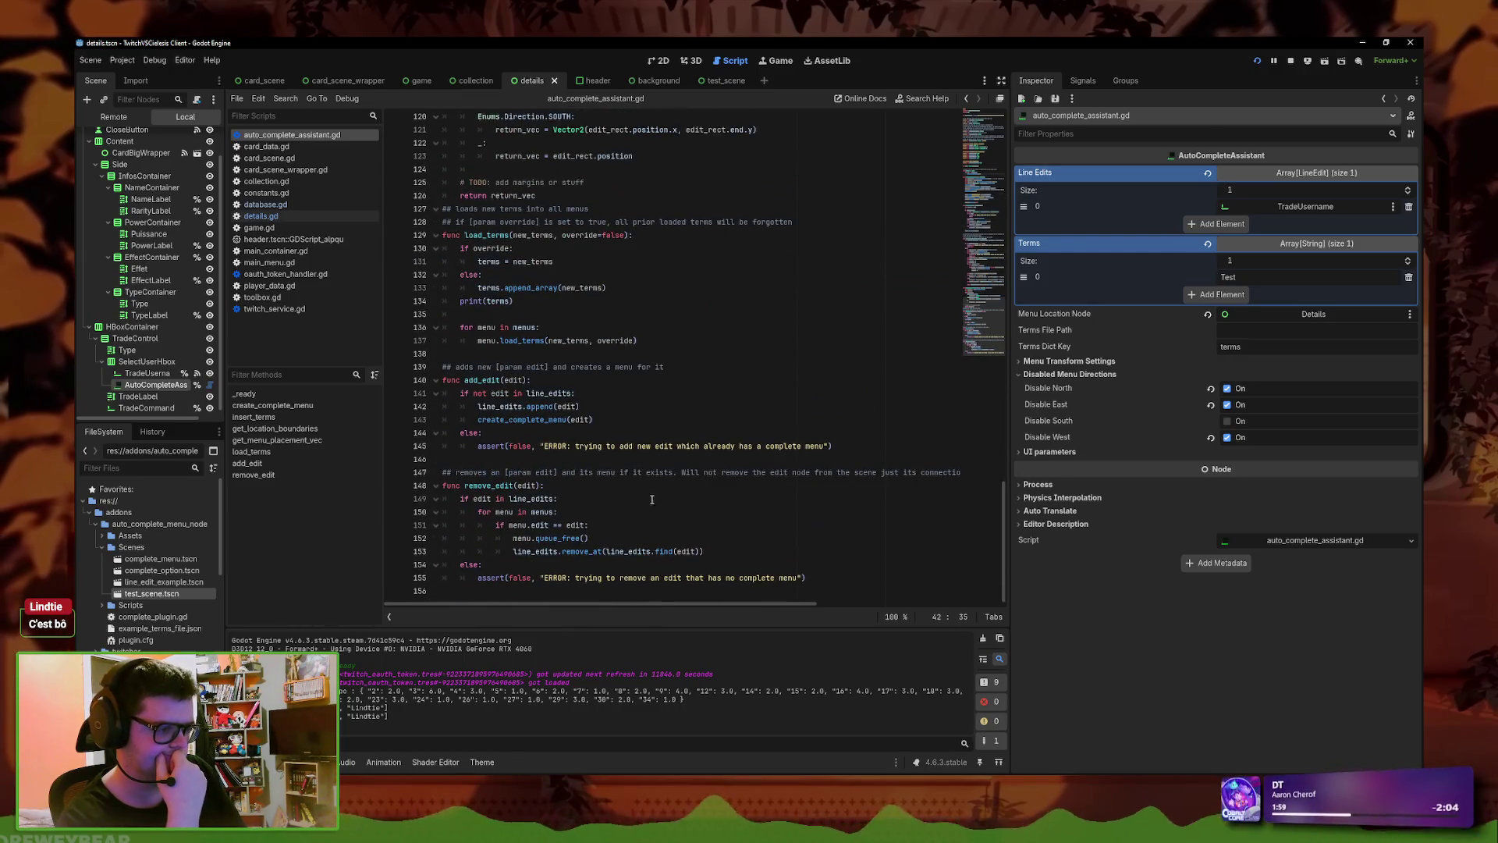
scroll(569, 422, "up", 14)
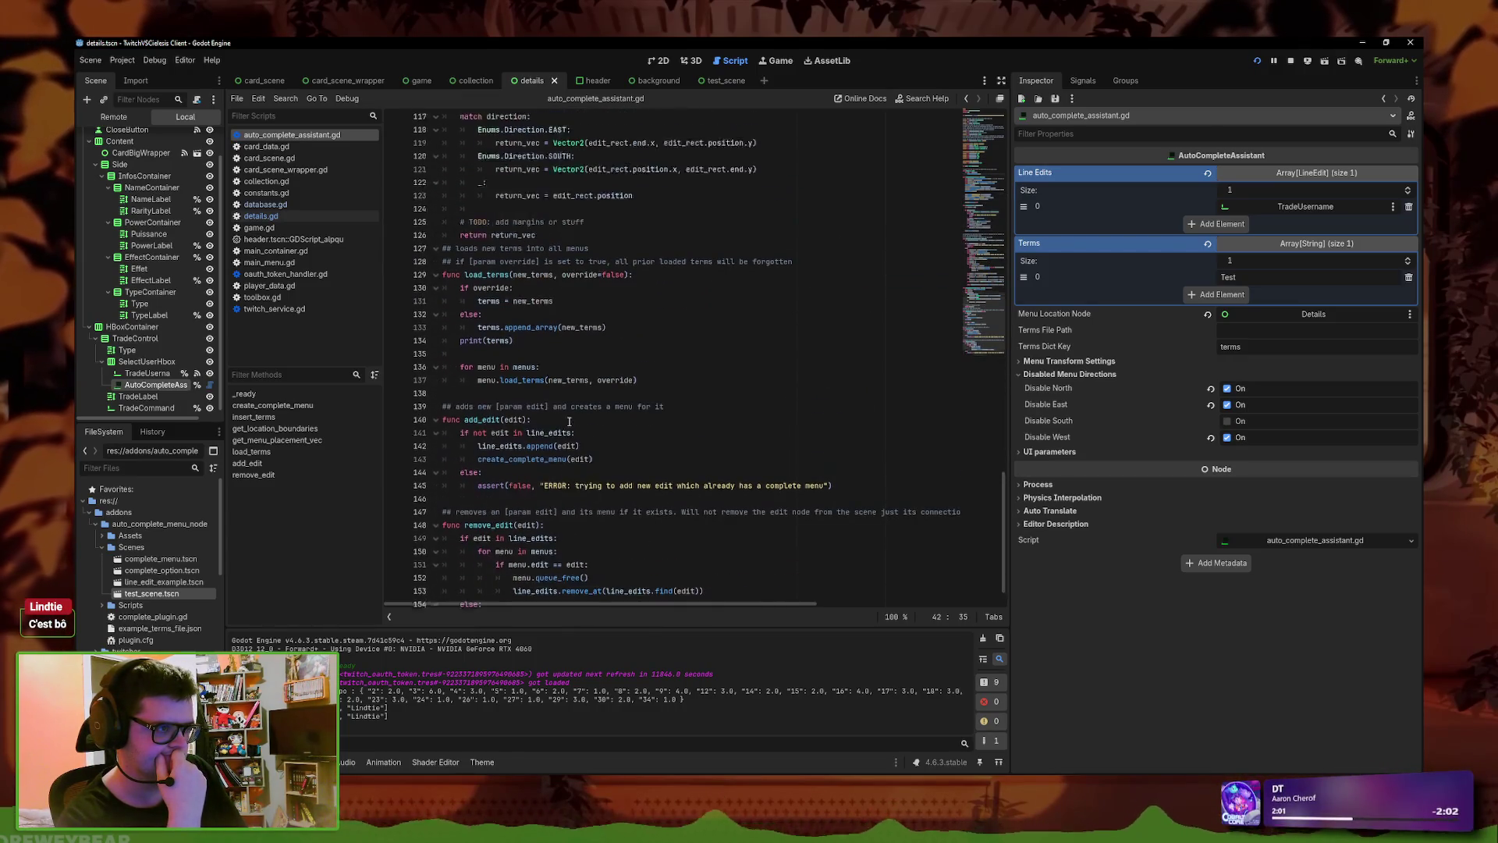
scroll(563, 376, "up", 2)
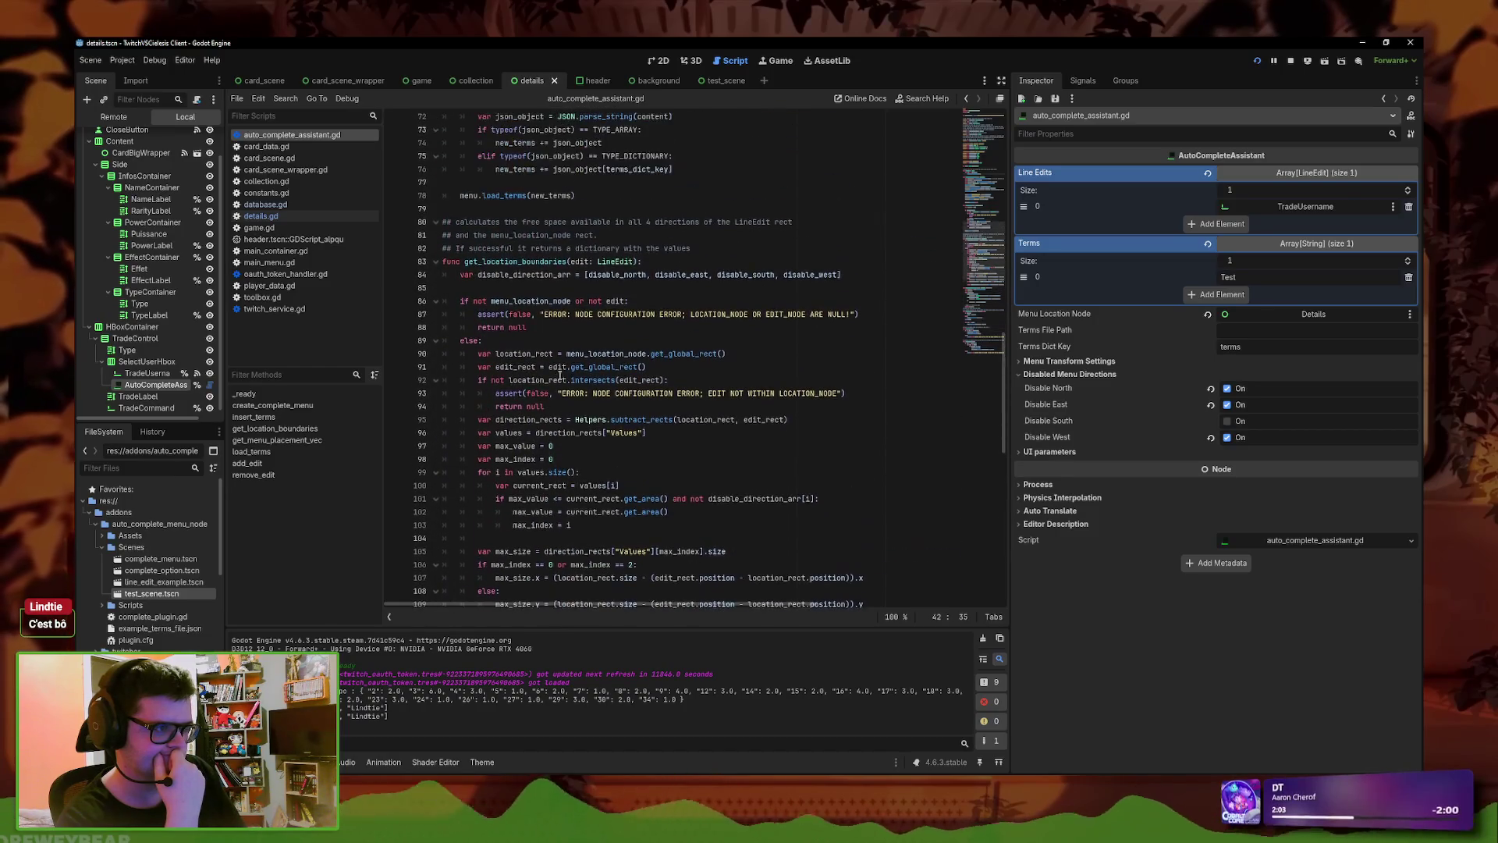
scroll(555, 383, "down", 13)
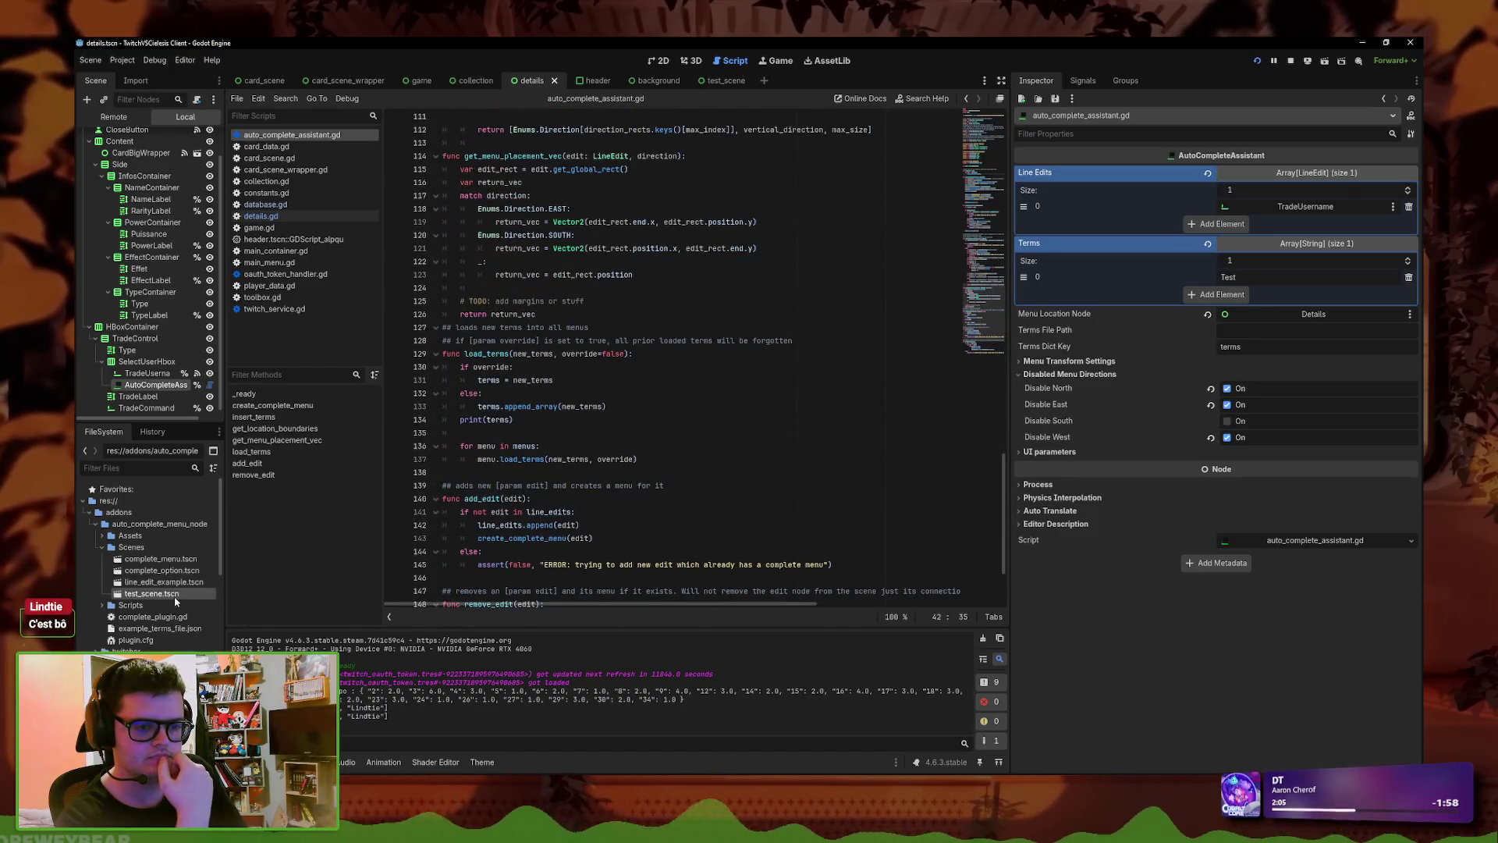
left_click(103, 547)
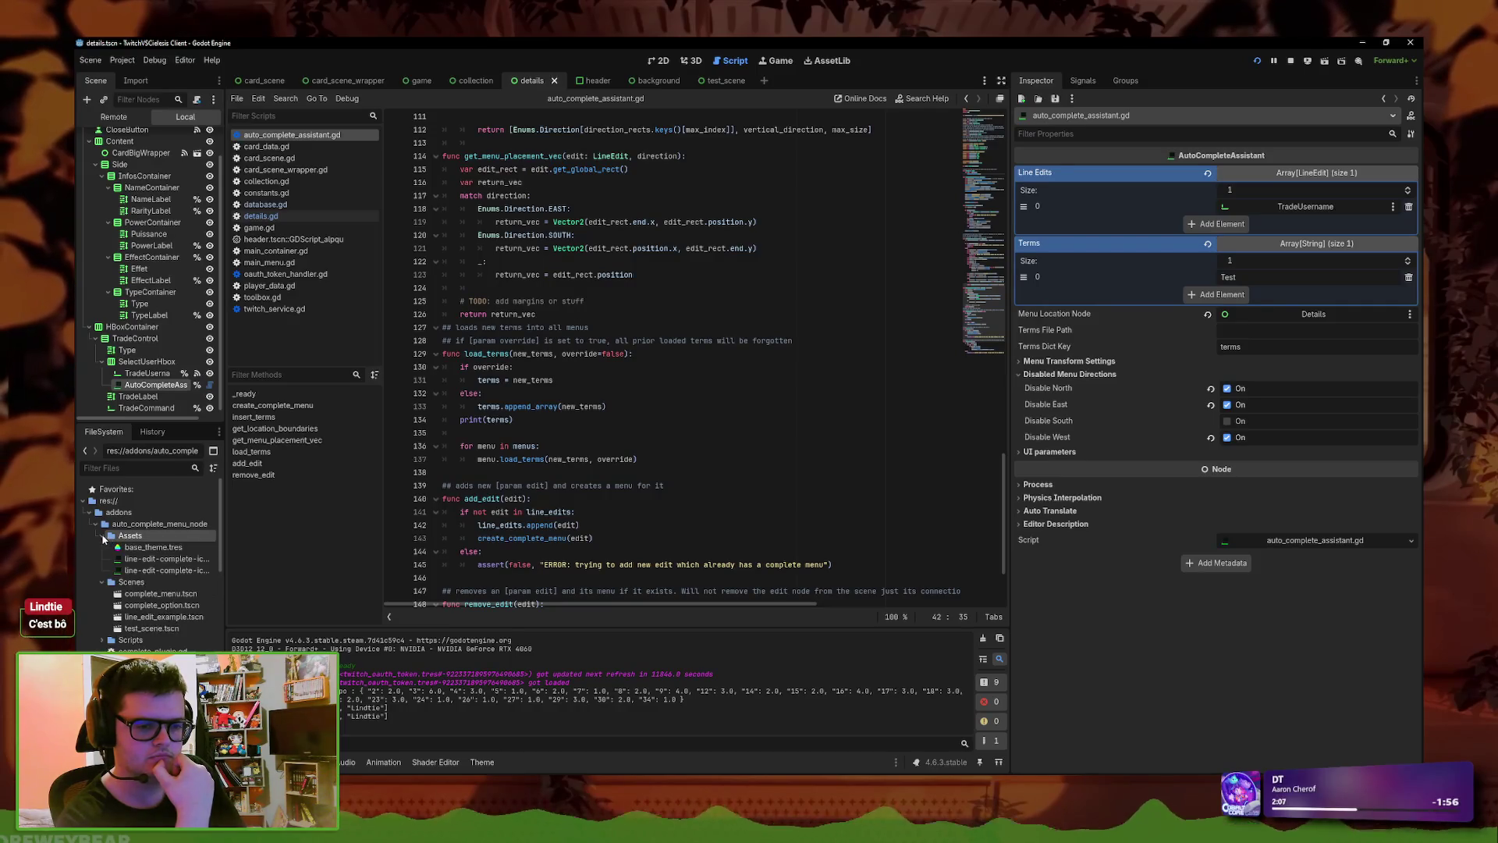
left_click(102, 559)
left_click(103, 560)
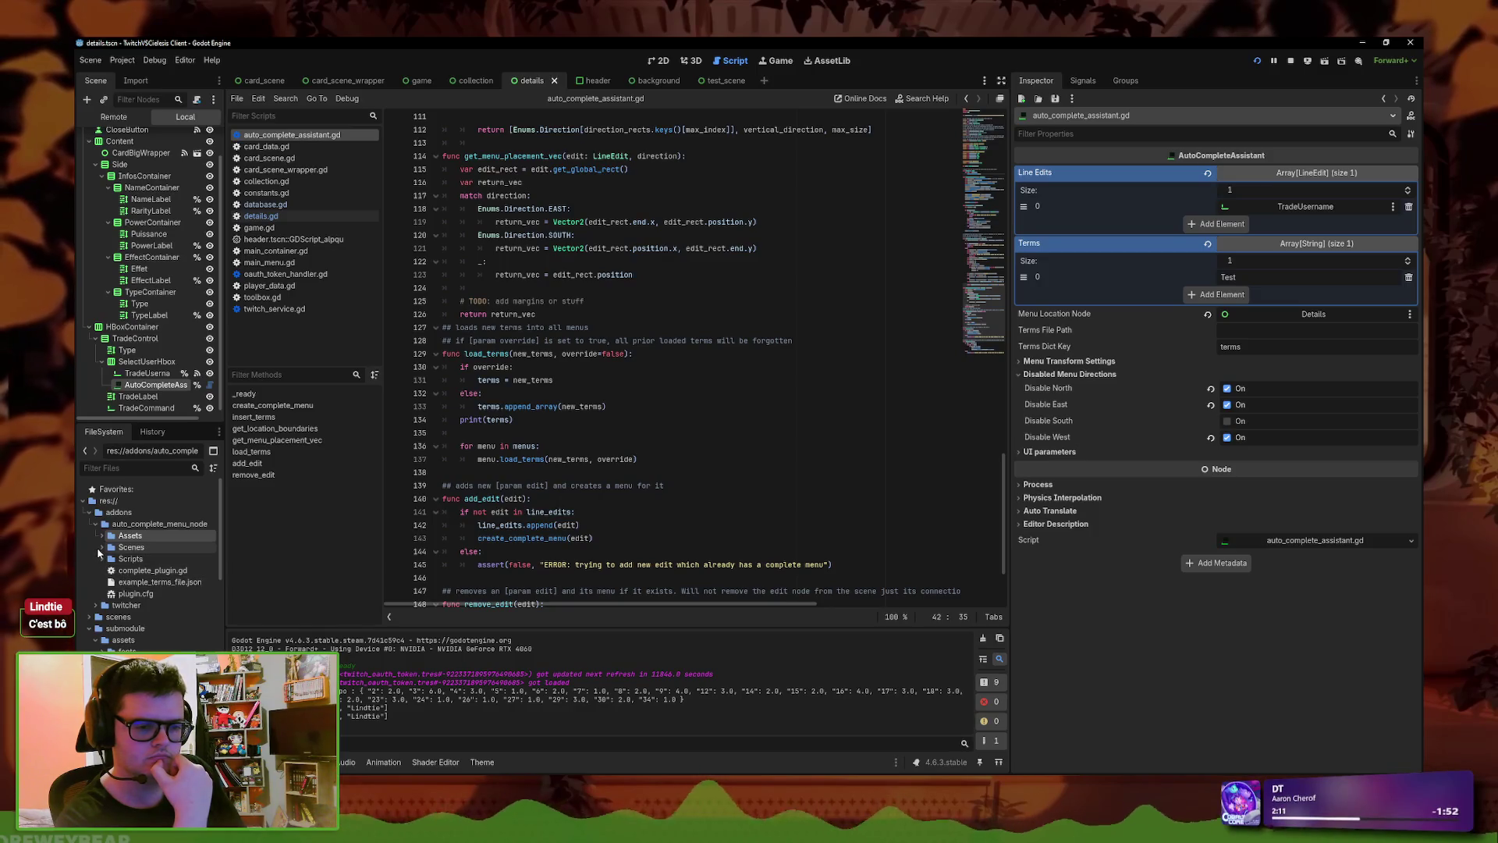
left_click(101, 549)
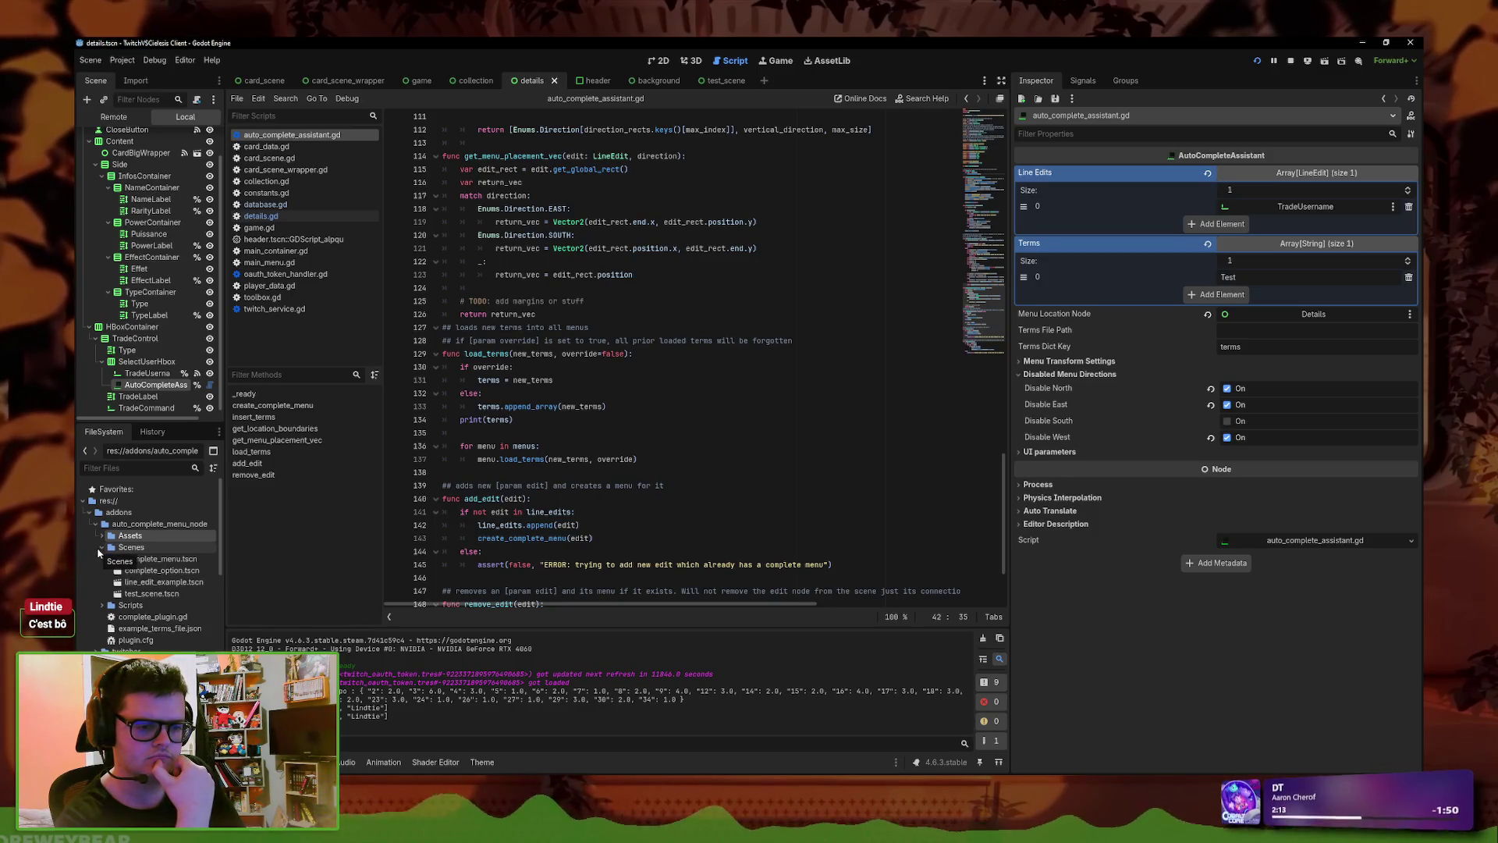
double_click(161, 570)
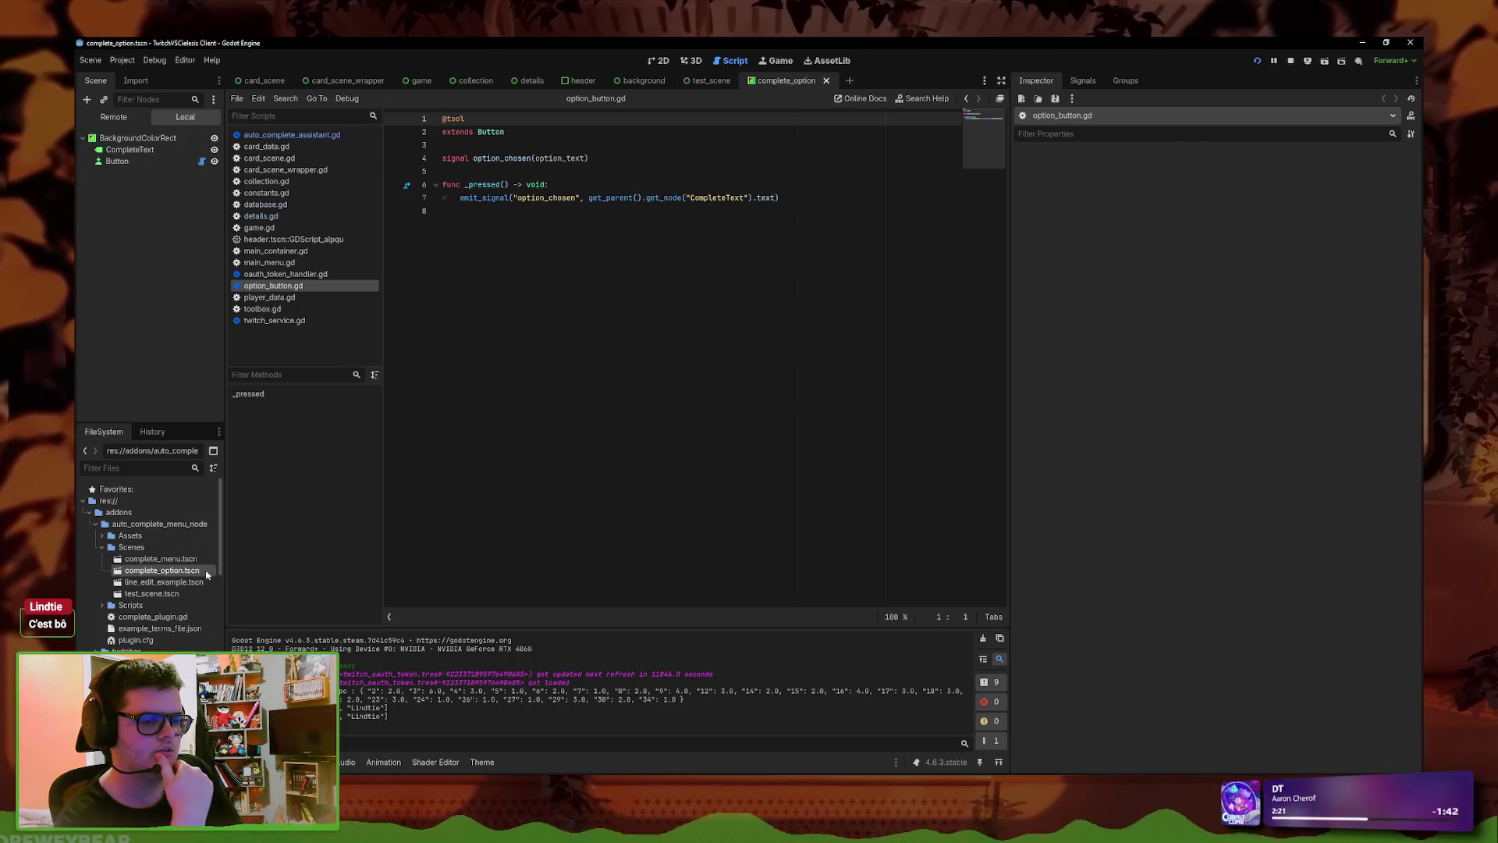
Search all project files for option_chosen and open the complete_menu.gd match.
left_click_drag(581, 197, 508, 198)
key("ctrl+c")
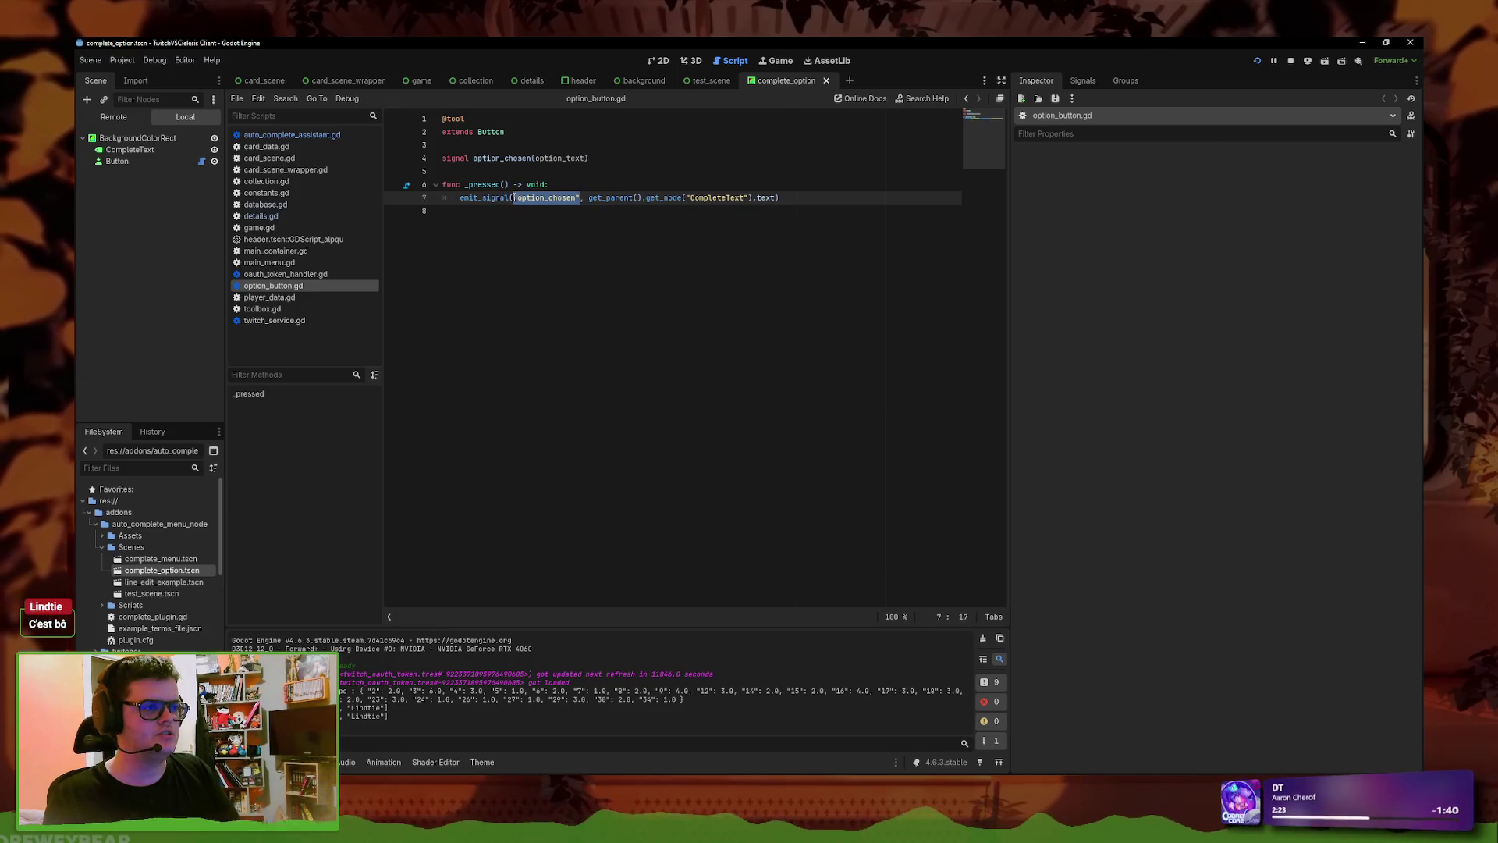
left_click(292, 134)
left_click(578, 265)
key("ctrl+f")
key("ctrl+v")
left_click(278, 100)
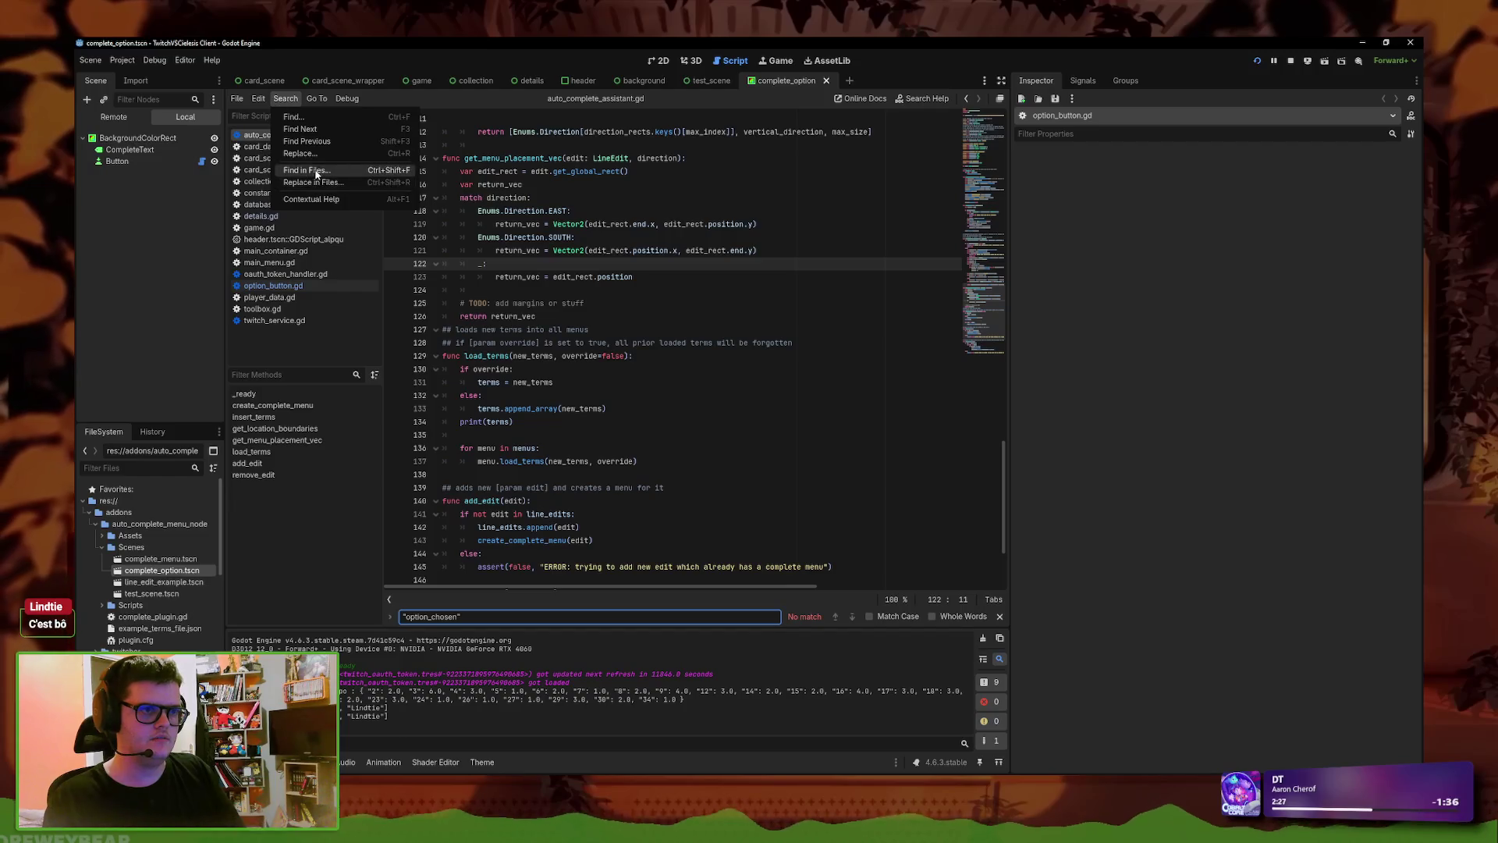
left_click(313, 173)
left_click(749, 473)
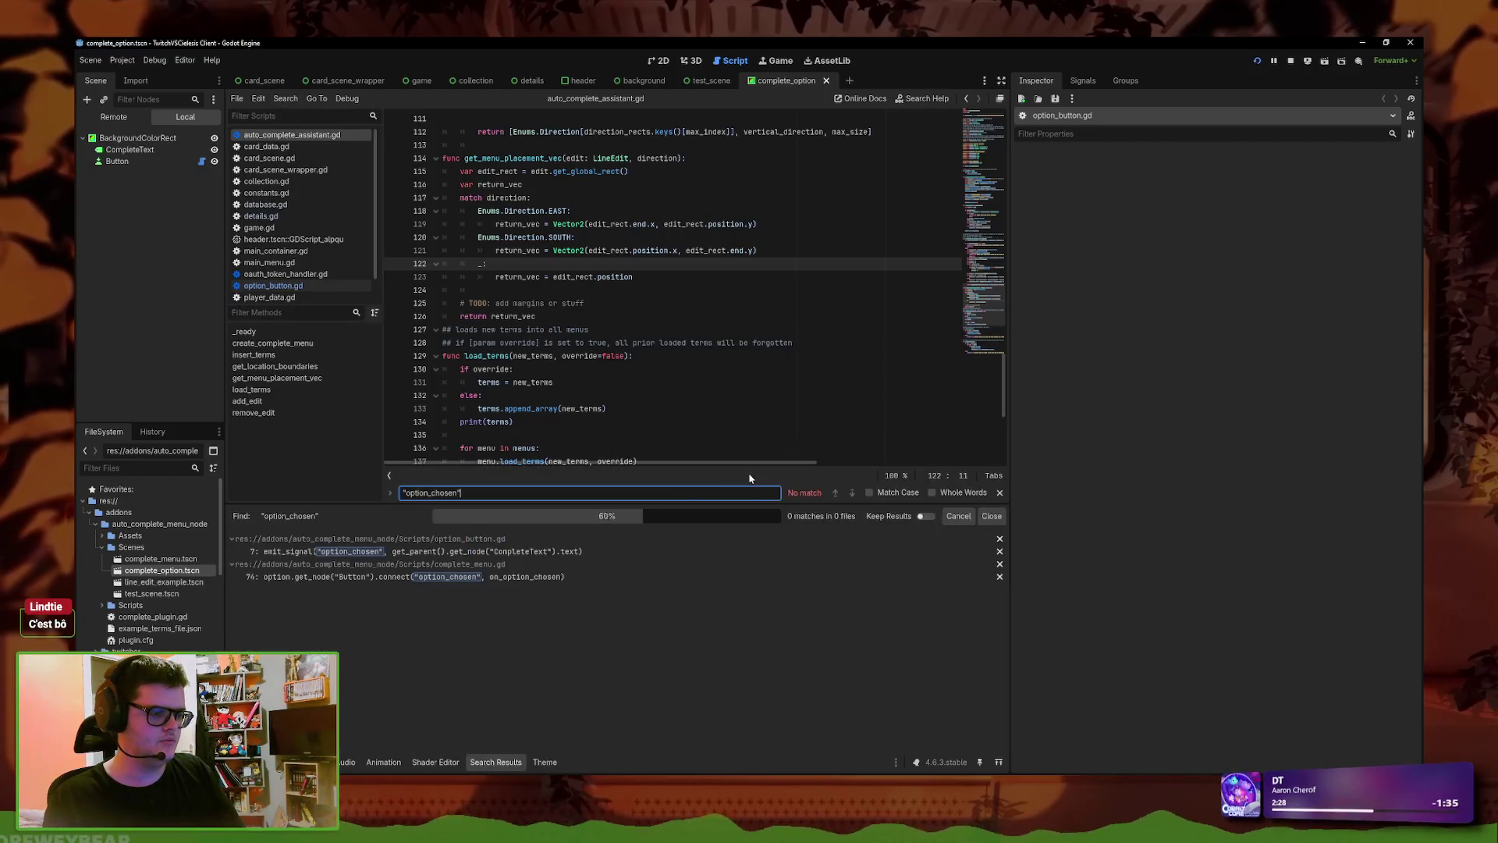
left_click(419, 579)
Jump to the on_option_chosen handler and examine lines 200 and 202 rebuilding text and caret column.
scroll(578, 357, "up", 7)
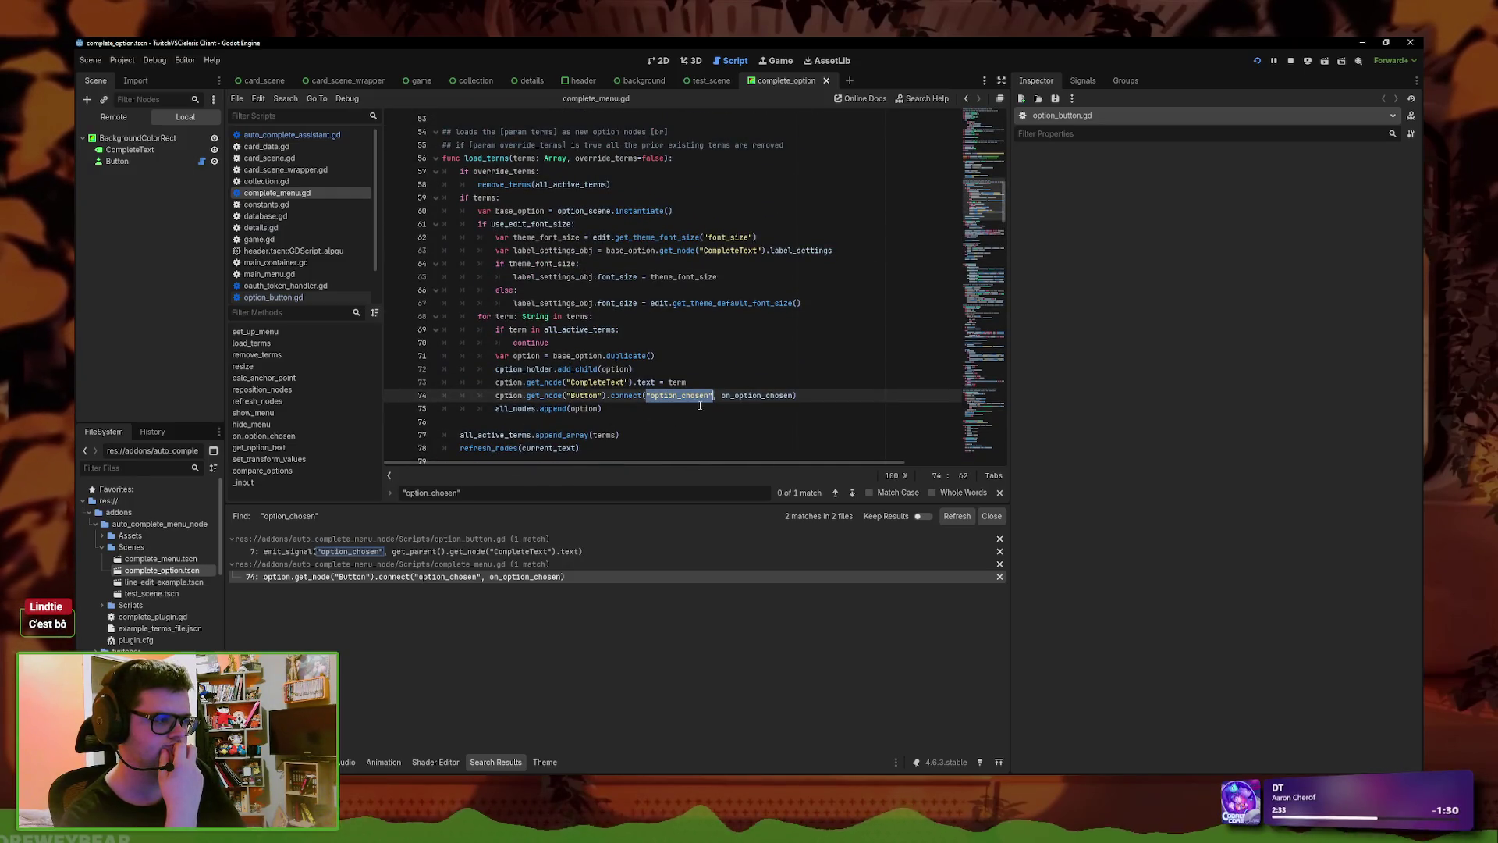
left_click(700, 407)
left_click_drag(718, 397, 784, 397)
left_click(788, 396)
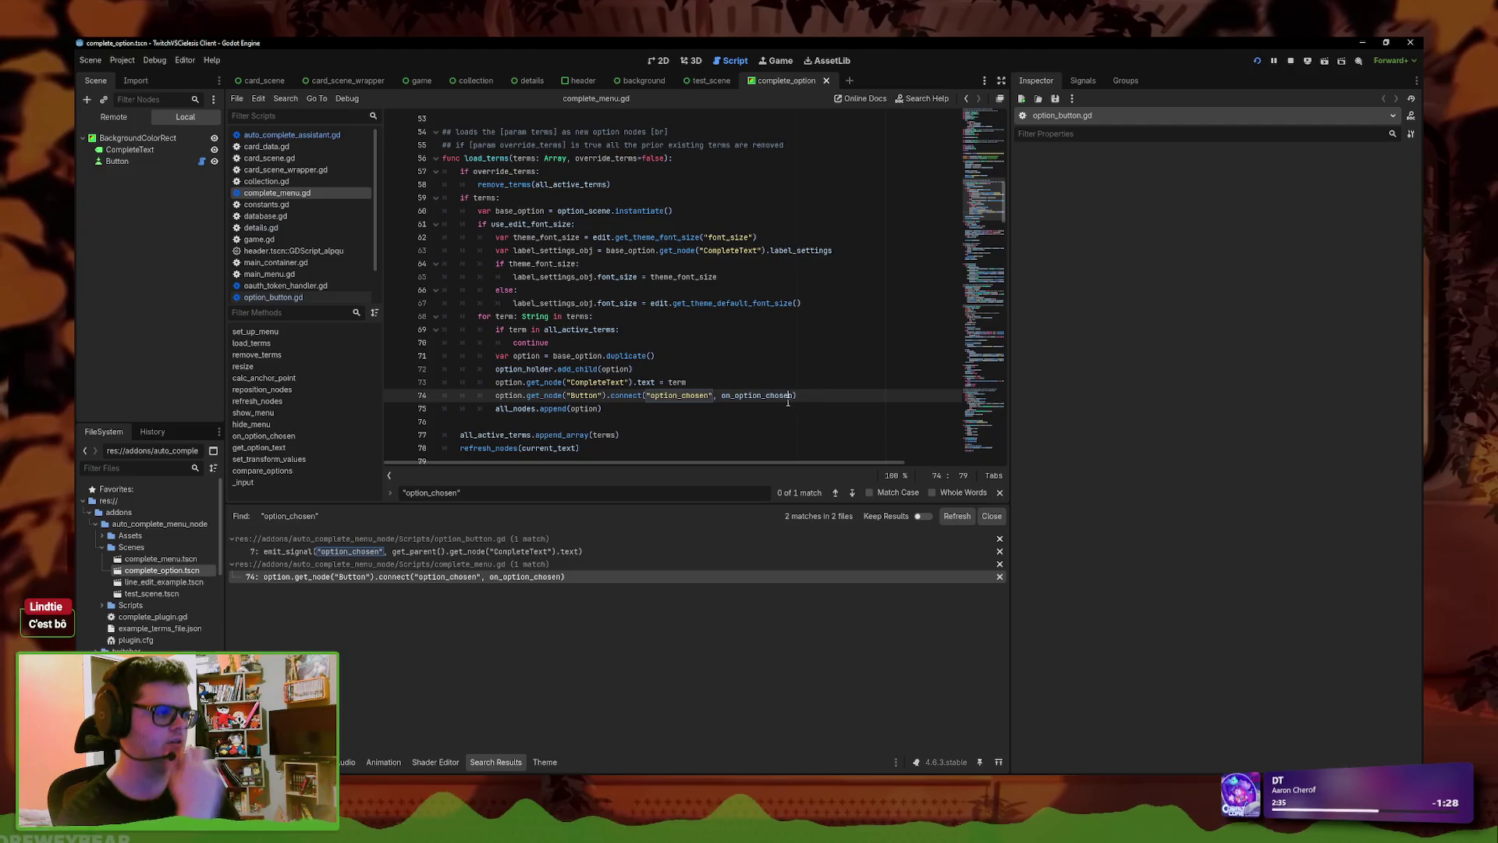
left_click(778, 396, "ctrl")
scroll(655, 341, "down", 1)
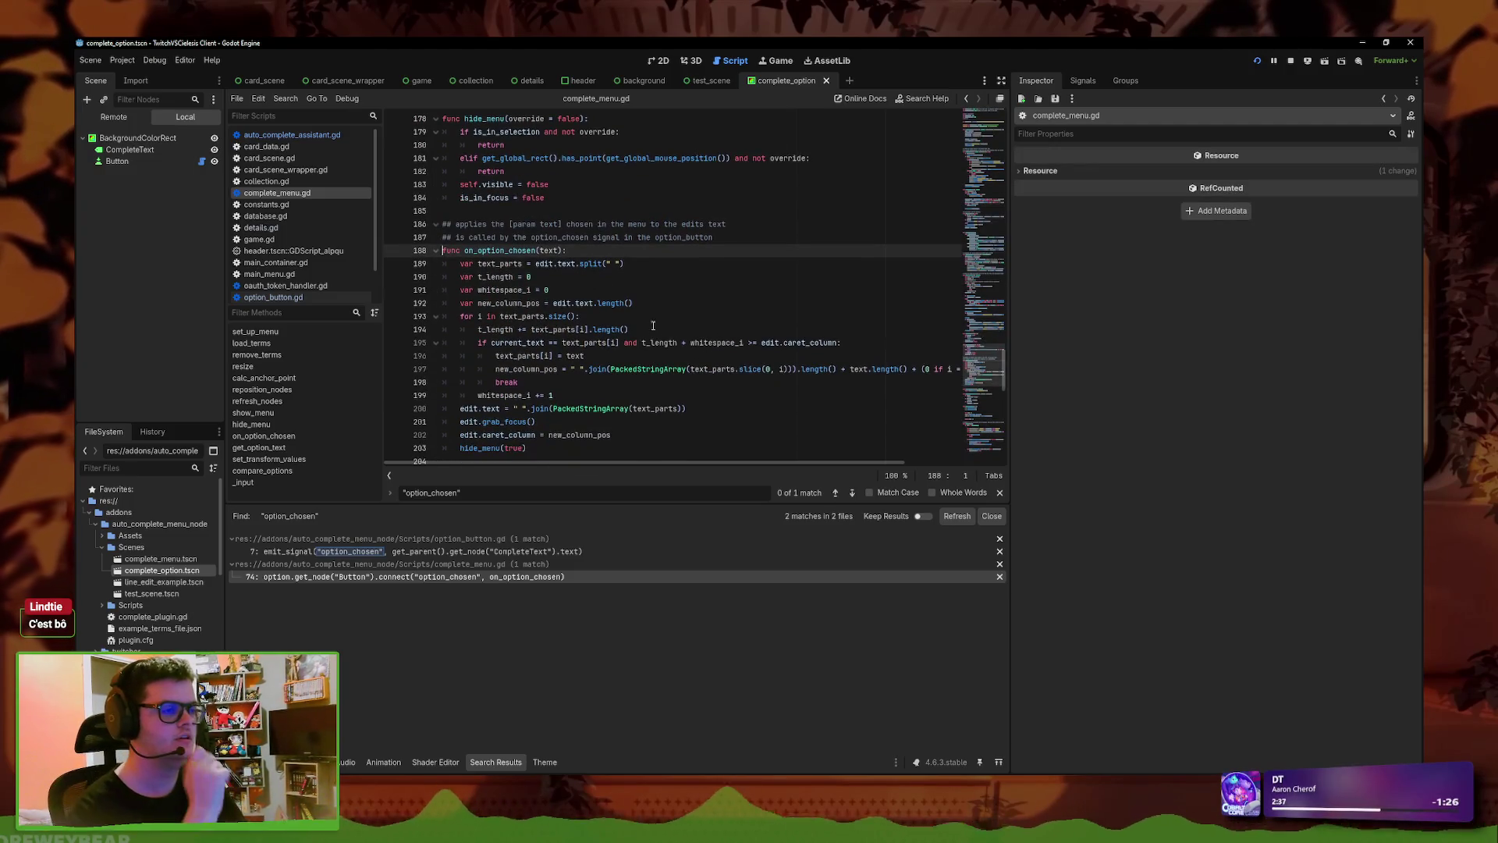
scroll(625, 273, "down", 1)
left_click(601, 372)
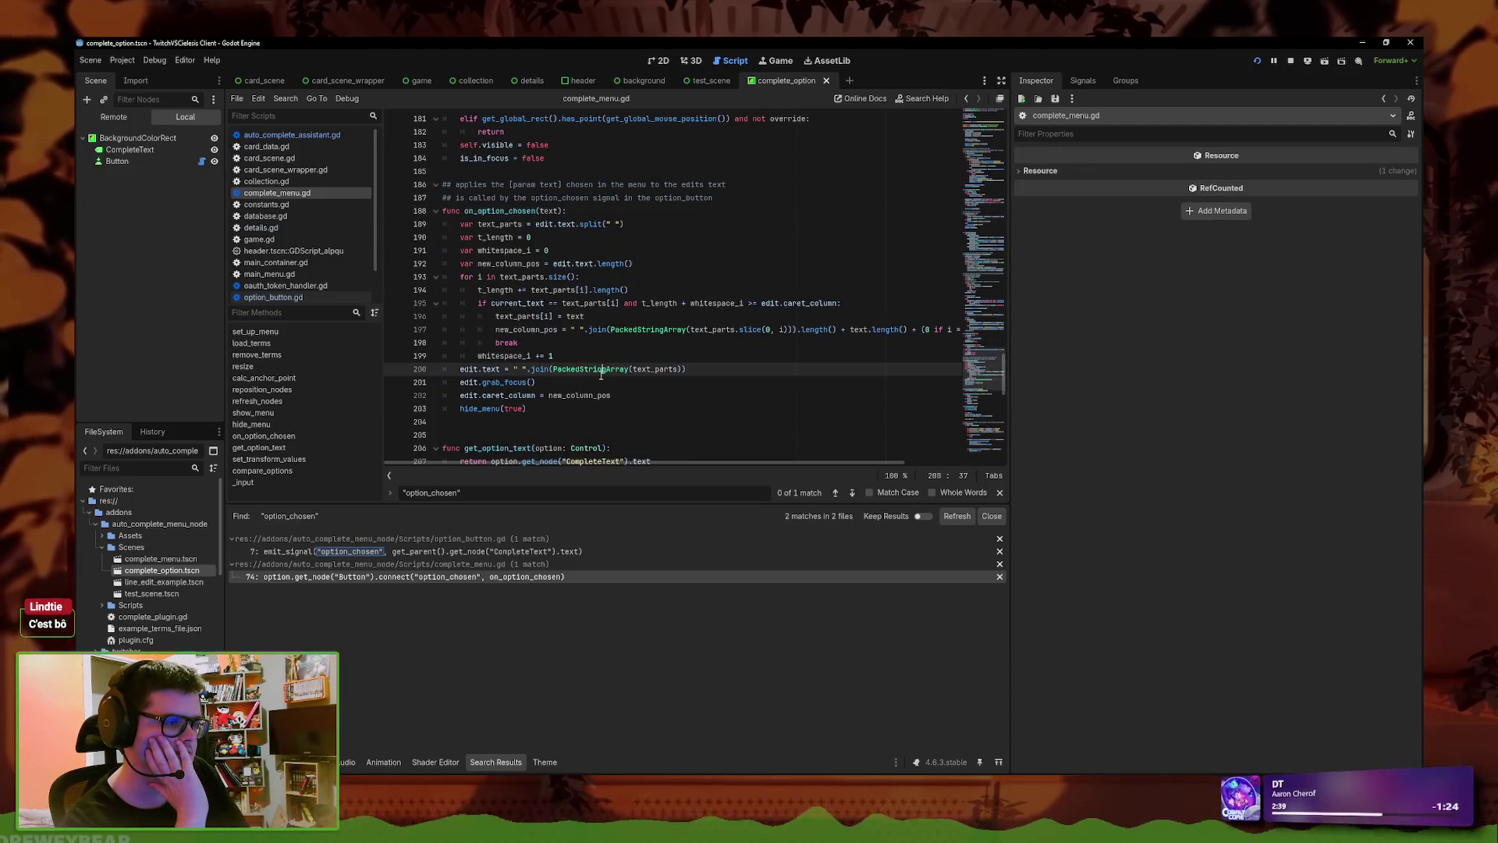
left_click(628, 396)
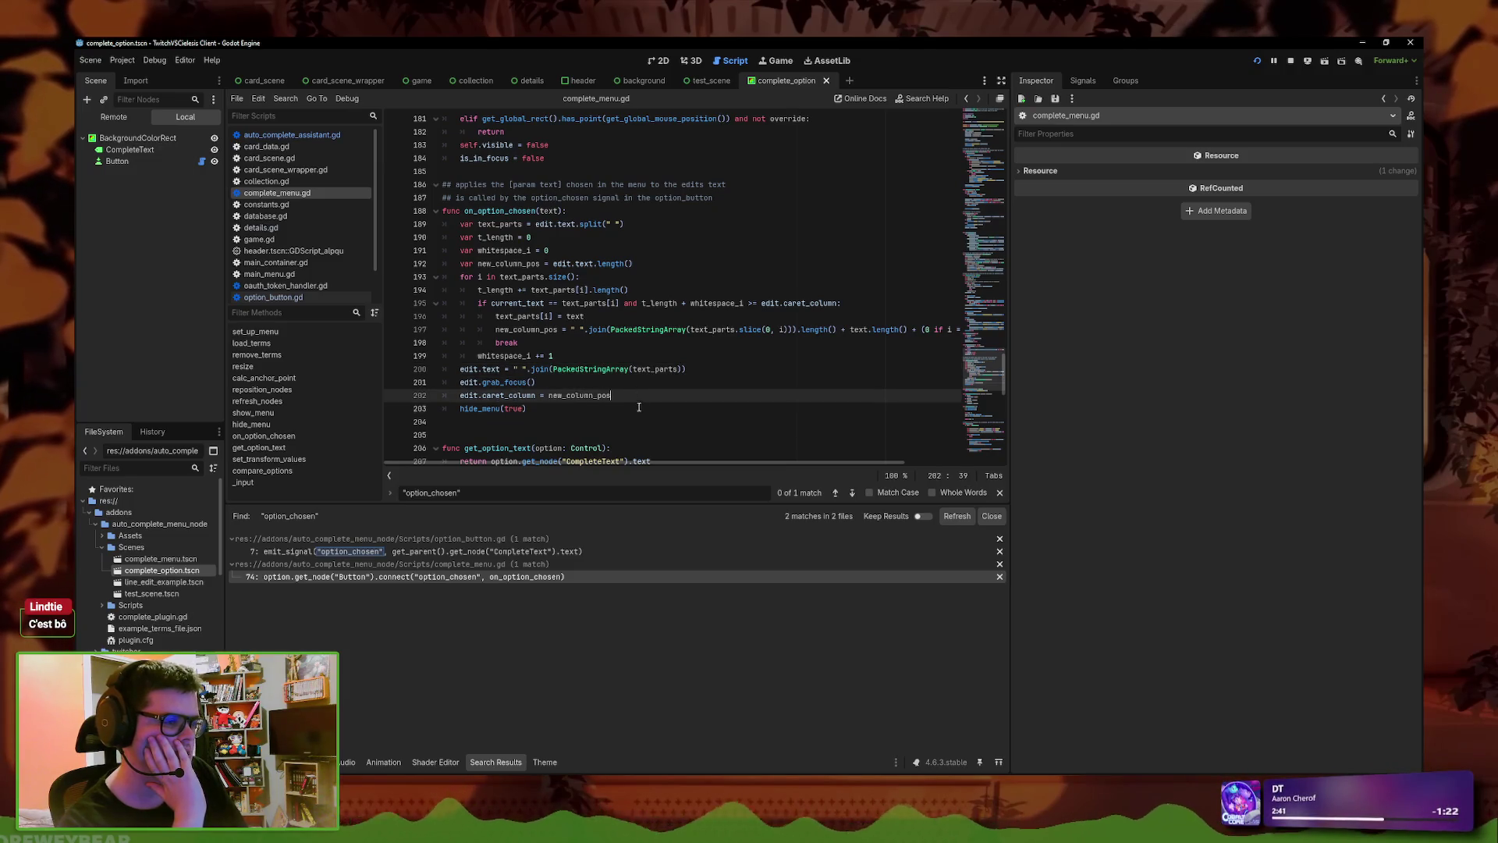
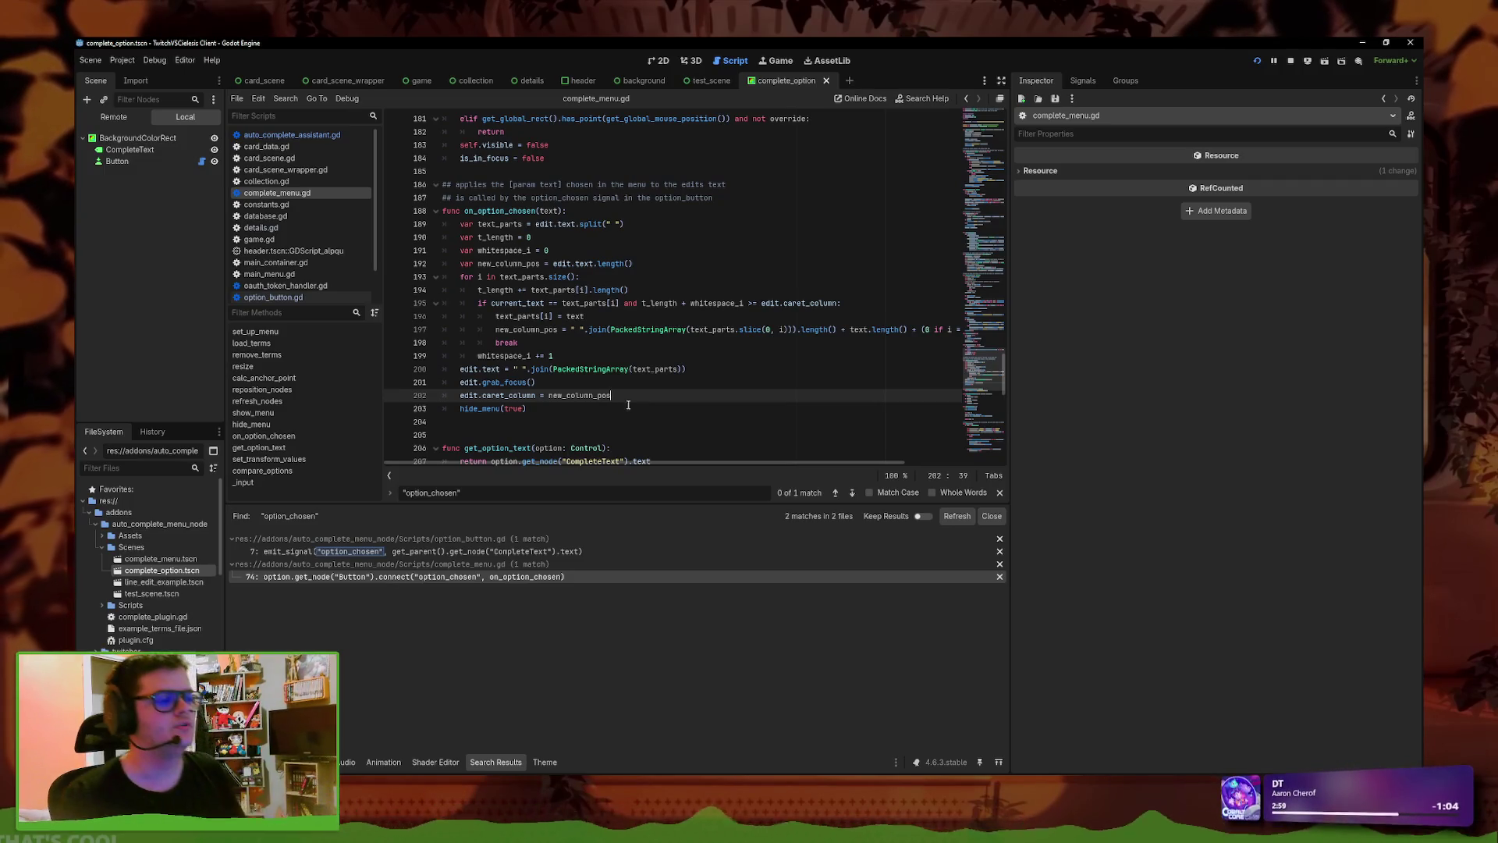
Add an edit.text_changed line after the edit.text assignment in on_option_chosen and save complete_menu.gd.
left_click(754, 370)
key("Return")
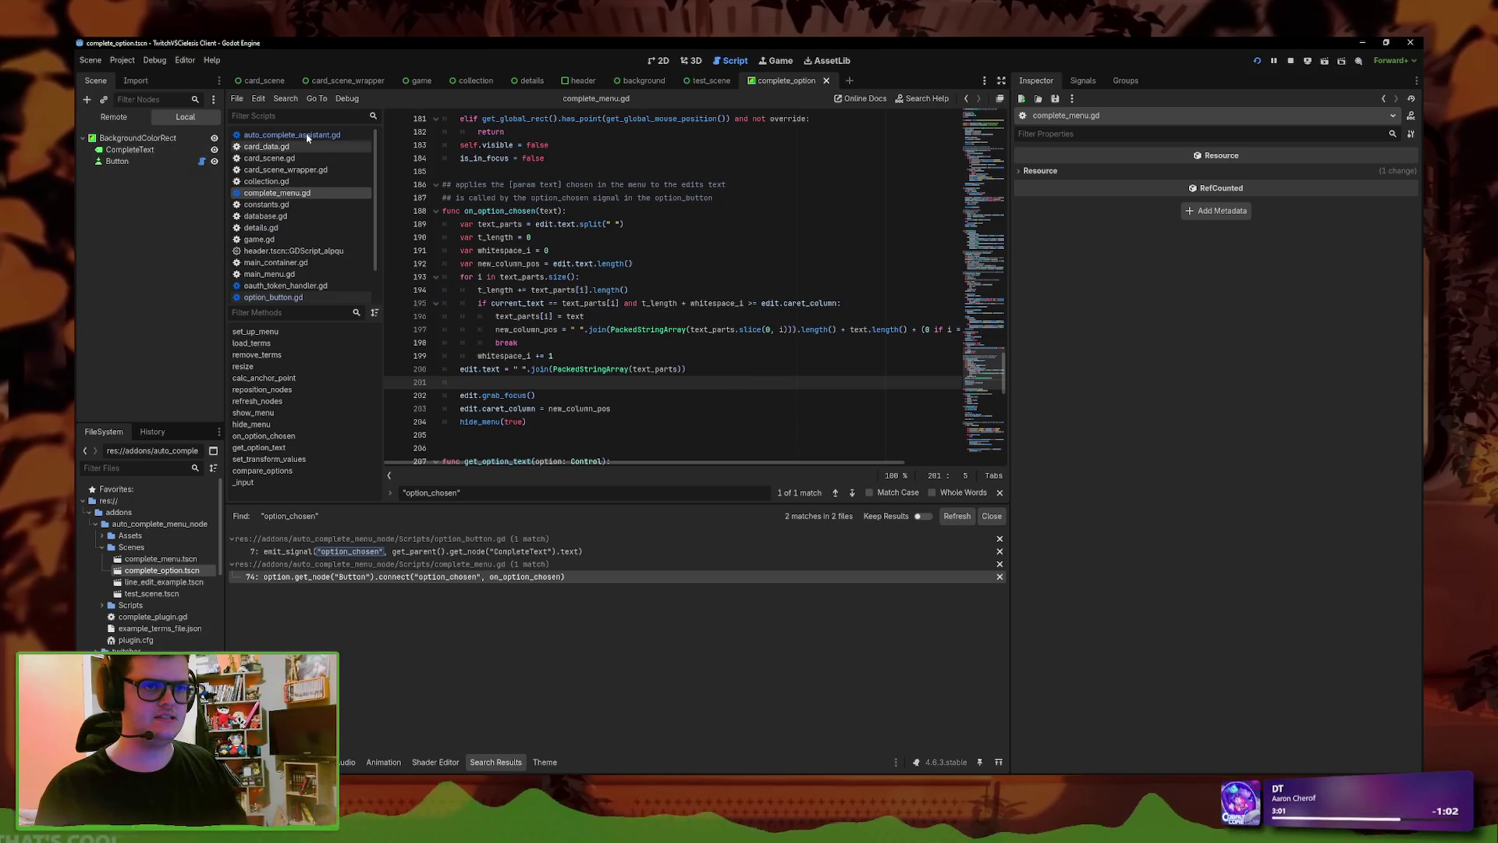
left_click(657, 60)
left_click(732, 60)
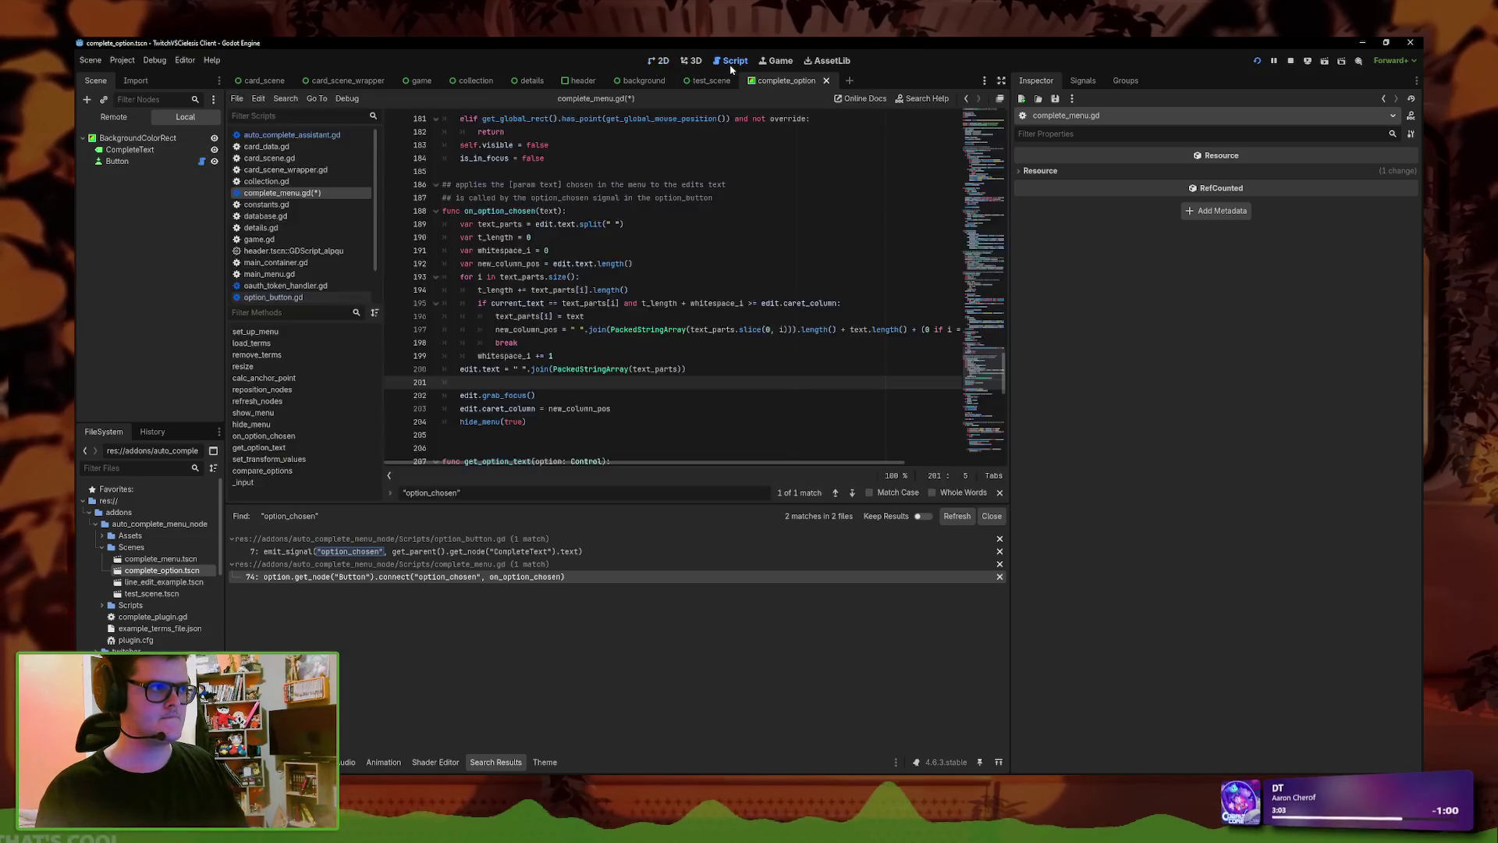
type("edit.")
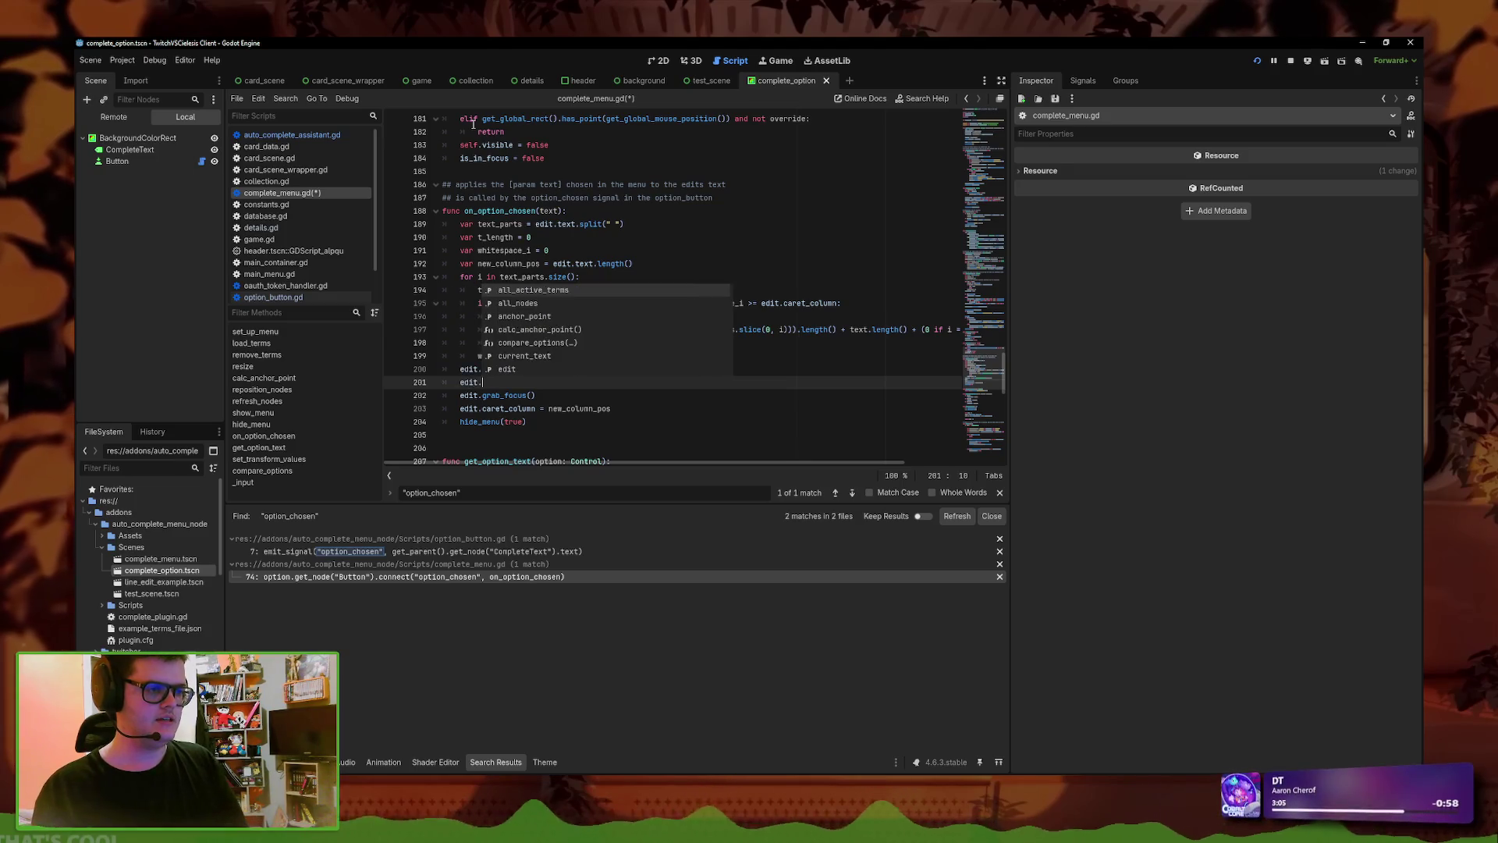
type("t")
key("Down")
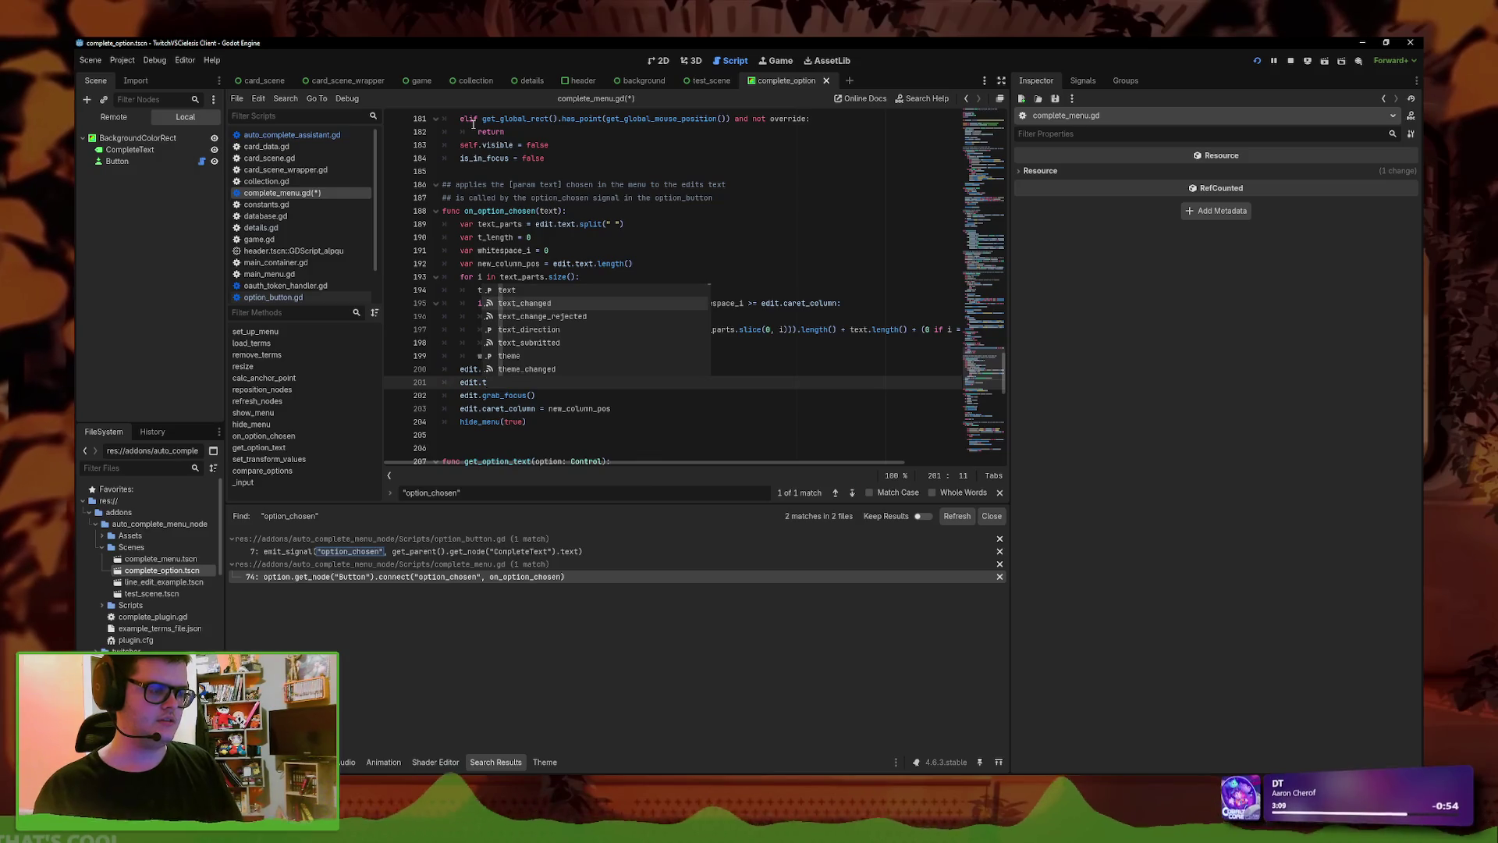
key("Return")
key("ctrl+s")
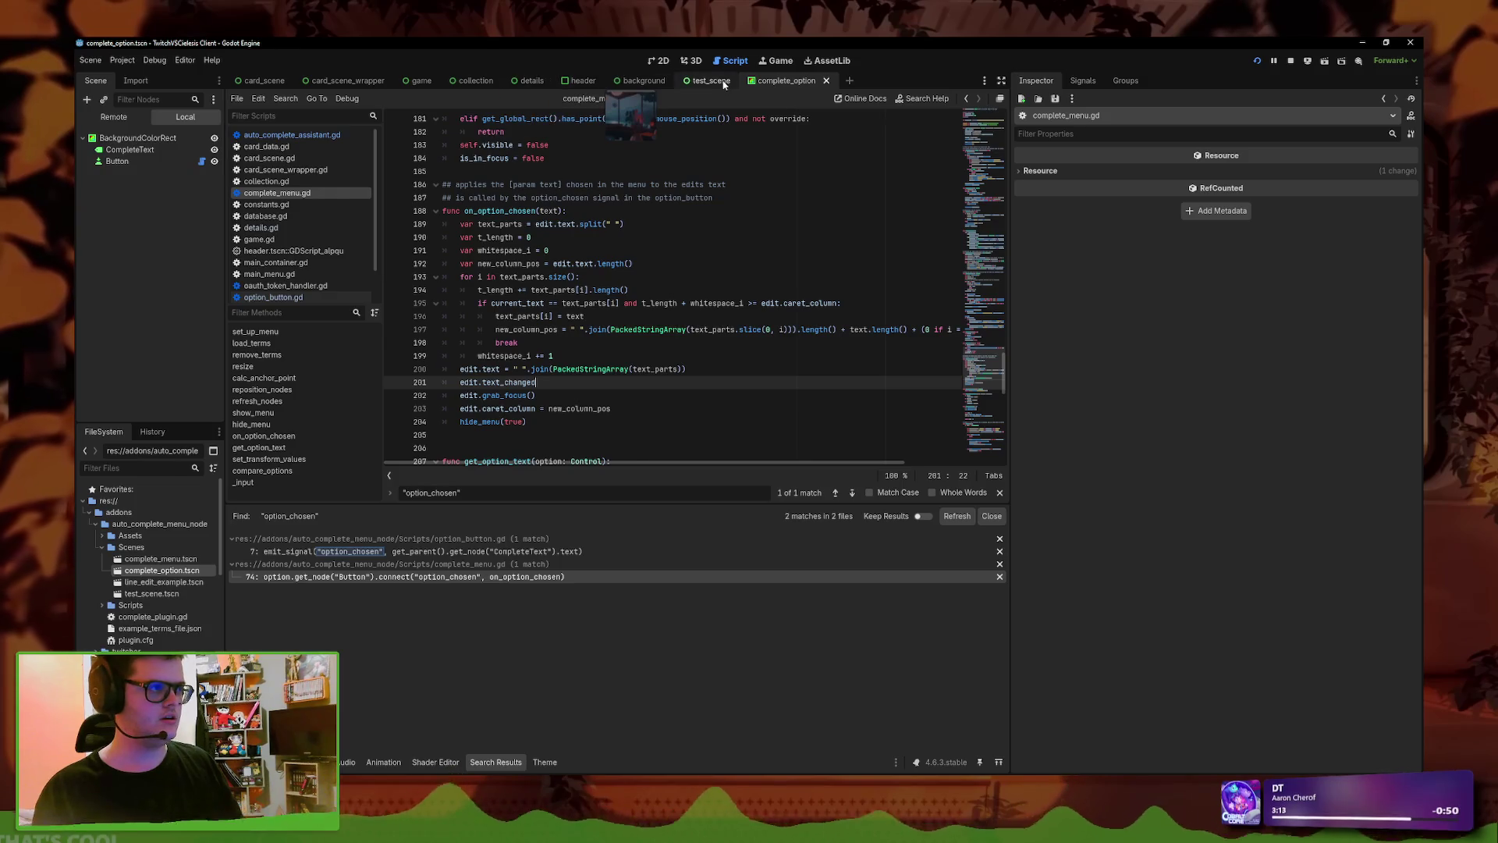
Check the TradeUsername node's connected signals in the details scene, then run the game.
left_click(291, 134)
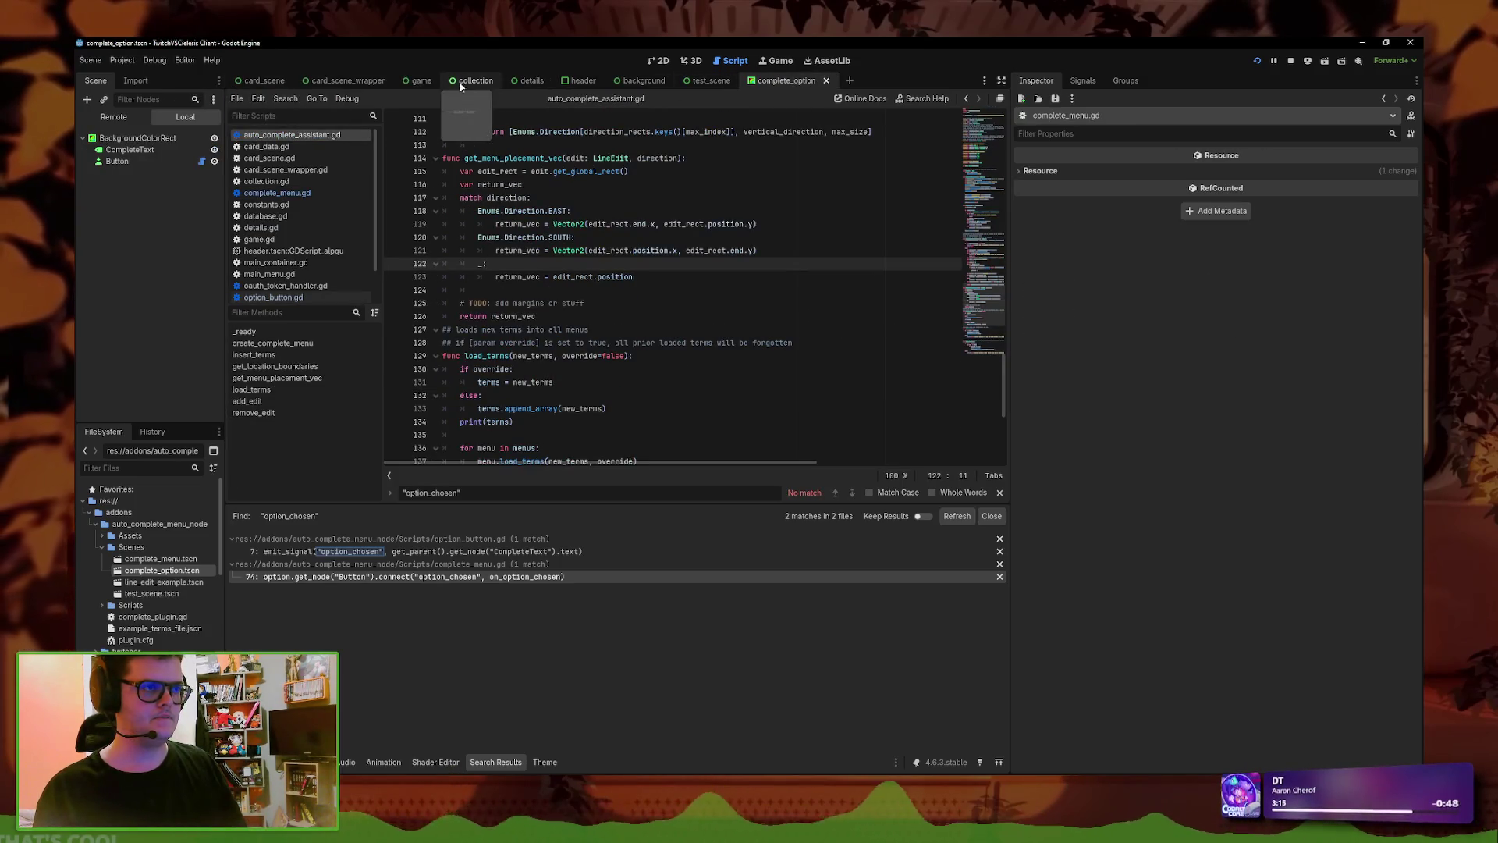
left_click(532, 81)
left_click(1083, 80)
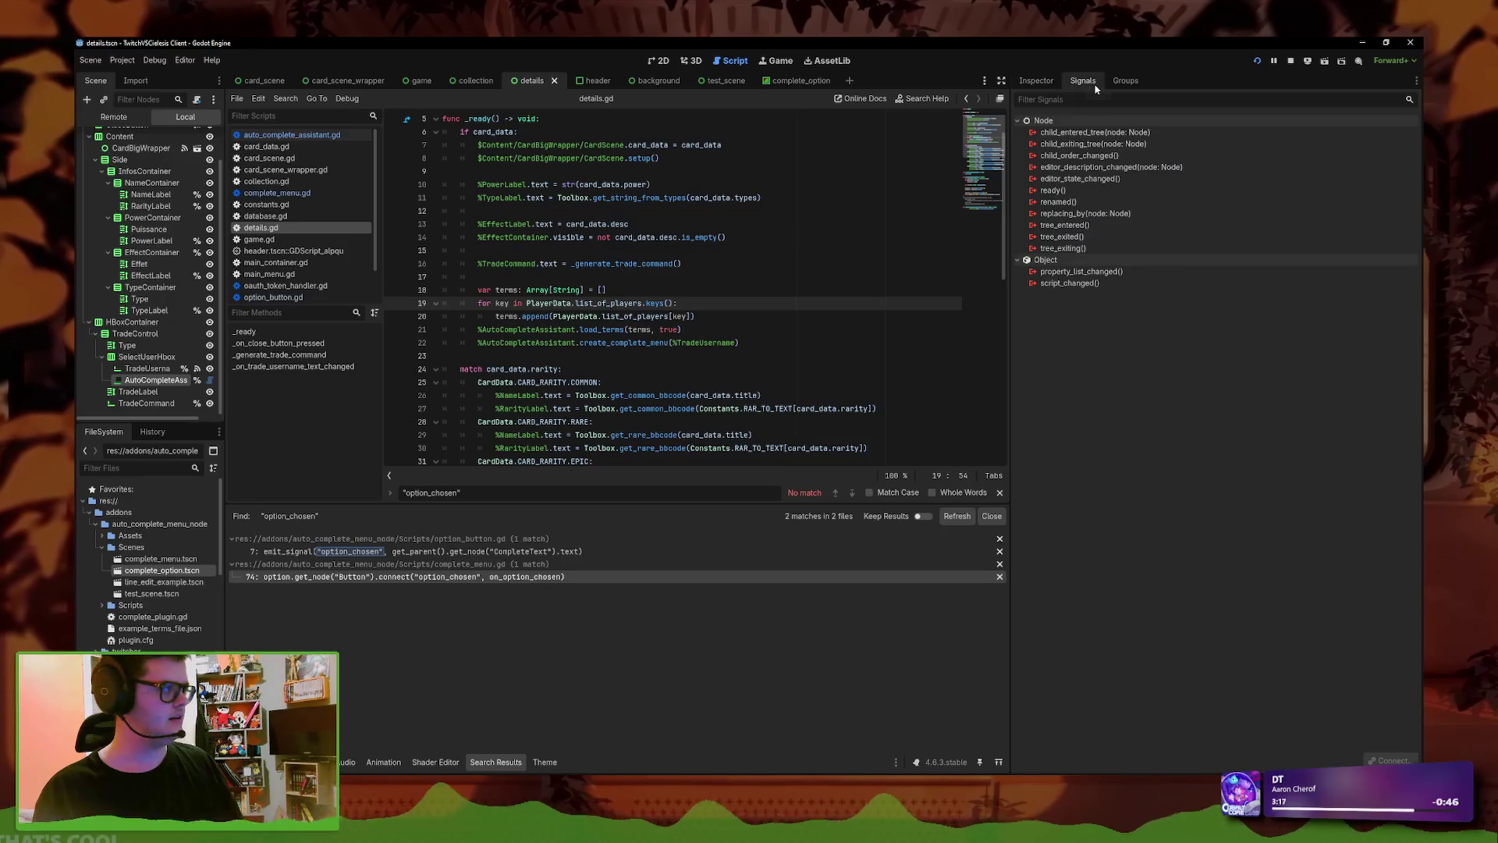
left_click(149, 369)
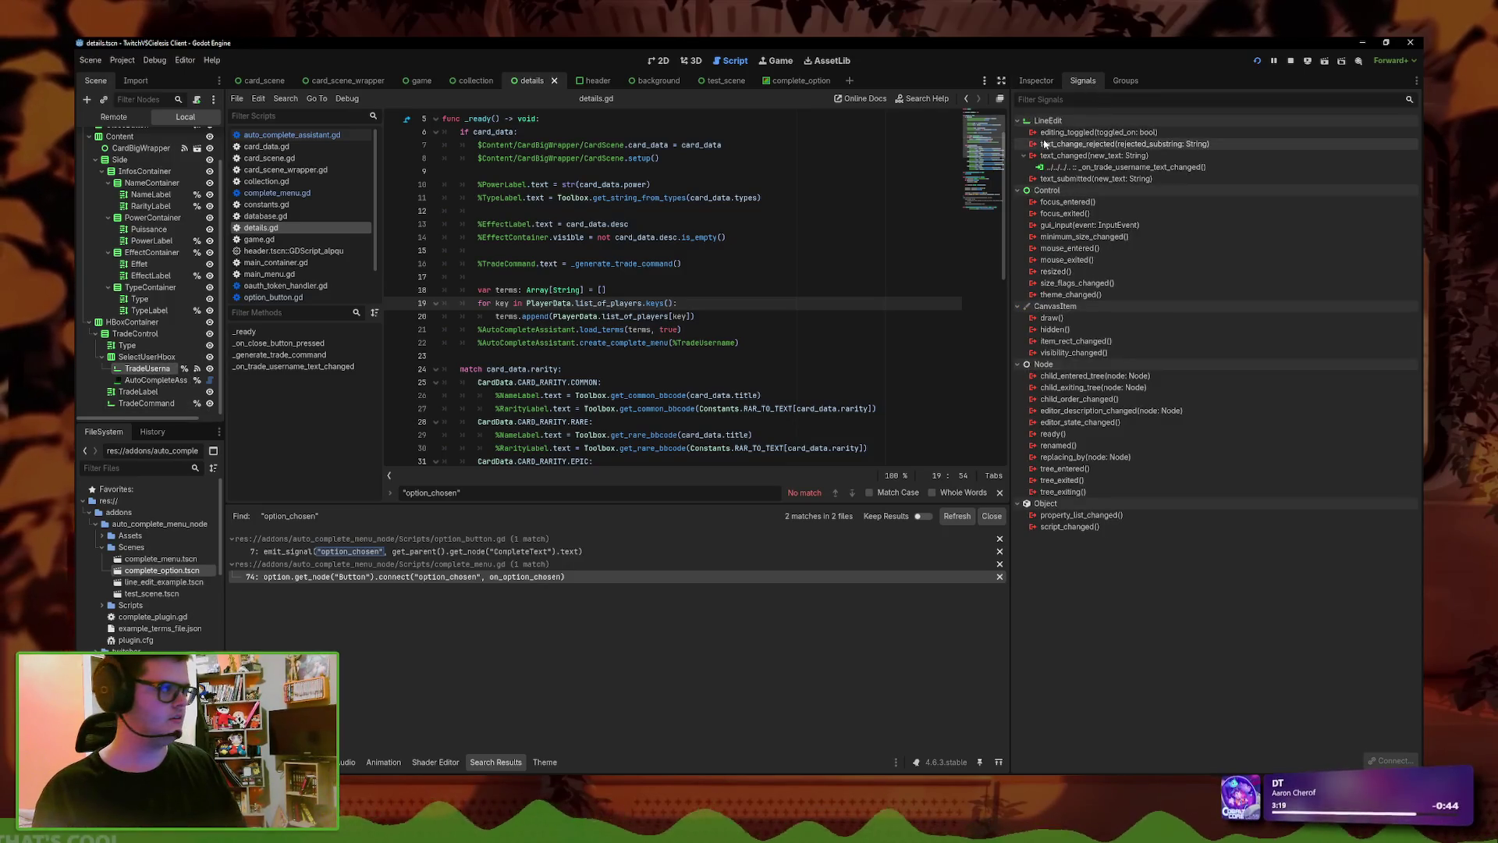
left_click(801, 341)
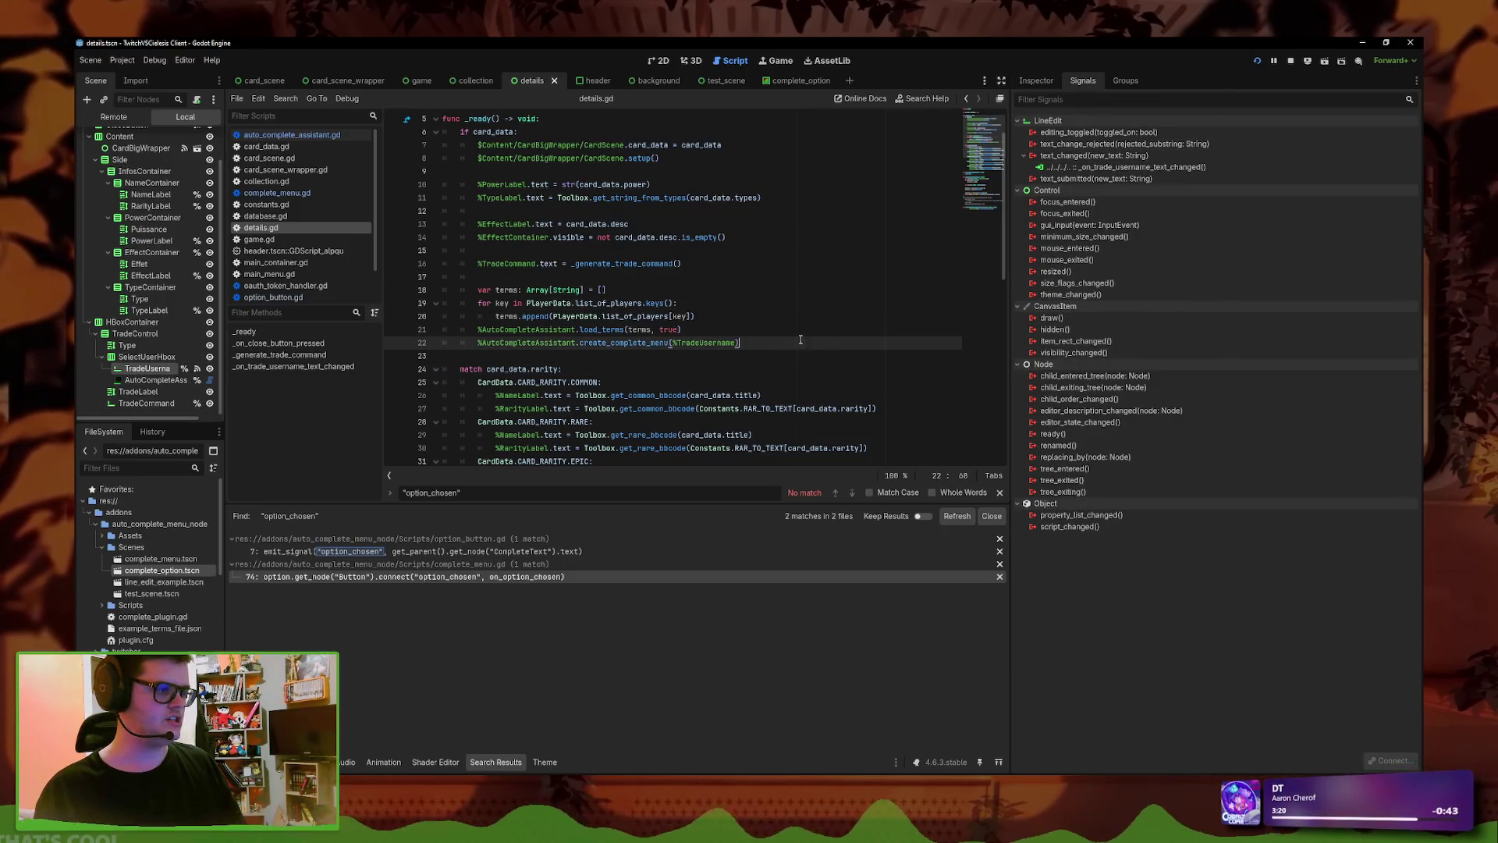
left_click(1257, 62)
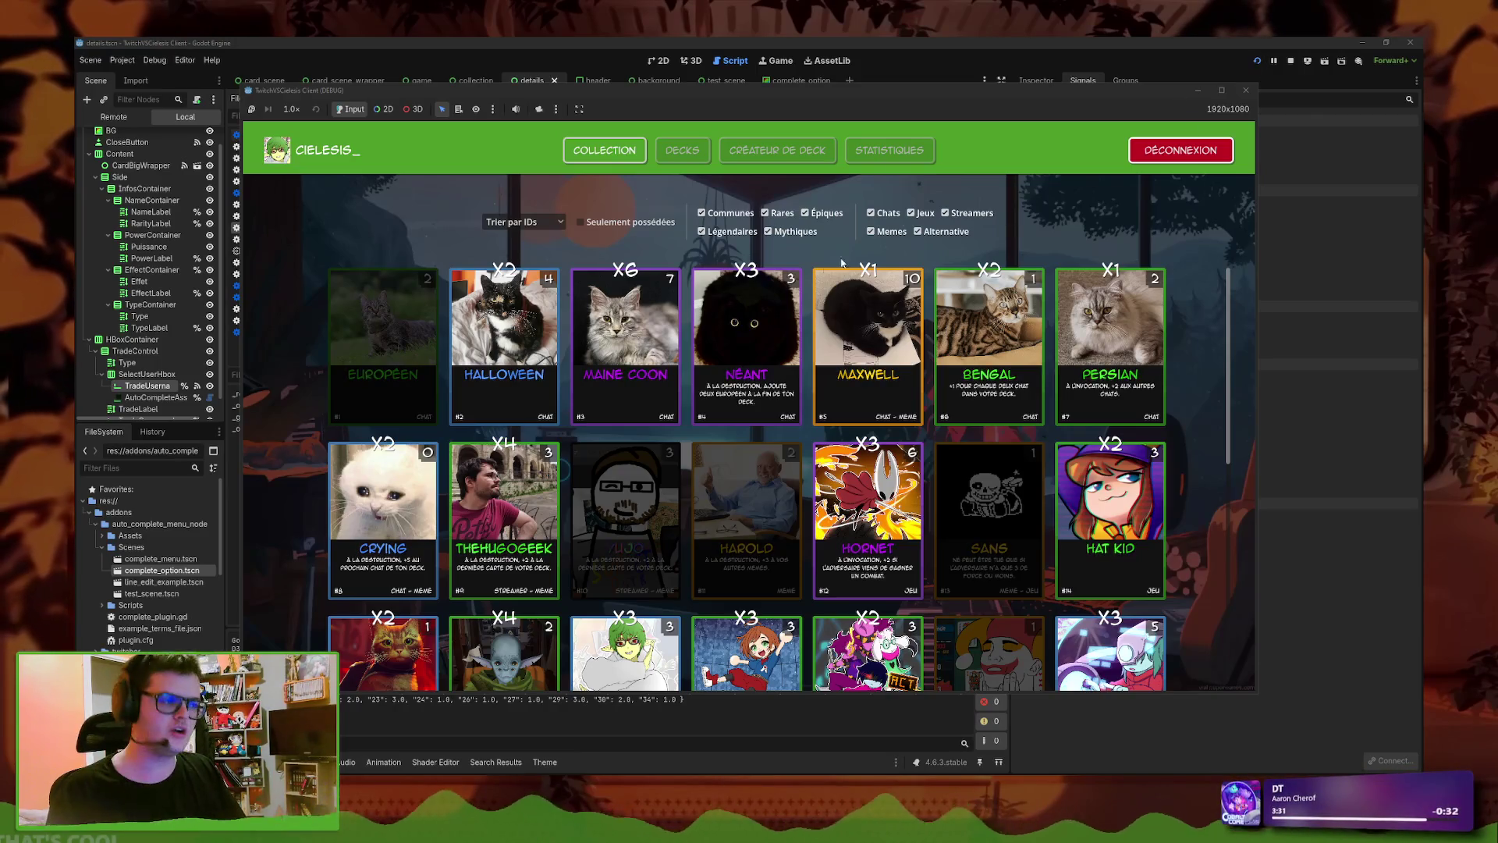
On the Néant card, fill the trade field from a username suggestion, check the command, close the game.
left_click(747, 343)
left_click(750, 620)
left_click(749, 644)
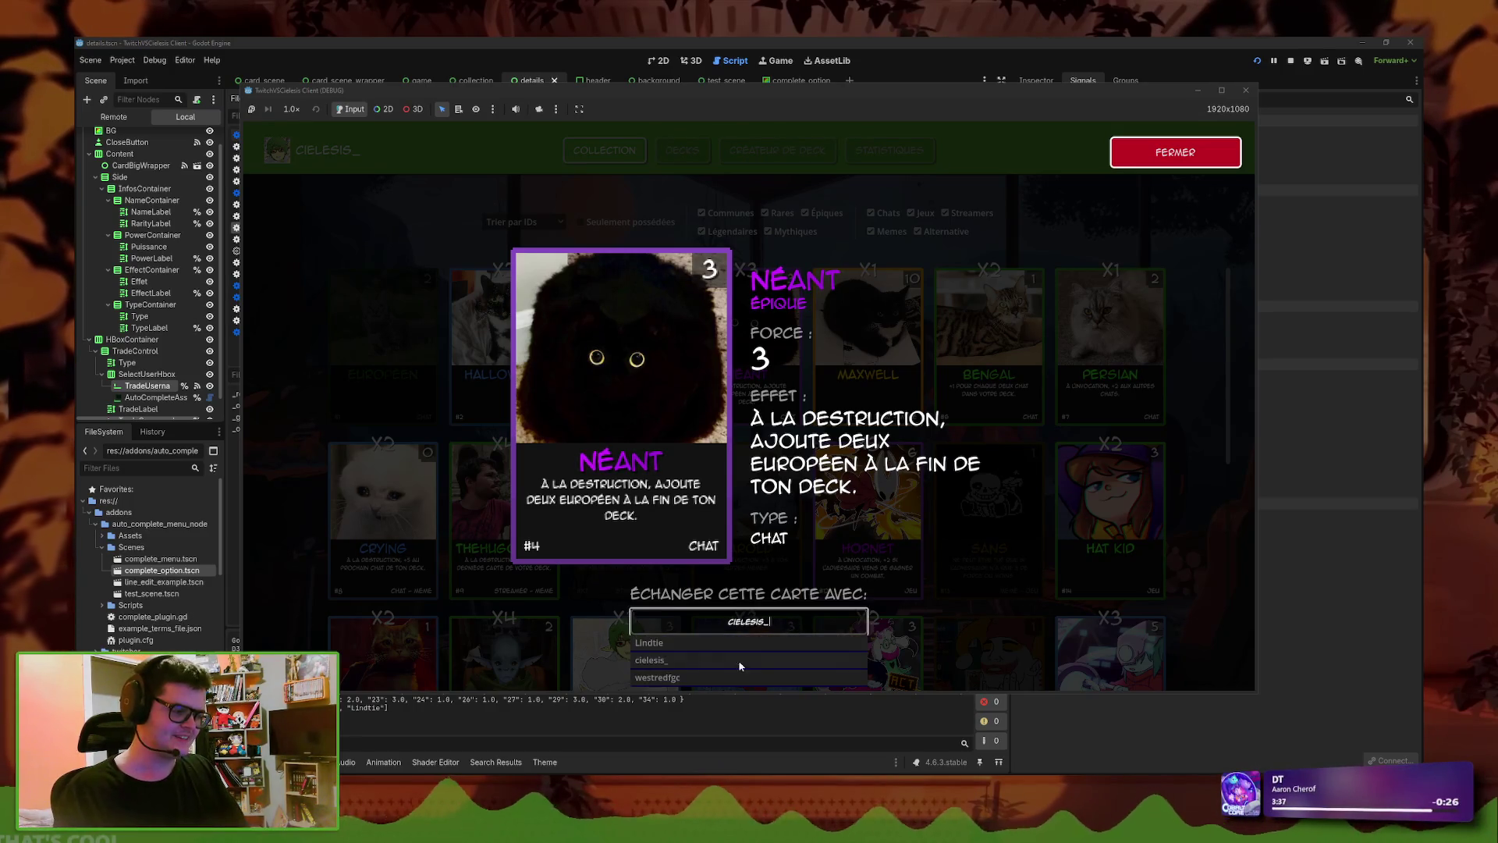
left_click(752, 670)
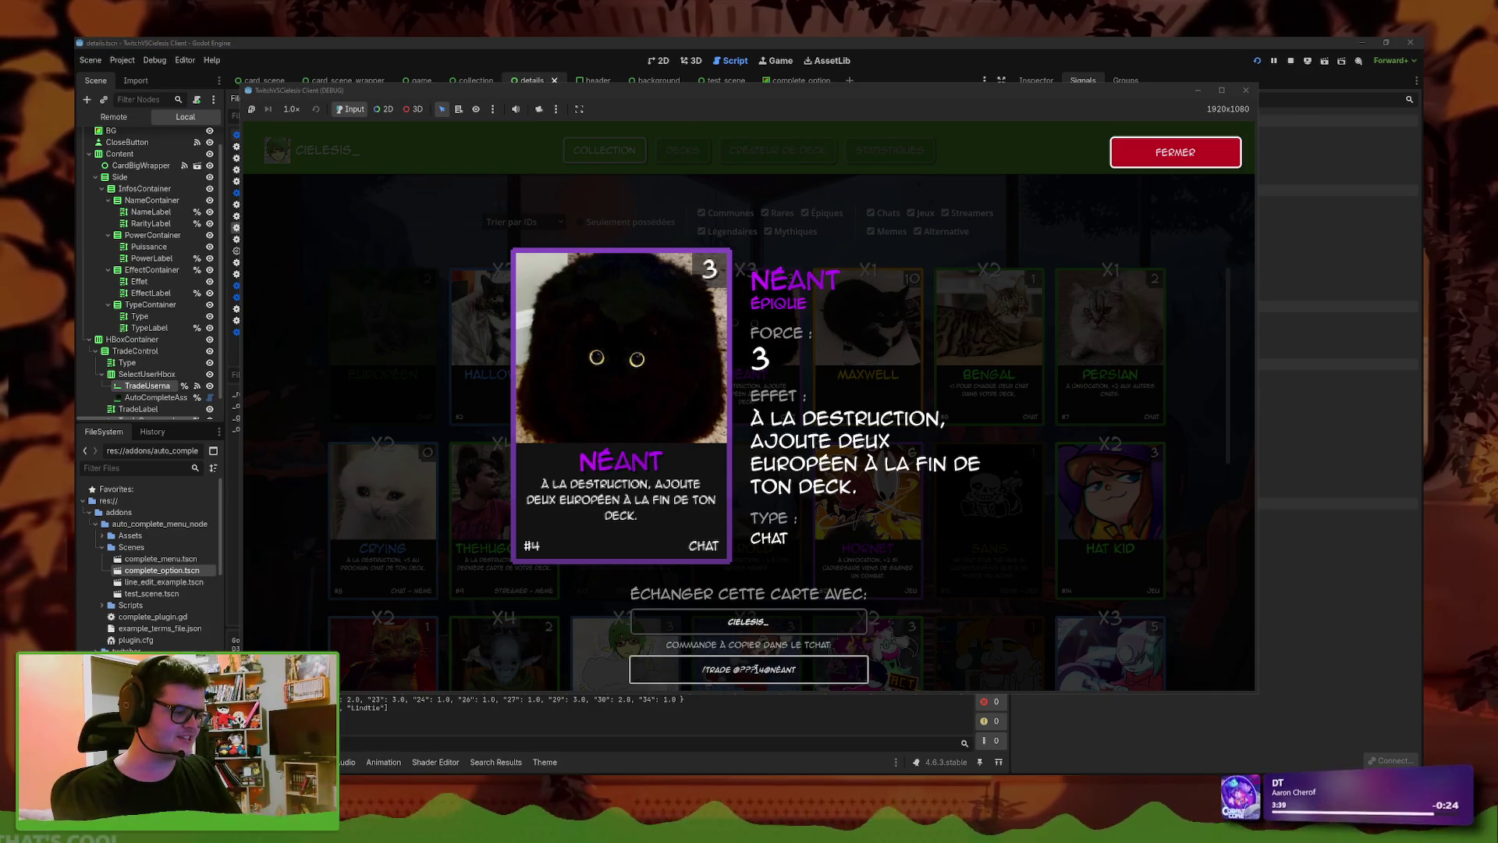
key("F8")
left_click(841, 341)
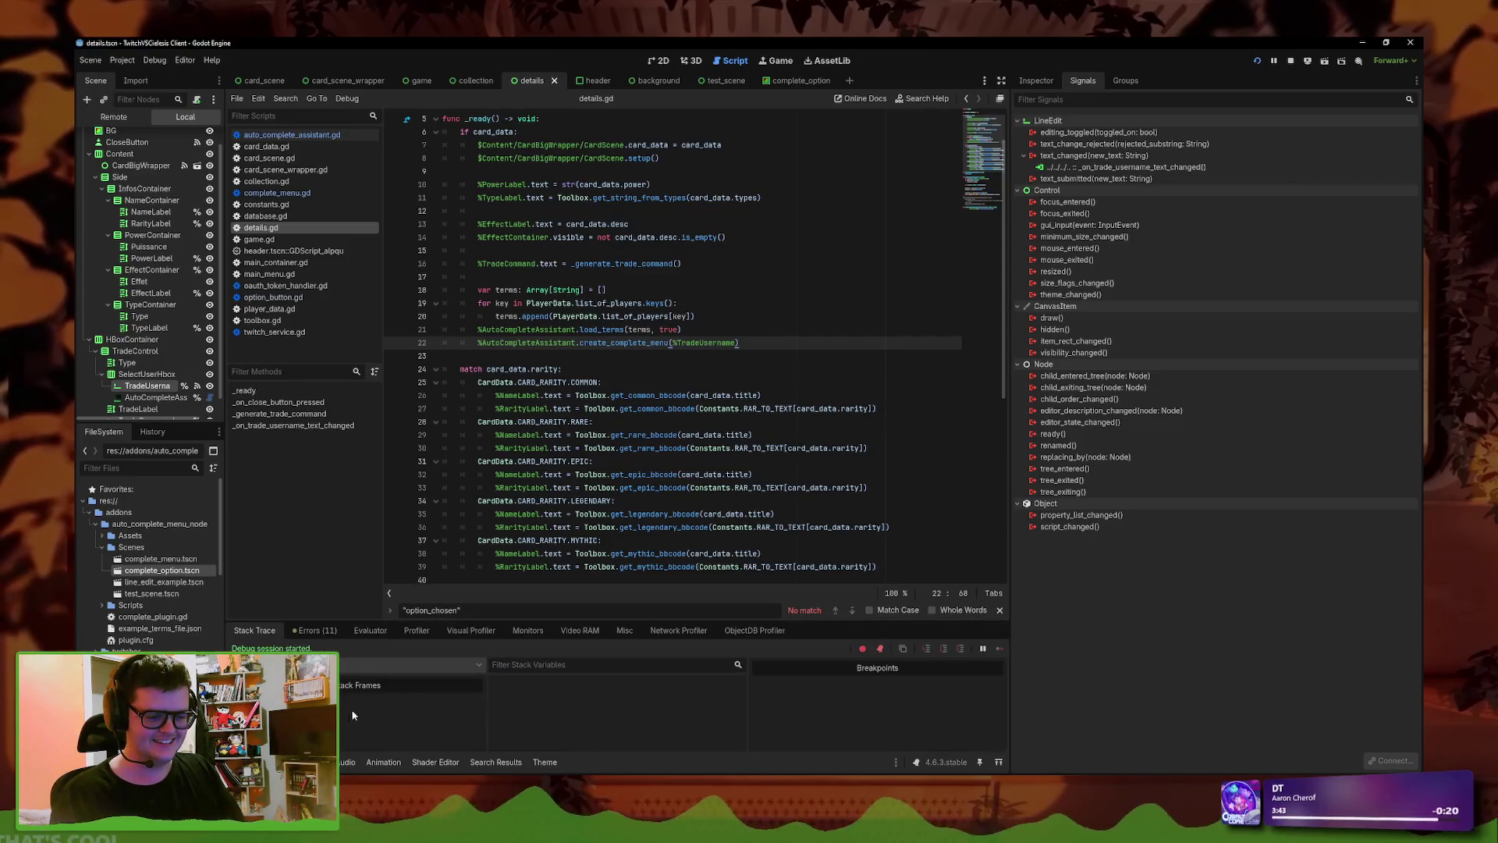
Delete the print(terms) debug line from auto_complete_assistant.gd.
left_click(317, 631)
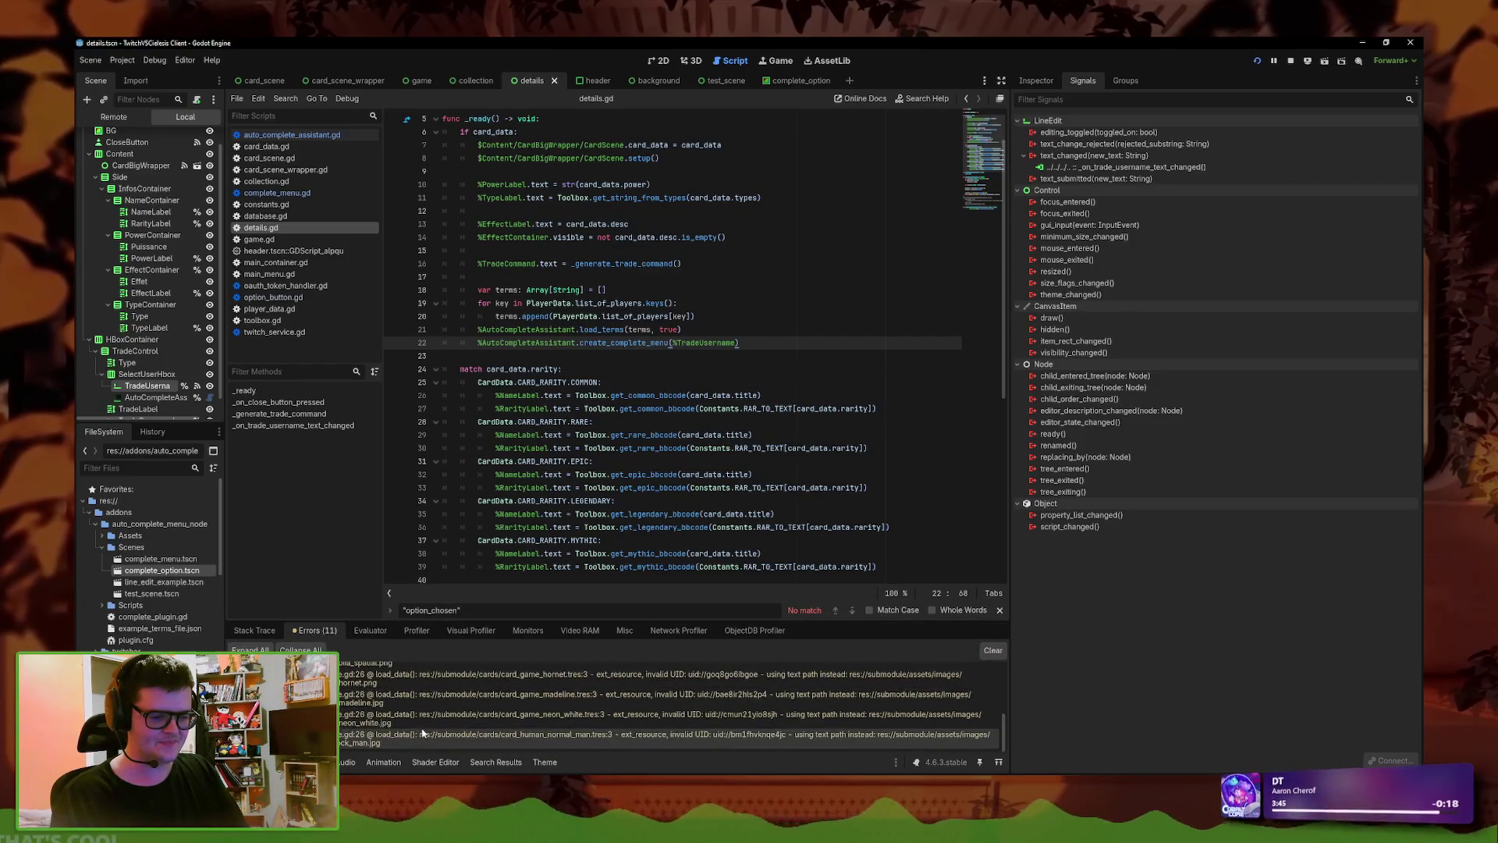
left_click(498, 409)
left_click(291, 134)
left_click(598, 419)
key("ctrl+shift+k")
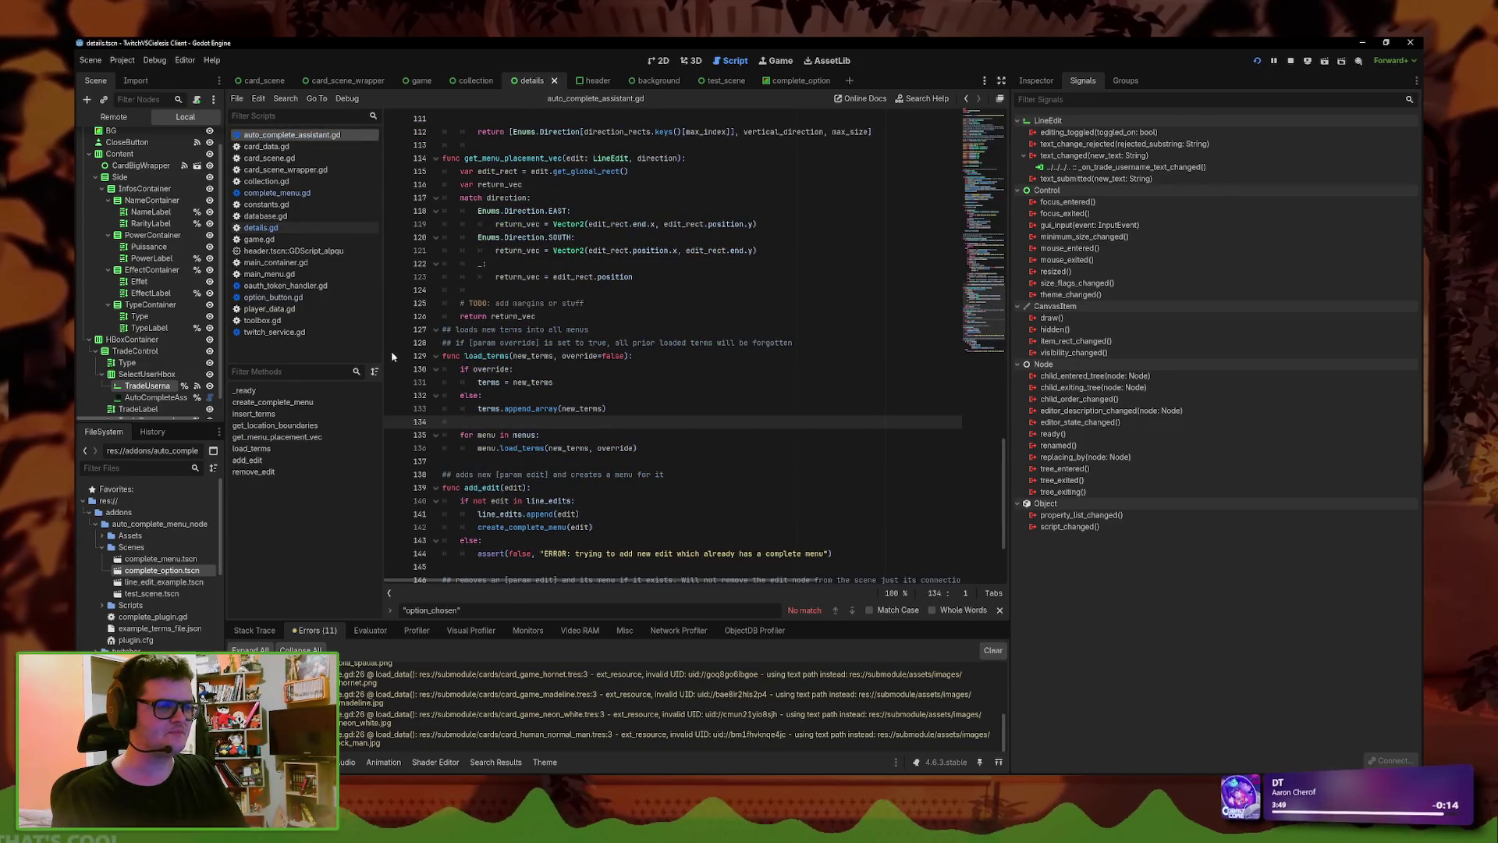
Close all open scripts in the script editor.
left_click(303, 251)
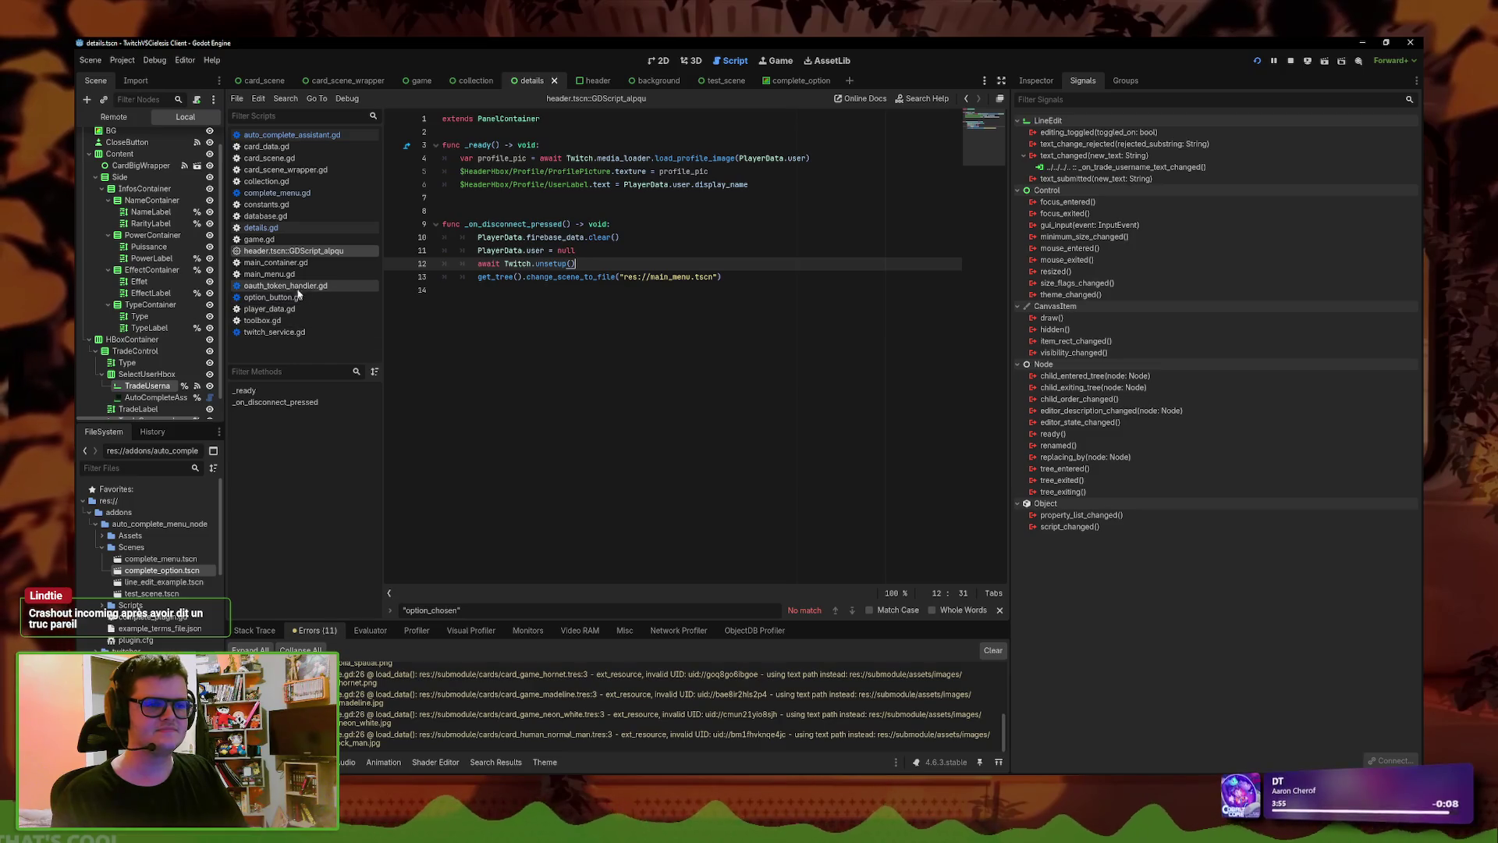
left_click(298, 287)
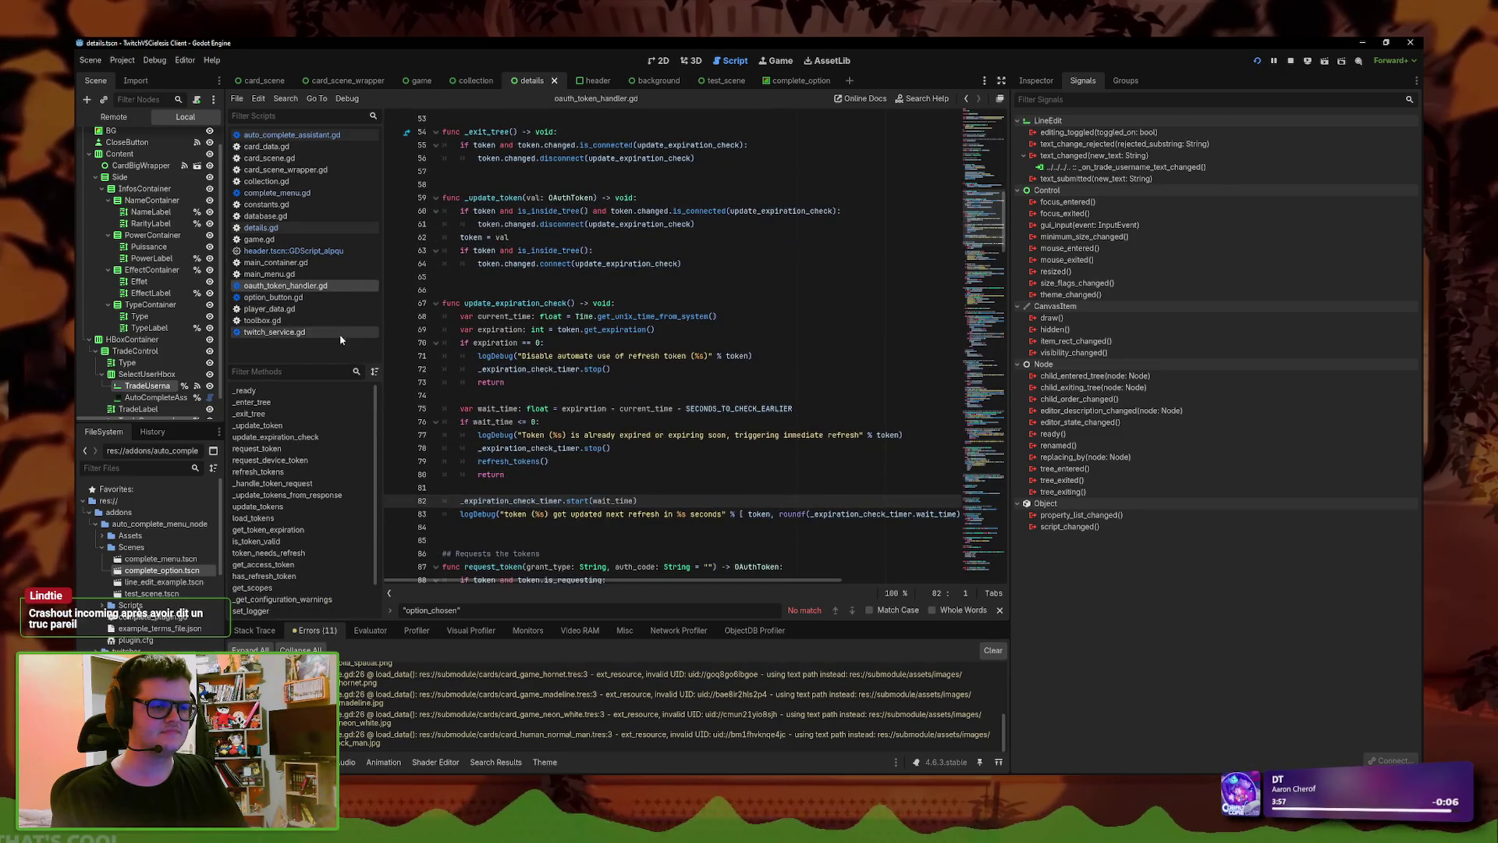
right_click(289, 286)
left_click(271, 300)
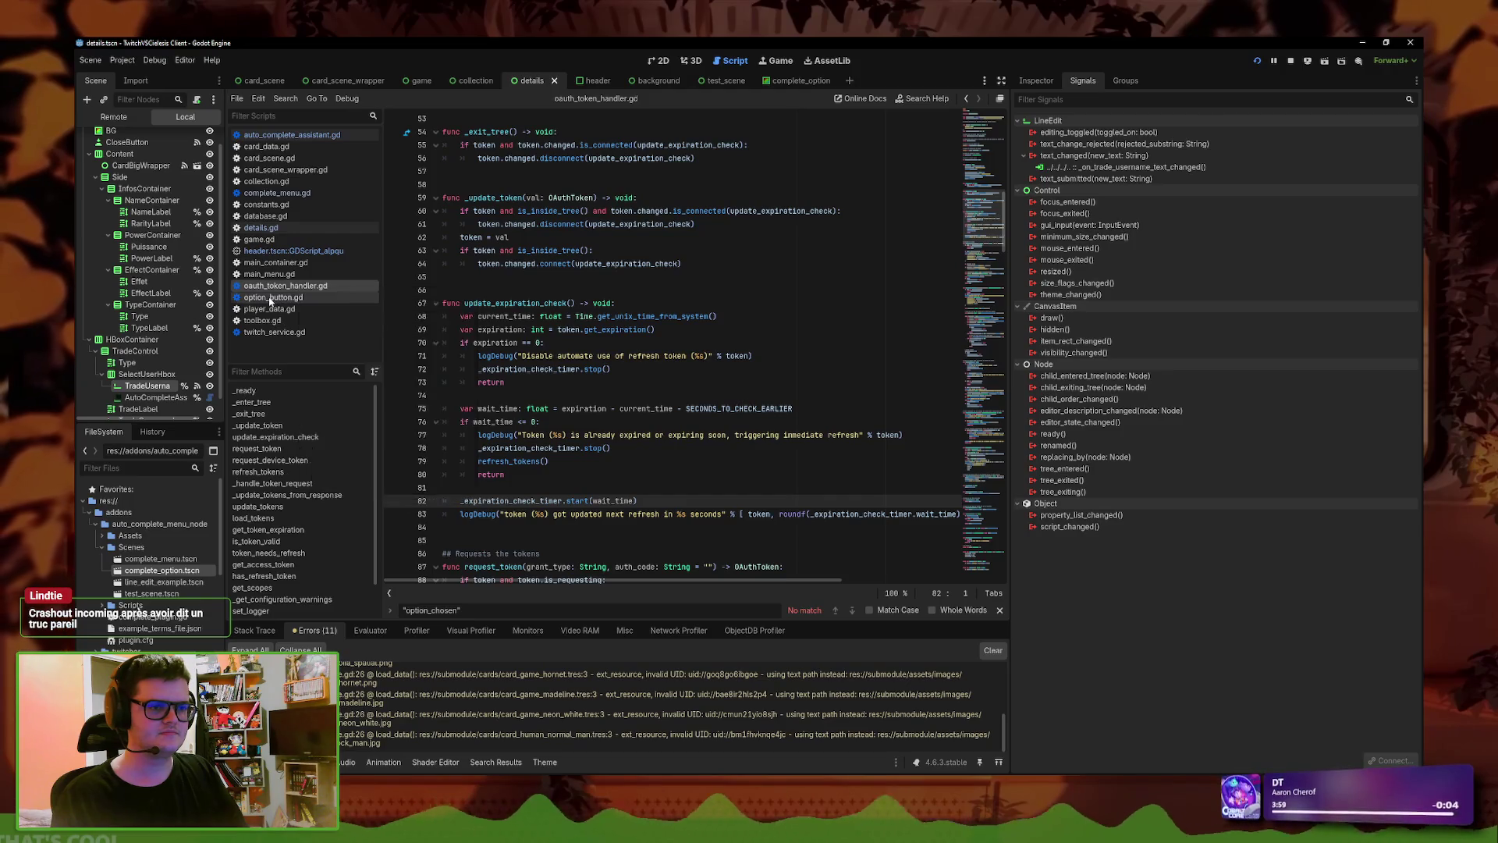
right_click(284, 301)
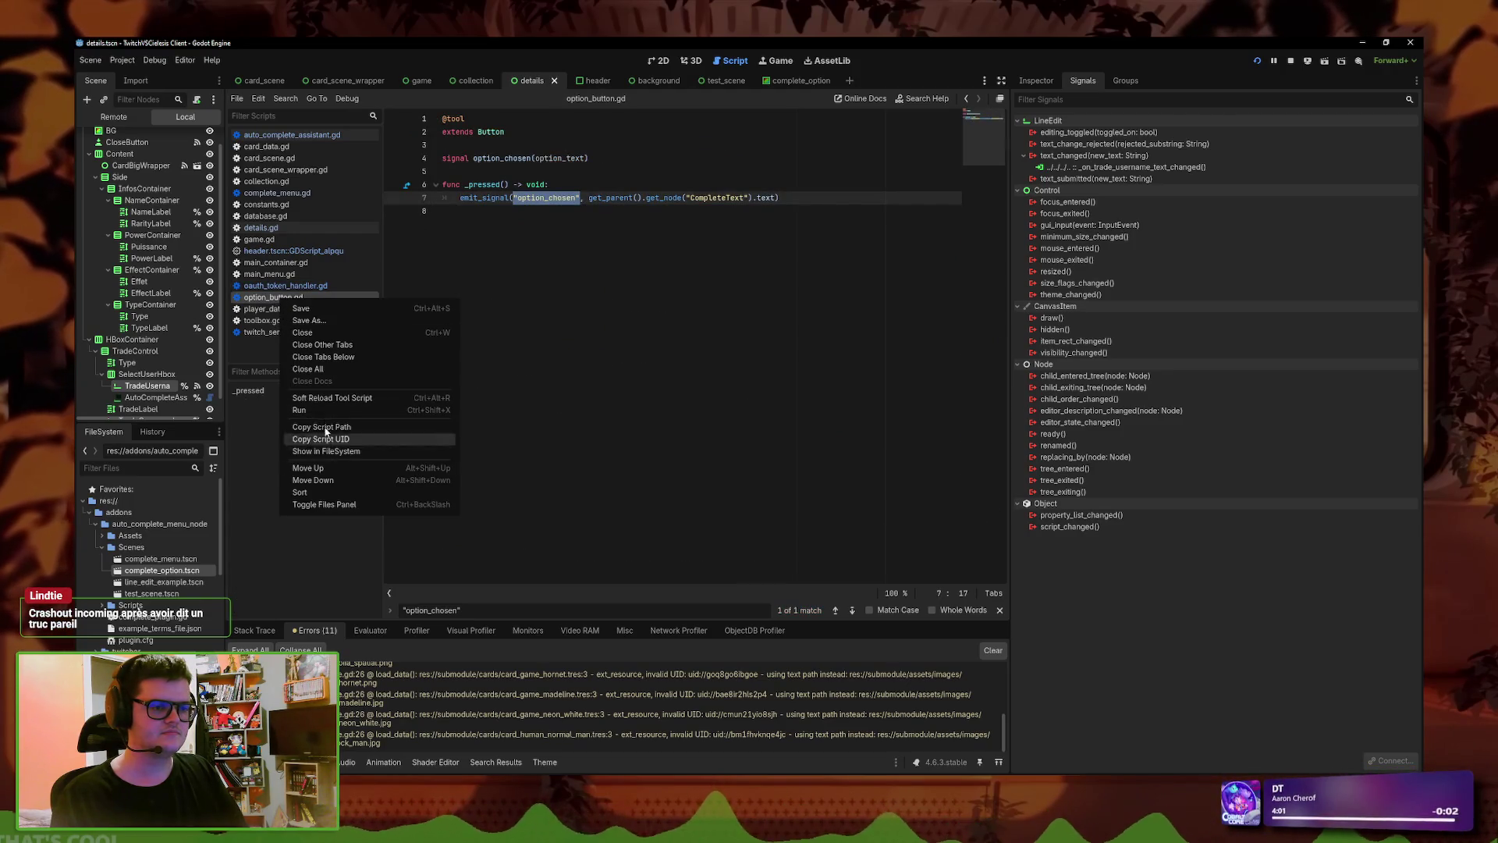
left_click(308, 369)
Find 'option_chosen' in files and change the line in complete_menu.gd to edit.text_changed.emit().
left_click(264, 98)
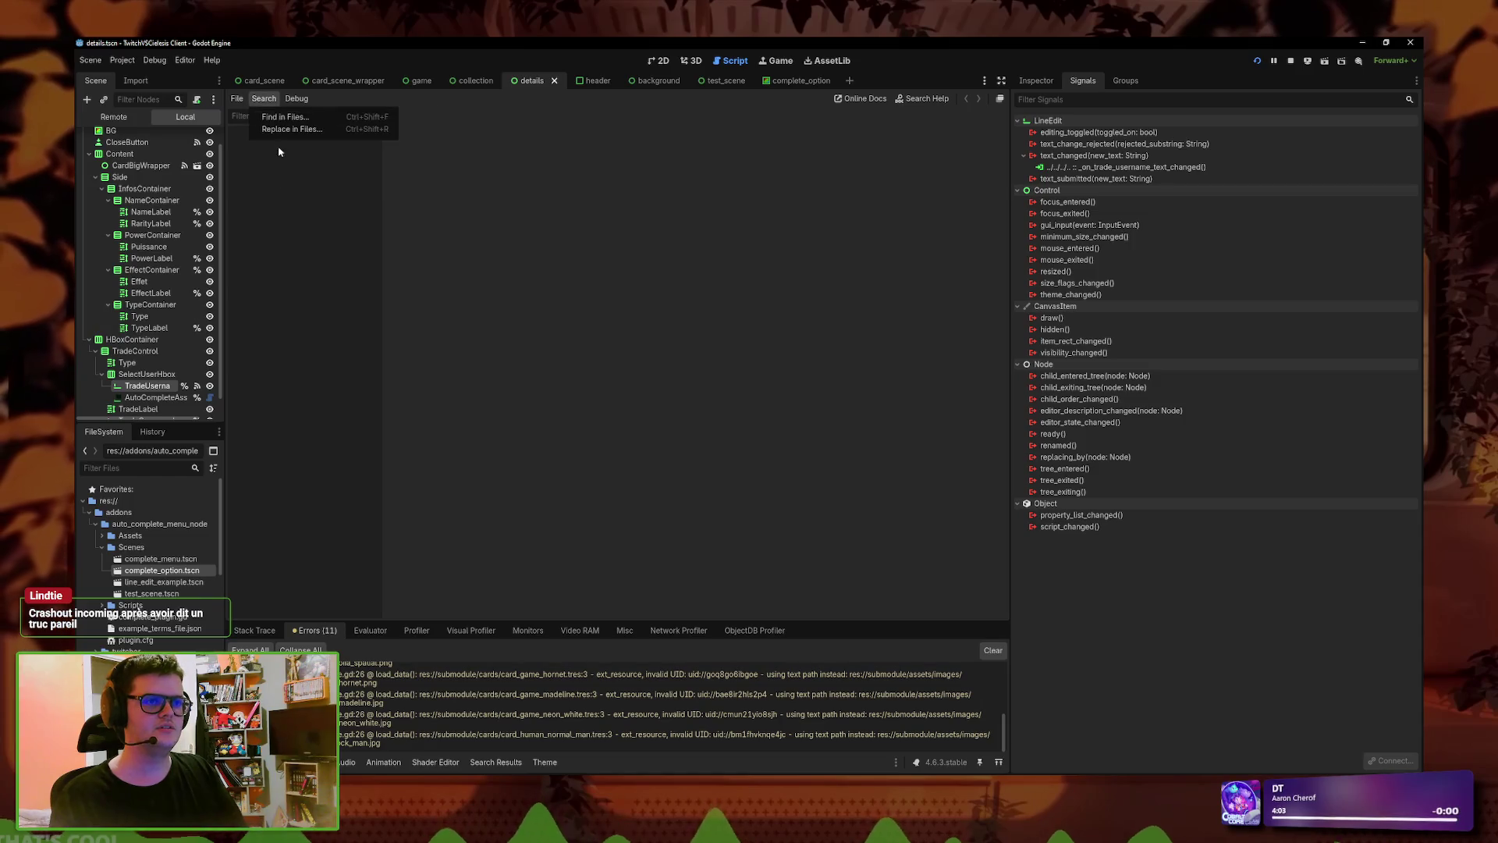
left_click(285, 116)
left_click(760, 474)
left_click(539, 576)
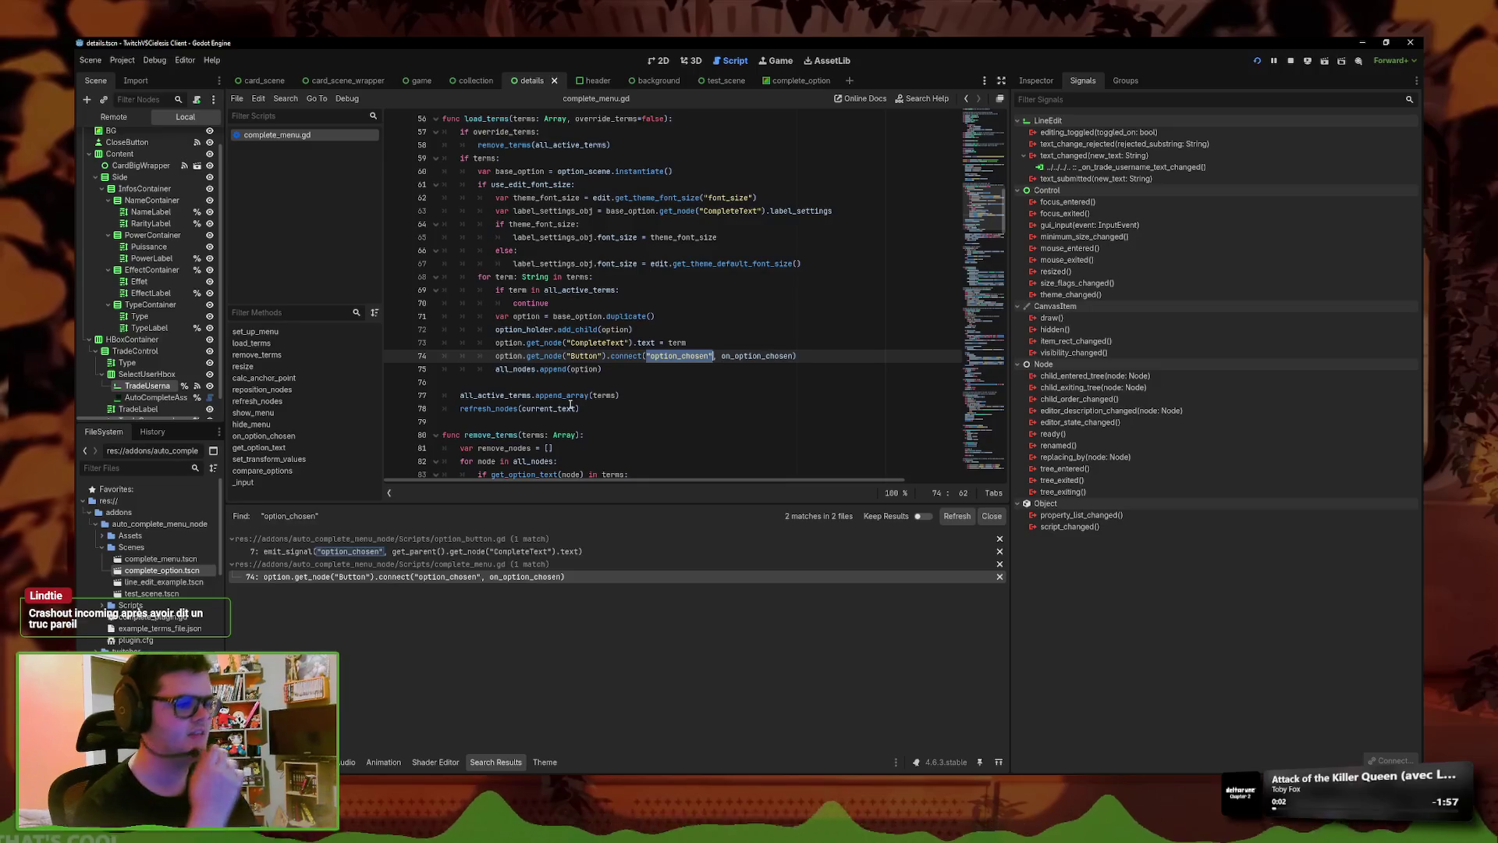
left_click(765, 364)
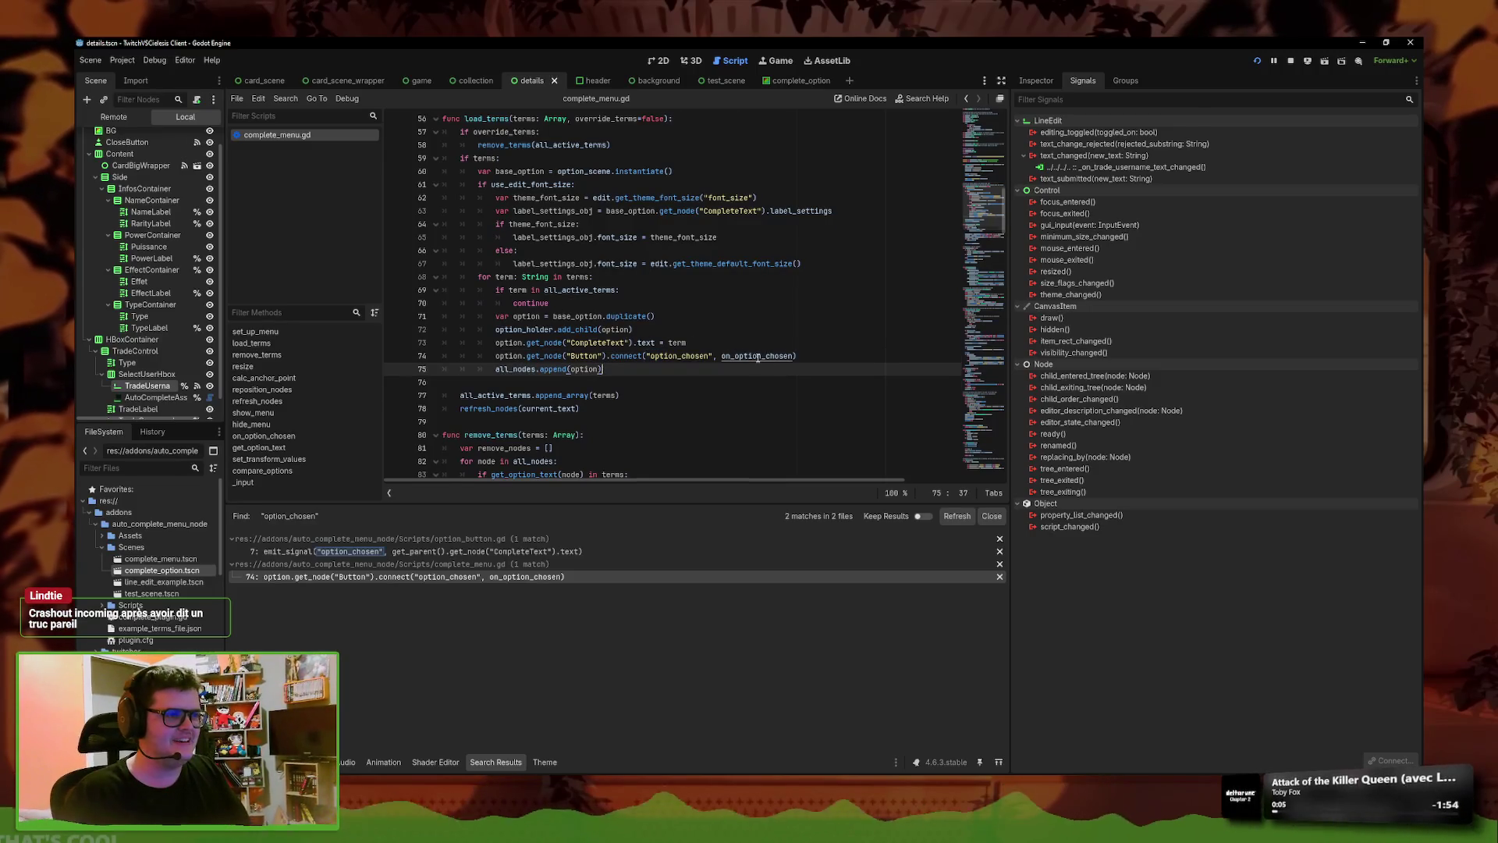
scroll(758, 359, "up", 1)
left_click(754, 397, "ctrl")
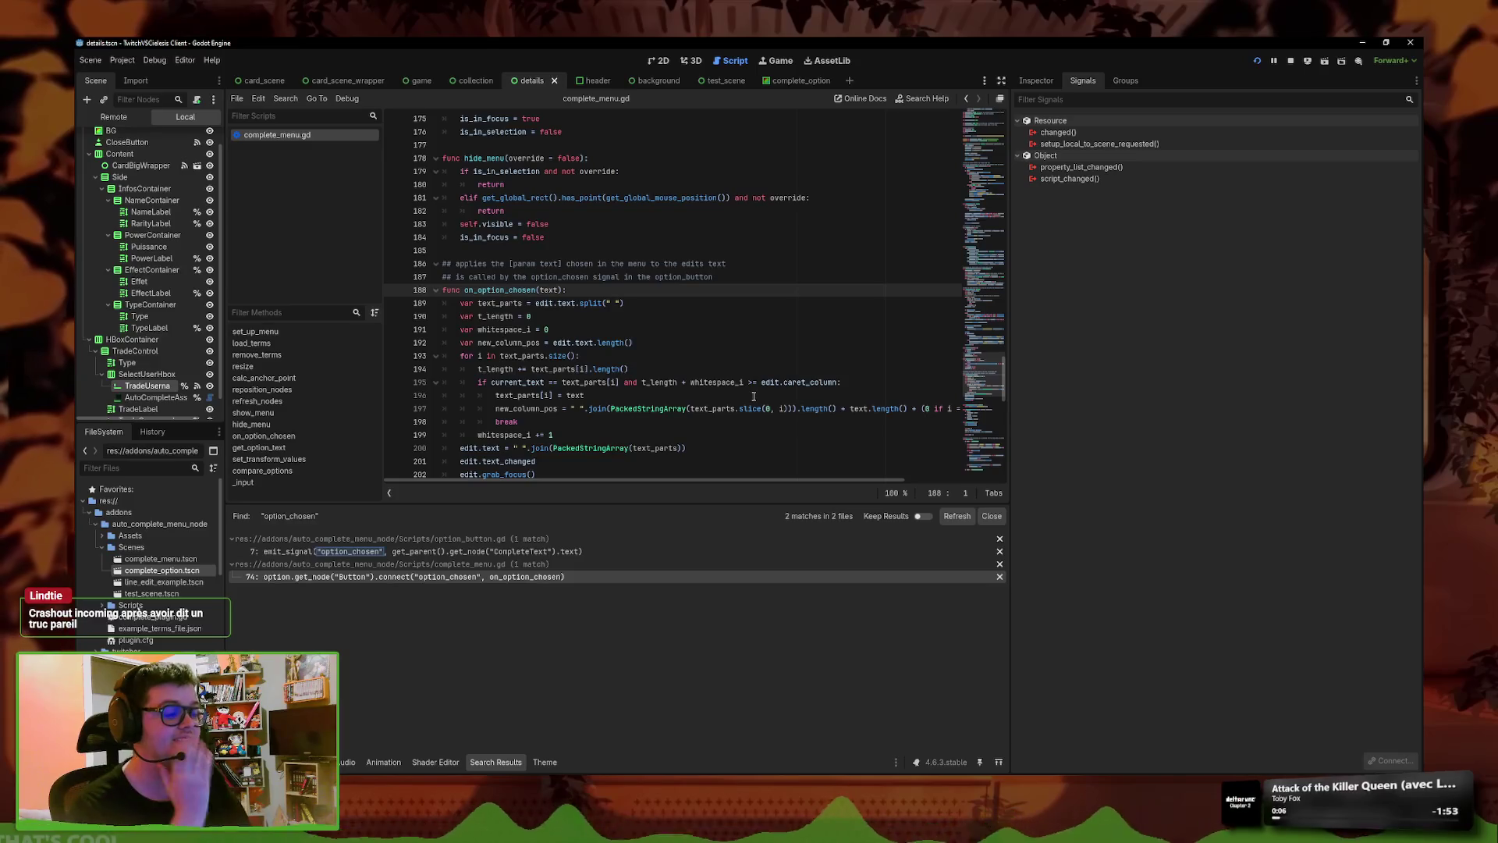
scroll(754, 396, "down", 2)
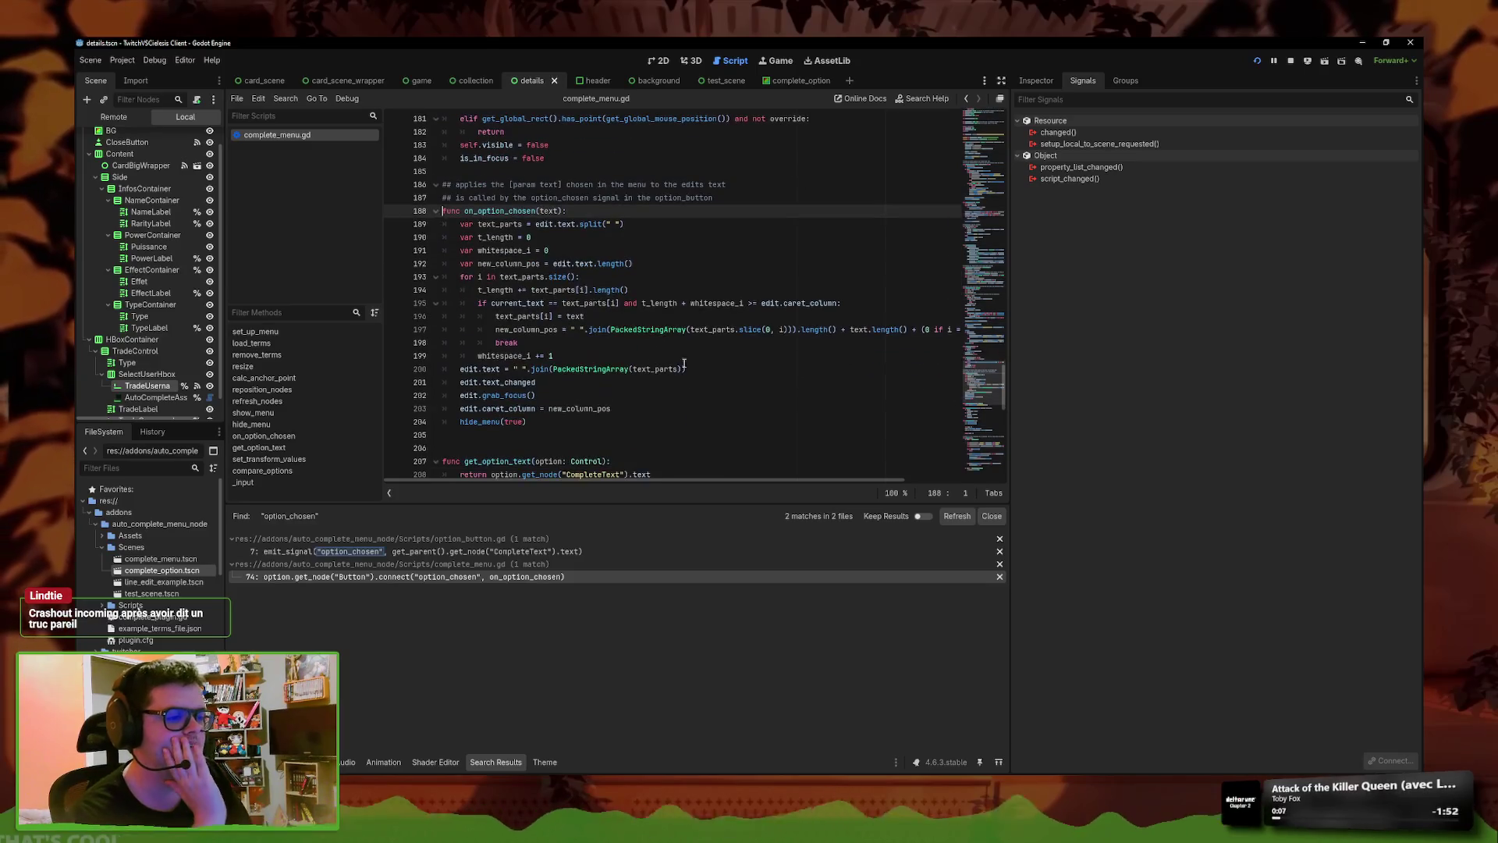
left_click(533, 382)
type("emit()")
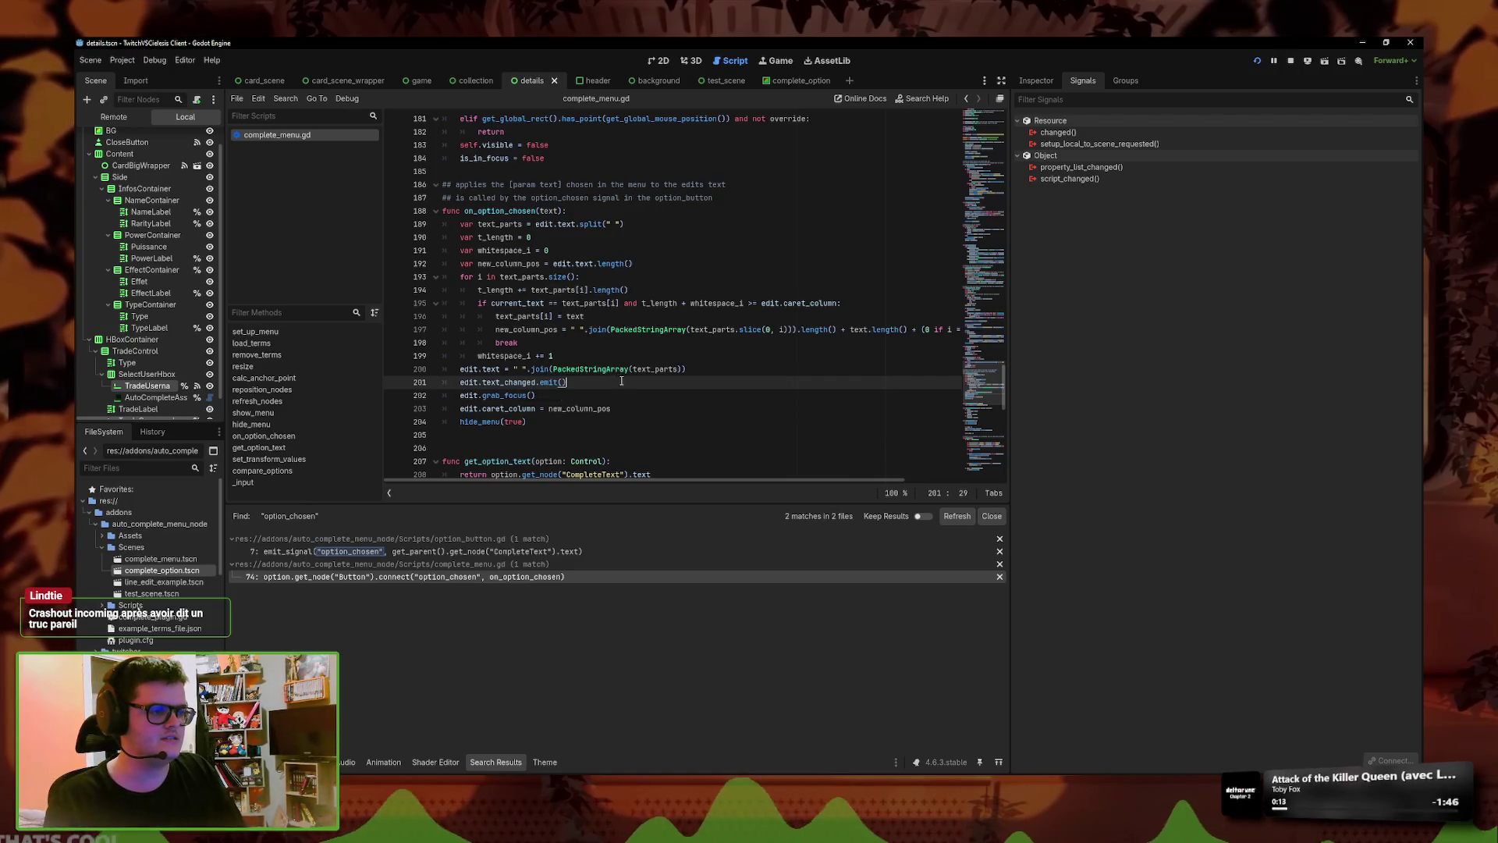
left_click(651, 63)
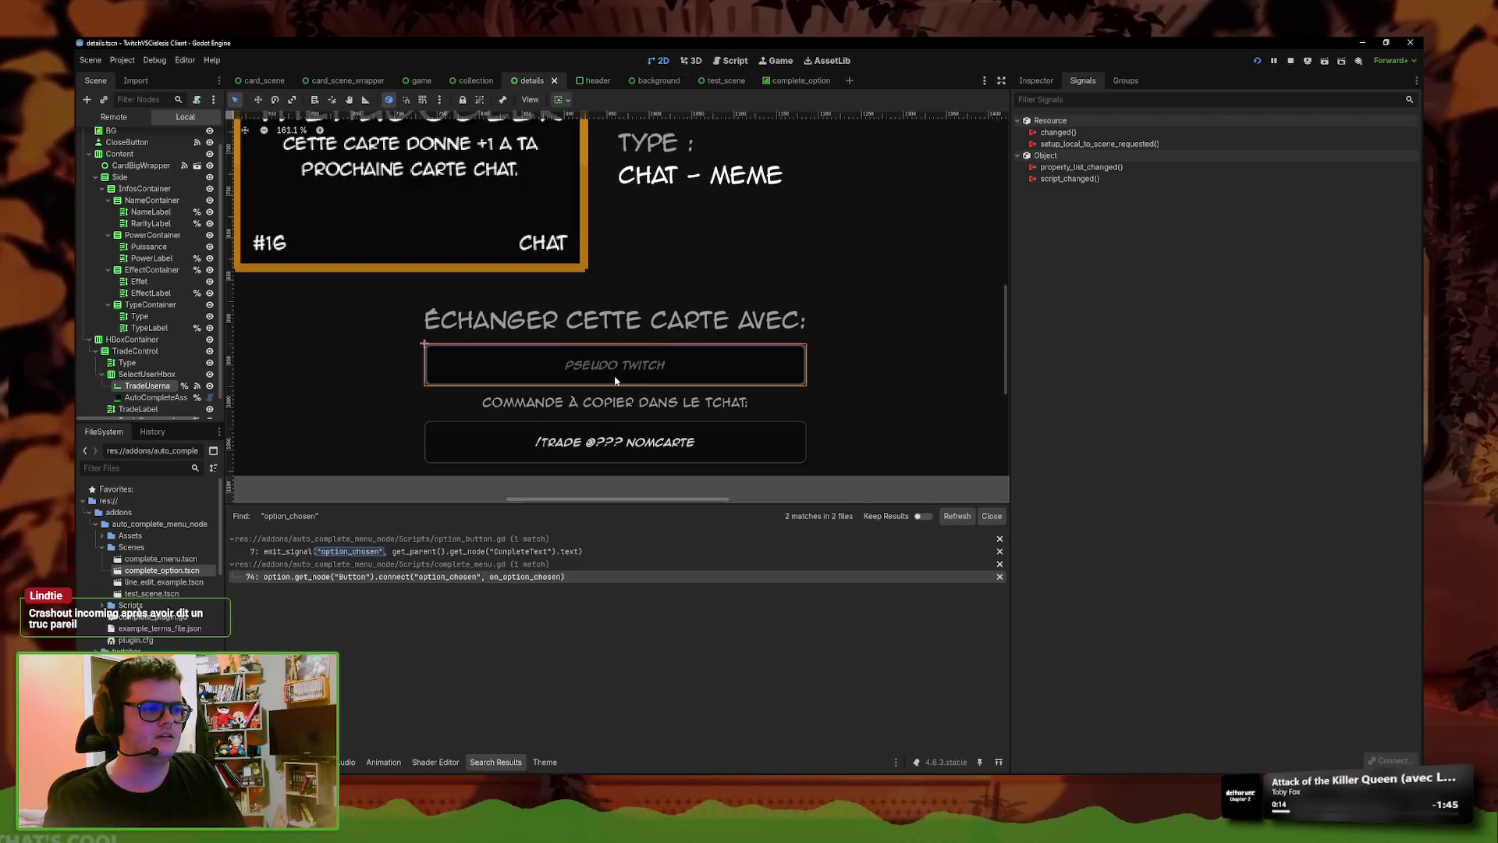
Review the TradeUsername and AutoCompleteAssistant properties, then run the game again.
left_click(1036, 80)
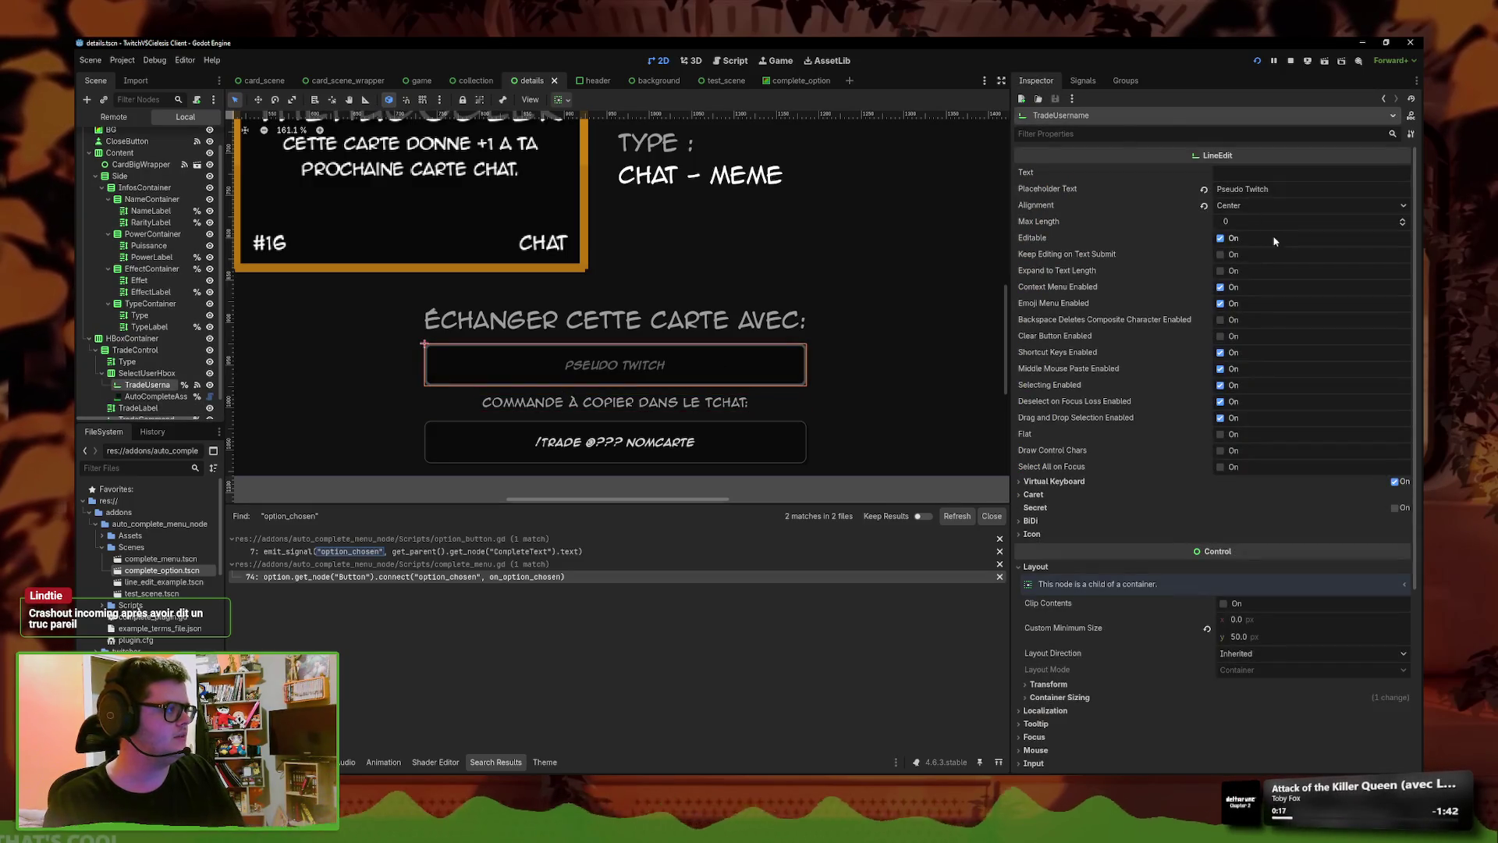
left_click(155, 397)
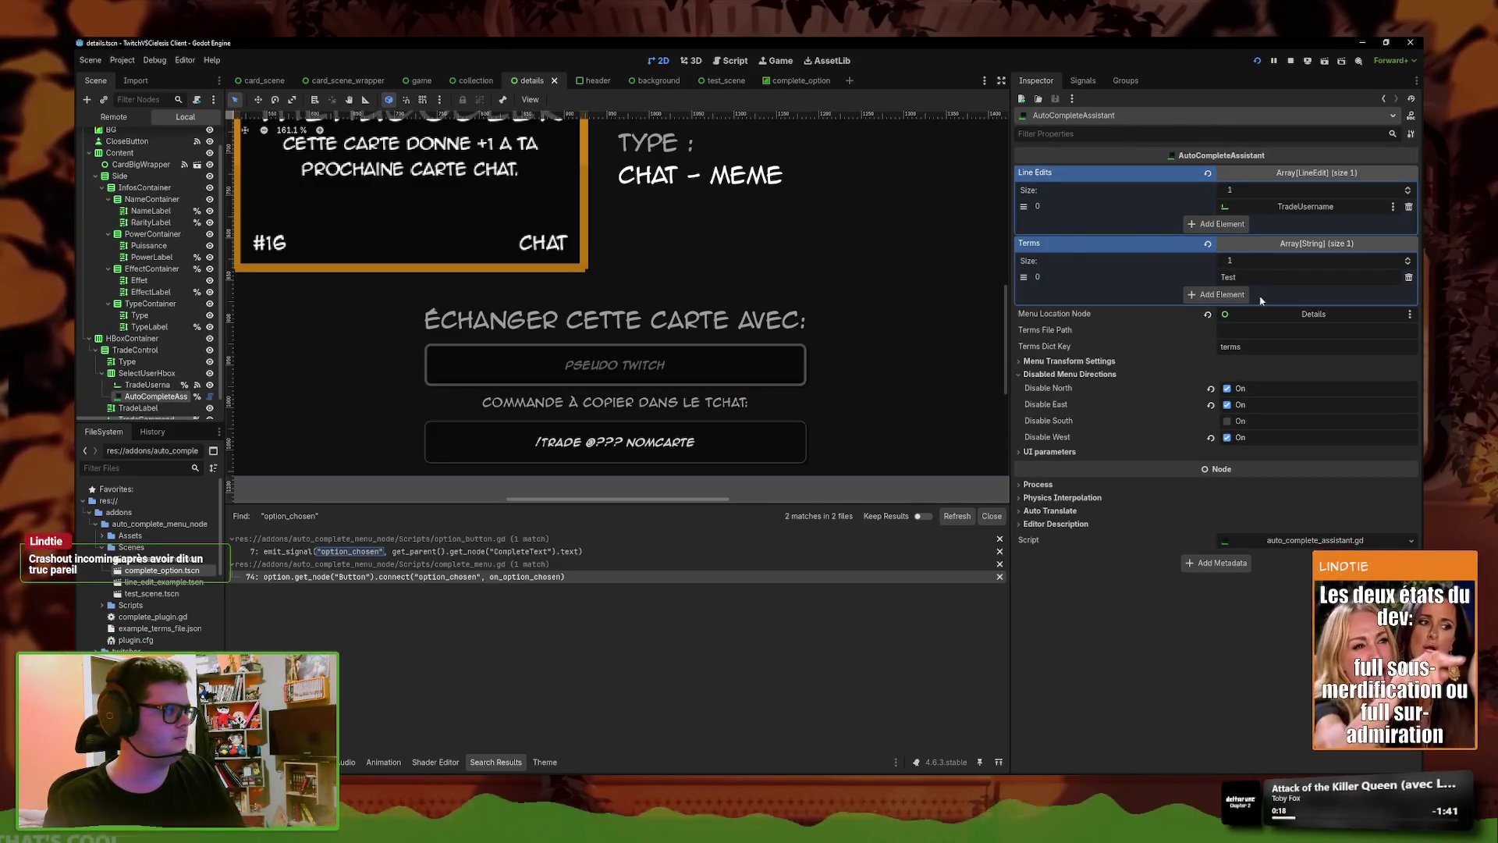
left_click(1257, 61)
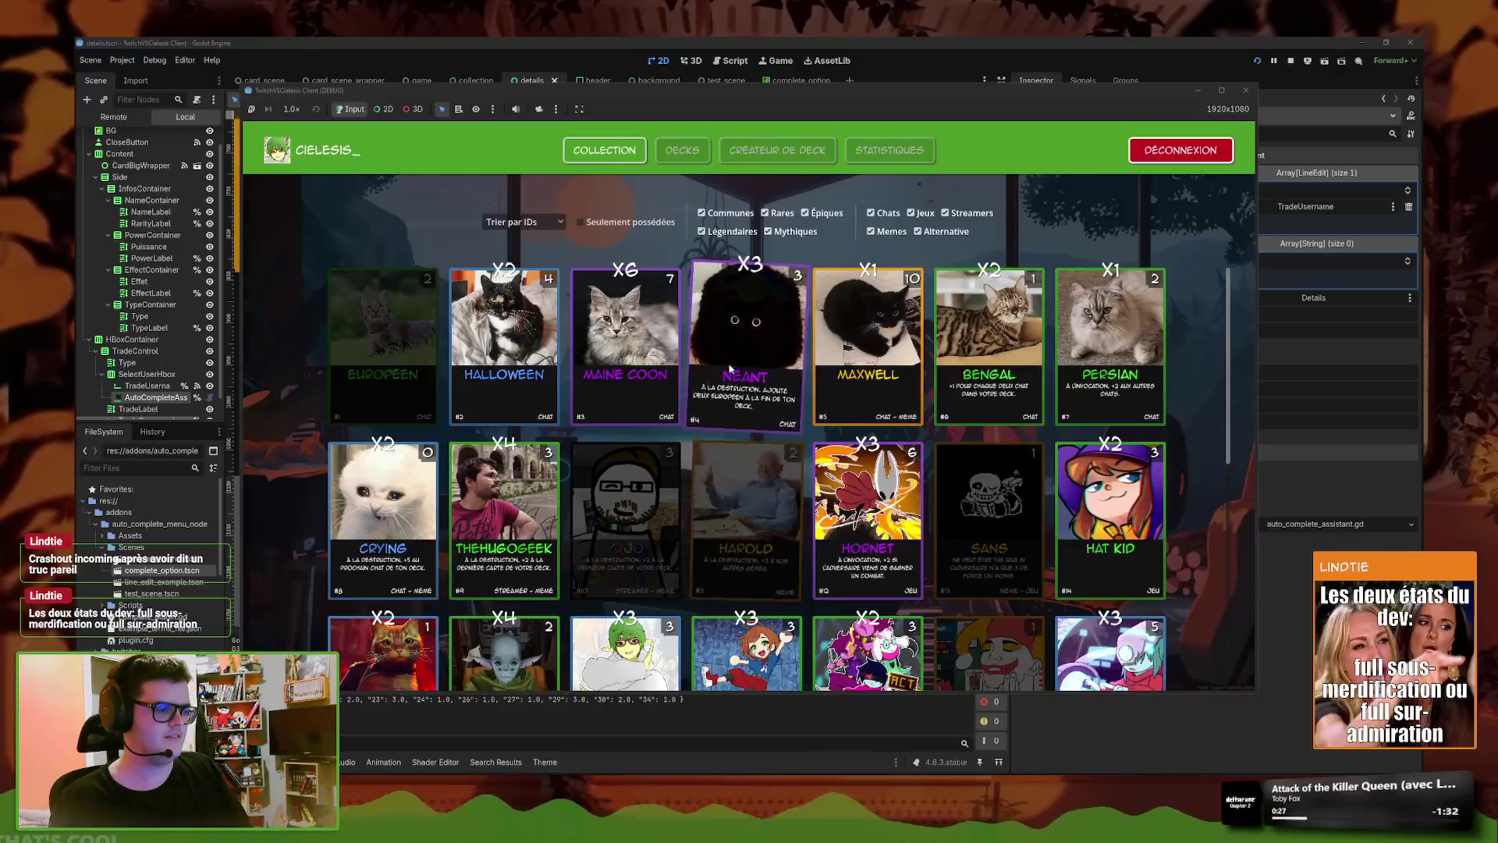
On the Néant card, pick a suggested username, clear it, and pick a suggested name again.
left_click(706, 379)
left_click(776, 626)
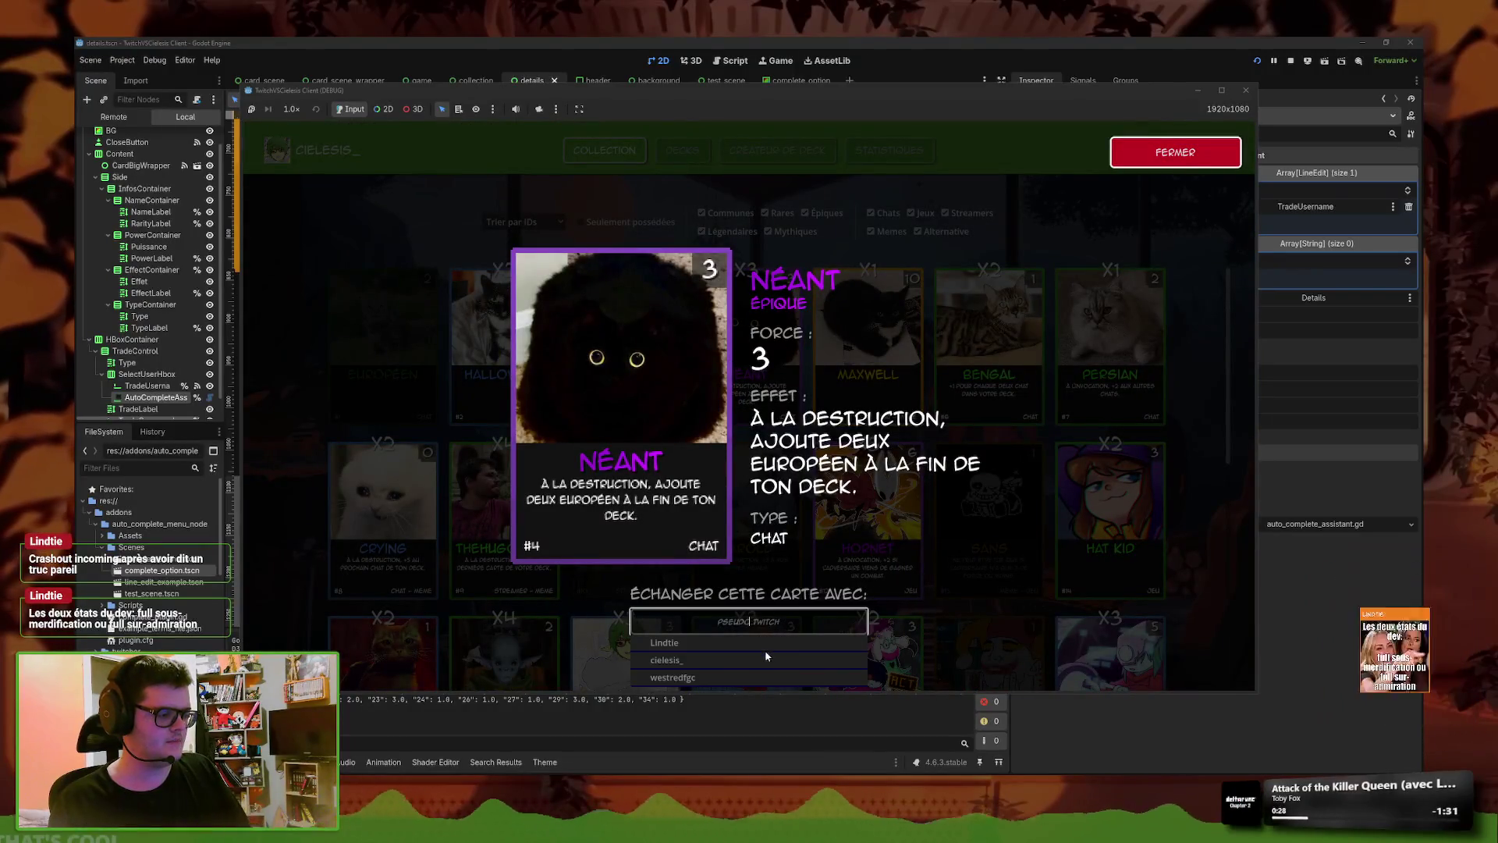
left_click(778, 654)
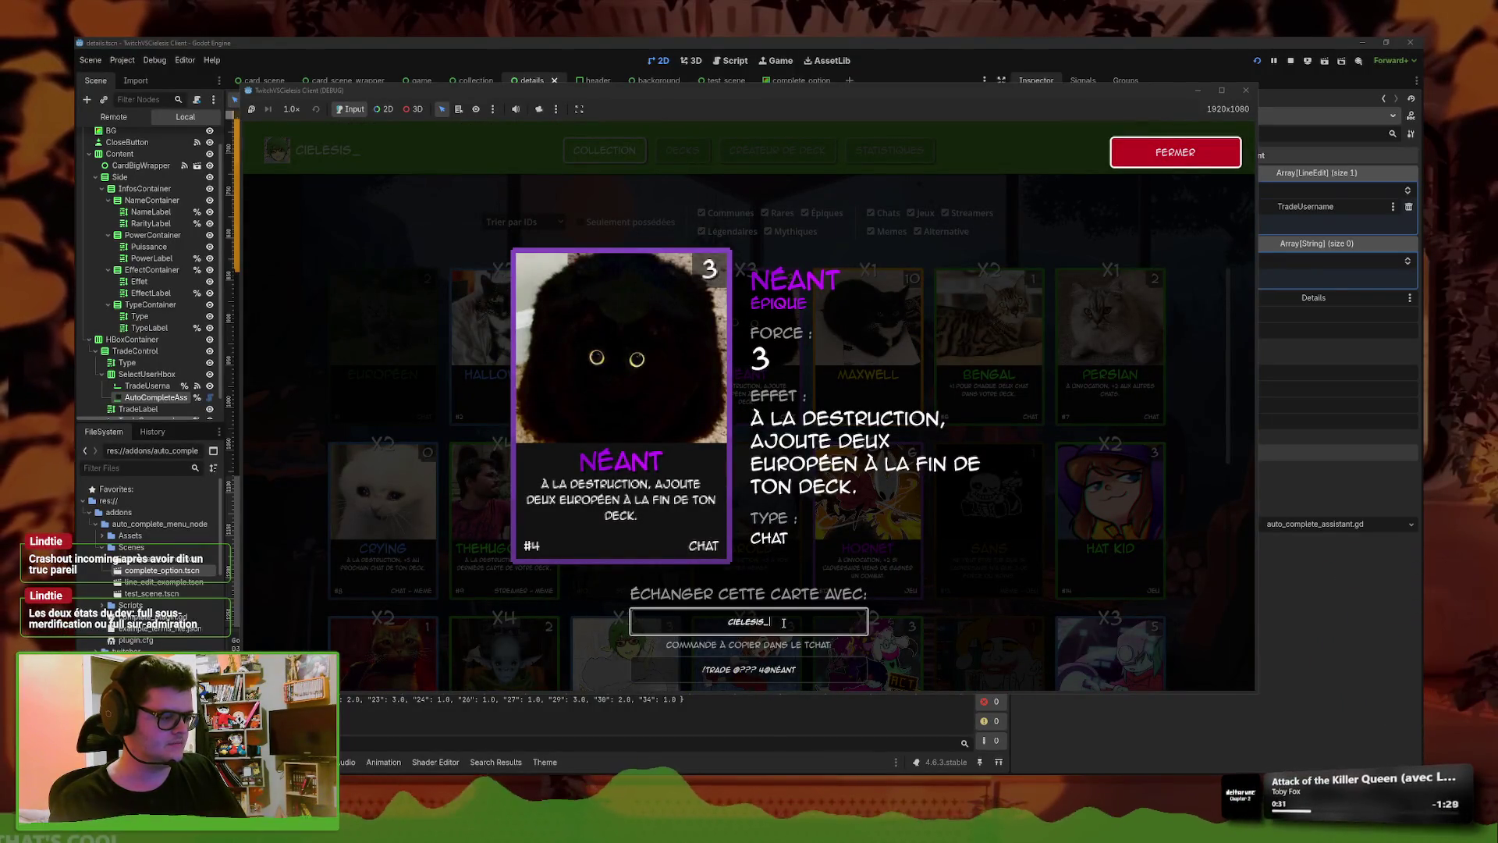
key("BackSpace")
key("BackSpace")
key("BackSpace")
left_click(719, 645)
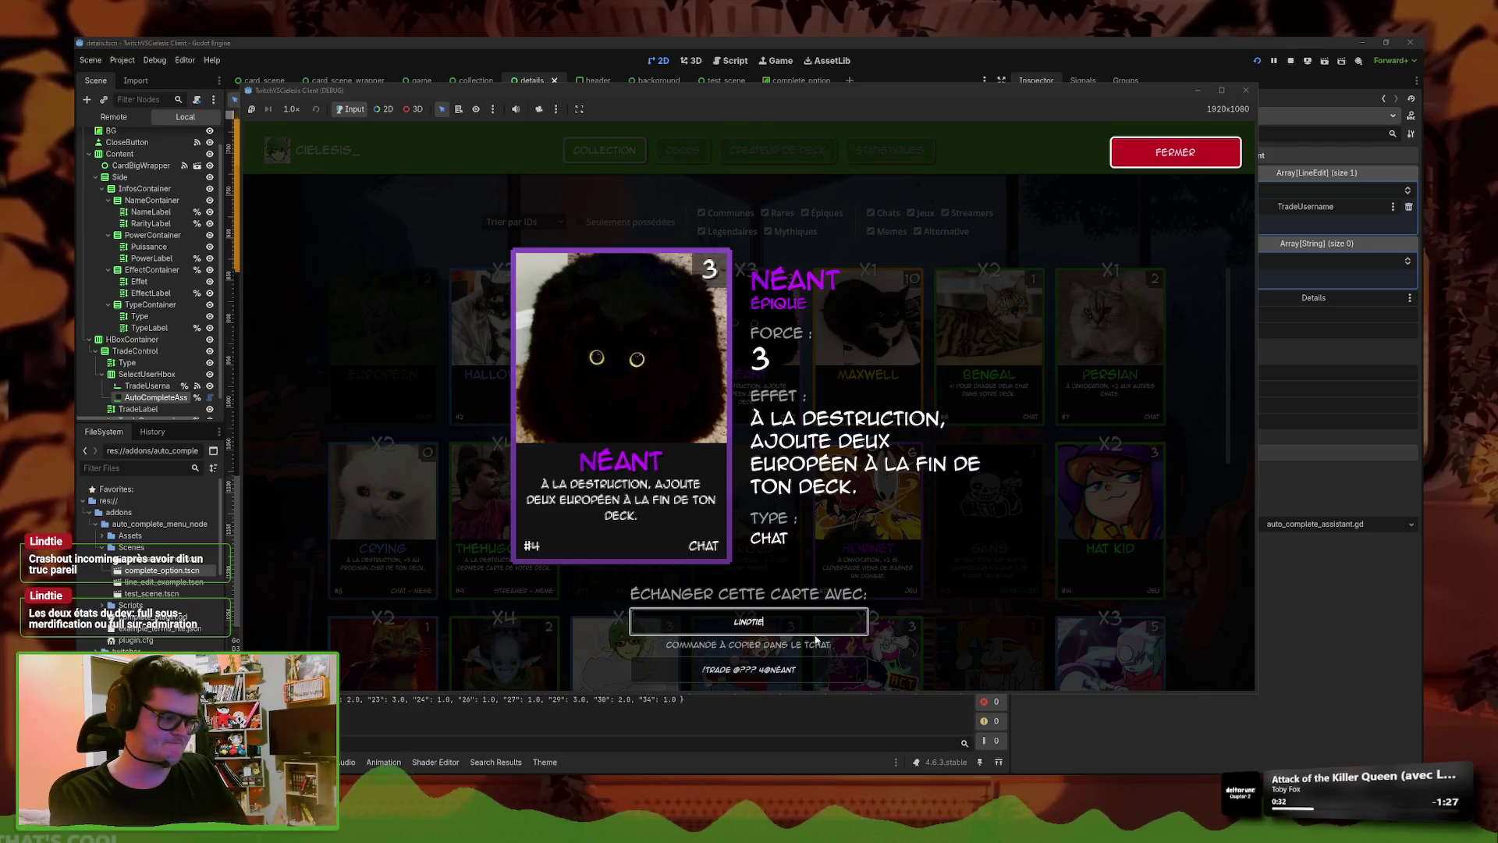
scroll(562, 738, "down", 5)
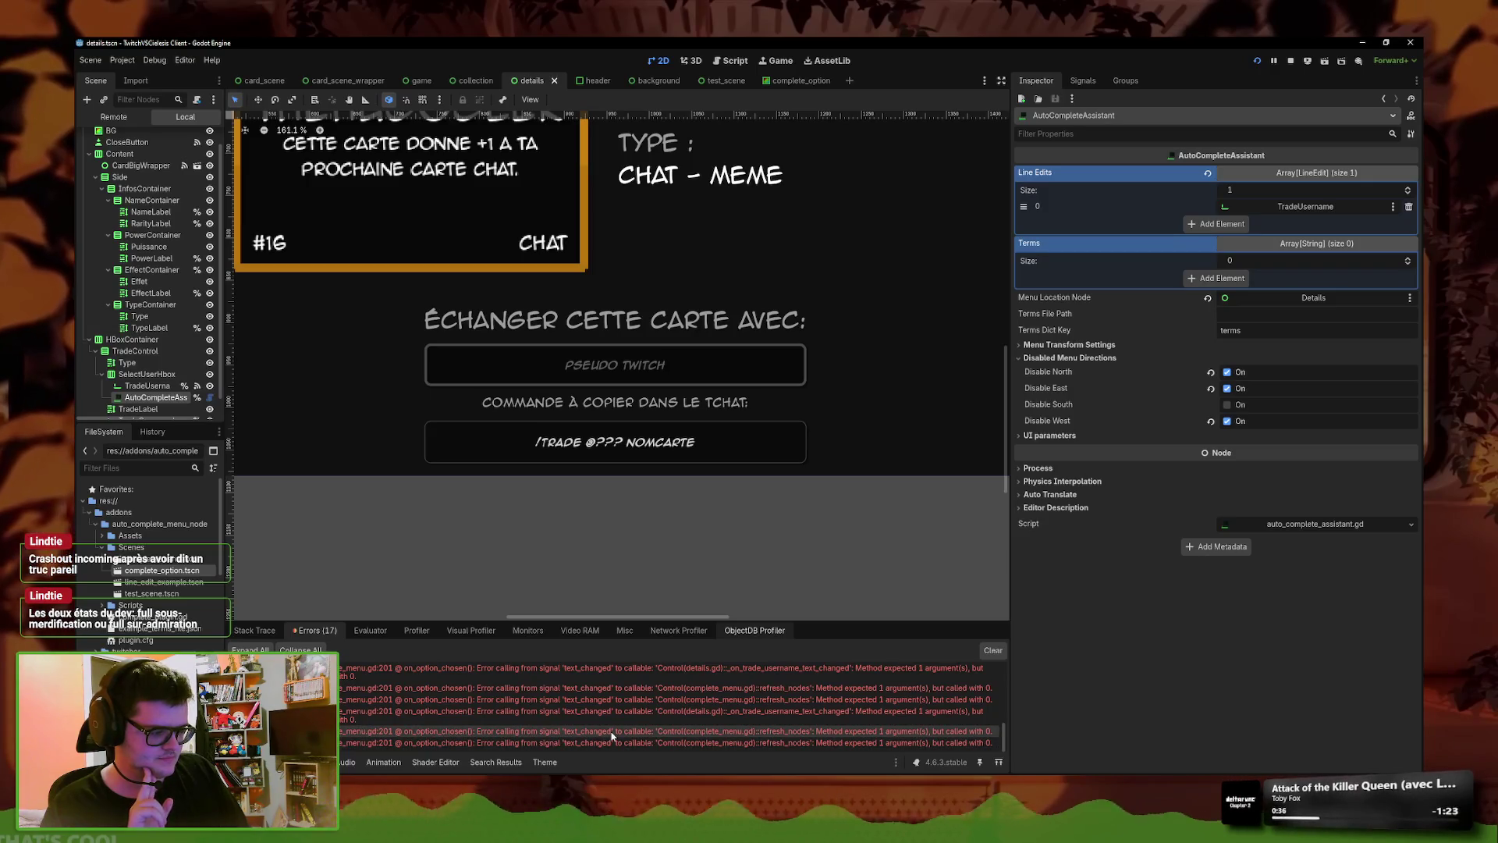
Open the erroring line in complete_menu.gd and move the join expression onto a new result line.
mouse_move(559, 739)
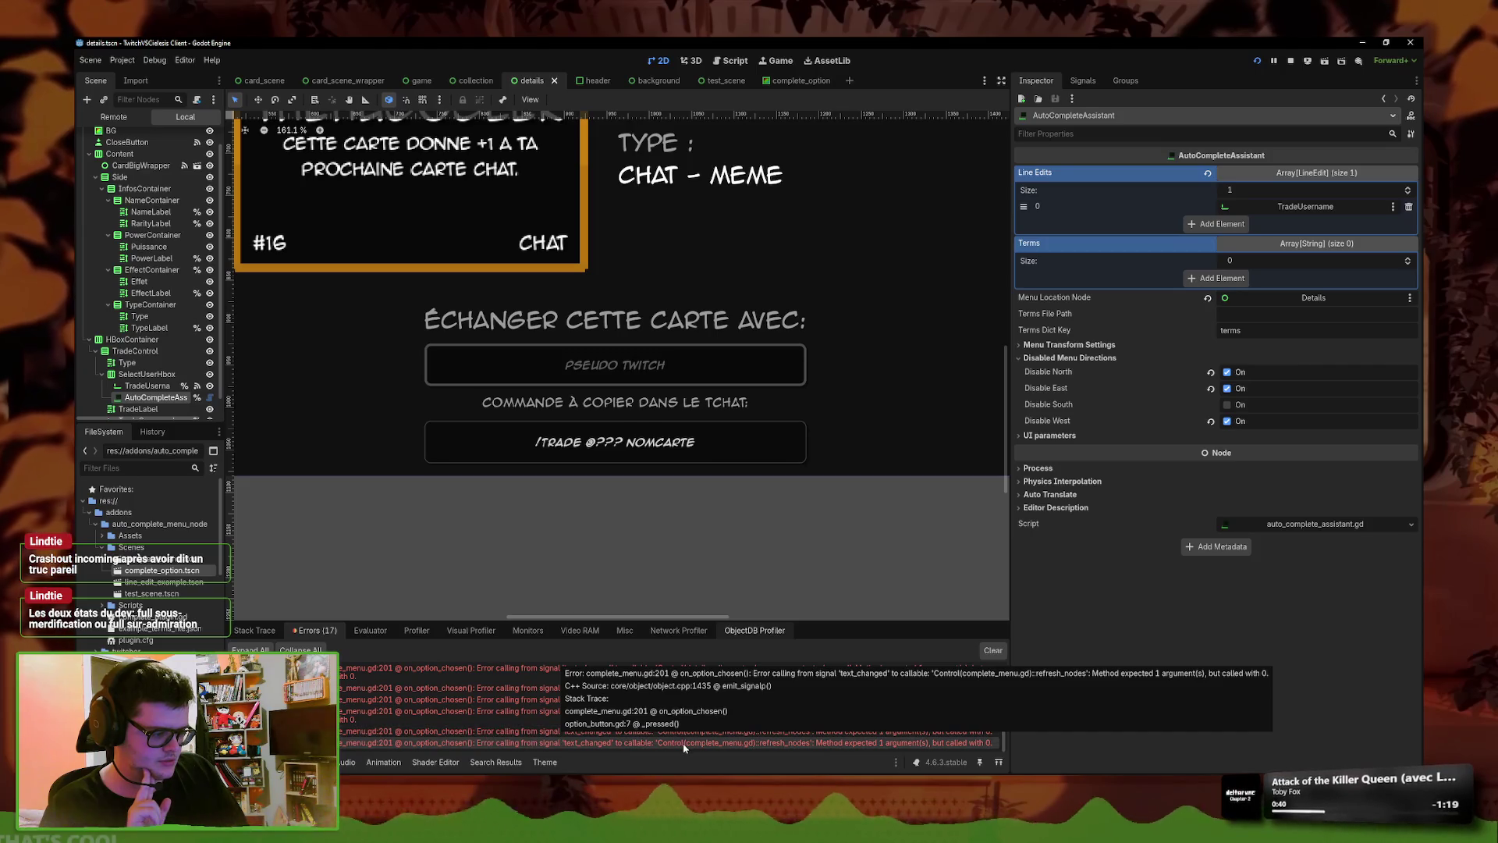
double_click(817, 742)
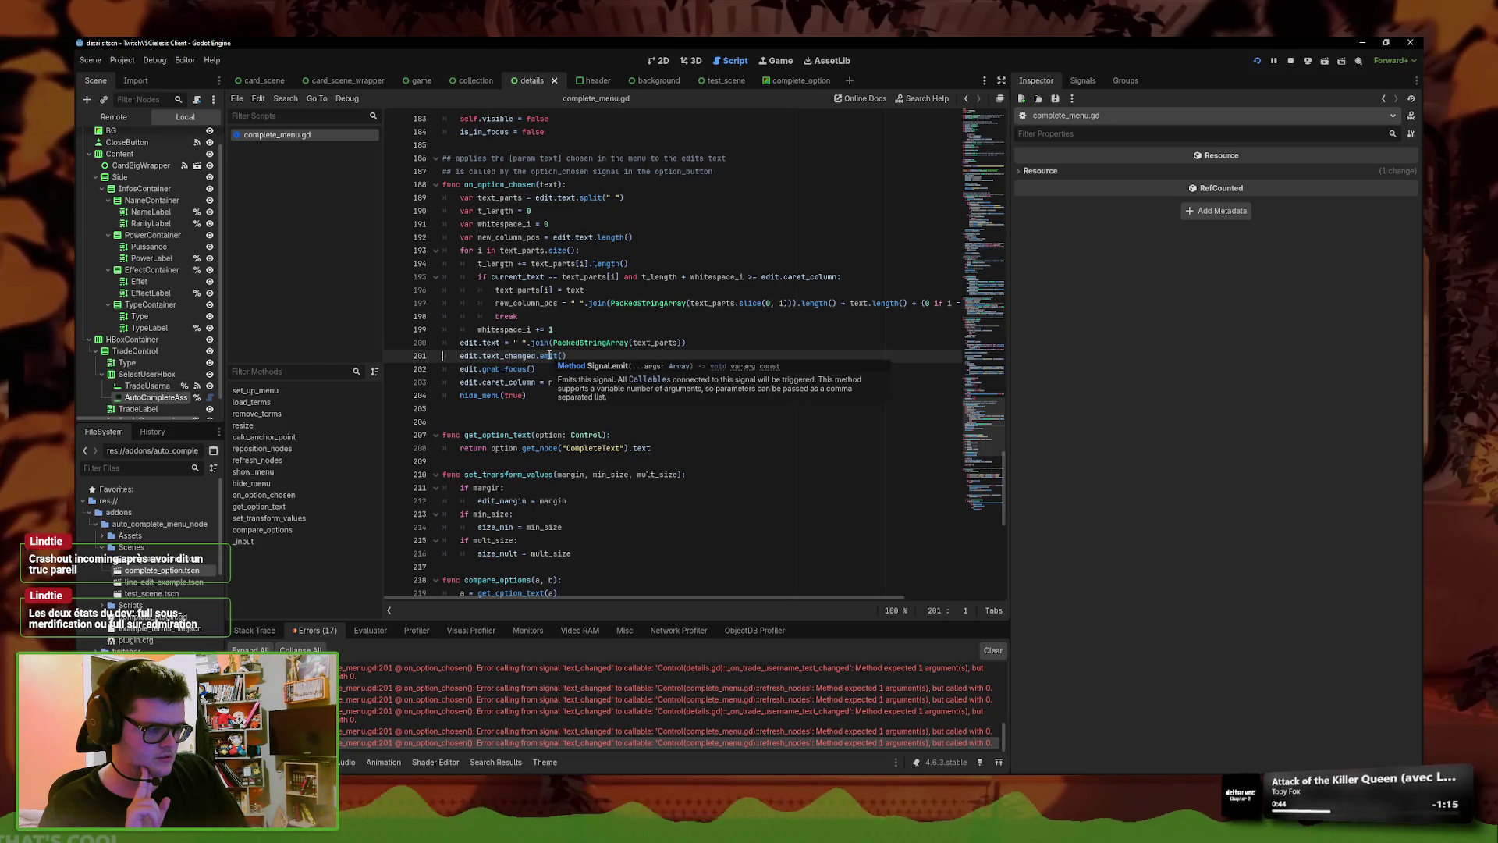
left_click(562, 356)
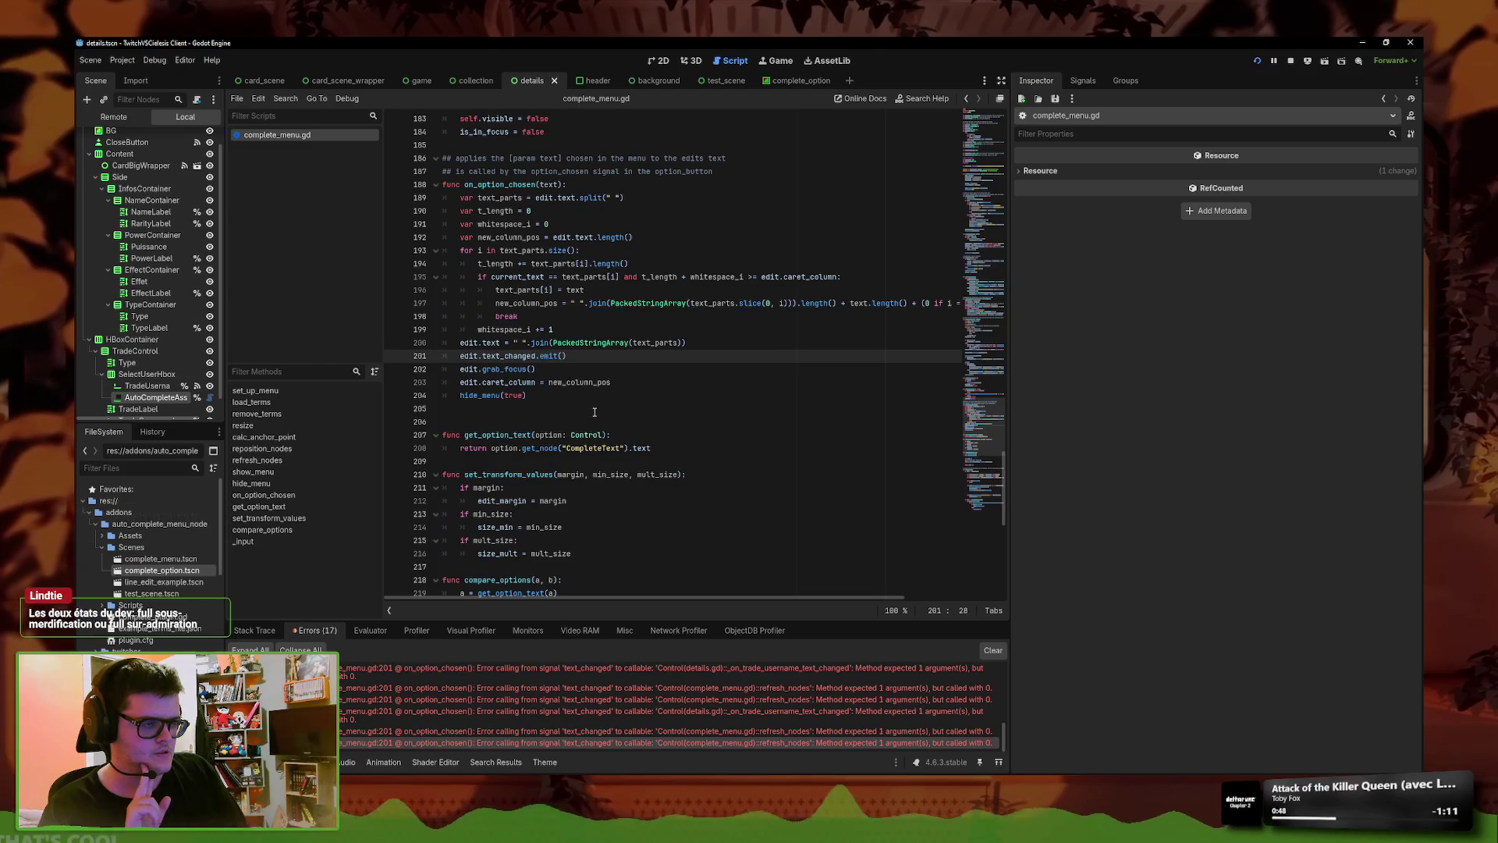
left_click(677, 343)
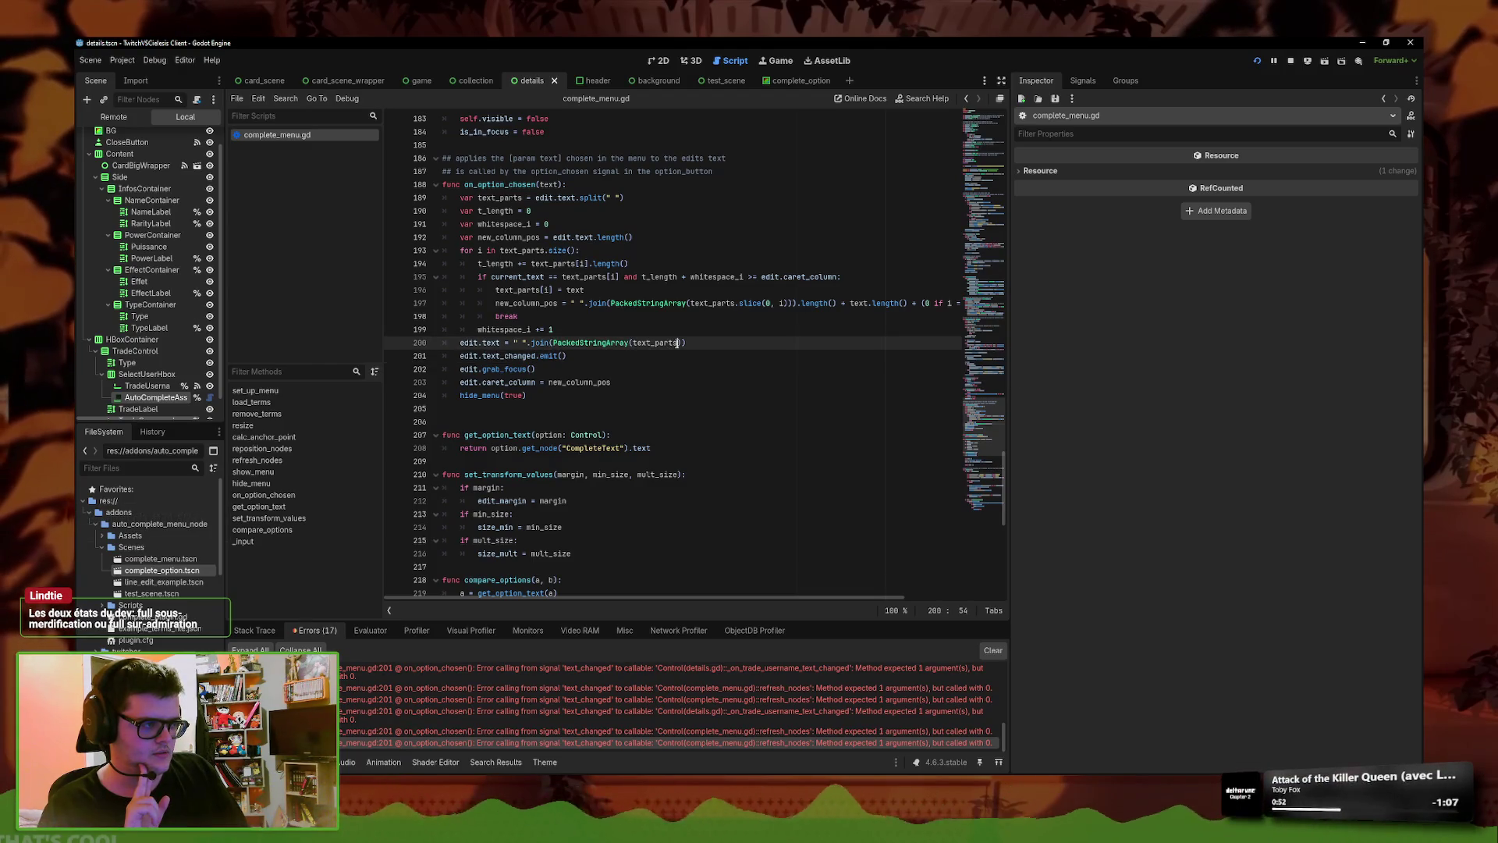
left_click(650, 355)
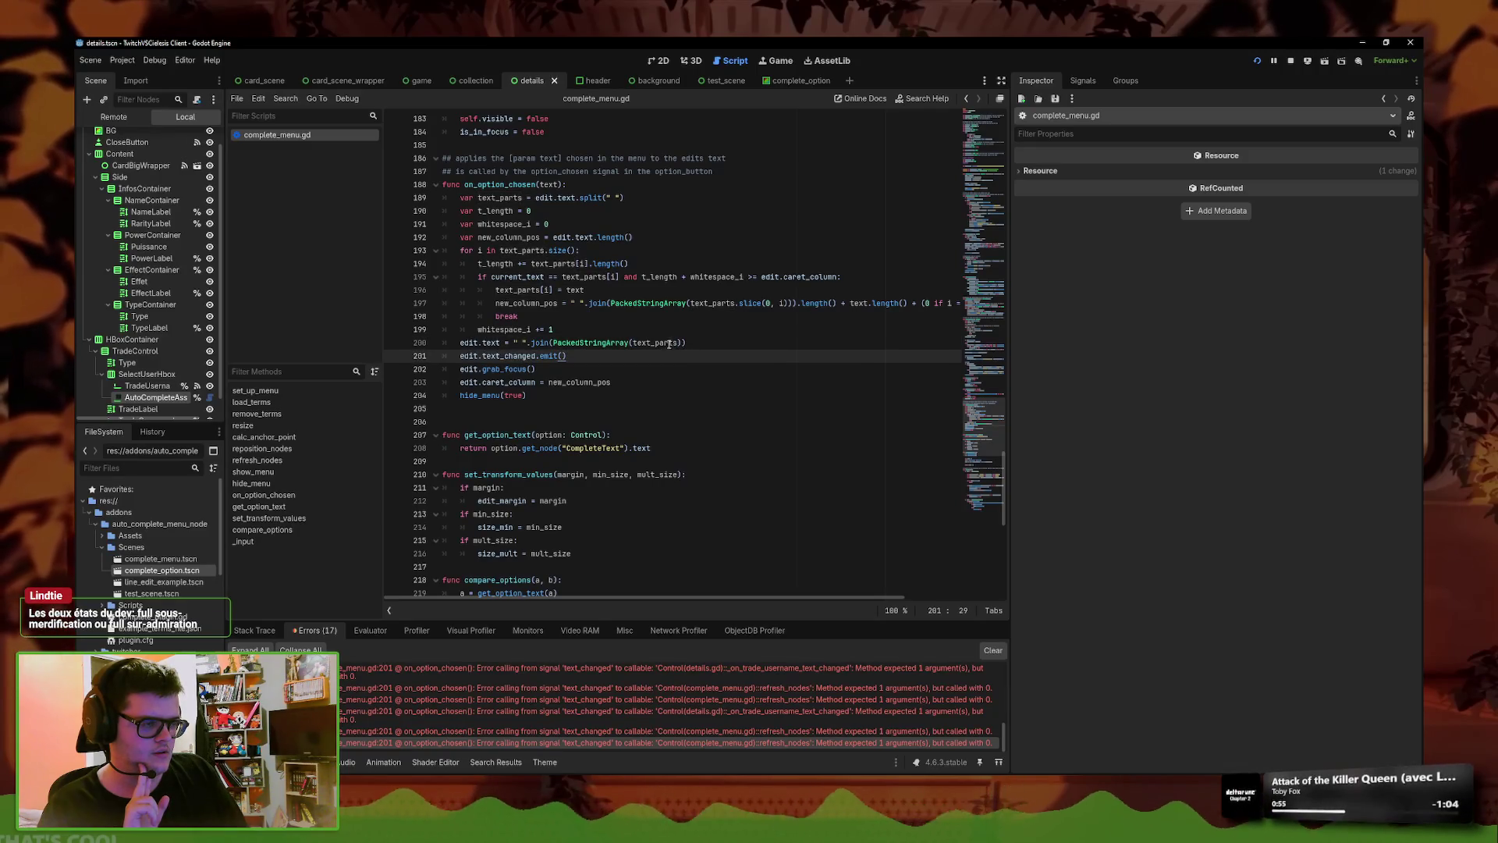
scroll(669, 343, "up", 1)
left_click_drag(513, 382, 698, 383)
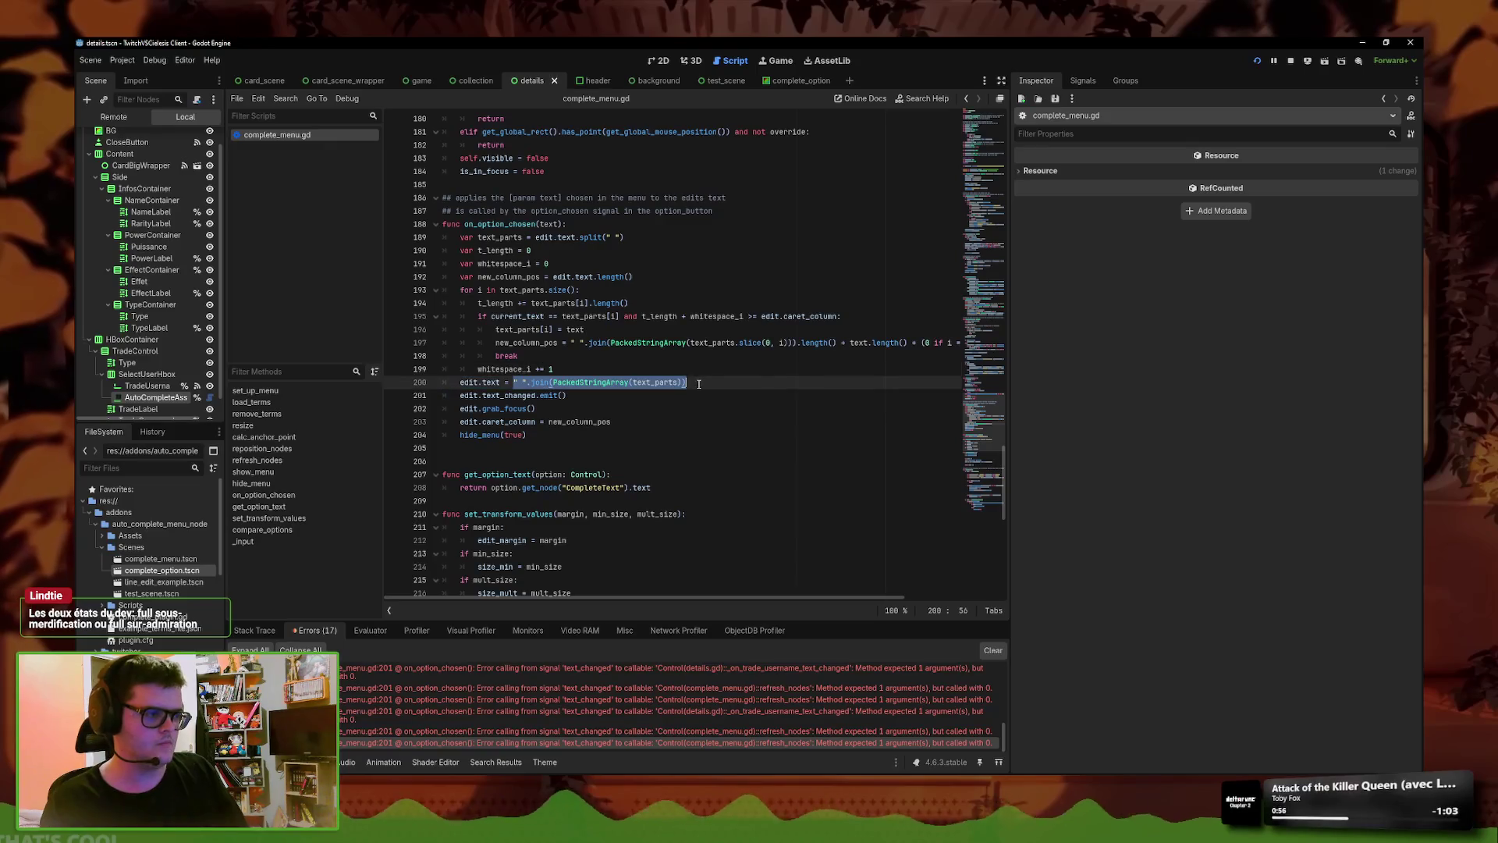
key("ctrl+x")
left_click(663, 374)
key("Return")
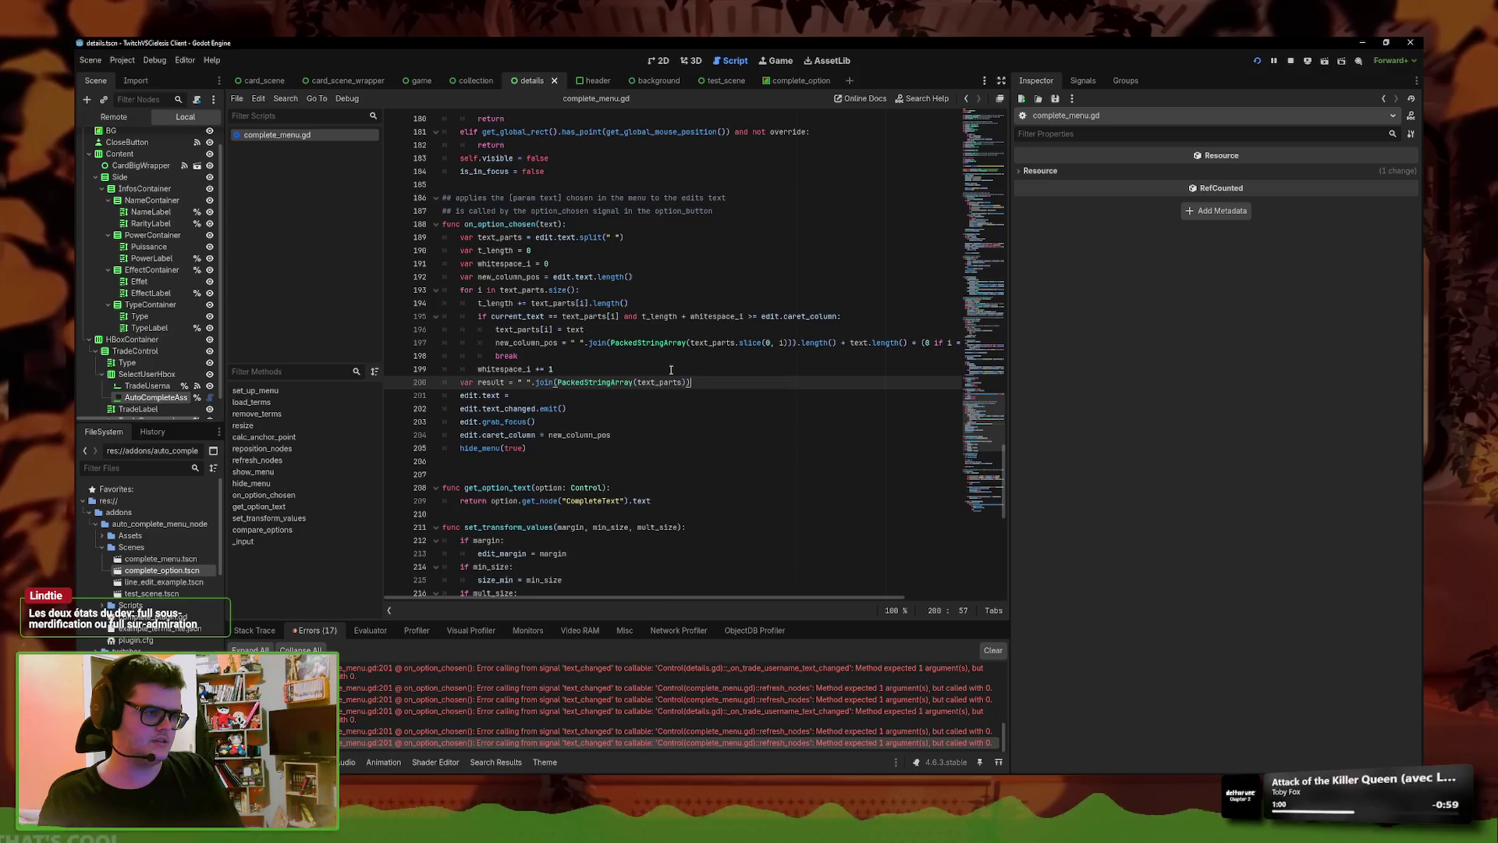
Set edit.text = result and emit text_changed with result, save, and run the project.
left_click(523, 396)
type("t")
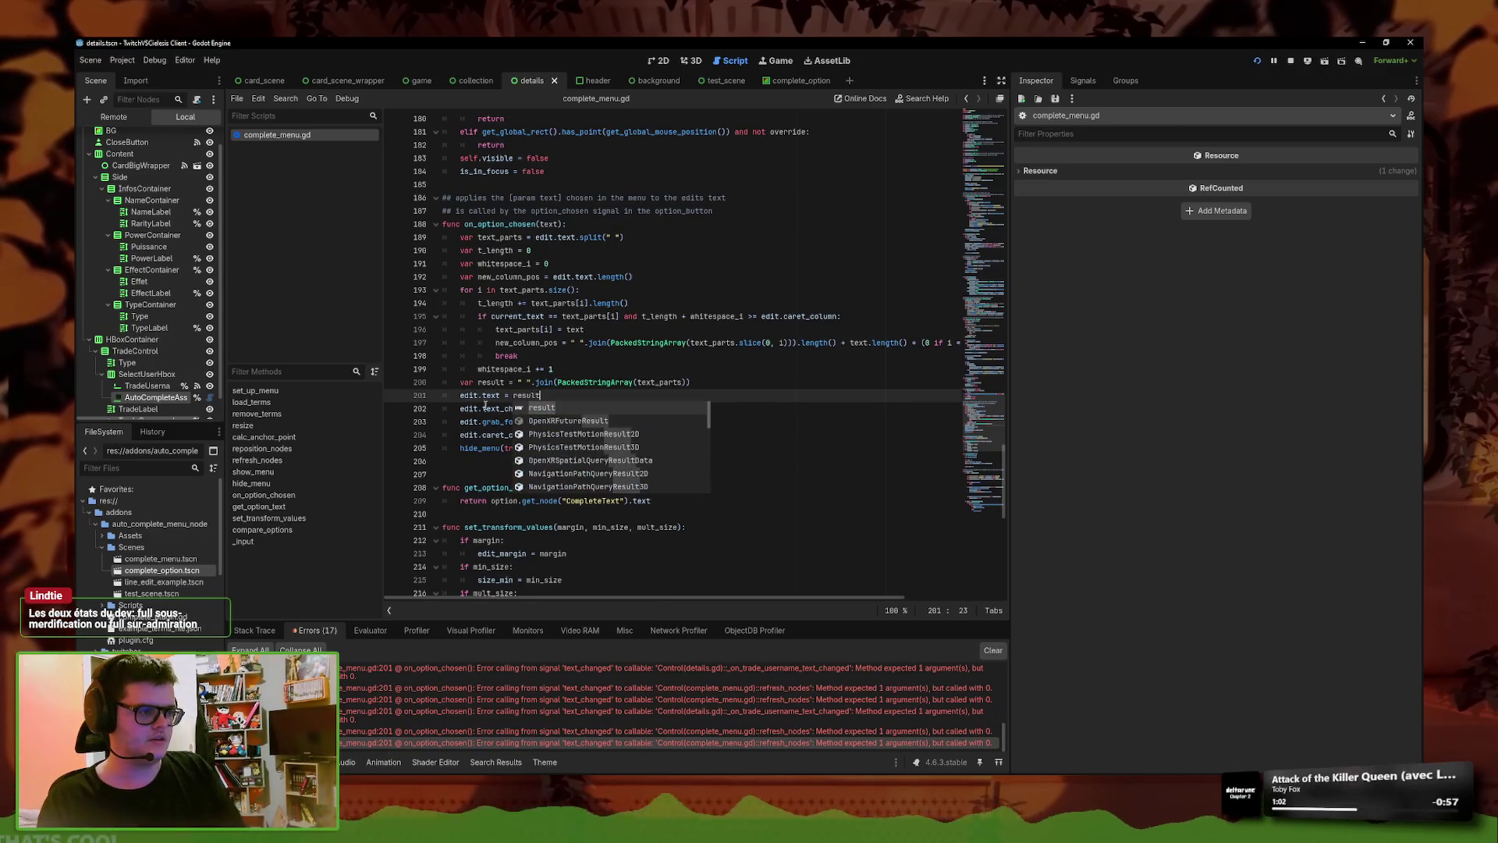
left_click(560, 409)
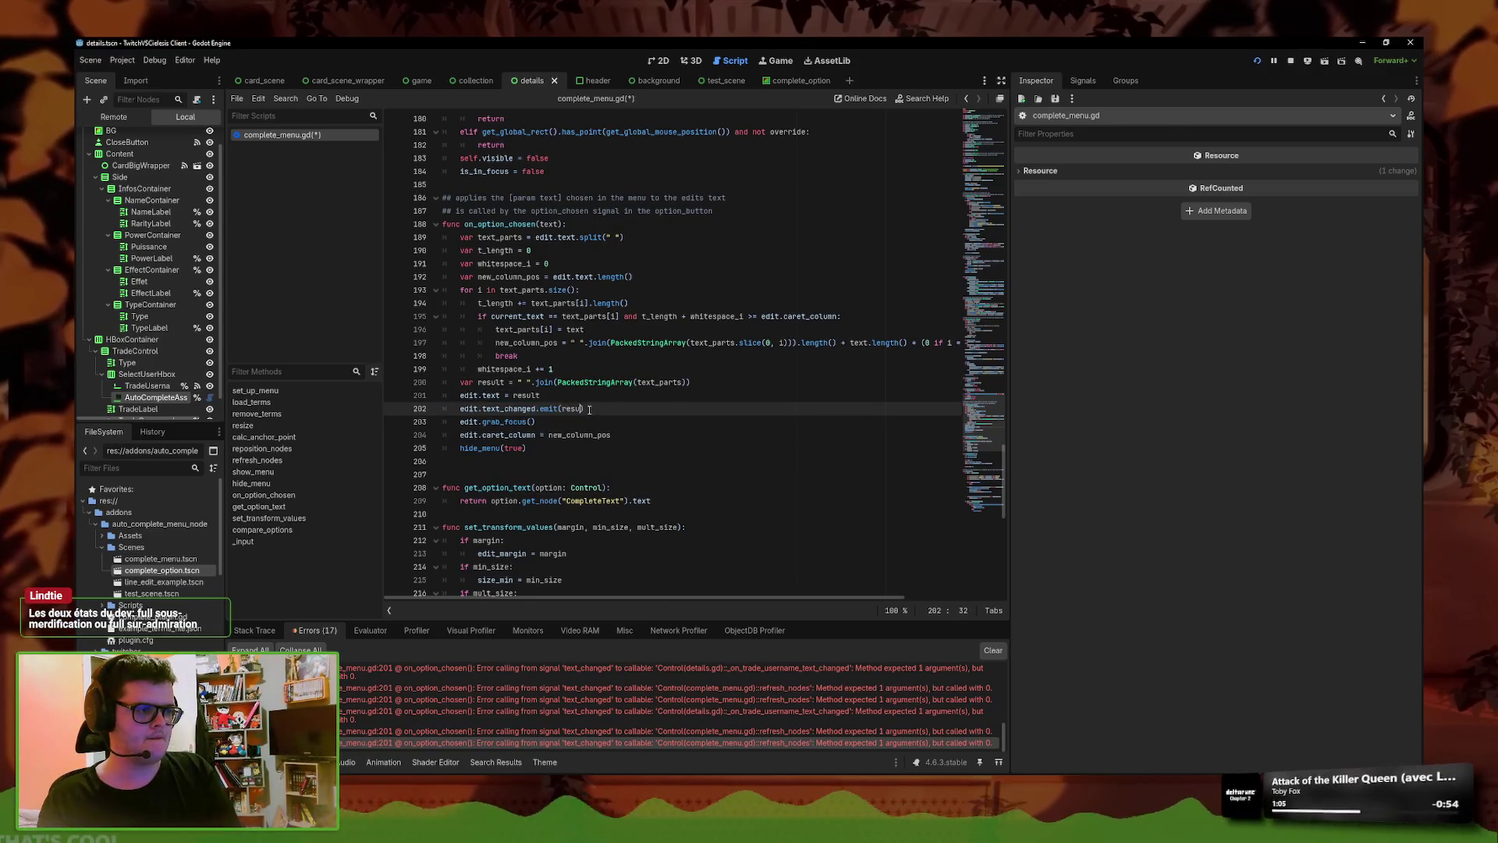
type("lt")
left_click(572, 395)
key("ctrl+s")
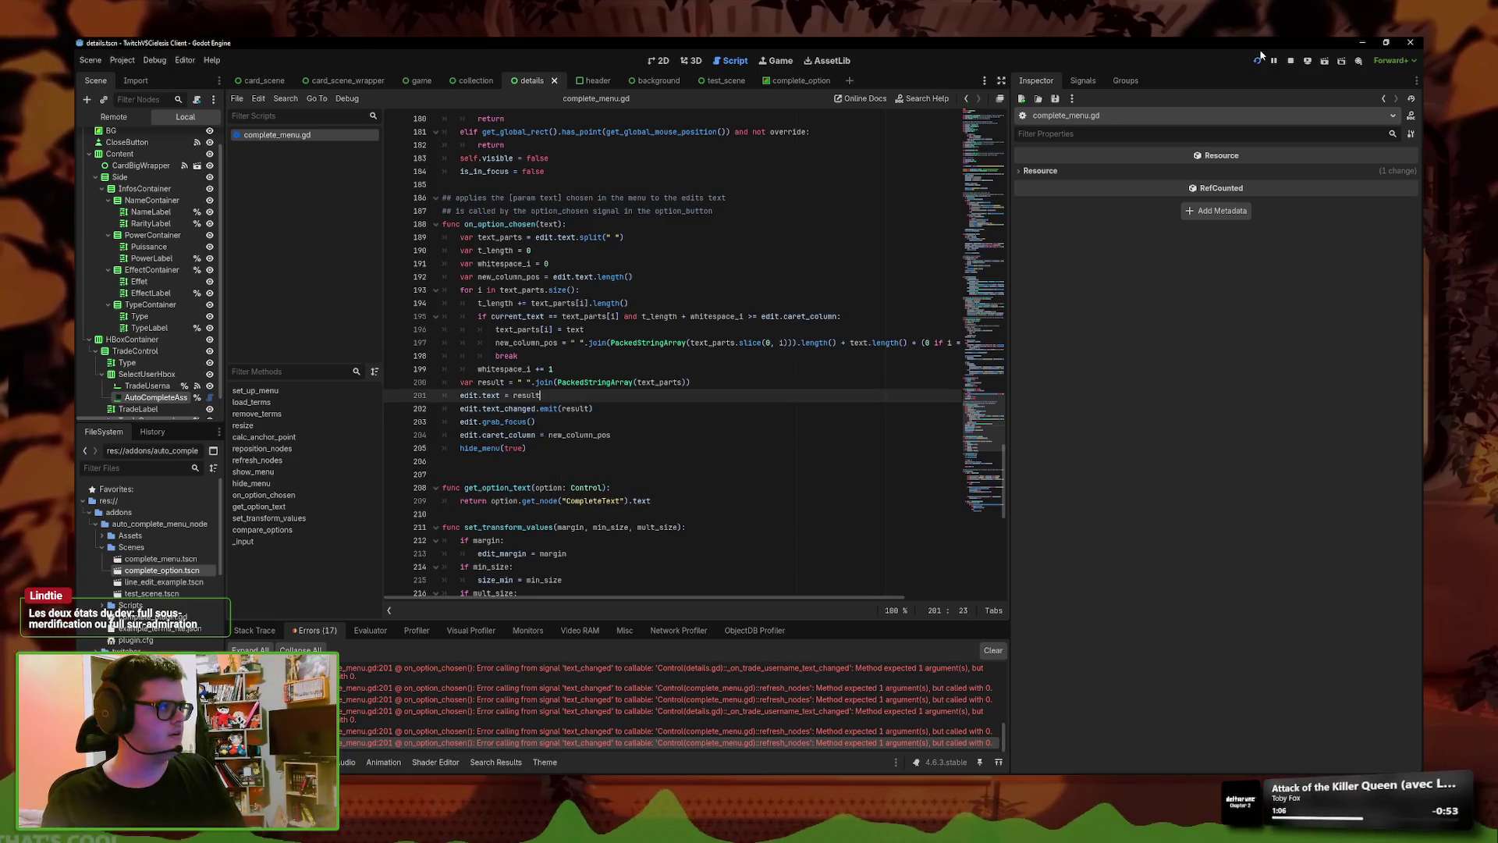
left_click(1259, 57)
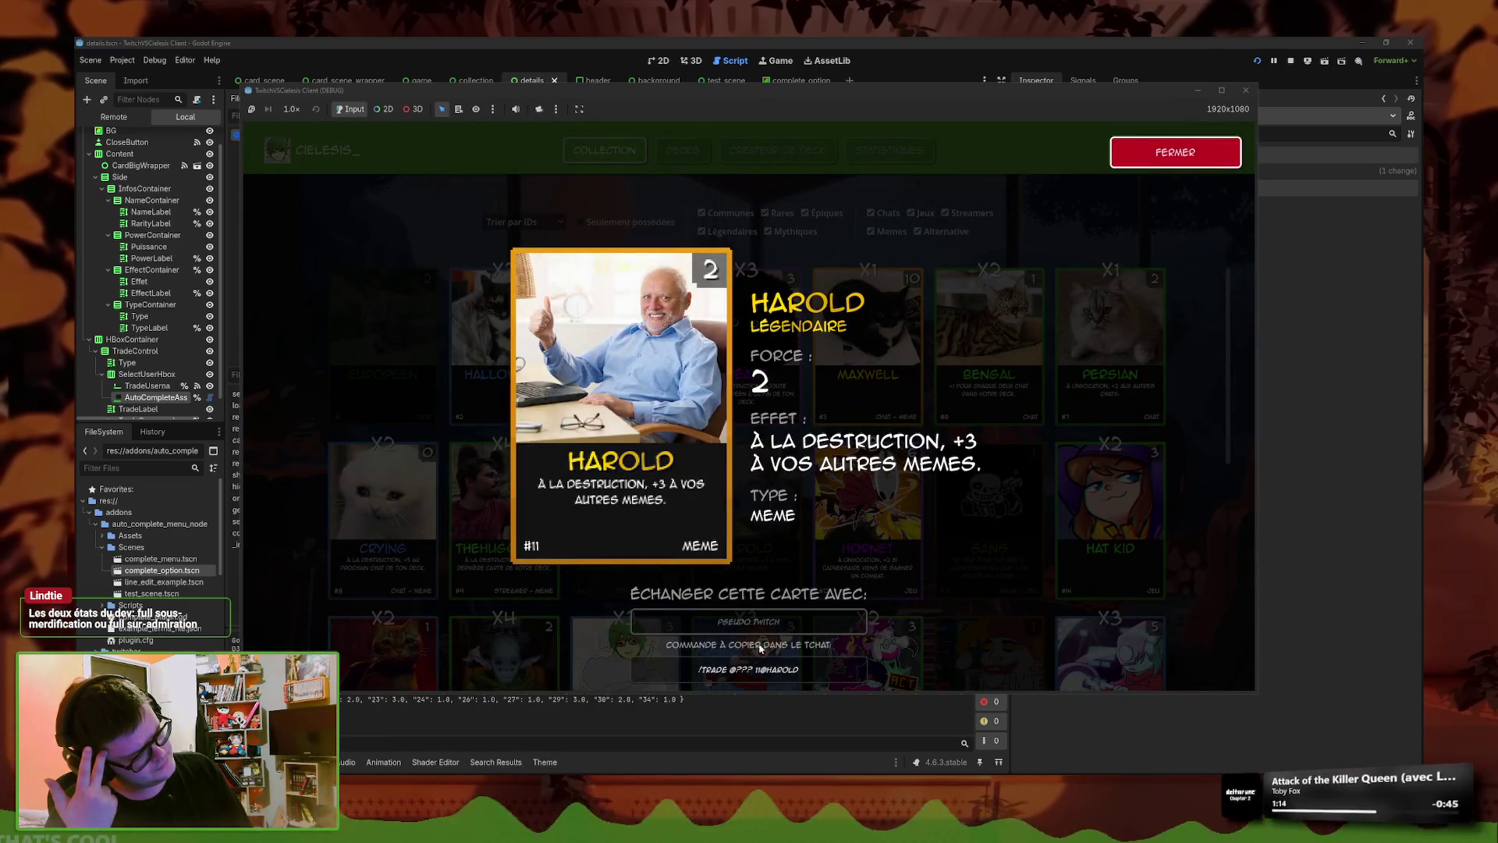
left_click(788, 622)
type("cielesis_")
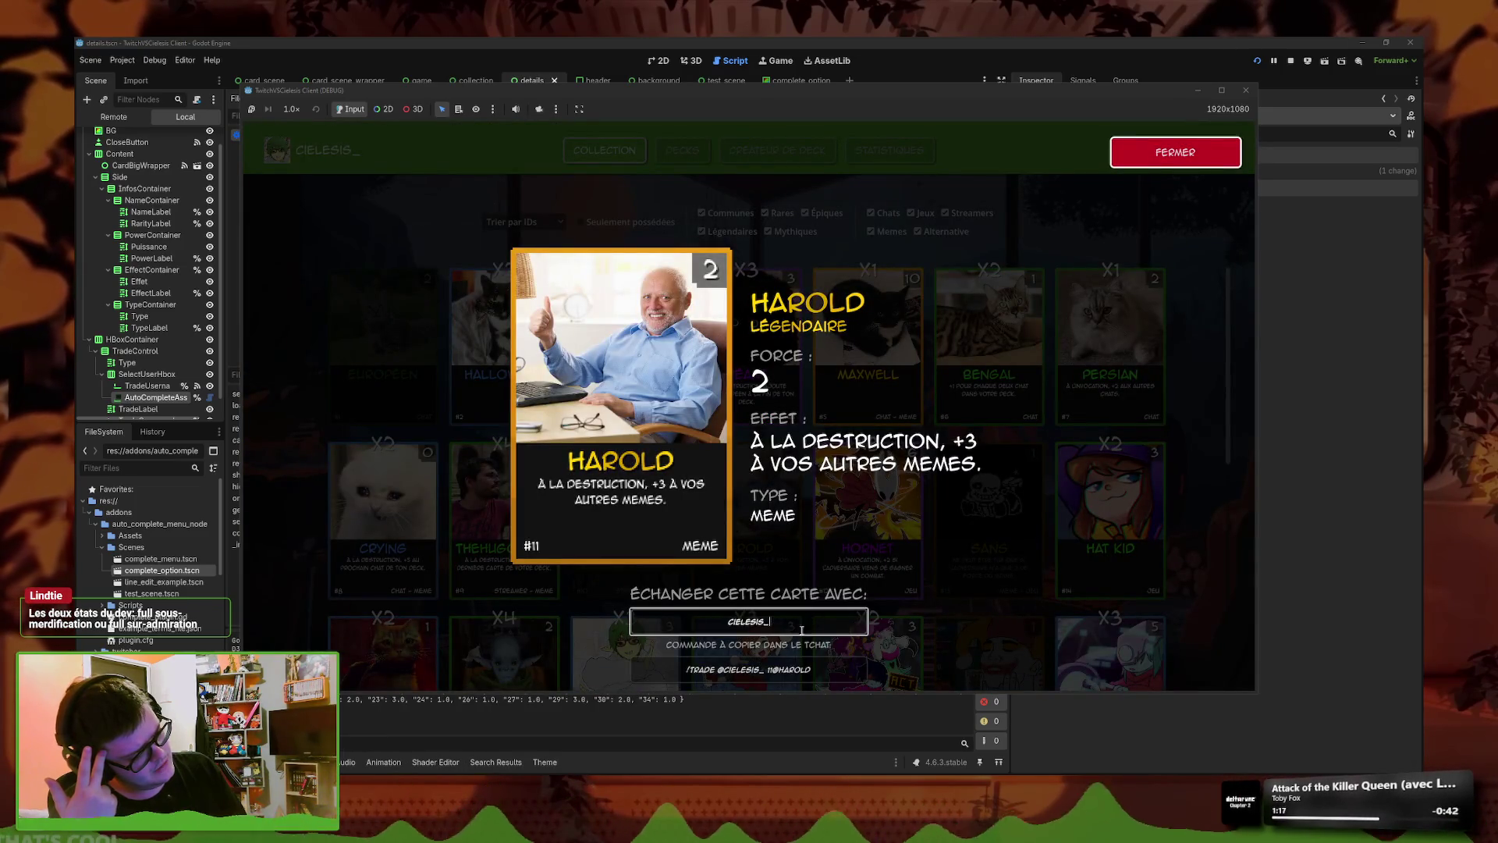
key("ctrl+a")
key("BackSpace")
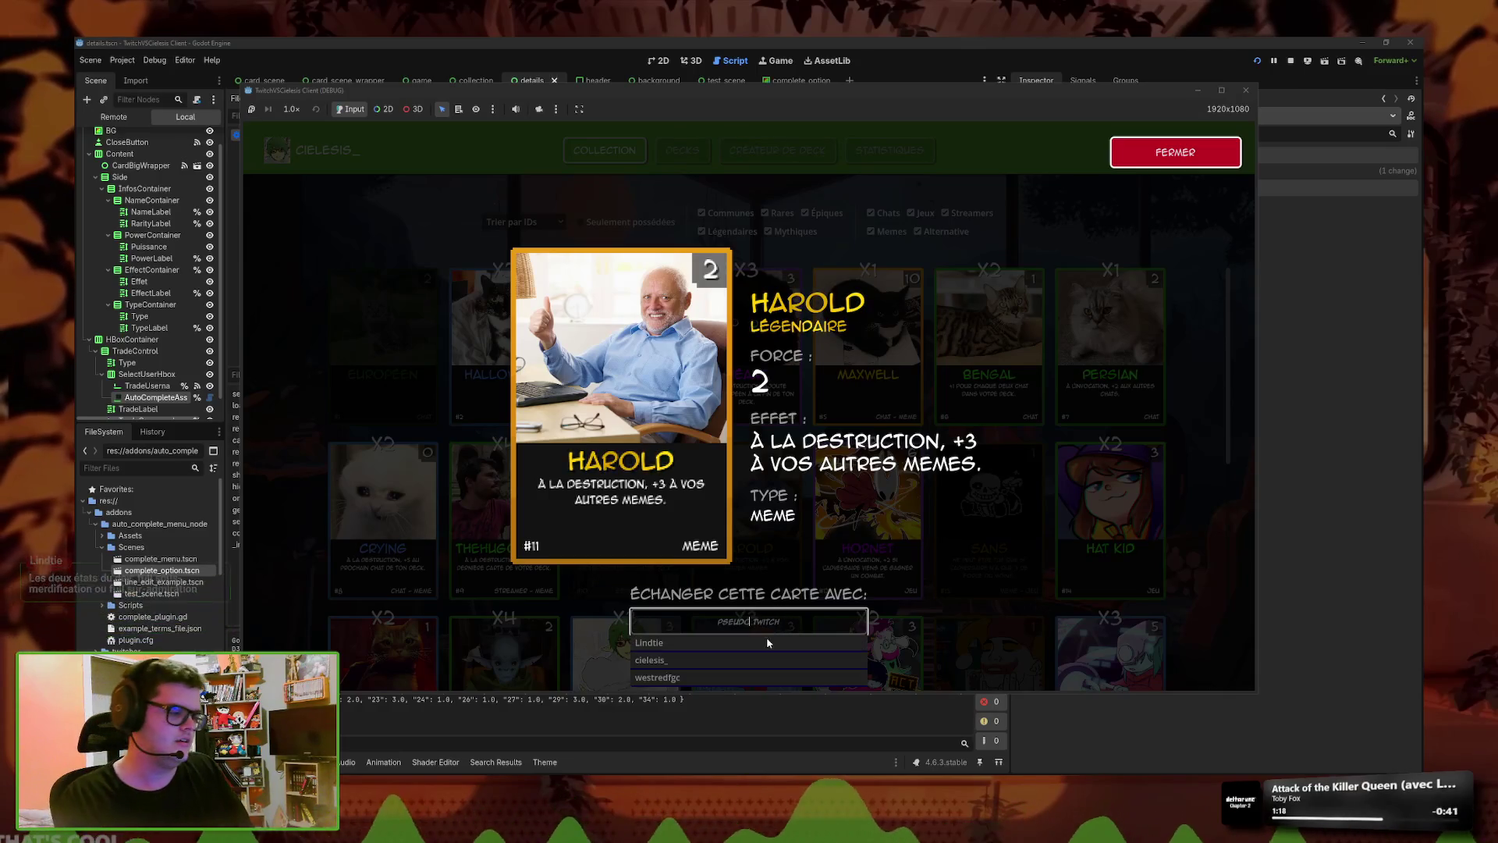
left_click(657, 678)
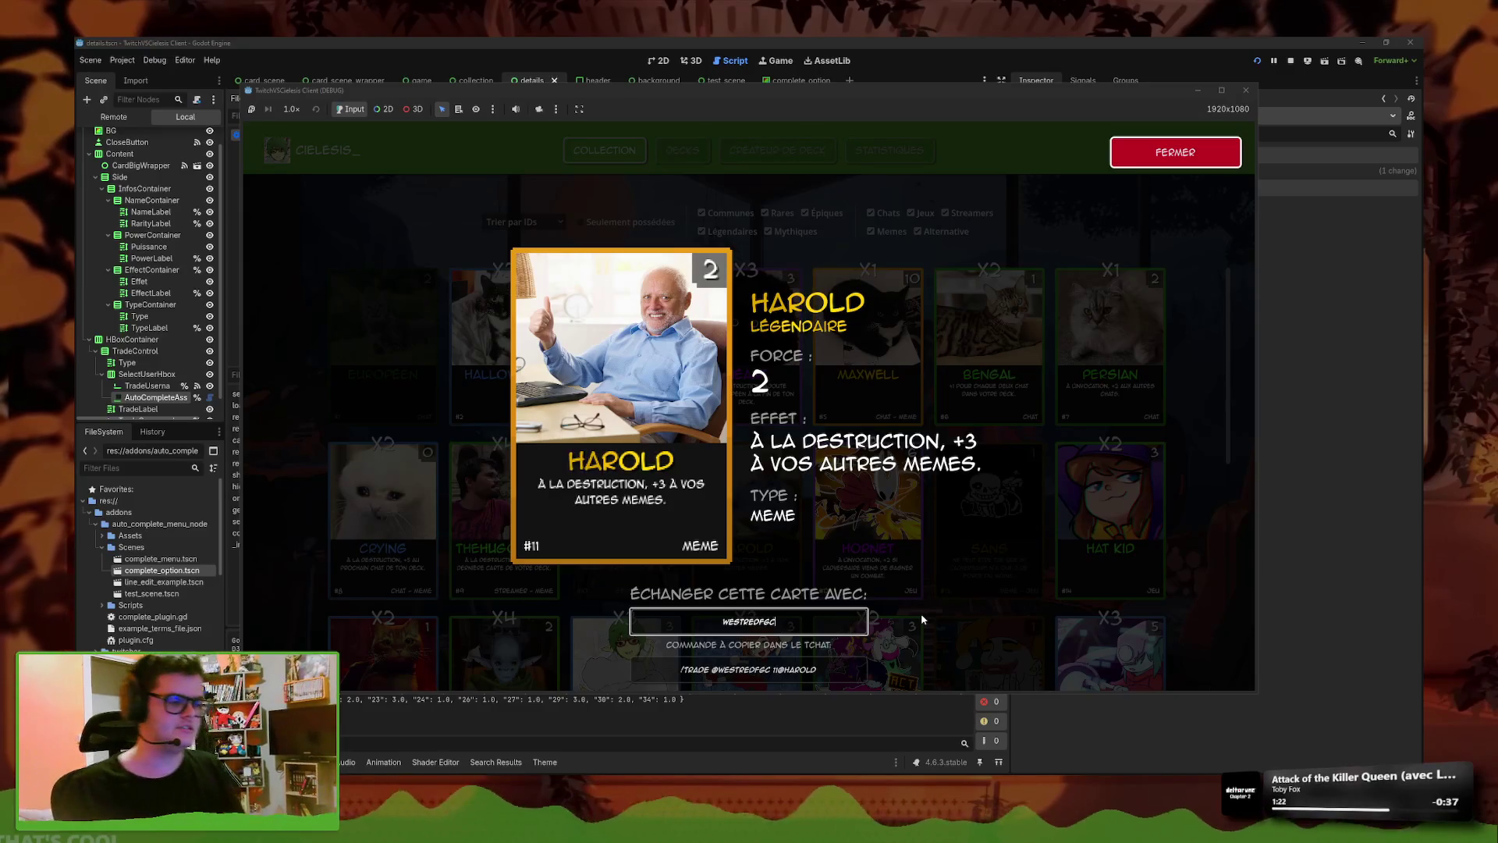
key("ctrl+a")
key("BackSpace")
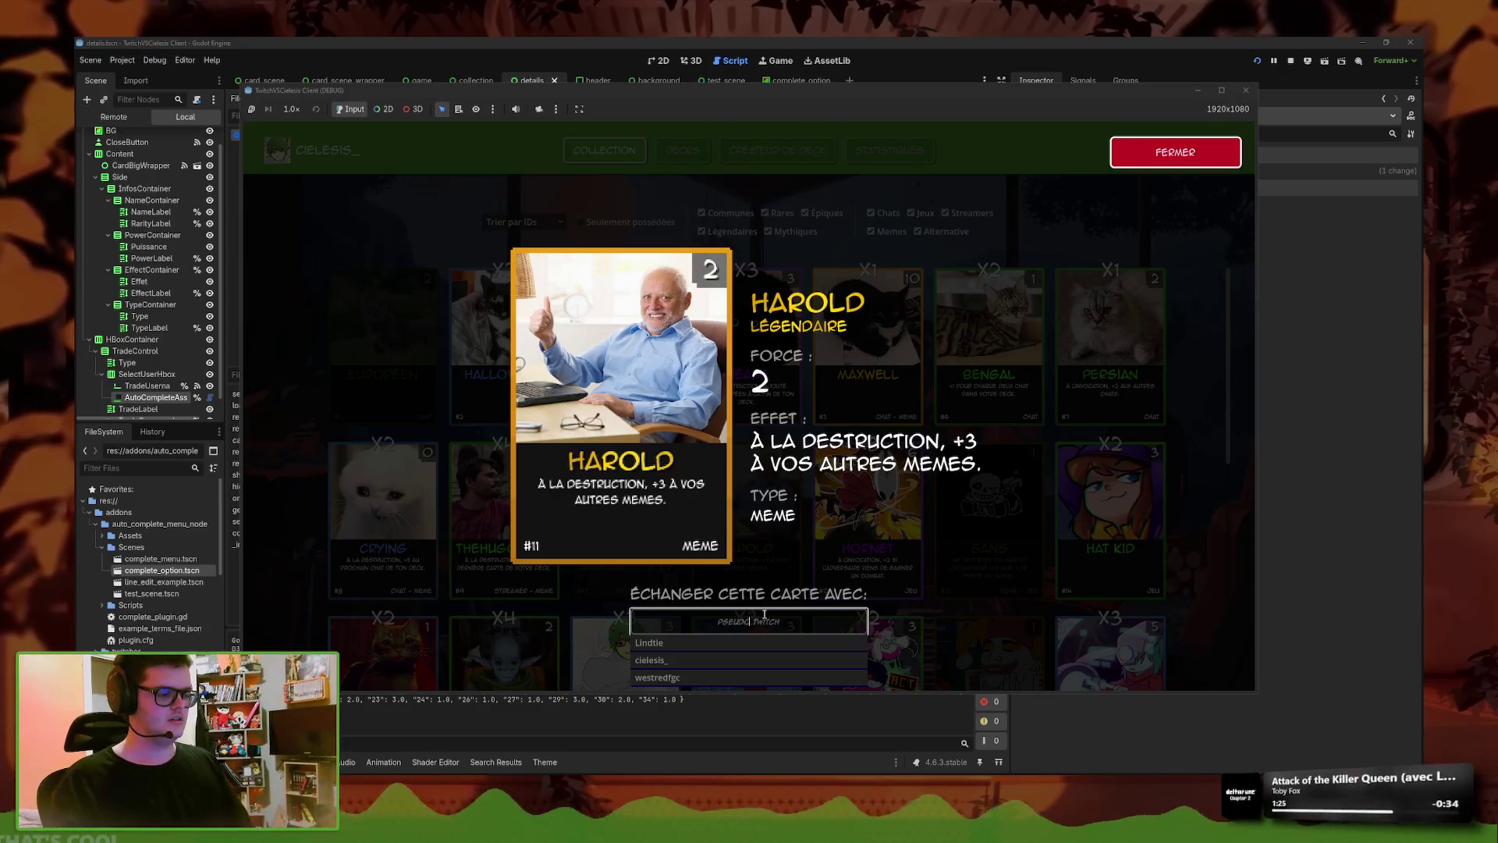
Close the suggestion list and game, returning to the details scene's 2D view.
left_click(1176, 152)
left_click(687, 71)
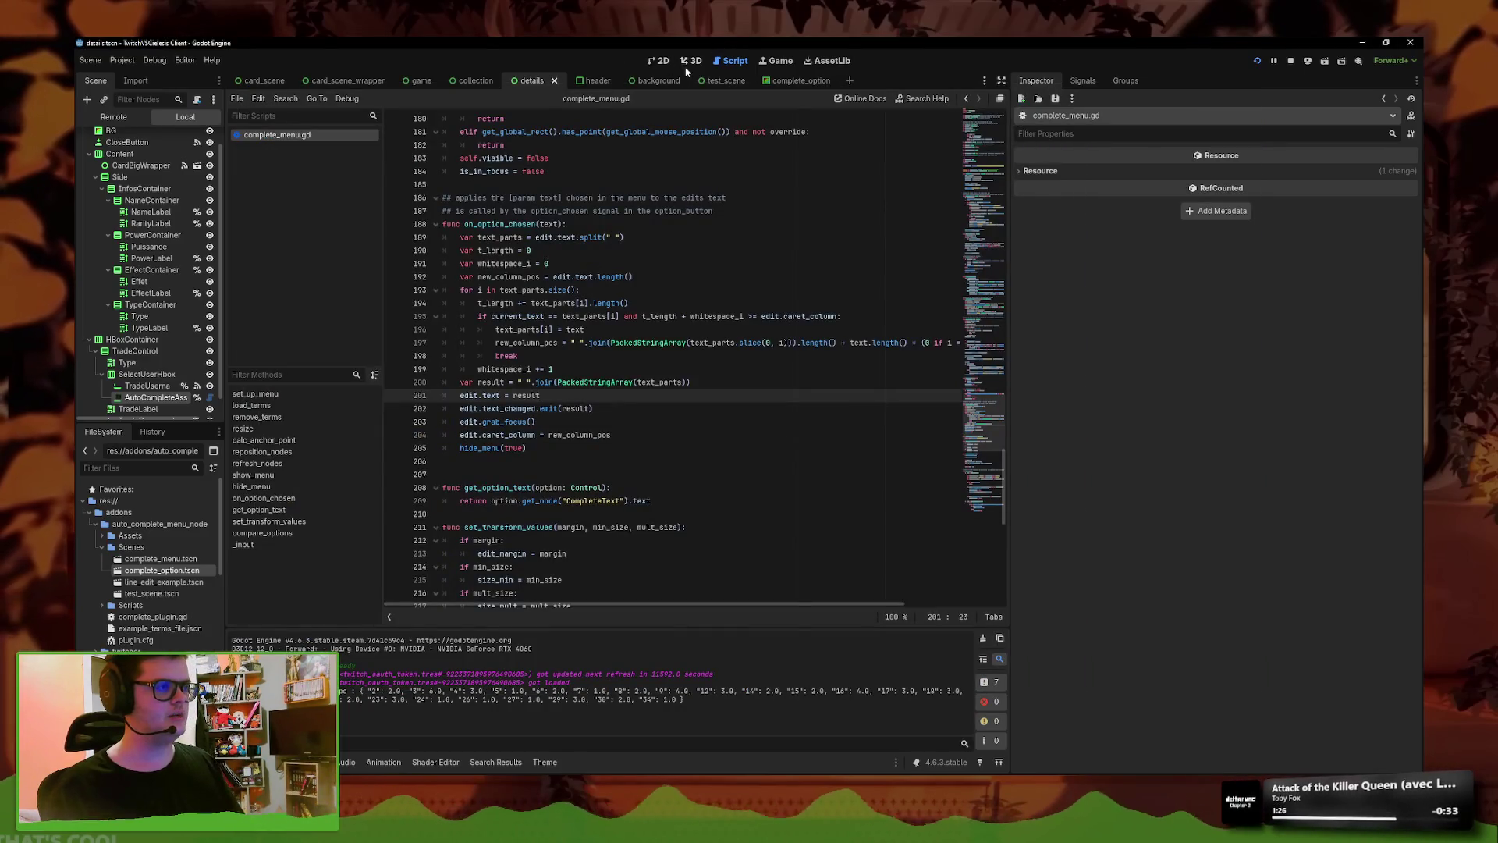
left_click(660, 61)
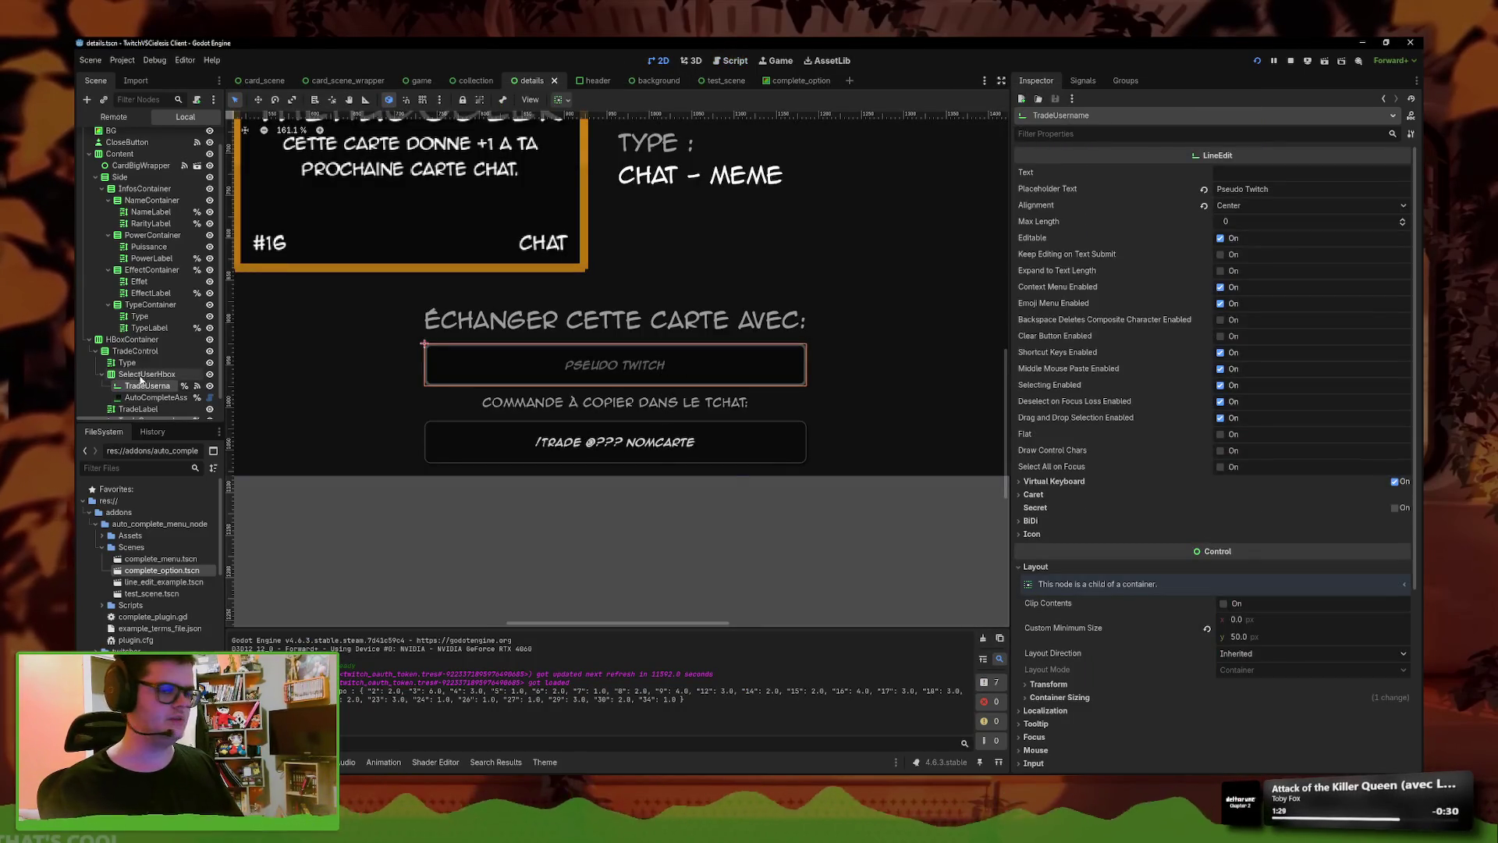
Select AutoCompleteAssistant and browse, then collapse, its Inspector property sections.
left_click(152, 398)
left_click(1050, 436)
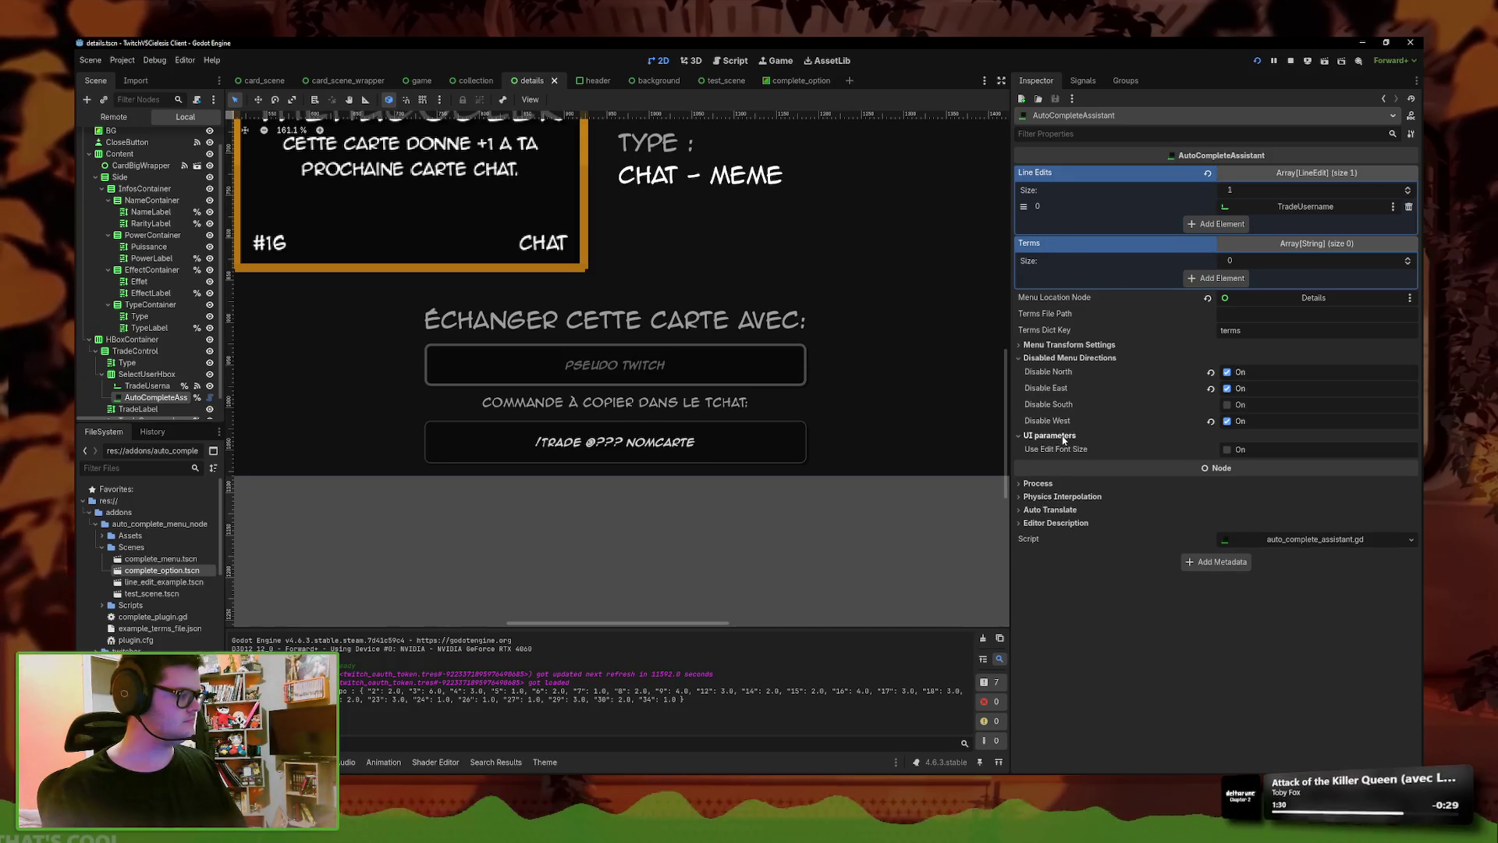
left_click(1072, 358)
left_click(1050, 371)
left_click(1069, 345)
left_click(1069, 346)
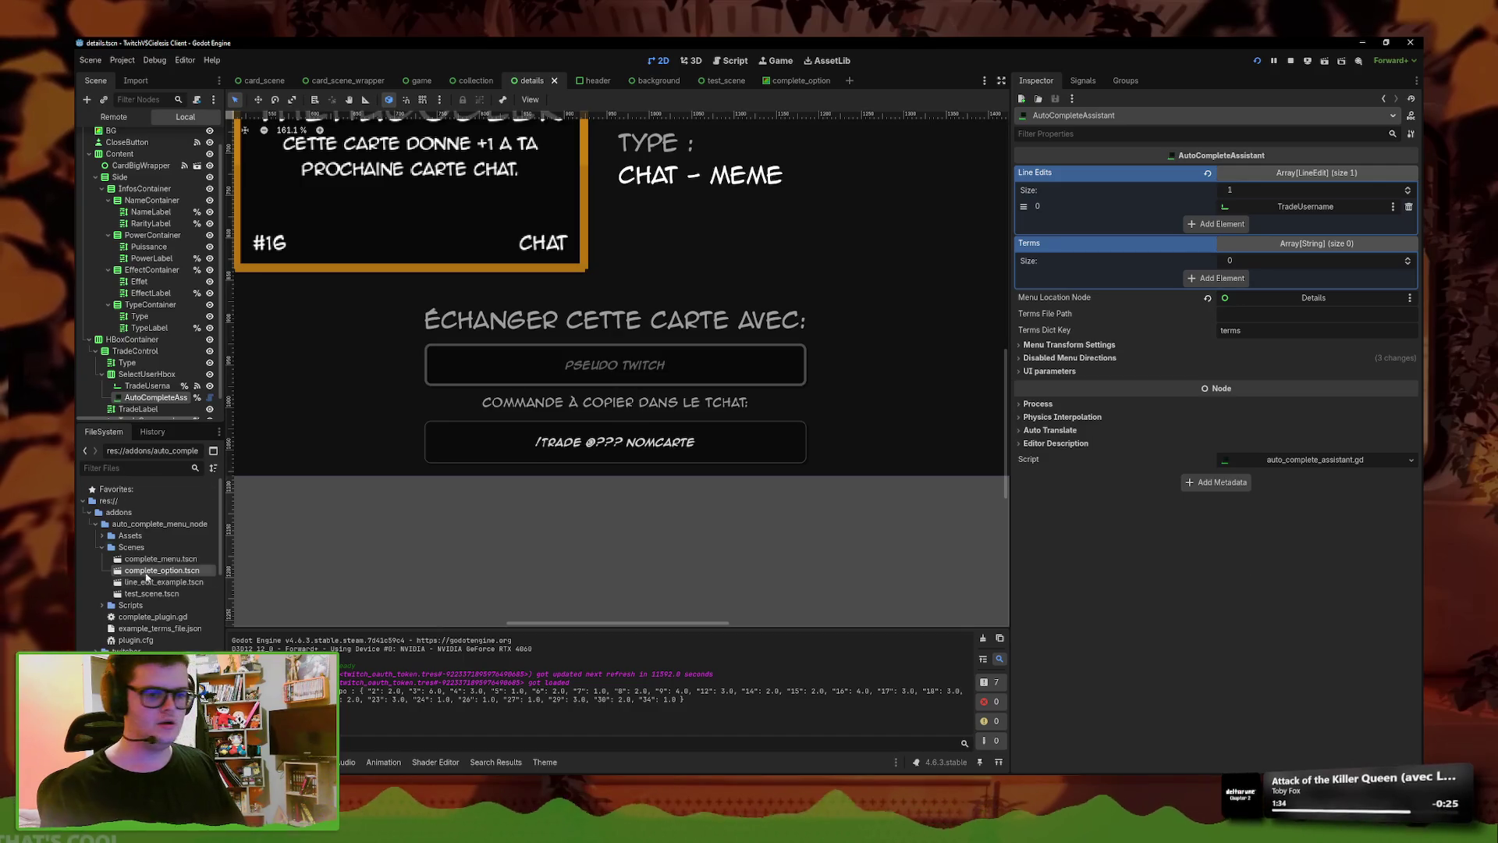
Open base_theme.tres from the plugin's Assets folder, then open complete_option.tscn from Scenes.
left_click(102, 547)
left_click(103, 535)
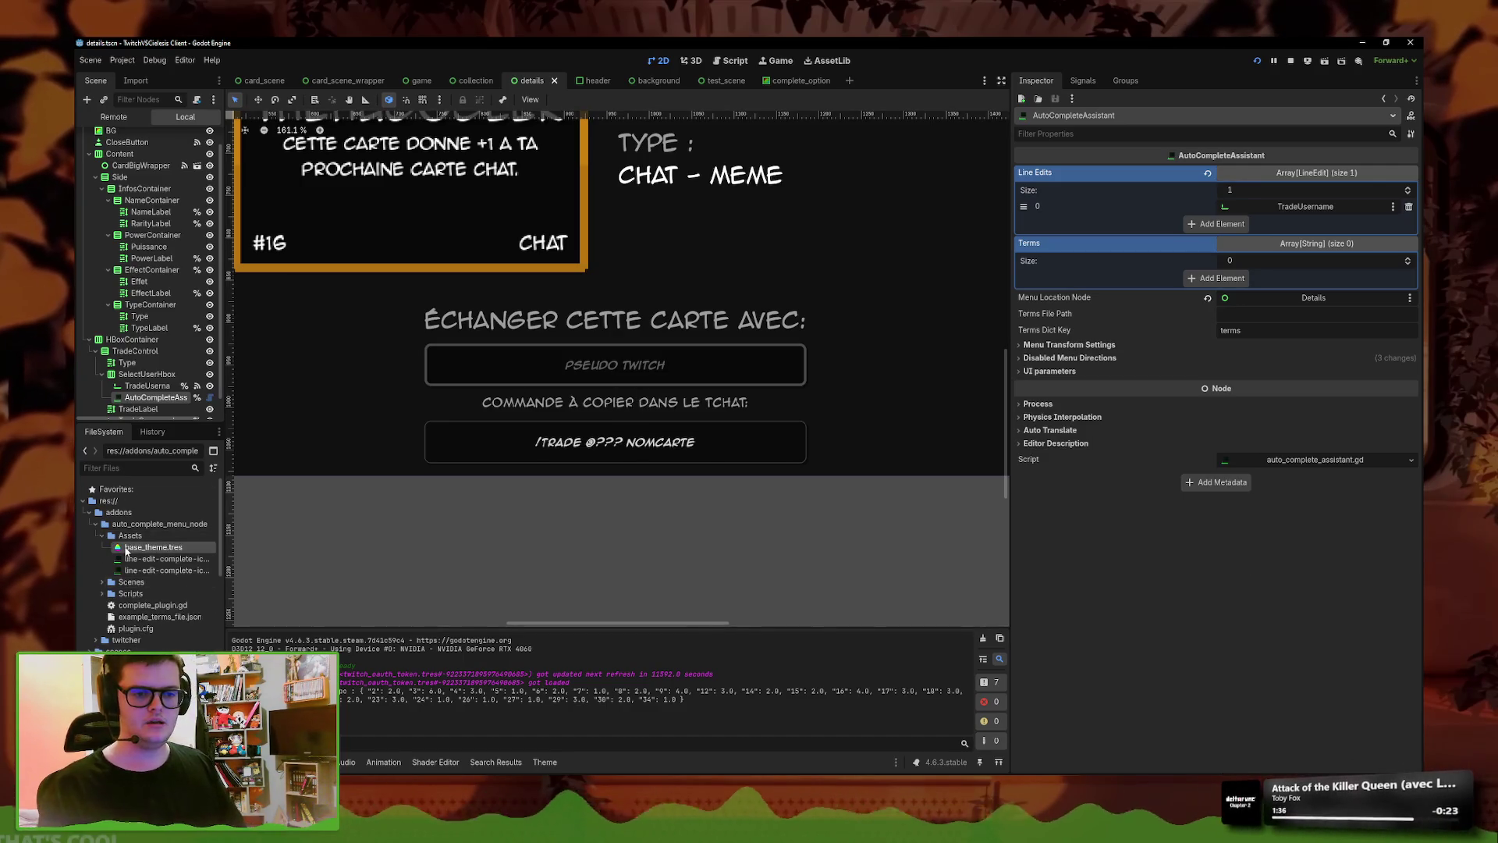
left_click(153, 547)
left_click(102, 594)
left_click(102, 582)
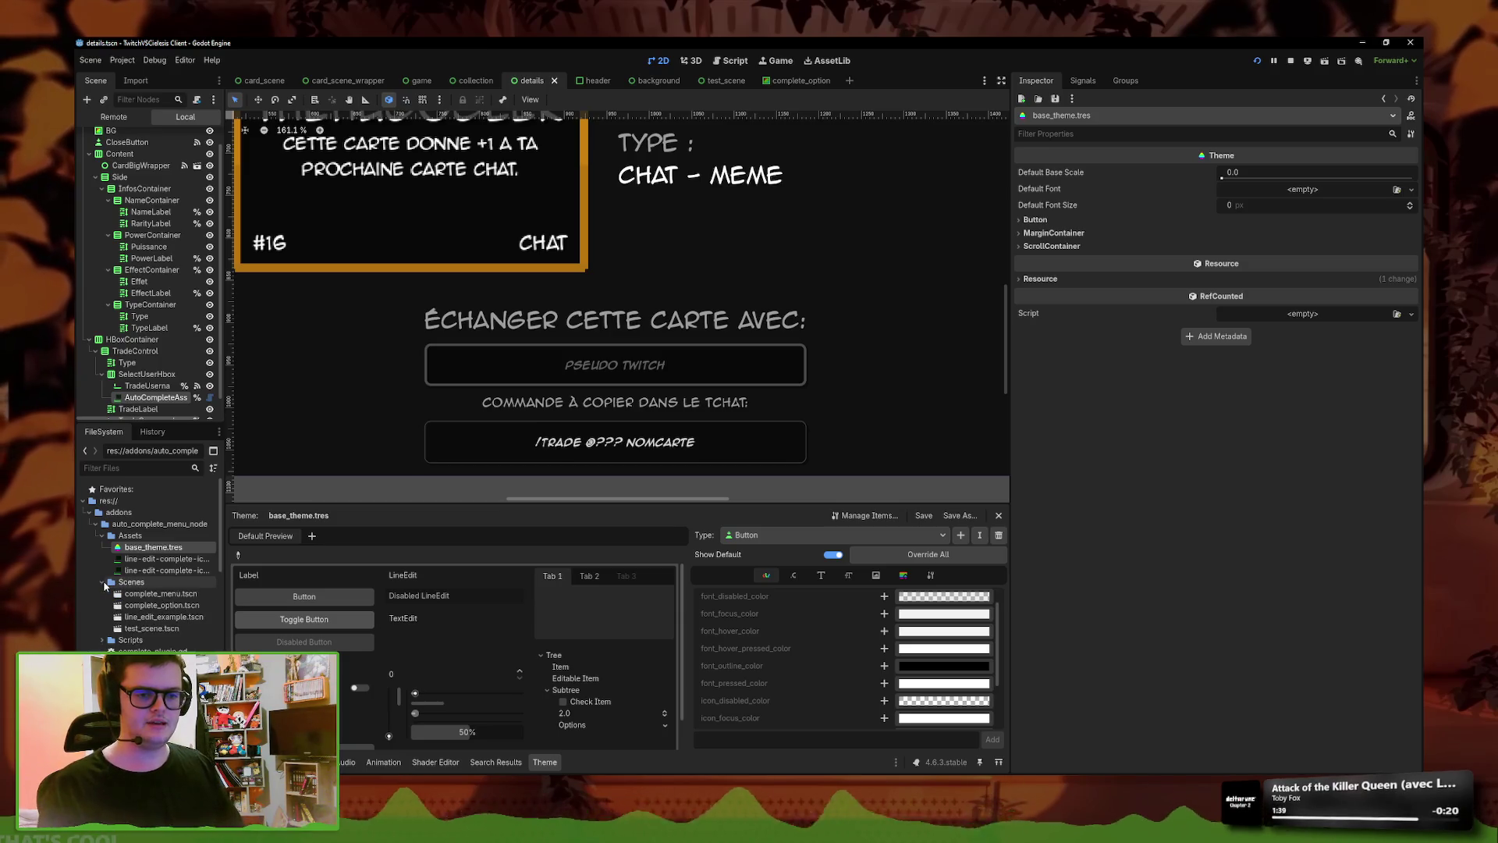
double_click(184, 608)
Inspect complete_option's nodes and the control types defined in base_theme.tres.
left_click(372, 182)
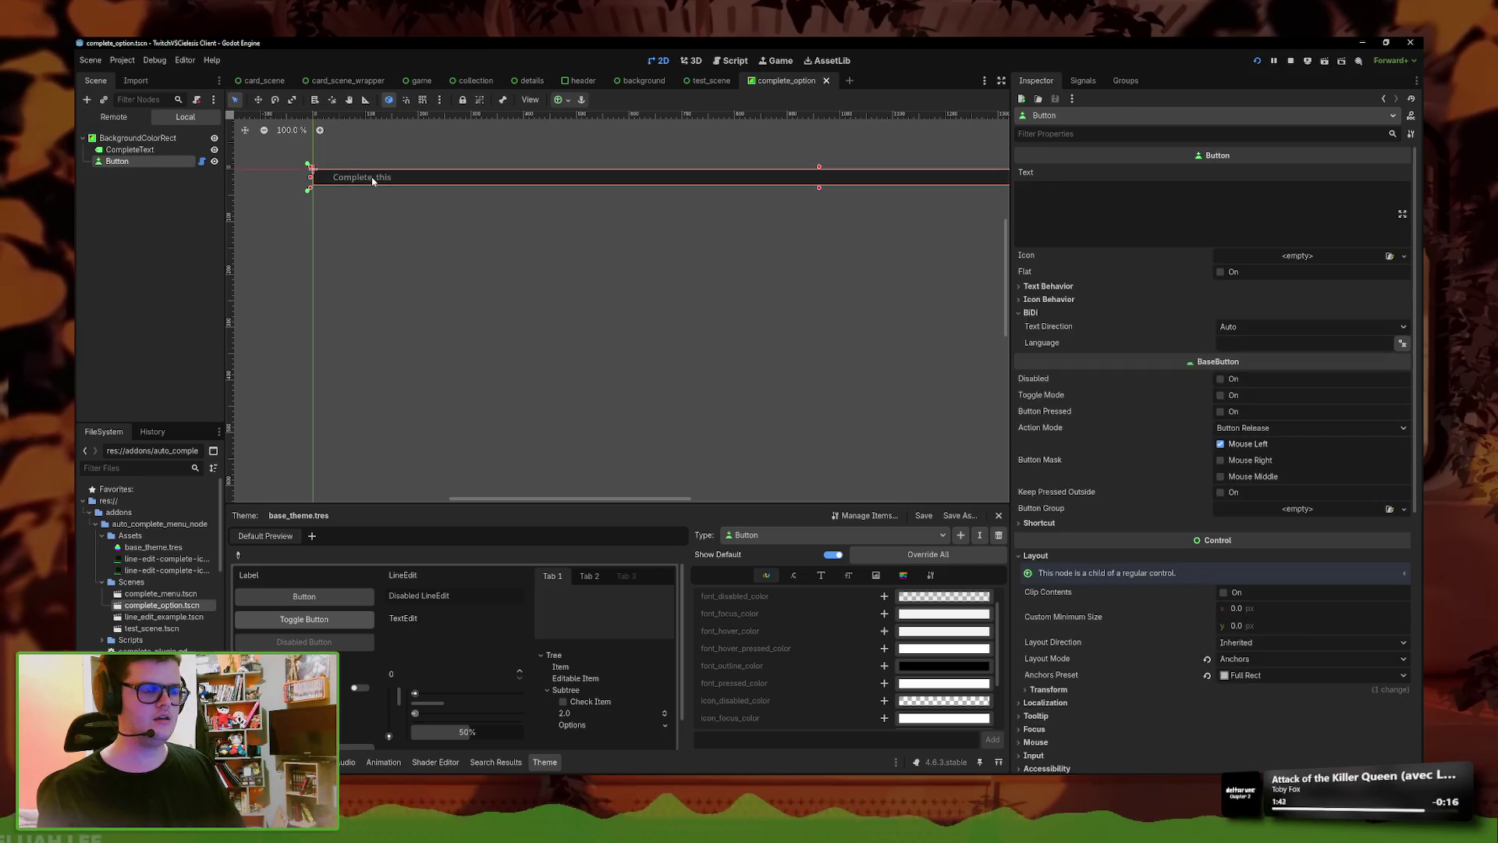
left_click(155, 547)
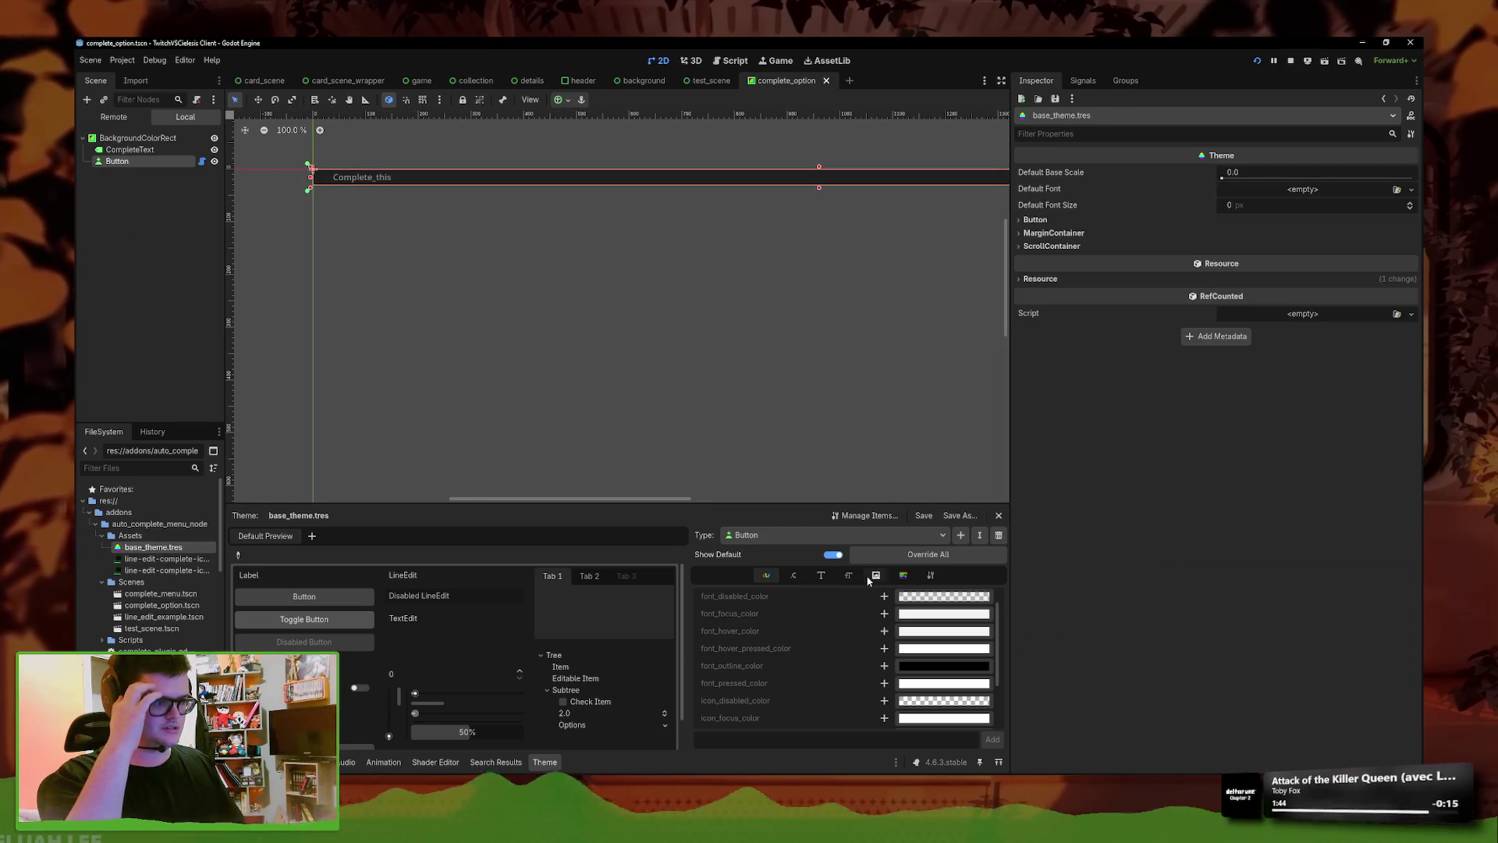
left_click(750, 536)
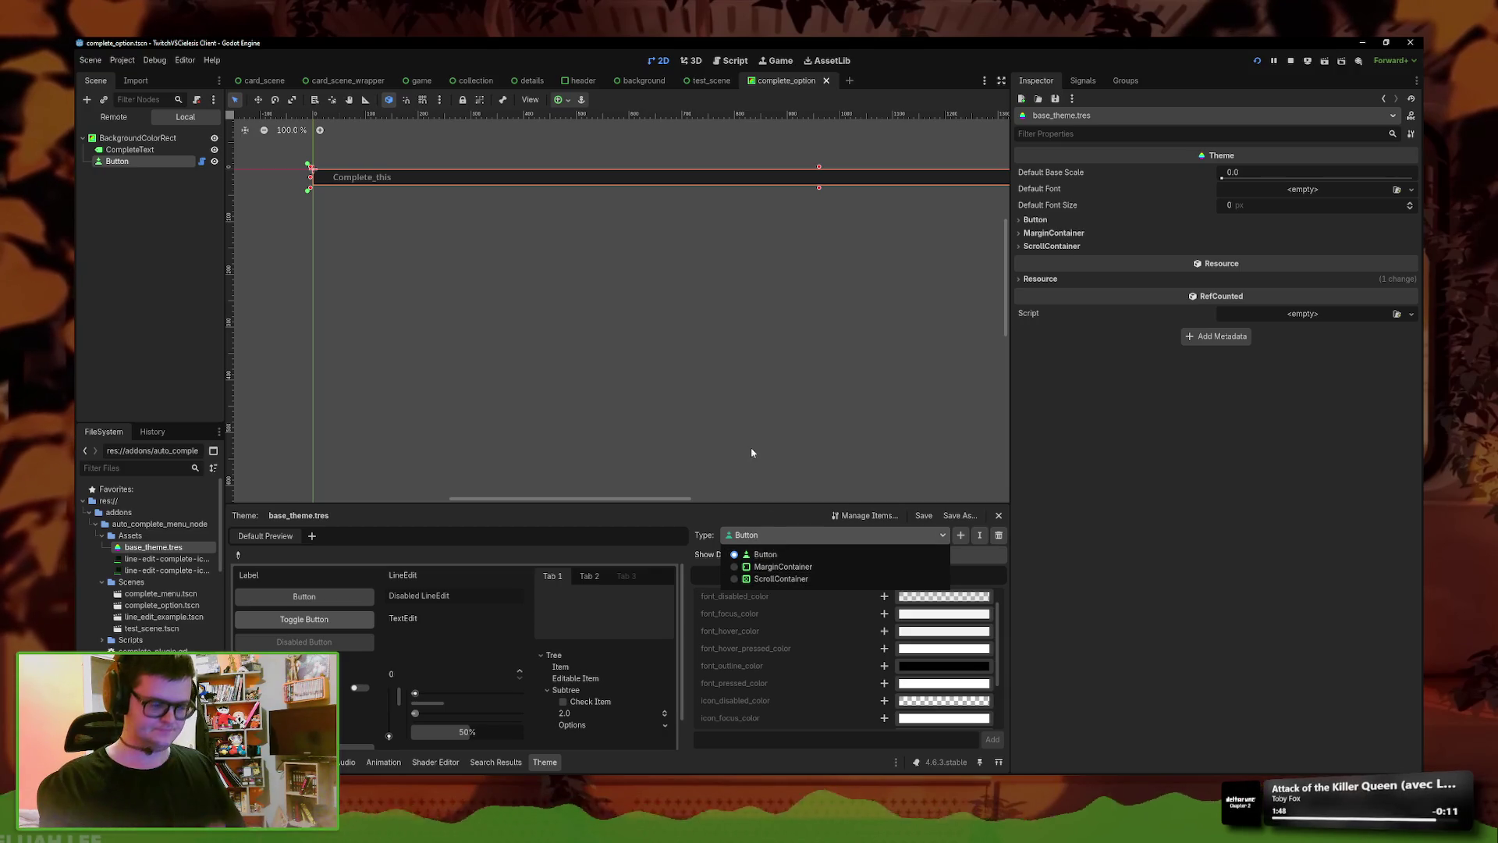
left_click(151, 552)
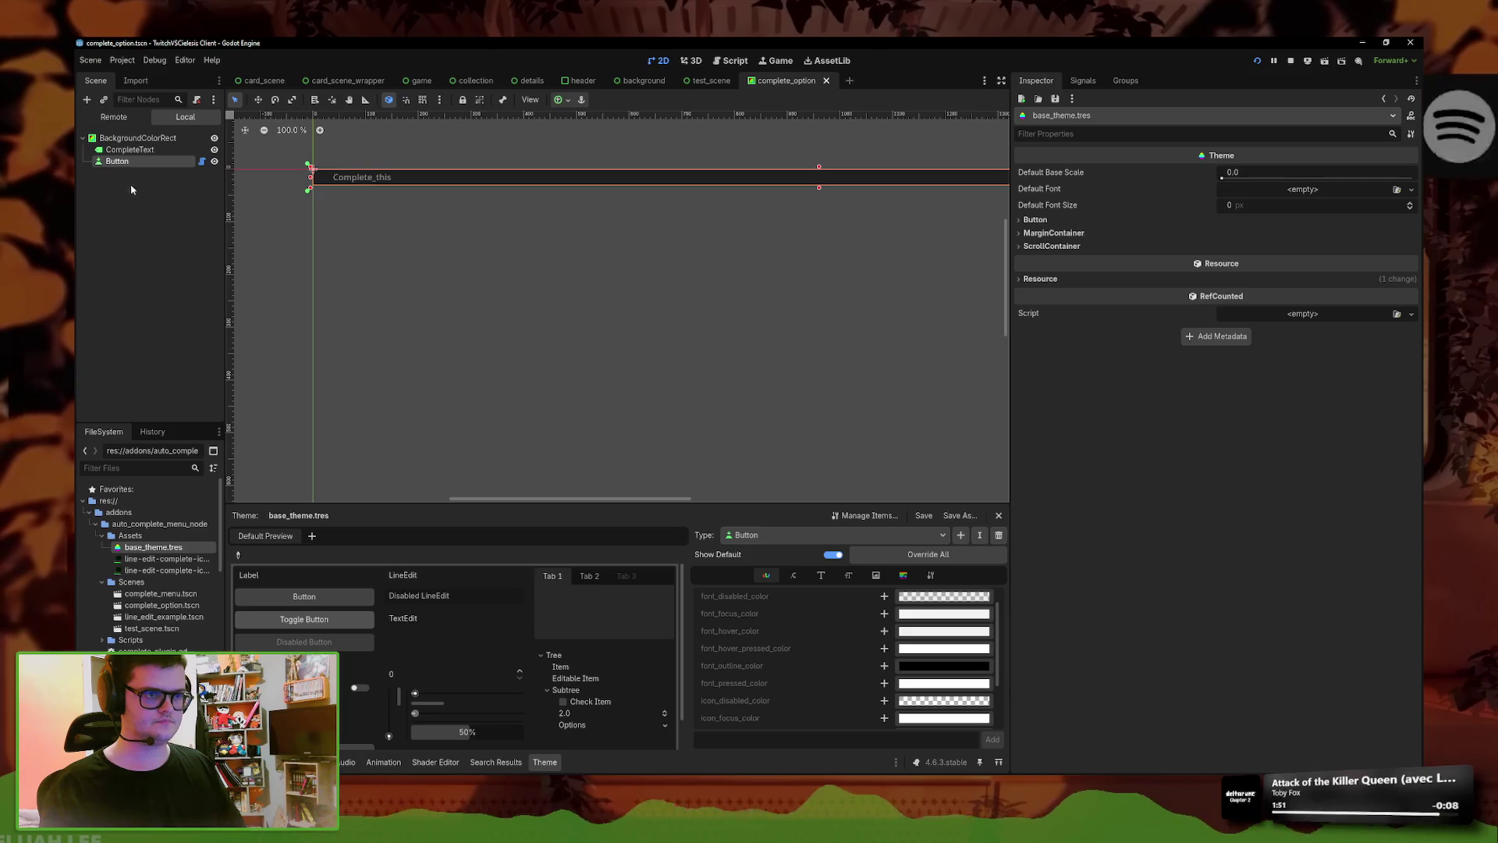
left_click(362, 177)
left_click(488, 235)
scroll(312, 153, "up", 6)
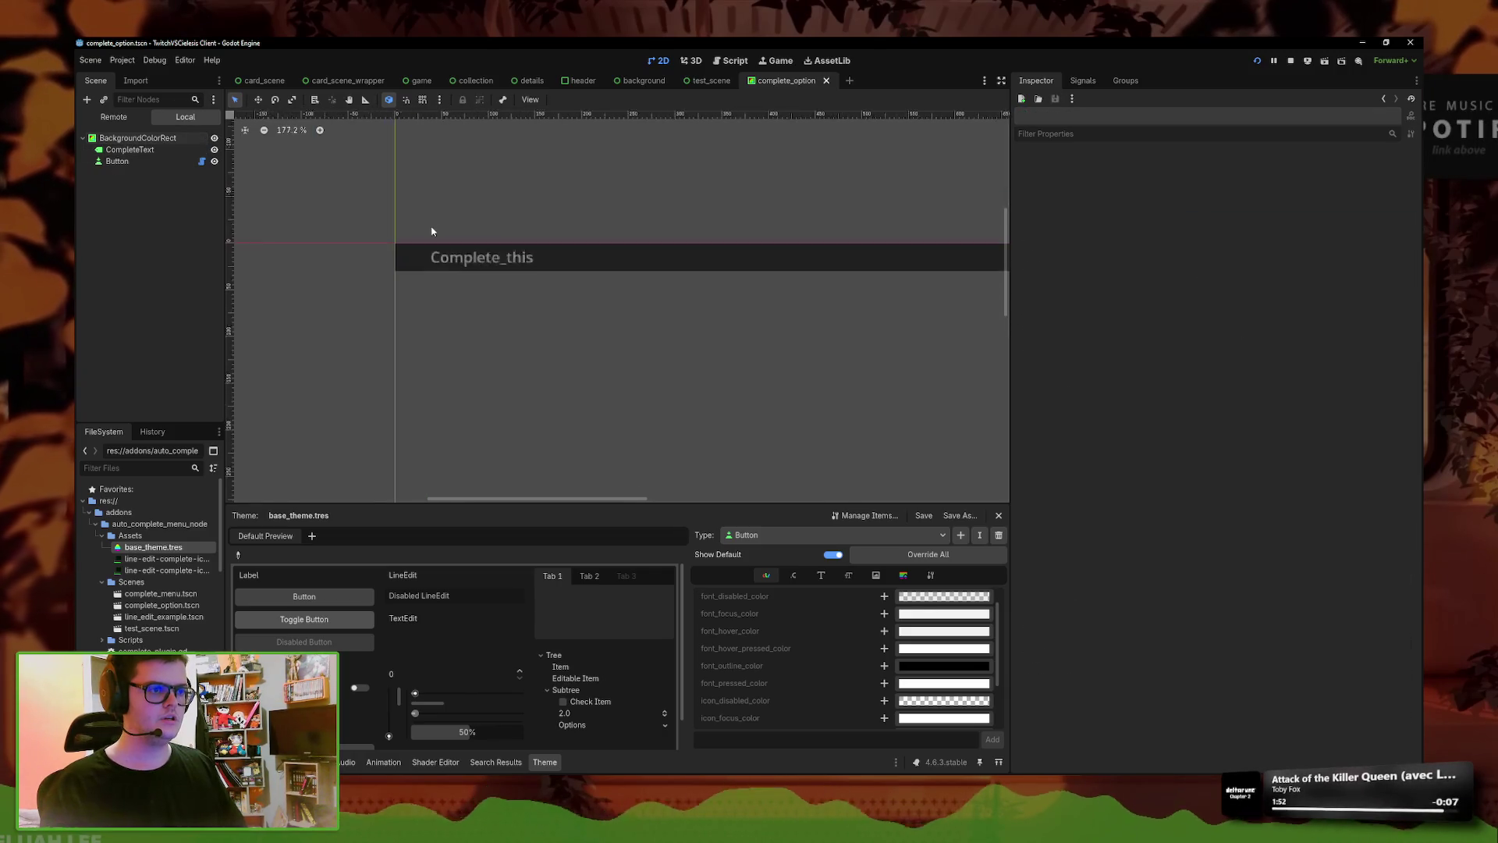
Open complete_menu.tscn, select ScrollContainer, and load the theme's ScrollContainer panel StyleBoxFlat.
left_click(158, 596)
double_click(158, 596)
scroll(559, 364, "down", 5)
left_click(596, 408)
scroll(610, 394, "up", 1)
scroll(610, 394, "up", 2)
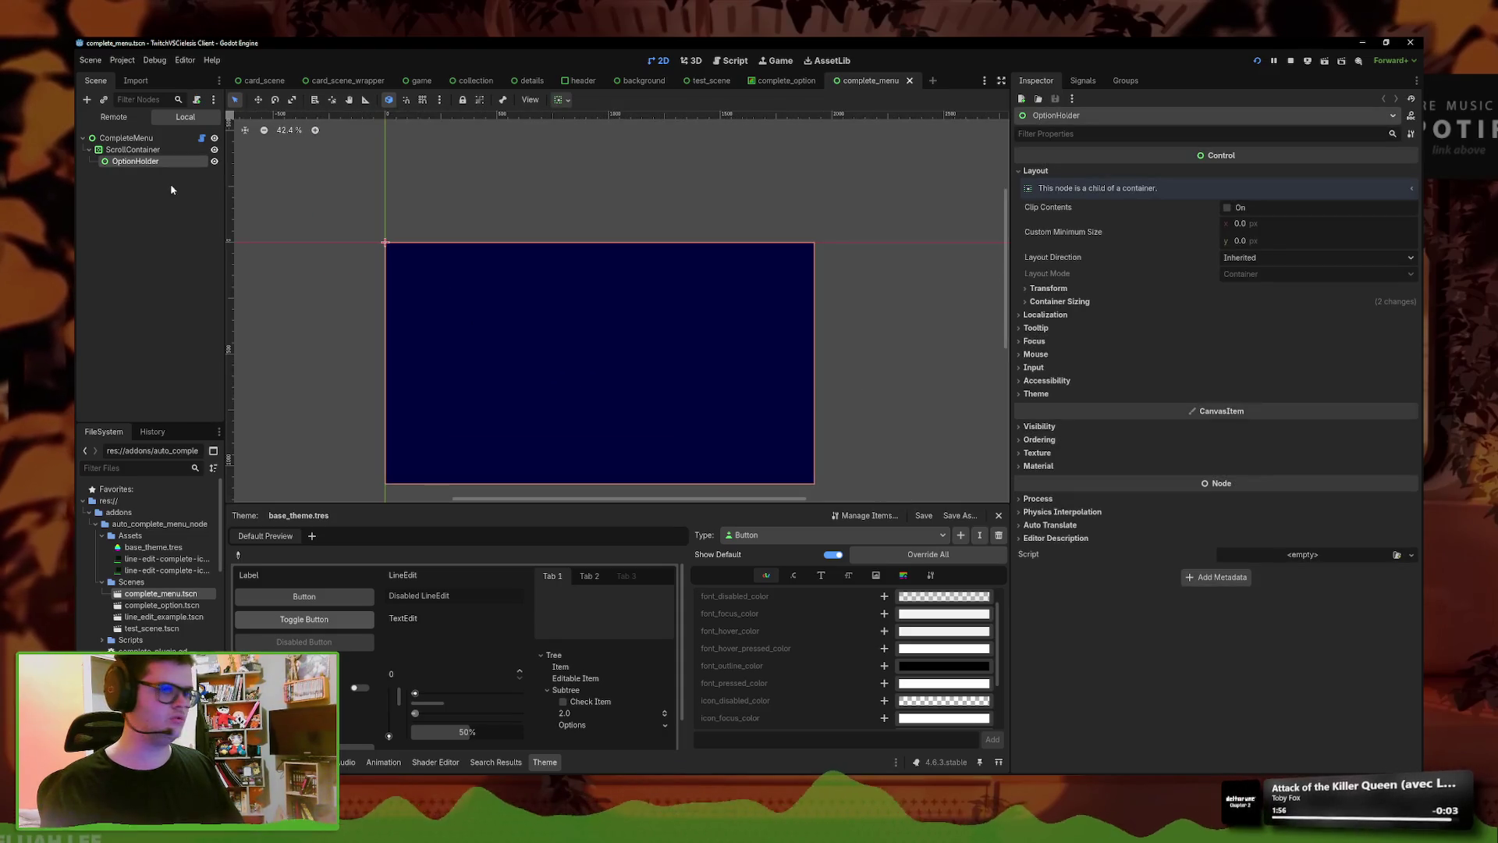
left_click(133, 149)
left_click(125, 137)
left_click(142, 152)
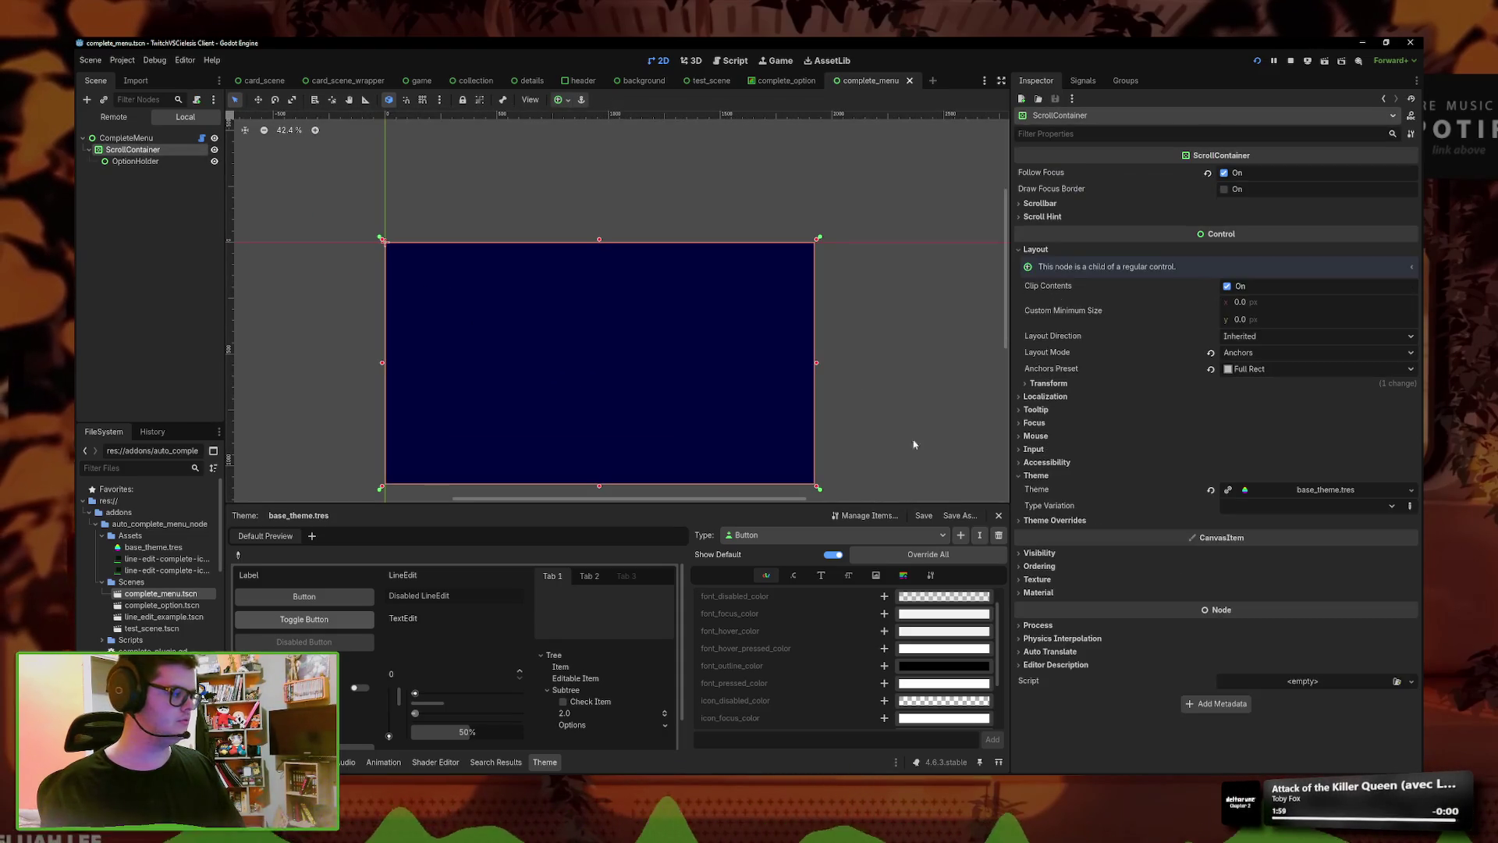
left_click(897, 535)
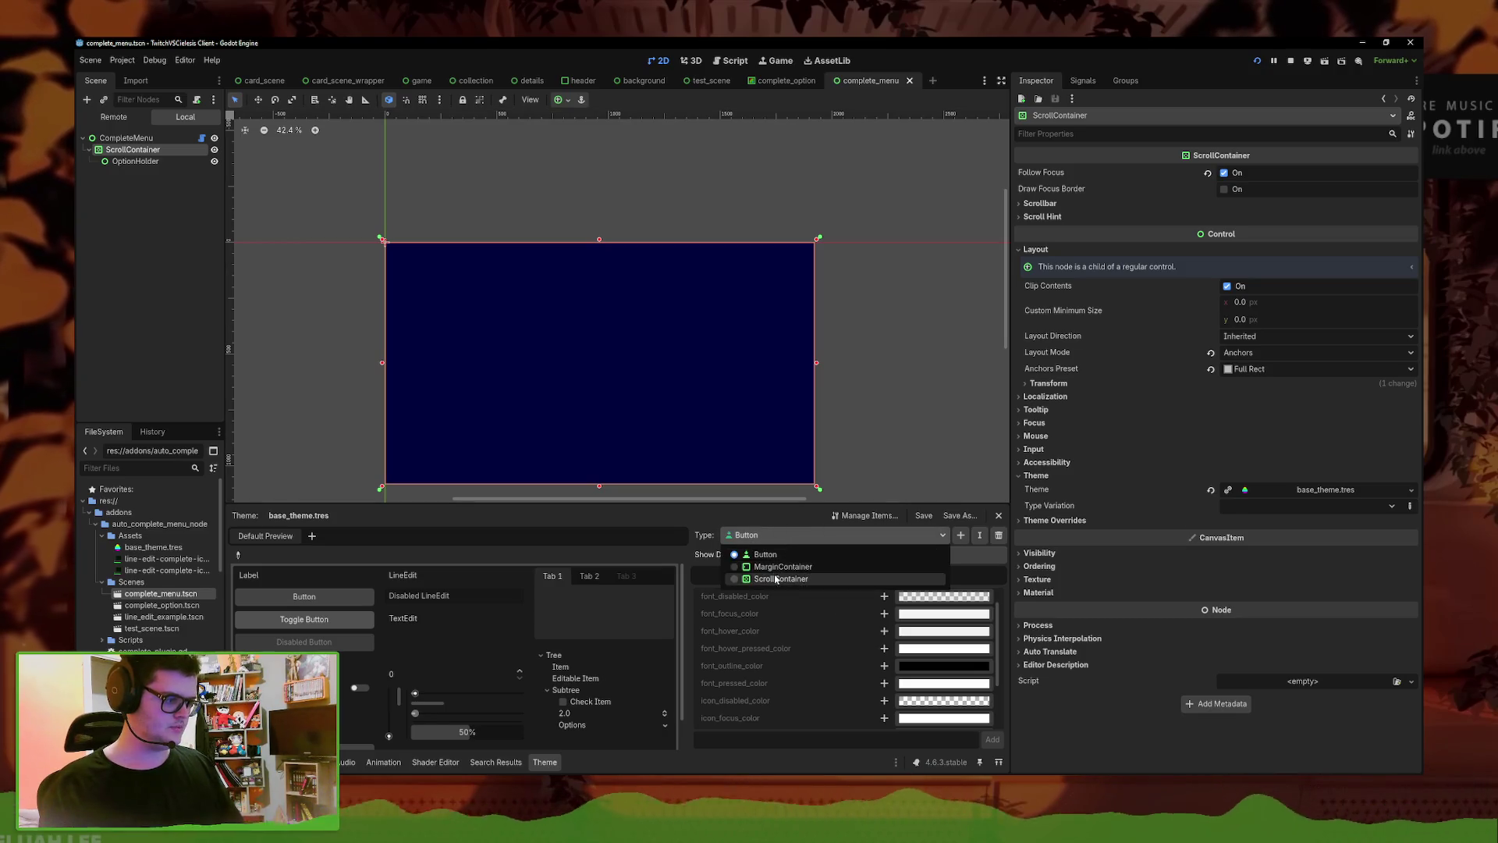
left_click(910, 578)
left_click(906, 576)
left_click(925, 617)
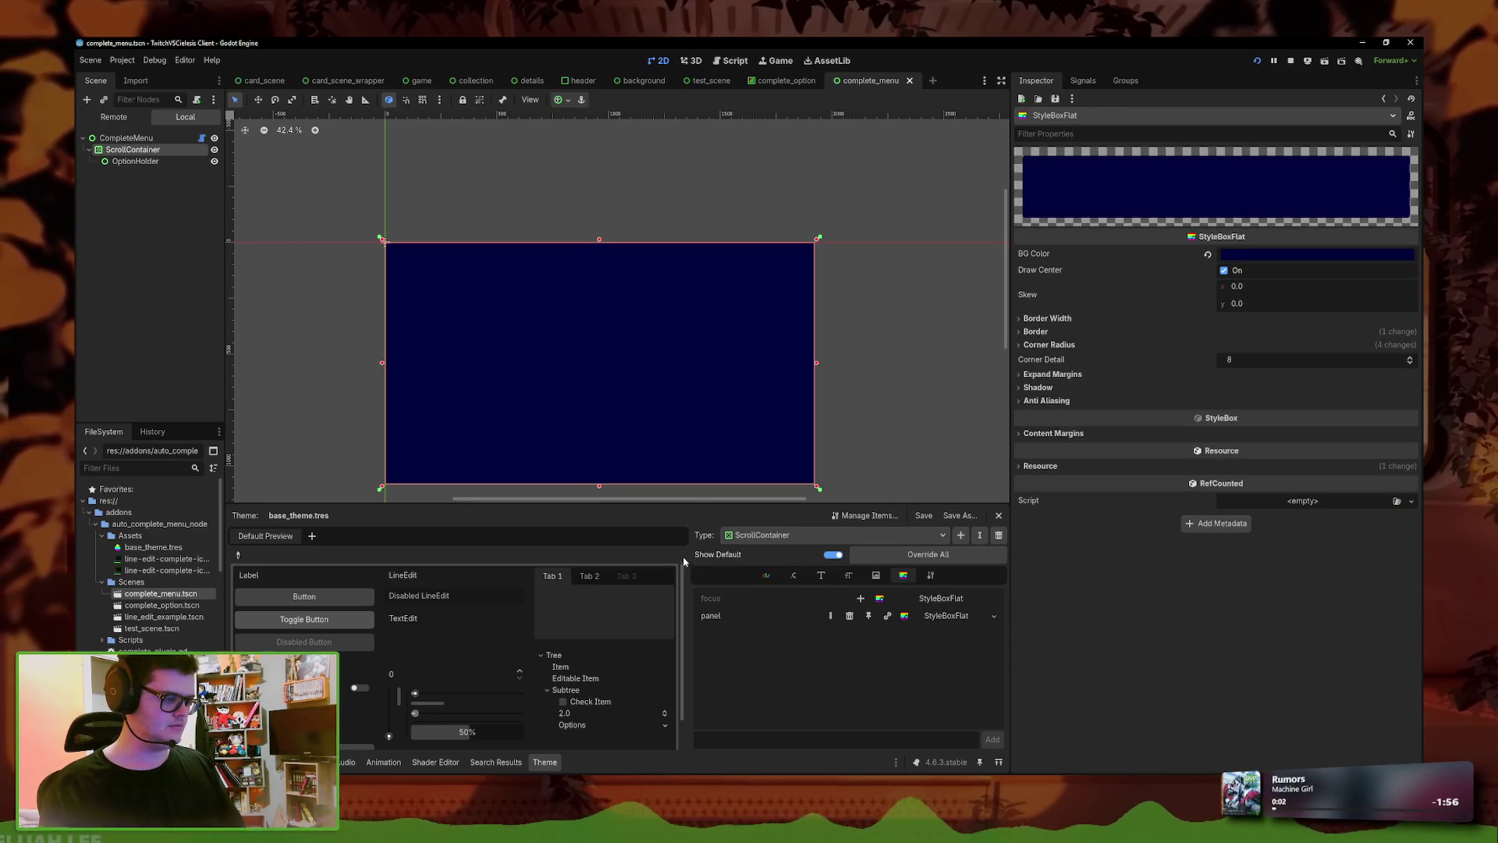
Make the ScrollContainer panel background black with alpha 181, then save.
left_click_drag(704, 506, 704, 498)
left_click_drag(691, 585, 682, 586)
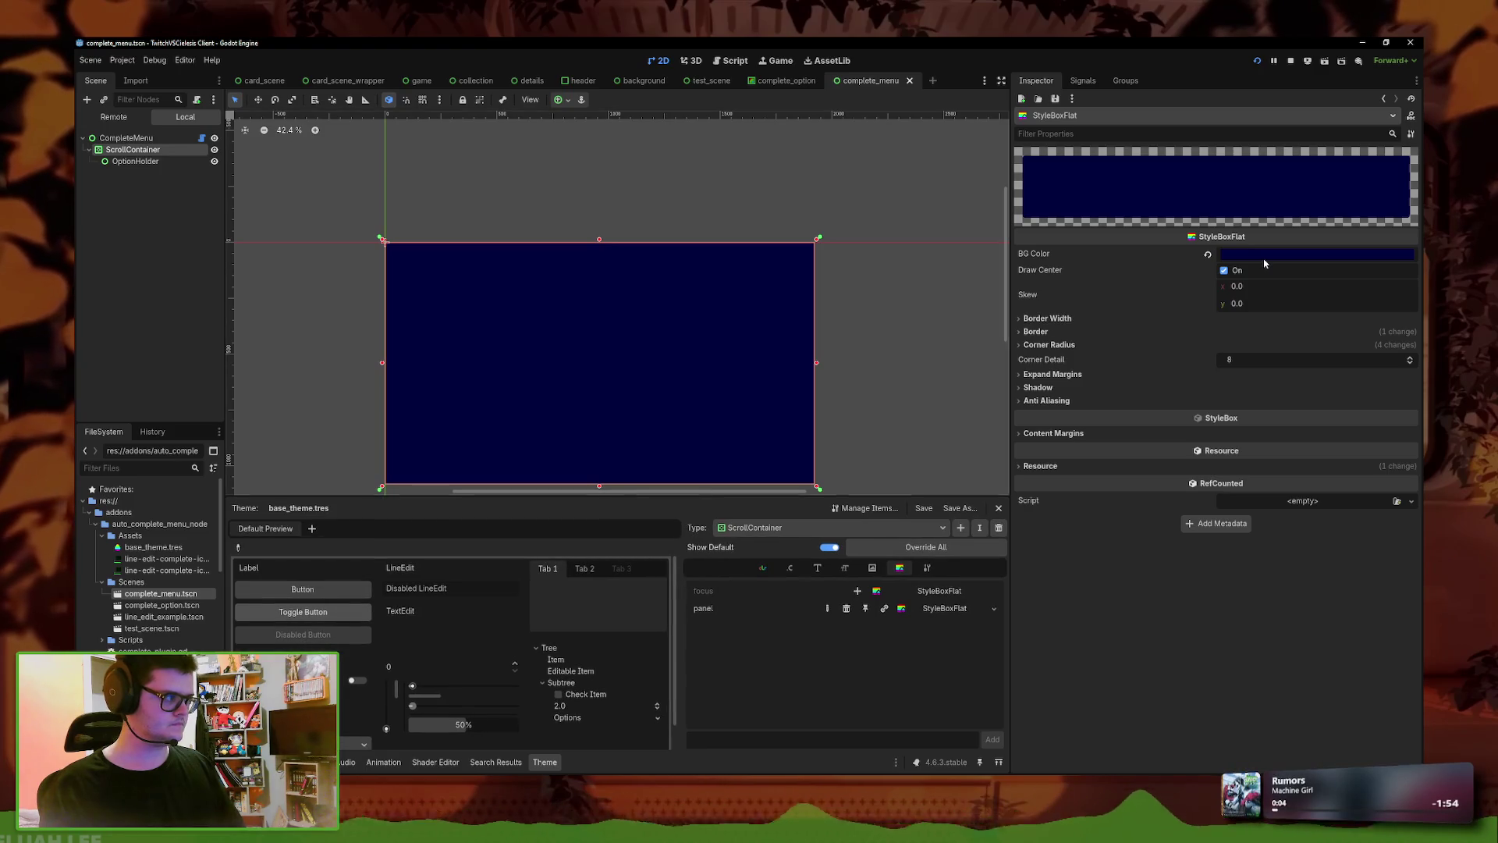
left_click(1268, 255)
left_click_drag(1389, 388, 1389, 403)
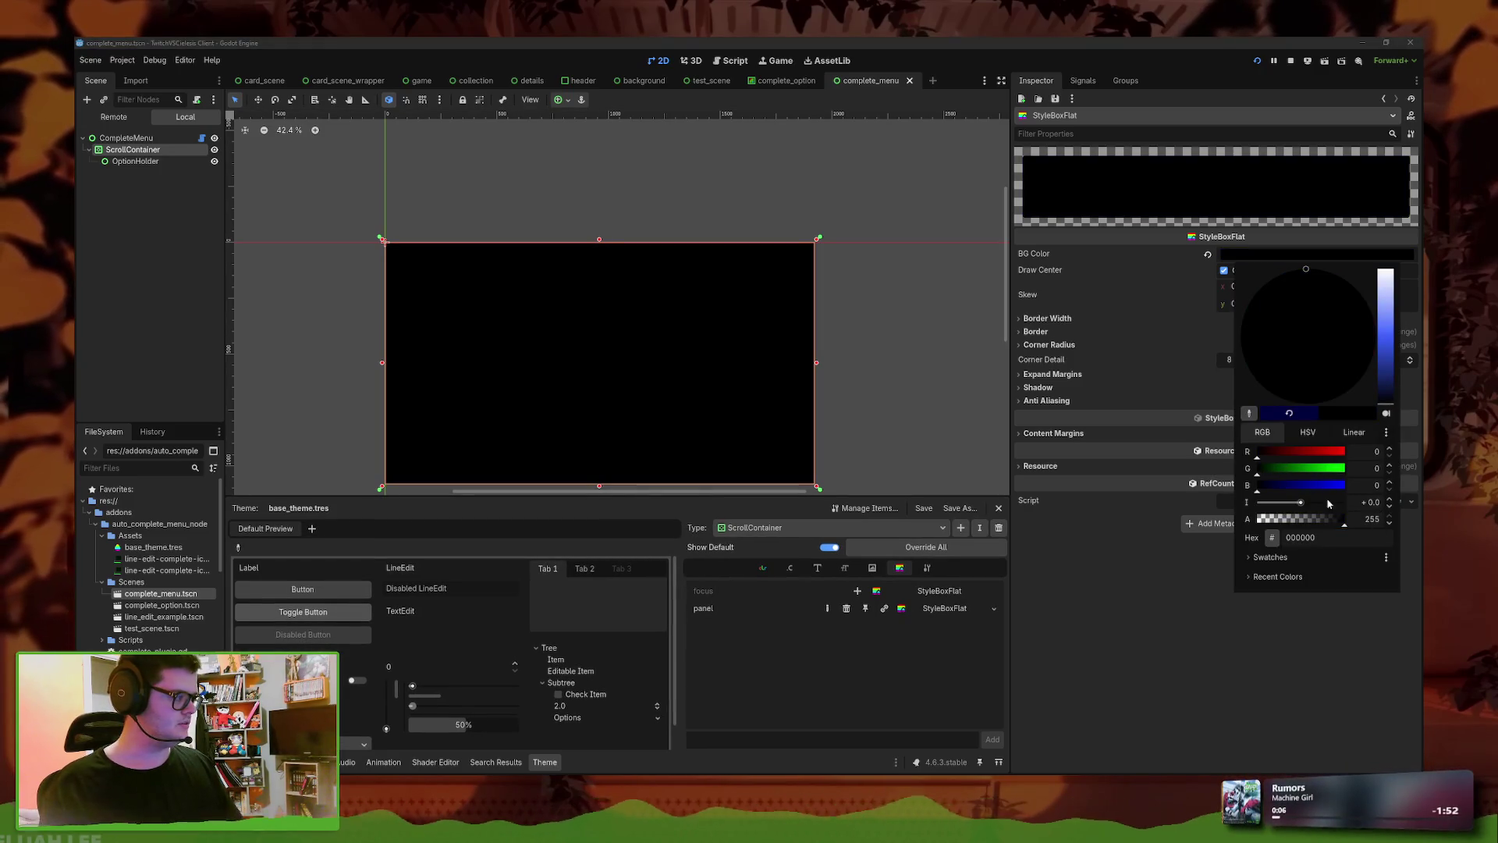
left_click_drag(1335, 526, 1320, 526)
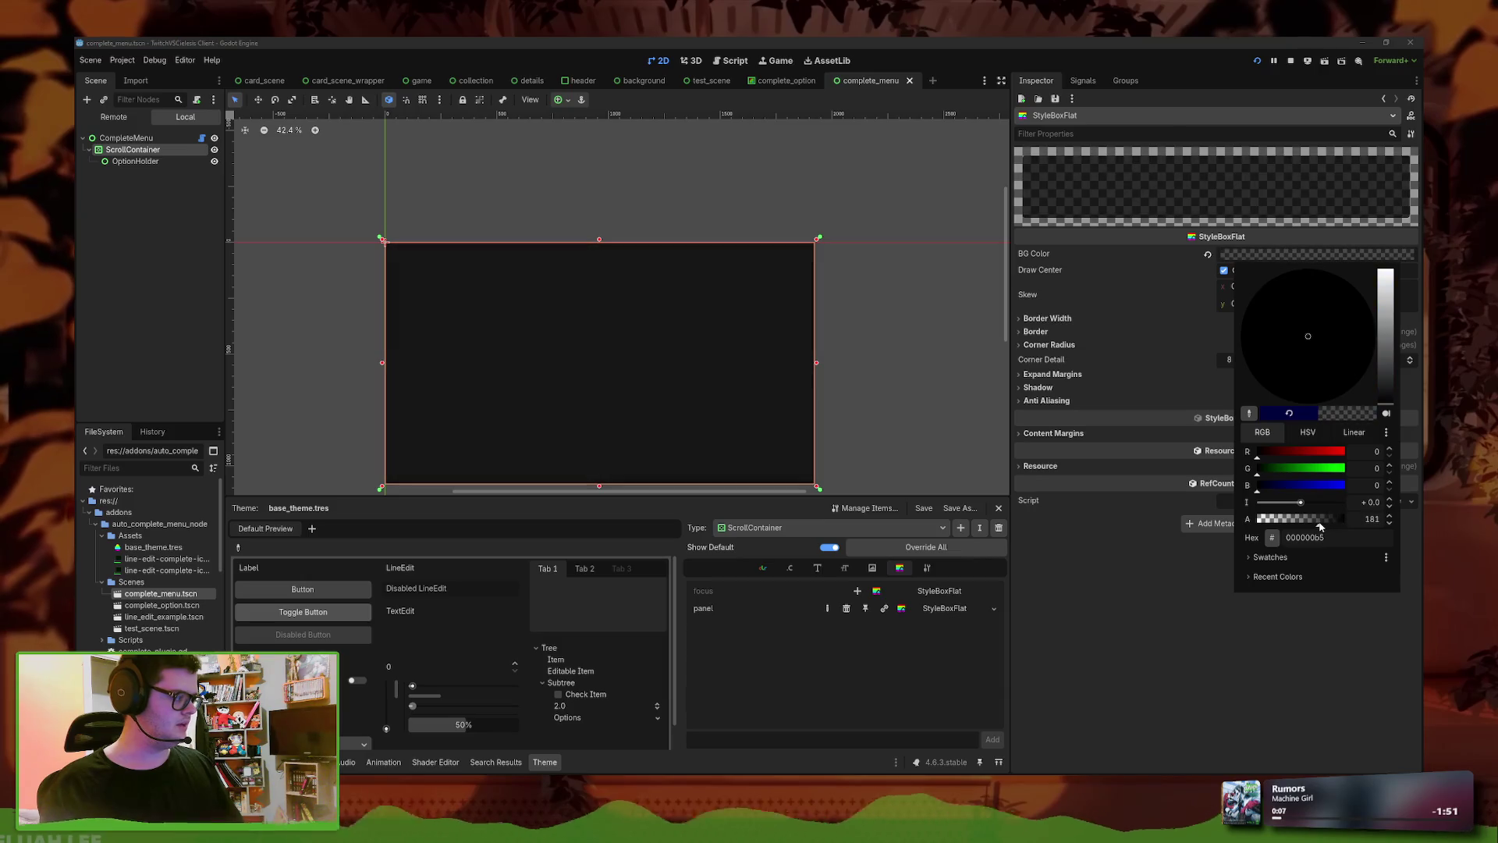
left_click(1424, 511)
key("ctrl+s")
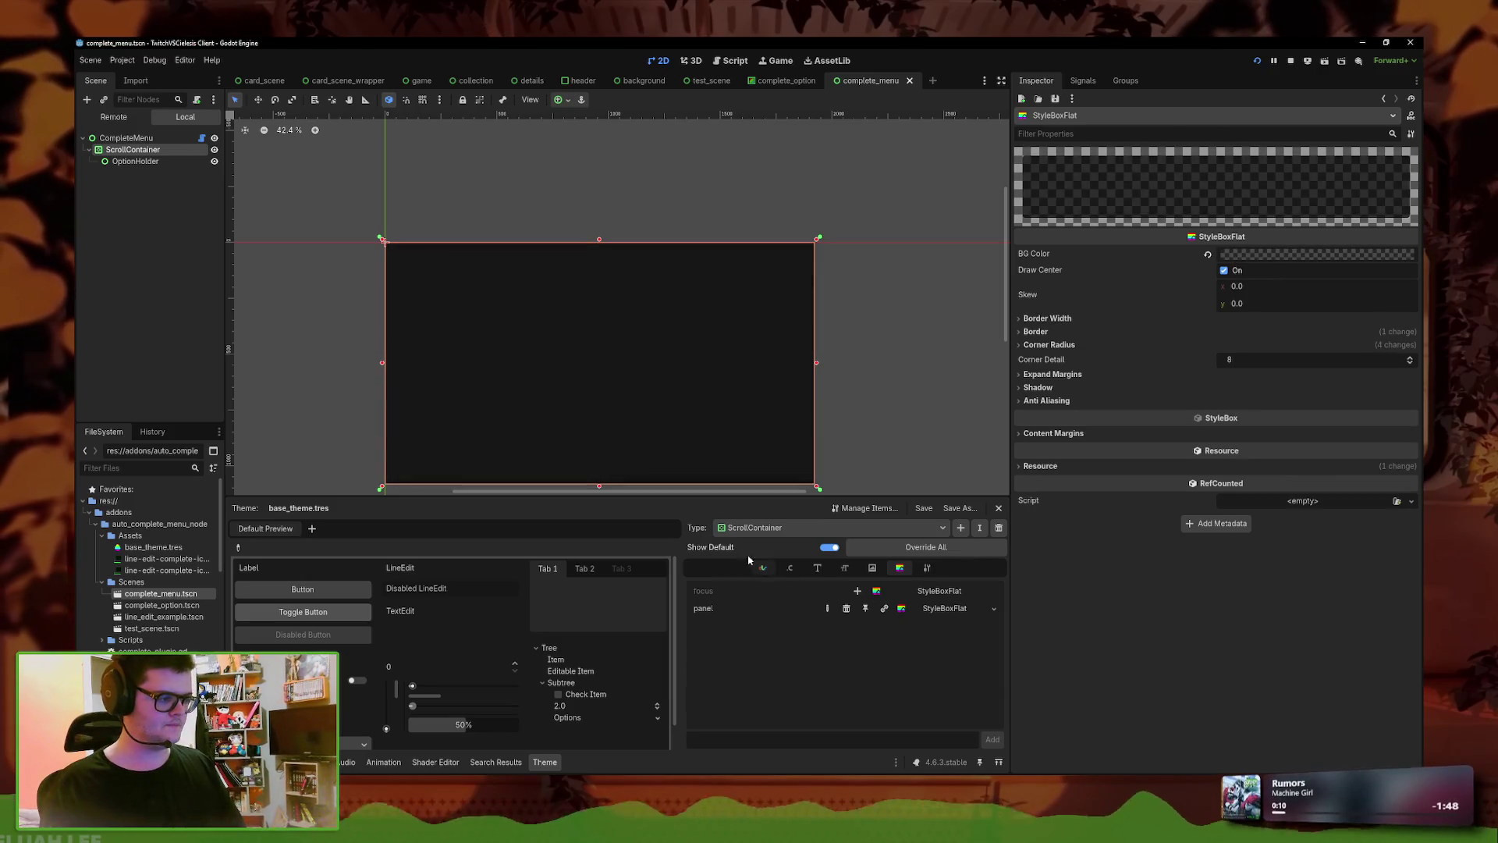
Switch the theme editor to the Button type and open complete_option.tscn.
left_click(788, 527)
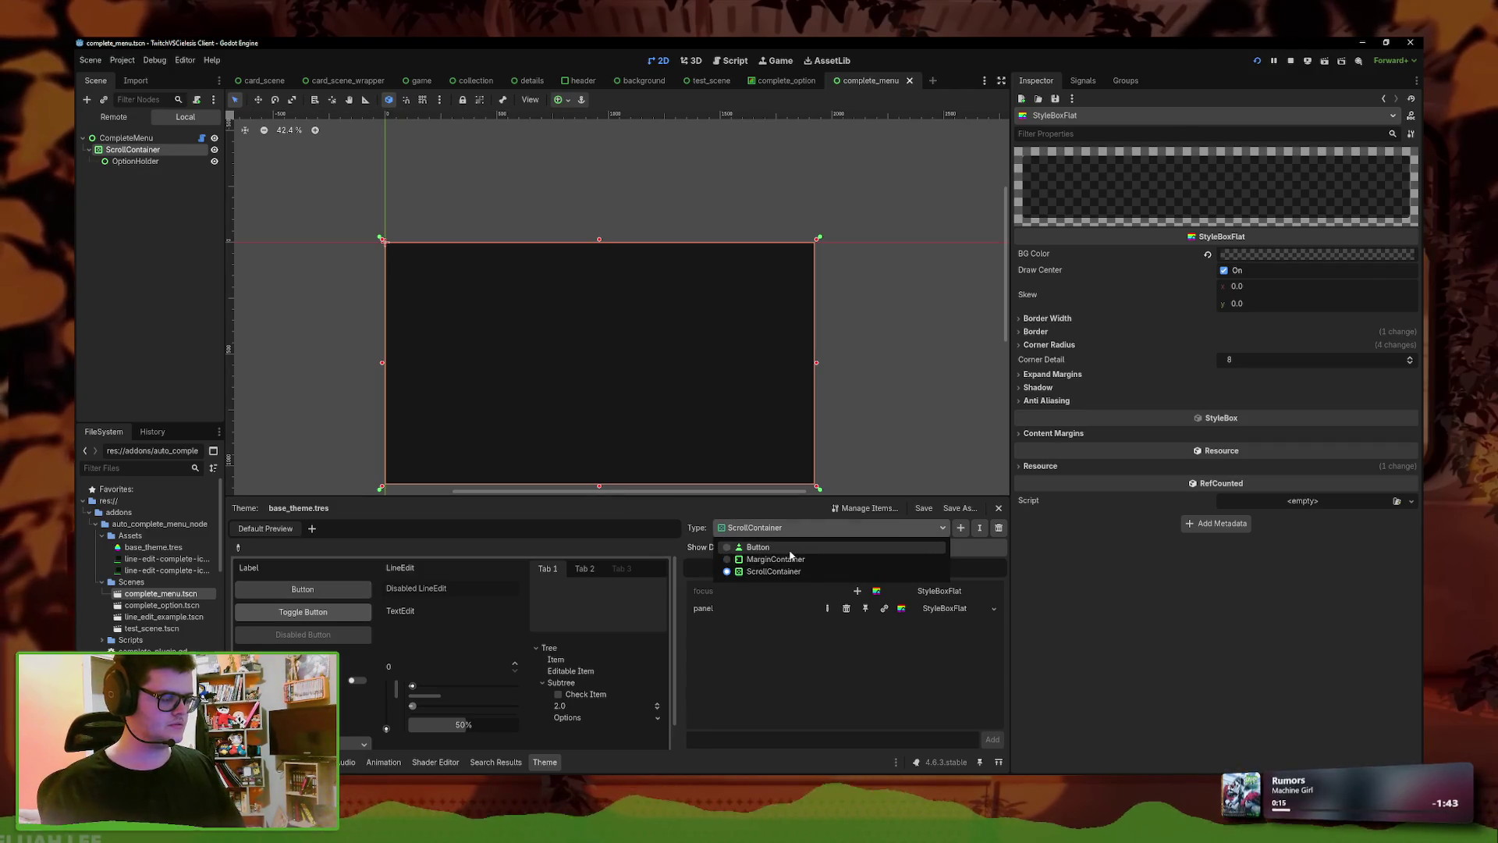
left_click(758, 547)
double_click(204, 605)
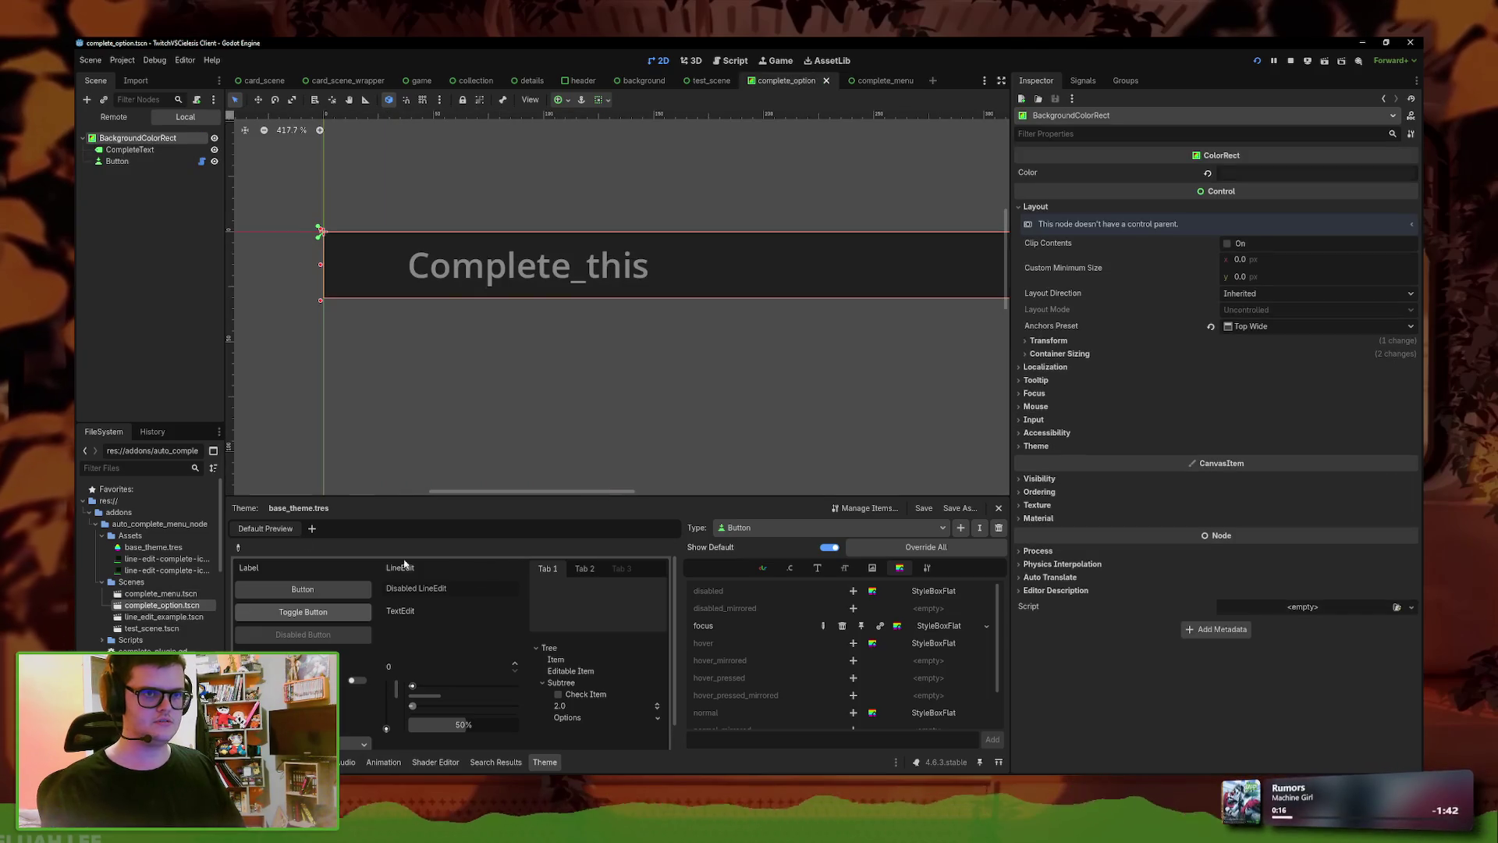
Quick-load a stylised font for the theme's Button type in the Fonts tab.
left_click(838, 575)
left_click(819, 569)
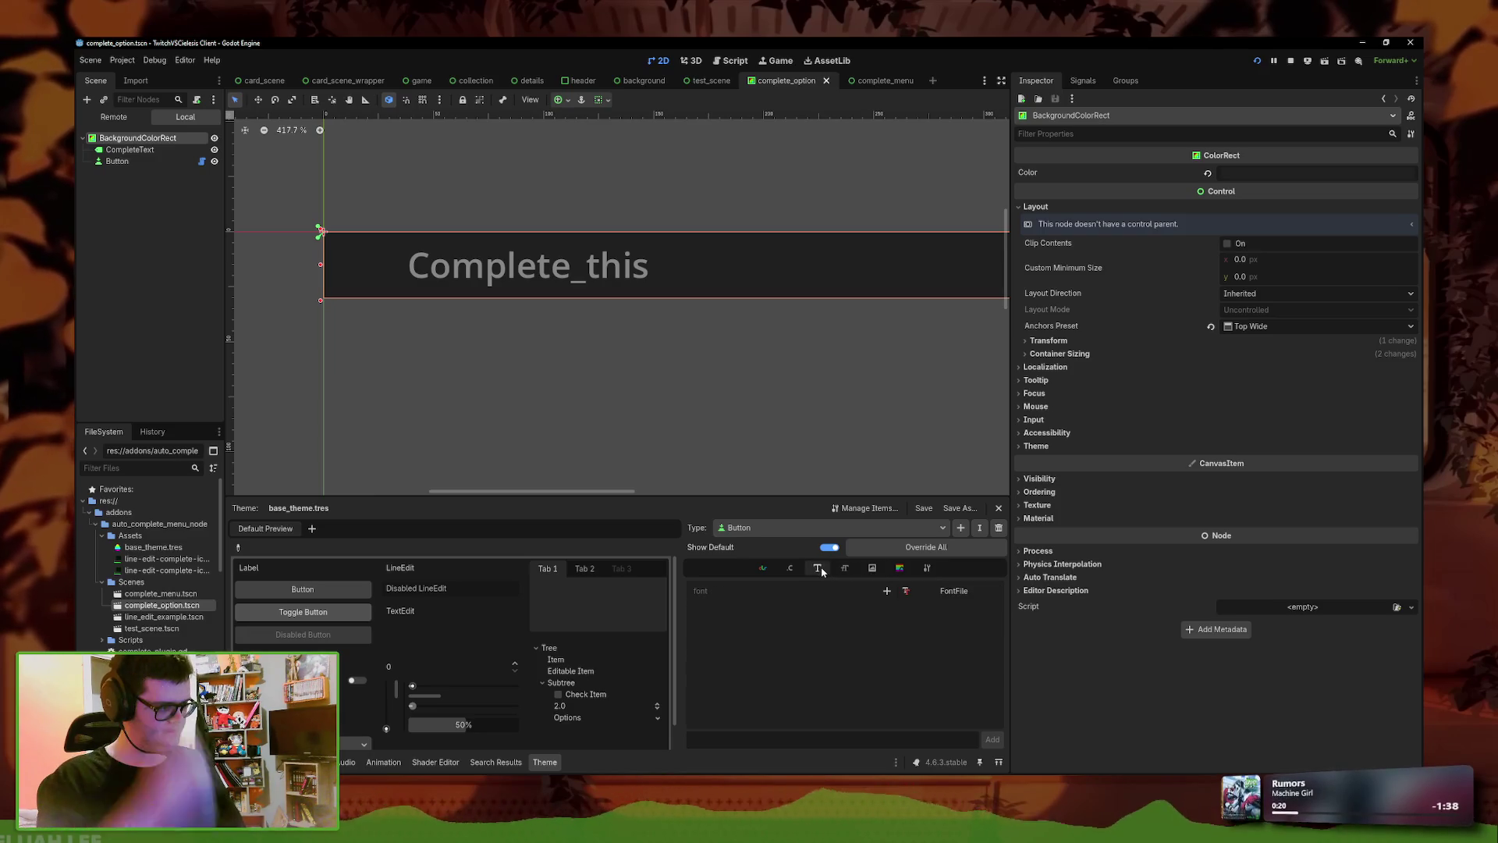
left_click(993, 595)
left_click(960, 665)
double_click(591, 304)
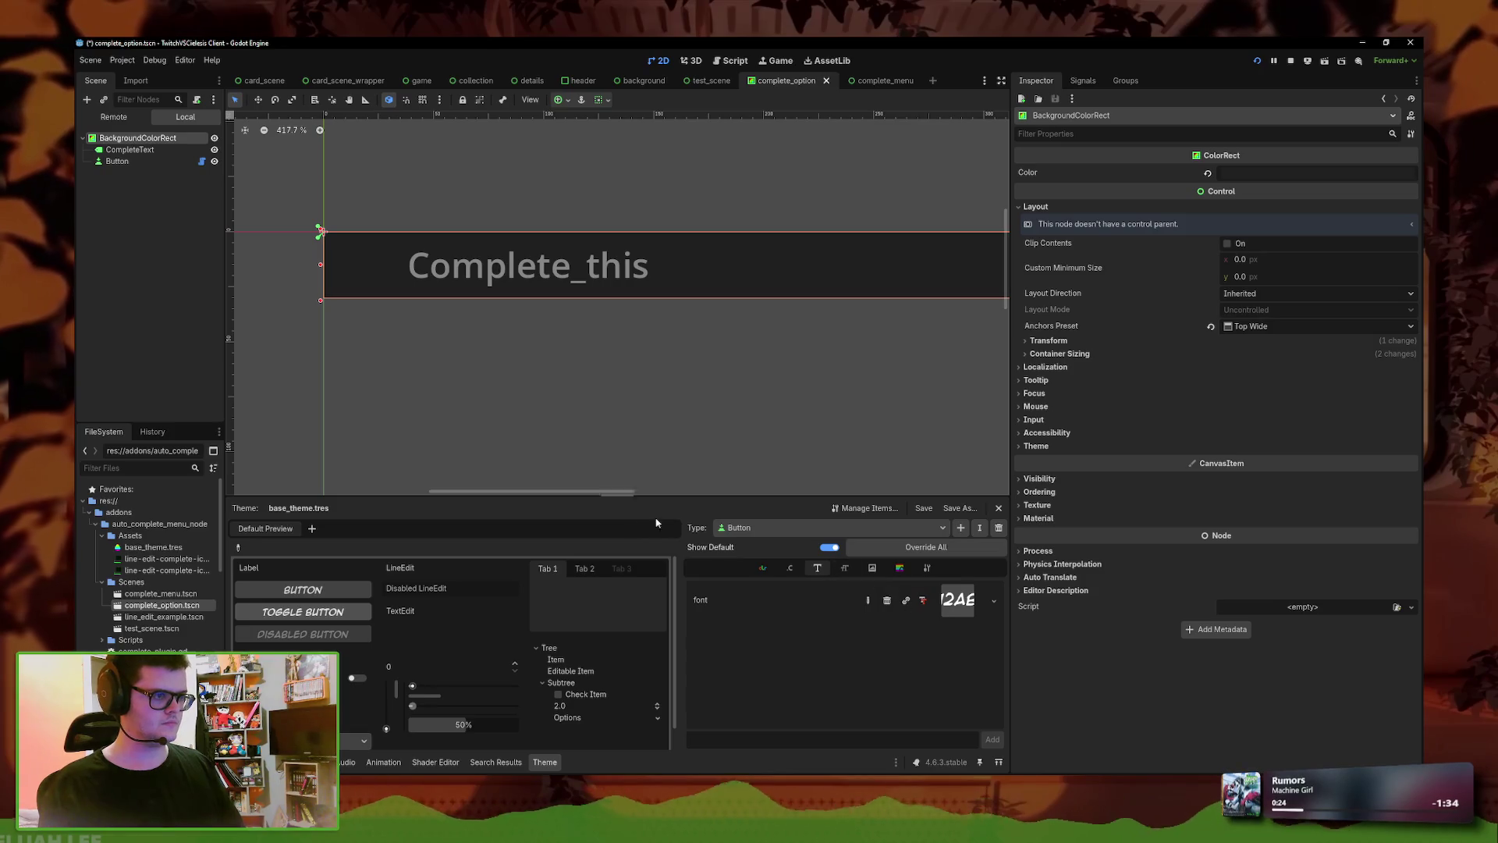
Inspect the Button node's font theme overrides.
left_click(383, 245)
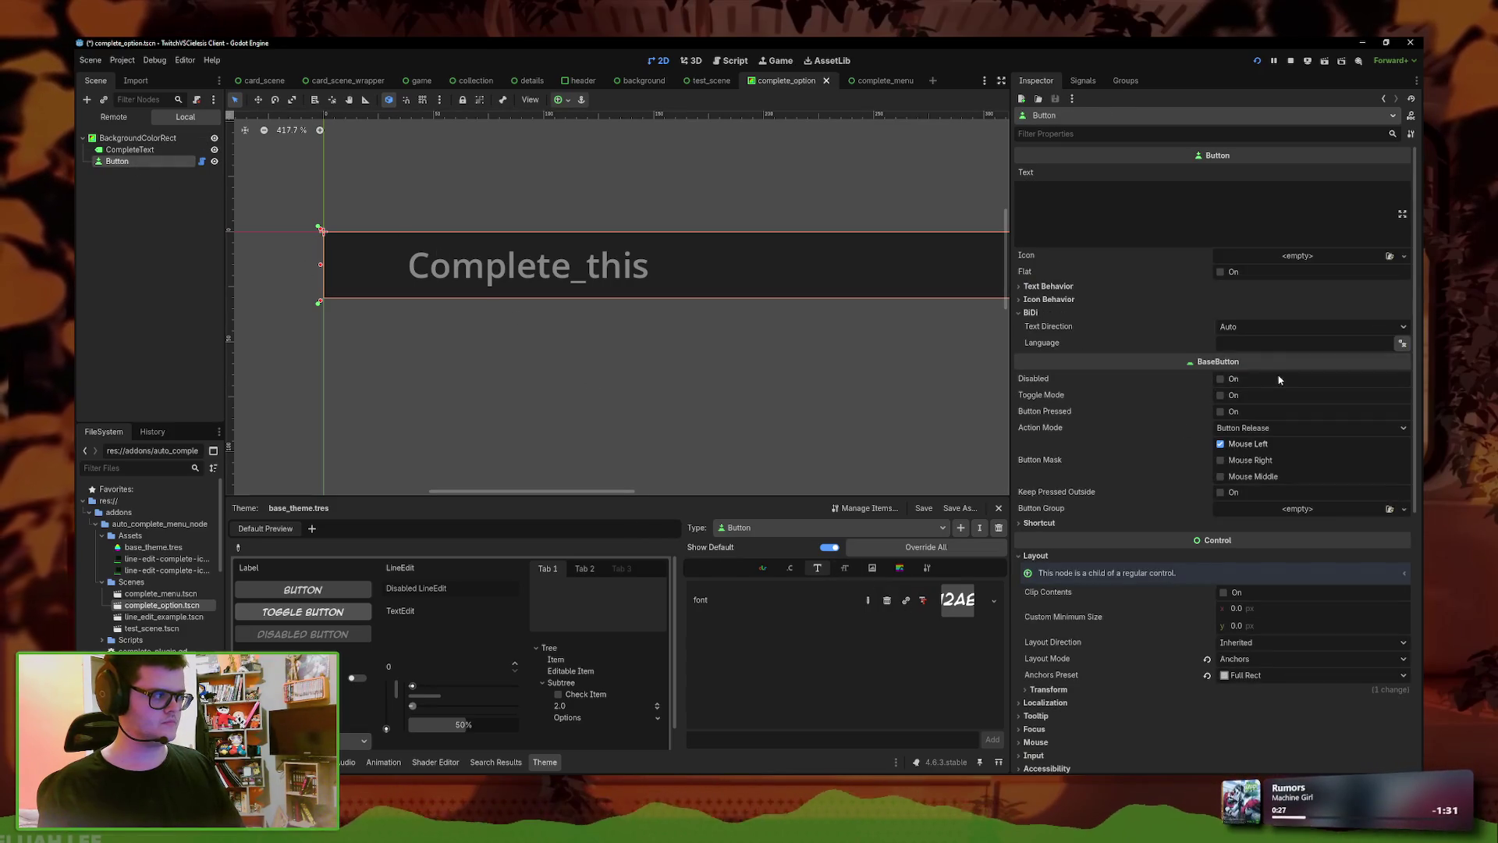
scroll(1243, 555, "down", 6)
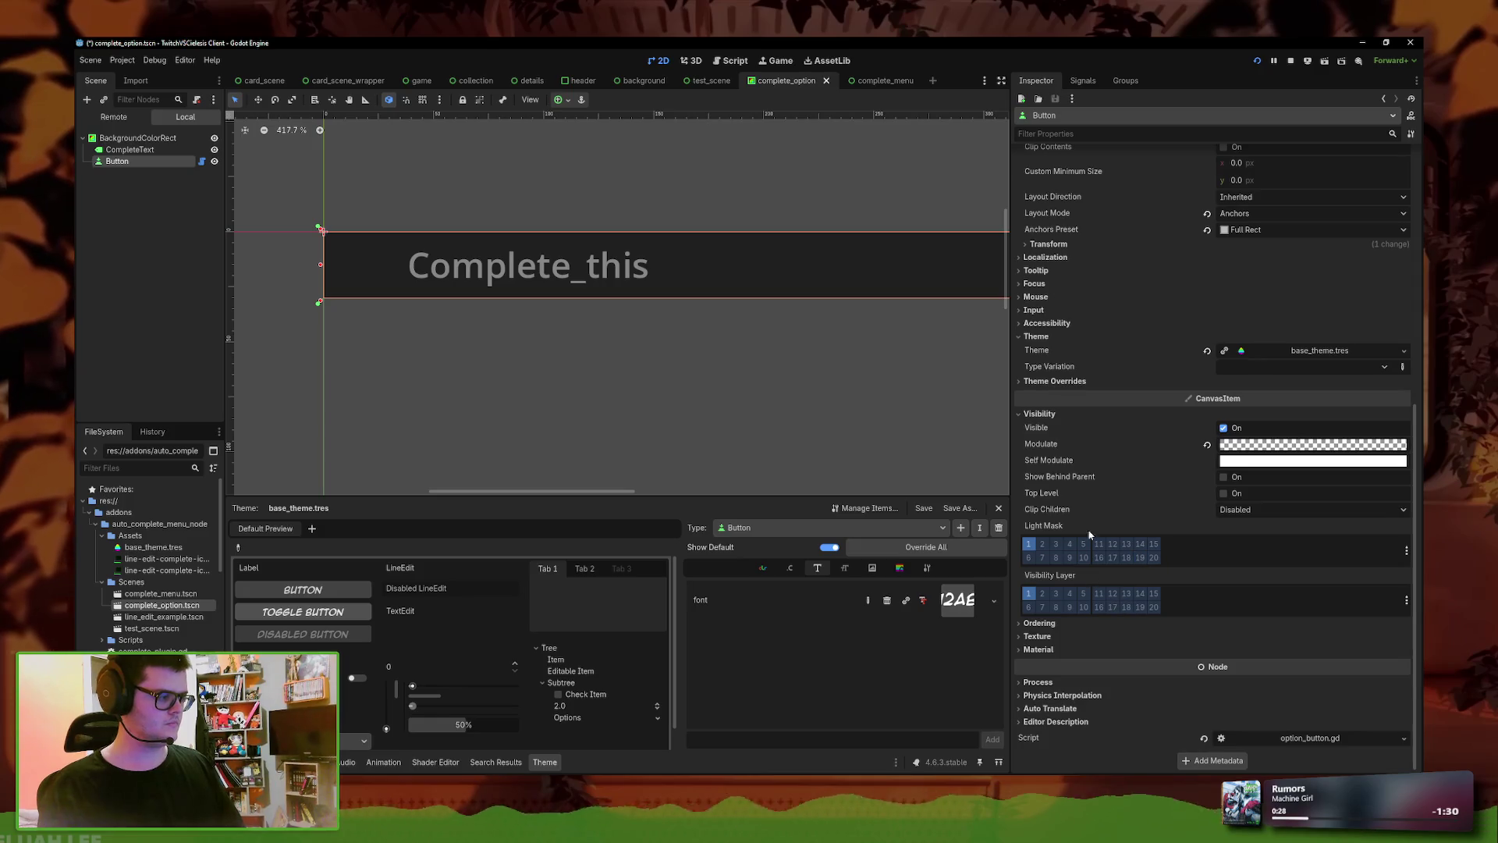
left_click(1071, 383)
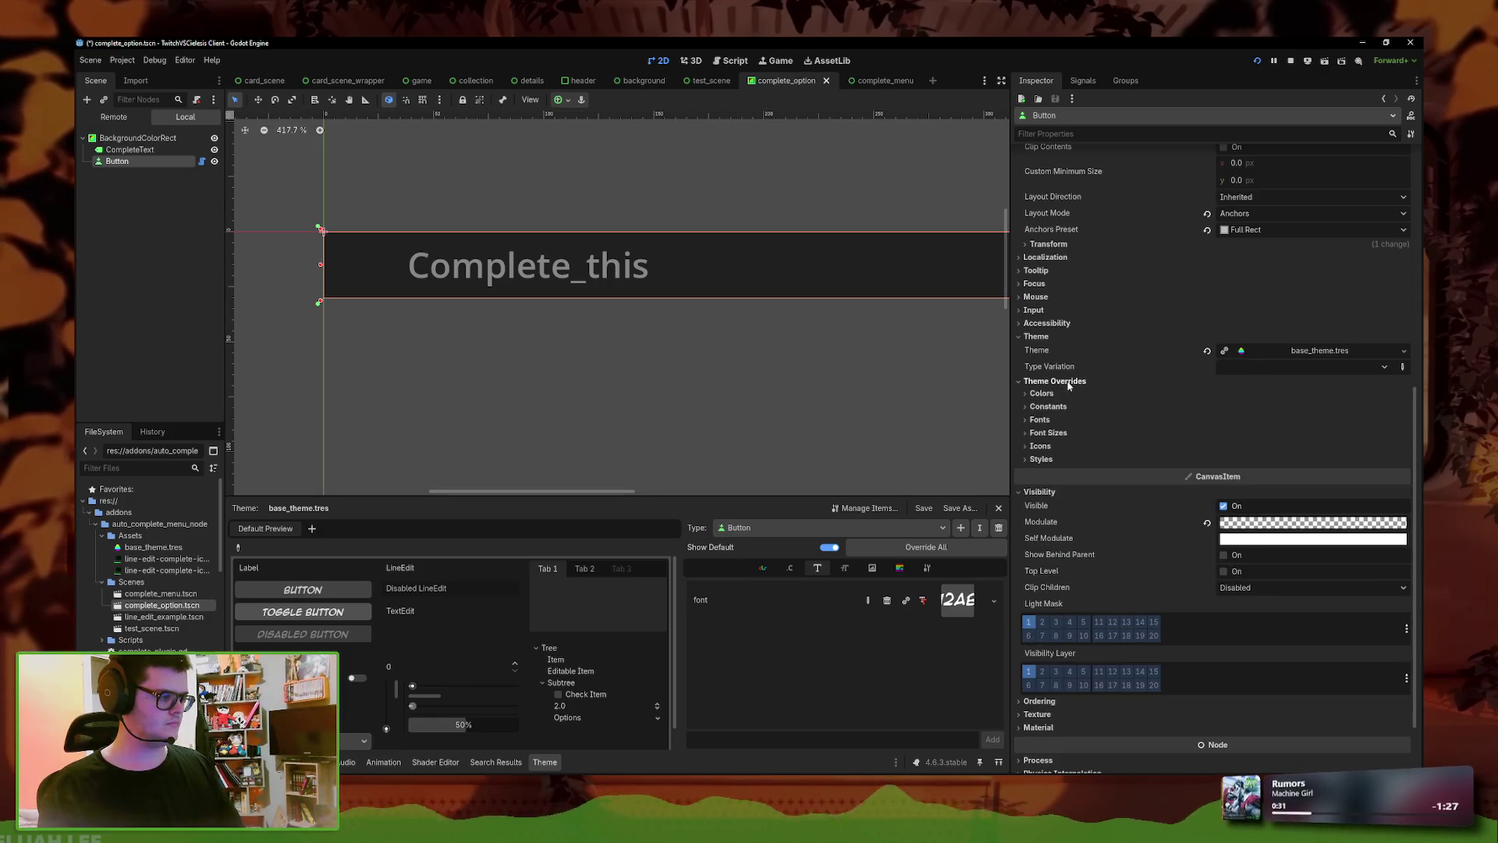
left_click(1047, 423)
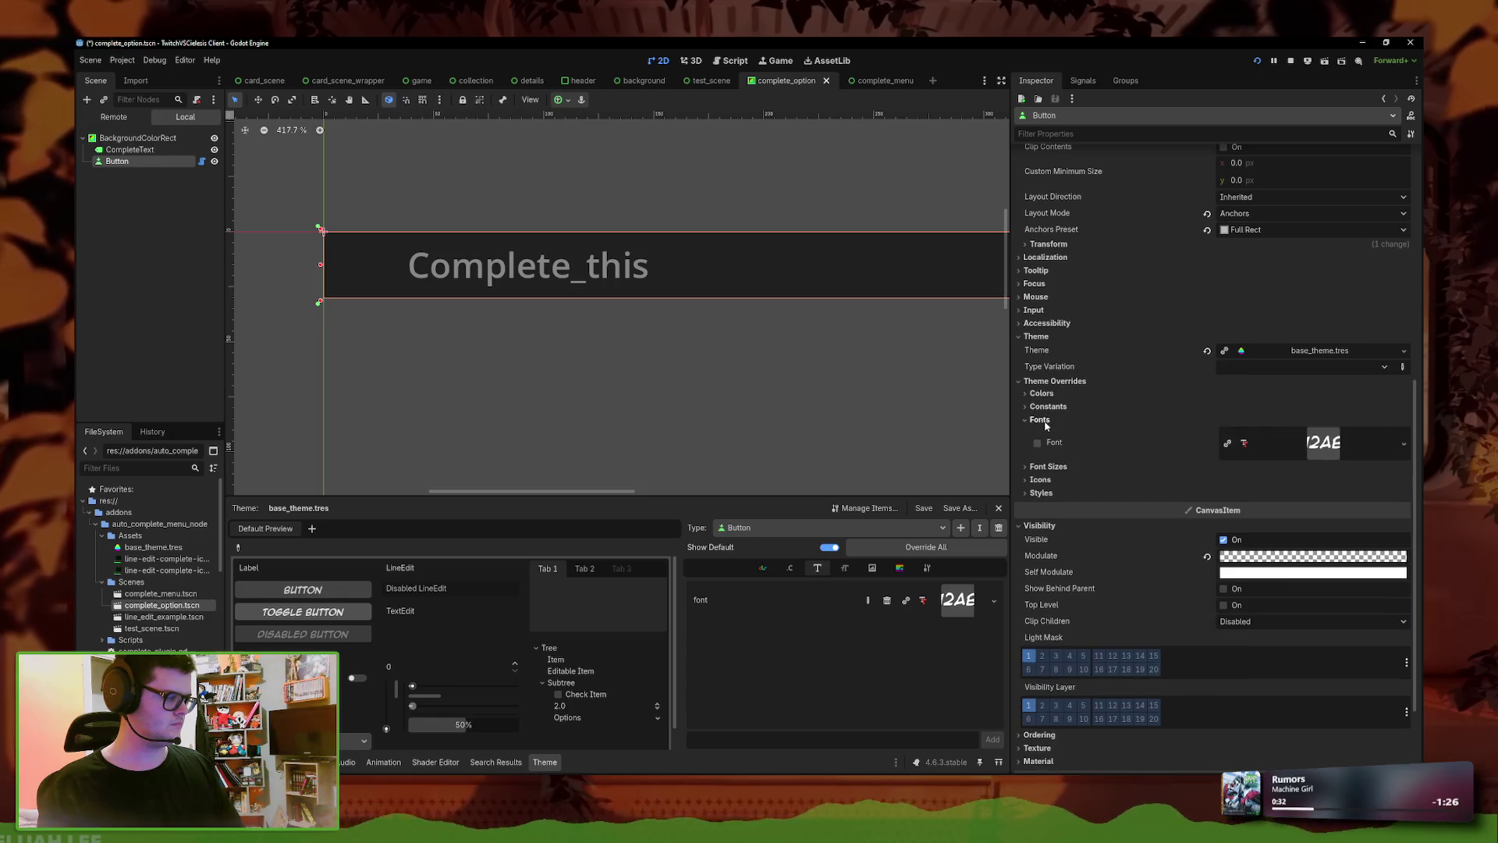
Load theme.theme into the CompleteText node's Theme property.
left_click(129, 149)
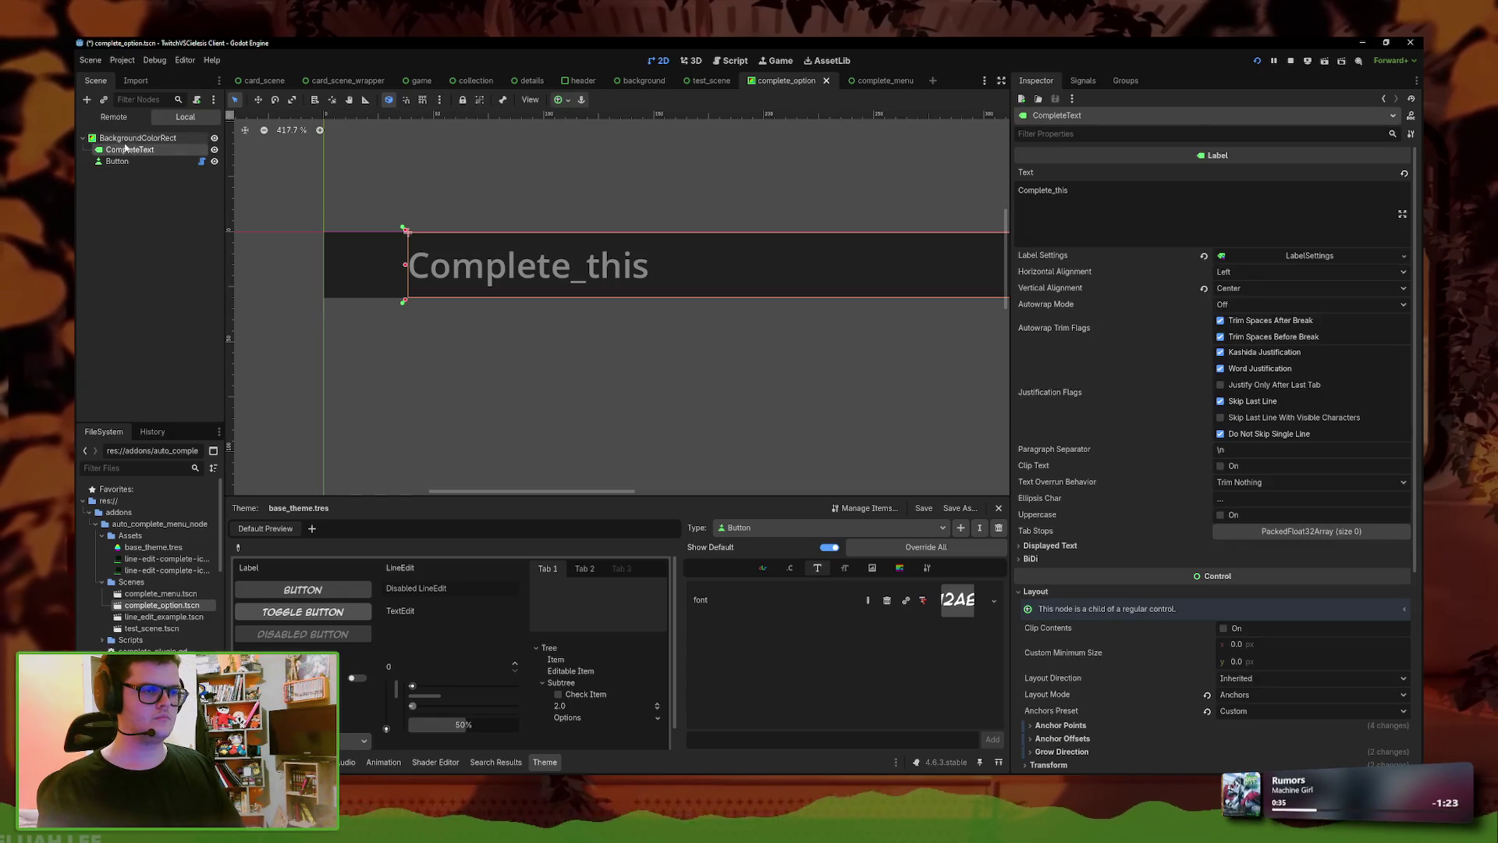
scroll(1248, 543, "down", 2)
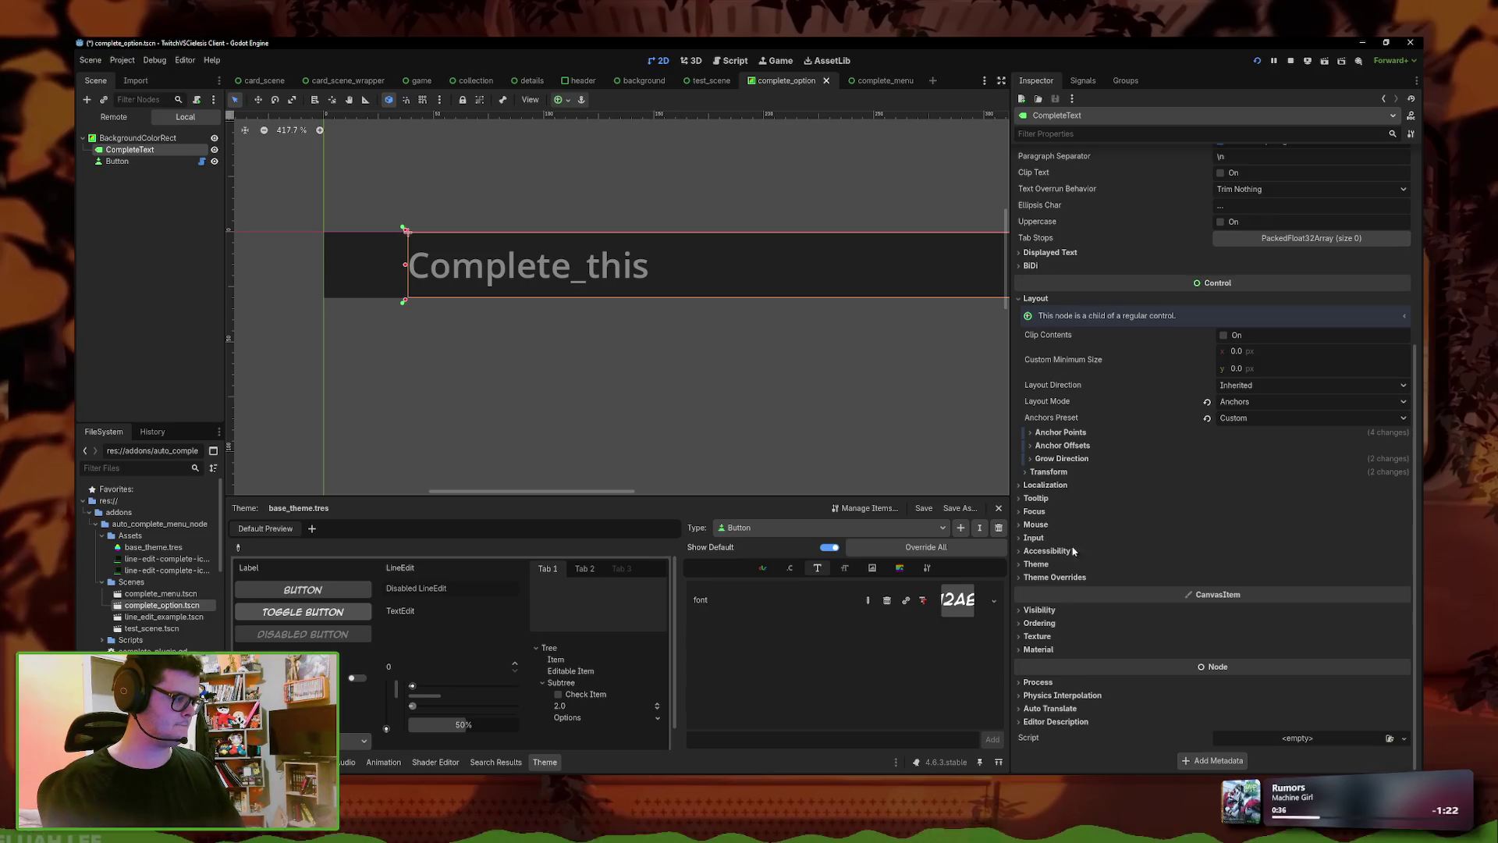
left_click(1042, 564)
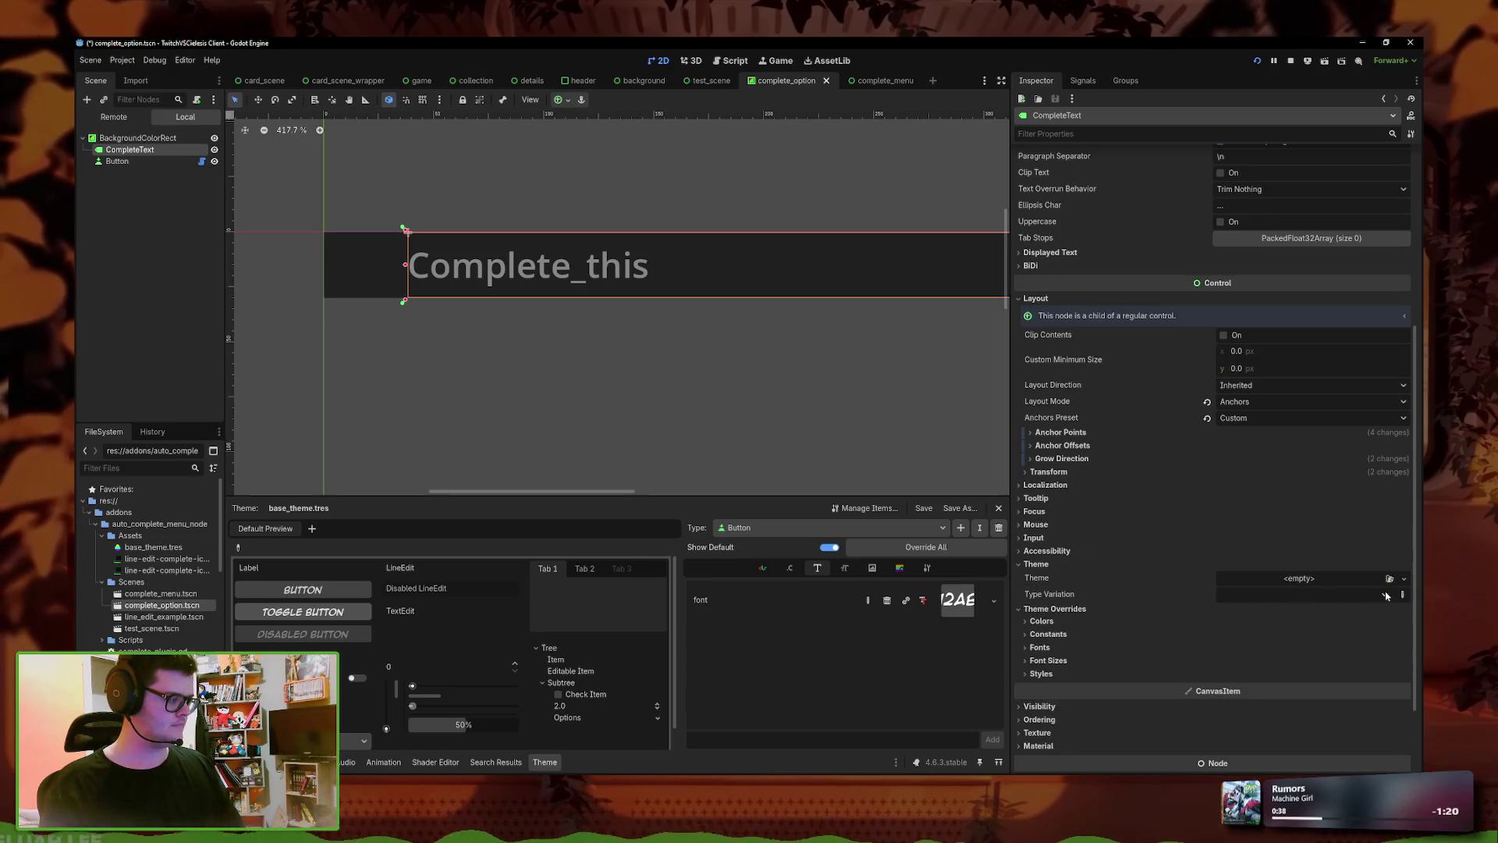
left_click(1404, 579)
left_click(1362, 629)
left_click(591, 294)
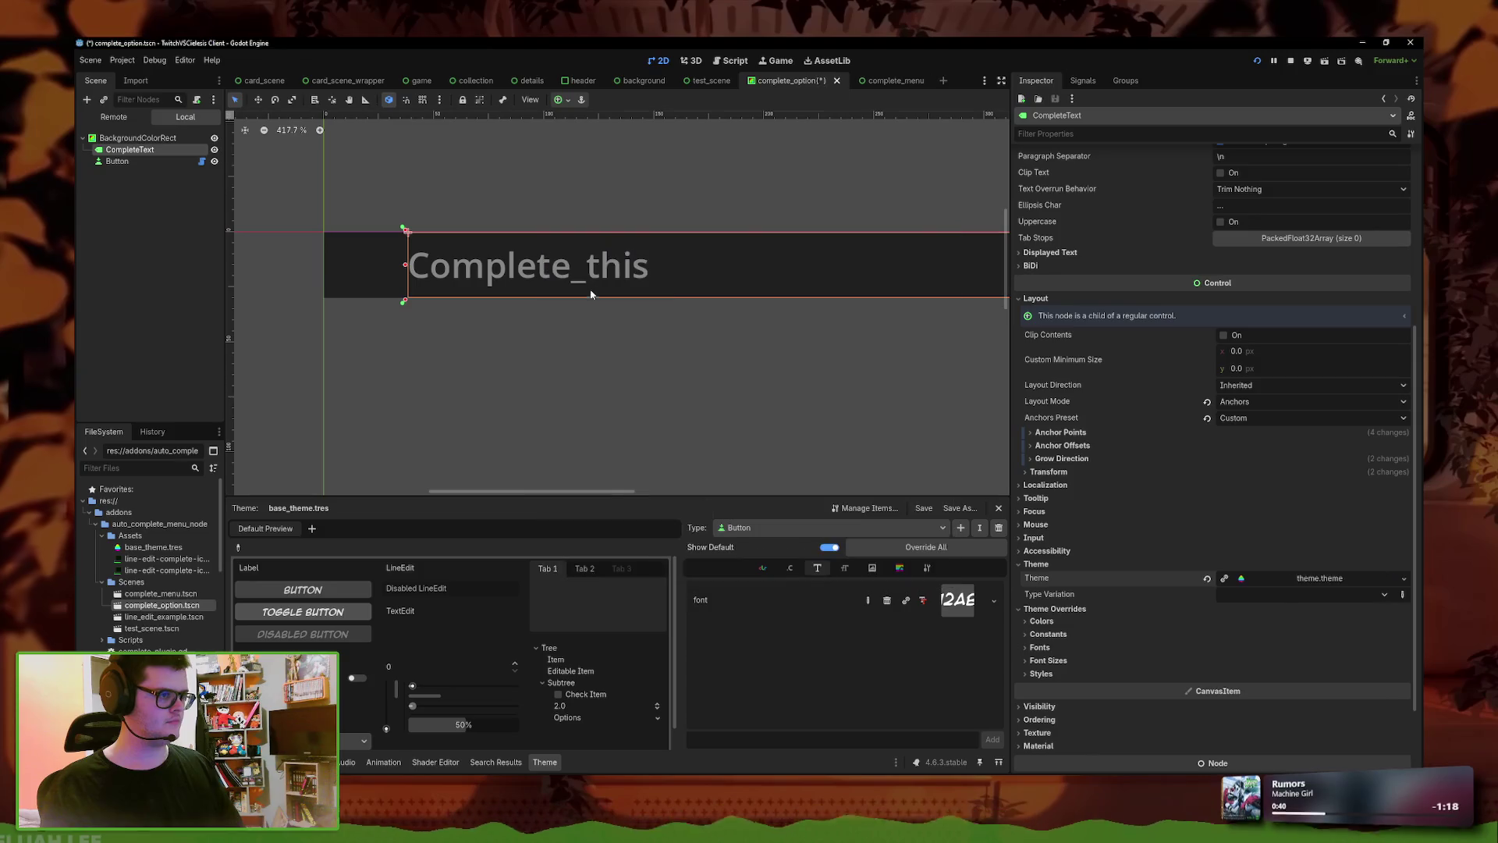
right_click(153, 152)
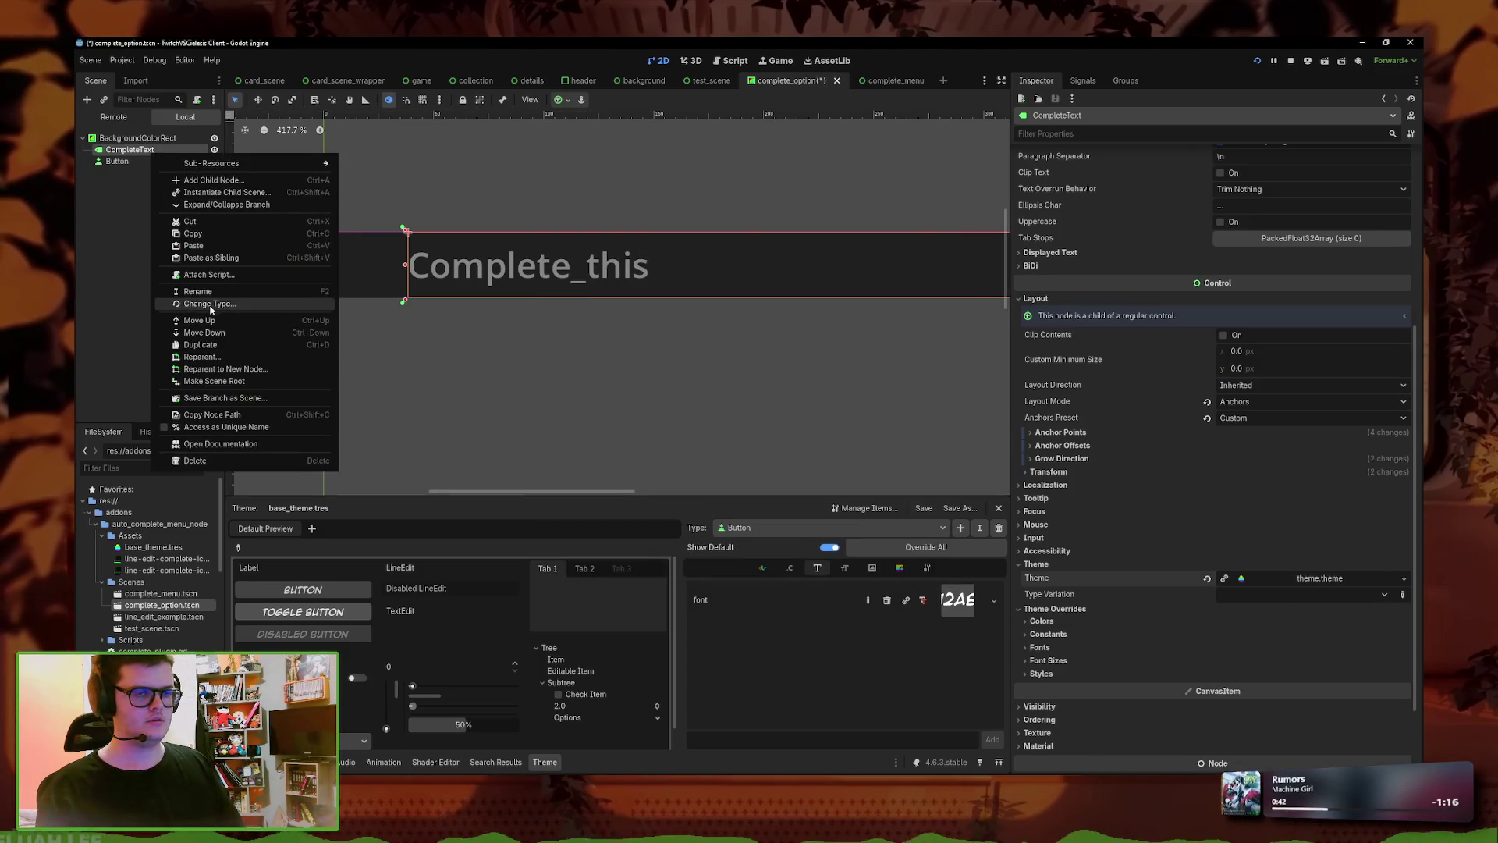
Change CompleteText's type to RichTextLabel, leaving its horizontal alignment unchanged.
left_click(210, 304)
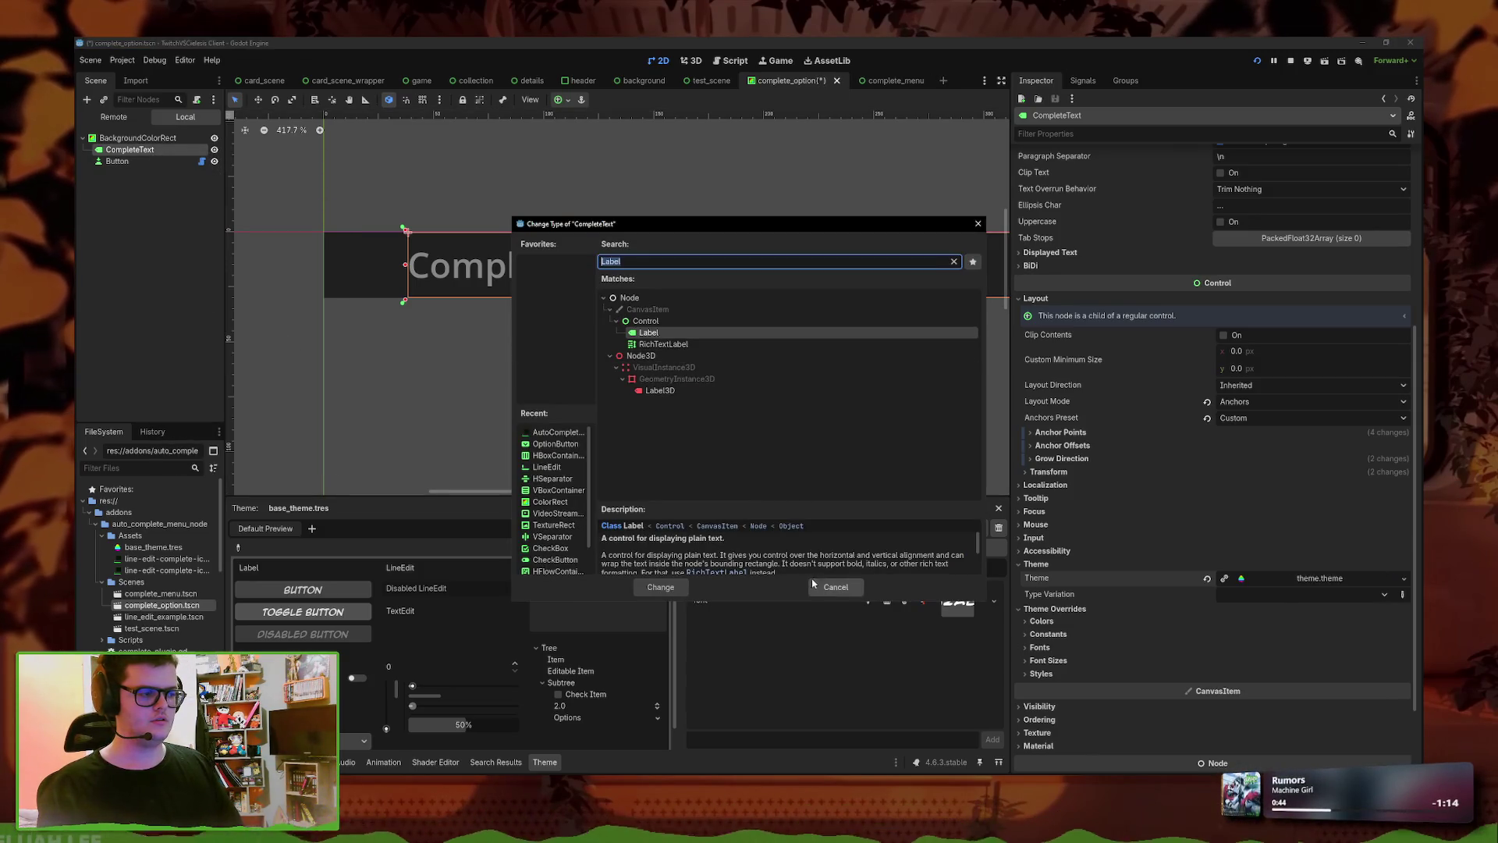
left_click(663, 345)
double_click(702, 345)
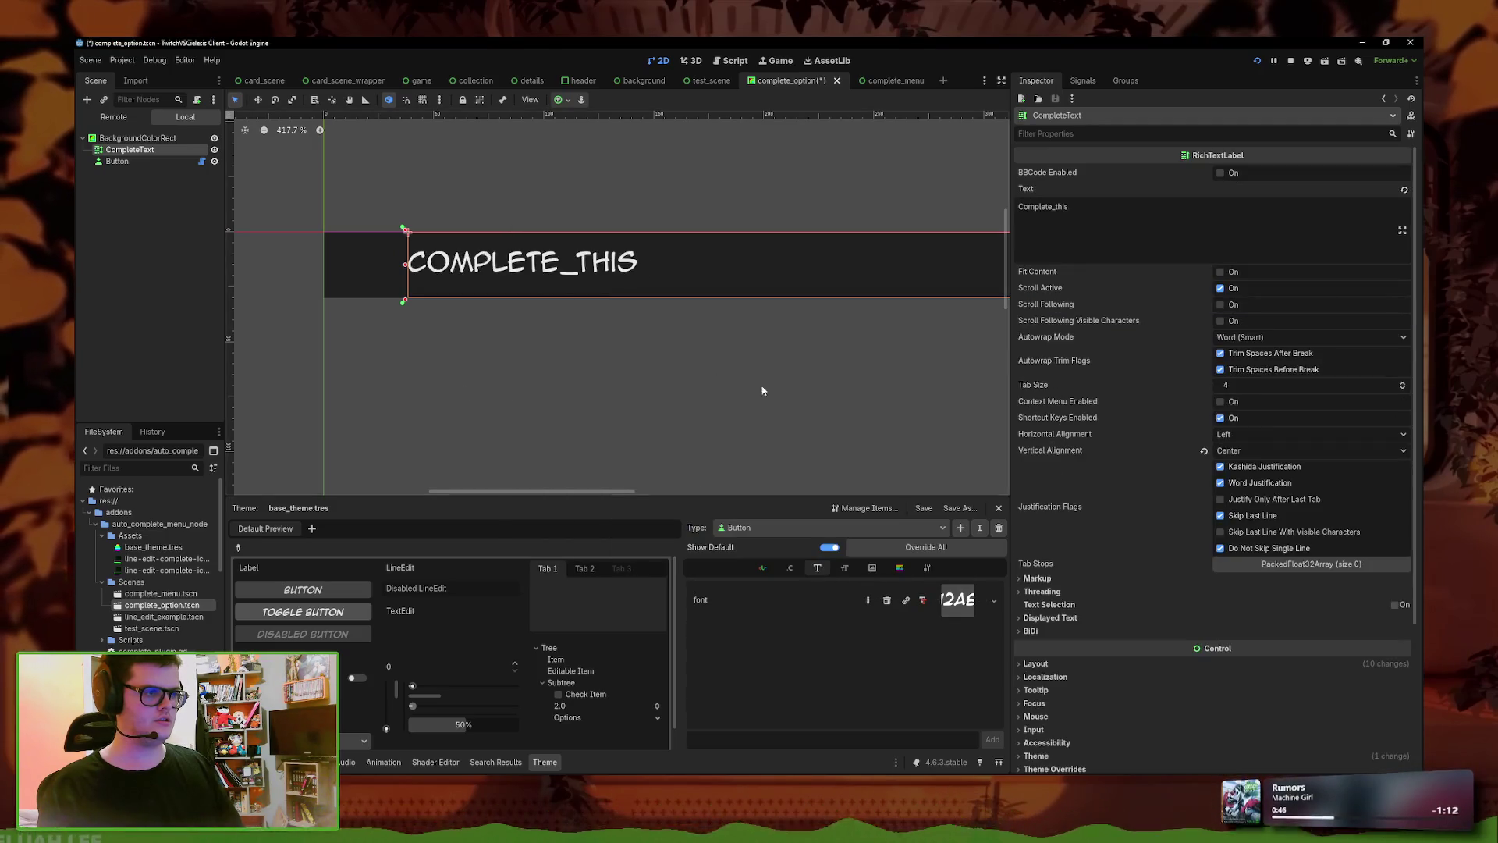
left_click(1311, 434)
left_click(1247, 466)
key("ctrl+z")
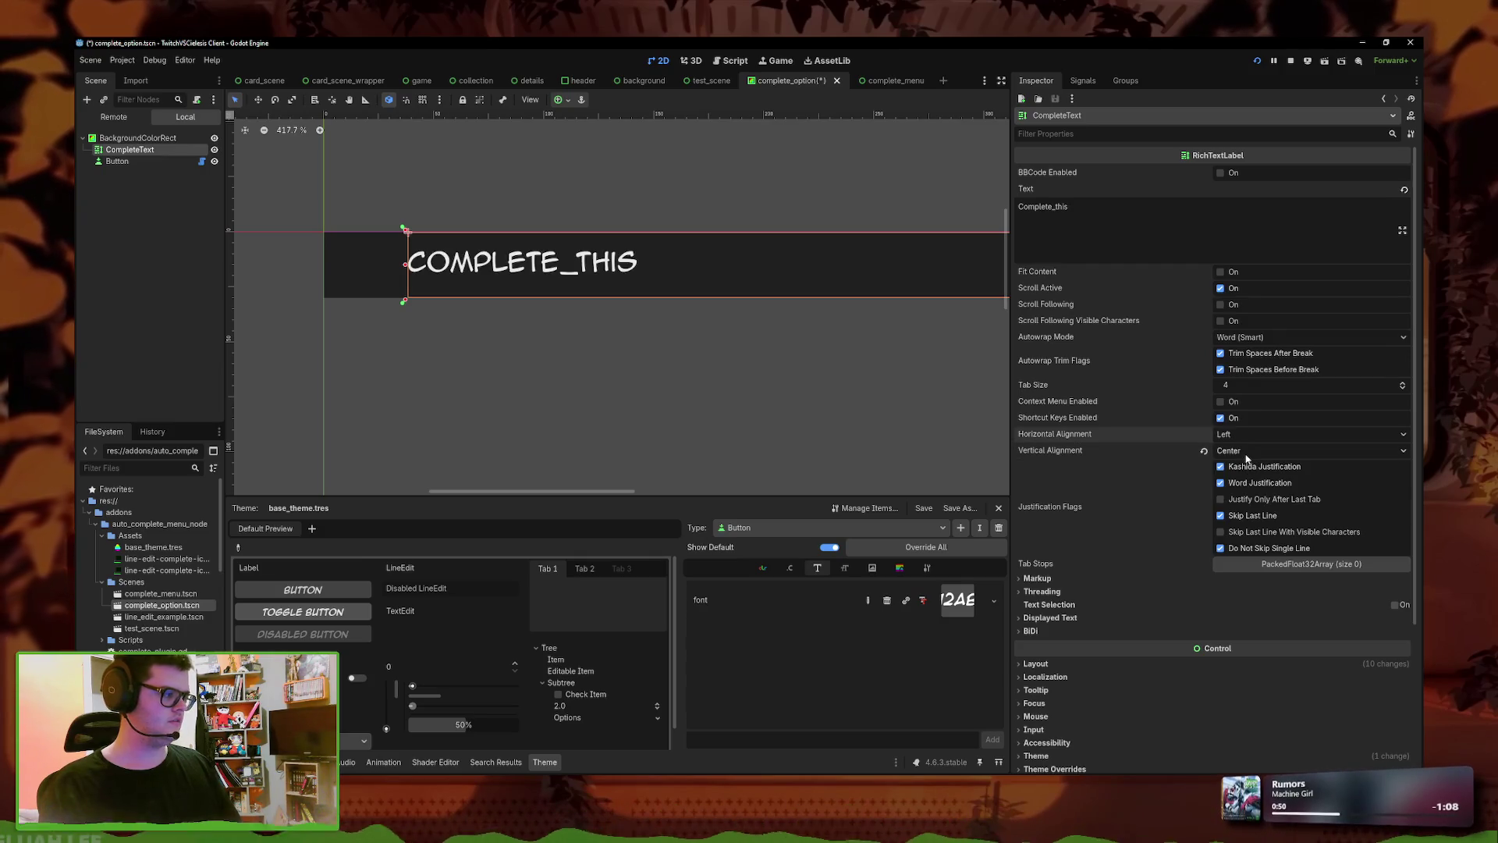
Give CompleteText a 13 px Normal Font Size override and save complete_option.tscn.
left_click(622, 284)
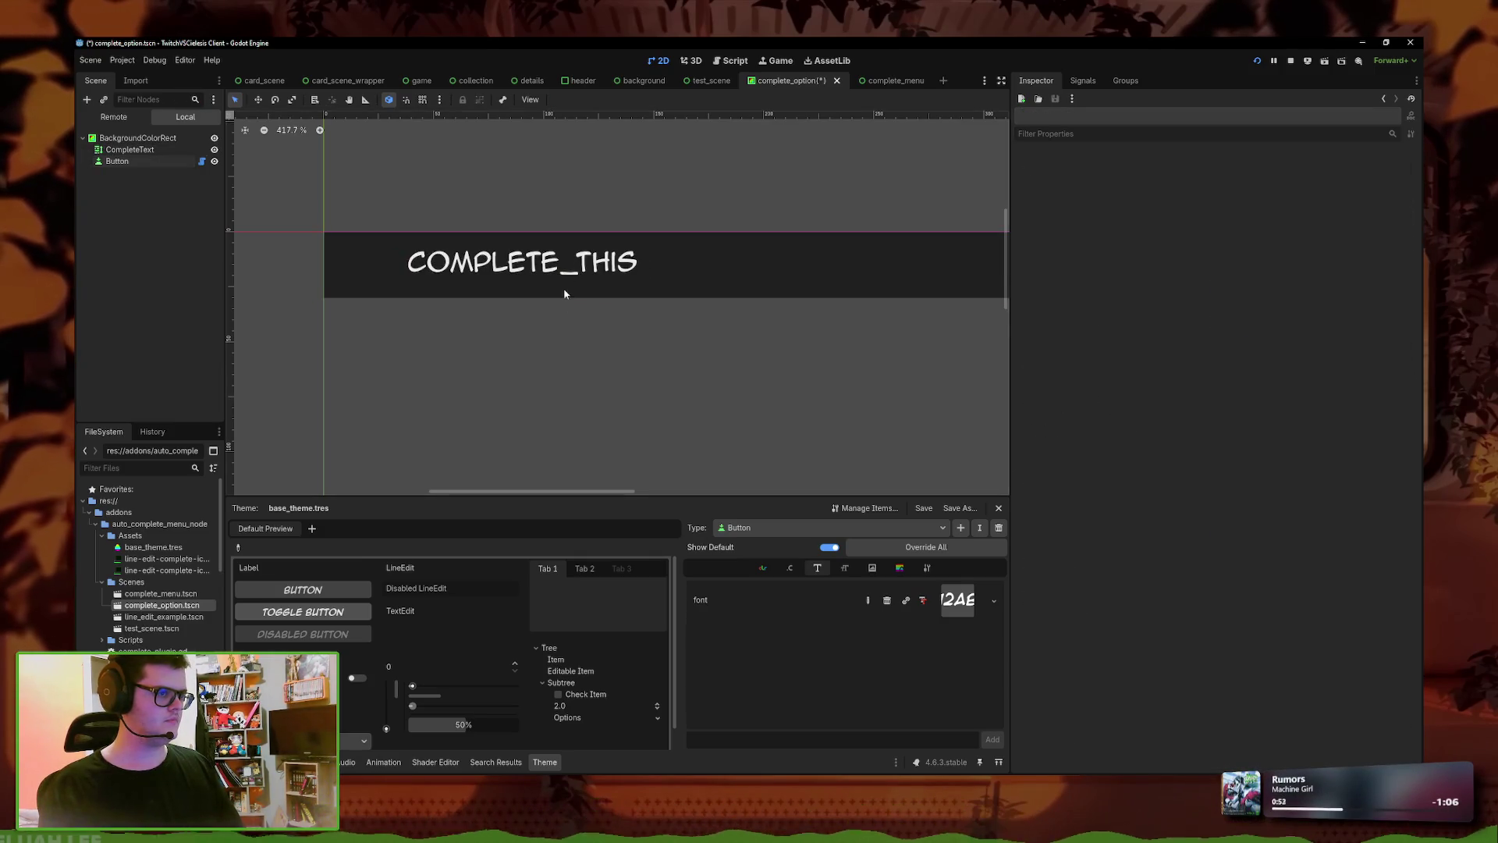
scroll(1202, 552, "down", 5)
left_click(130, 149)
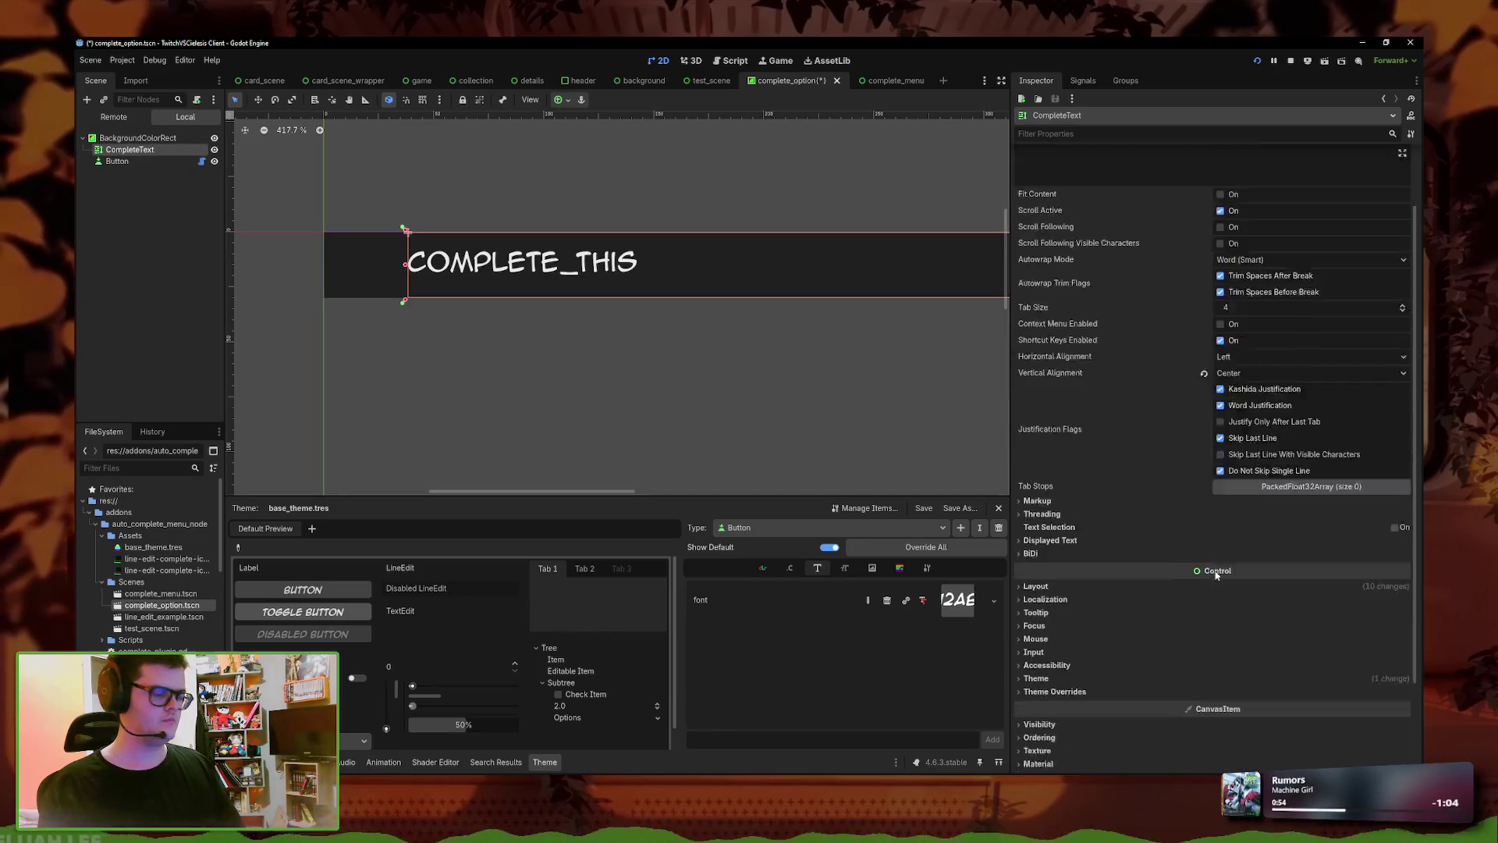
left_click(1046, 564)
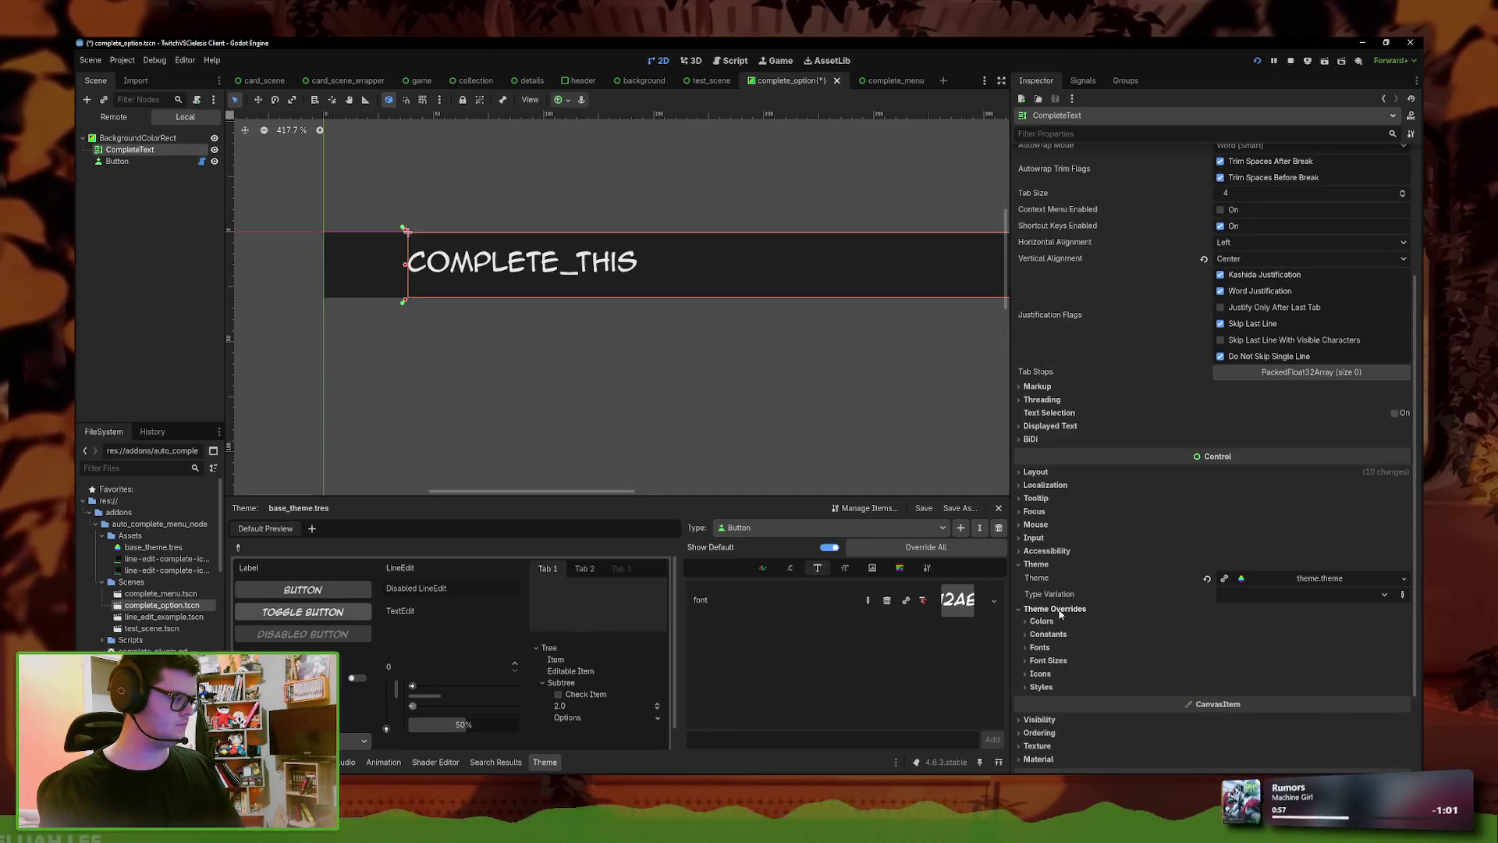
left_click(1049, 661)
left_click(1405, 681)
left_click(1404, 681)
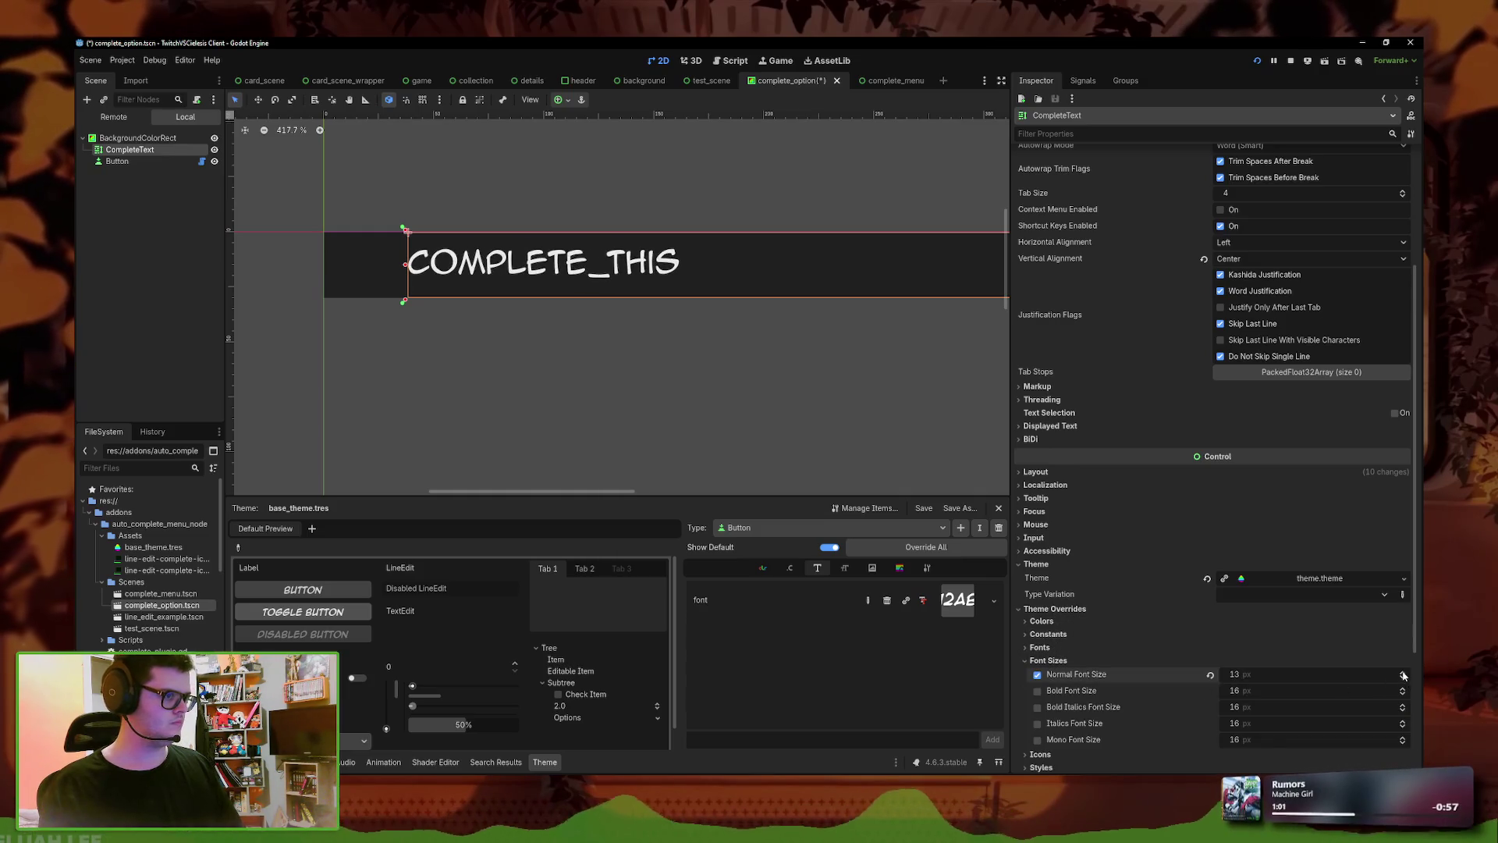
left_click(1405, 684)
key("ctrl+s")
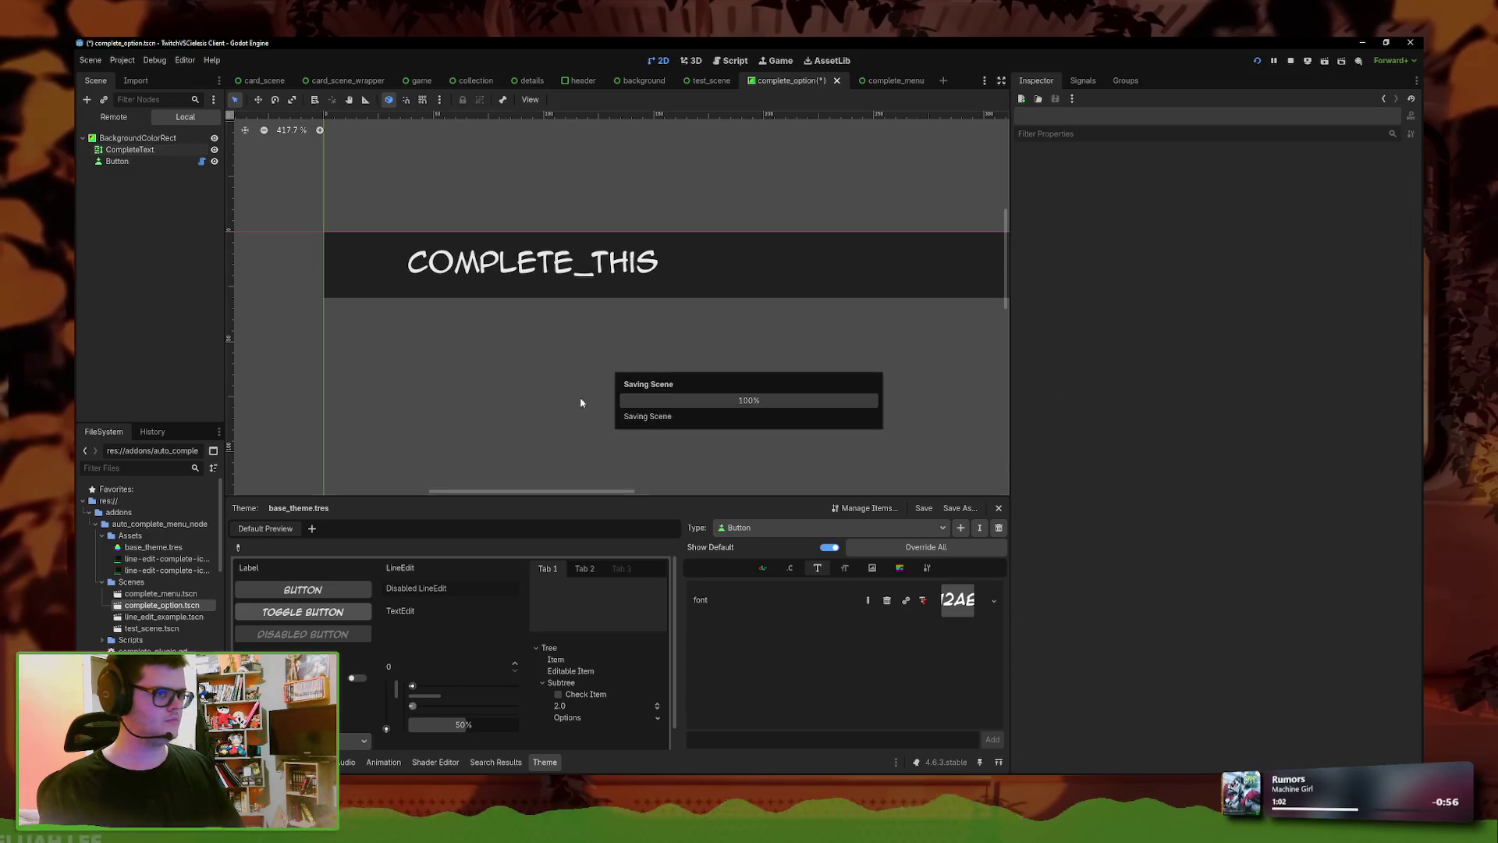
left_click(345, 275)
Open the ScrollContainer panel StyleBoxFlat in the Theme editor.
left_click(131, 139)
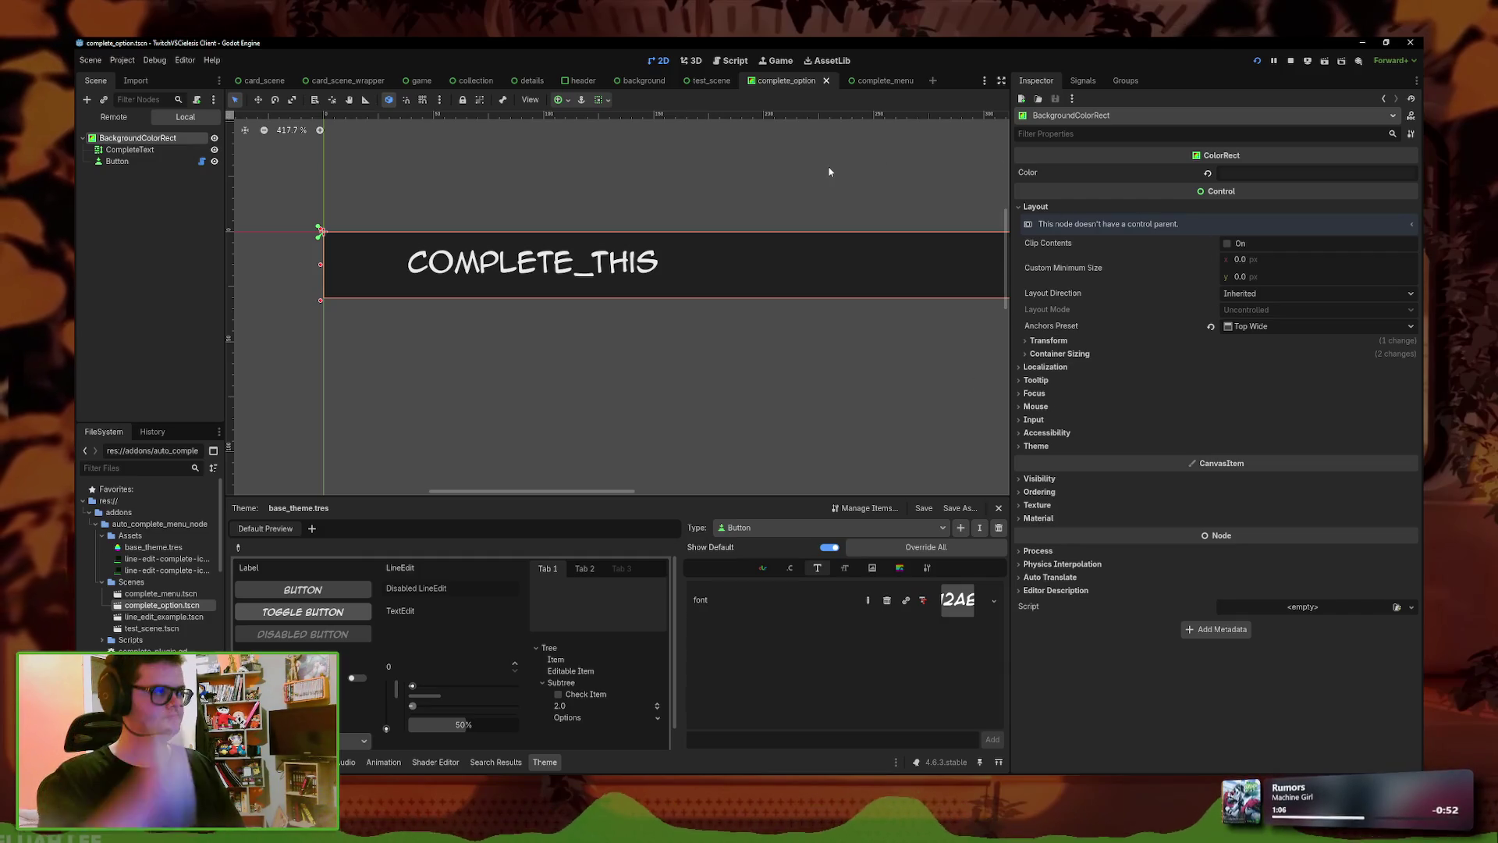
left_click(382, 202)
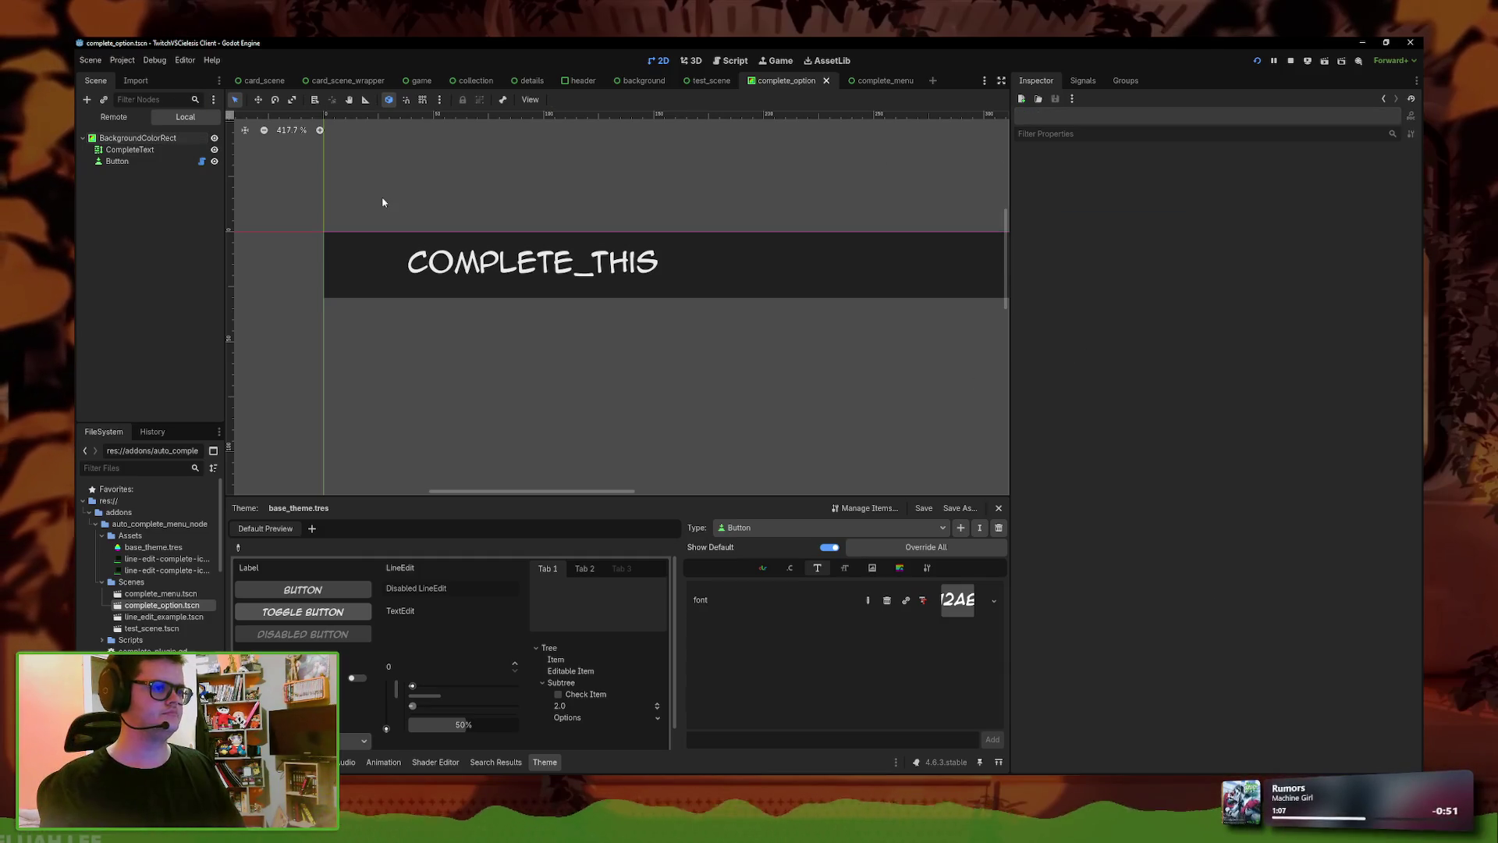
left_click(827, 527)
left_click(827, 572)
left_click(900, 568)
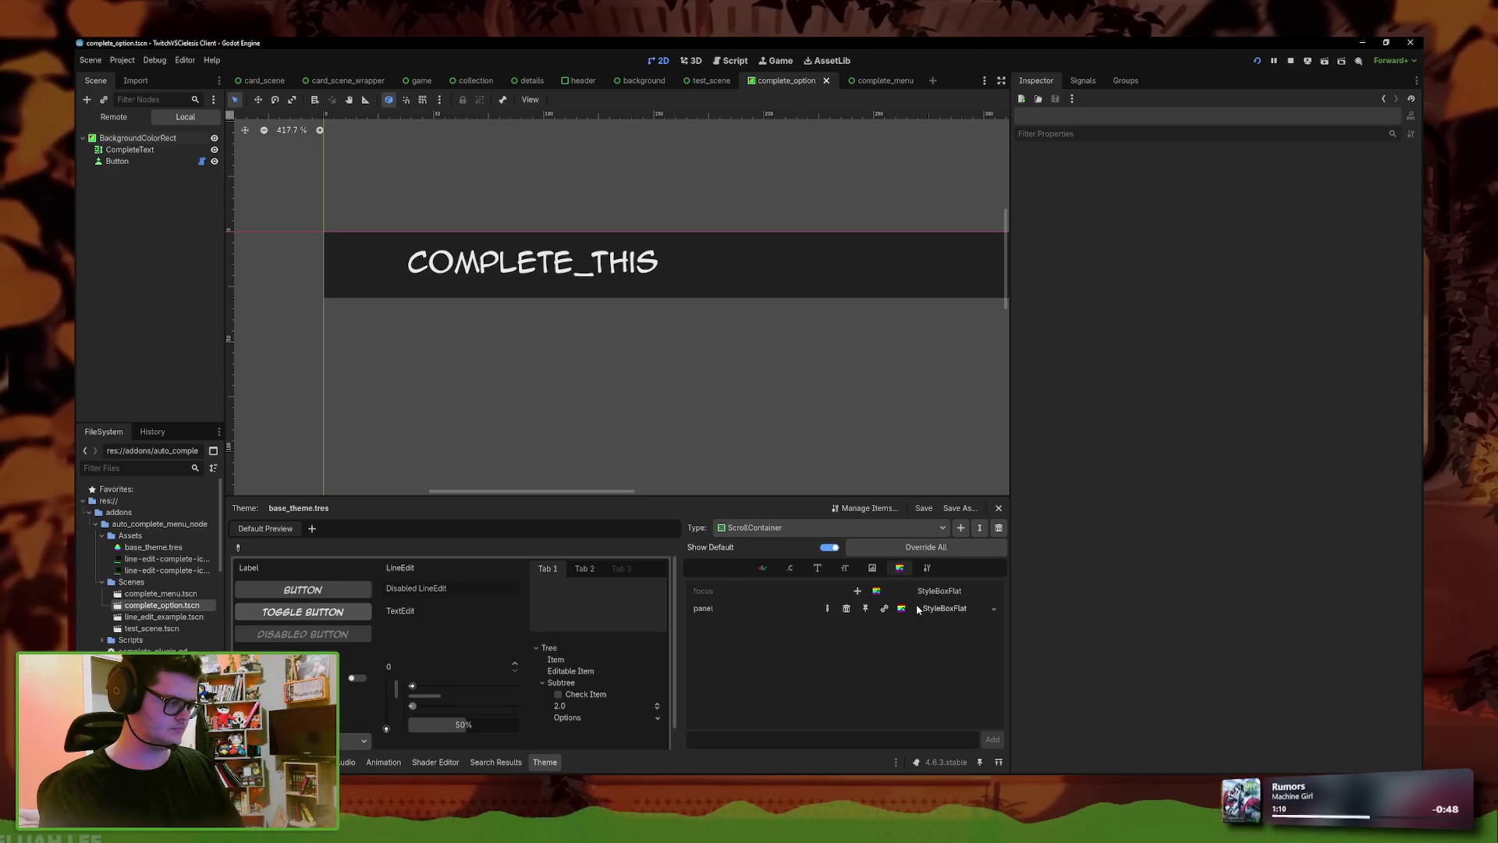
left_click(956, 614)
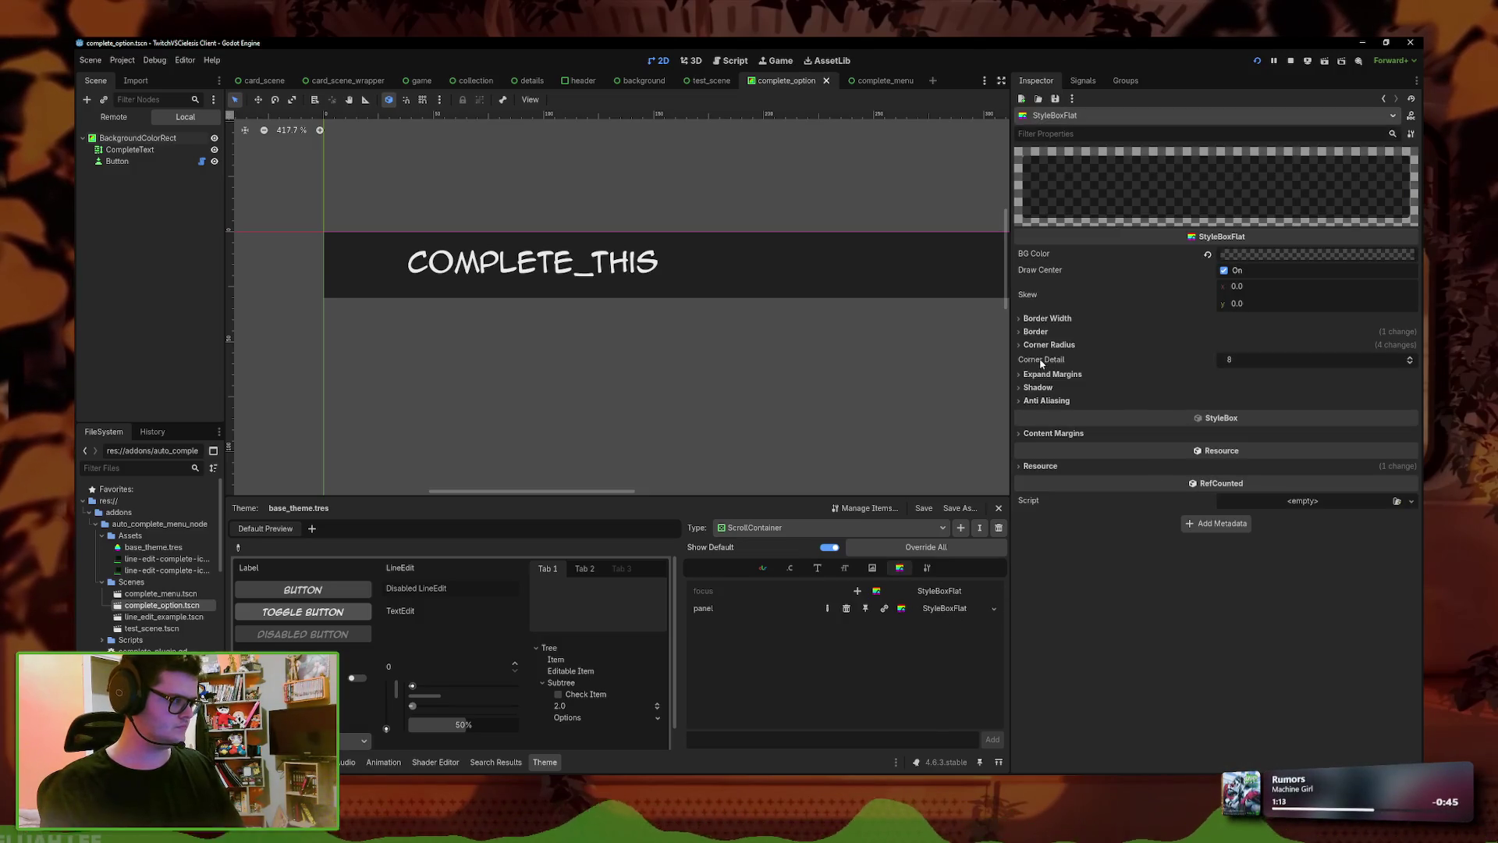
Set the panel's border widths to 3 px.
left_click(1048, 320)
left_click(1049, 320)
left_click(1050, 333)
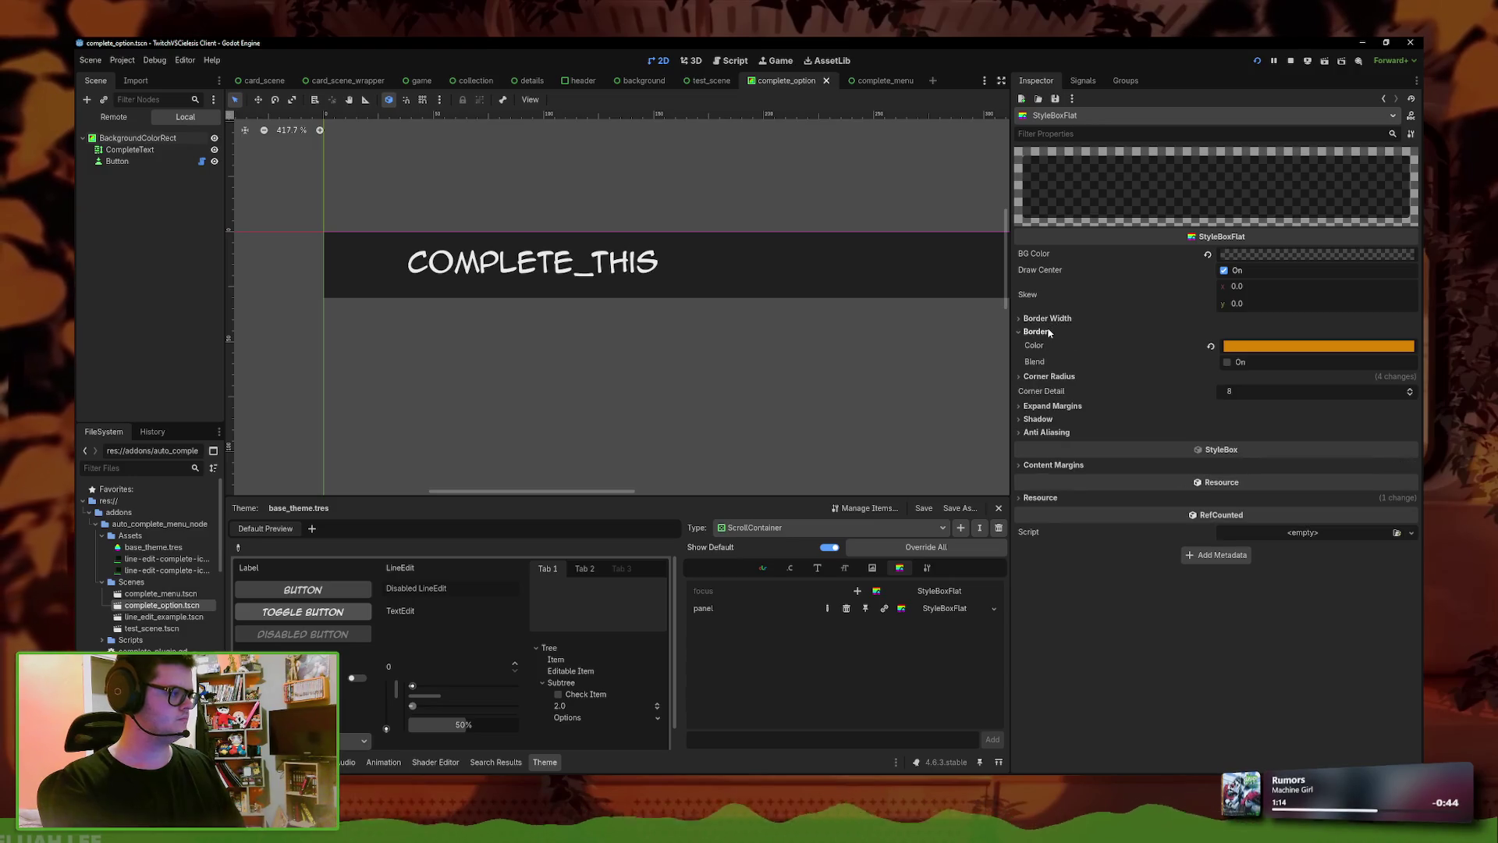
left_click(1048, 319)
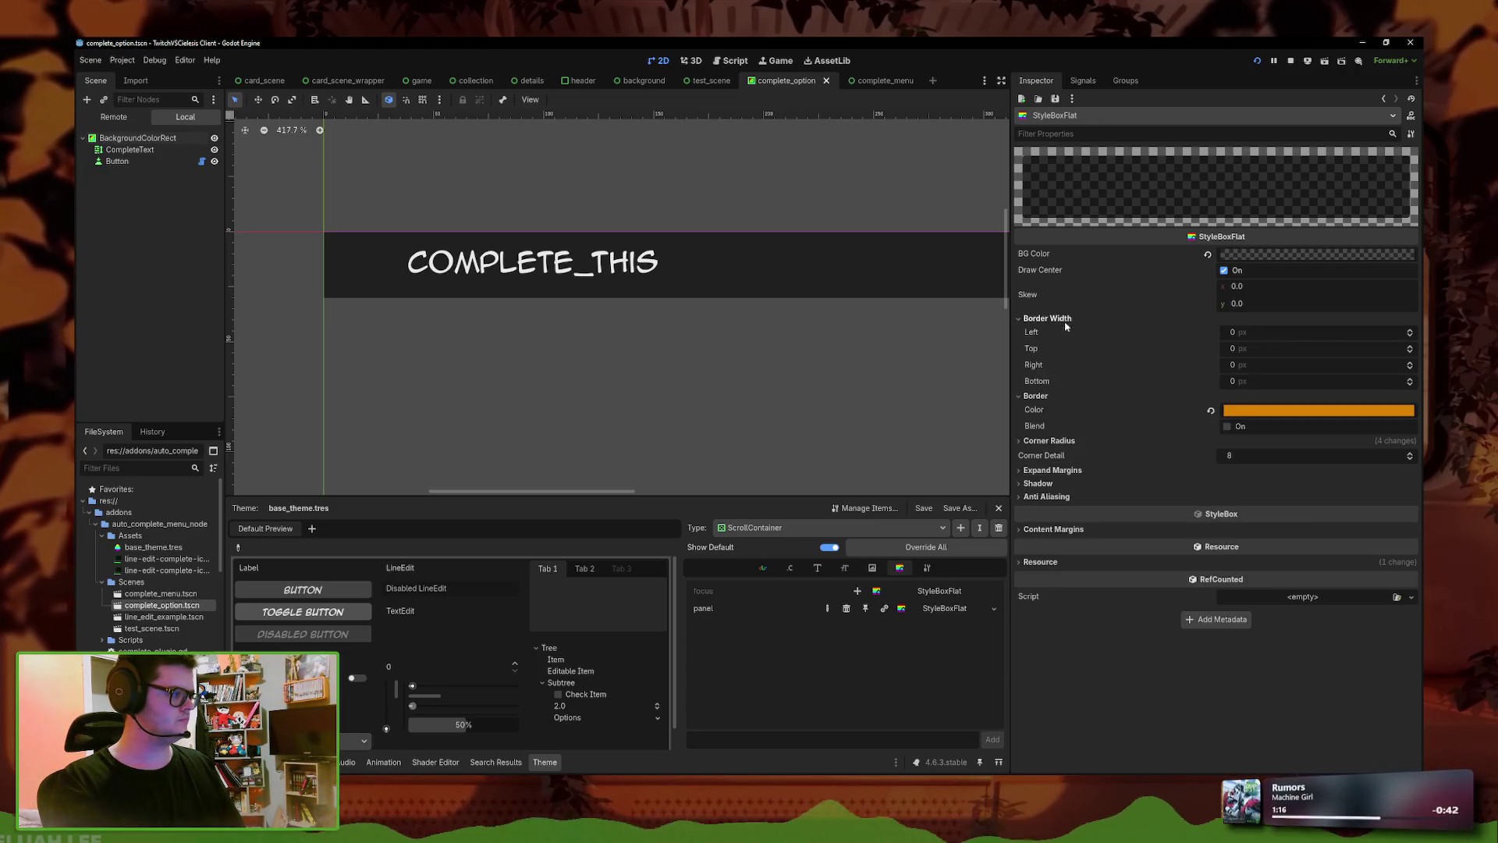
left_click(1264, 332)
type("1")
left_click(1257, 348)
type("3")
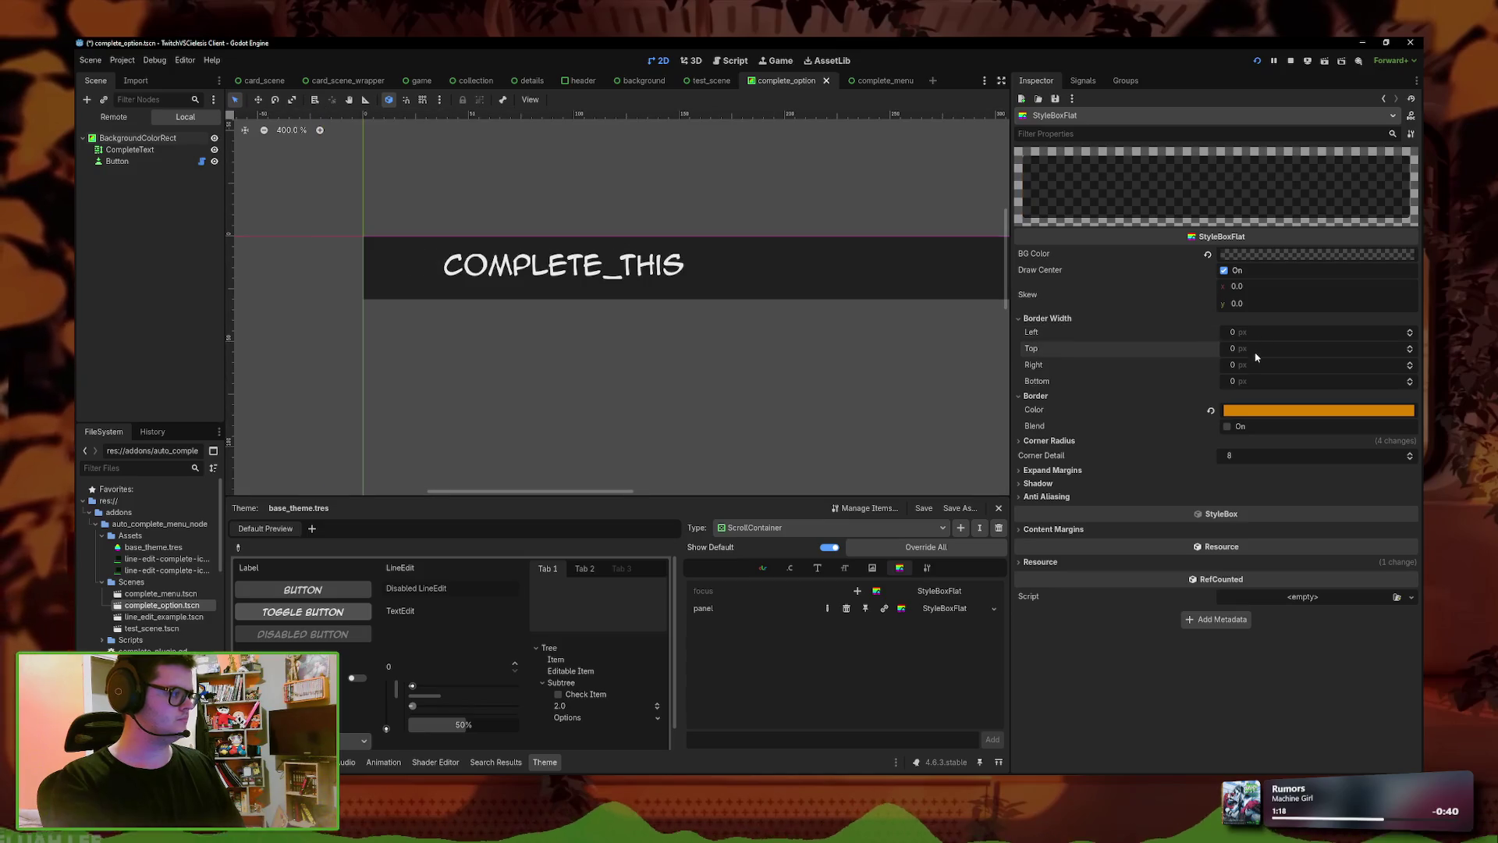
left_click(1254, 364)
type("33")
left_click(1249, 381)
type("3")
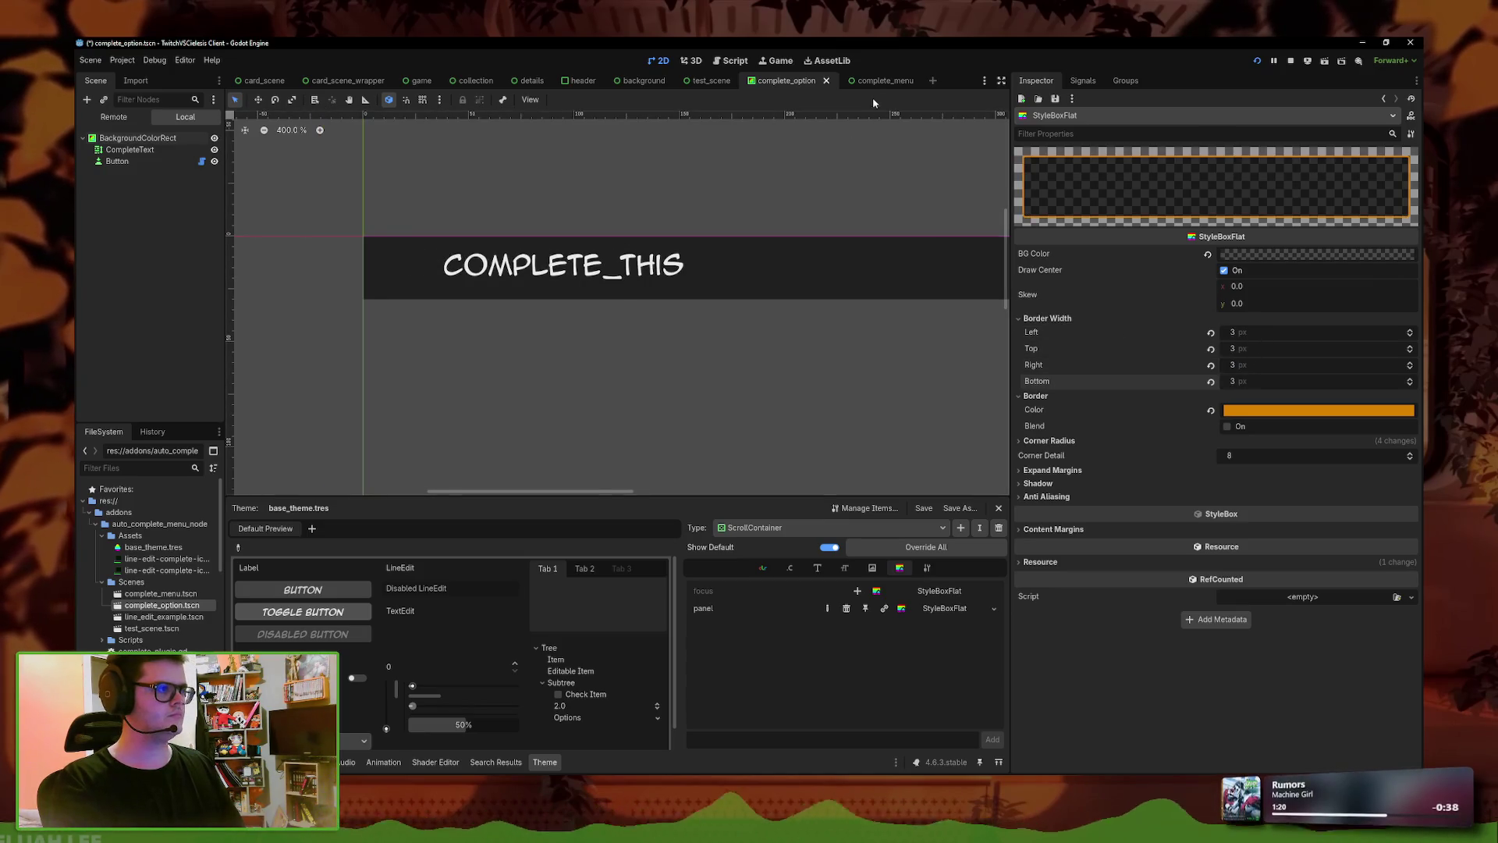
In complete_menu, make the panel's border colour white.
left_click(875, 84)
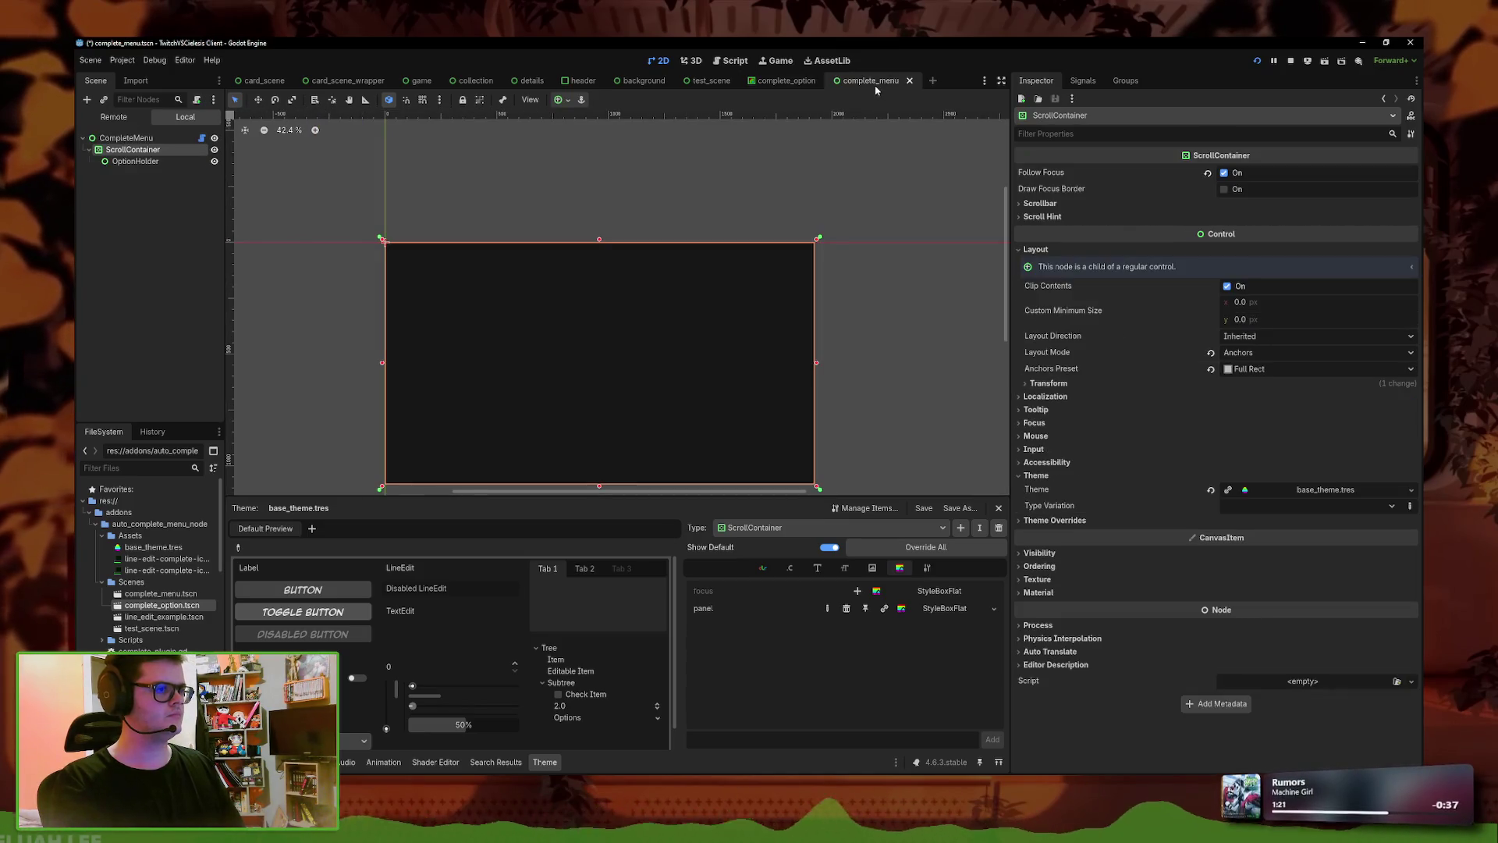
left_click(945, 608)
left_click(1319, 410)
left_click_drag(1387, 500, 1385, 370)
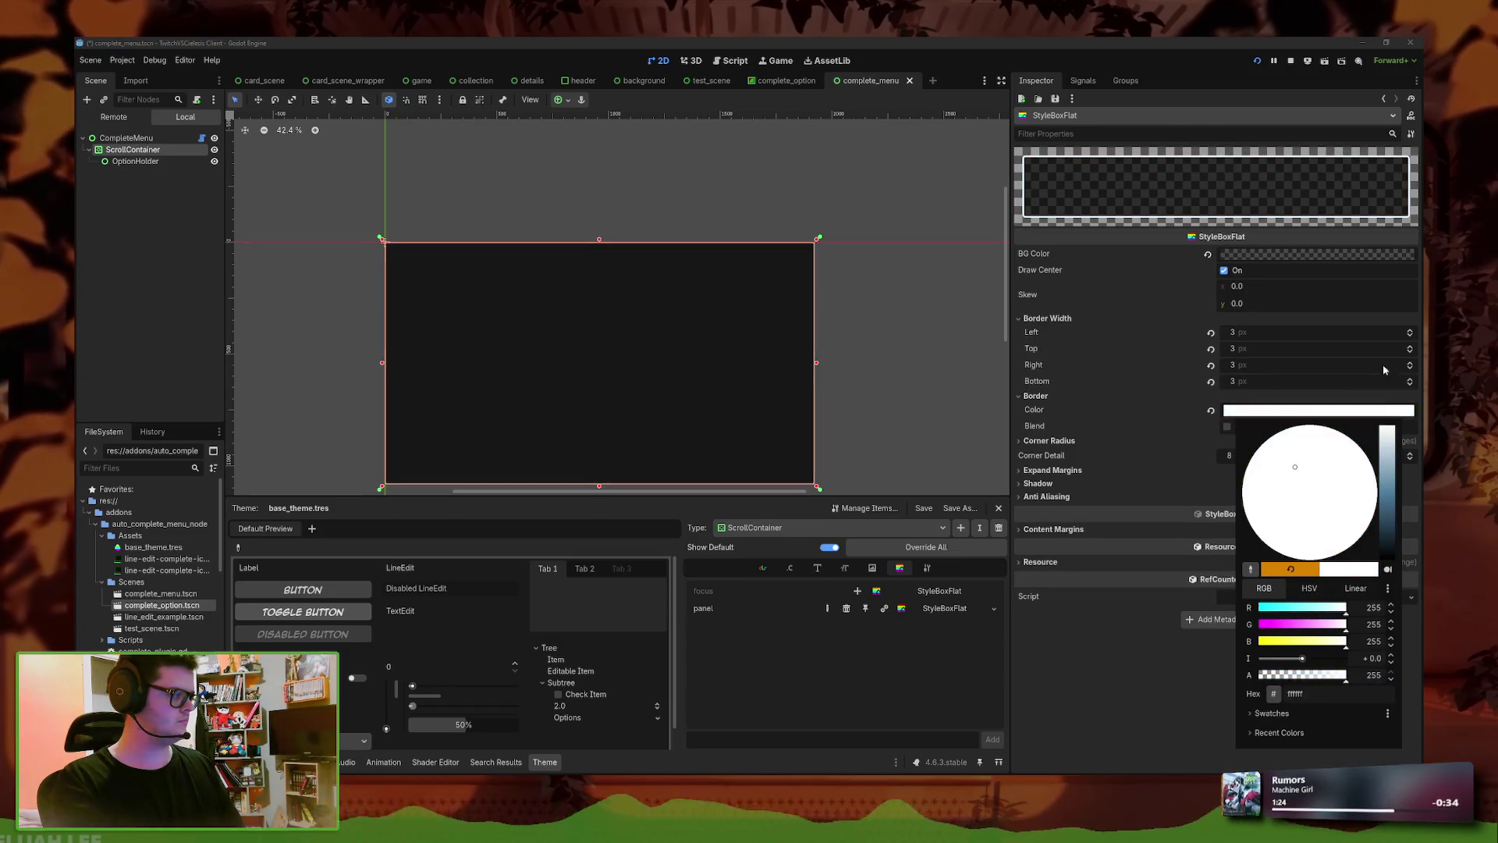
left_click(1083, 428)
Try 7 px expand margins on the panel, then reset all four expand margins to 0.
left_click(1053, 469)
left_click(1241, 484)
type("7\t7\t7\t7")
key("Return")
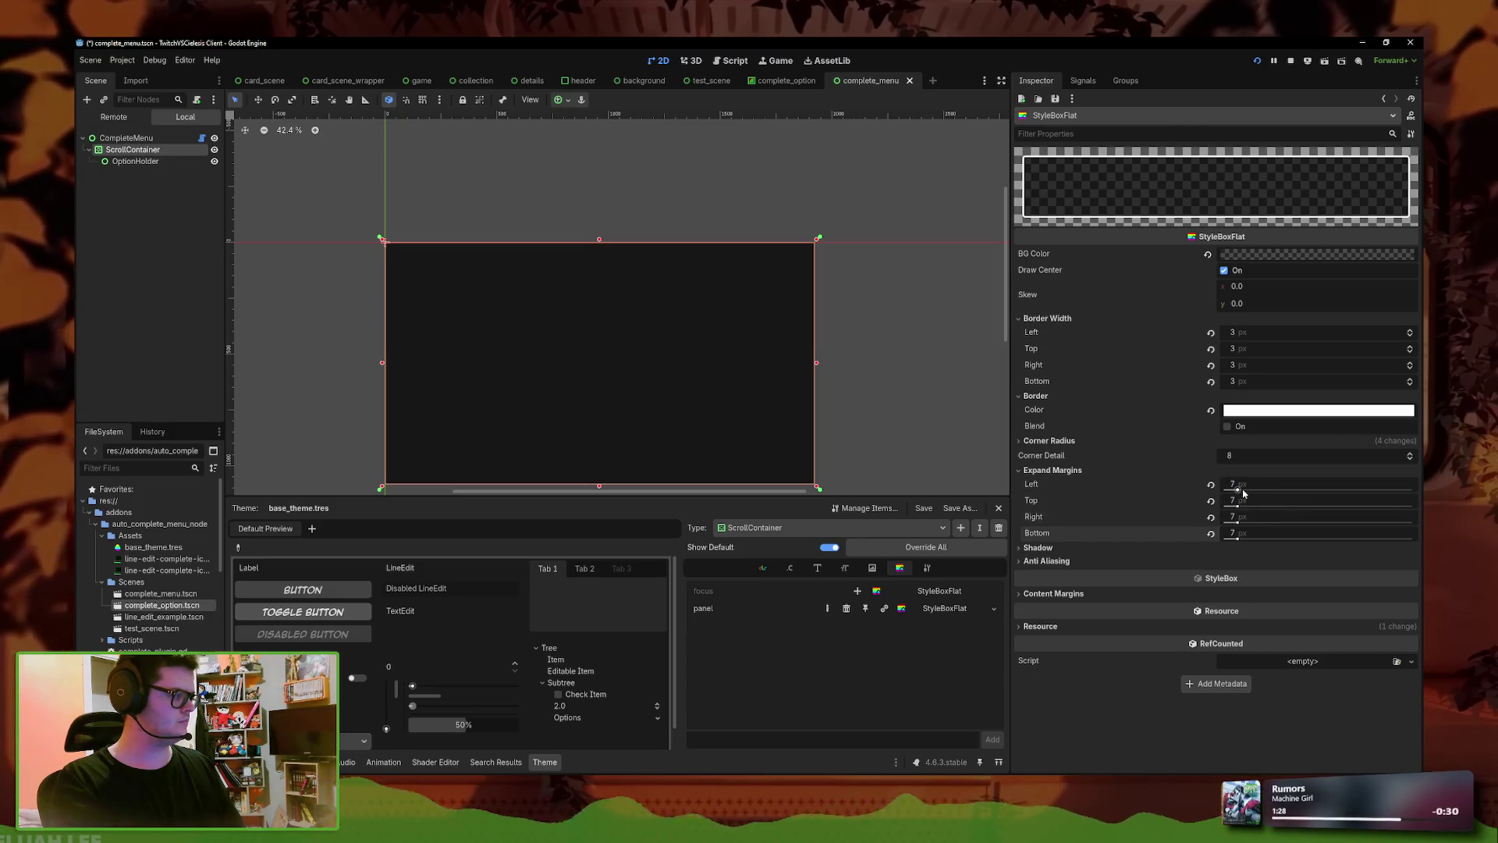
left_click(947, 404)
scroll(890, 435, "up", 3)
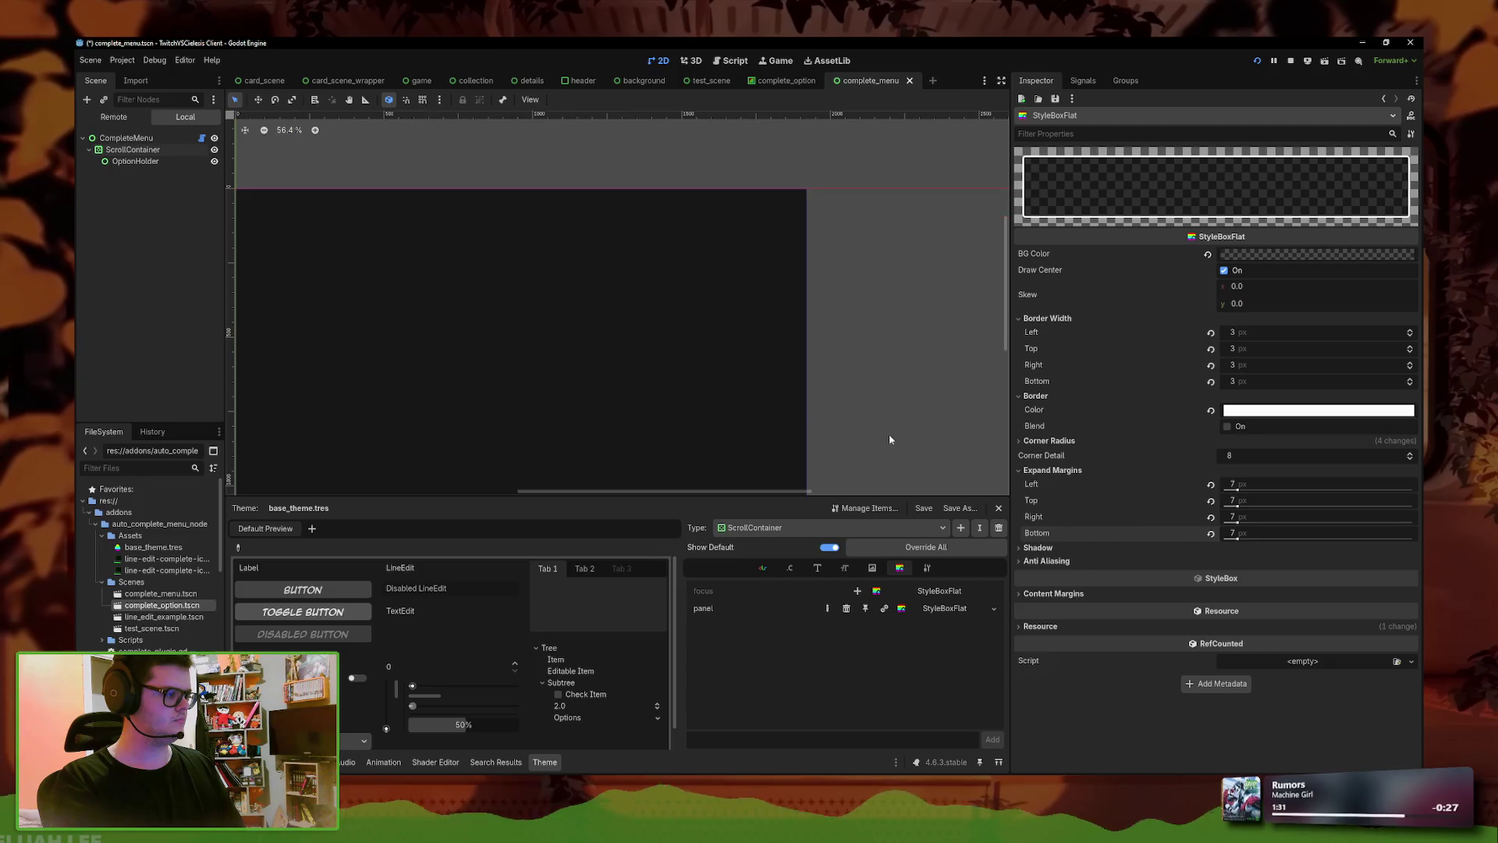
left_click(1211, 484)
left_click(1210, 501)
left_click(1210, 517)
left_click(1211, 533)
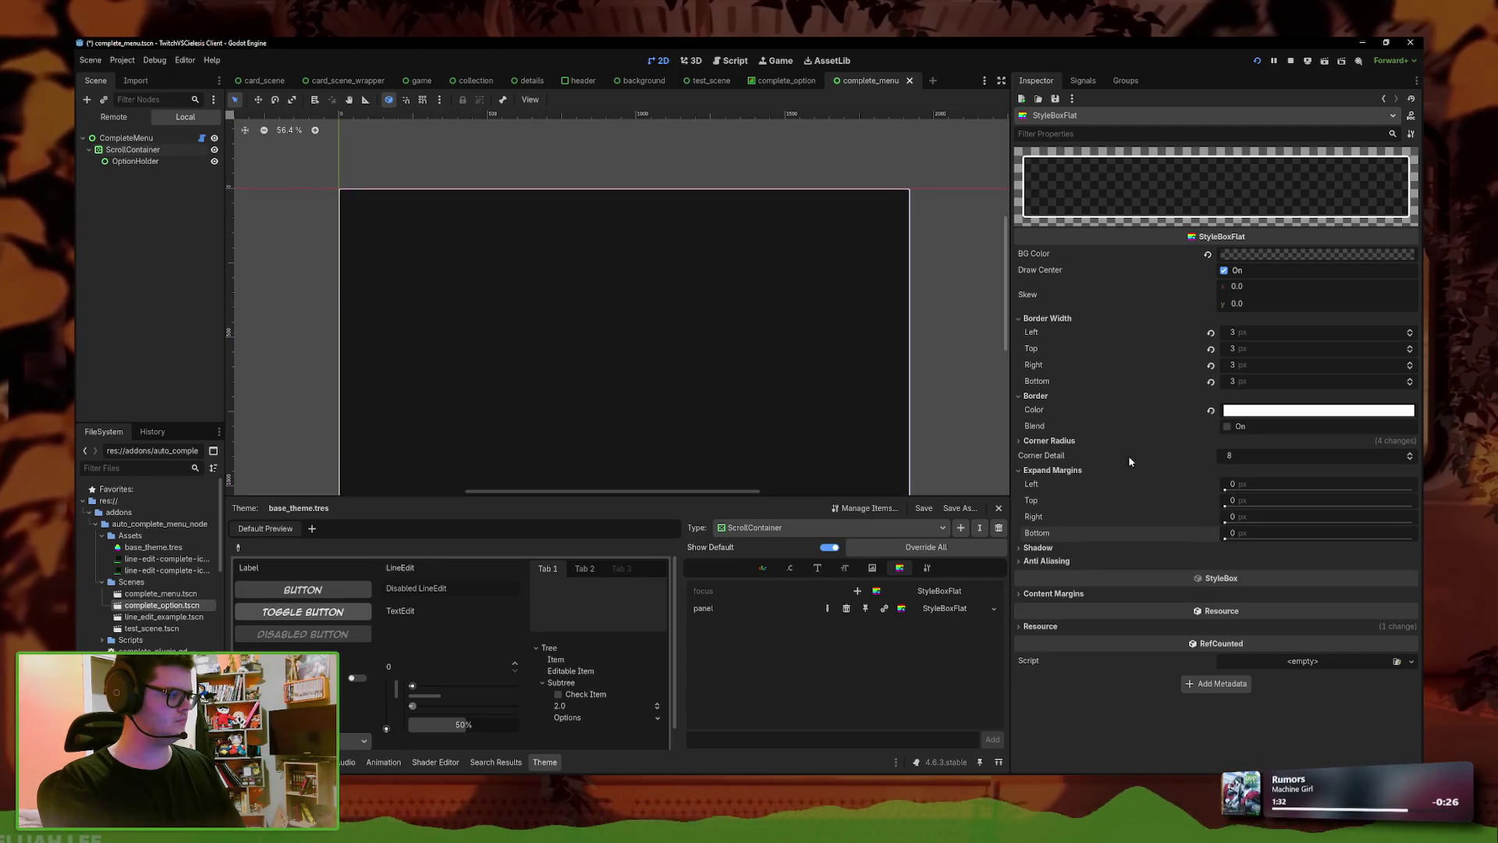
Set the top-left corner radius to 0, remove the top border, and save.
left_click(1108, 441)
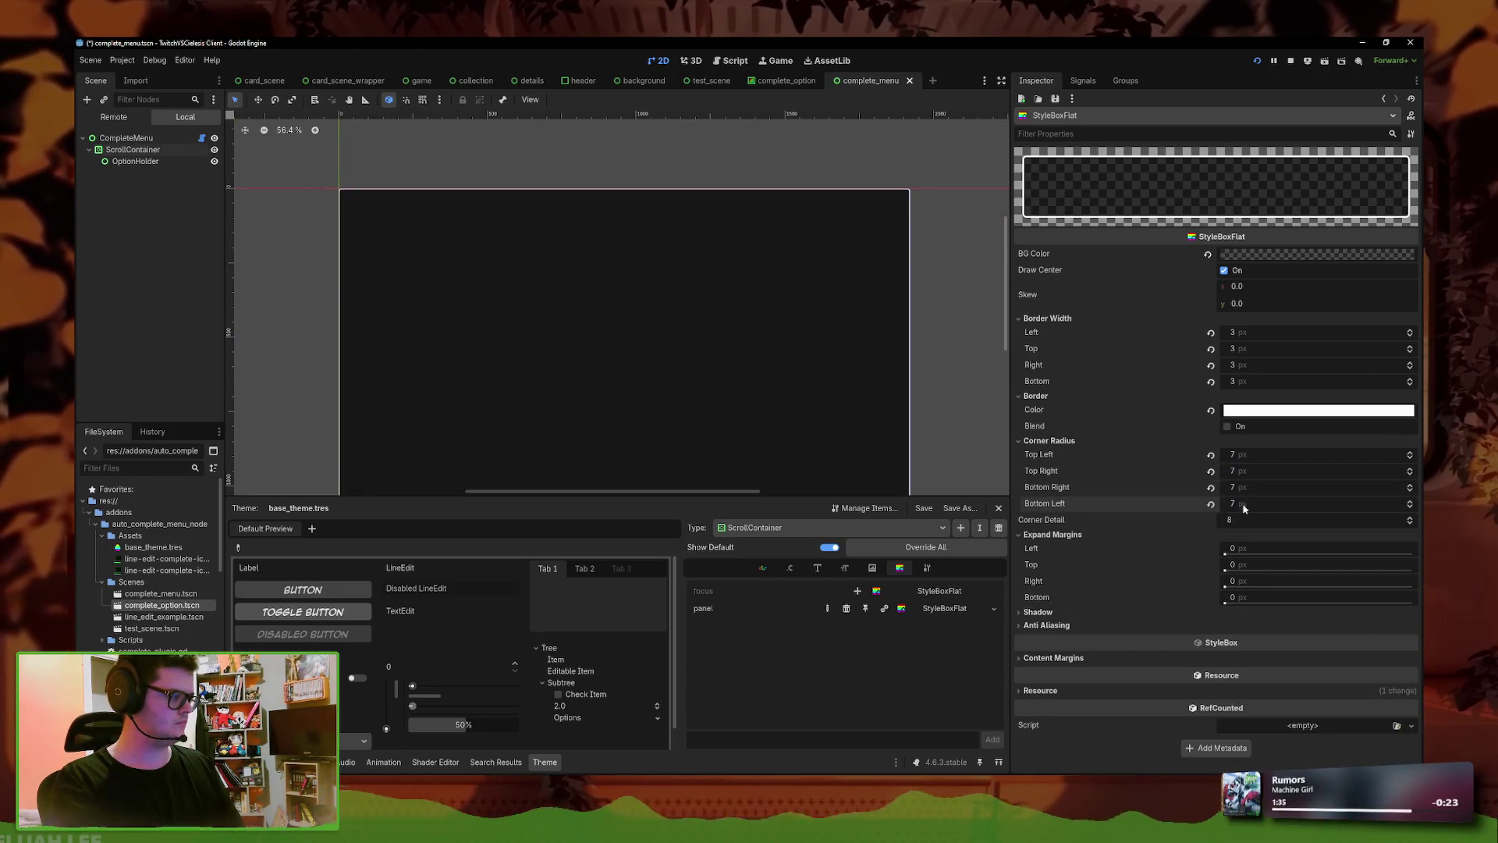
key("ctrl+s")
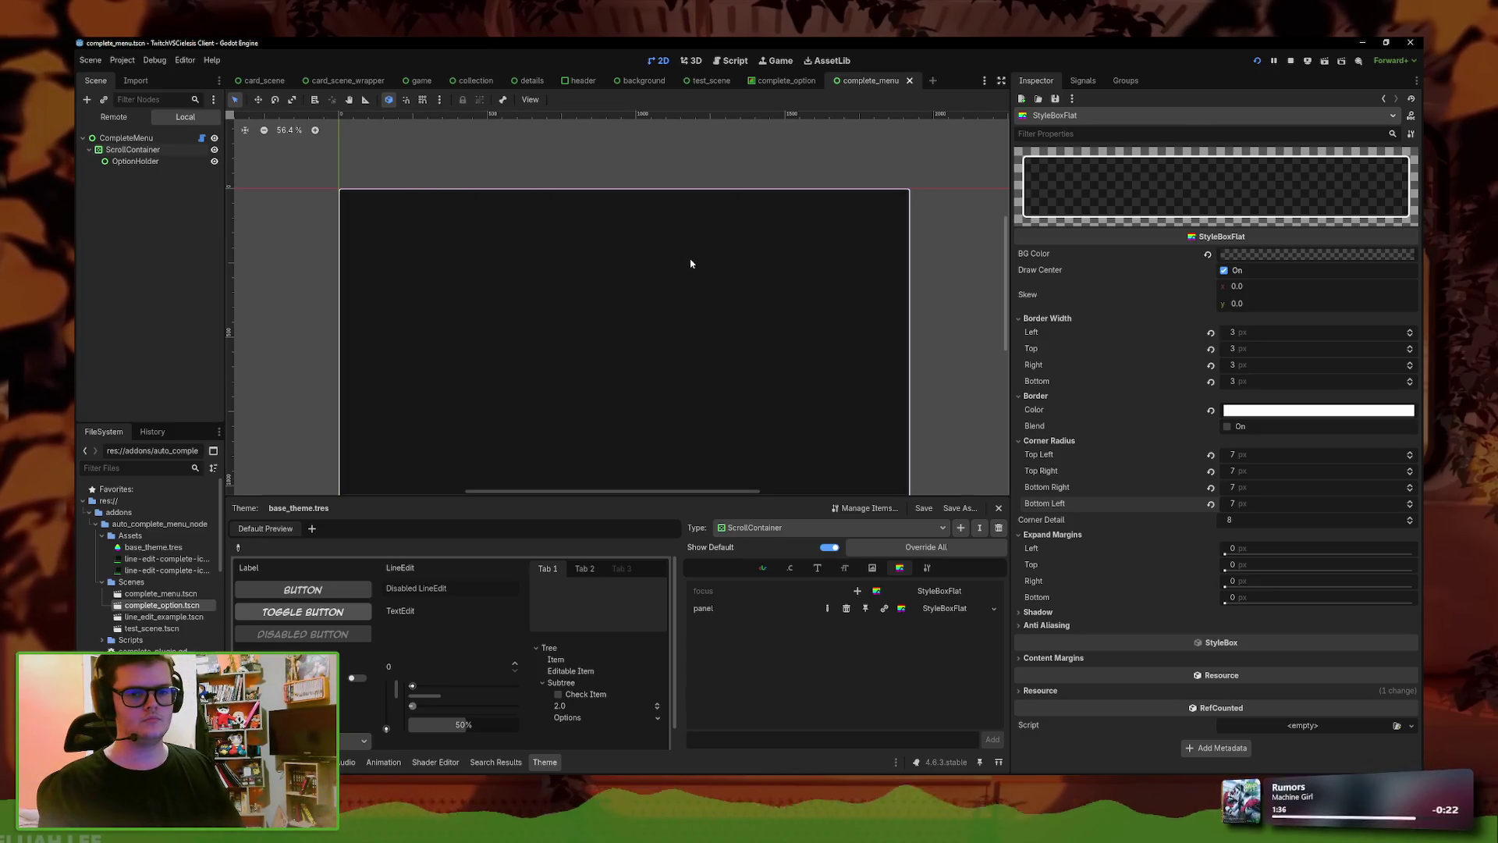
left_click_drag(1243, 460, 1246, 474)
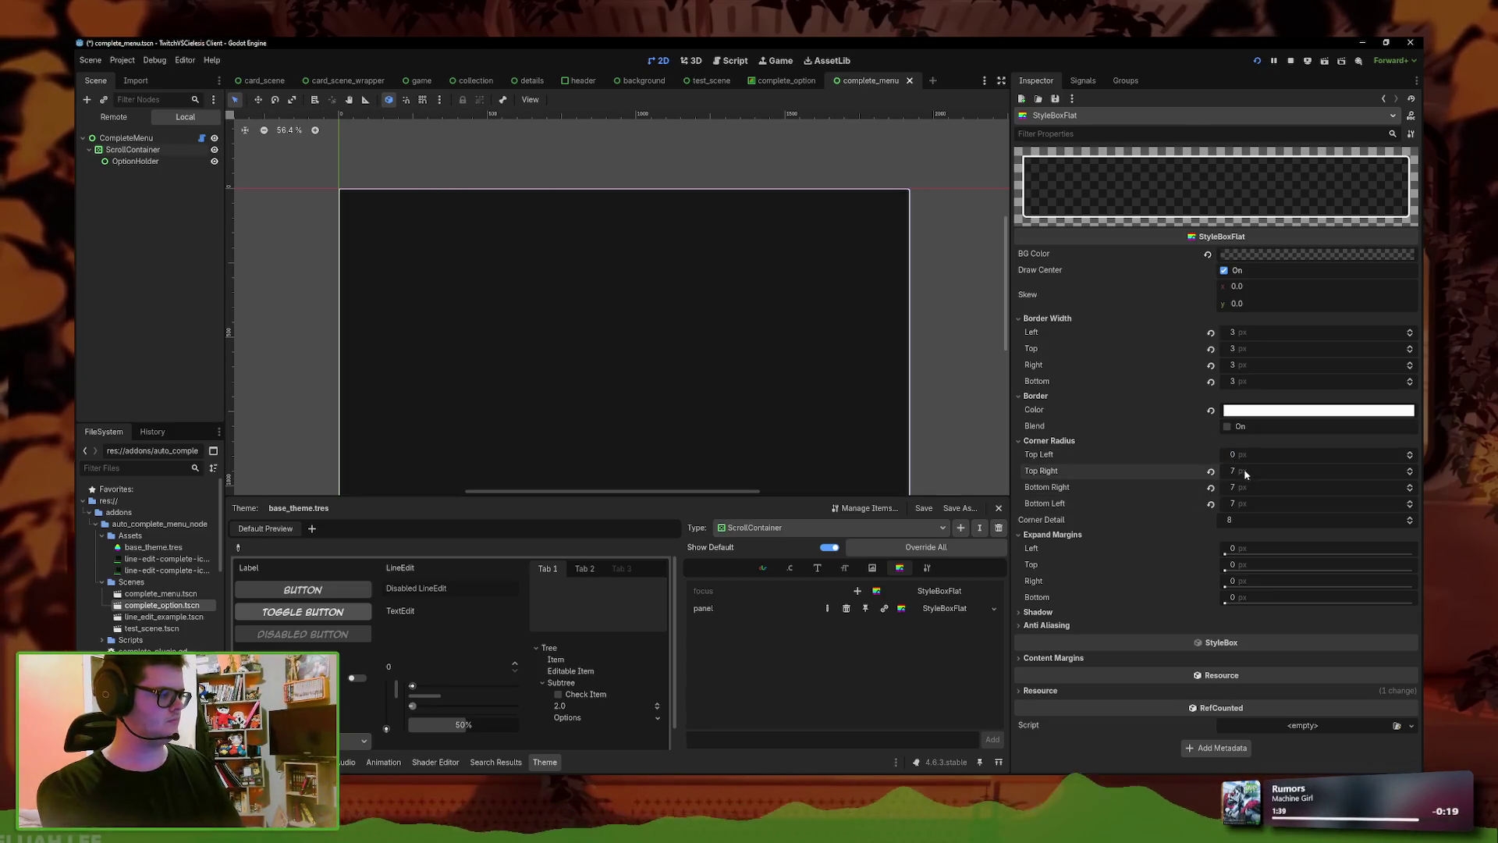
key("ctrl+s")
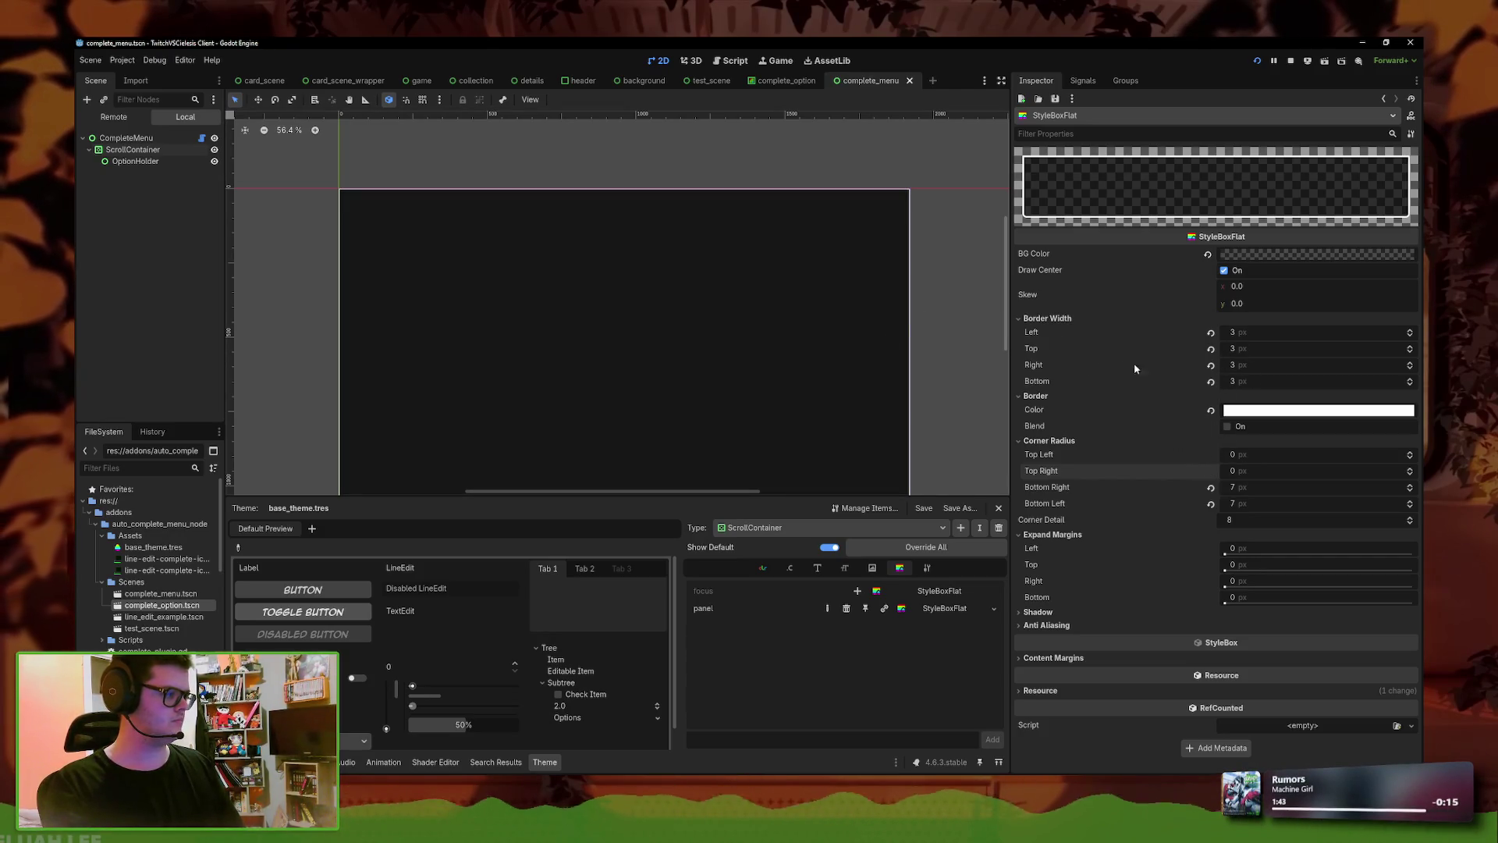
left_click(1211, 349)
scroll(904, 289, "down", 5)
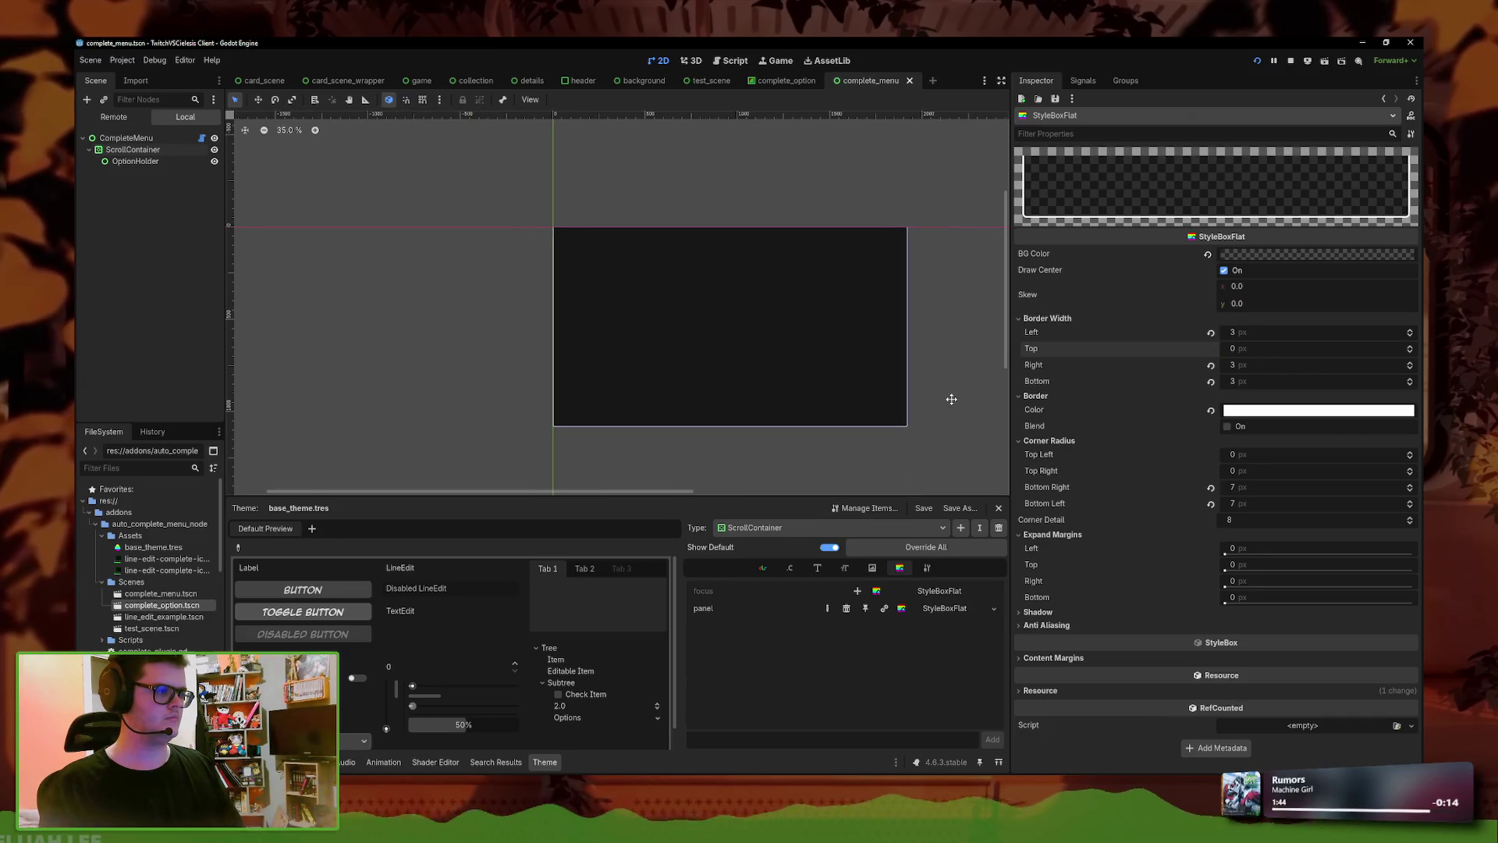
left_click(1258, 60)
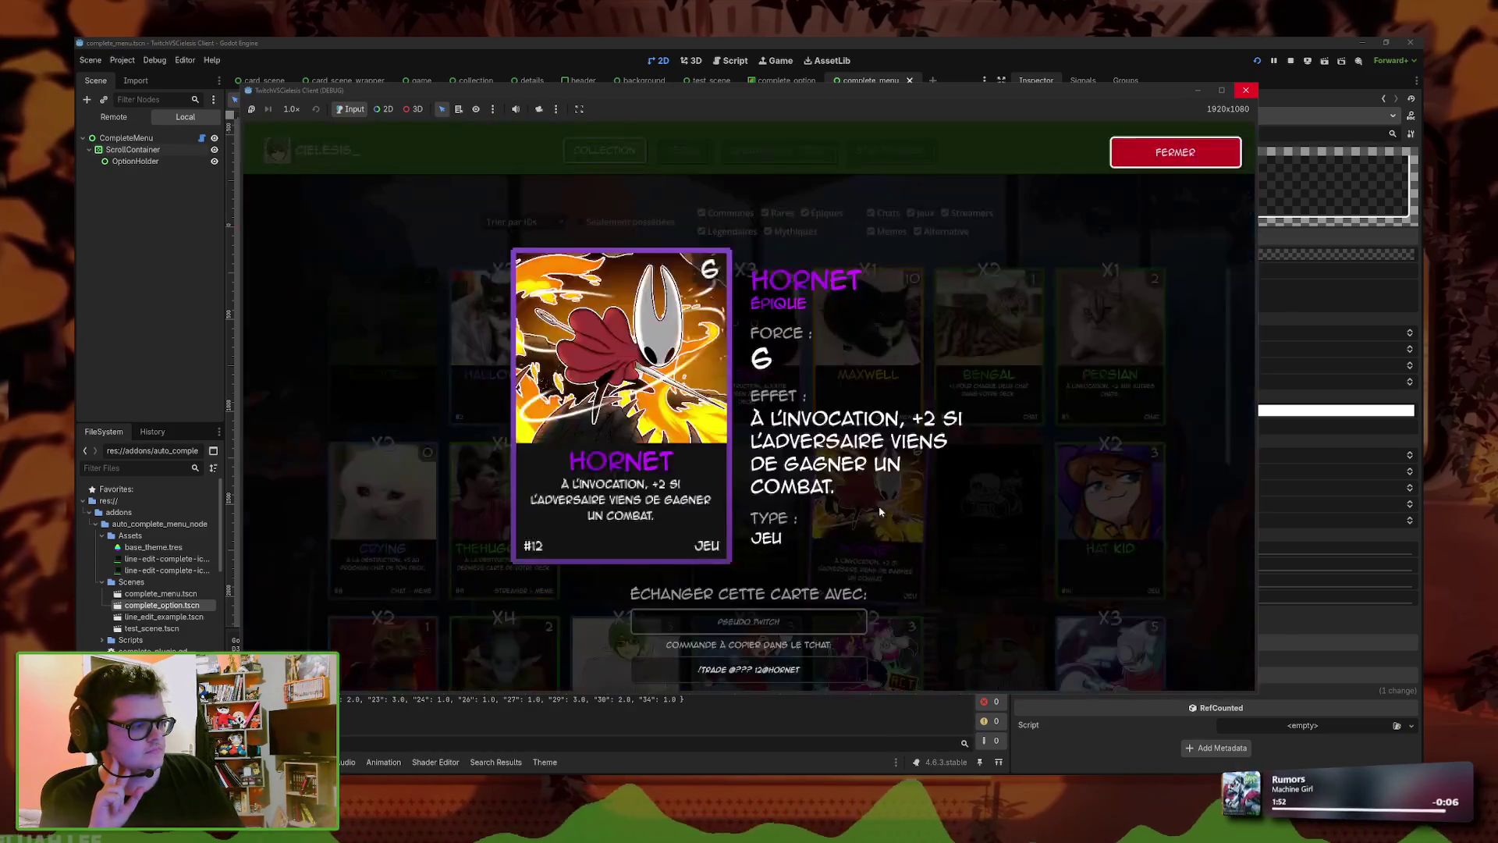
Check the name suggestions in the Hornet card's trade field, then return to the editor.
left_click(781, 622)
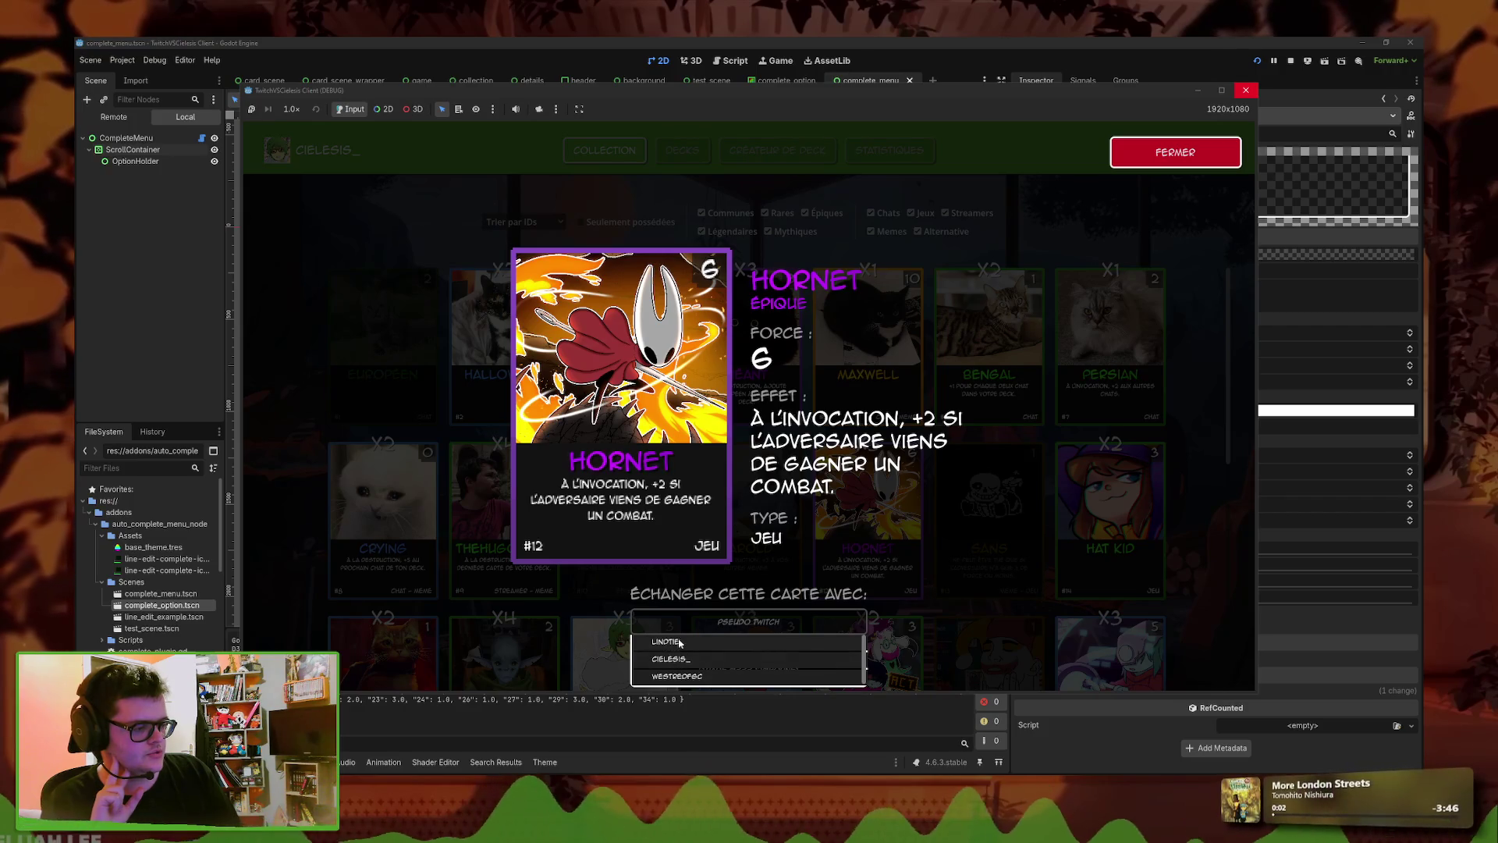
left_click(593, 41)
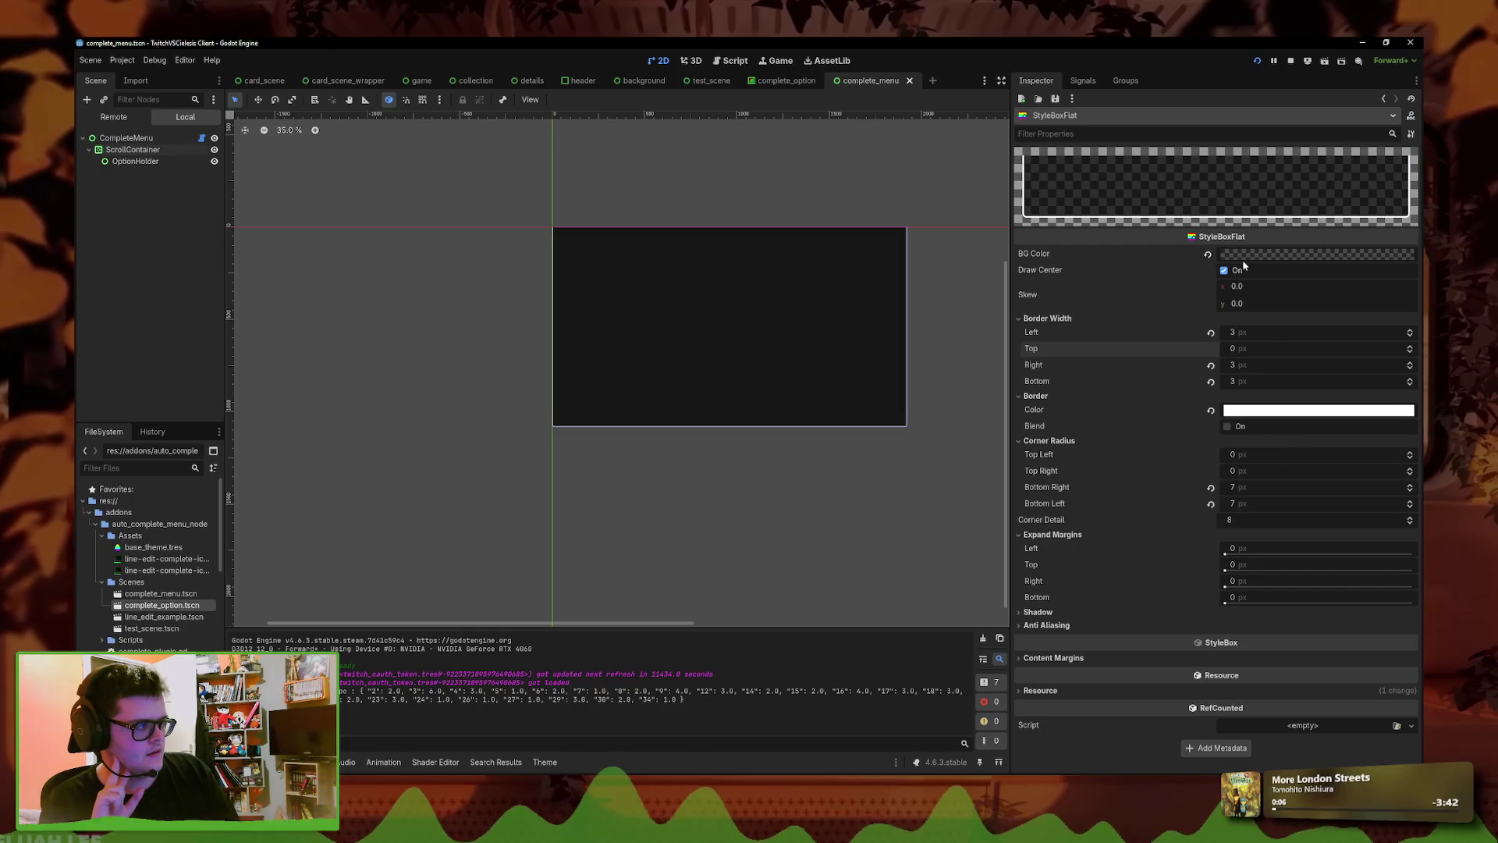
Set the panel background to translucent white (alpha 180) and test-run to see the suggestion list.
left_click(1317, 254)
left_click_drag(1386, 351, 1392, 212)
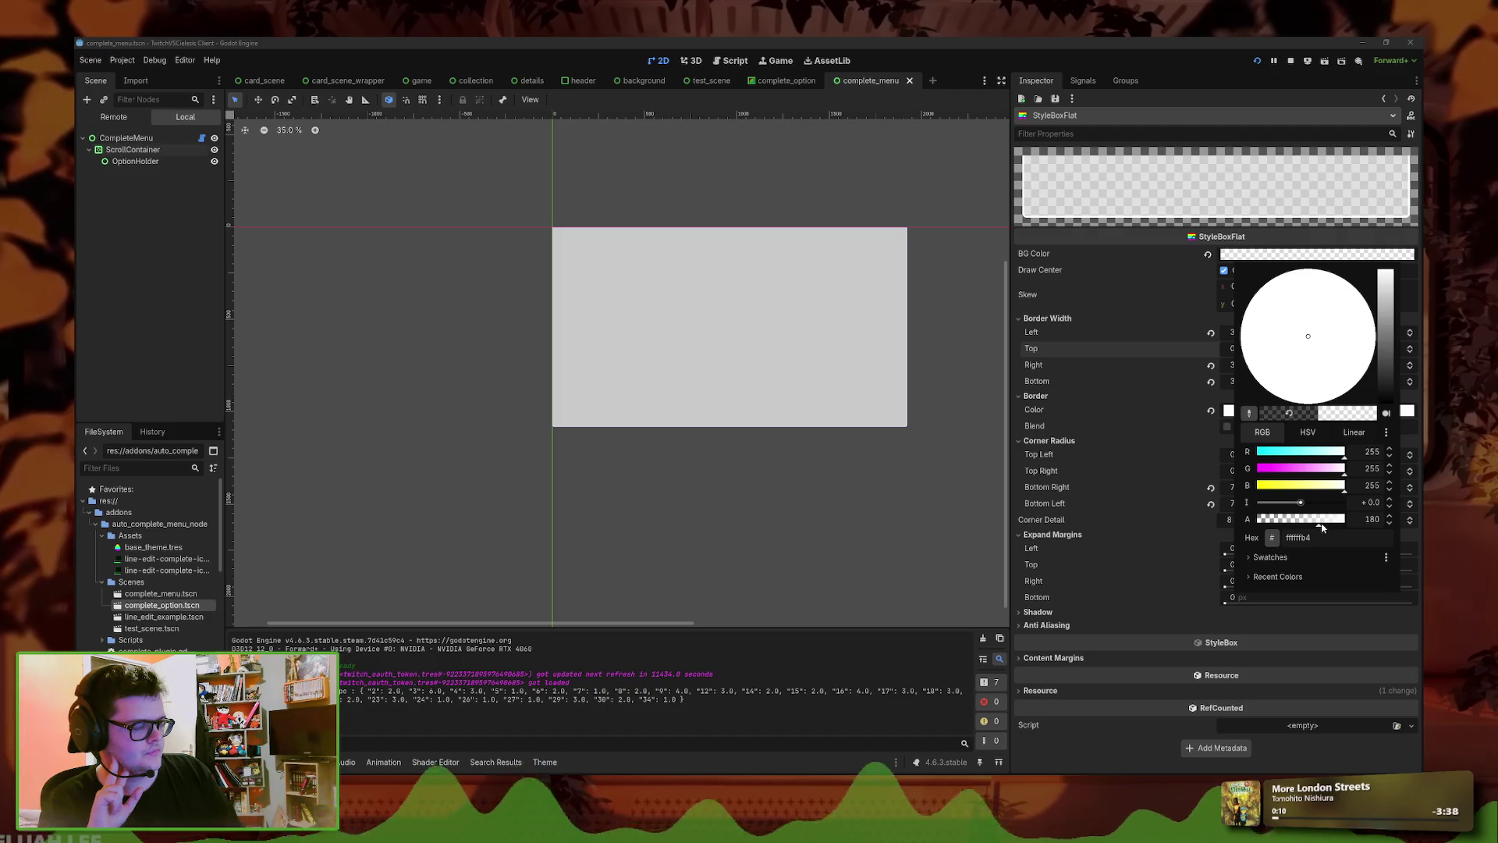
left_click(903, 184)
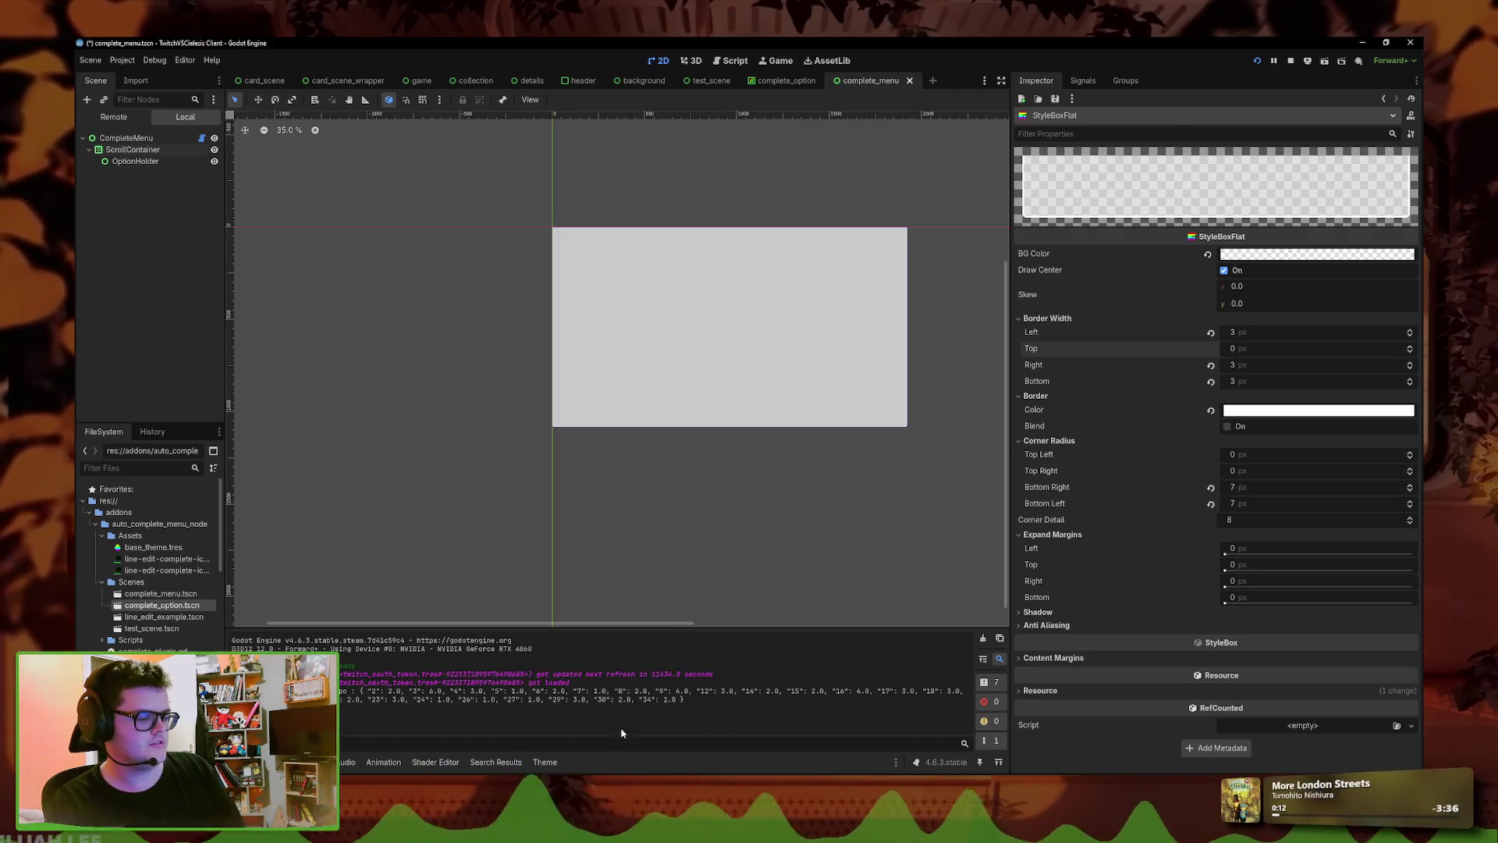
key("F5")
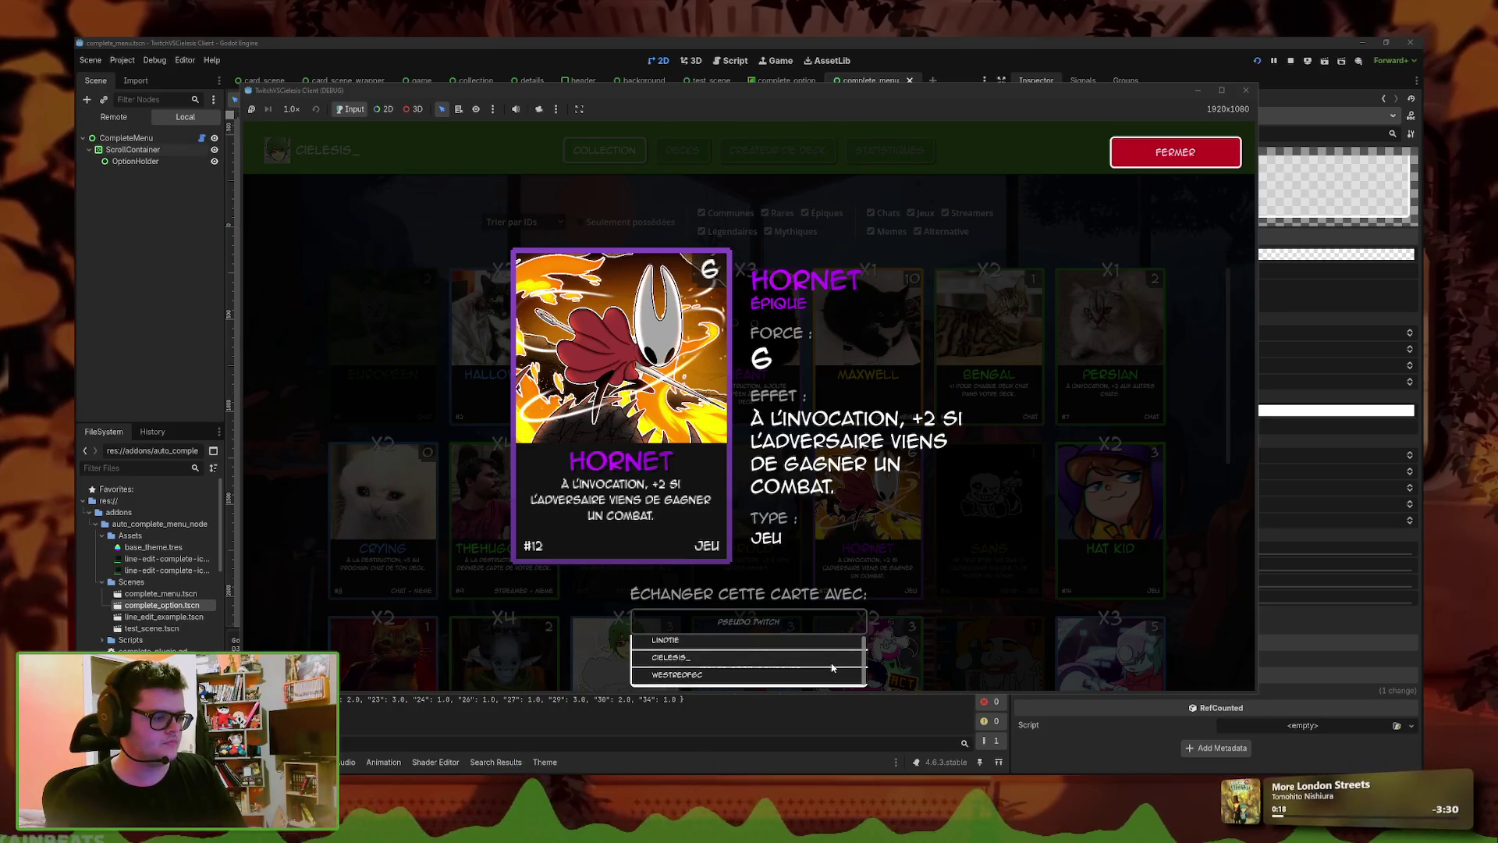
left_click(402, 47)
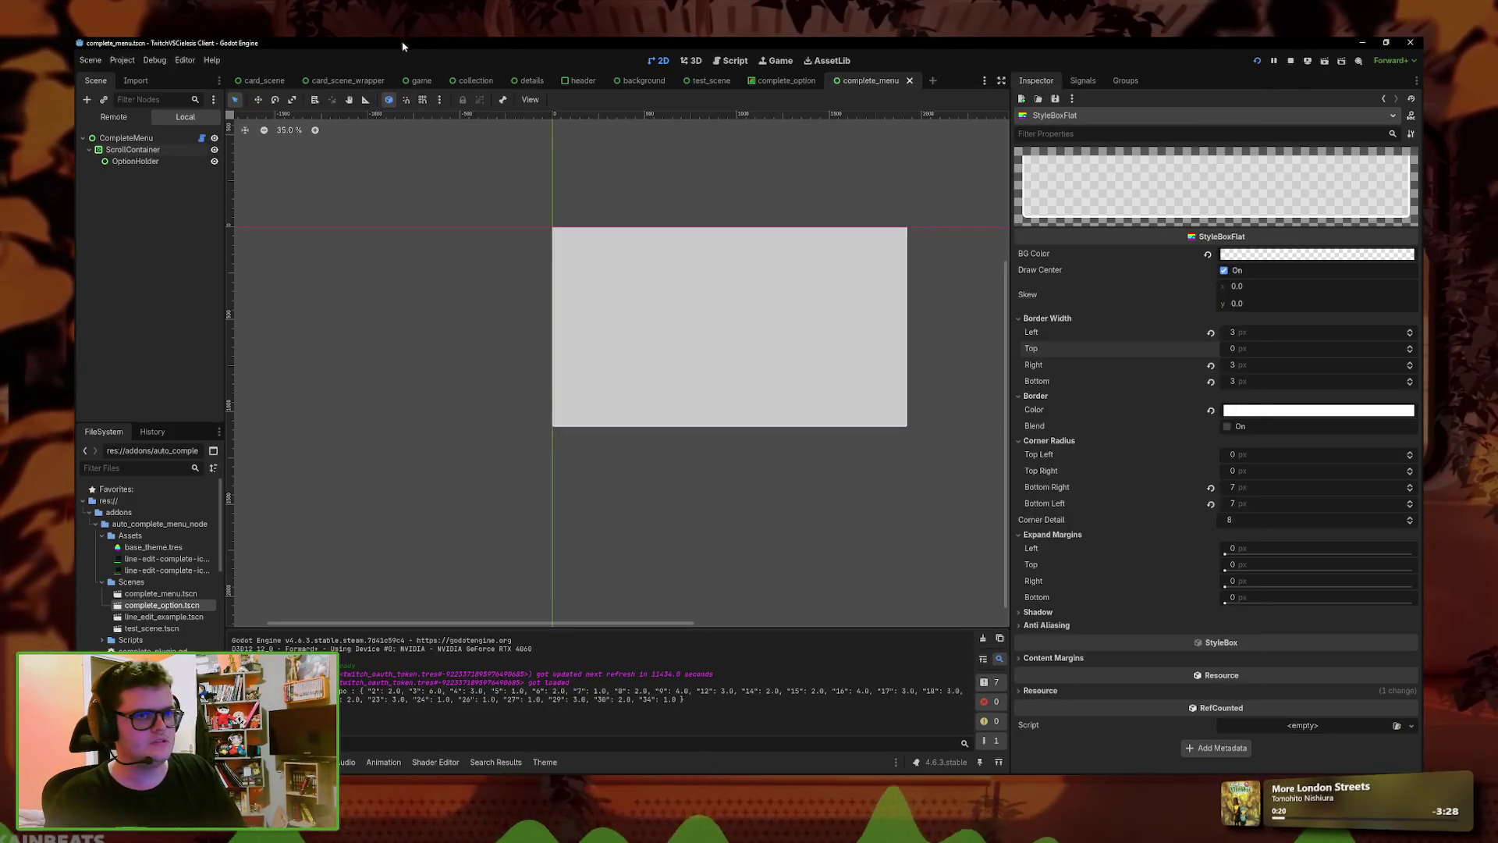
Inspect complete_menu's ScrollContainer and OptionHolder, then open complete_option.tscn's Button node.
left_click(135, 161)
left_click(133, 149)
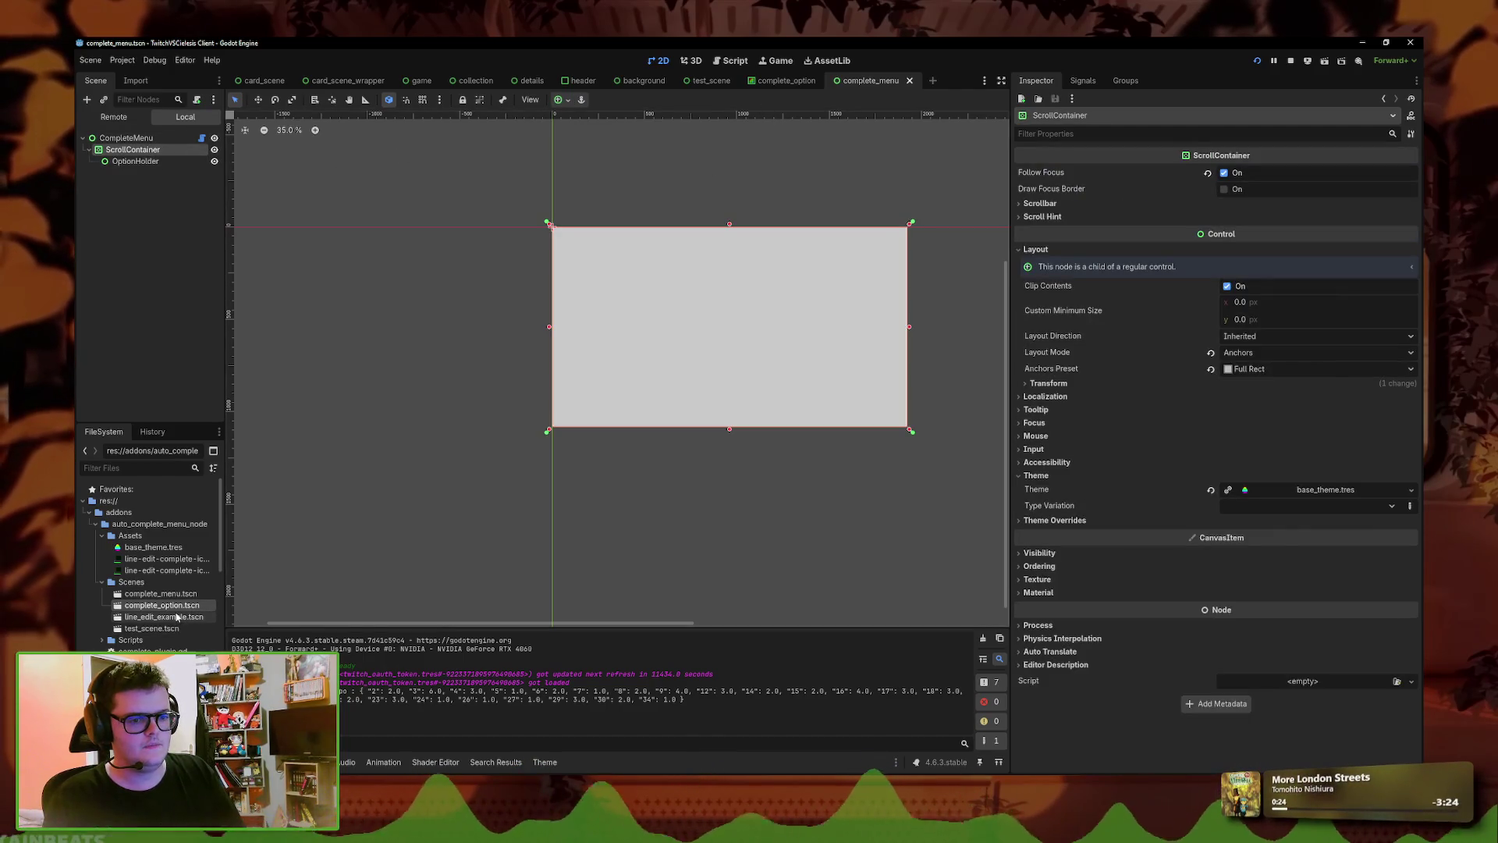
left_click(159, 593)
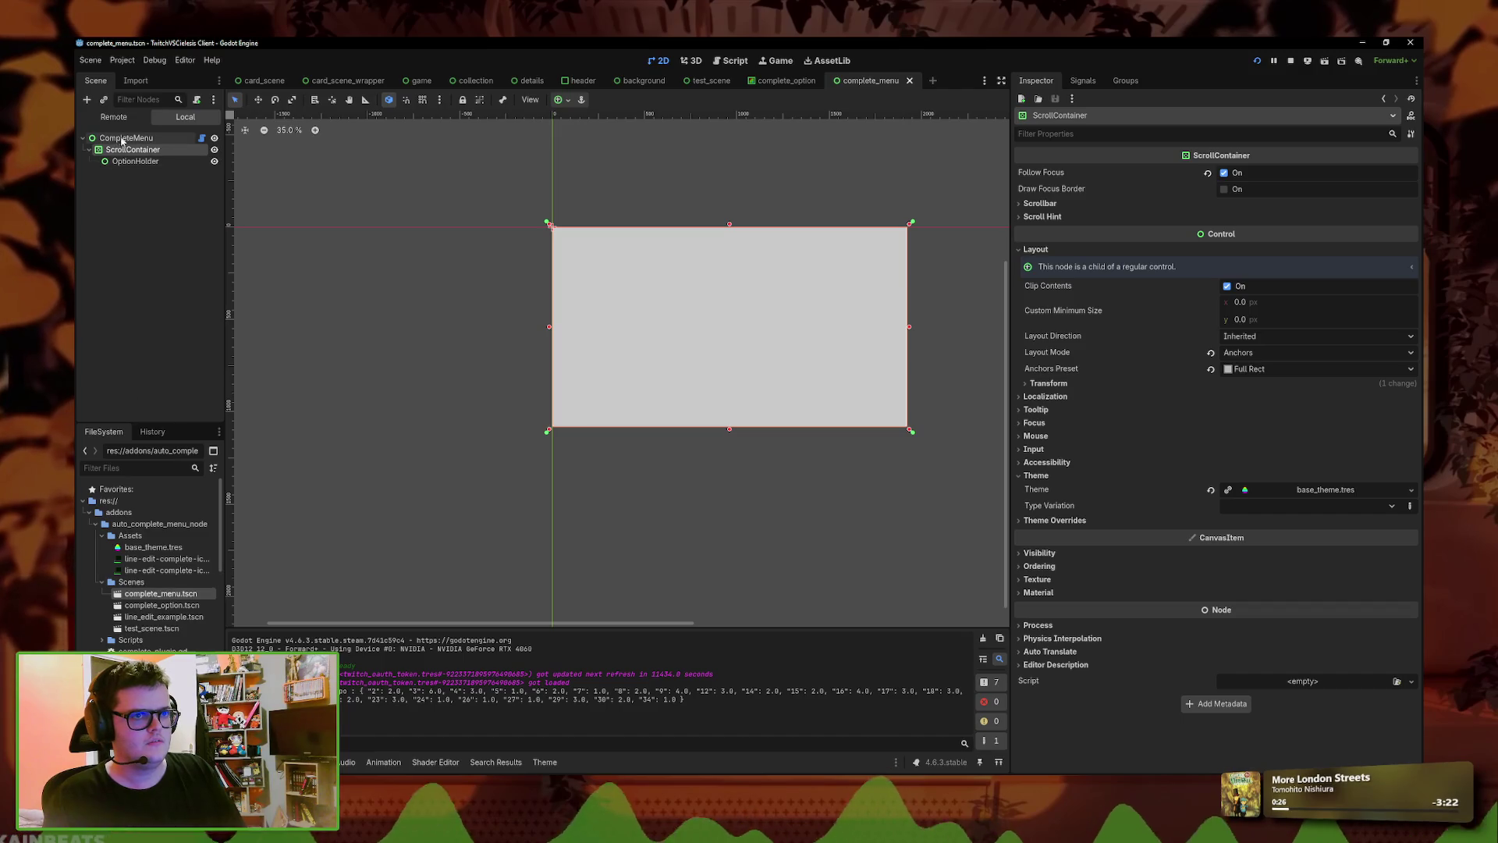
scroll(856, 285, "up", 1)
left_click(153, 163)
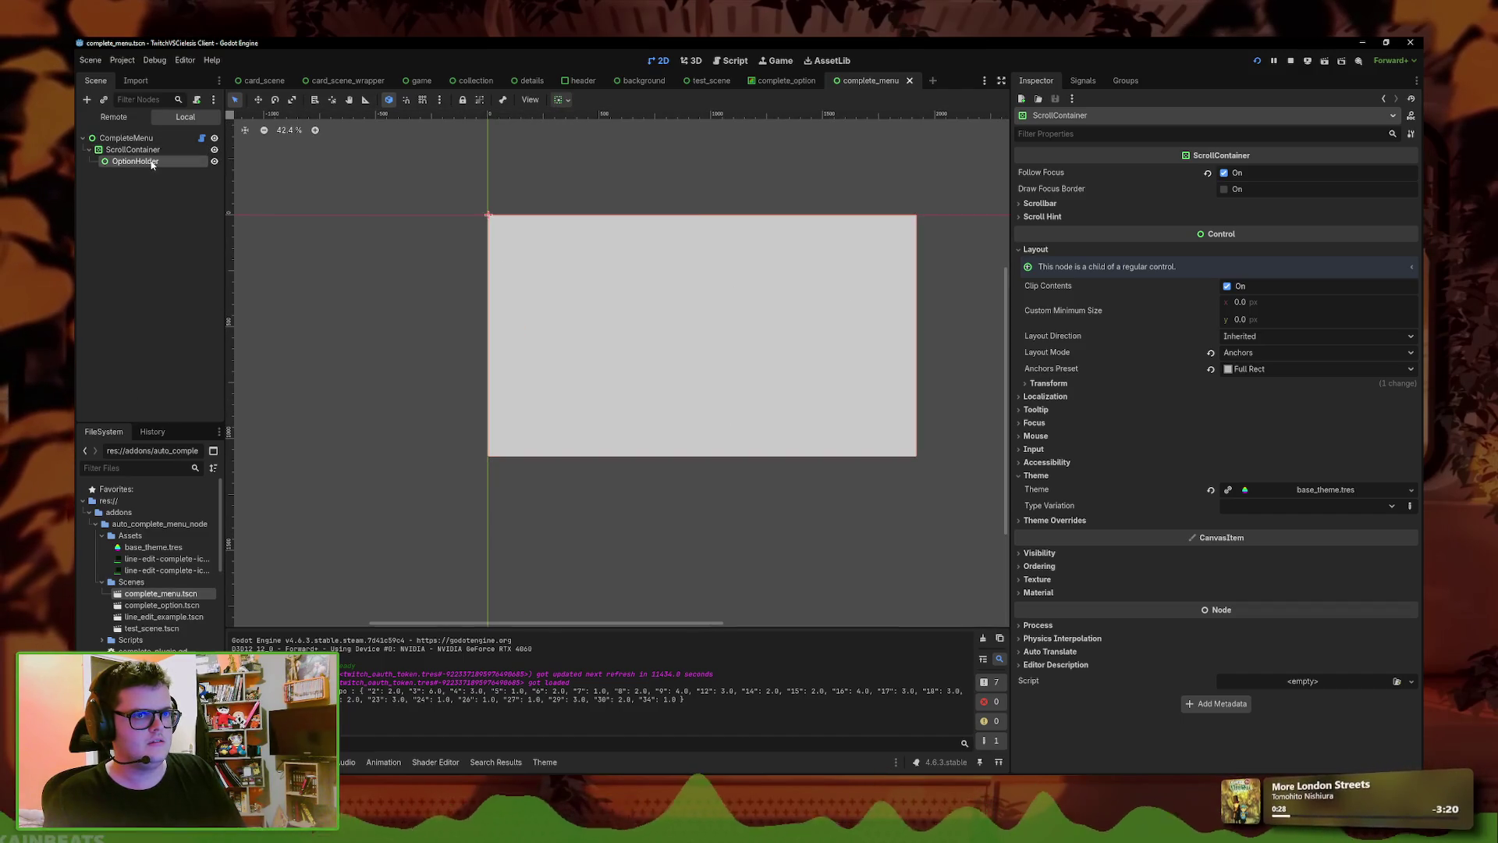
left_click(153, 164)
double_click(156, 605)
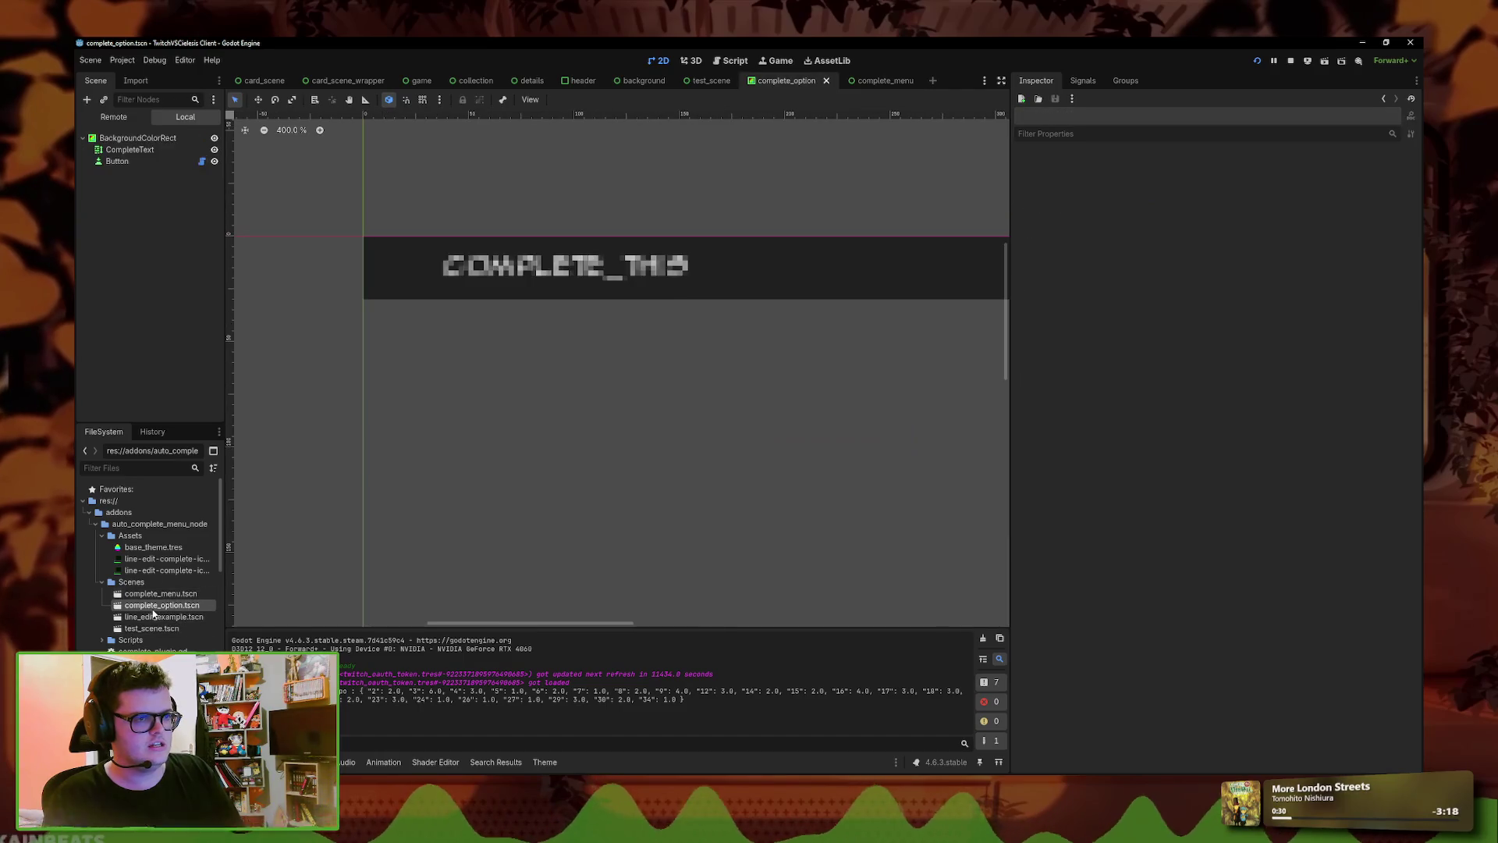
left_click(145, 161)
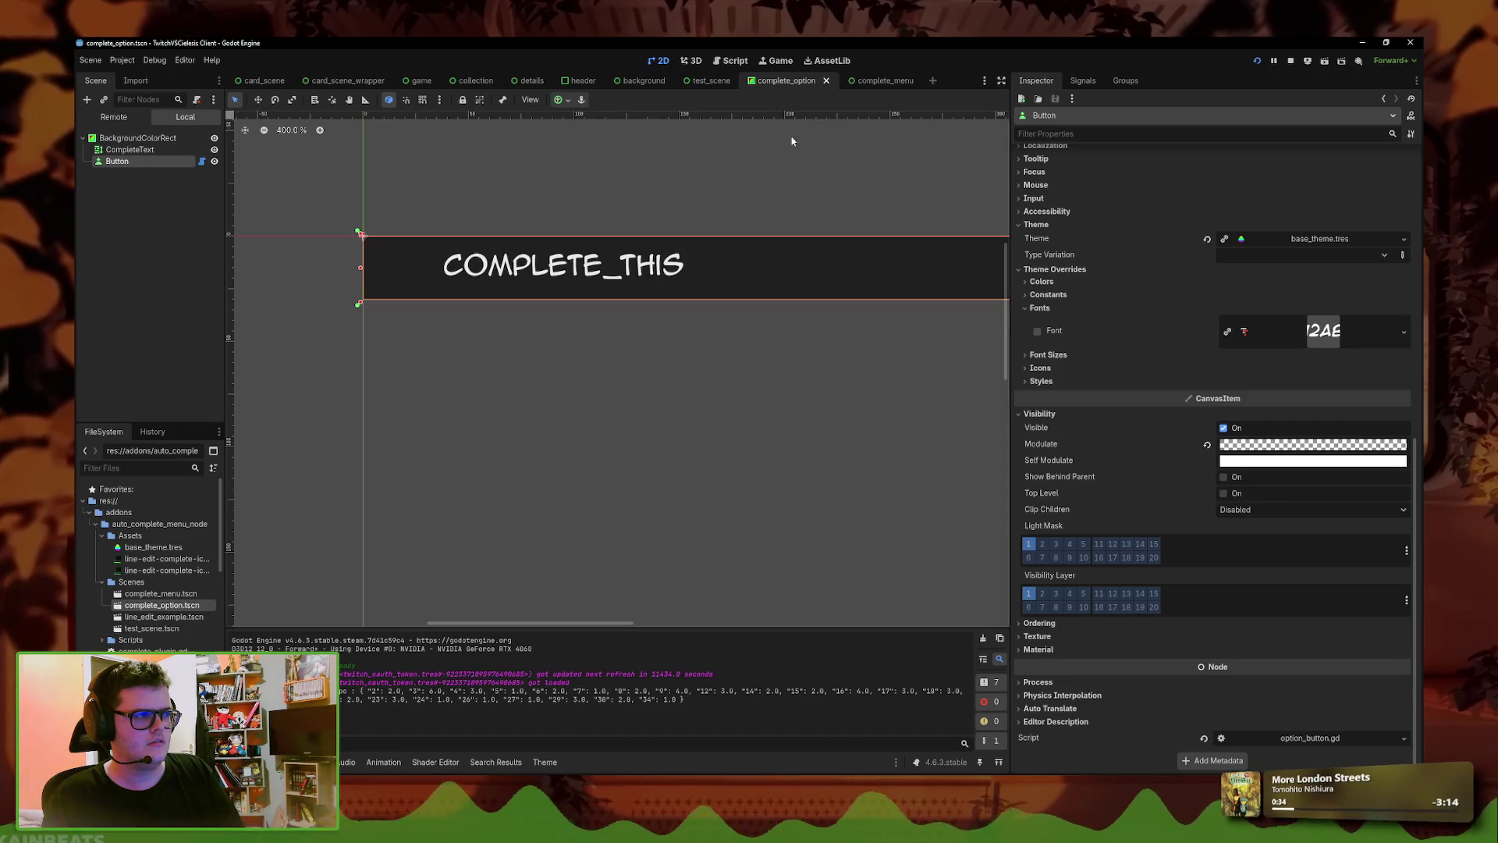
Review the complete_menu.gd script, then bring up the details scene.
left_click(871, 81)
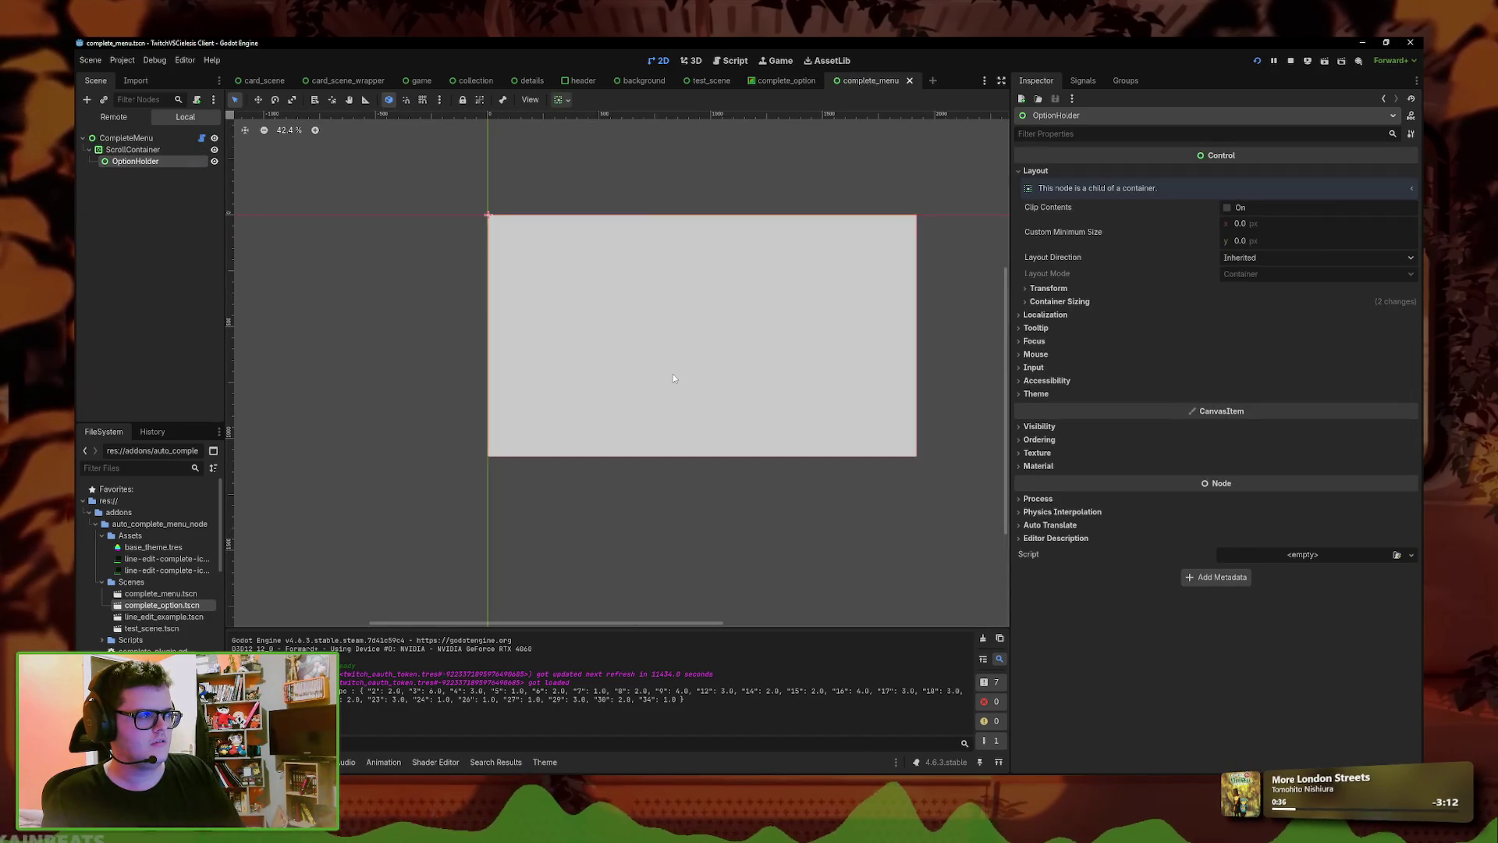
left_click(202, 137)
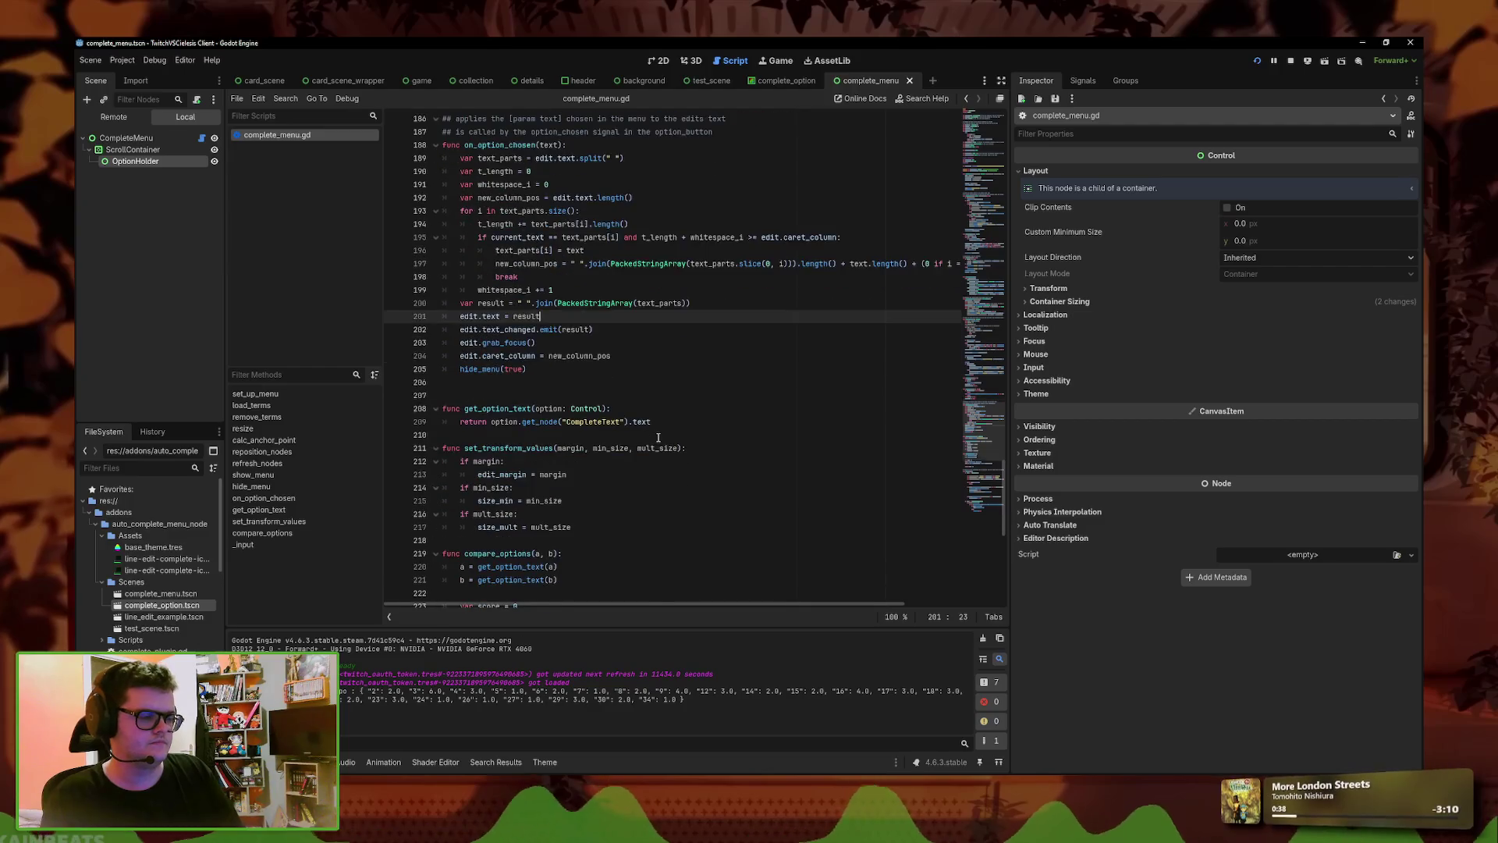
scroll(571, 487, "down", 1)
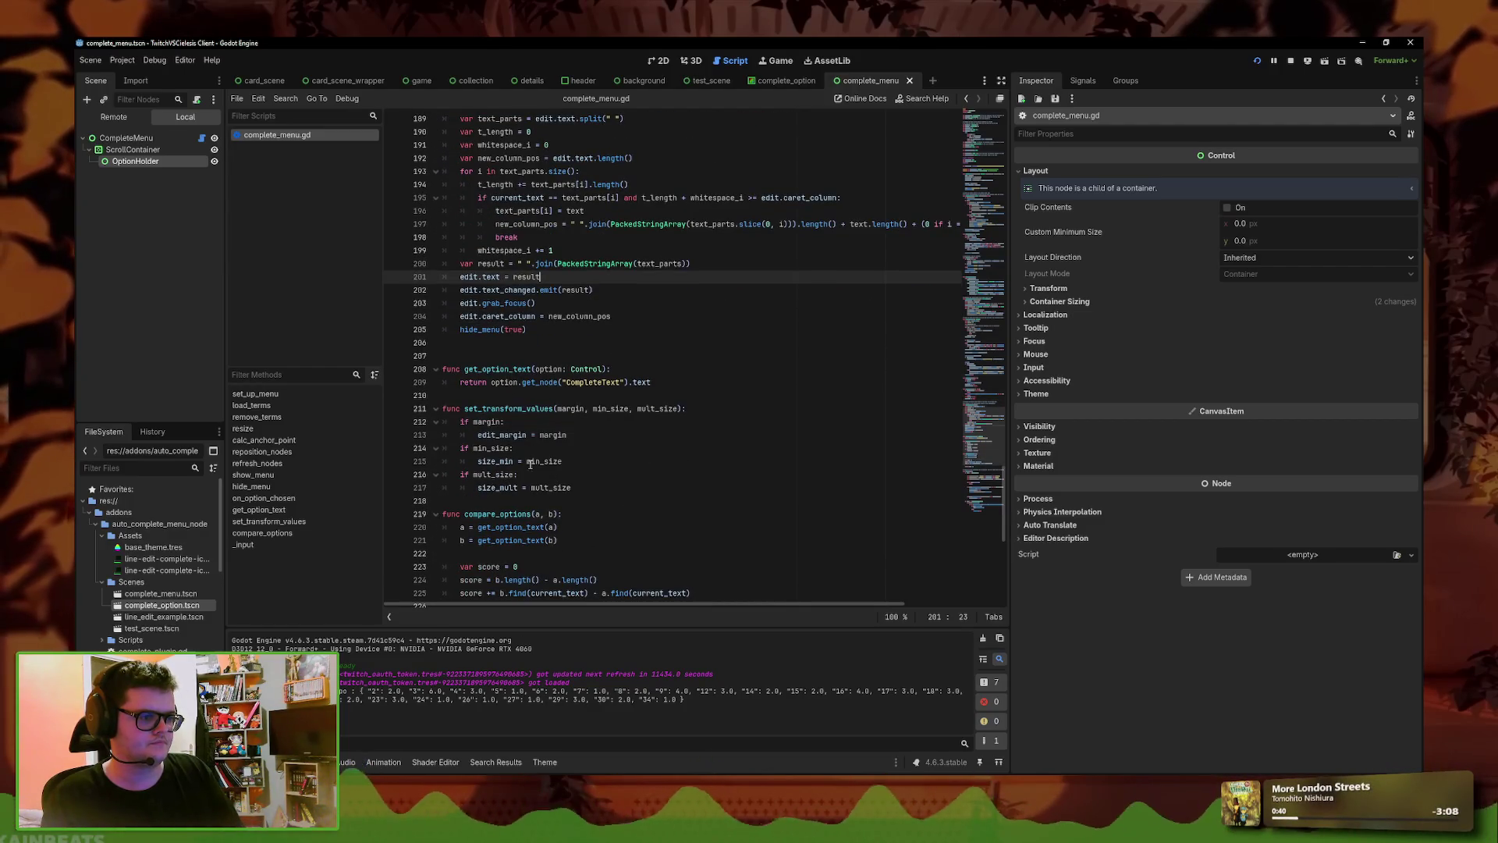
left_click(658, 61)
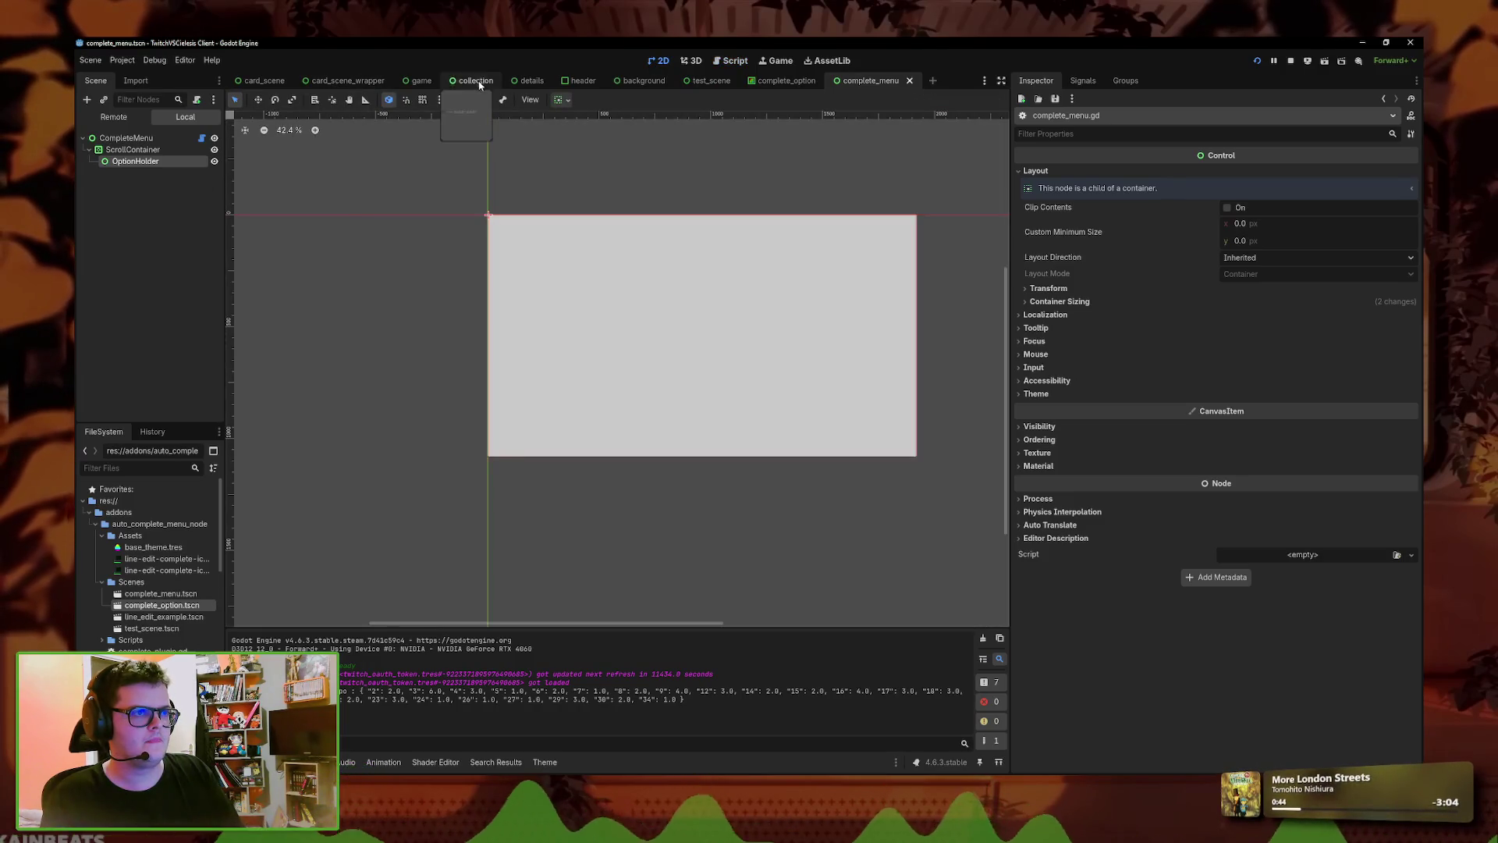
left_click(515, 84)
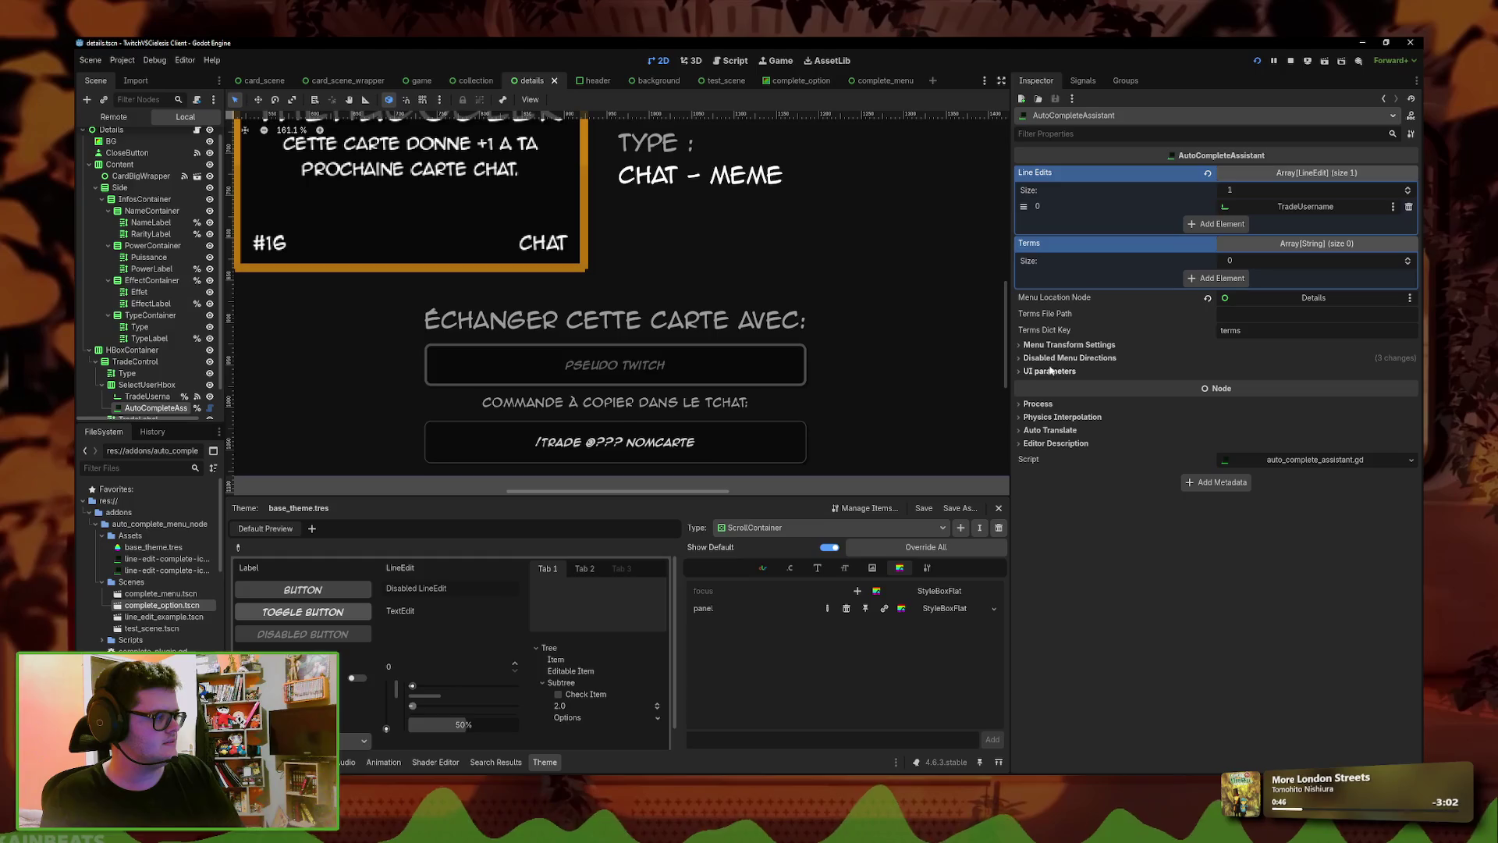
Check the AutoCompleteAssistant's Menu Transform Settings, disabled menu directions and UI parameters.
left_click(1061, 346)
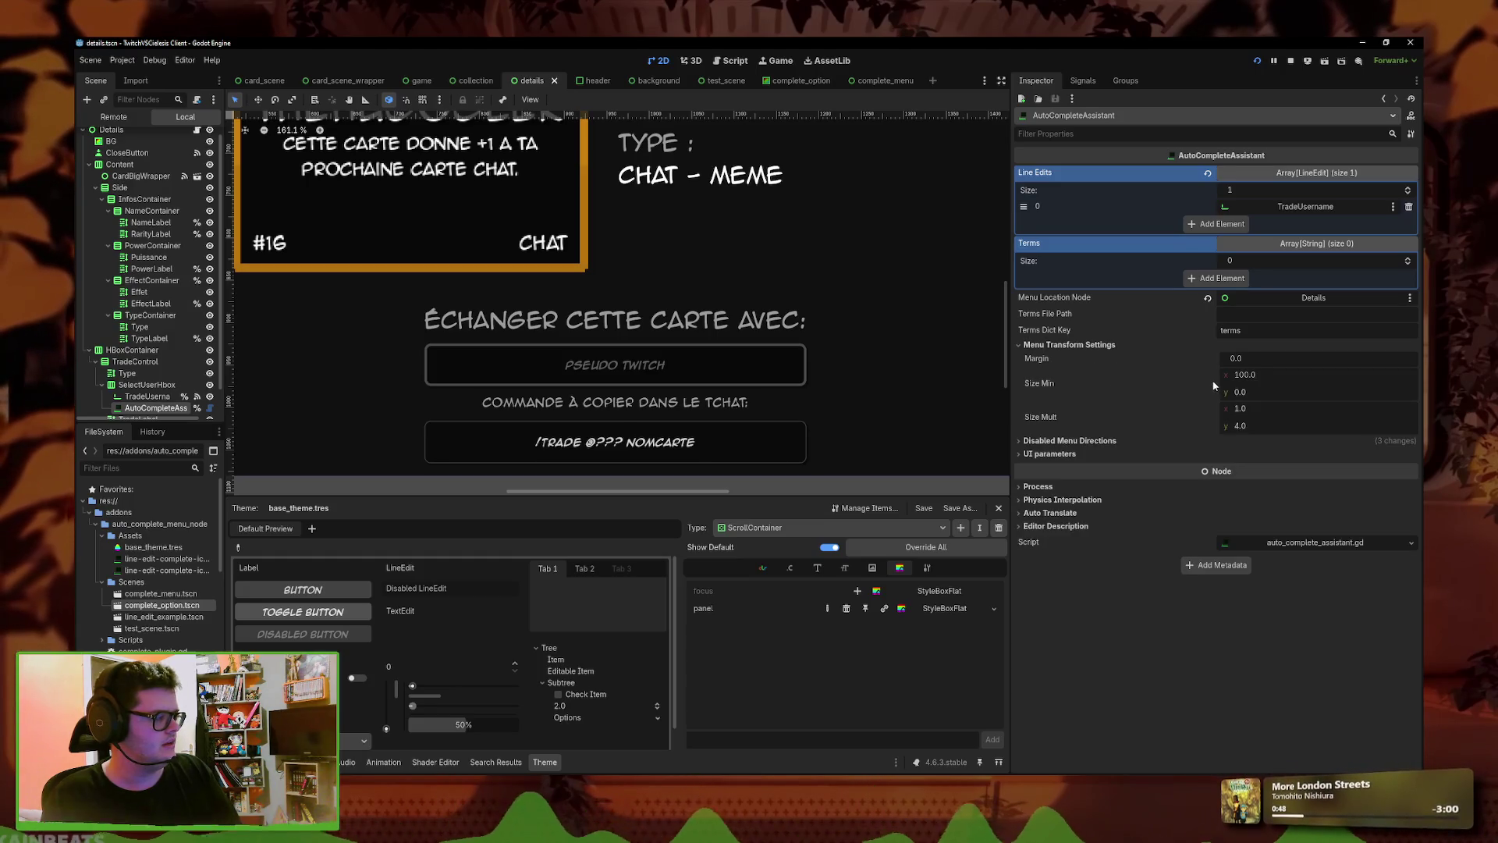
left_click(1092, 441)
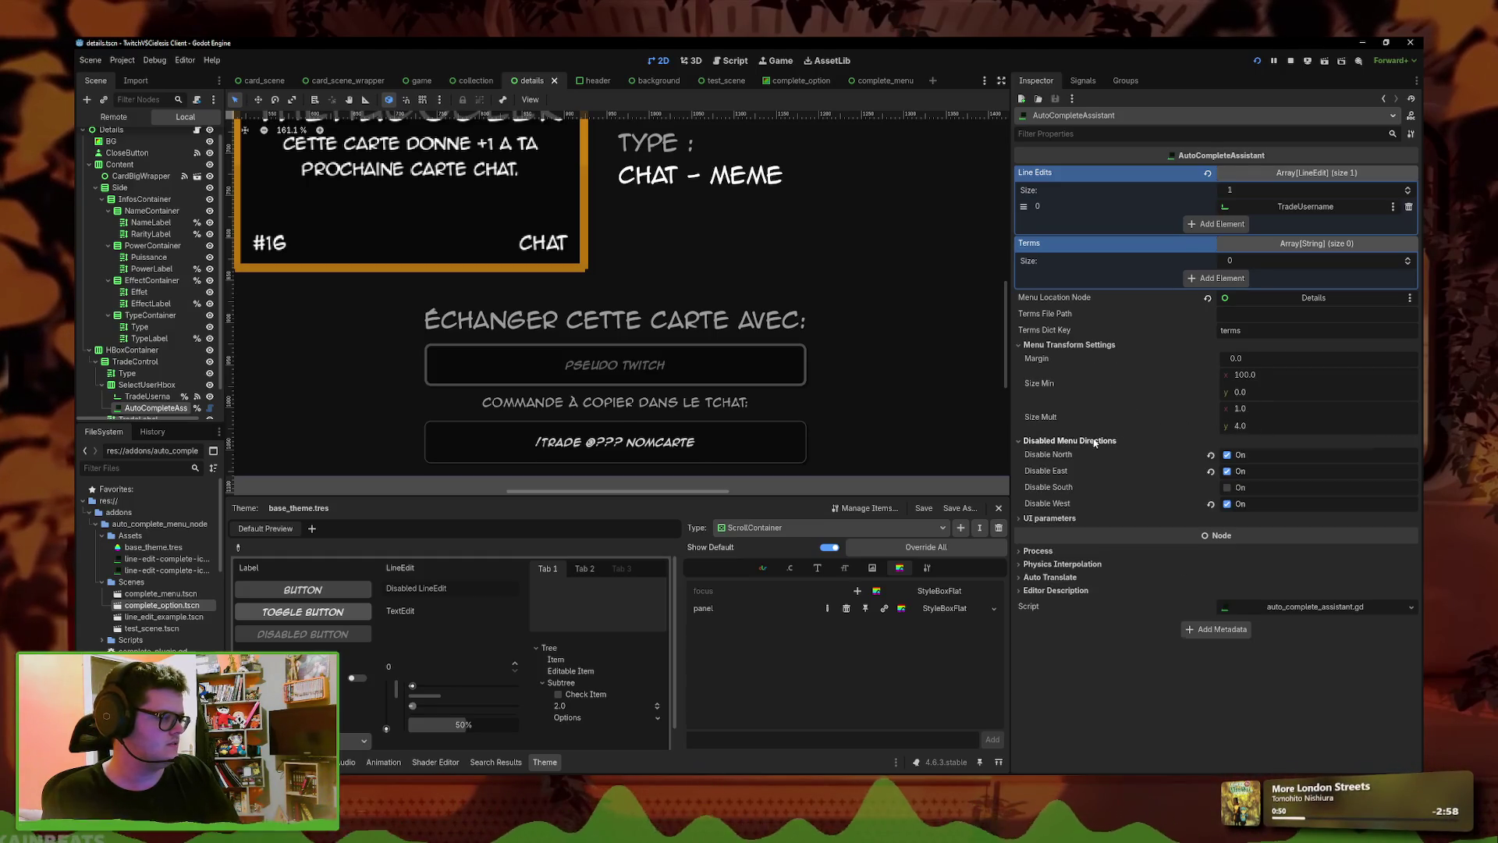
left_click(1093, 443)
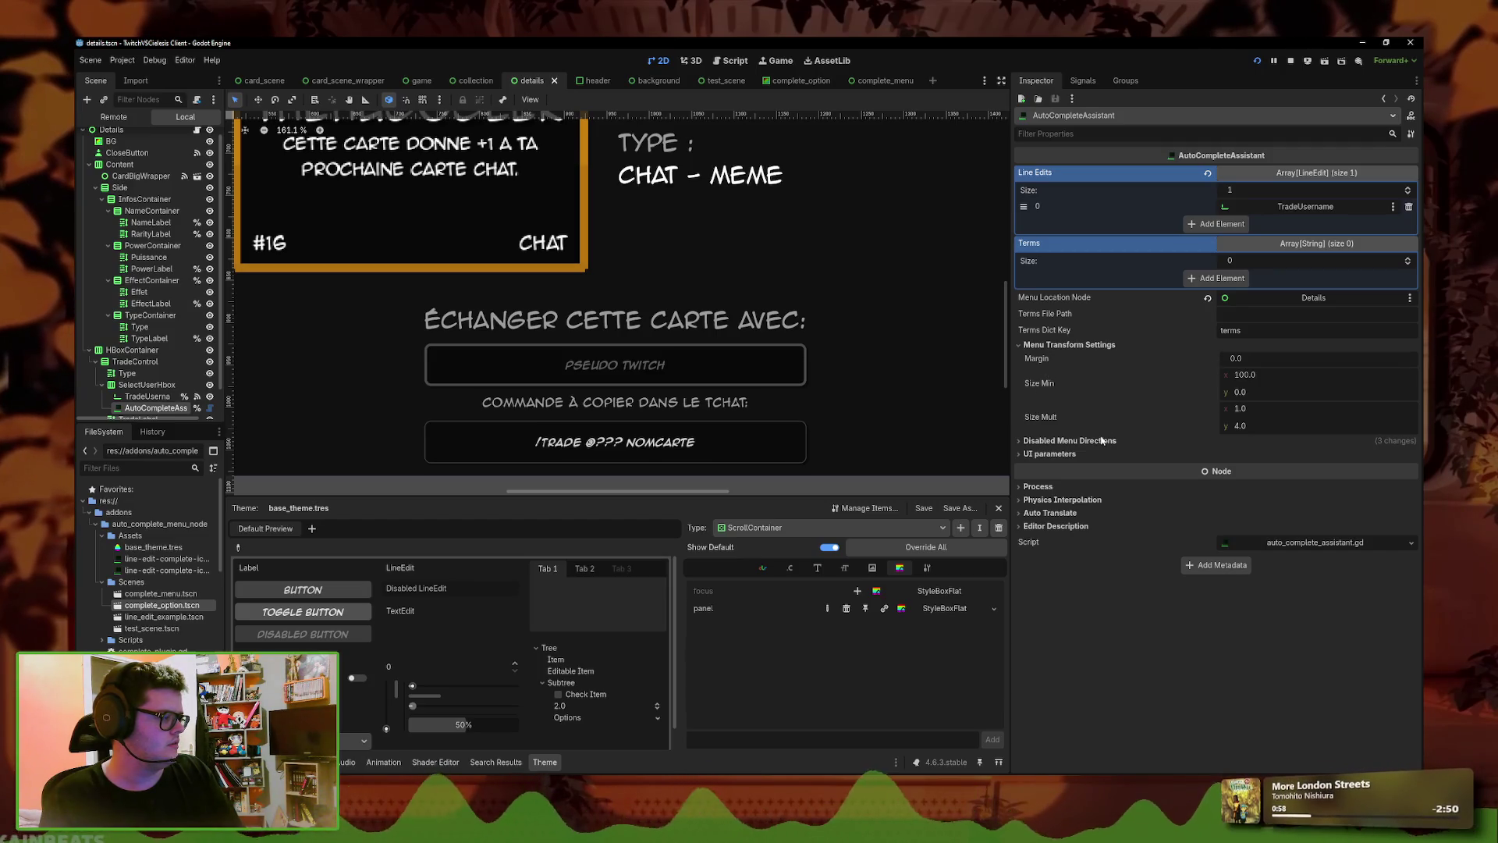
left_click(1083, 460)
left_click(1074, 459)
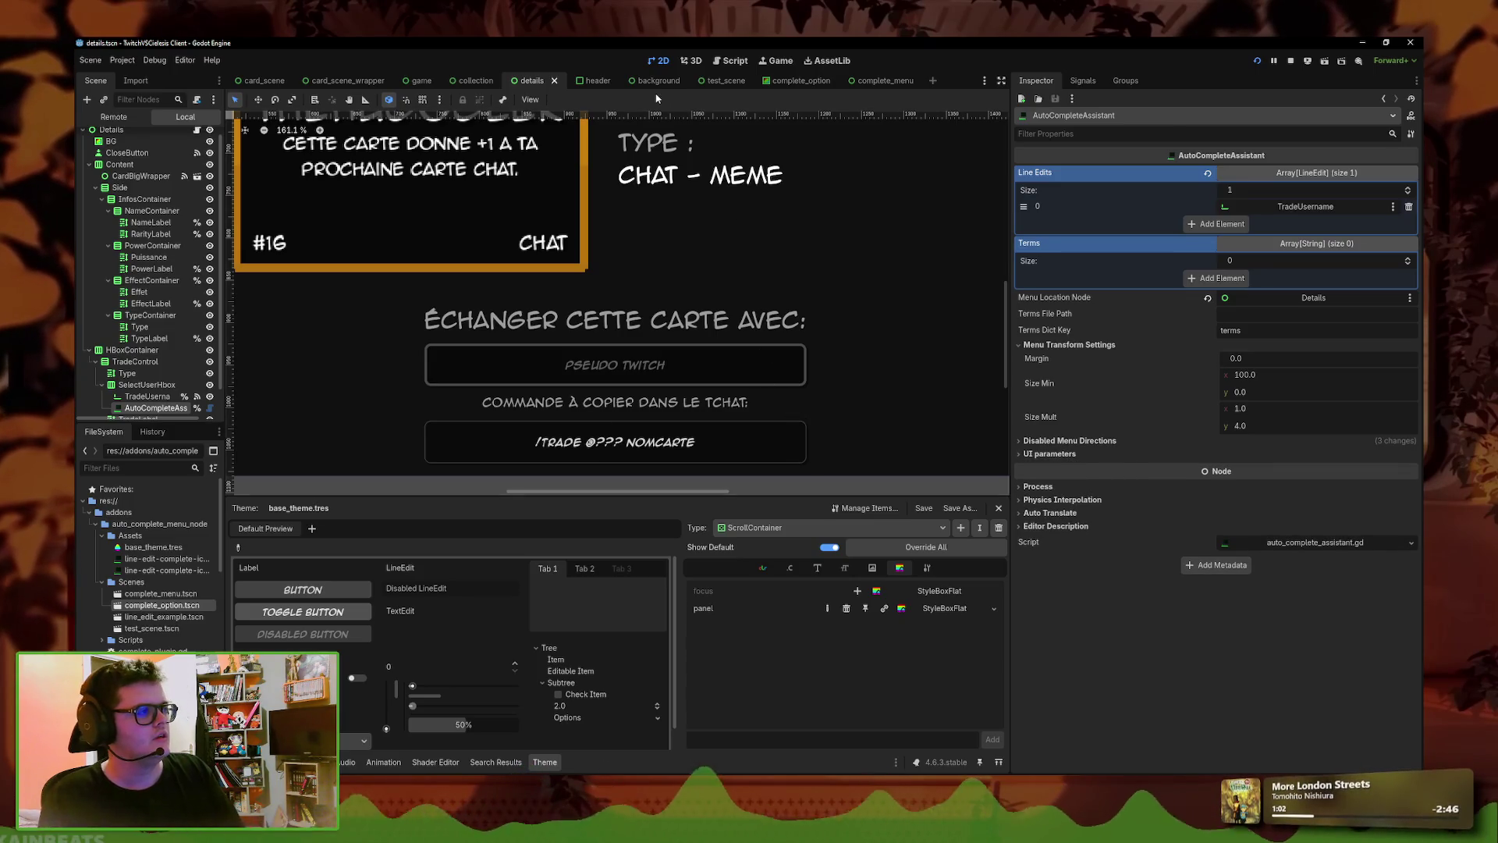
left_click(875, 82)
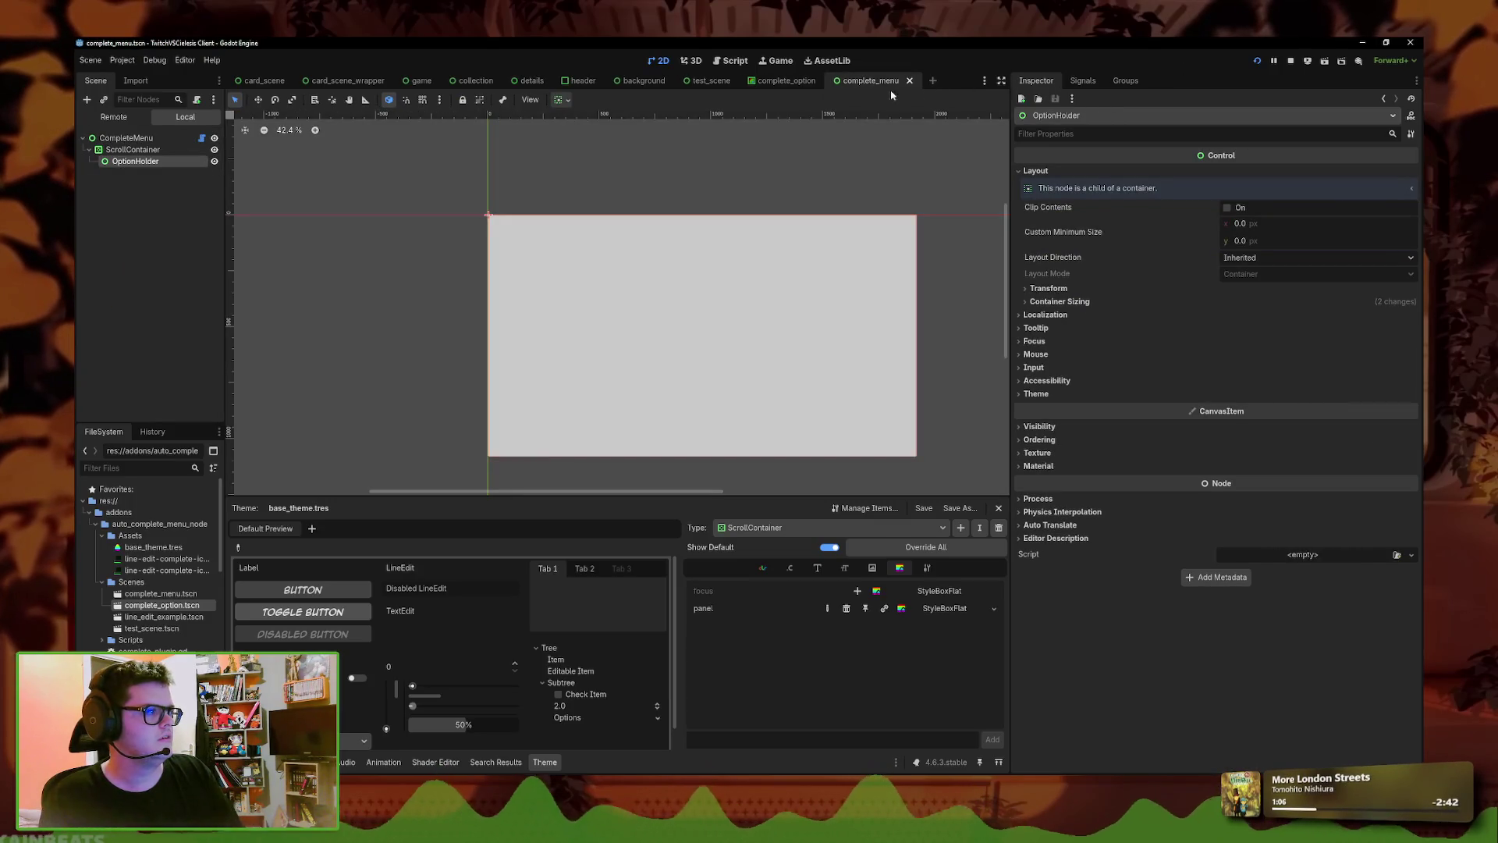
Look at the running game, then come back to the editor.
left_click(968, 331)
scroll(963, 351, "down", 2)
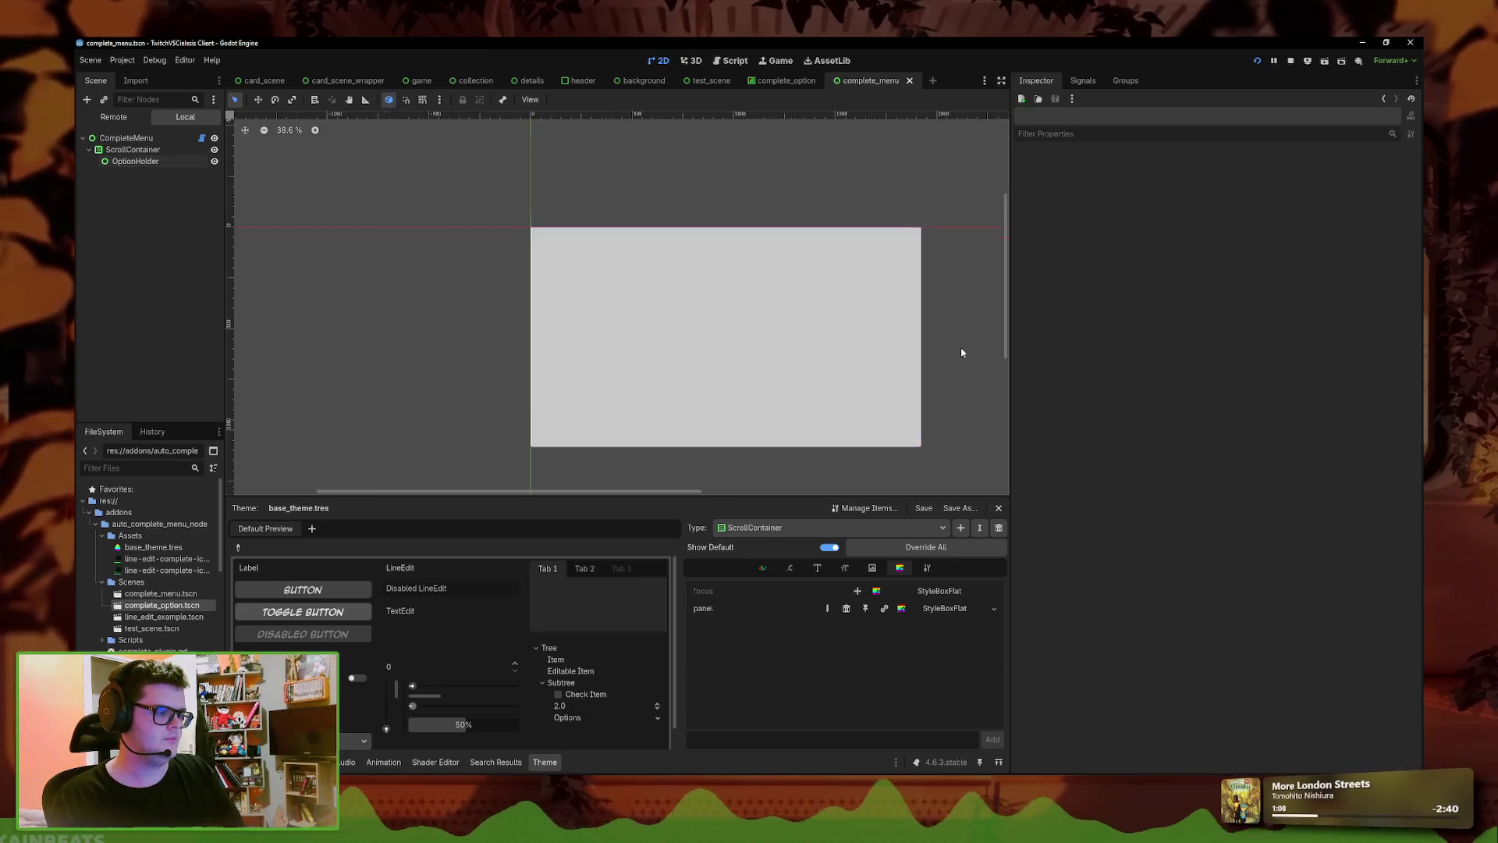
left_click(697, 737)
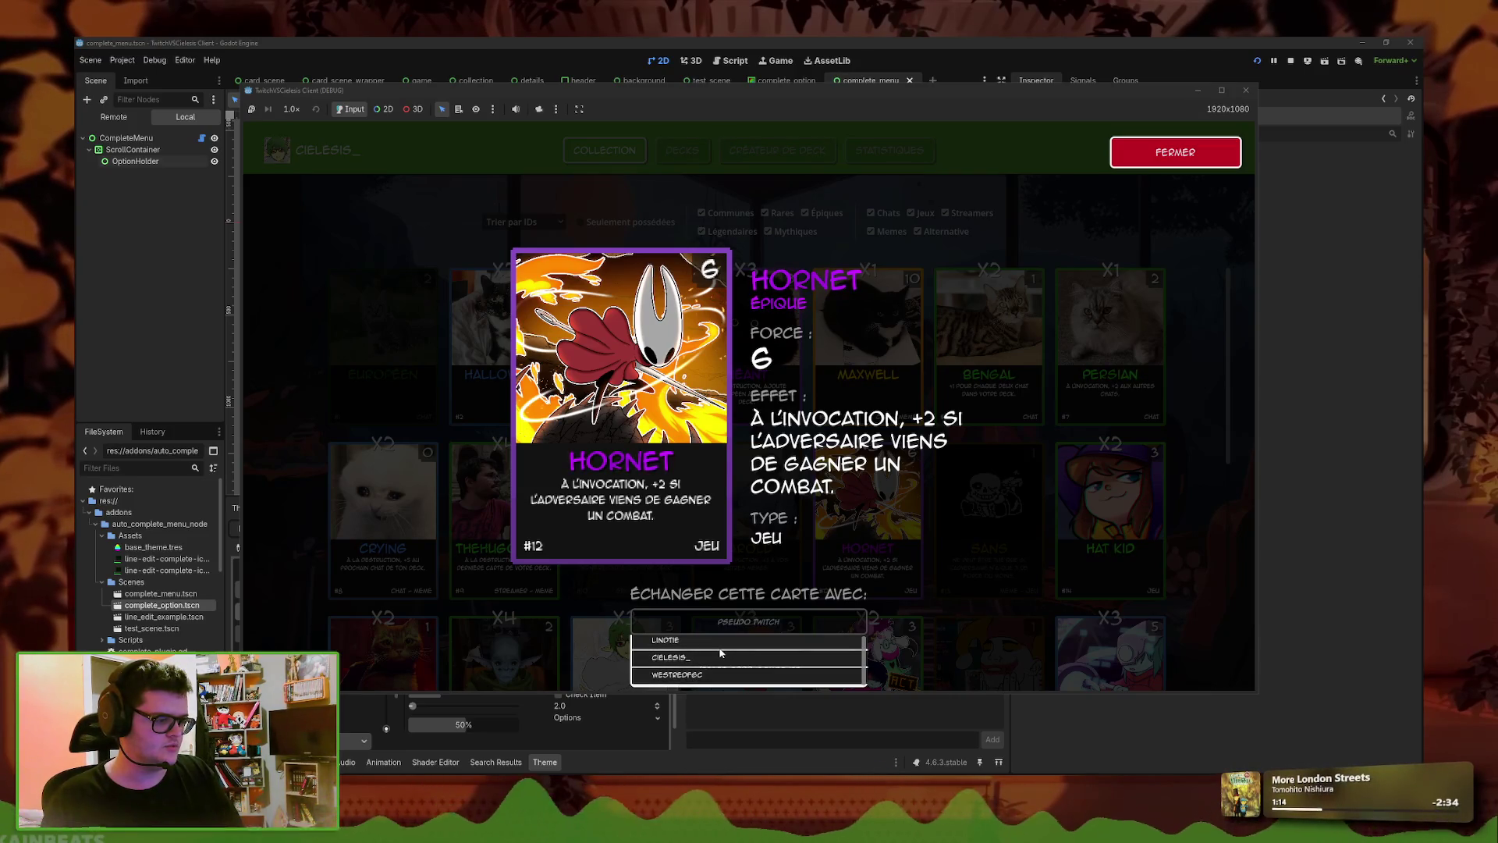
left_click(592, 40)
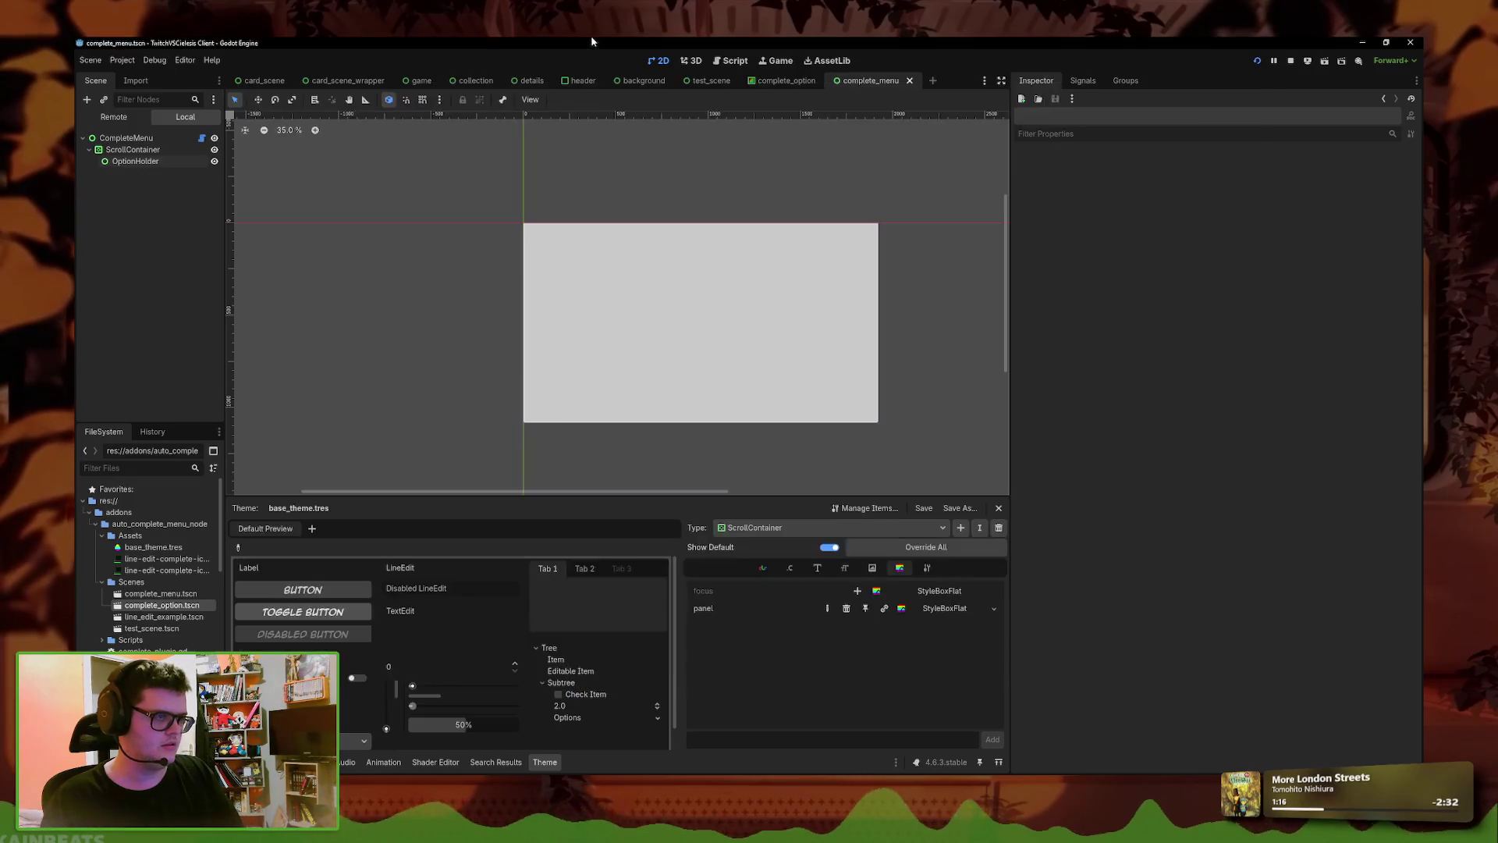
Reset the focus StyleBoxFlat's border widths to 0 px and save the scene.
left_click(948, 593)
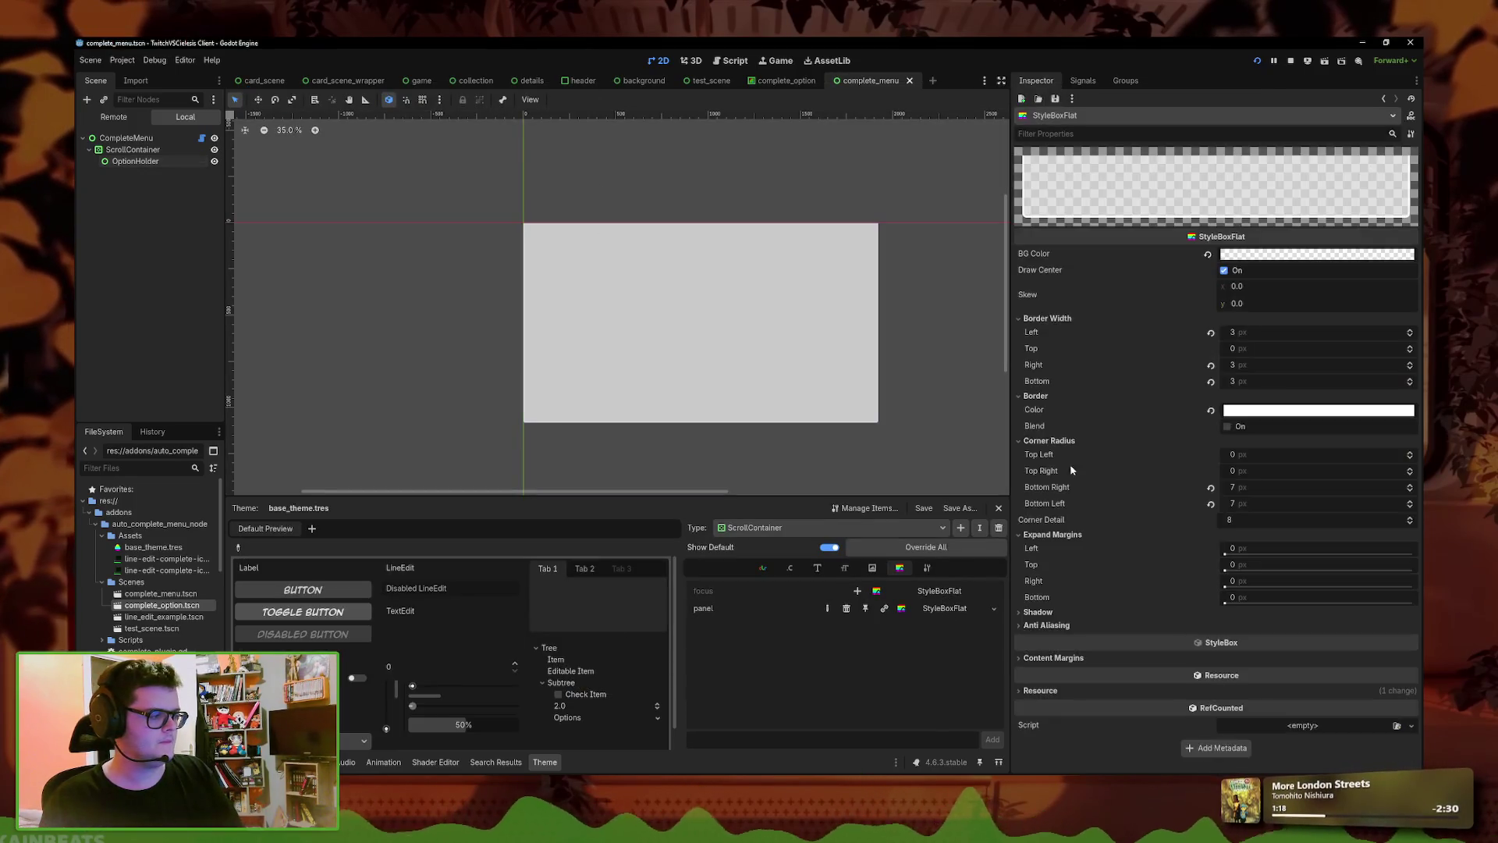
left_click(1210, 365)
left_click(1210, 381)
left_click(1250, 347)
left_click(1213, 346)
left_click(1208, 320)
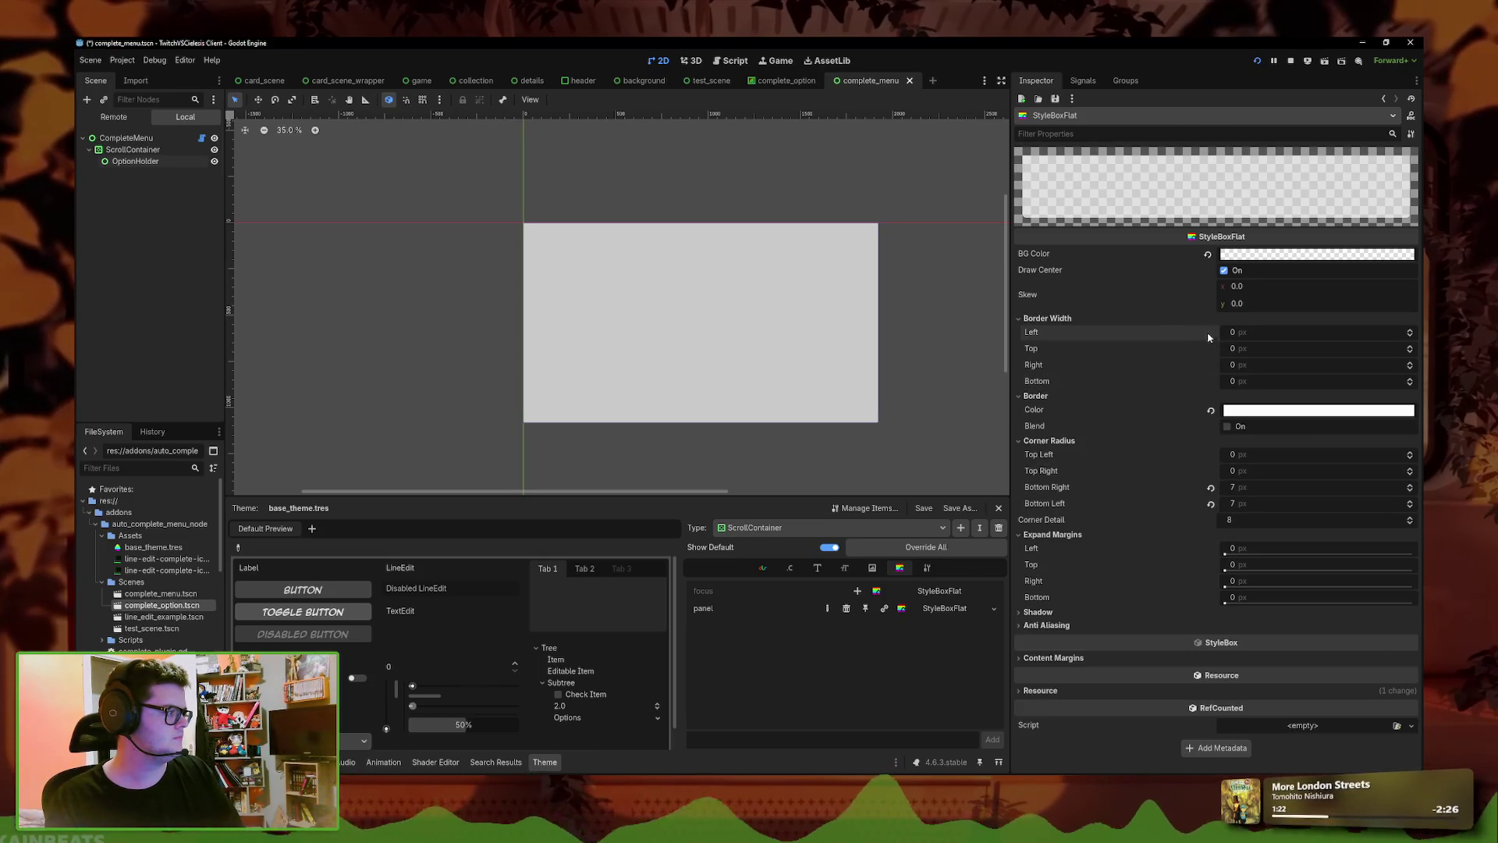
key("ctrl+s")
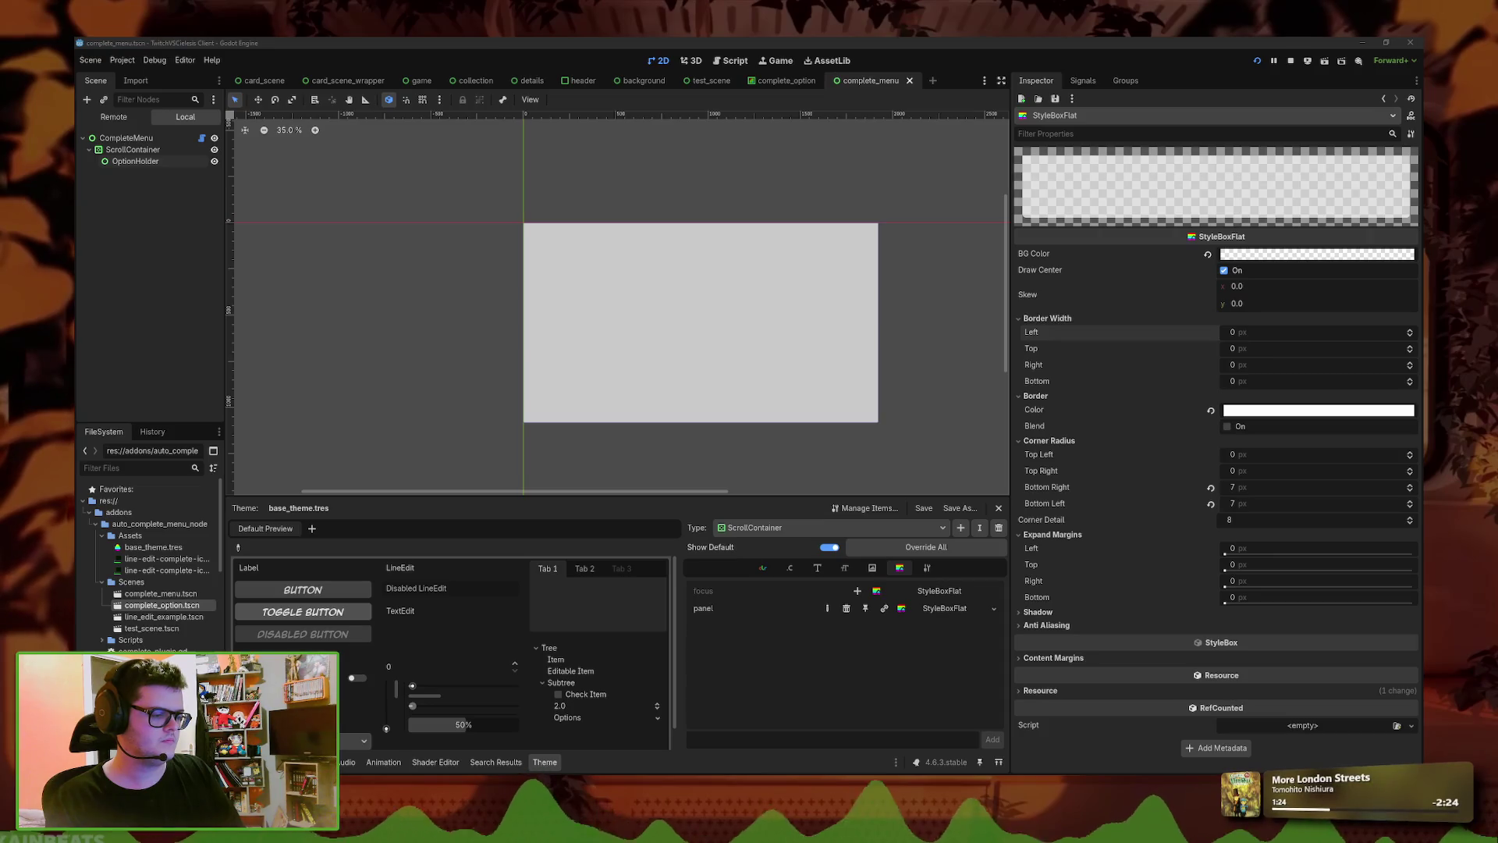
key("alt+Tab")
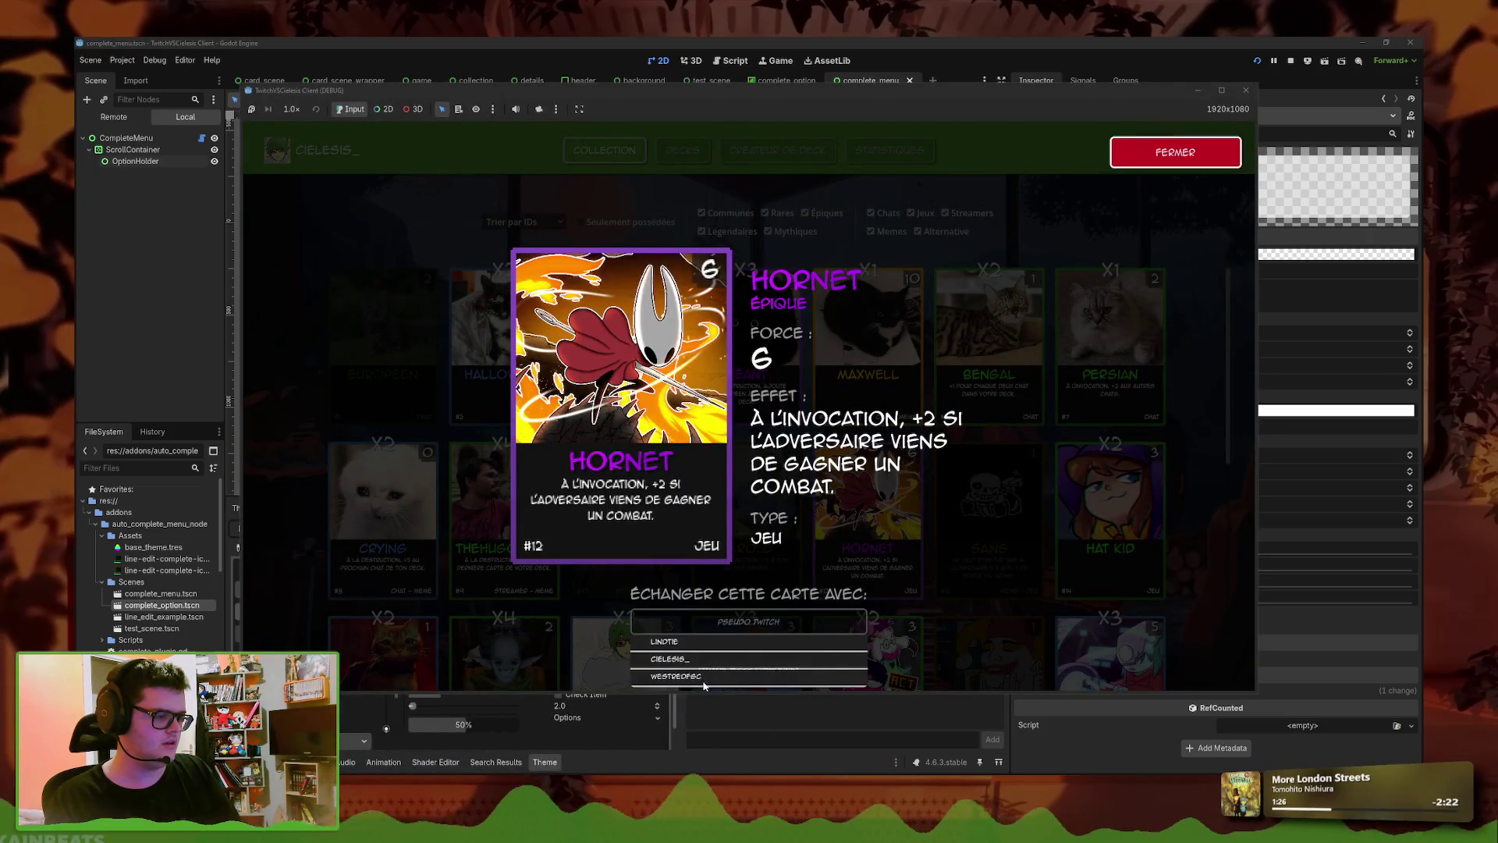
key("alt+Tab")
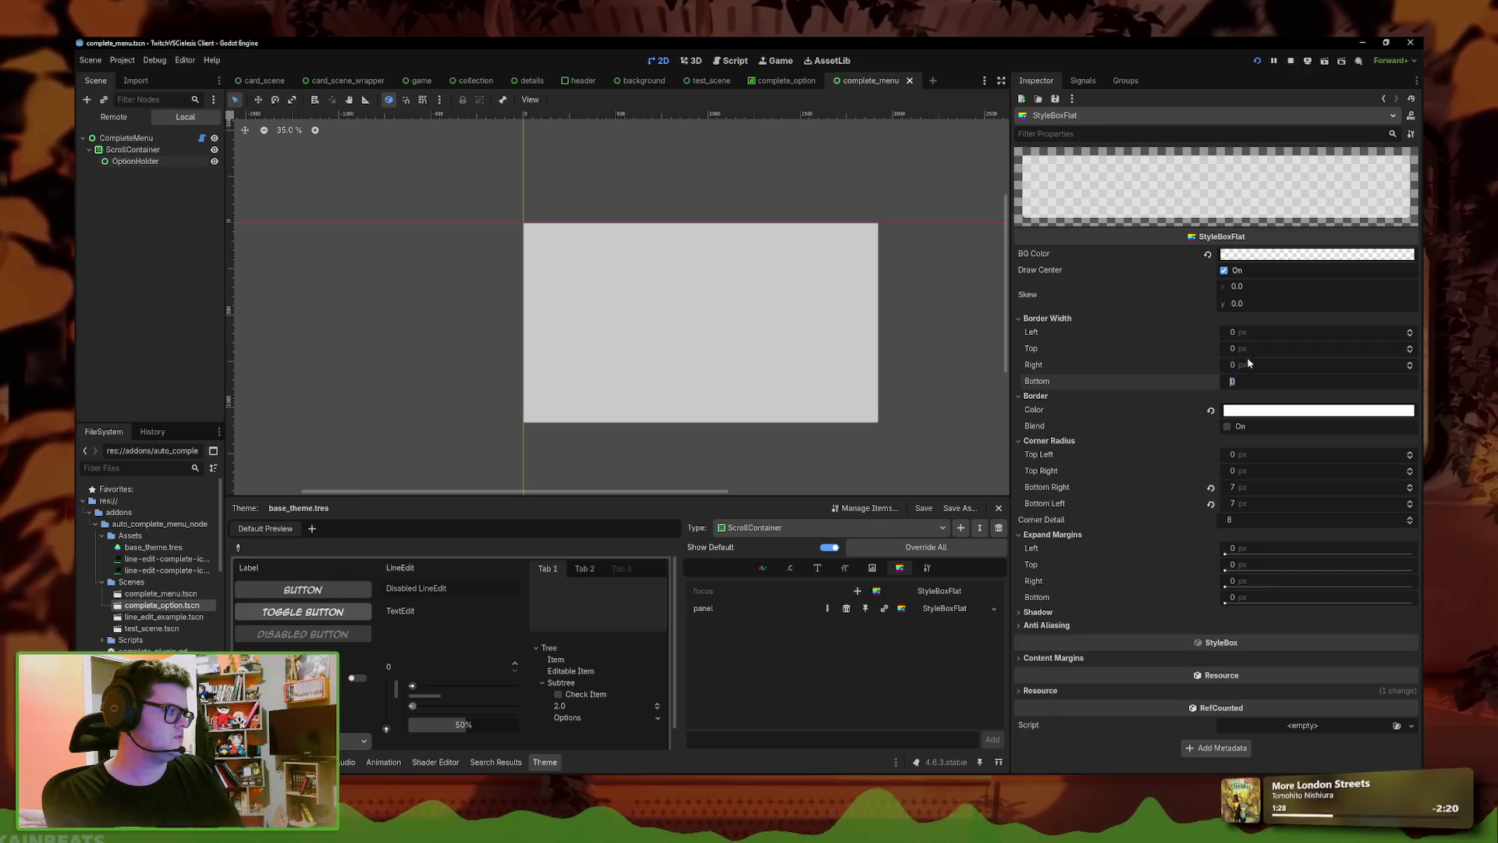
key("Return")
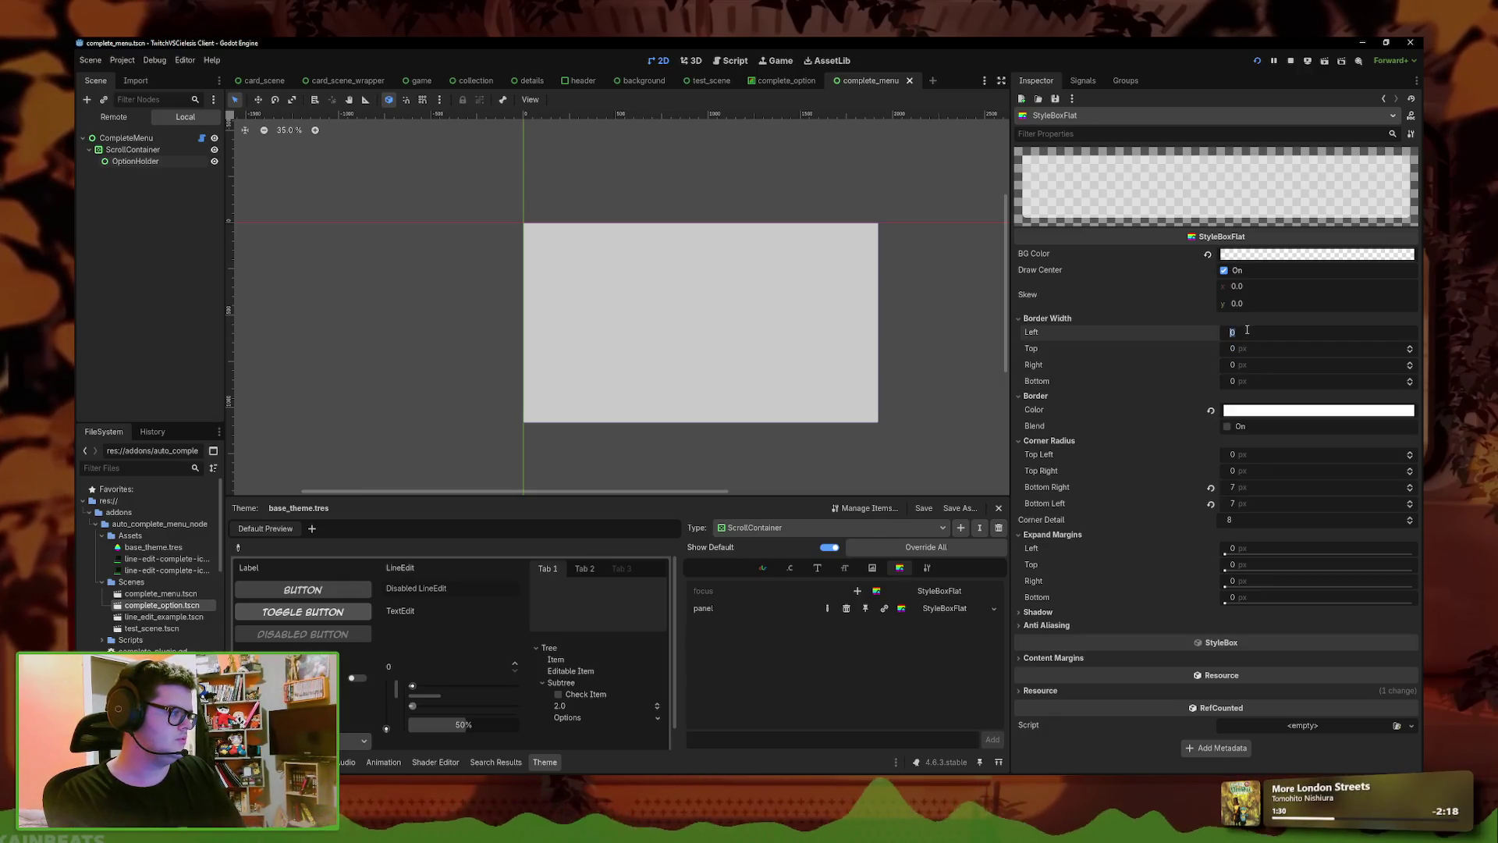
left_click(1231, 256)
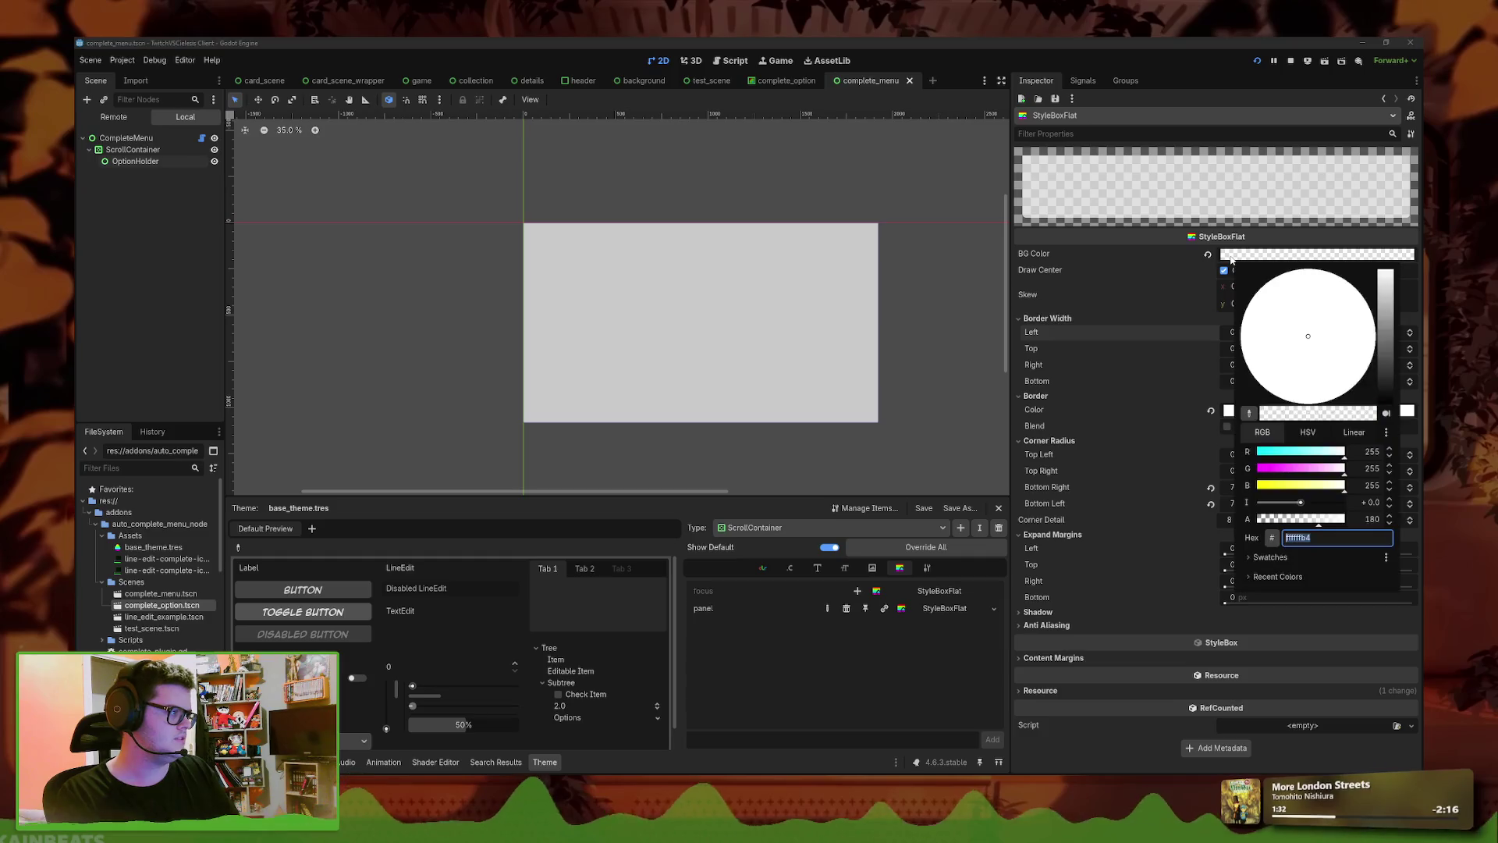
Make the focus background transparent, set 3 px borders with no top border, save and test-run.
left_click_drag(1296, 524, 1252, 521)
left_click(1160, 310)
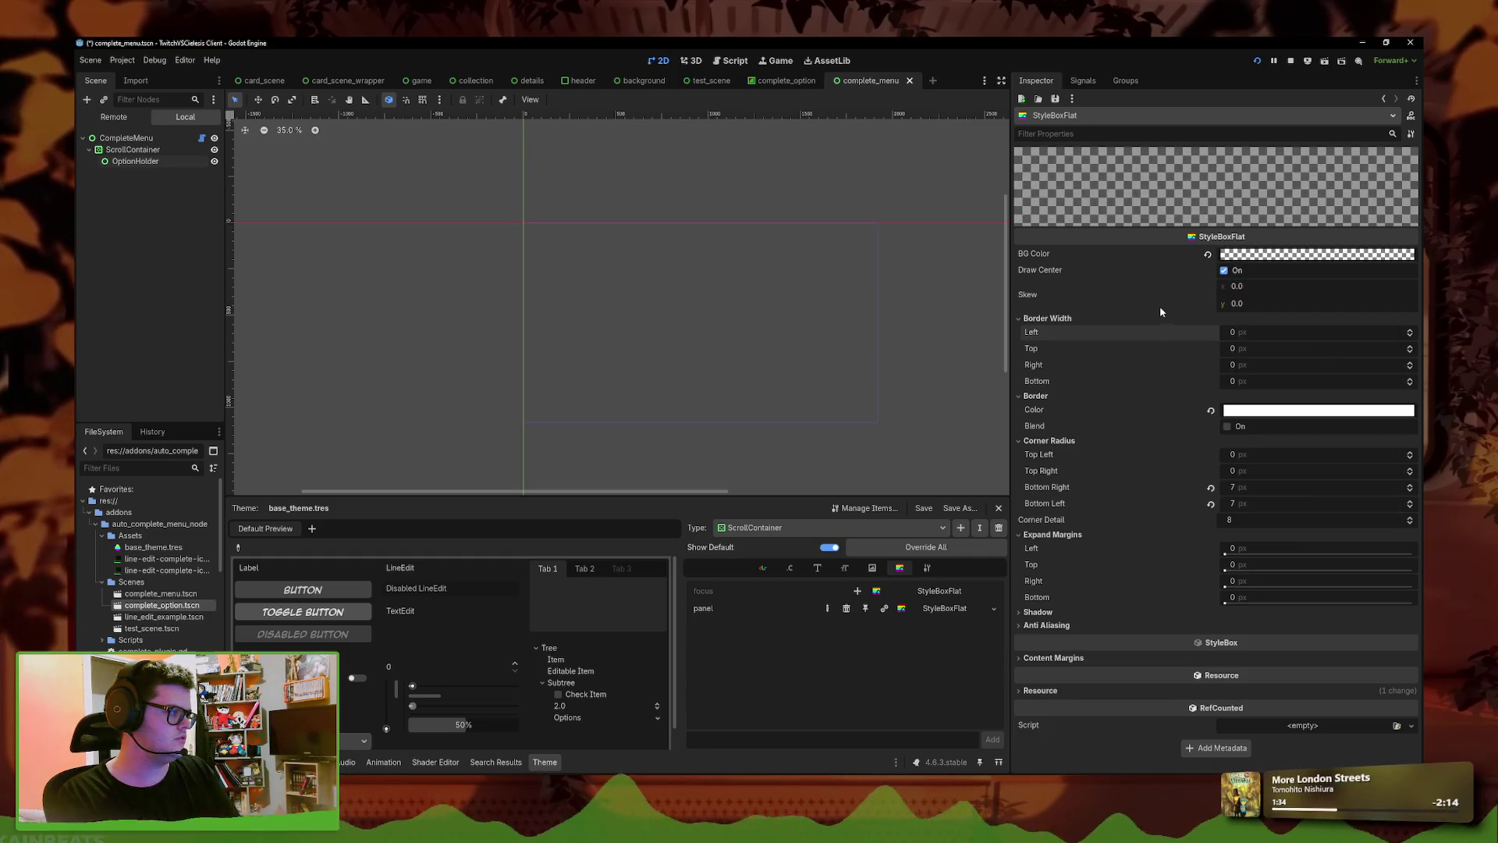
left_click(1239, 334)
type("3")
key("Tab")
type("3")
key("Tab")
type("3")
key("Tab")
type("3")
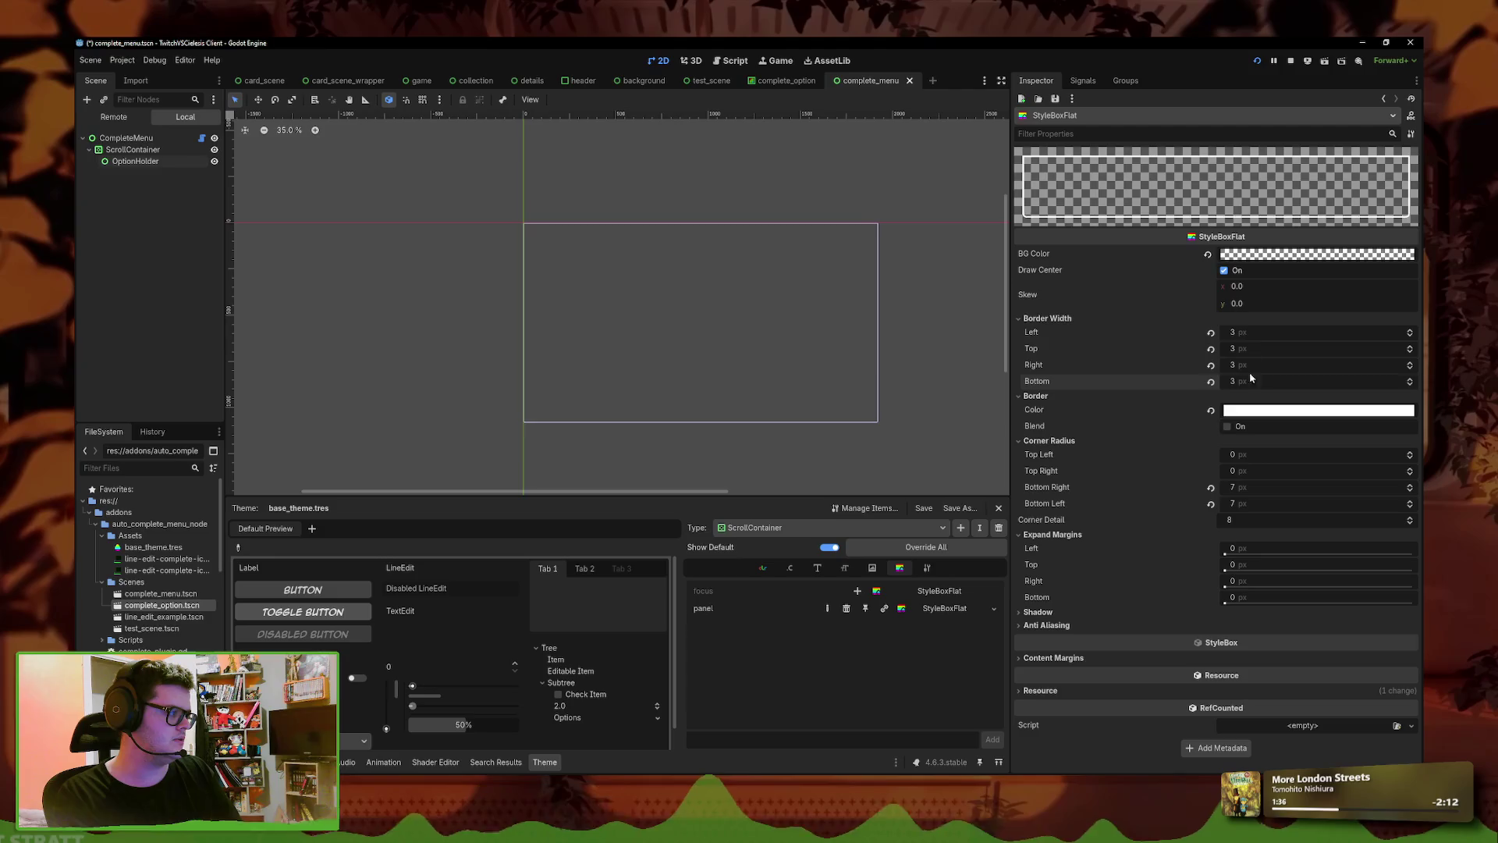
left_click(1246, 348)
type("0")
key("Return")
key("ctrl+s")
key("F5")
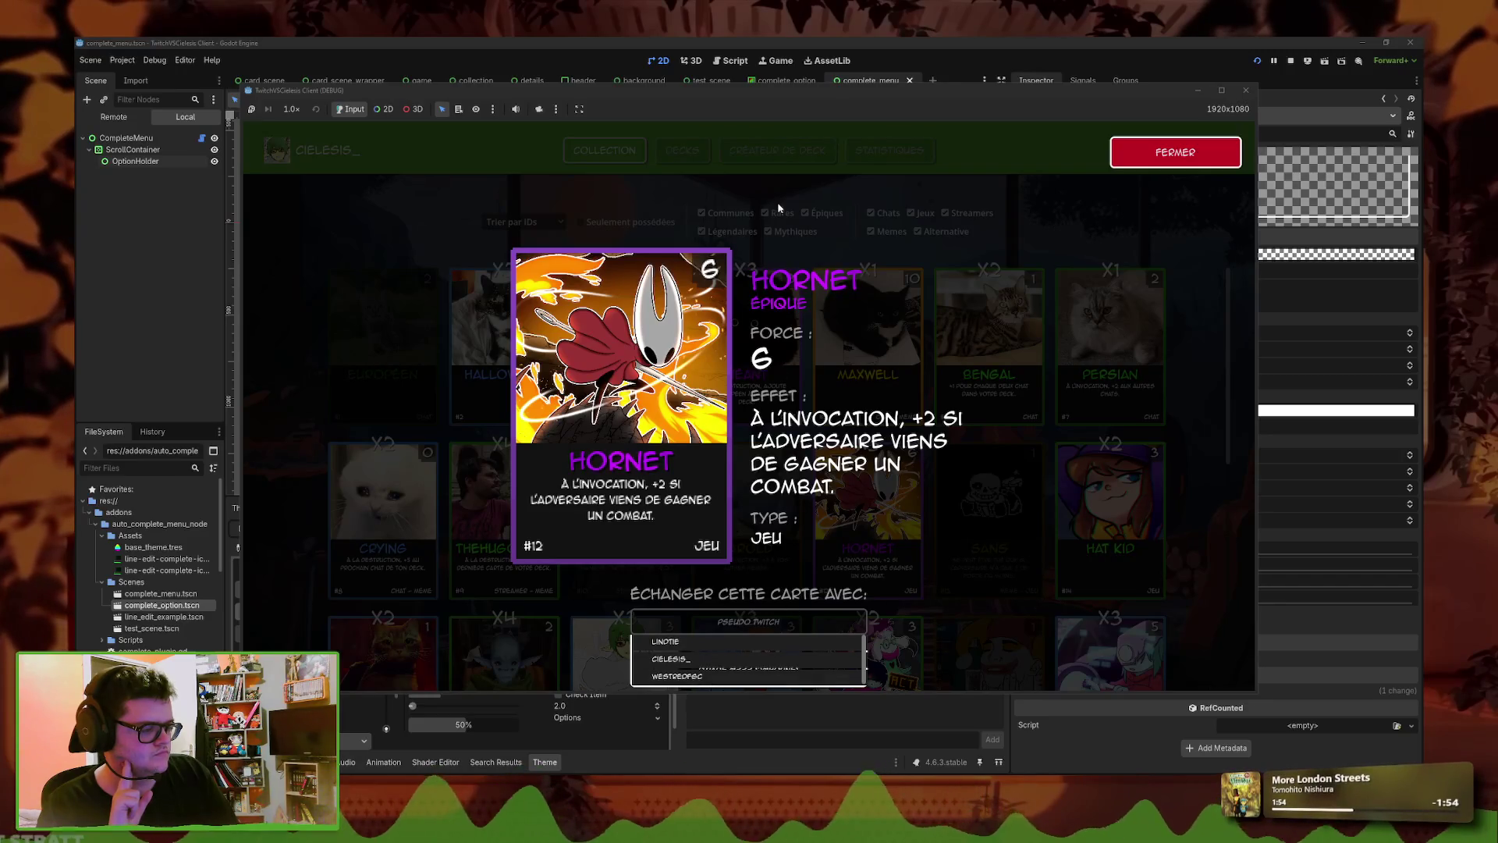
key("F8")
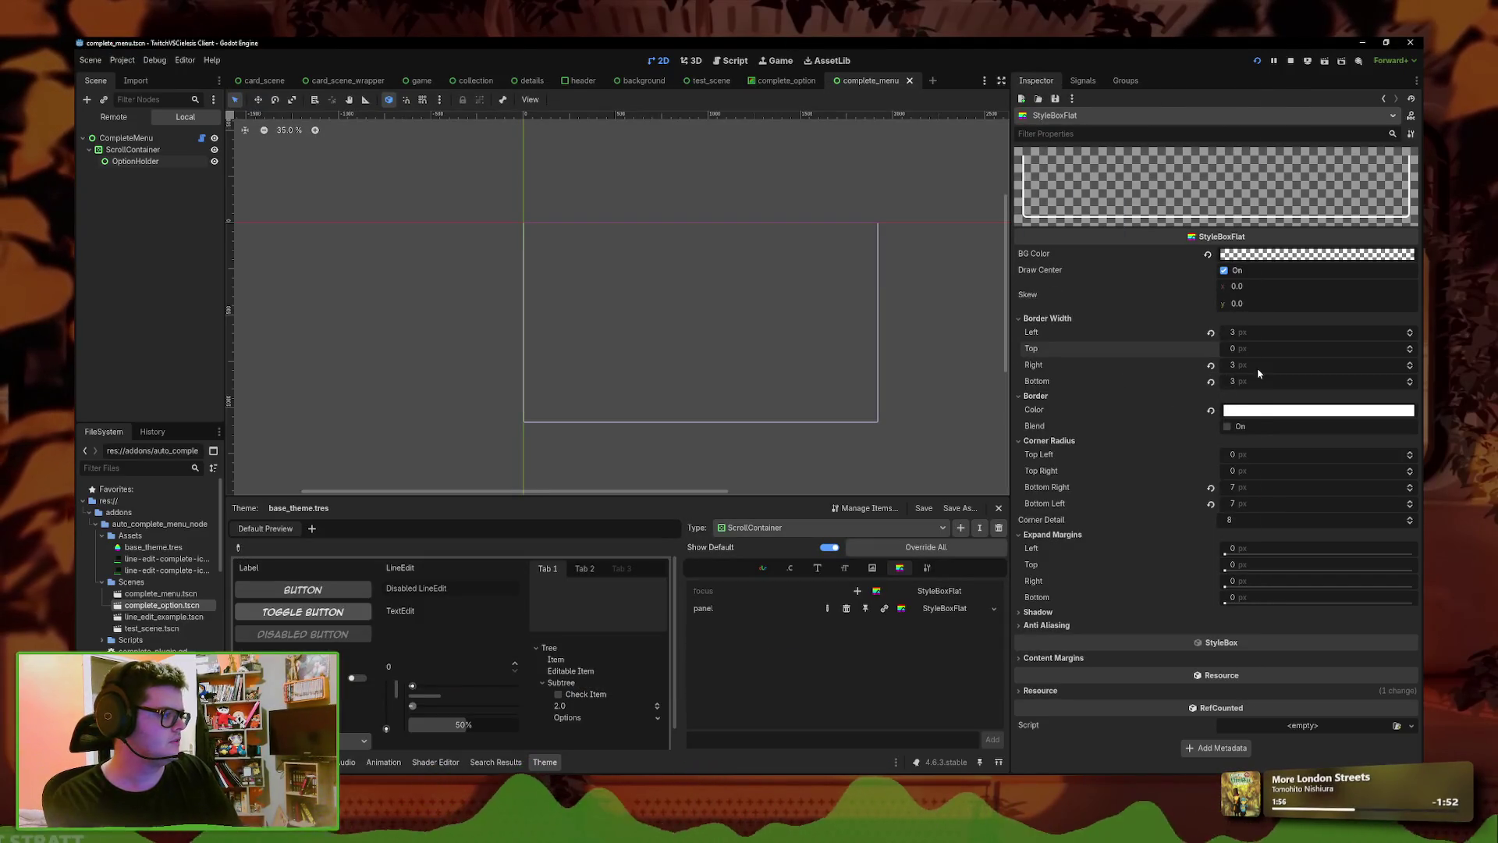
Try changing the right and bottom border widths, undo the edits, and preview in-game.
left_click(1210, 381)
left_click(1210, 366)
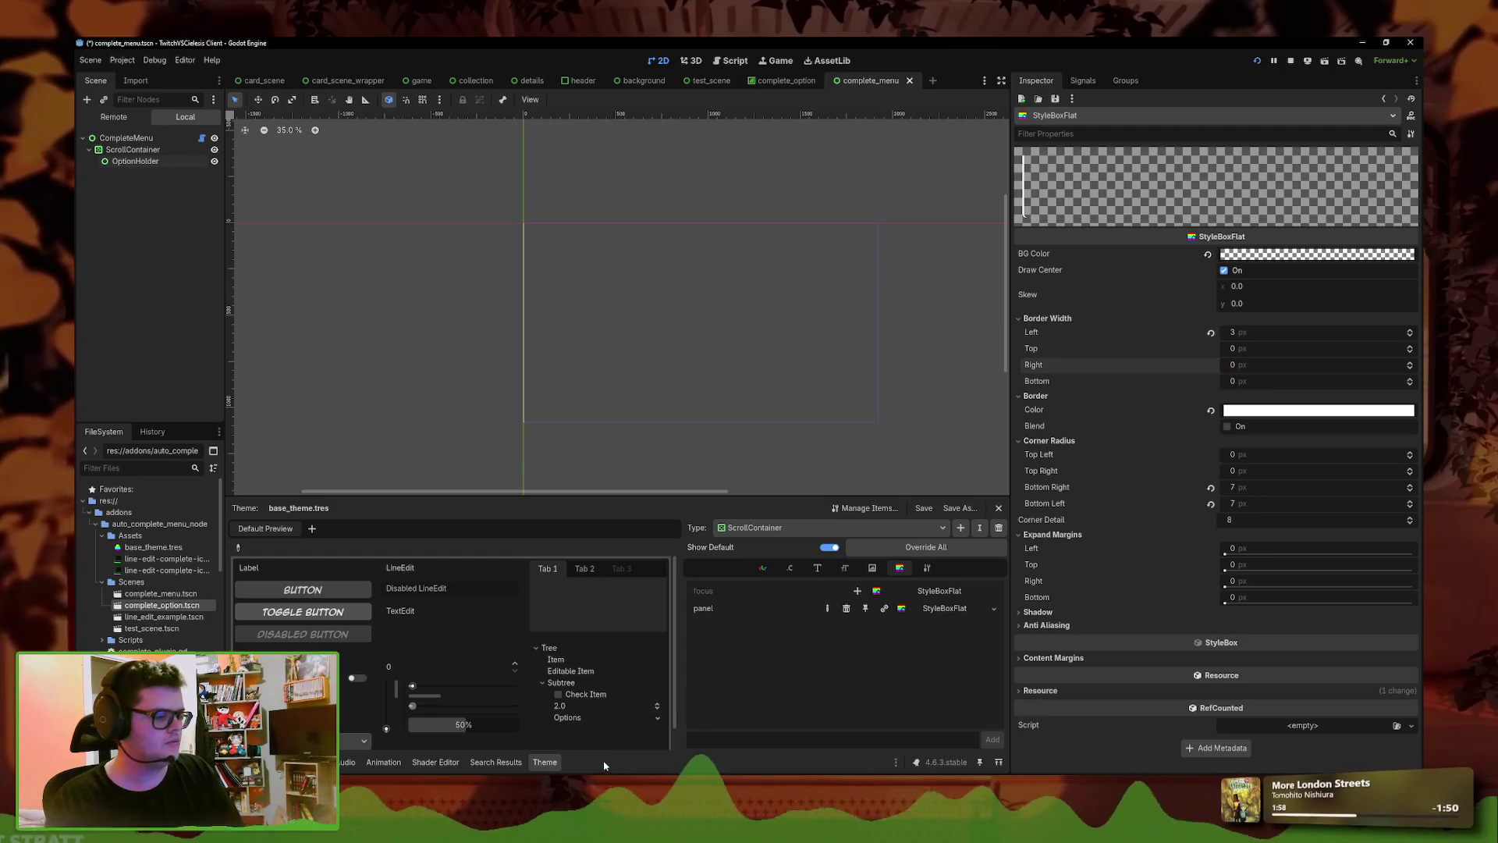
left_click(1247, 365)
type("36")
key("Escape")
key("ctrl+z")
key("ctrl+z")
key("ctrl+z")
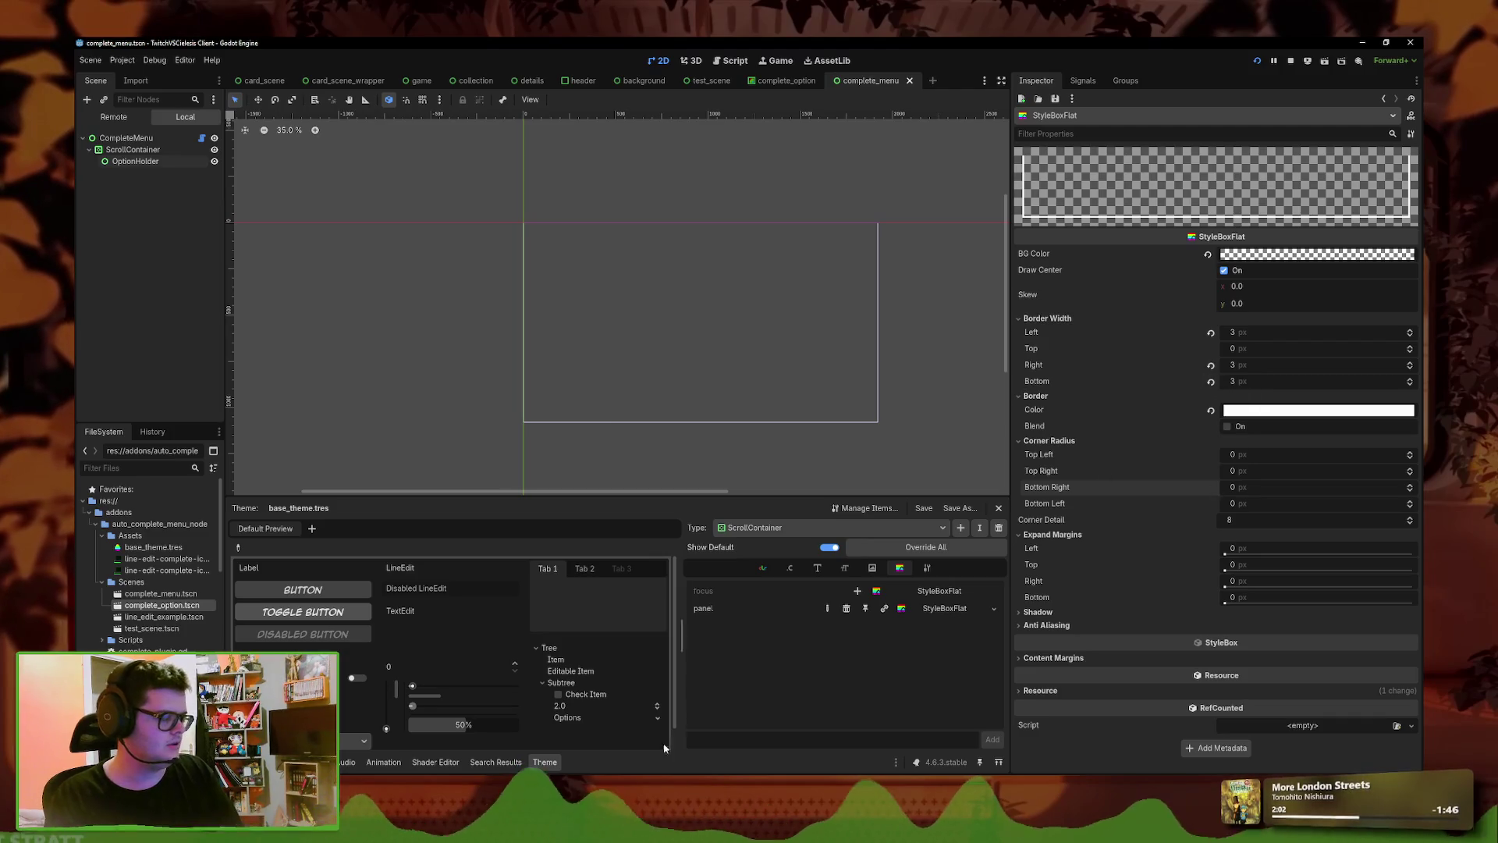
key("F5")
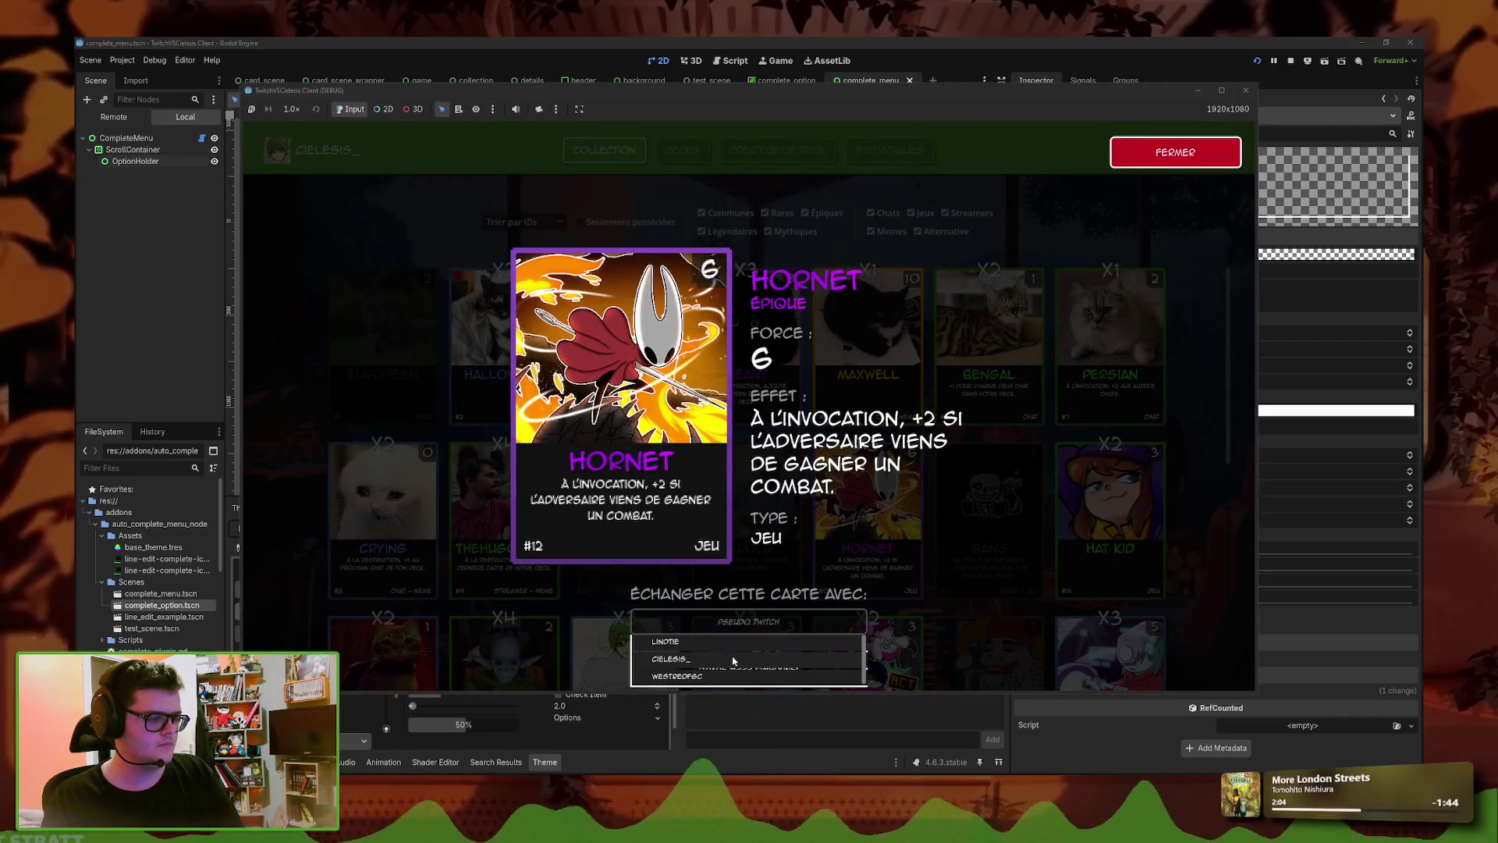
key("F8")
Round the bottom-left, top-left and top-right corners to 5 px, previewing in-game.
left_click(1245, 500)
type("5")
left_click(1246, 488)
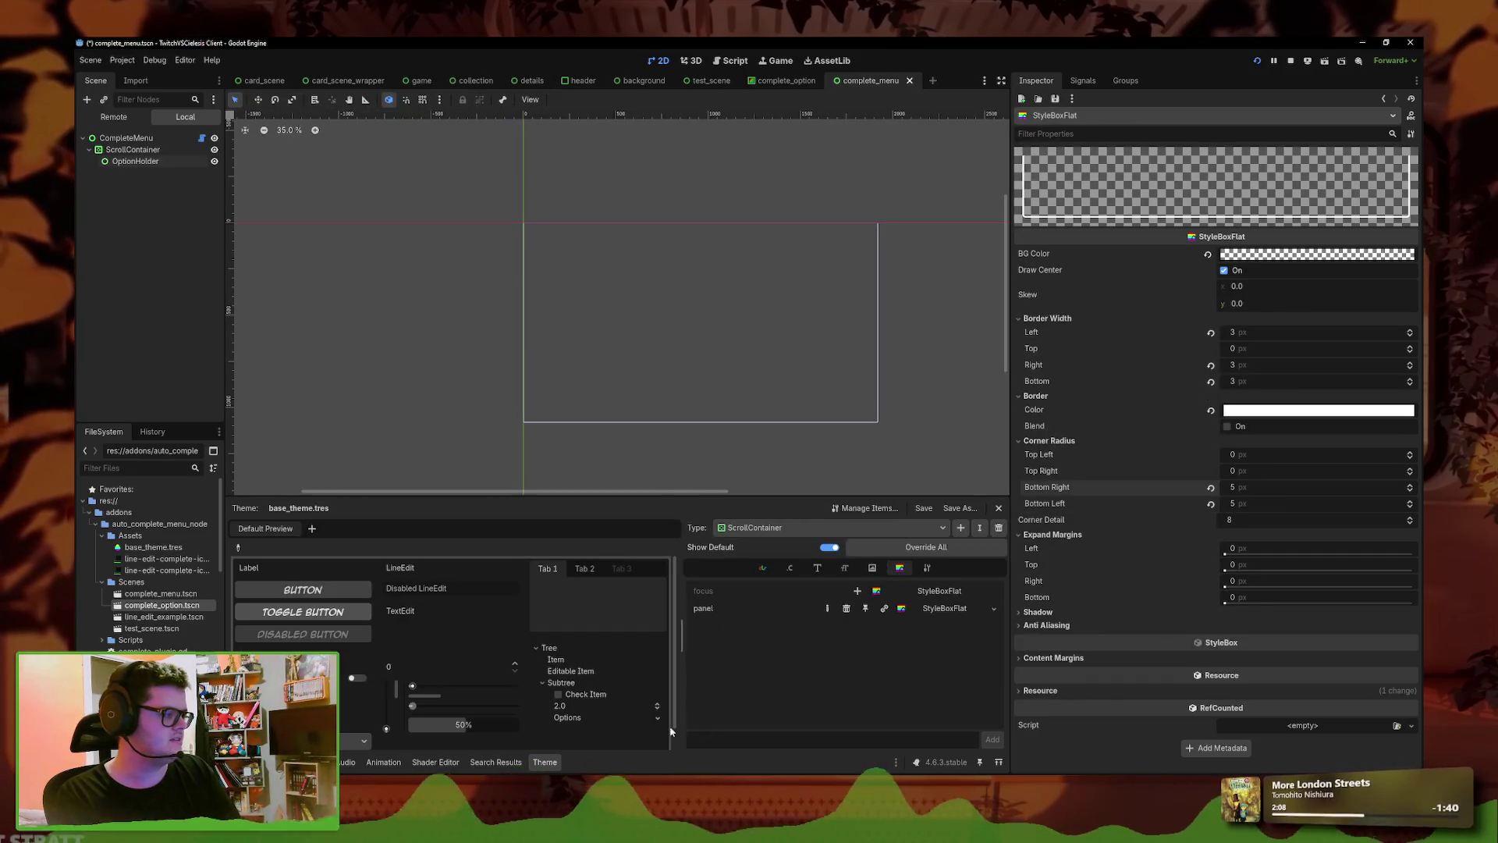
key("F5")
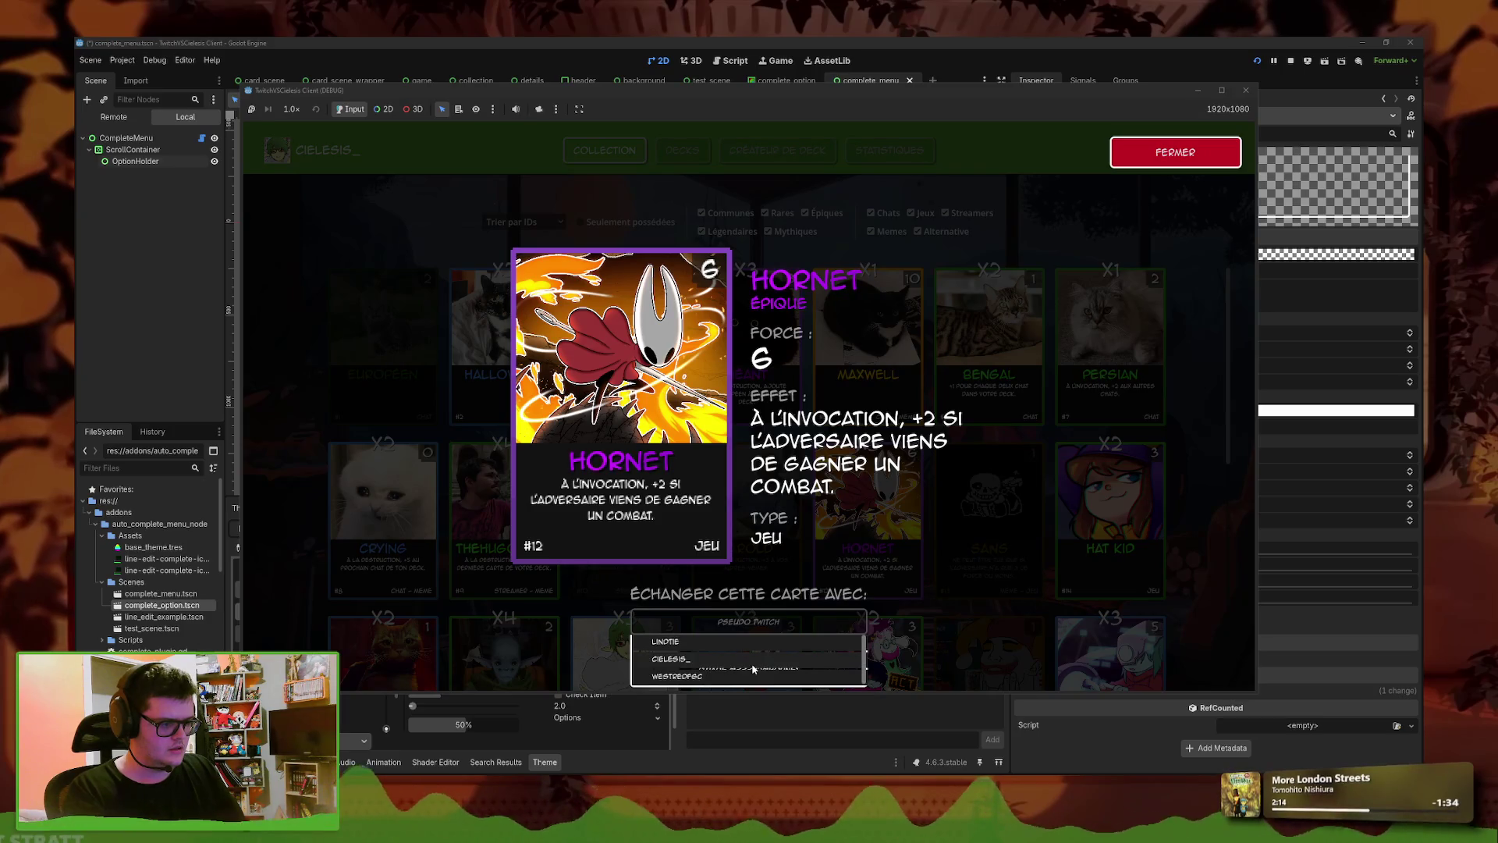
left_click(1247, 90)
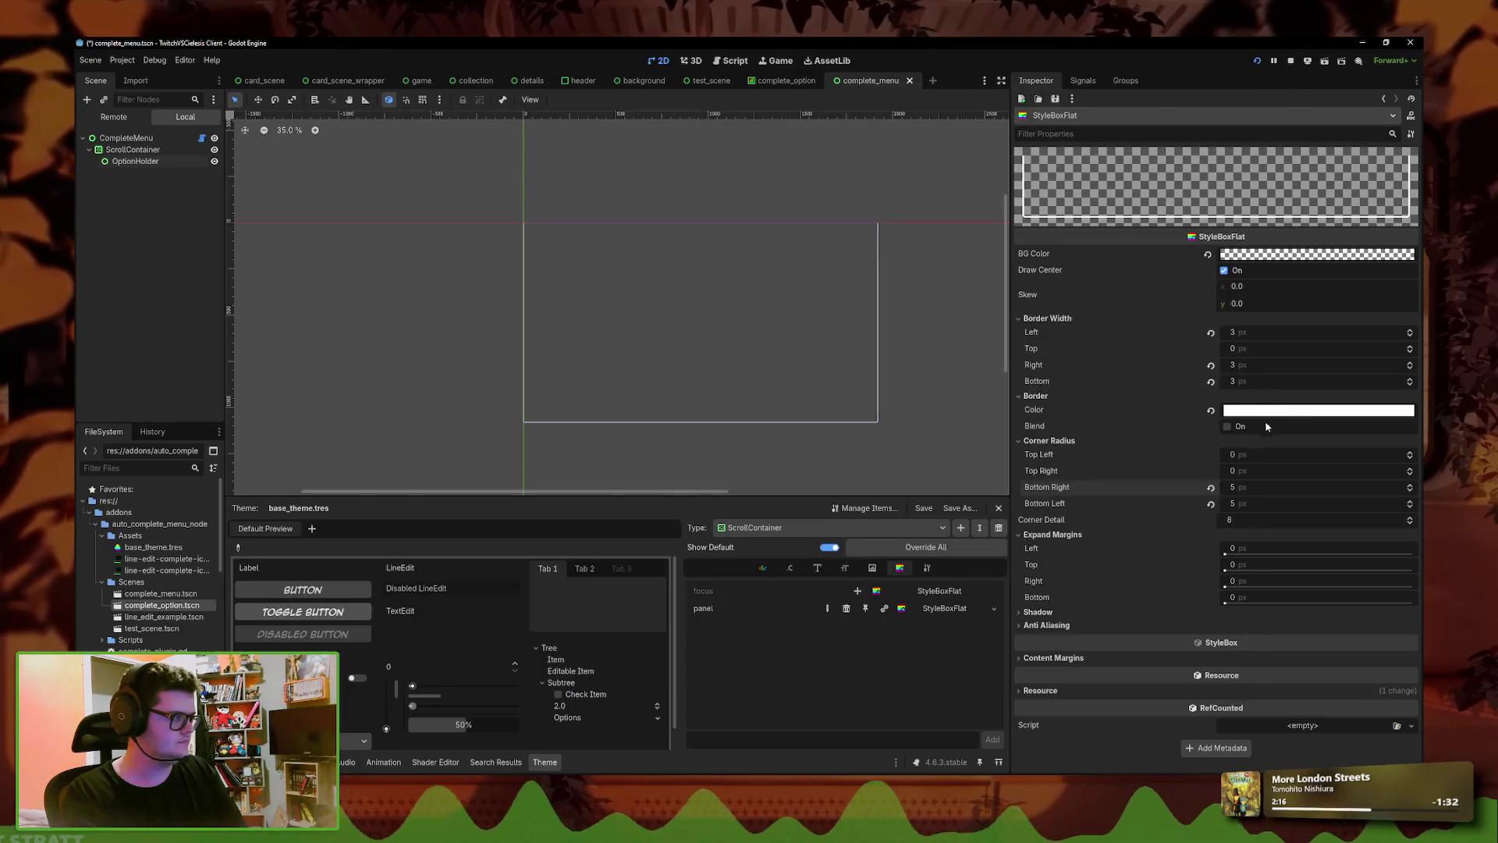
left_click(1247, 454)
type("5")
key("Return")
left_click(1247, 470)
type("5")
key("Return")
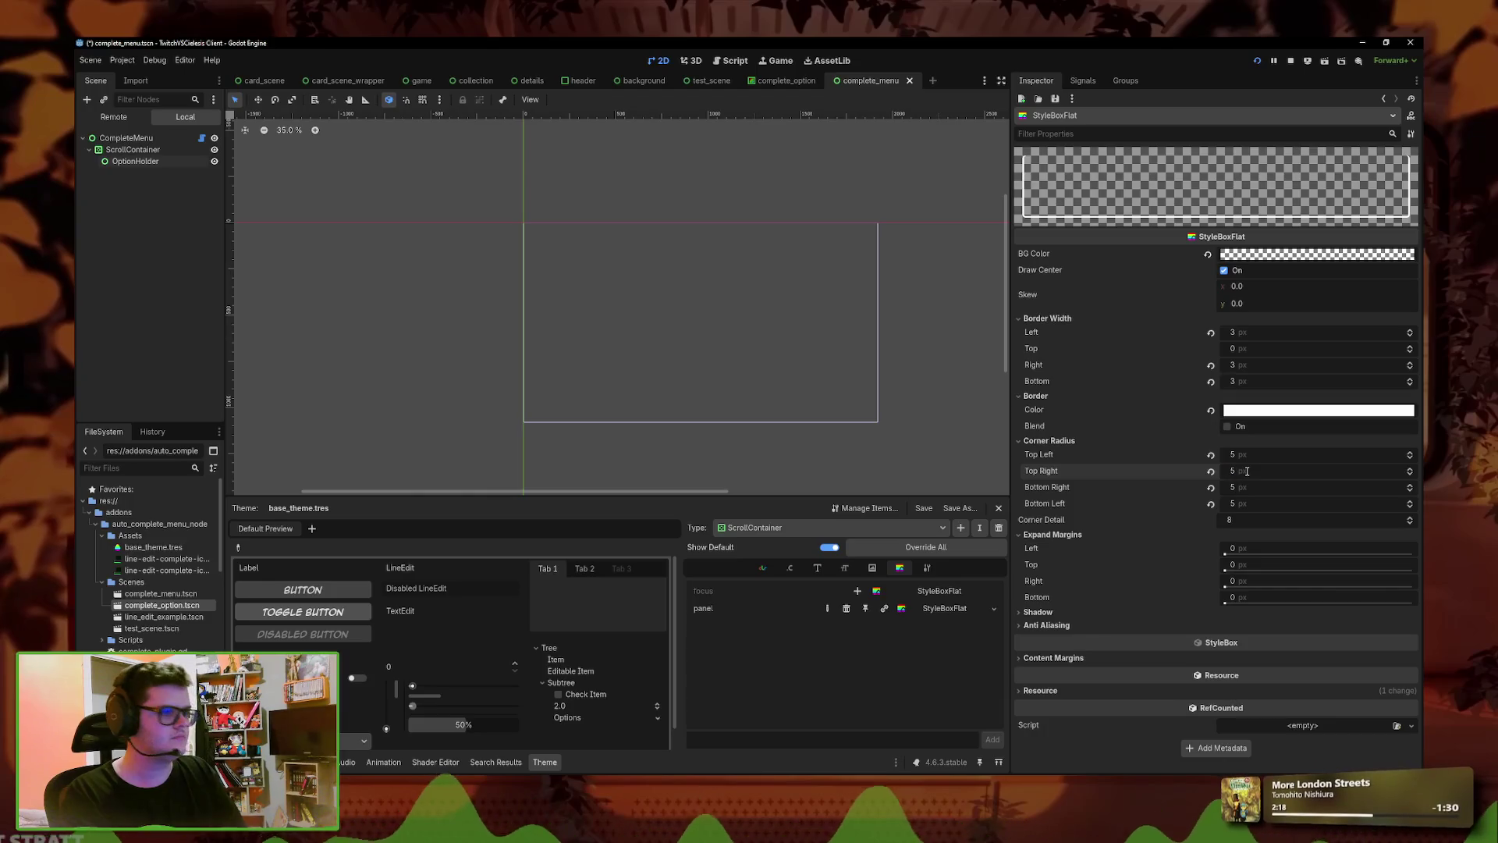
key("F5")
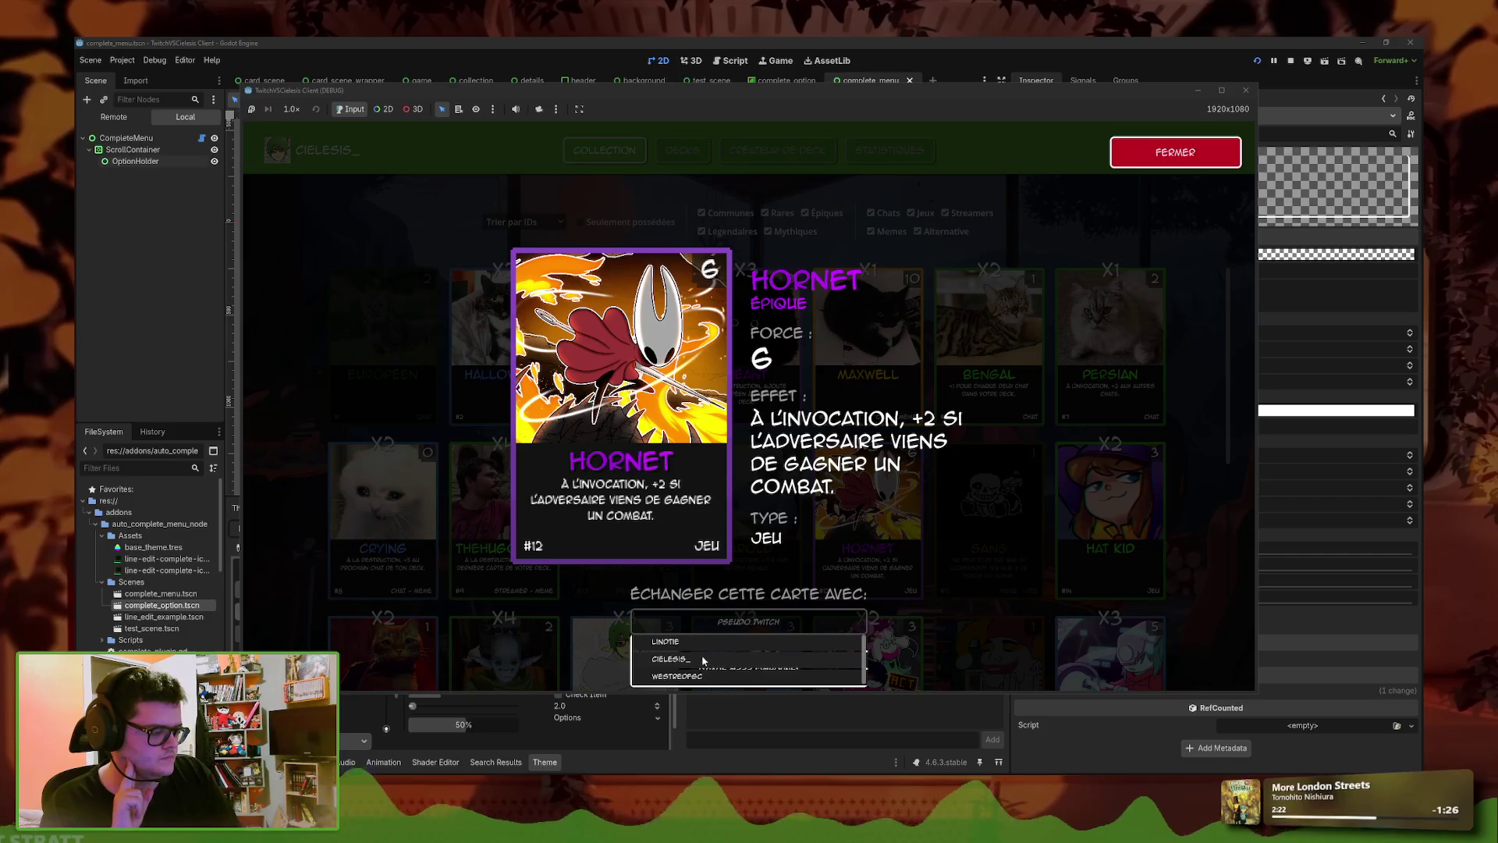
key("F8")
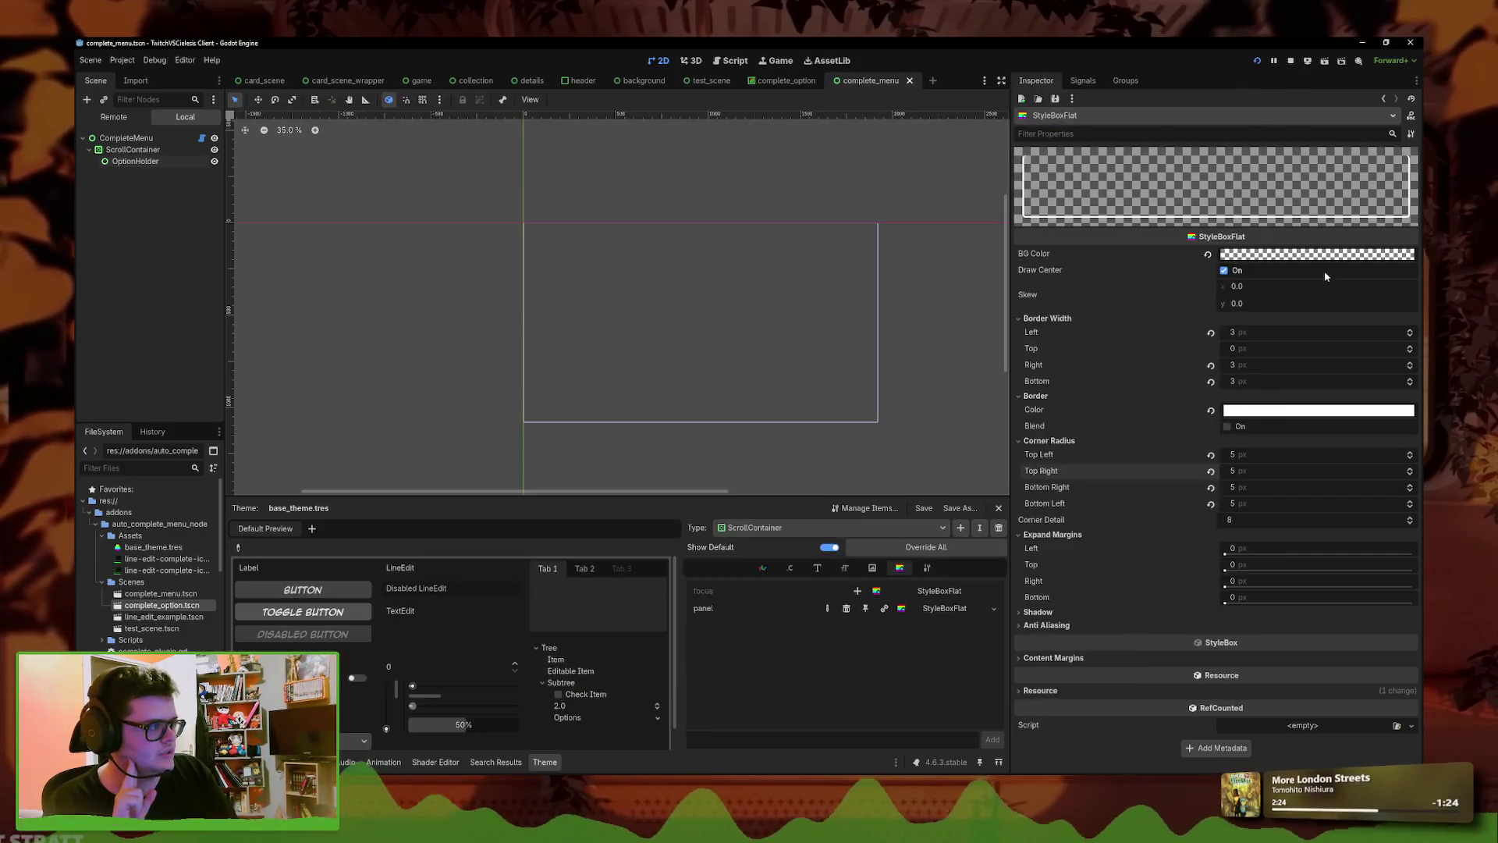
Change the focus background to opaque dark grey and view it in the running game.
left_click(1284, 255)
left_click(1379, 389)
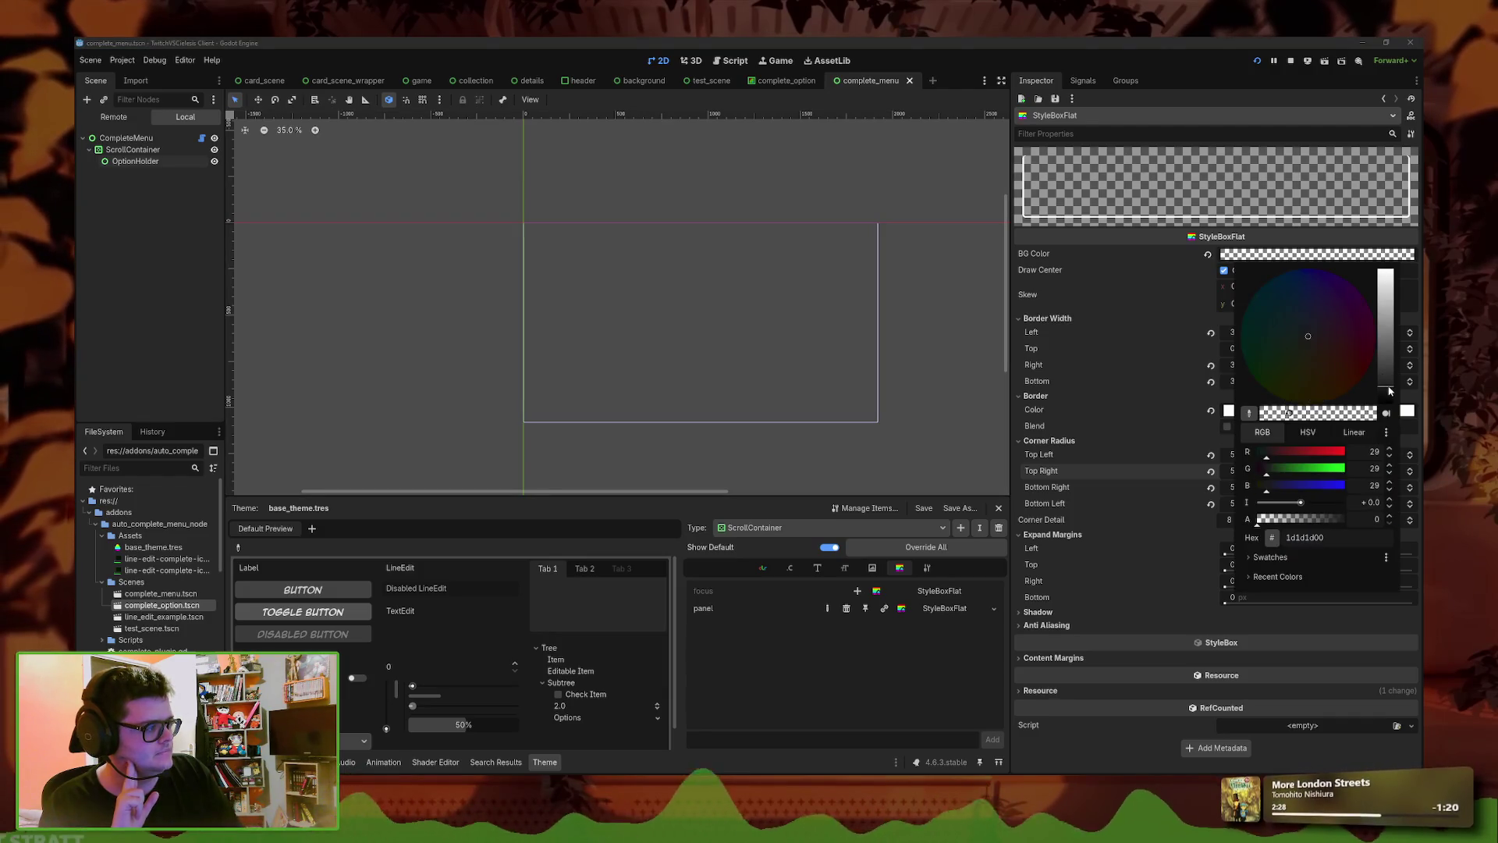
left_click(1342, 519)
left_click(900, 364)
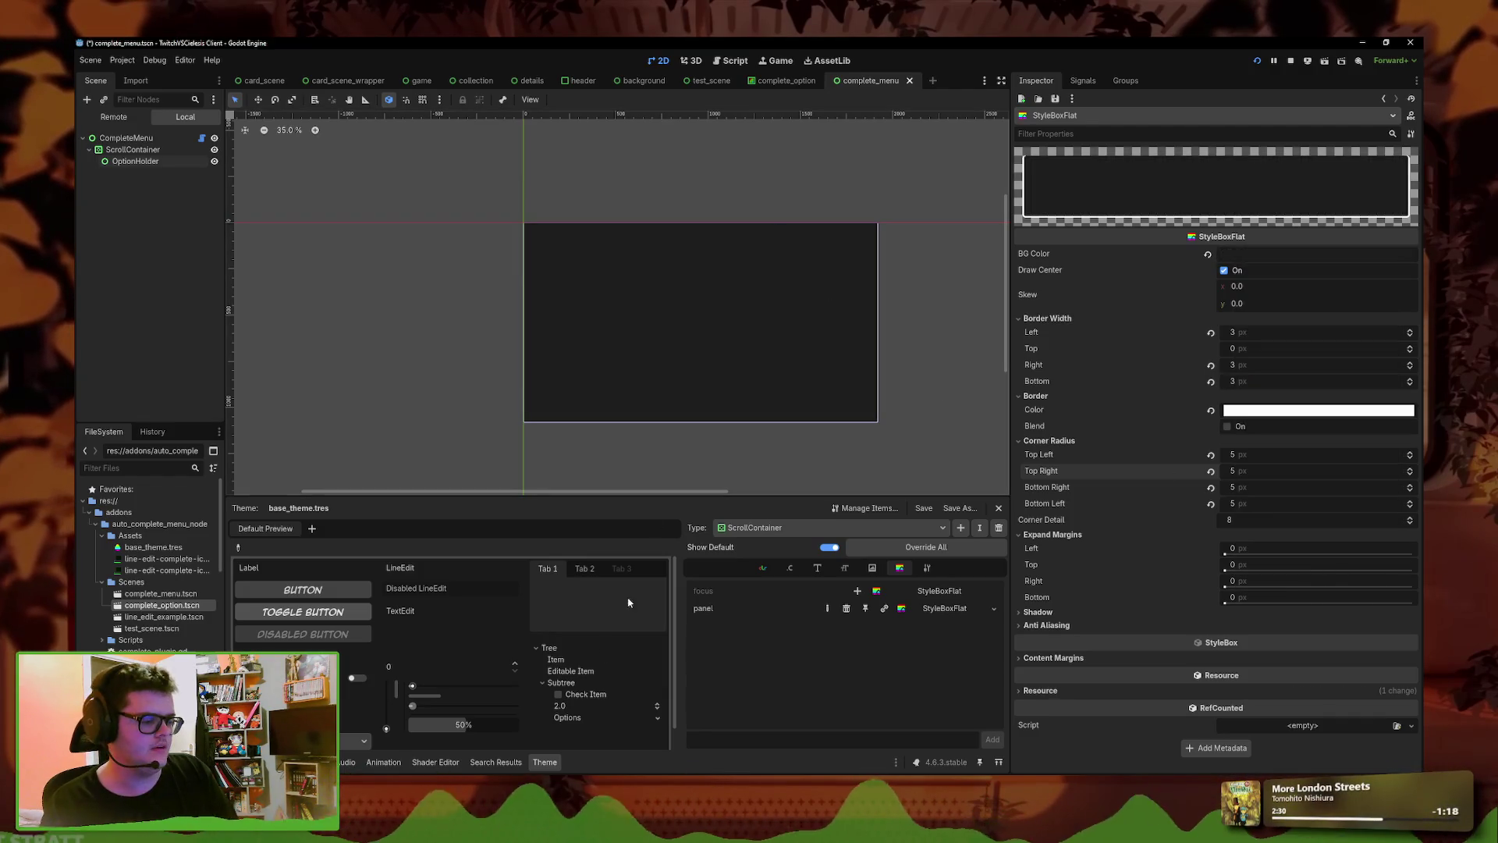
mouse_move(539, 779)
left_click(693, 738)
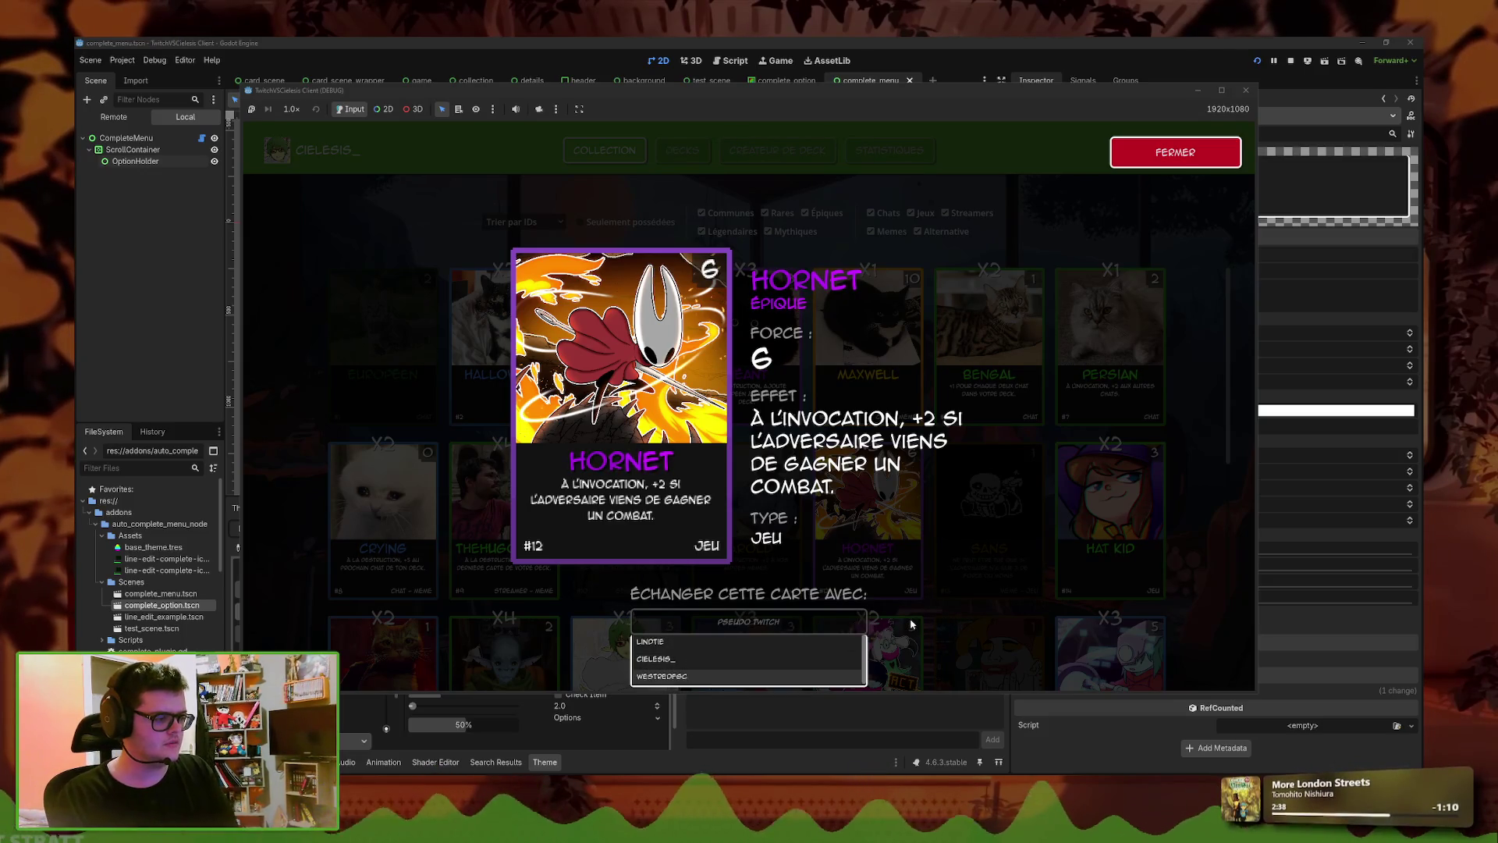
Test closing and reopening the name suggestions, filtering with 'd', and check the trade command.
key("Tab")
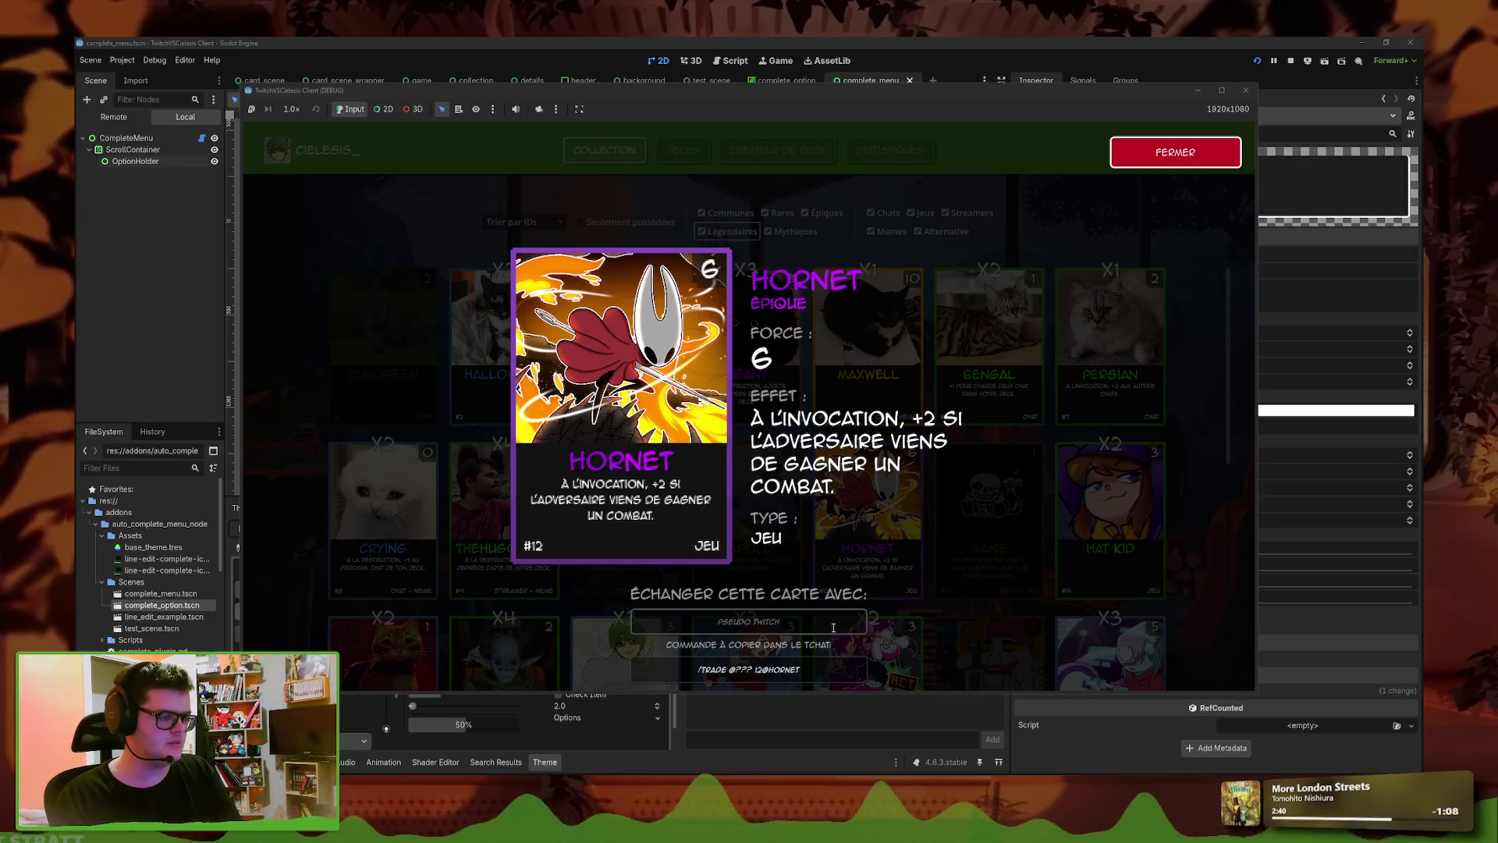
left_click(833, 627)
type("d")
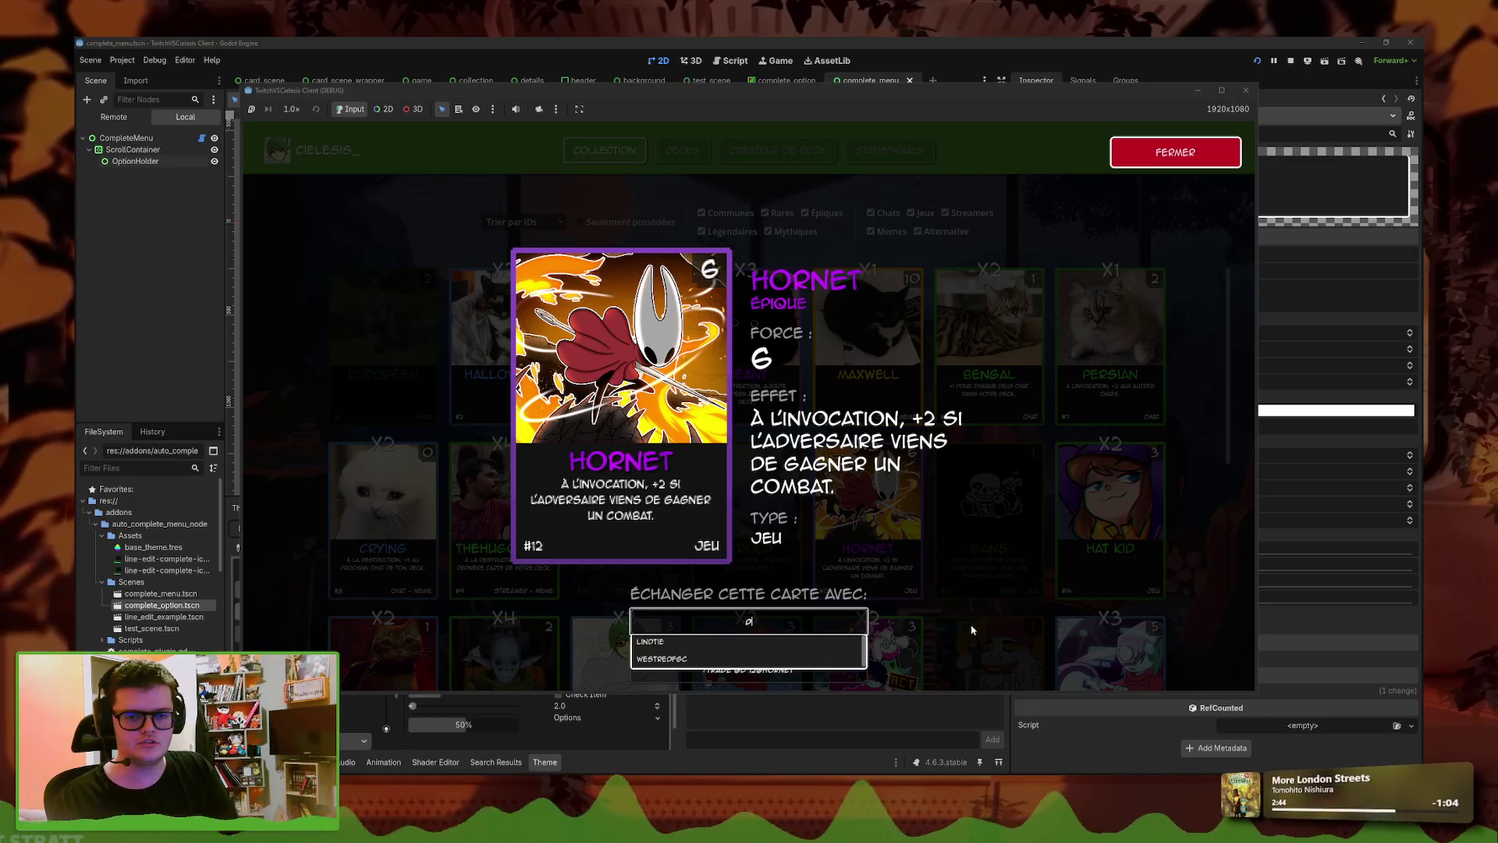
key("BackSpace")
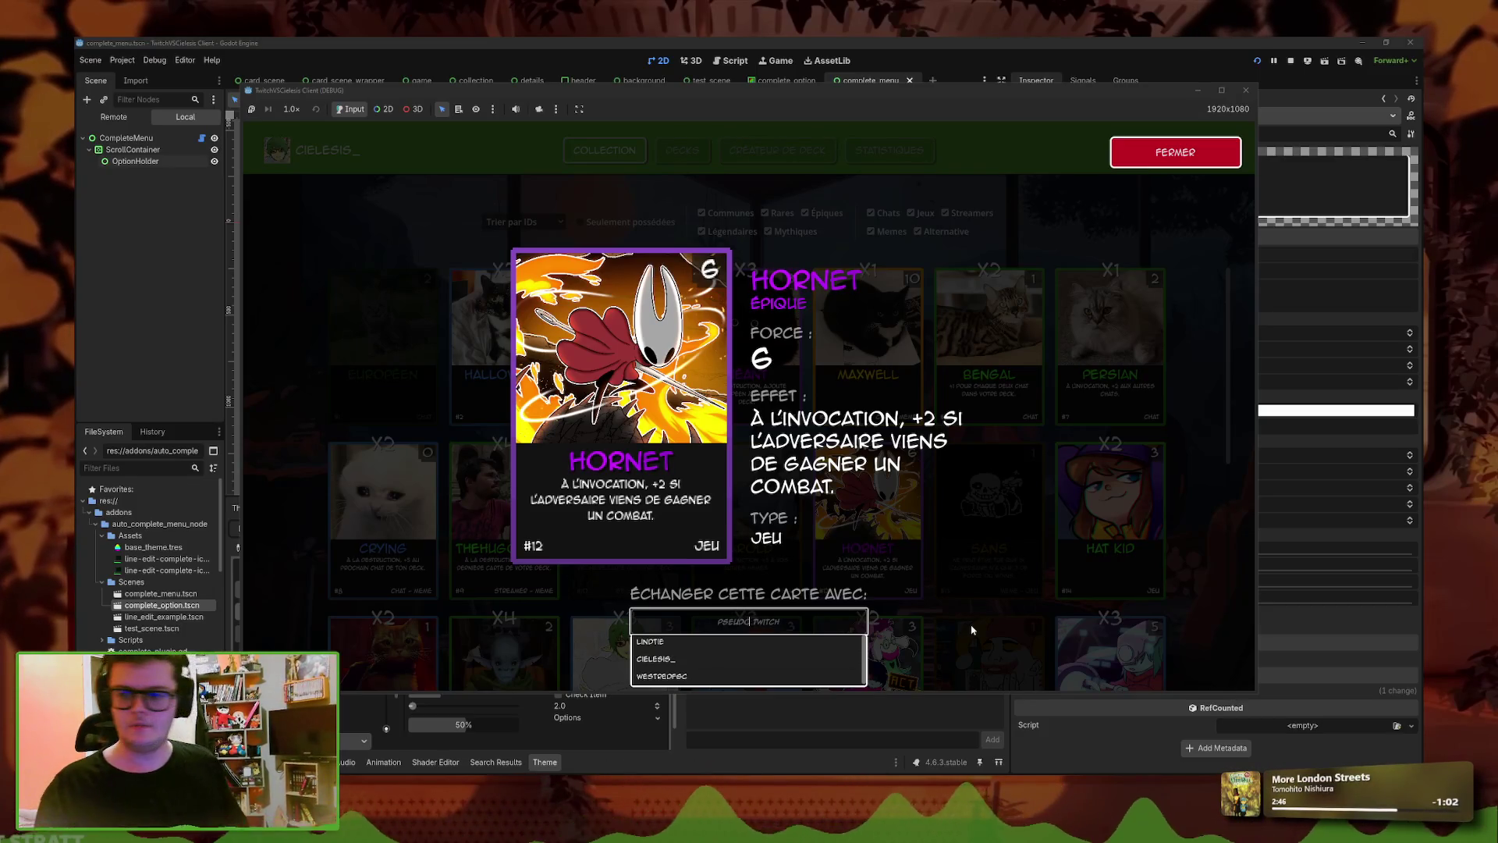
left_click(972, 629)
left_click(804, 616)
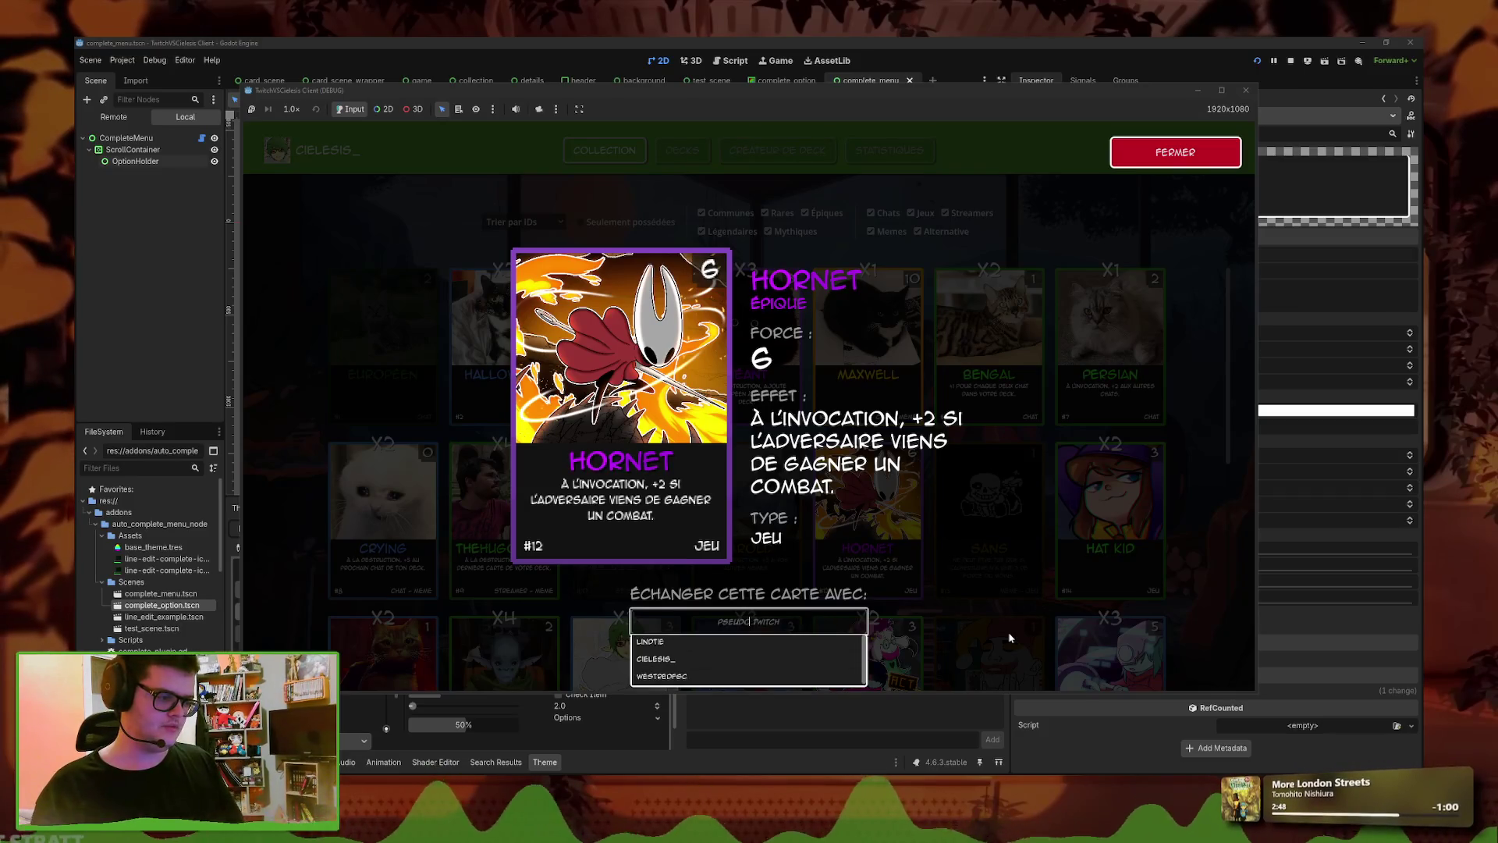
key("Tab")
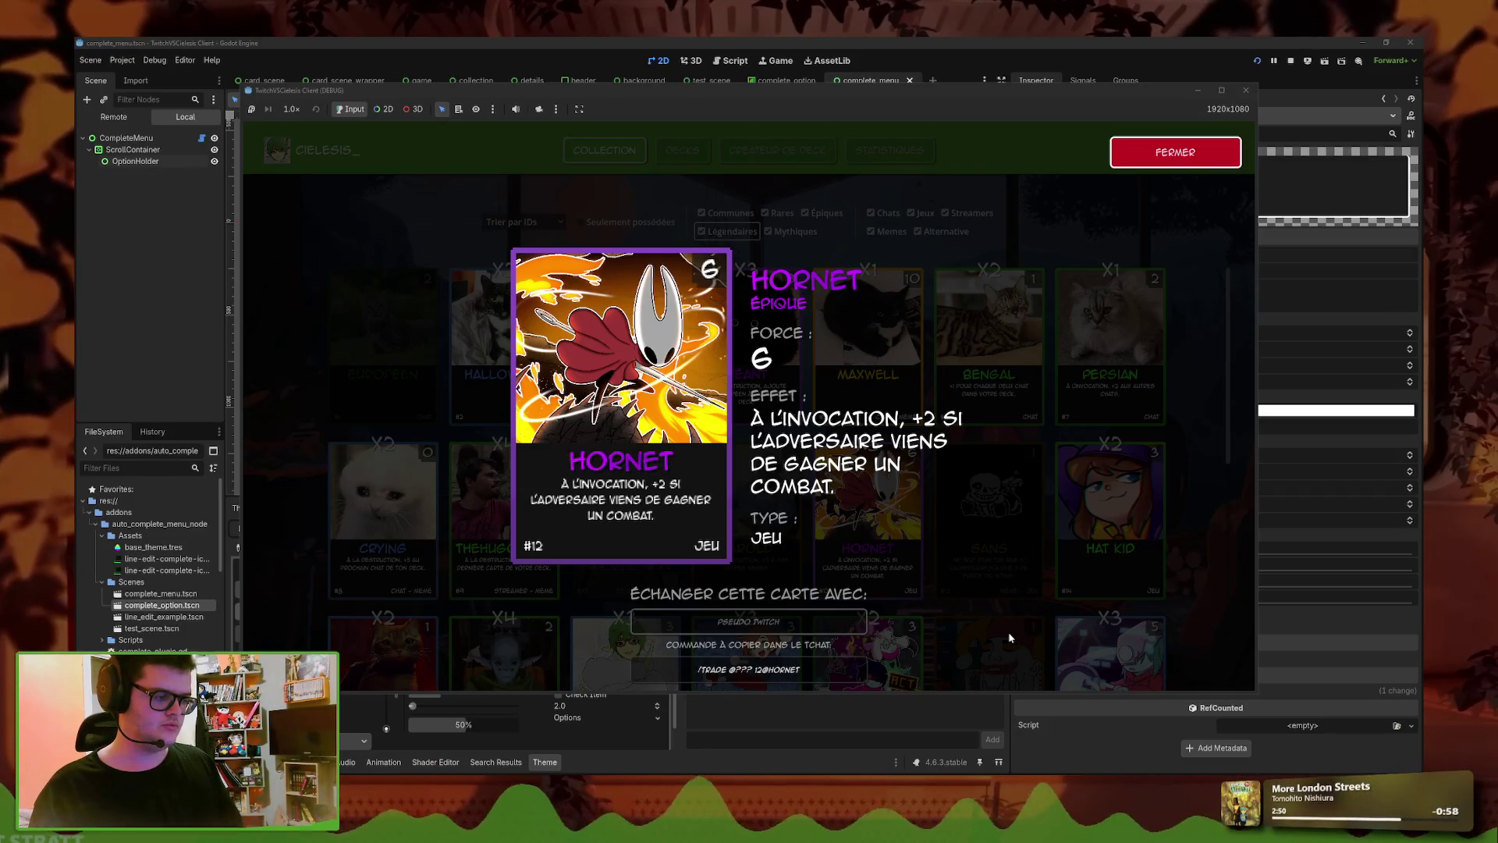
key("shift+Tab")
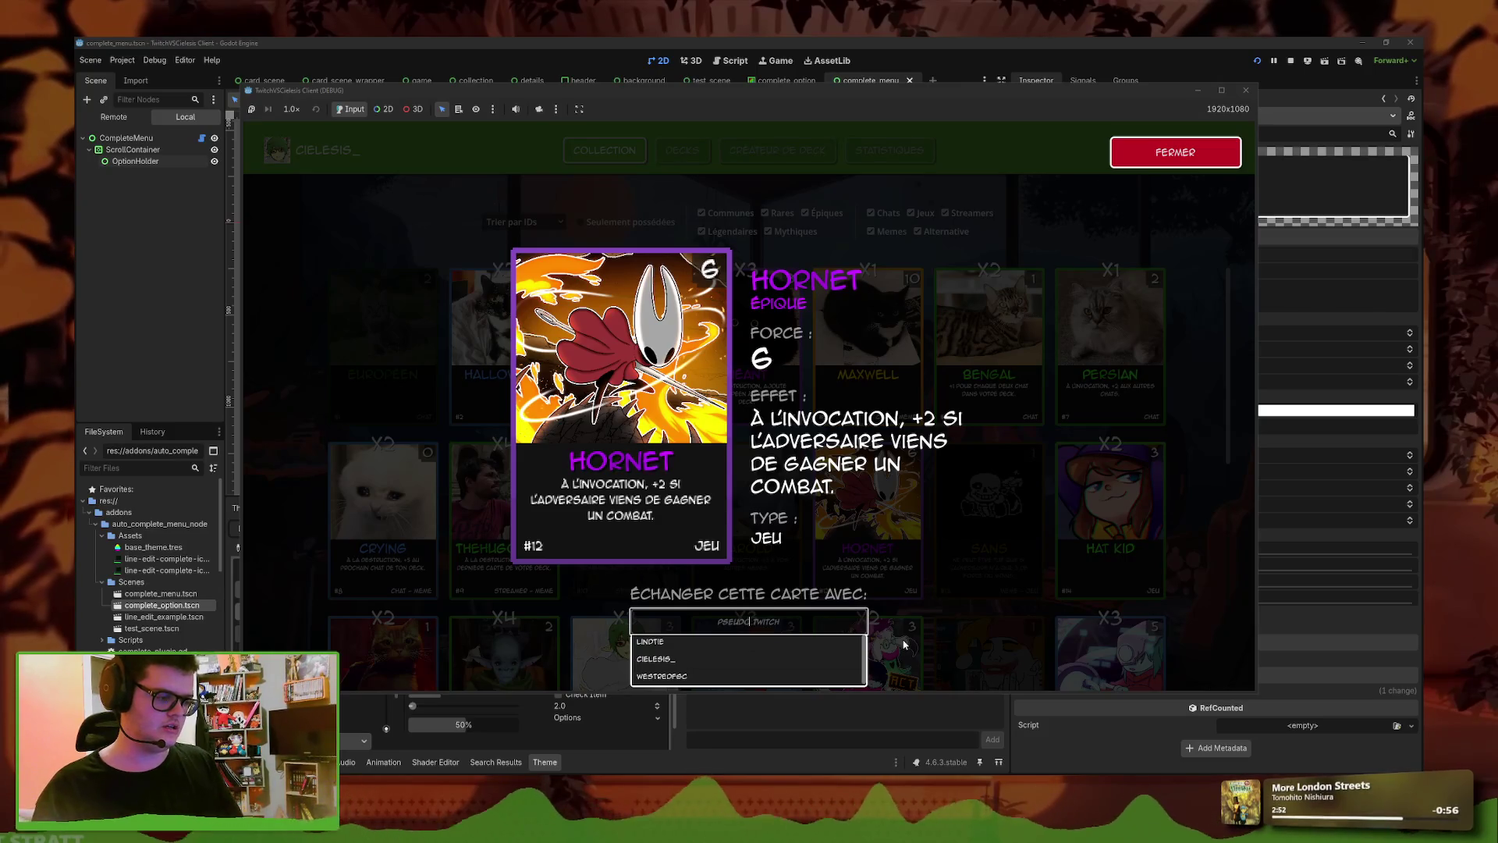
Type several partial player names in the Pseudo Twitch field to test suggestion filtering.
type("l")
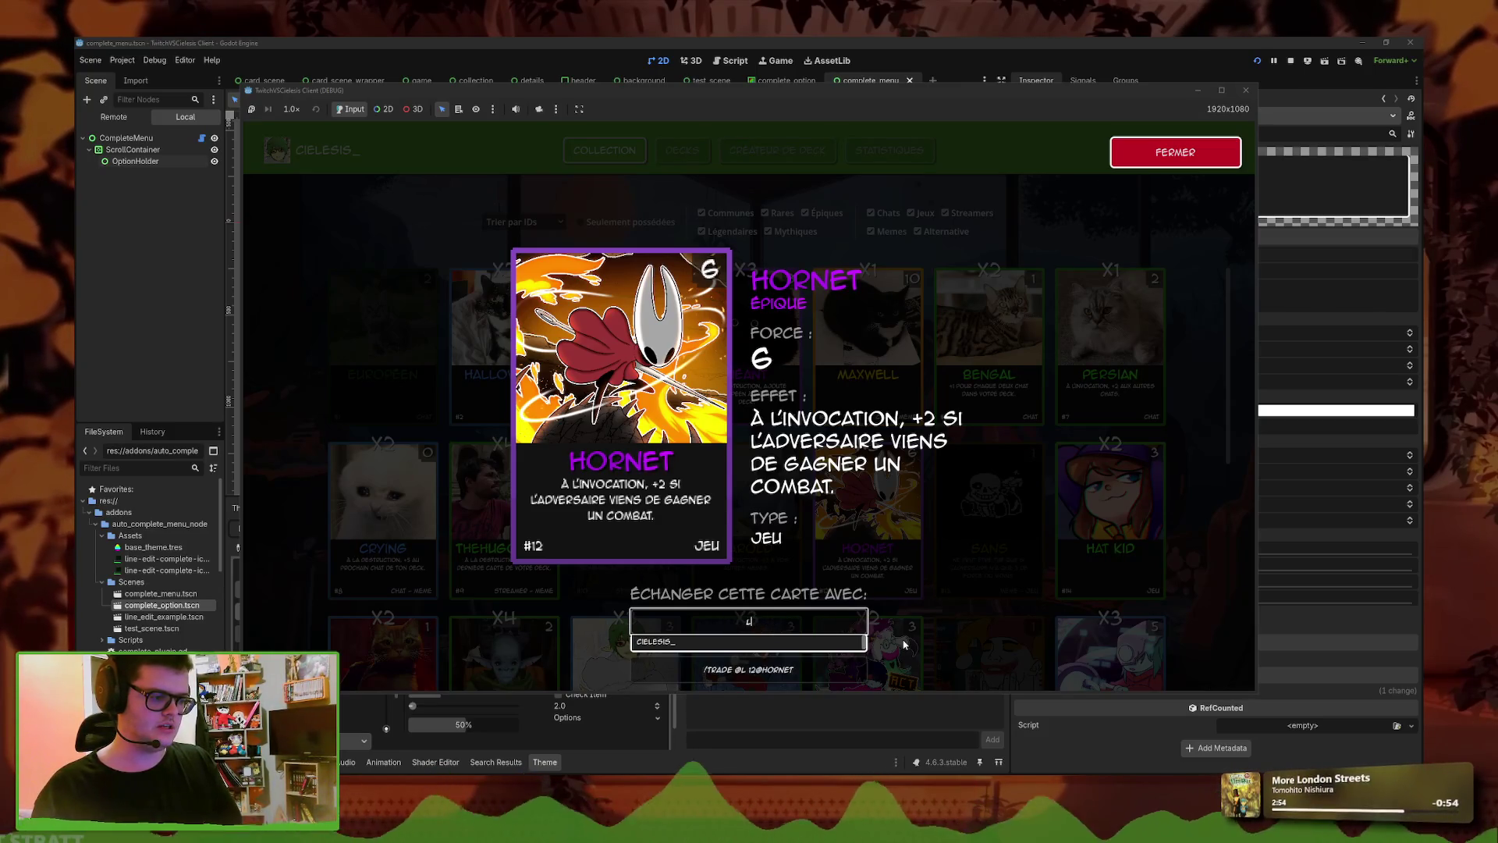
type("indti")
key("BackSpace")
key("BackSpace")
type("i")
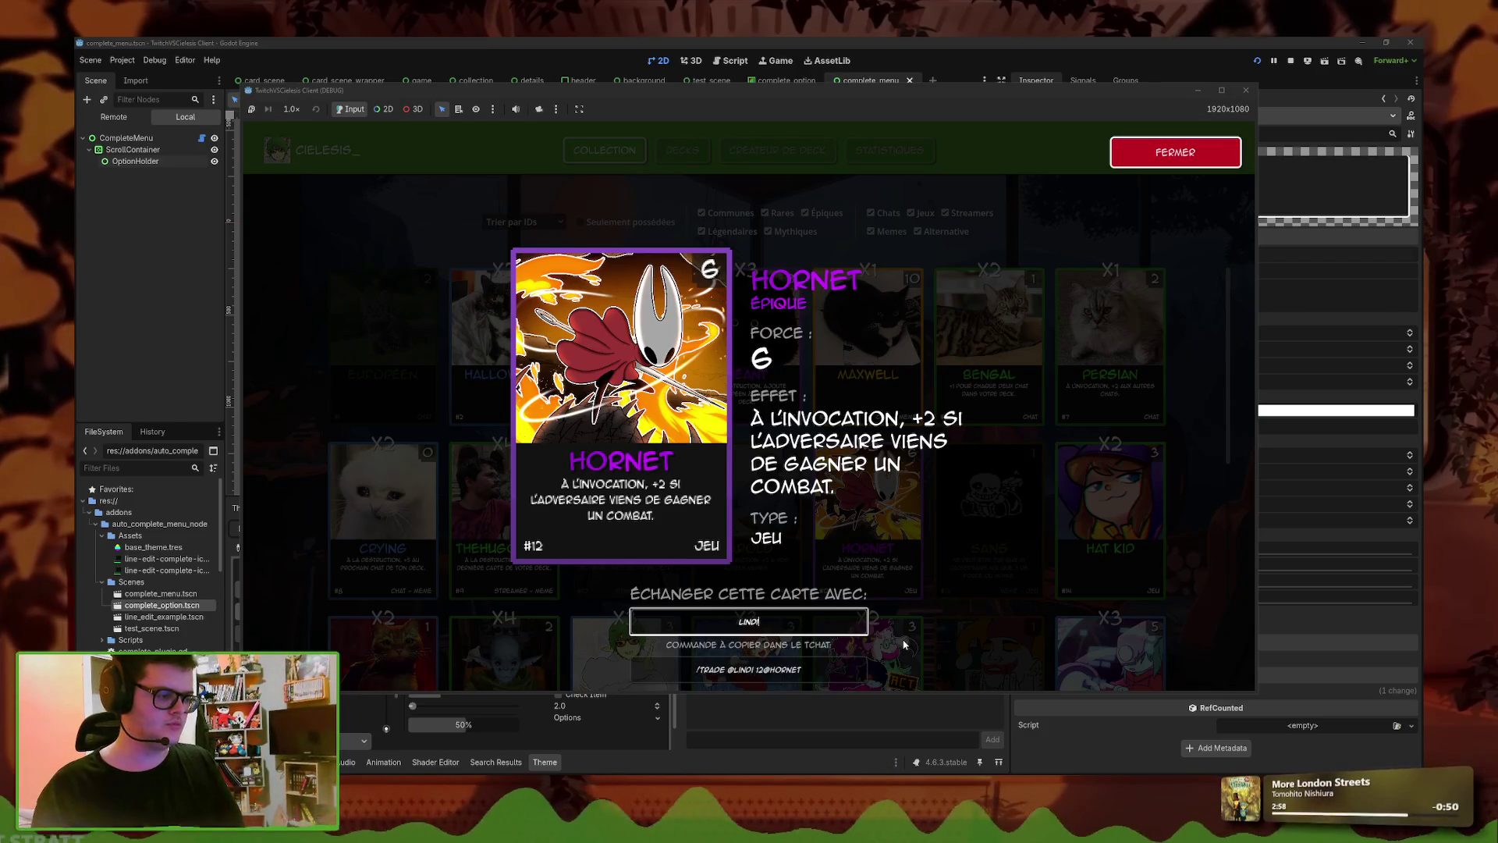
key("ctrl+a")
type("cie")
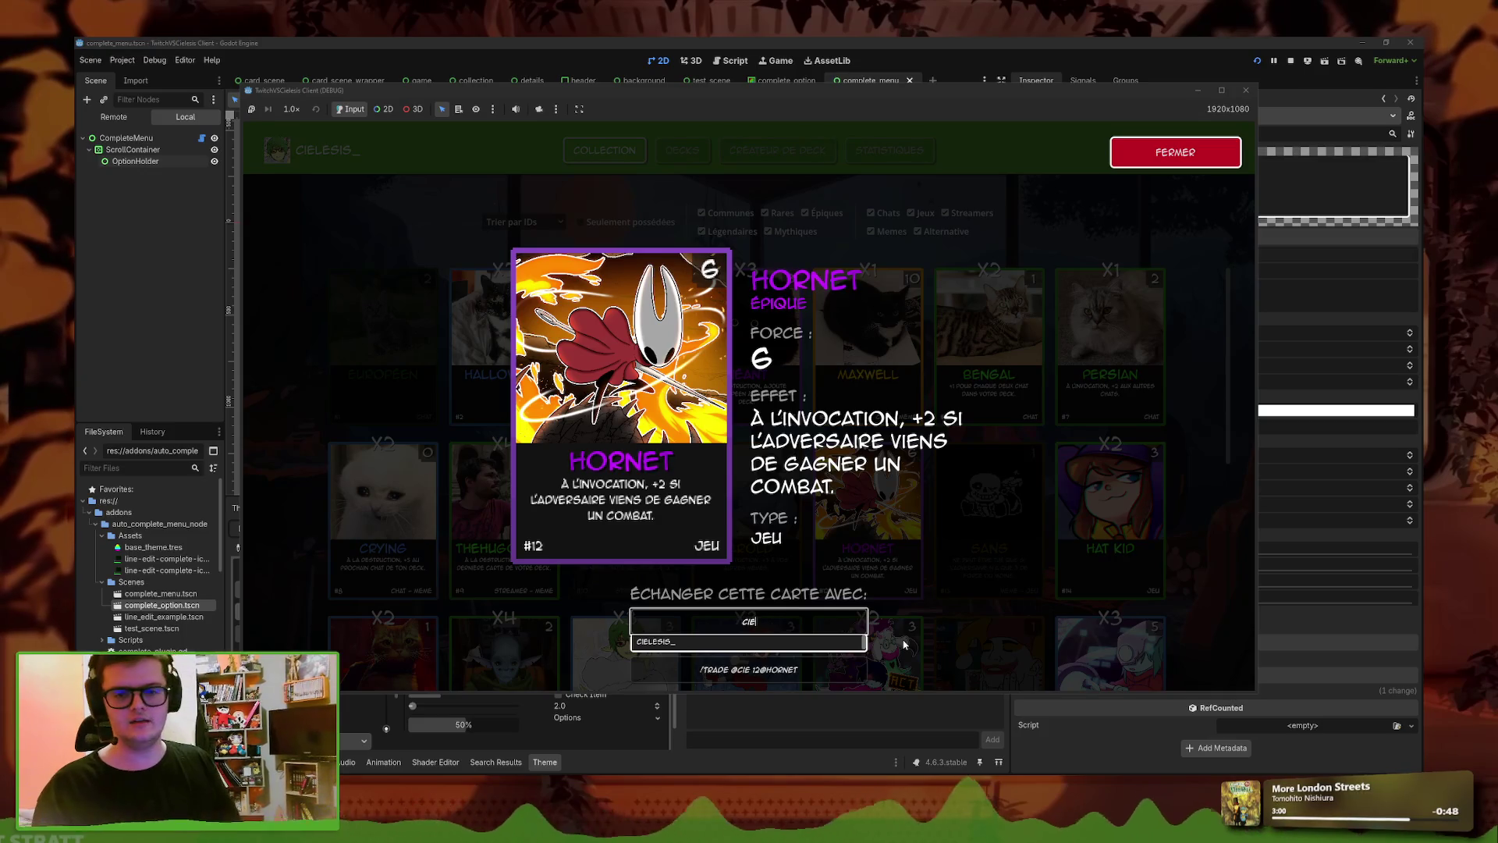
key("BackSpace")
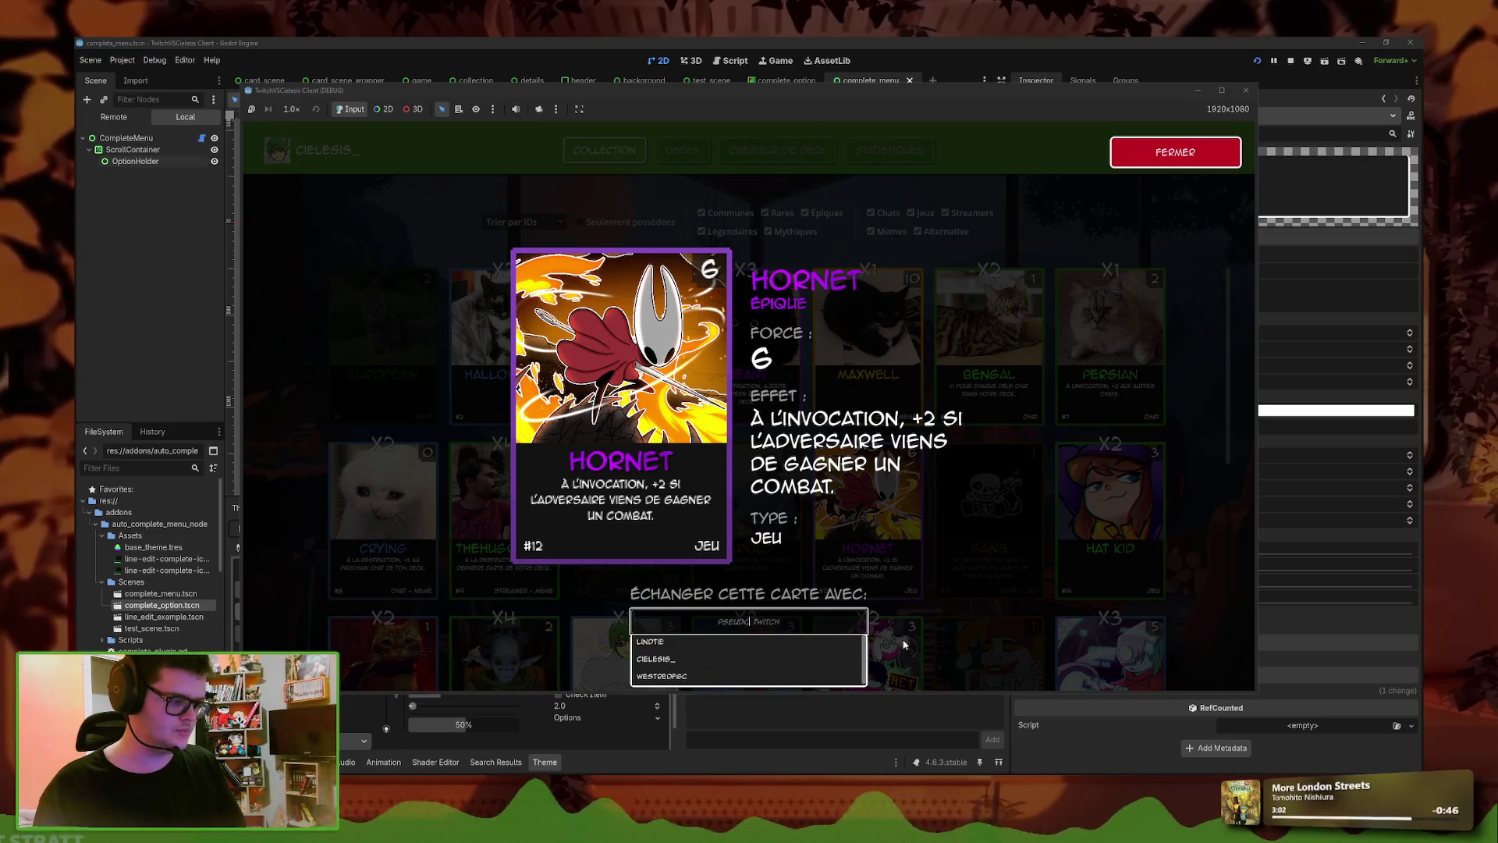
type("lind")
key("BackSpace")
key("BackSpace")
key("BackSpace")
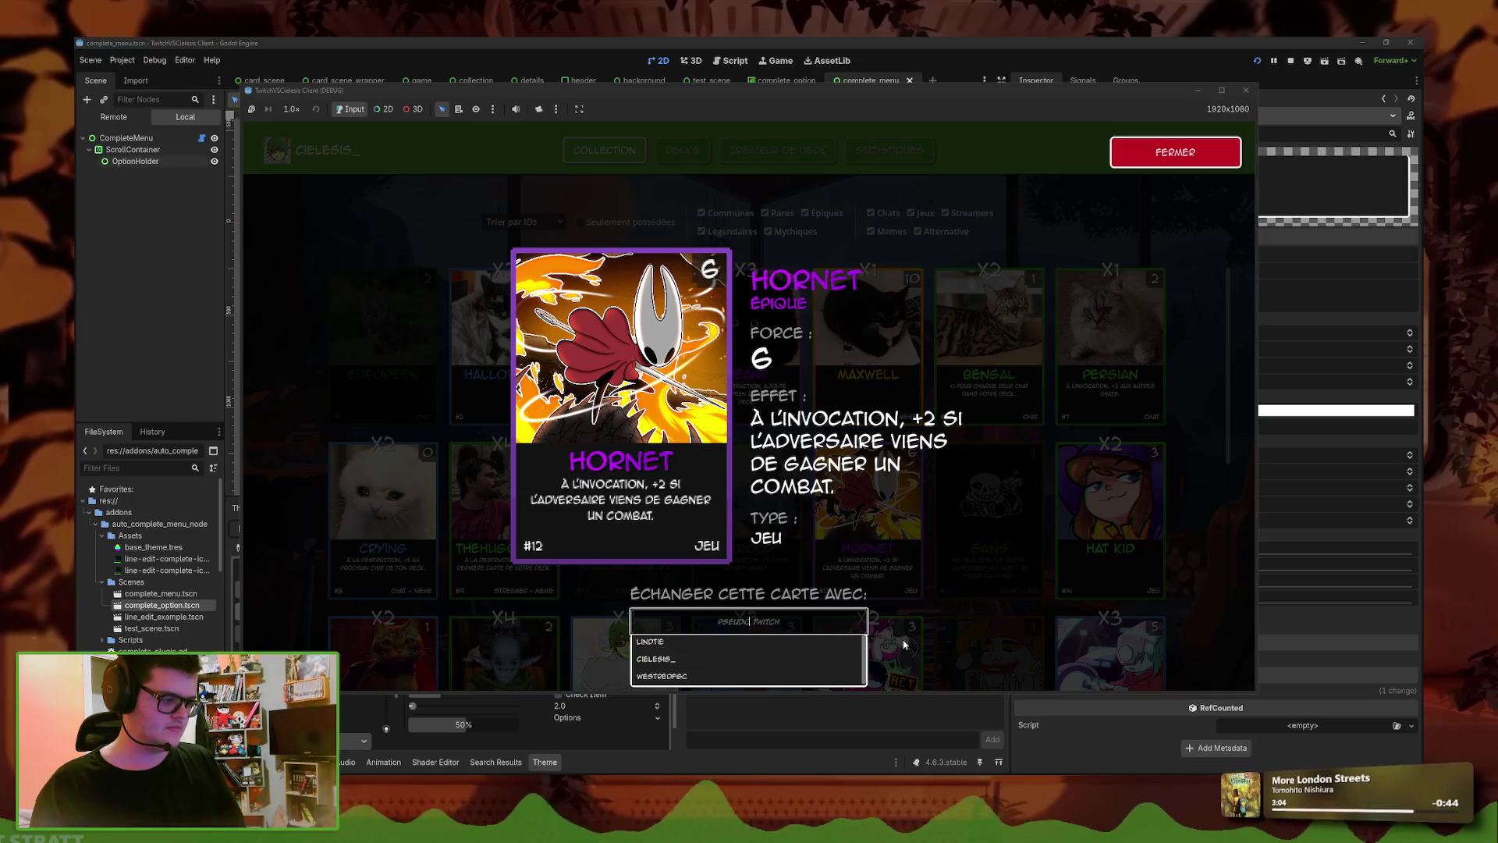
type("lin")
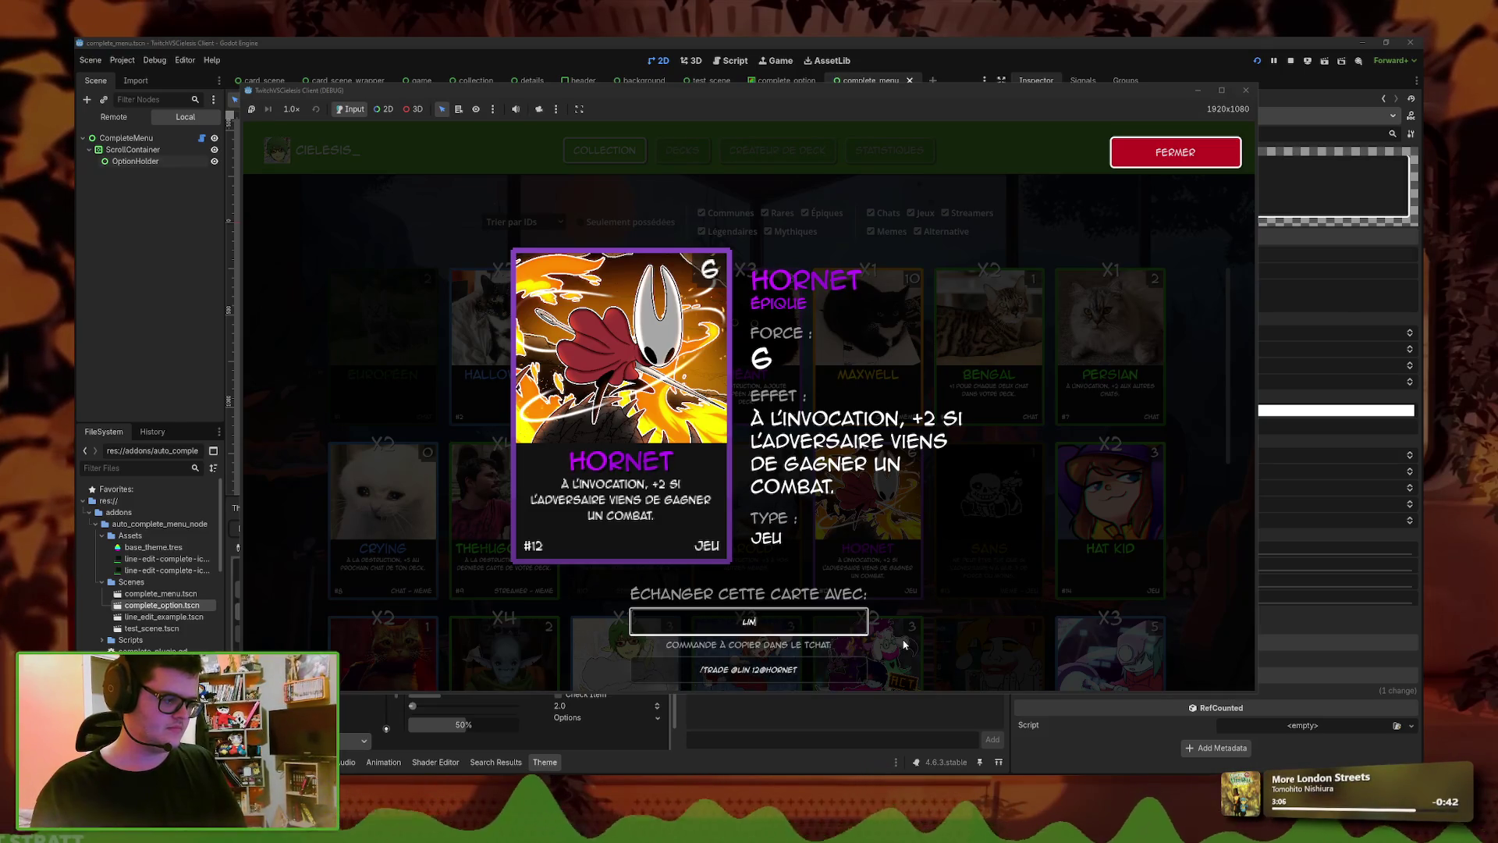
type("otie")
key("BackSpace")
key("BackSpace")
key("BackSpace")
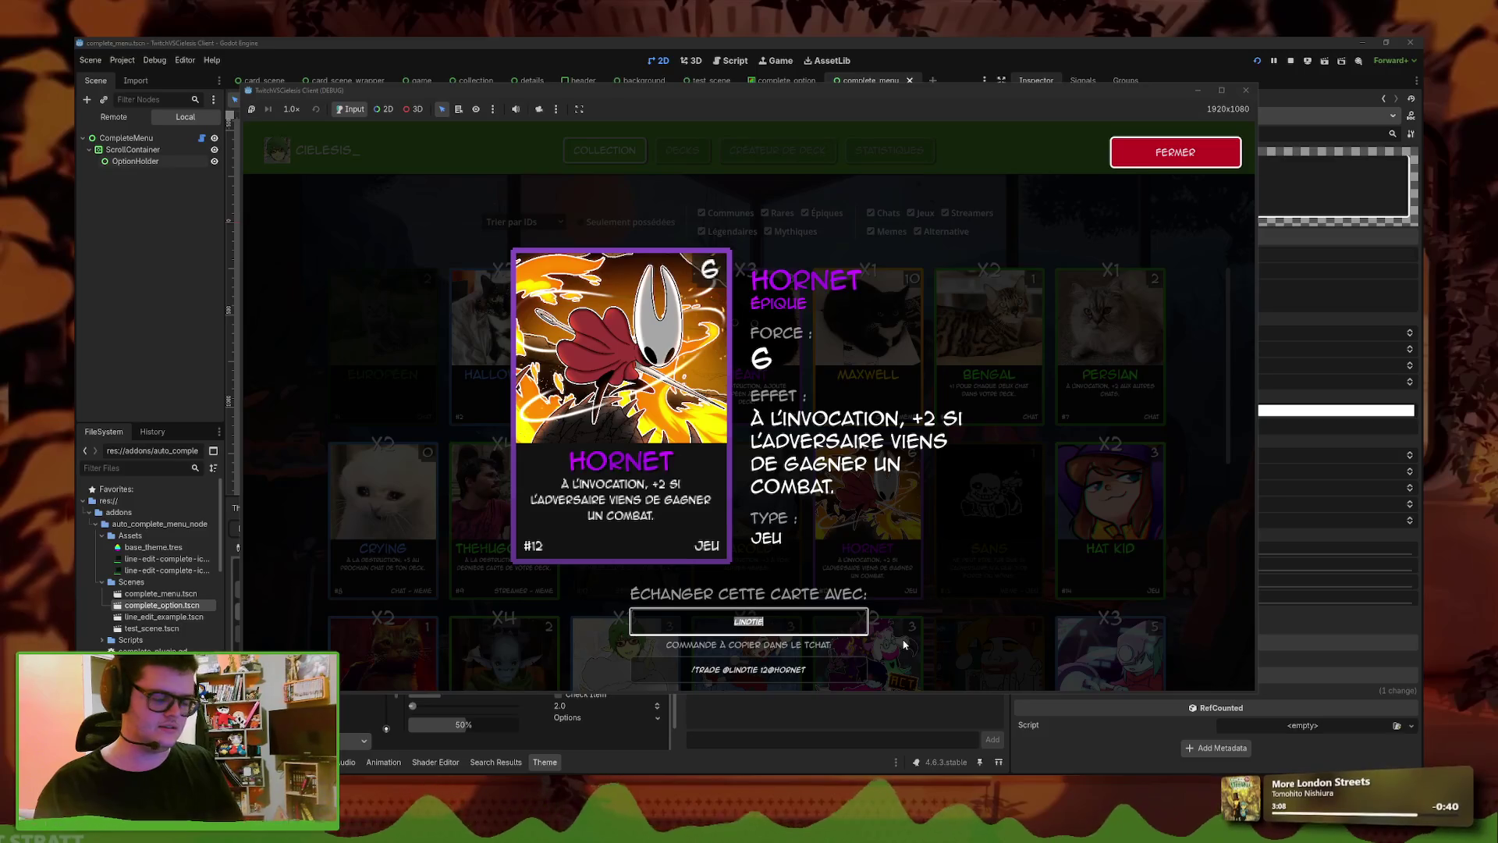
Pick different suggested player names and confirm each one fills the name field.
left_click(747, 645)
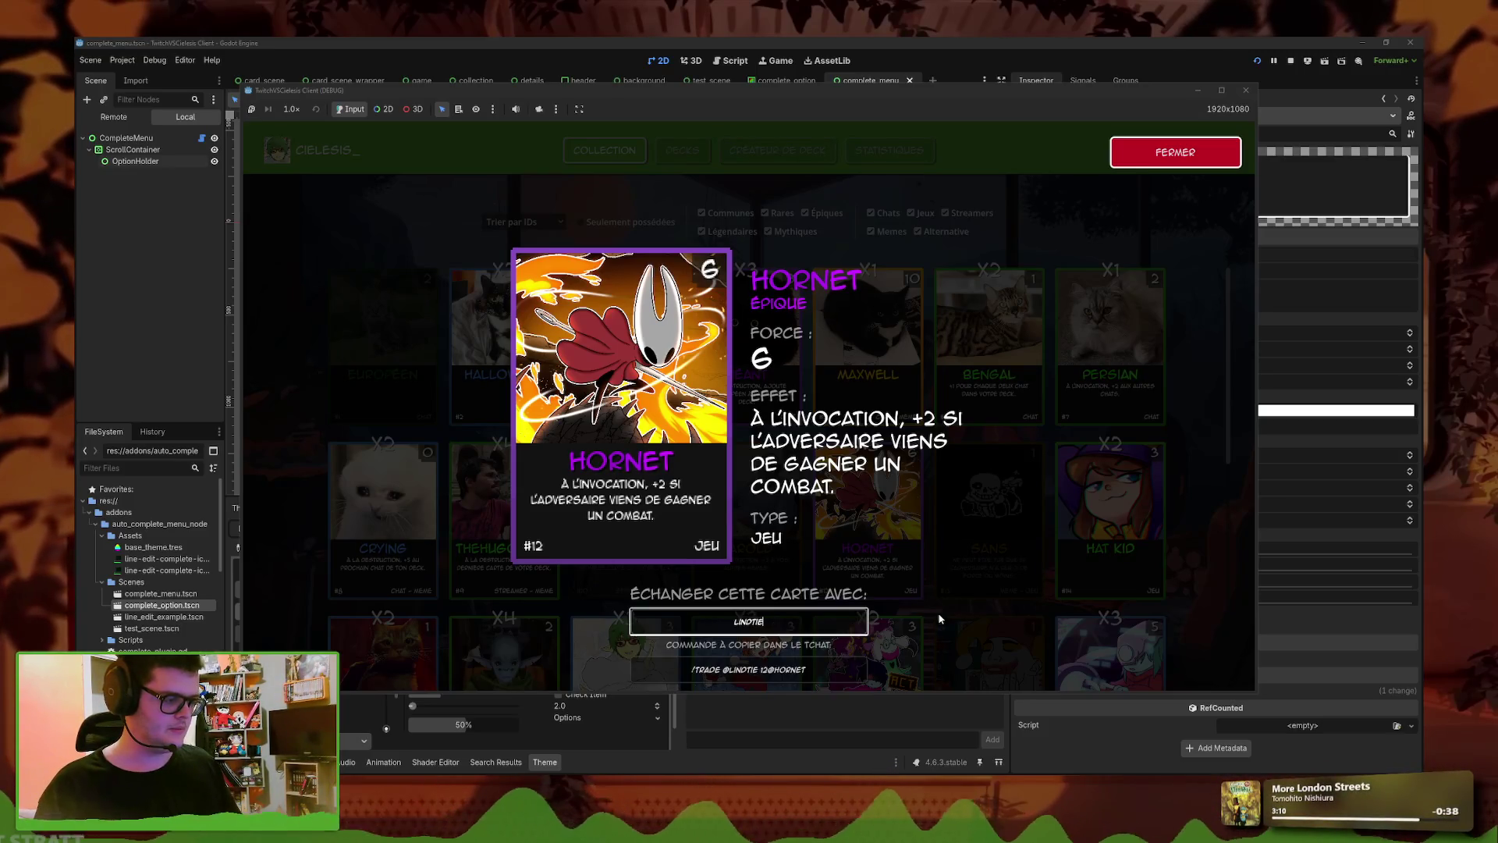
left_click(776, 631)
left_click_drag(786, 630, 672, 613)
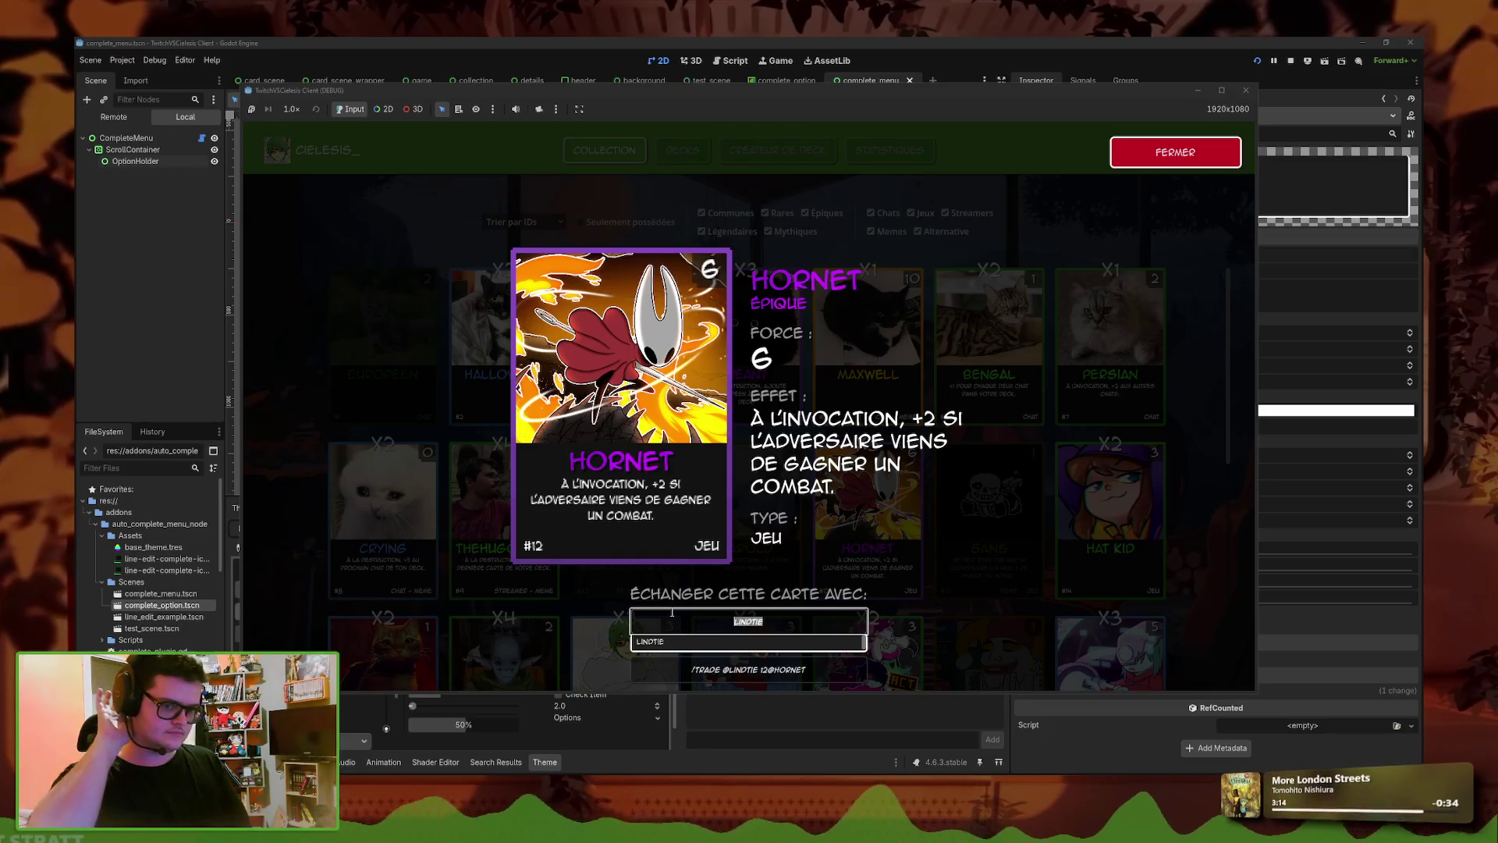
type("c")
left_click(665, 662)
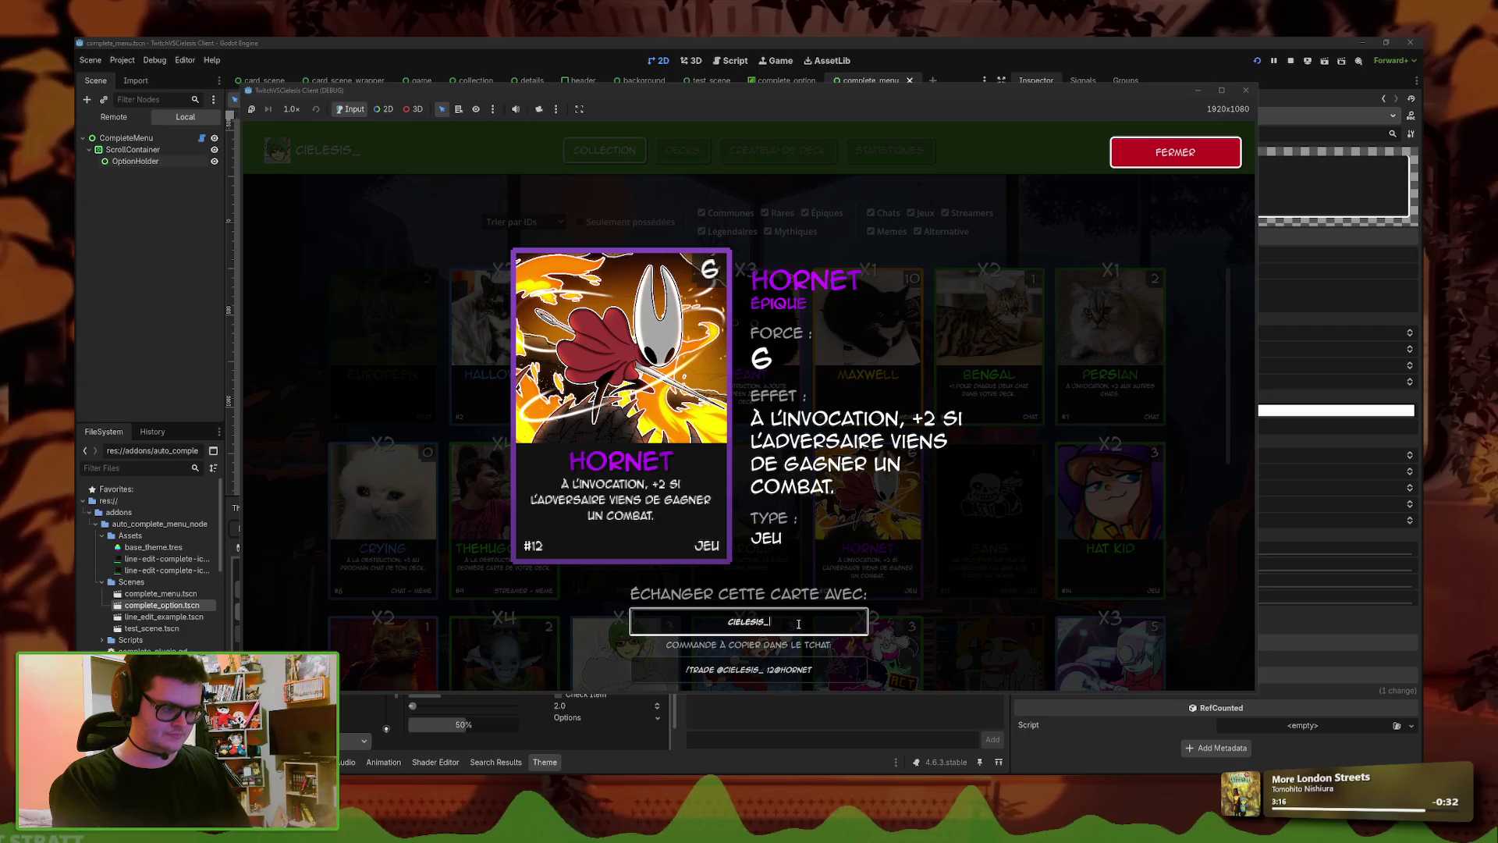
key("BackSpace")
key("BackSpace")
key("BackSpace")
left_click(726, 645)
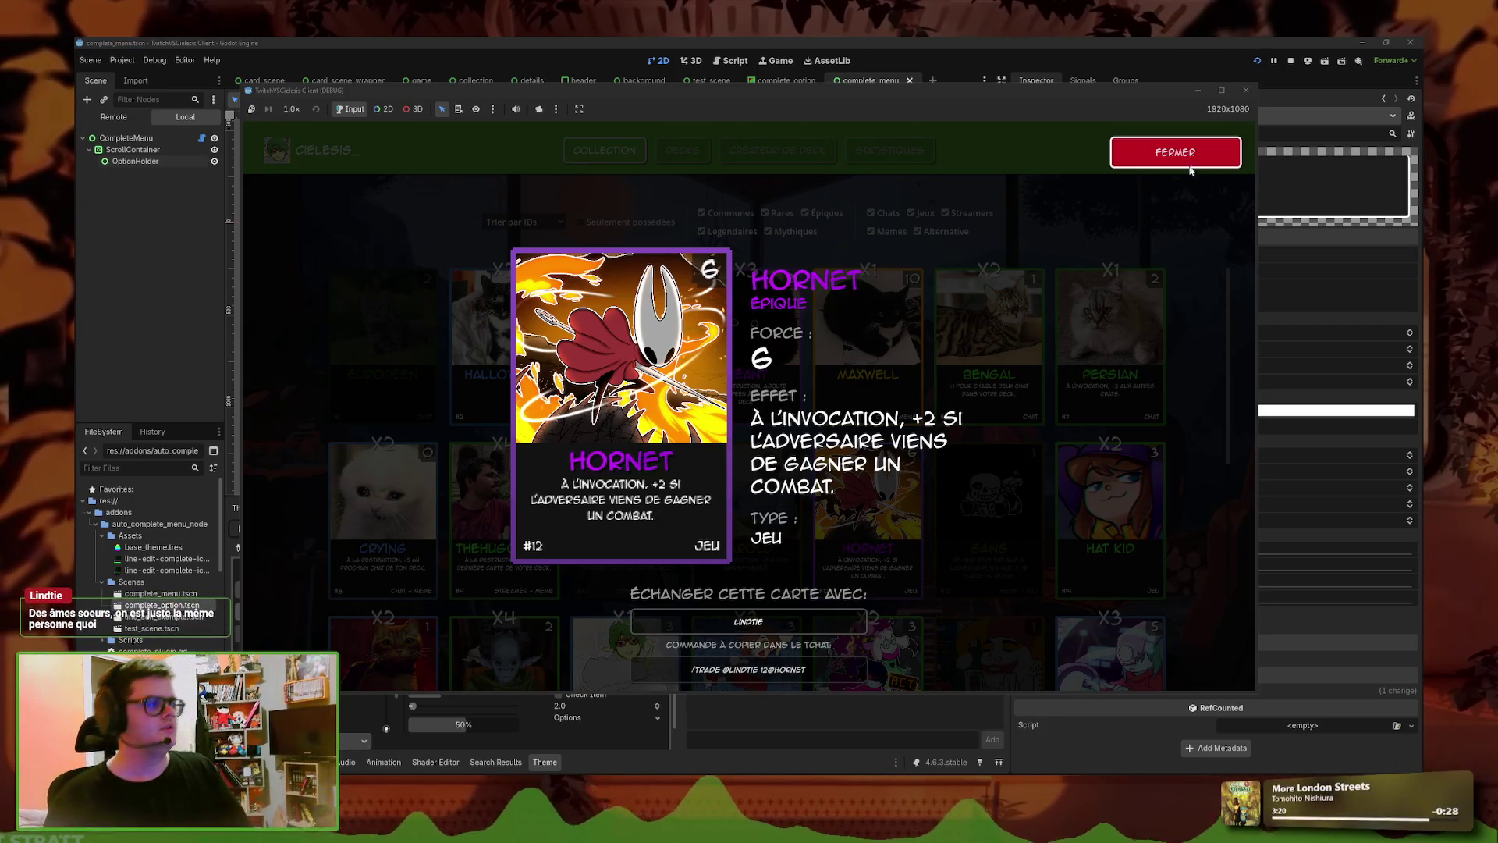
Reopen the Hornet card details, type a viewer's full username, then return to the editor.
left_click(1016, 290)
left_click(868, 500)
left_click(732, 676)
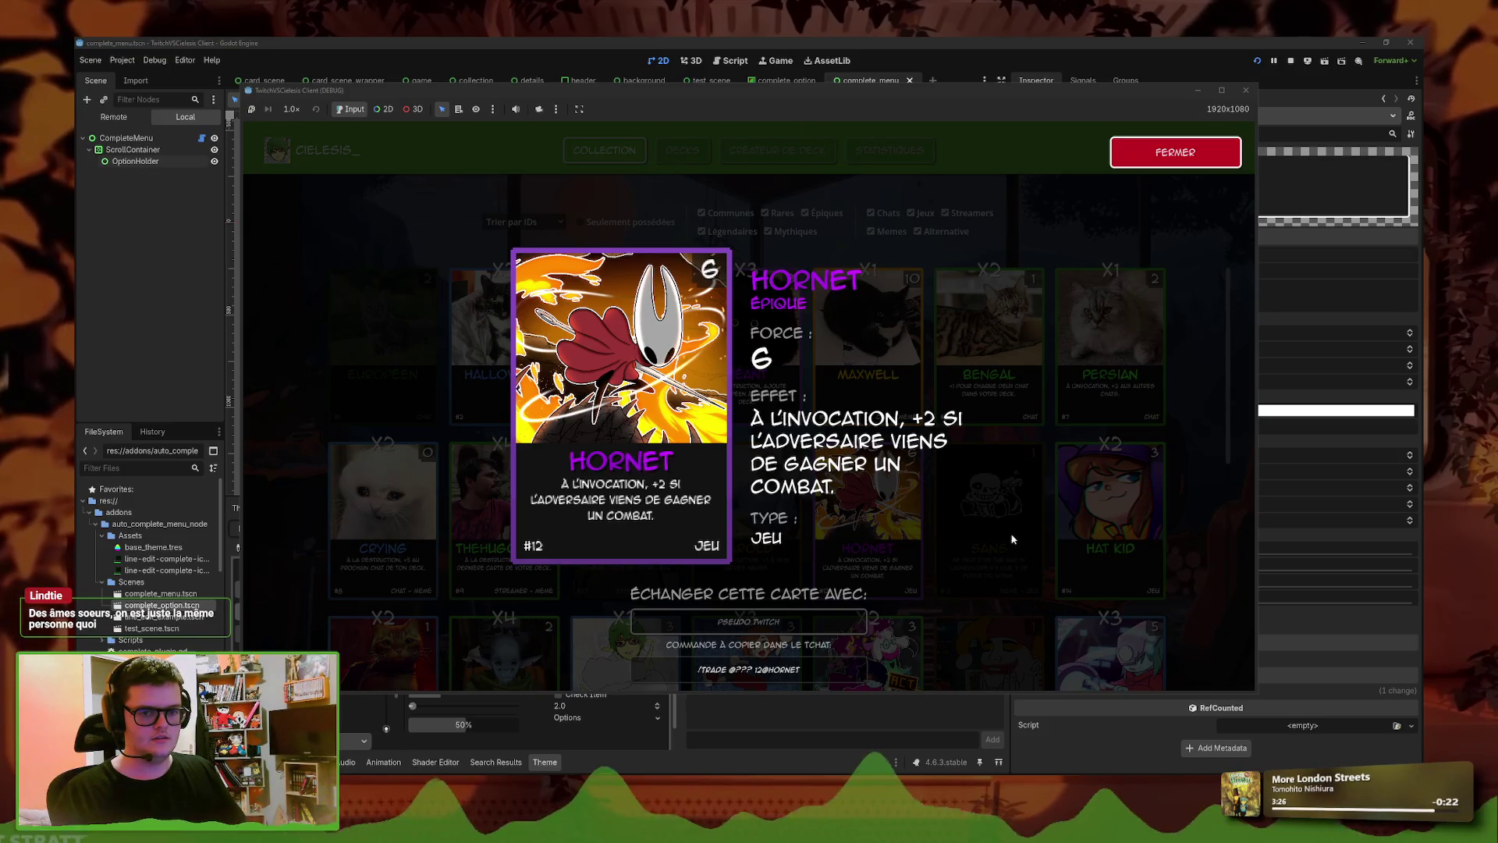
left_click(767, 616)
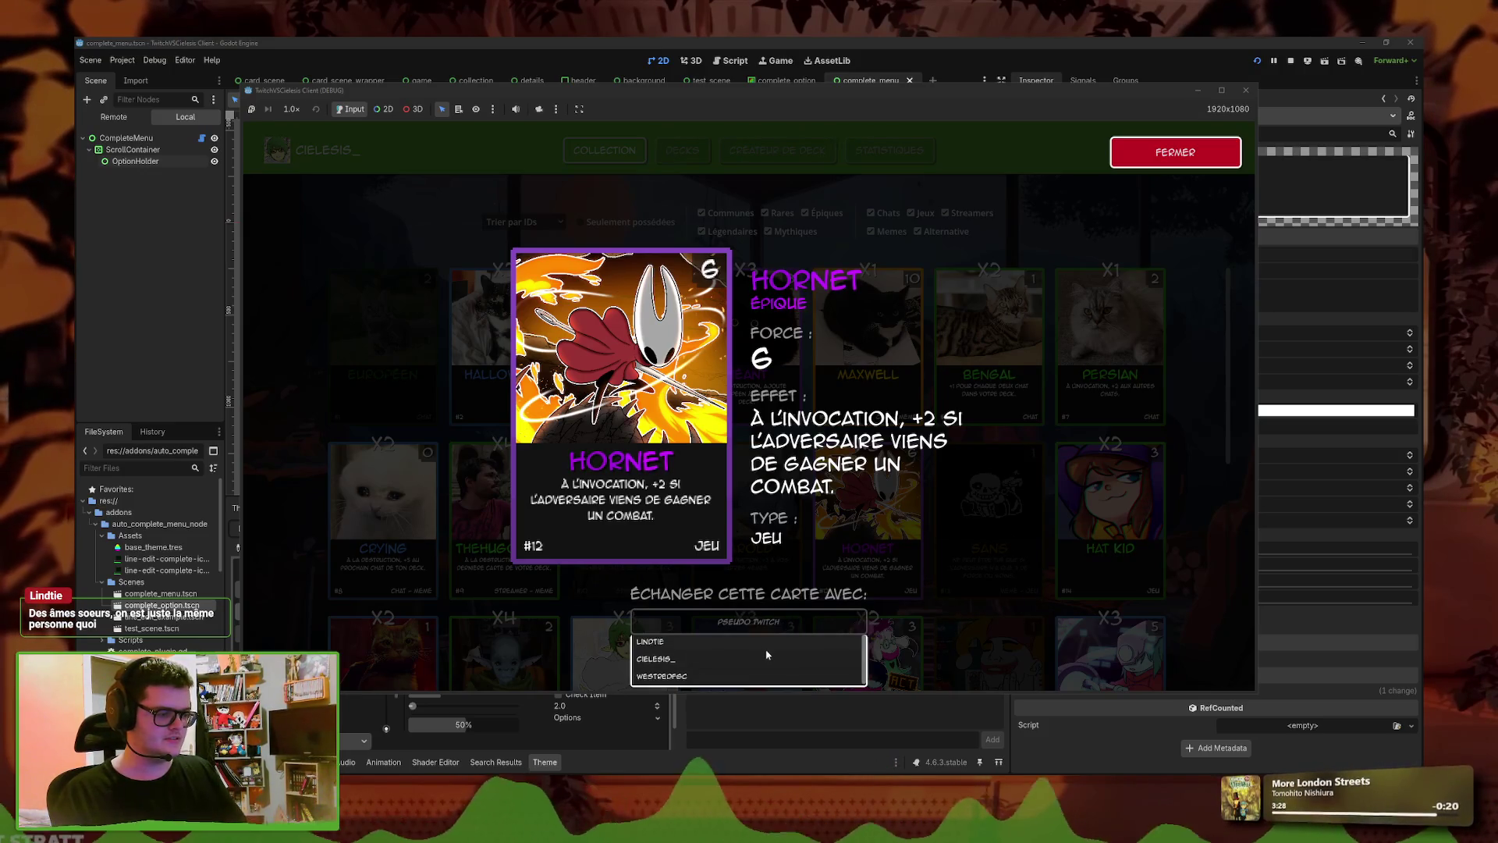
type("cielesis")
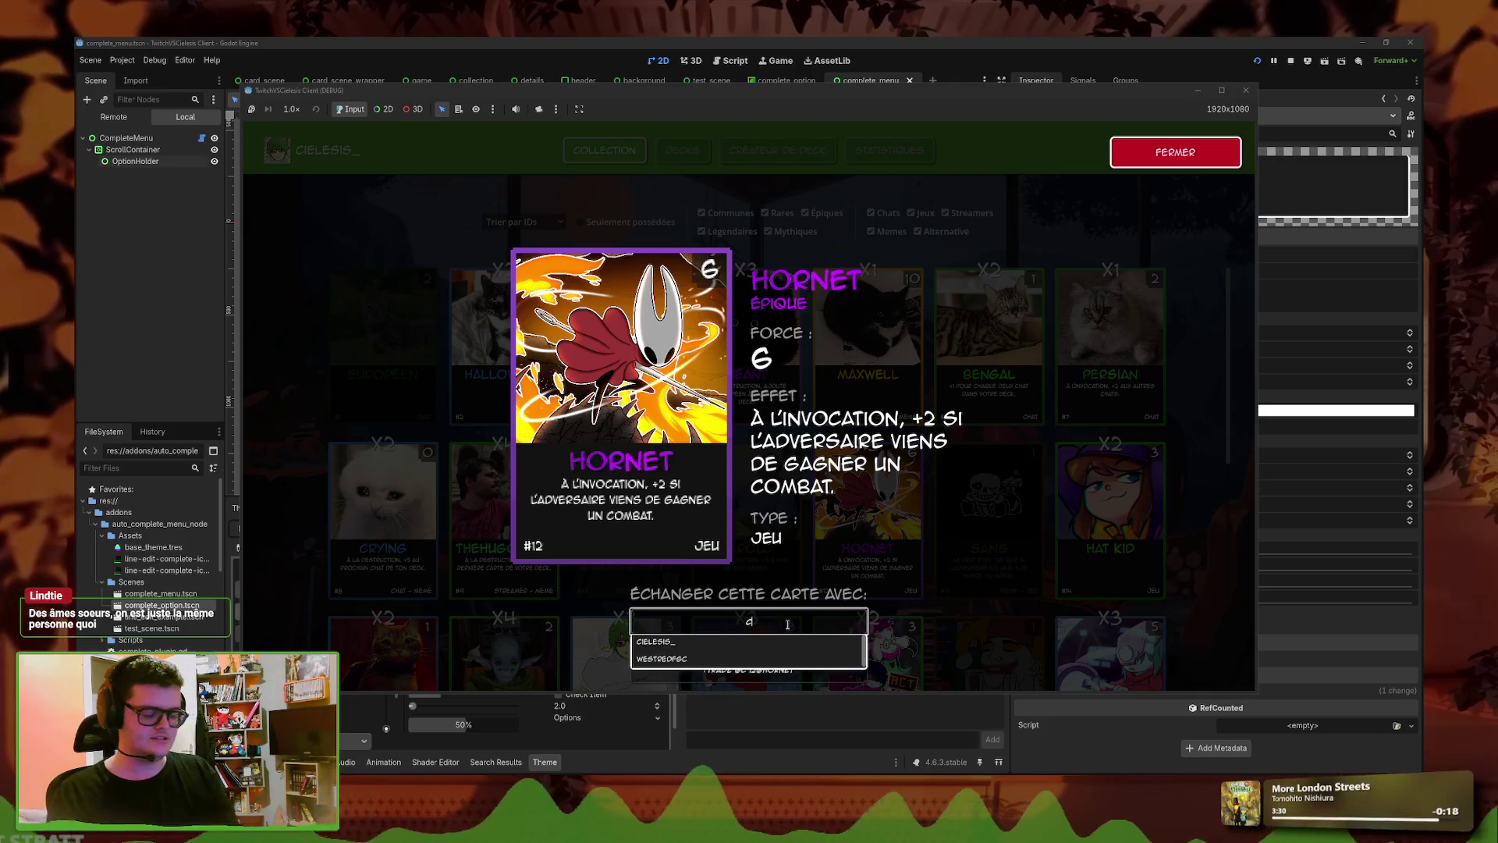
type("lindt")
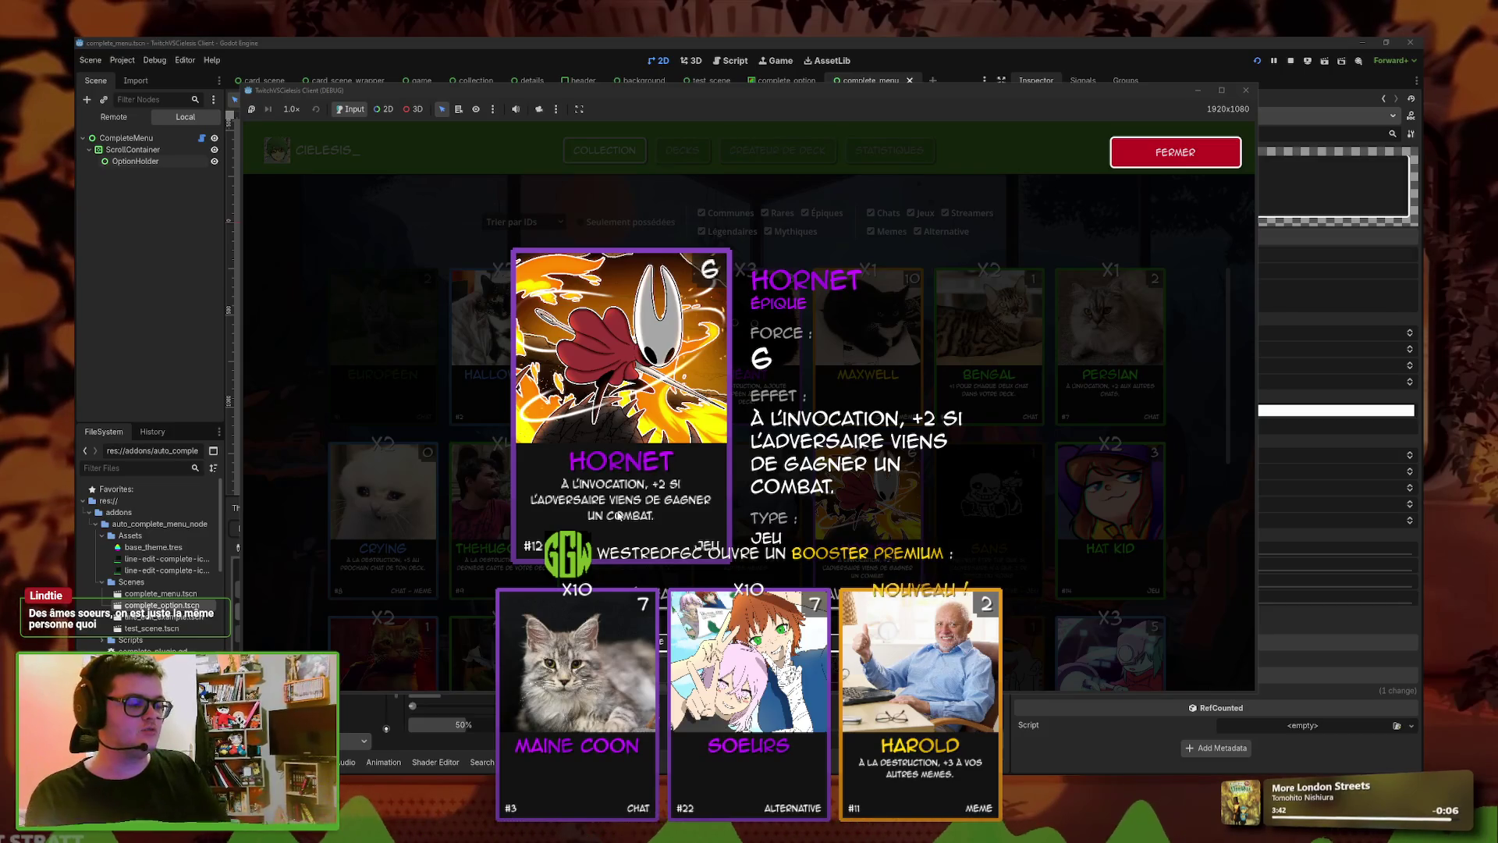
left_click(448, 40)
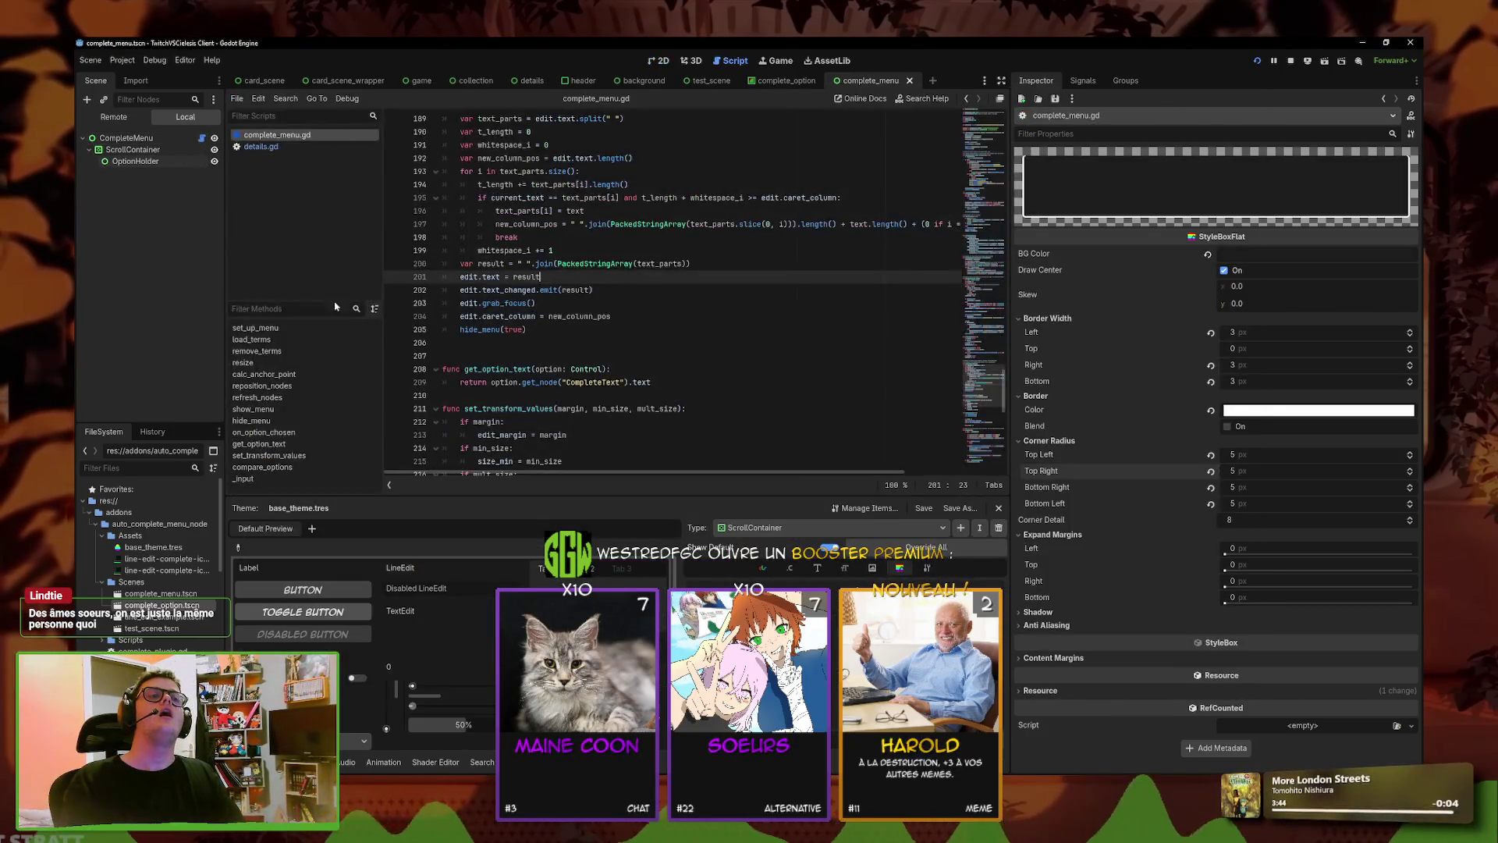
Browse the test_scene, background and details scenes to open the details scene's script.
left_click(202, 137)
left_click(802, 172)
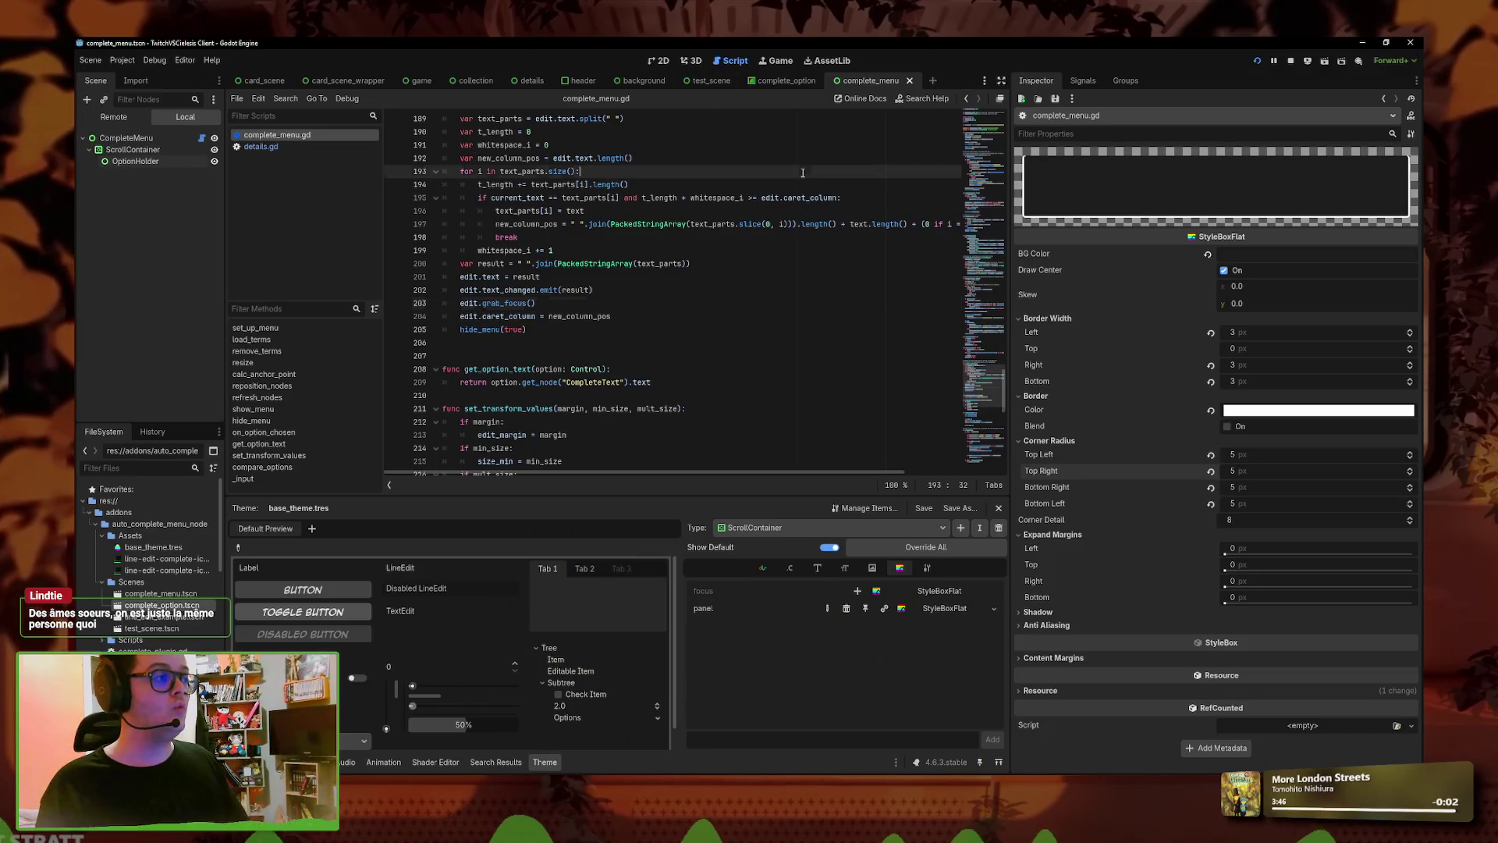
left_click(710, 81)
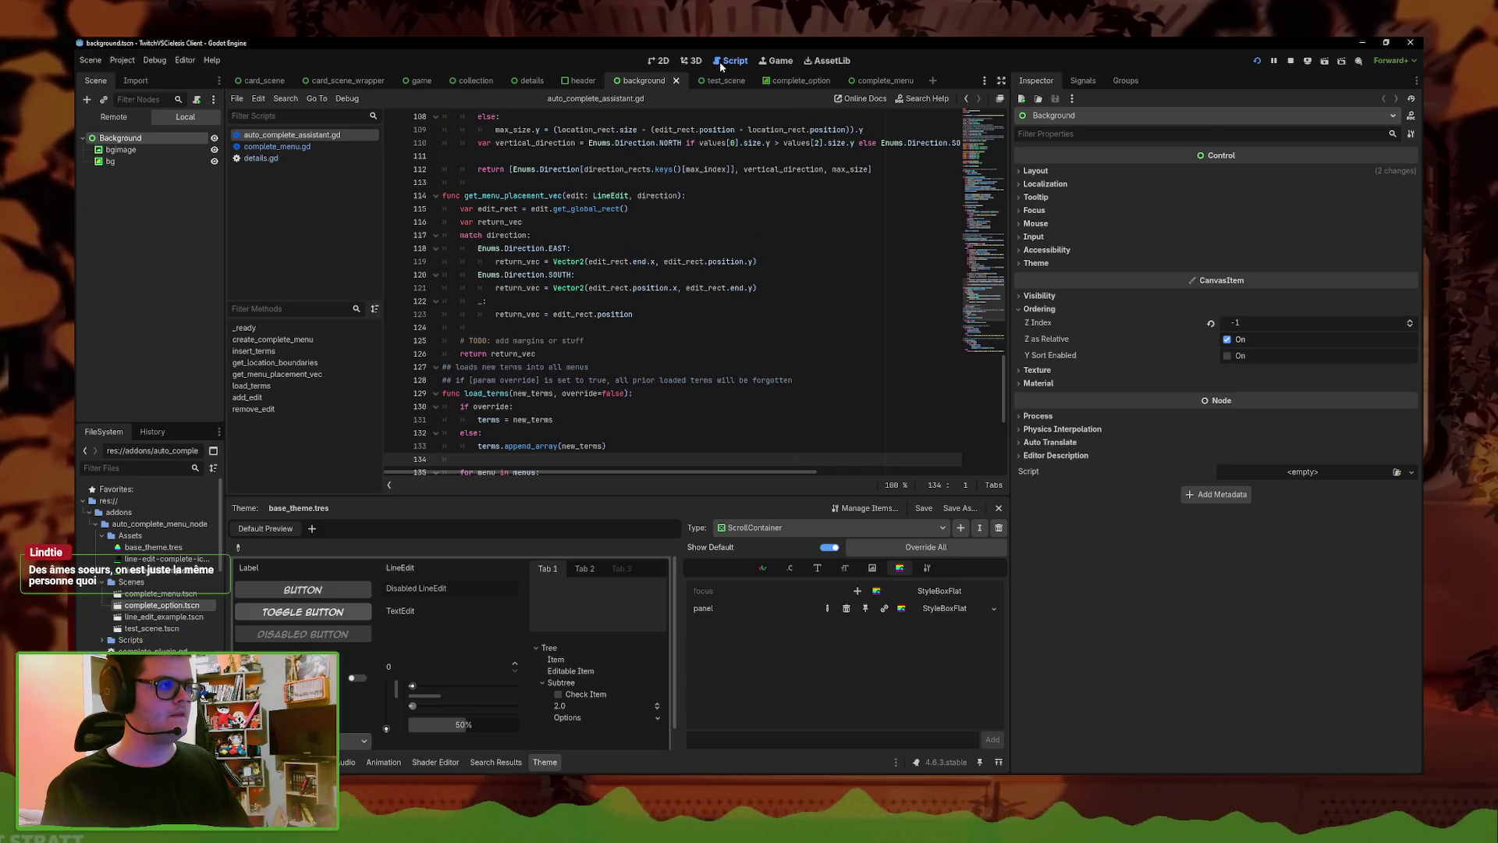
left_click(664, 81)
right_click(613, 372)
key("Escape")
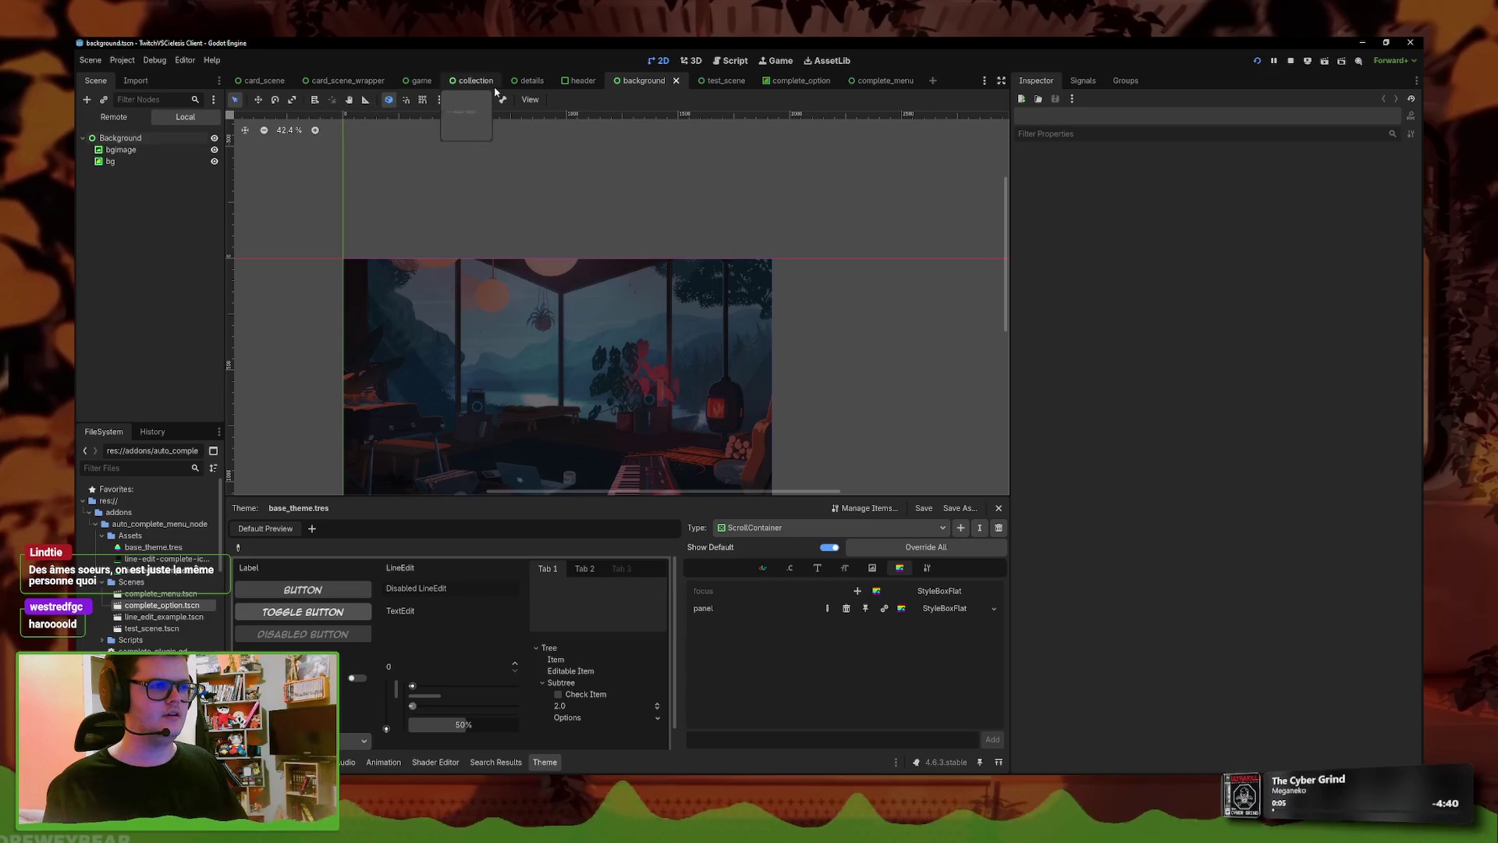
left_click(531, 81)
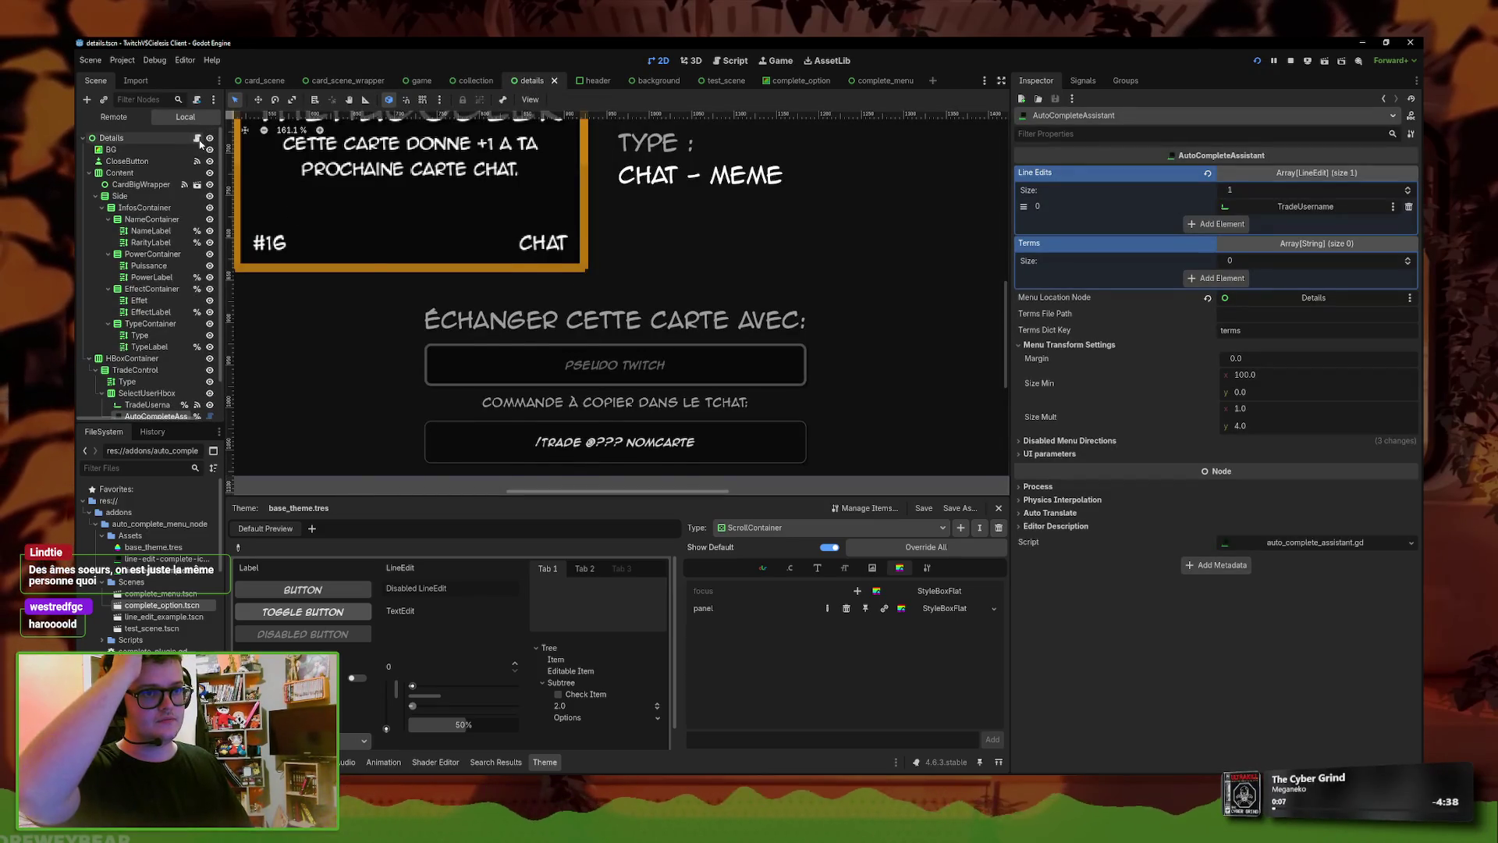
left_click(197, 137)
Append .to_lower() to the player name in terms.append on line 20 of details.gd.
scroll(636, 428, "down", 2)
left_click(692, 290)
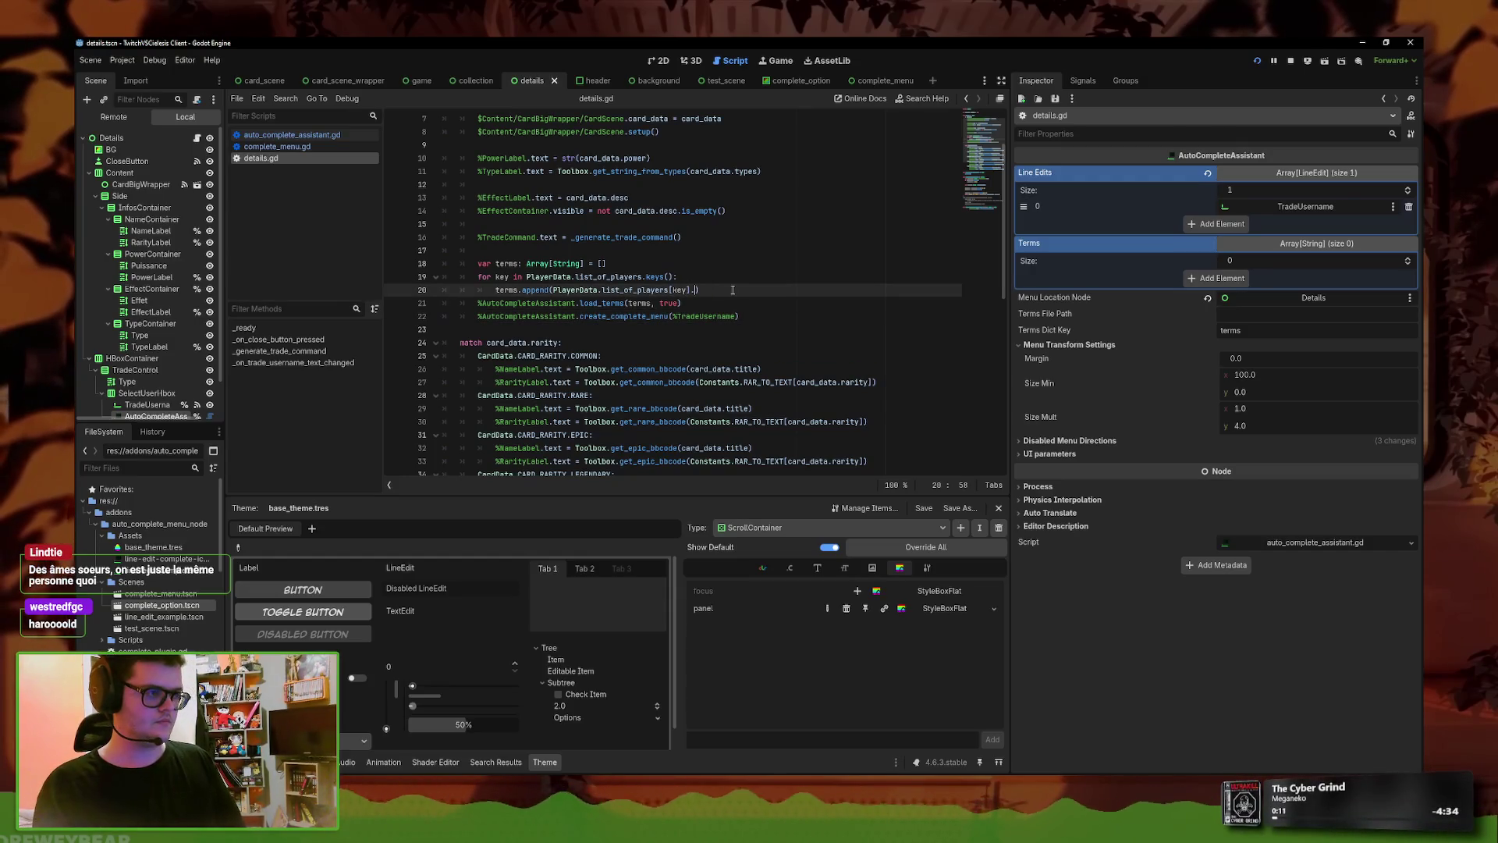
type("lower(")
key("Down")
scroll(752, 405, "down", 10)
scroll(753, 405, "down", 1)
left_click(700, 440)
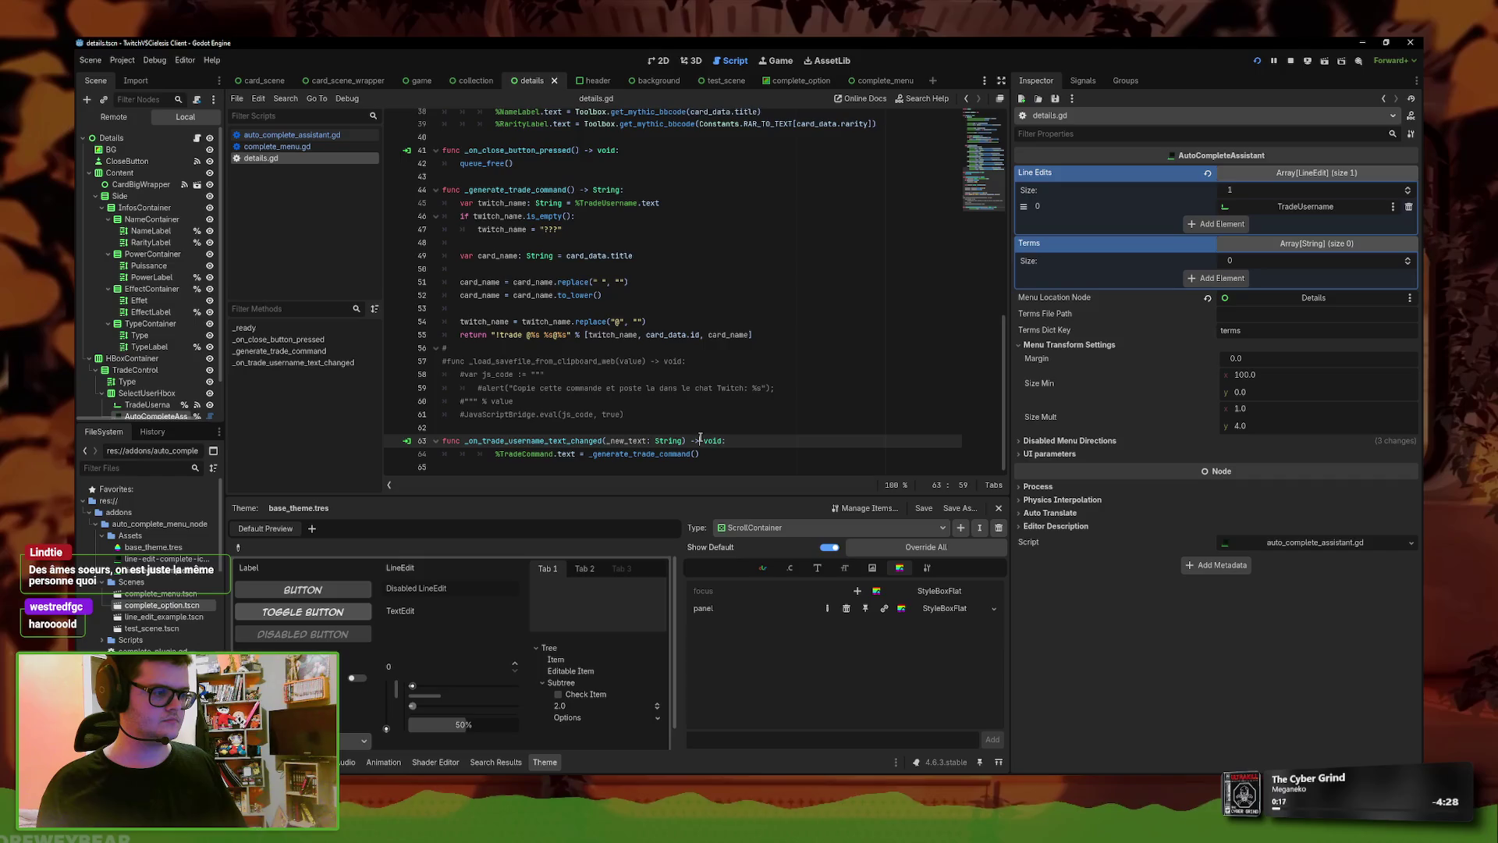
left_click(742, 456)
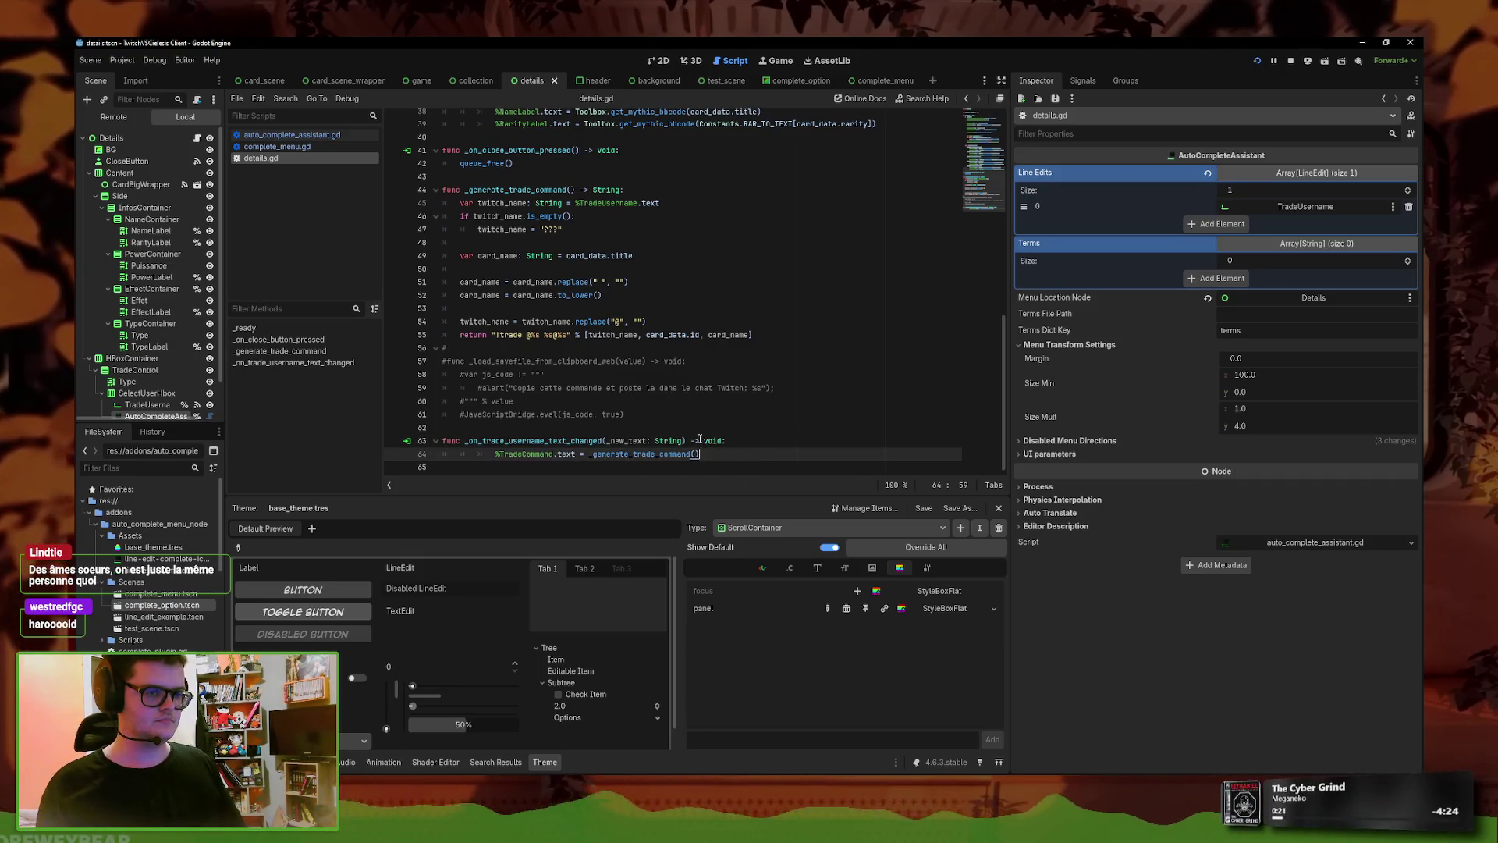
Inspect the TradeUsername field's properties, then relaunch the game to test the lowercase change.
left_click(147, 404)
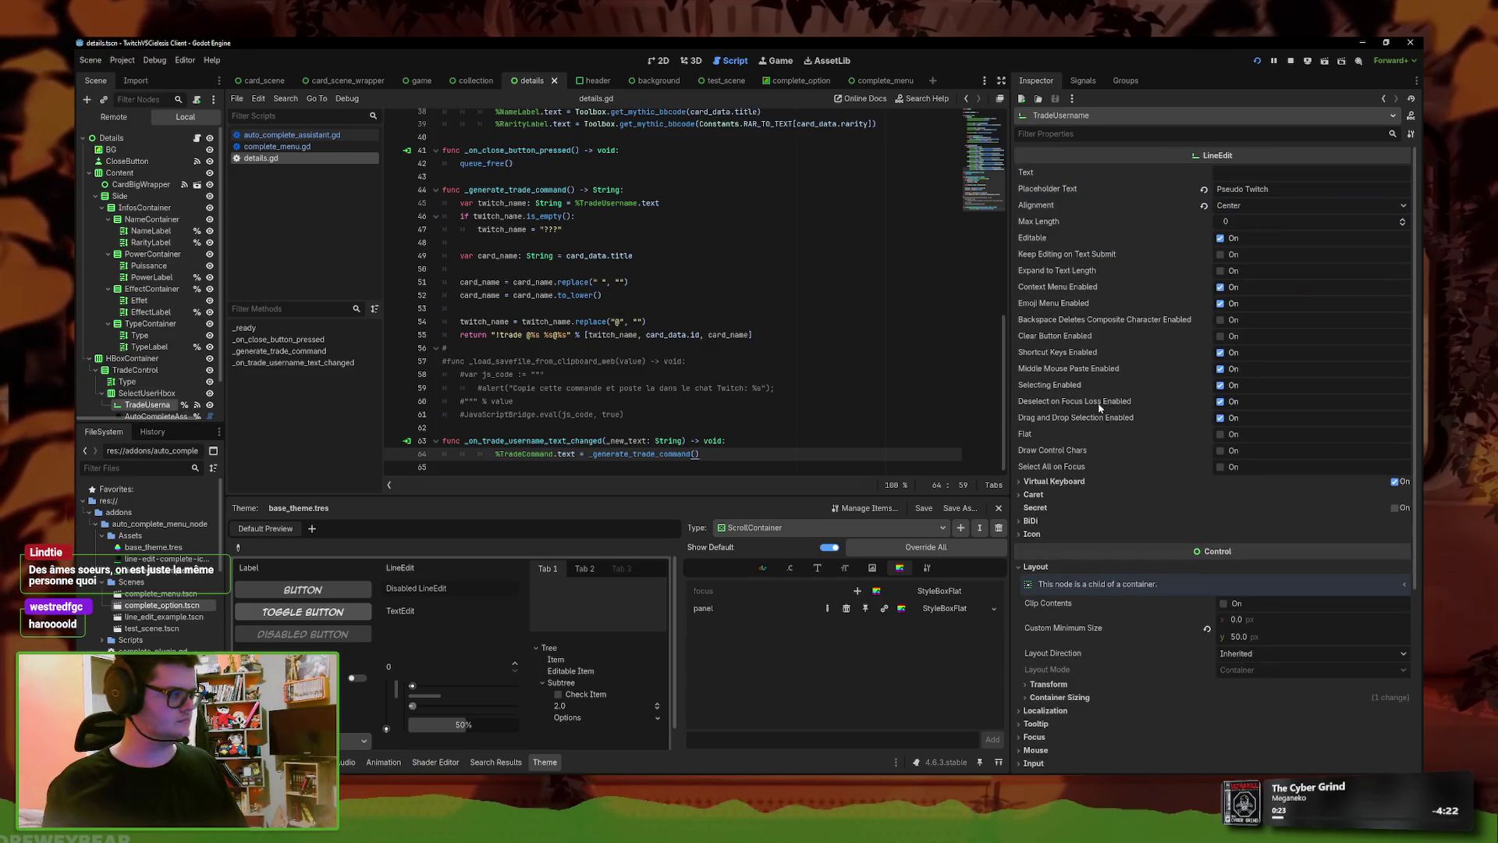
left_click(1097, 135)
type("upp")
key("BackSpace")
key("BackSpace")
key("BackSpace")
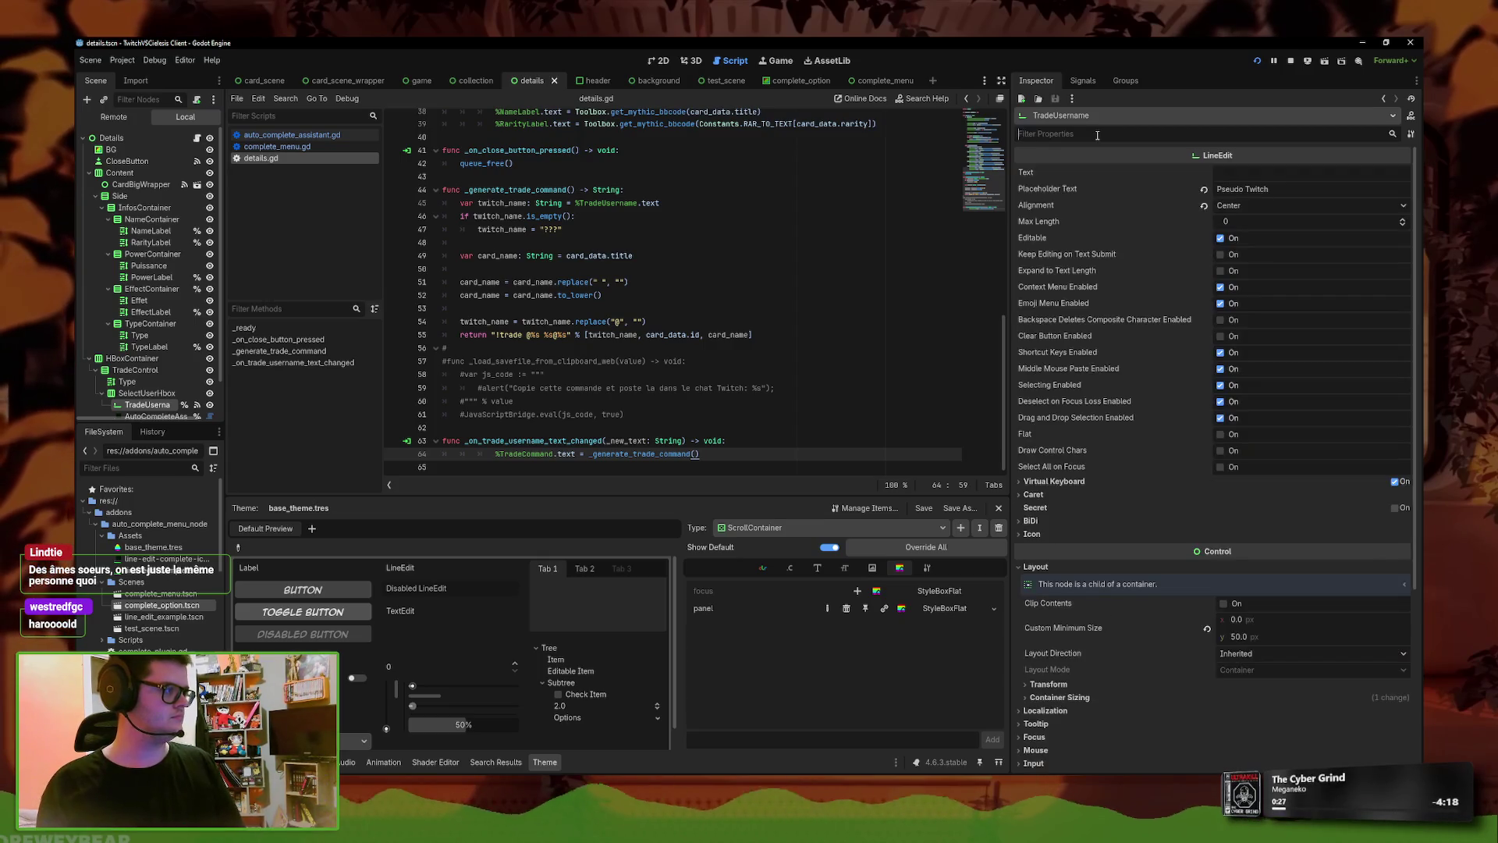
left_click(796, 240)
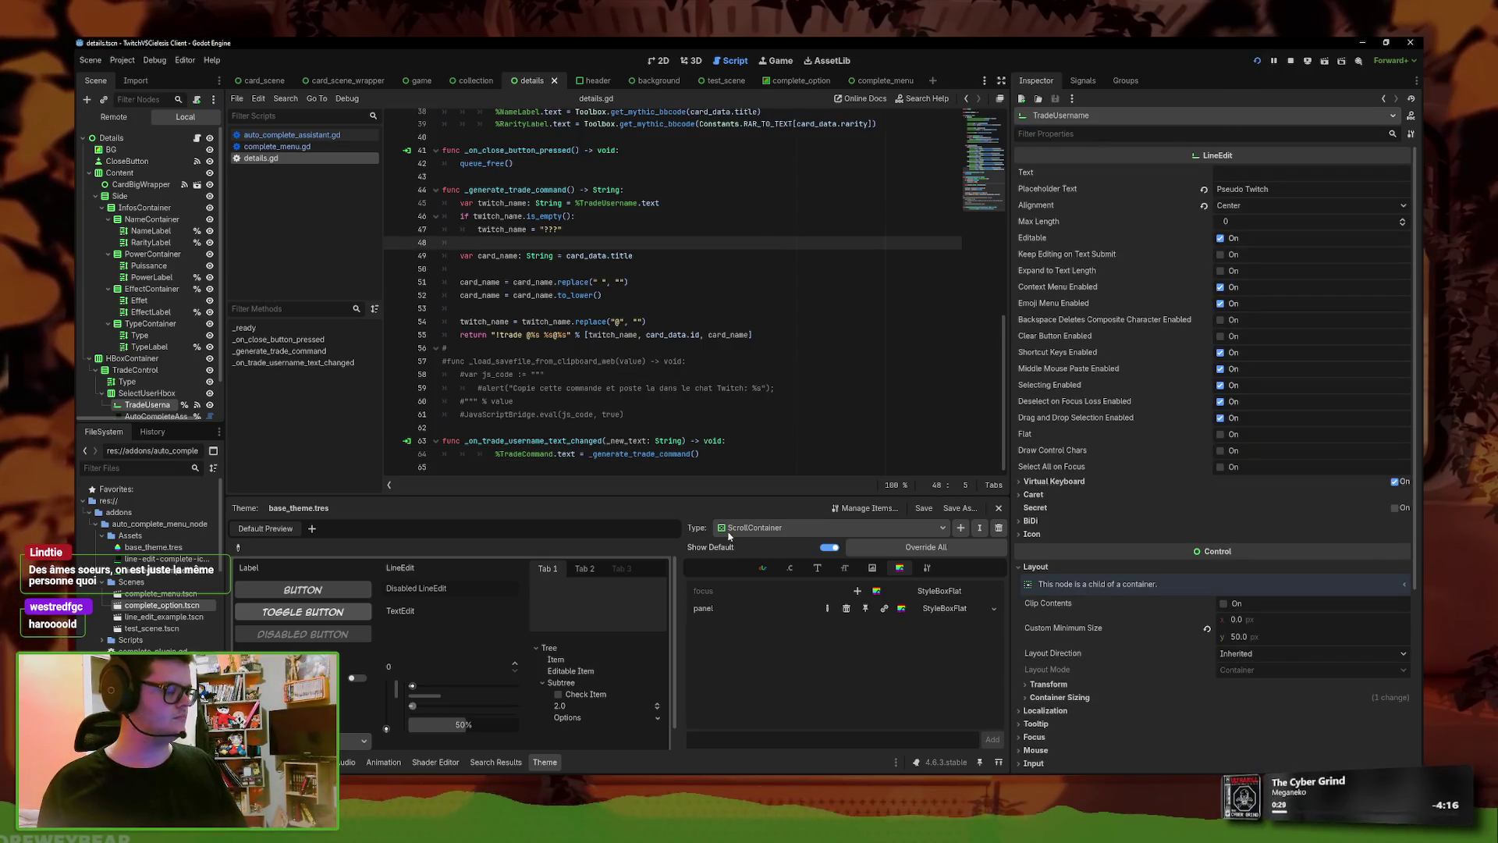
key("alt+Tab")
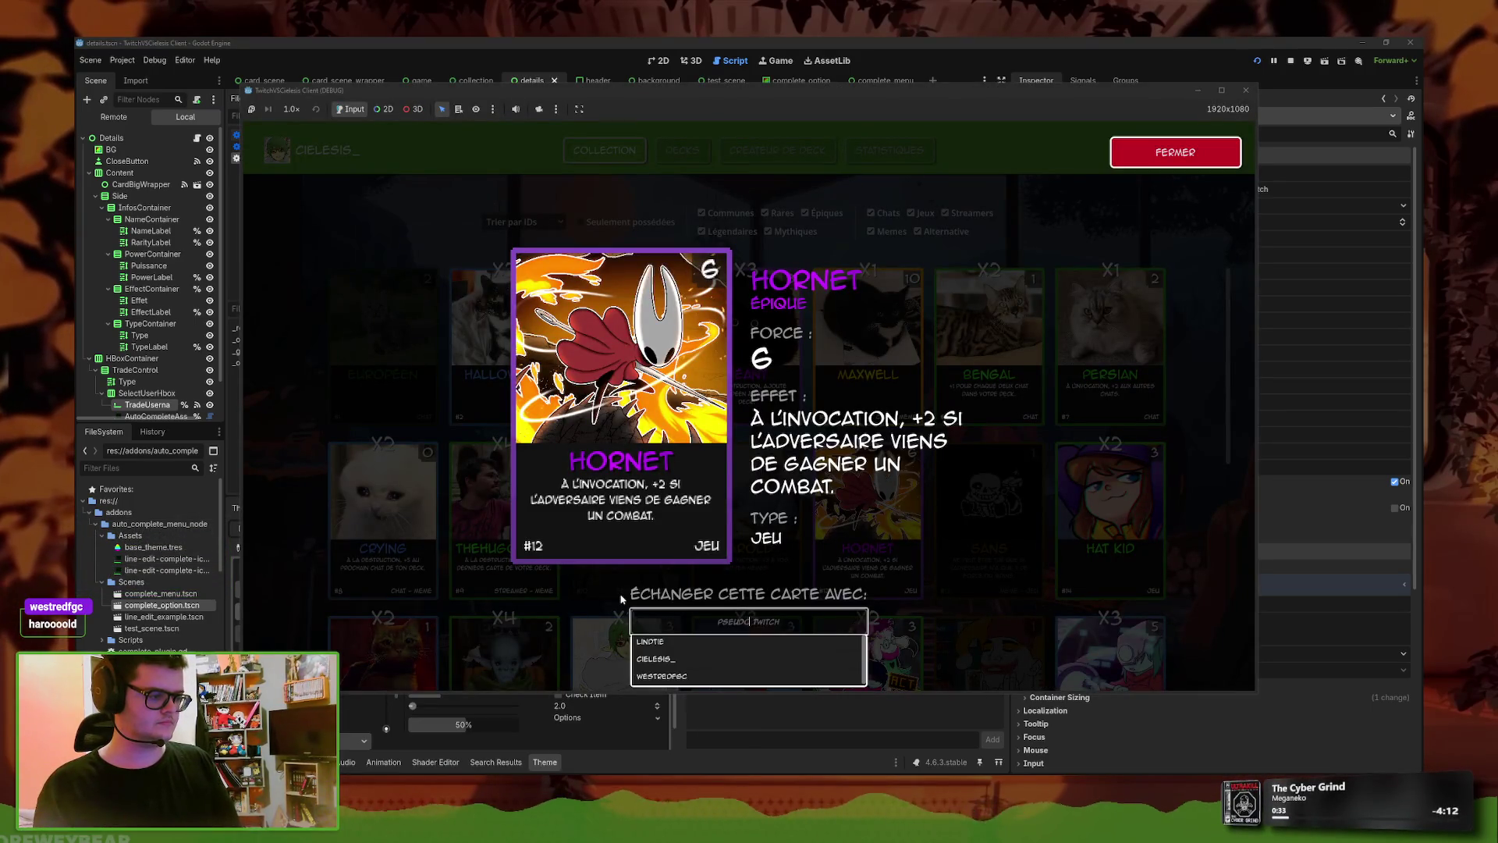
left_click(1175, 152)
Relaunch the game, enter a viewer as Hornet's trade partner, and select the resulting trade command.
left_click(1247, 89)
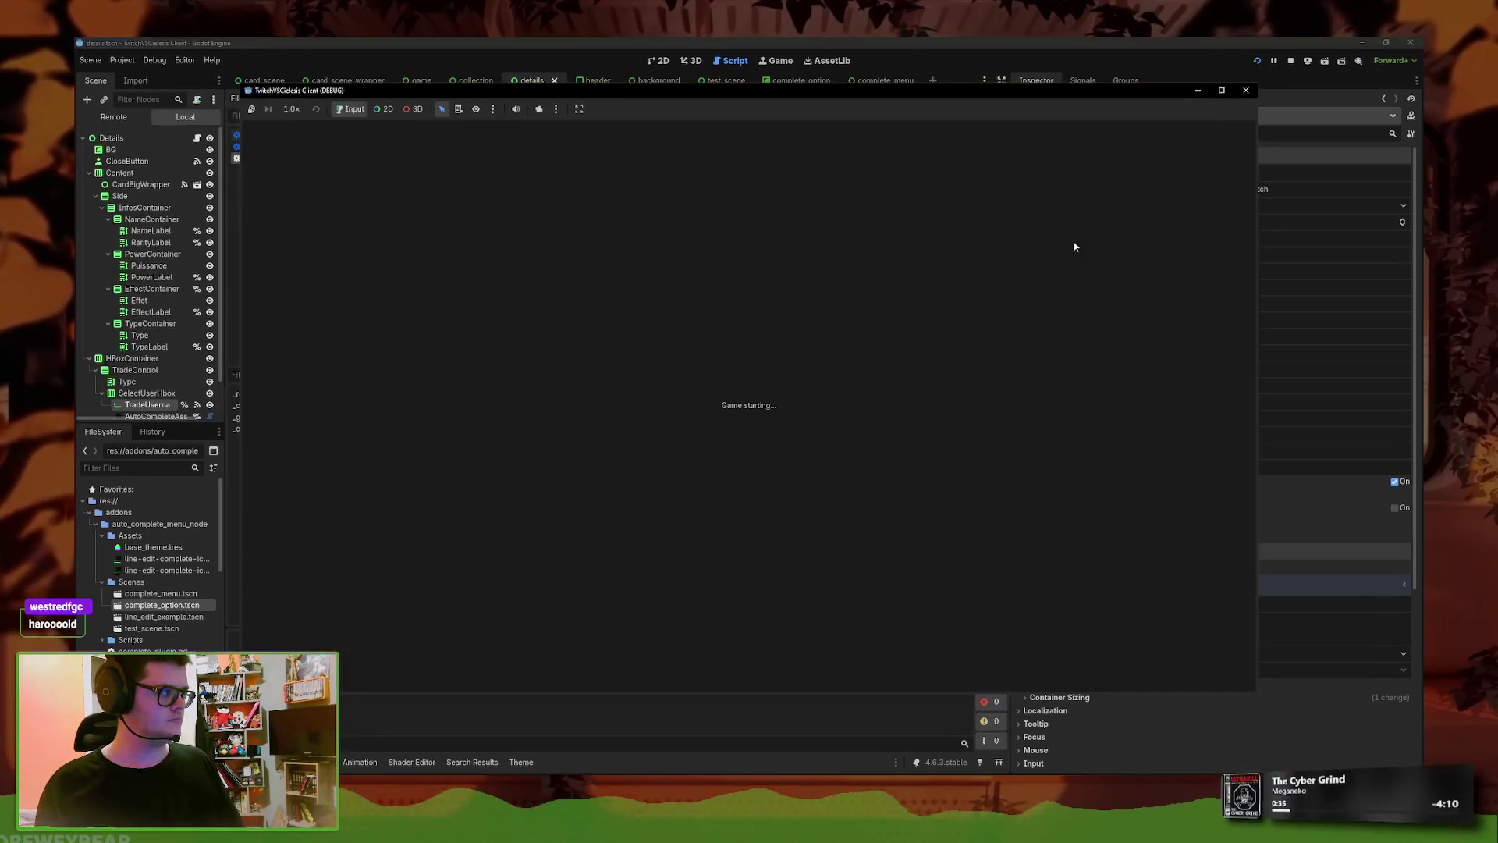
key("F5")
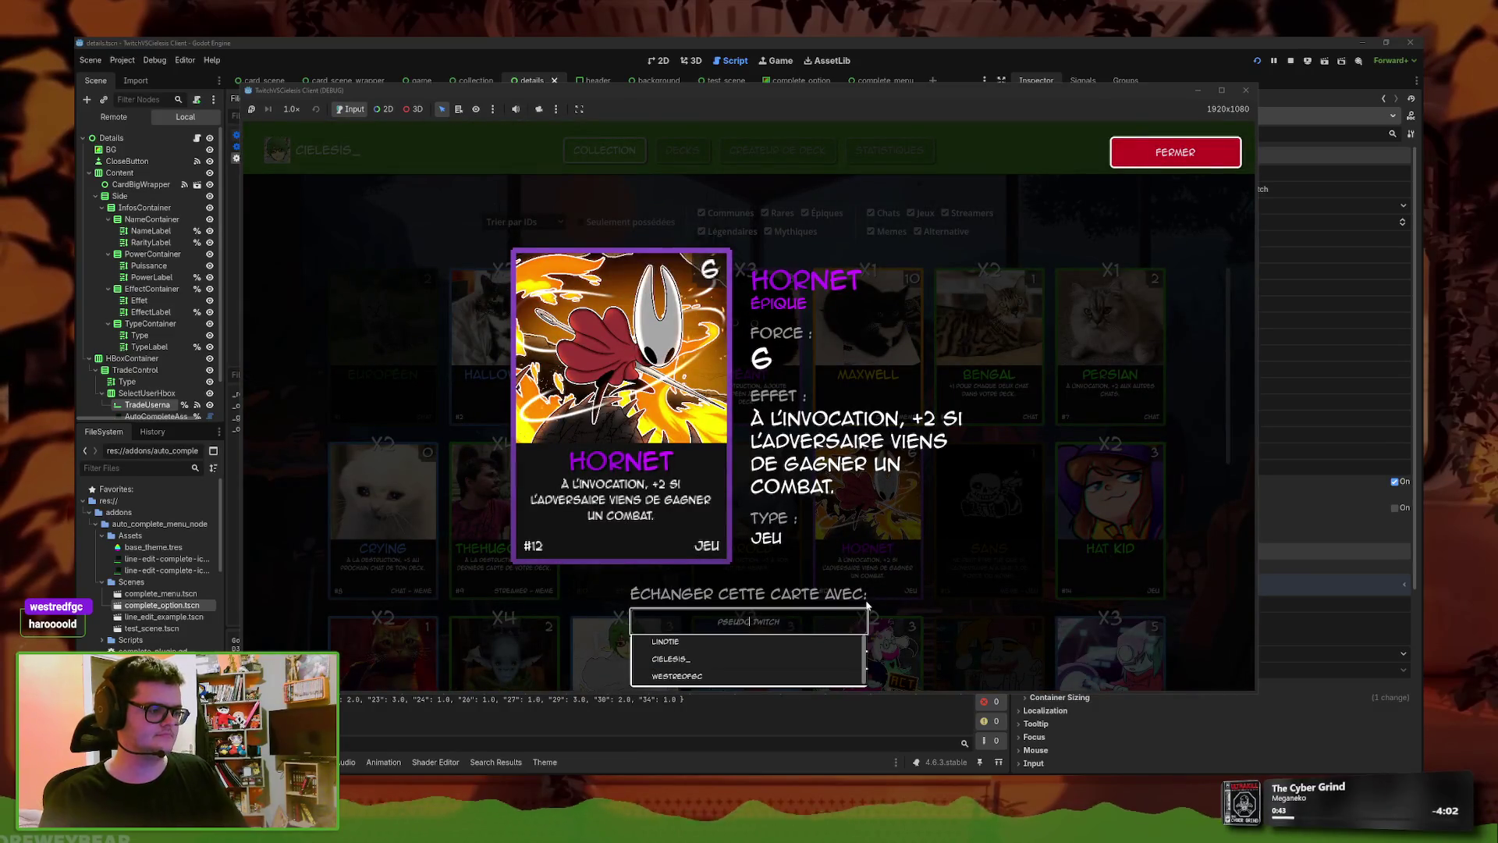
type("lind")
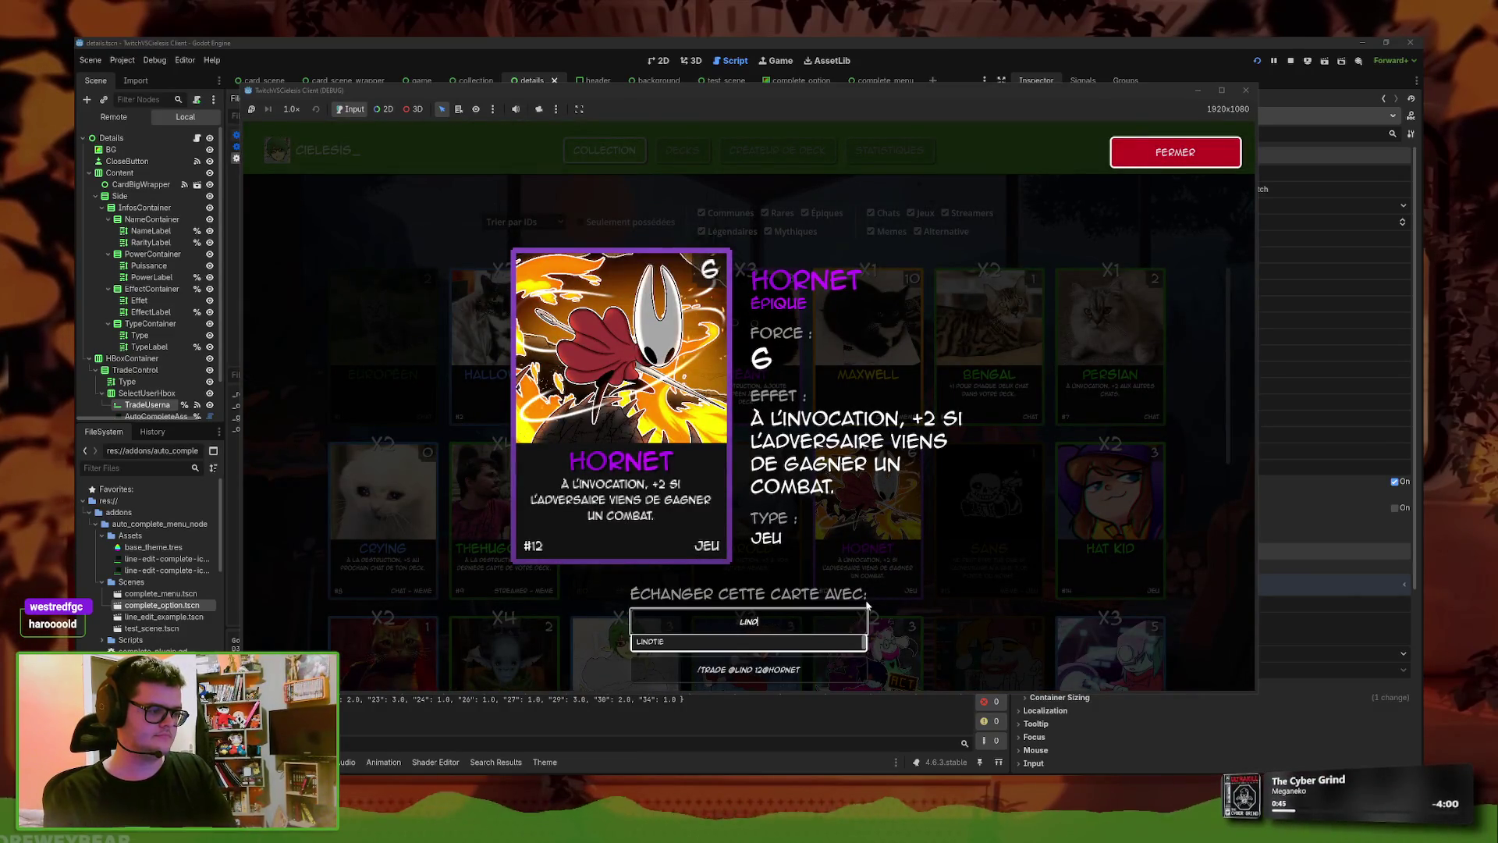
key("Escape")
type("t")
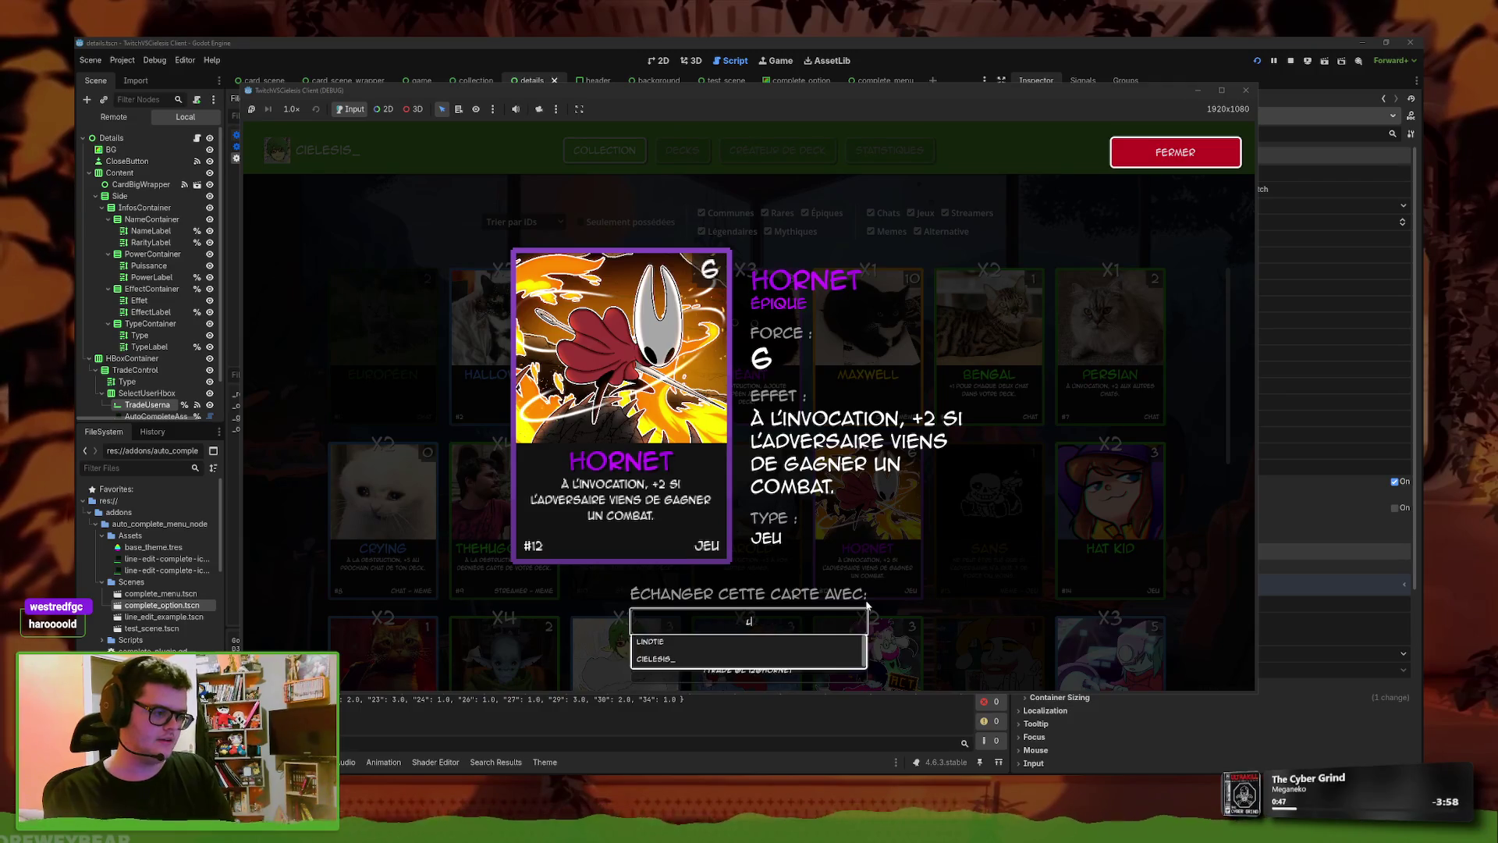
type("ie")
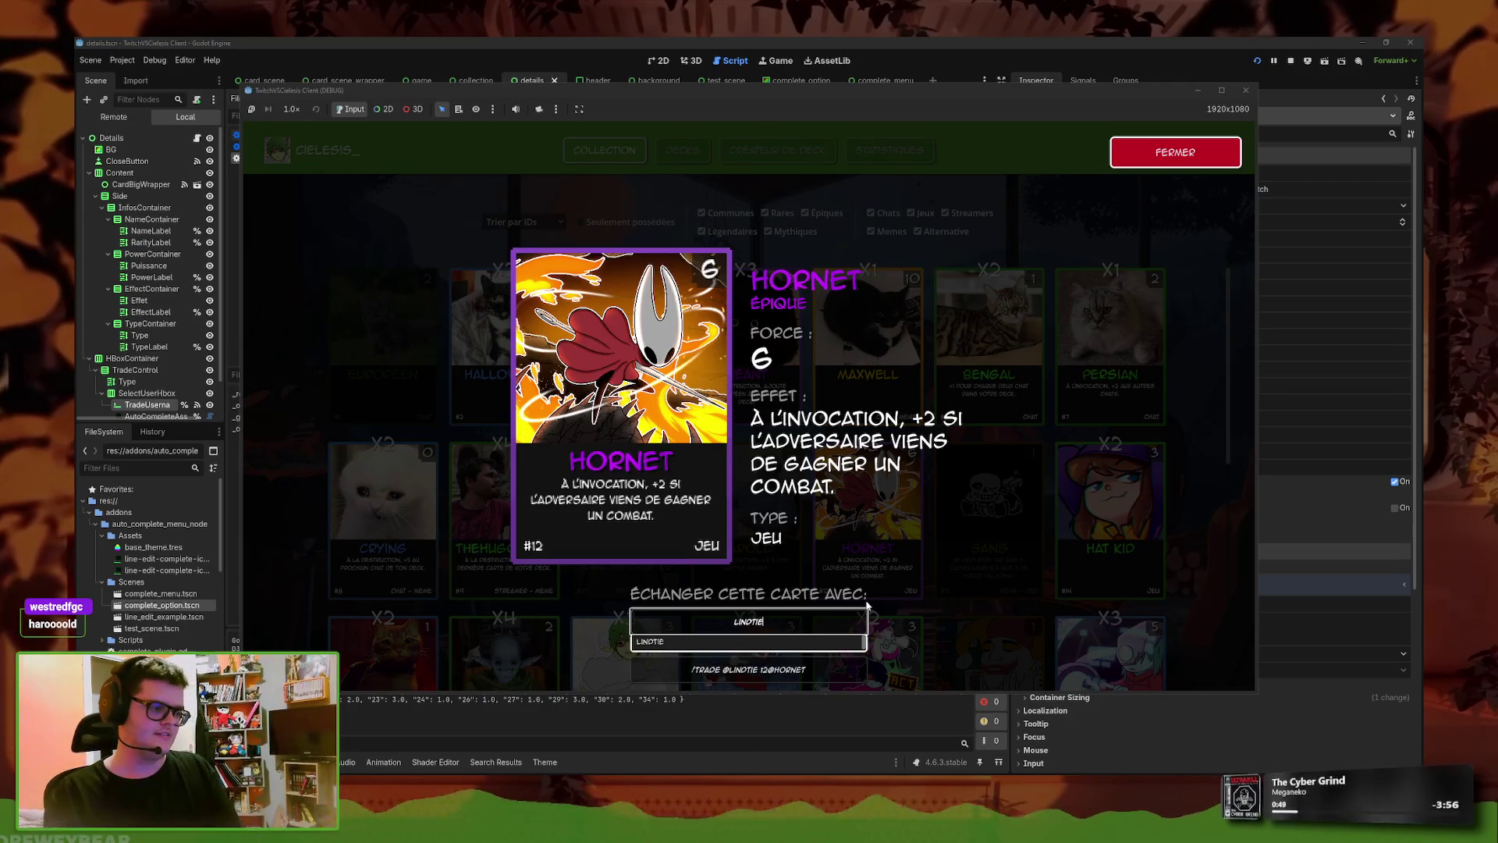
left_click(670, 644)
left_click(858, 596)
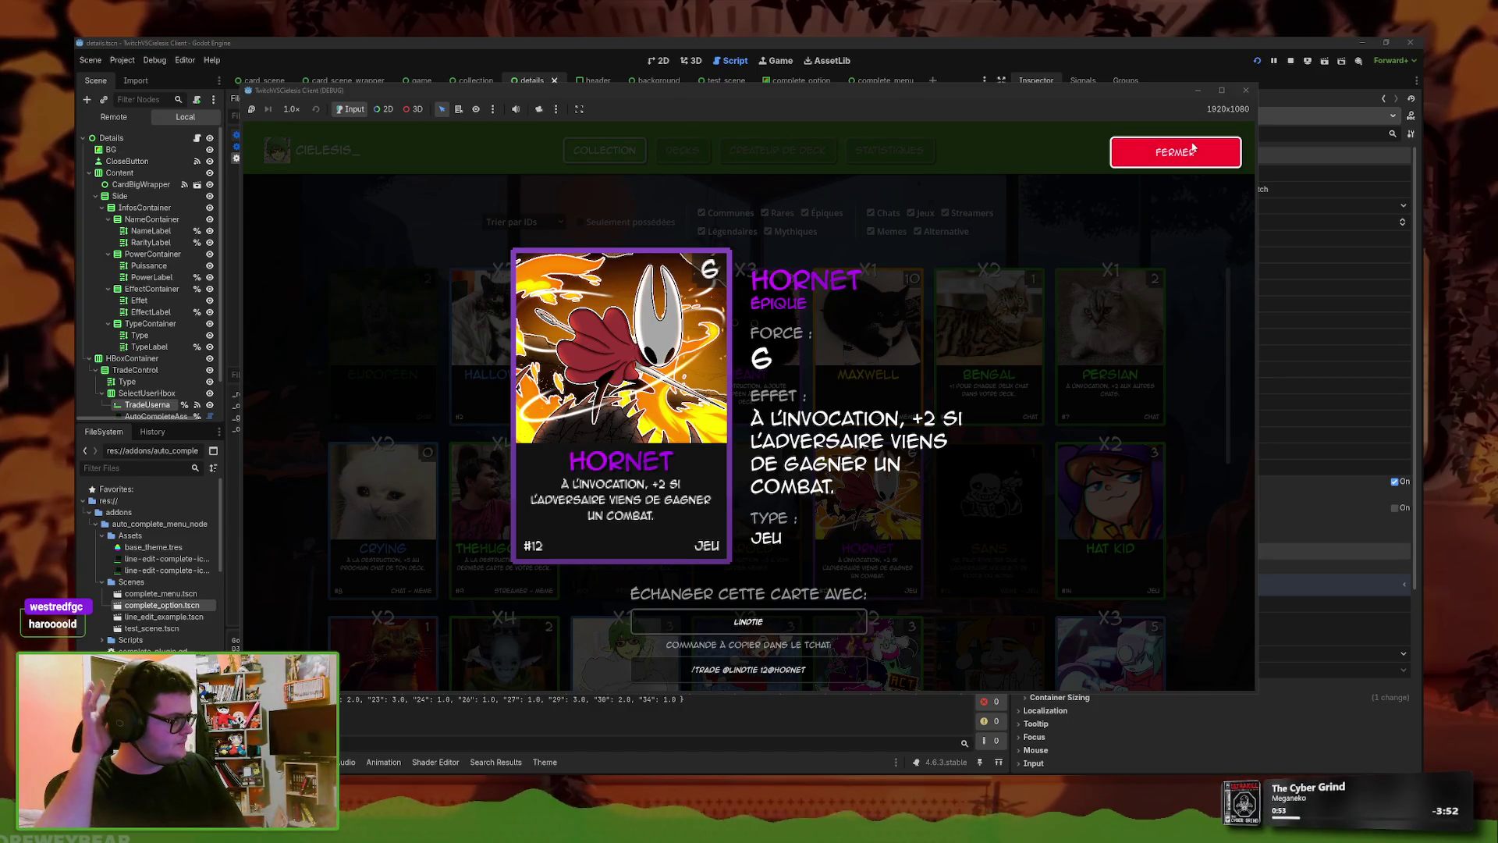
triple_click(765, 670)
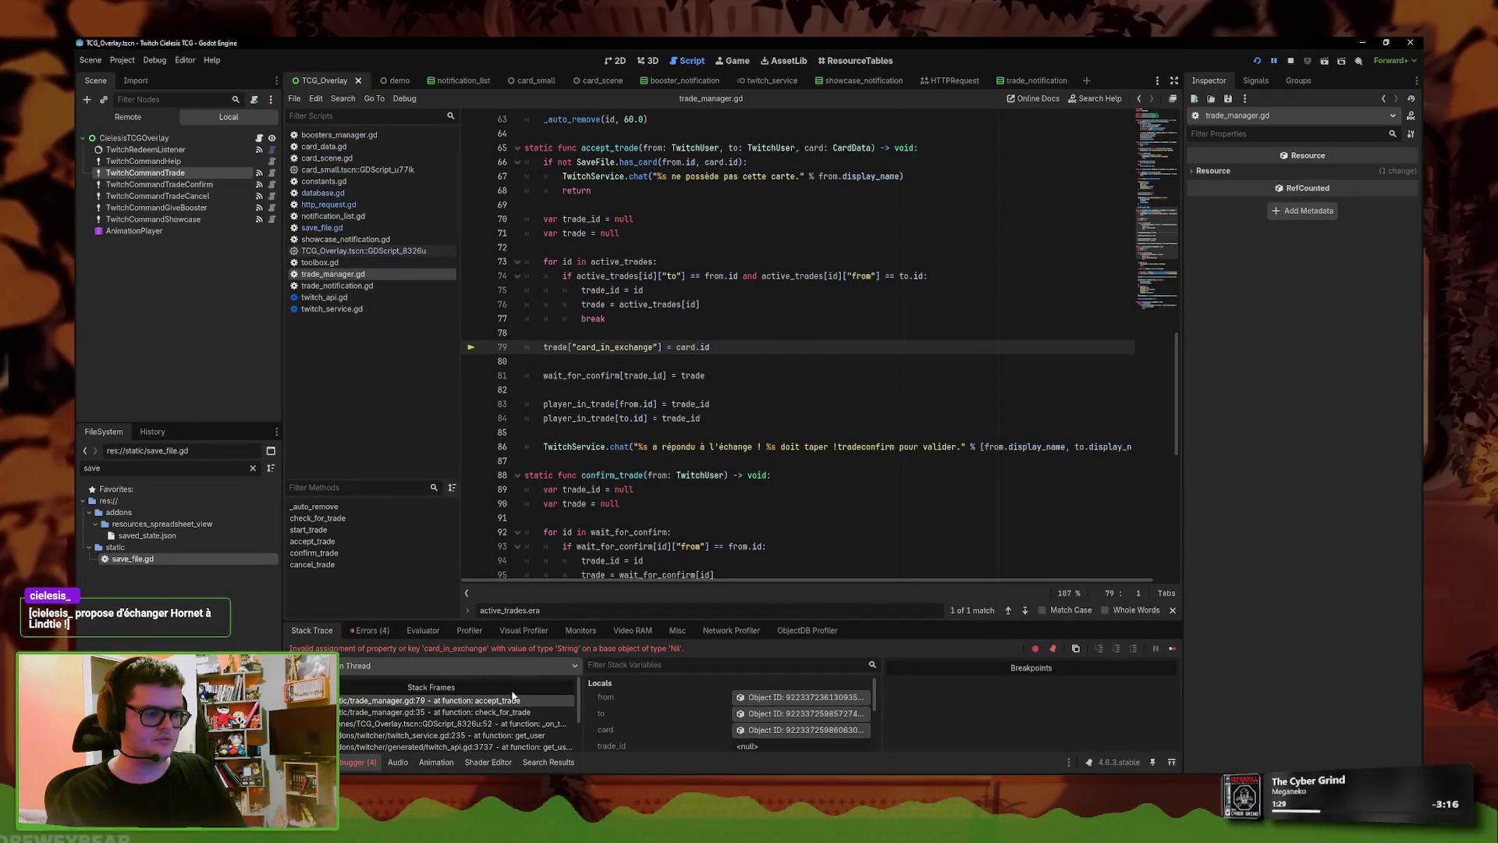
Step through the accept_trade and check_for_trade frames, then open the TCG_Overlay script at line 52.
scroll(617, 480, "up", 1)
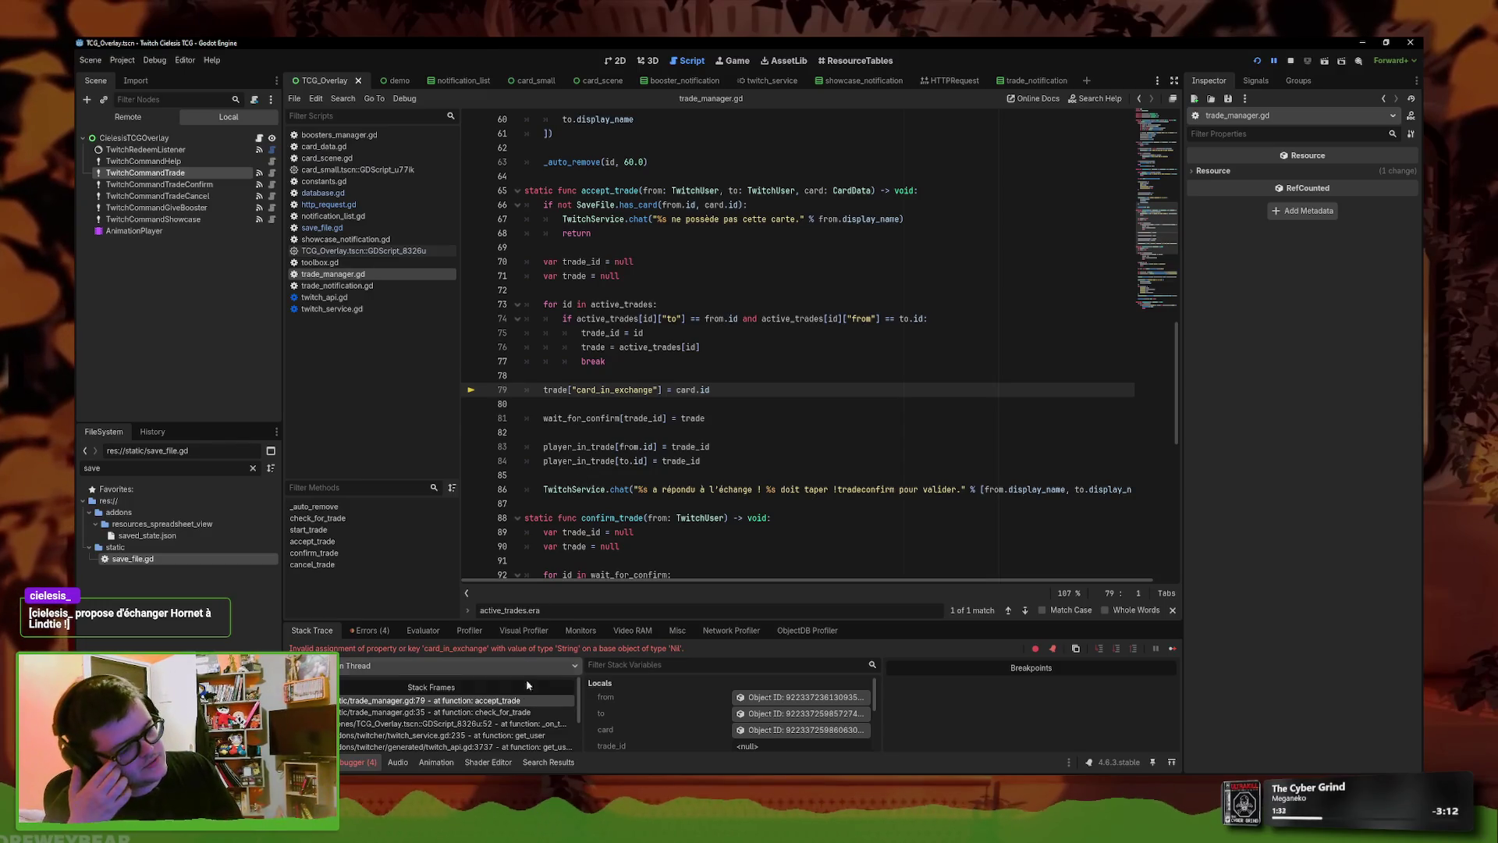
left_click(515, 712)
left_click(516, 700)
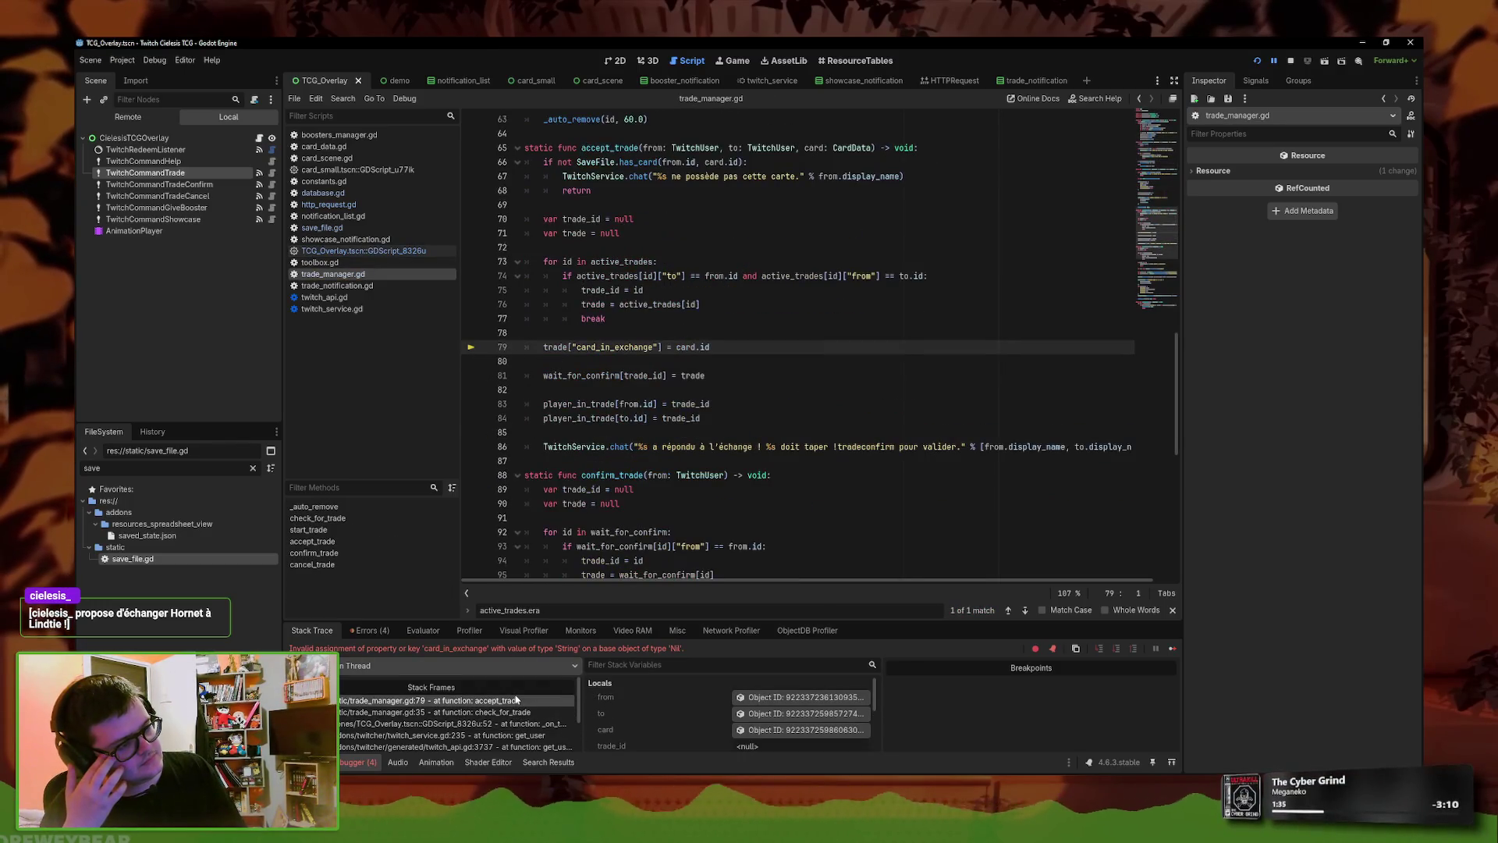
scroll(619, 497, "up", 1)
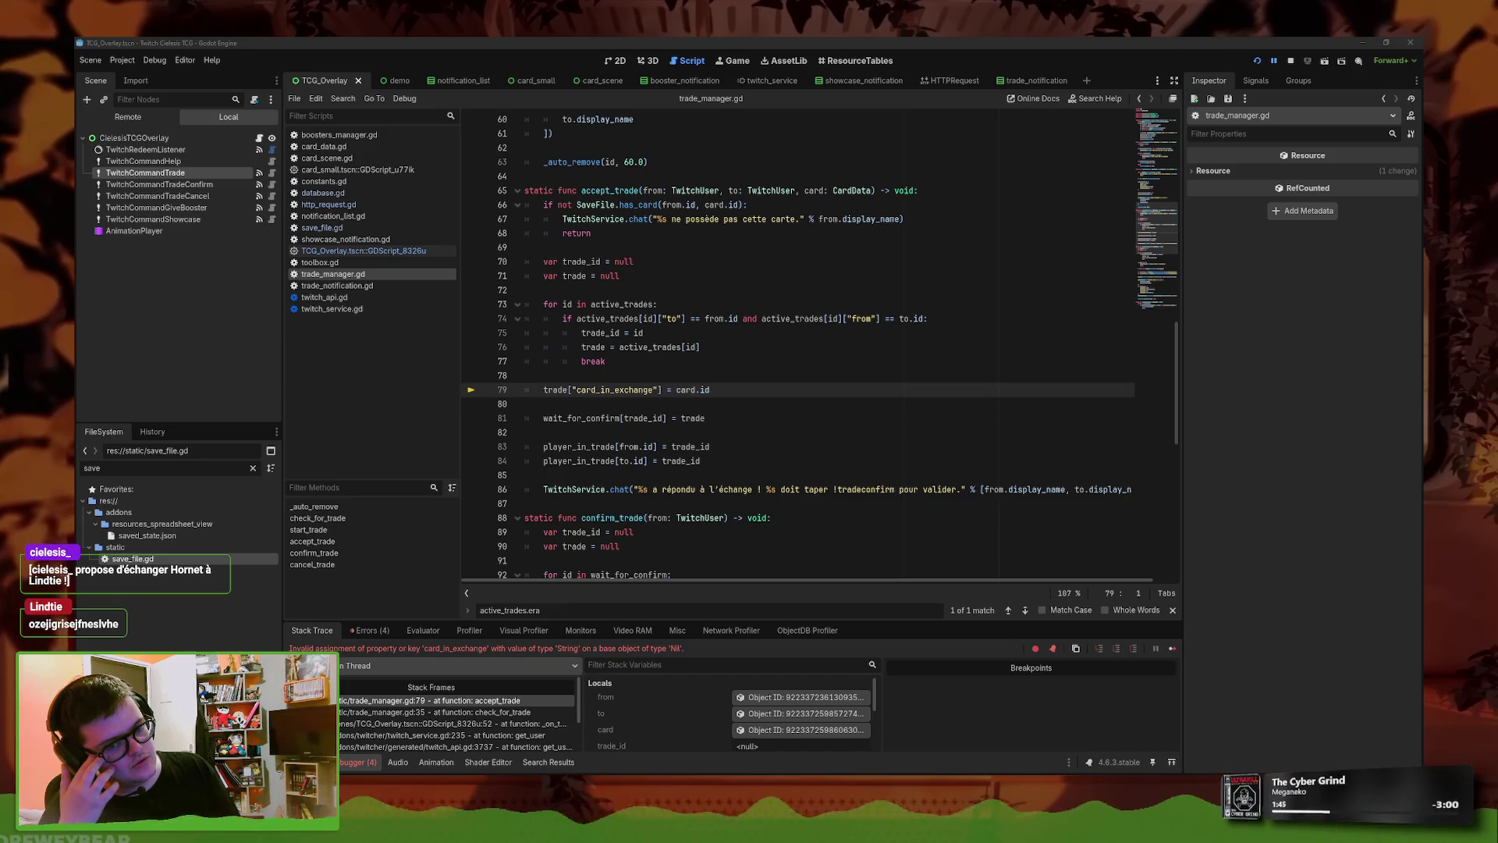
left_click(718, 388)
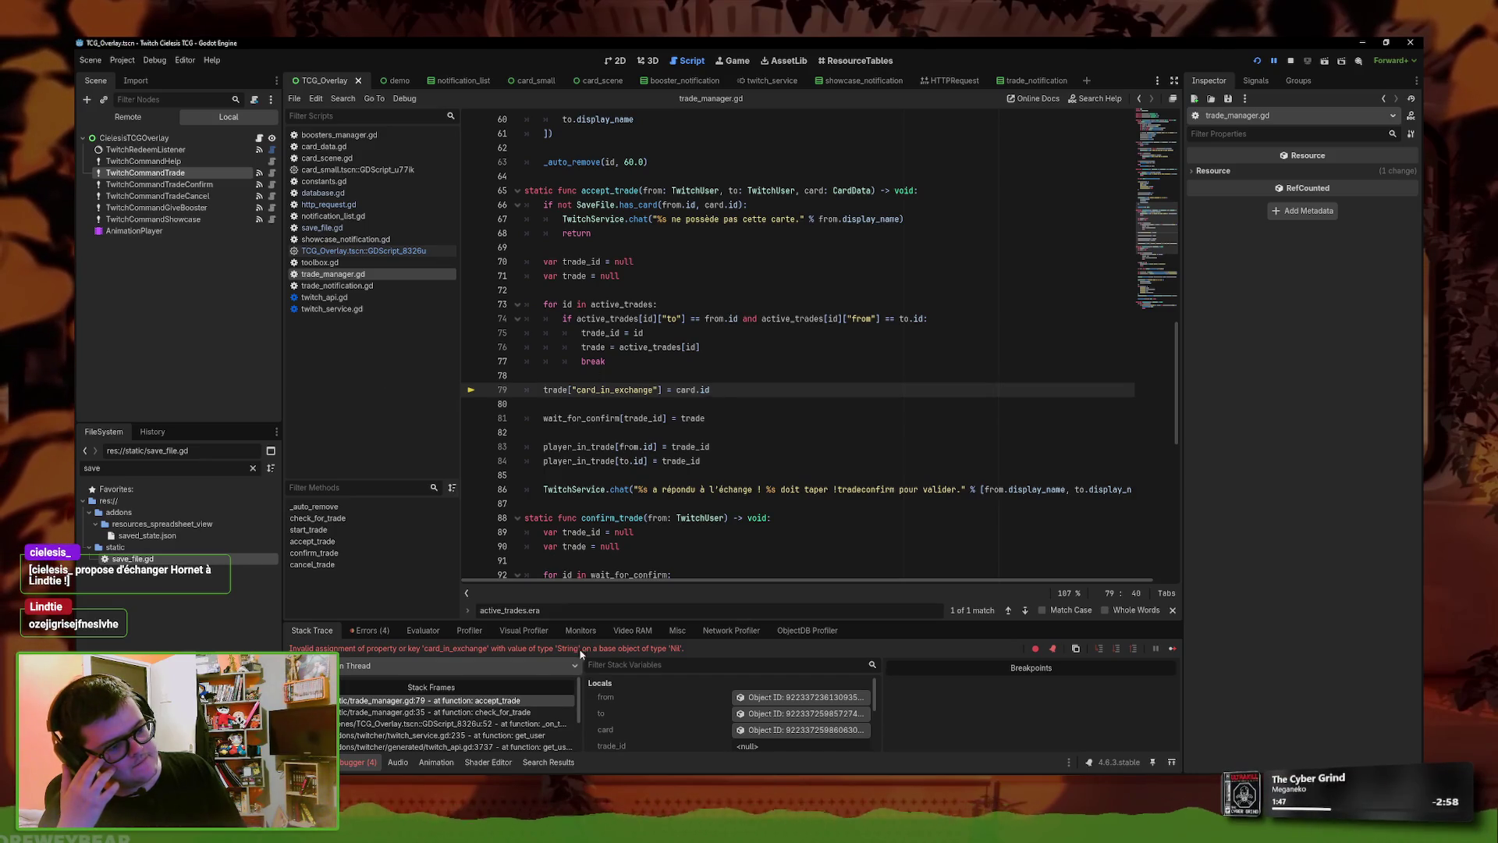
left_click(437, 711)
left_click(437, 700)
scroll(660, 421, "up", 2)
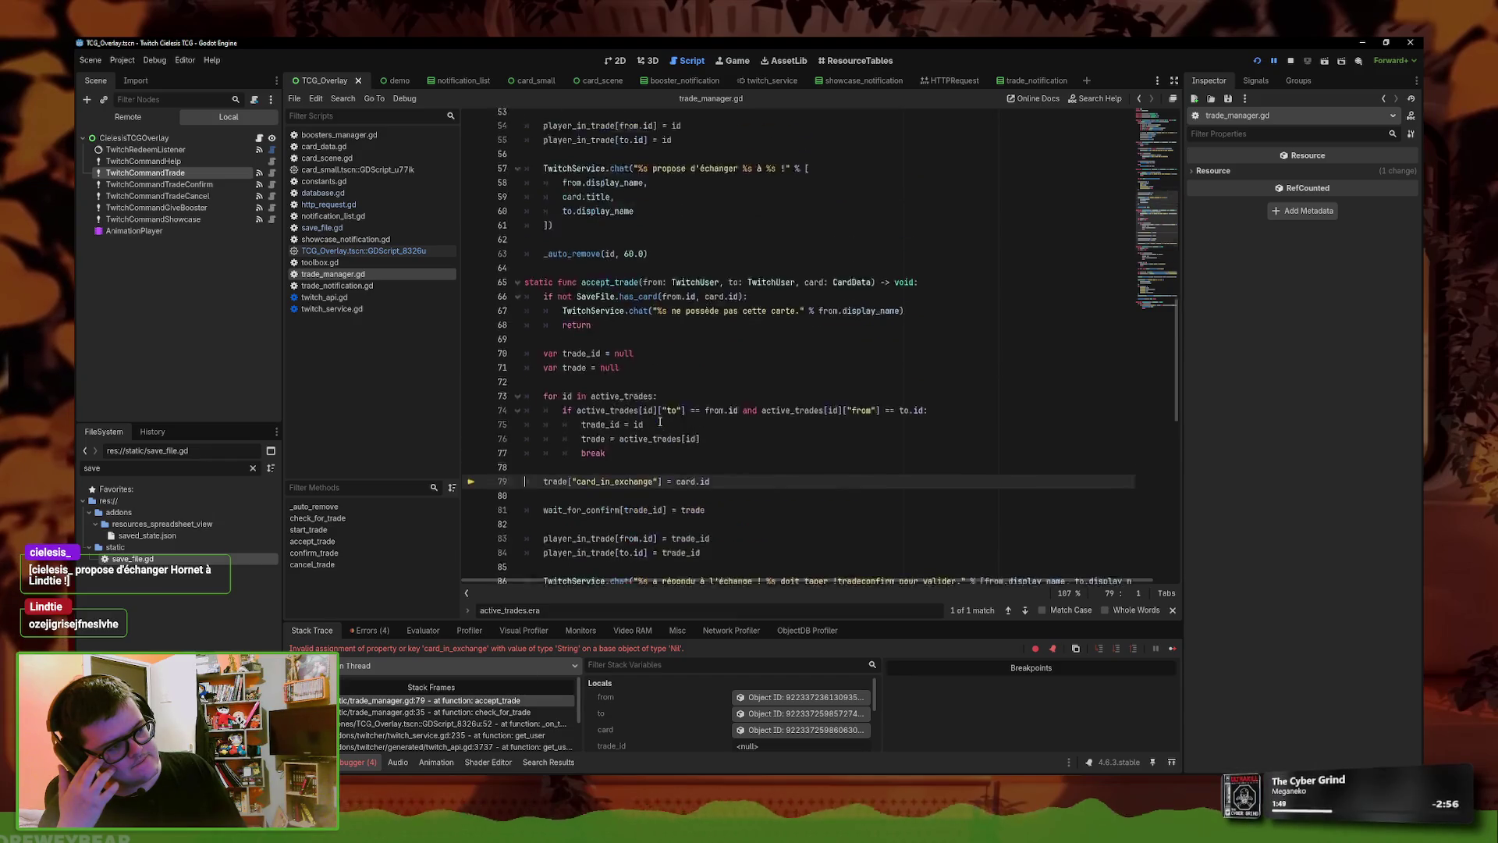
scroll(660, 422, "up", 2)
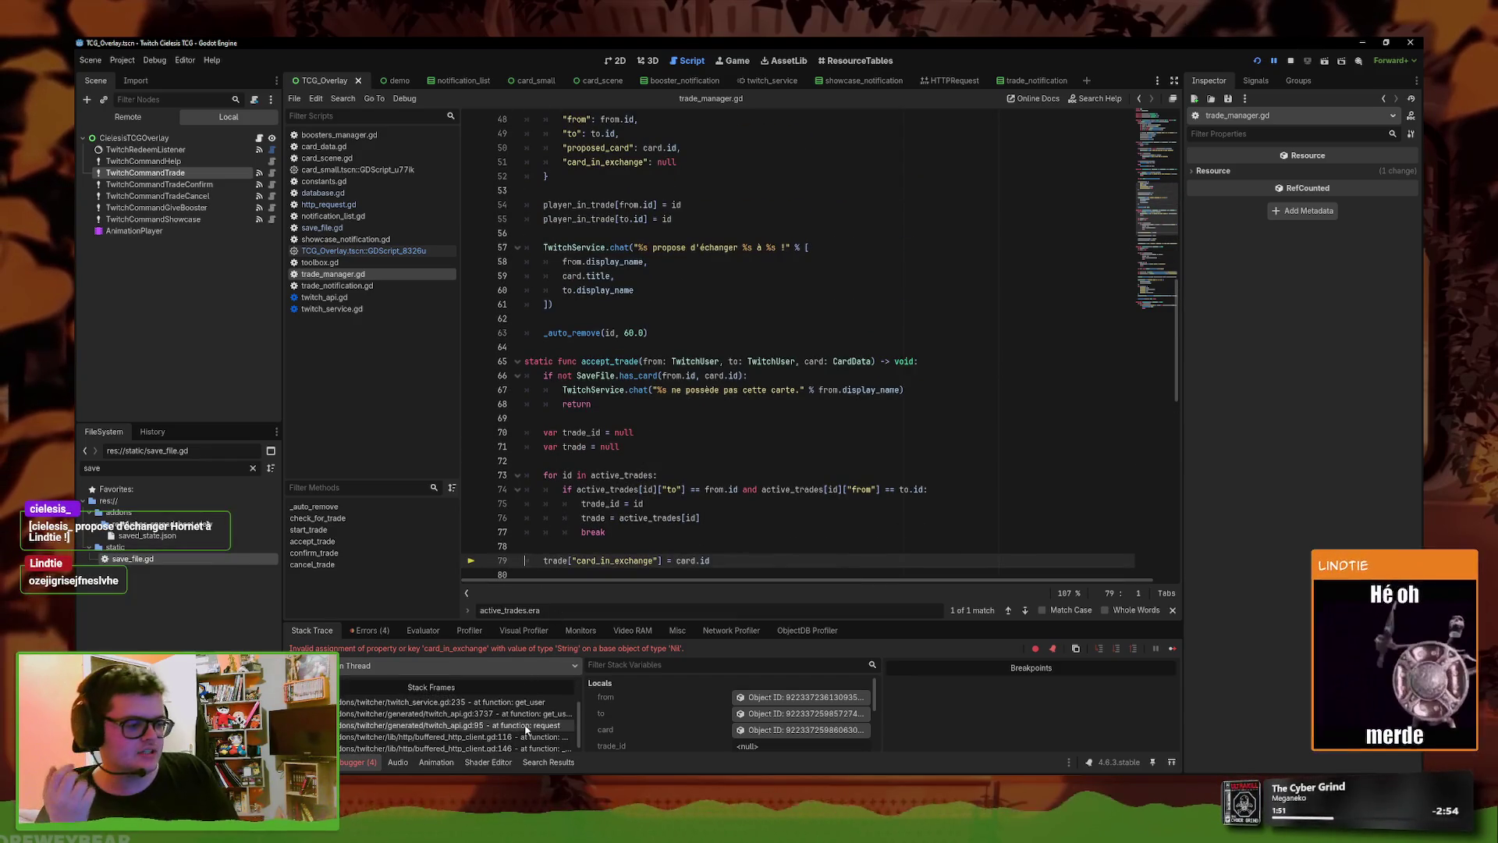
left_click(526, 725)
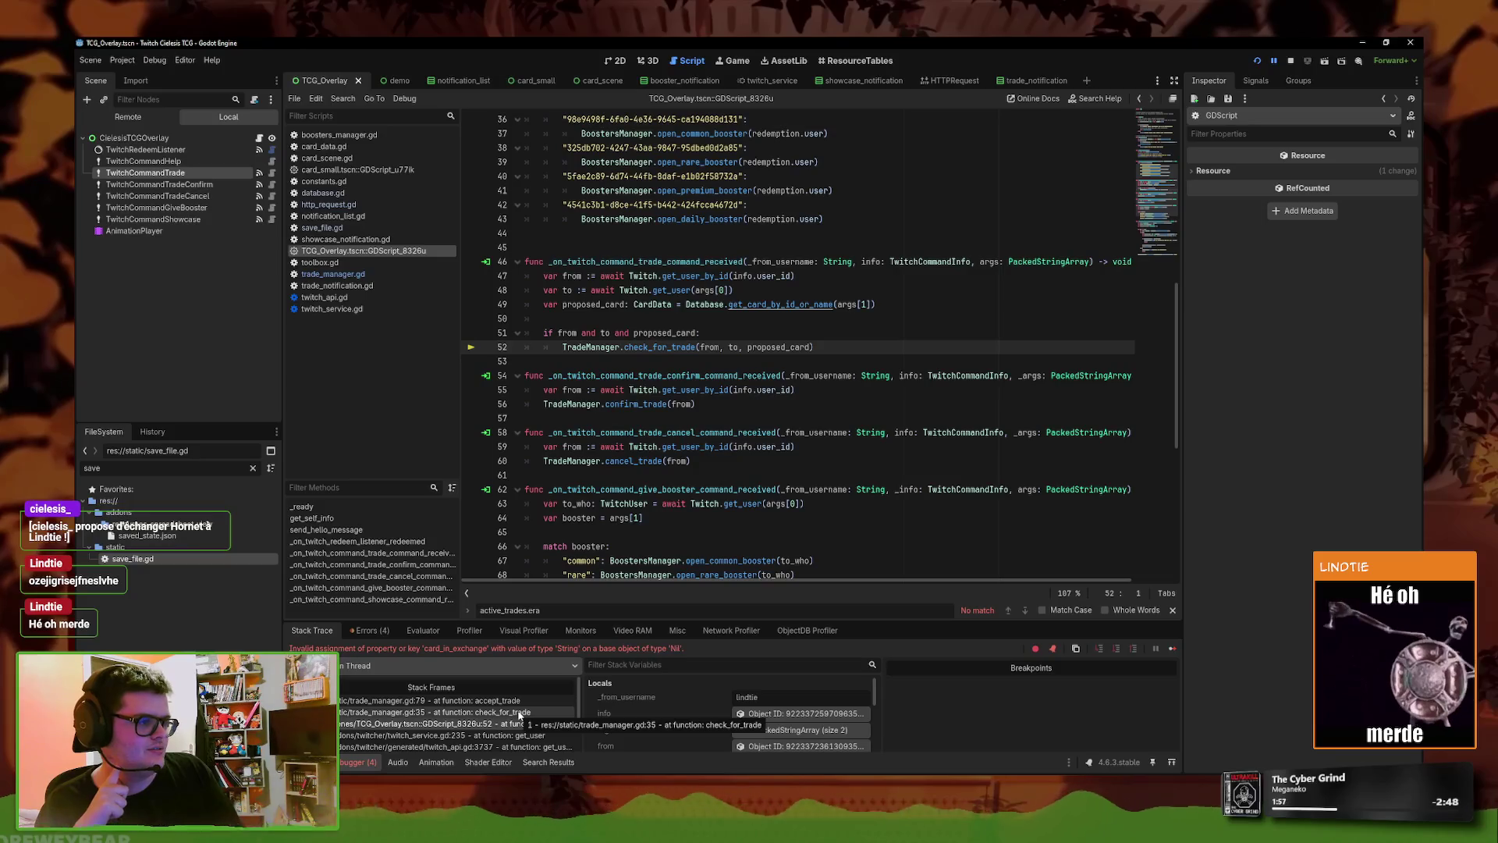
Review the user lookup, proposed card lookup and confirm_trade call in the overlay's confirm handler.
left_click(644, 393)
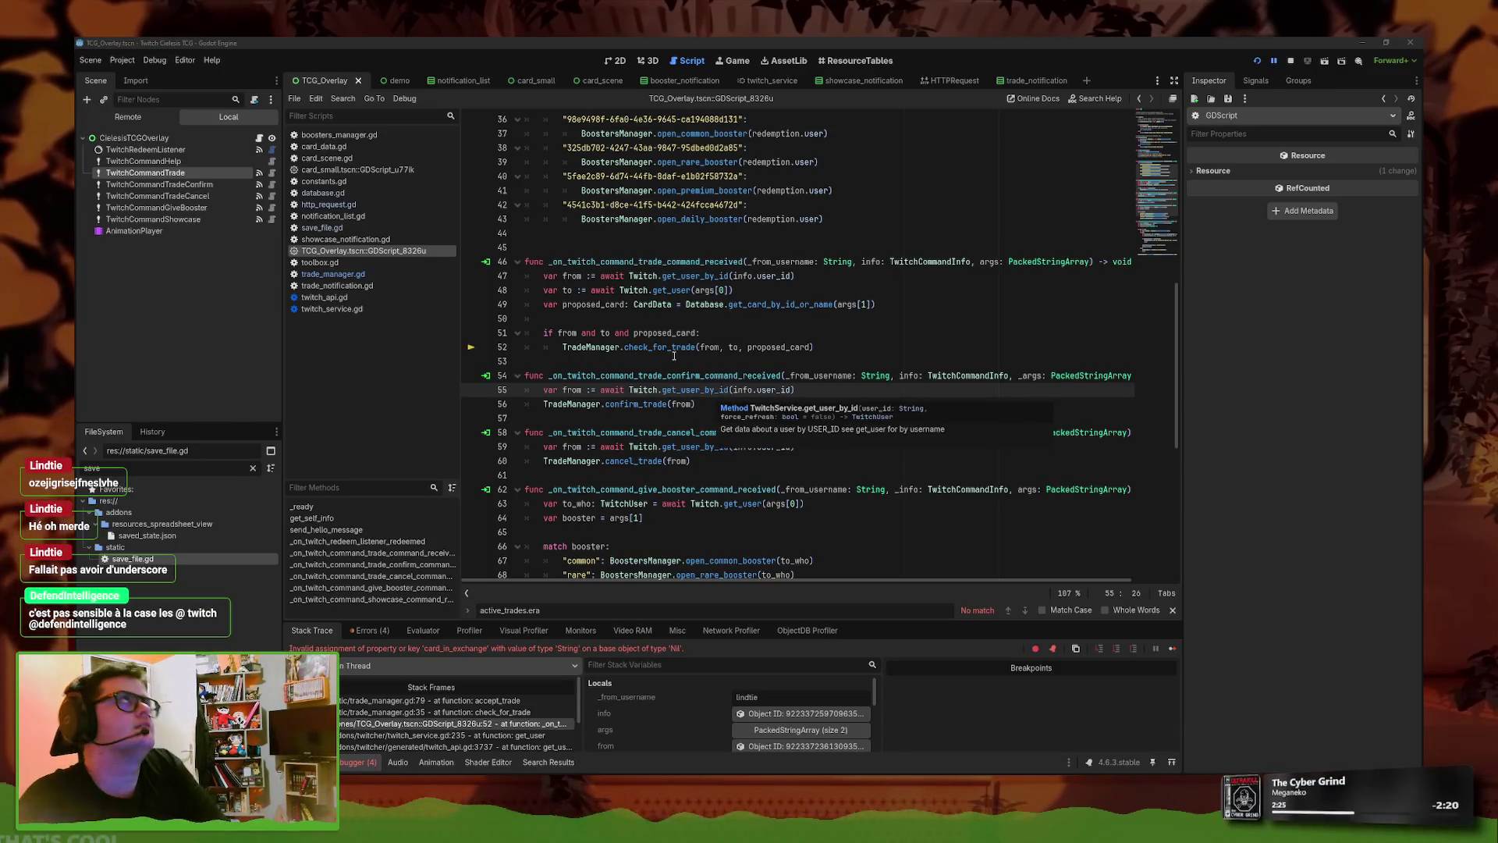
scroll(591, 381, "up", 1)
scroll(591, 381, "up", 3)
left_click(866, 399)
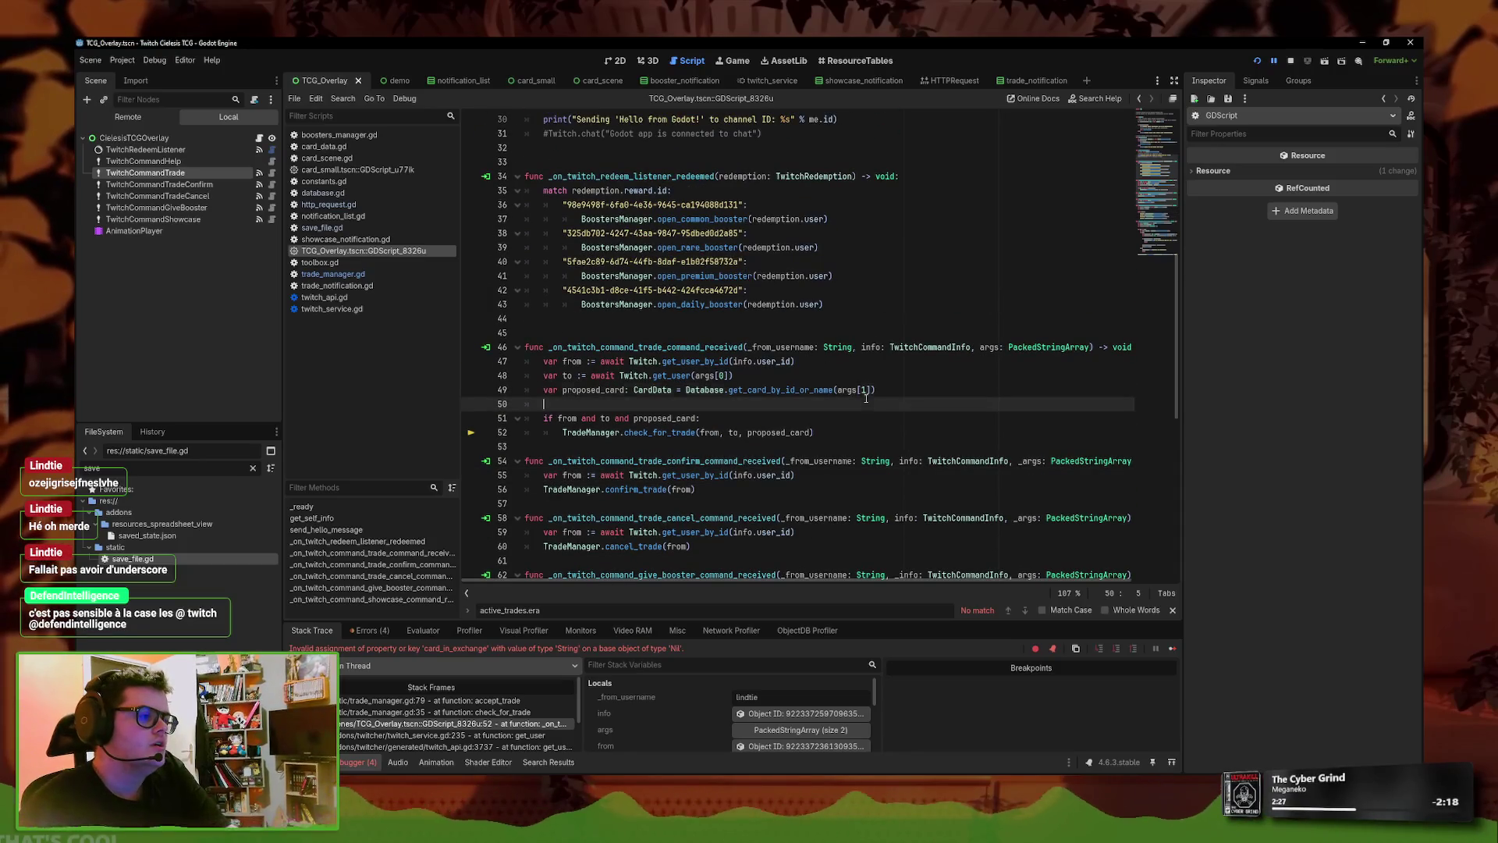
left_click(761, 491)
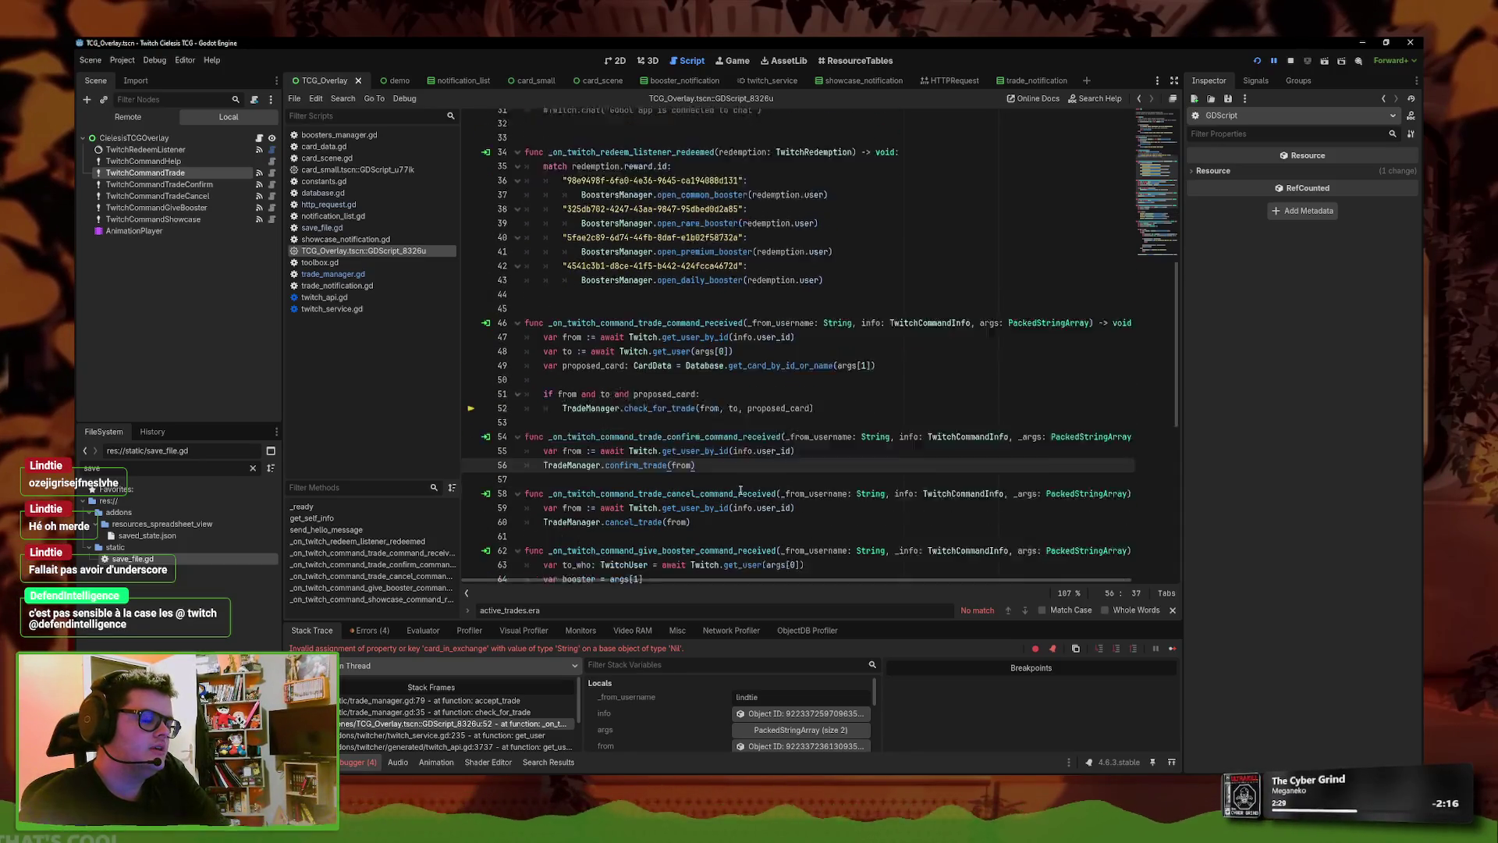
scroll(746, 413, "down", 2)
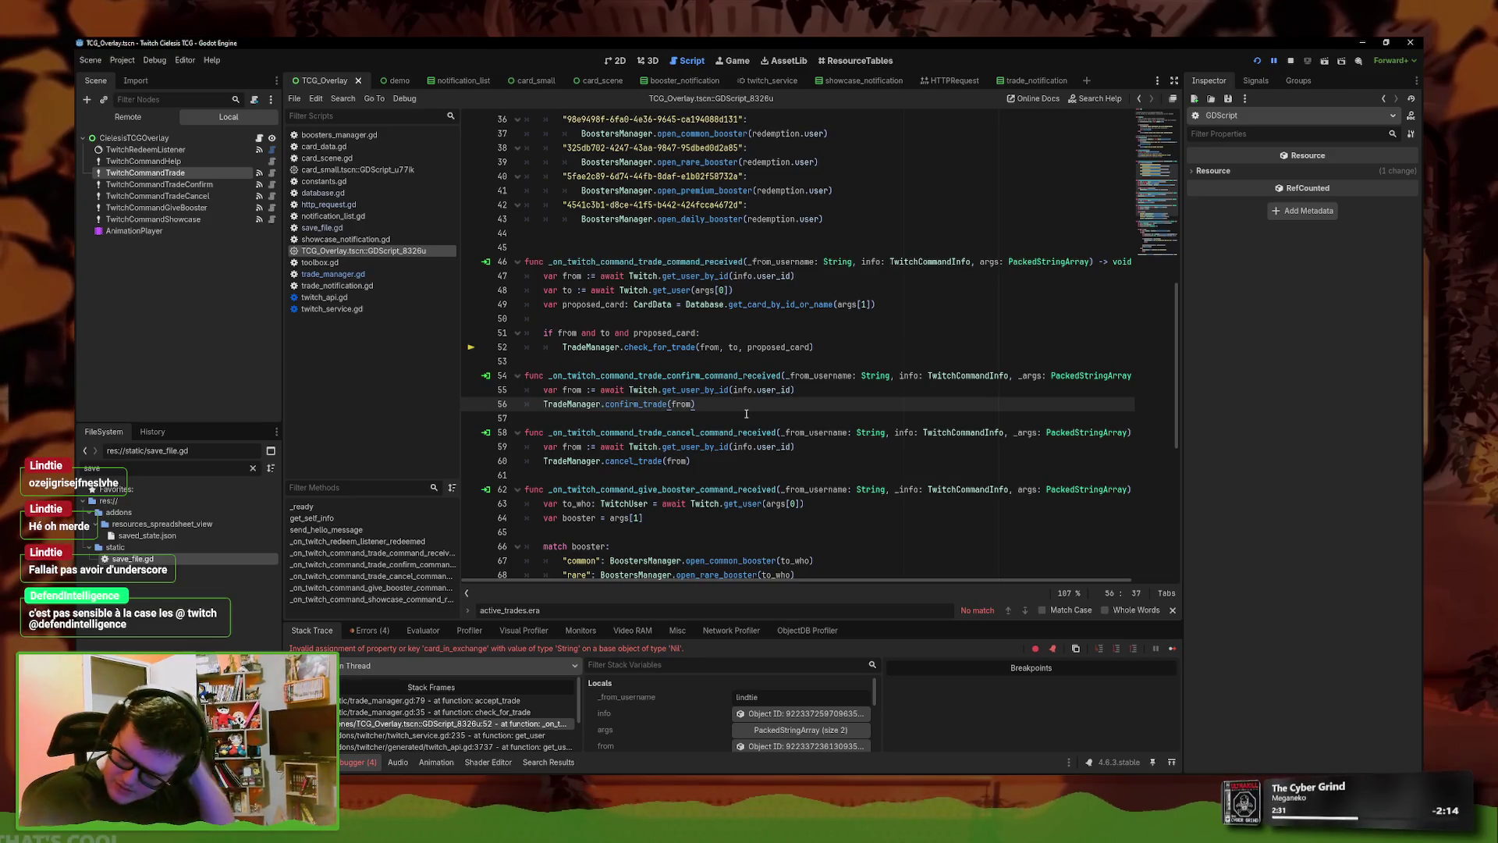
left_click(741, 420)
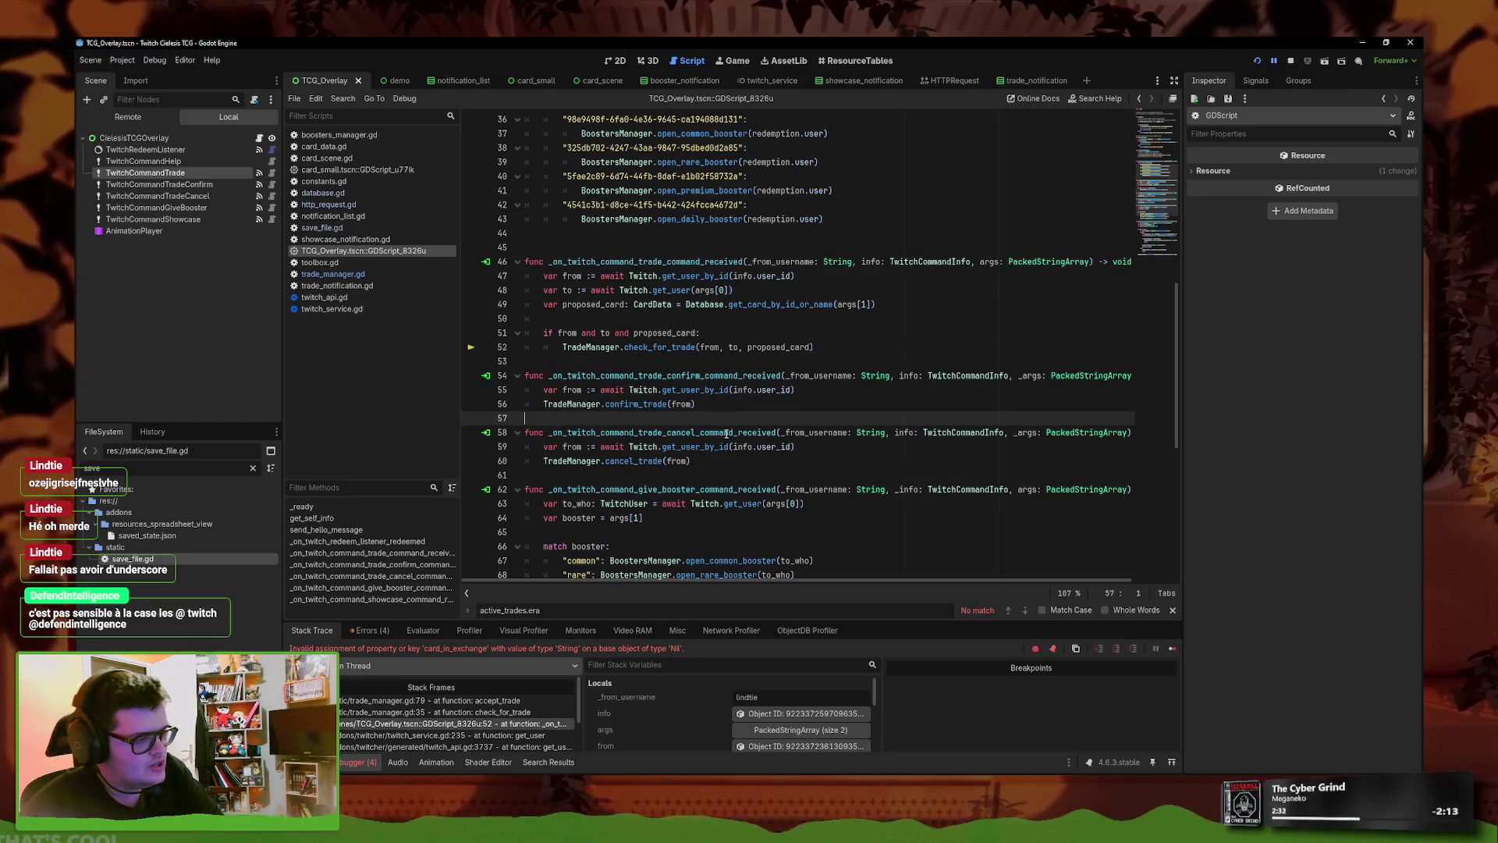
left_click(738, 409)
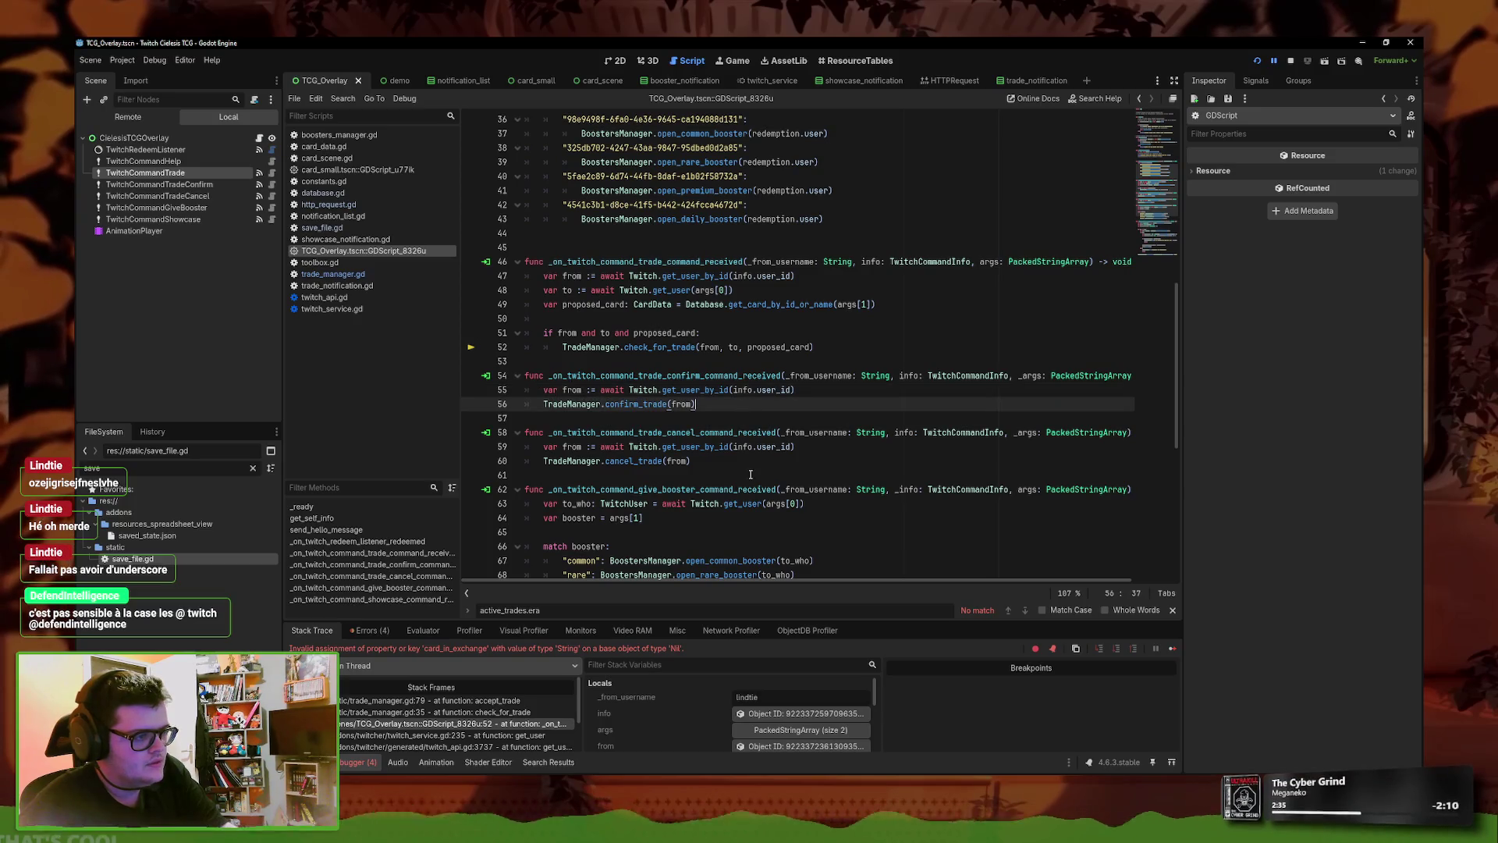
Compare the call stack frames and open check_for_trade at line 35 of trade_manager.gd.
left_click(468, 735)
left_click(512, 723)
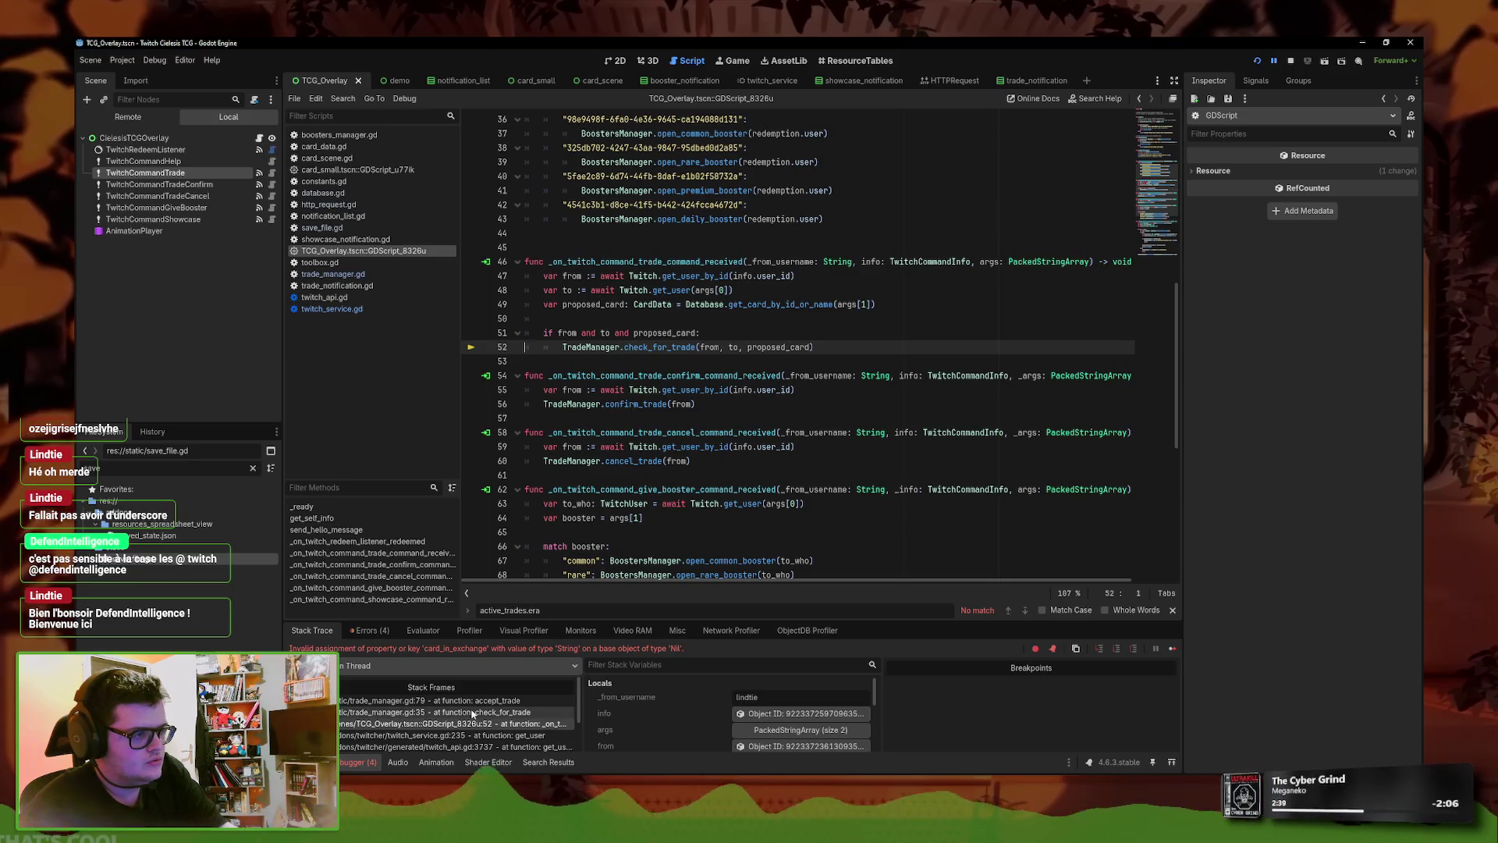
left_click(498, 735)
left_click(500, 724)
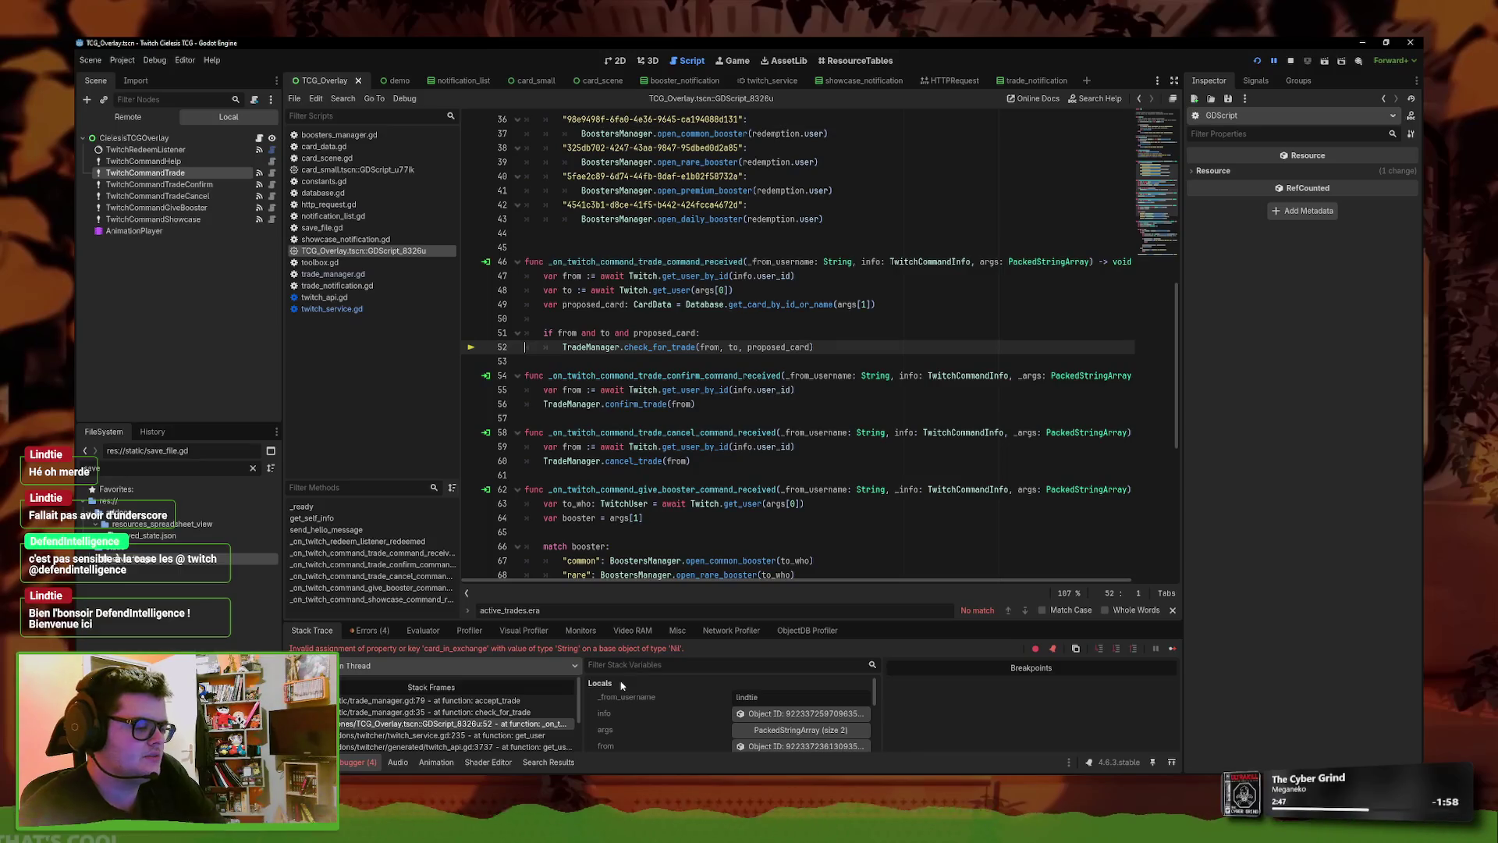
left_click(452, 712)
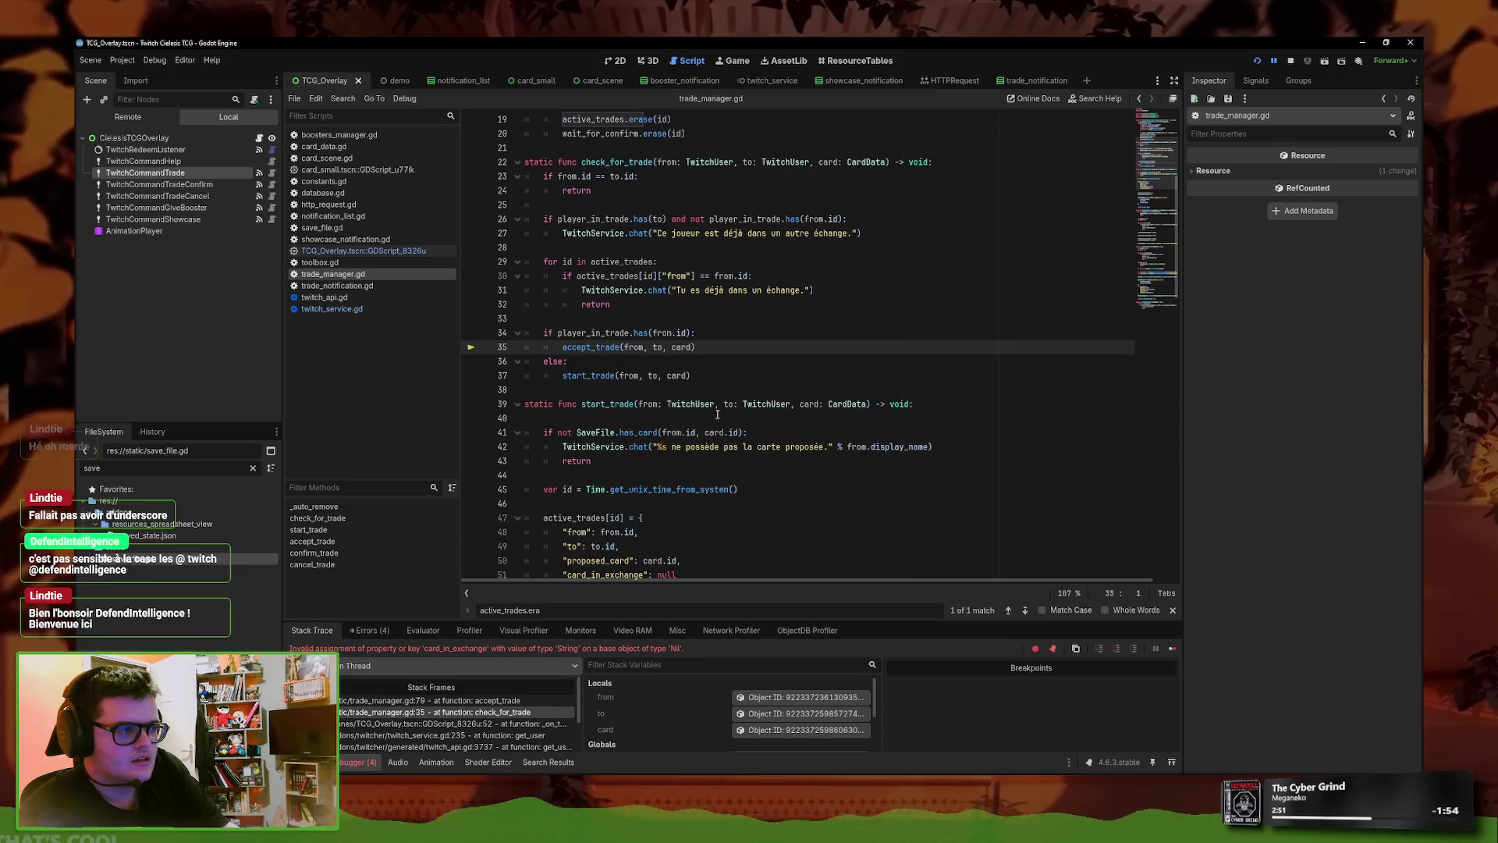
Review the failing accept_trade assignment and the arguments passed at line 35.
scroll(702, 469, "down", 1)
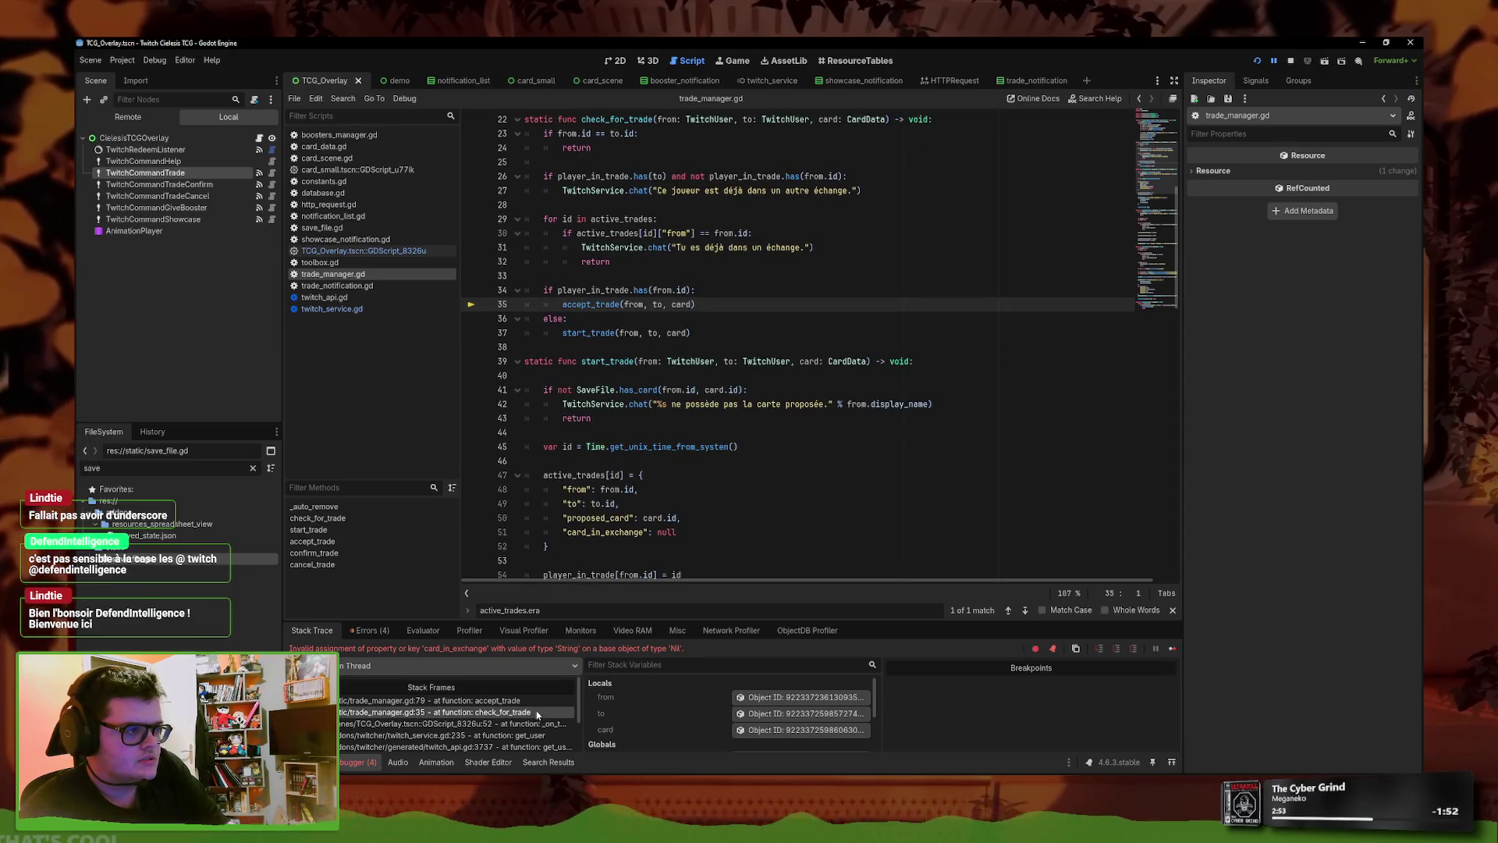
left_click(537, 714)
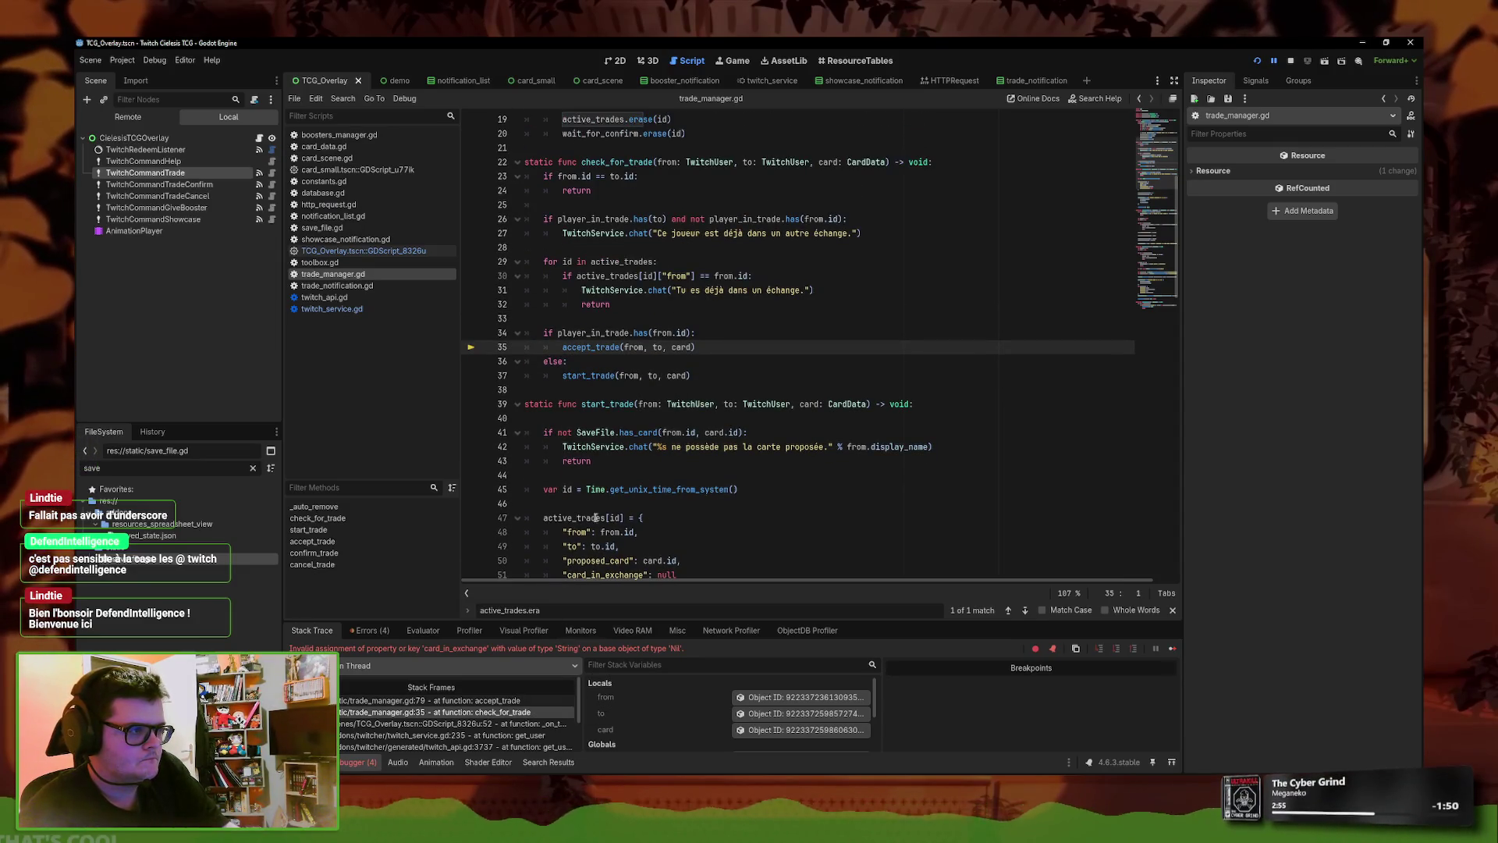
scroll(596, 517, "up", 2)
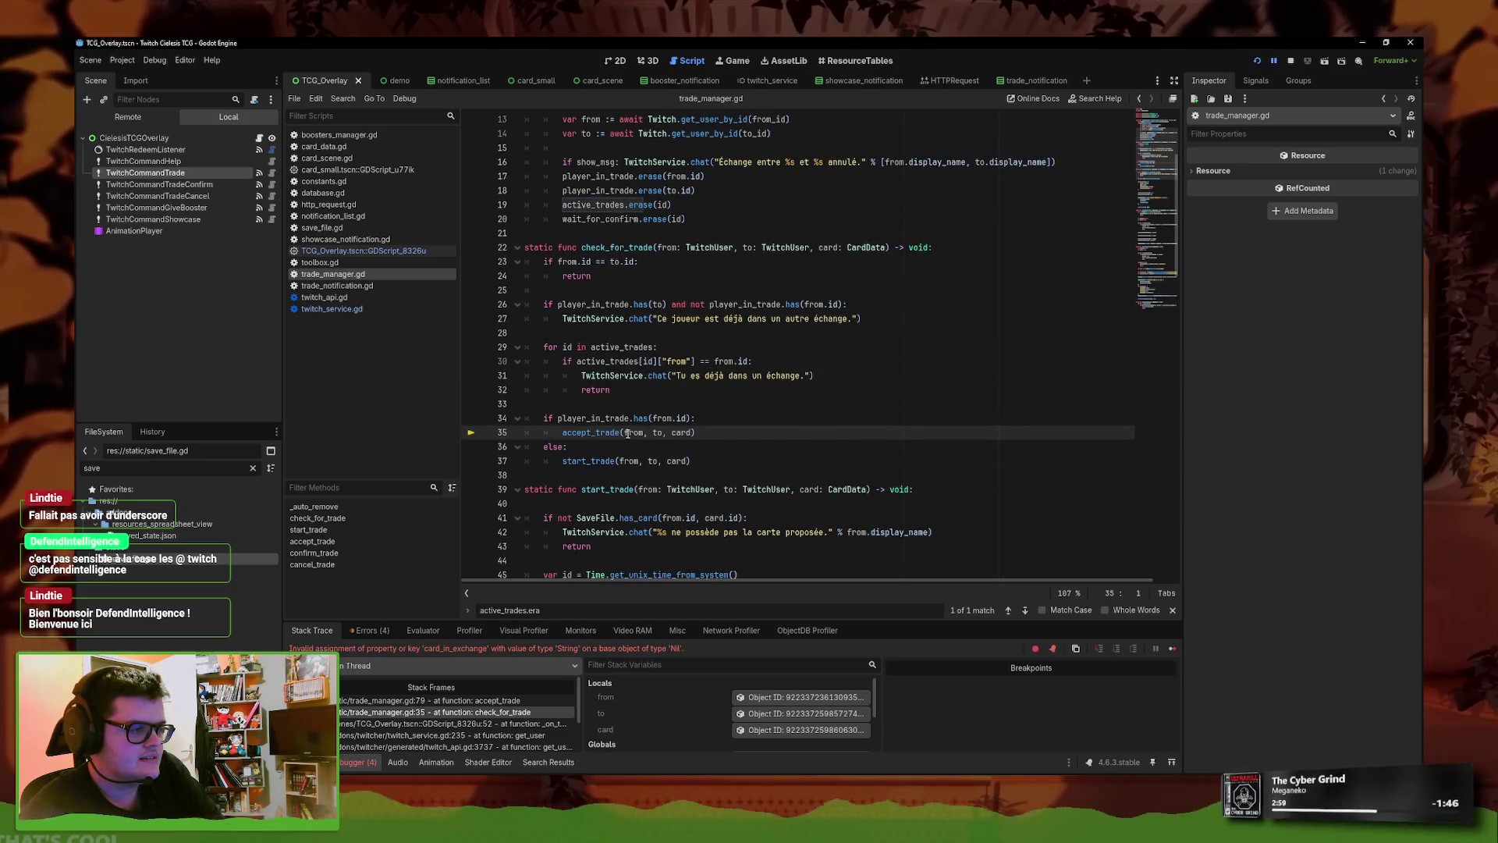
left_click(531, 700)
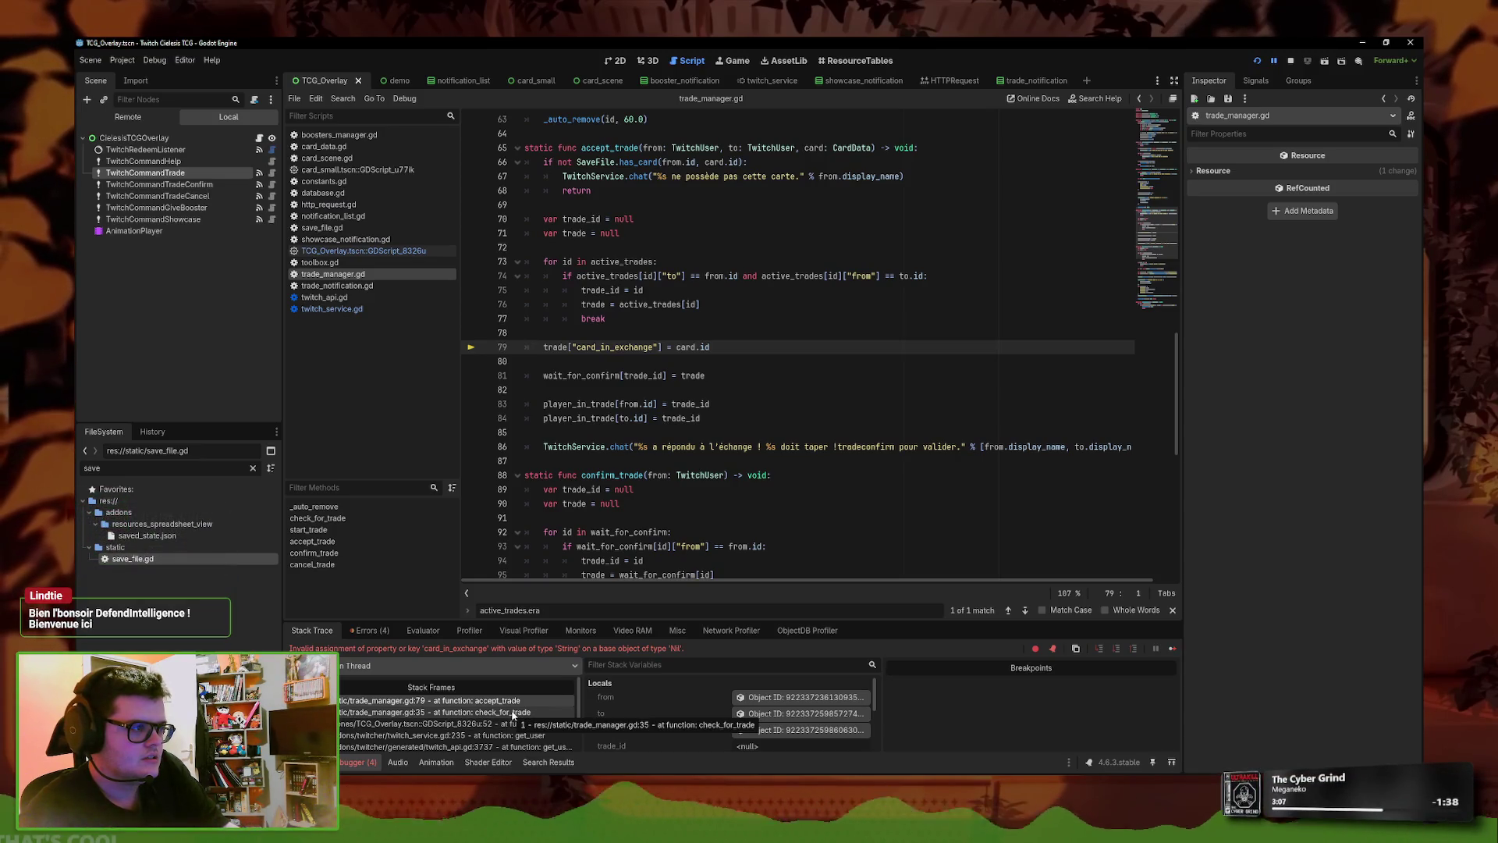
left_click(513, 712)
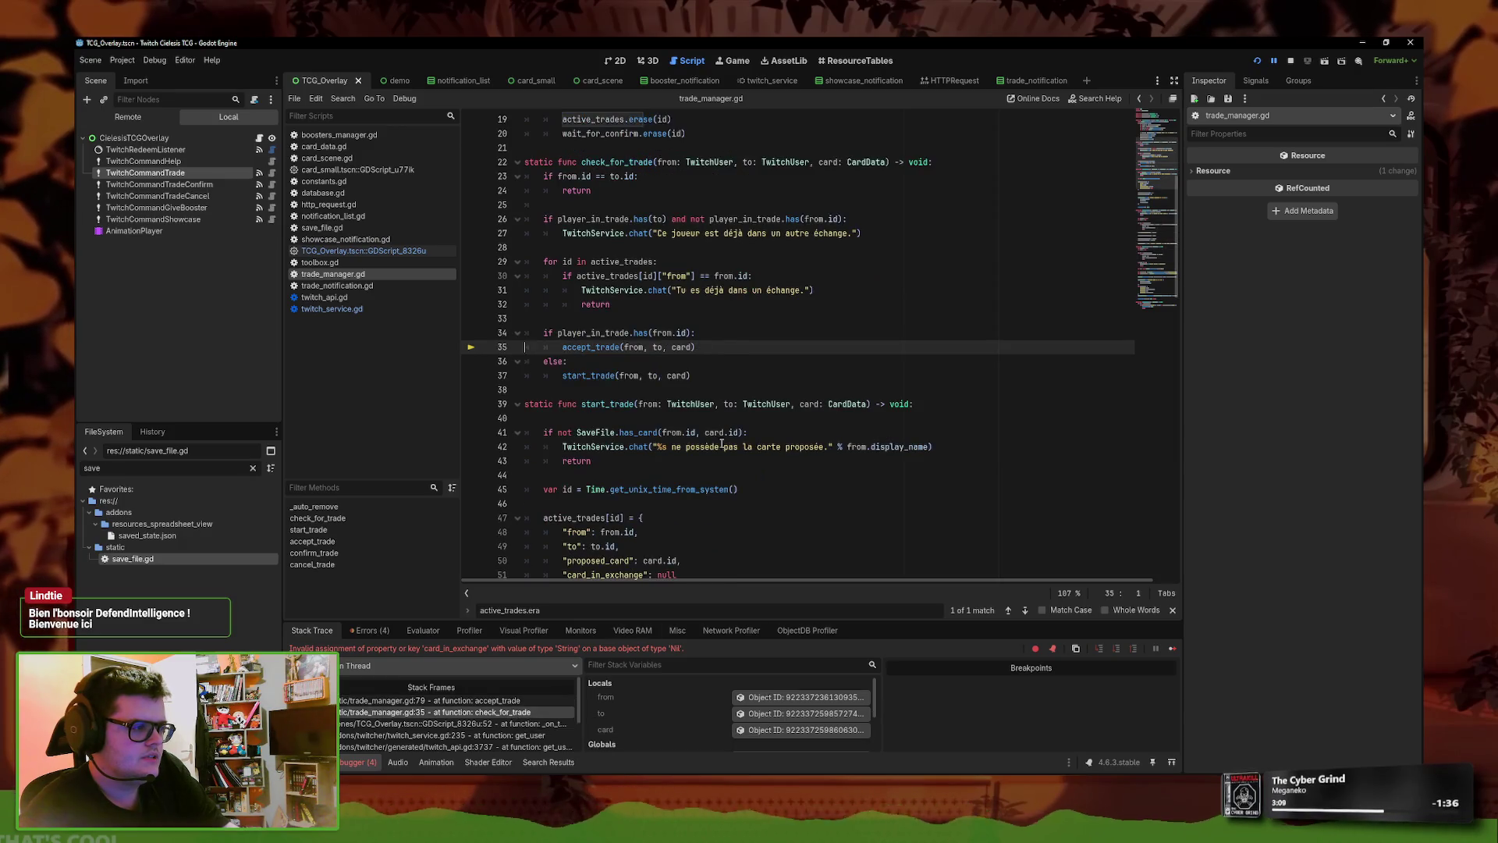
left_click(663, 347)
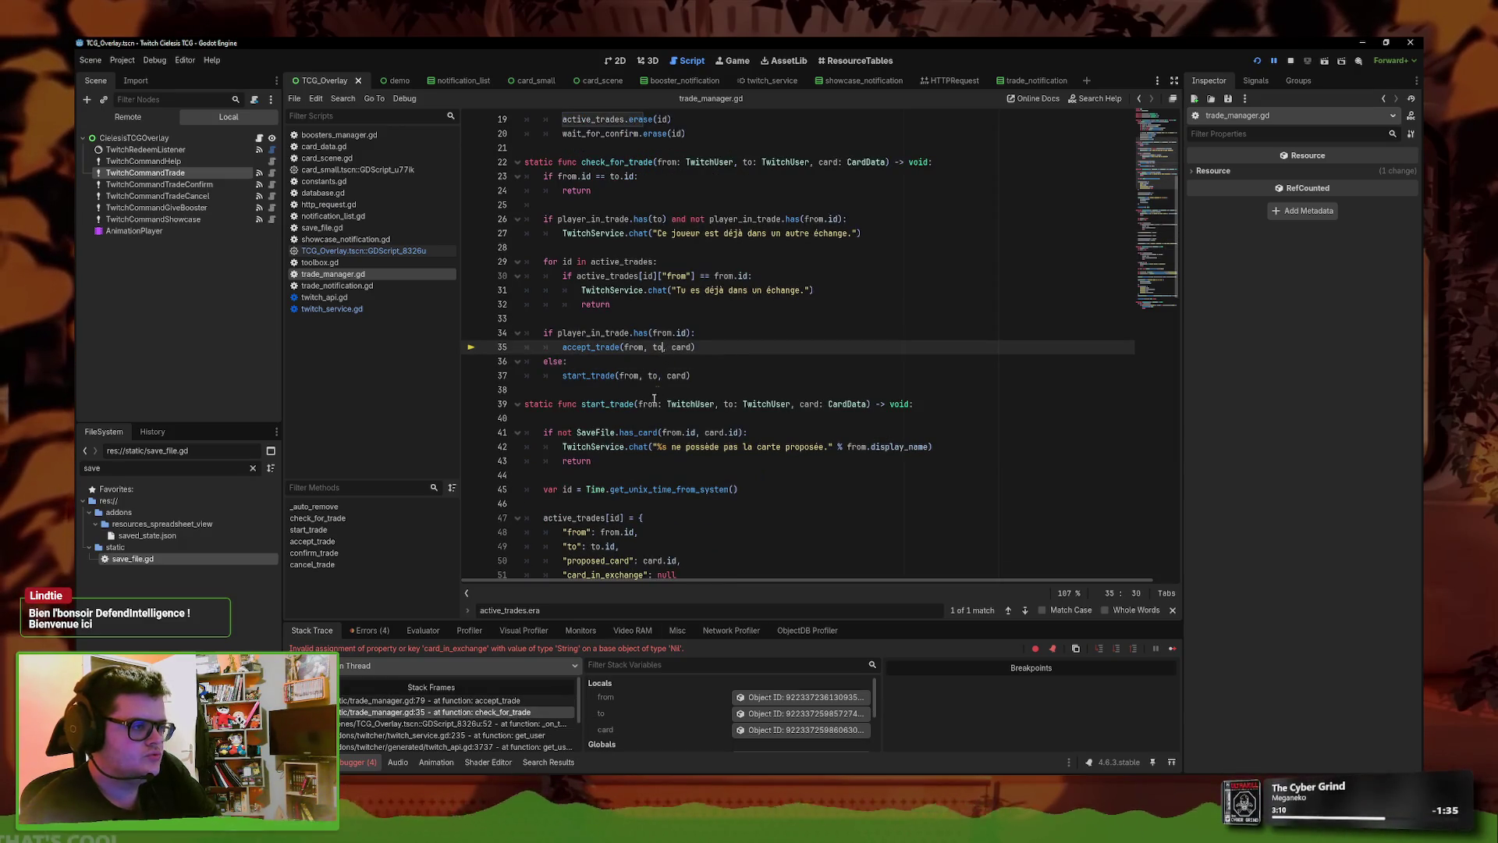
left_click(727, 333)
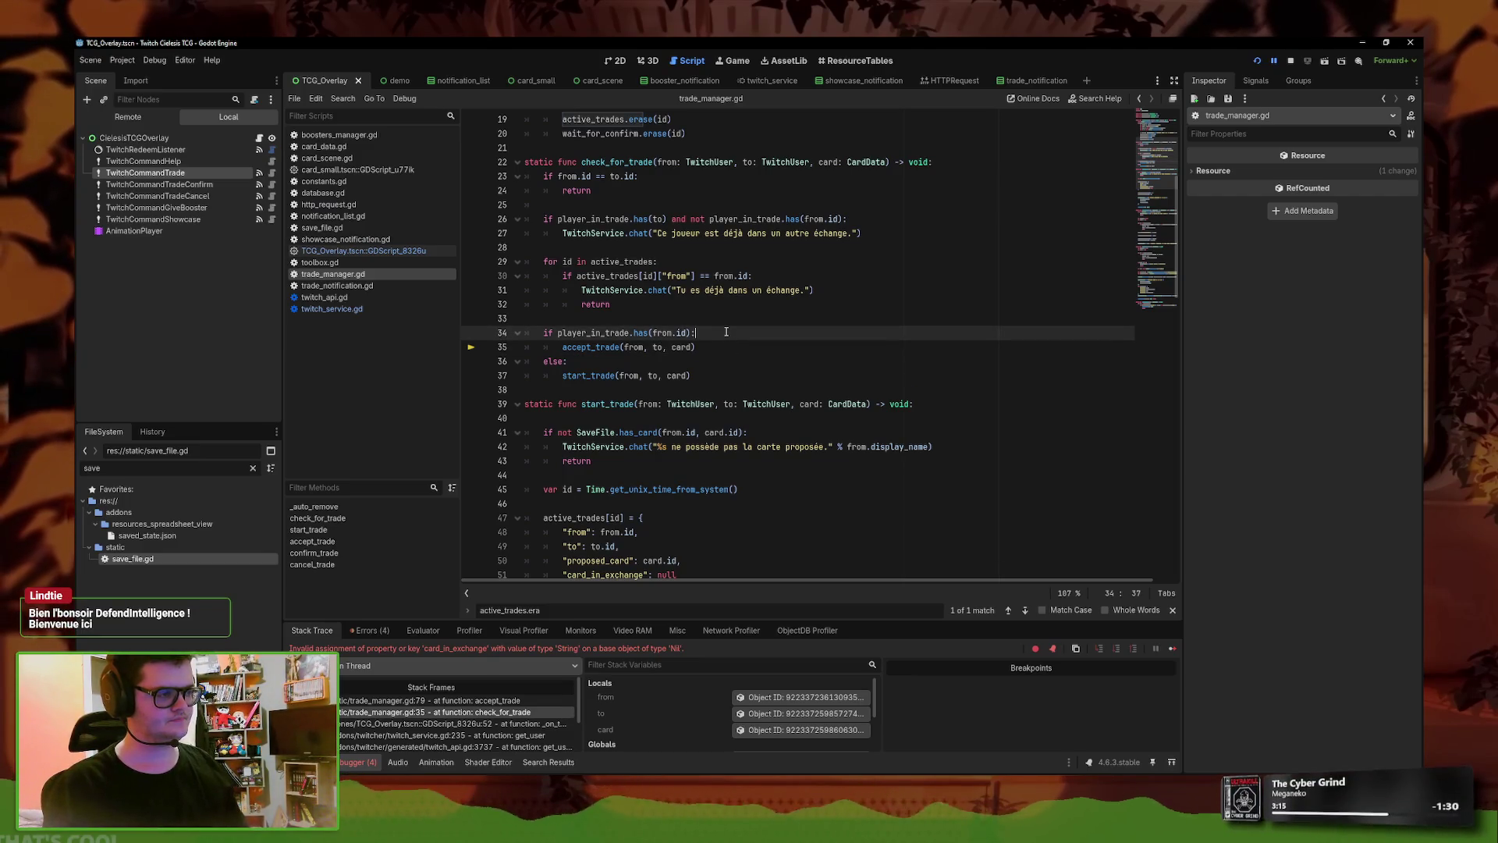
Add a player_in_trade.has(to.id) check on a new line under the from.id trade check.
key("Return")
key("Return")
key("Up")
type("player_in_trade.has(to)")
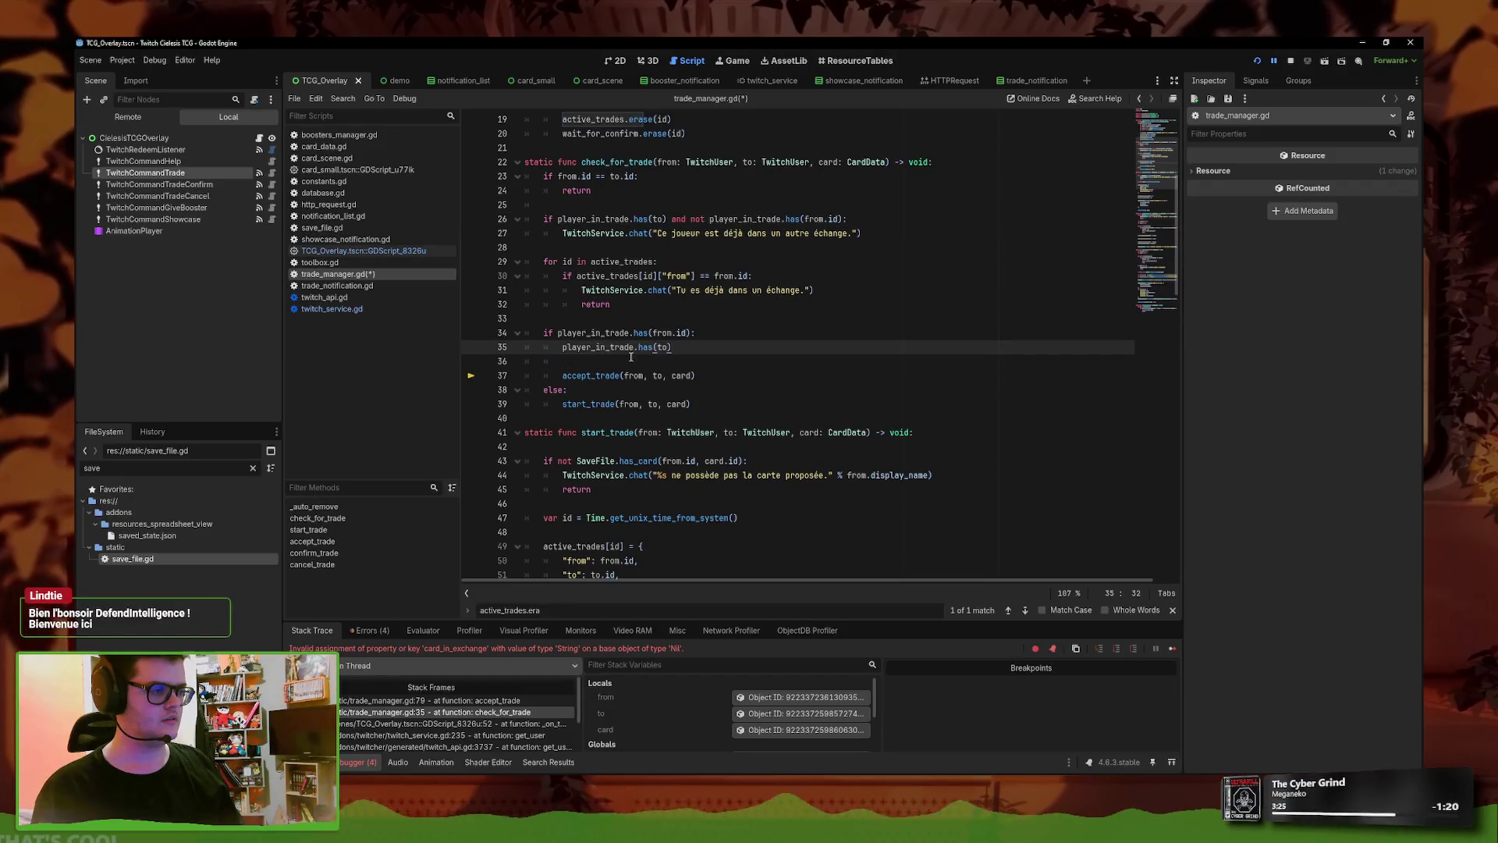
key("Home")
left_click(654, 347)
key("Left")
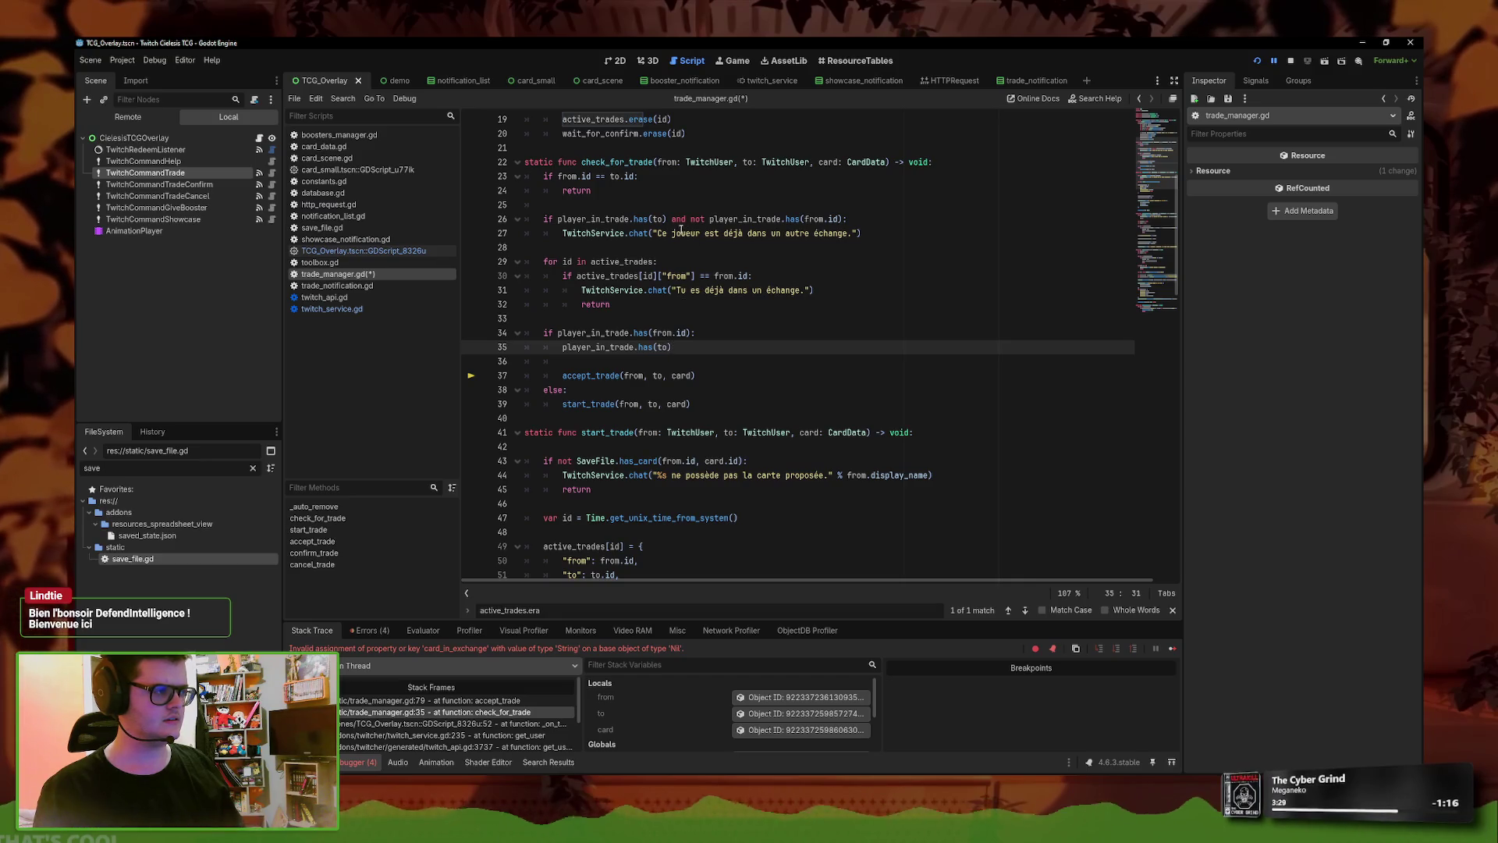
type(".id")
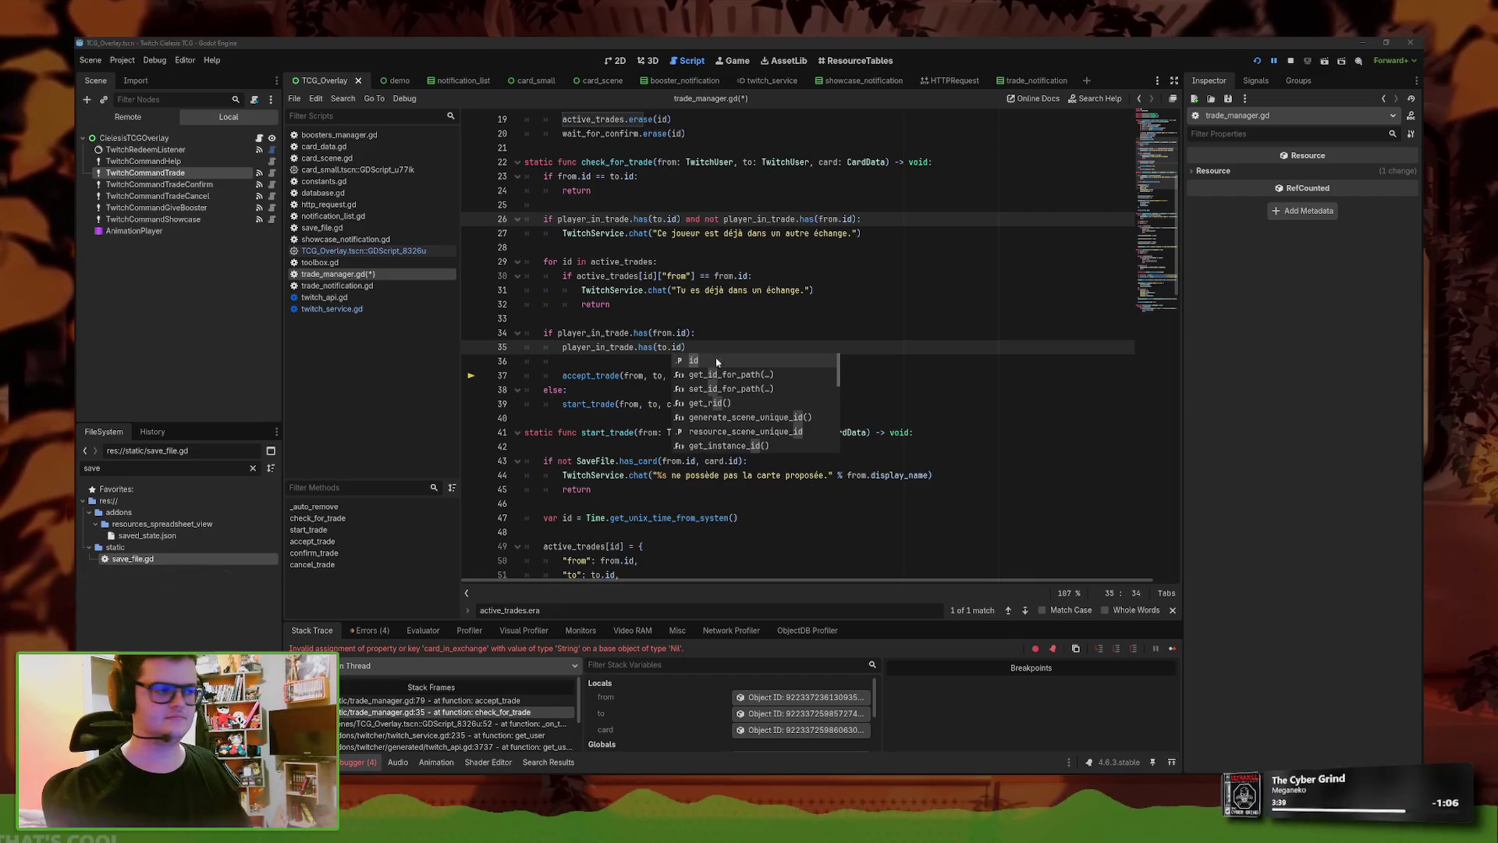
left_click(681, 403)
left_click(695, 344)
Check the to.id usages and nest accept_trade under the new has(to.id) check.
left_click(681, 244)
left_click(676, 218)
left_click(679, 390)
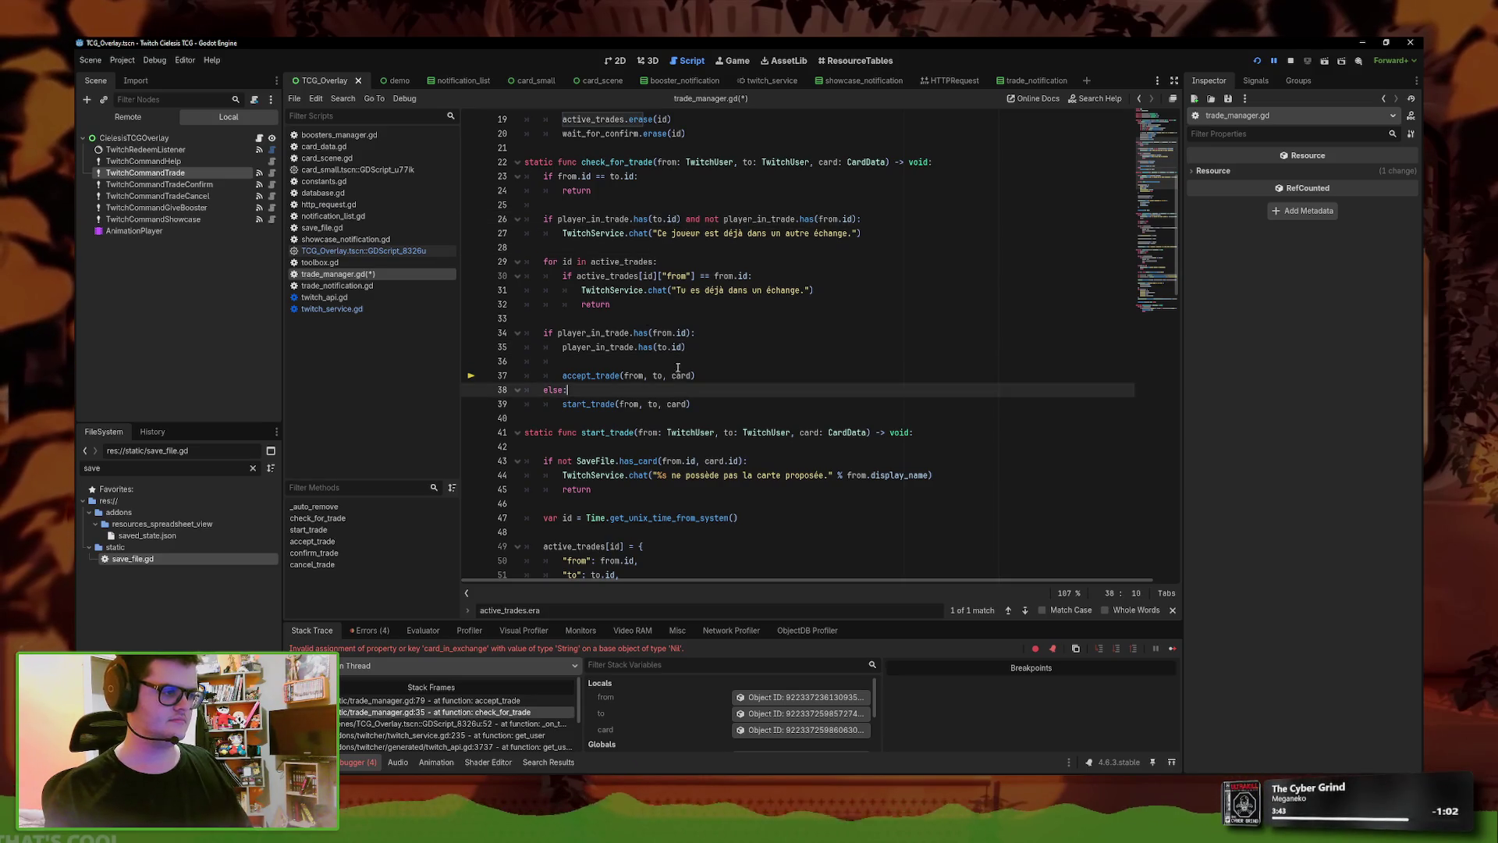
left_click(686, 348)
left_click(706, 333)
left_click(732, 348)
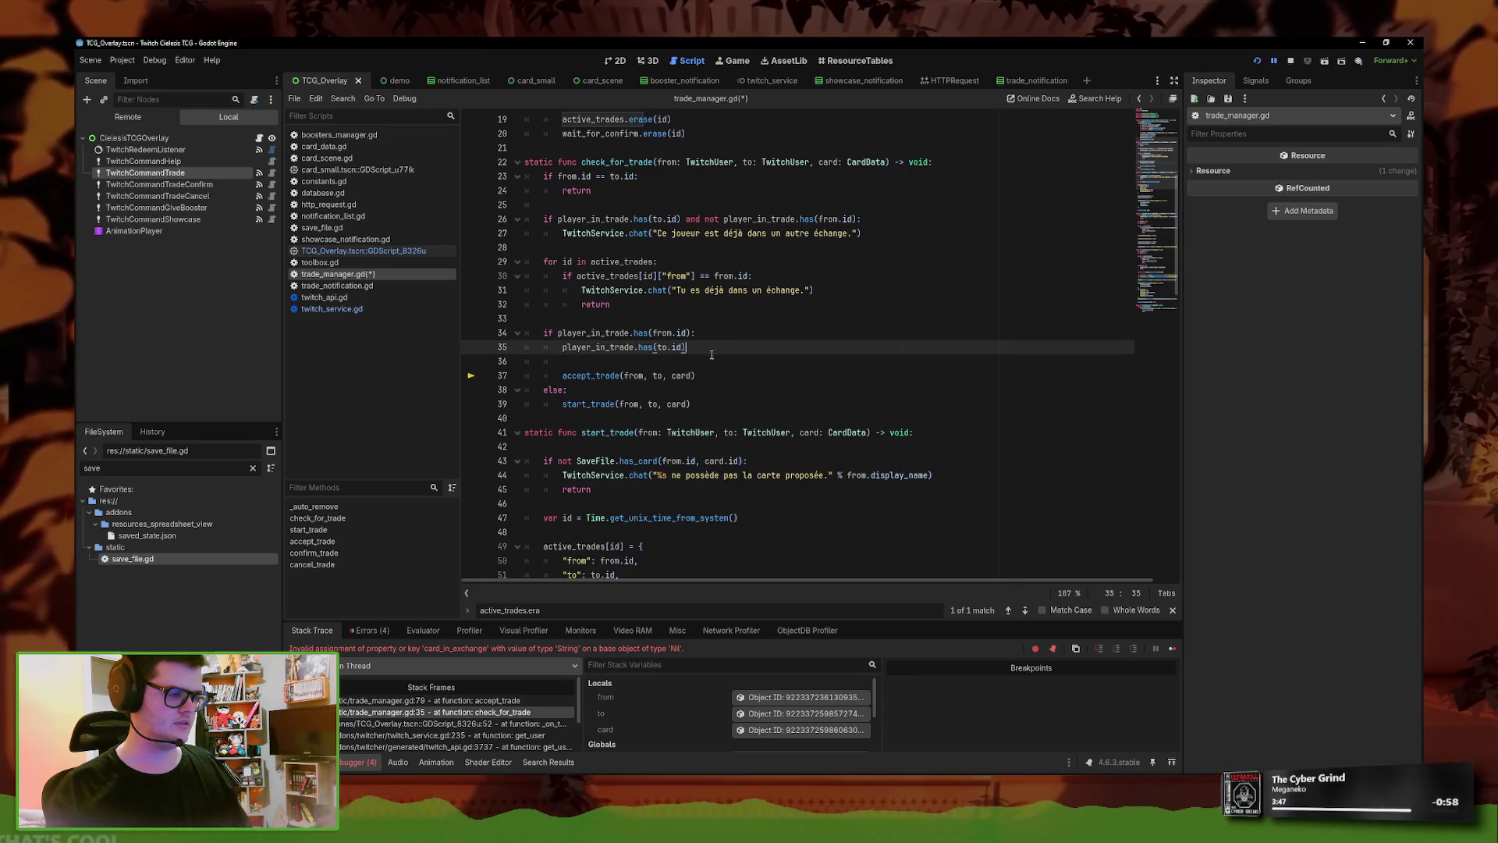
left_click(565, 376)
key("Tab")
left_click(579, 362)
key("BackSpace")
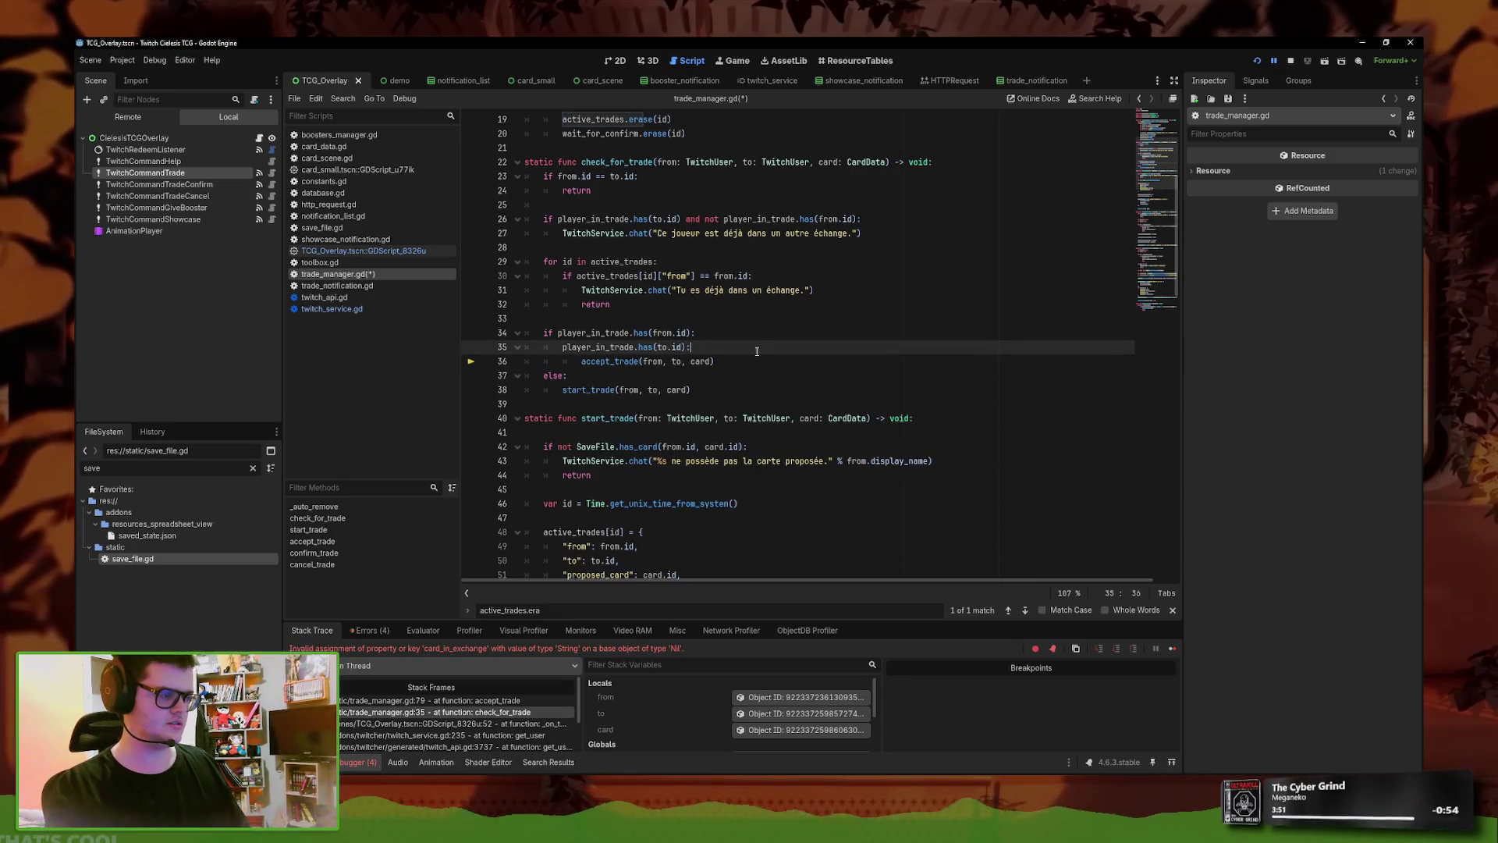
left_click(776, 359)
left_click(717, 352)
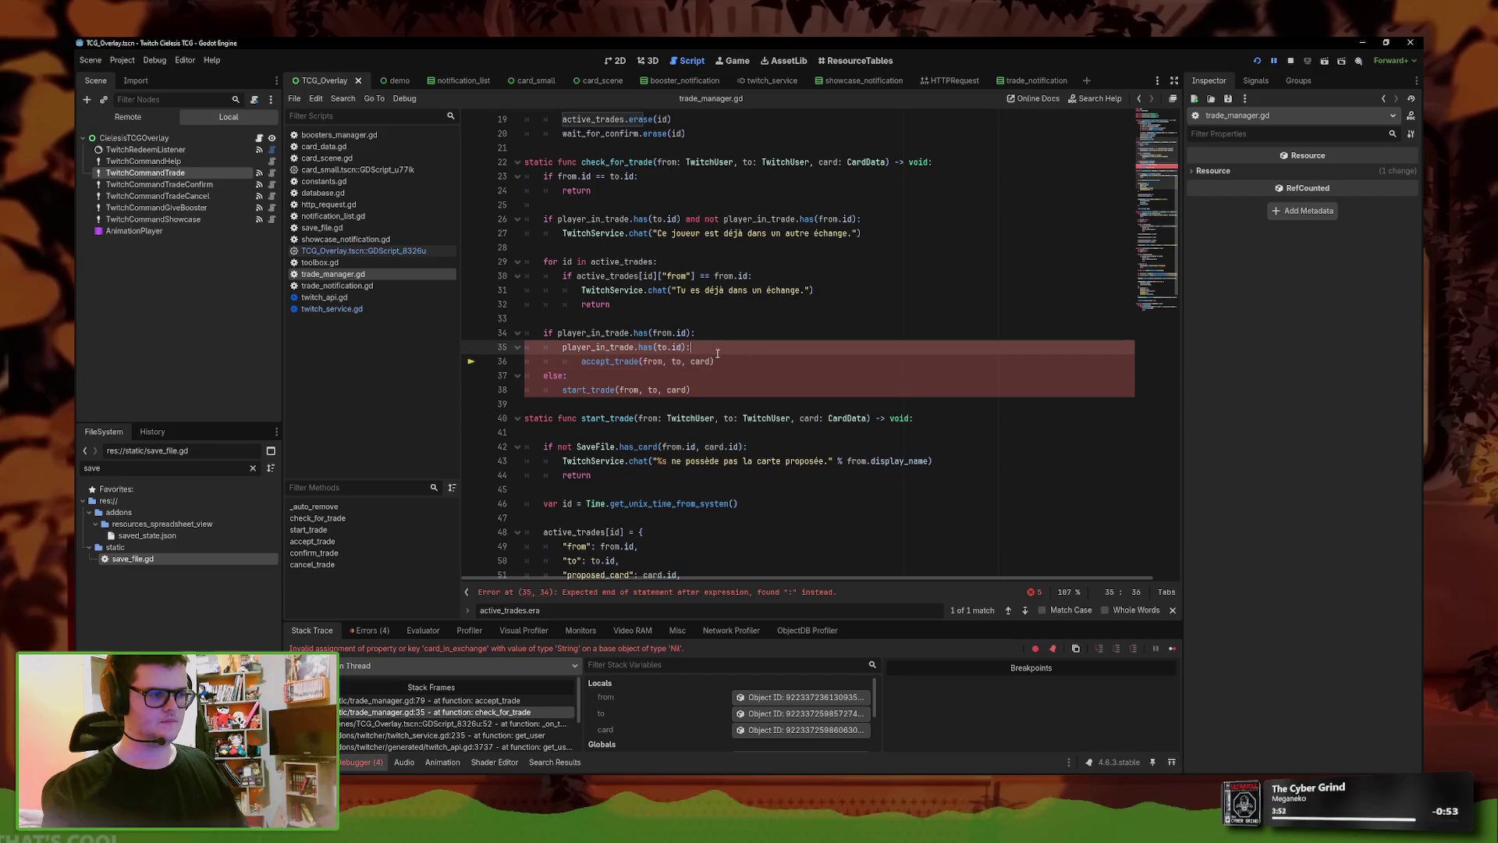
Move the to.id condition into line 34's if, remove the empty line, outdent accept_trade, and save.
left_click_drag(687, 348, 560, 347)
key("ctrl+c")
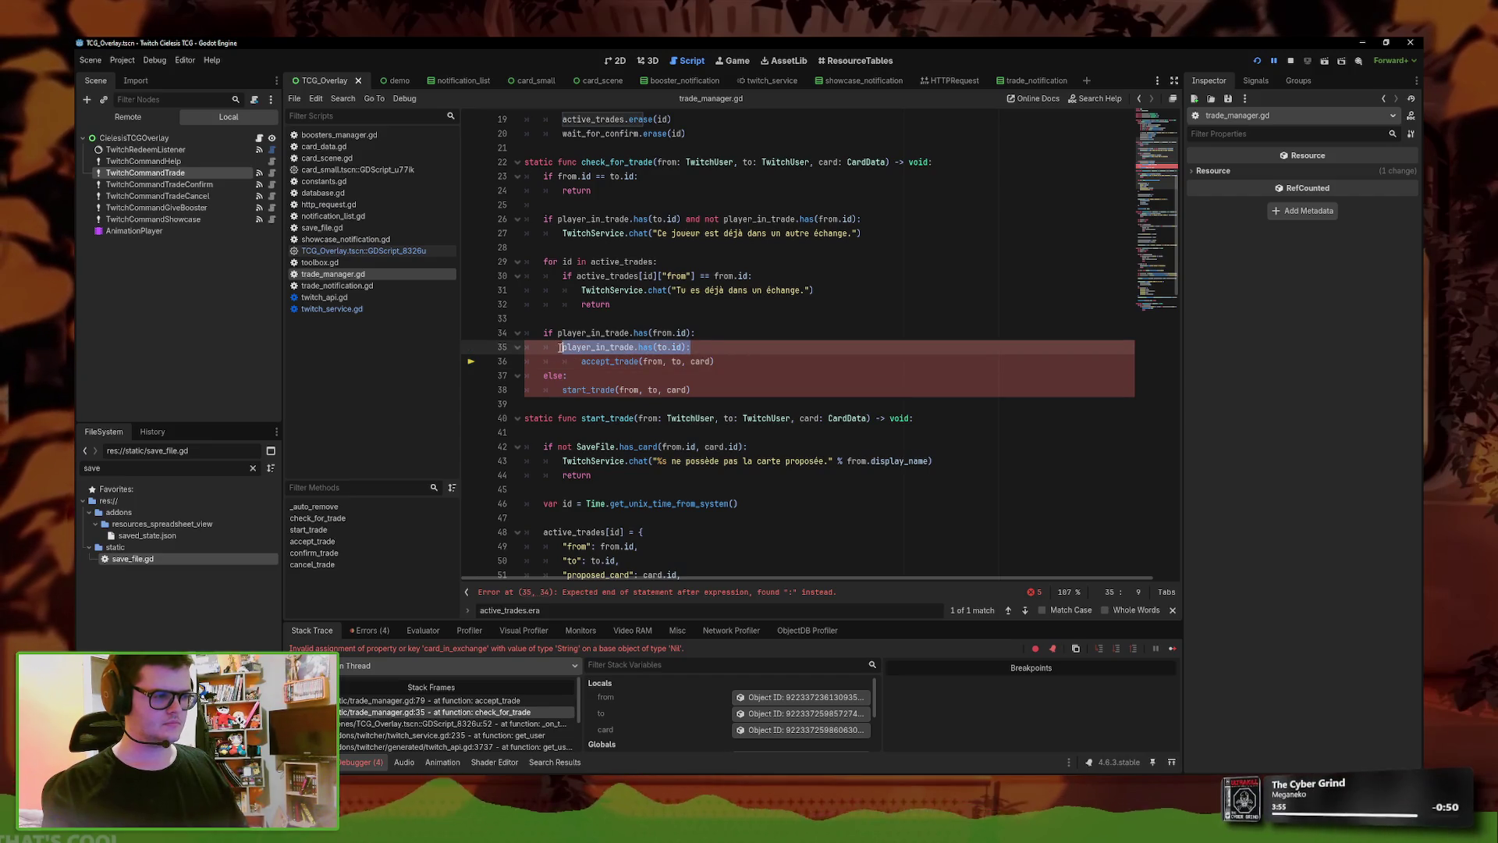
key("BackSpace")
left_click(718, 335)
type(":")
key("ctrl+v")
left_click(710, 357)
key("Home")
key("BackSpace")
key("BackSpace")
key("BackSpace")
left_click(856, 339)
key("BackSpace")
key("ctrl+s")
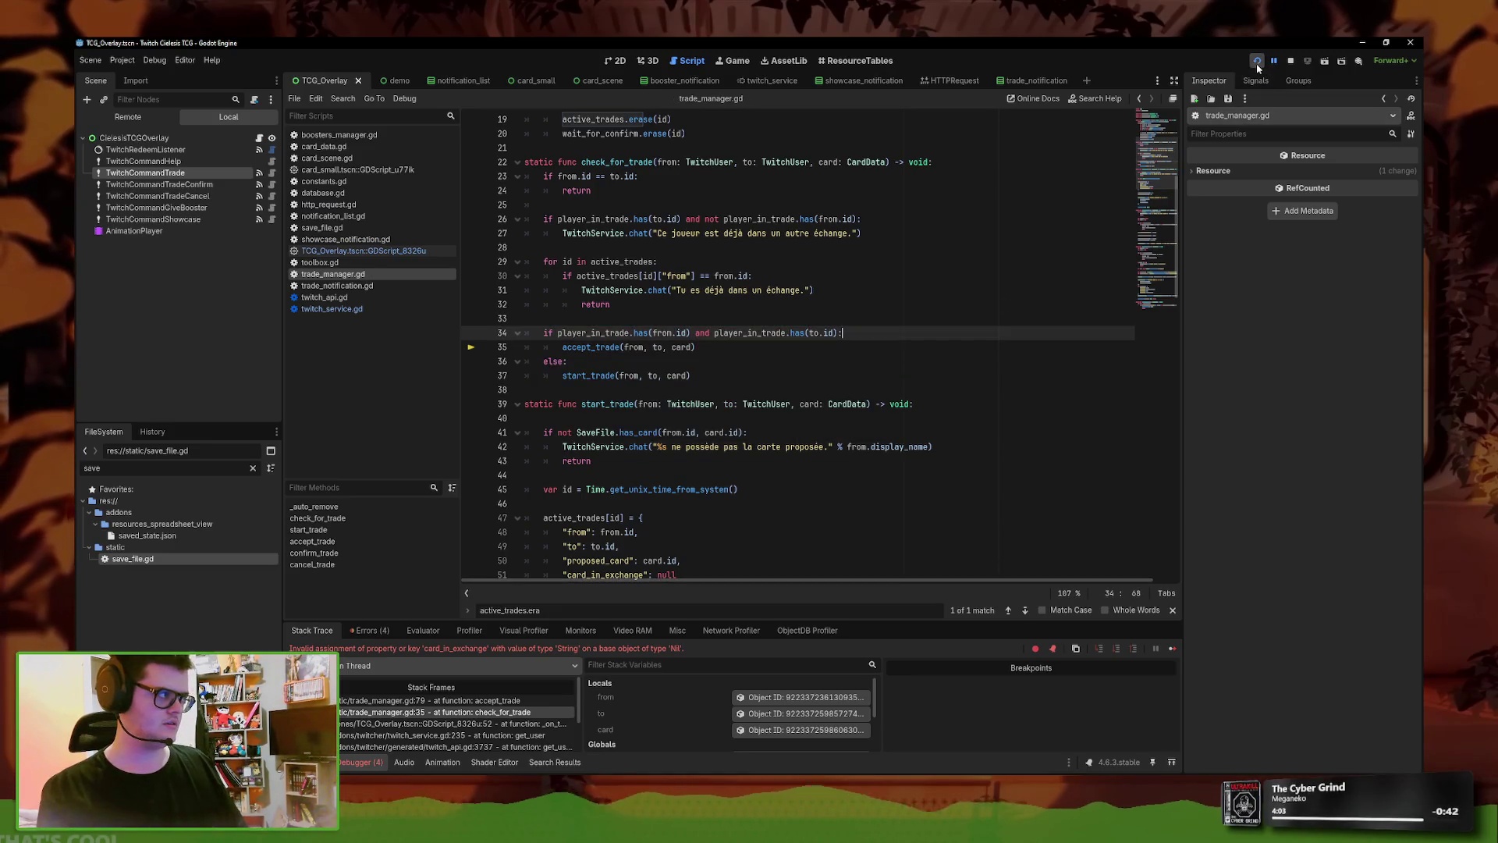
Run the overlay project, see the Hornet and Jimbo trade proposals, then return to the editor.
left_click(1257, 62)
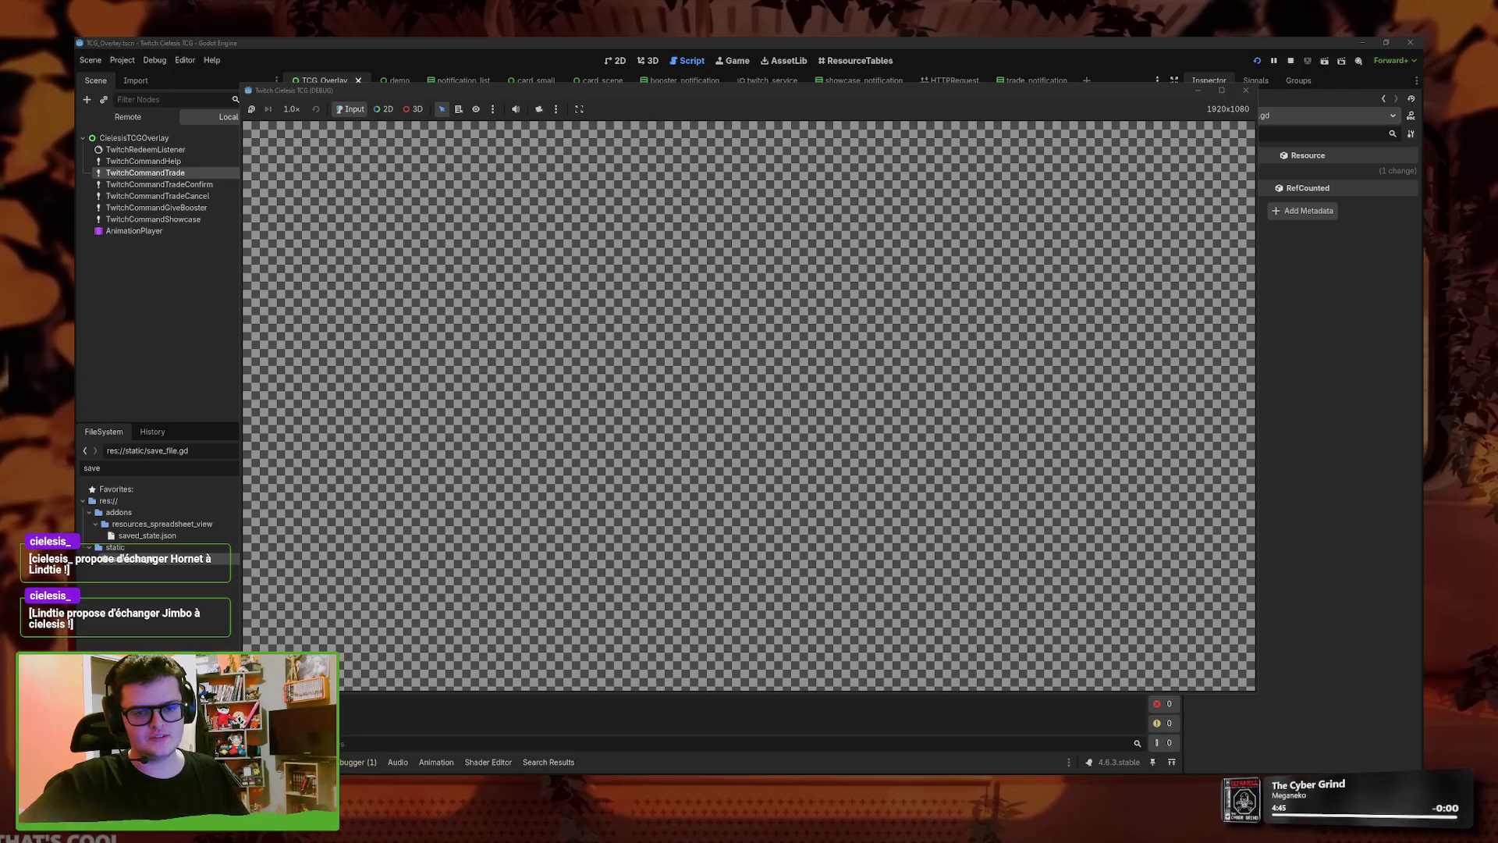
left_click(521, 42)
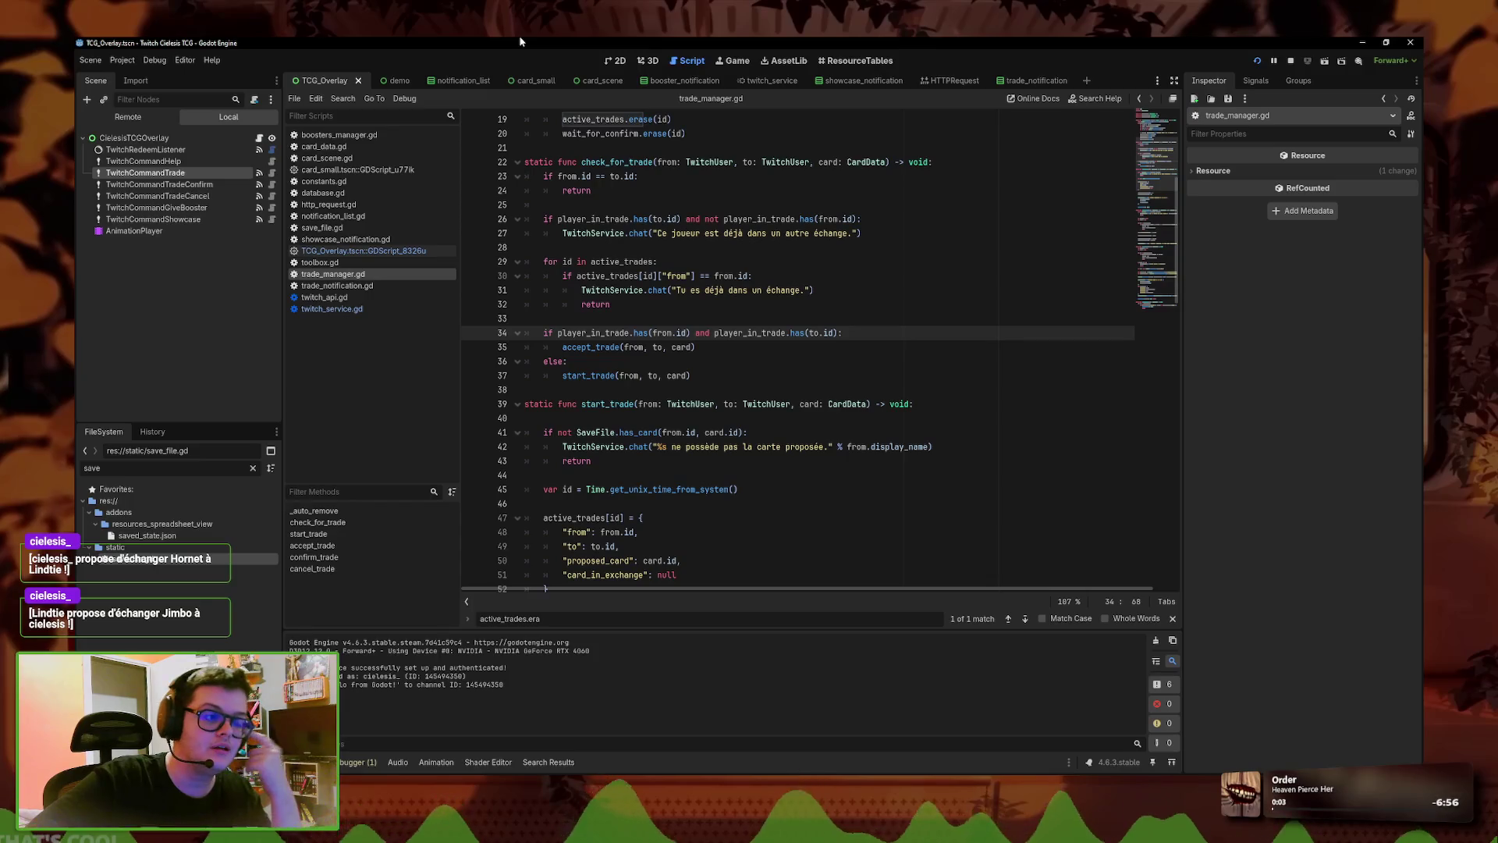
Move 'and player_in_trade.has(to.id)' from line 34 into its own if on line 35.
left_click_drag(837, 333, 692, 333)
key("ctrl+c")
key("BackSpace")
left_click(743, 333)
key("Return")
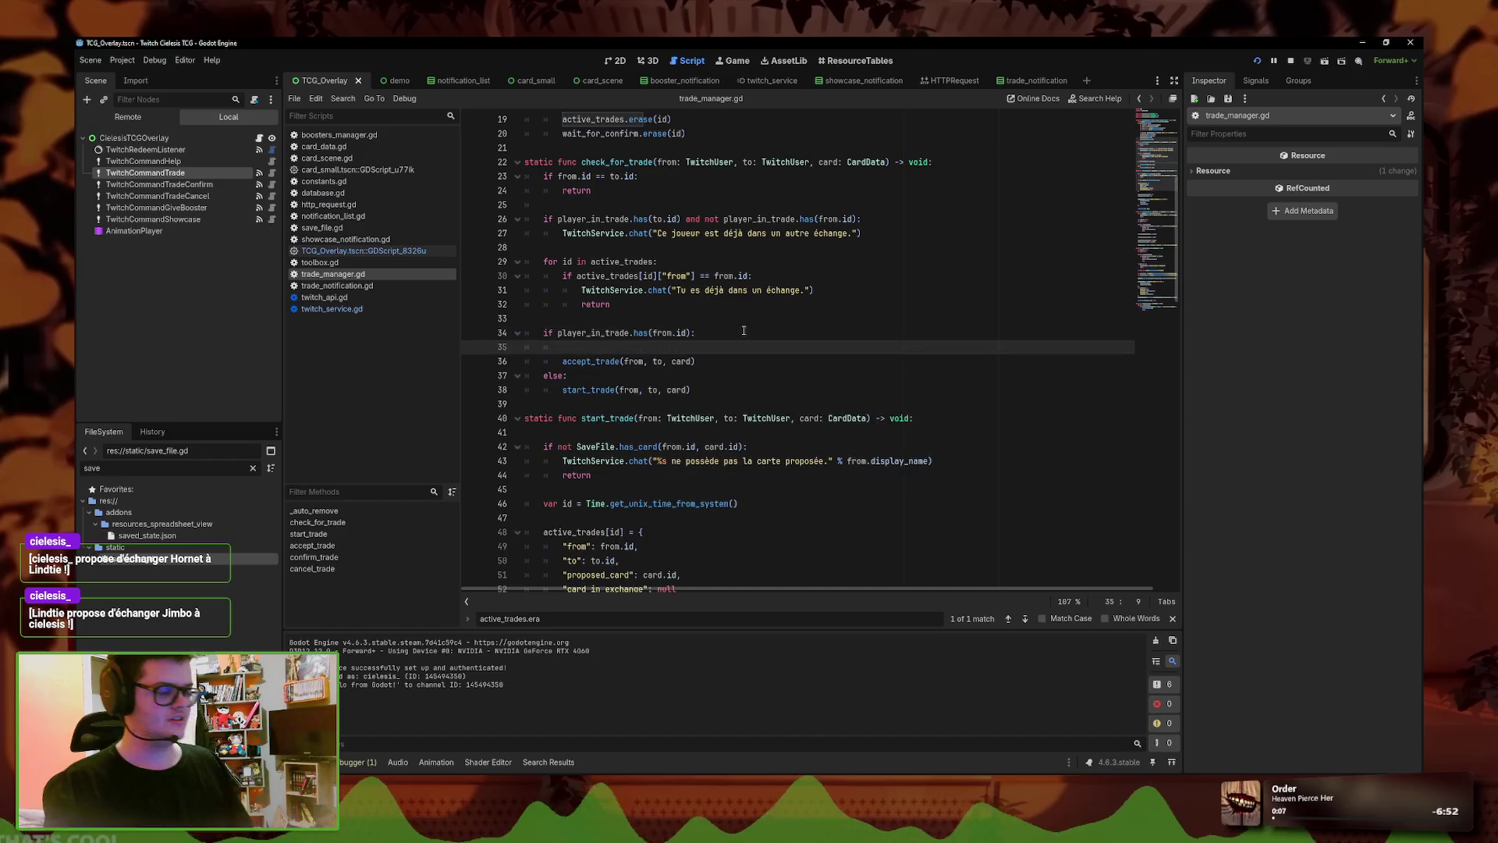
key("ctrl+v")
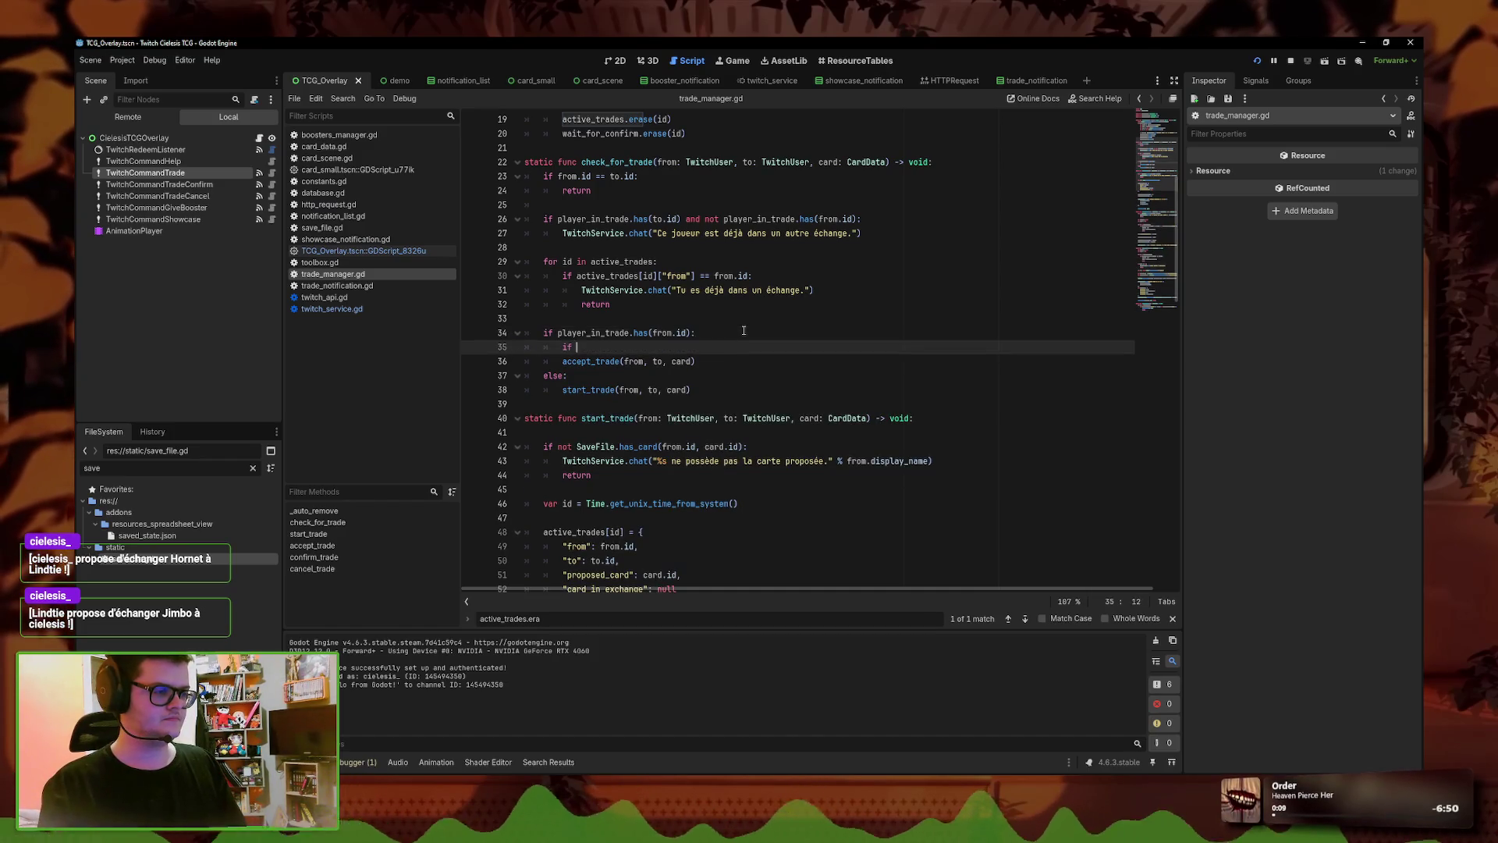
left_click(600, 346)
key("BackSpace")
key("BackSpace")
key("BackSpace")
left_click(751, 351)
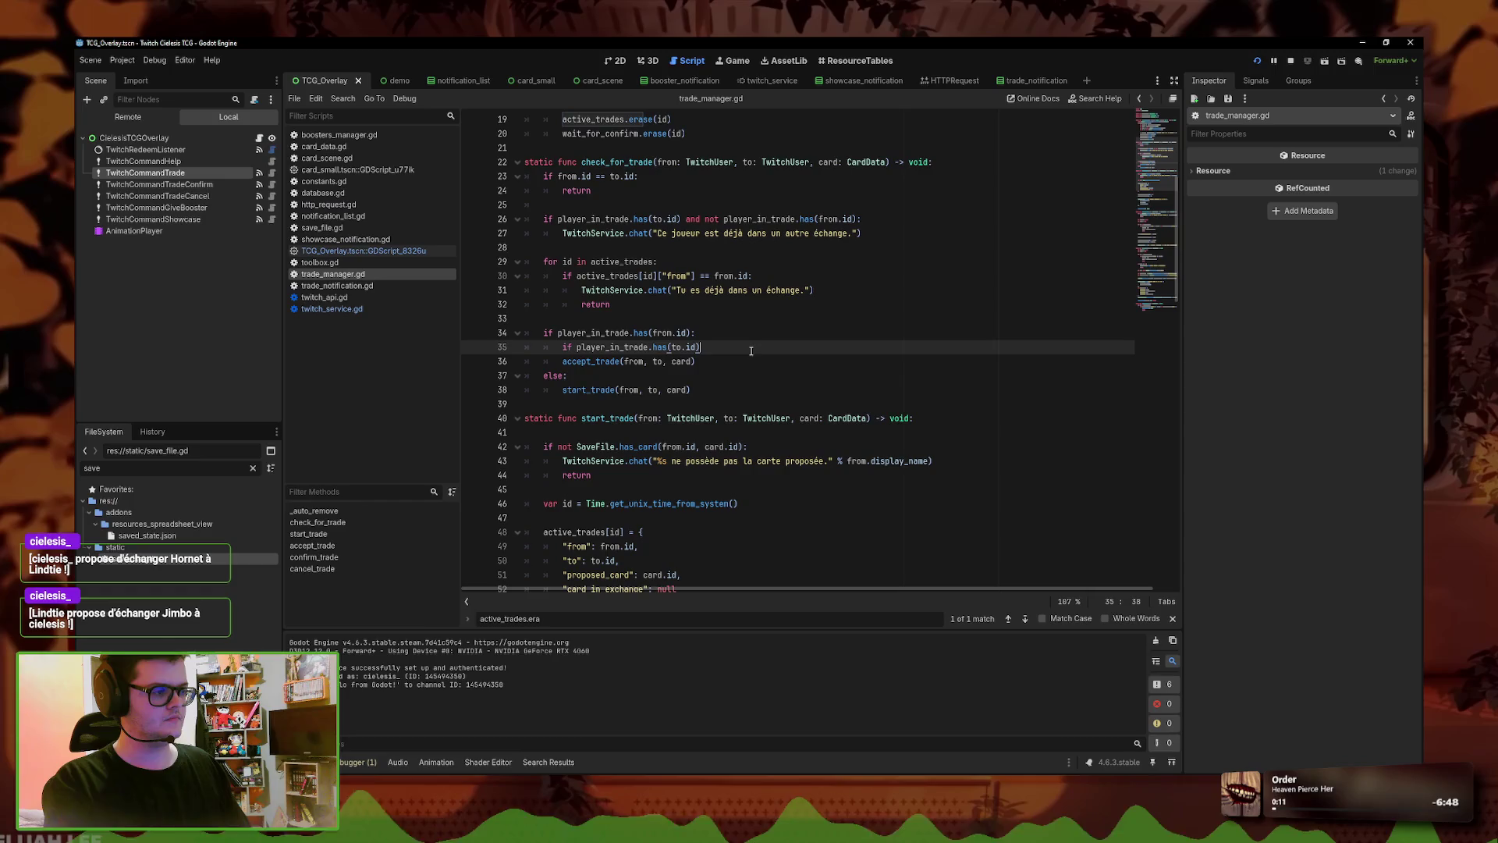
type(":")
Indent accept_trade under the nested to.id check and rerun the project.
left_click(555, 362)
key("Tab")
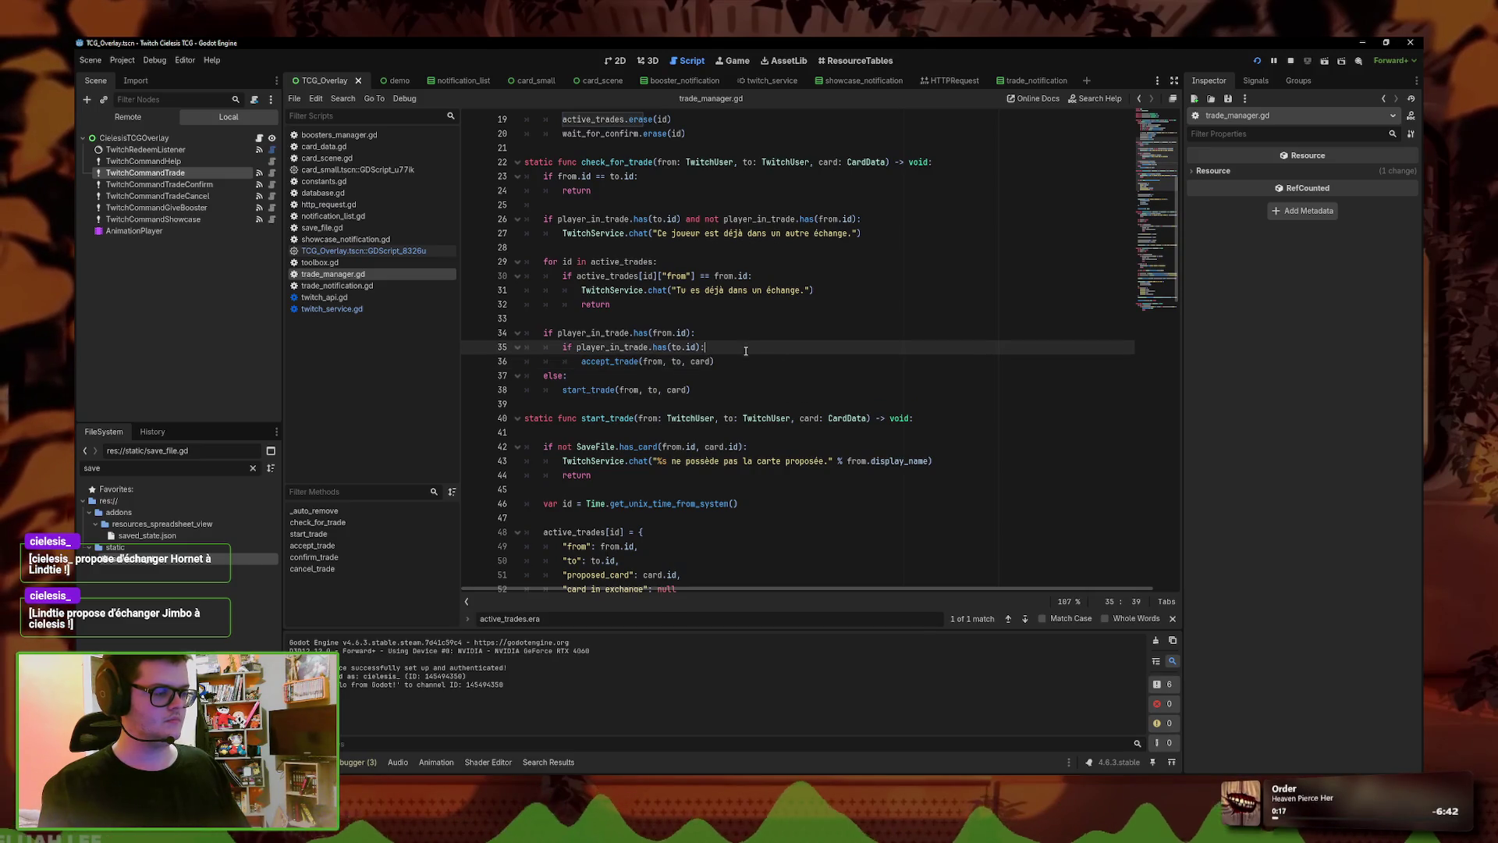
left_click_drag(829, 290, 582, 290)
left_click(749, 361)
left_click(1257, 61)
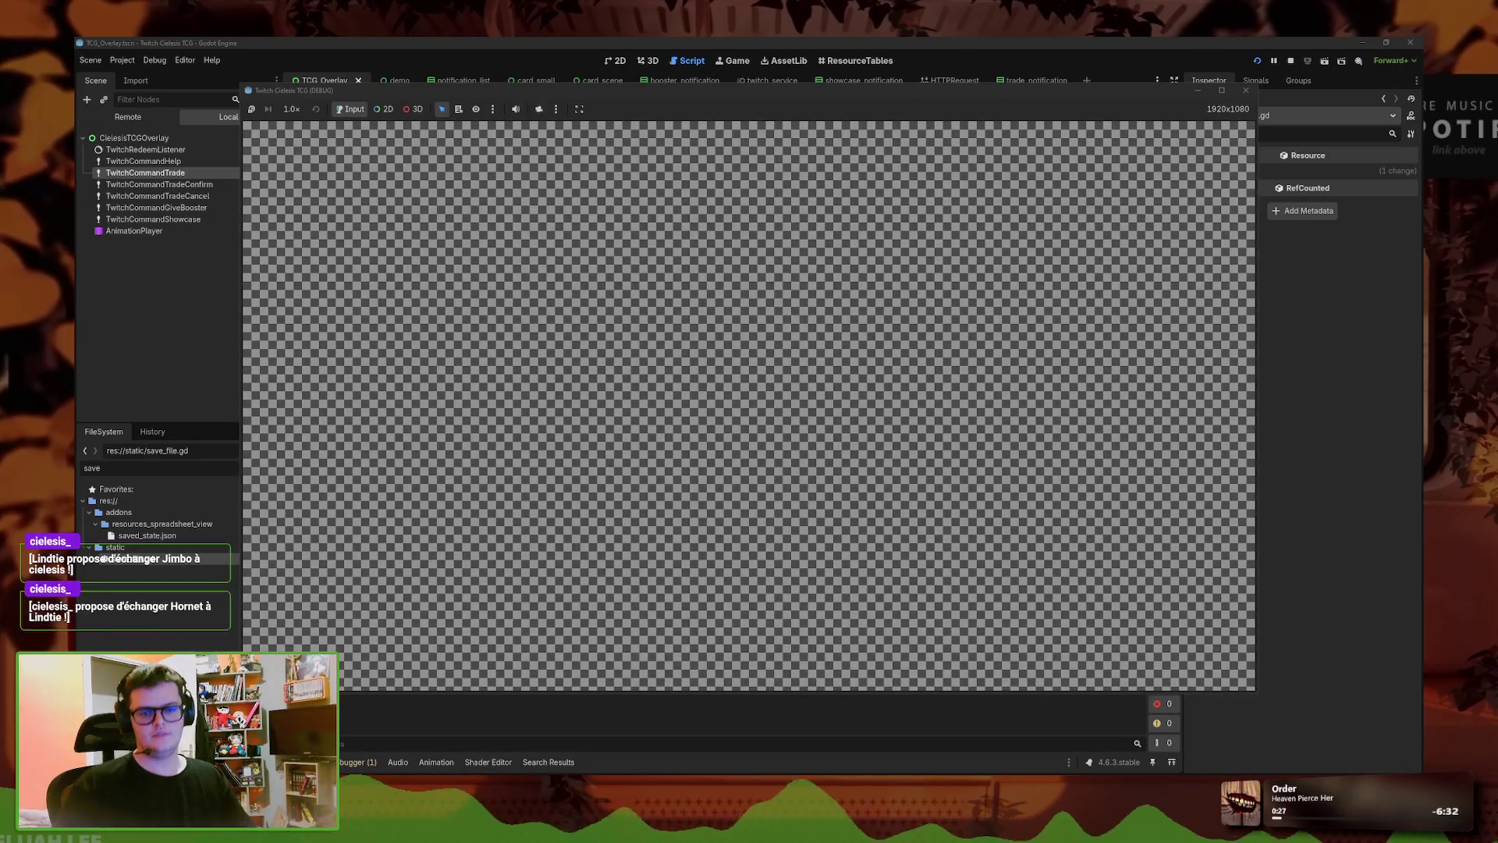
Review the accept_trade and else lines around lines 38–39 in the script editor.
left_click(517, 41)
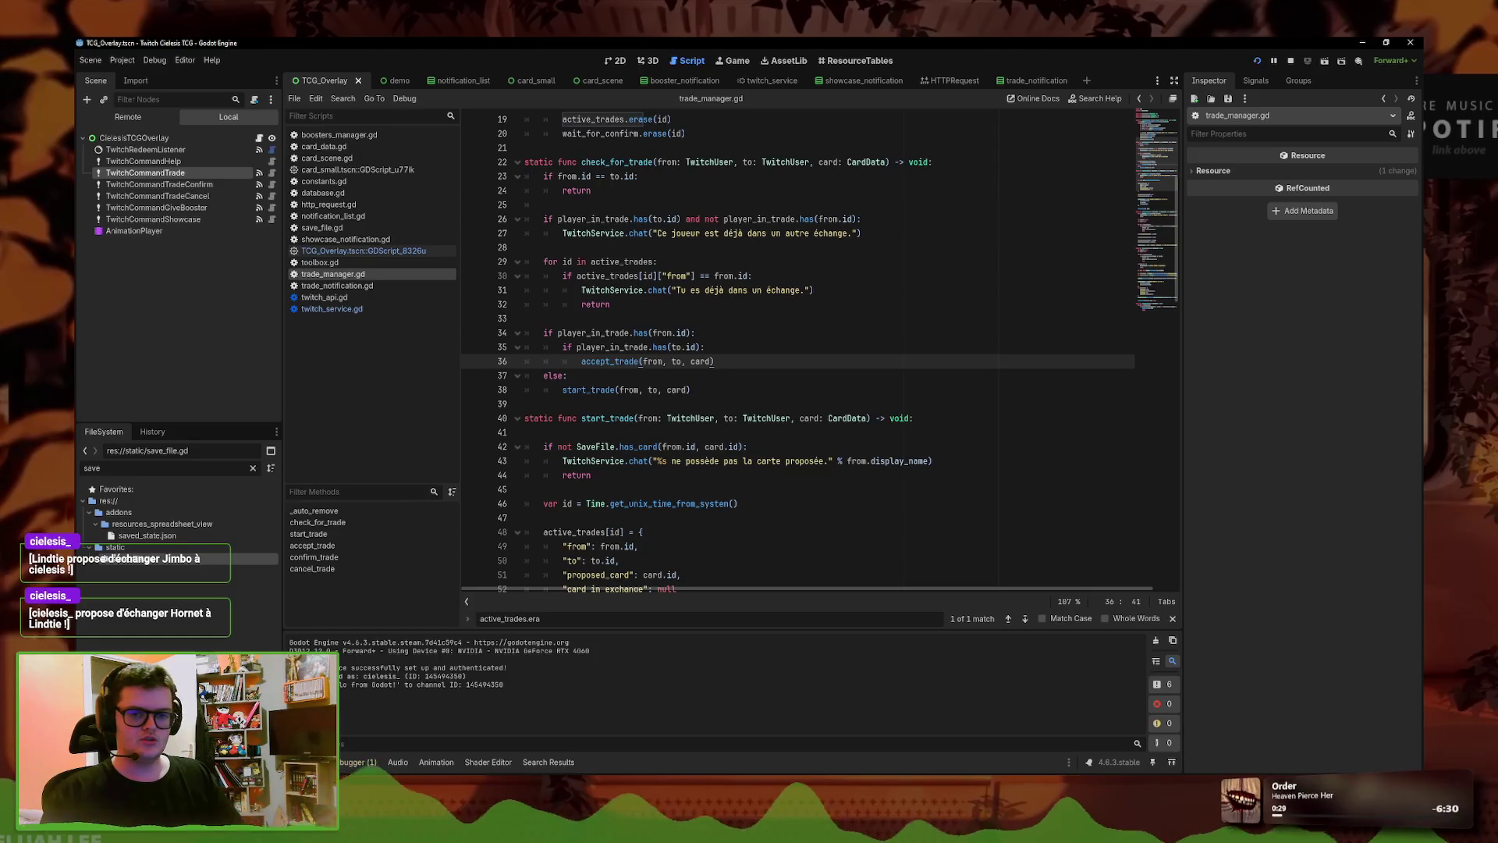
left_click(751, 391)
left_click(829, 377)
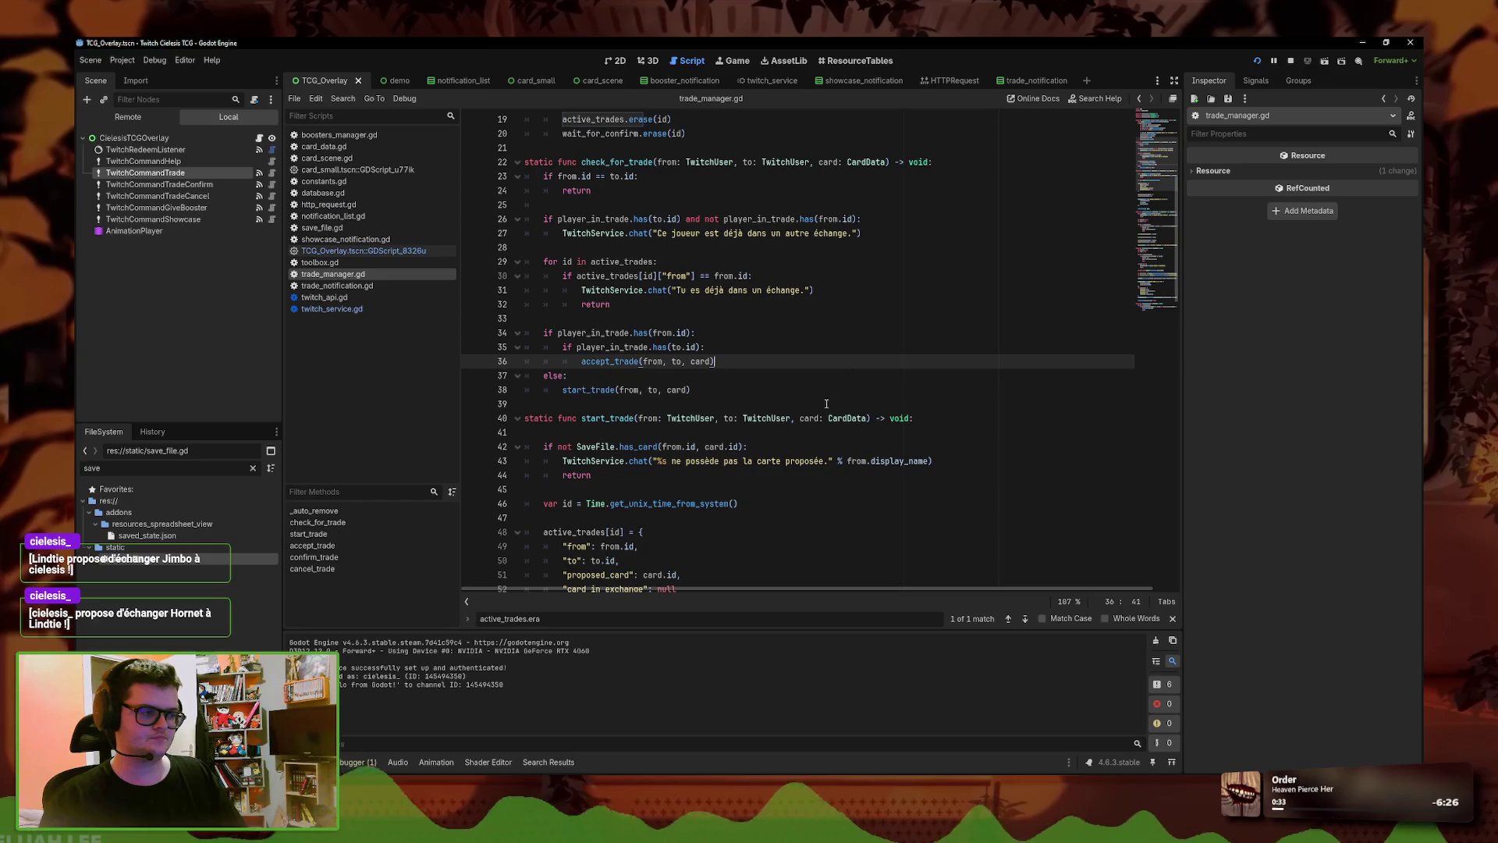
key("Down")
key("Down")
left_click(829, 377)
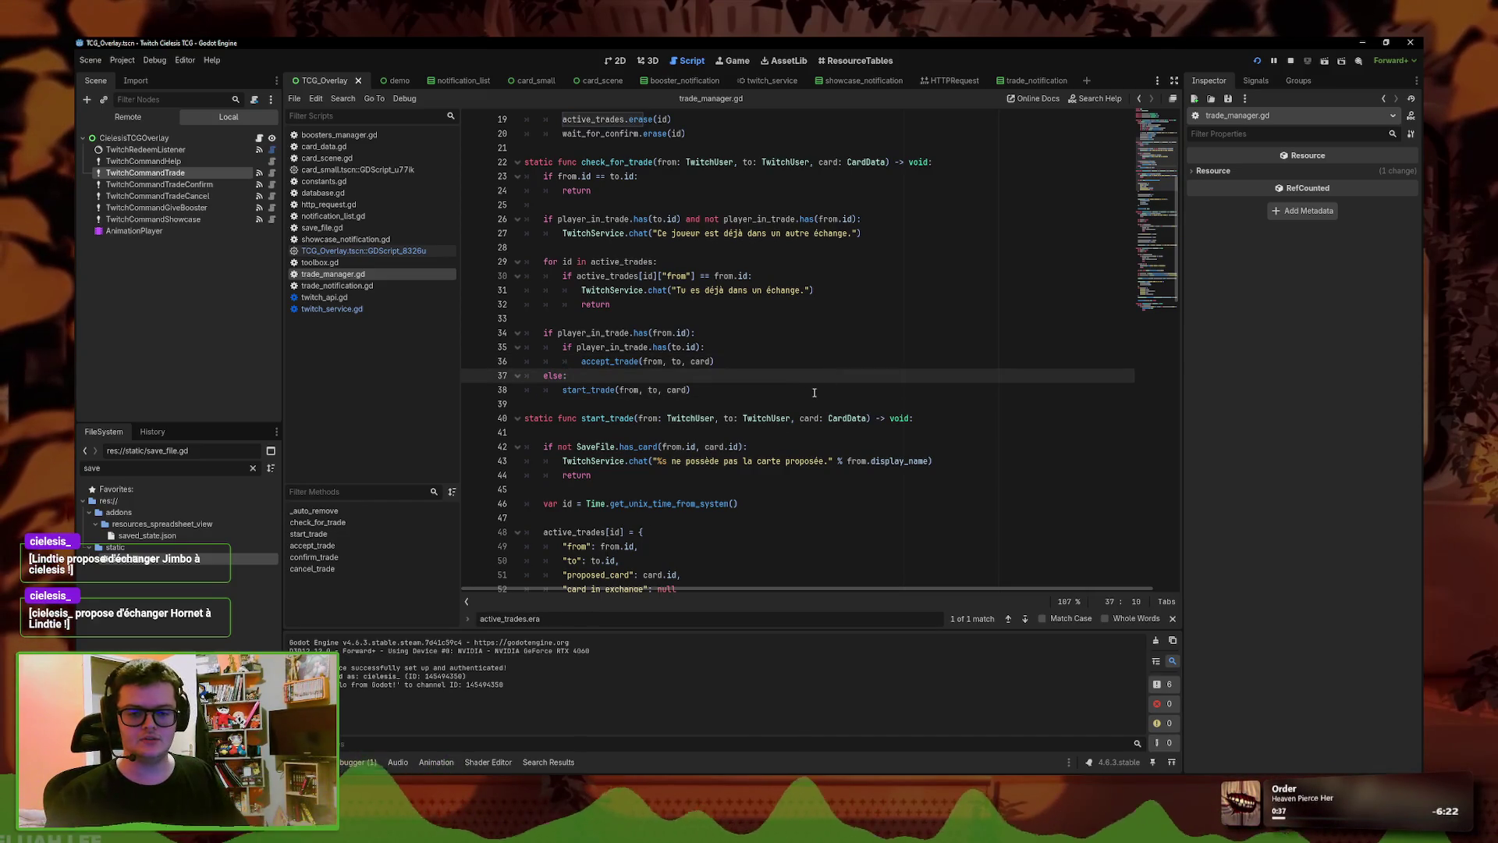
left_click(782, 365)
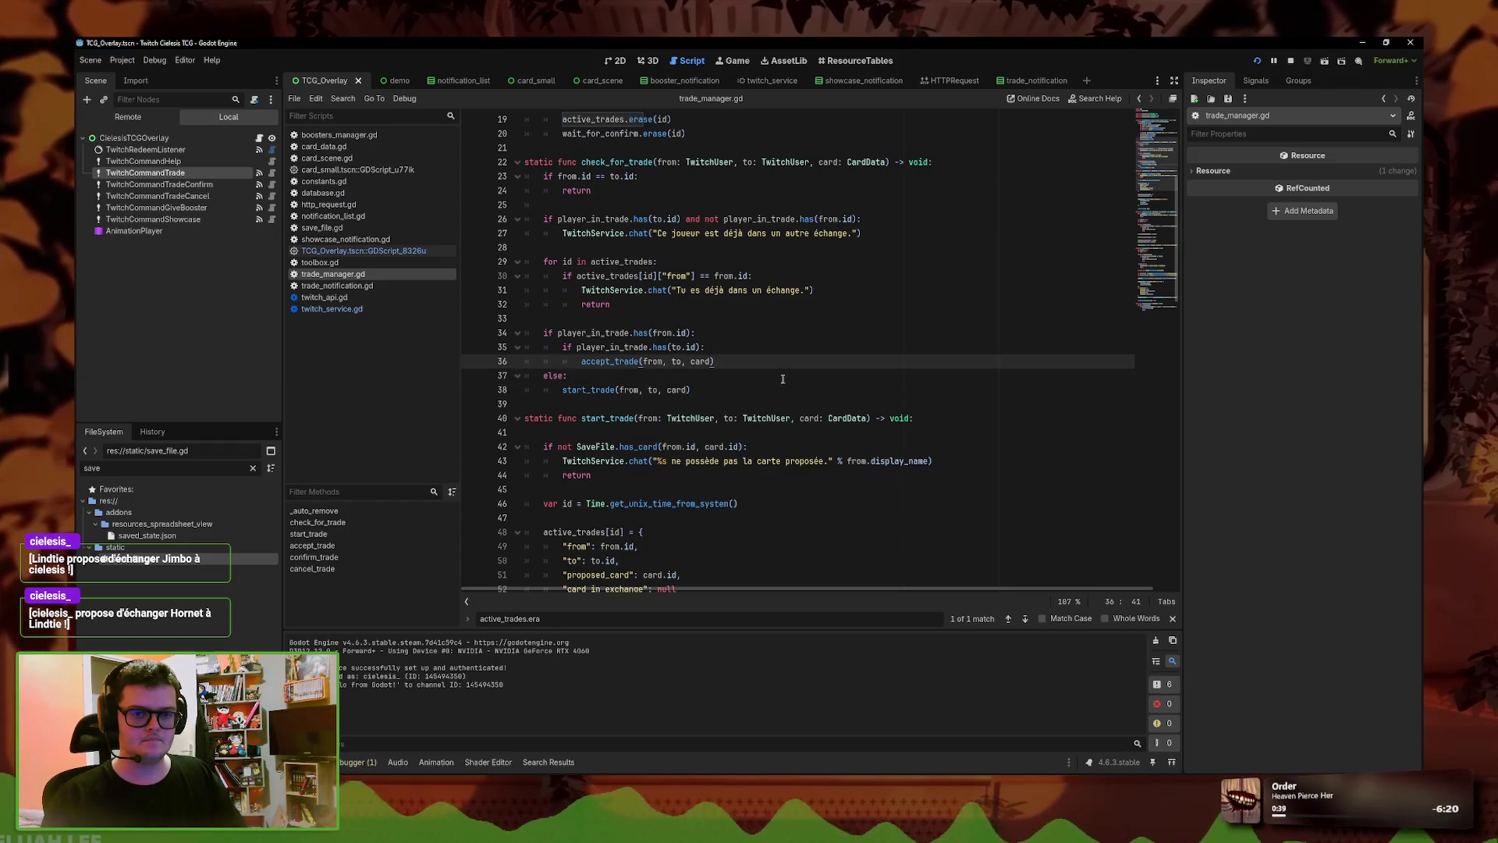
Bring the running client's Hornet trade view forward and close the player name suggestion list.
left_click(544, 829)
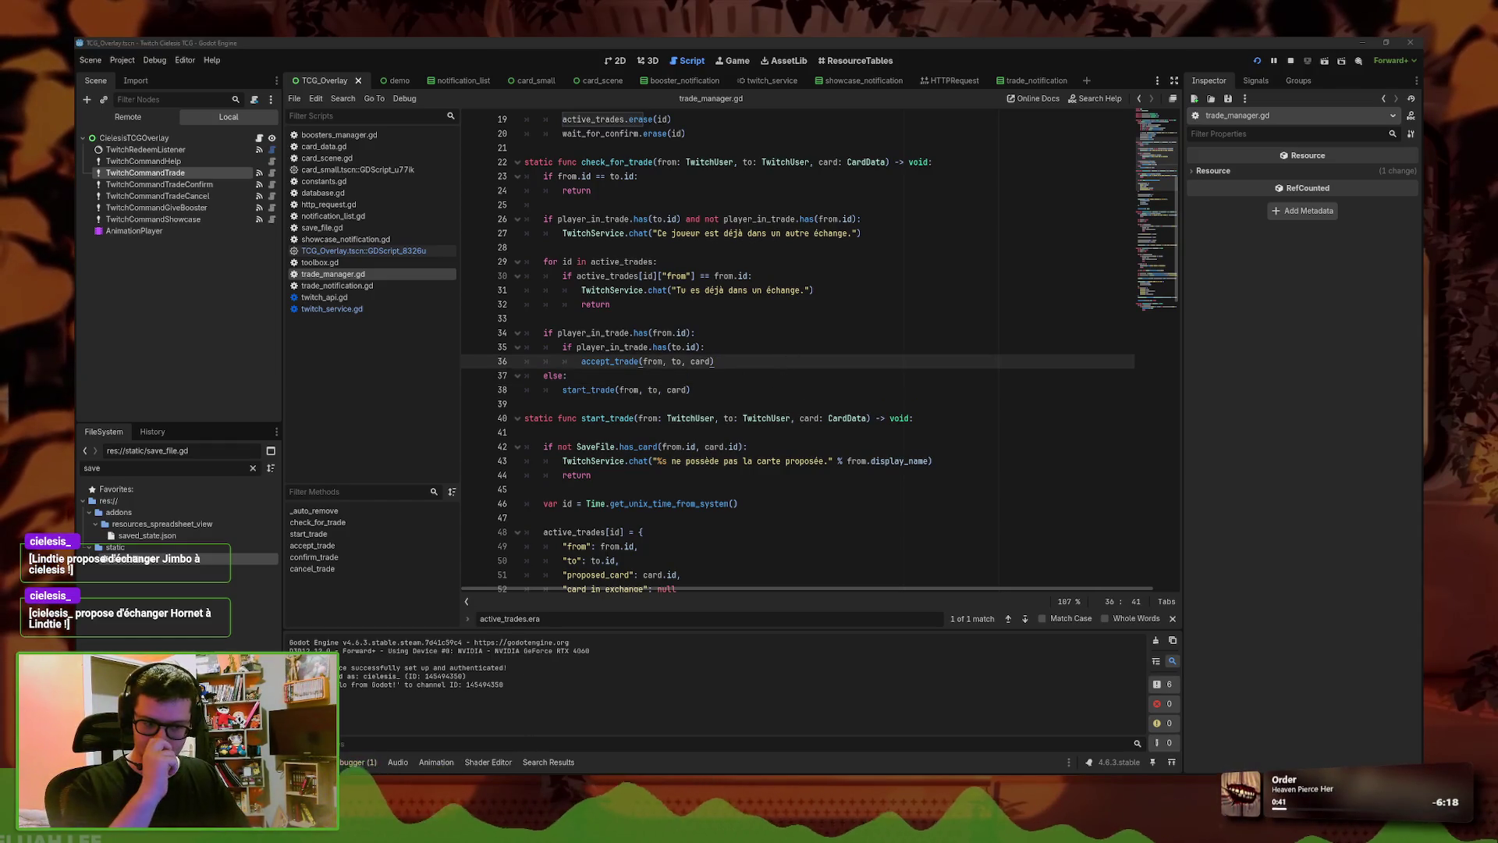
left_click(587, 744)
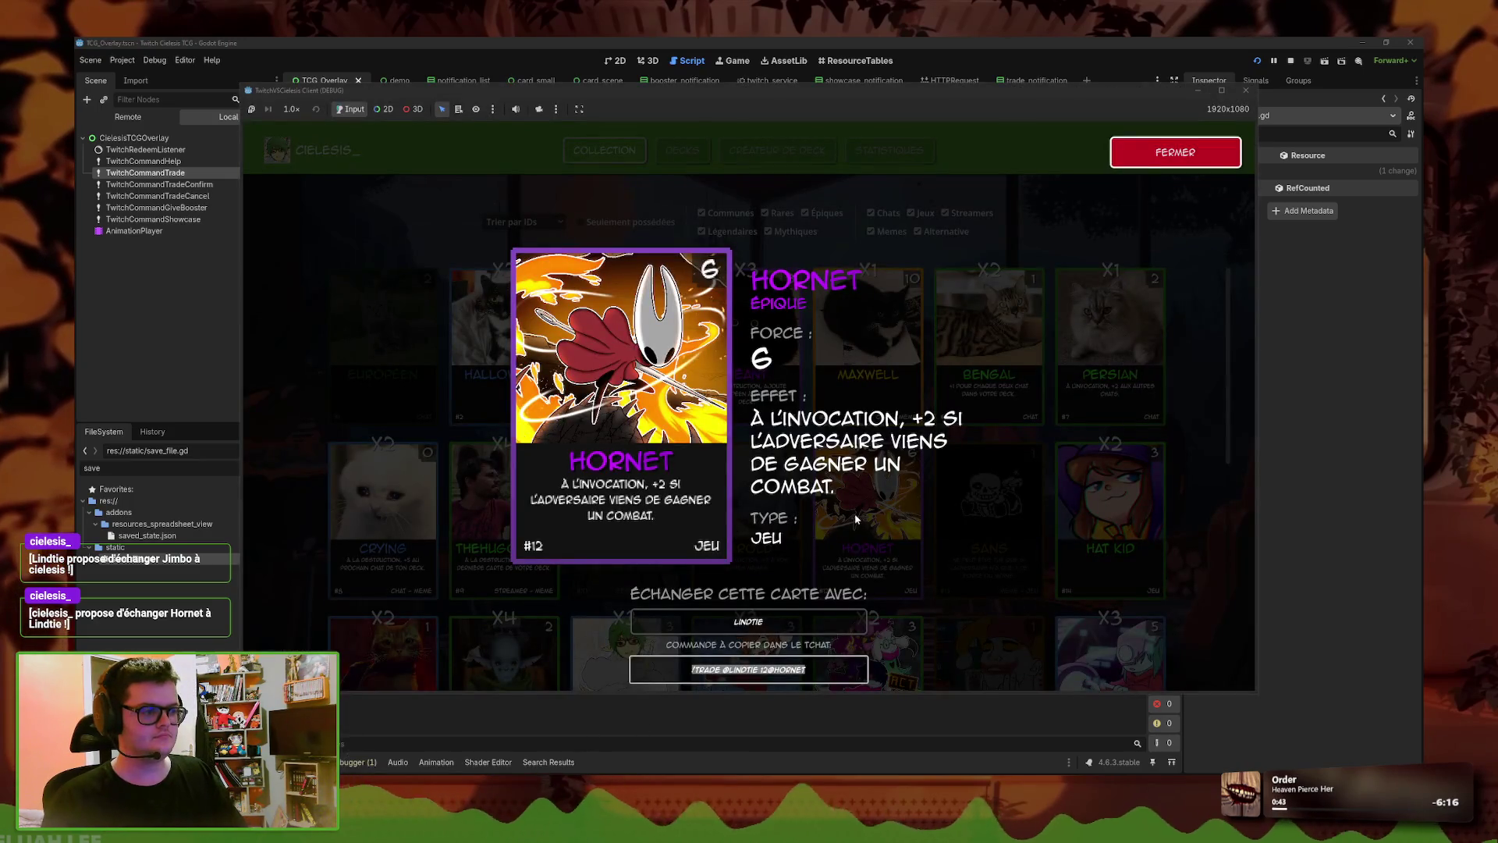
left_click(829, 658)
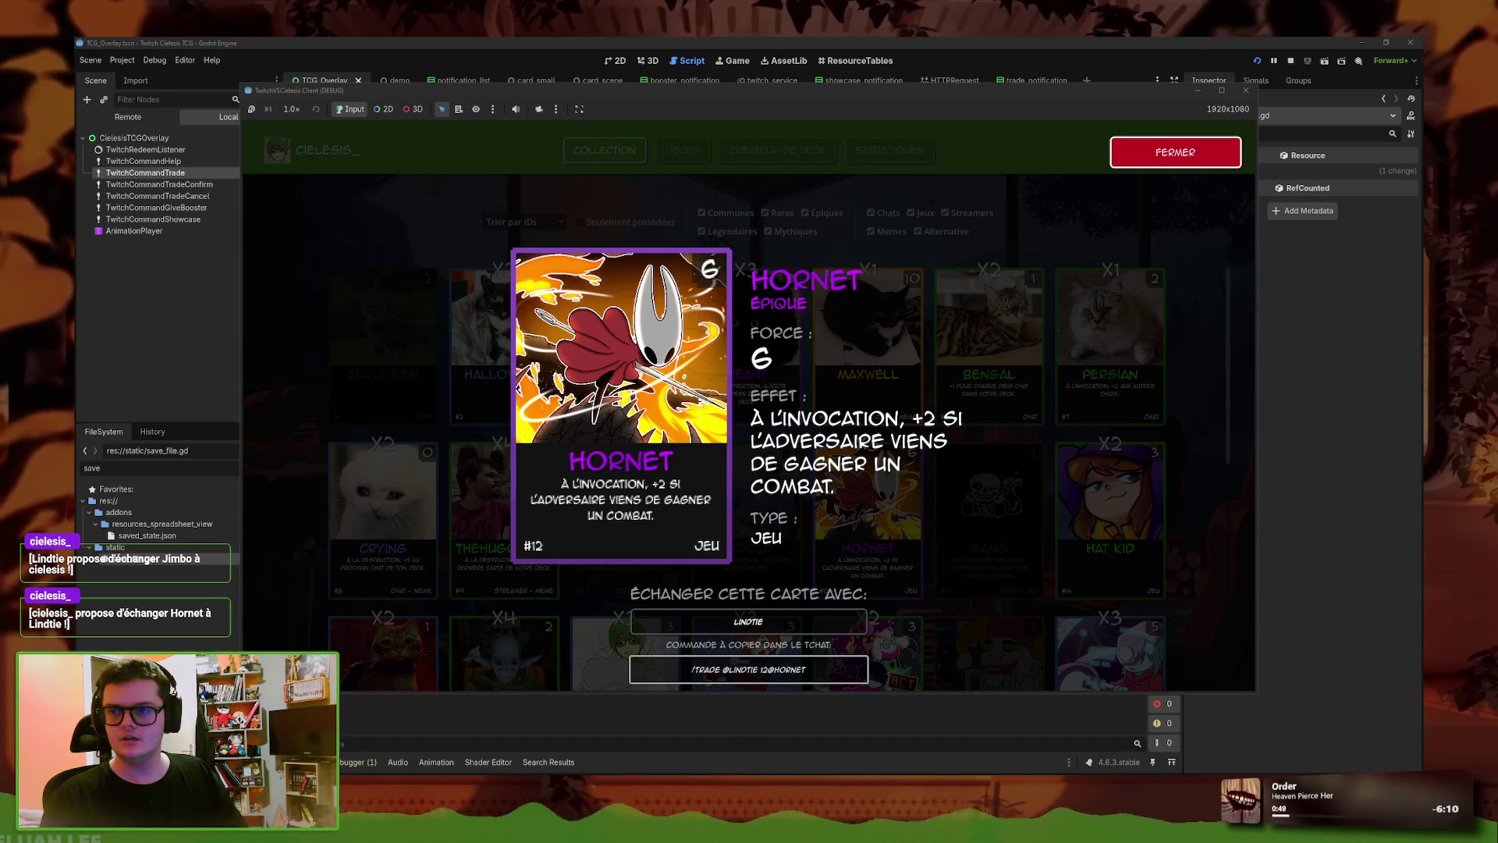
key("alt+Tab")
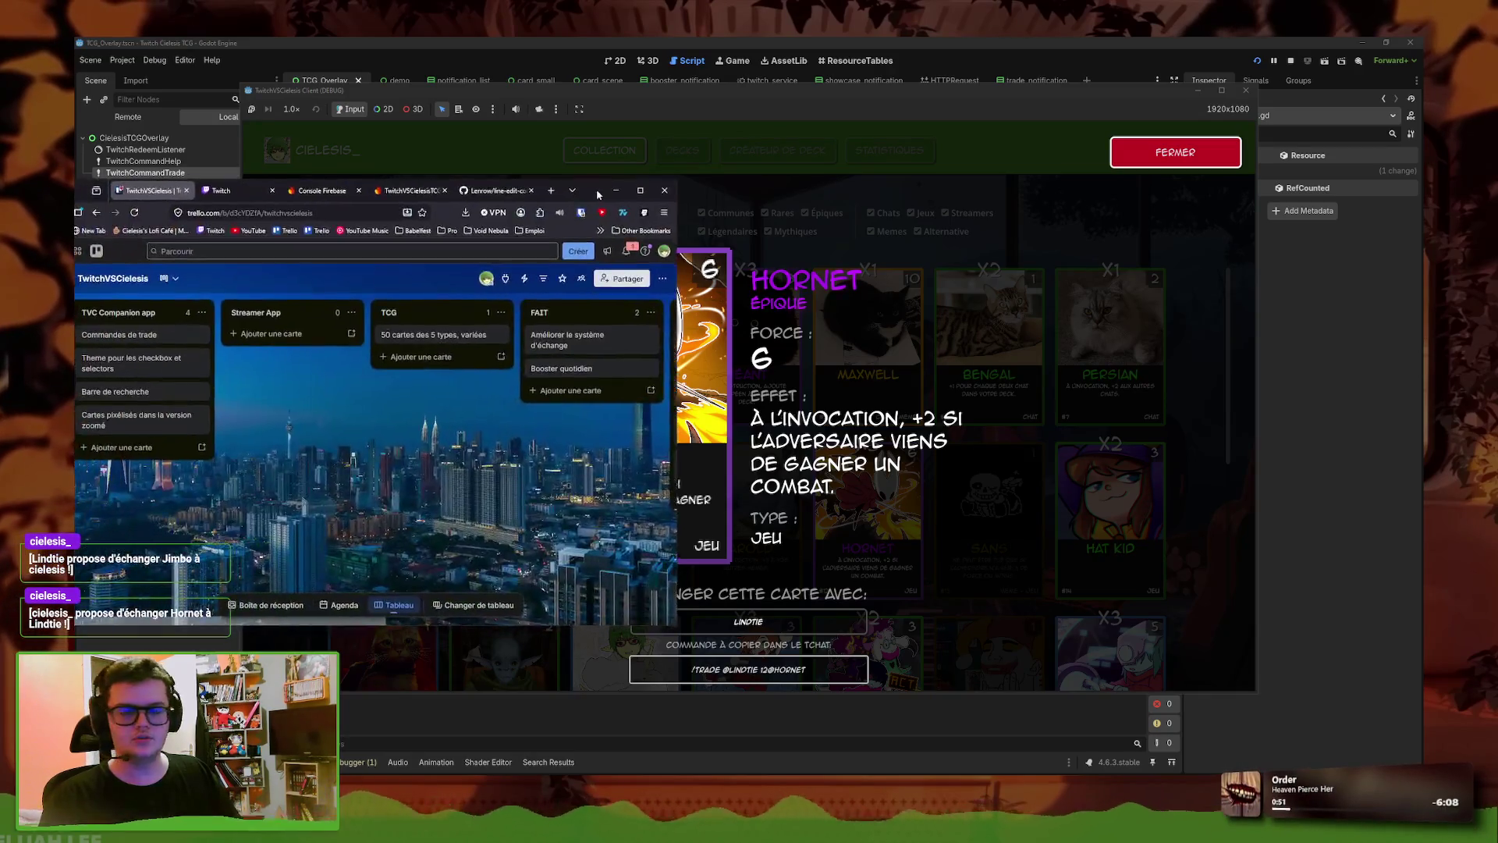
Drag the 'Commandes de trade' card into the FAIT list, then close the browser.
left_click_drag(353, 357, 773, 394)
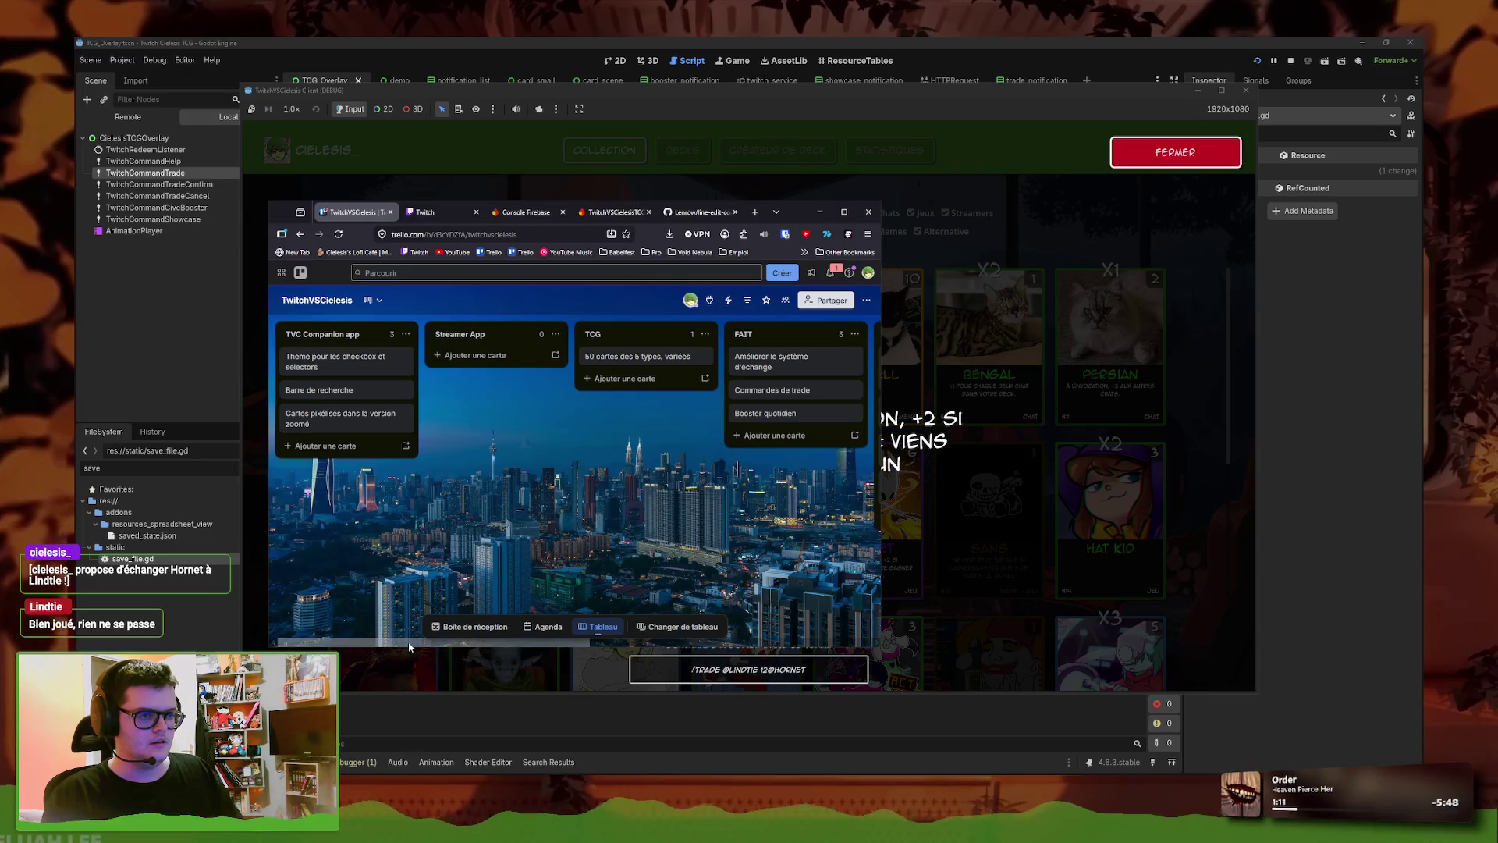
left_click(570, 649)
scroll(570, 653, "left", 5)
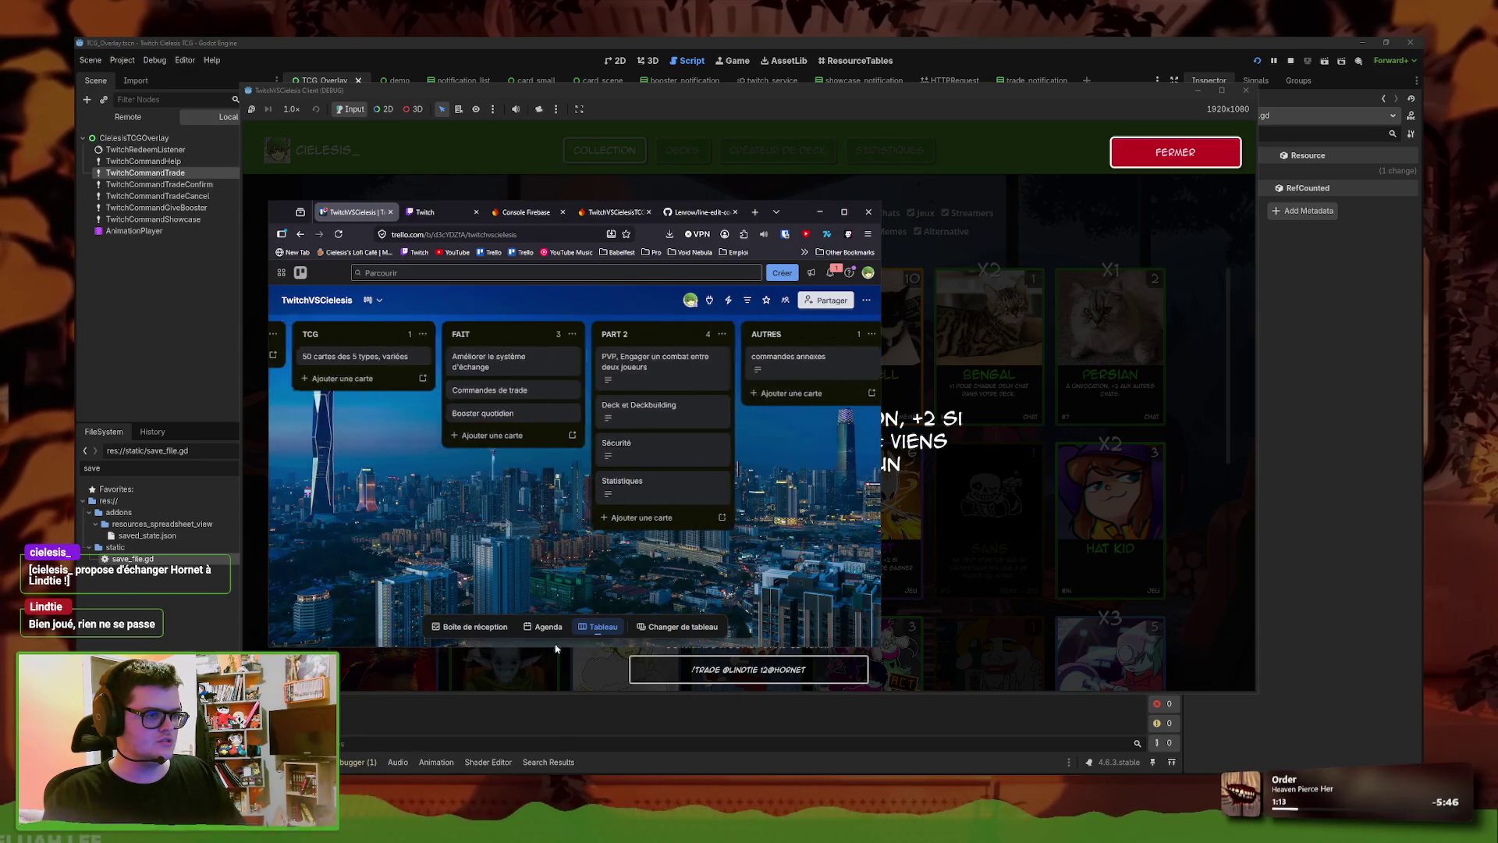
left_click(868, 212)
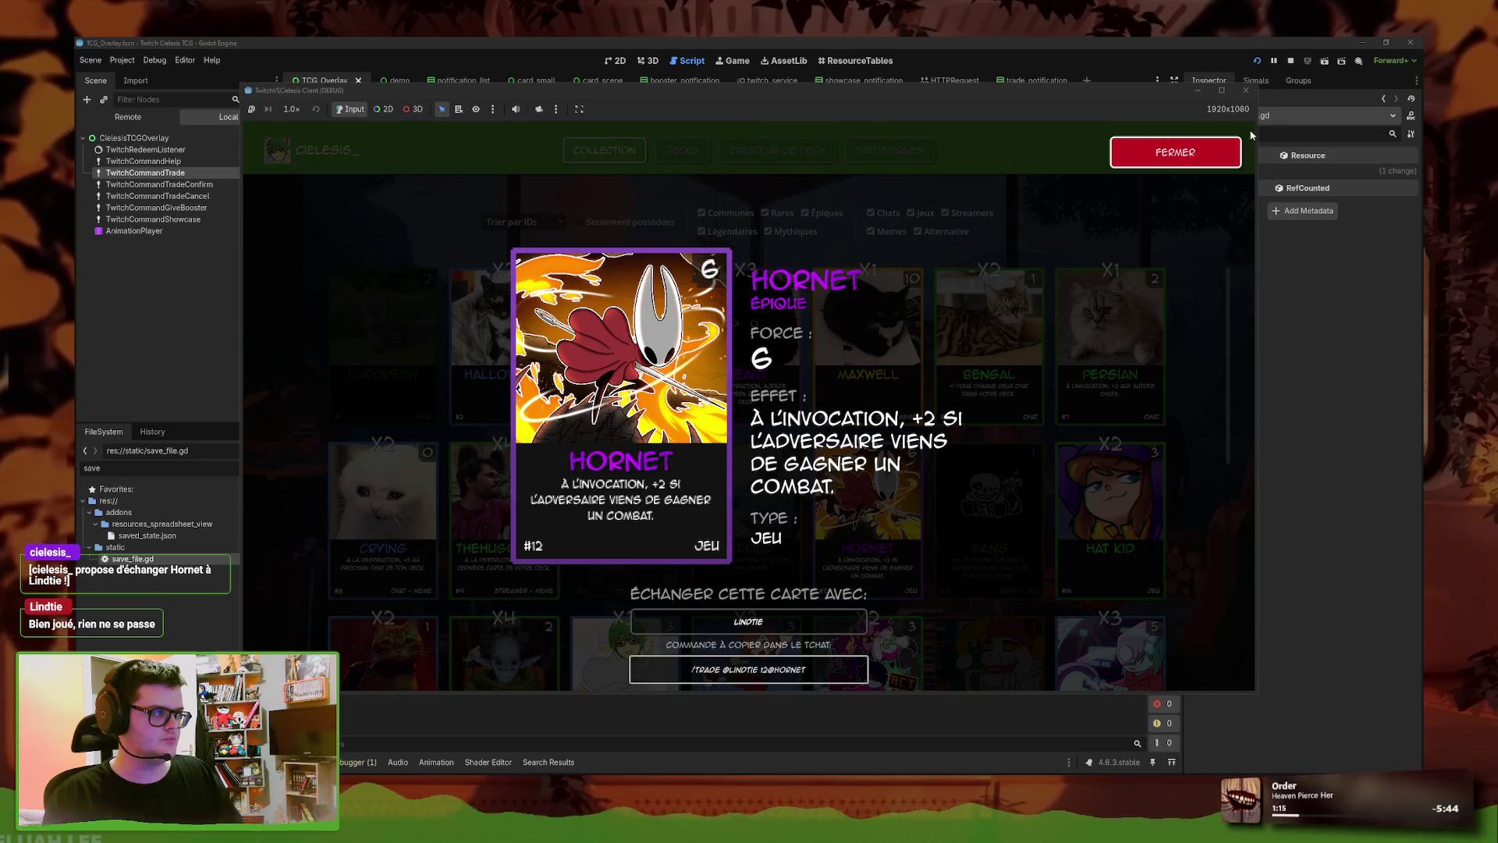
Close the Hornet card detail view, stop the game, and type 'header' in the file filter.
left_click(824, 216)
left_click(1246, 90)
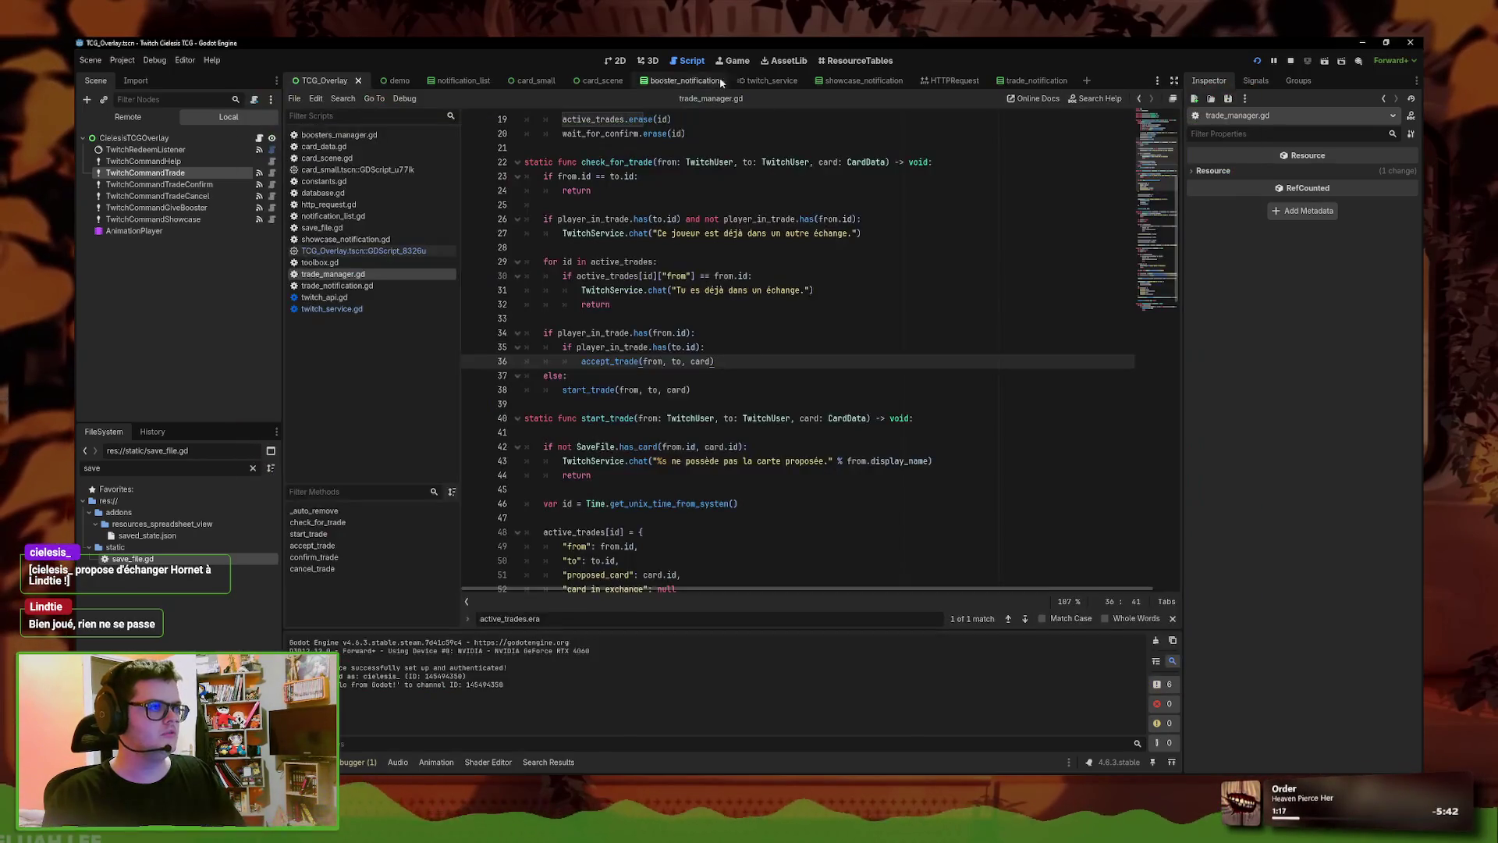
key("ctrl+f")
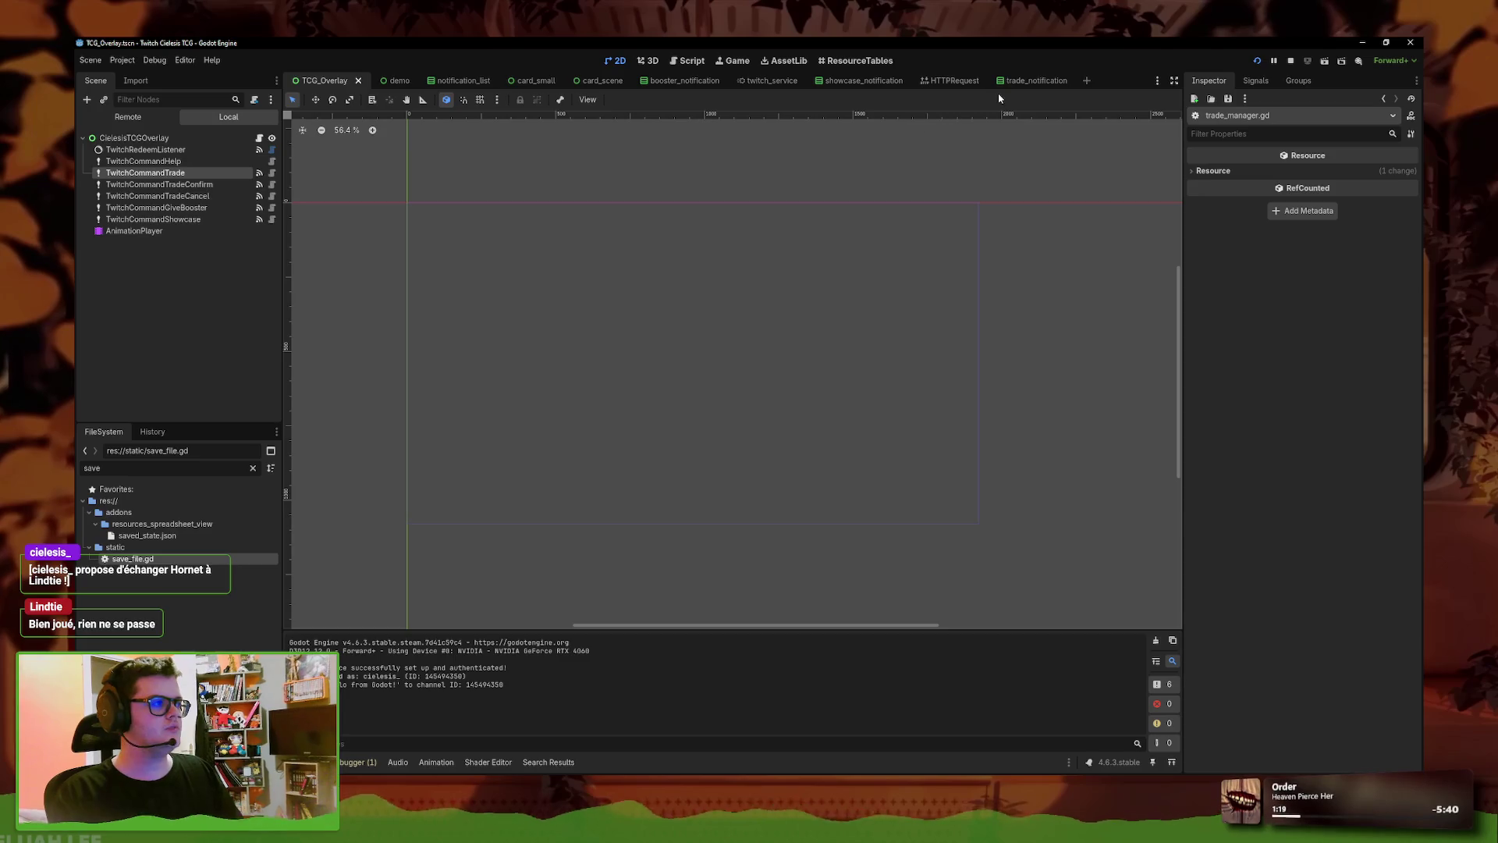
type("header")
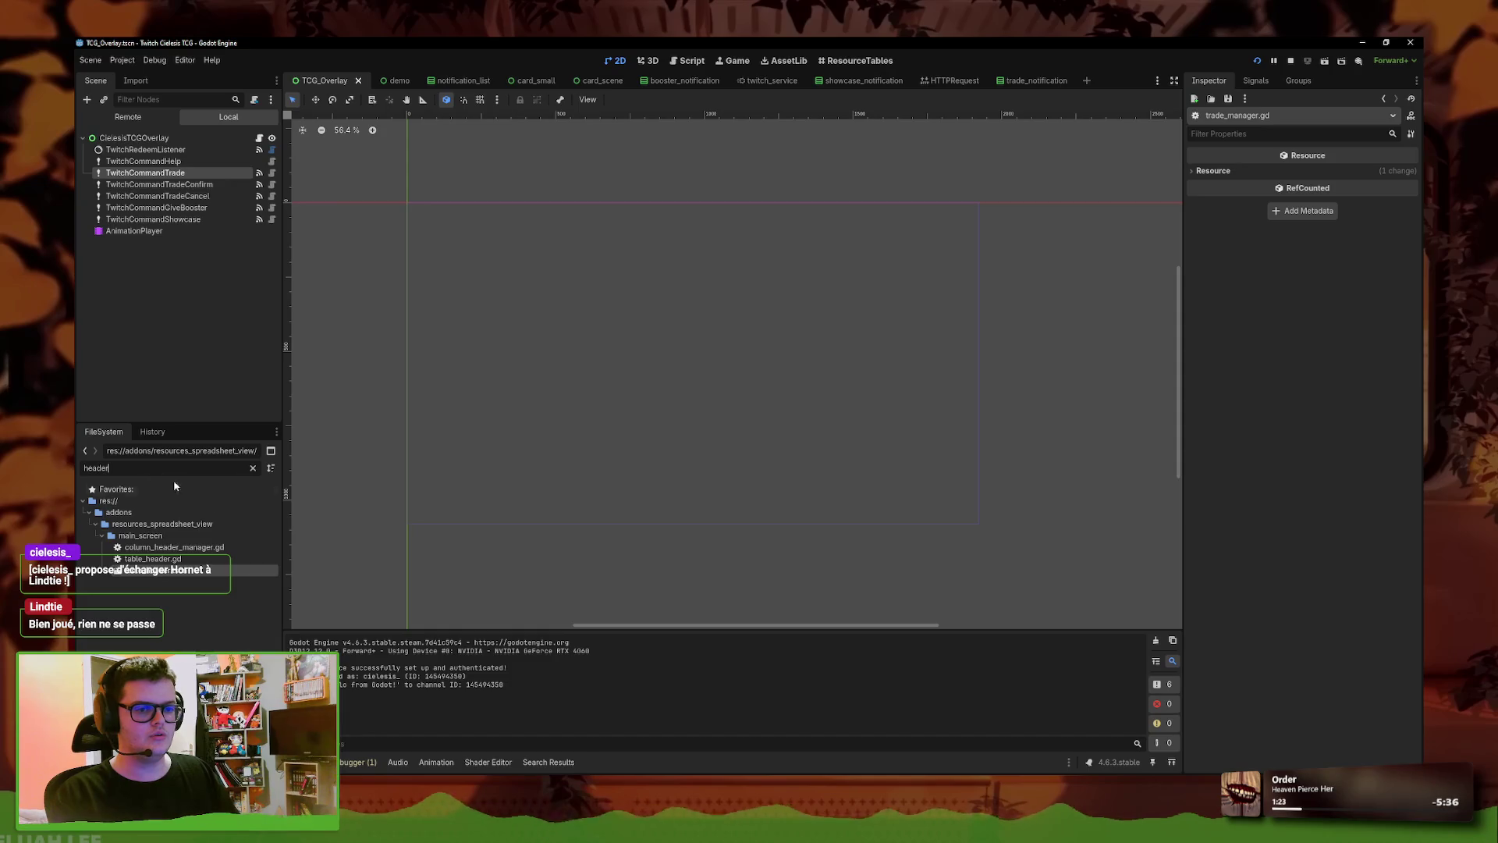
Switch to the client project's editor and focus its FileSystem filter.
left_click(548, 781)
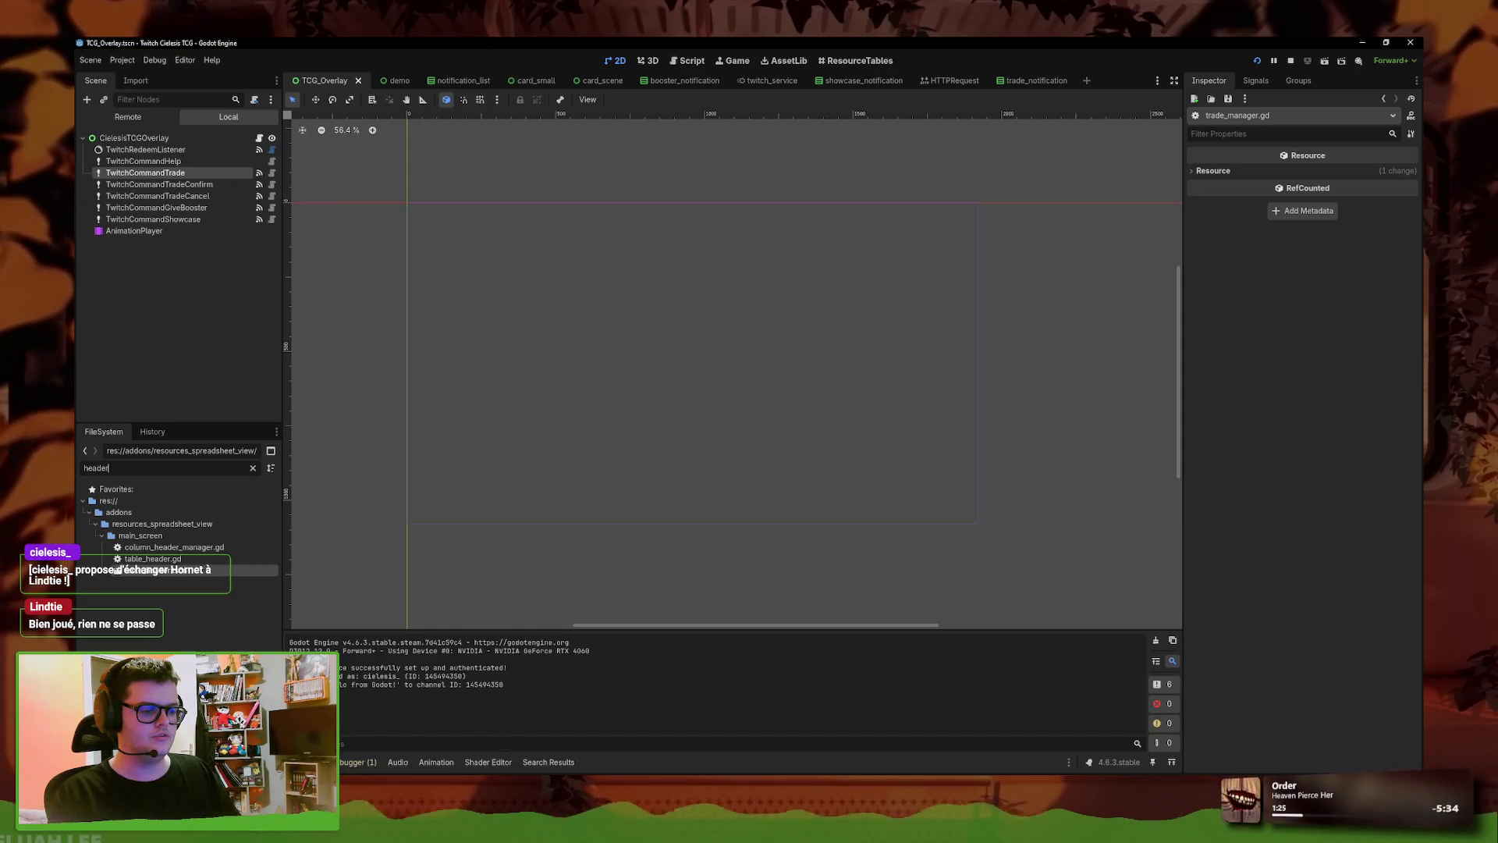
left_click(551, 749)
left_click(86, 468)
Filter for 'header' and open header.tscn in the 2D view.
type("header")
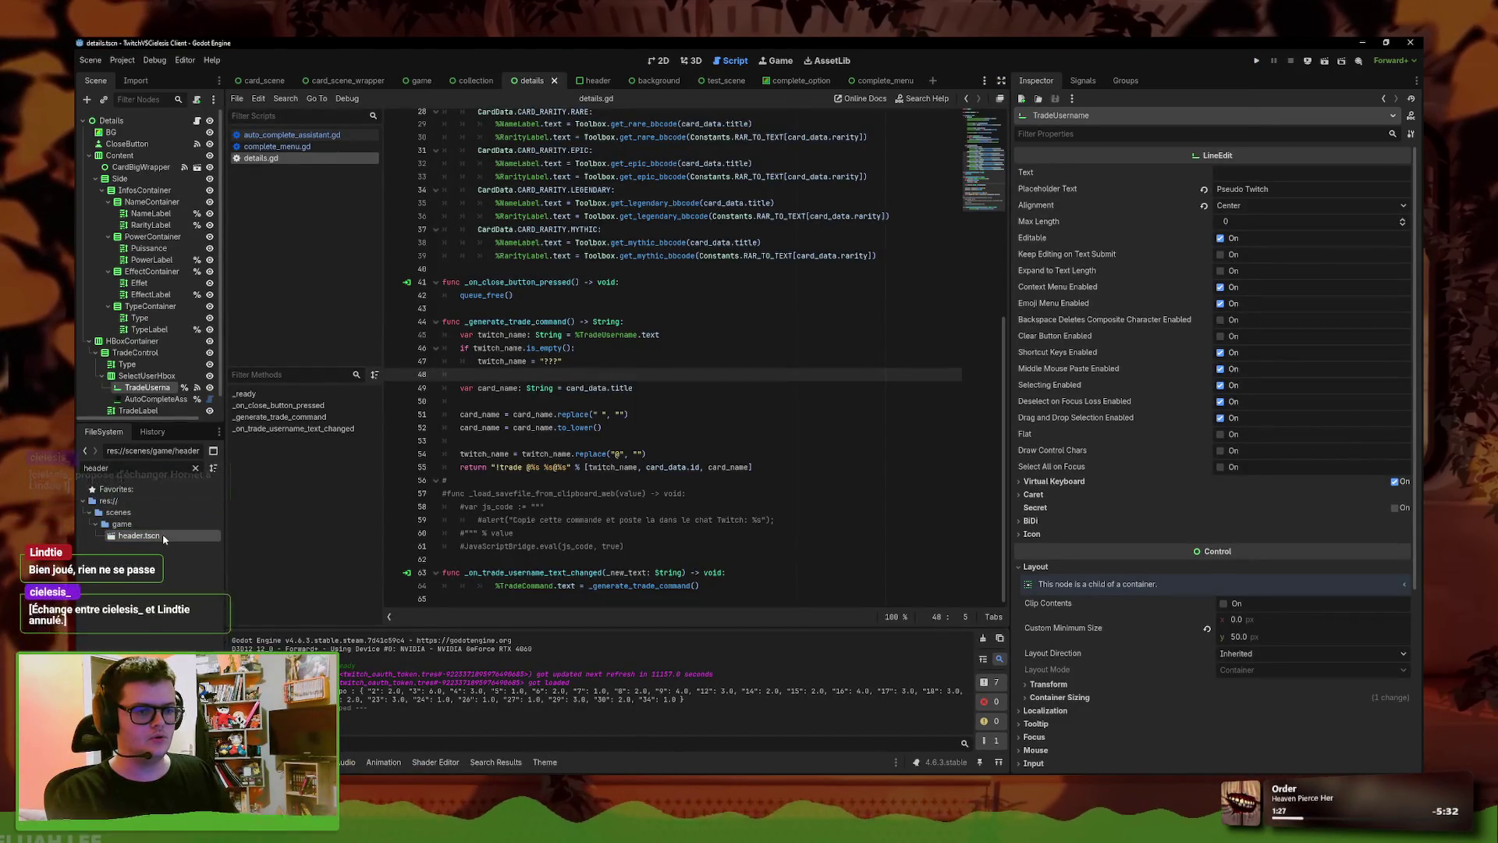
double_click(139, 535)
left_click(654, 61)
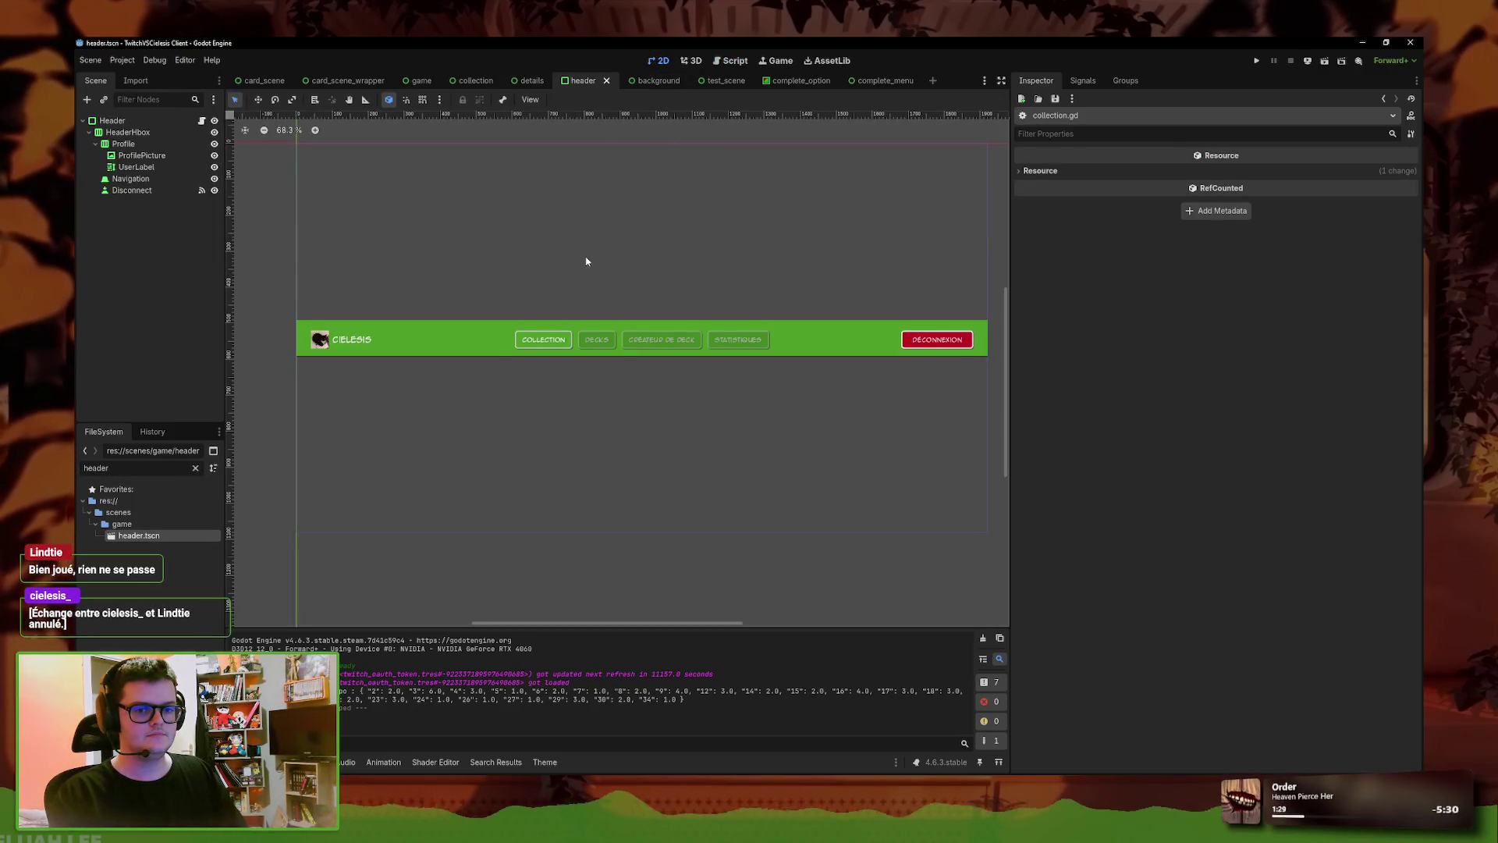
Disable the Decks tab on the Navigation TabBar and expand its theme overrides.
left_click(640, 341)
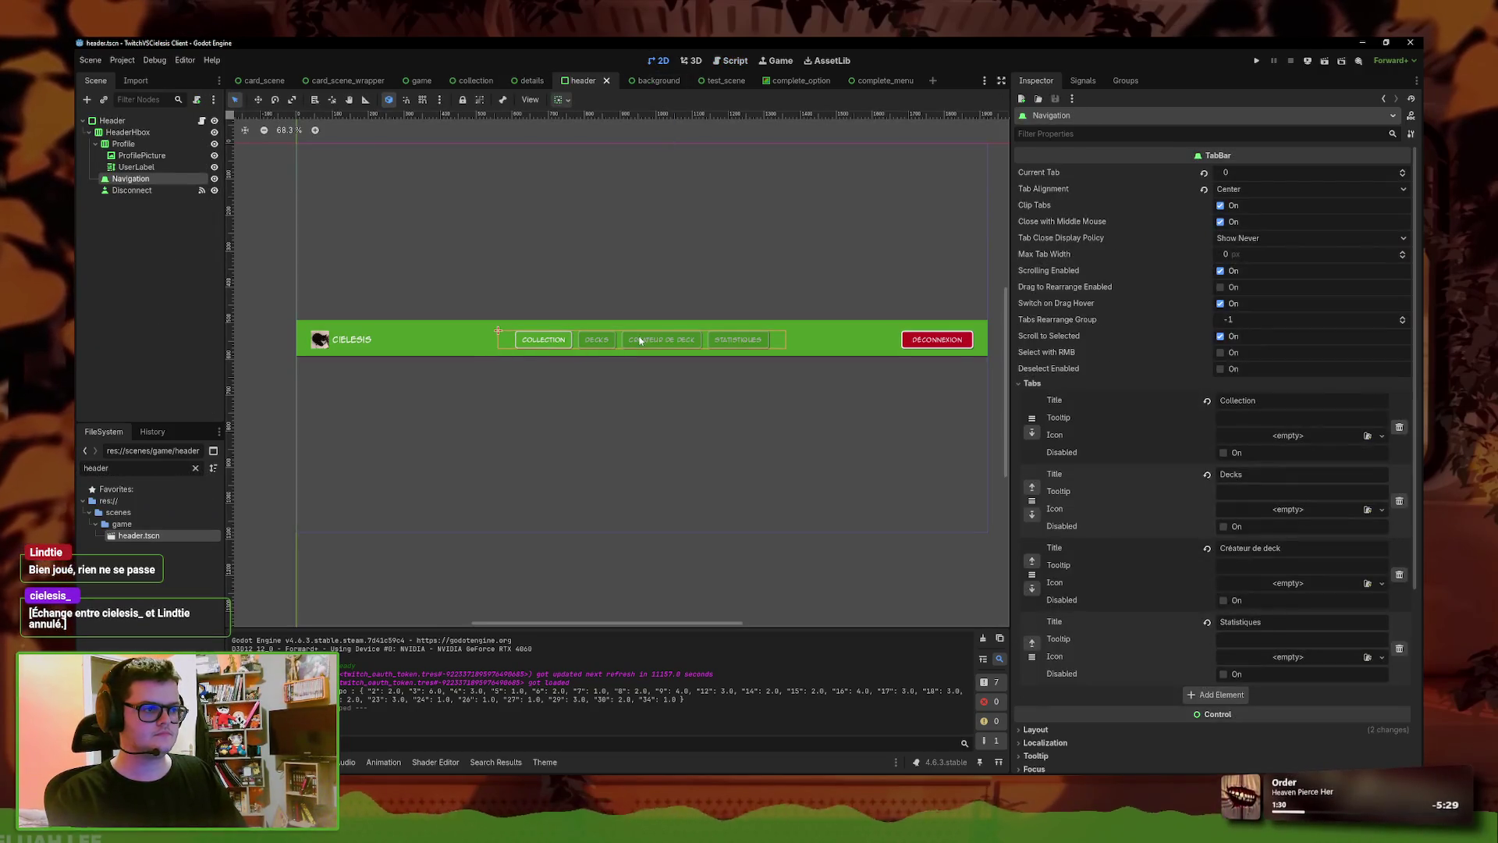
left_click(1223, 527)
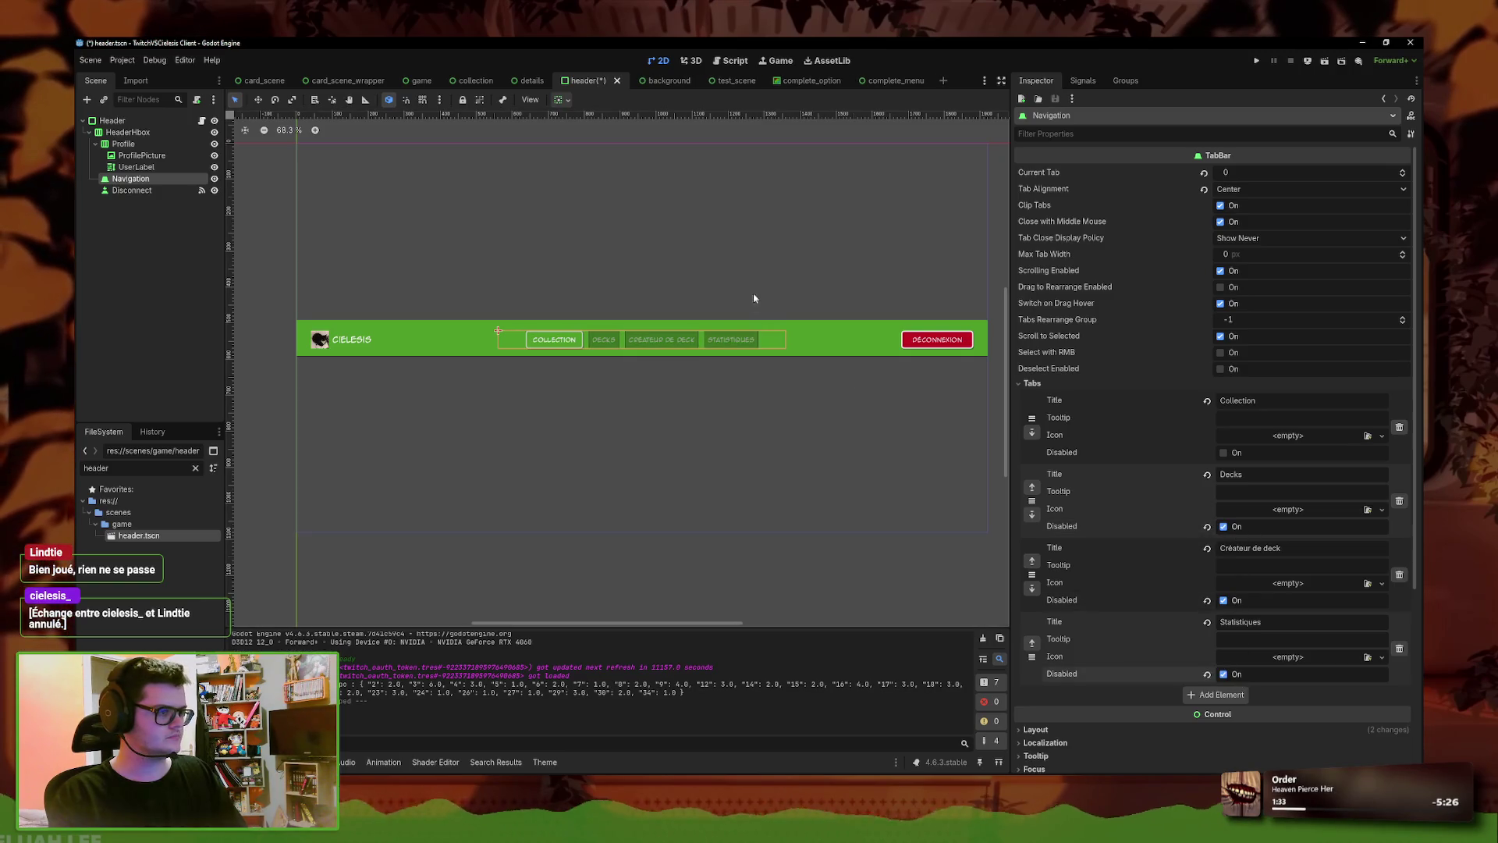
left_click(751, 310)
left_click(716, 343)
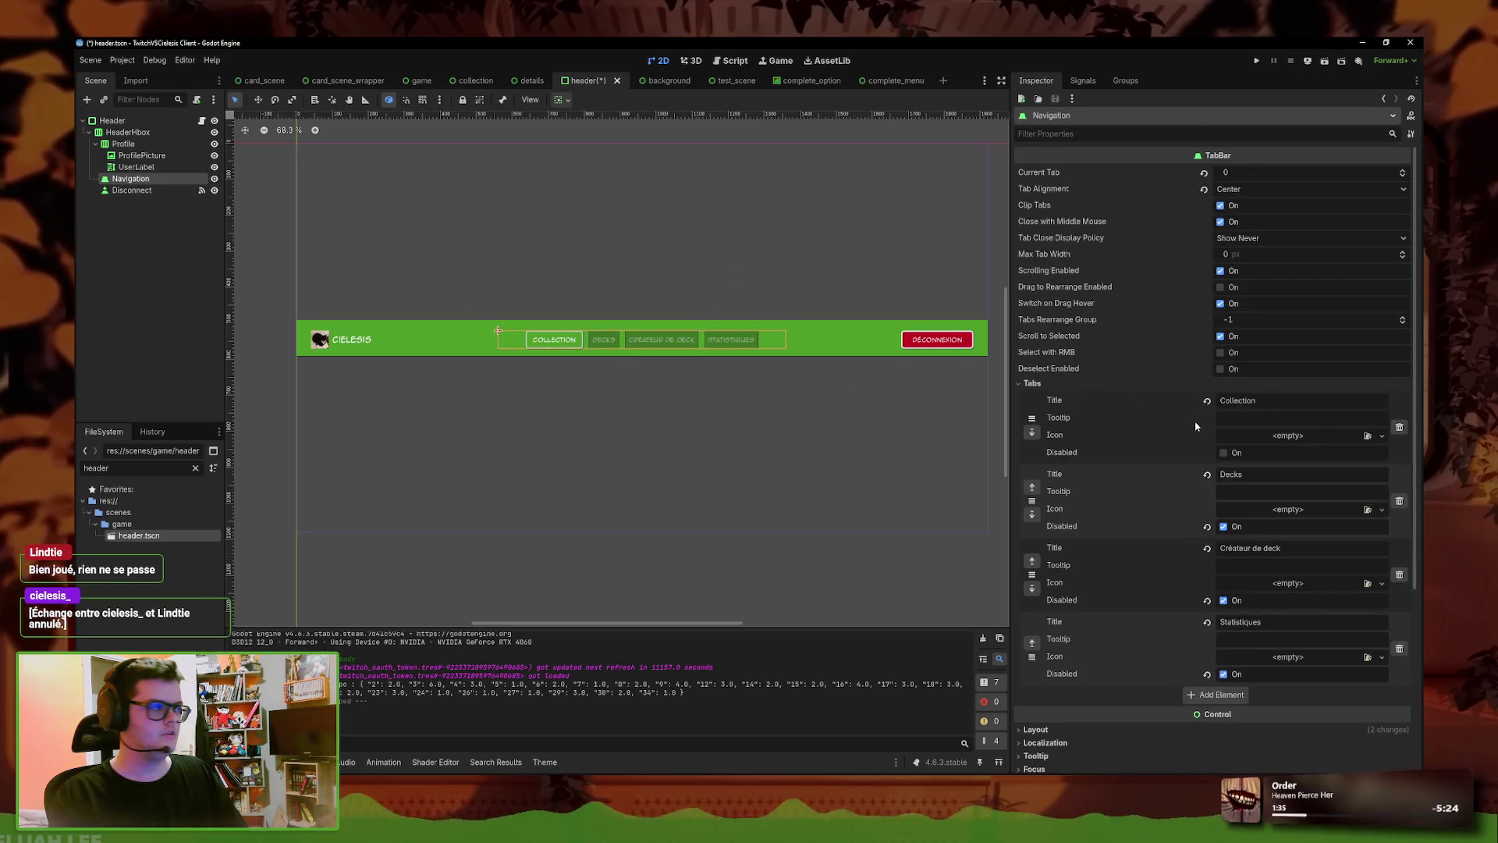
scroll(1079, 580, "down", 5)
left_click(1079, 577)
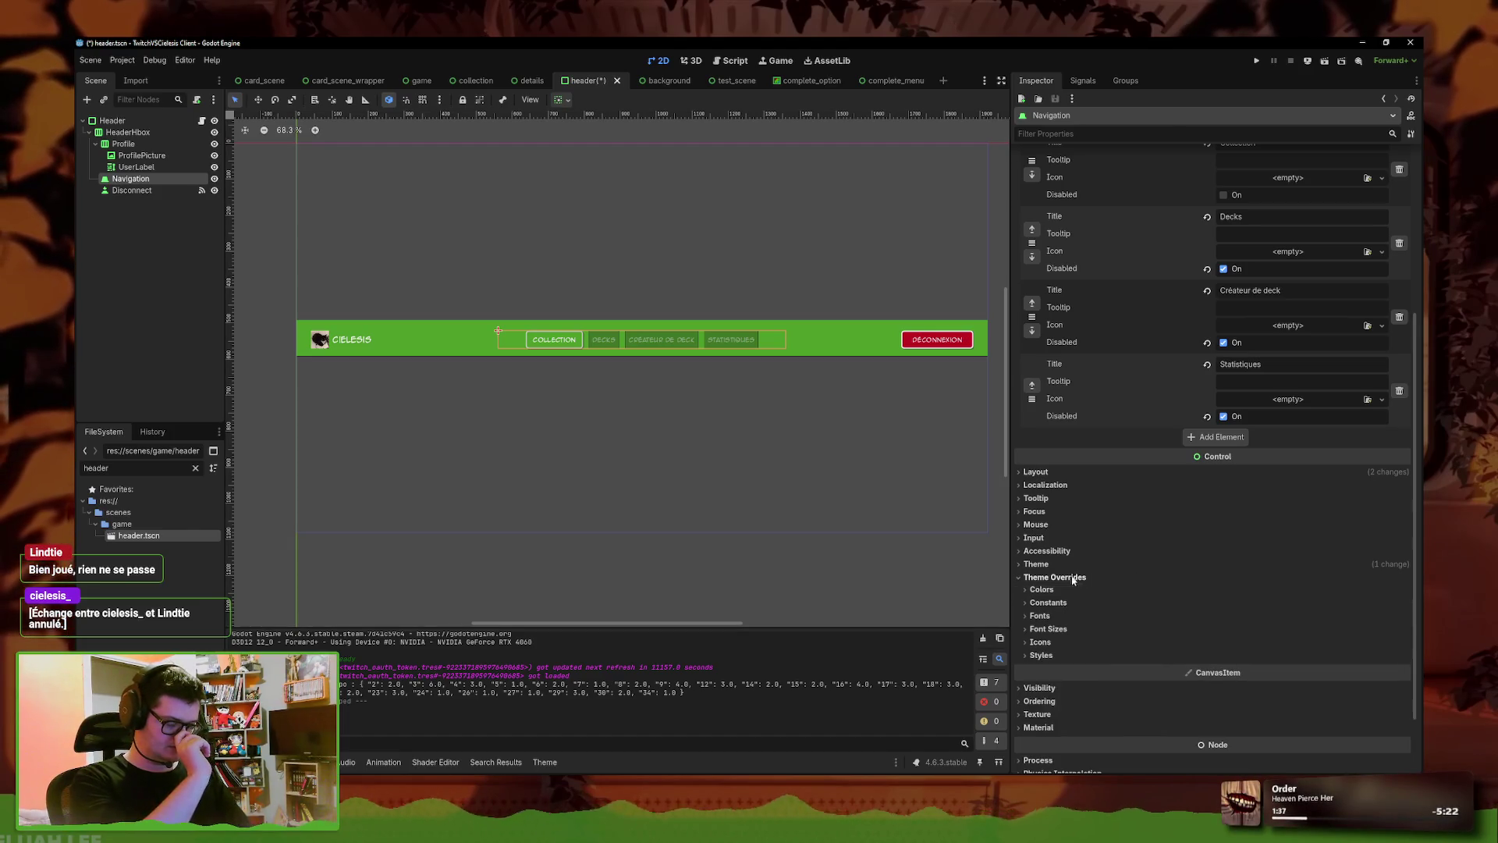
Filter the project files for 'the' and open theme.theme.
left_click_drag(108, 468, 93, 467)
type("game_th")
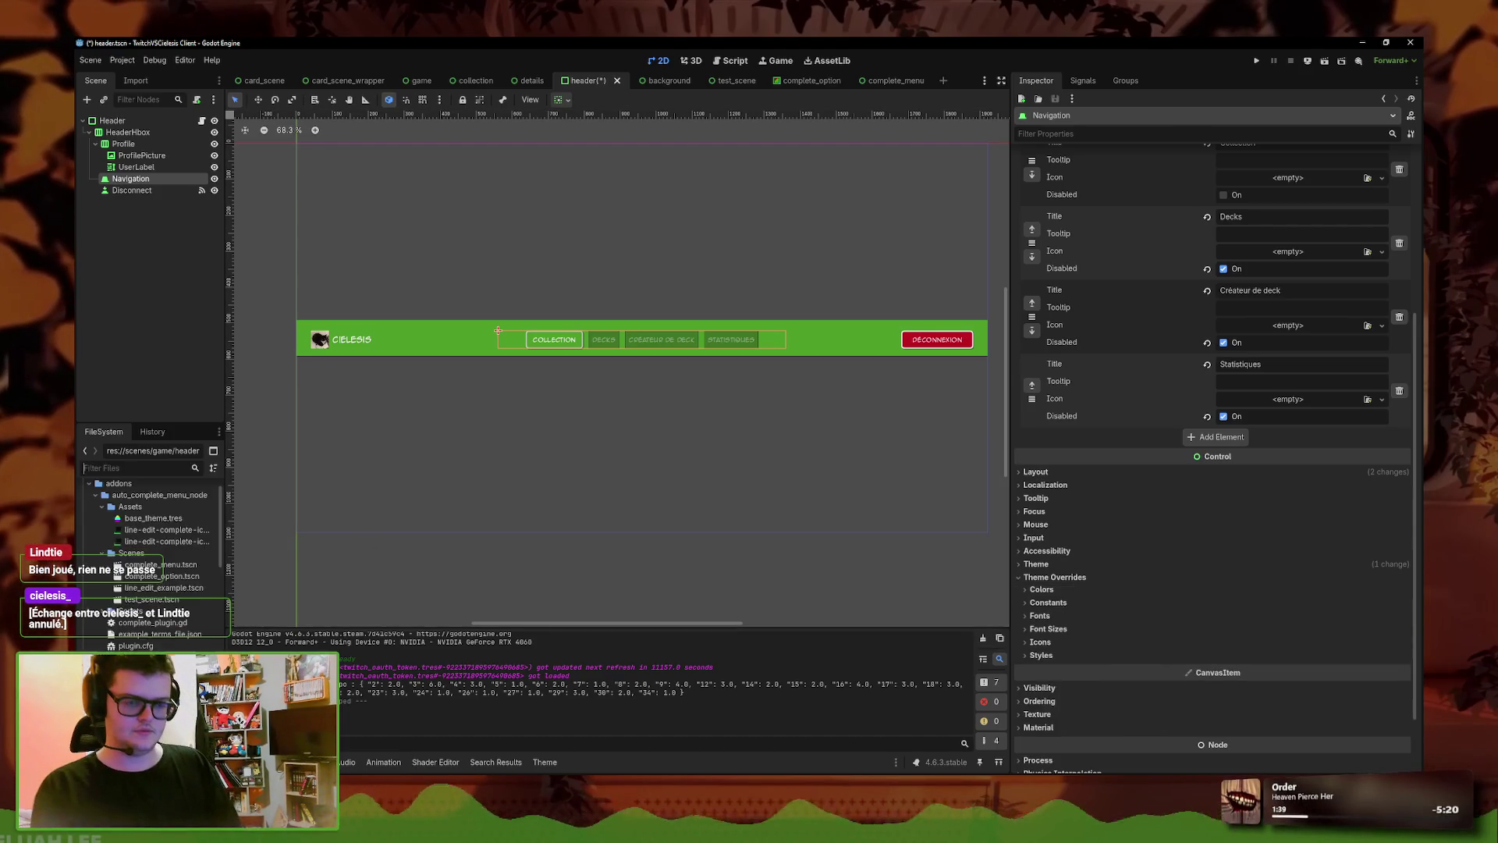
type("main_the")
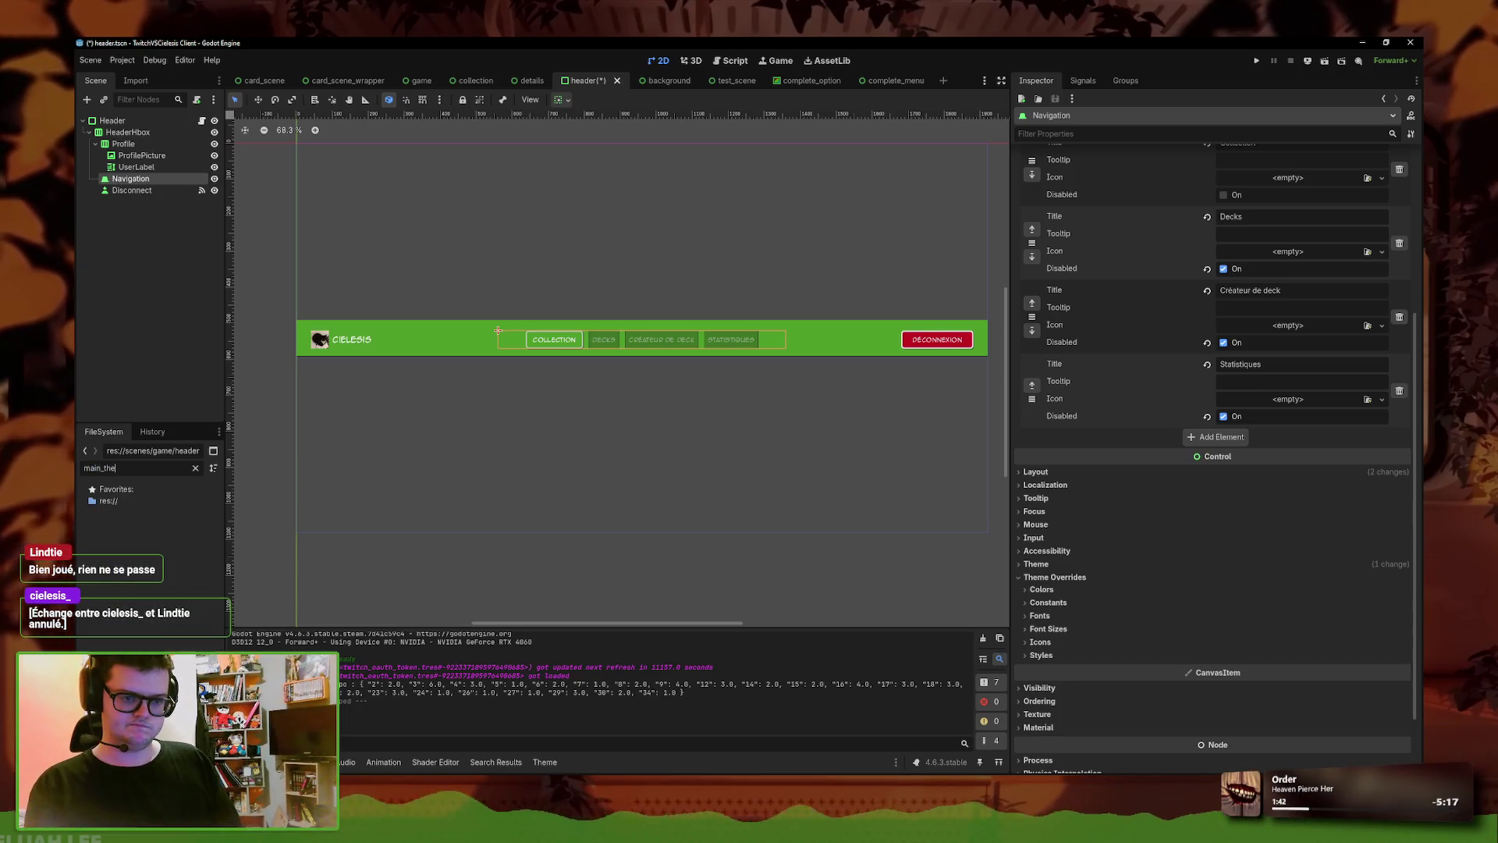
key("ctrl+a")
type("game_th")
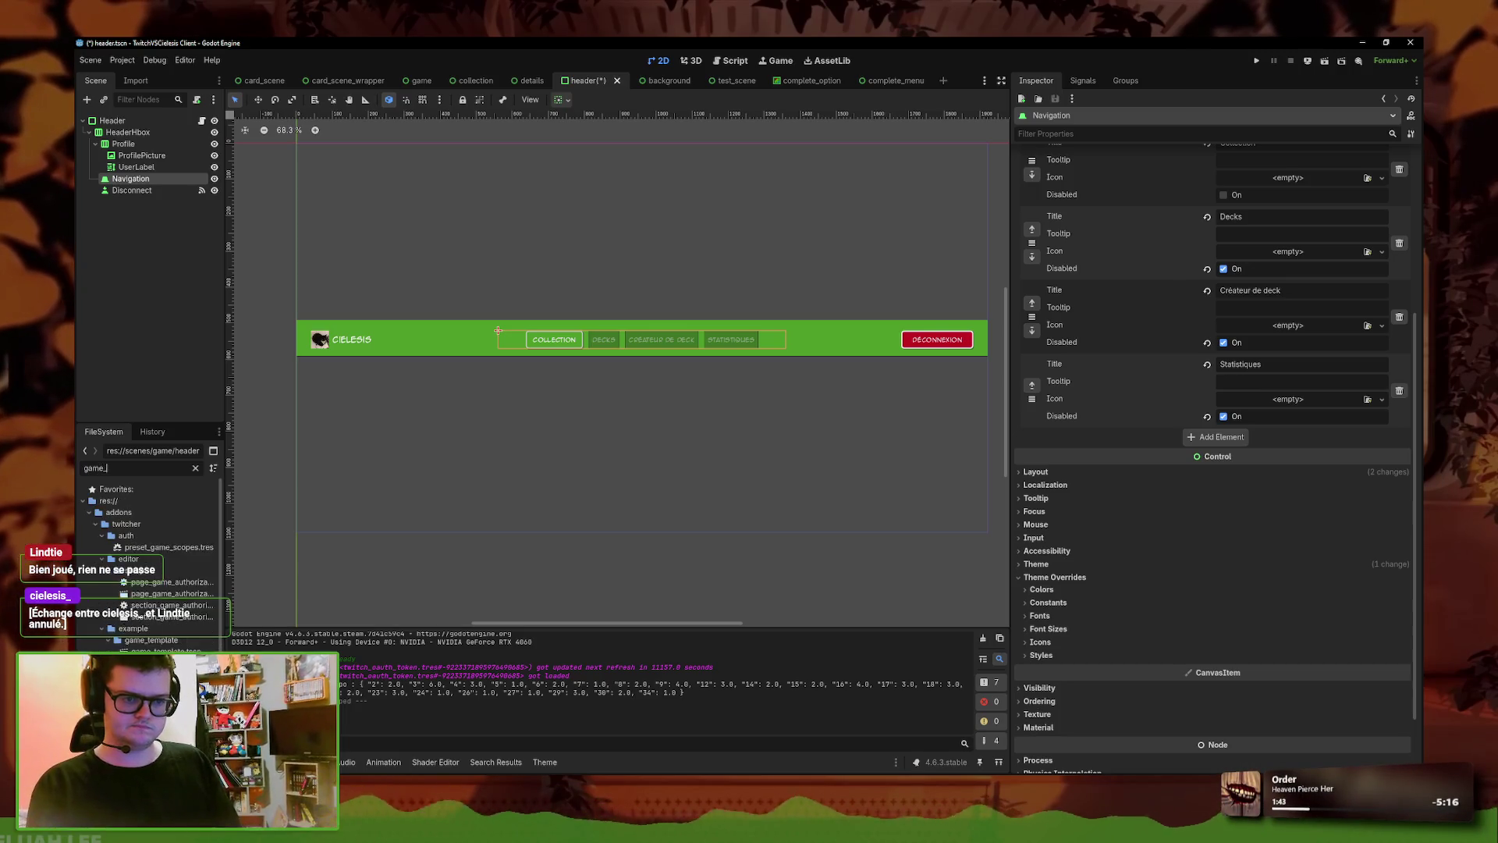
key("ctrl+a")
type("the")
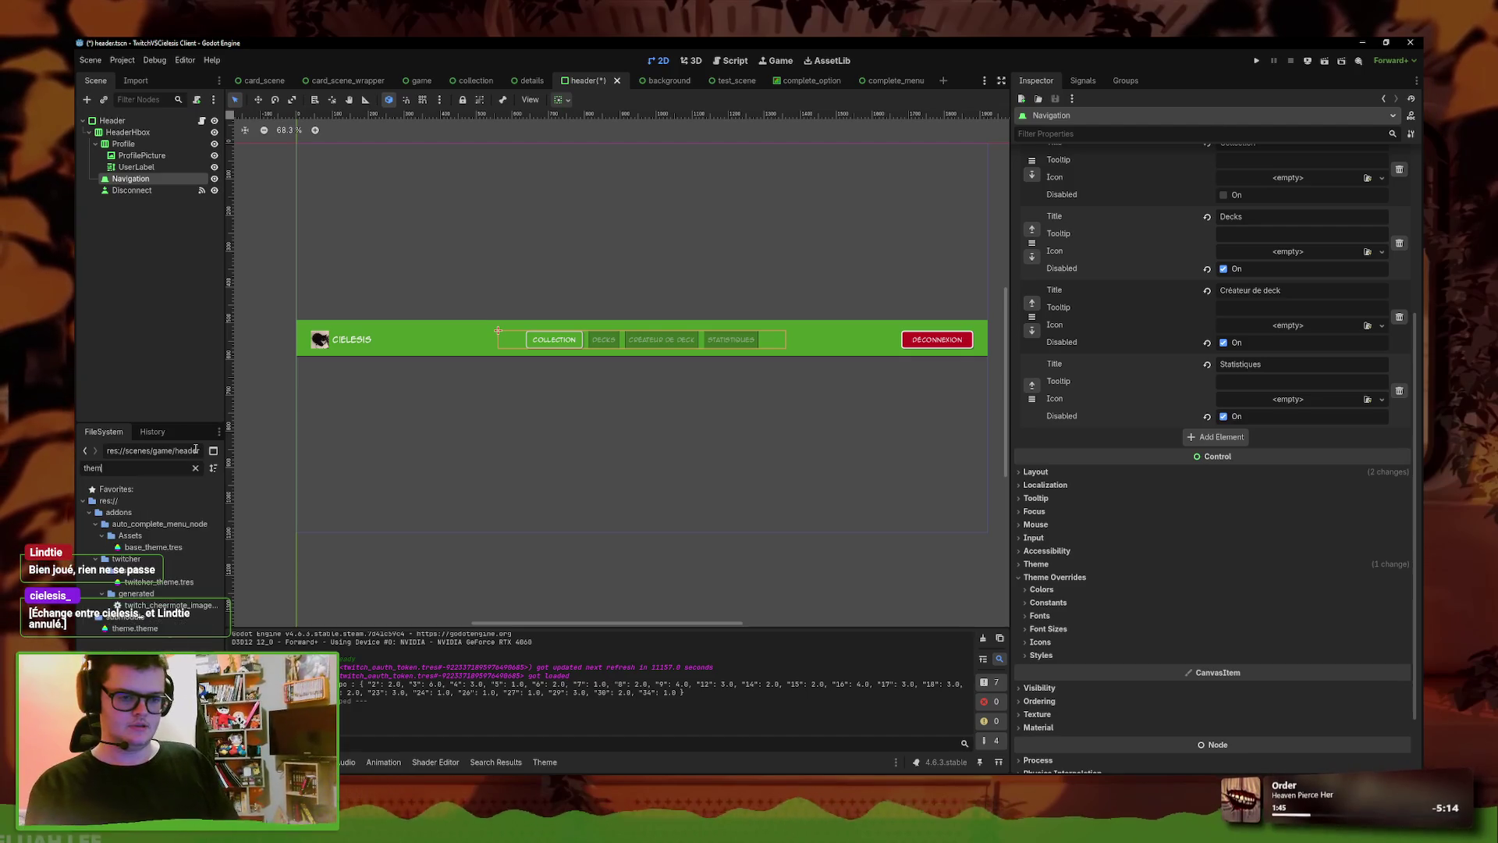
double_click(130, 629)
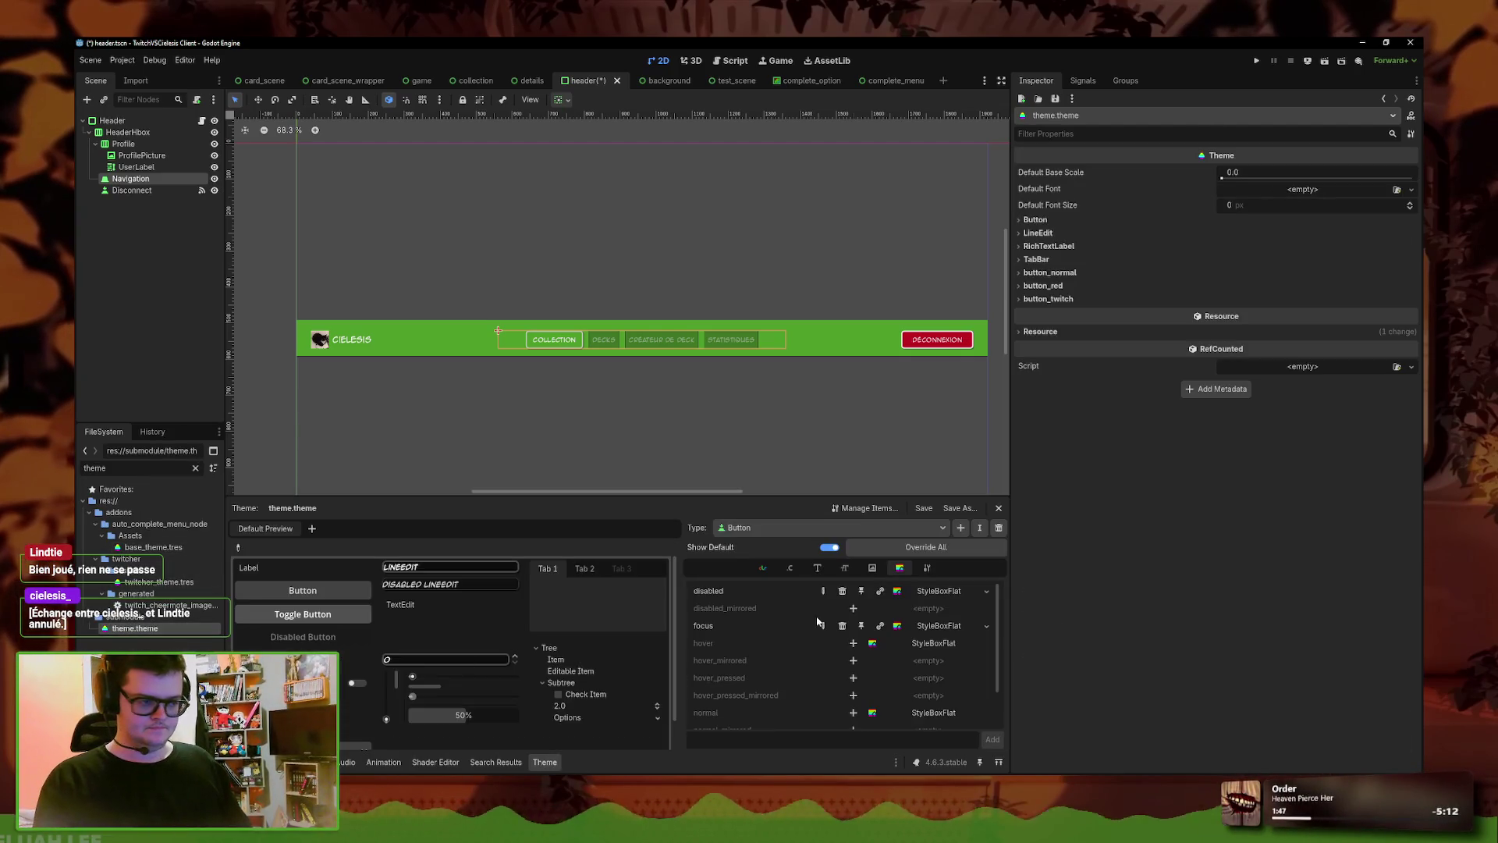
Set the theme type to TabBar, give tab_disabled a New StyleBoxFlat, and save.
right_click(960, 593)
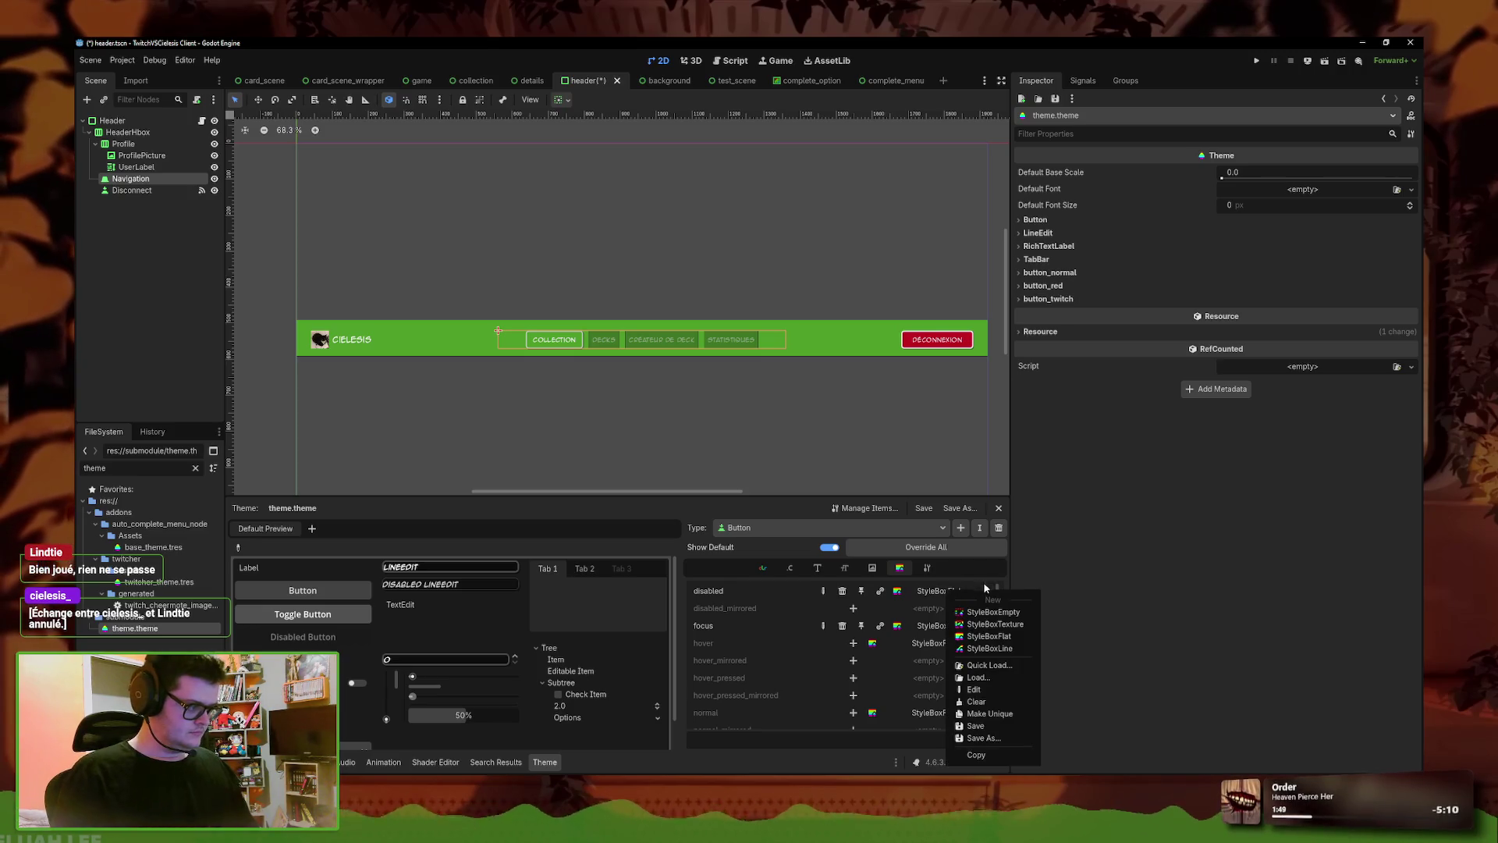
left_click(982, 587)
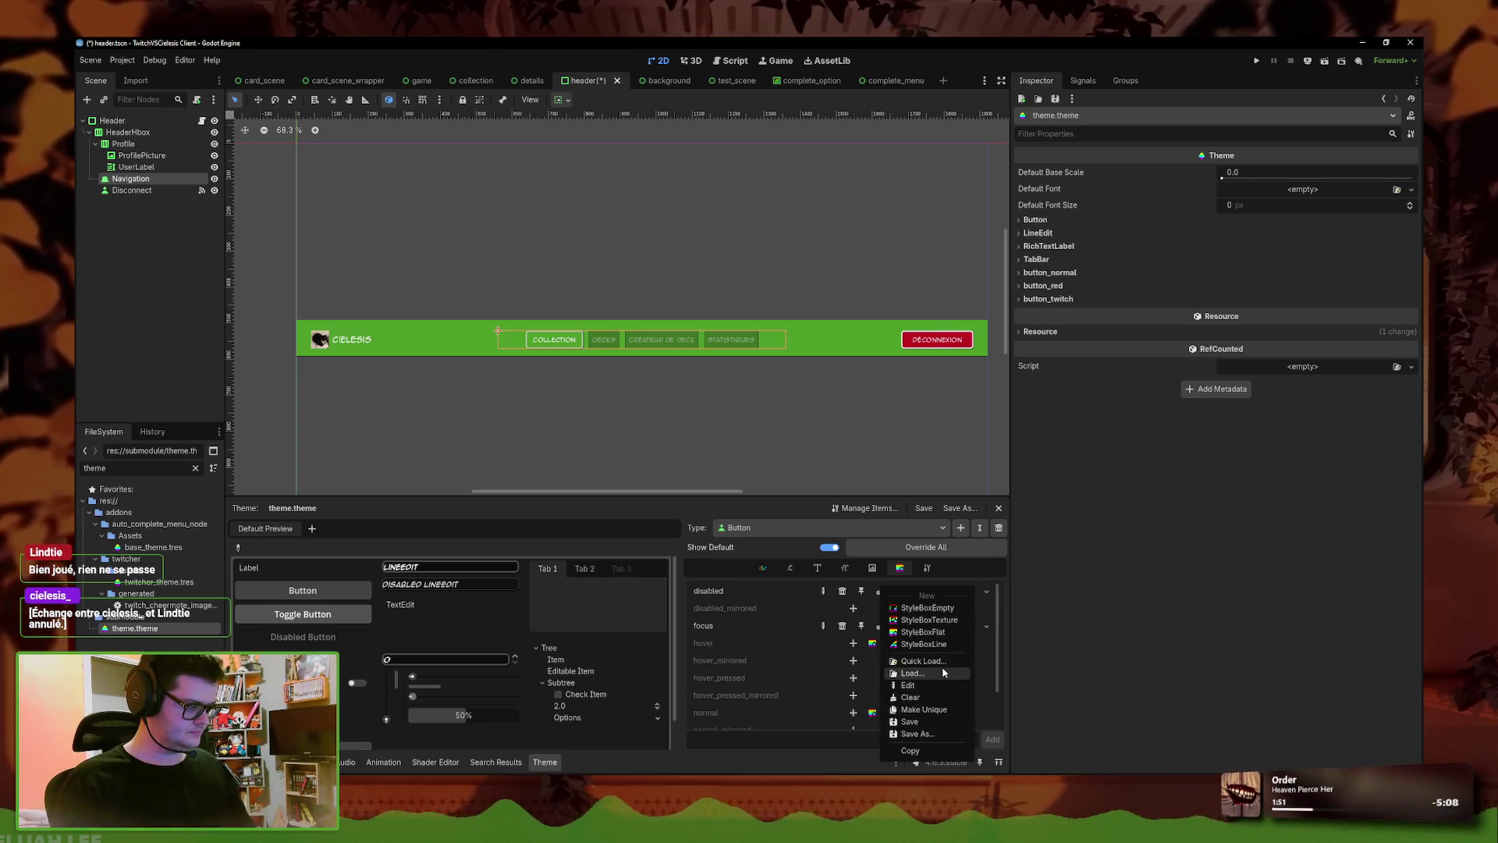
left_click(911, 750)
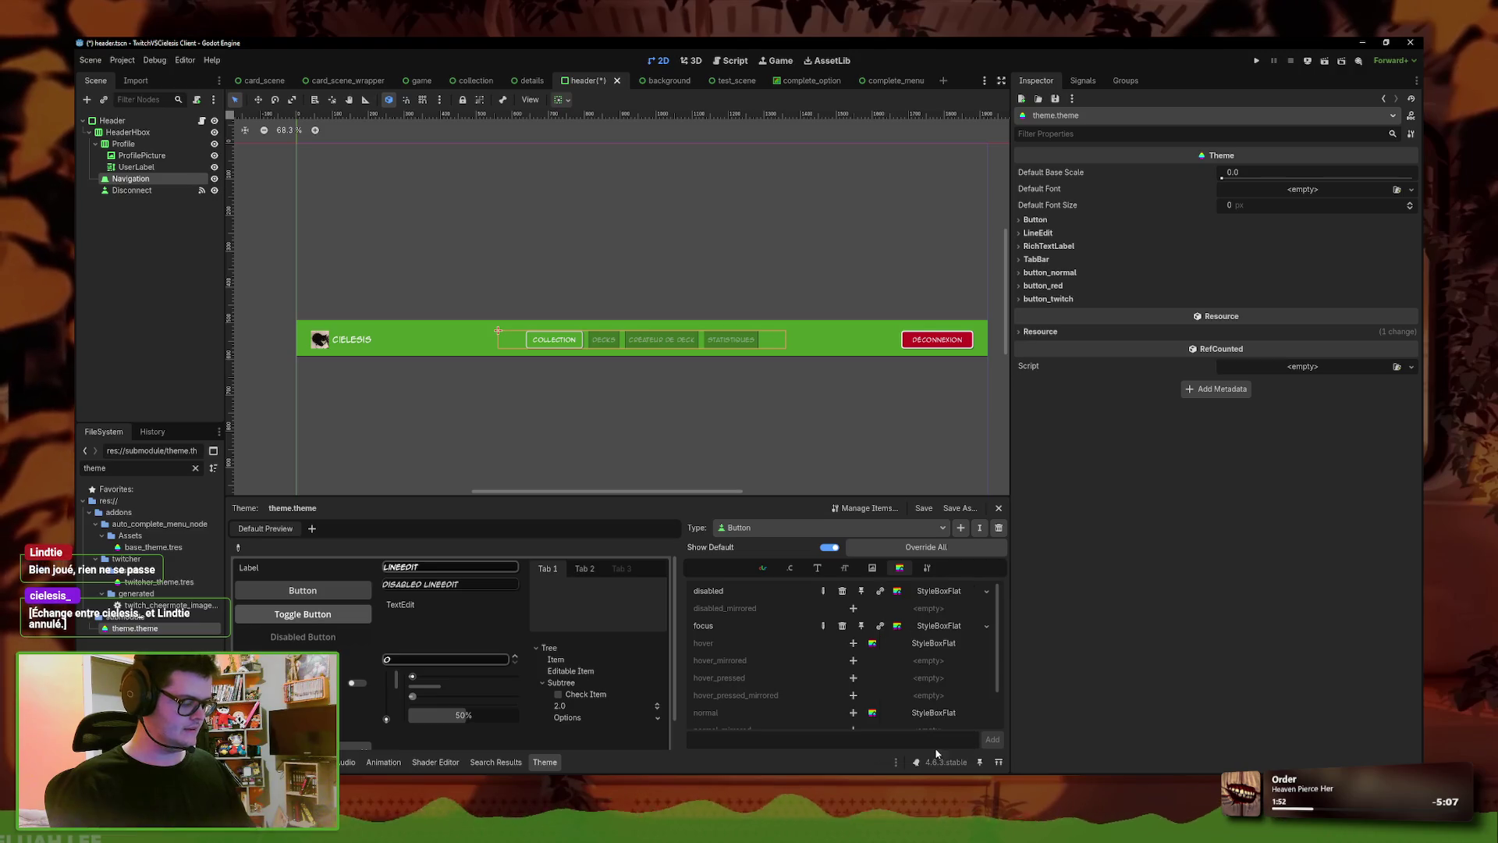
left_click(862, 529)
left_click(781, 601)
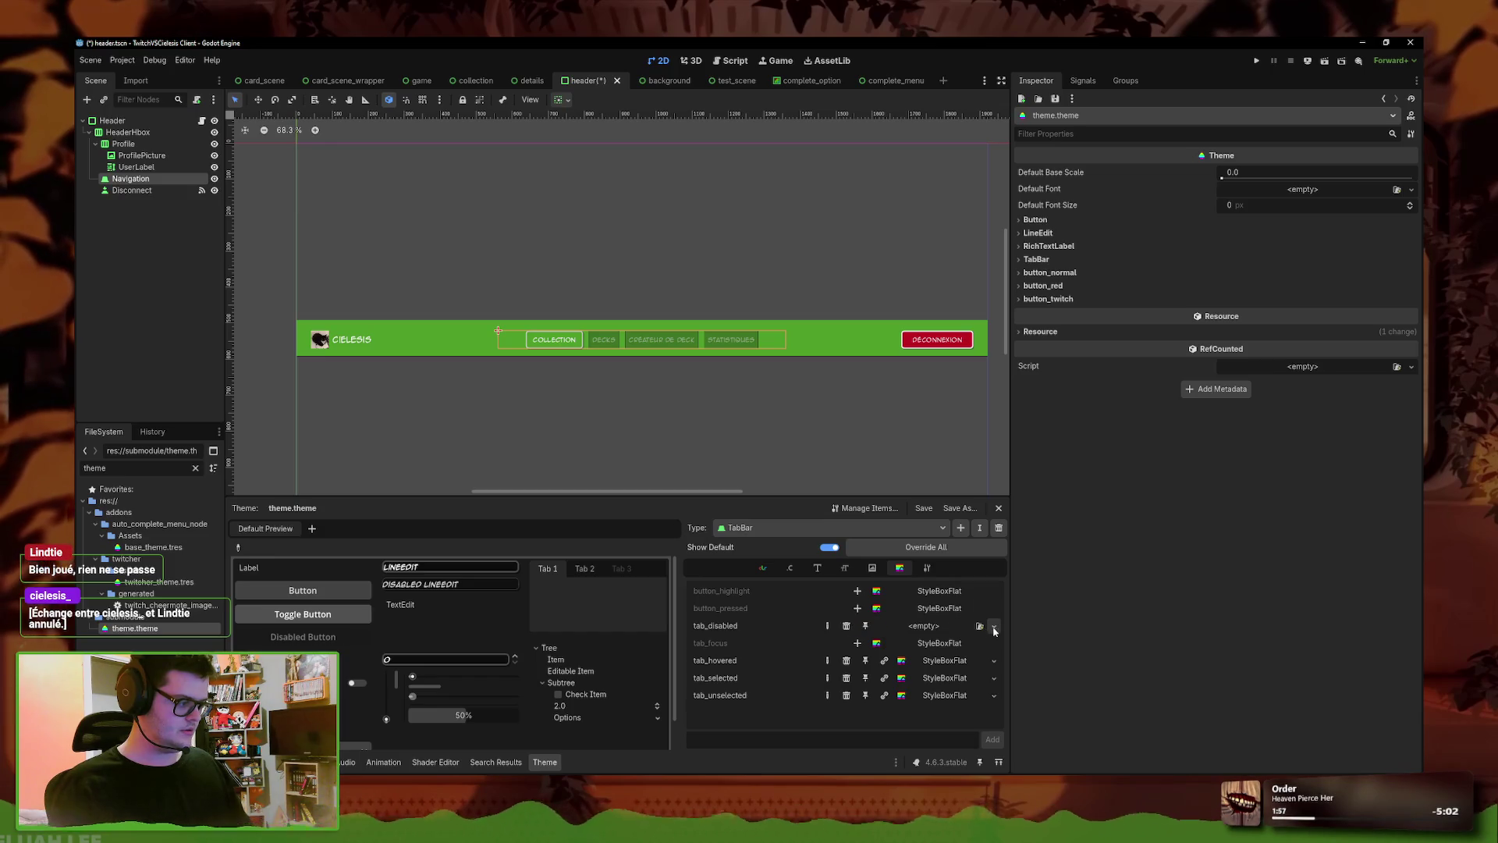
left_click(994, 629)
left_click(949, 742)
key("ctrl+s")
Centre the header tabs in view and open the tab_disabled StyleBoxFlat in the Inspector.
scroll(633, 411, "up", 5)
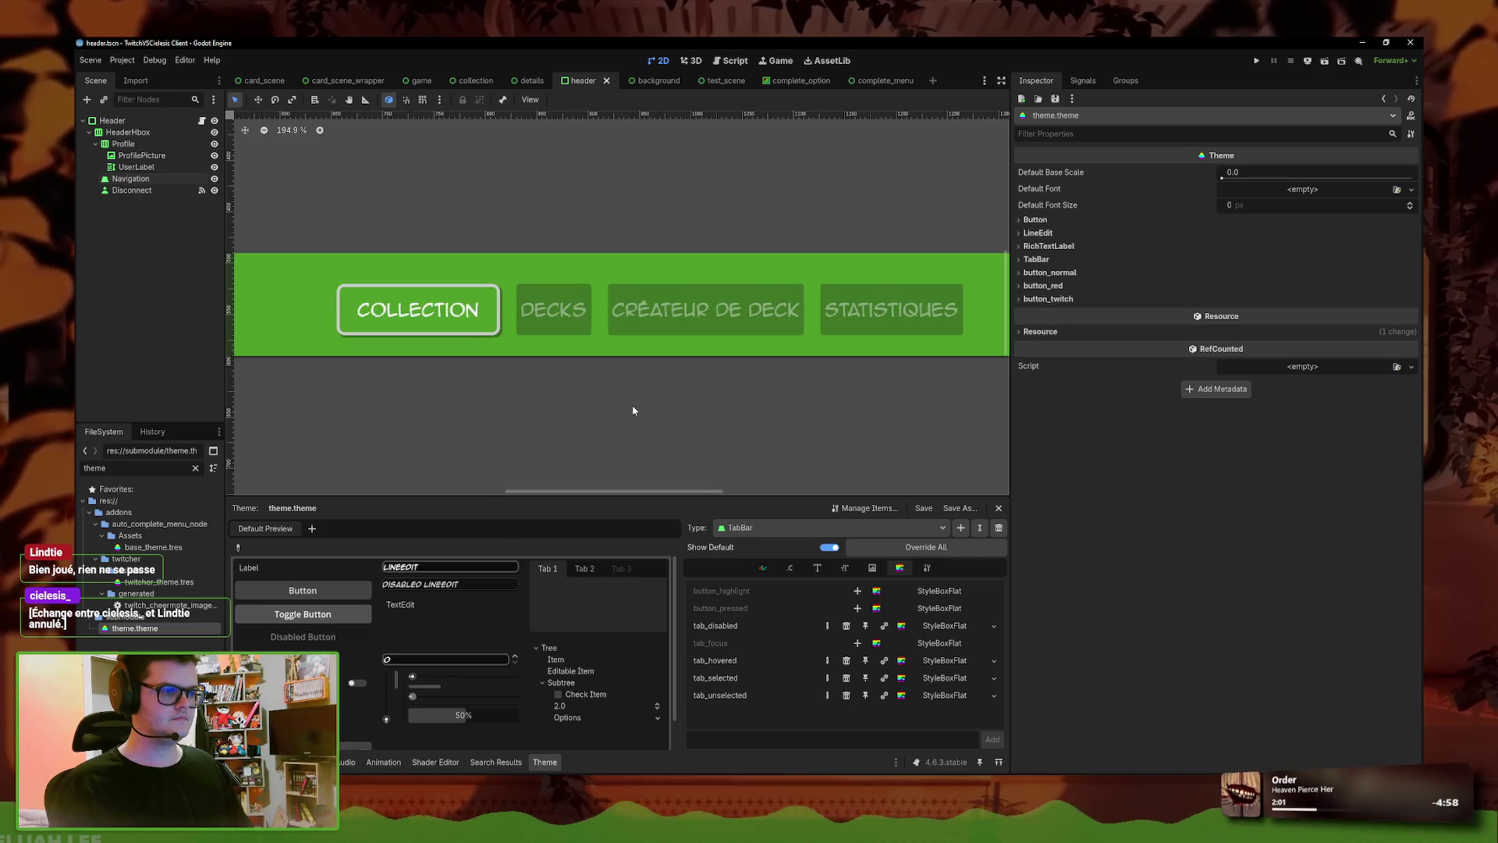
scroll(678, 301, "up", 2)
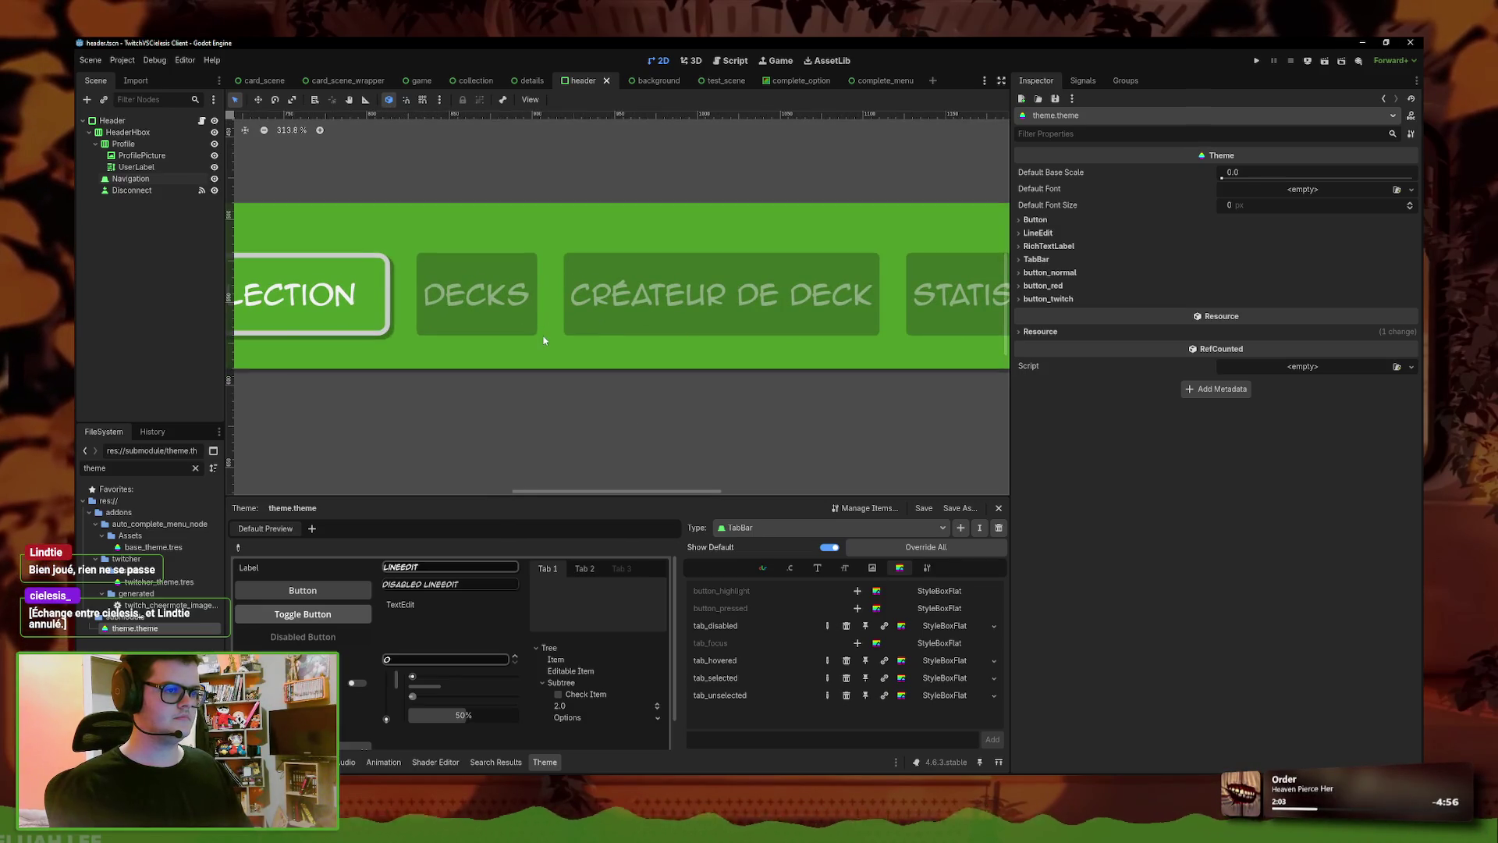
scroll(544, 341, "down", 5)
left_click_drag(598, 398, 652, 374)
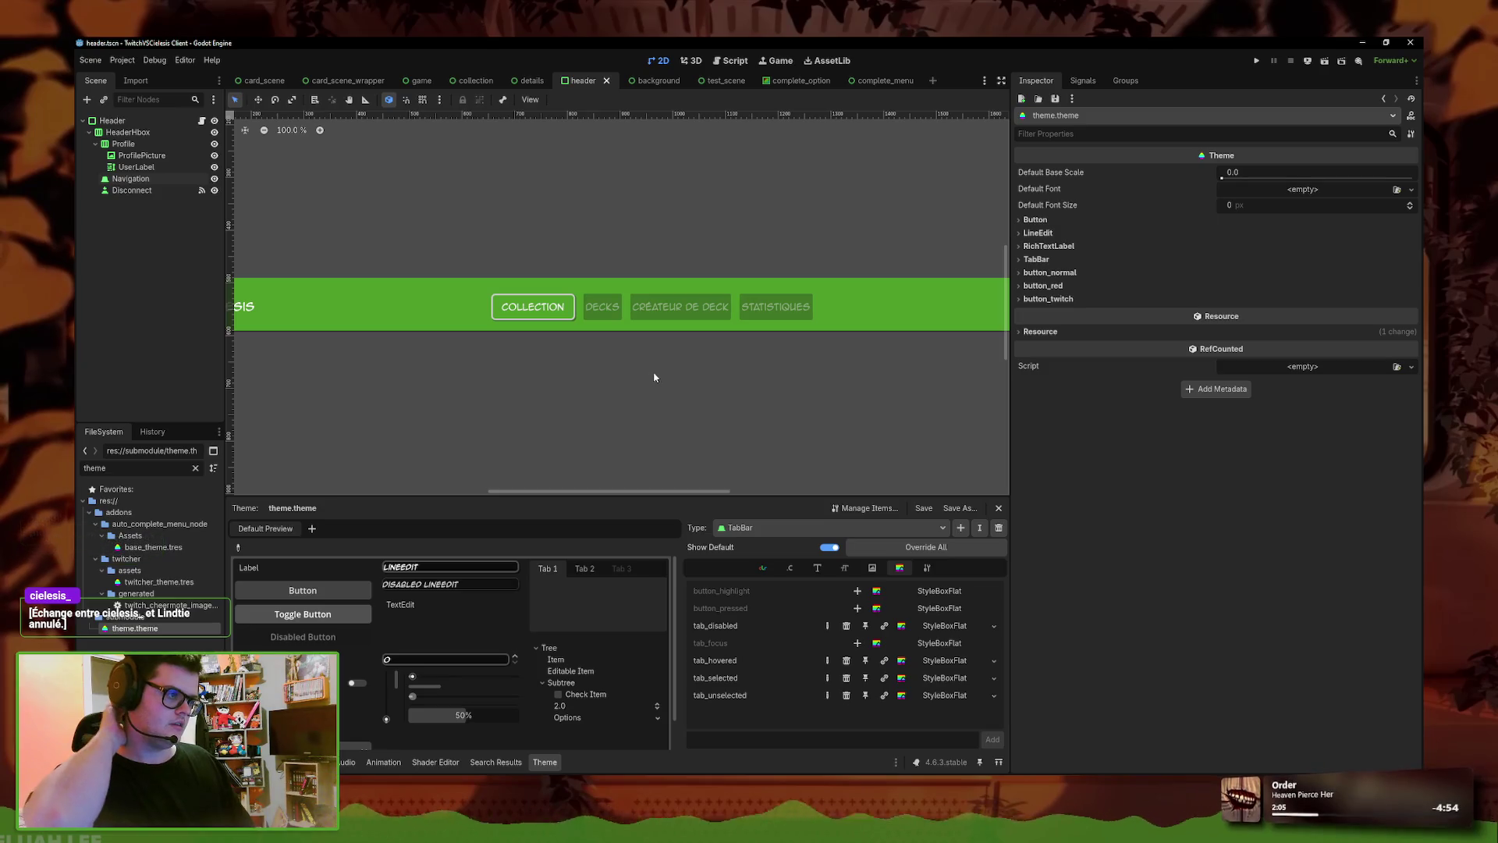
left_click(945, 625)
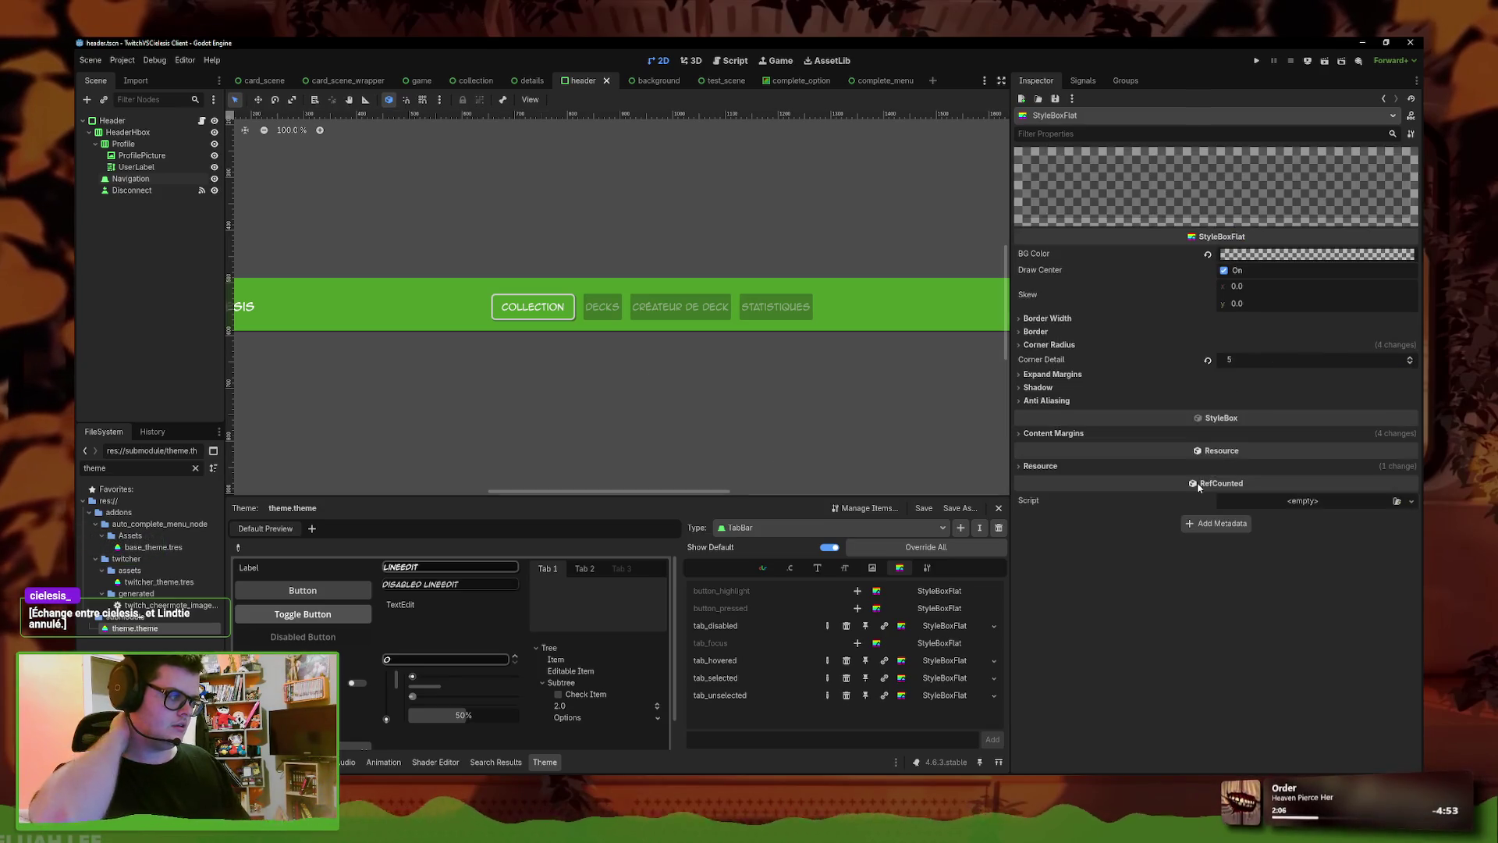
Make the tab_disabled StyleBoxFlat unique and show its content margin settings.
left_click(1058, 376)
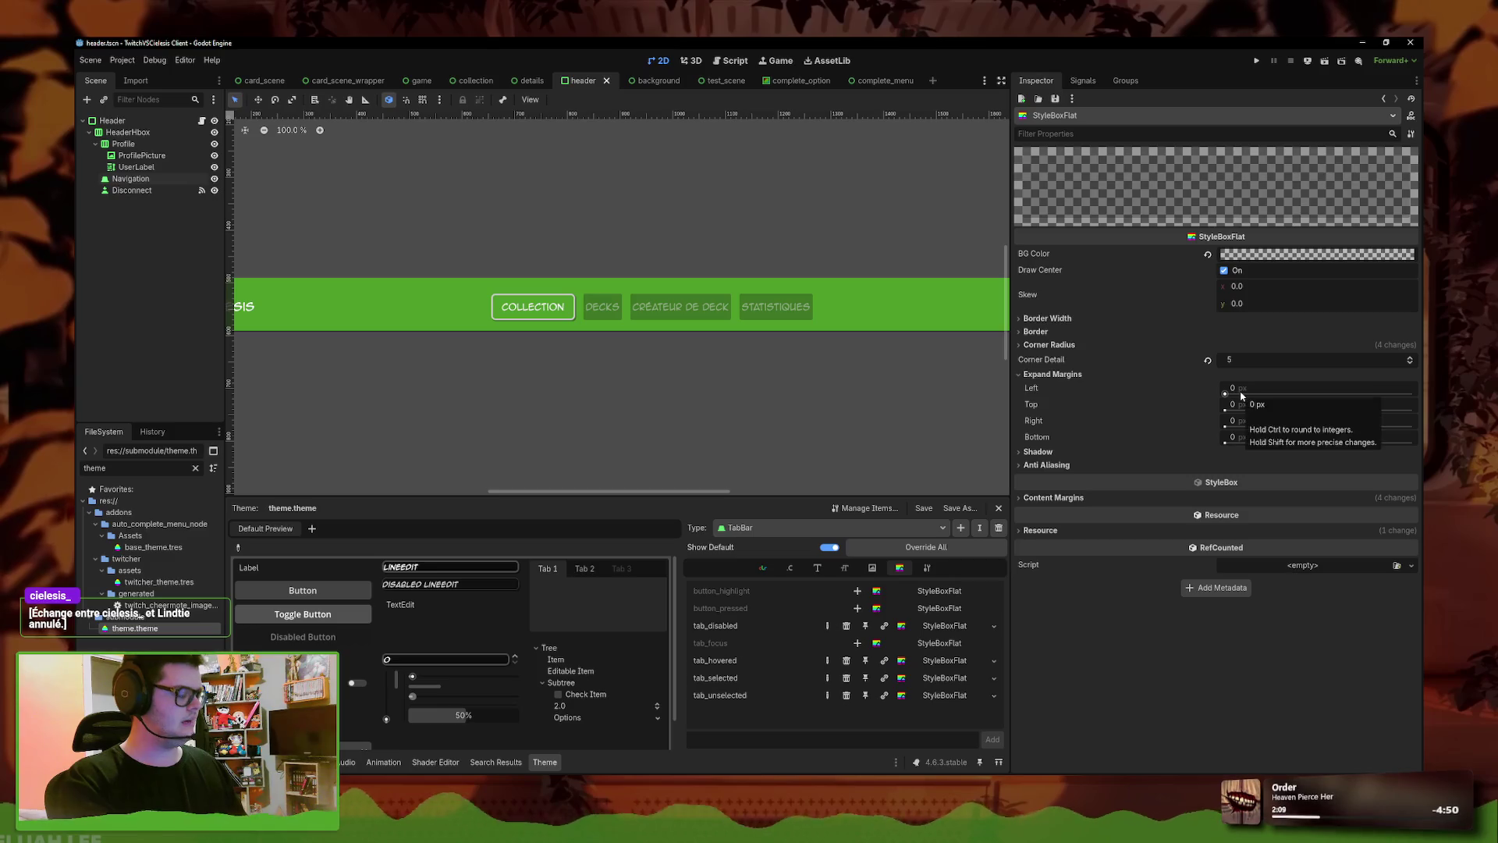
left_click(994, 625)
left_click(975, 646)
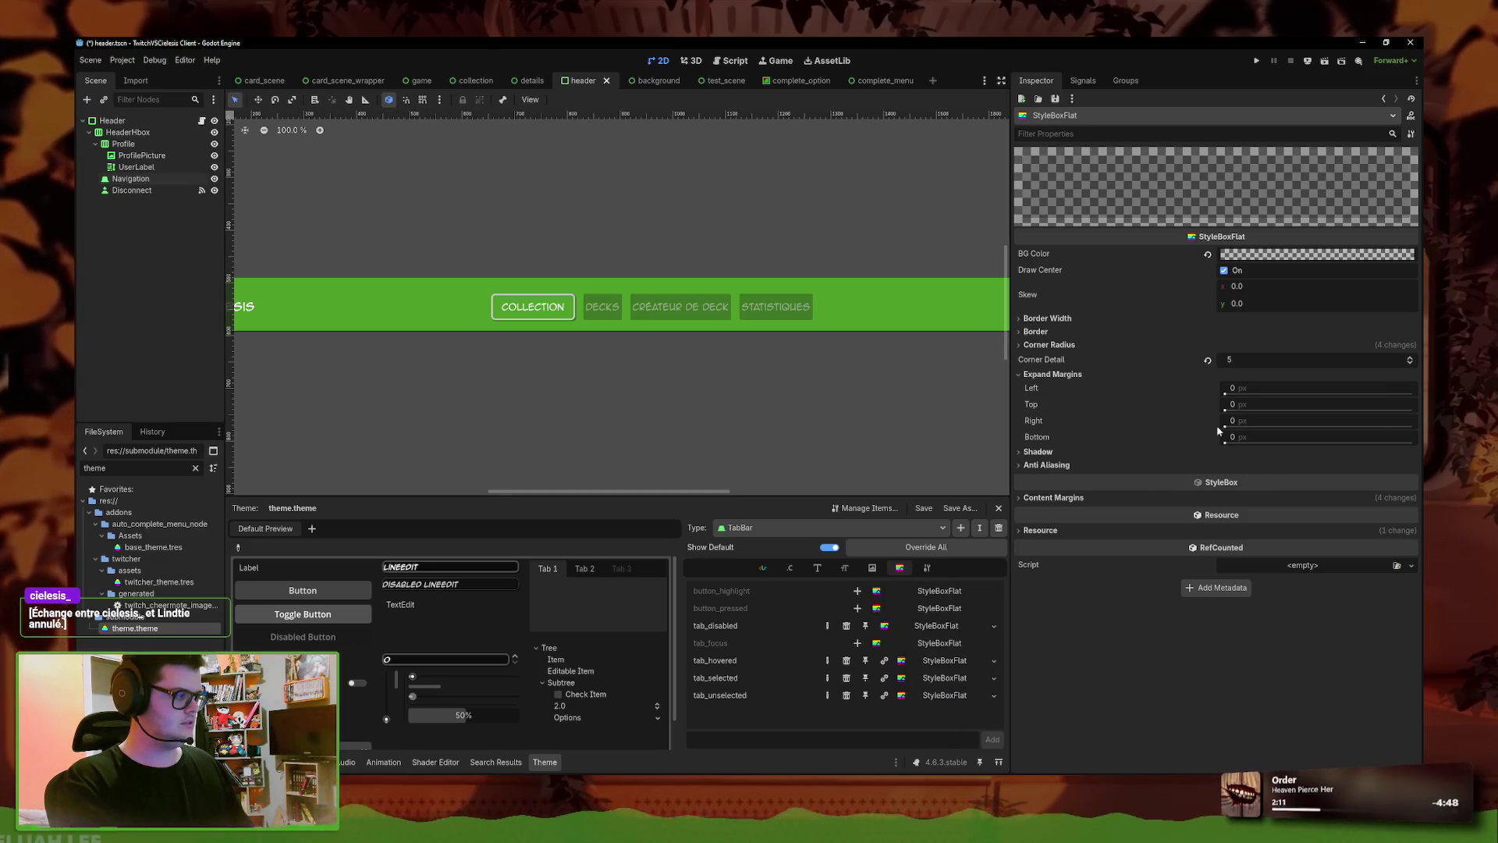
left_click(952, 680)
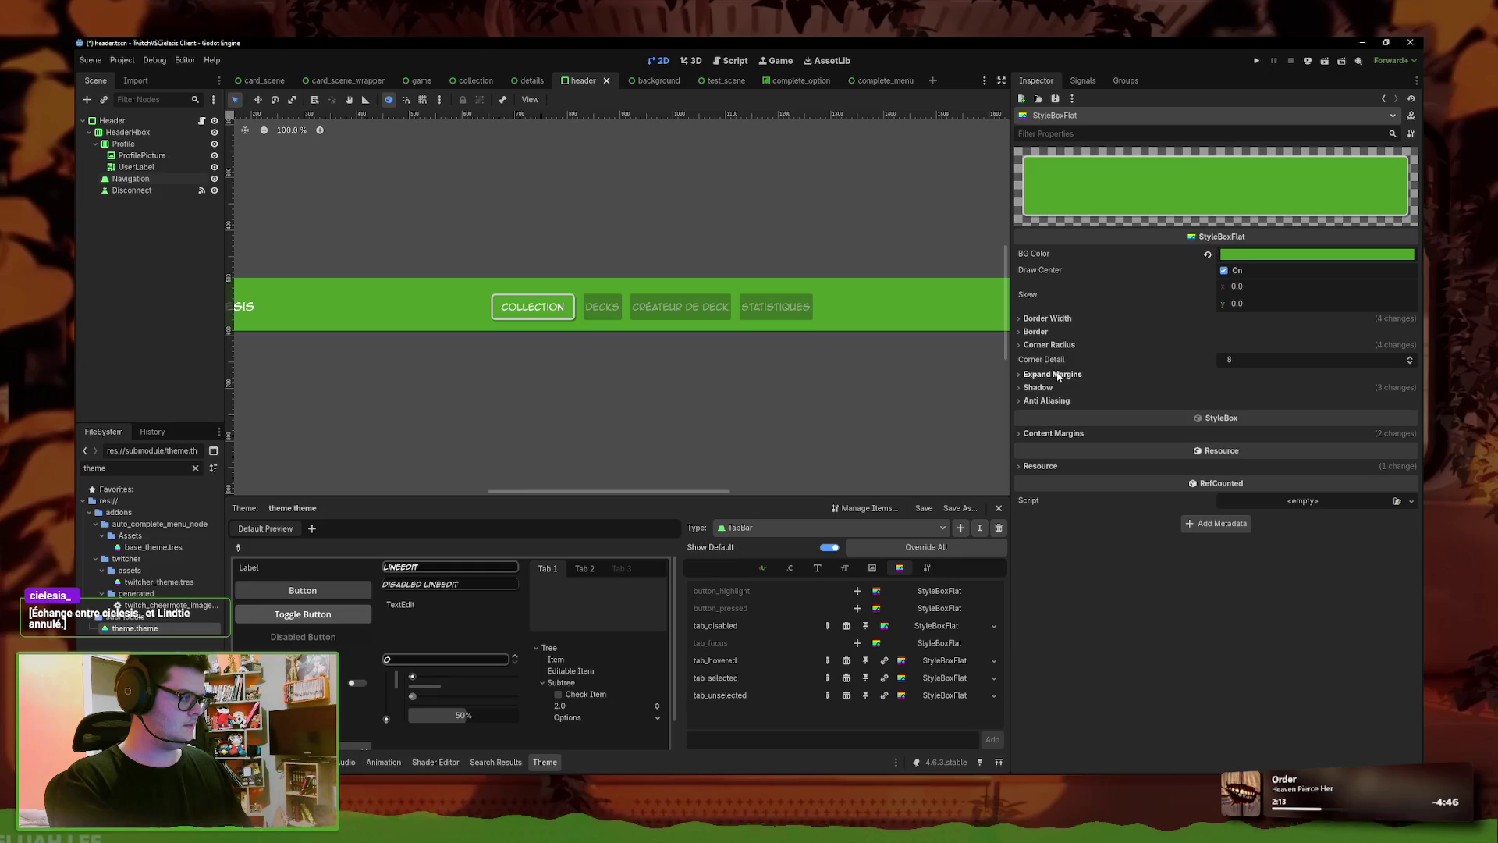
left_click(1052, 434)
left_click(1052, 434)
left_click(950, 638)
left_click(1052, 434)
Set the left and right content margins to 20 and save.
left_click(1246, 448)
type("20")
key("Return")
left_click(1245, 481)
type("20")
key("Return")
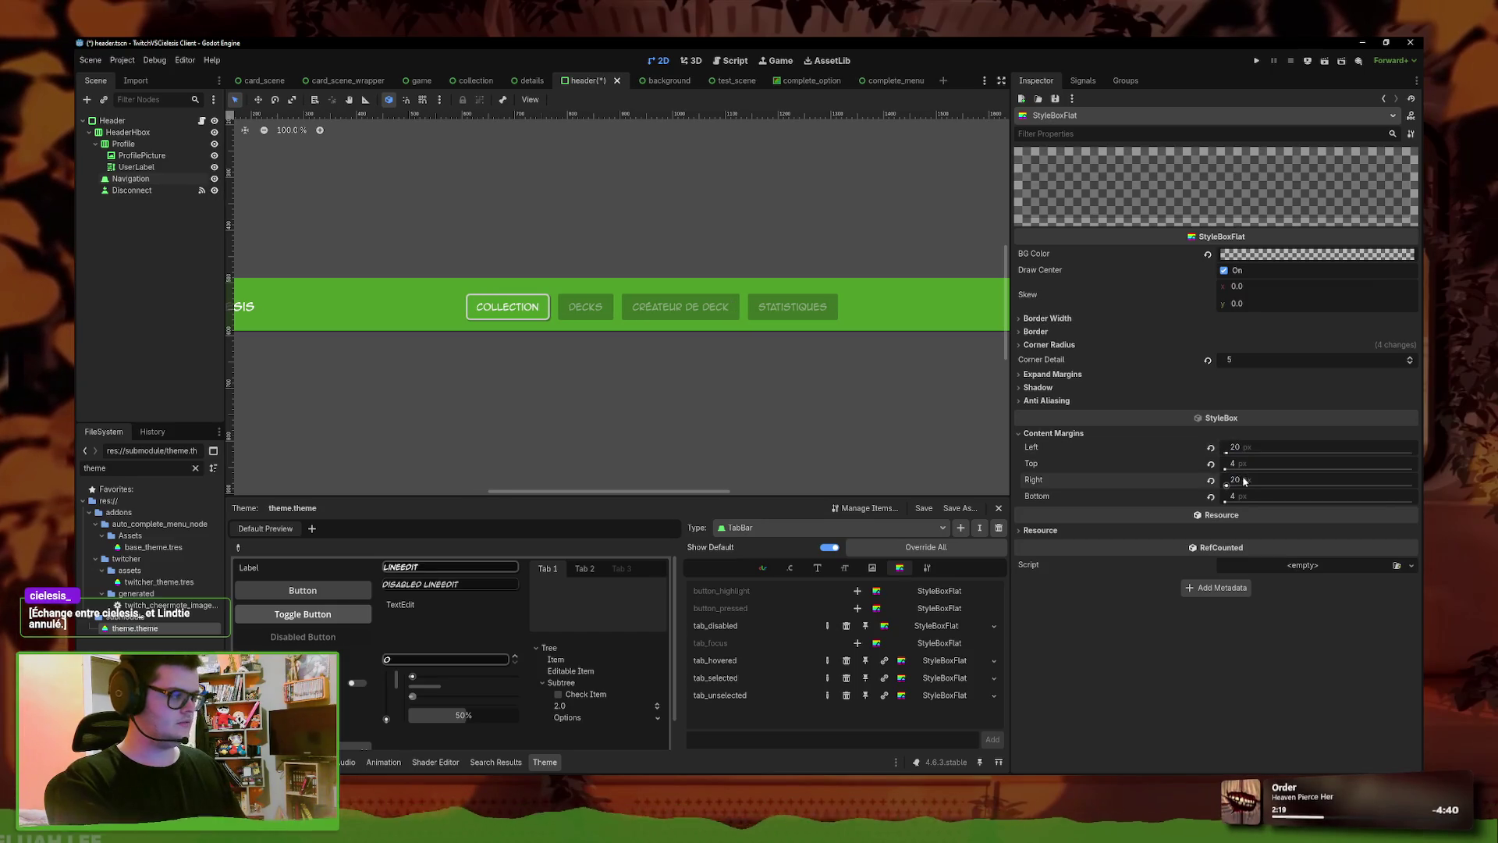
key("ctrl+s")
Set the tab_disabled style's corner radius to 7 and save.
scroll(737, 407, "down", 5)
scroll(705, 379, "up", 10)
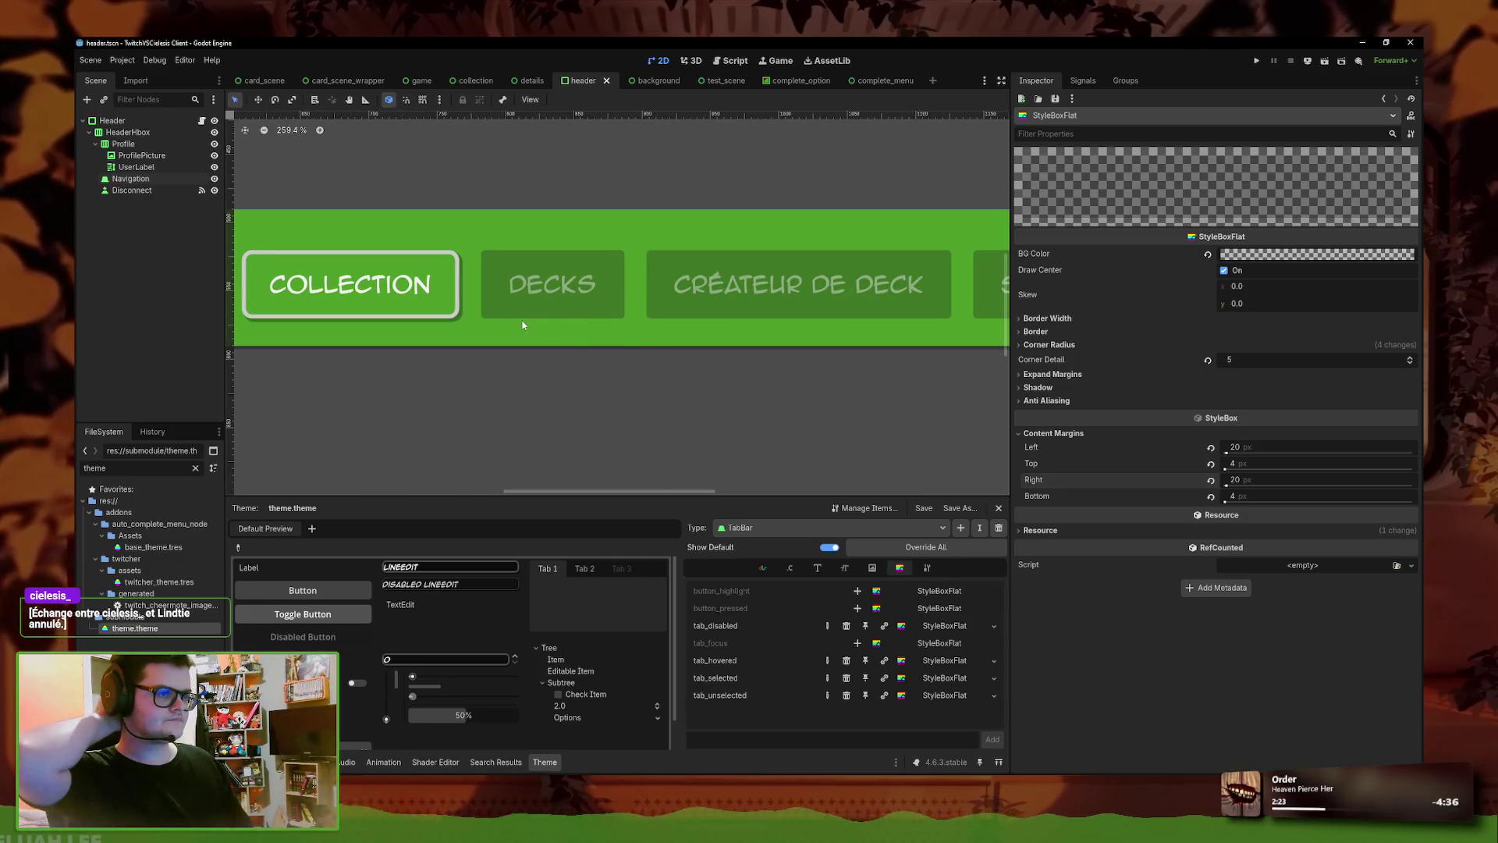
left_click(1049, 345)
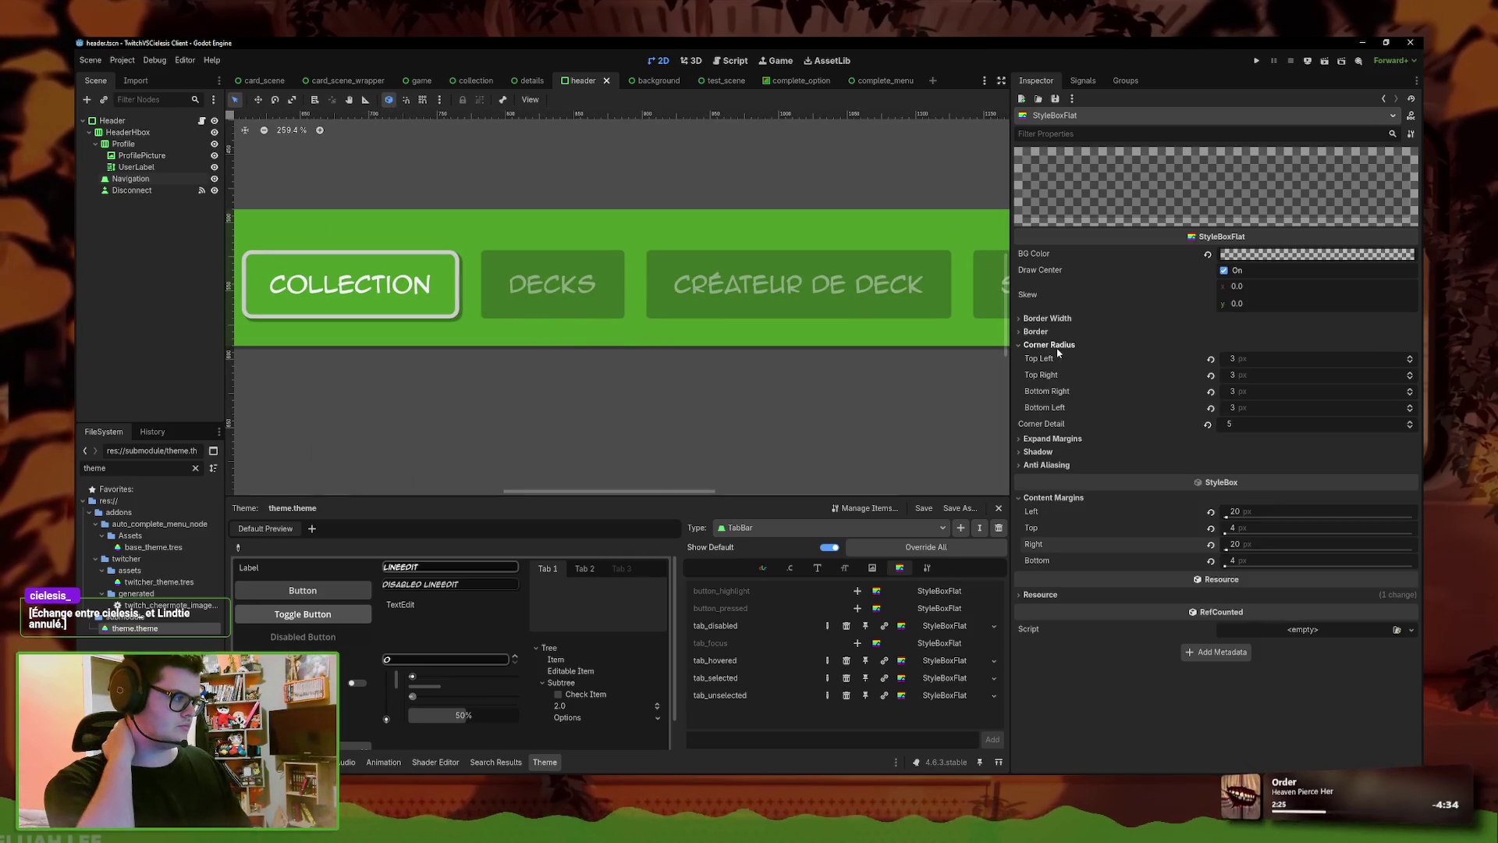
left_click(1252, 404)
type("7")
left_click(1243, 360)
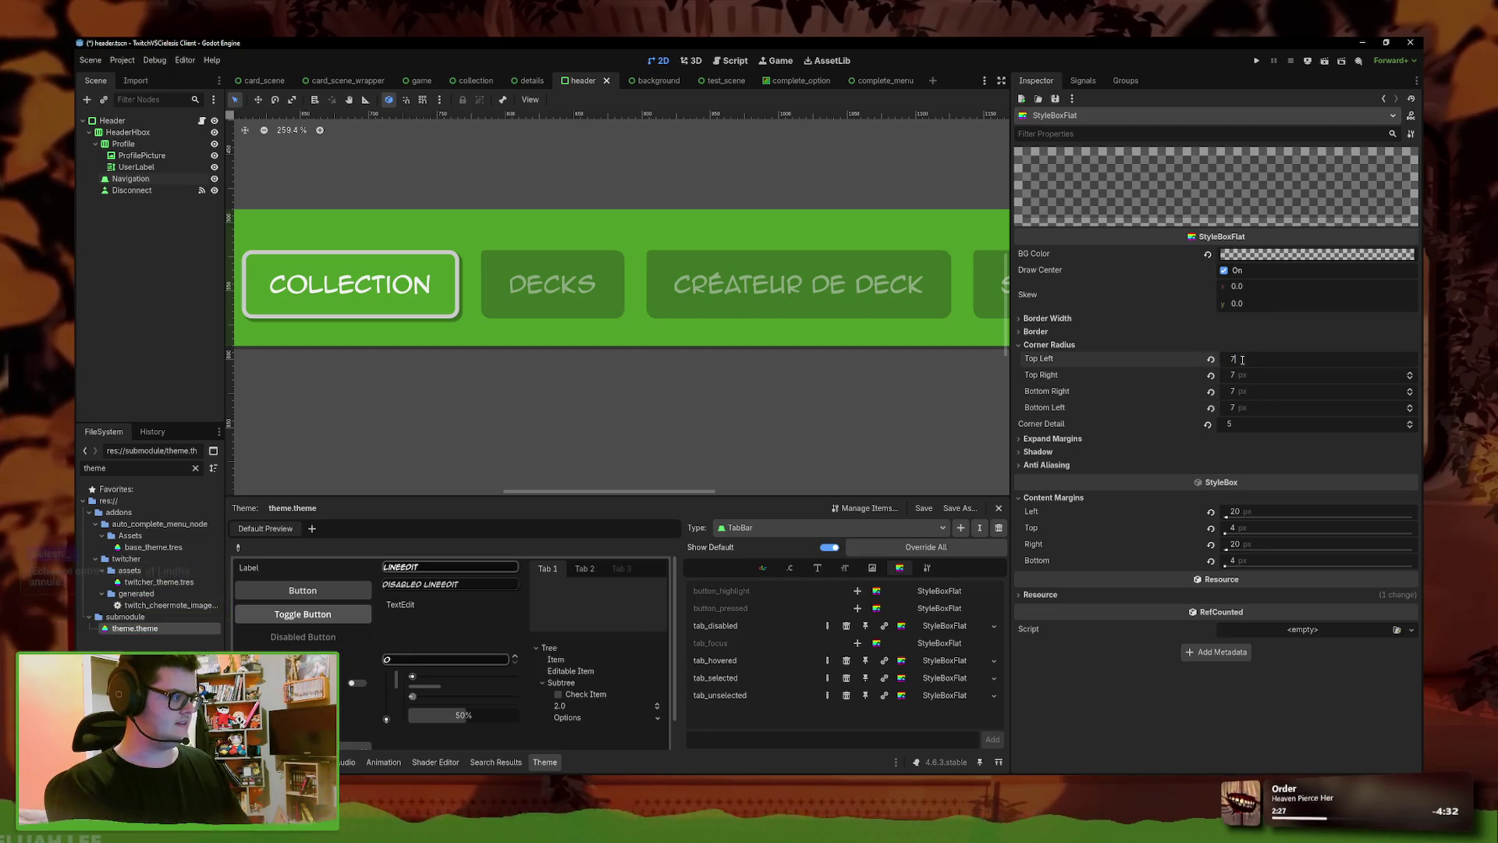
key("ctrl+s")
Switch to the Button type, set its style's corner radius to 7, and save.
left_click(921, 528)
left_click(948, 605)
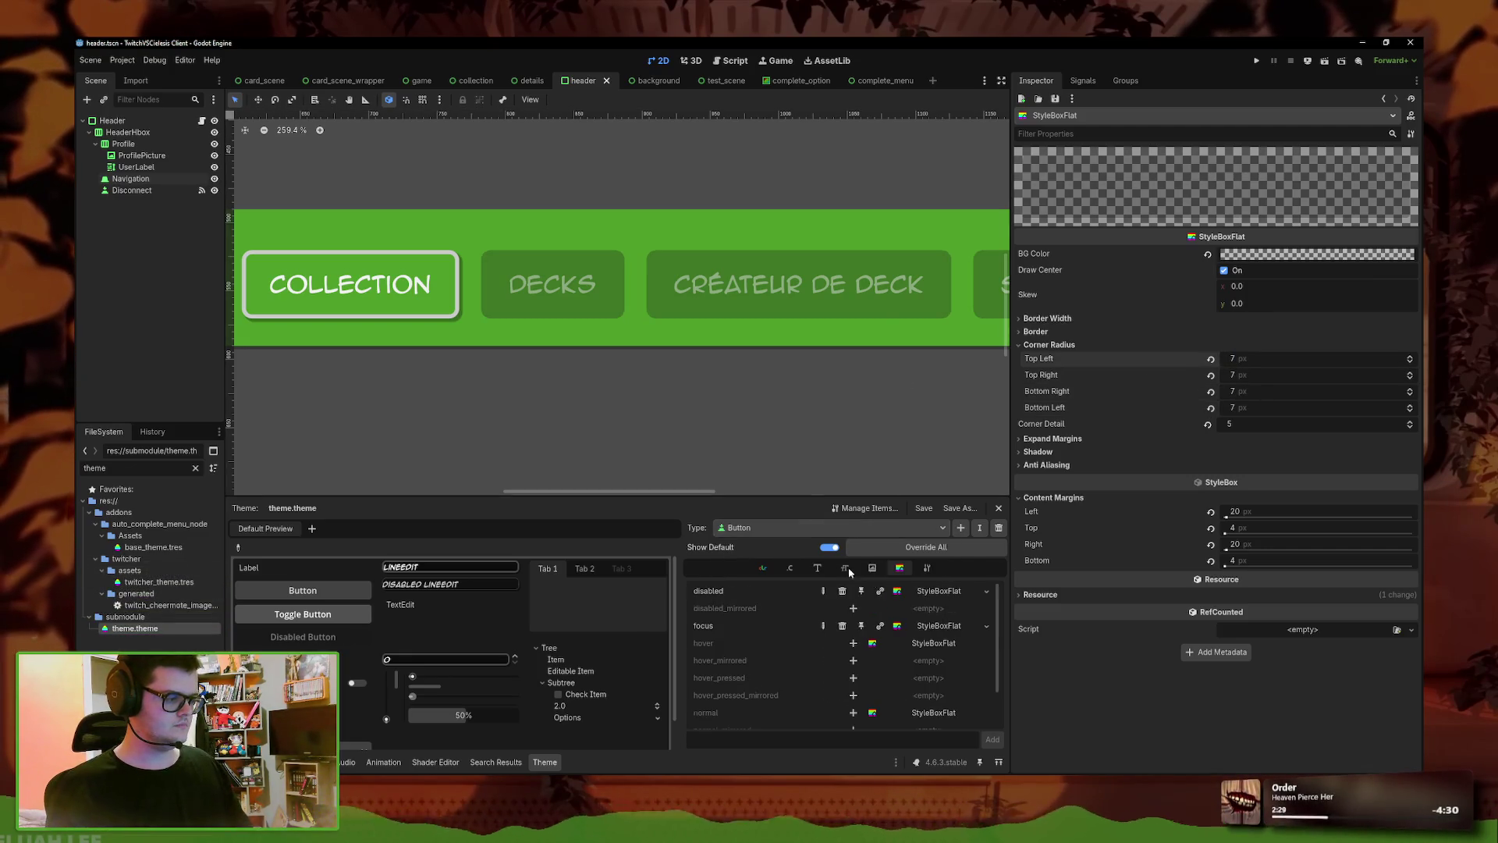
left_click(1049, 345)
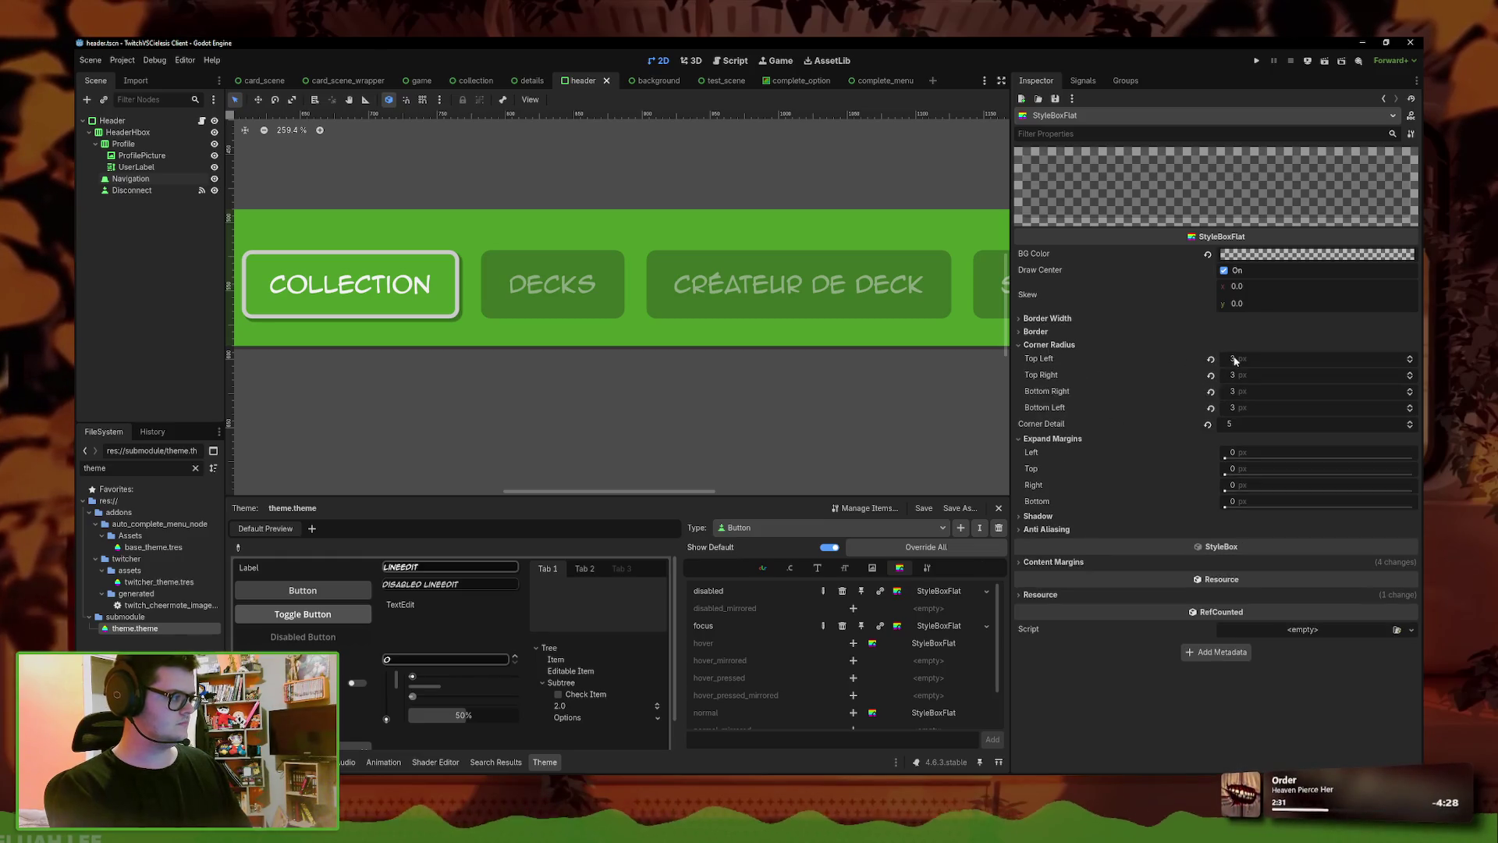
left_click(1249, 408)
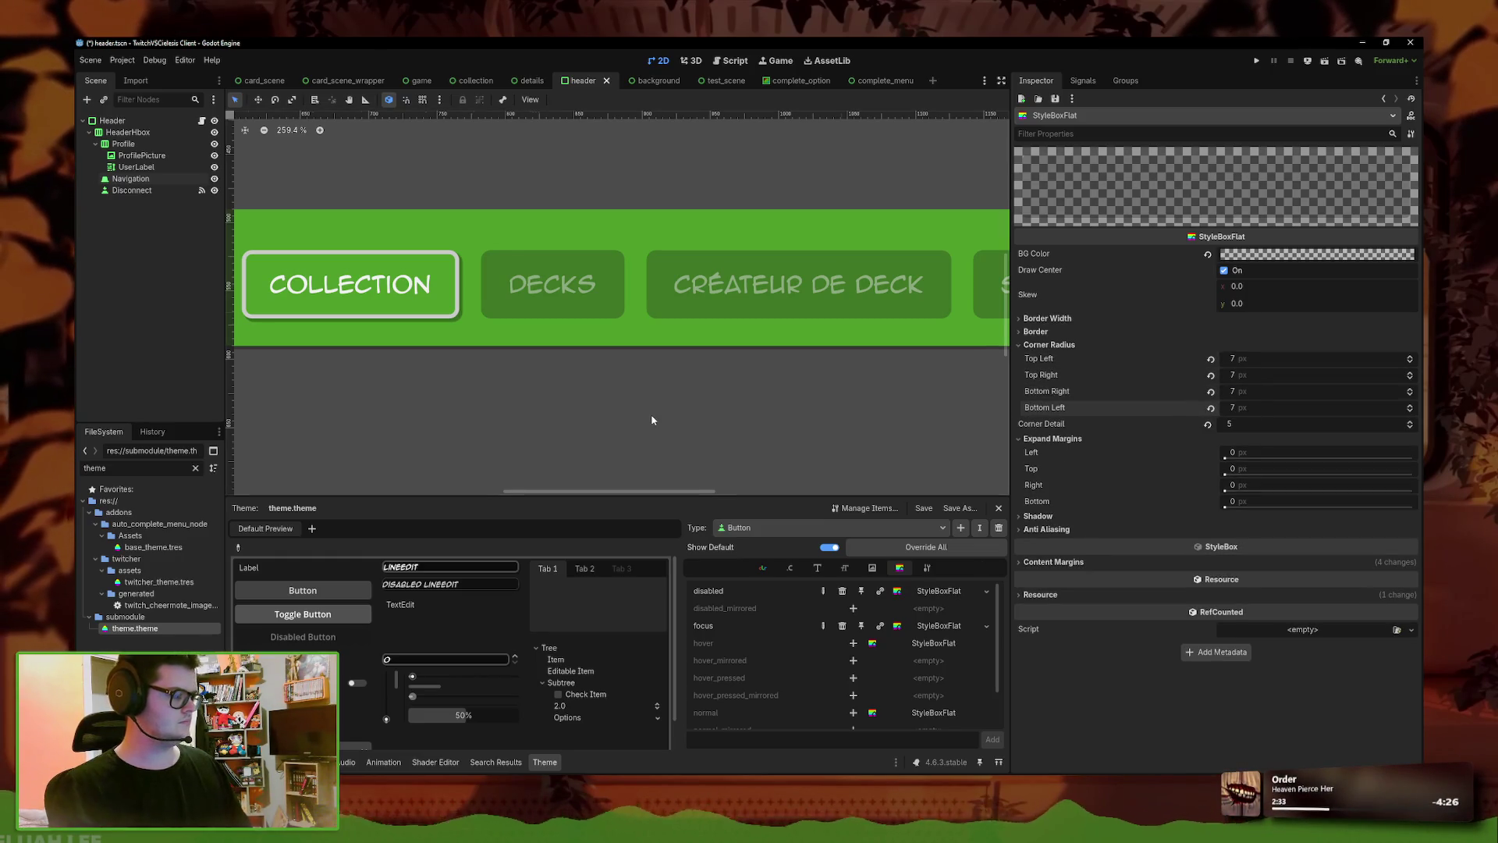
key("ctrl+s")
scroll(654, 417, "down", 6)
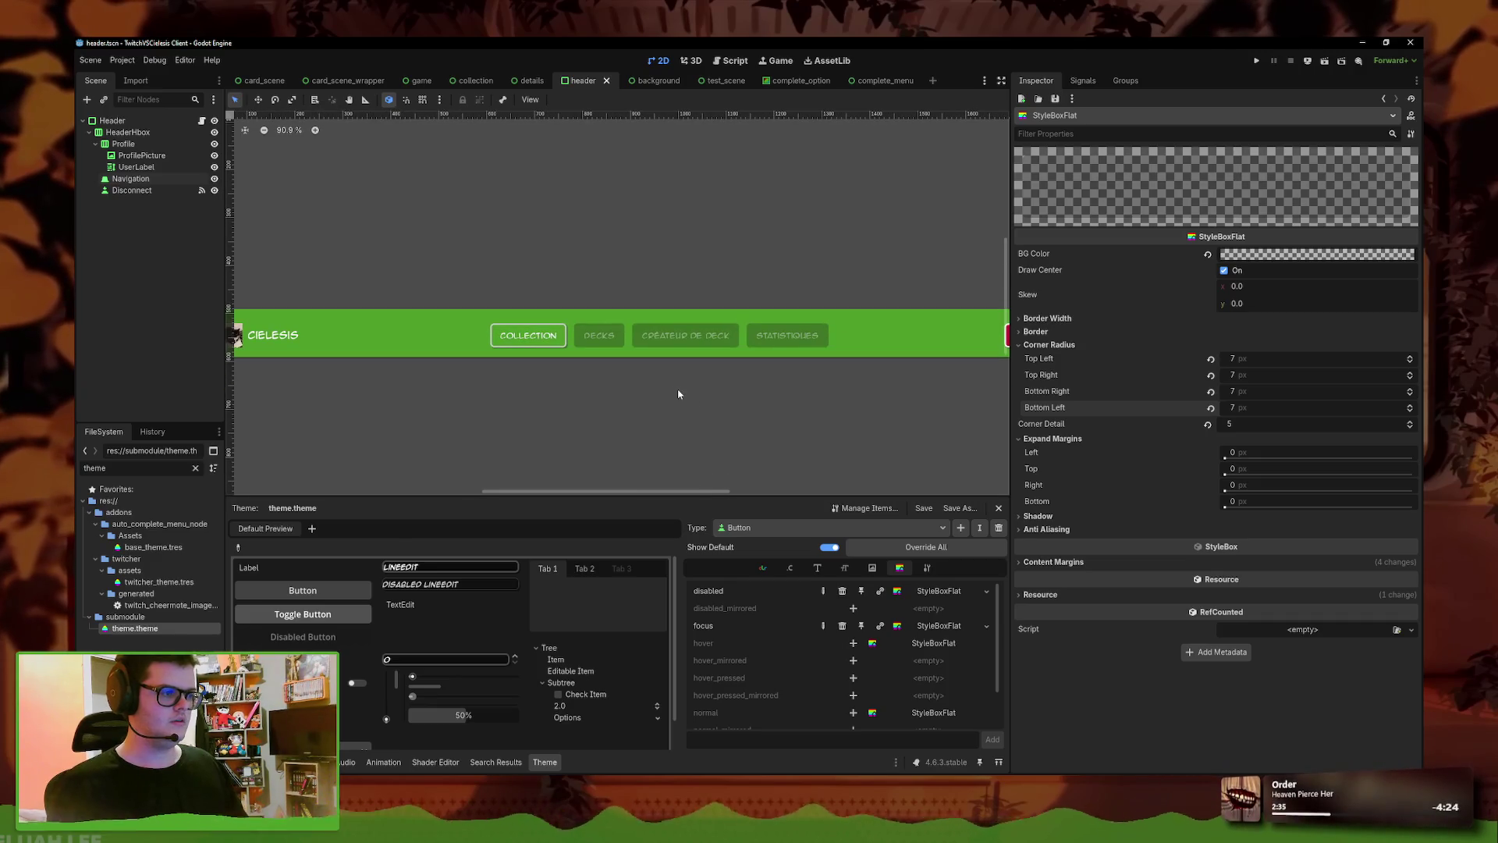
left_click(1257, 61)
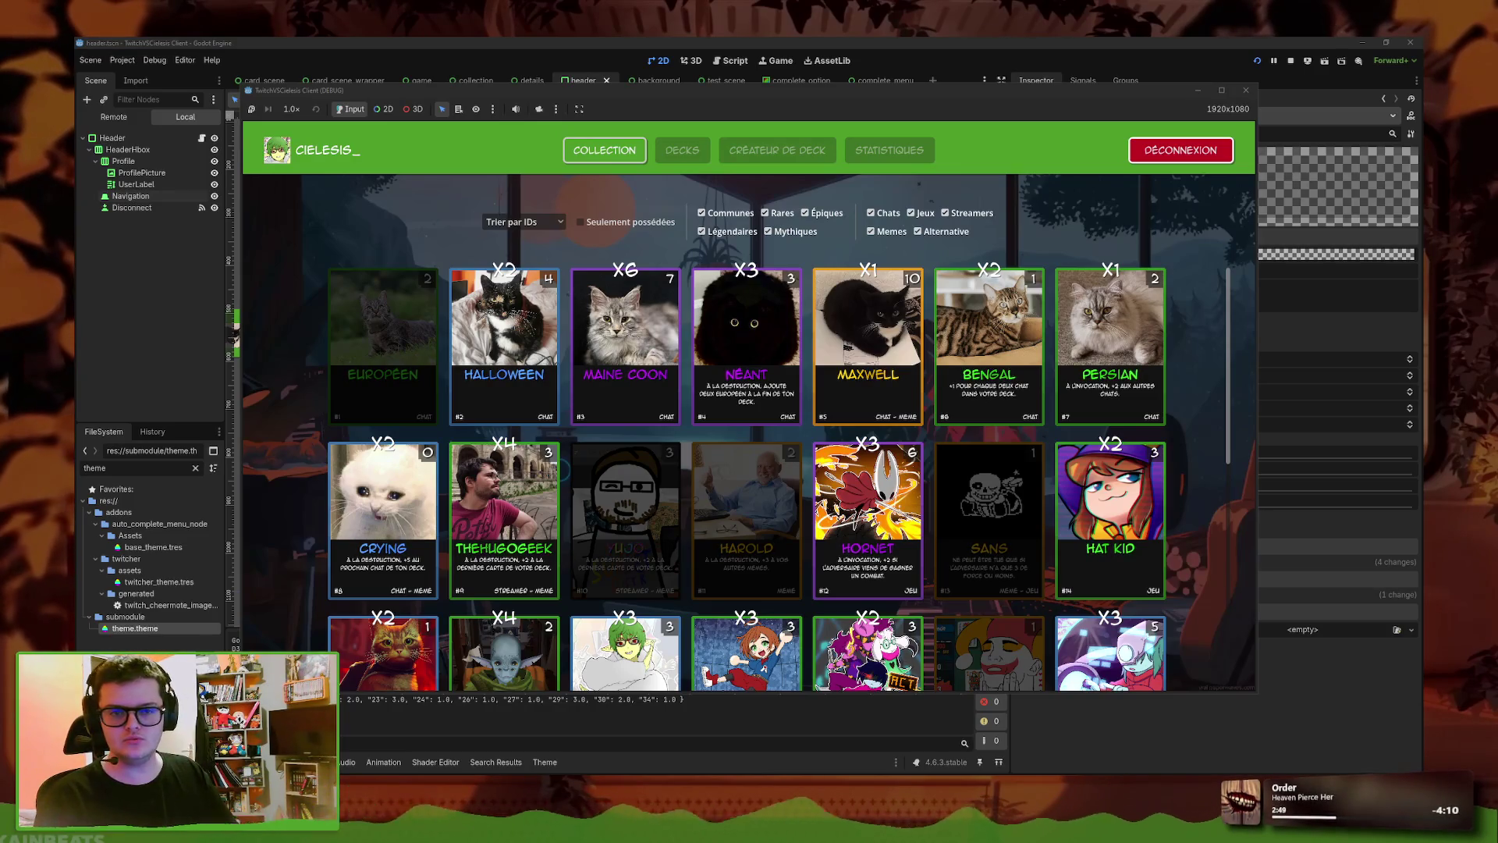
Scroll through the running client's card collection grid to check owned and dimmed cards.
mouse_move(543, 808)
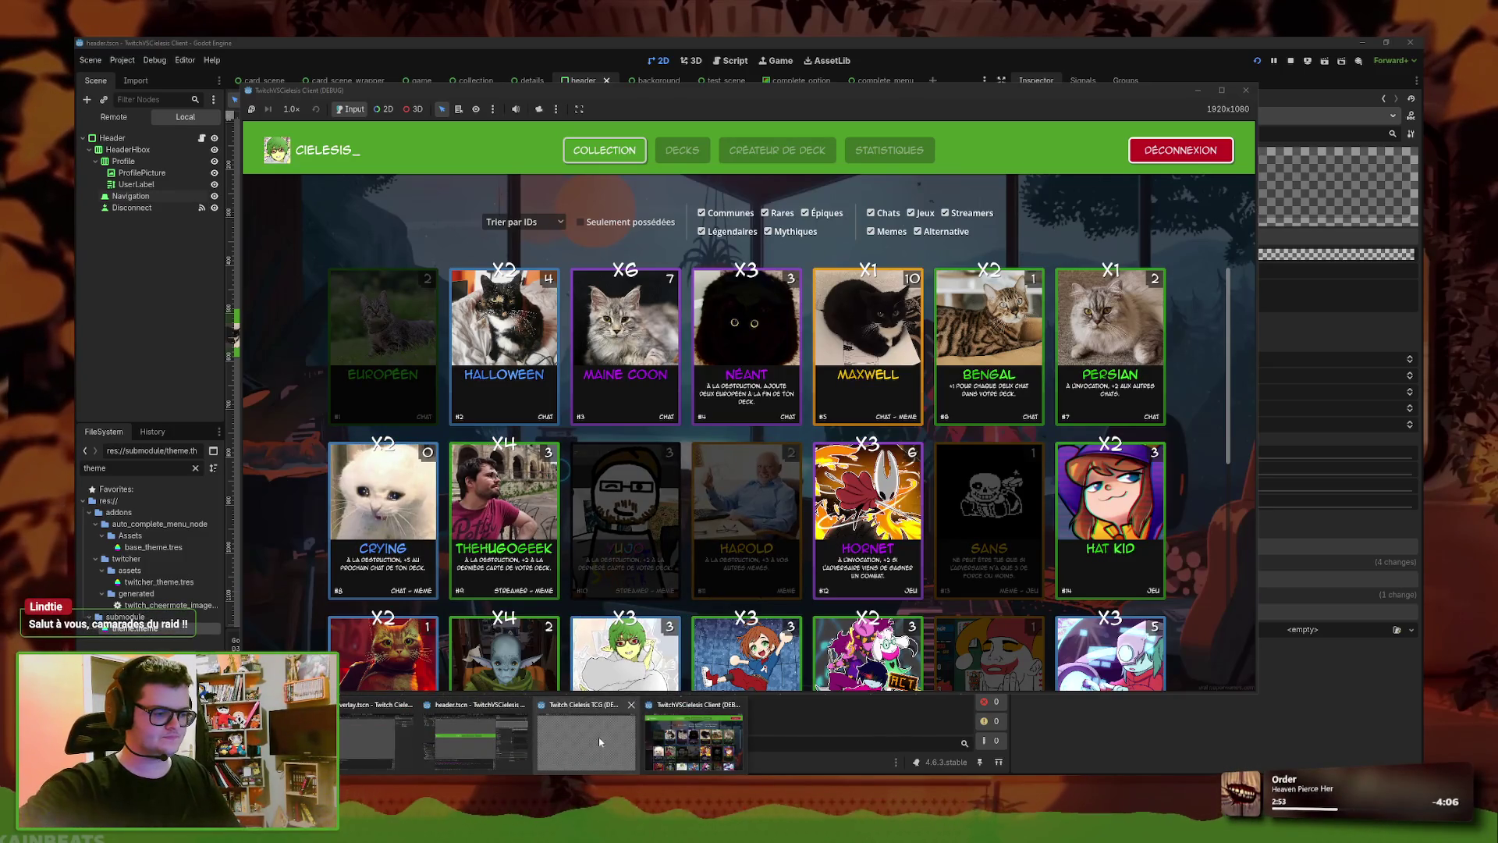
scroll(622, 428, "down", 5)
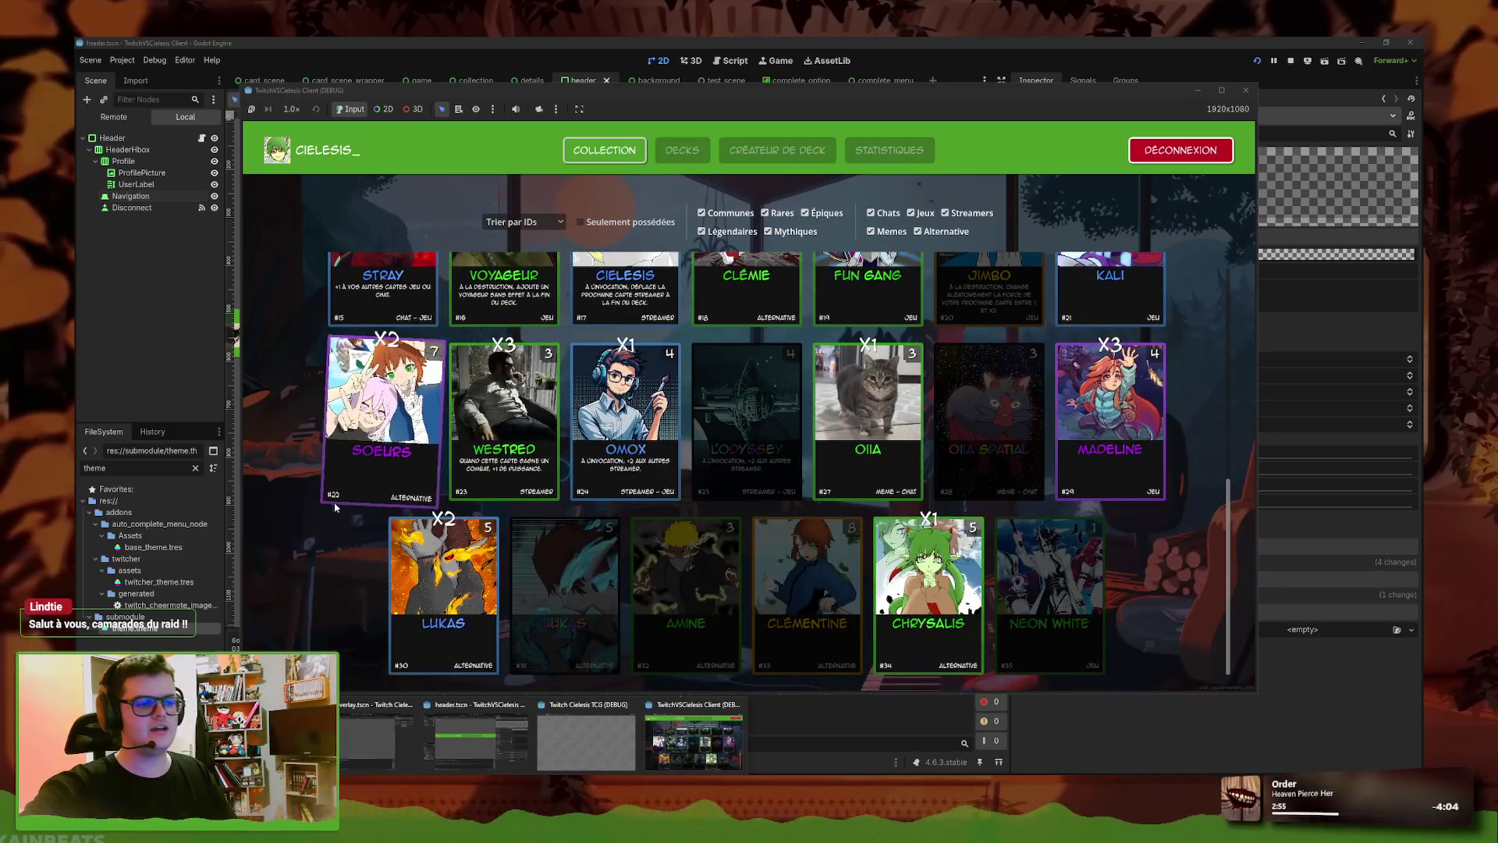
scroll(348, 567, "up", 5)
scroll(349, 567, "down", 5)
scroll(328, 538, "up", 5)
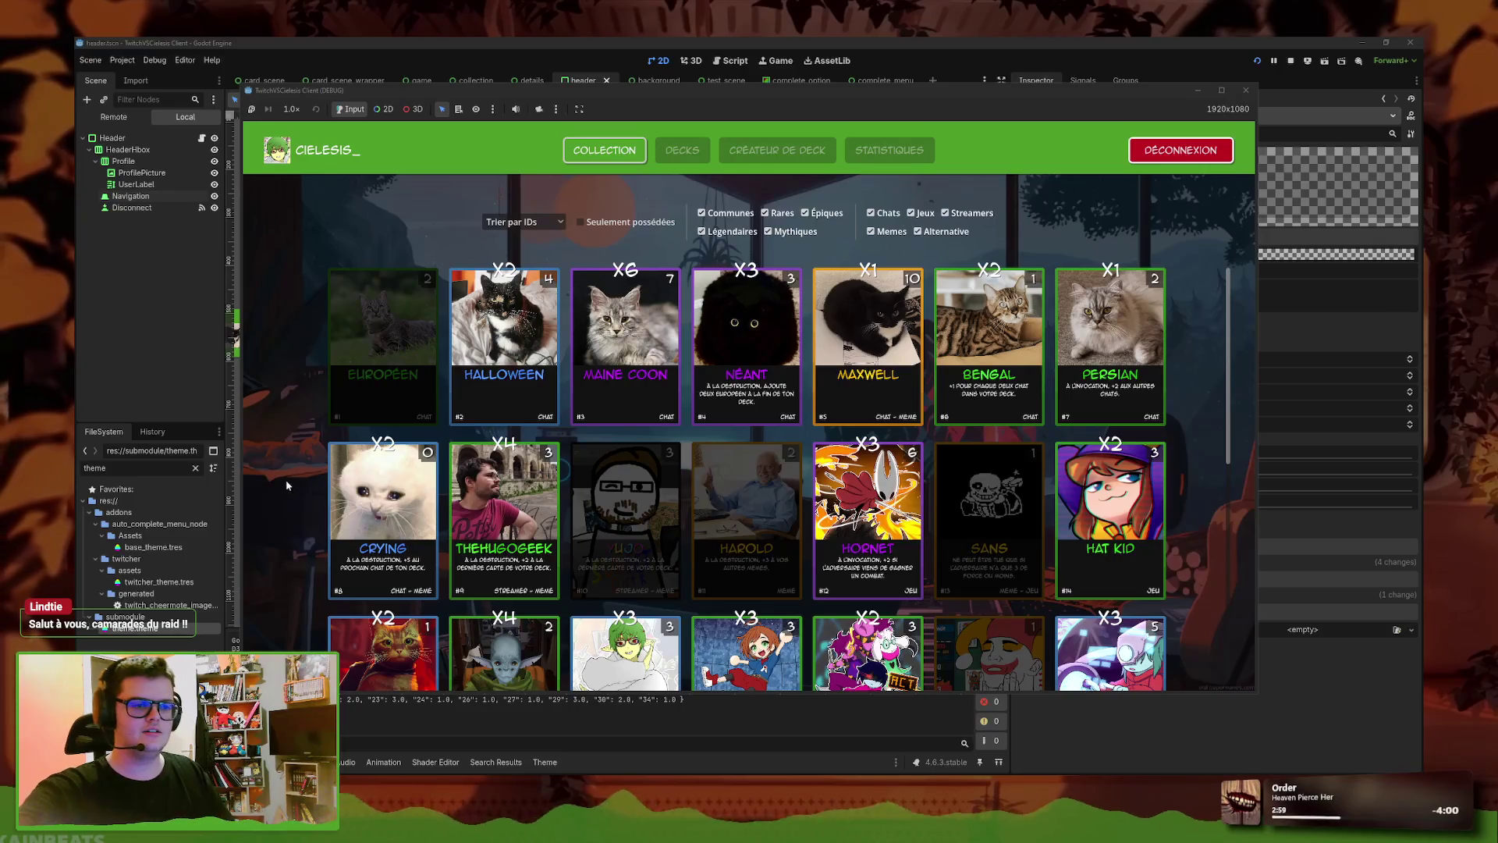
scroll(311, 485, "down", 6)
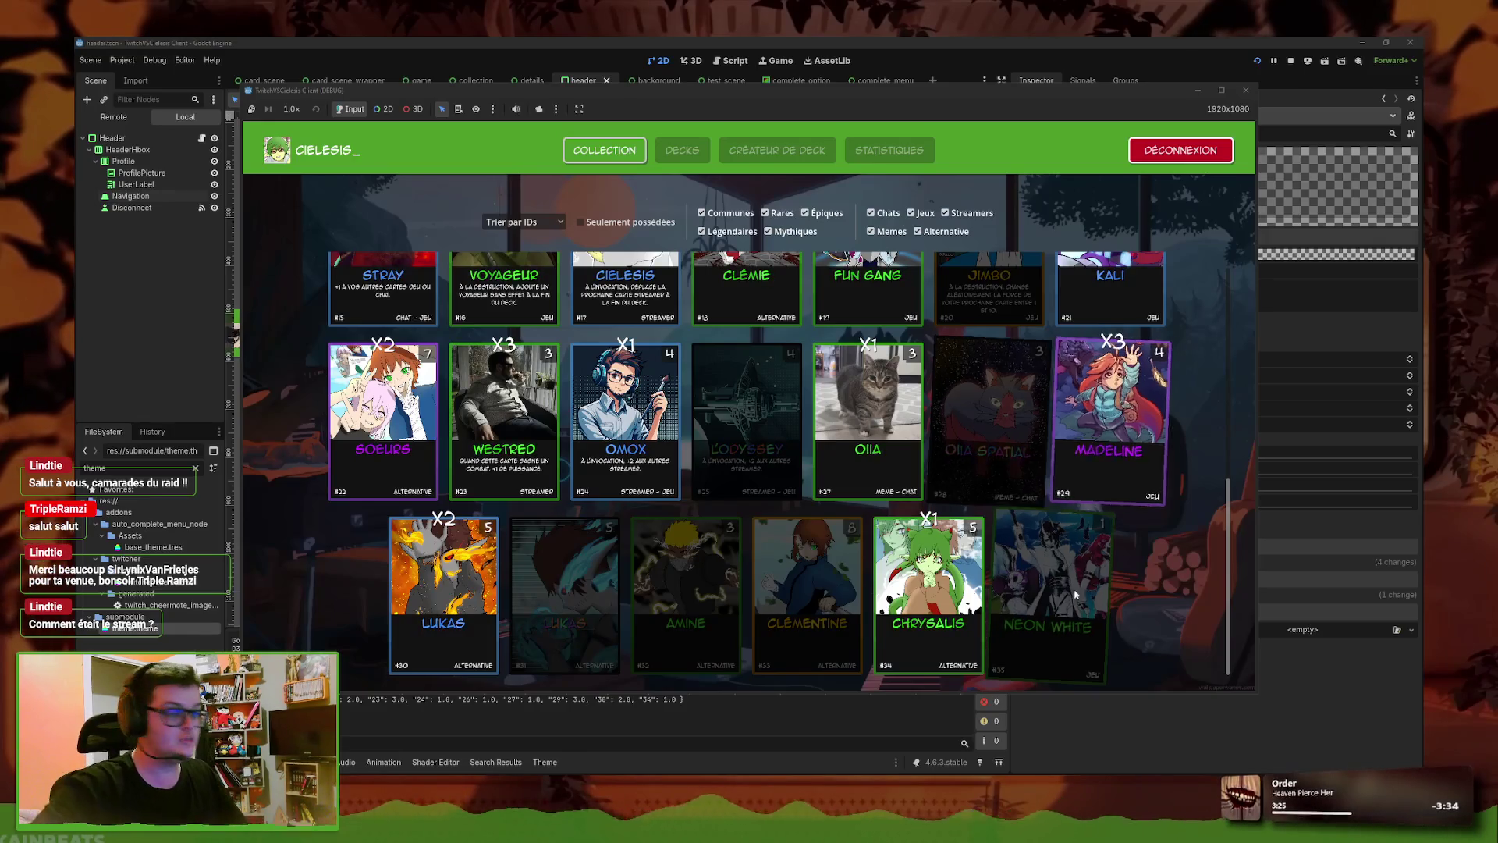
scroll(1168, 609, "up", 5)
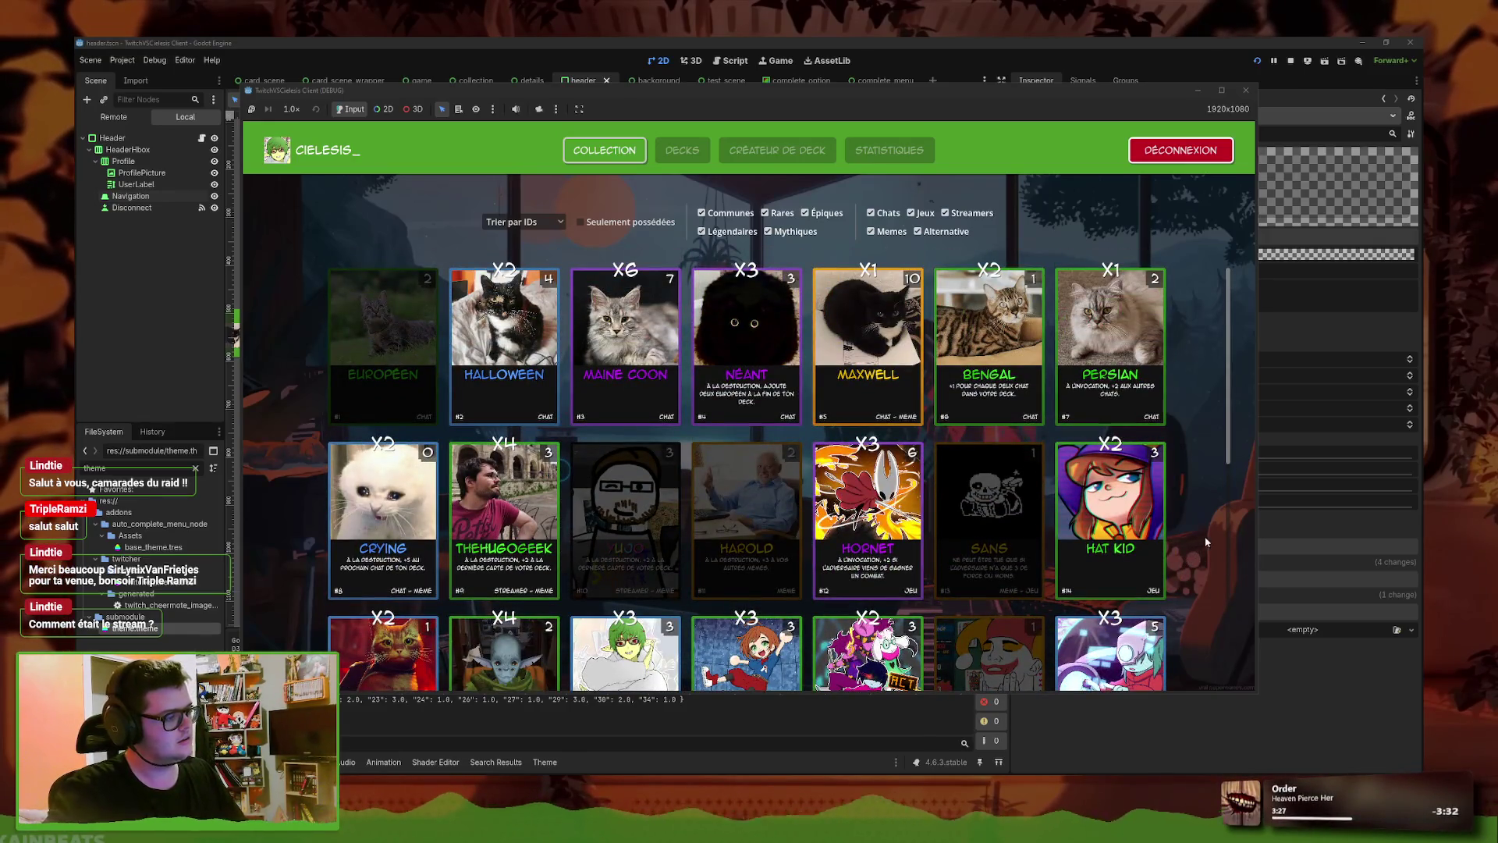
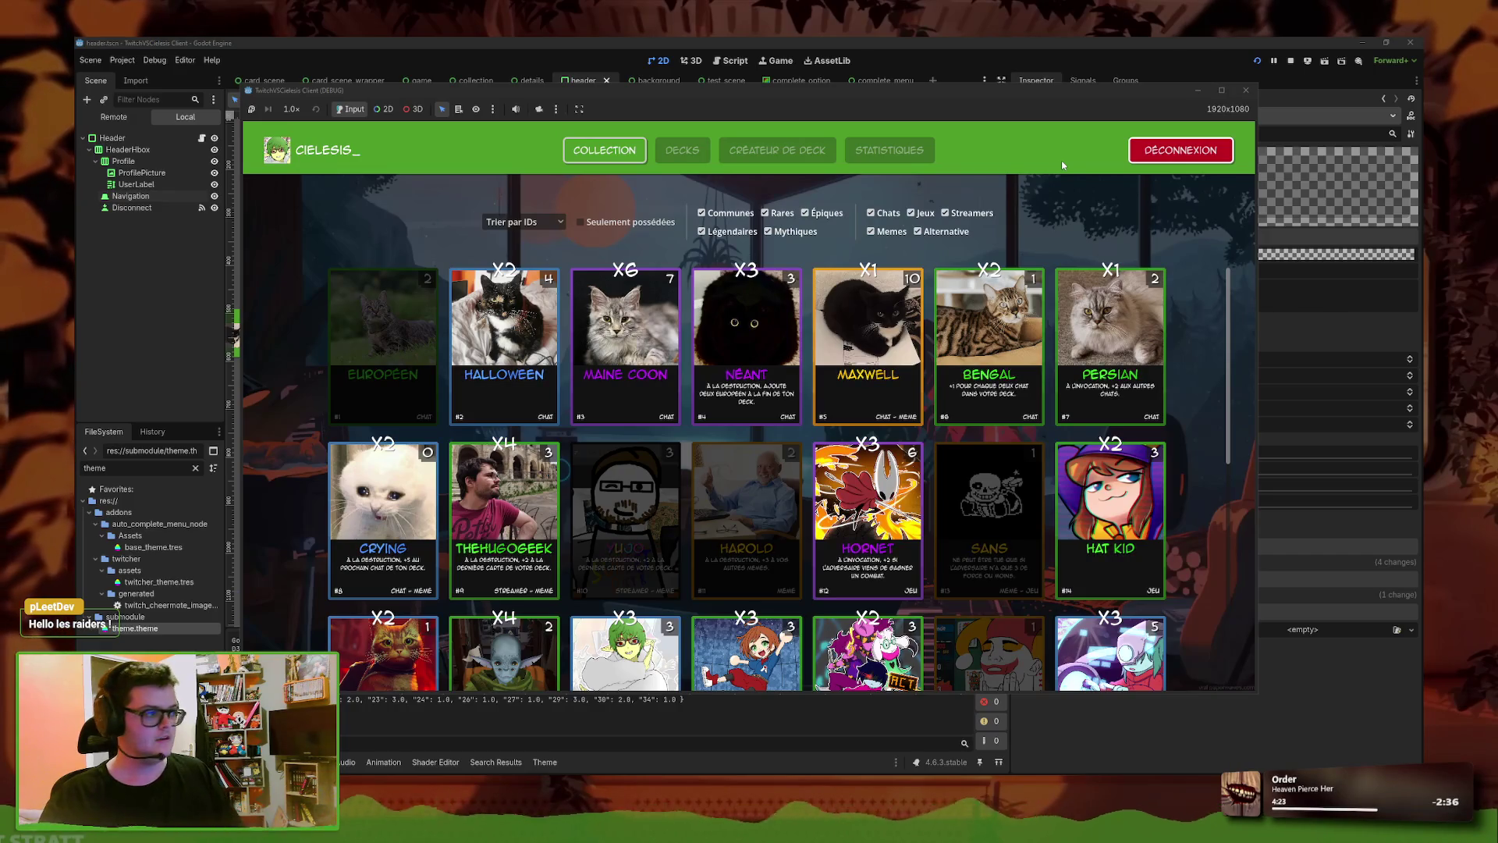
Scroll up and down through the running game's card collection grid.
scroll(638, 526, "down", 5)
scroll(639, 526, "up", 2)
scroll(639, 526, "down", 3)
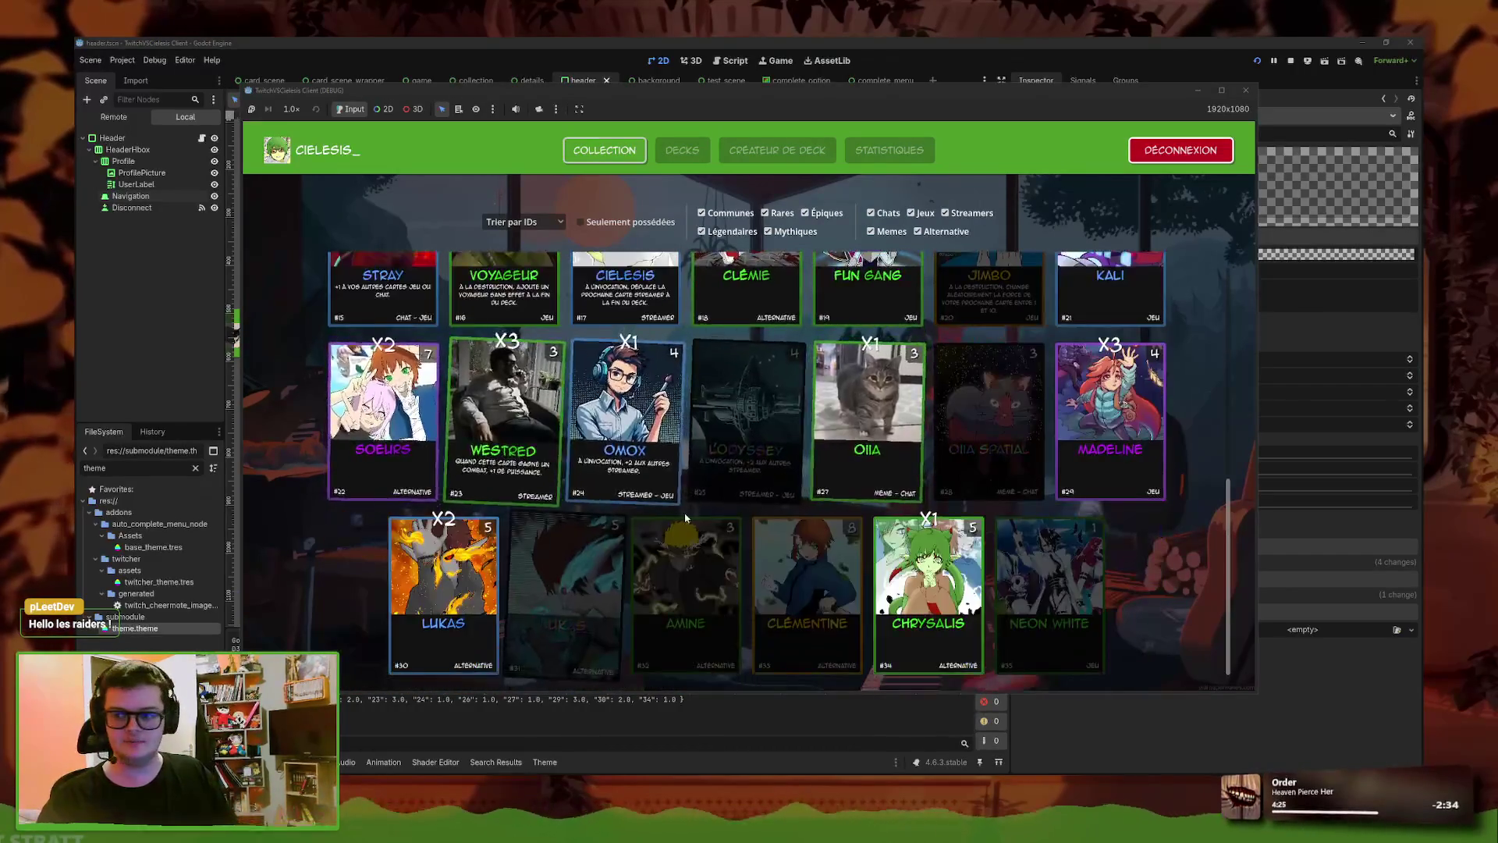
scroll(639, 526, "up", 6)
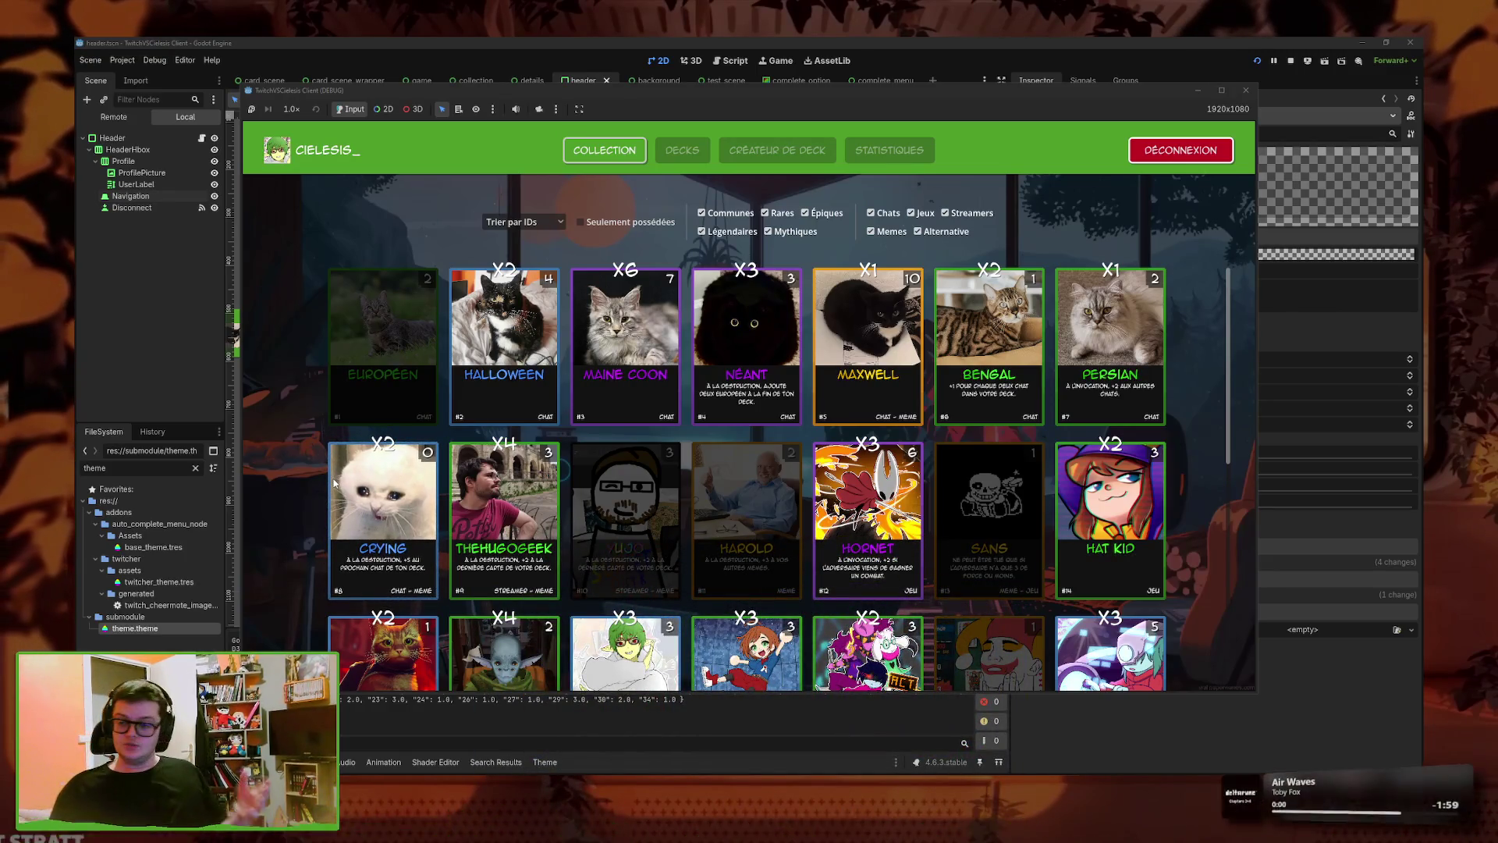
scroll(842, 493, "down", 5)
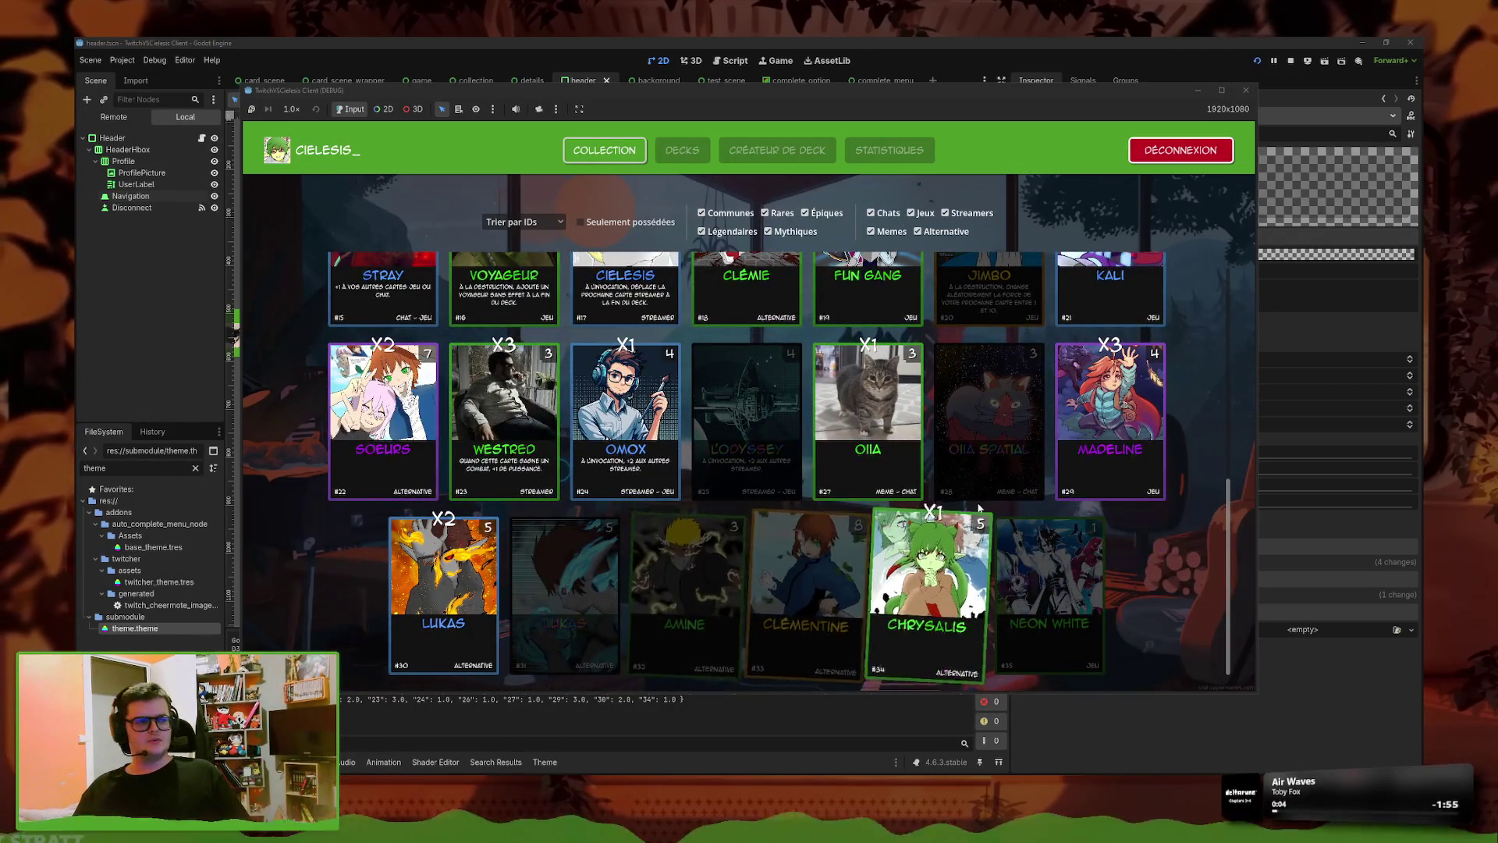
scroll(811, 468, "up", 5)
scroll(749, 406, "down", 5)
scroll(741, 390, "up", 5)
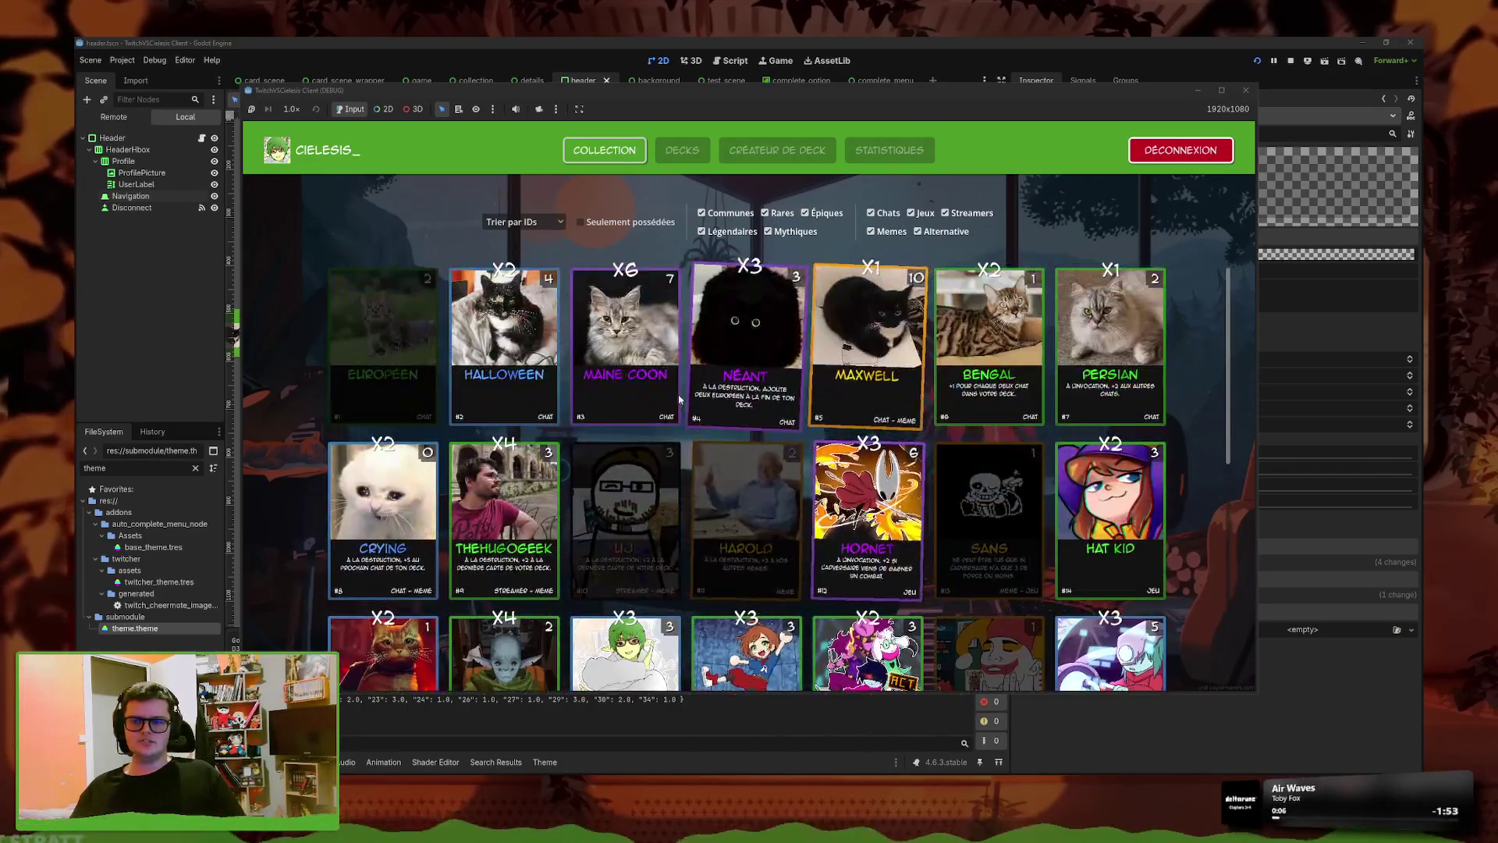
scroll(788, 476, "down", 5)
scroll(833, 567, "up", 2)
scroll(827, 570, "up", 3)
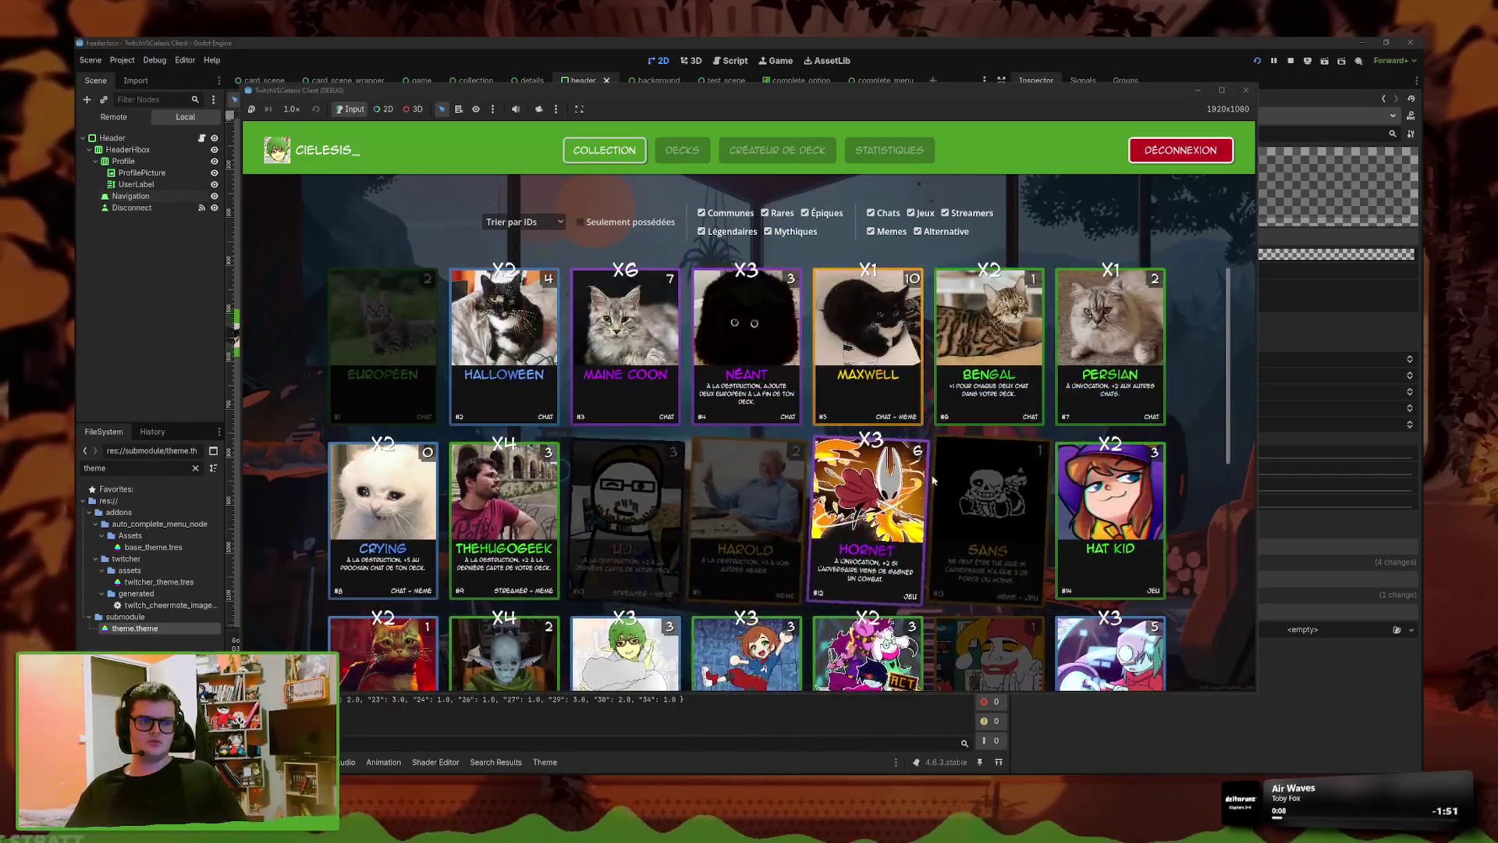
scroll(812, 578, "down", 5)
scroll(800, 584, "up", 2)
scroll(799, 584, "down", 2)
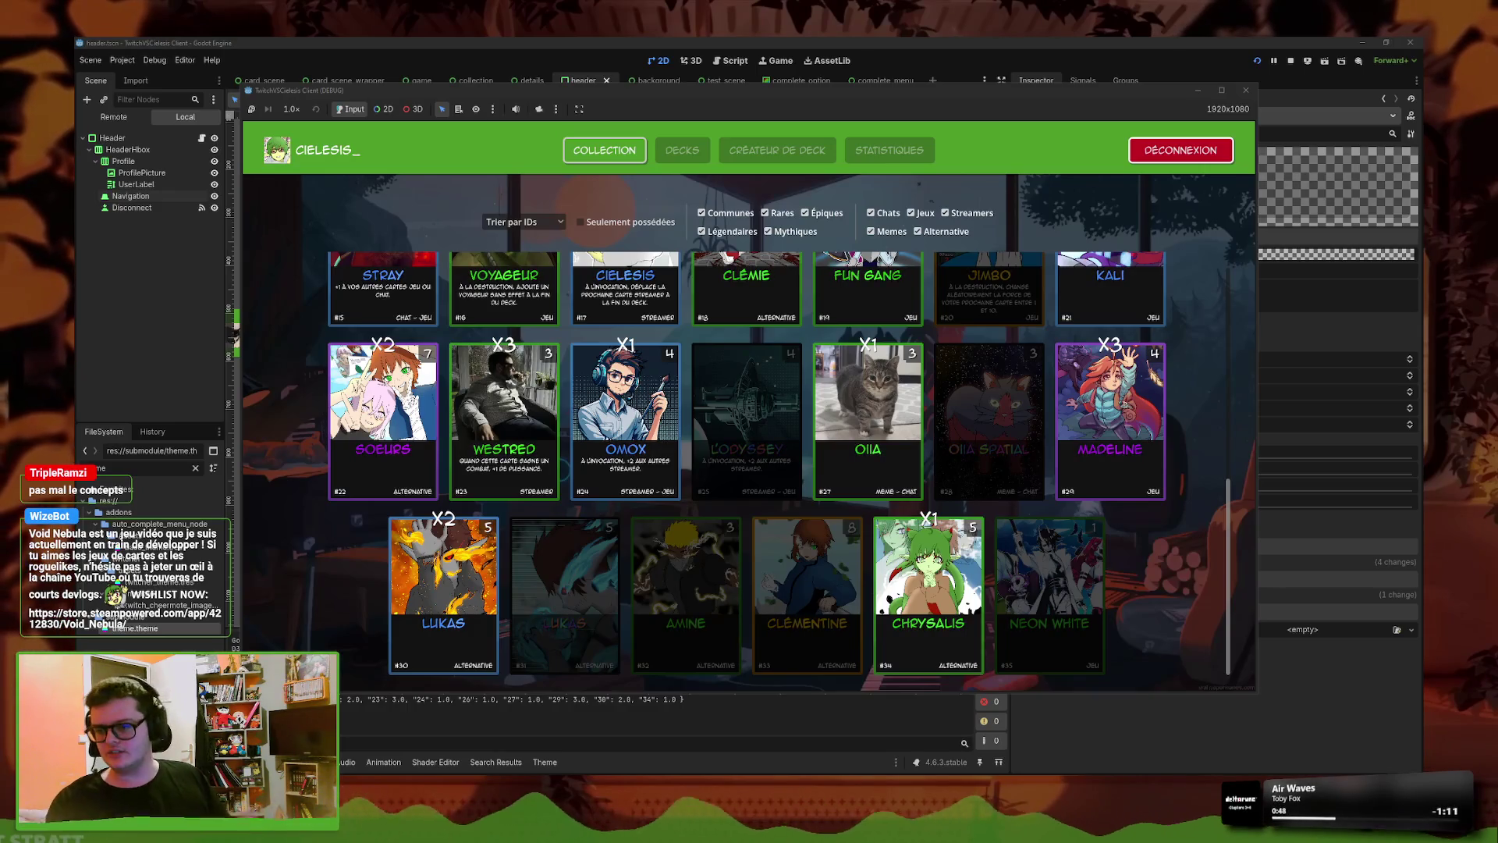
scroll(946, 465, "up", 3)
scroll(947, 465, "down", 2)
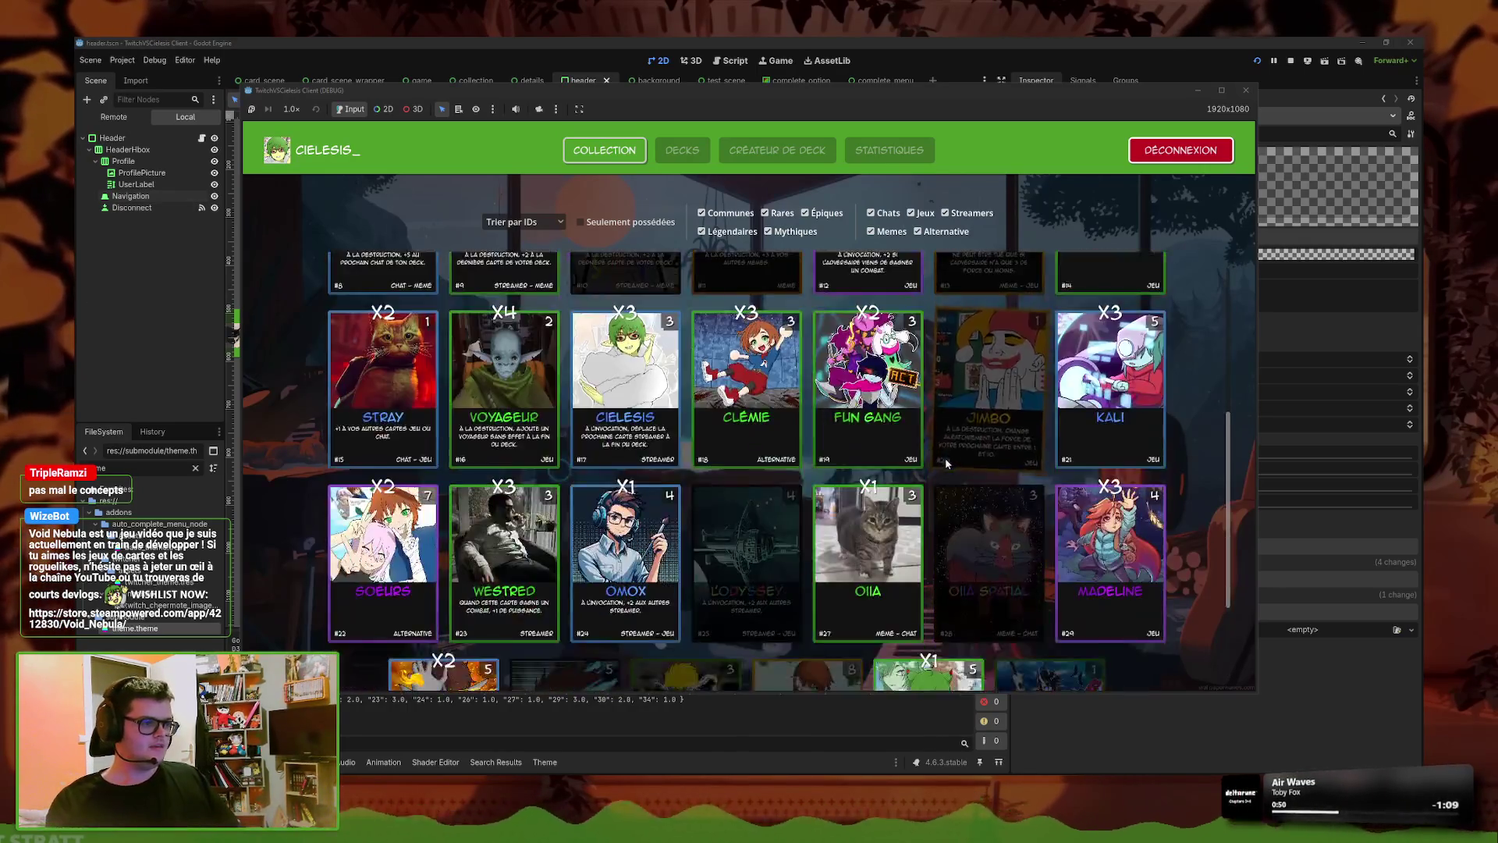
scroll(947, 465, "up", 2)
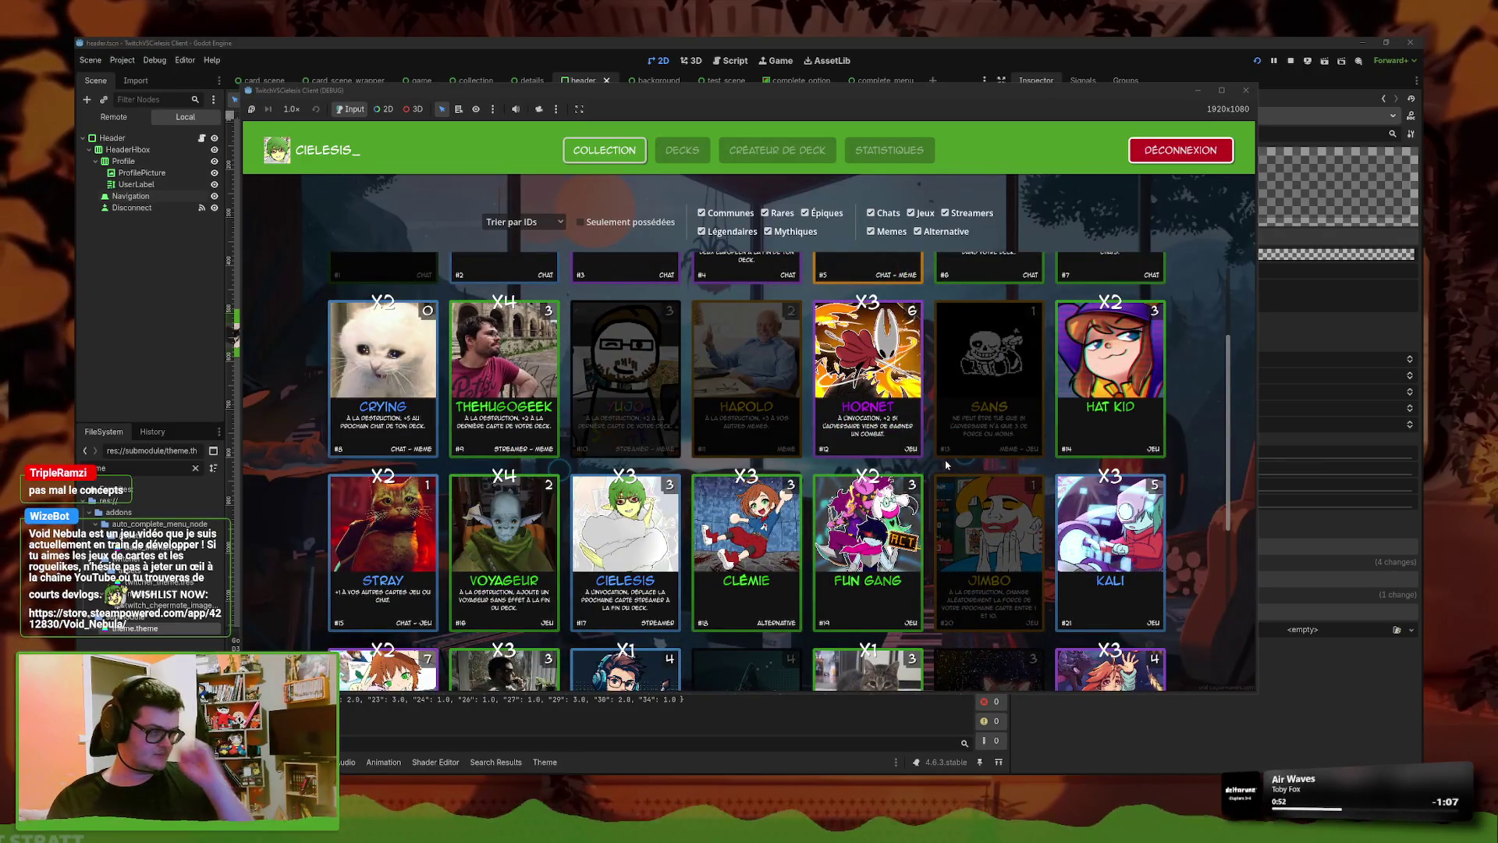
scroll(949, 456, "up", 2)
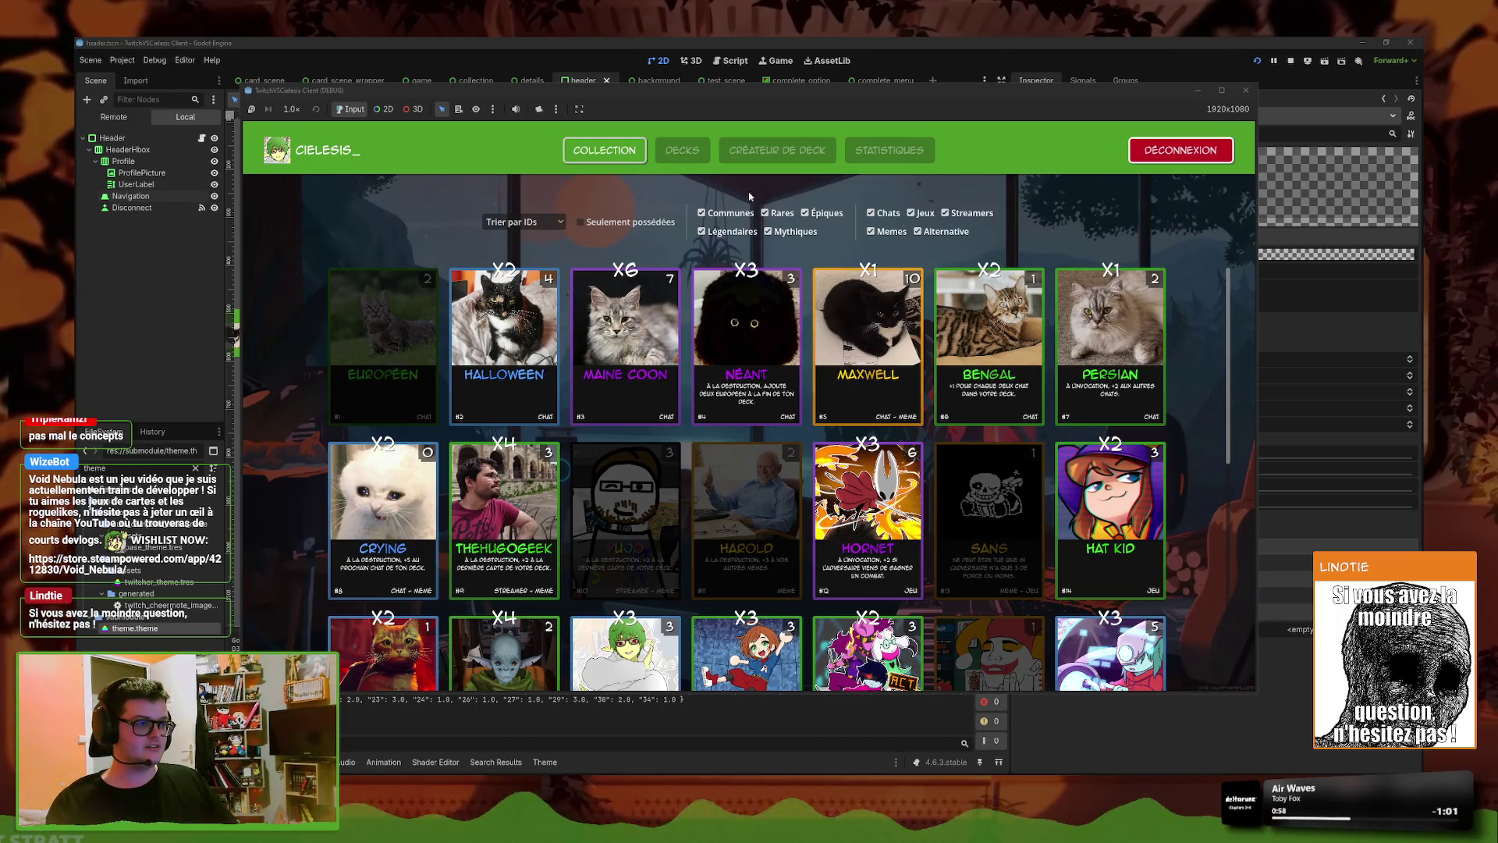
Toggle the rarity filters until only Mythiques remains, then view and close the OIIA SPATIAL details.
right_click(722, 232)
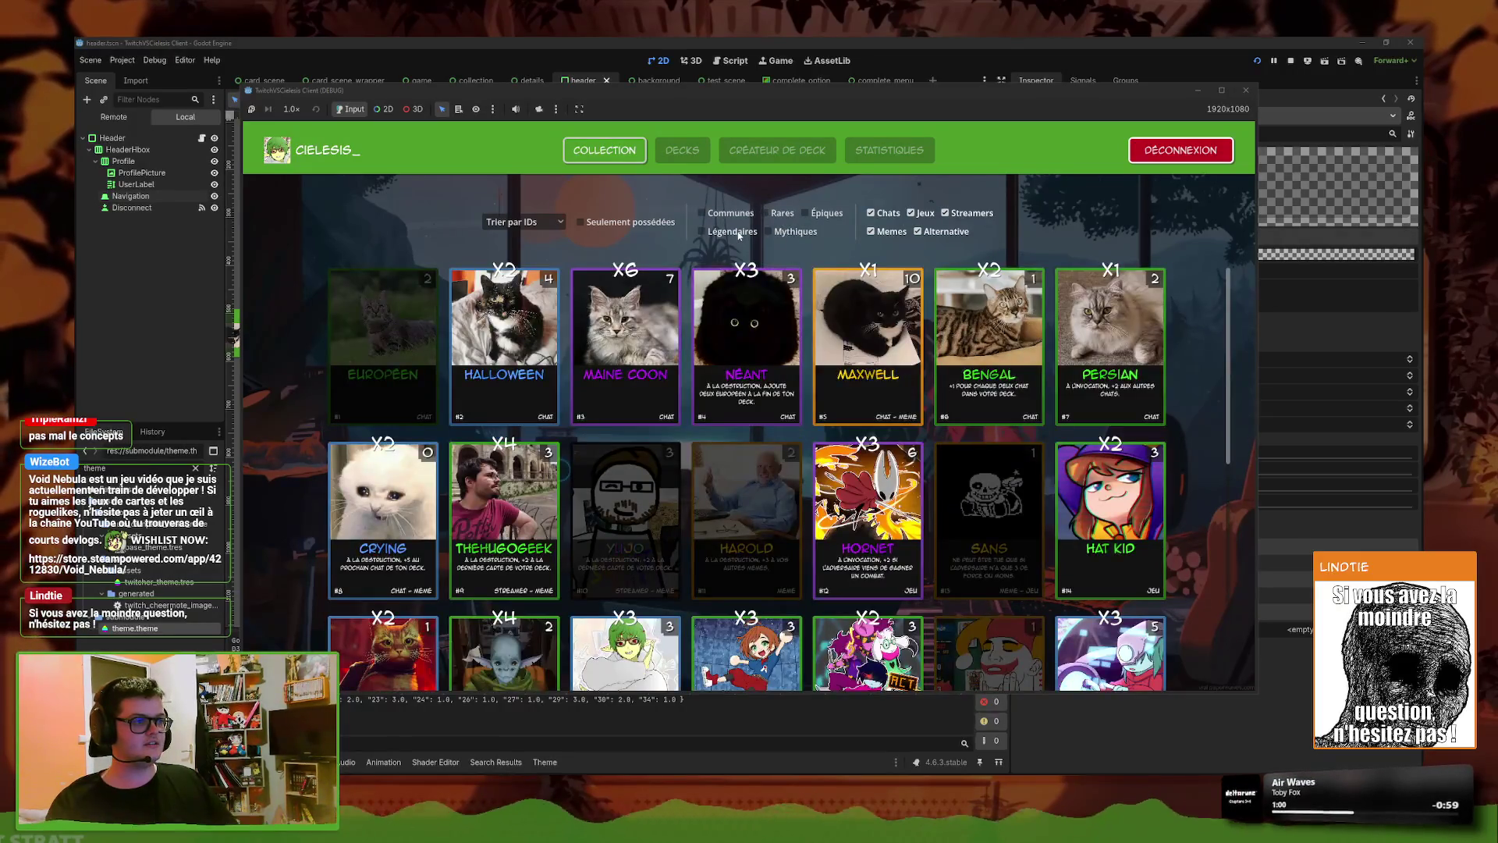
left_click(730, 231)
left_click(783, 213)
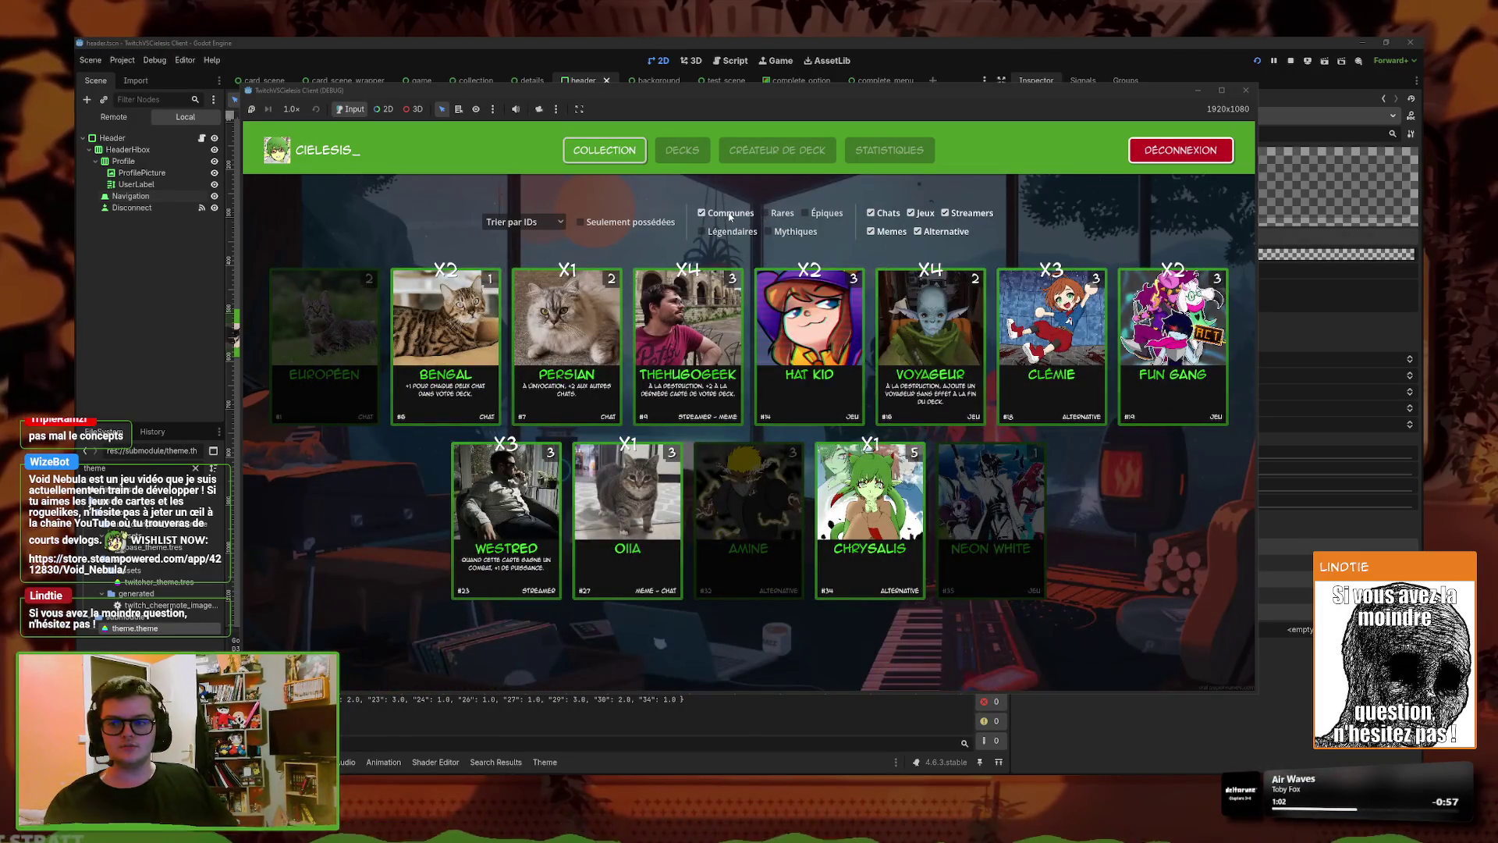
right_click(811, 214)
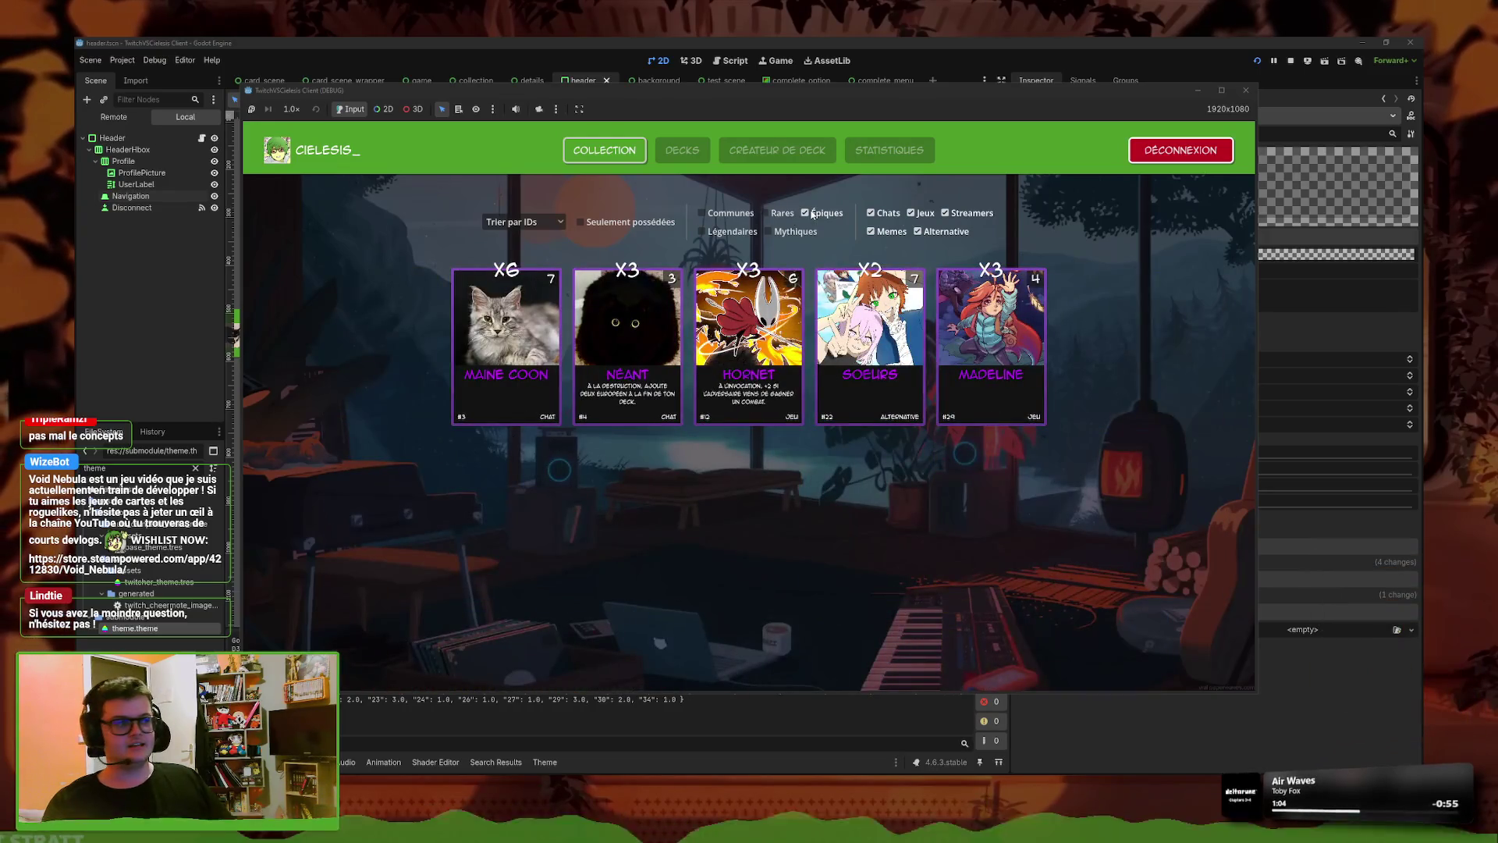
right_click(734, 232)
right_click(777, 232)
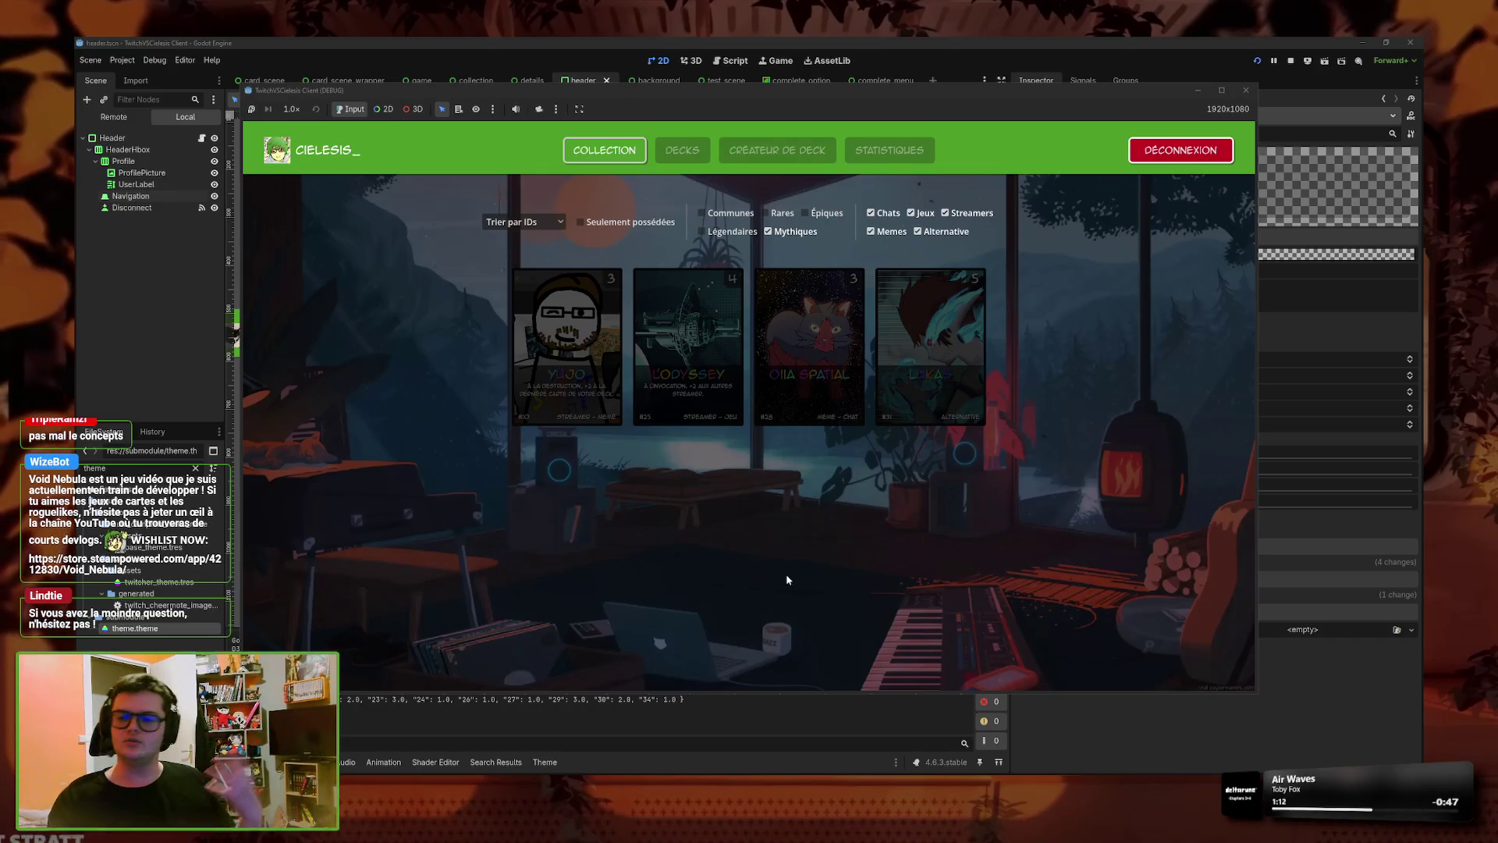
left_click(772, 406)
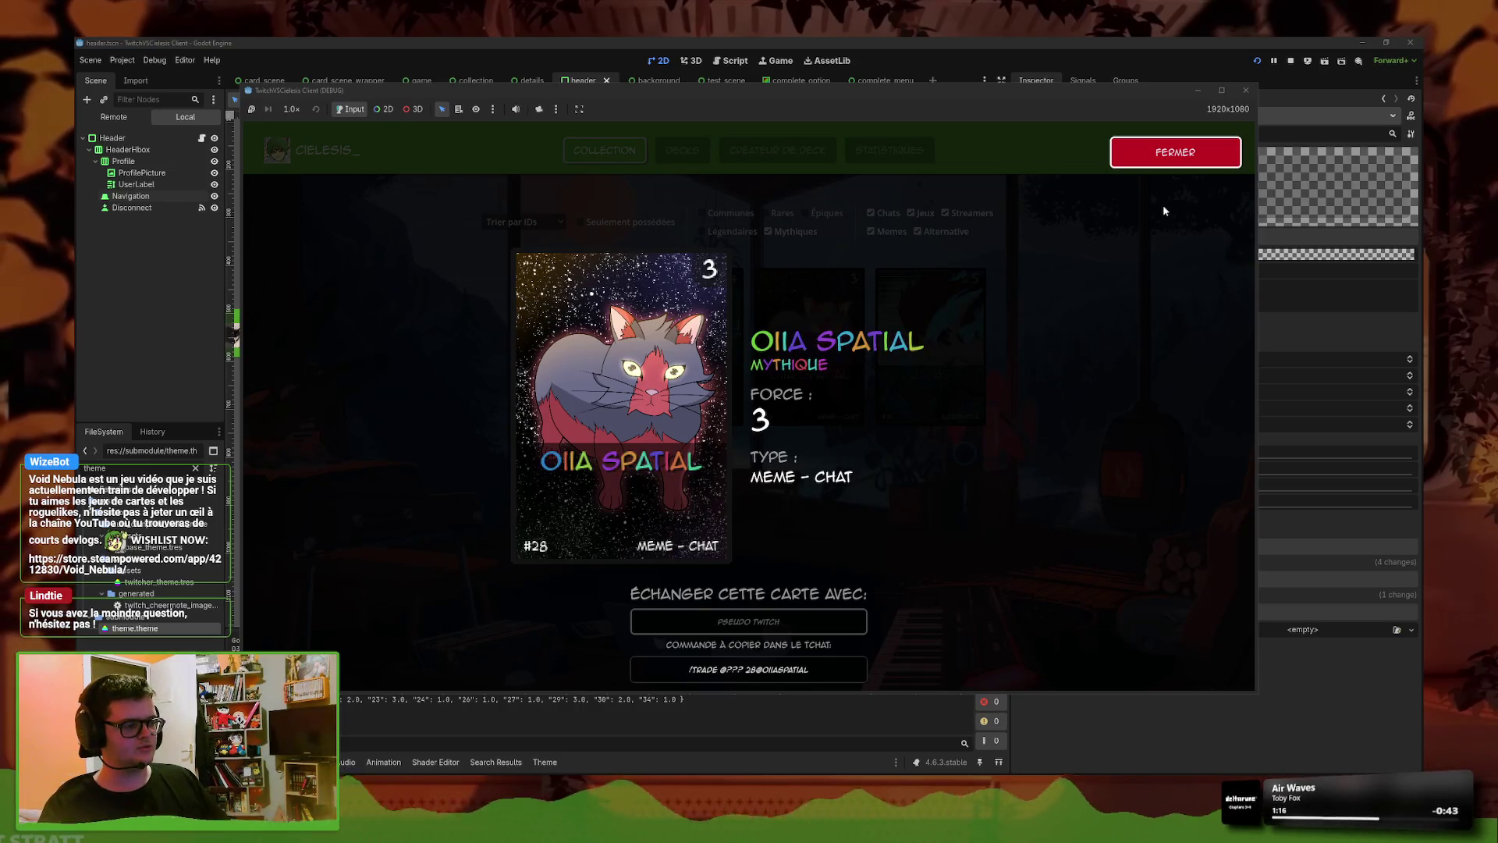
left_click(1179, 162)
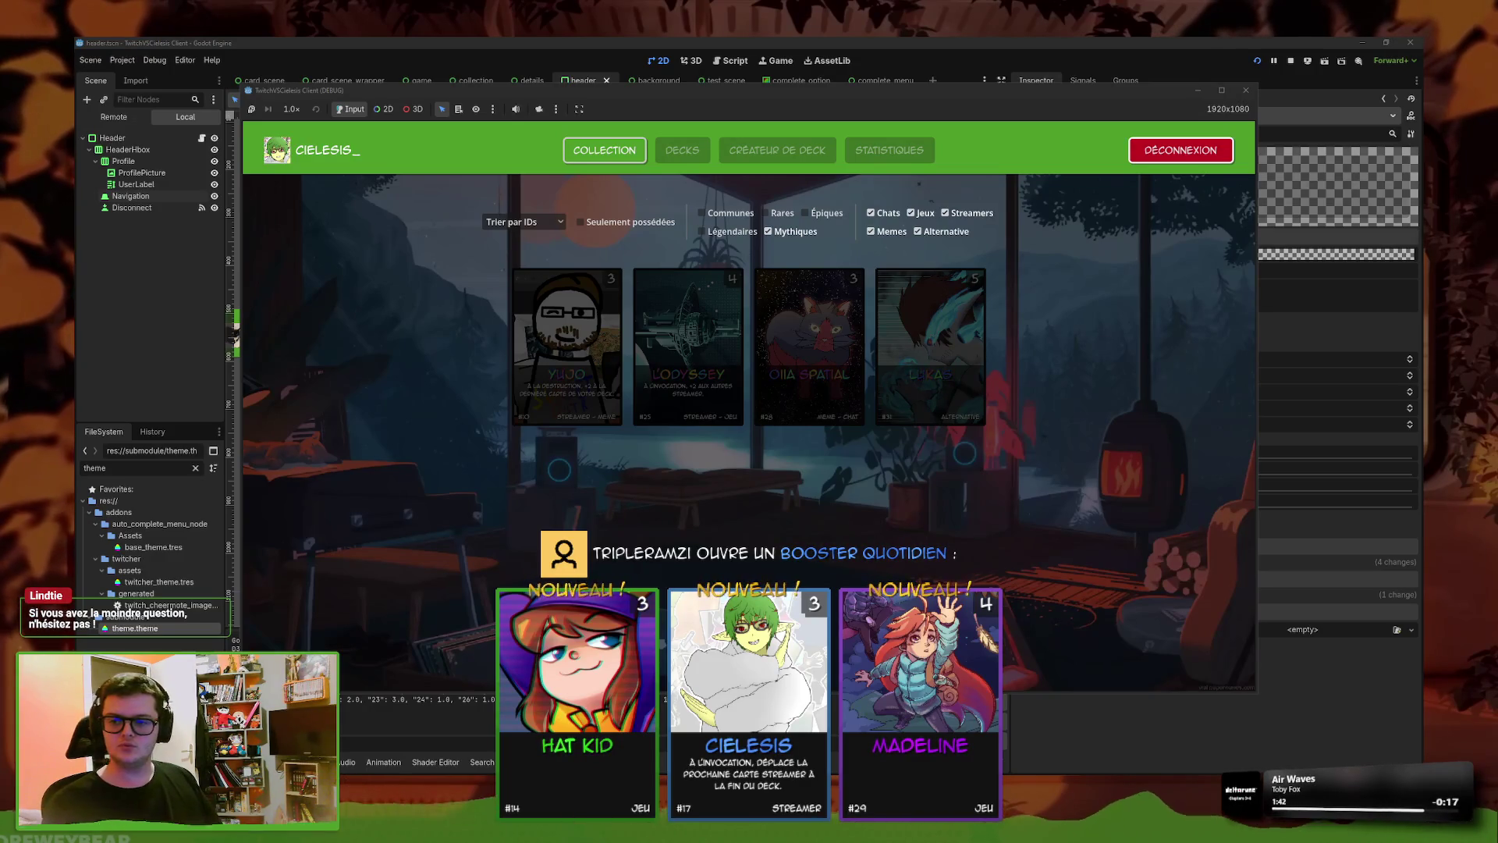
Uncheck the Mythiques filter so every card shows in the grid again.
left_click(768, 231)
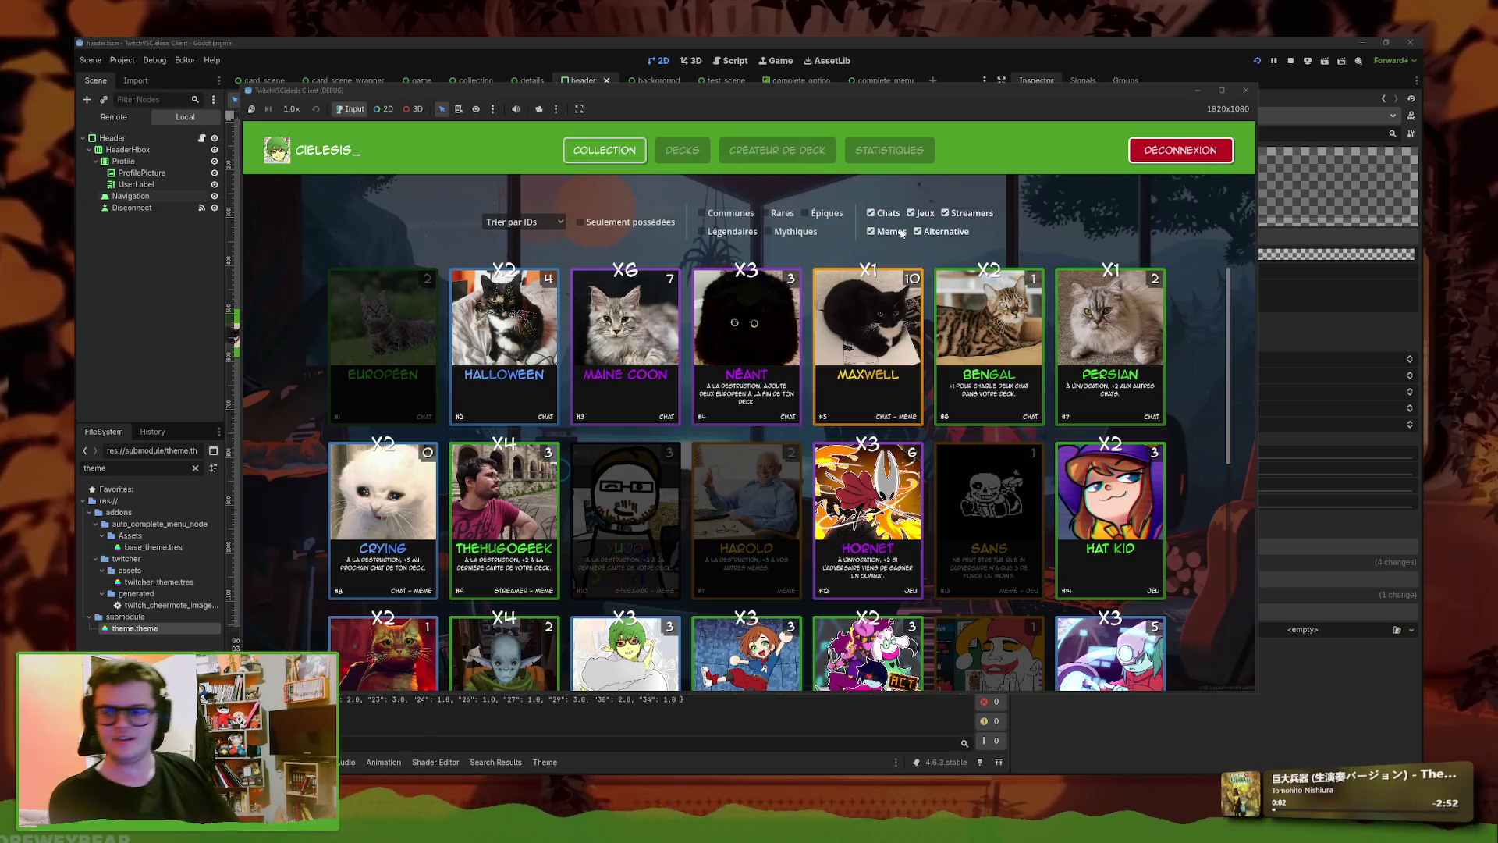
scroll(781, 468, "down", 5)
scroll(781, 469, "up", 4)
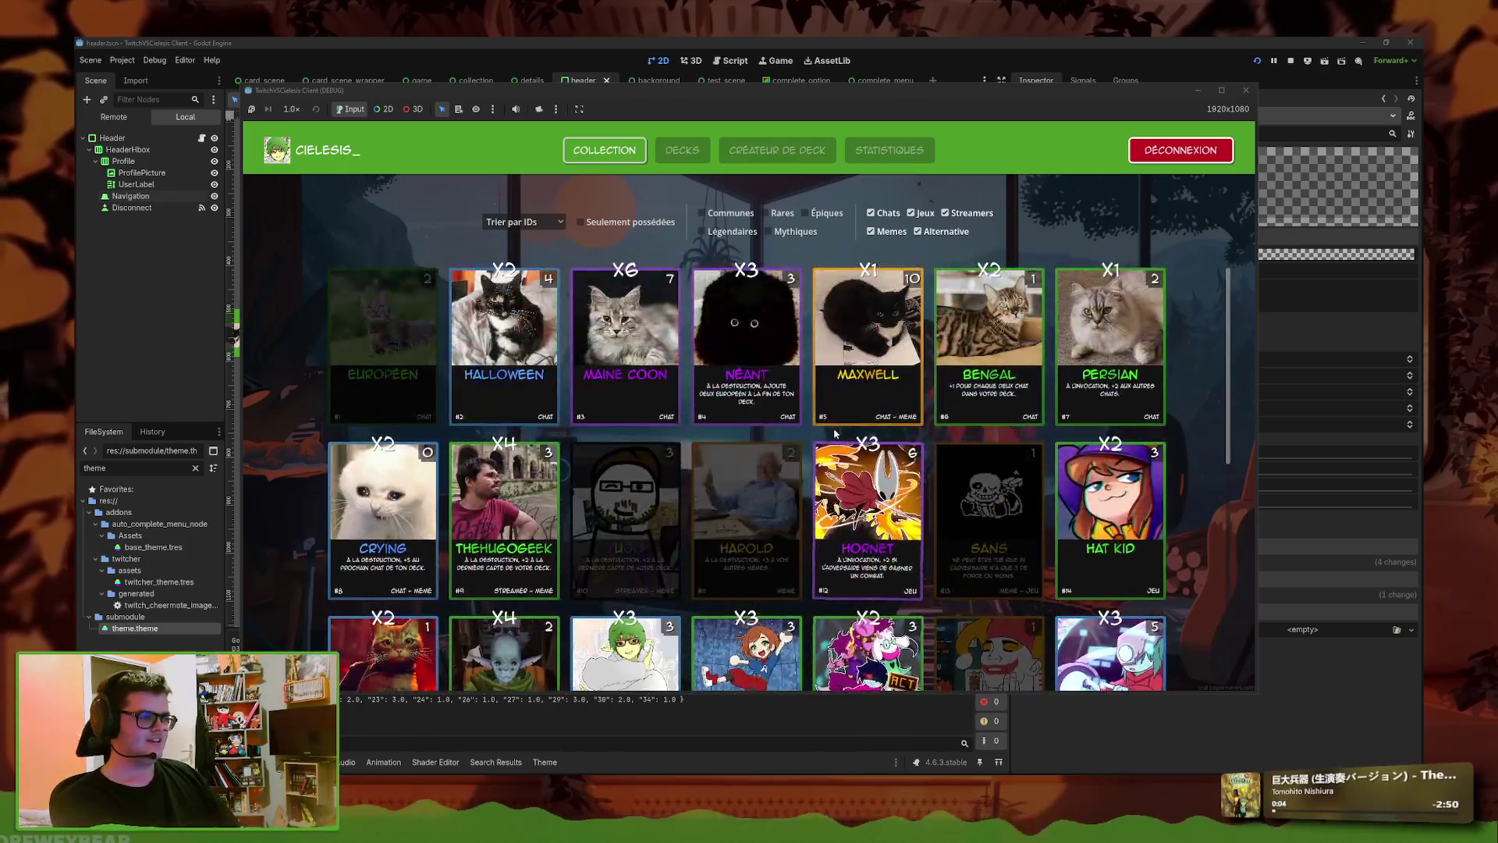
scroll(929, 593, "down", 6)
Open and close the Clémentine card details, scroll the grid, then stop the game.
left_click(808, 593)
left_click(1204, 184)
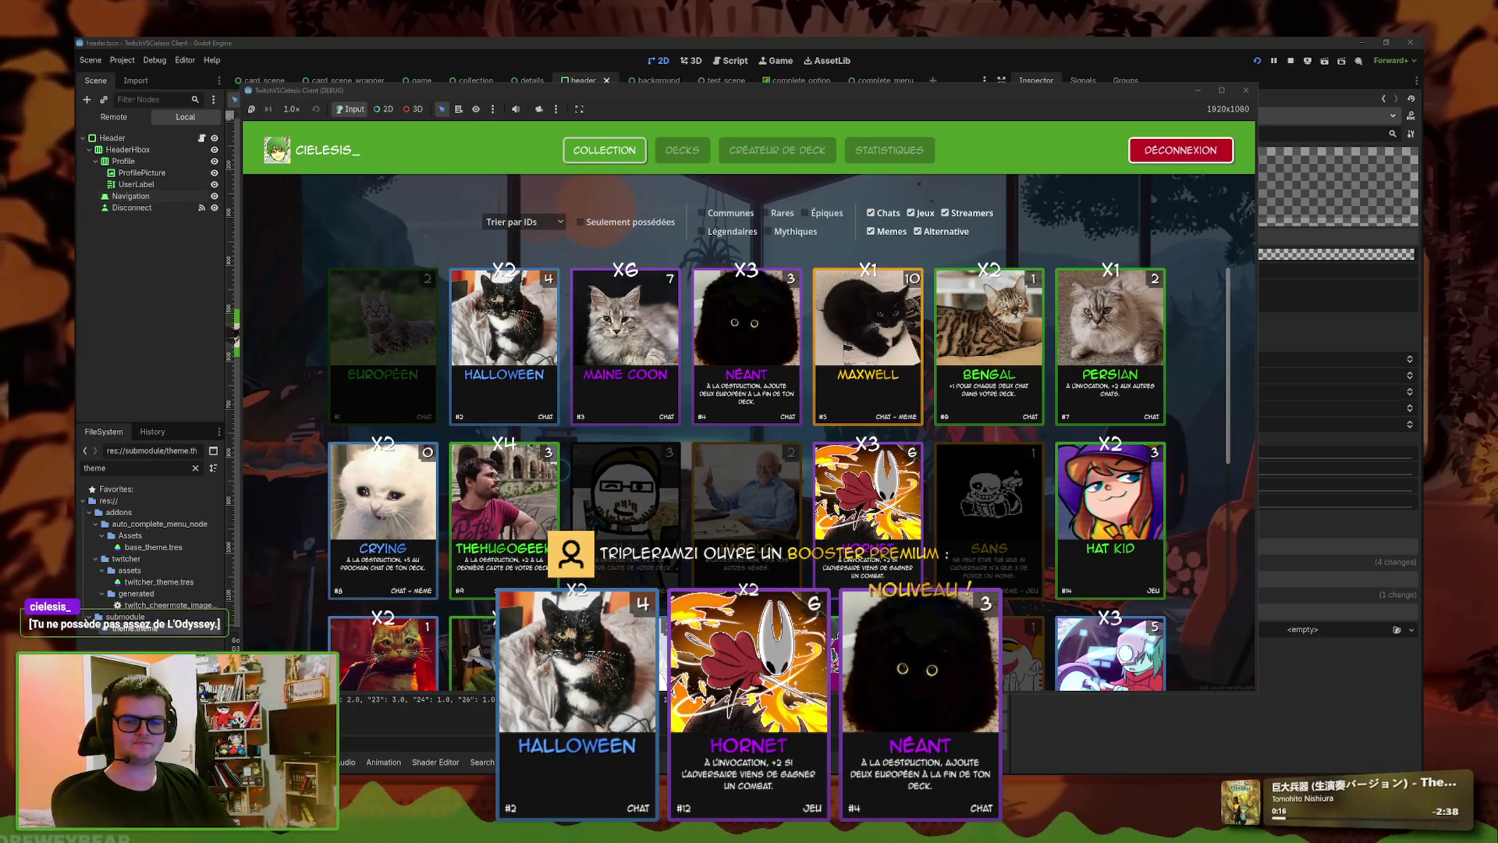
scroll(735, 445, "down", 5)
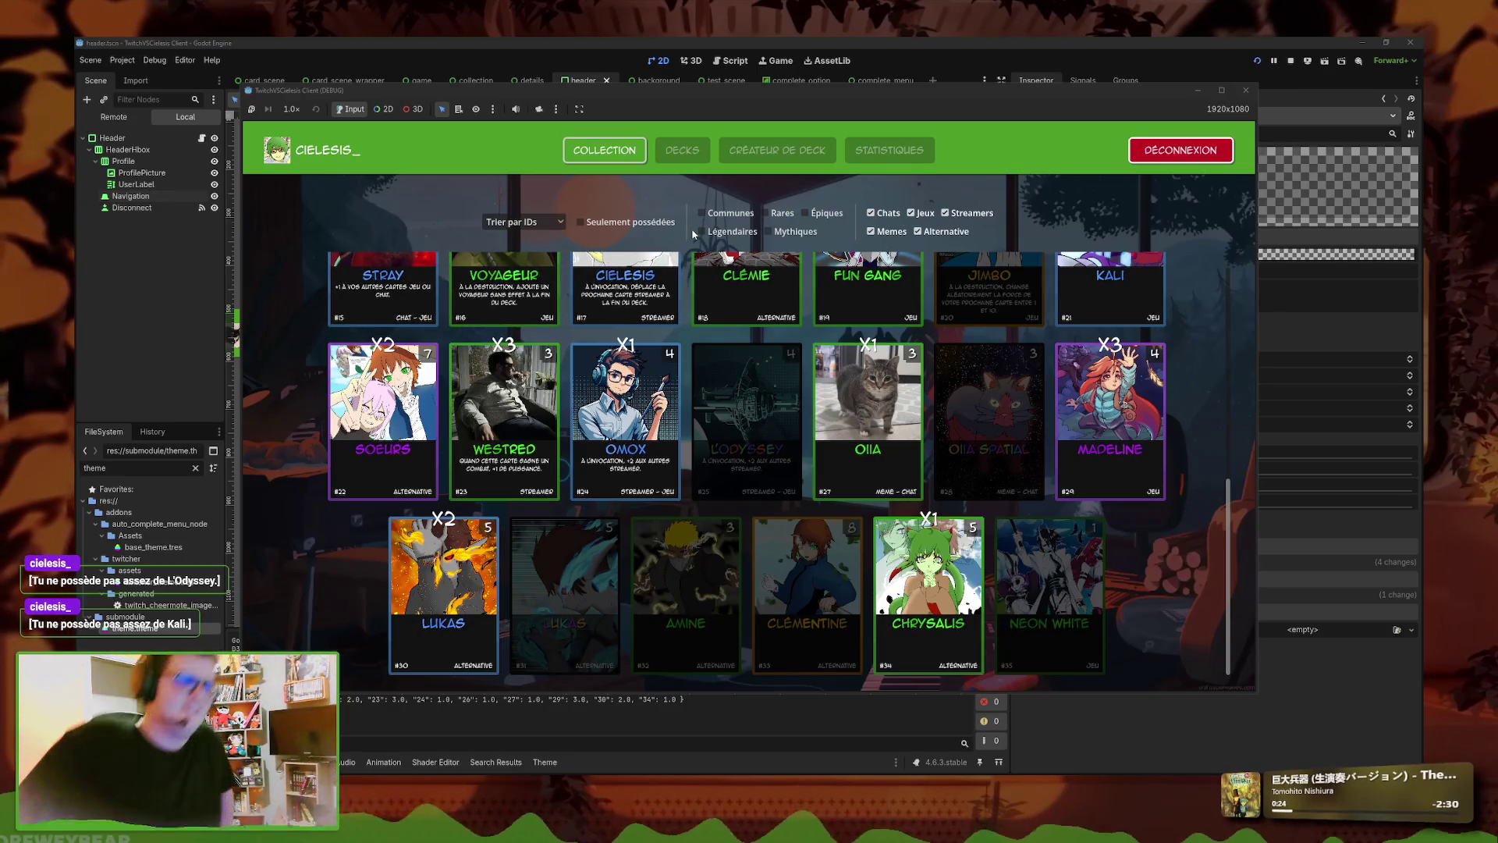
scroll(713, 476, "up", 5)
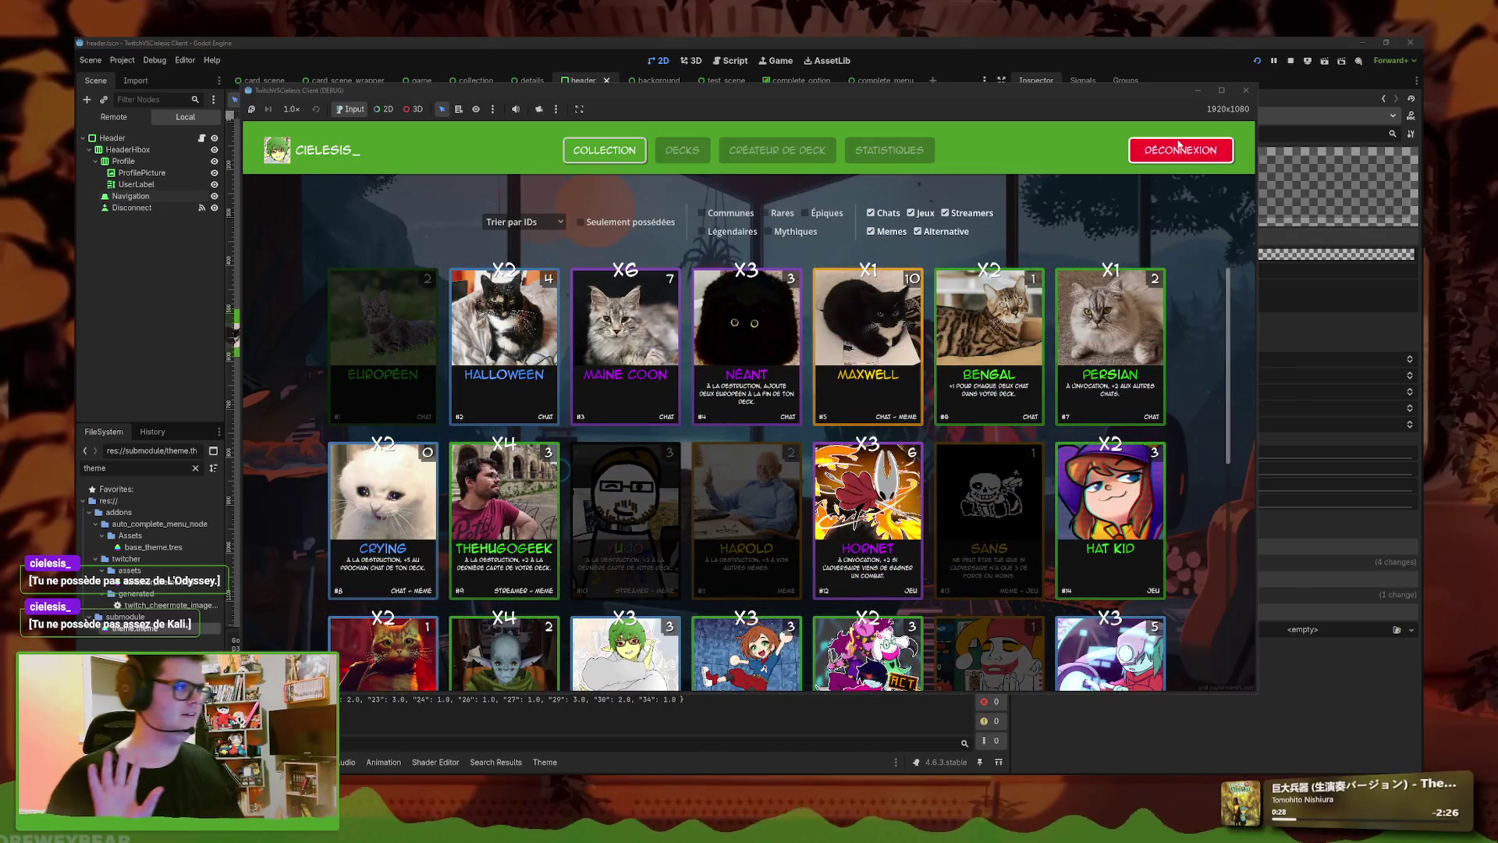
left_click(1255, 92)
Export the project's web build from Project > Export, overwriting the existing index.html.
left_click(121, 61)
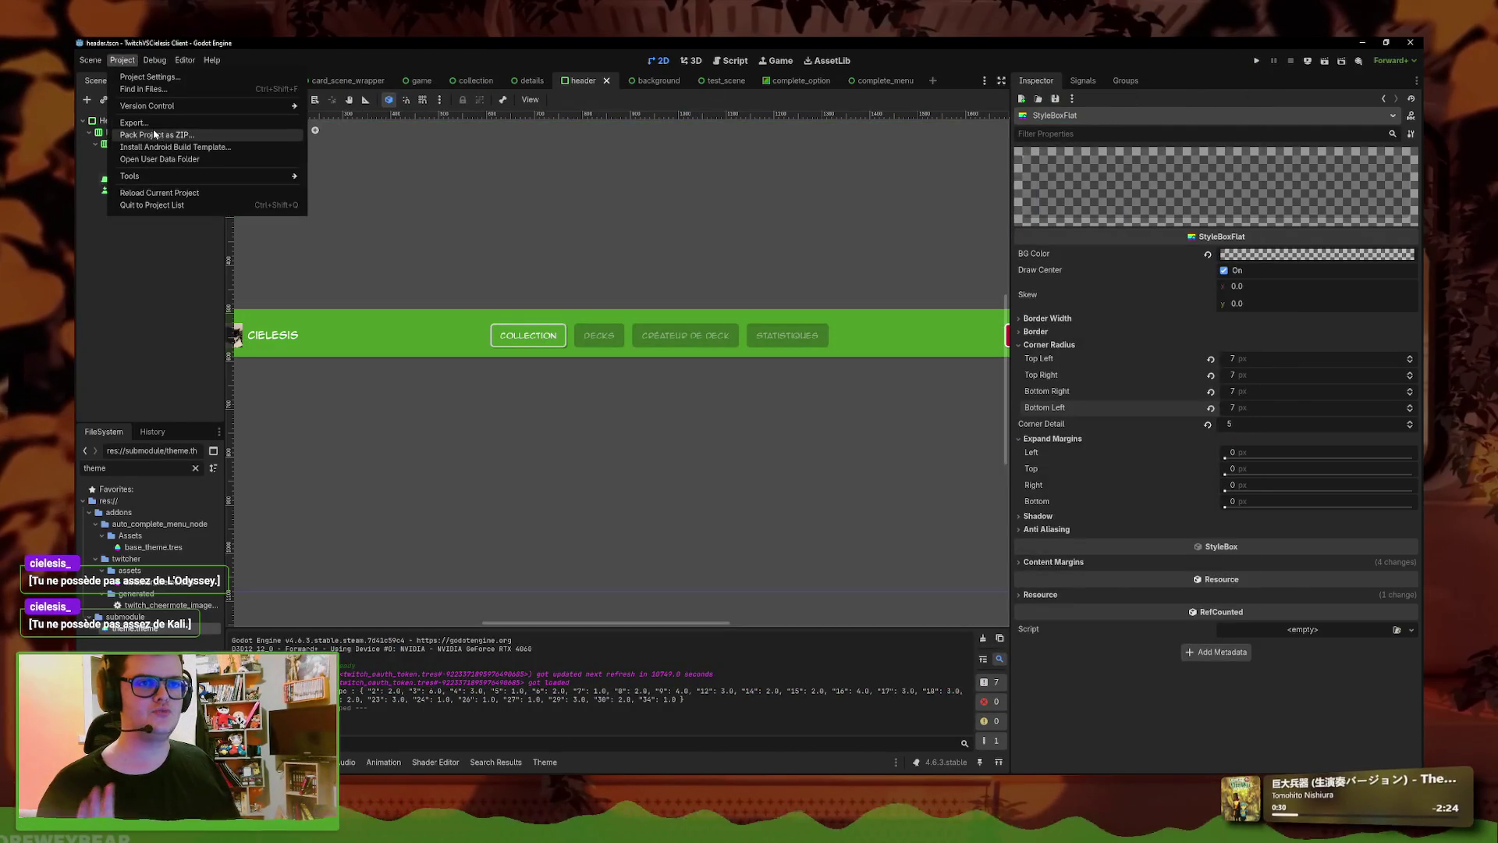
left_click(132, 130)
left_click(716, 535)
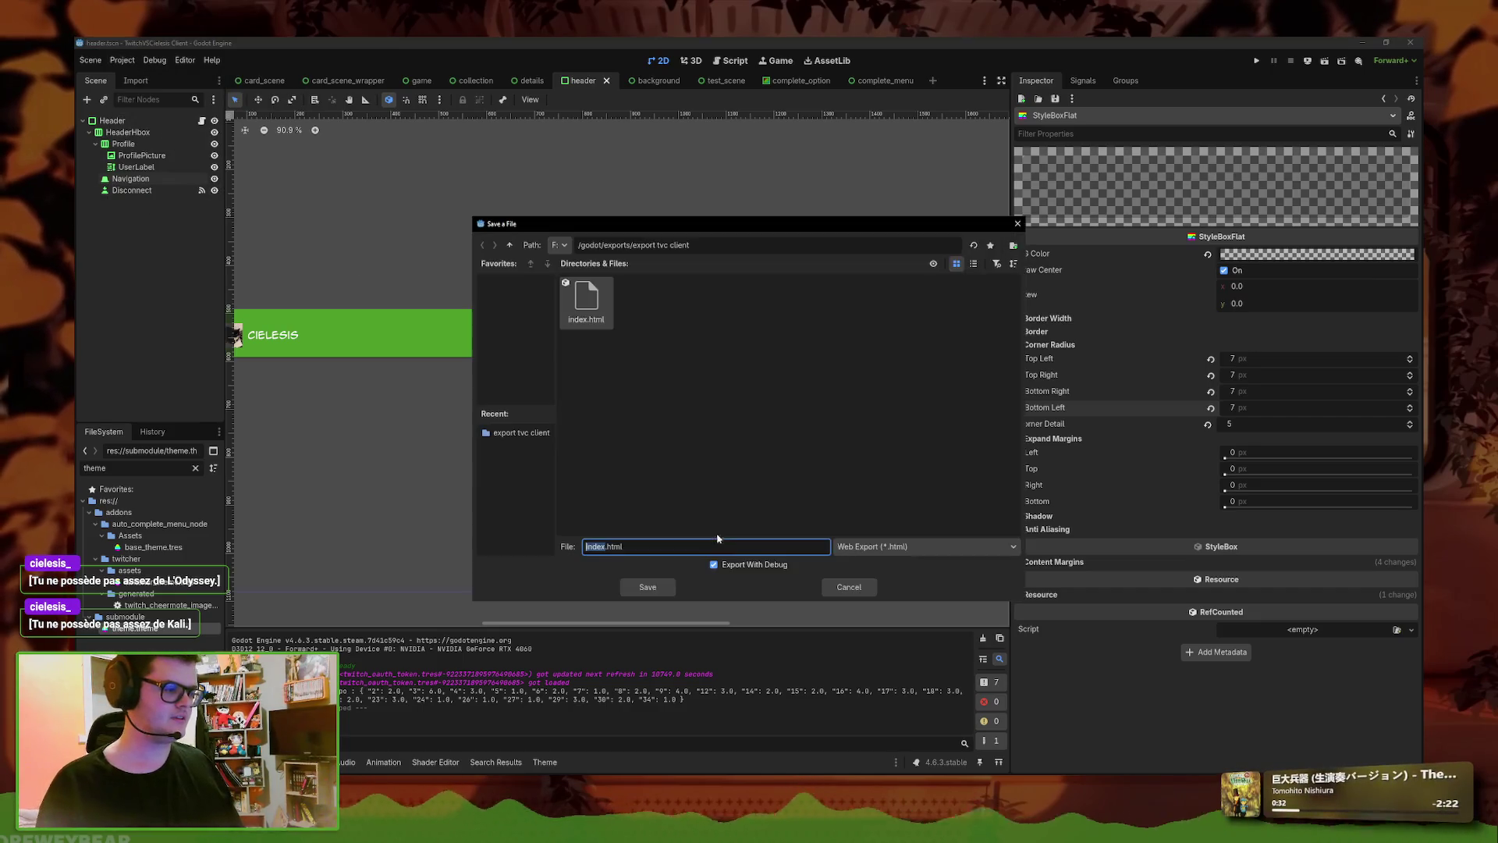
left_click(647, 586)
left_click(690, 433)
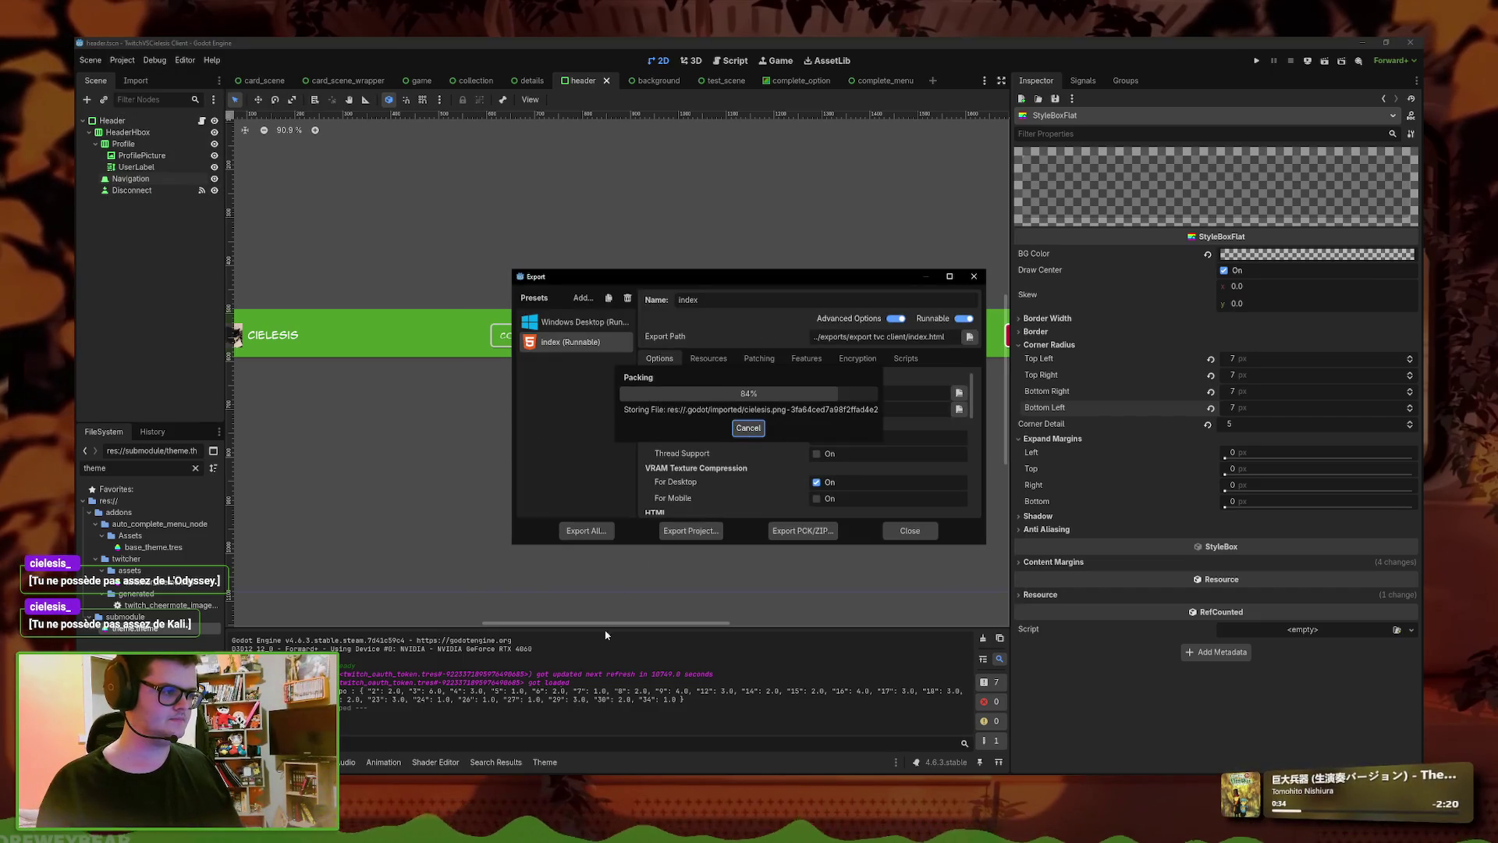
key("alt+Tab")
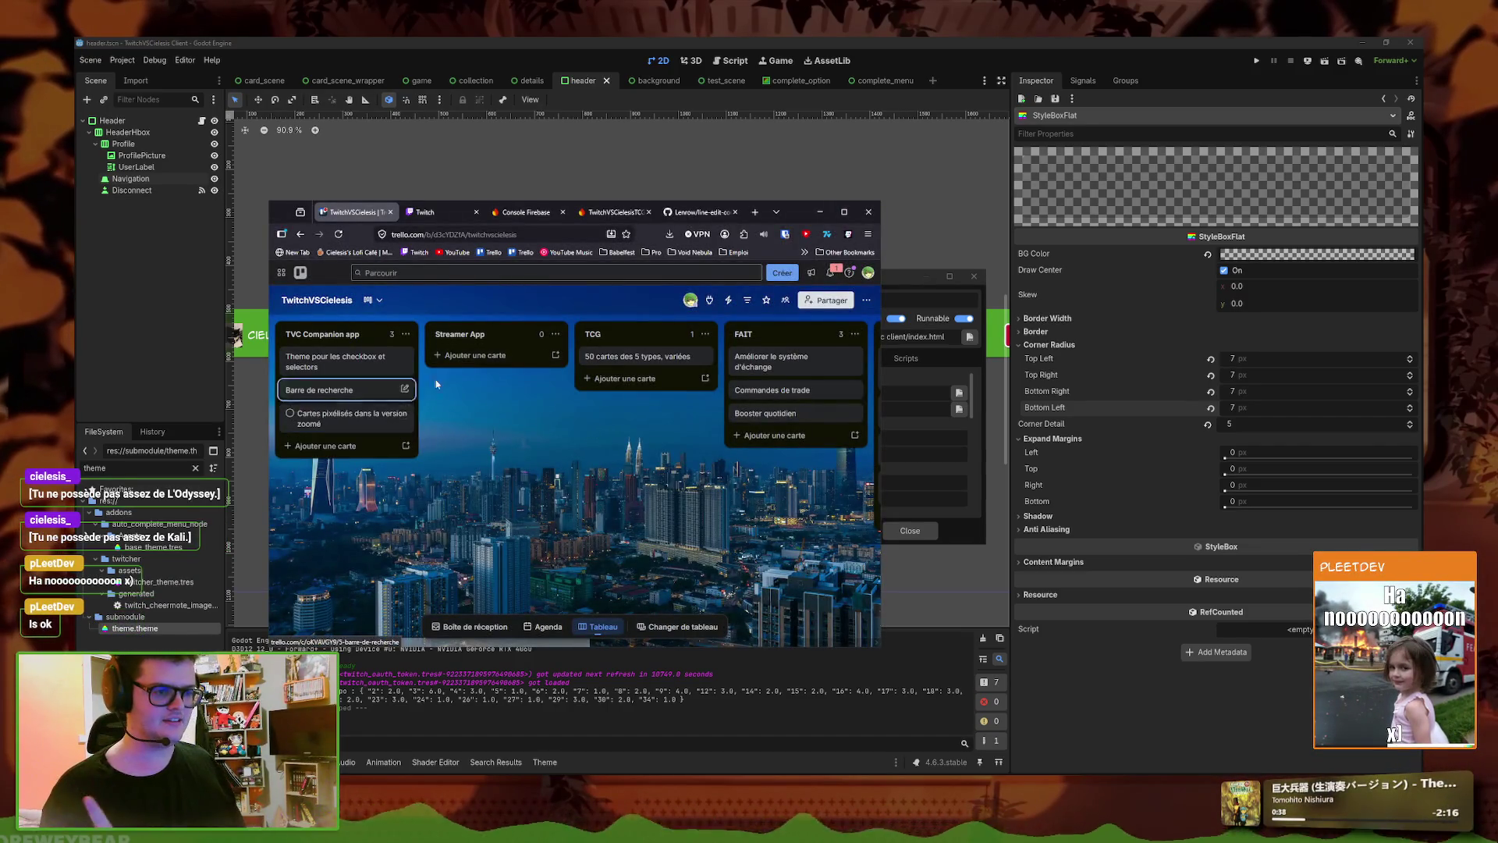
Load the itch.io site in the browser and maximize the window.
left_click(699, 212)
left_click(539, 233)
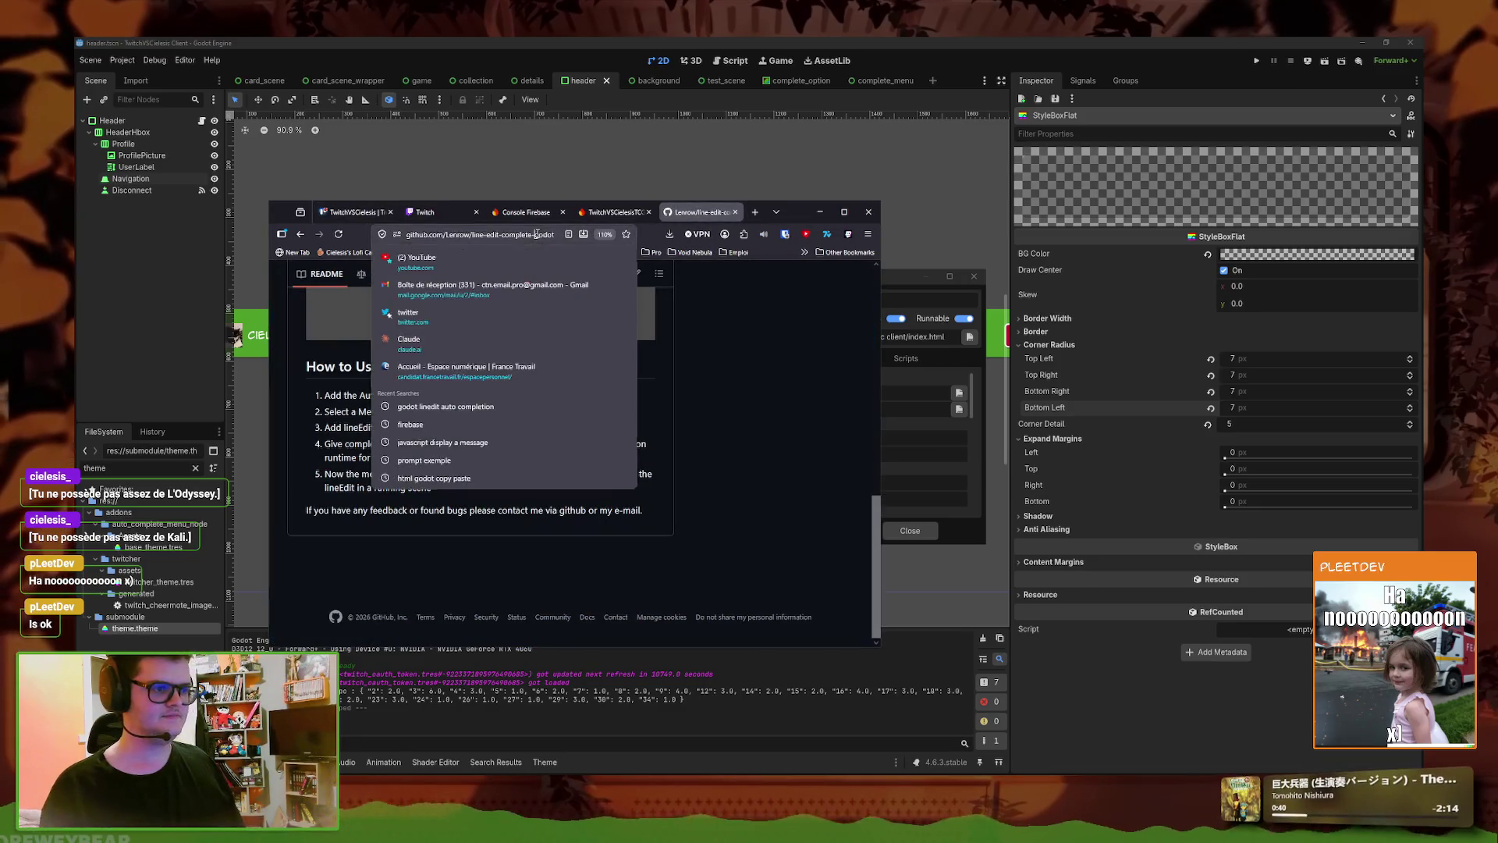
type("itch.io")
key("Return")
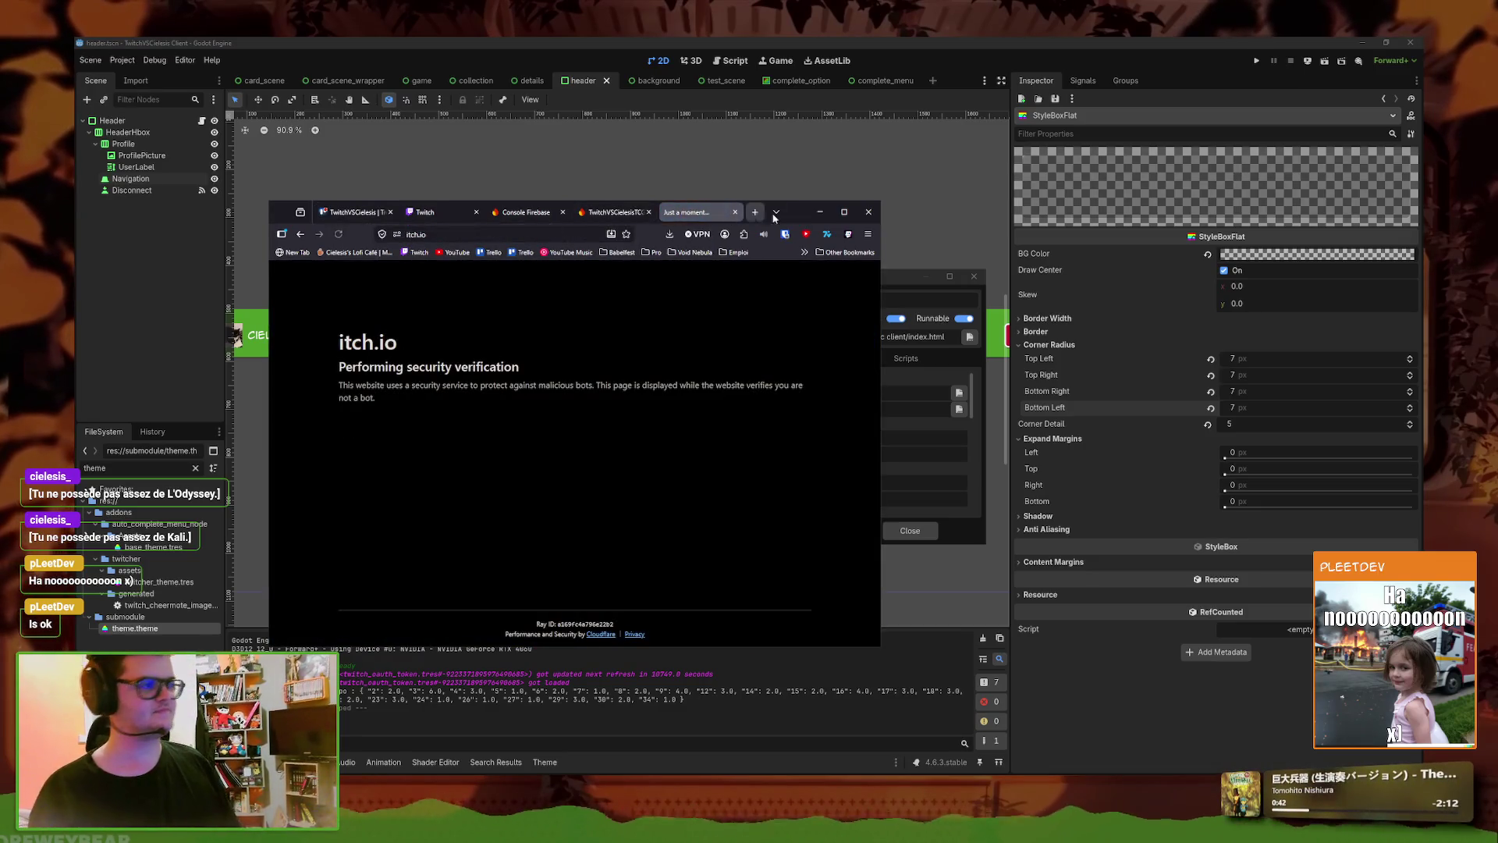
left_click(844, 212)
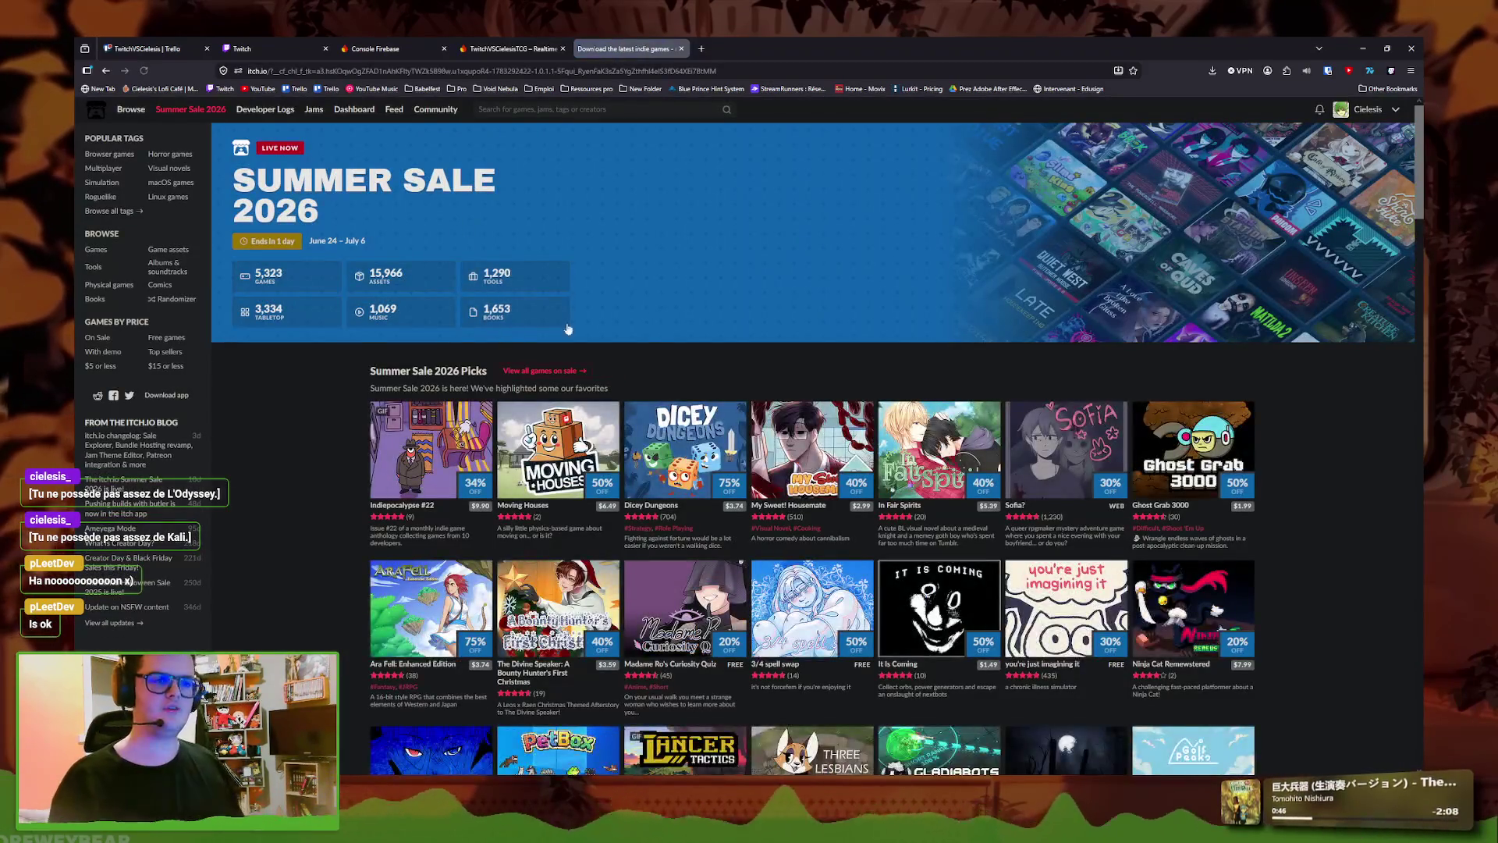
From the creator dashboard, edit TwitchVSCielesis and delete the old export tvc client.zip upload.
left_click(1395, 109)
left_click(1340, 209)
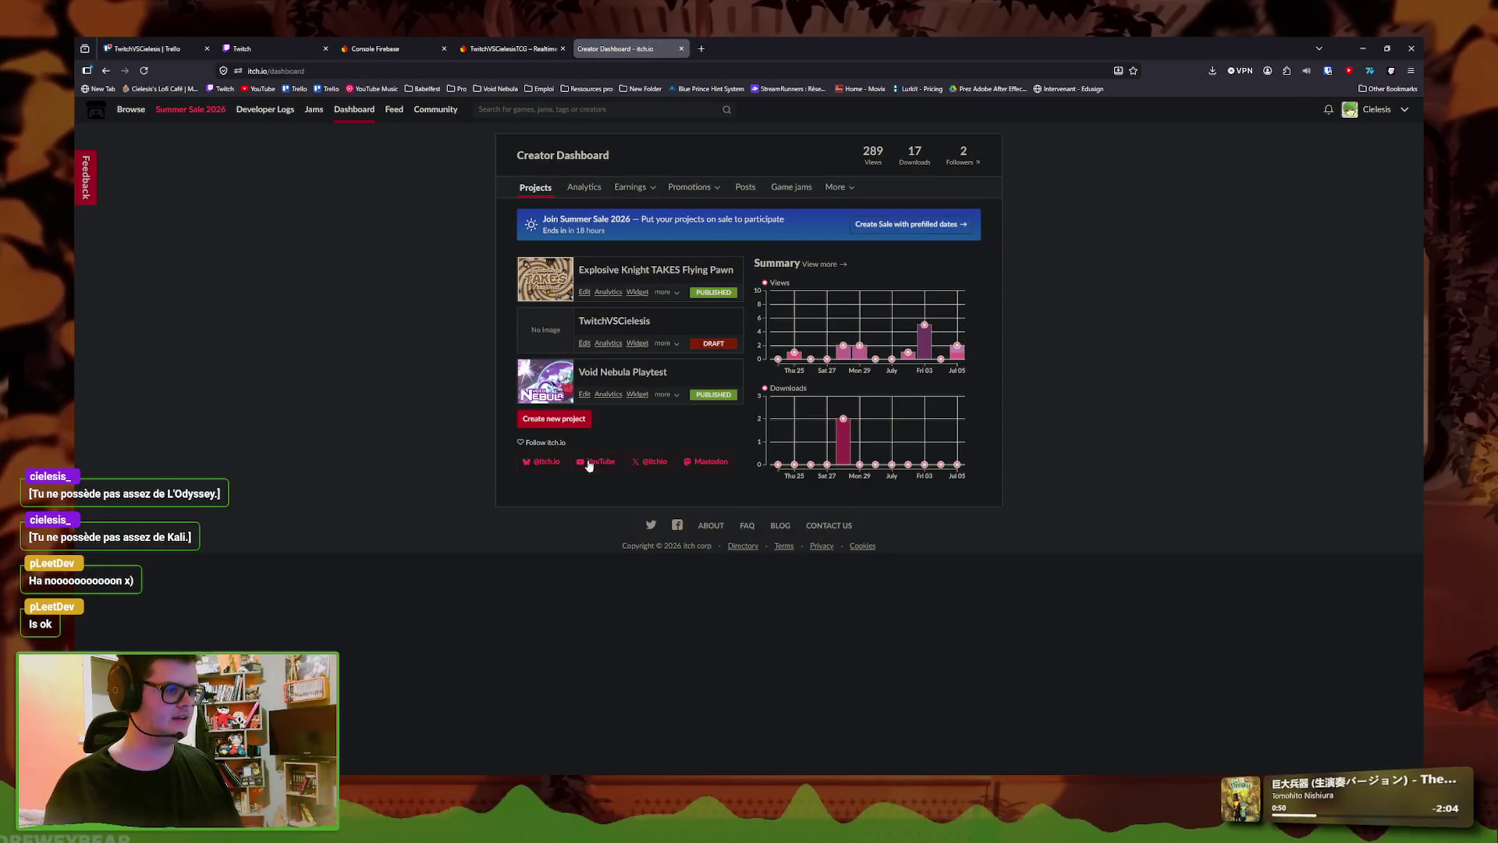
left_click(584, 344)
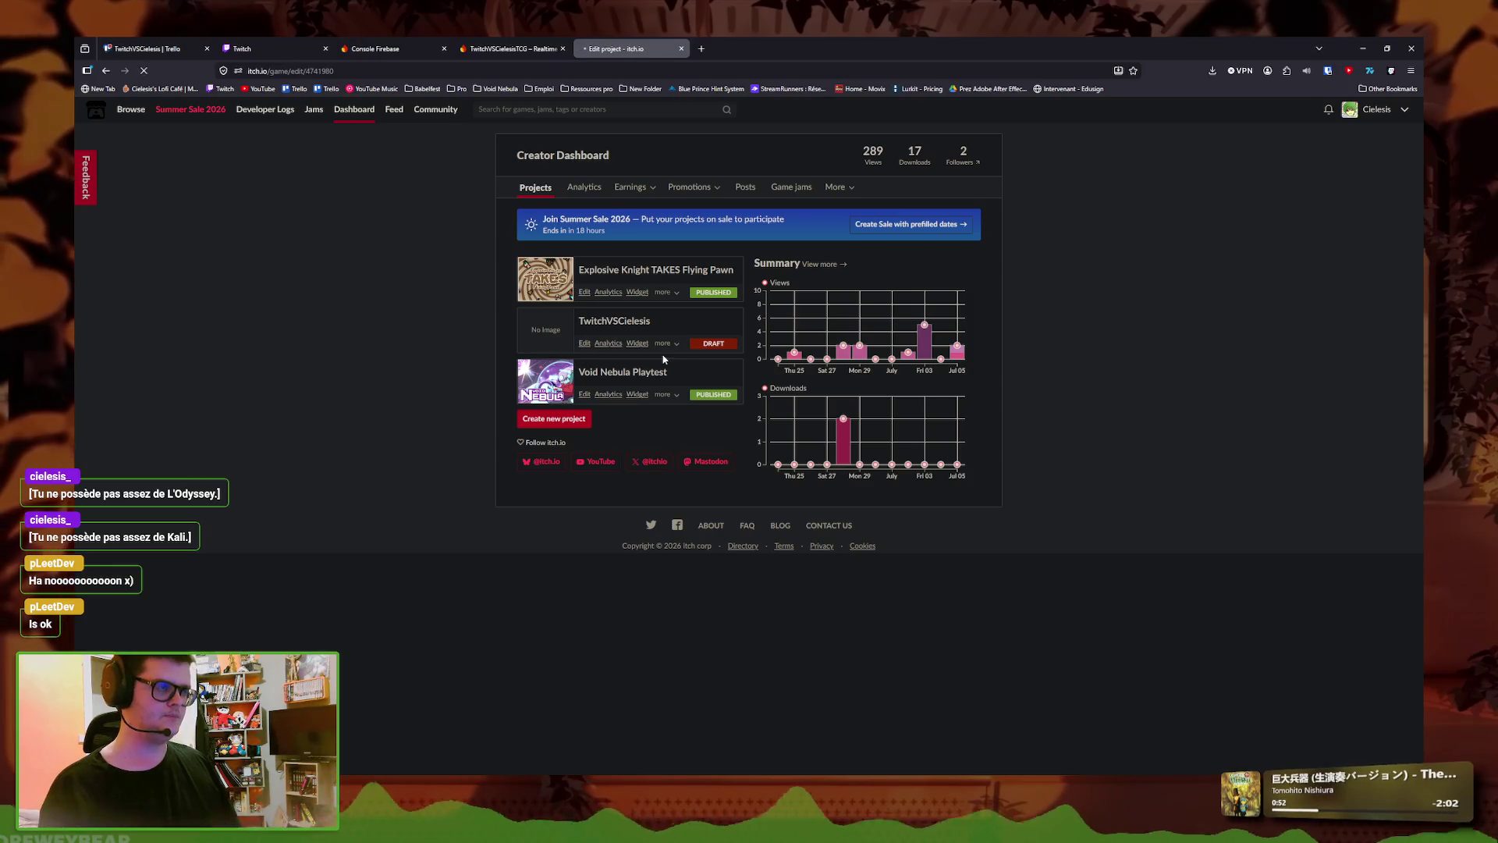
scroll(612, 523, "down", 2)
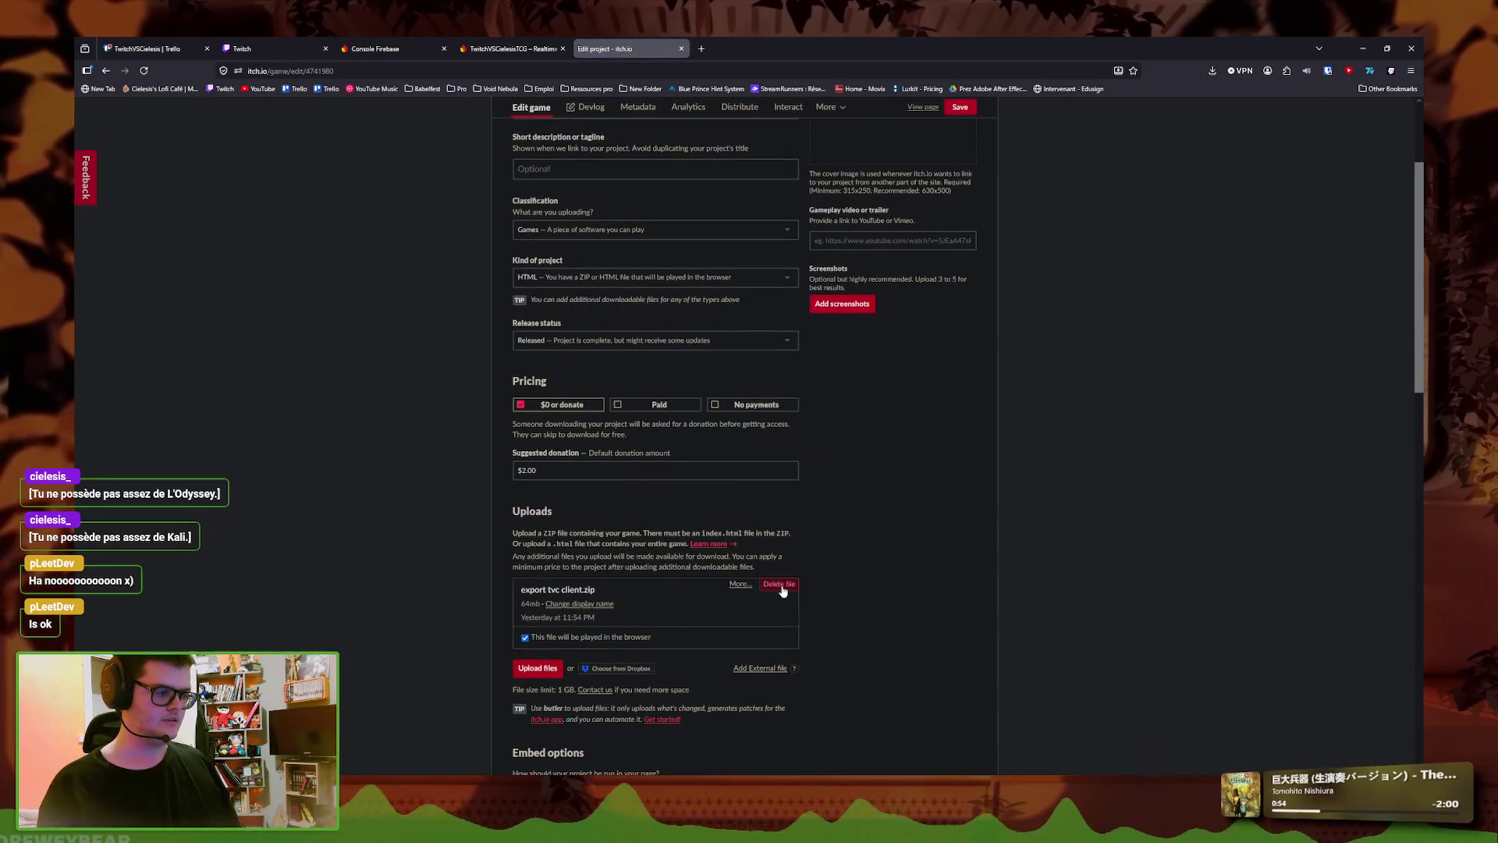
left_click(780, 591)
left_click(859, 252)
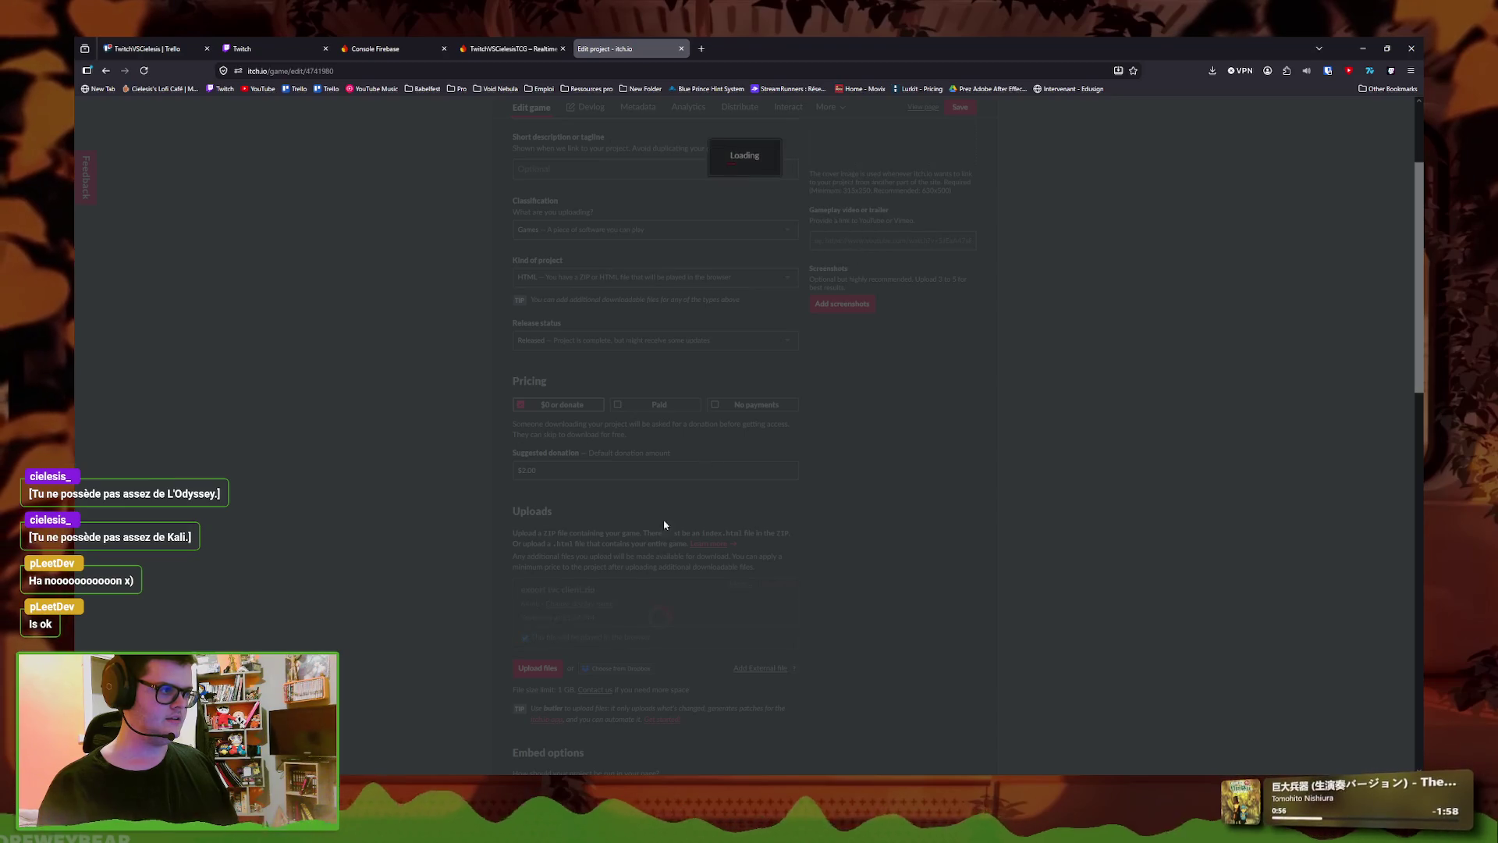
Pack the exported build files into a ZIP archive with WinRAR.
left_click(538, 586)
left_click_drag(277, 195, 781, 97)
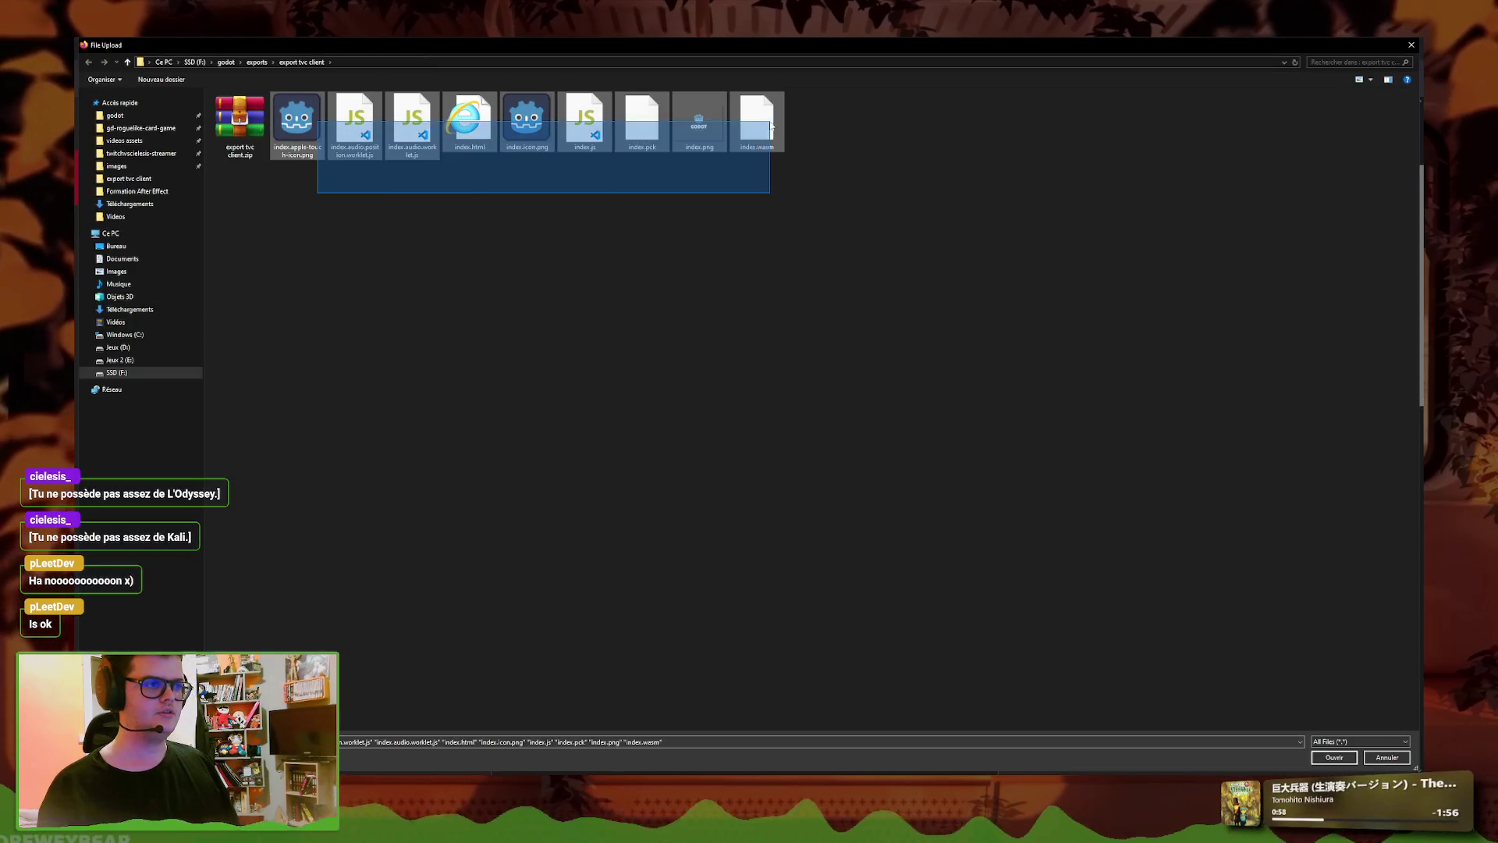
right_click(761, 123)
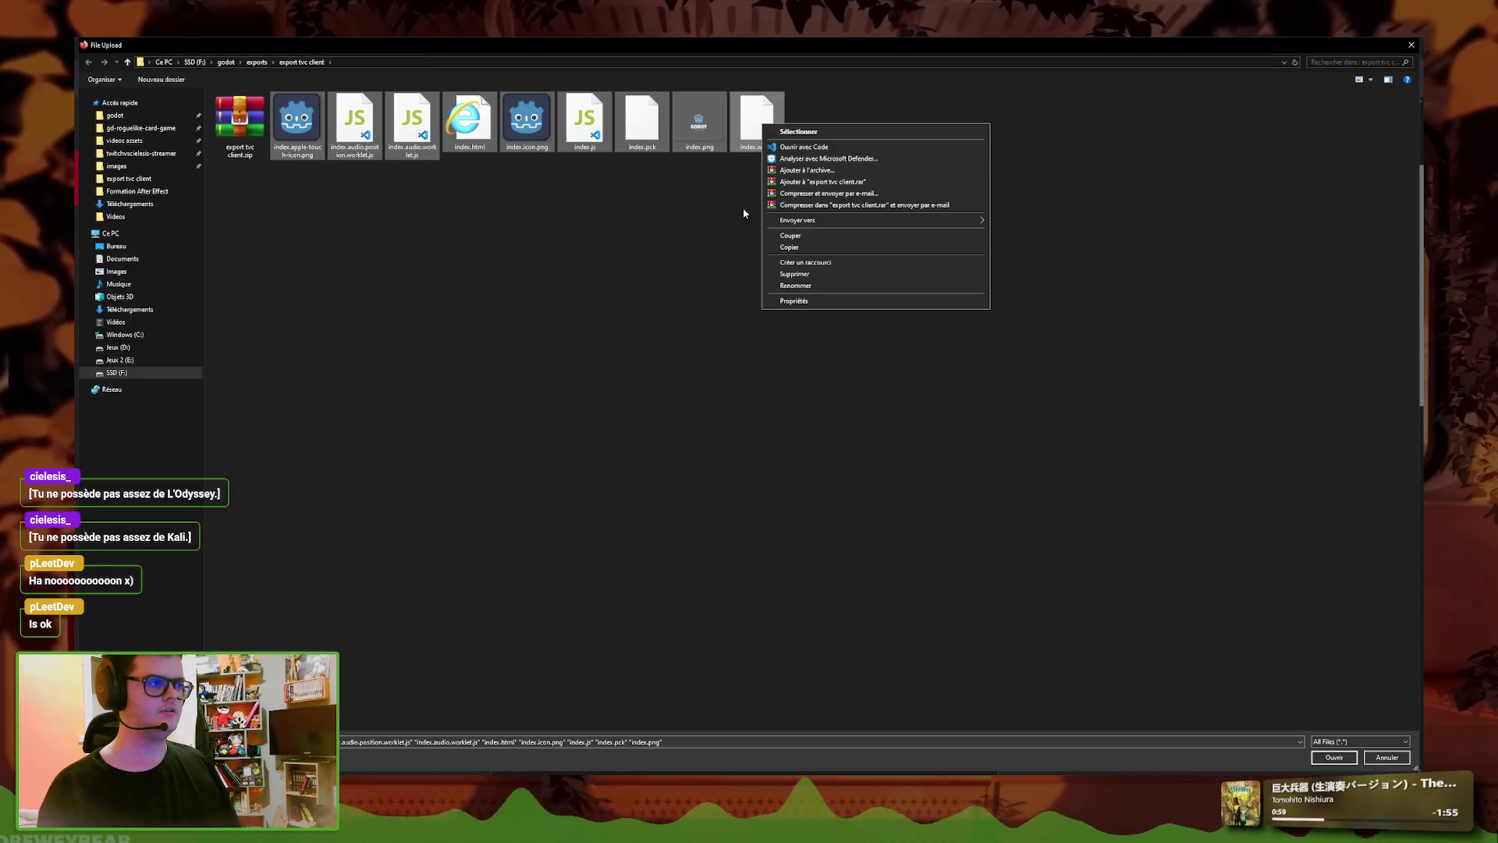
left_click(818, 169)
left_click(713, 413)
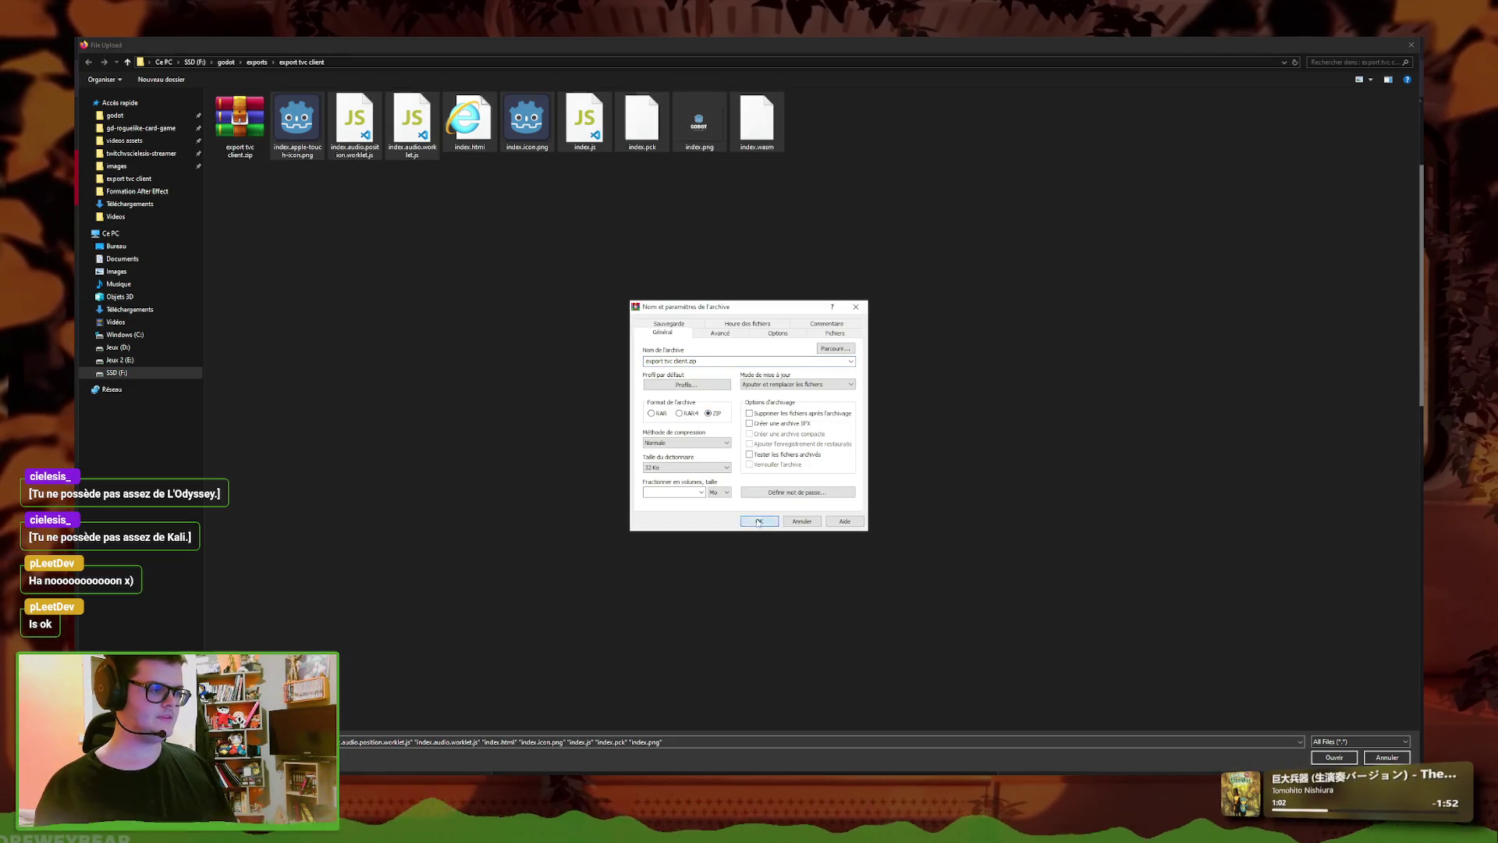
left_click(758, 522)
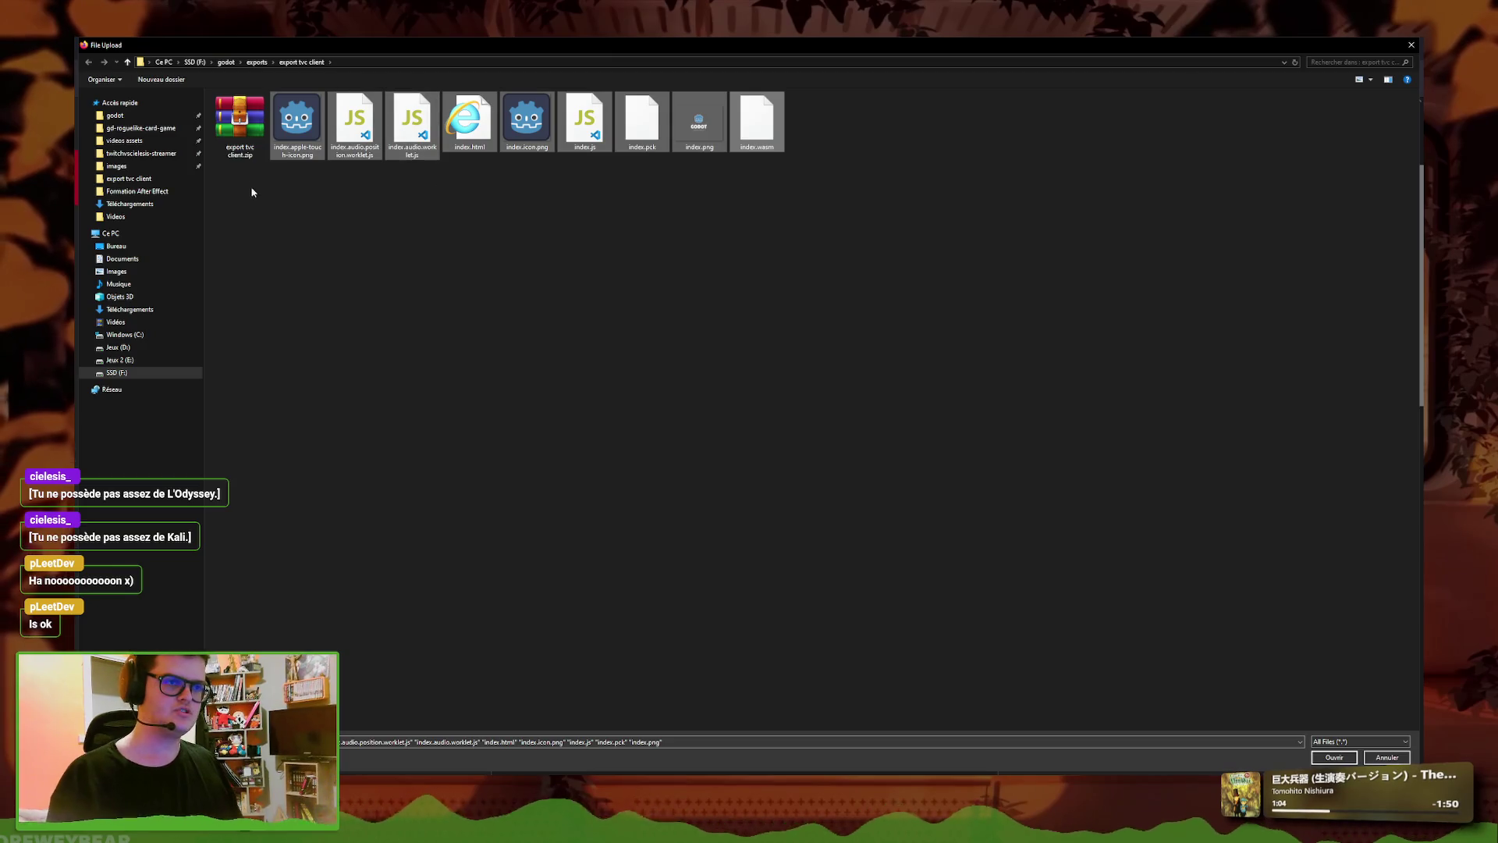
Upload export tvc client.zip and mark it as played in the browser.
double_click(239, 123)
scroll(562, 542, "down", 7)
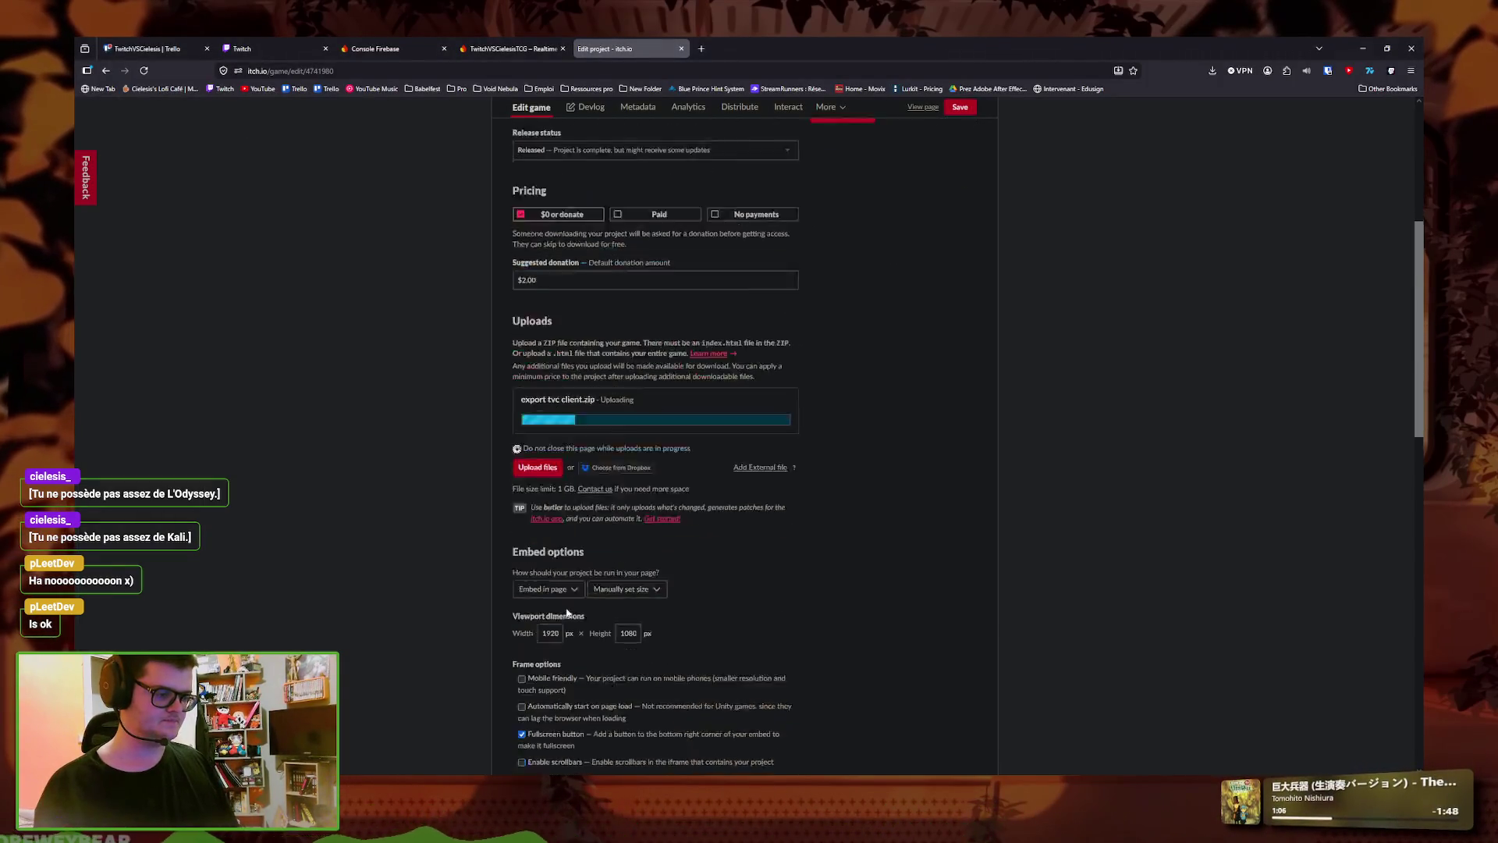
scroll(541, 396, "up", 4)
scroll(541, 396, "down", 6)
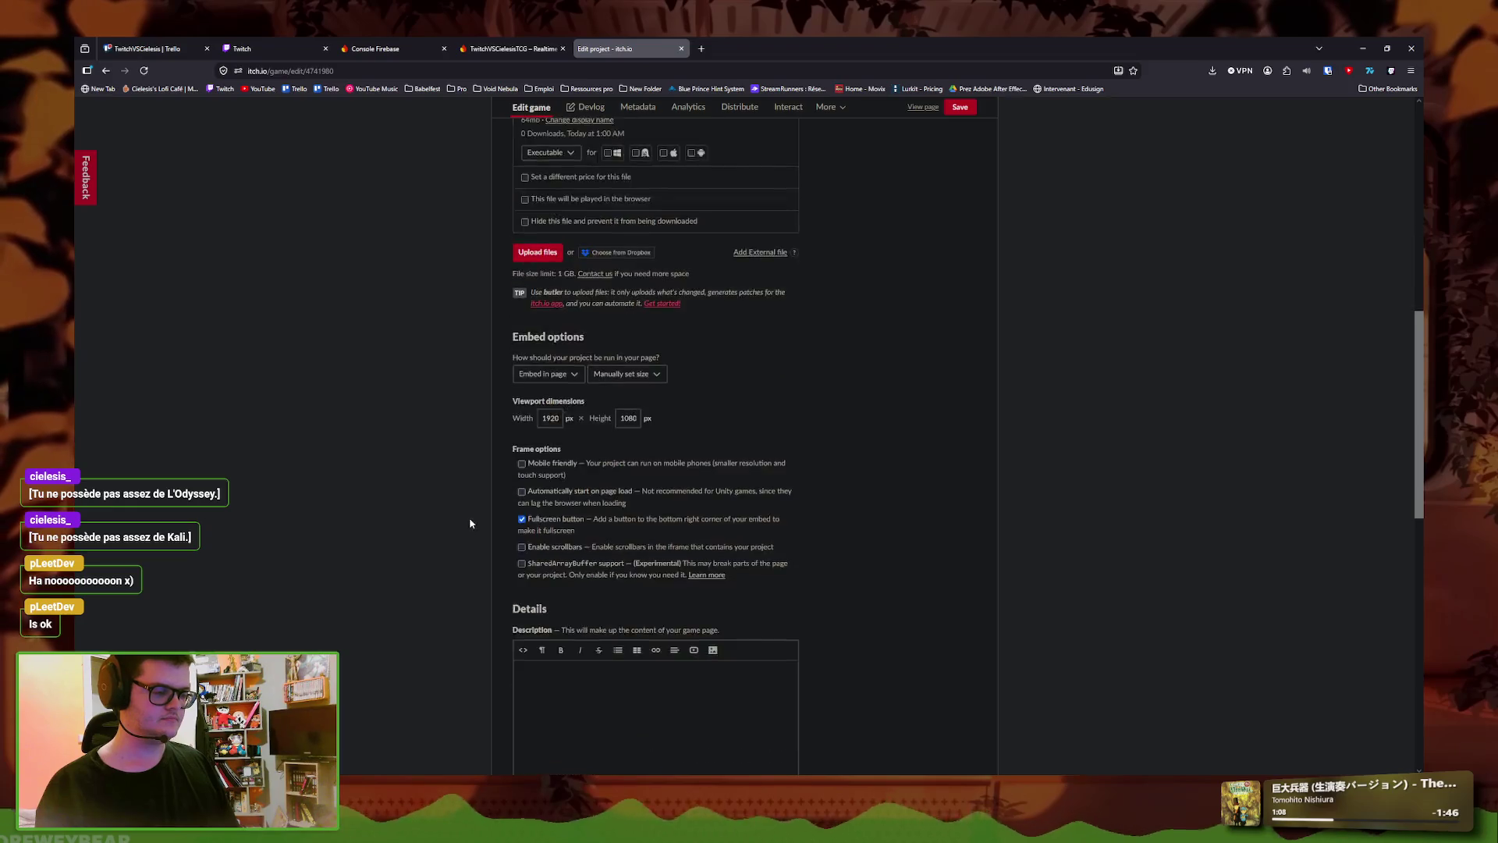
scroll(555, 306, "up", 4)
left_click(555, 306)
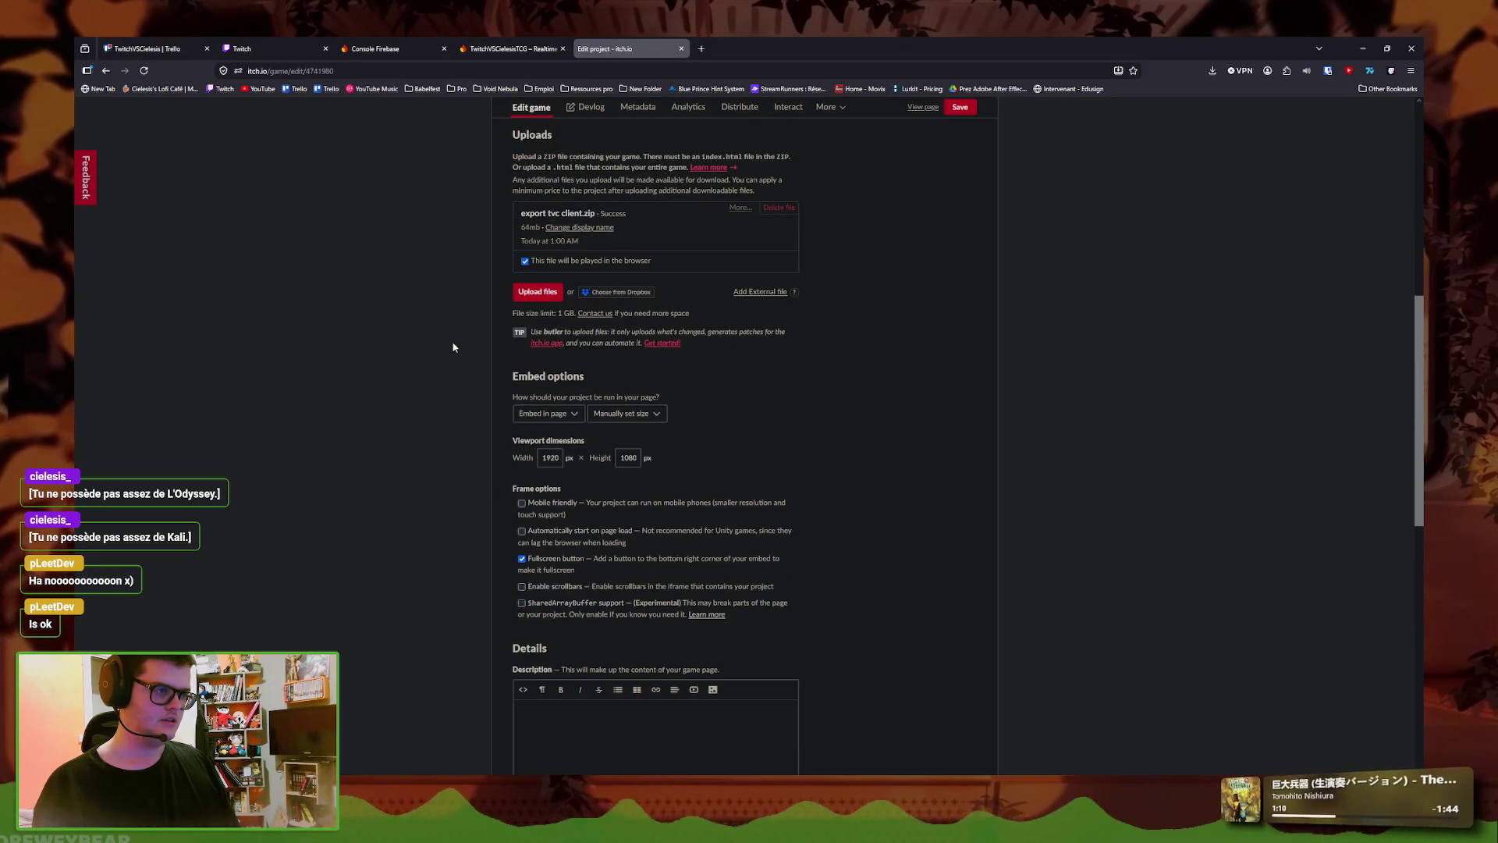
scroll(527, 296, "down", 7)
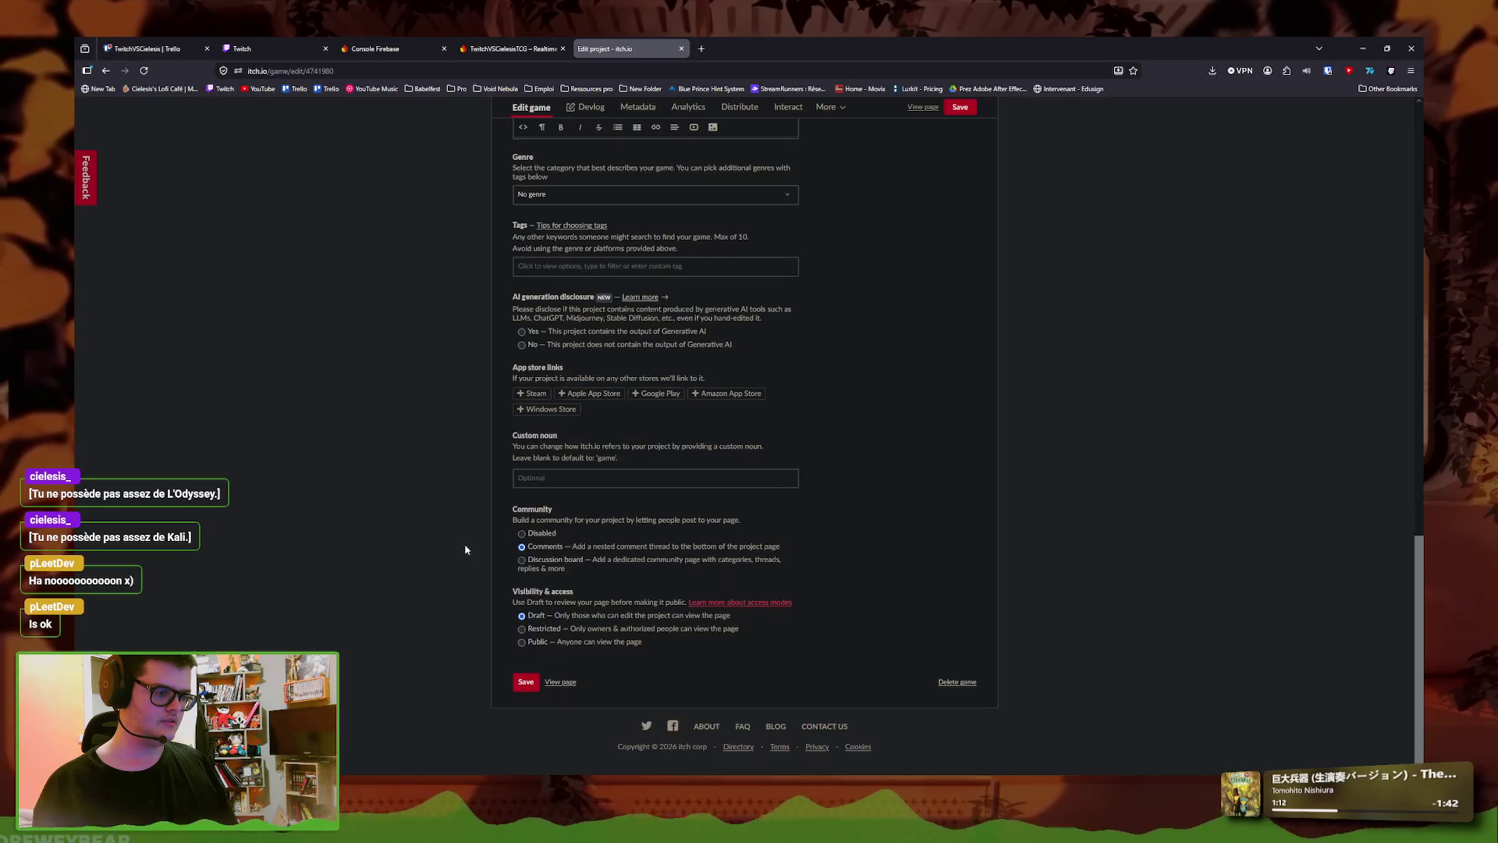
Set the TwitchVSCielesis project's visibility to Public and save the edit form.
left_click(539, 630)
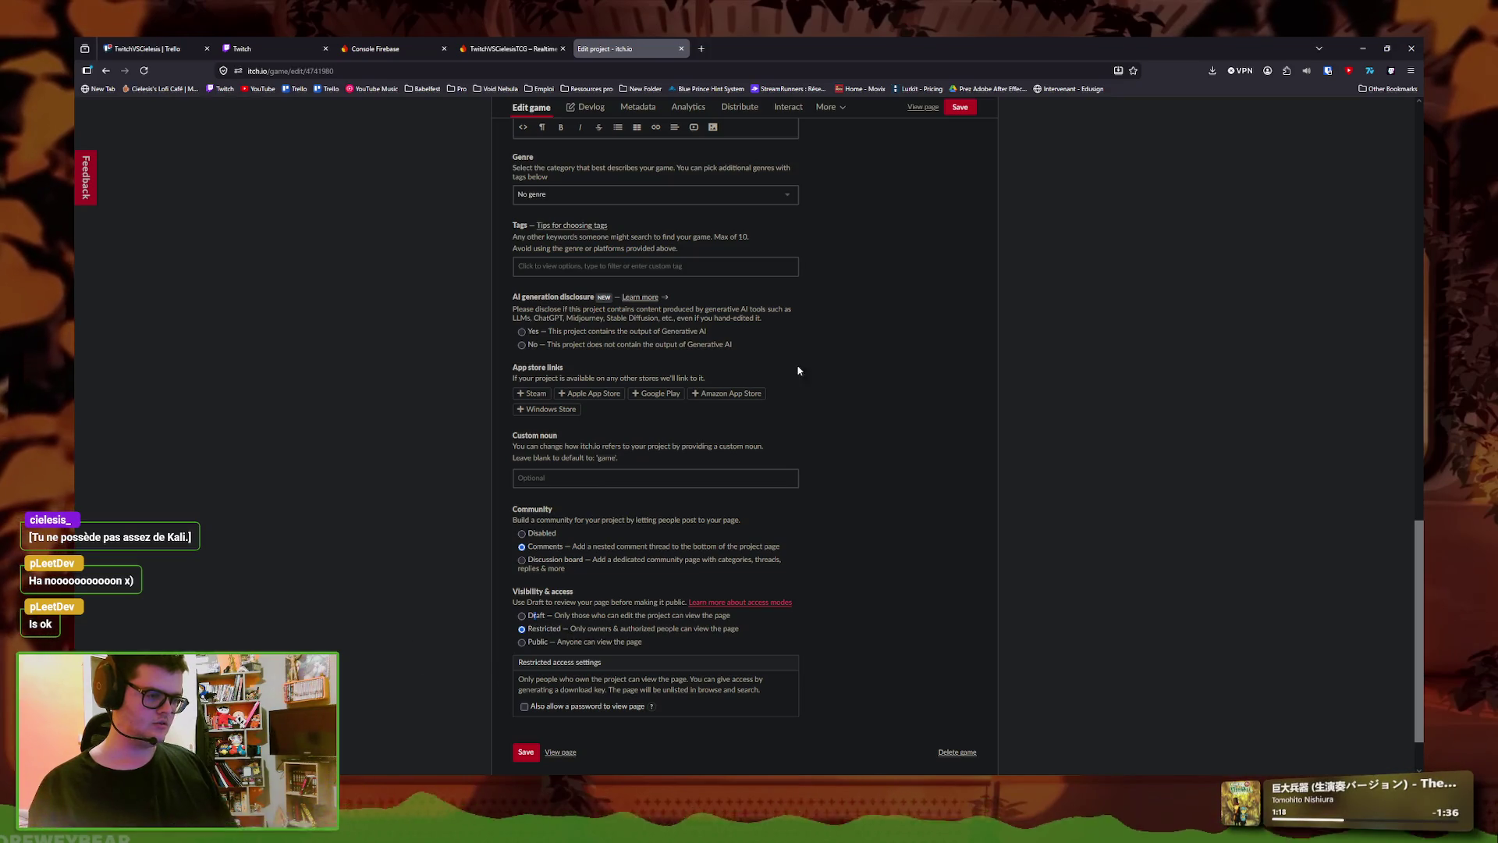
left_click(536, 617)
left_click(526, 681)
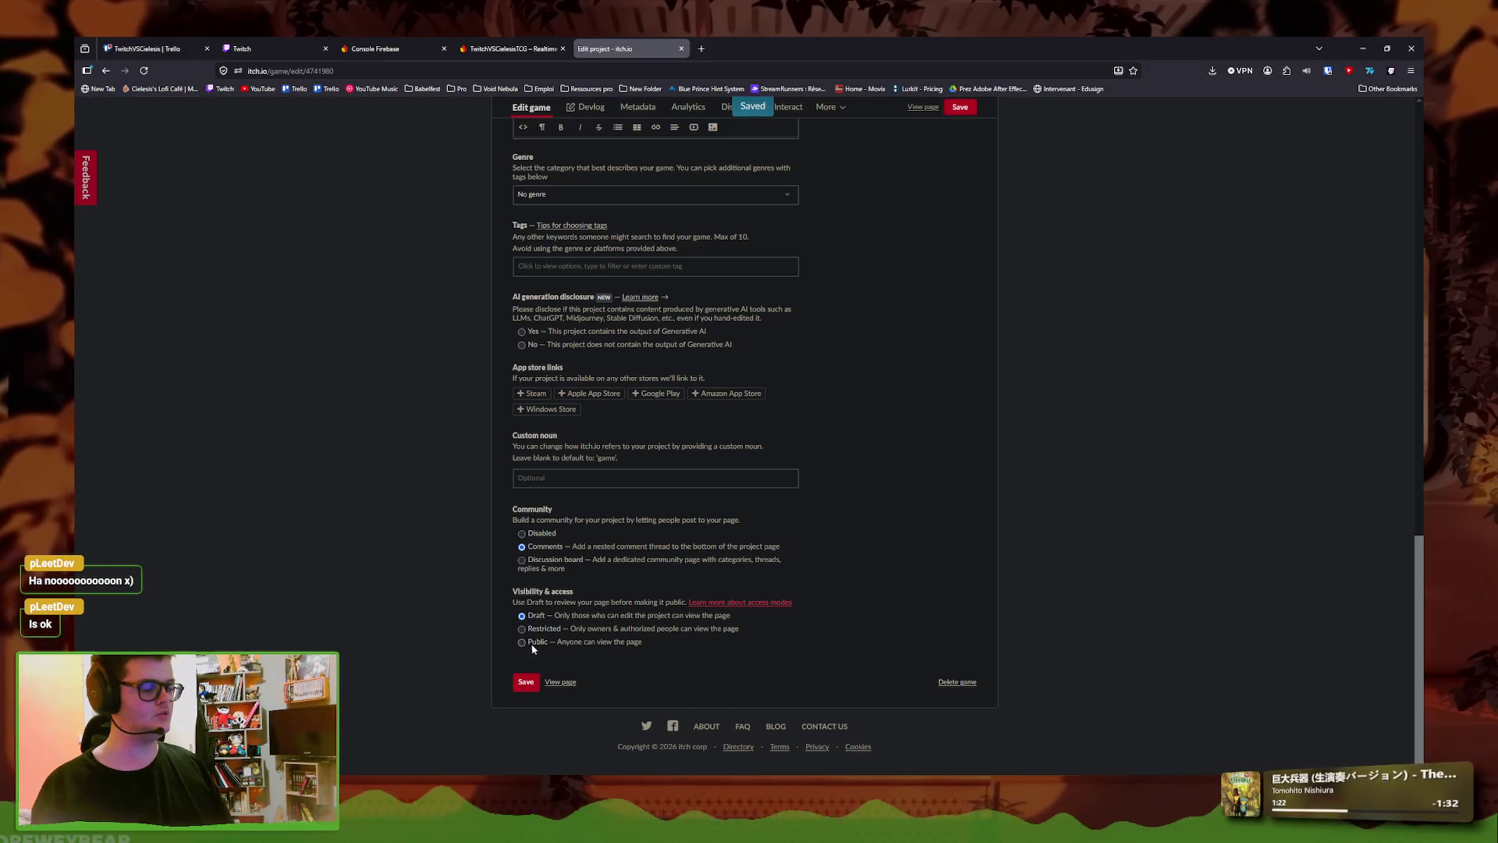
left_click(526, 681)
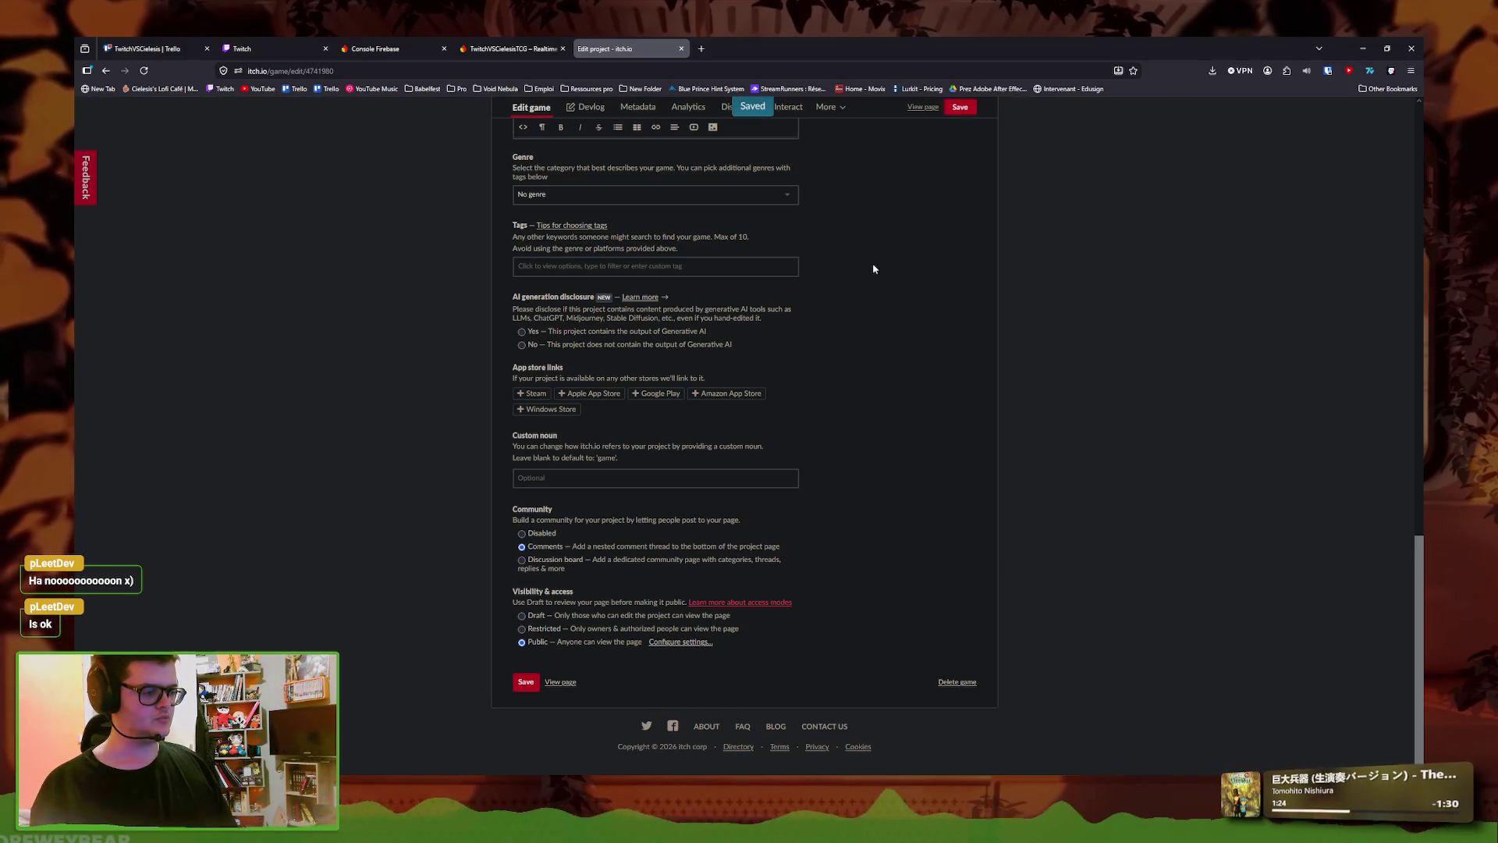
scroll(942, 134, "up", 7)
left_click(960, 107)
Open the project's public page and copy its web address.
left_click(922, 107)
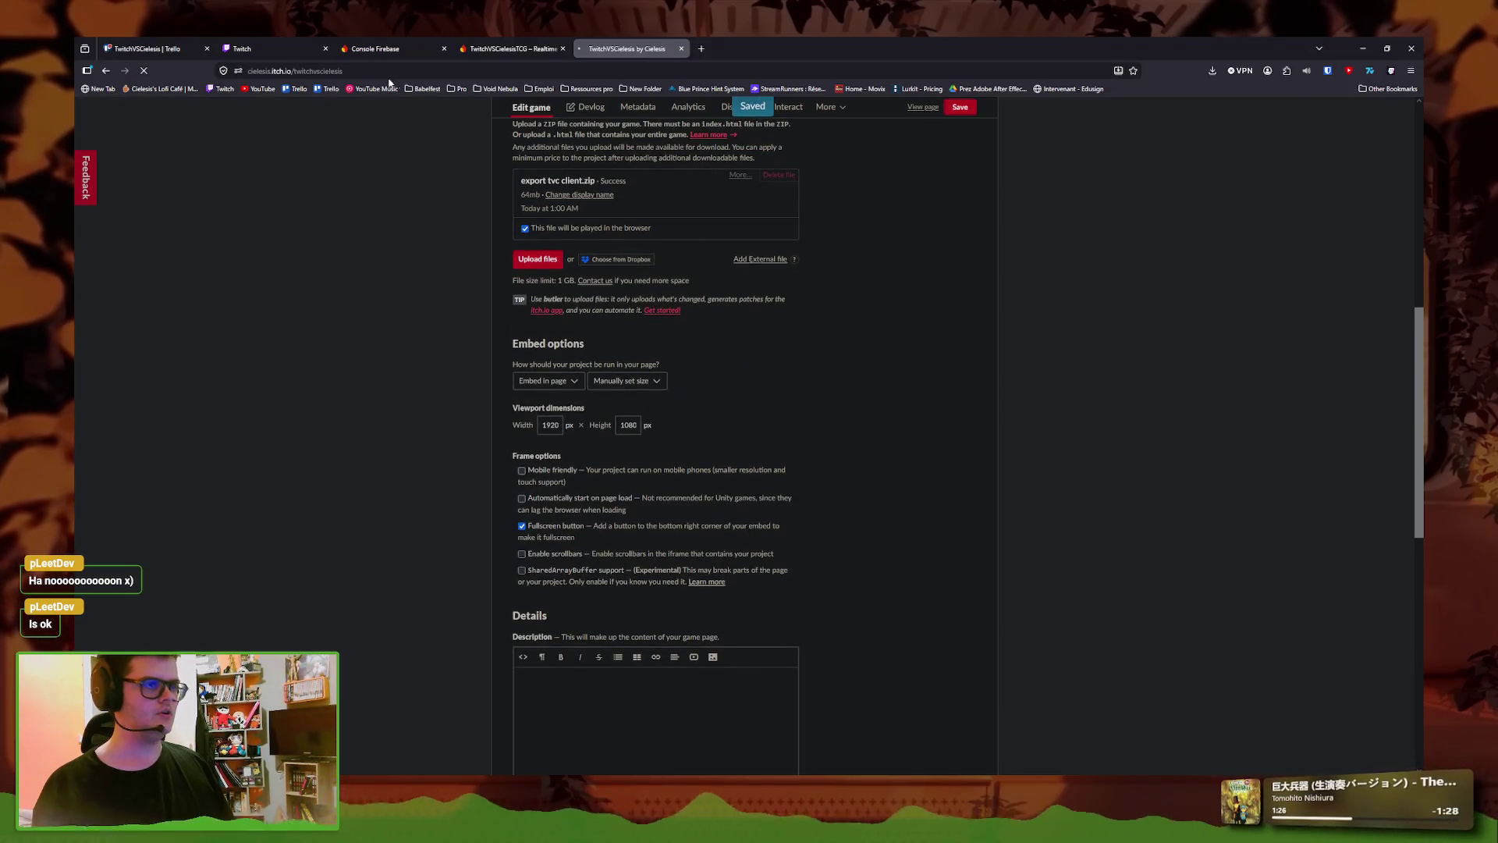
left_click(323, 71)
key("Escape")
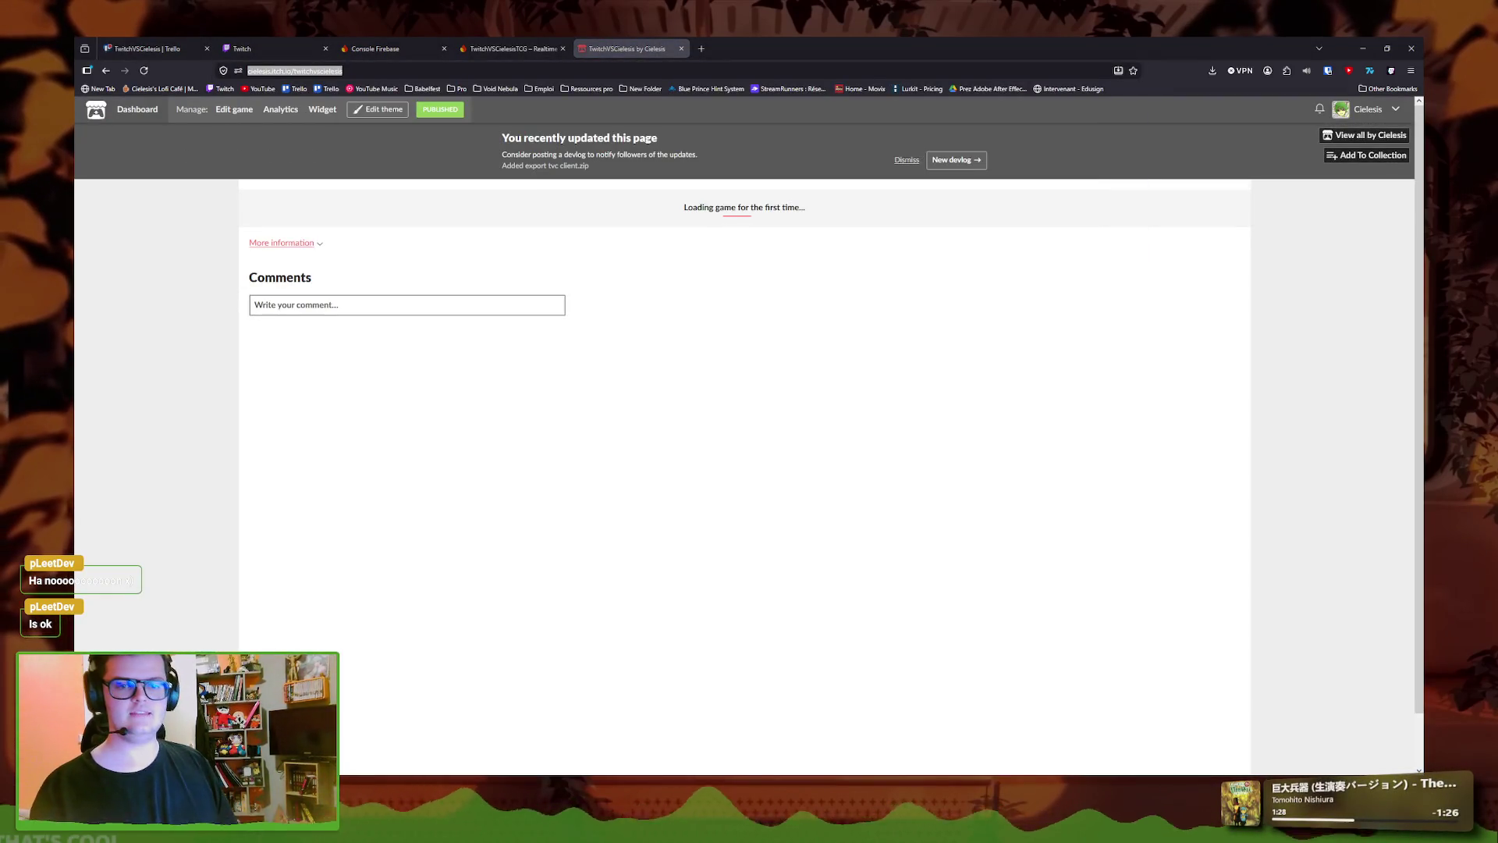
left_click(779, 258)
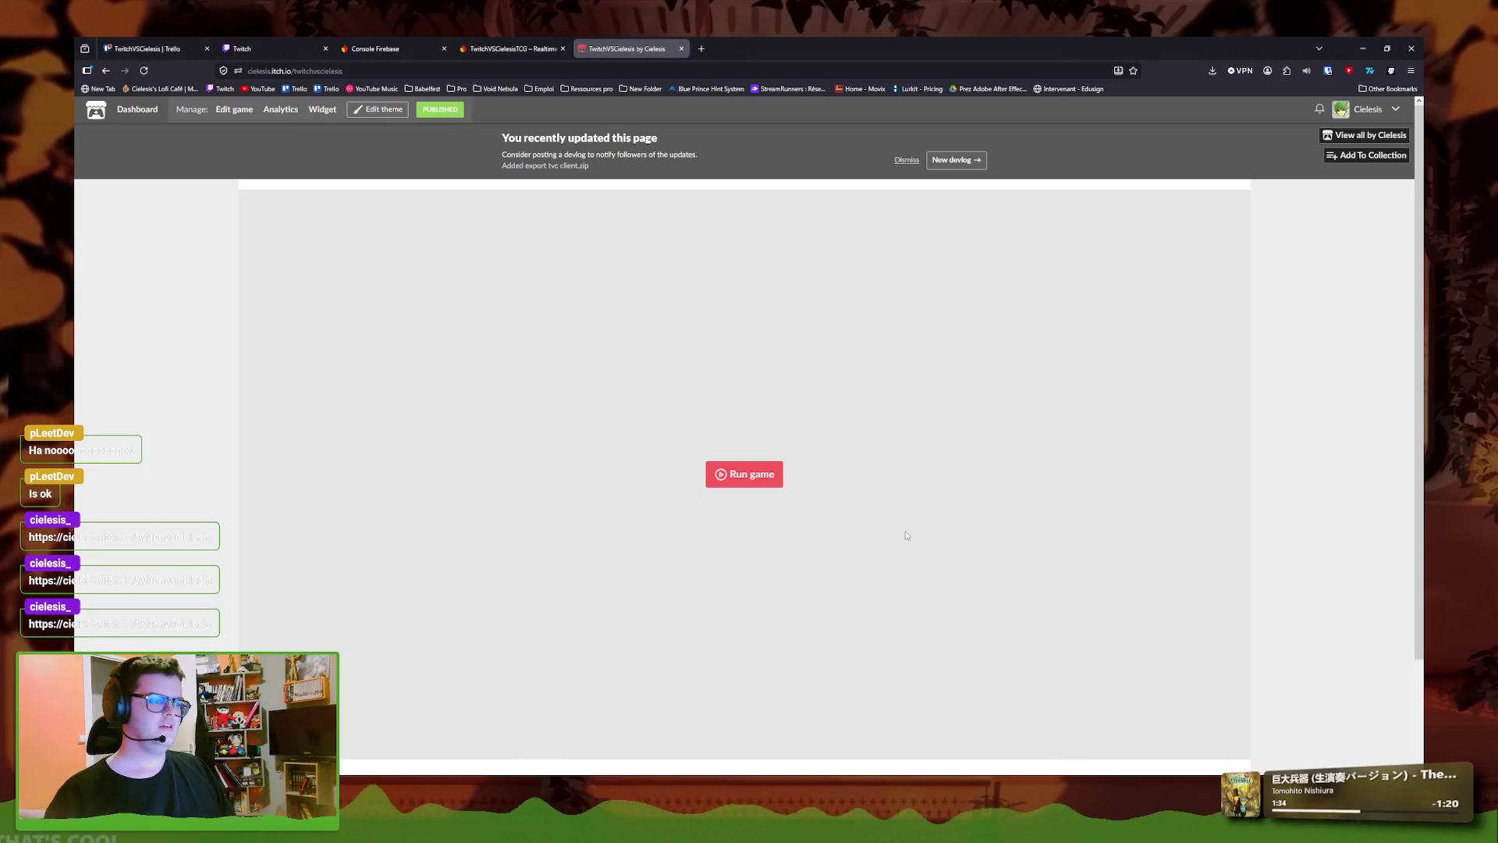
Run the game on the page until the card collection loads, then go to Firebase.
scroll(667, 372, "down", 1)
left_click(765, 421)
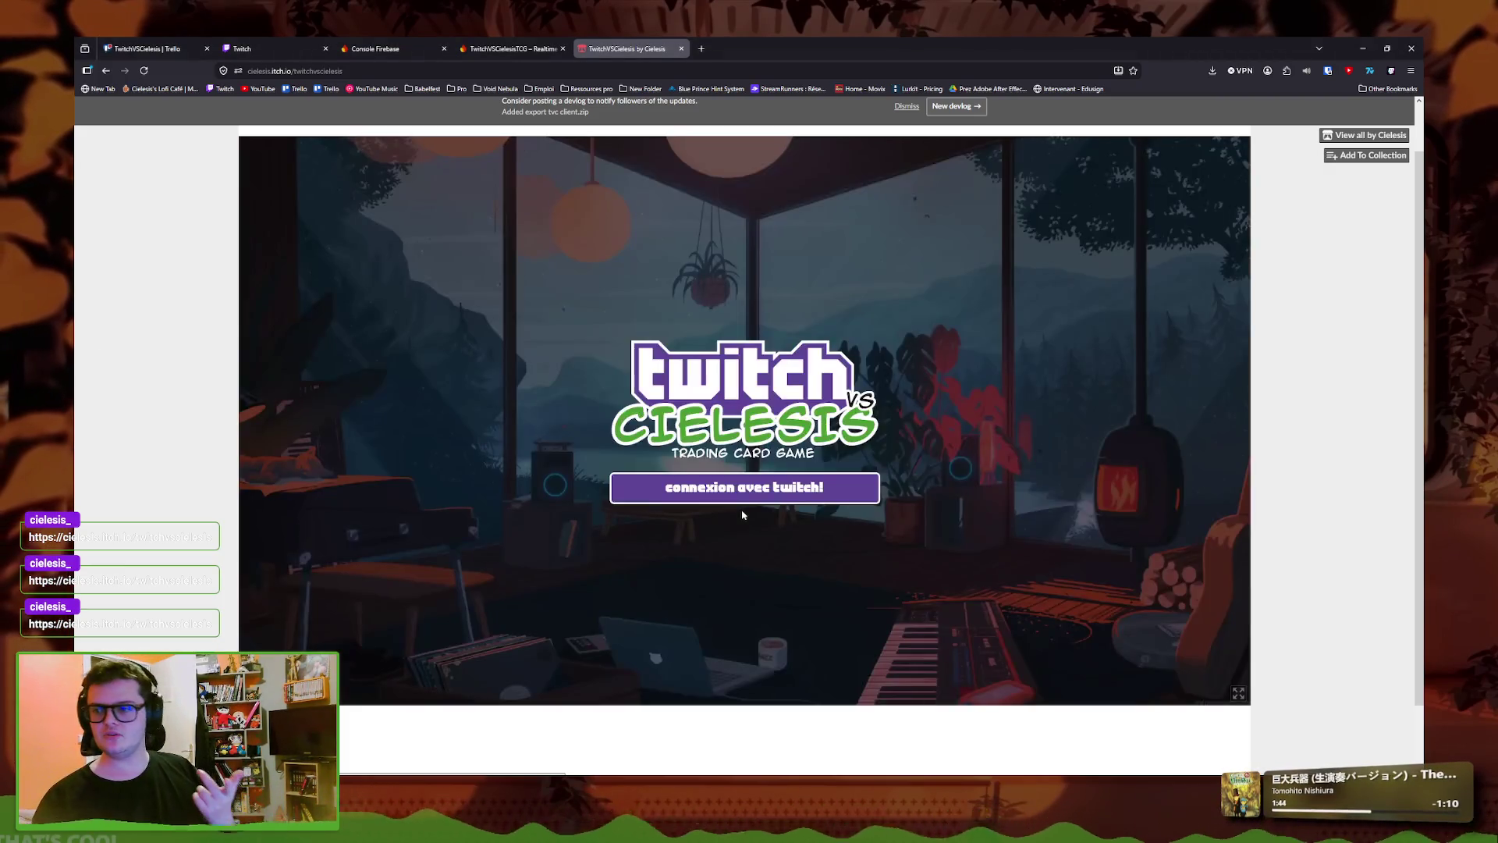
scroll(757, 422, "down", 5)
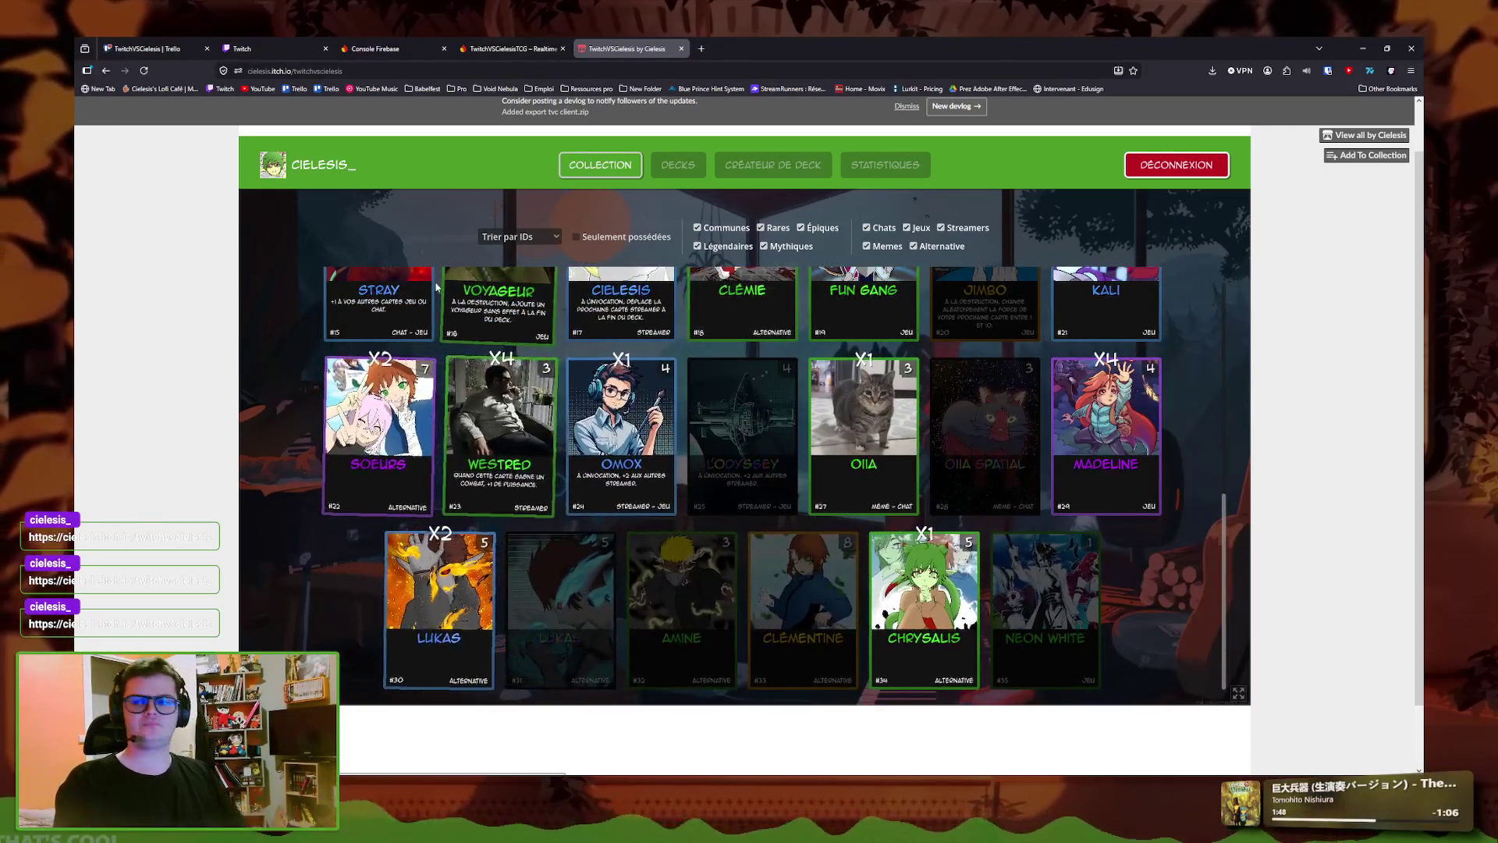
key("ctrl+Page_Up")
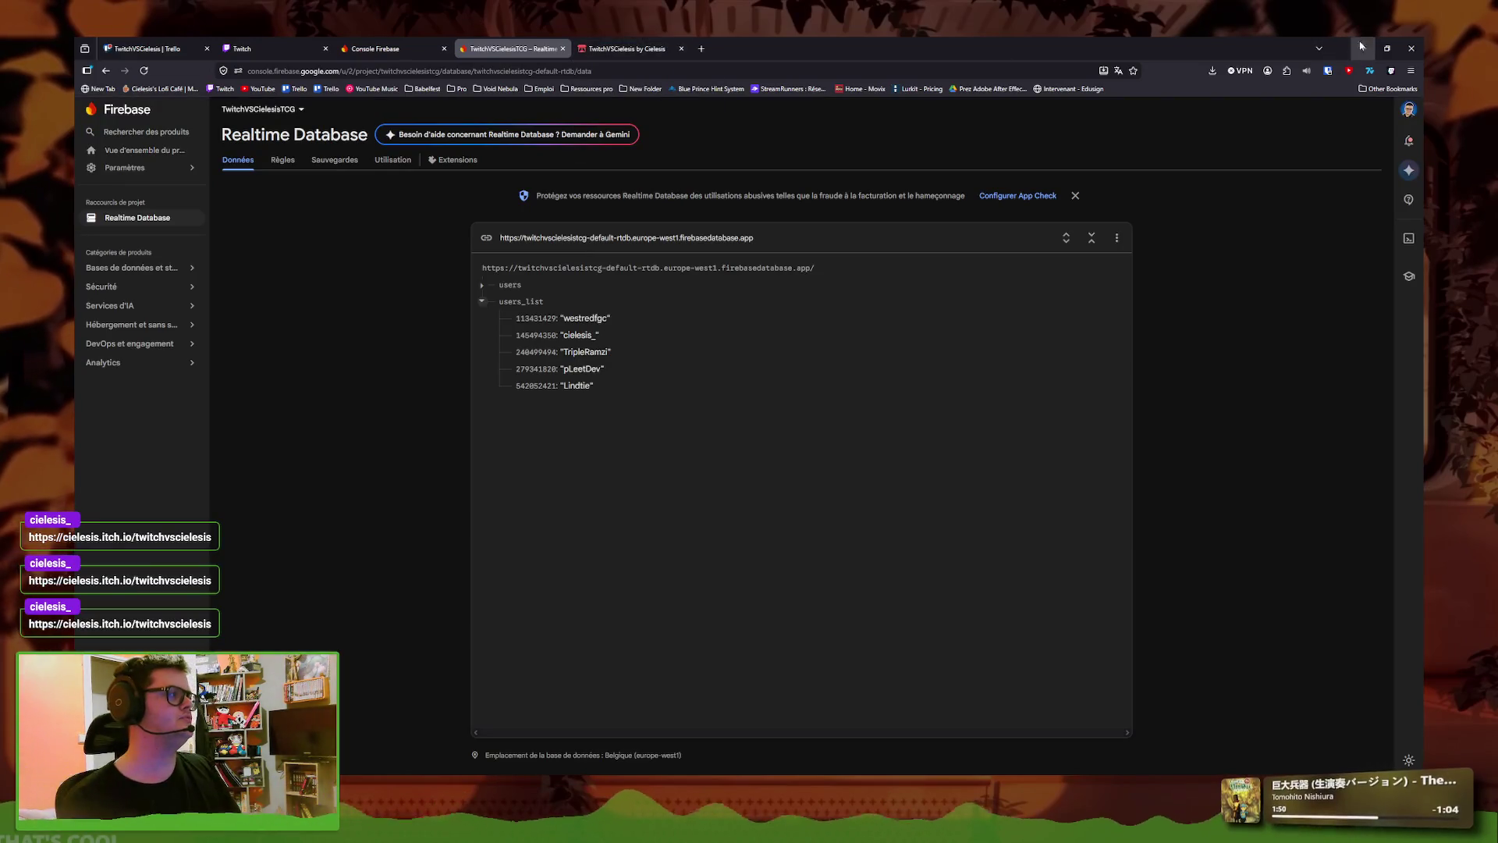
Close Godot's export window, glance over the browser tabs, and return to the editor.
key("alt+Tab")
left_click(975, 277)
scroll(646, 389, "down", 5)
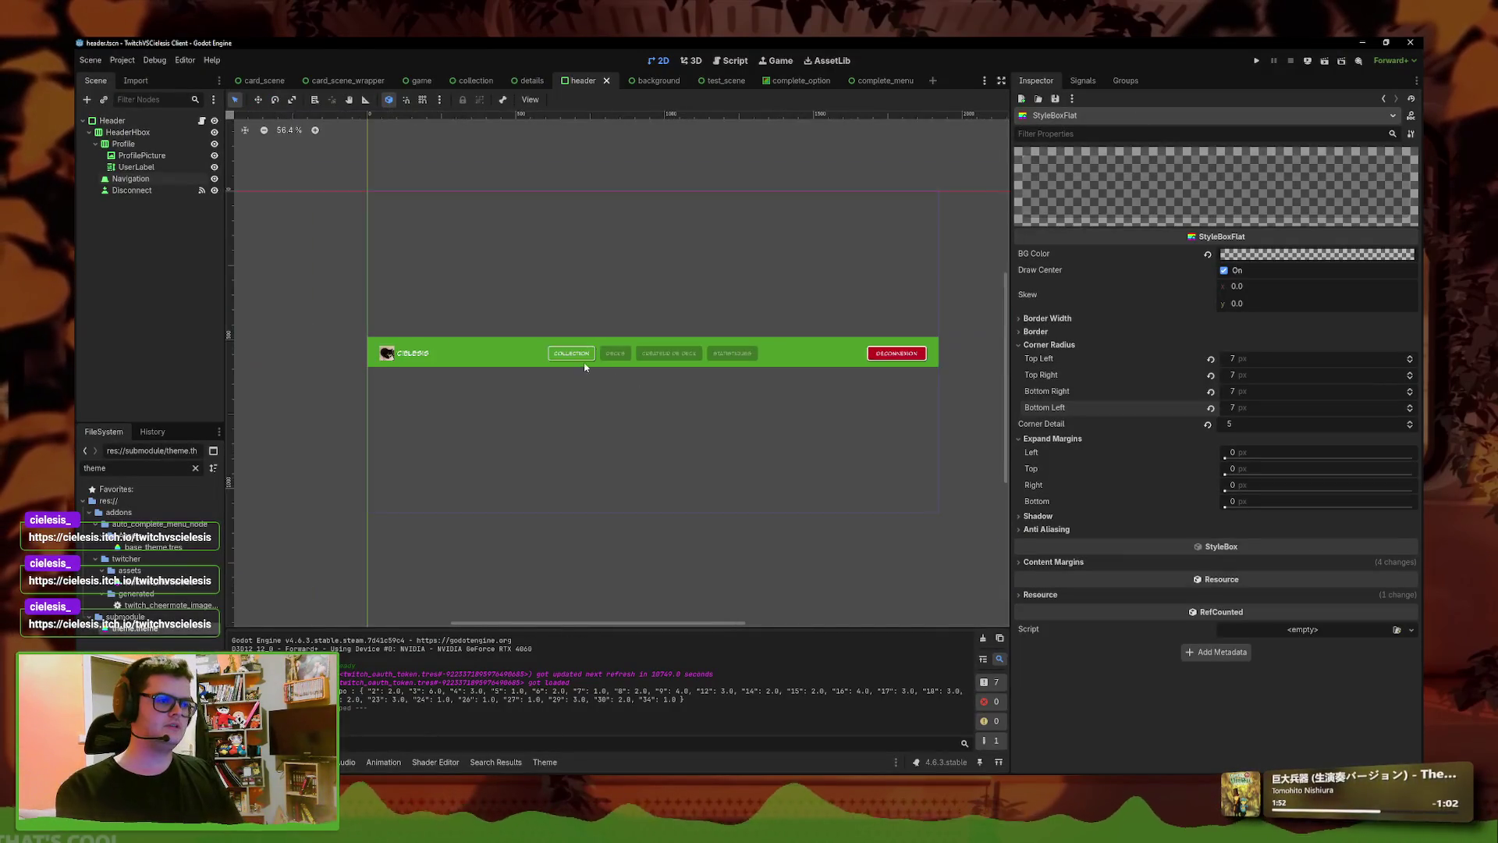
left_click_drag(568, 343, 573, 310)
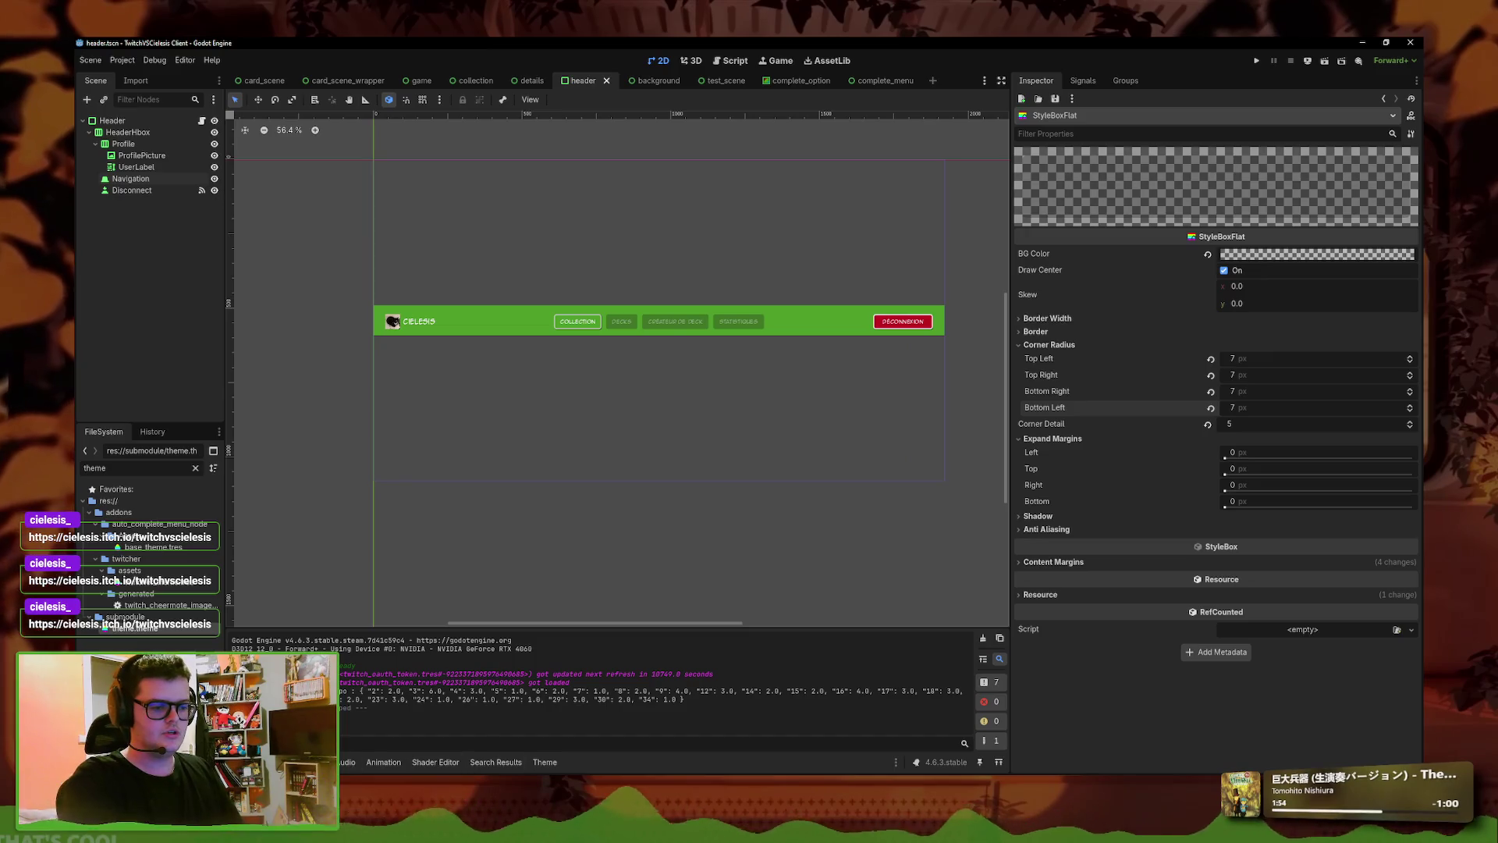
key("alt+Tab")
left_click(242, 49)
left_click(141, 48)
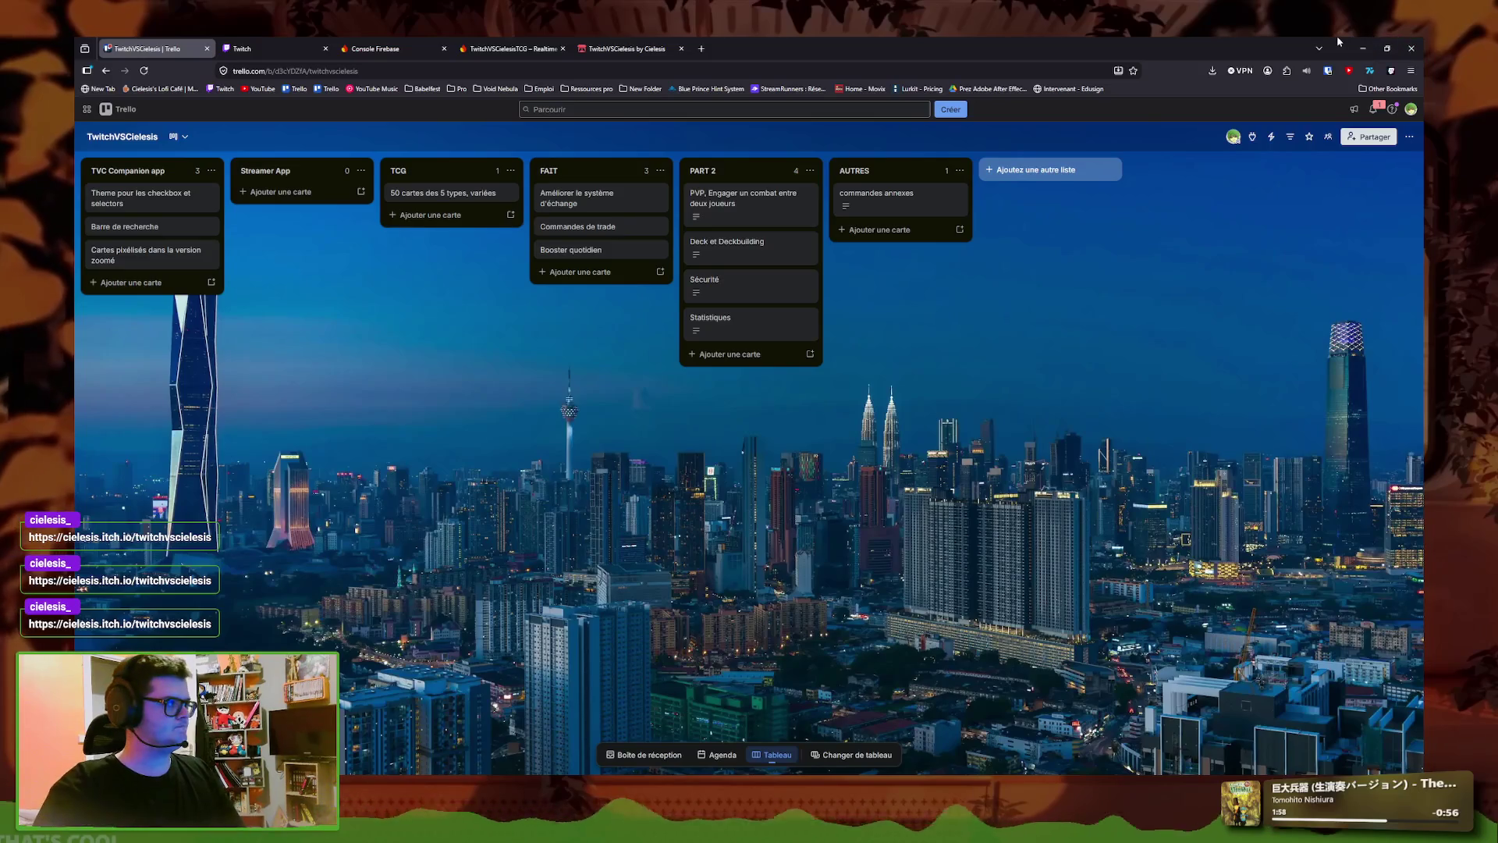
left_click(1362, 48)
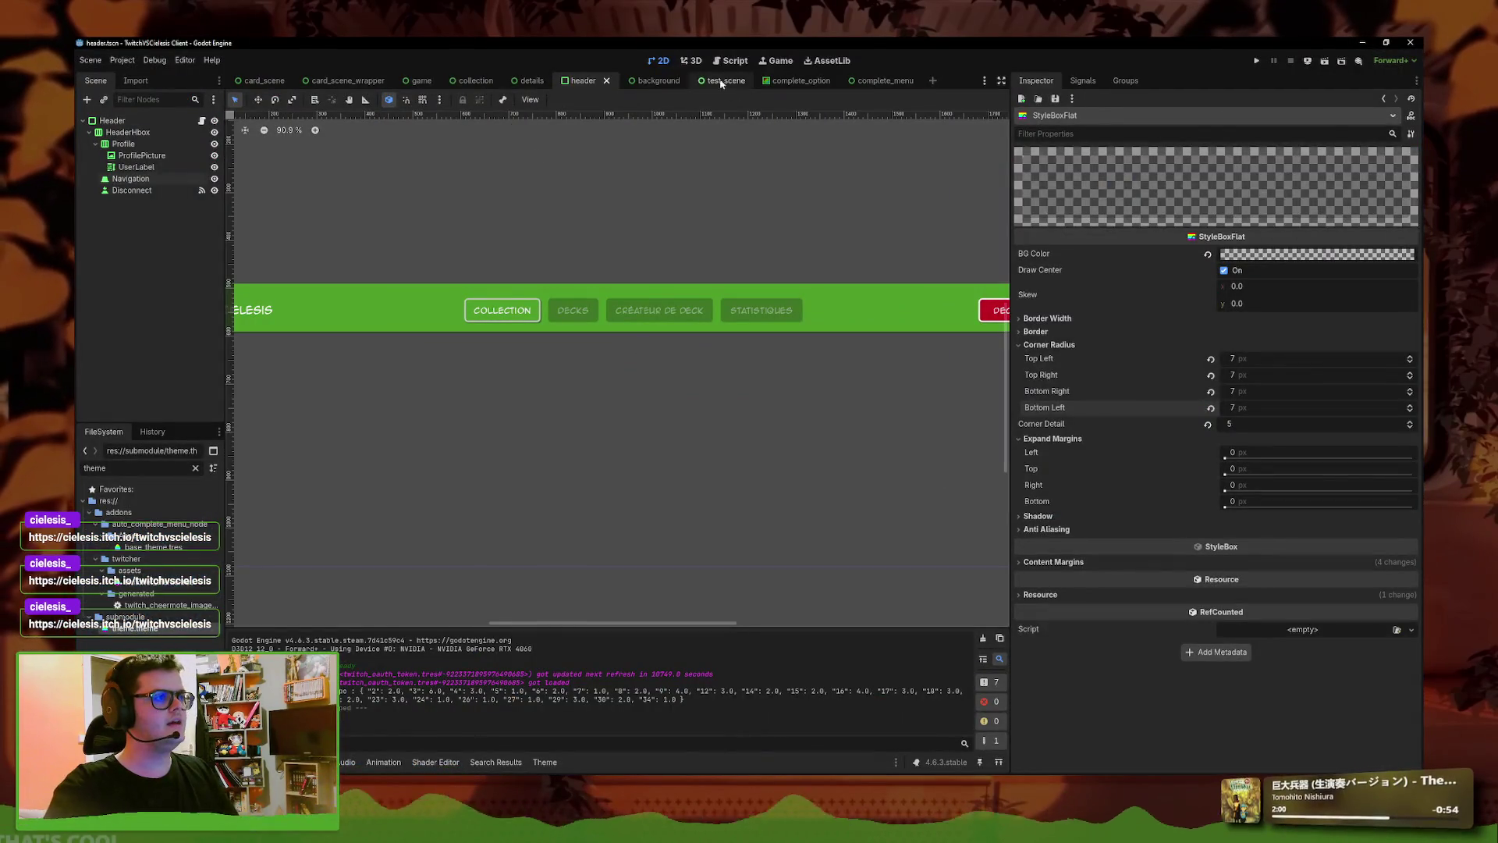
Open the collection scene and select the Trier par IDs sort dropdown node.
left_click(474, 80)
scroll(578, 398, "up", 5)
left_click(497, 320)
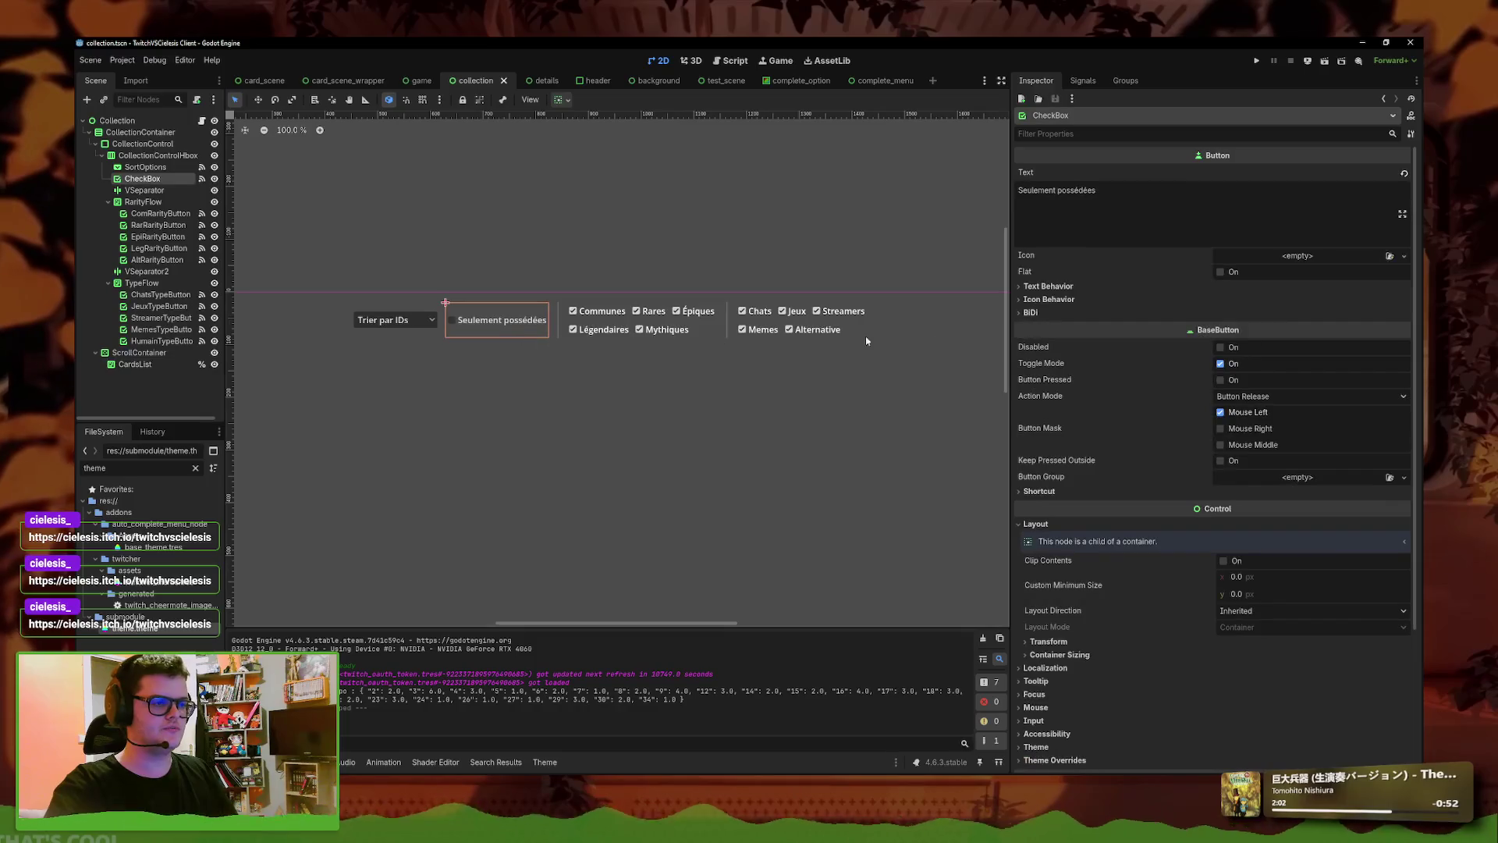
left_click(400, 319)
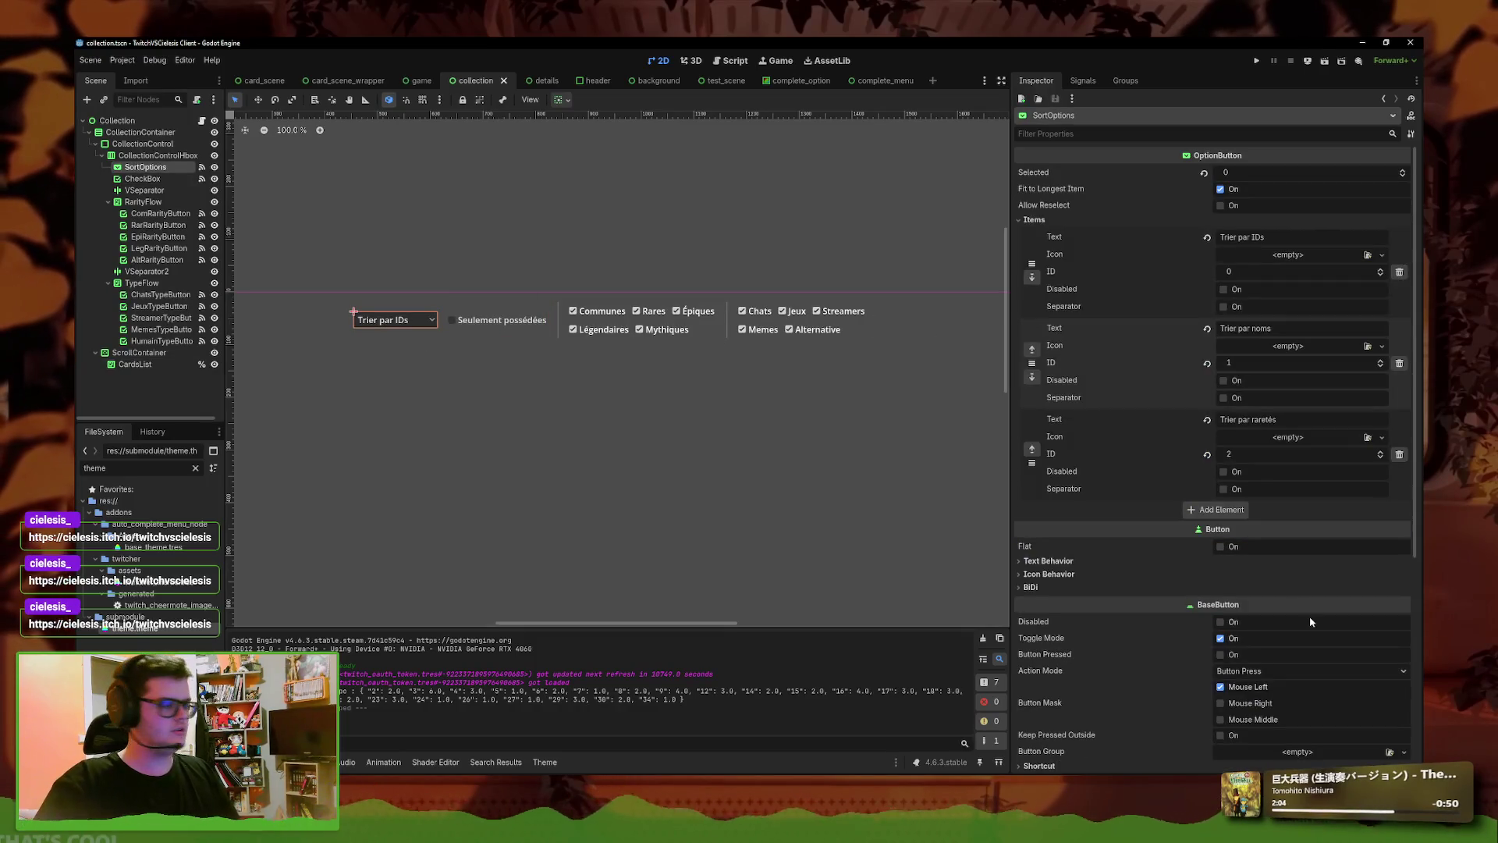
scroll(1311, 622, "down", 5)
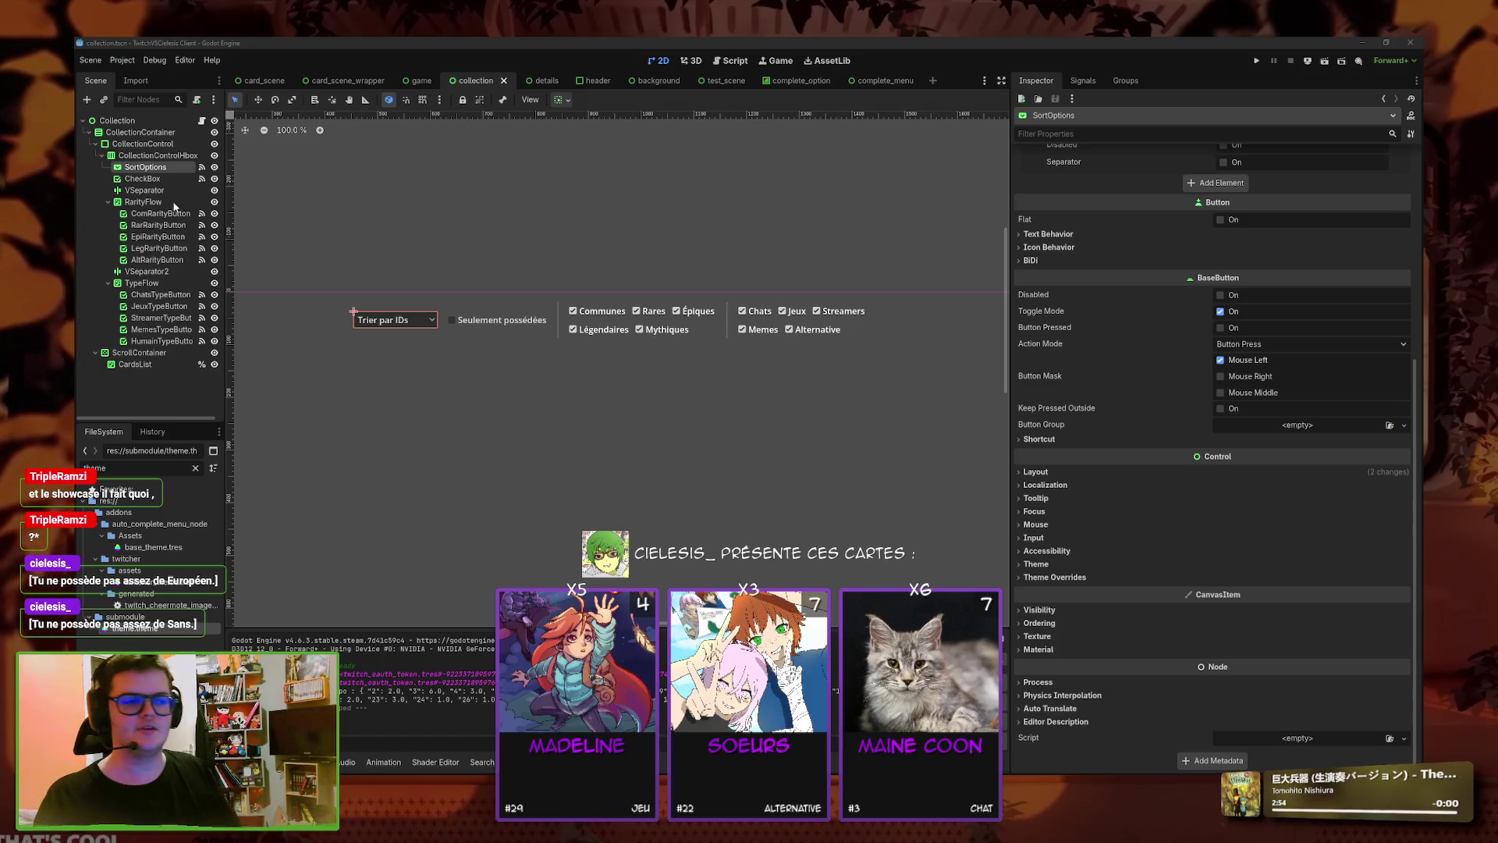
Reselect the sort dropdown, review its items and expanded Theme properties, then switch to Trello.
left_click(747, 196)
left_click(414, 324)
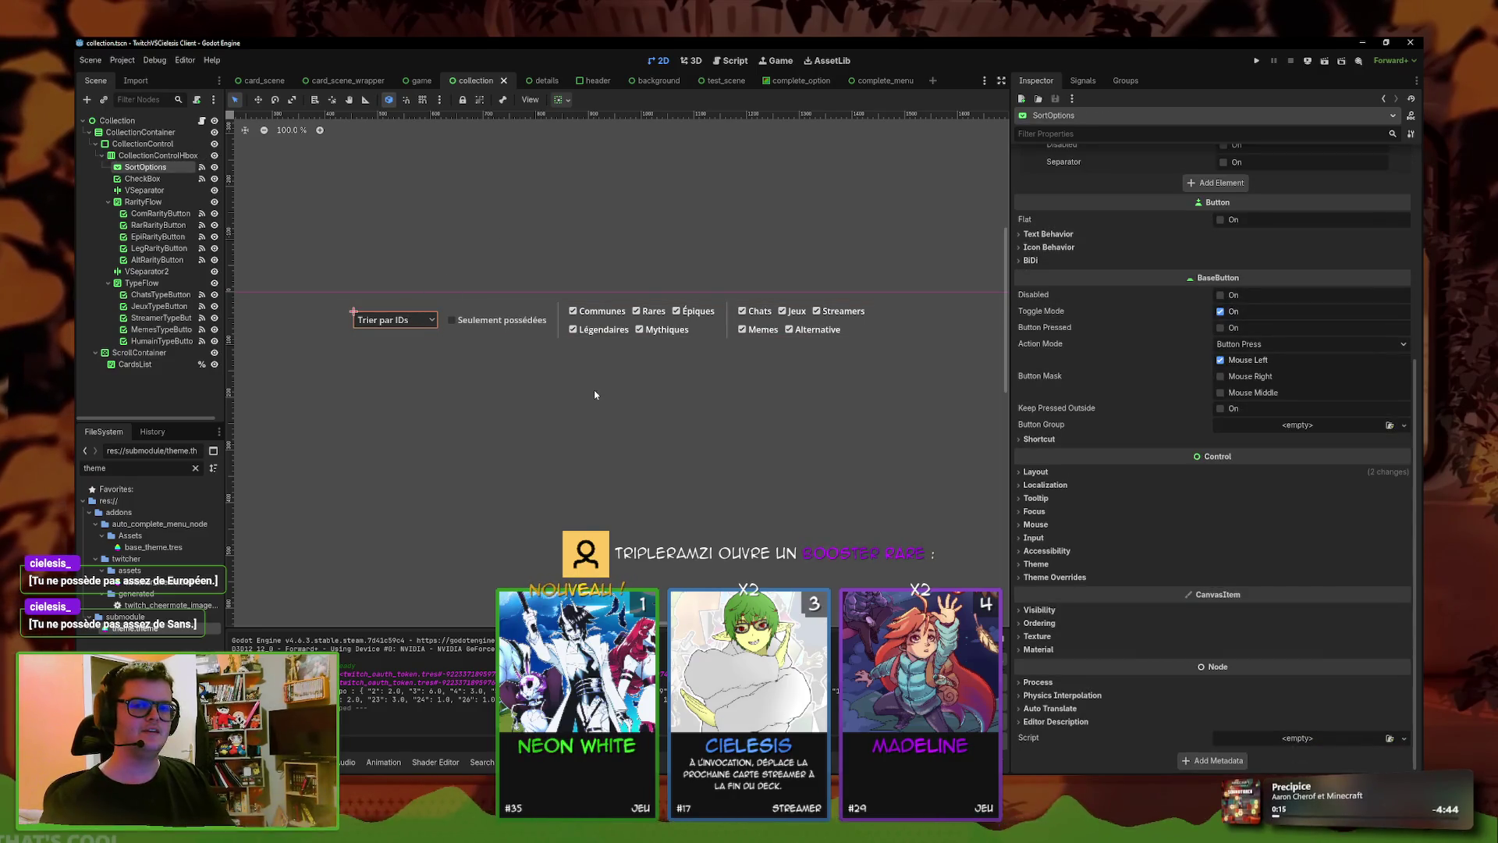
scroll(1135, 406, "up", 5)
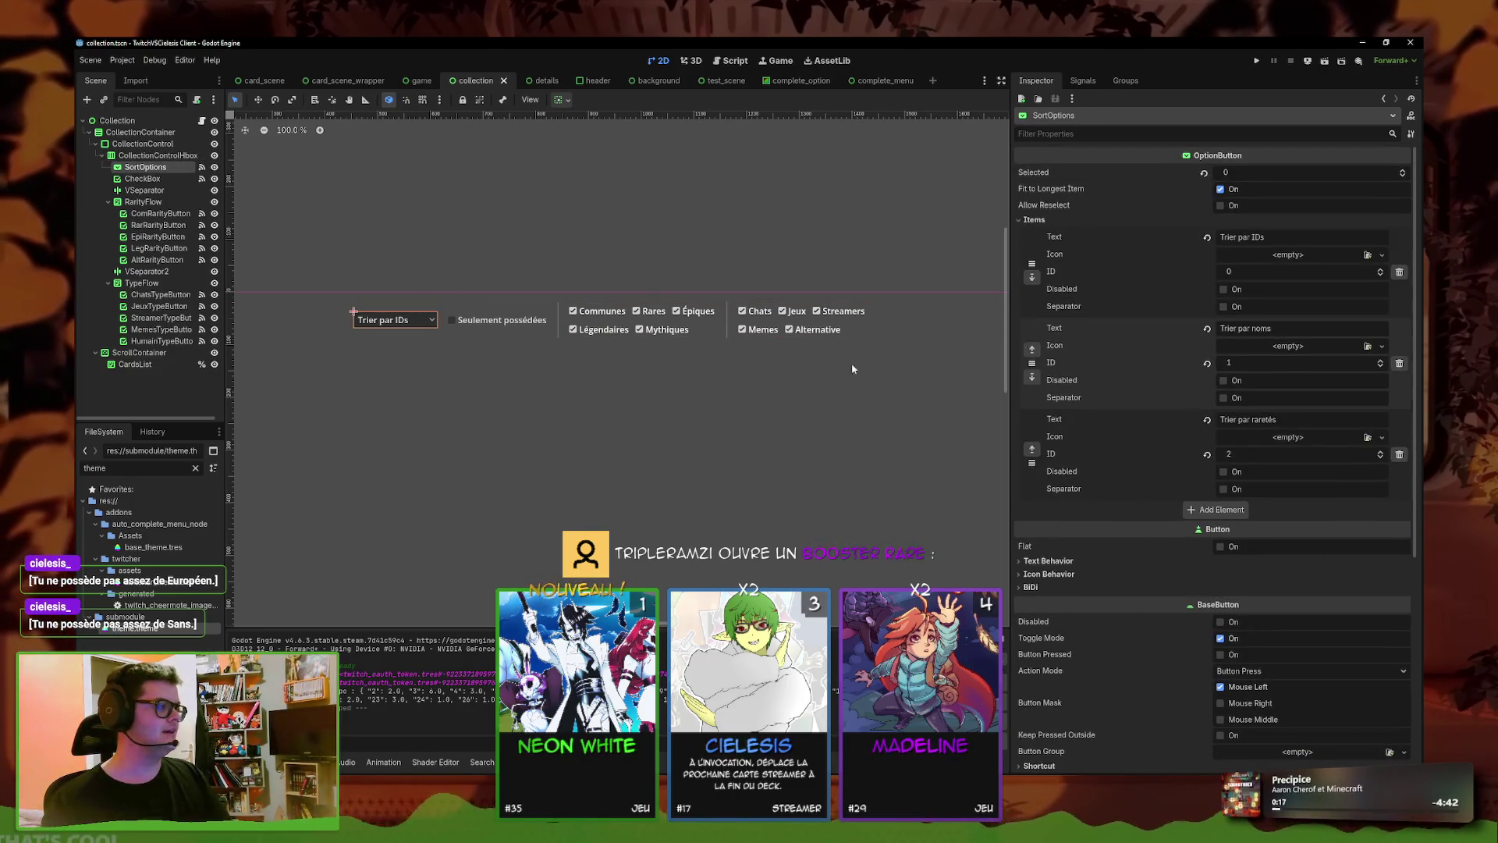
scroll(1153, 518, "down", 5)
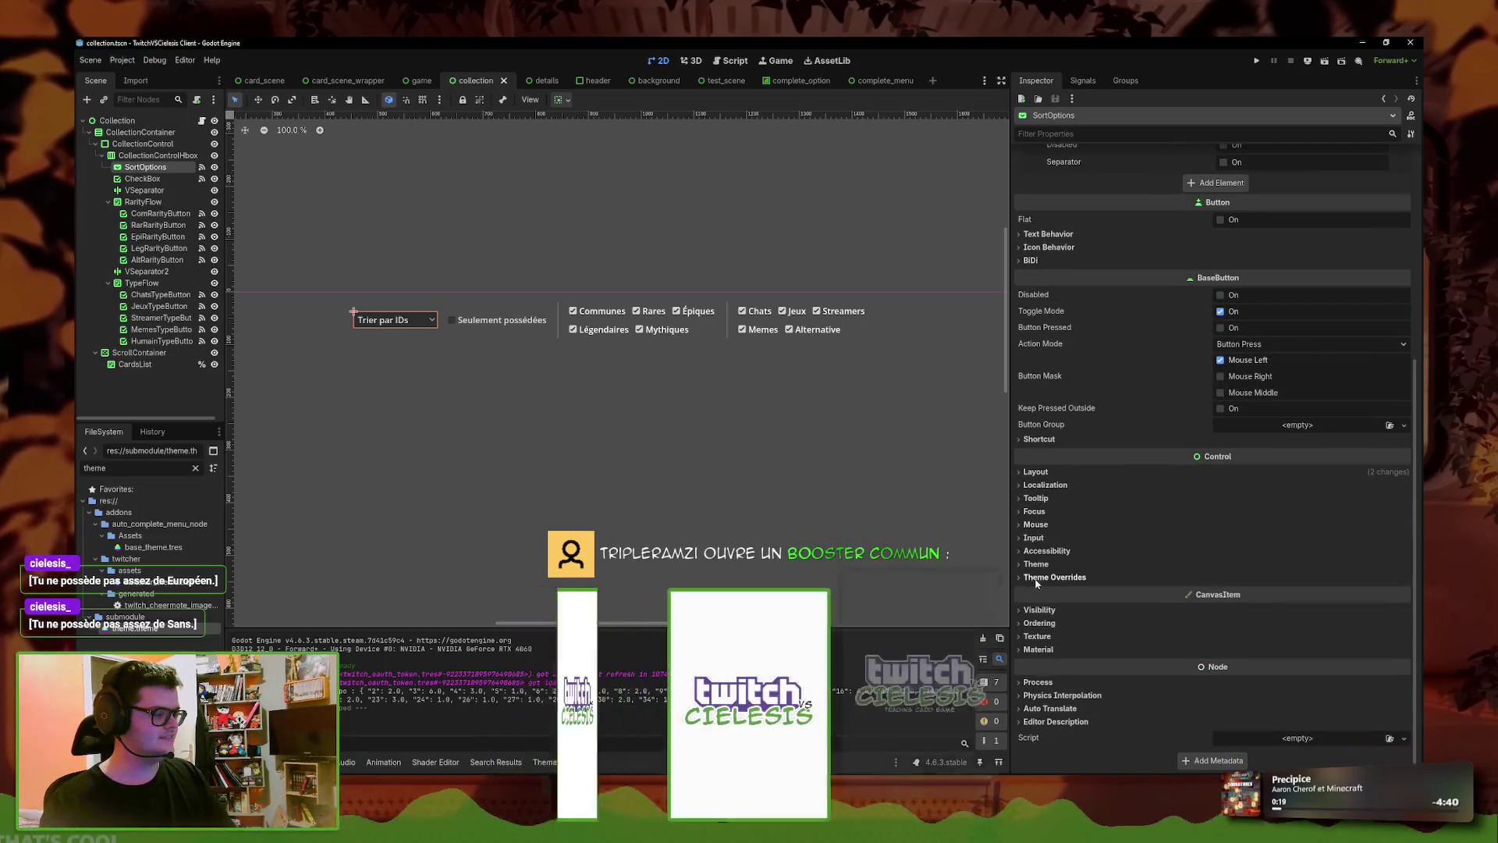
left_click(1037, 564)
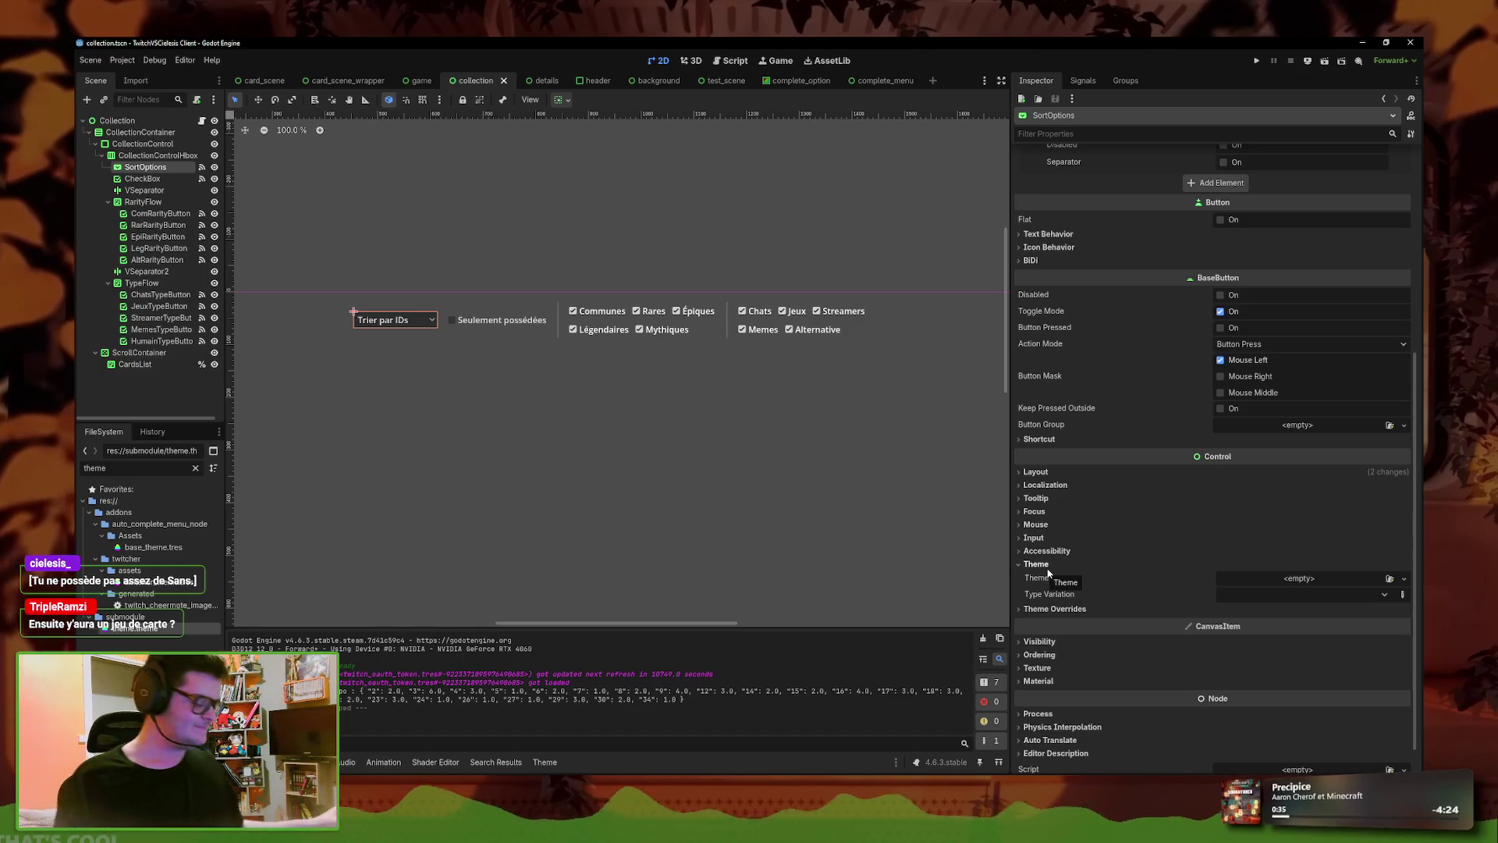
left_click(438, 285)
left_click(531, 722)
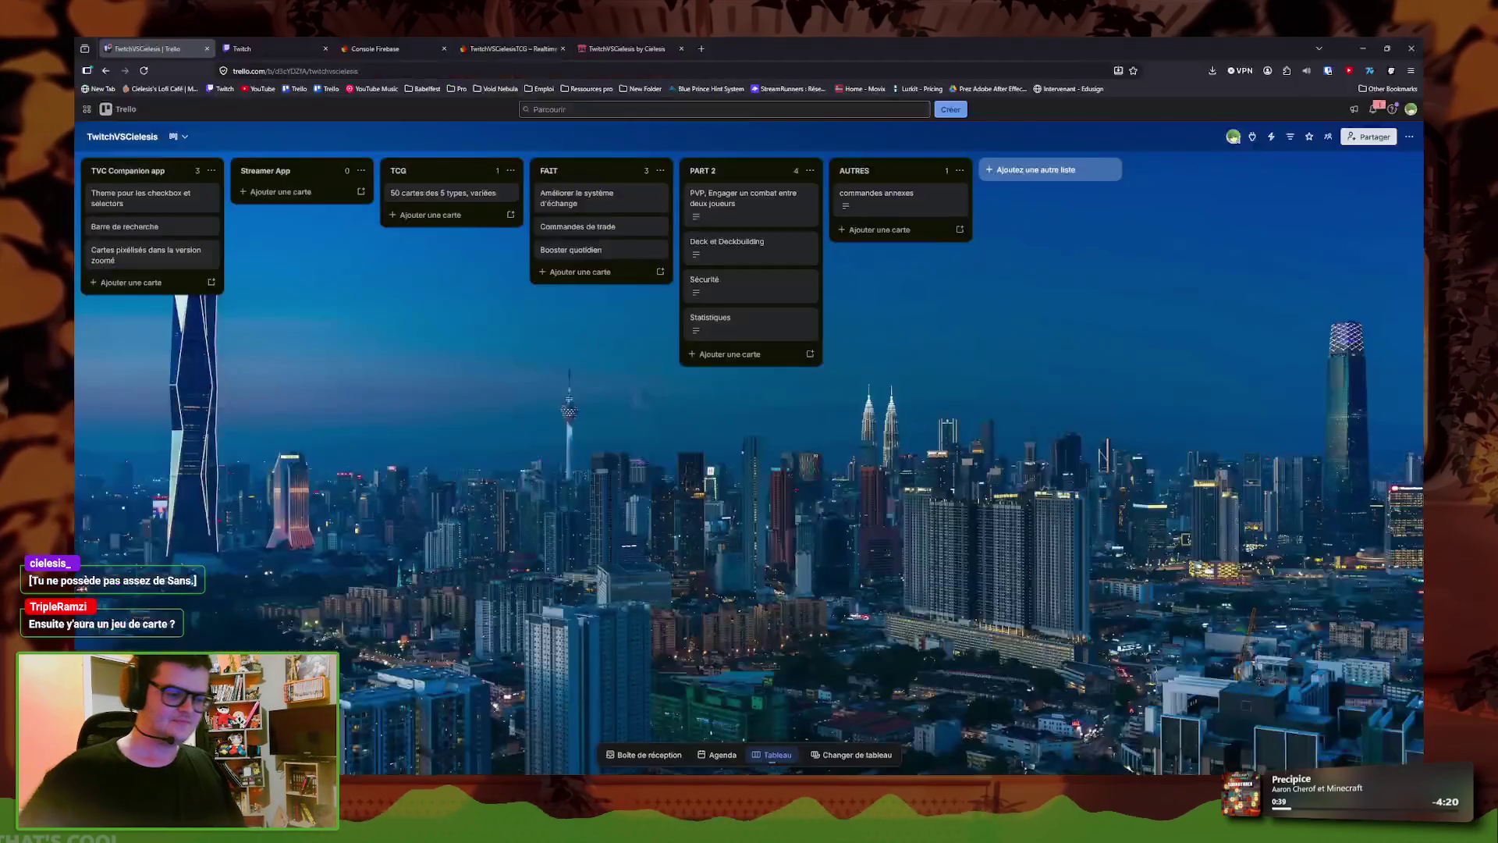
On the itch.io build, uncheck common, epic, legendary and rare cards, leaving only mythics.
left_click(628, 48)
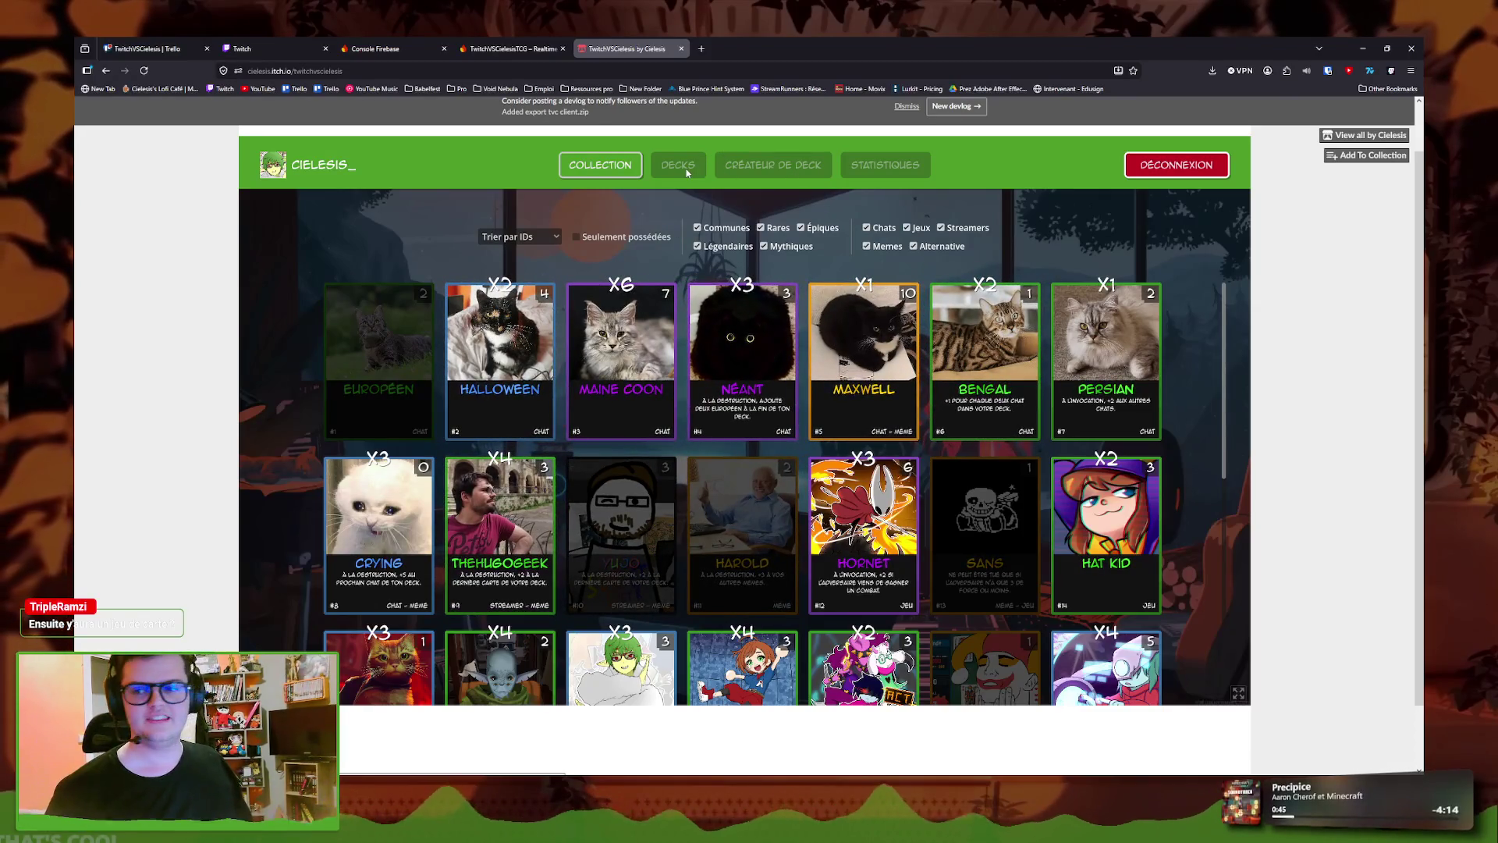
scroll(832, 385, "down", 5)
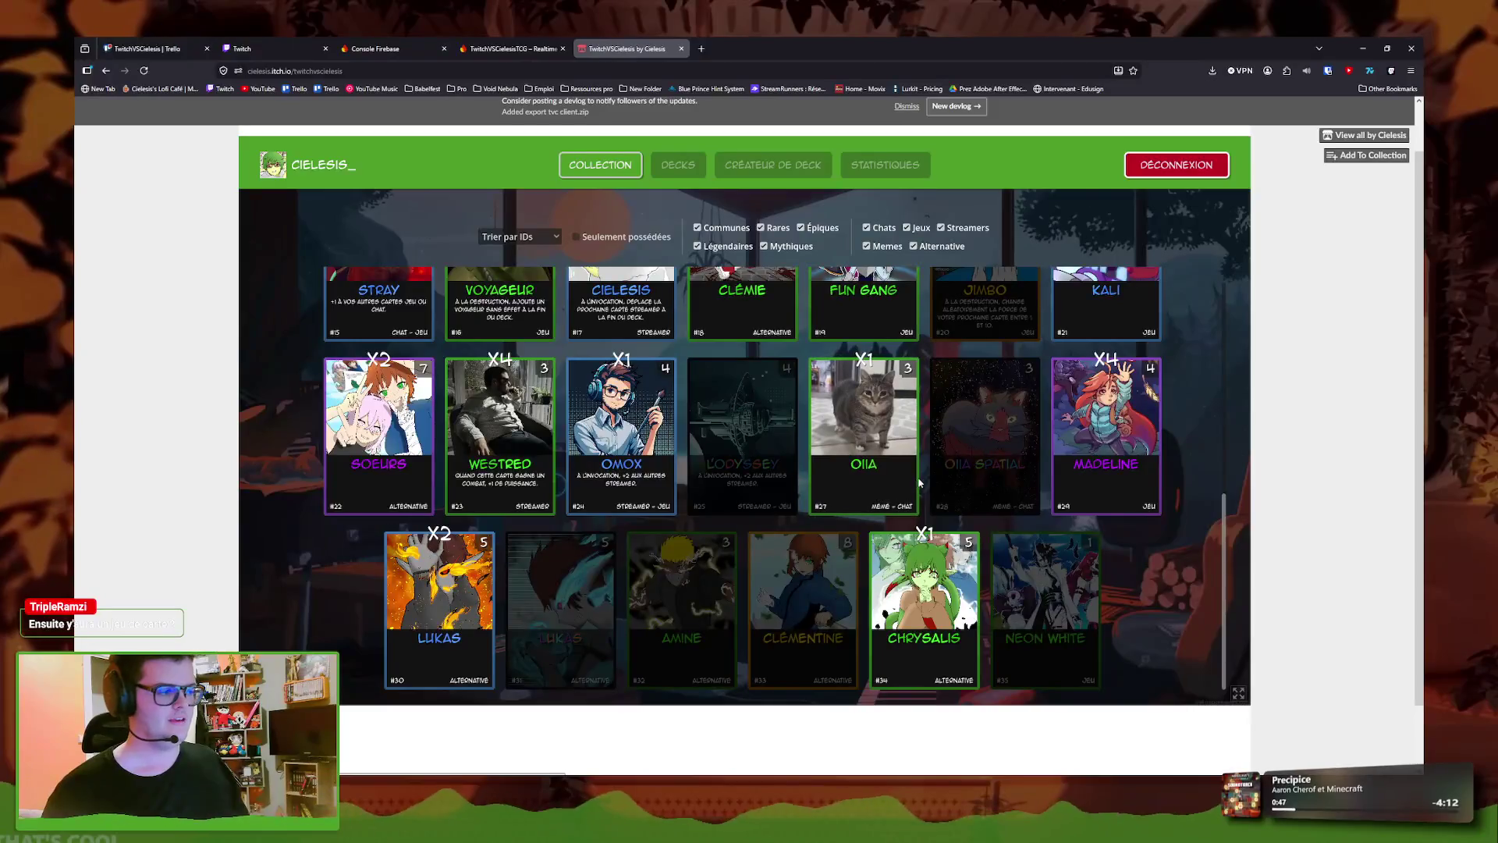
scroll(832, 385, "up", 5)
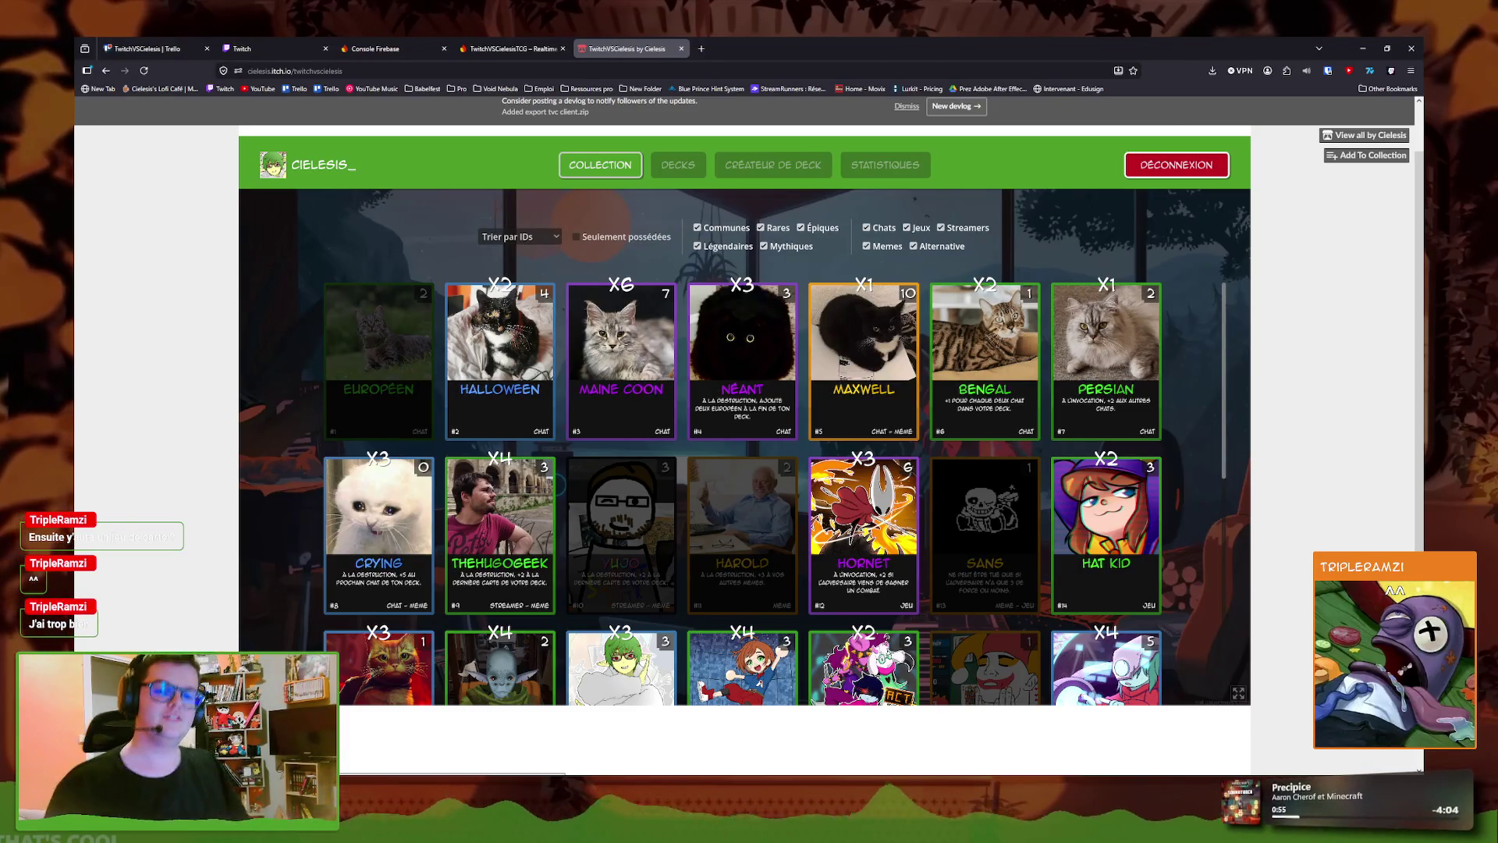
scroll(718, 479, "down", 5)
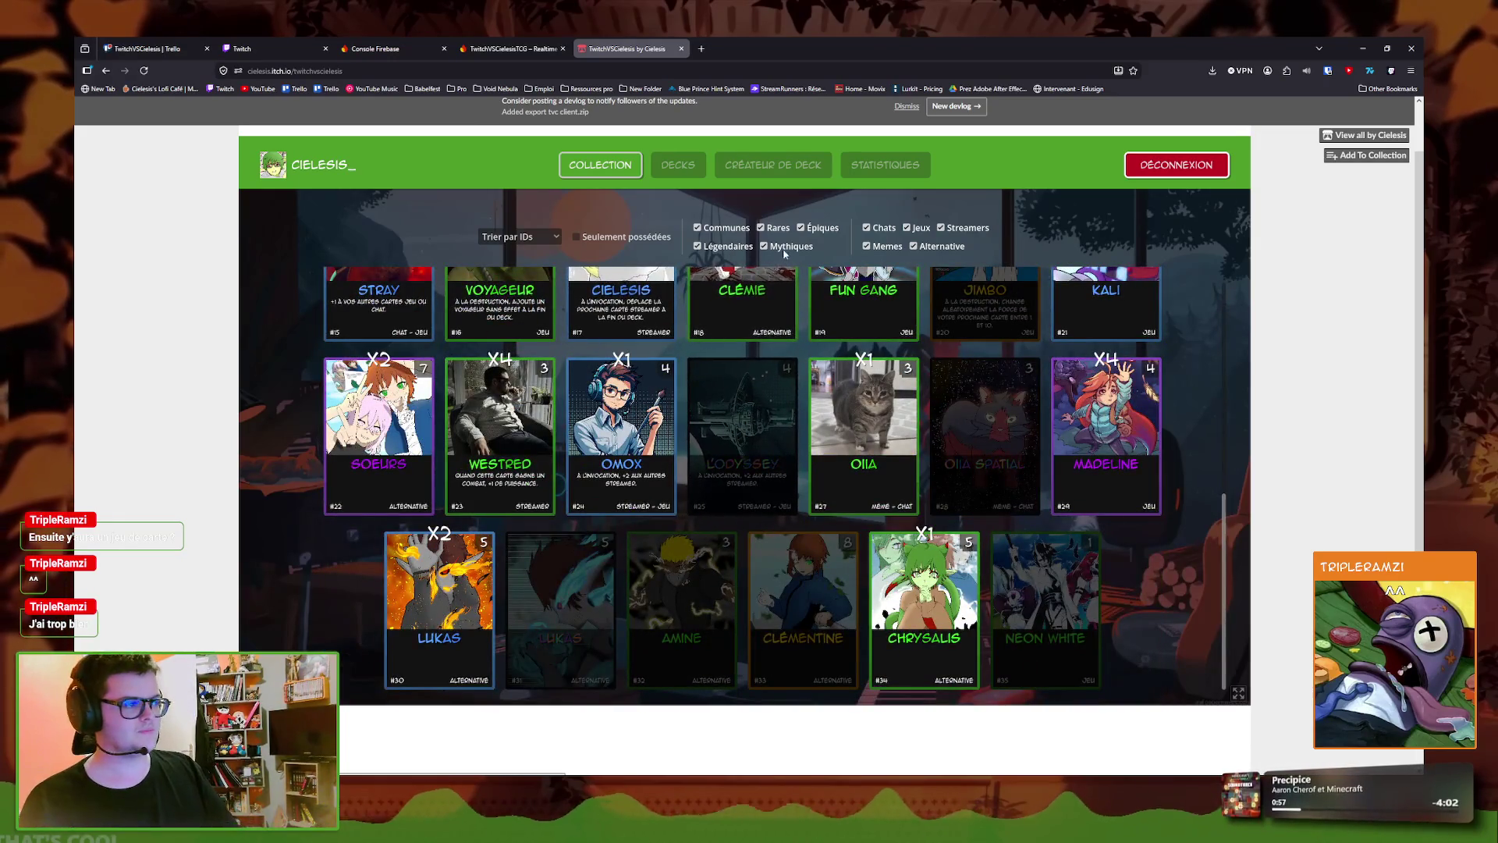
left_click(801, 228)
left_click(698, 245)
left_click(697, 227)
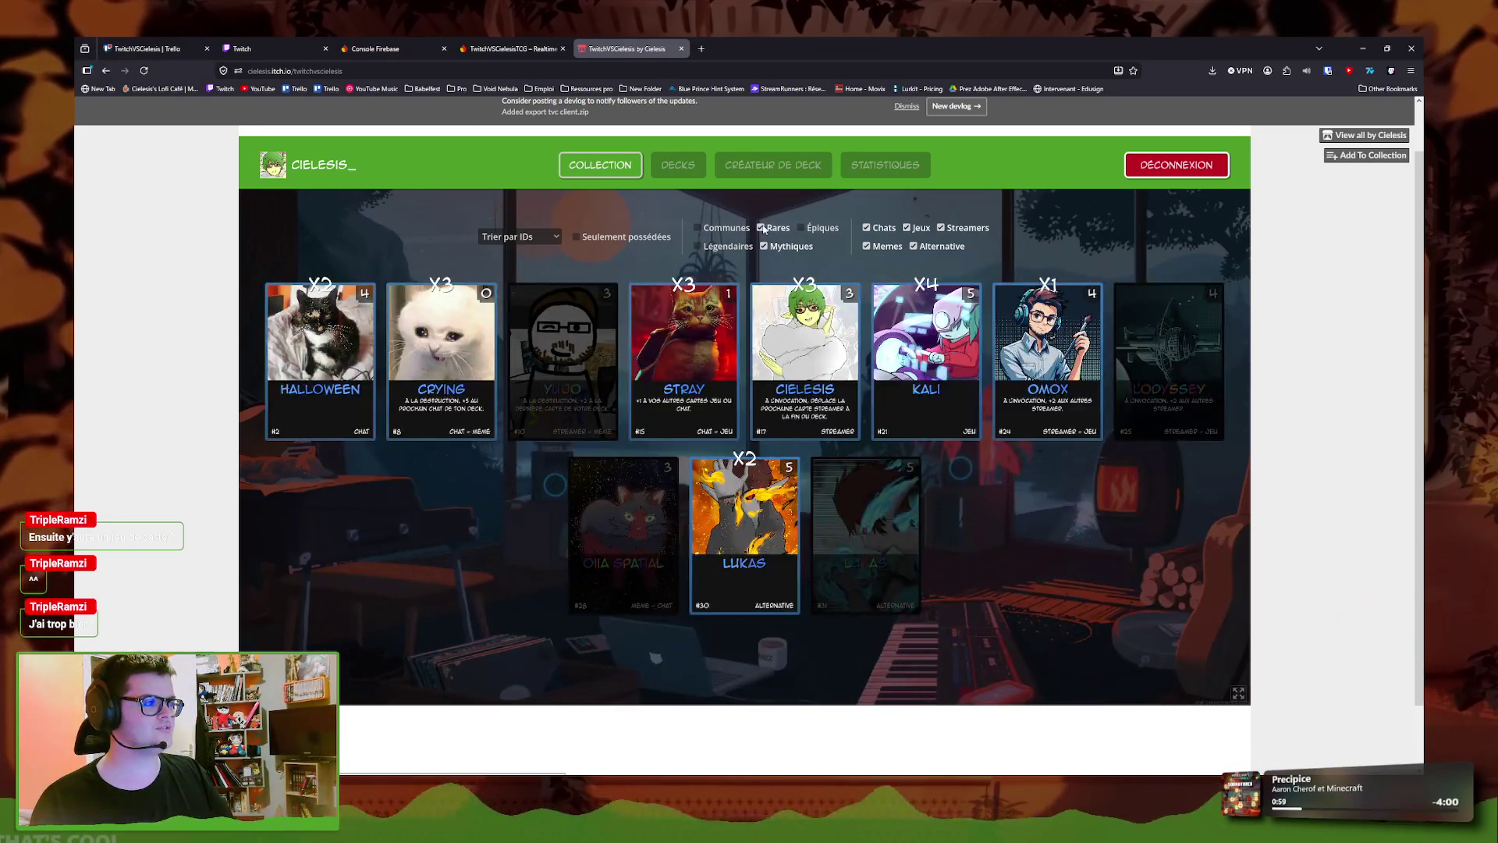
left_click(761, 227)
View and close the Lukas card details, clear the Mythiques filter, then return to Godot.
left_click(881, 375)
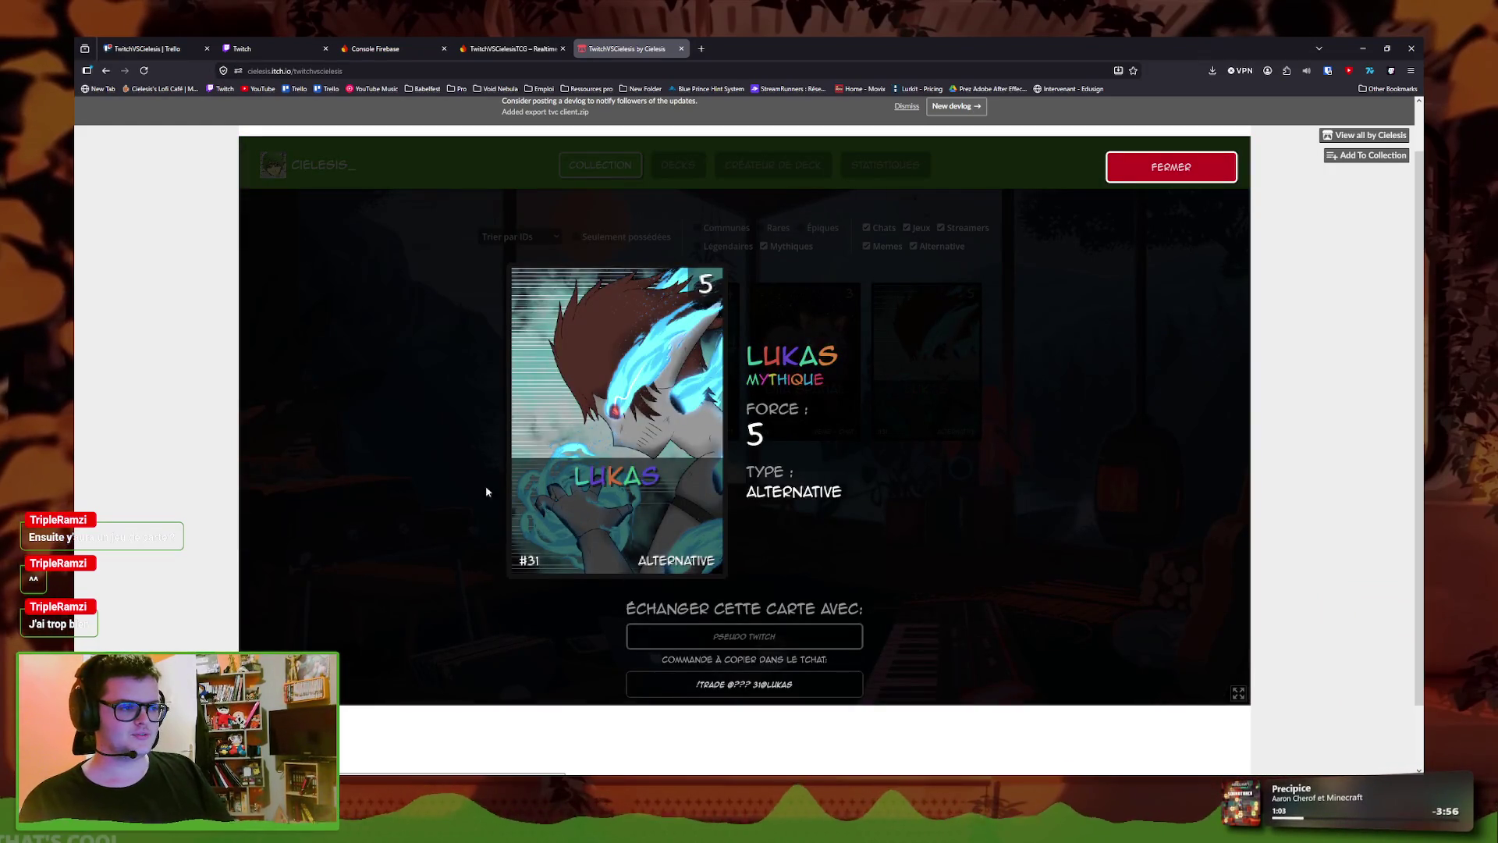
left_click(1207, 176)
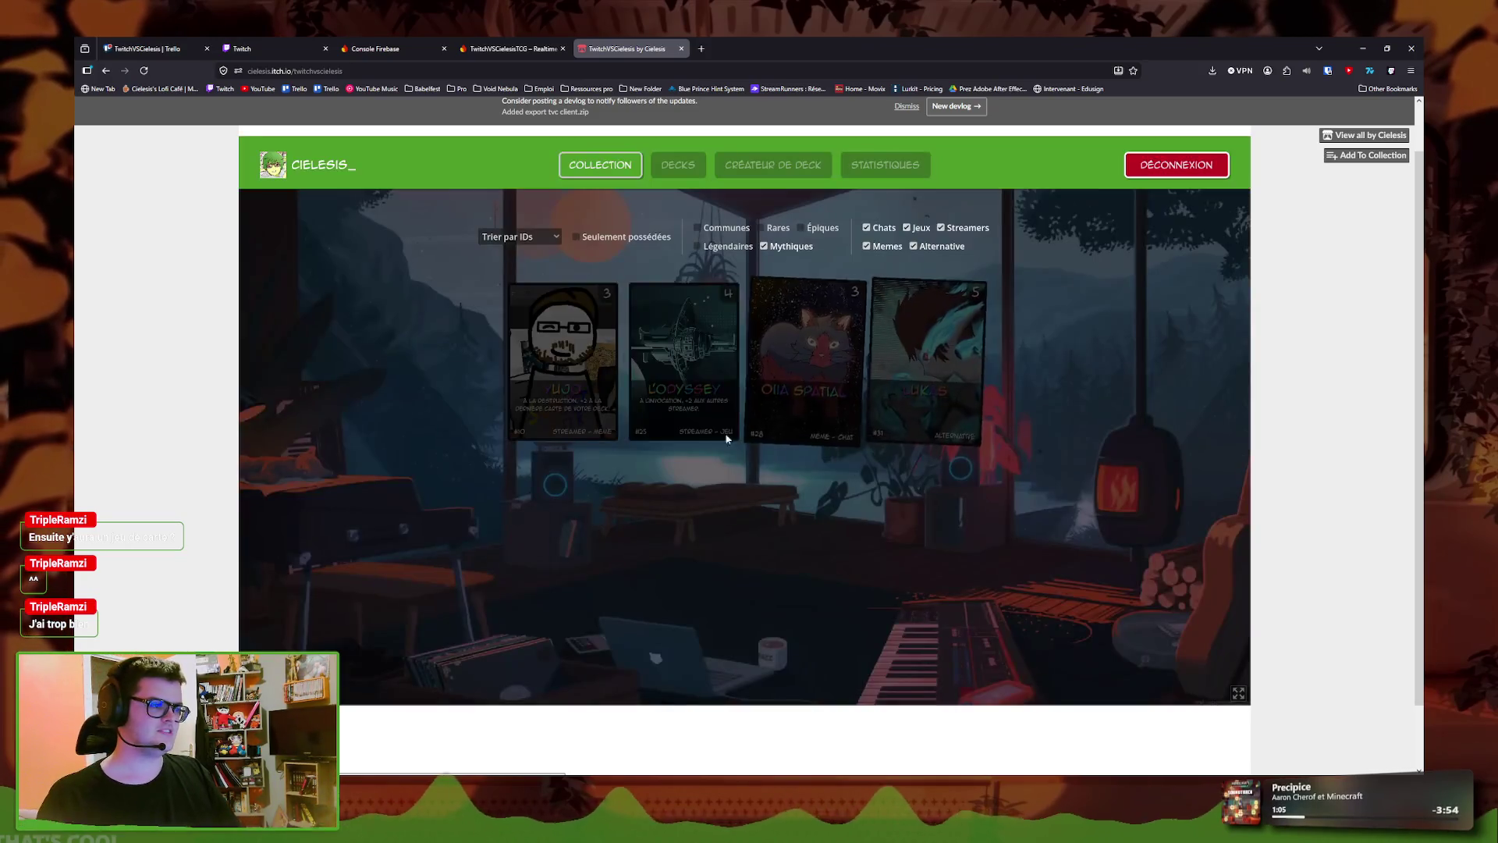
left_click(771, 246)
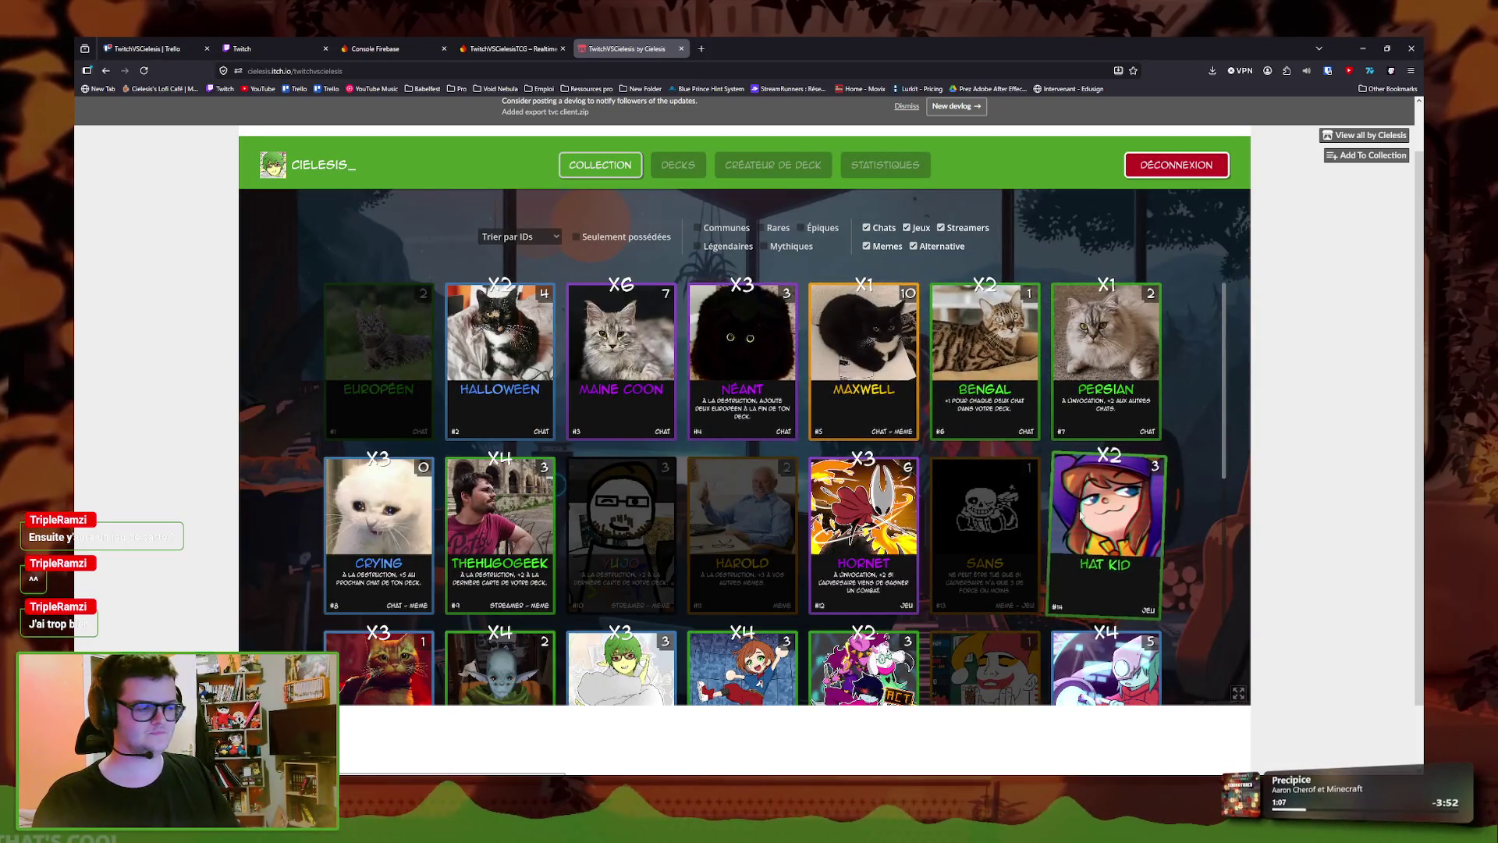
scroll(1083, 496, "down", 5)
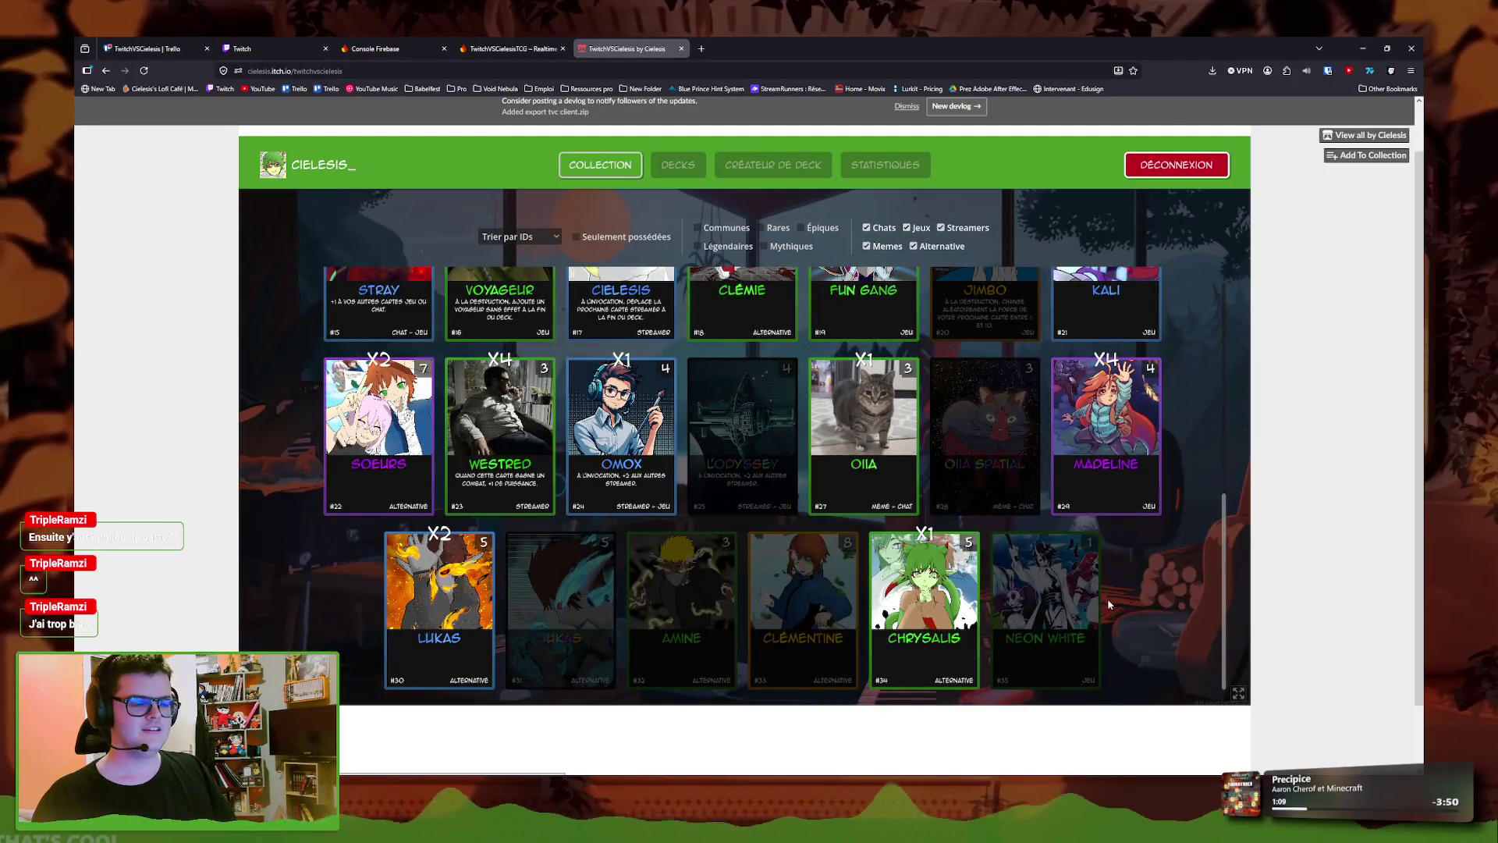
scroll(1107, 598, "up", 5)
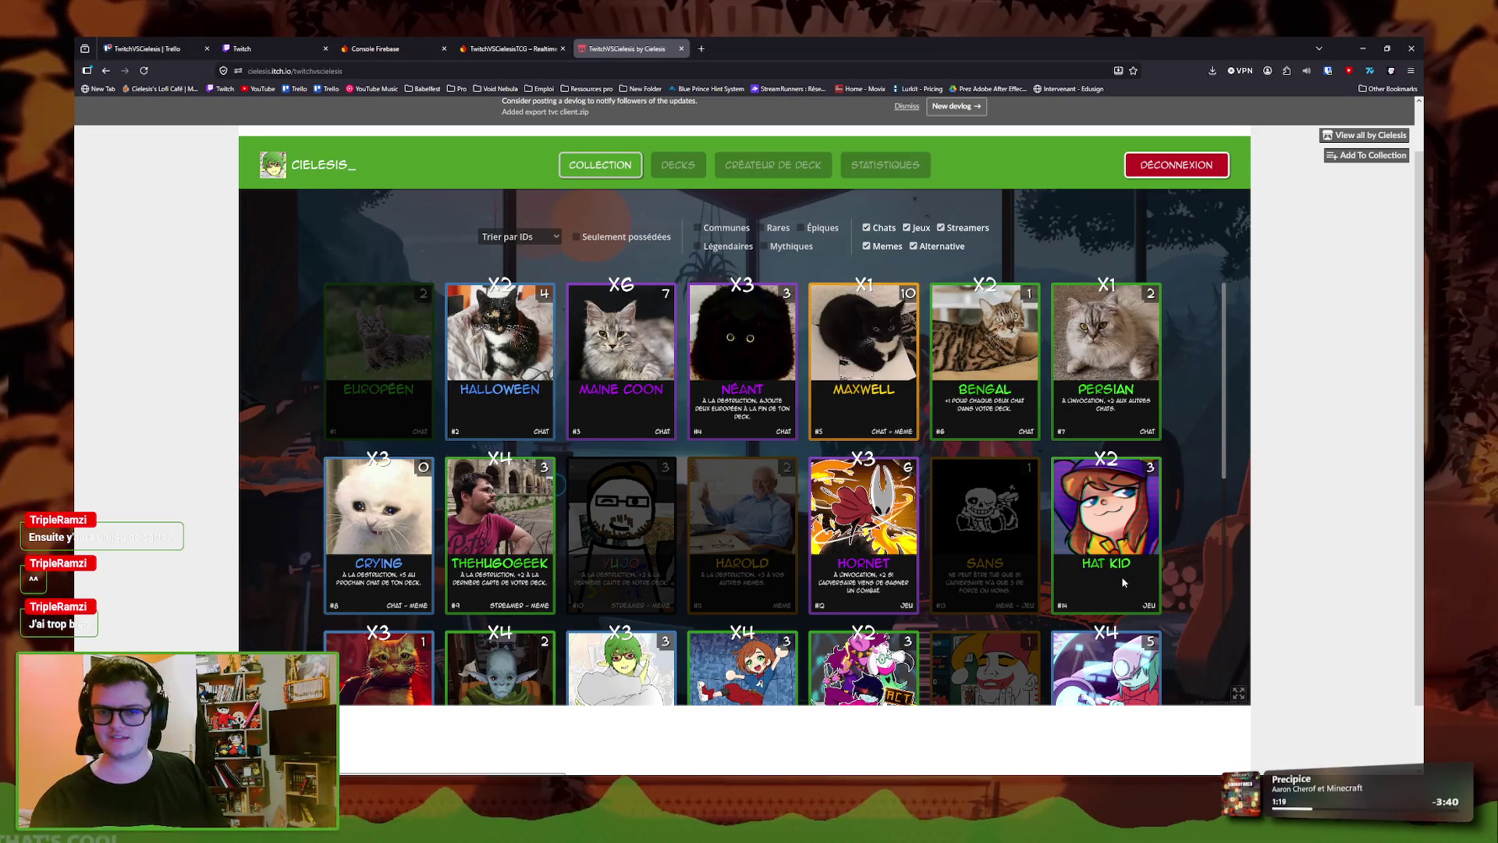
scroll(928, 387, "down", 5)
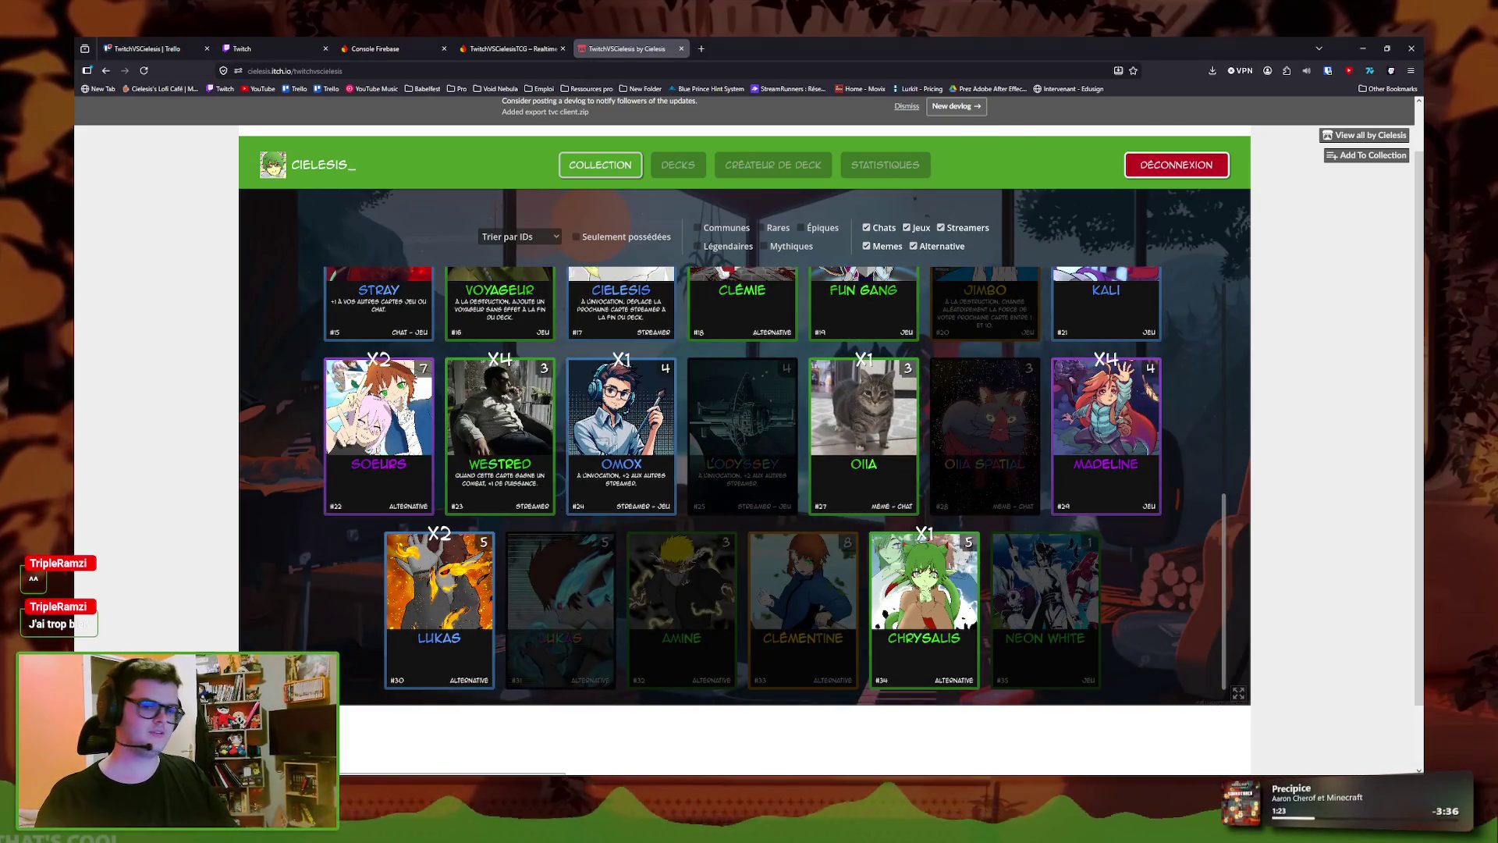
left_click(544, 747)
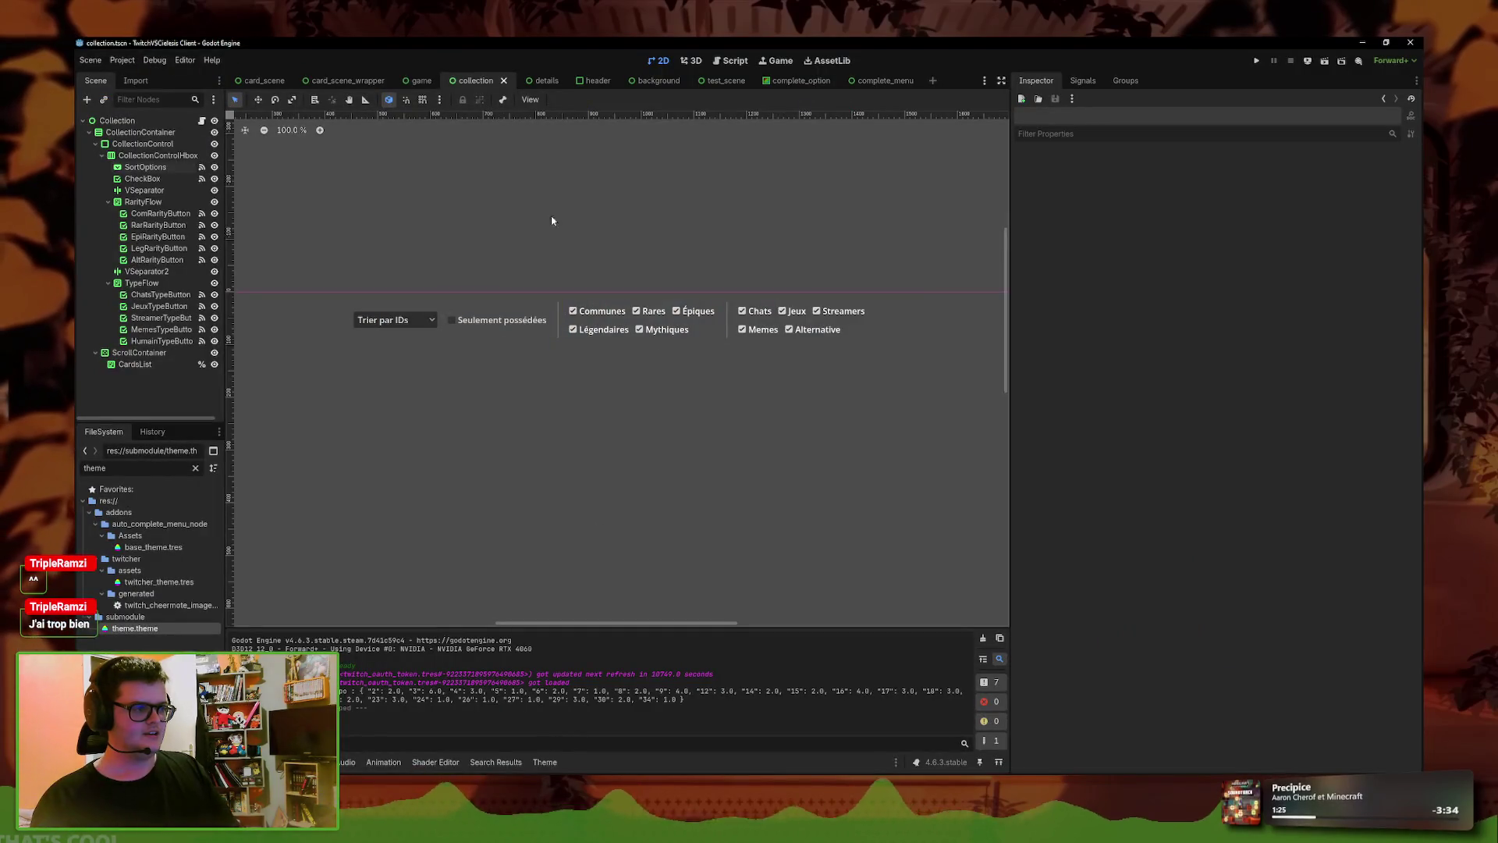
Assign the existing theme.theme to the SortOptions dropdown via Quick Load.
scroll(528, 320, "up", 3)
left_click(351, 320)
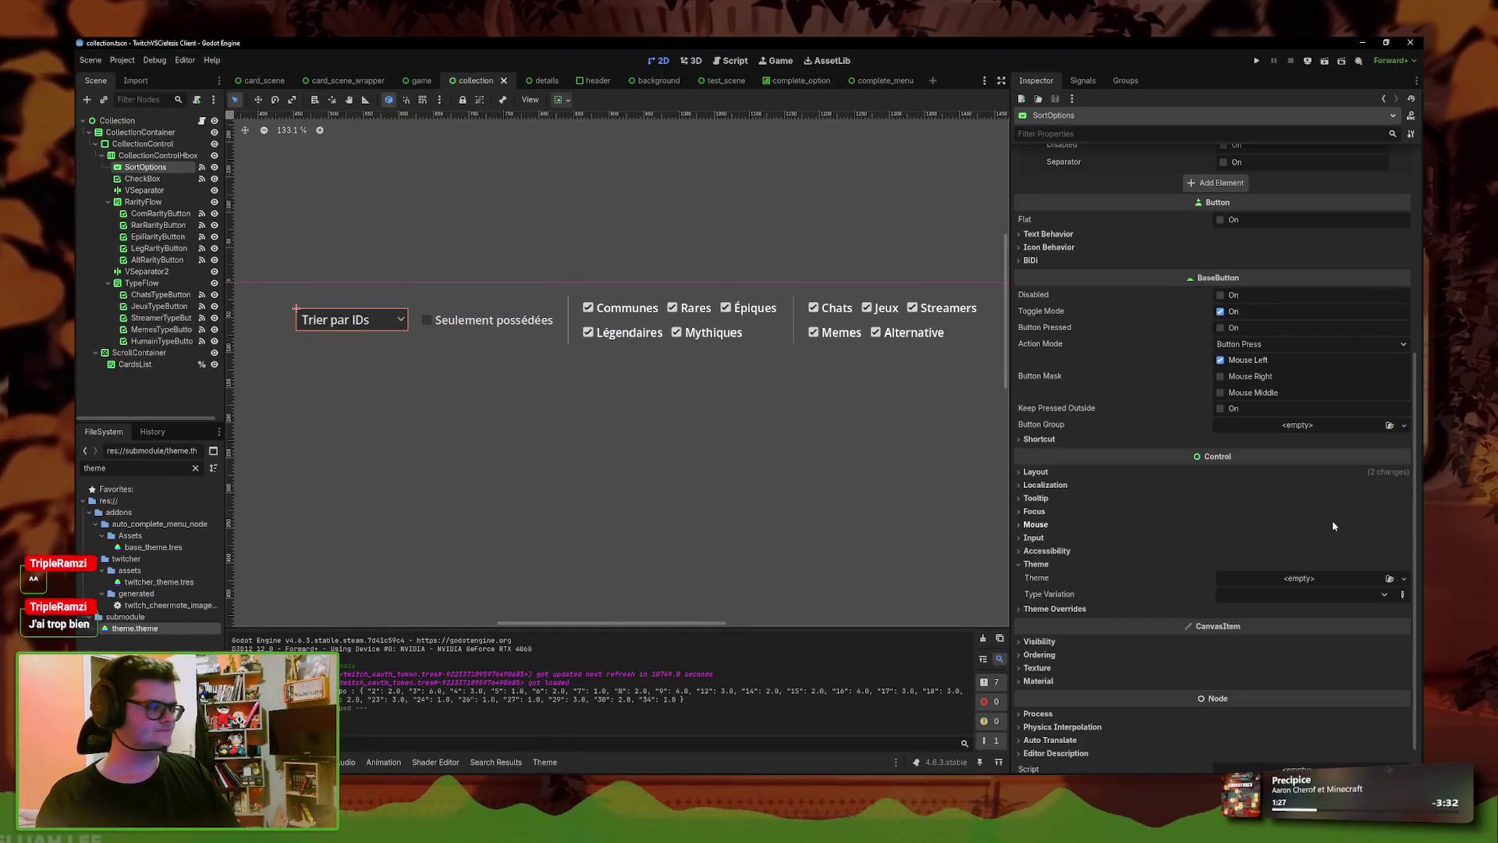
left_click(1404, 578)
left_click(1359, 609)
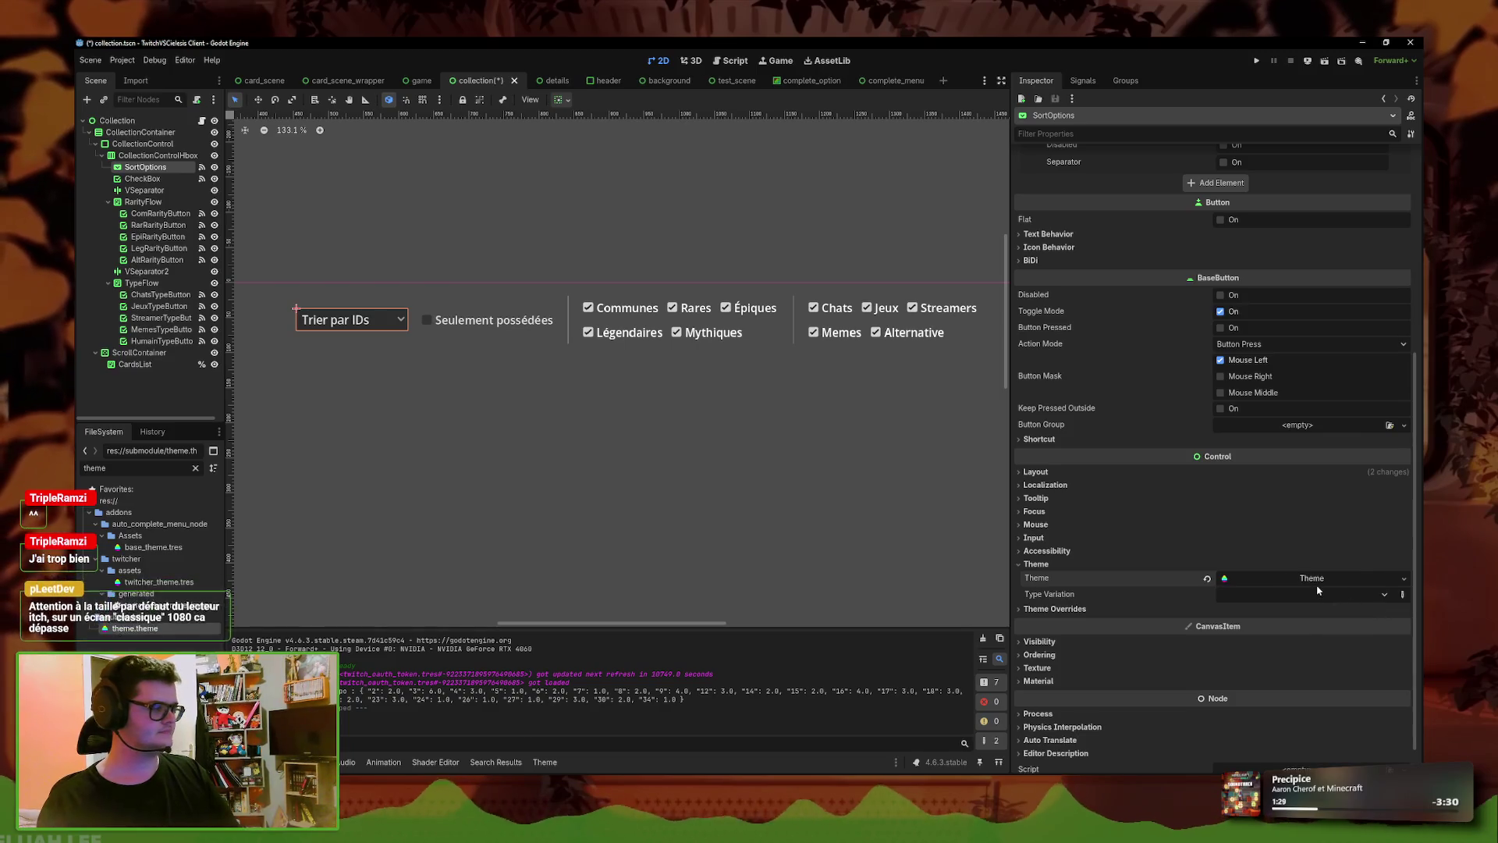
key("ctrl+z")
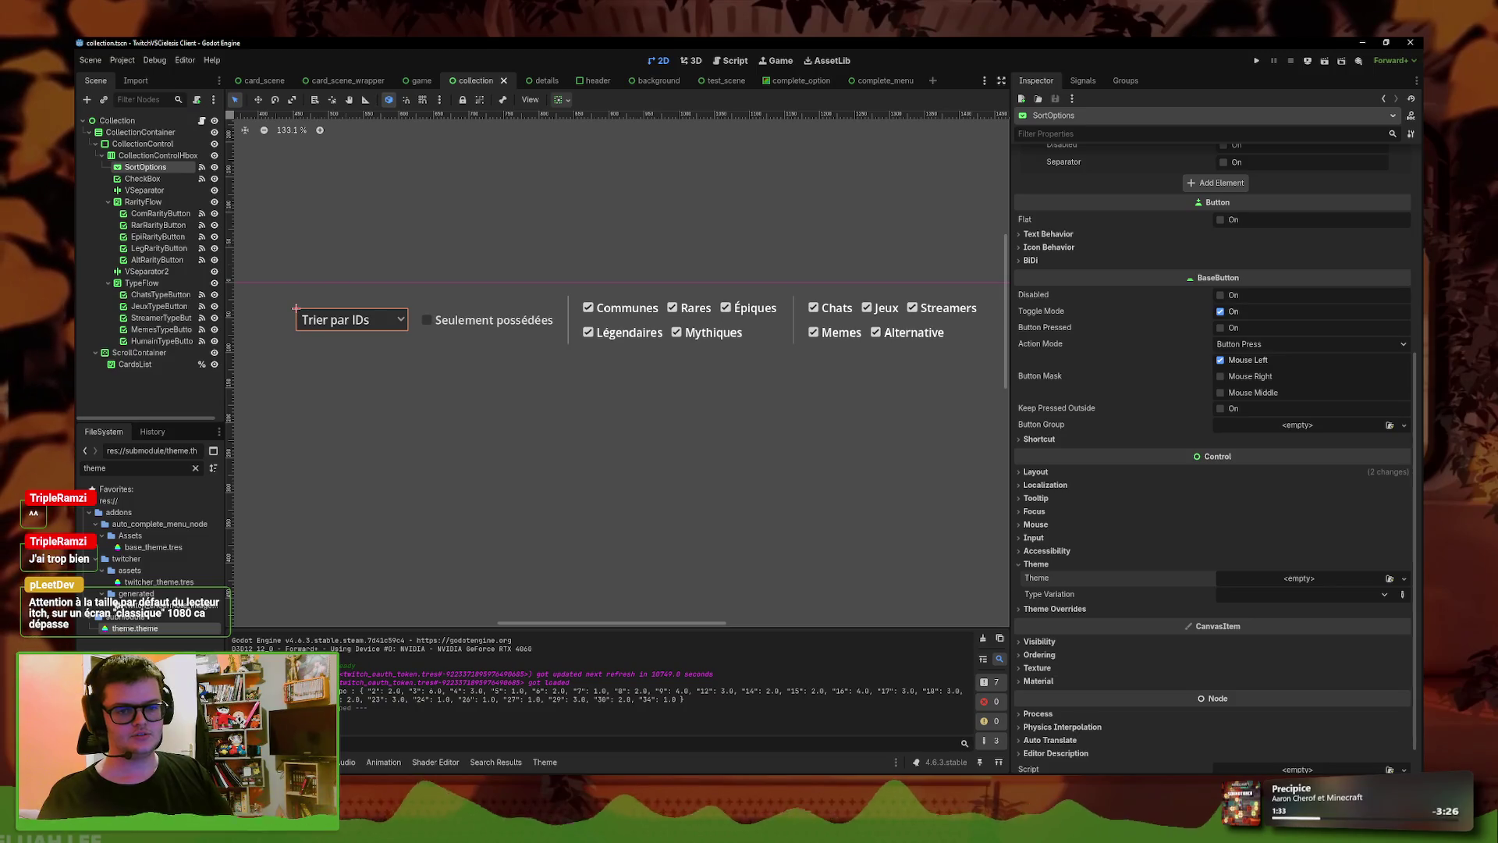
mouse_move(770, 715)
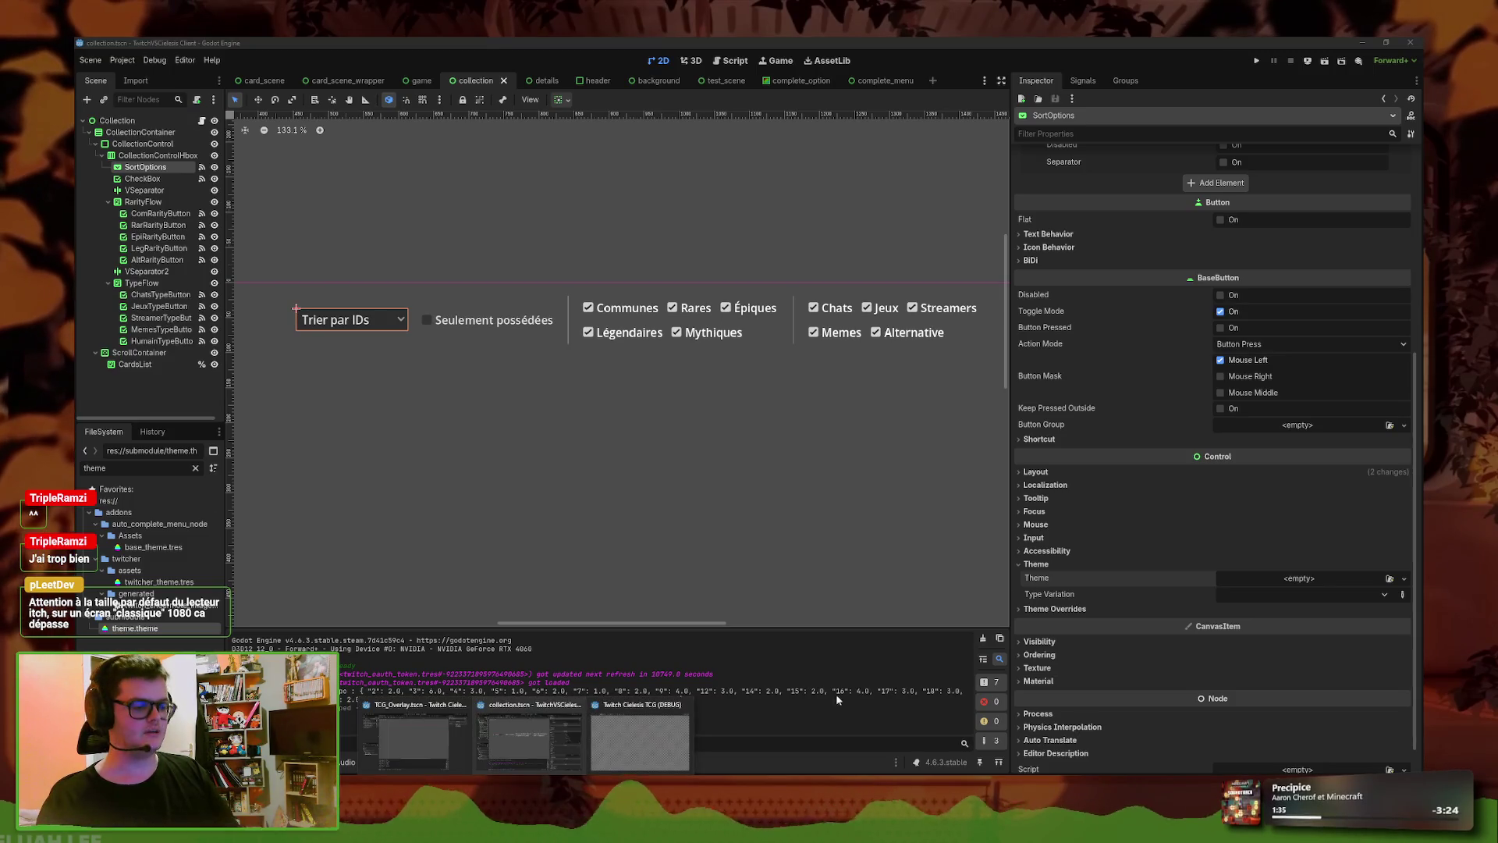
left_click(1405, 579)
left_click(1371, 625)
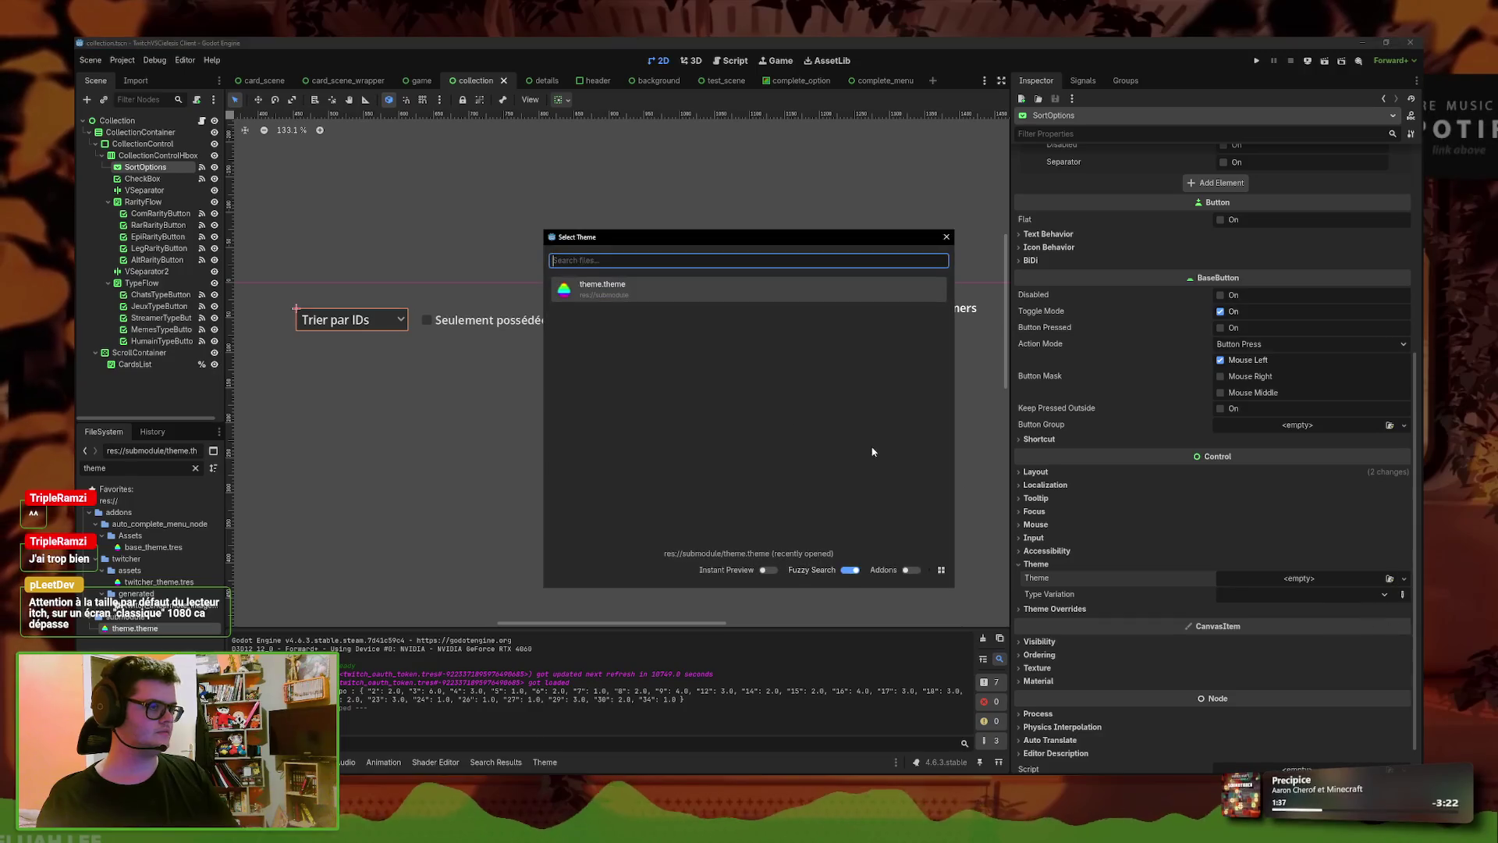
left_click(623, 297)
Multi-select the Seulement possédées checkbox and the filter buttons, Communes through Alternative.
left_click(484, 322)
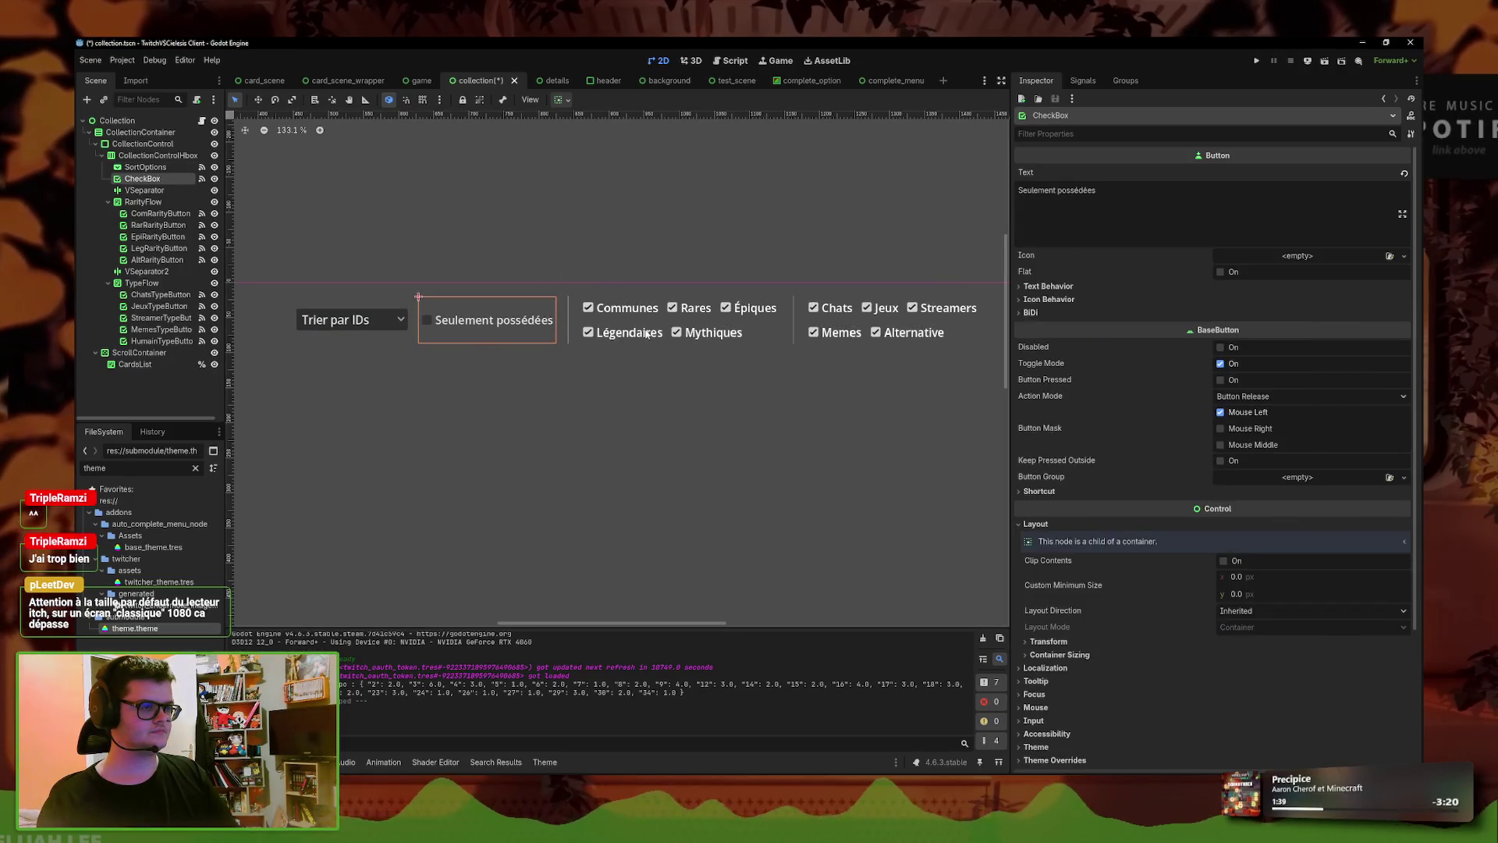
left_click(625, 332, "shift")
left_click(621, 308, "shift")
left_click(691, 307, "shift")
left_click(710, 333, "shift")
left_click(753, 307, "shift")
left_click(833, 307, "shift")
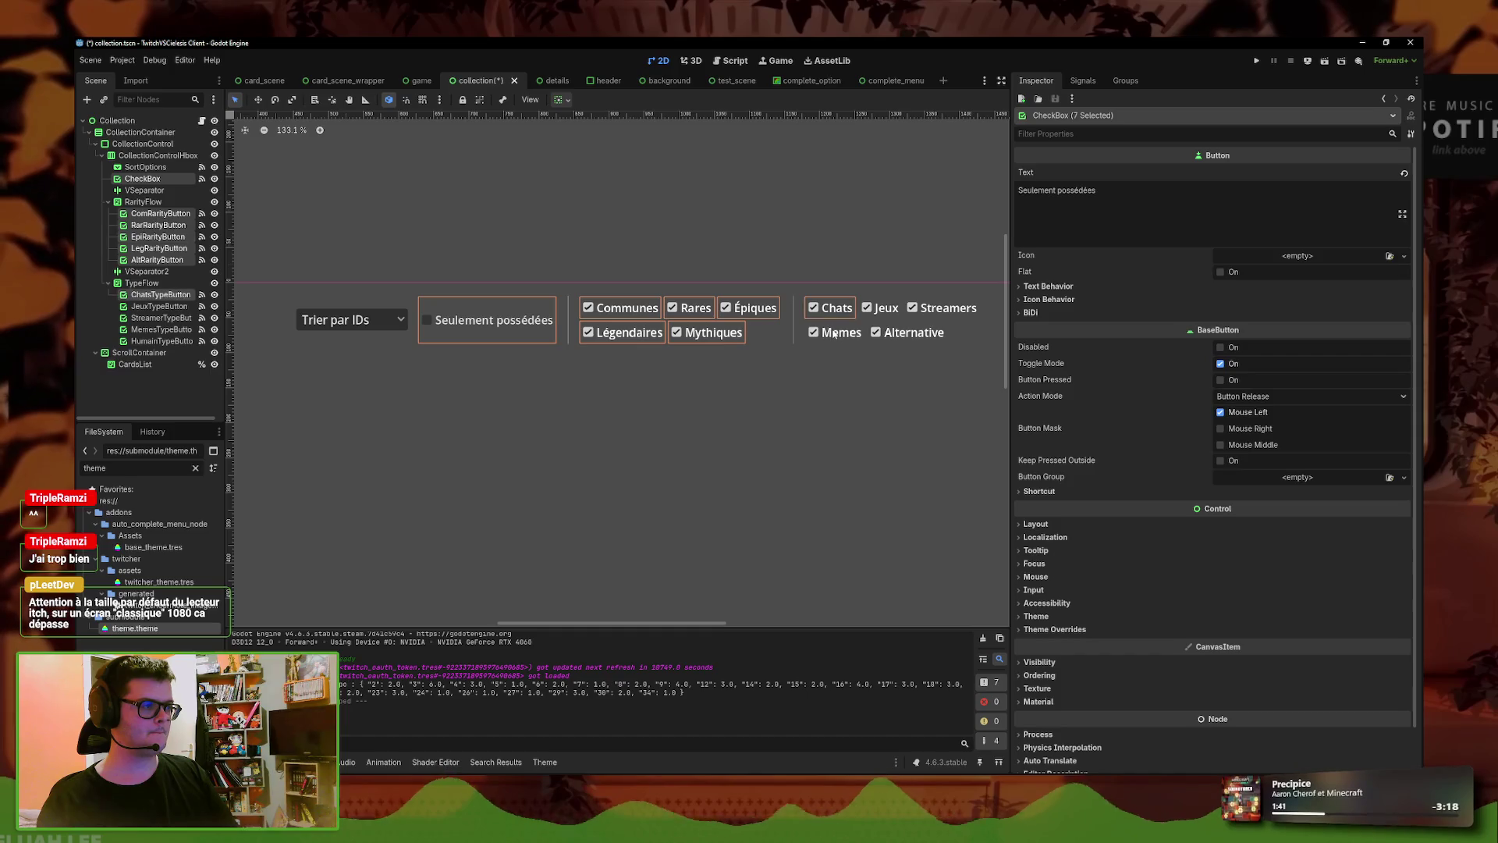
left_click(836, 333, "shift")
left_click(885, 307, "shift")
left_click(909, 332, "shift")
left_click(944, 308, "shift")
Try loading a theme for the selected filter buttons, then dismiss the theme loader.
left_click(1050, 616)
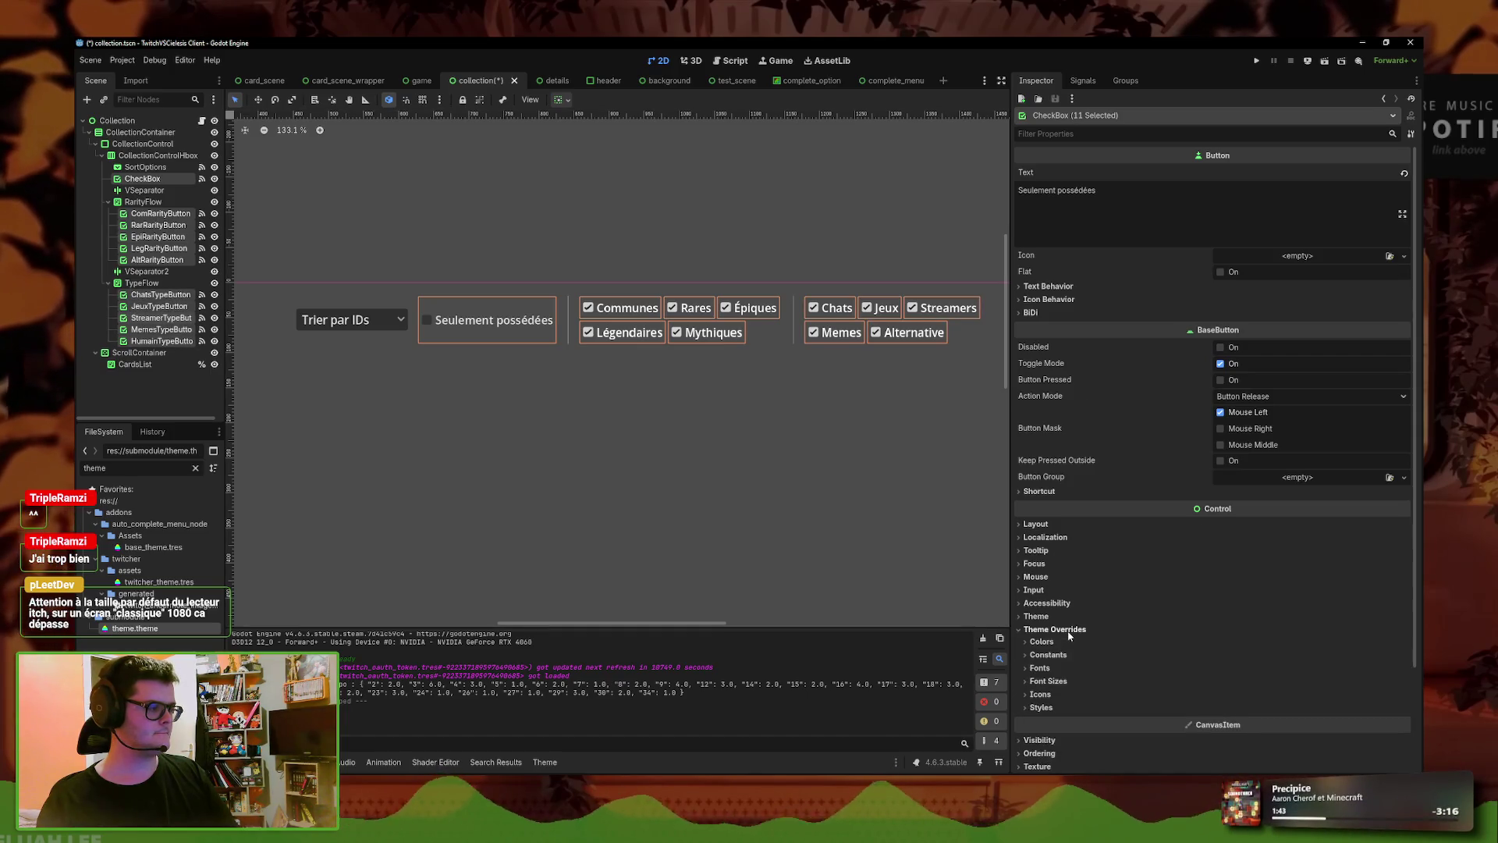
left_click(1404, 631)
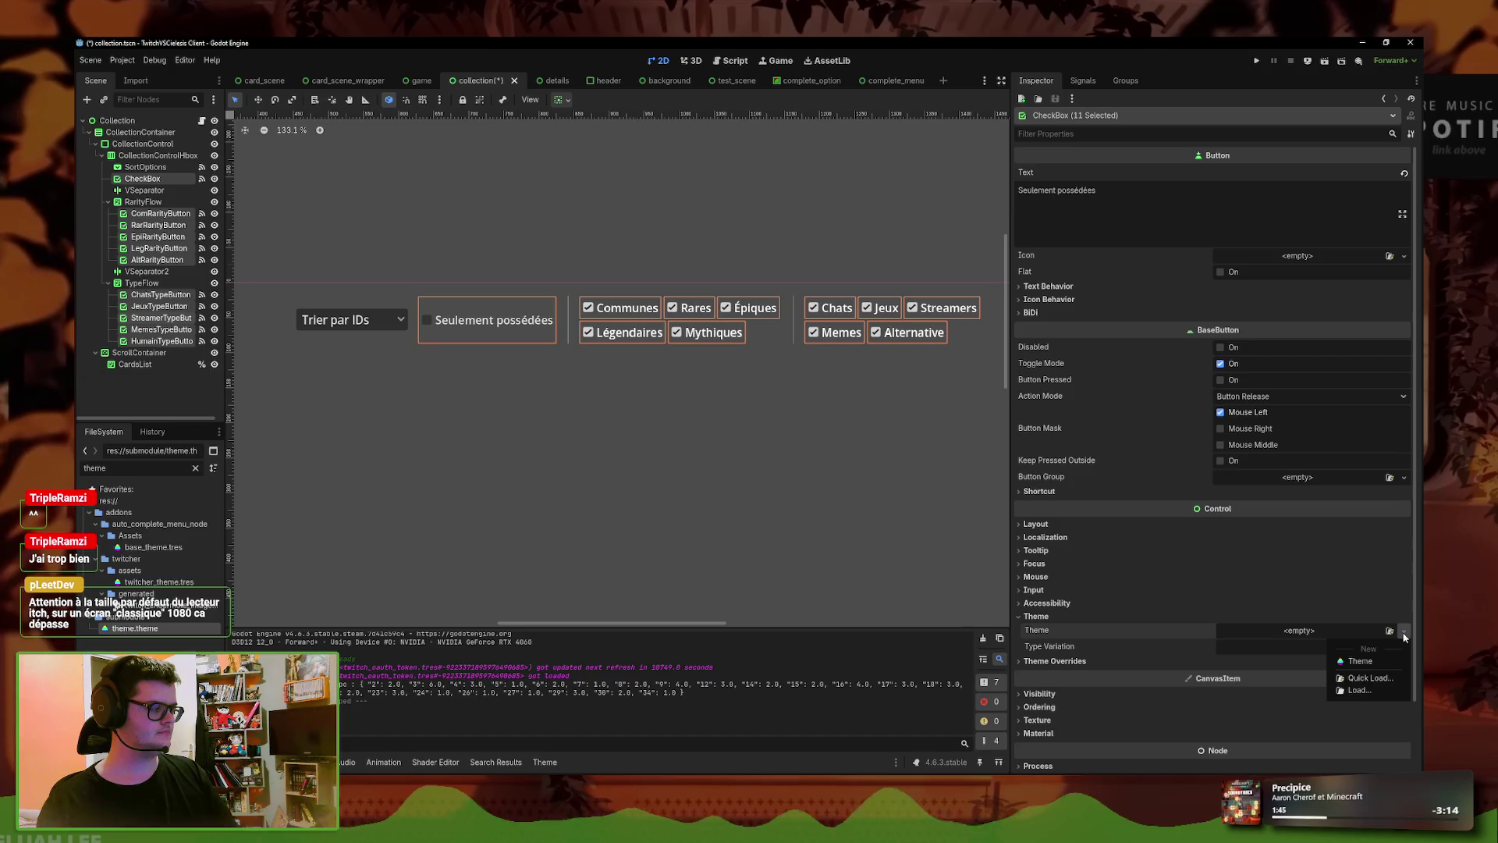
left_click(1372, 679)
key("Return")
Clear the selection, save the collection scene, and select the CardsList node.
left_click(614, 419)
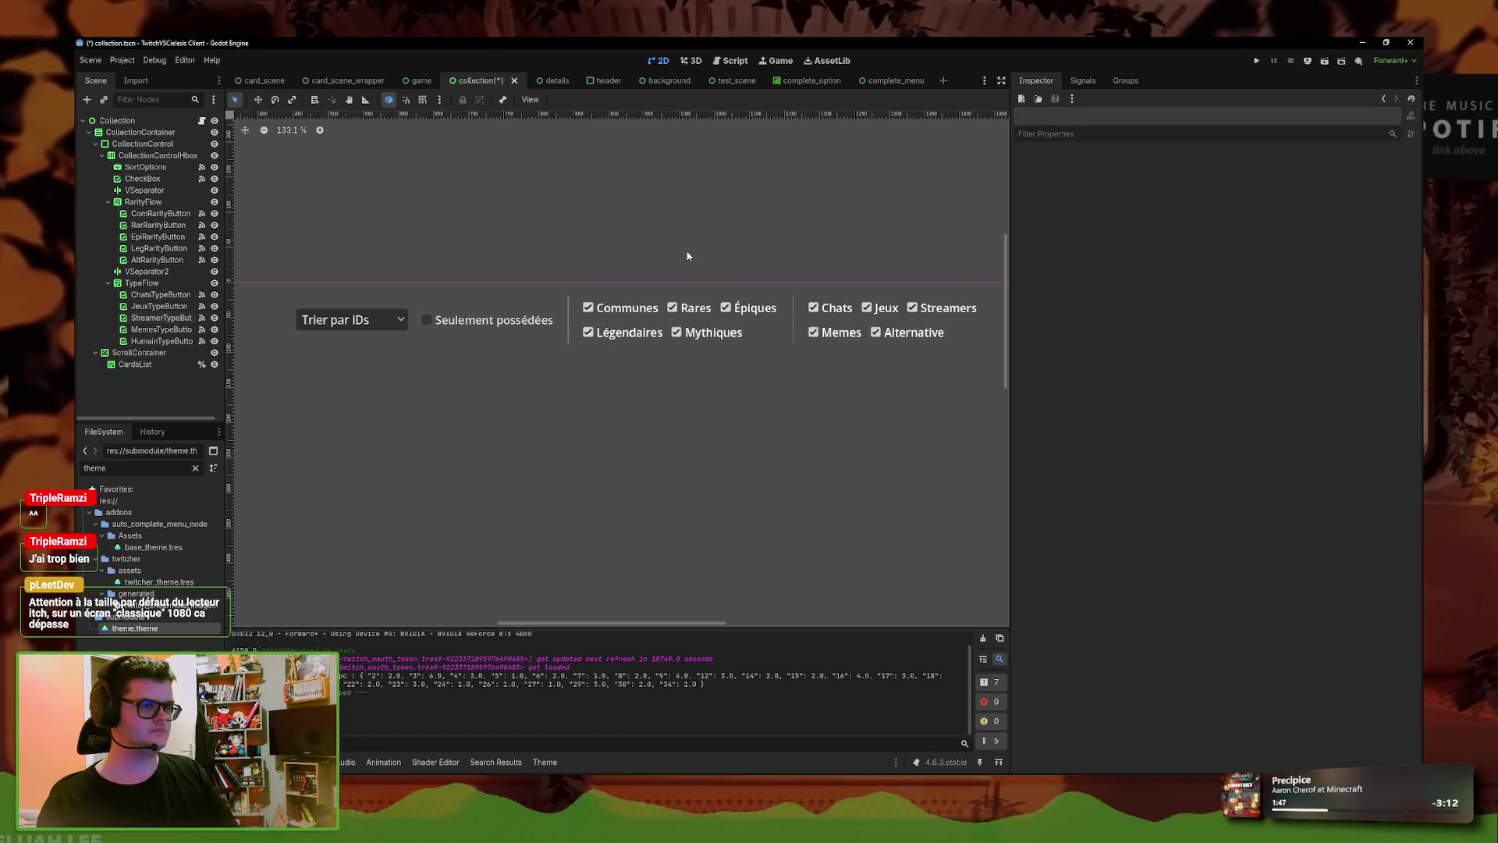
key("ctrl+s")
scroll(610, 438, "down", 6)
left_click(602, 473)
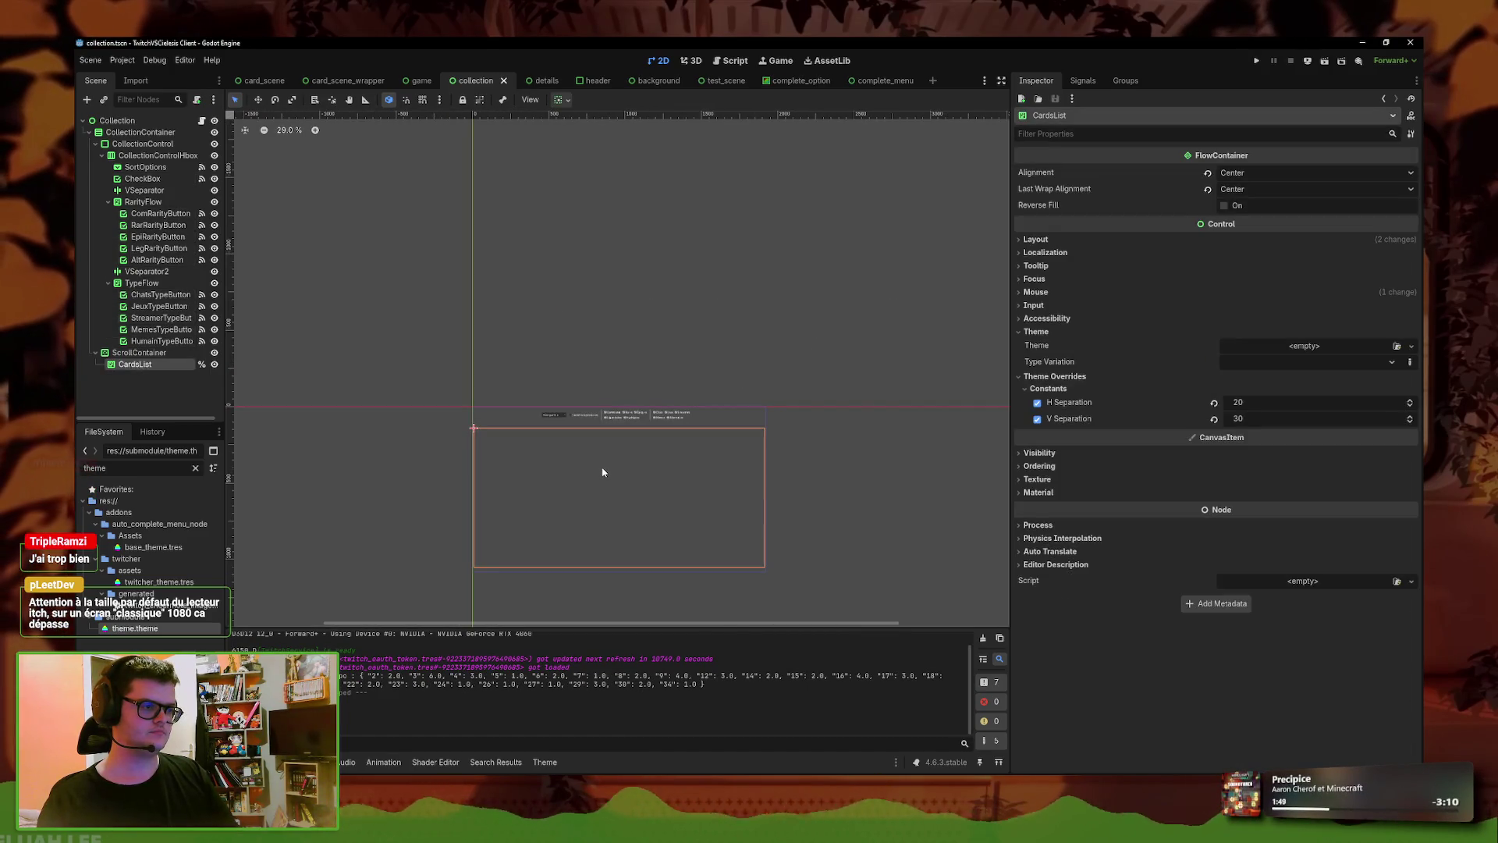
Run the game in a debug window, then view the General project settings.
key("F5")
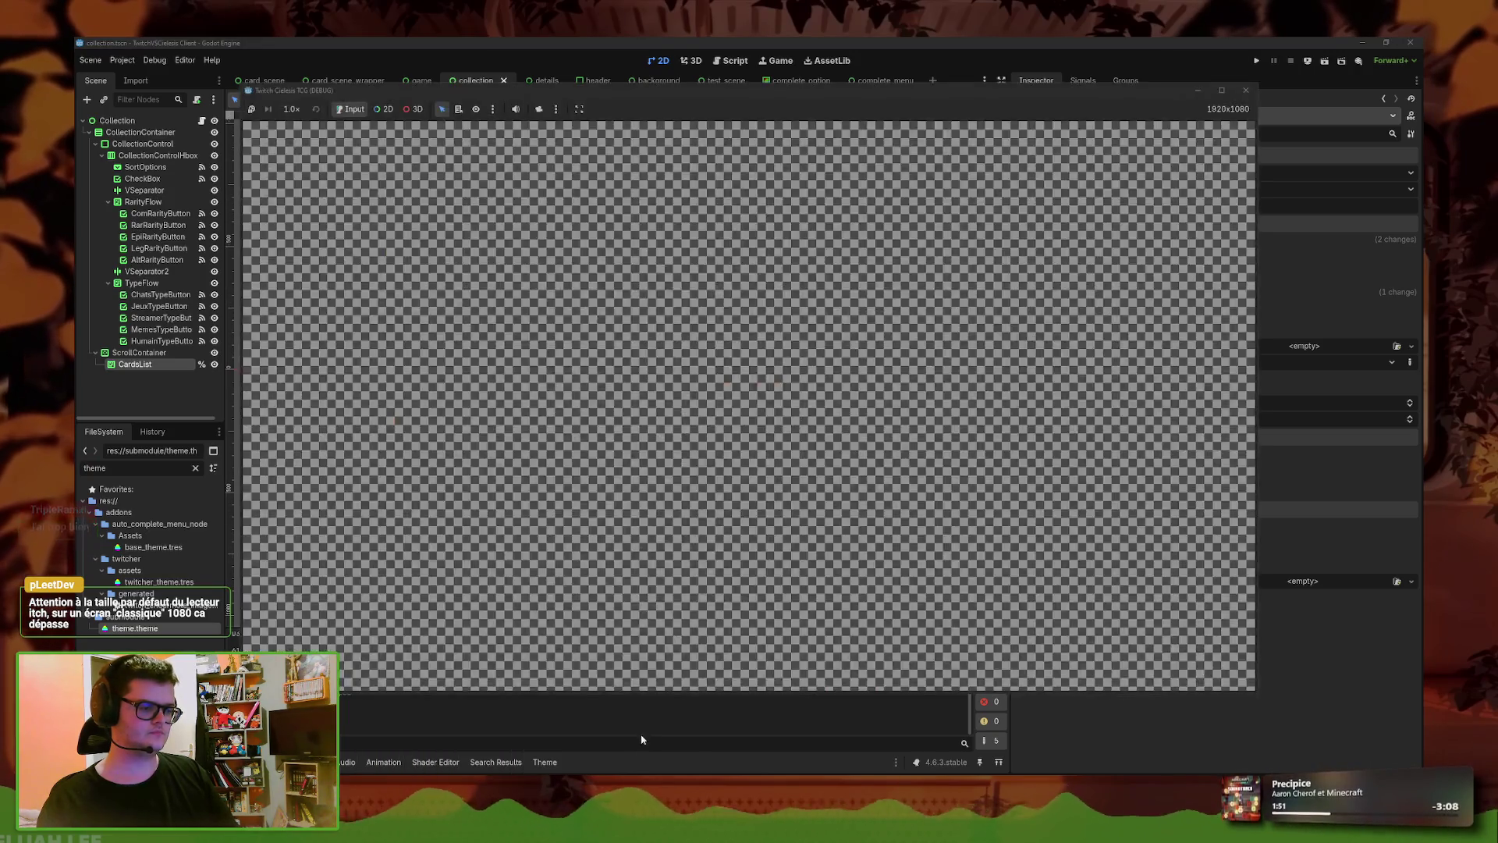
left_click(455, 43)
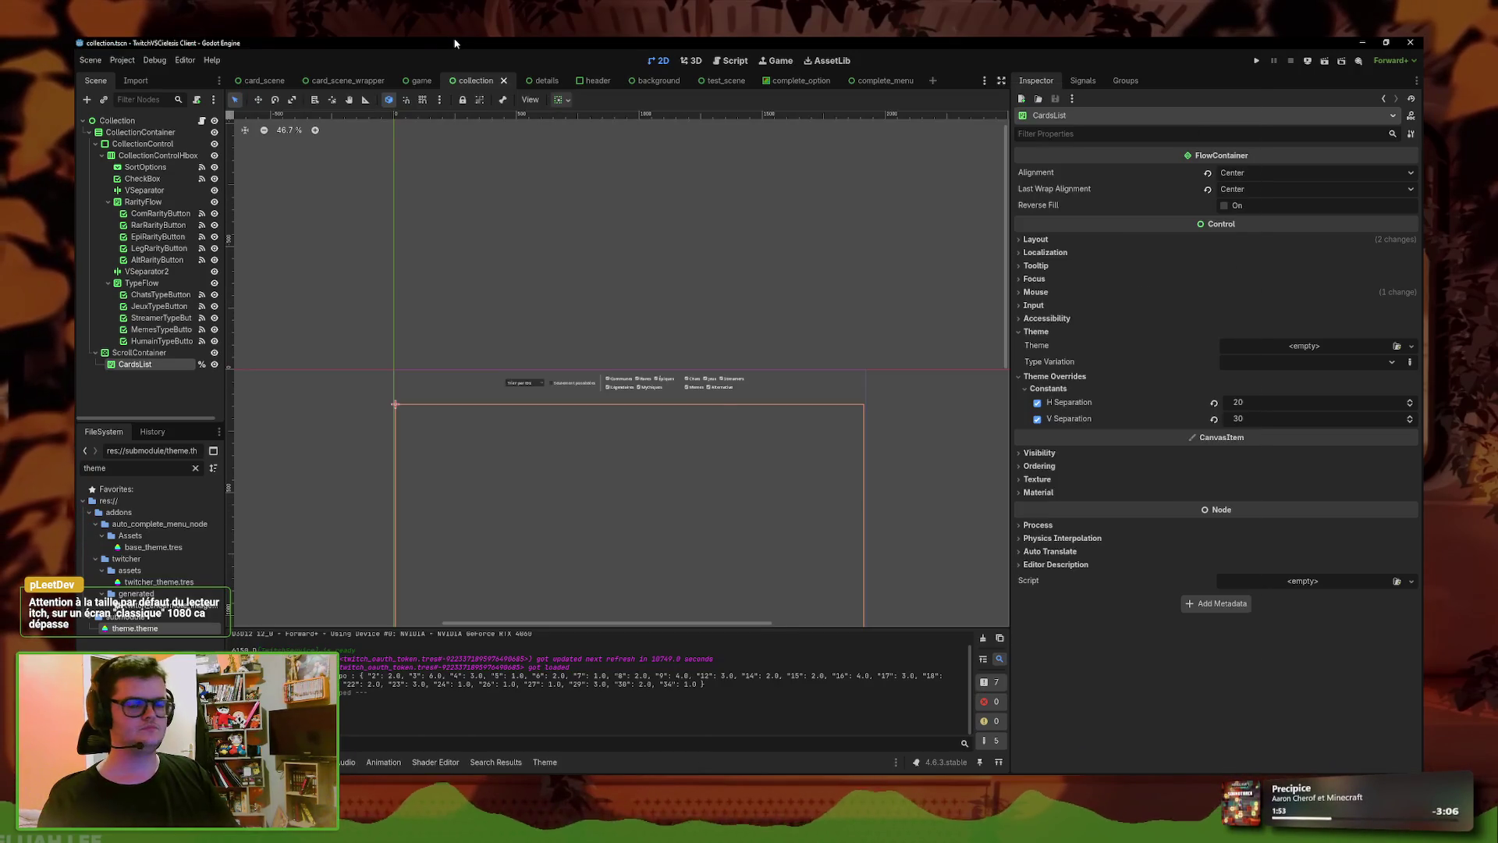
left_click(123, 60)
left_click(148, 77)
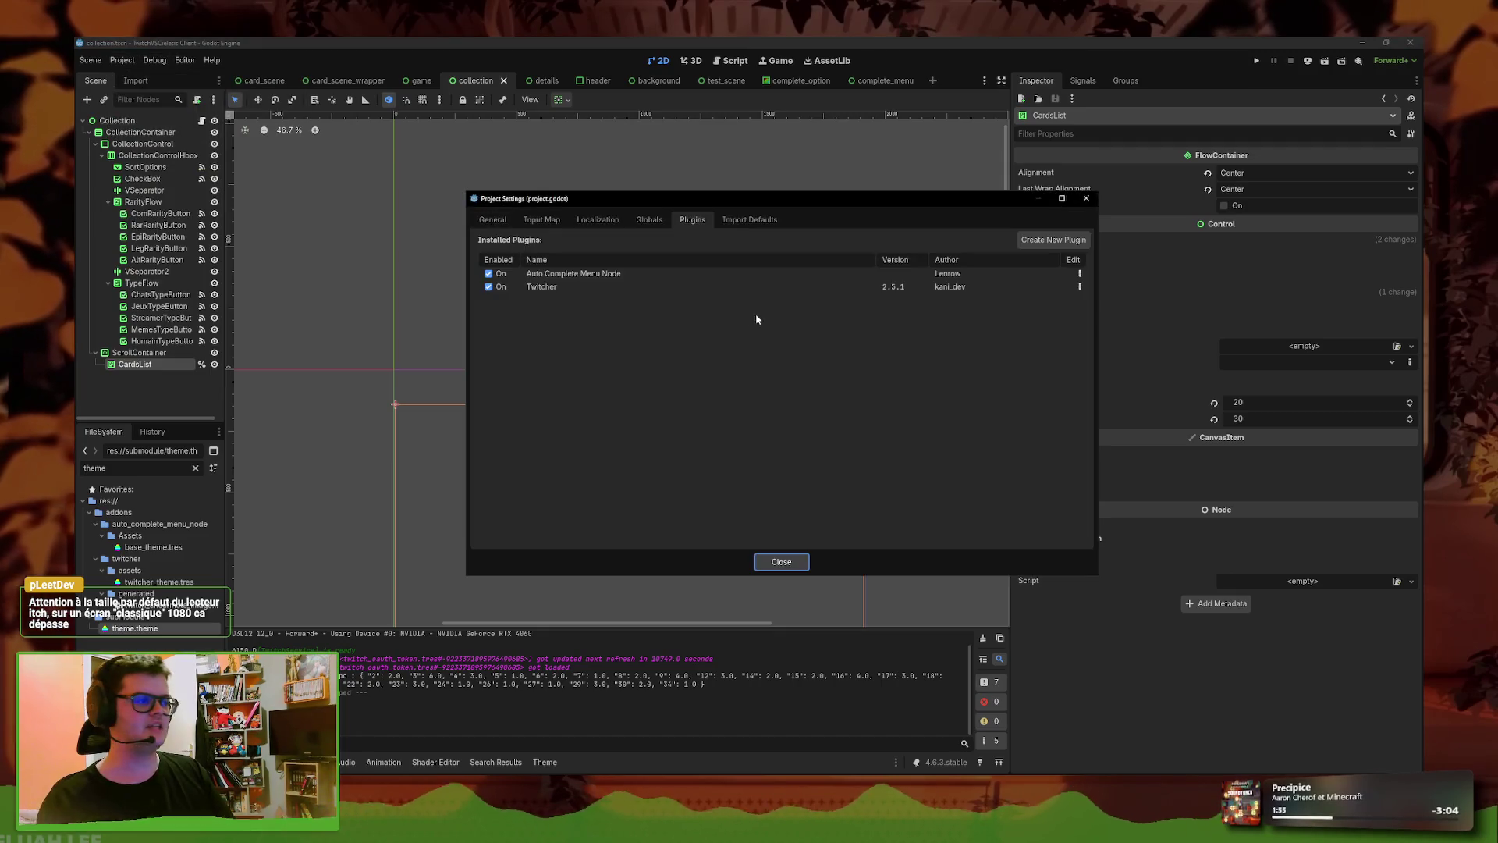
left_click(492, 220)
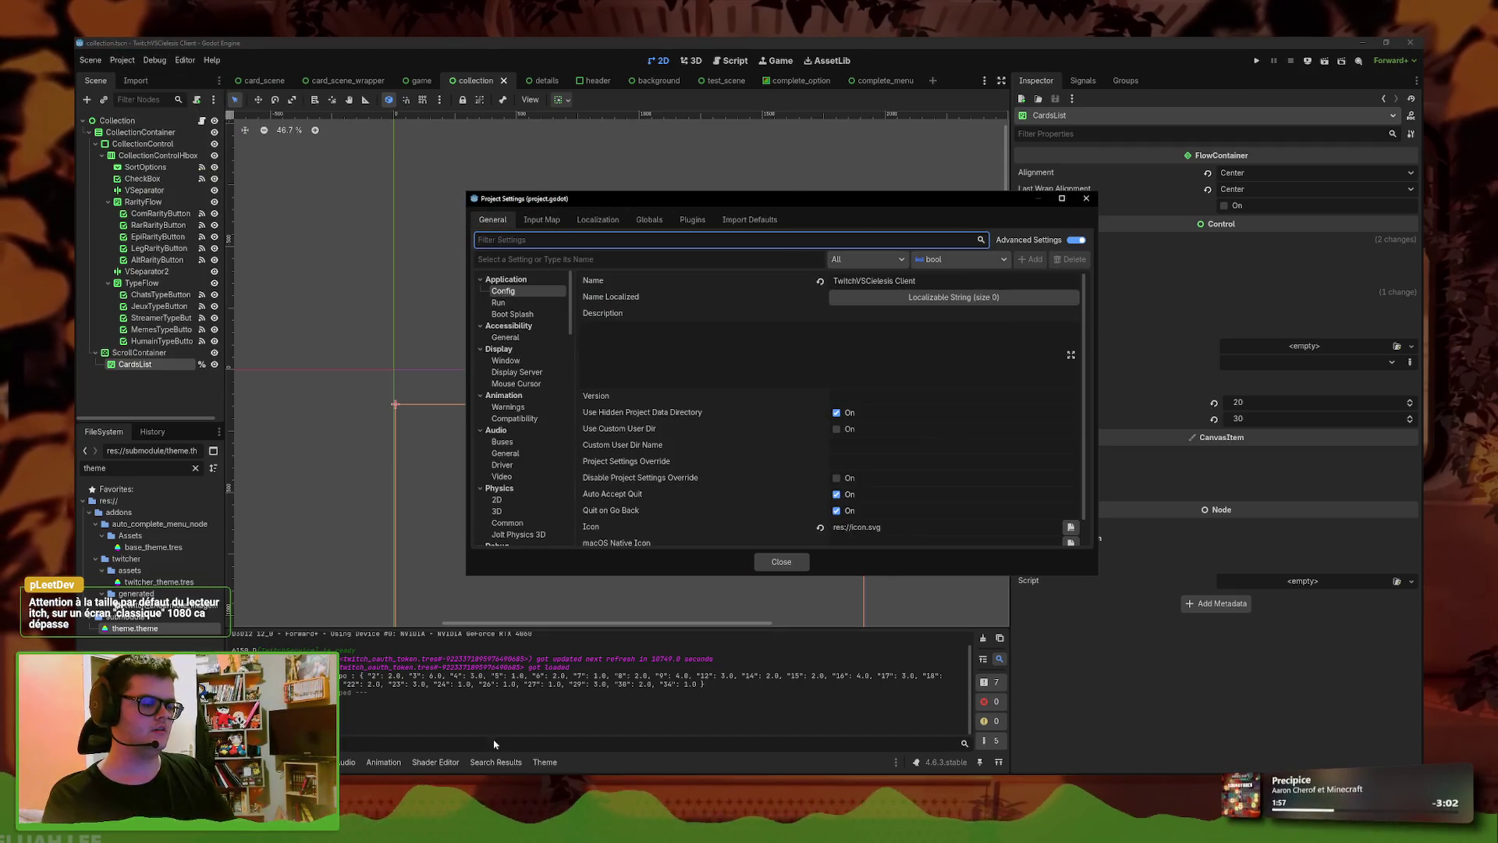
In Firefox, open a new tab and type 'itch io web size'.
key("alt+Tab")
key("ctrl+t")
type("itch io ")
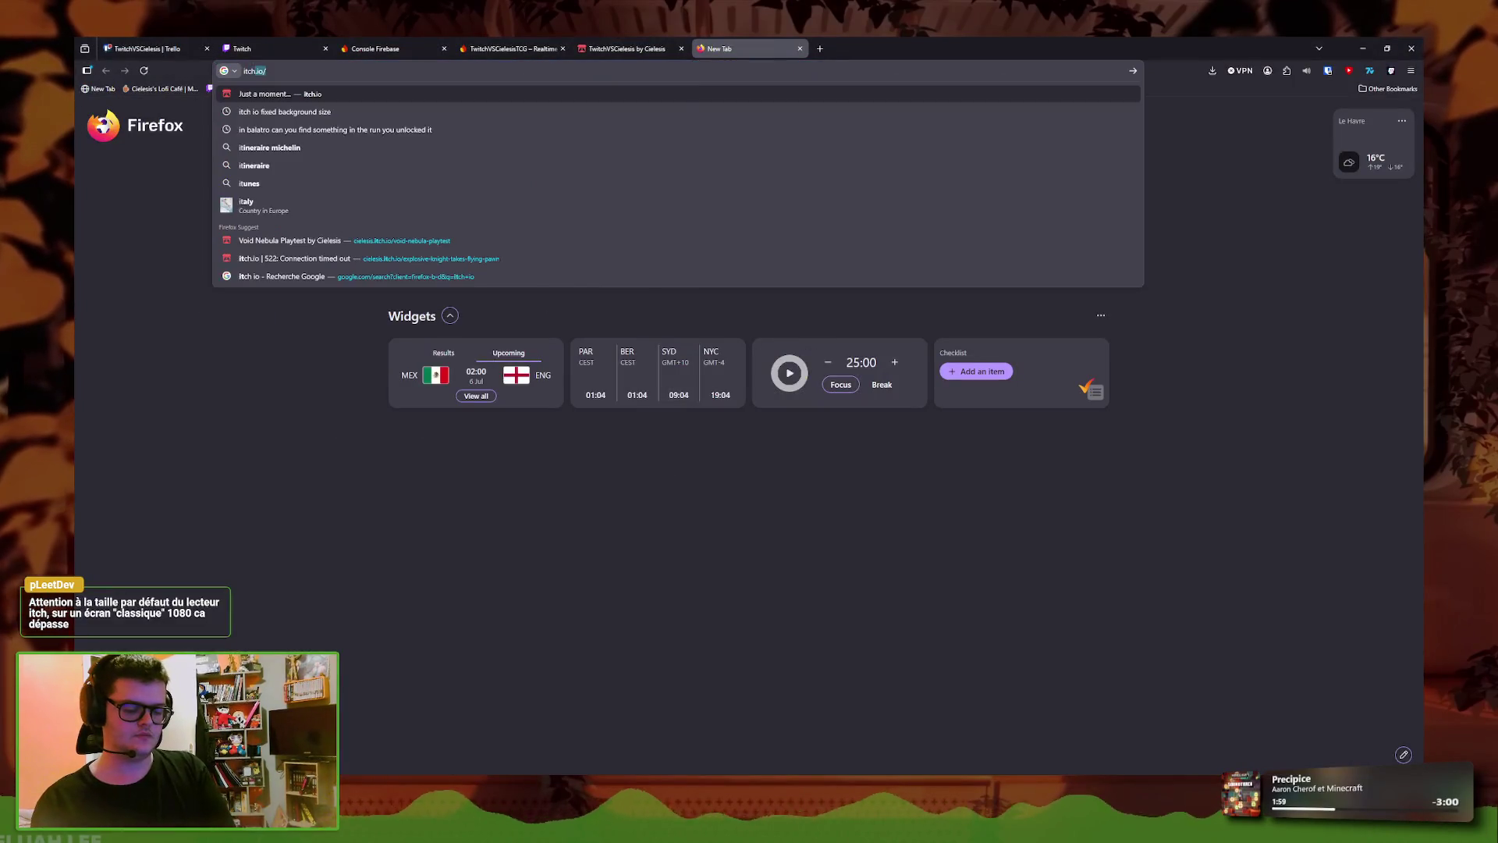
type("web size")
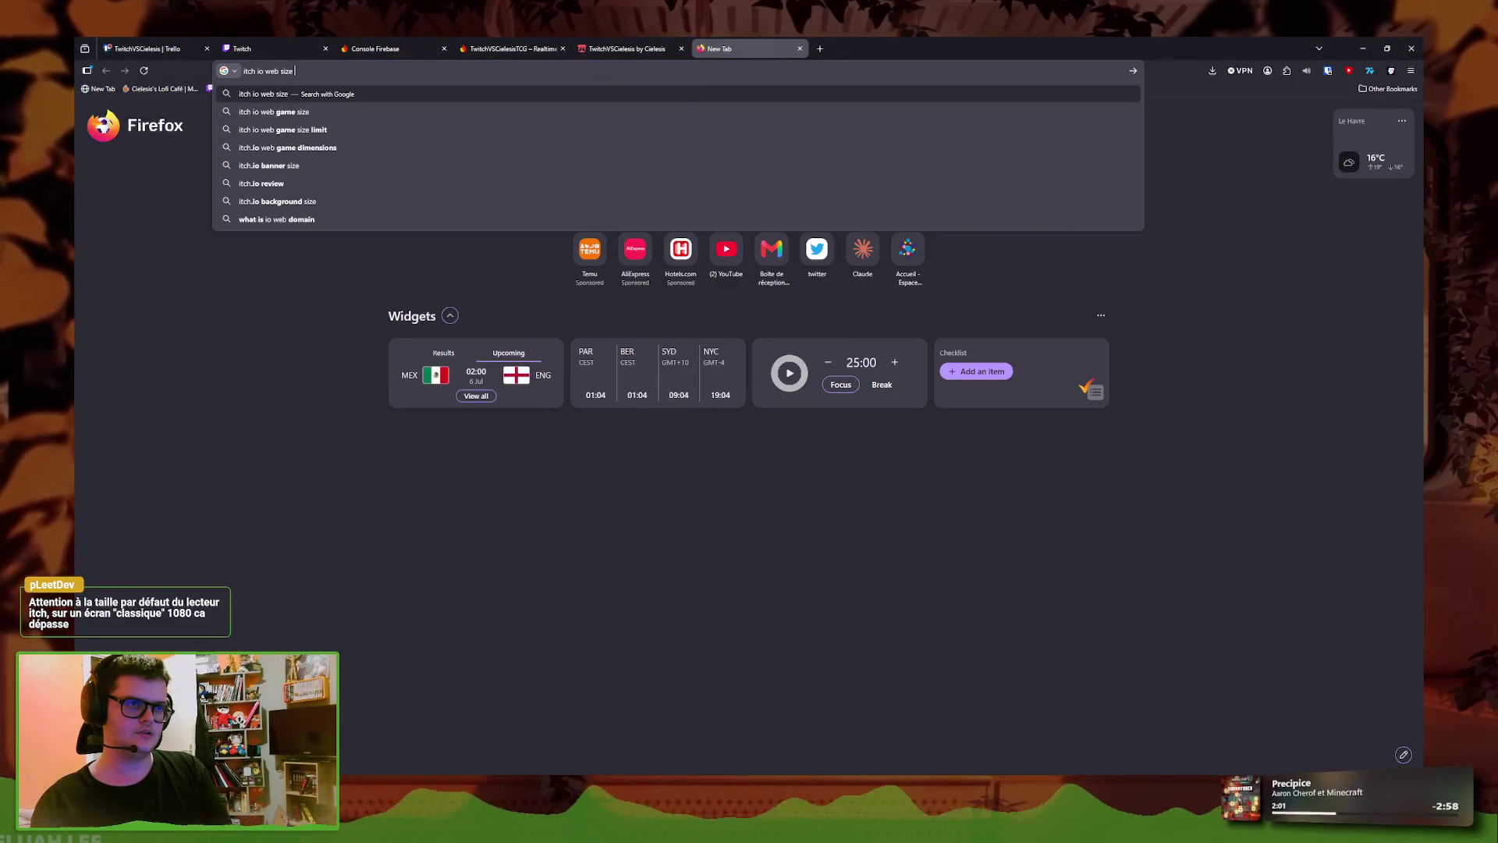
Search 'itch io web game size' and open the itch page image guide from a Reddit thread.
key("Down")
key("Return")
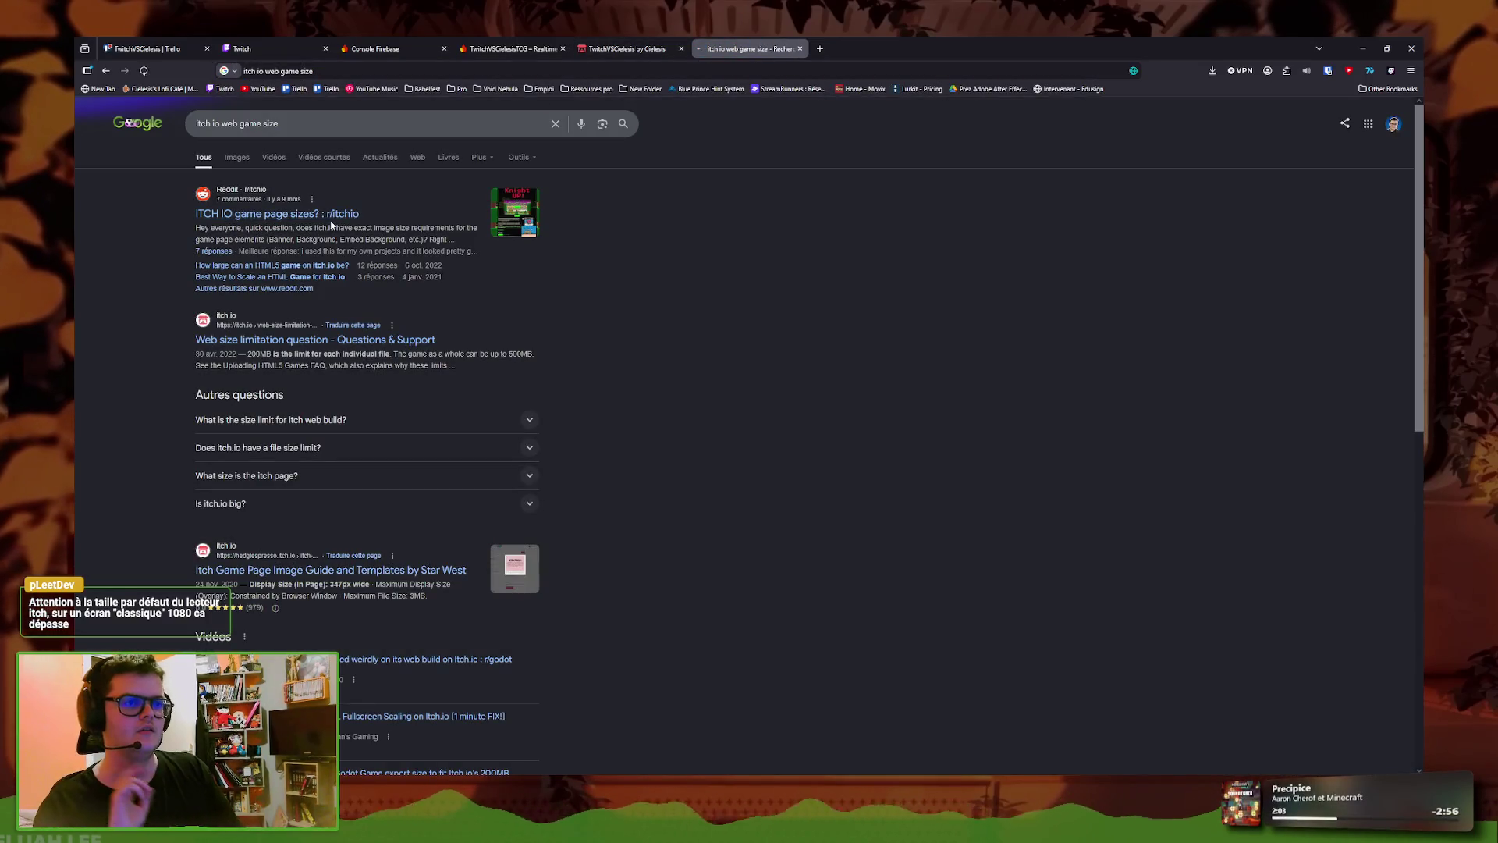
left_click(328, 214)
scroll(679, 422, "down", 3)
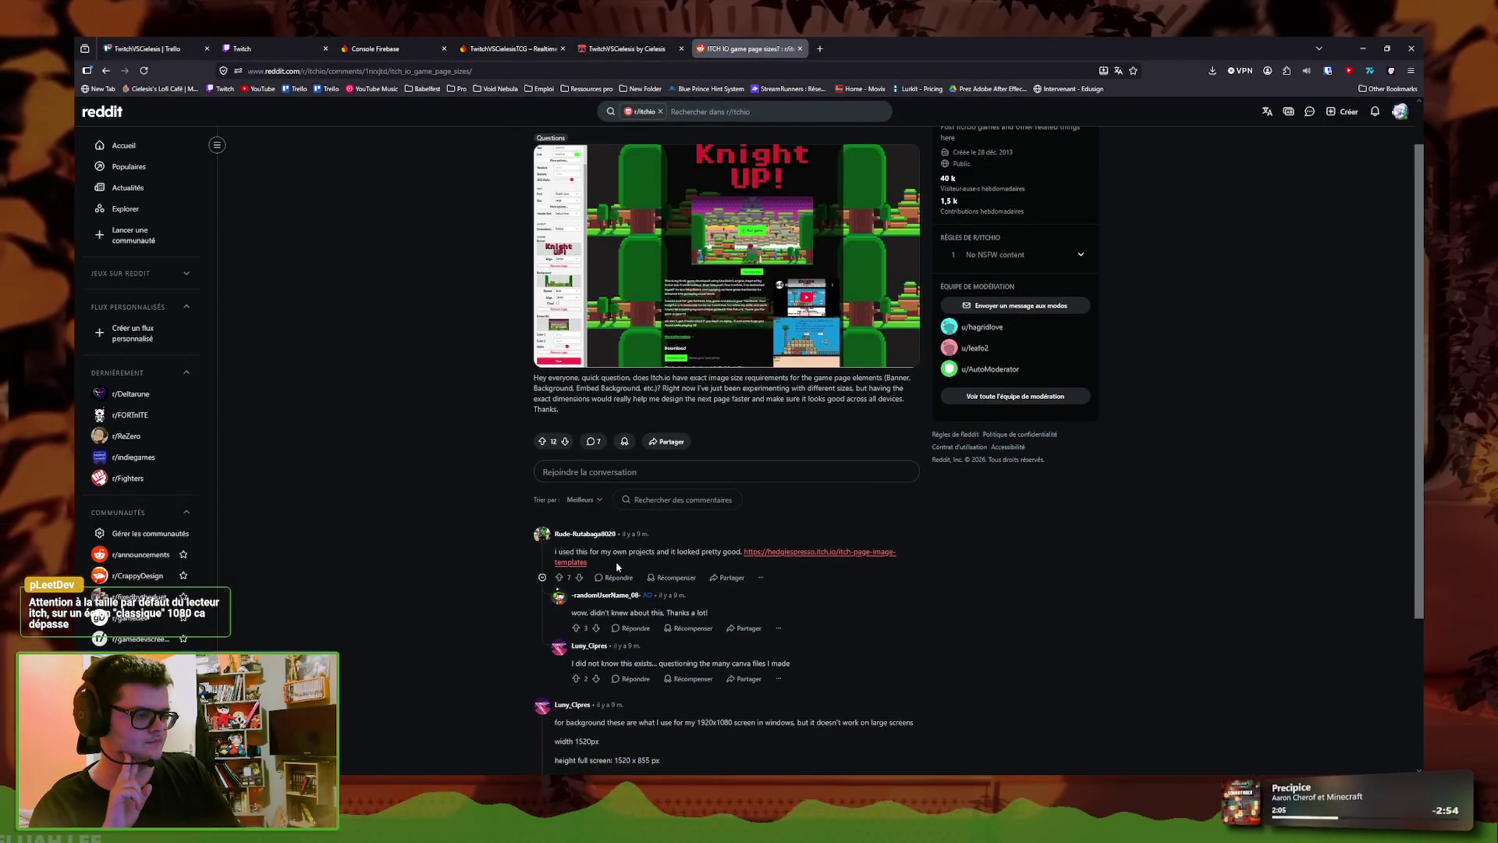
left_click(793, 555)
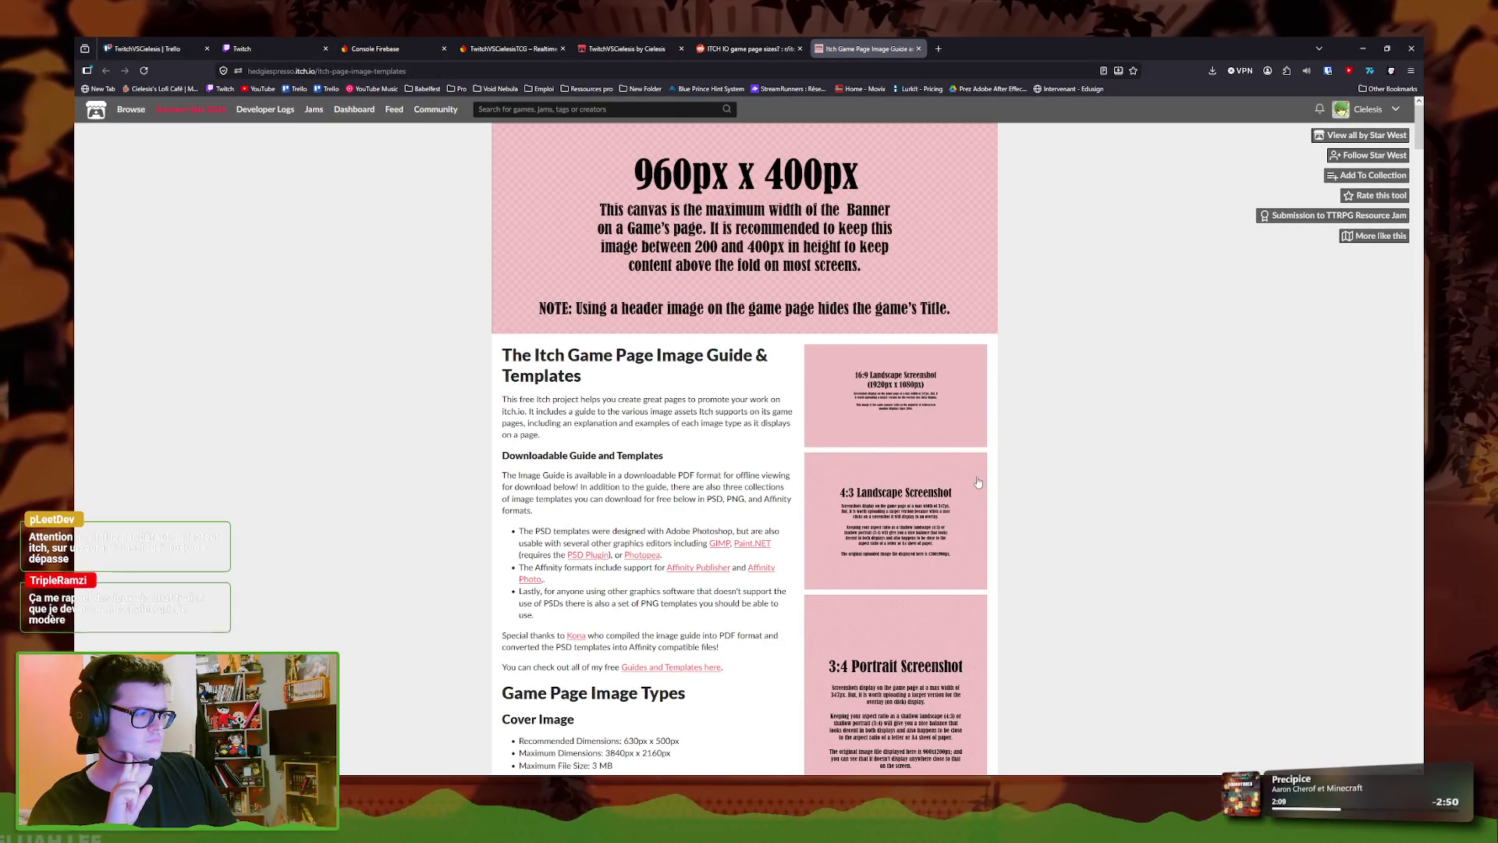
Preview the 16:9 and 4:3 screenshot templates, read through the guide, and close its tab.
left_click(949, 414)
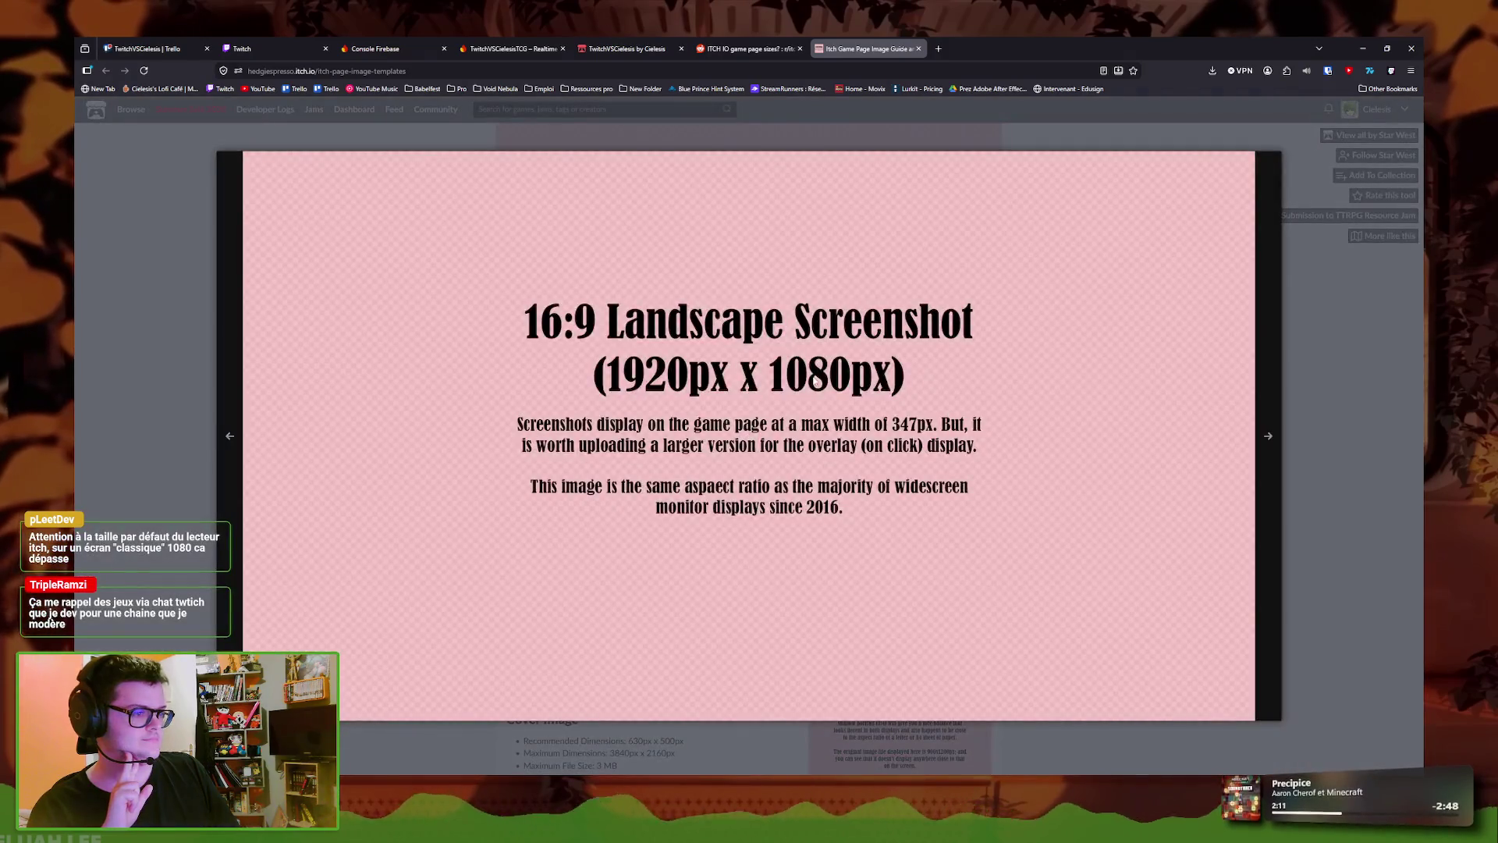
left_click(485, 392)
key("Escape")
scroll(748, 469, "down", 5)
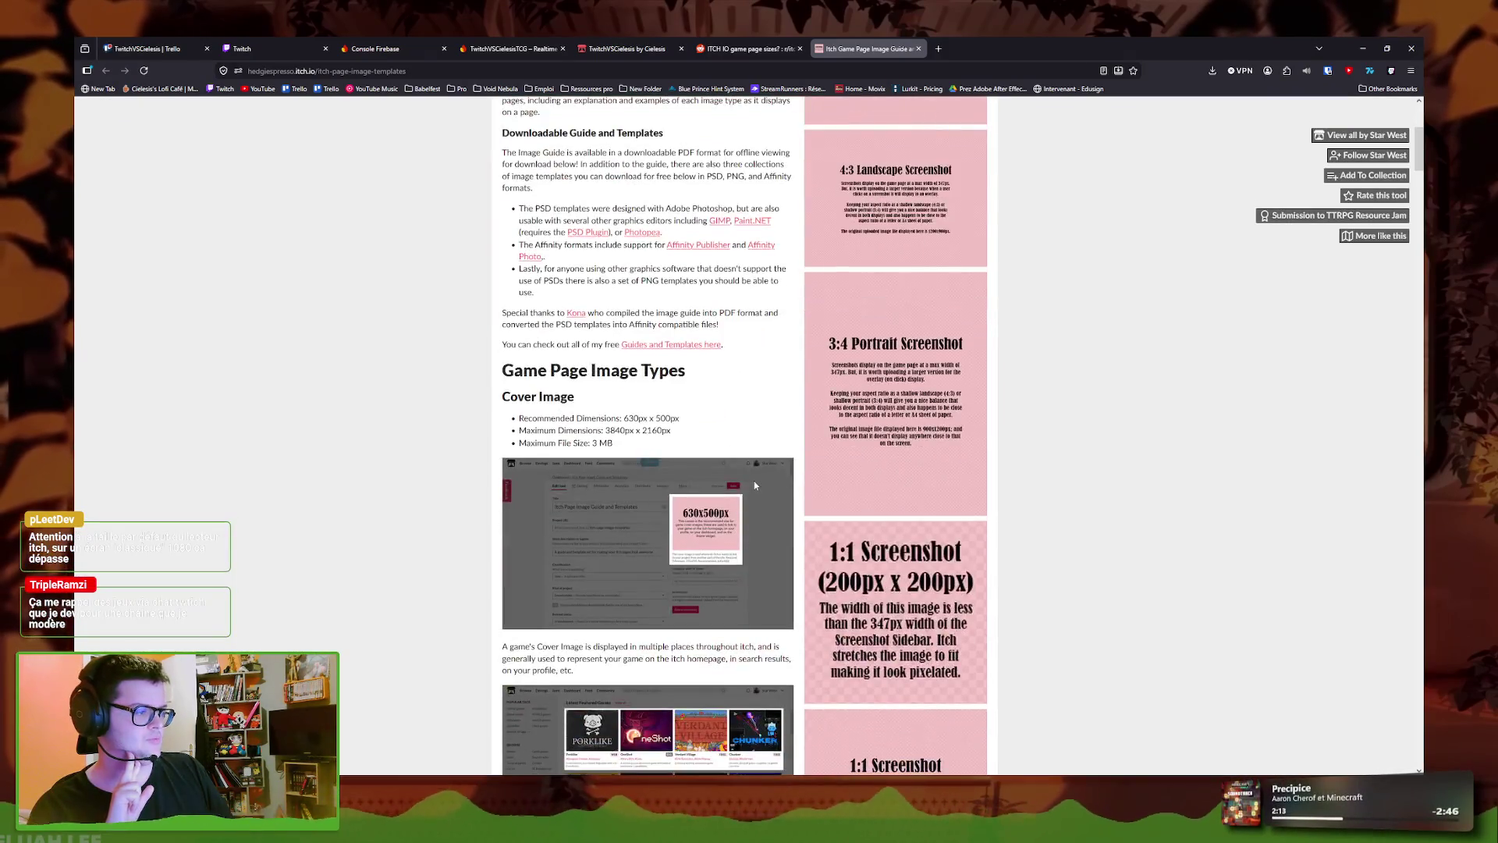
scroll(749, 474, "down", 10)
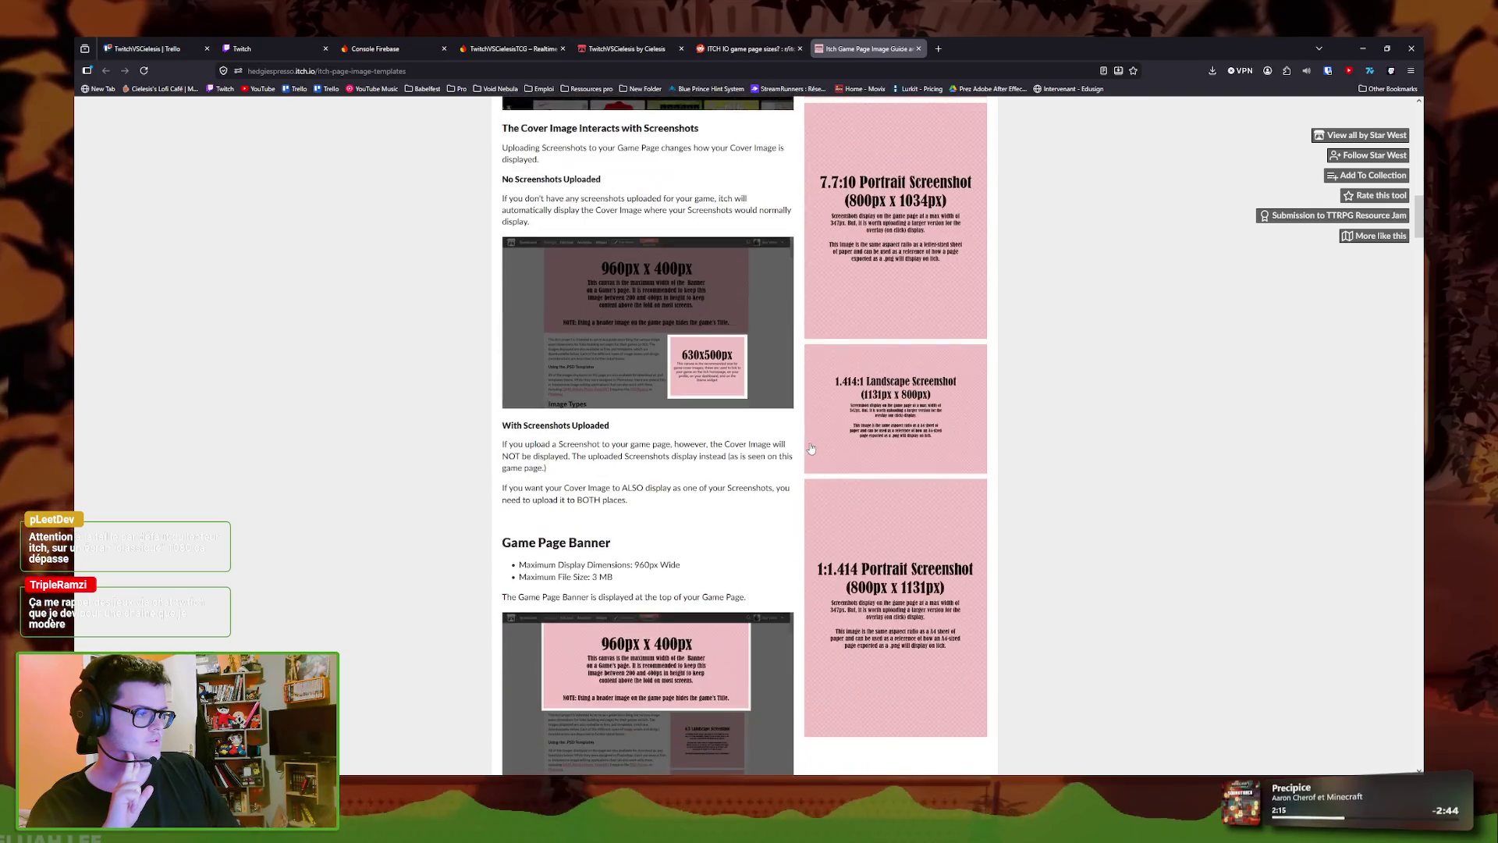
scroll(804, 437, "down", 12)
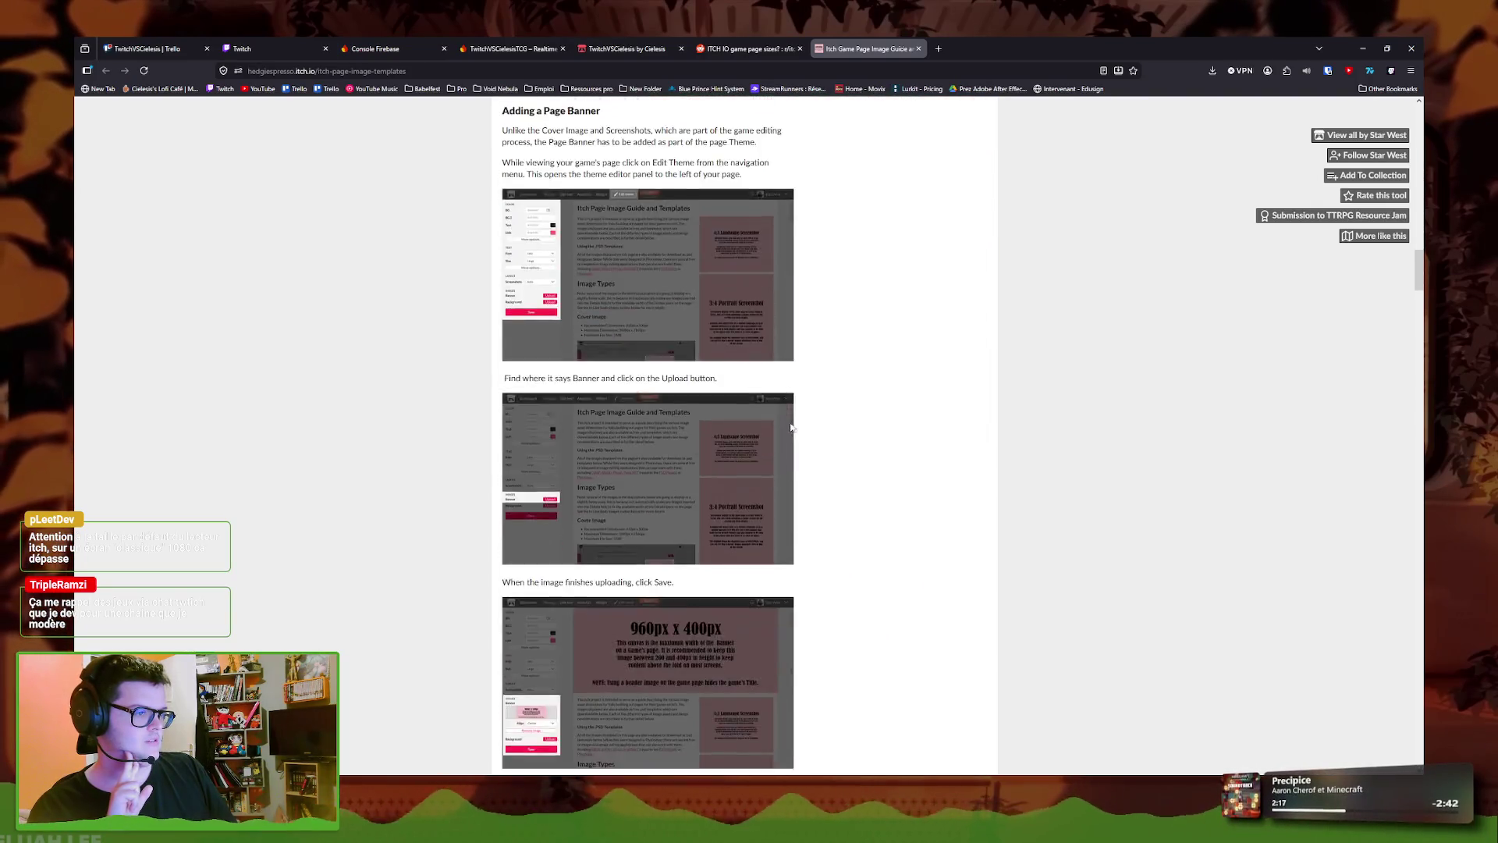
scroll(781, 421, "down", 15)
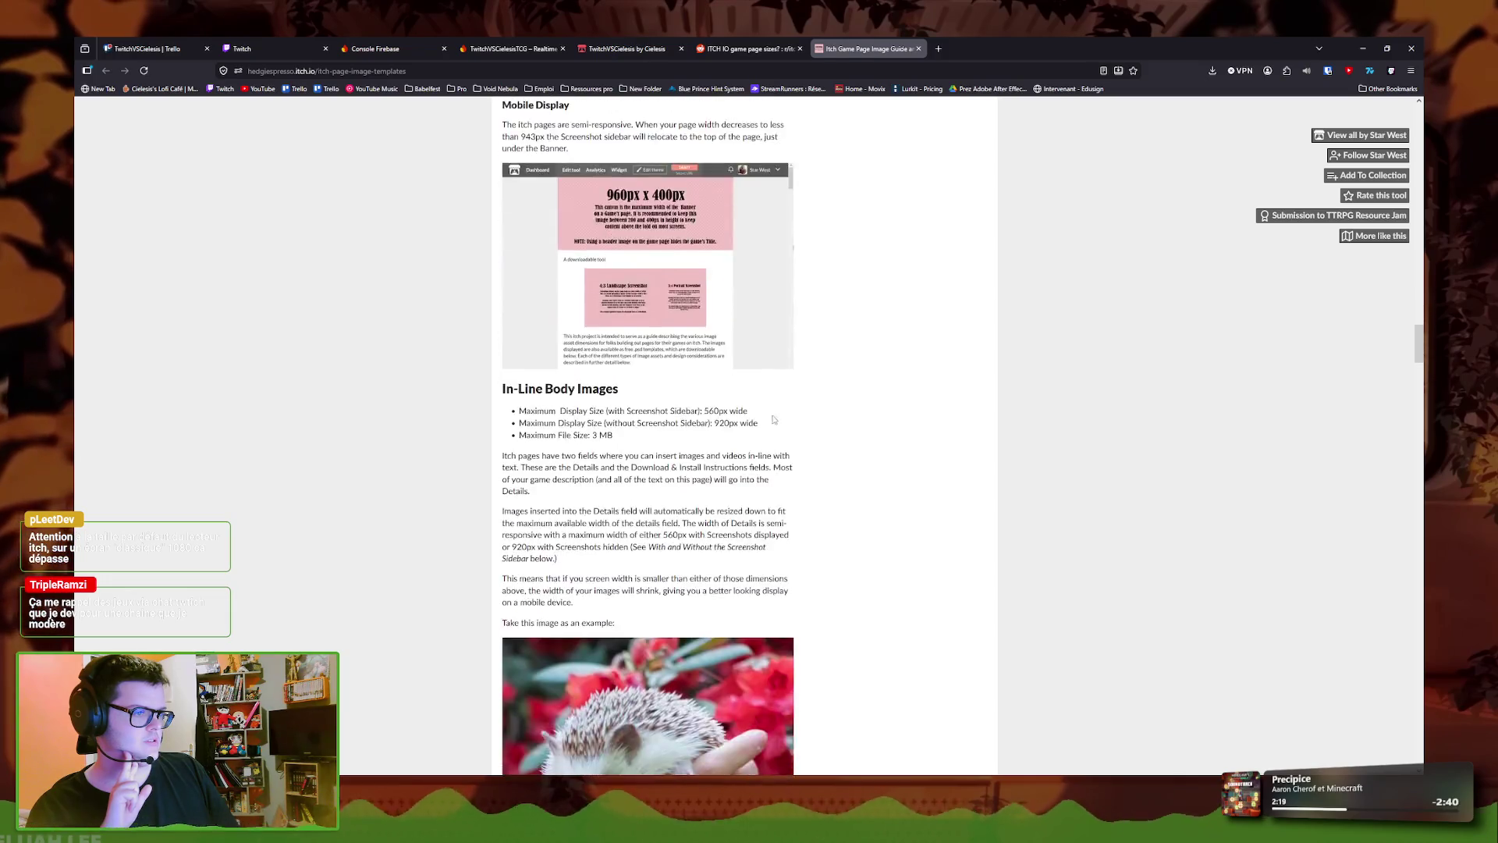
scroll(768, 417, "up", 5)
scroll(641, 403, "down", 12)
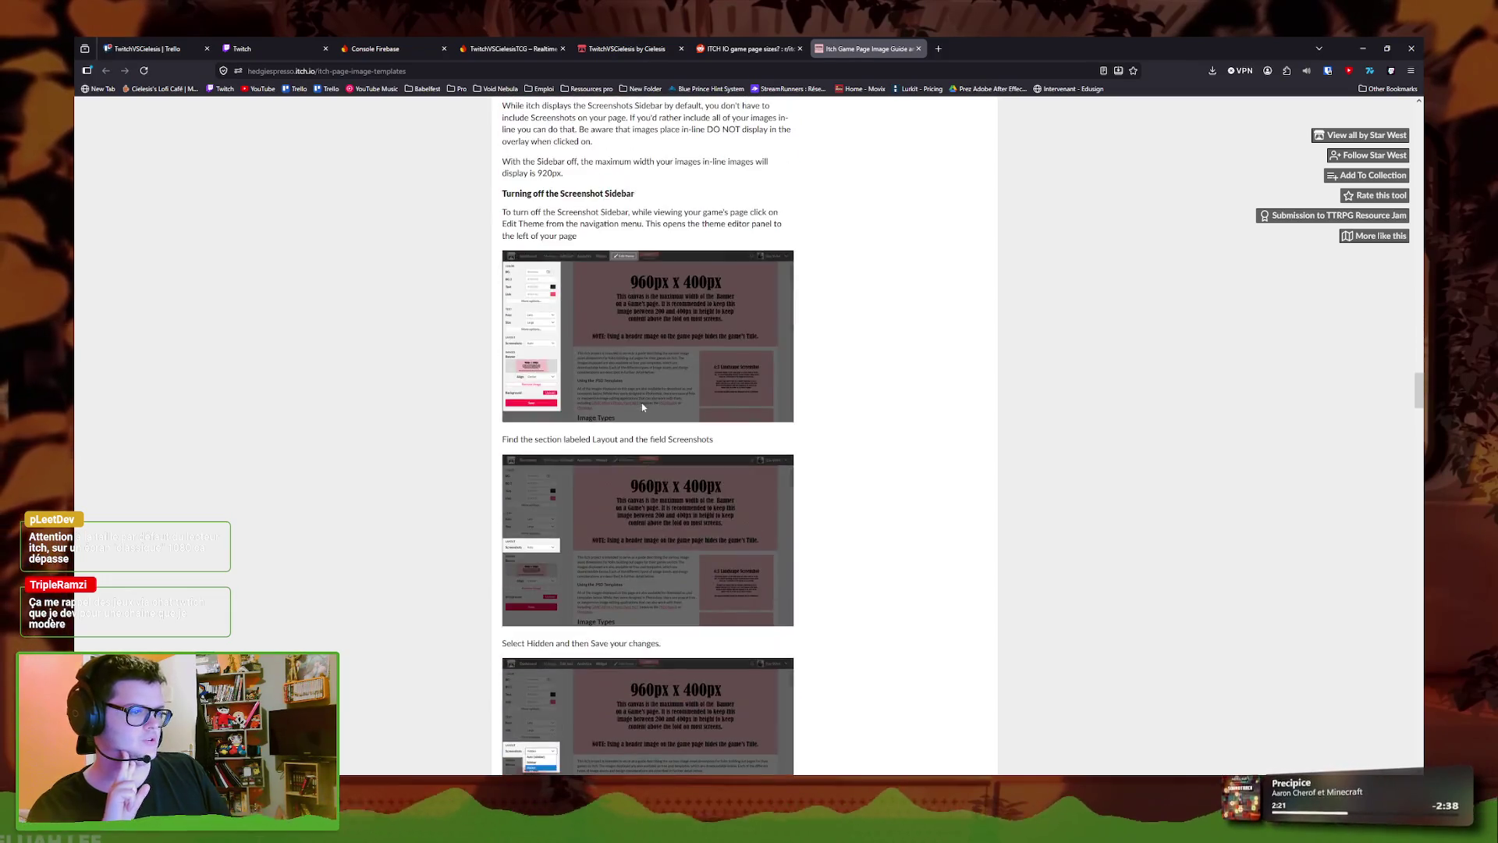
scroll(641, 398, "down", 1)
scroll(642, 398, "down", 15)
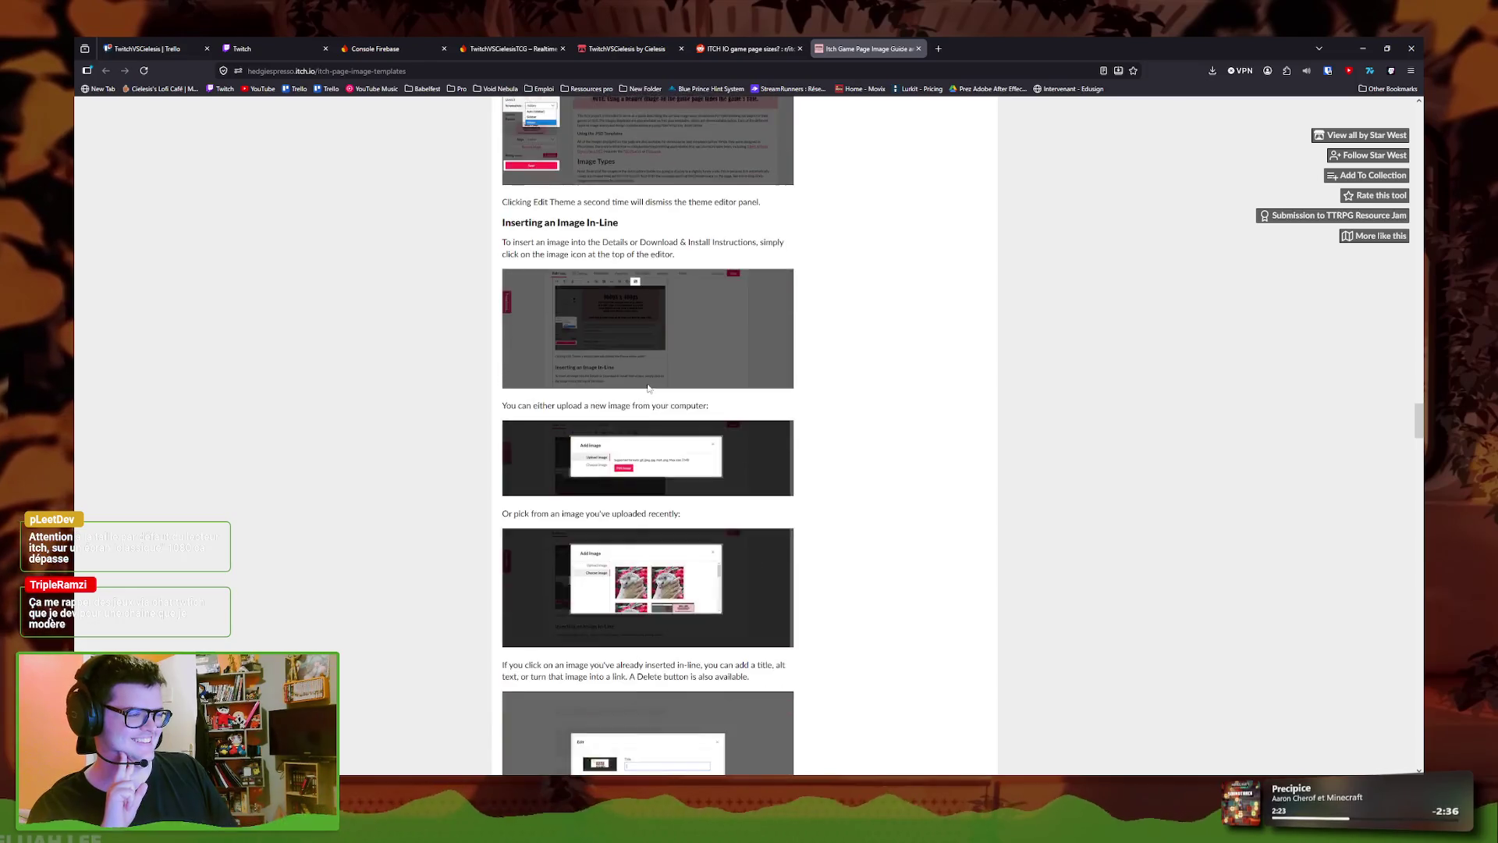
scroll(643, 384, "down", 20)
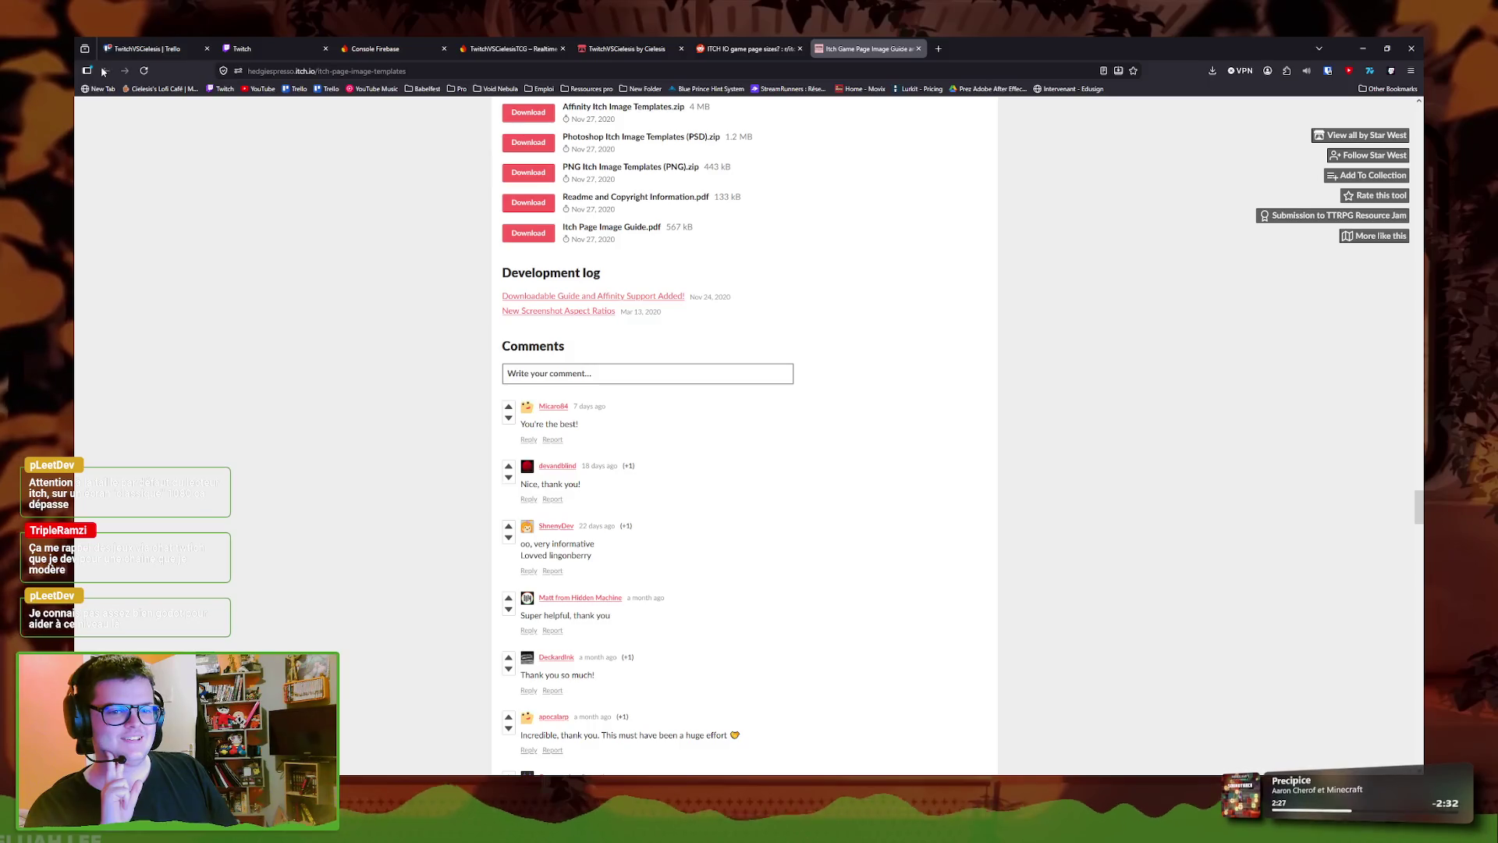
left_click(918, 48)
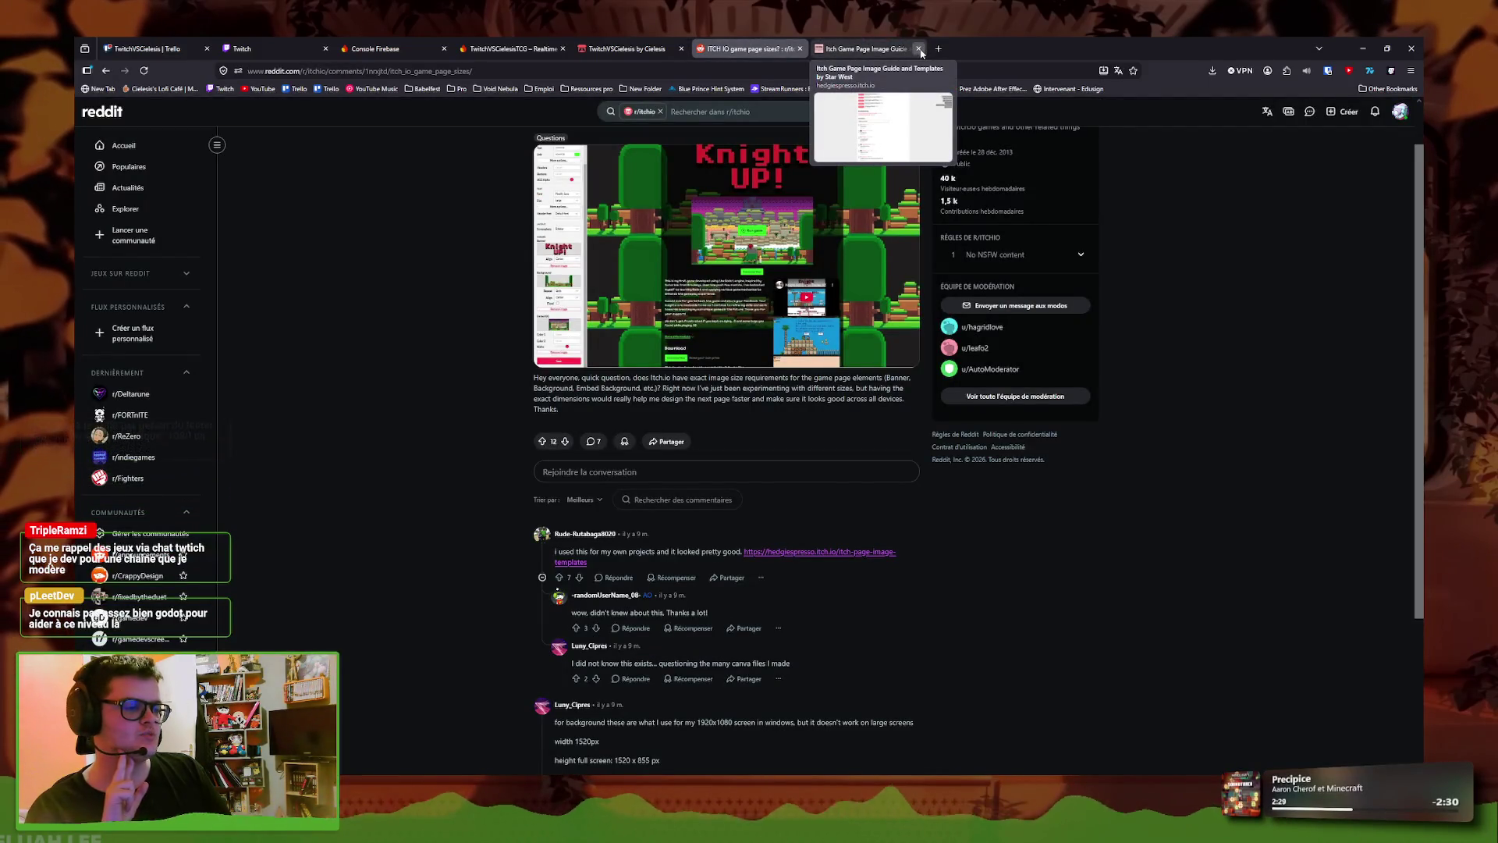
Return to the Google results for itch io web game size and scroll through them.
scroll(479, 421, "down", 3)
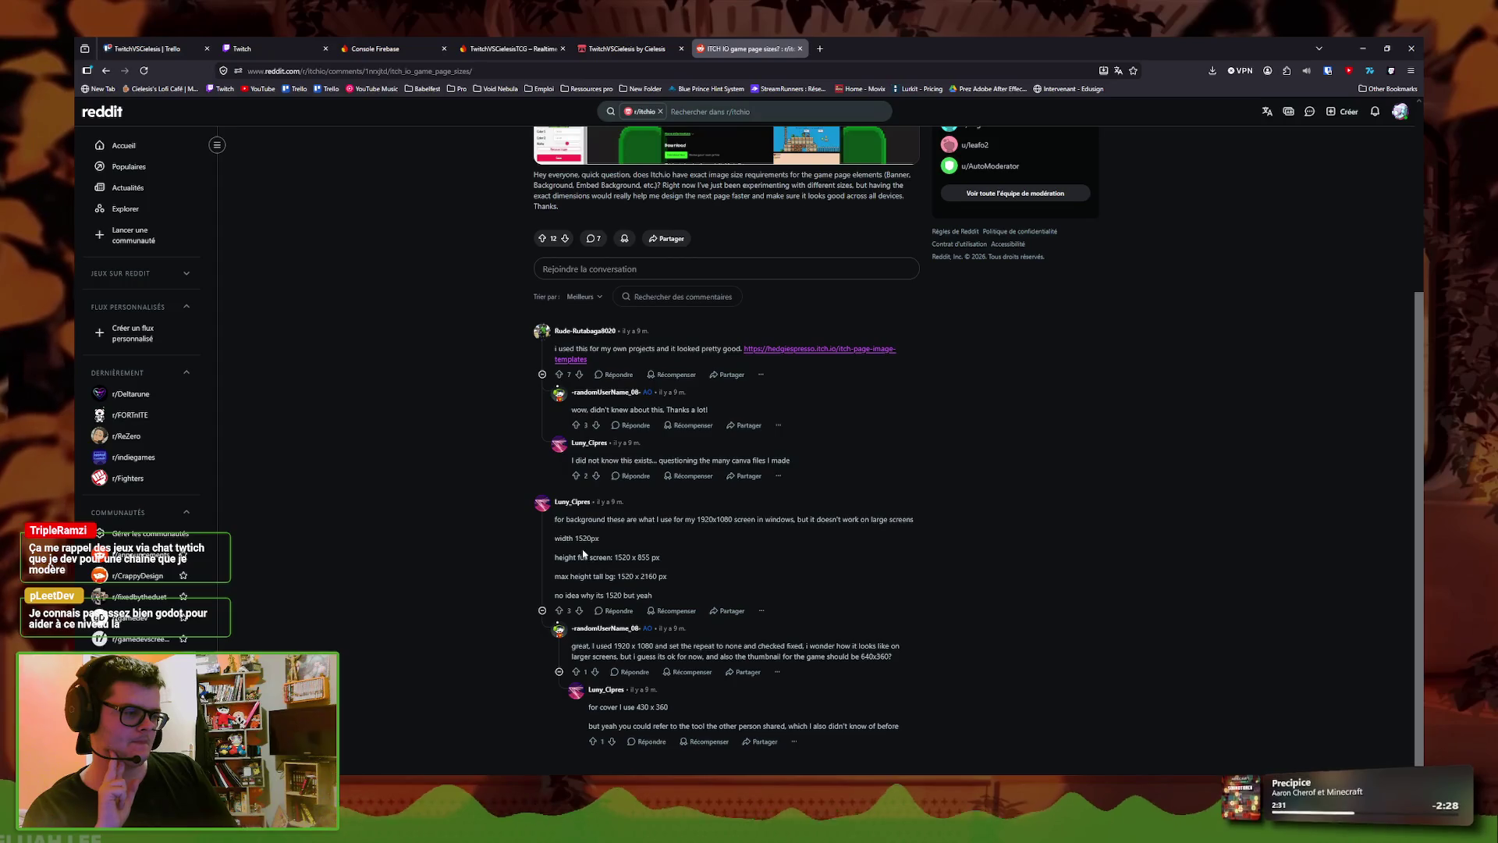
left_click(104, 71)
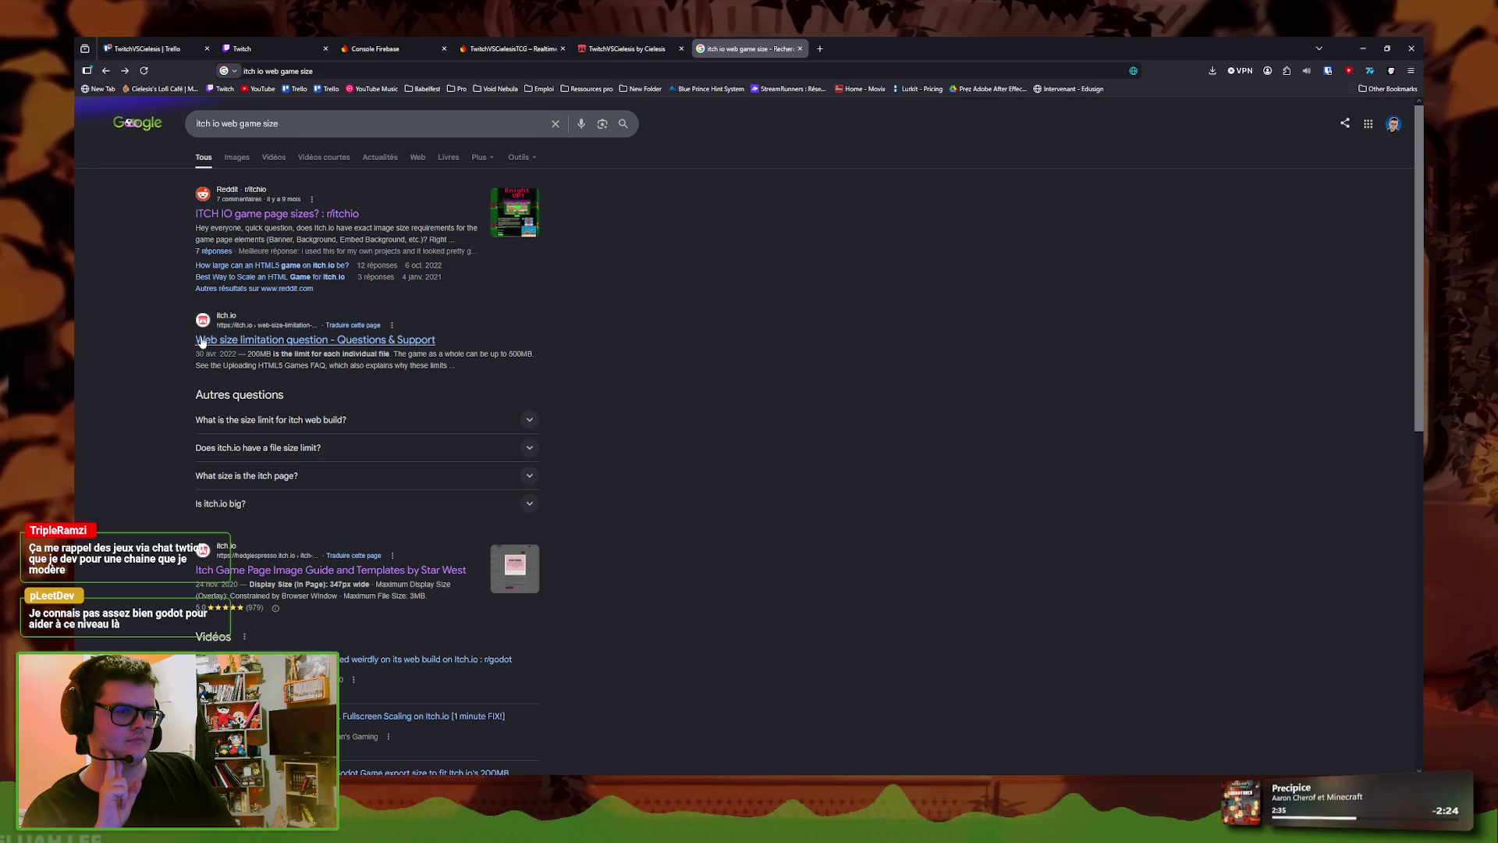
scroll(202, 349, "down", 3)
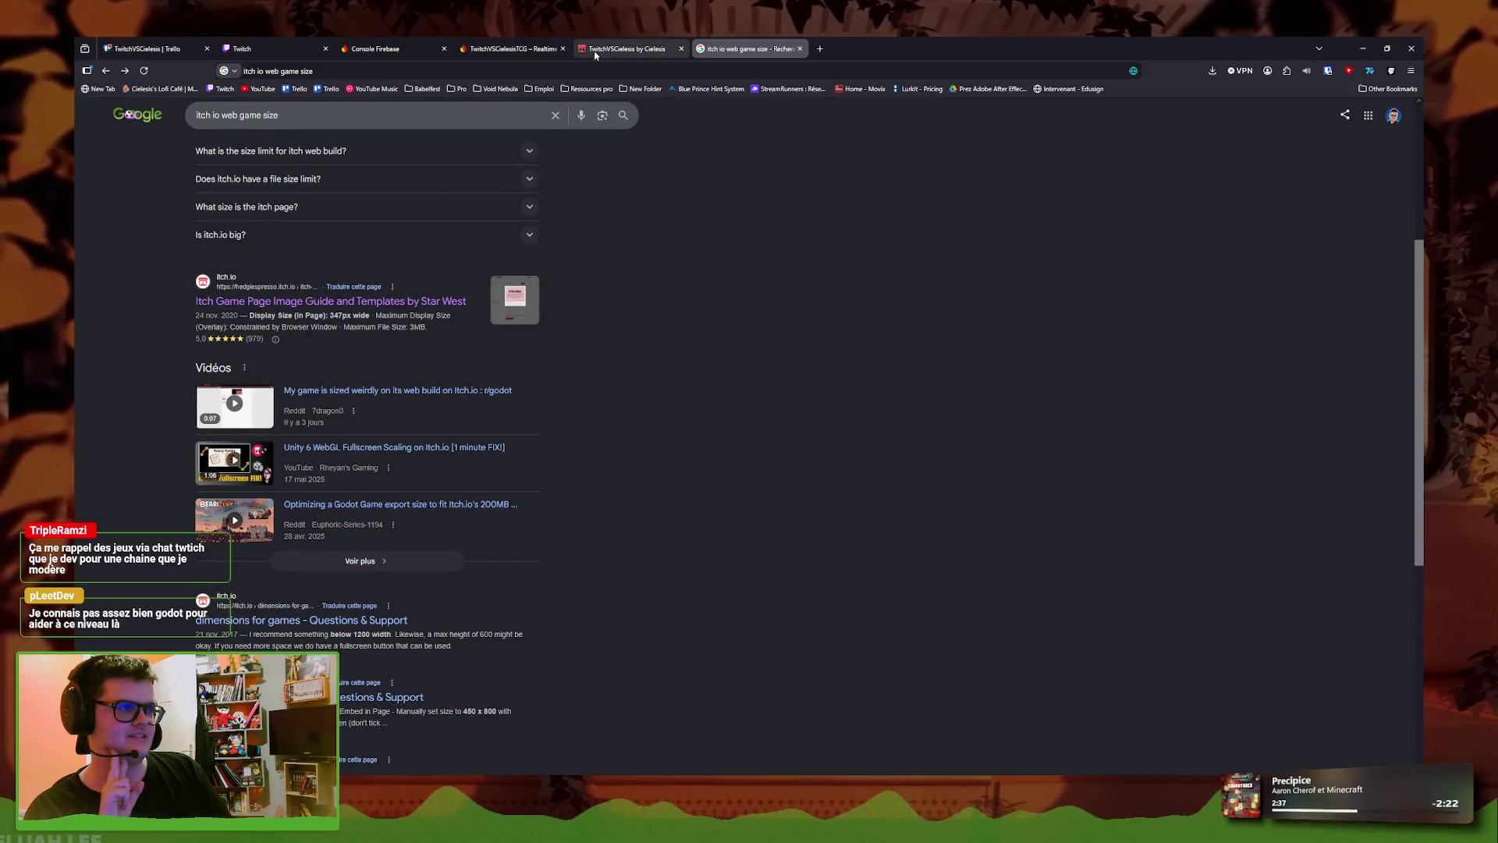
left_click(624, 48)
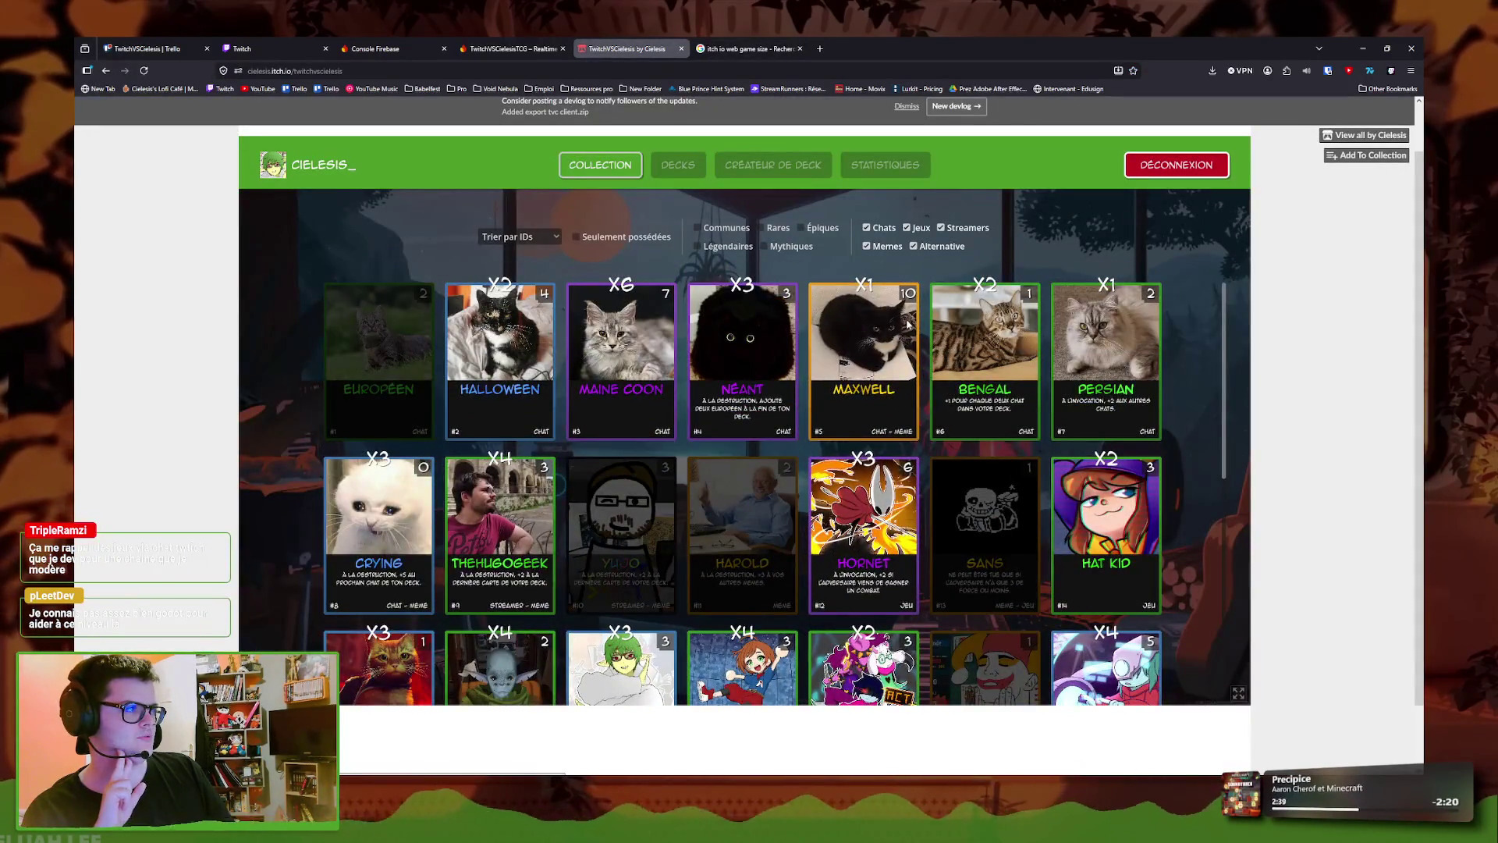
Open the page inspector on the TwitchVSCielesis itch.io page.
scroll(975, 297, "down", 1)
scroll(1015, 265, "down", 3)
scroll(1014, 265, "up", 3)
right_click(160, 304)
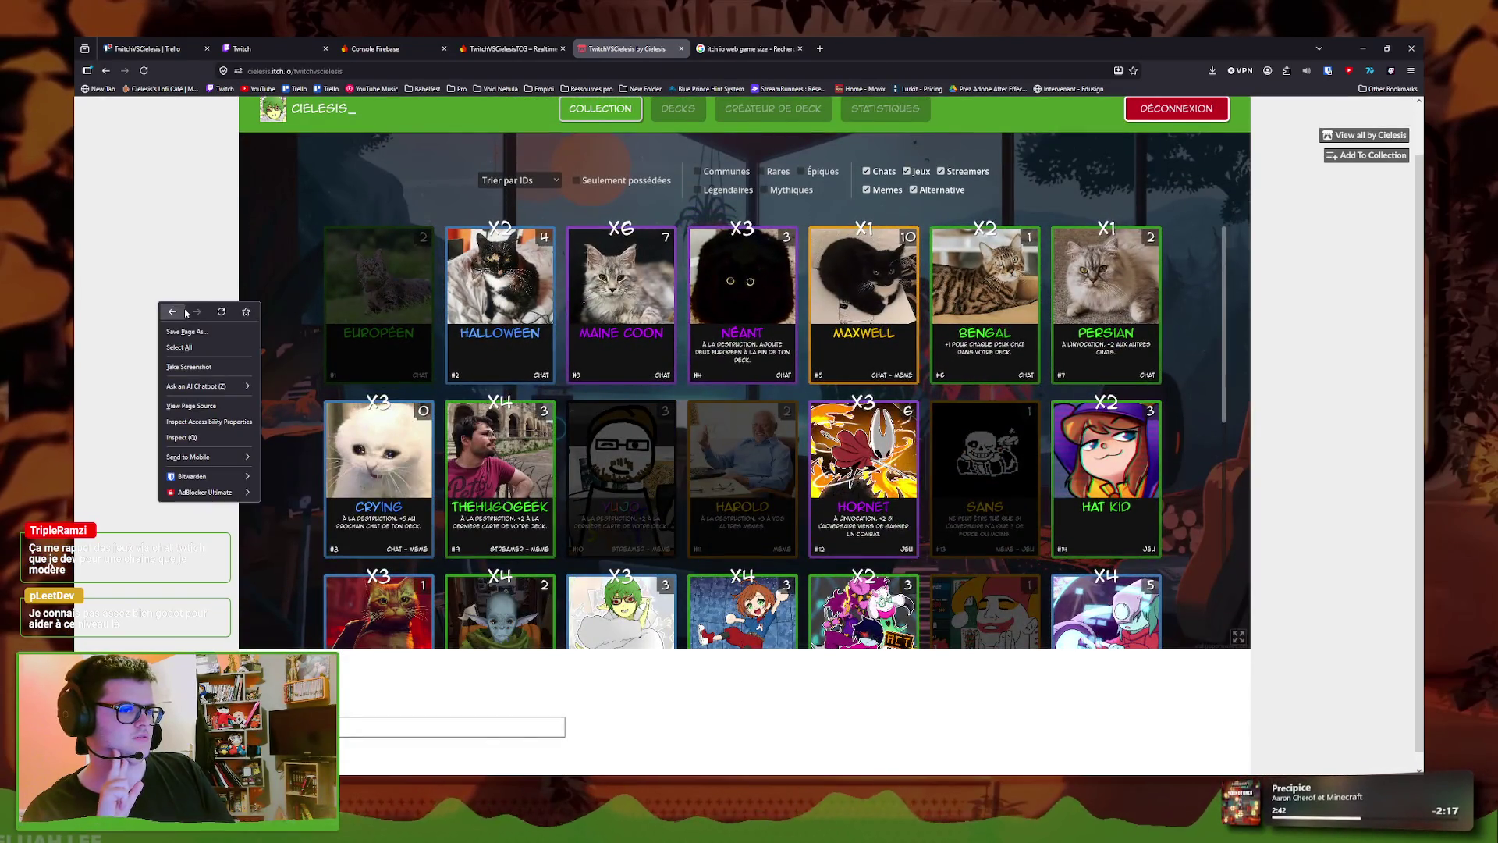
left_click(187, 437)
Narrow the page with the devtools splitter, check the card collection reflow, and close devtools.
left_click_drag(905, 390, 799, 390)
scroll(523, 451, "down", 4)
scroll(523, 451, "up", 3)
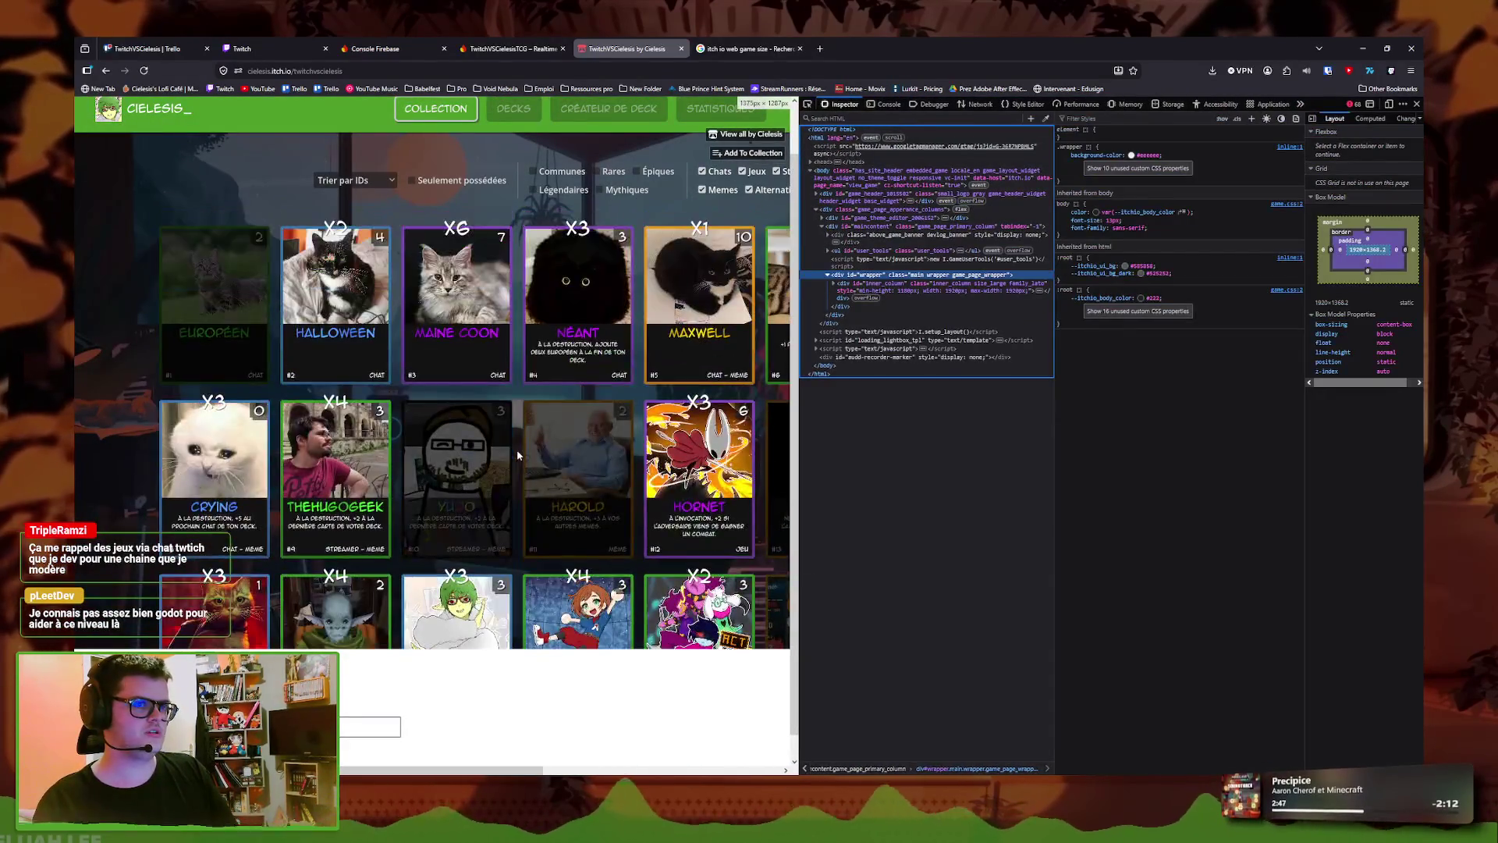
scroll(517, 449, "down", 4)
scroll(586, 689, "up", 2)
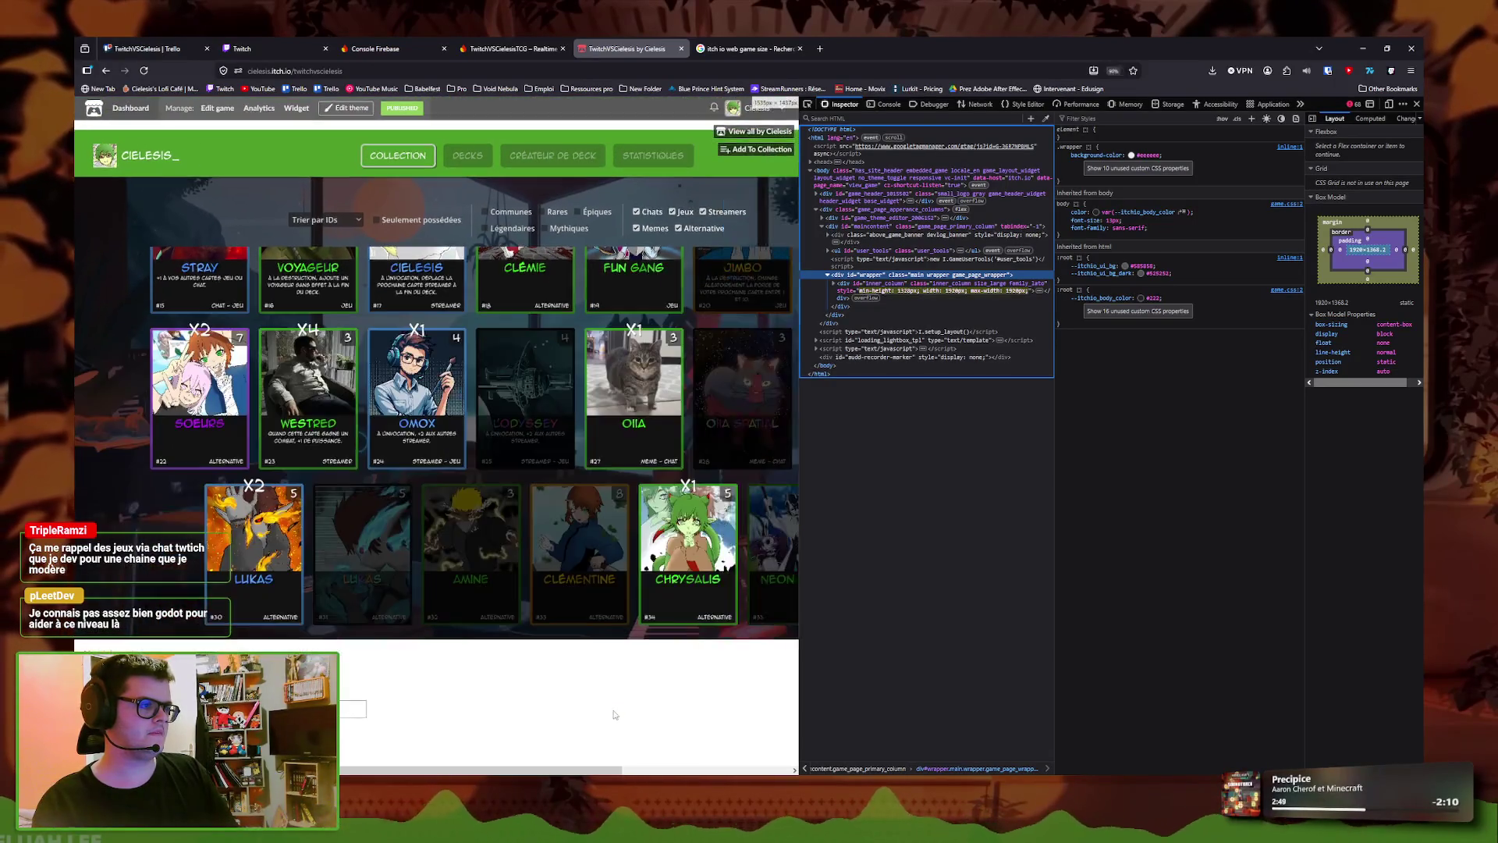
scroll(593, 687, "down", 2)
scroll(617, 683, "up", 2)
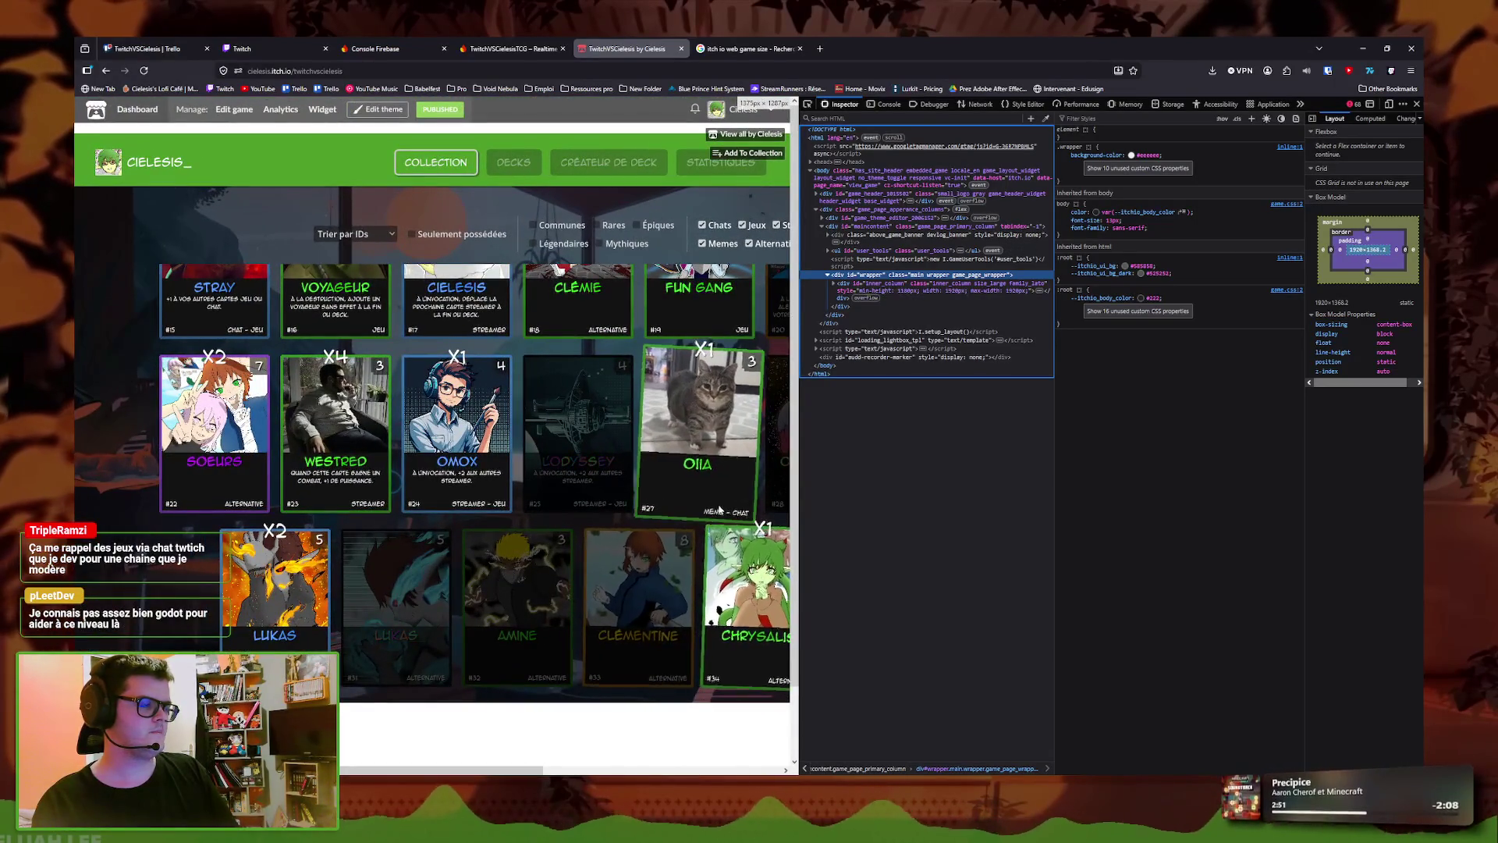
left_click(1416, 104)
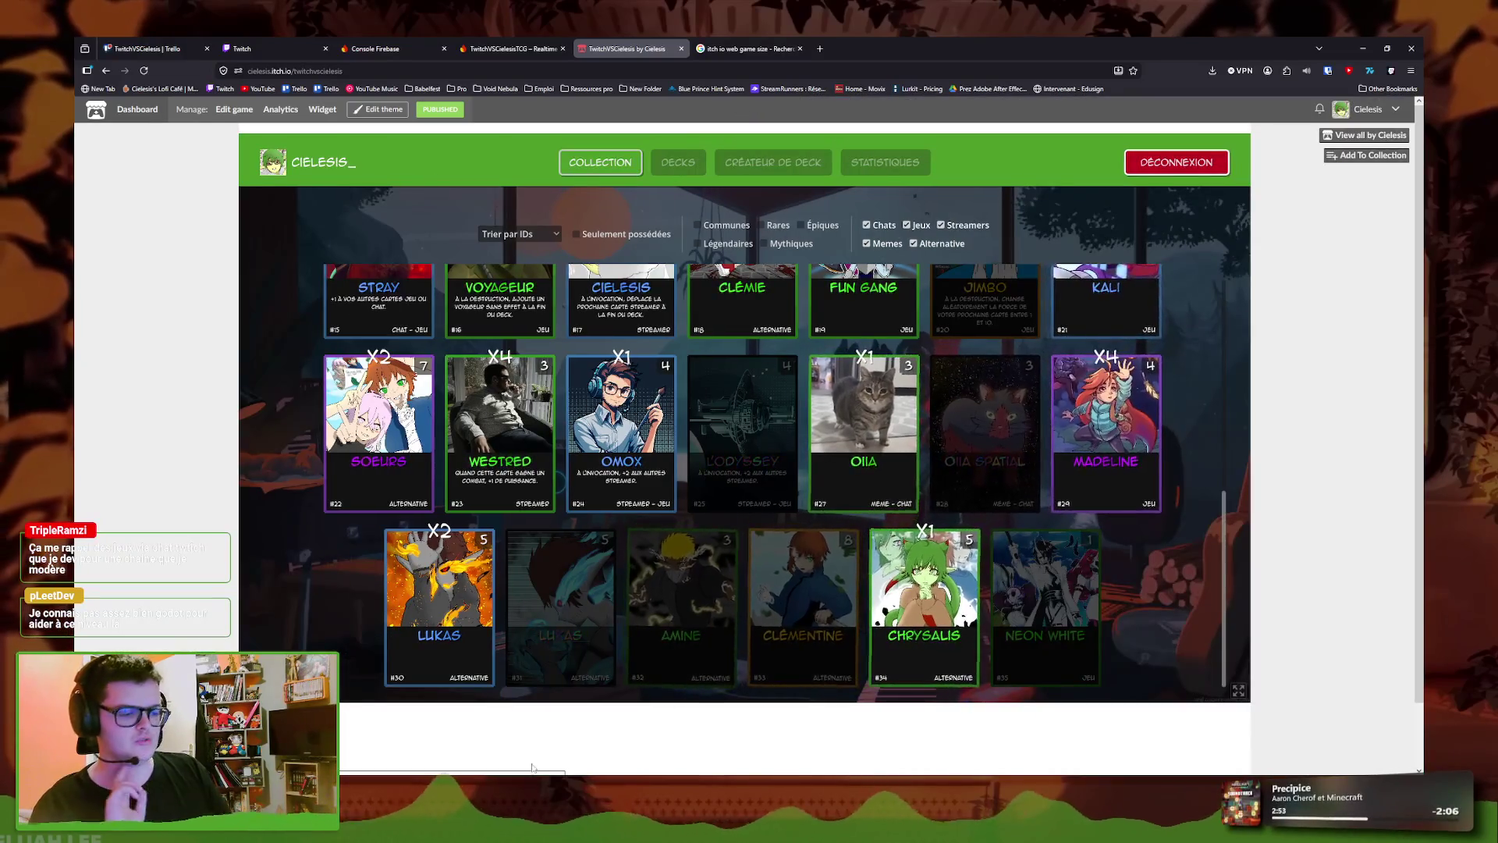
Bring the Godot editor back to the front and open Project Settings.
mouse_move(582, 818)
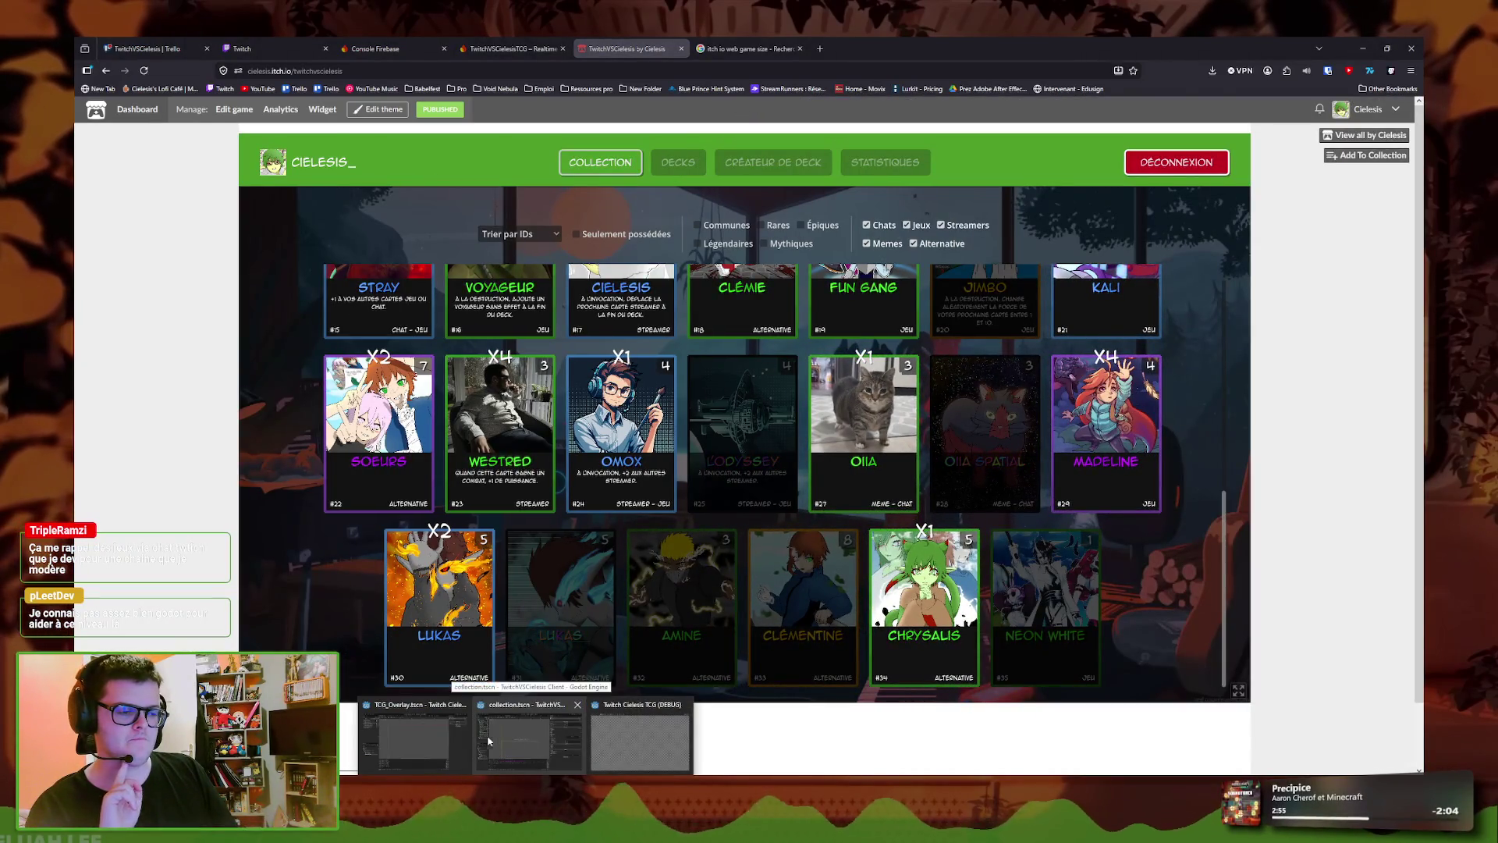
left_click(431, 726)
left_click(122, 60)
left_click(148, 79)
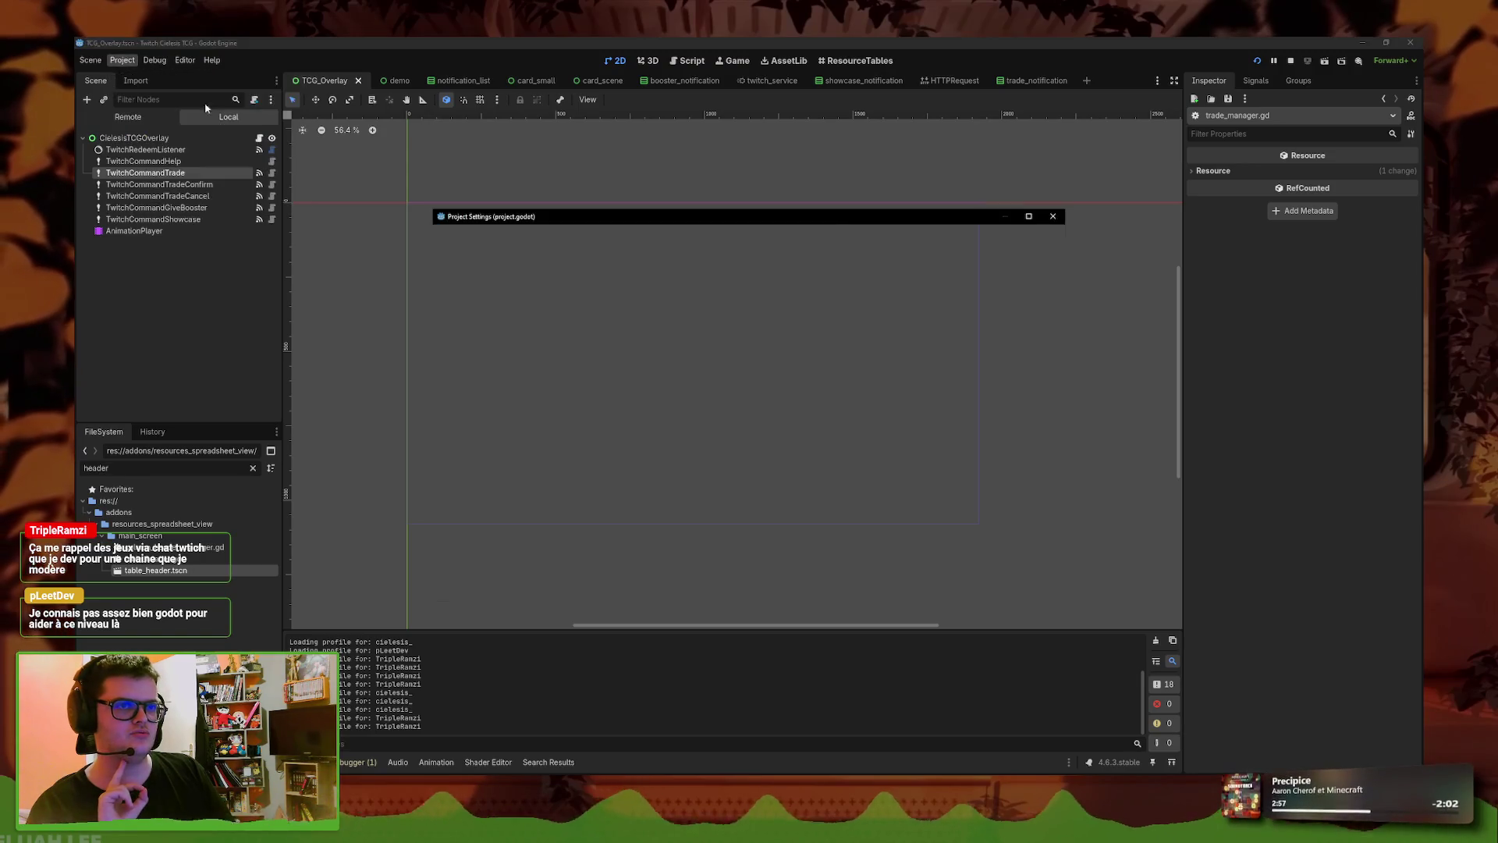
Check the Display > Window settings showing a 1920×1080 viewport, then return to Firefox.
left_click(508, 237)
left_click(564, 237)
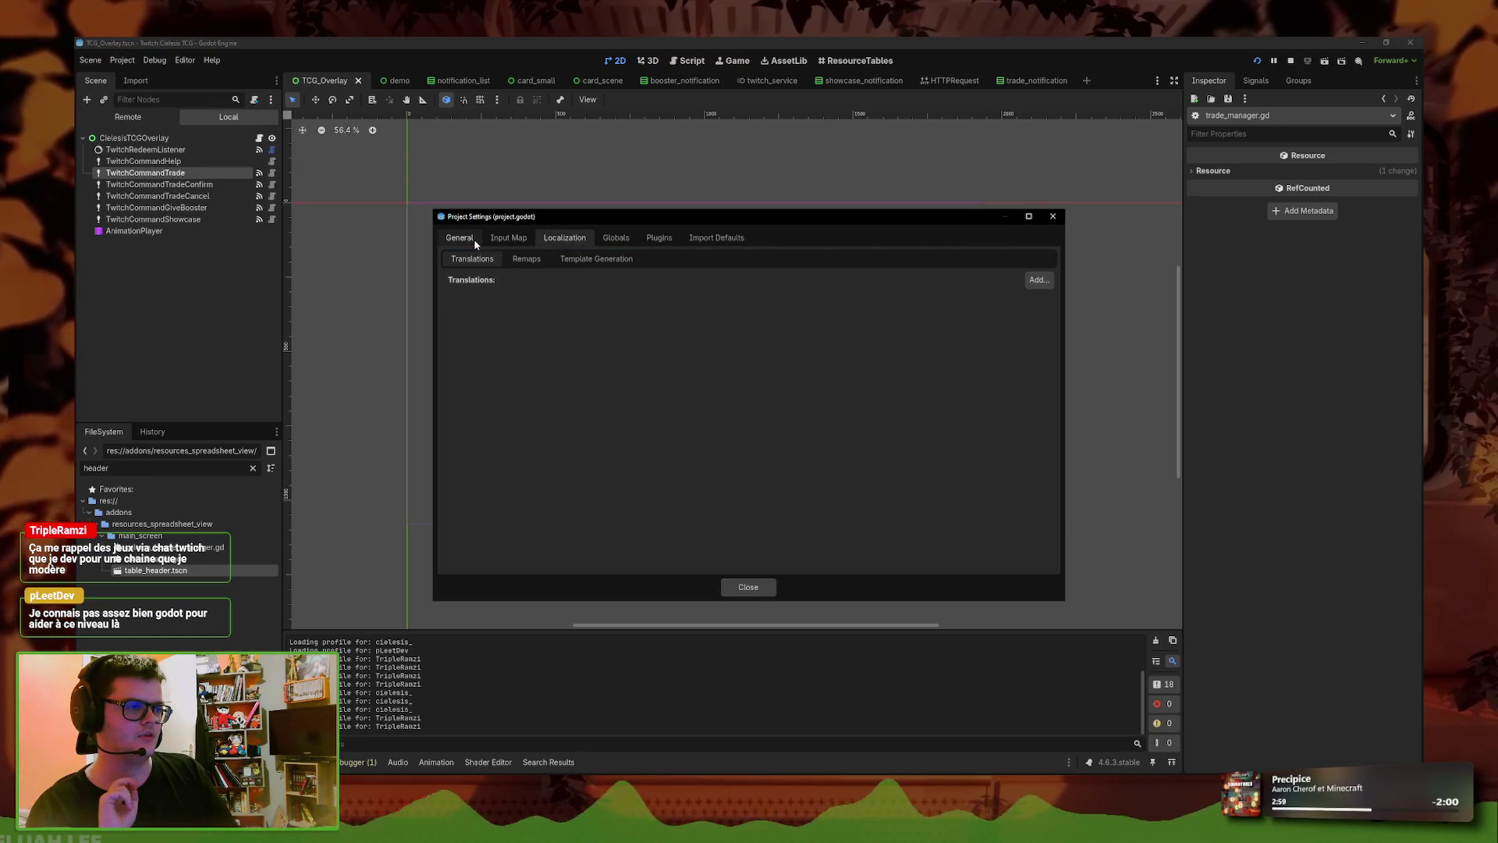
left_click(459, 237)
left_click(485, 321)
left_click(479, 332)
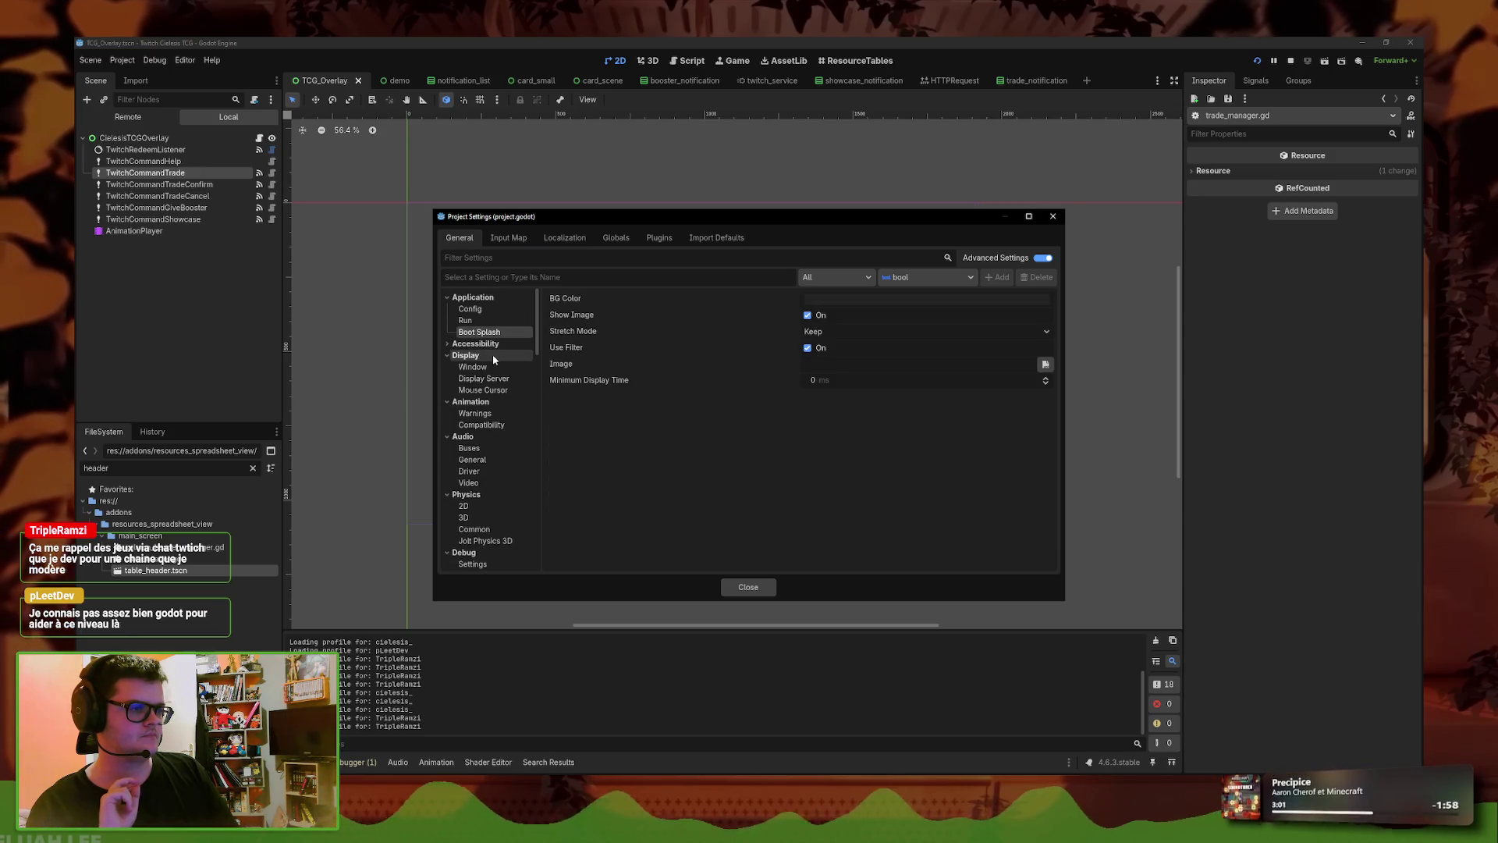
left_click(488, 380)
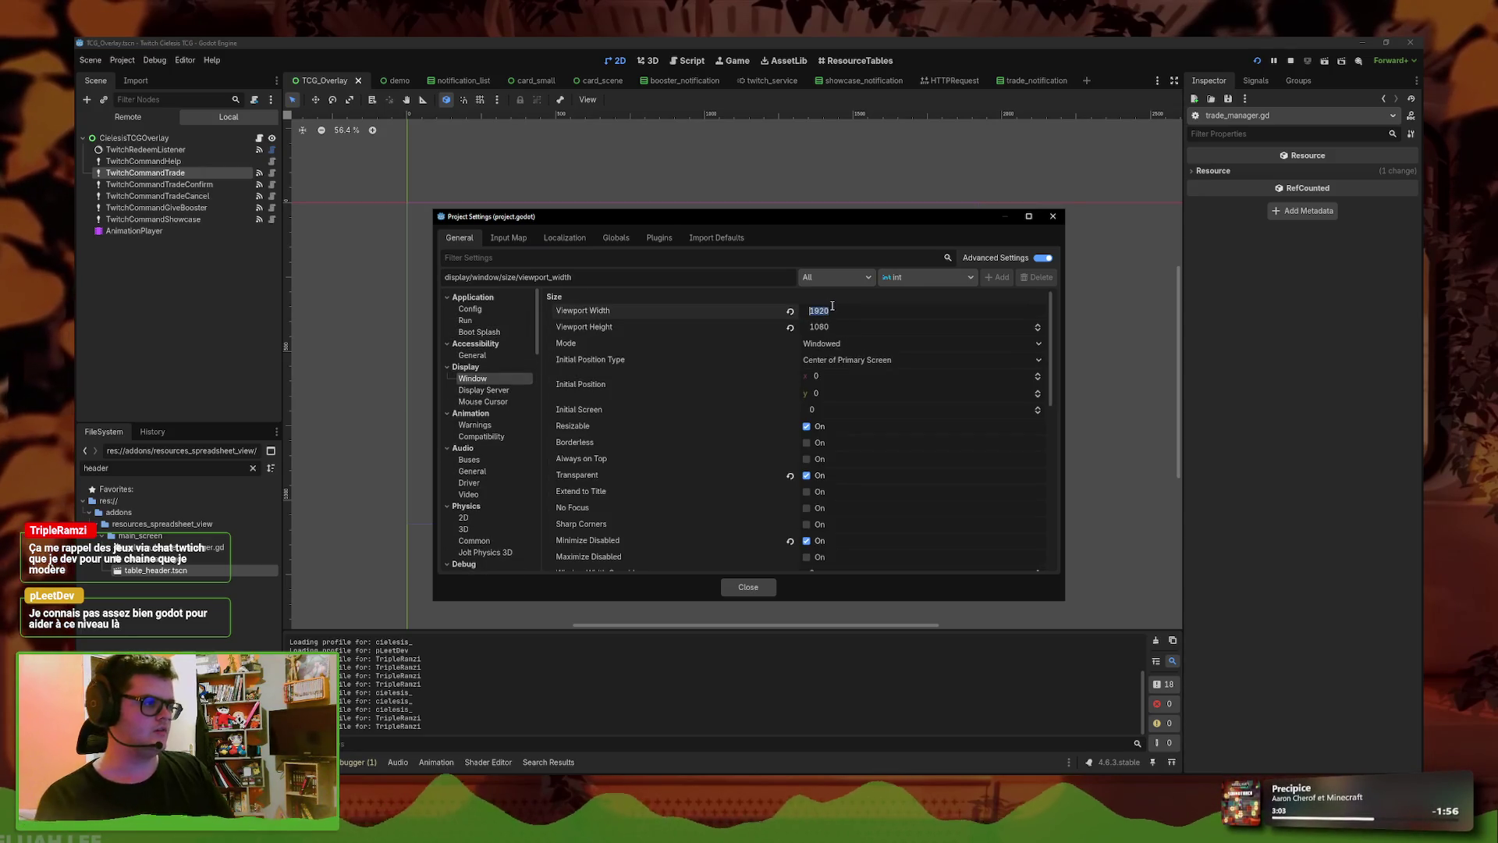
key("alt+Tab")
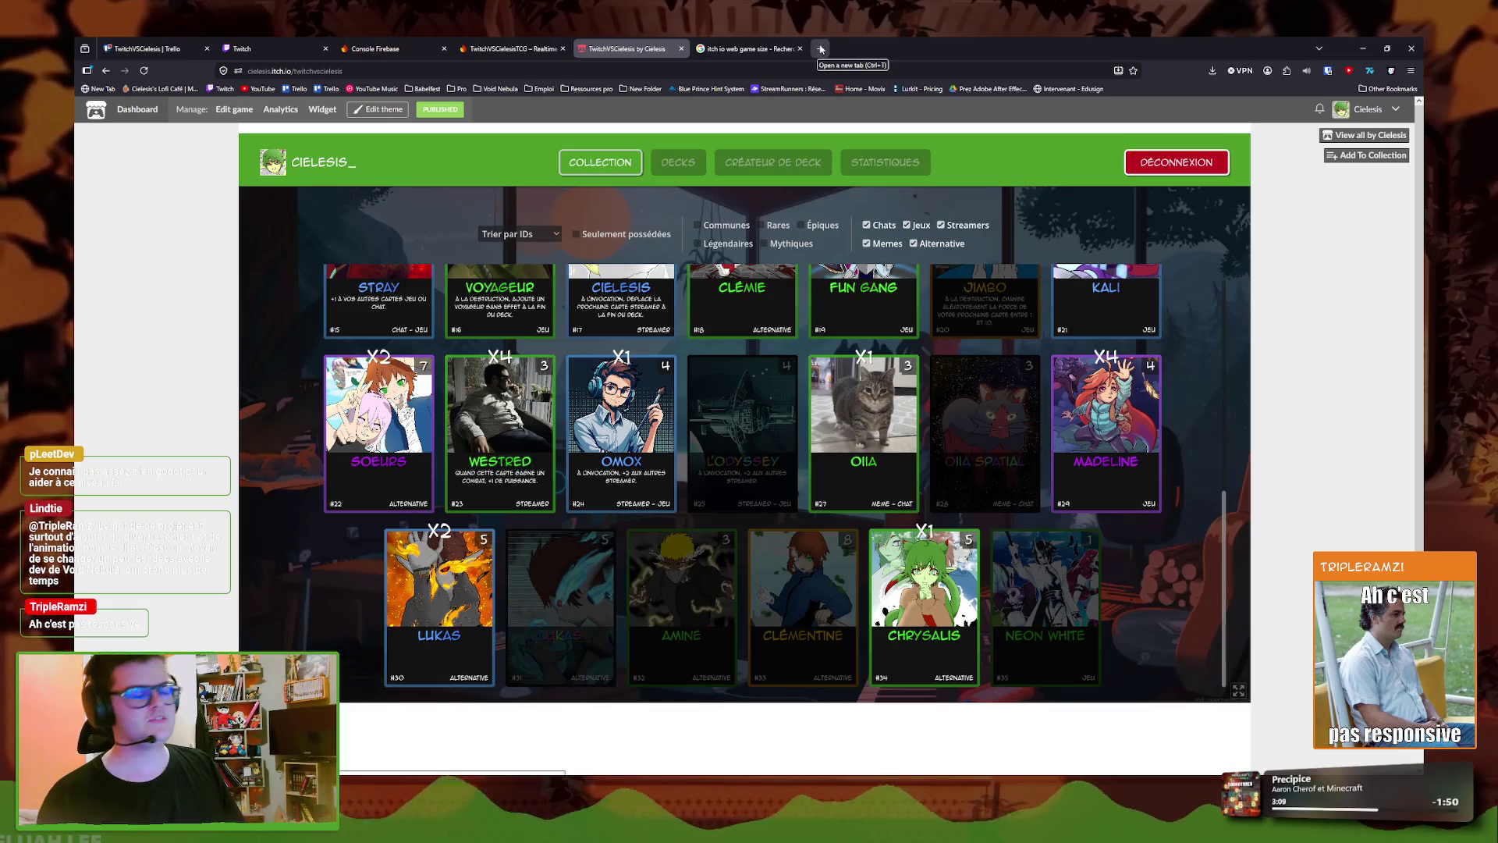
Tidy the Firefox tabs and search Google for 'ratio 16:9'.
left_click(780, 48)
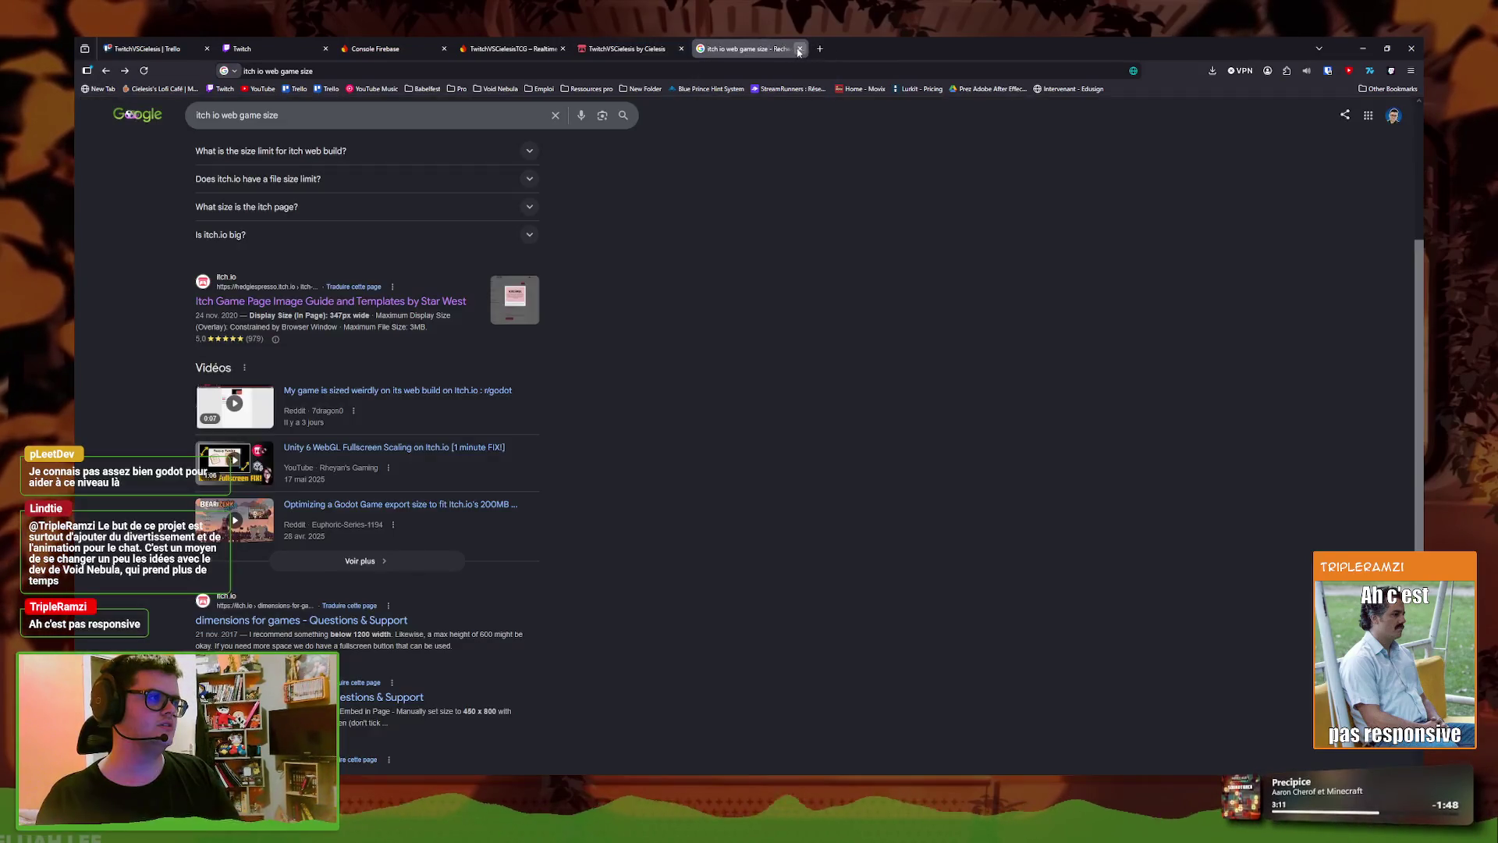
left_click(800, 49)
left_click(701, 48)
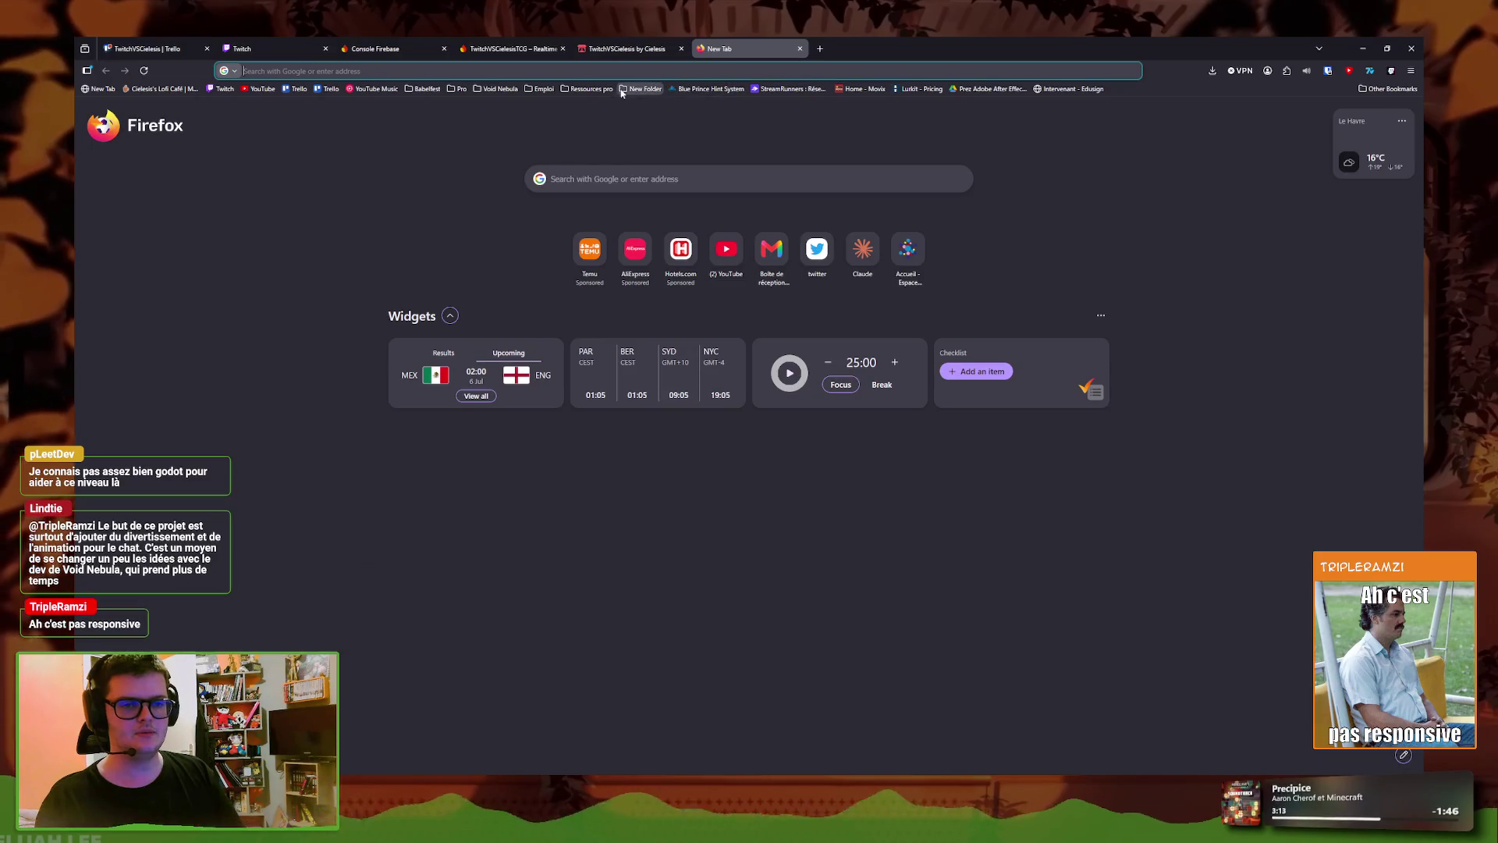
left_click(615, 62)
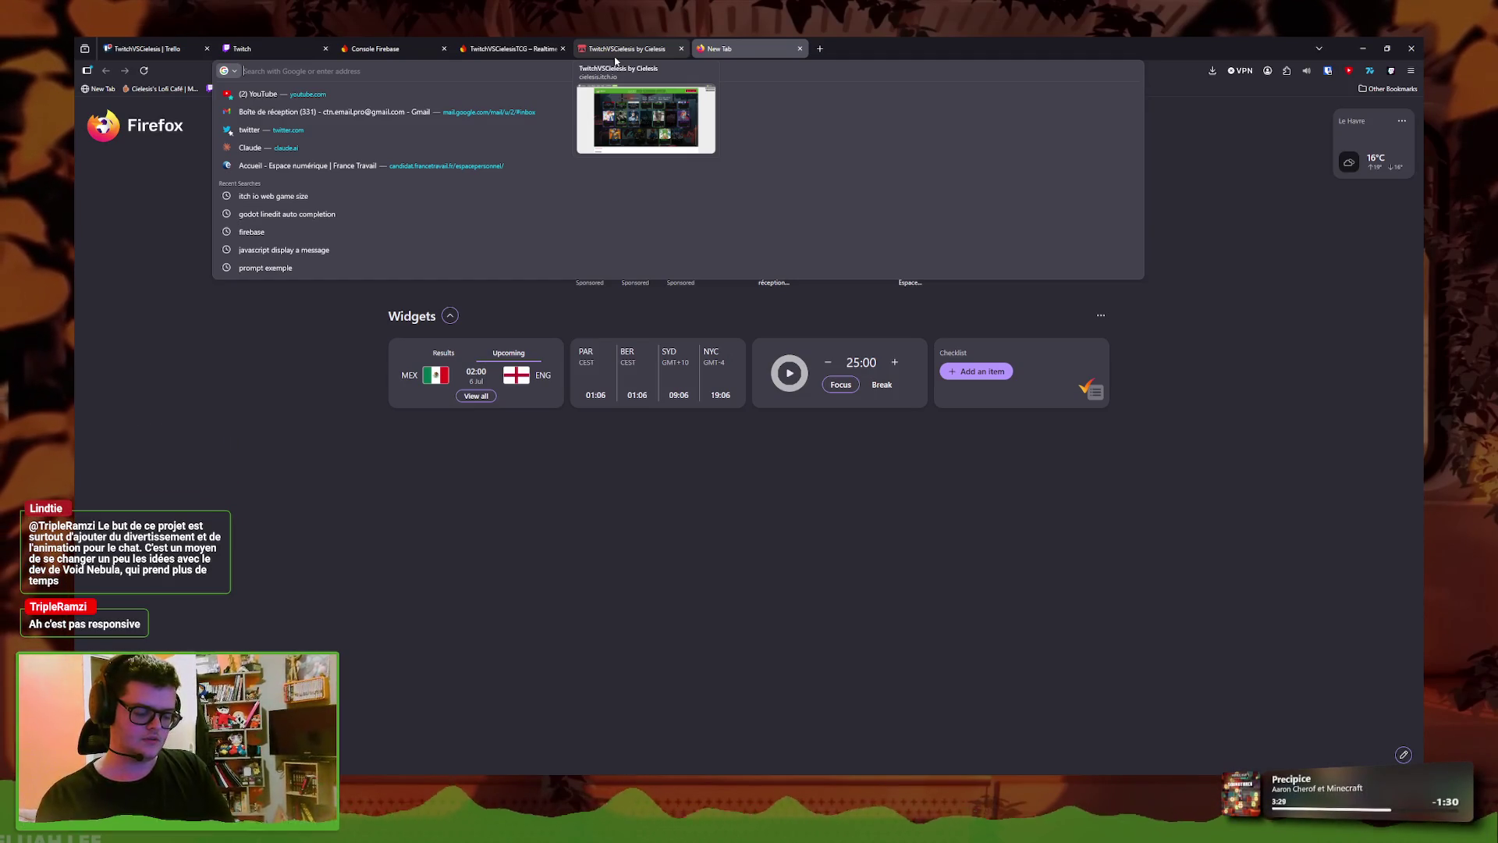
type("ratio 16:9")
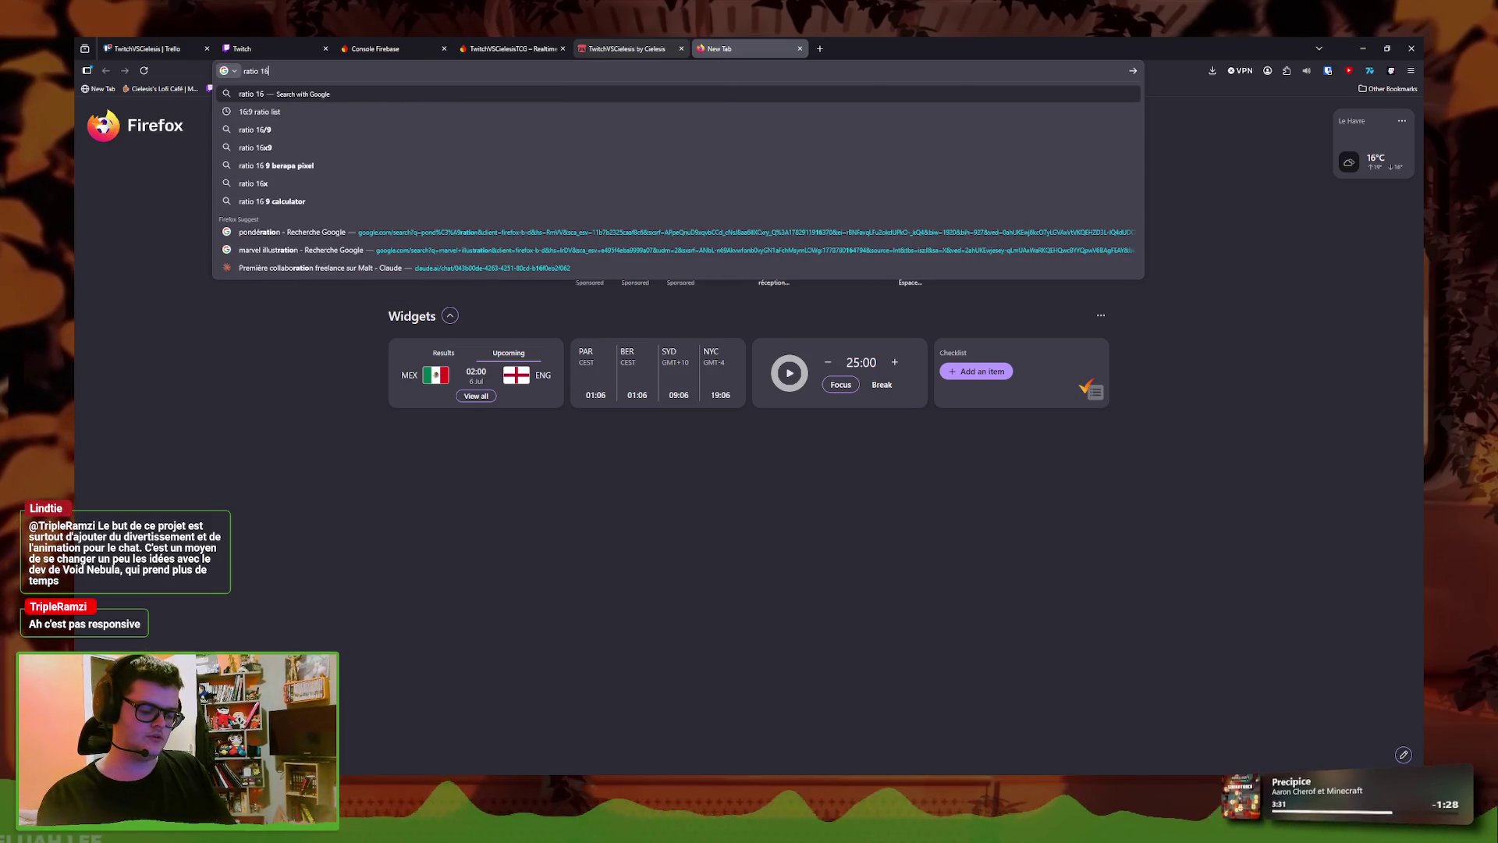
key("Return")
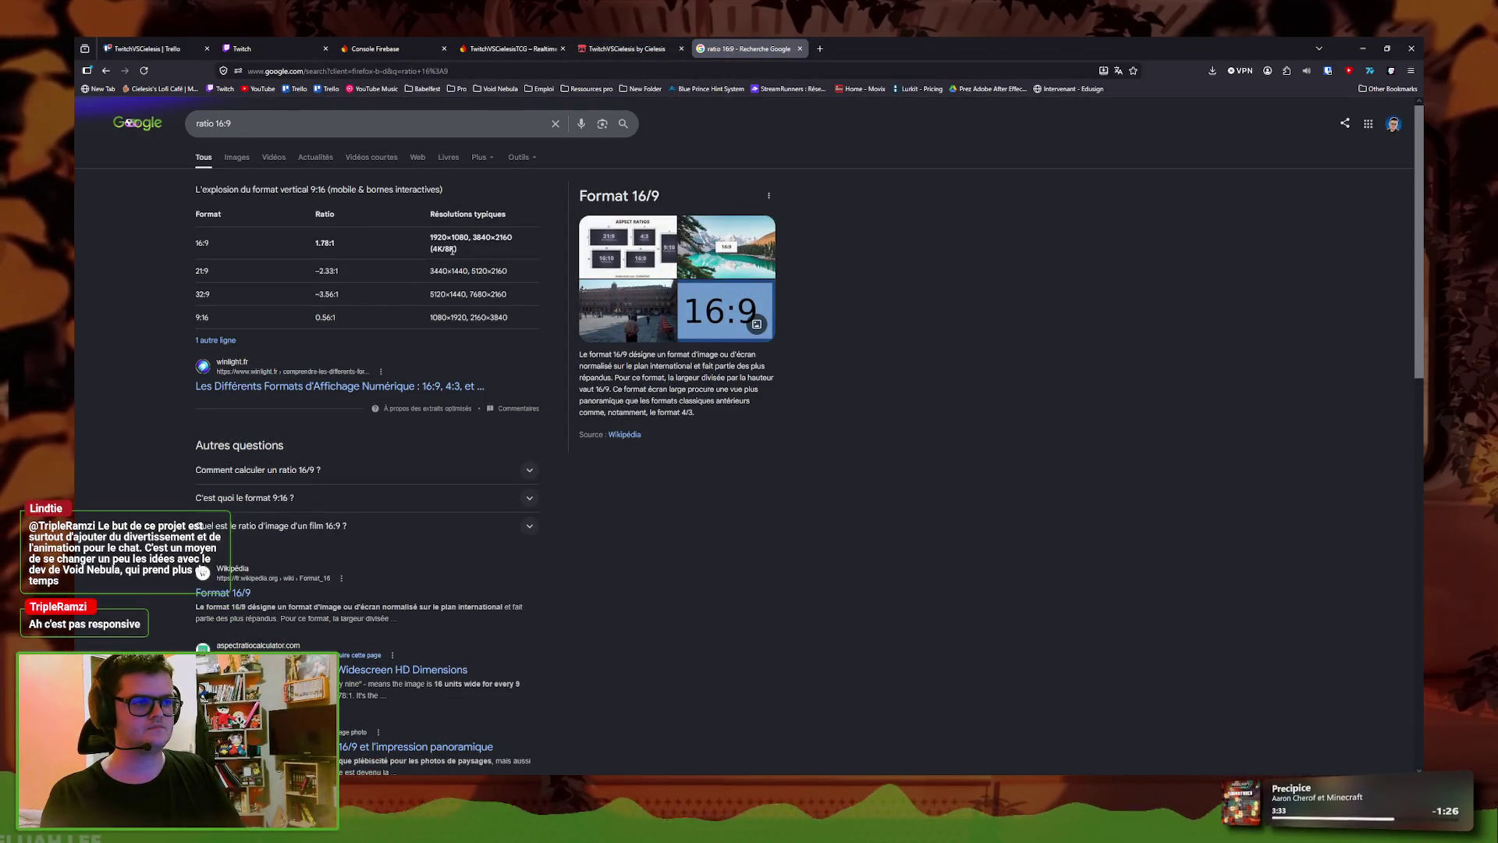
Open the winlight.fr display formats article, select the 1280 width, and minimize Firefox.
left_click(222, 344)
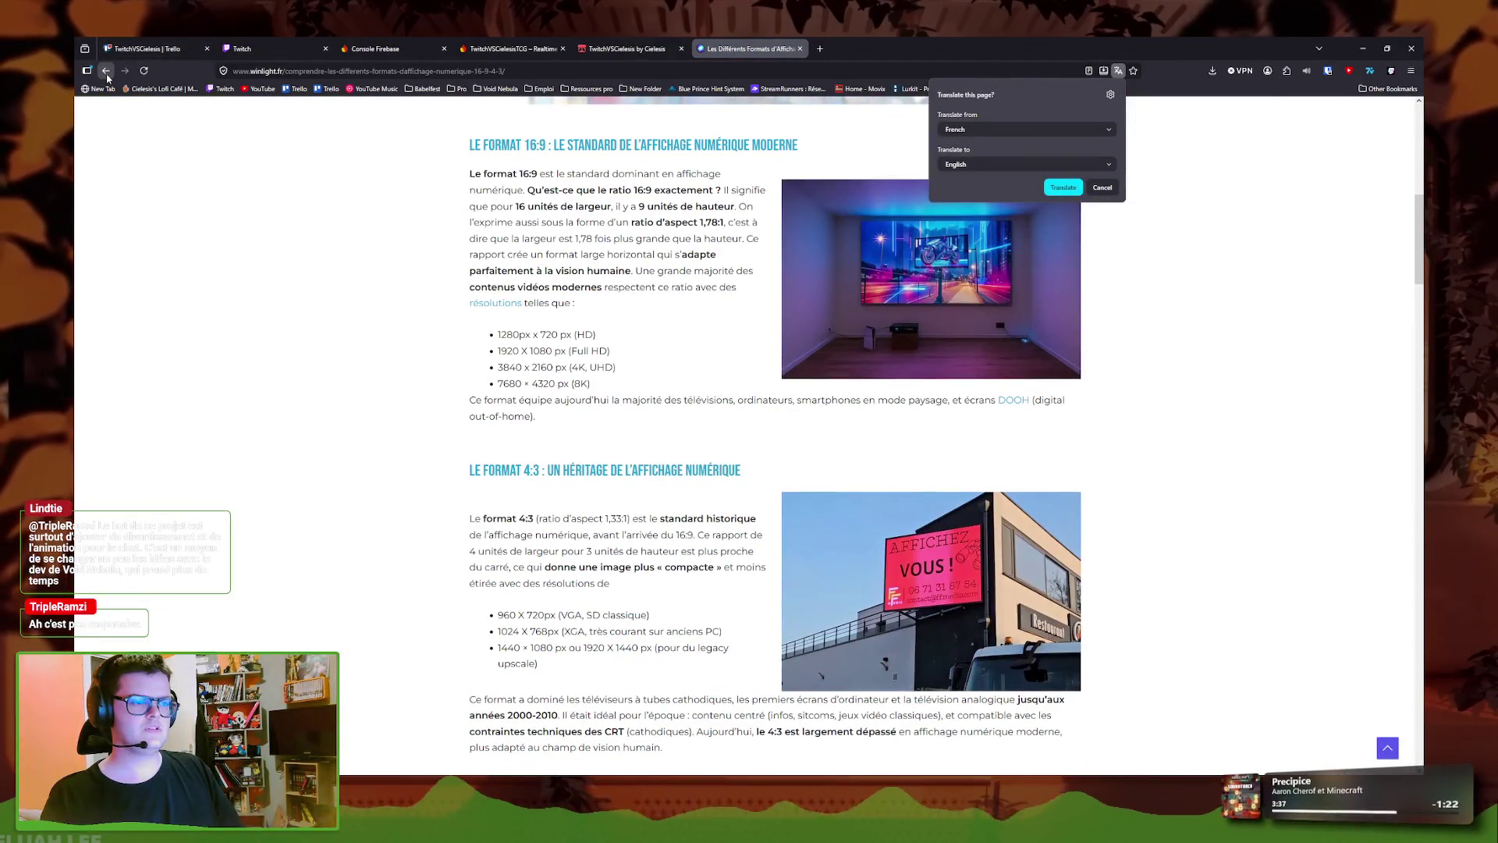
left_click_drag(497, 334, 520, 334)
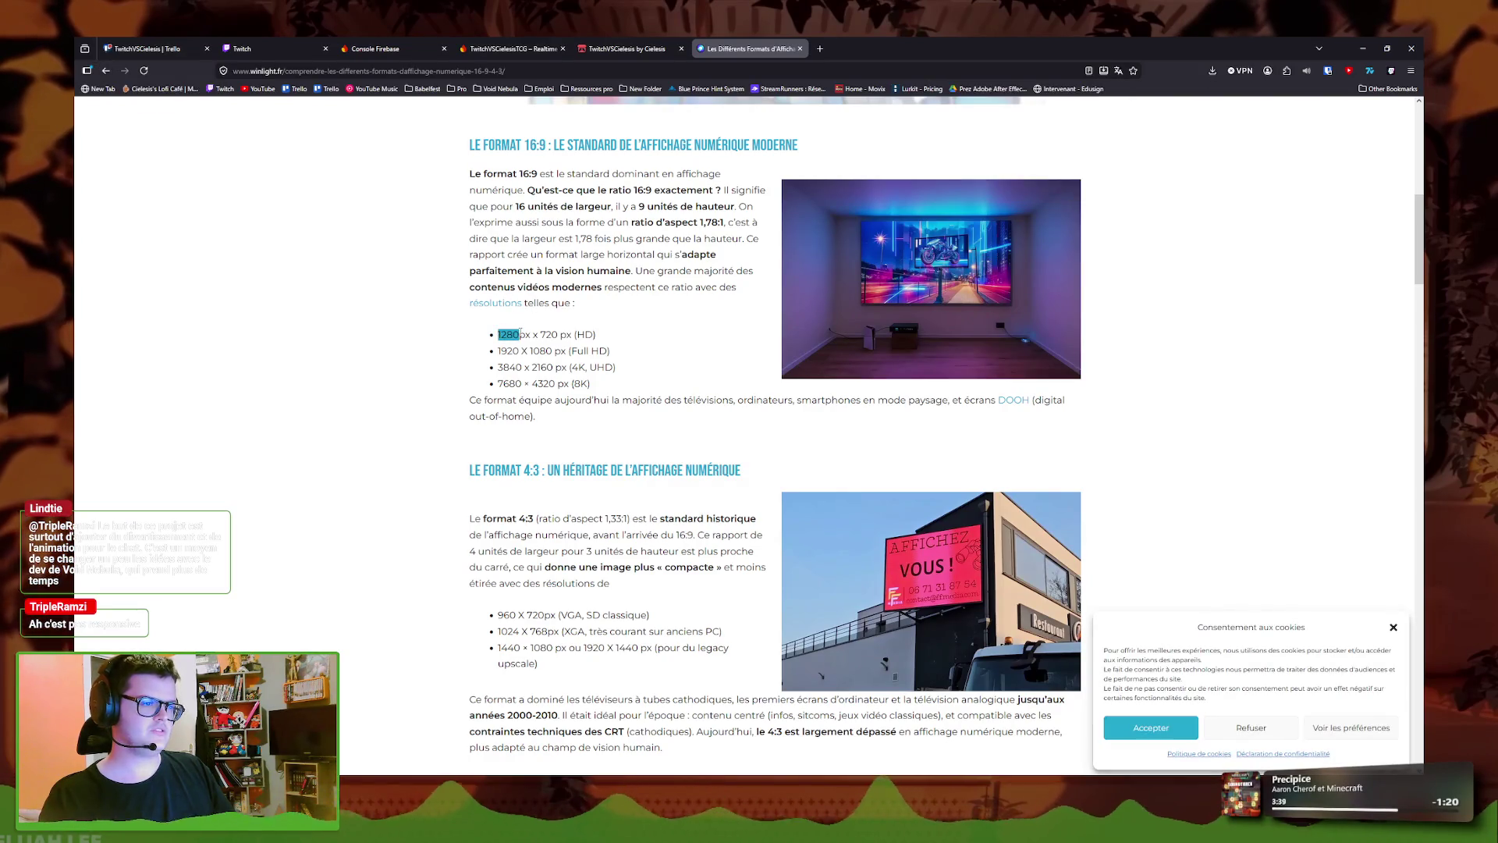
left_click(1362, 45)
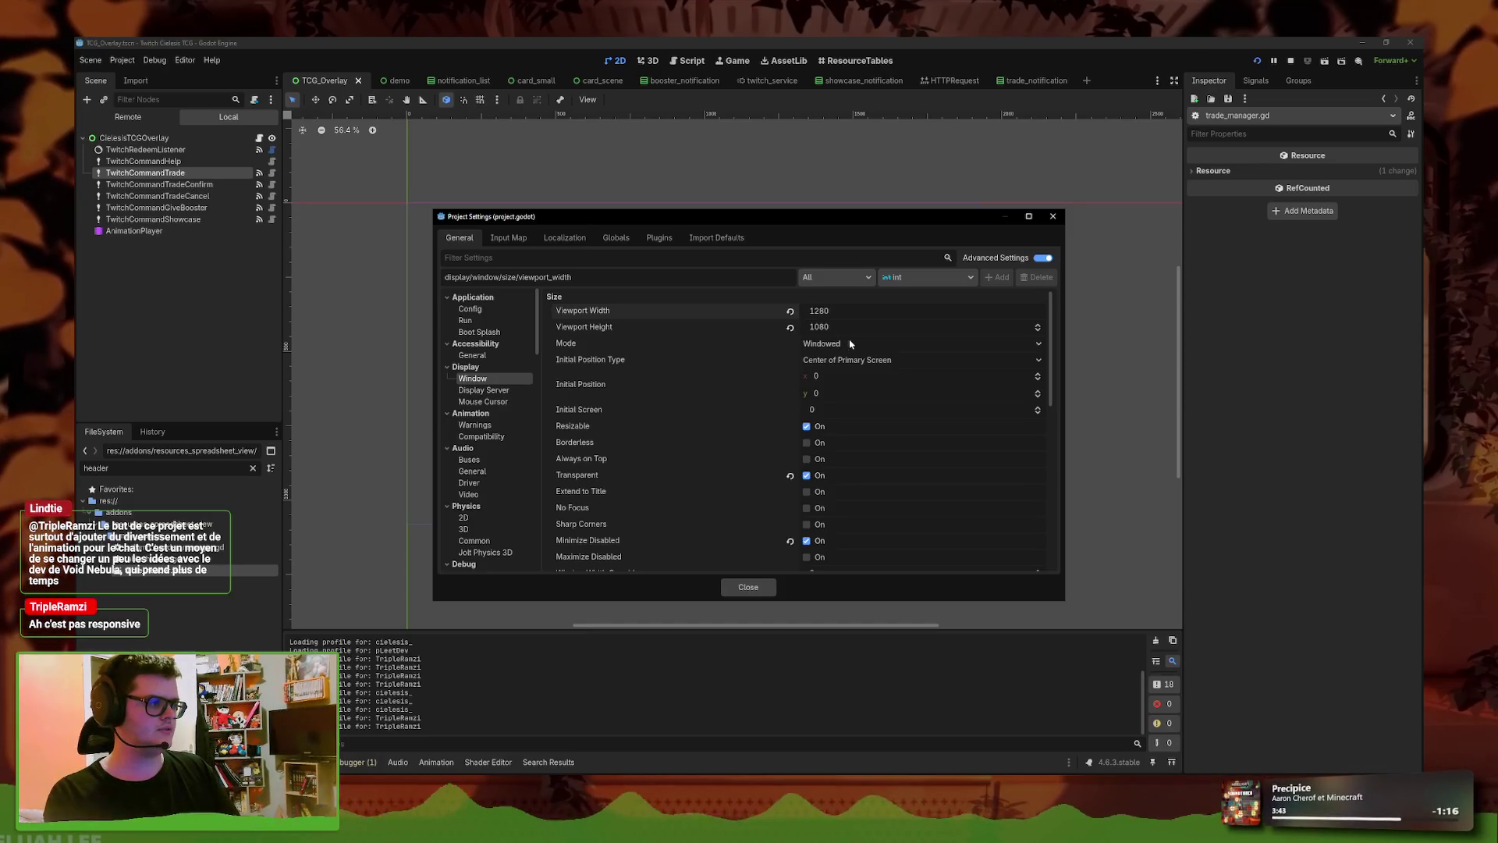
Adjust the overlay's viewport height, select the CielesisTCGOverlay root, and save the overlay scene.
left_click_drag(867, 324, 849, 324)
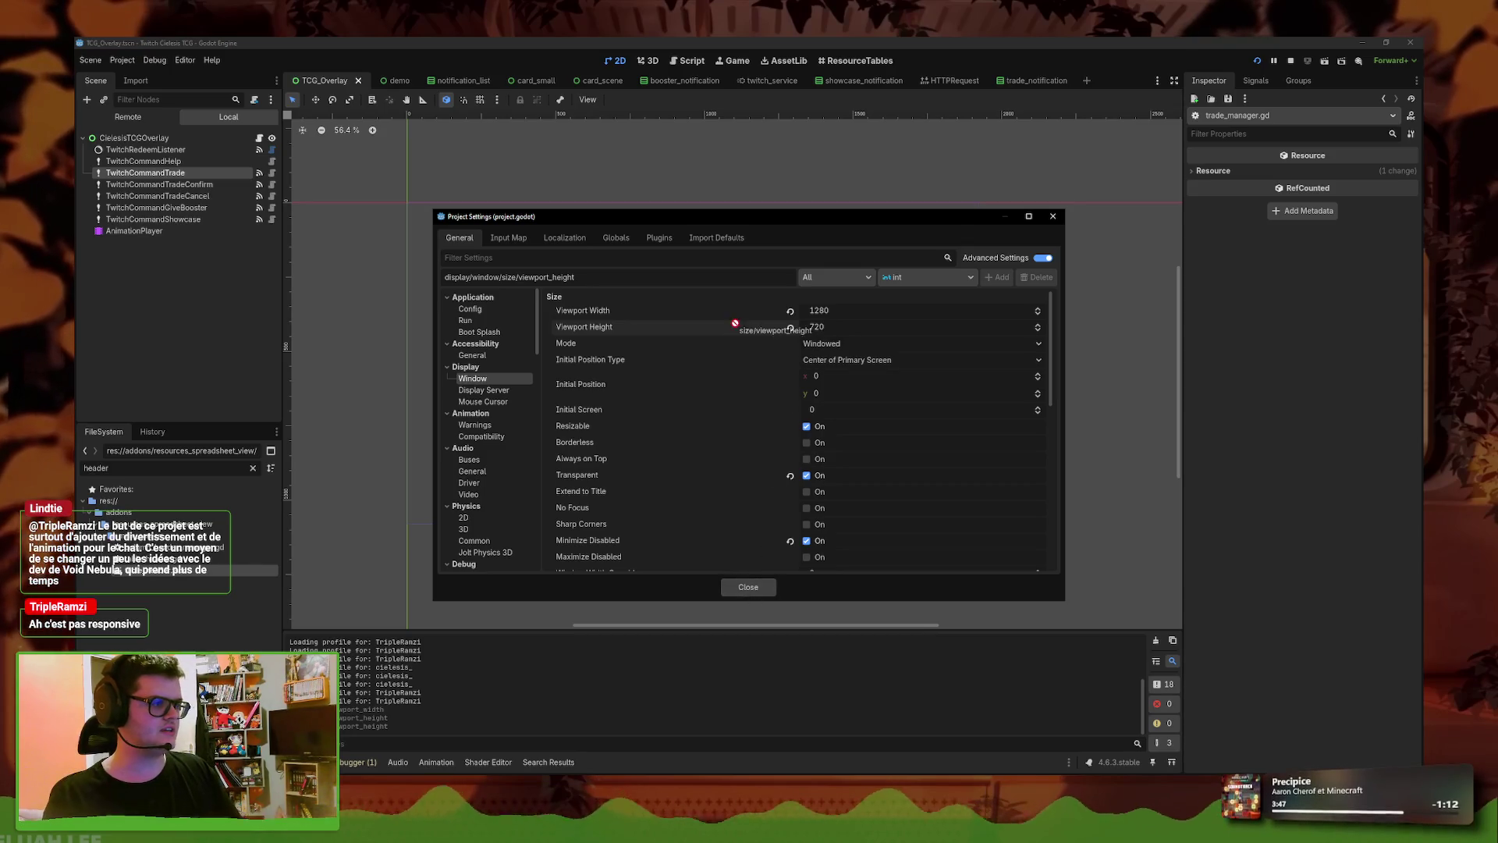
left_click(746, 585)
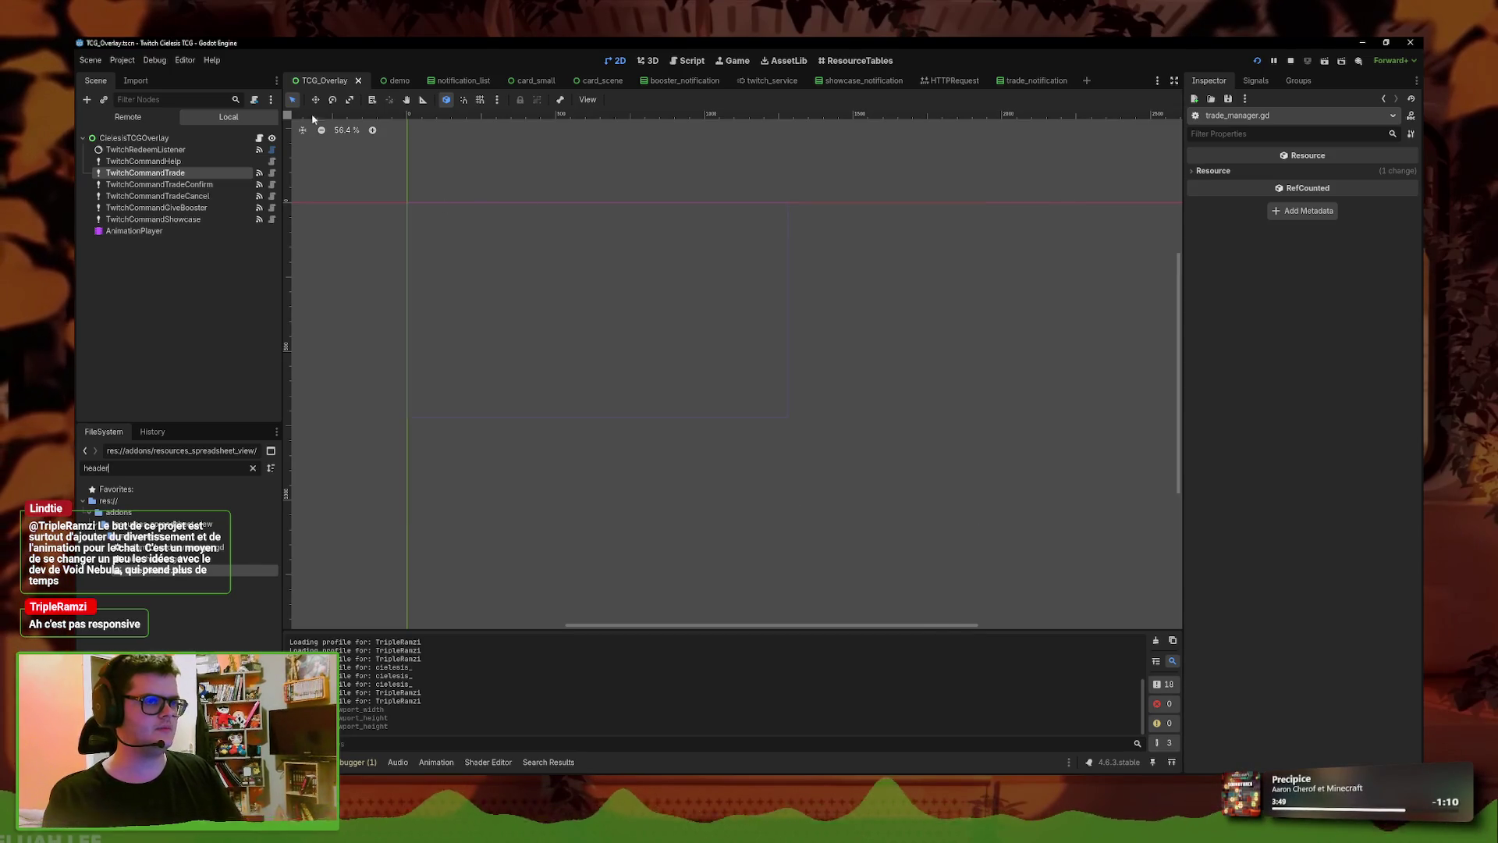
left_click(534, 267)
key("ctrl+s")
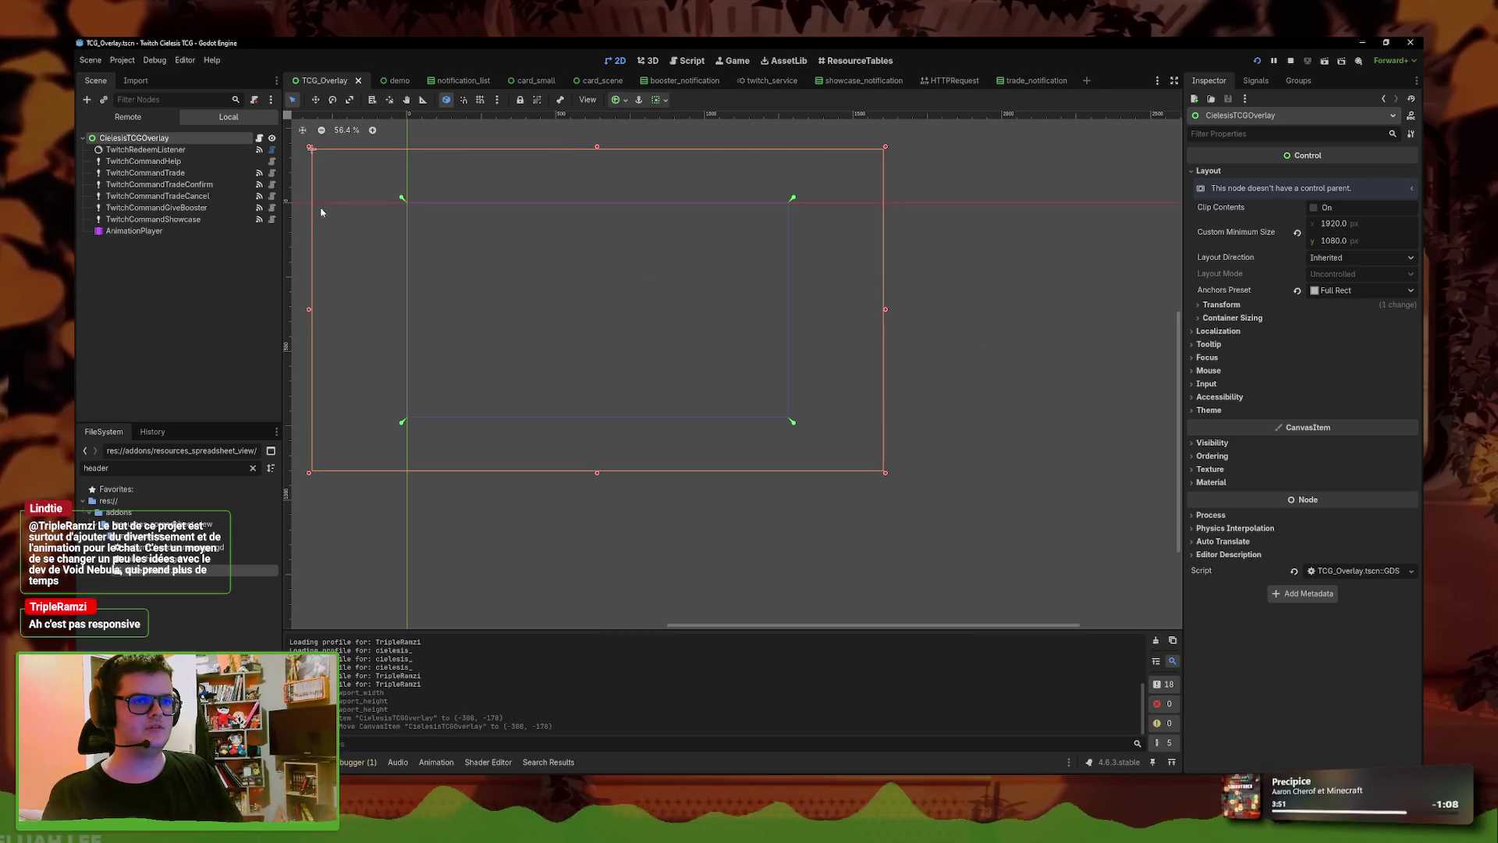
left_click(347, 264)
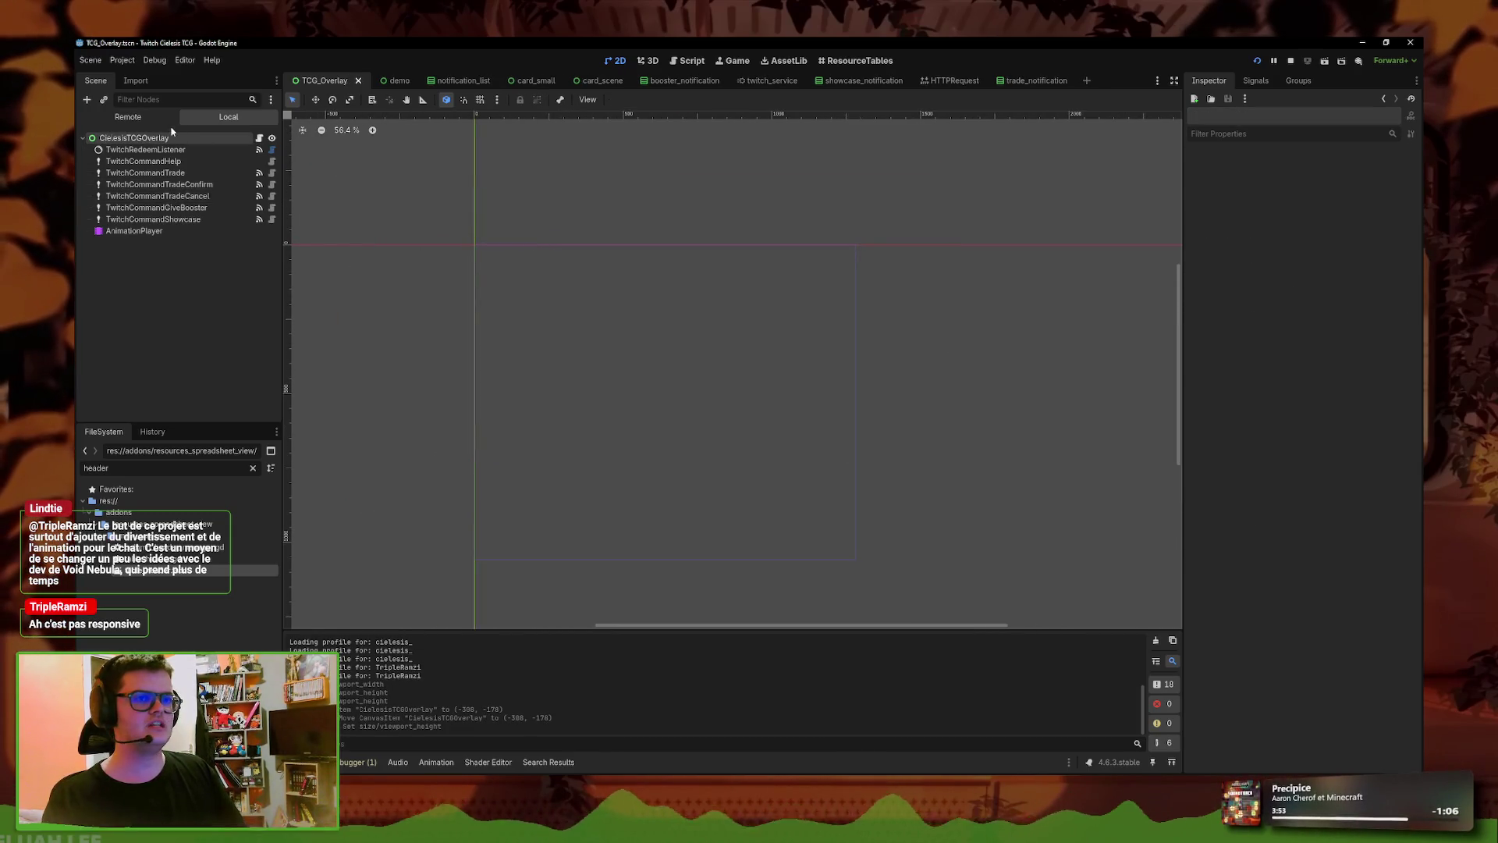
Restore the viewport to 1920×1080, move the CielesisTCGOverlay root onto the viewport, and save.
left_click(122, 60)
left_click(148, 79)
key("ctrl+z")
key("ctrl+z")
left_click(764, 593)
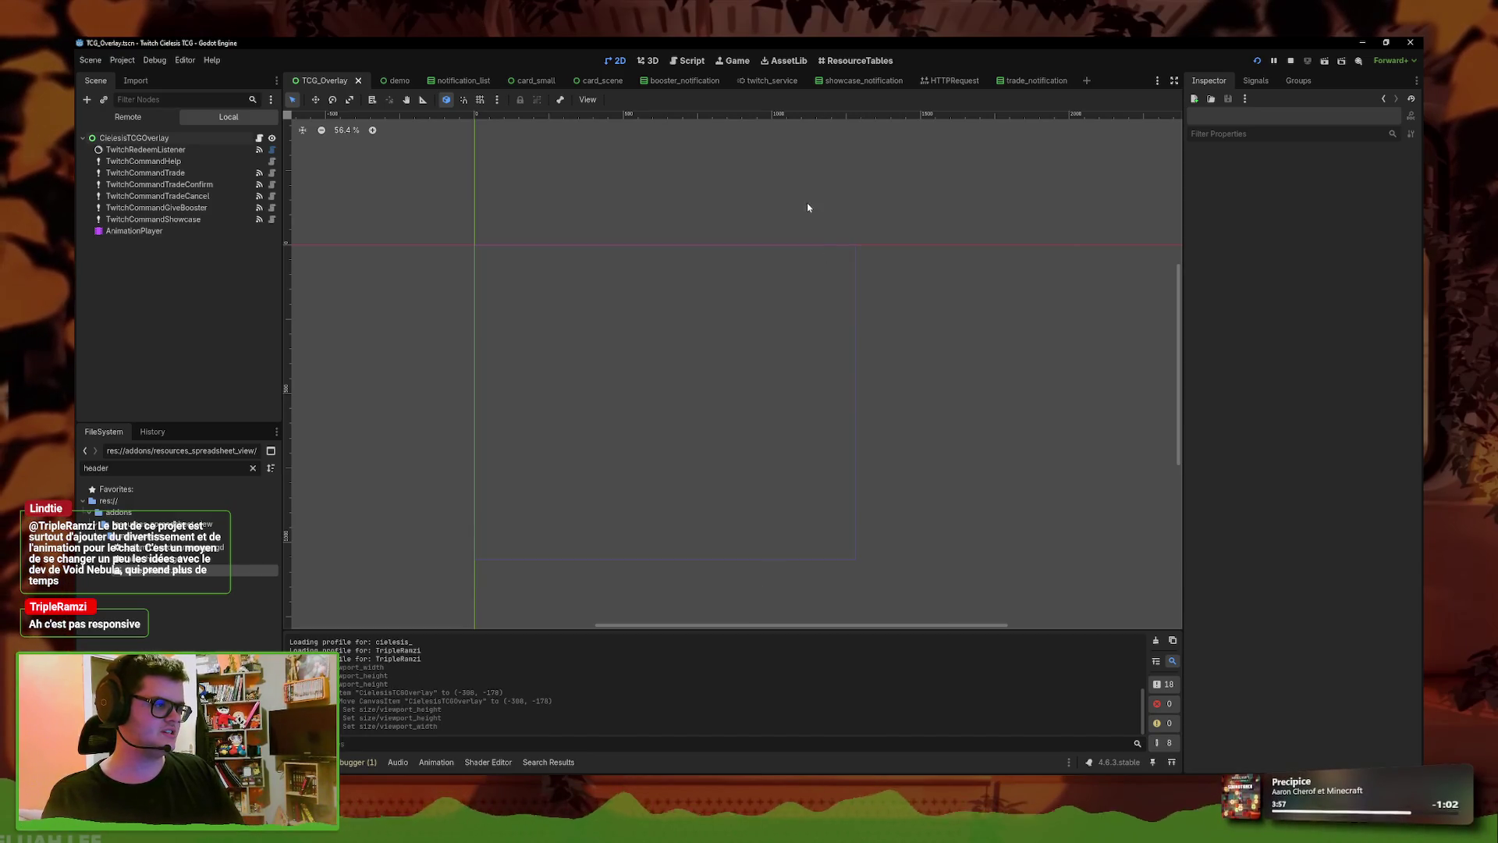
left_click(909, 358)
mouse_move(860, 348)
left_mouse_down()
mouse_move(1003, 426)
mouse_move(955, 404)
left_mouse_up()
key("ctrl+s")
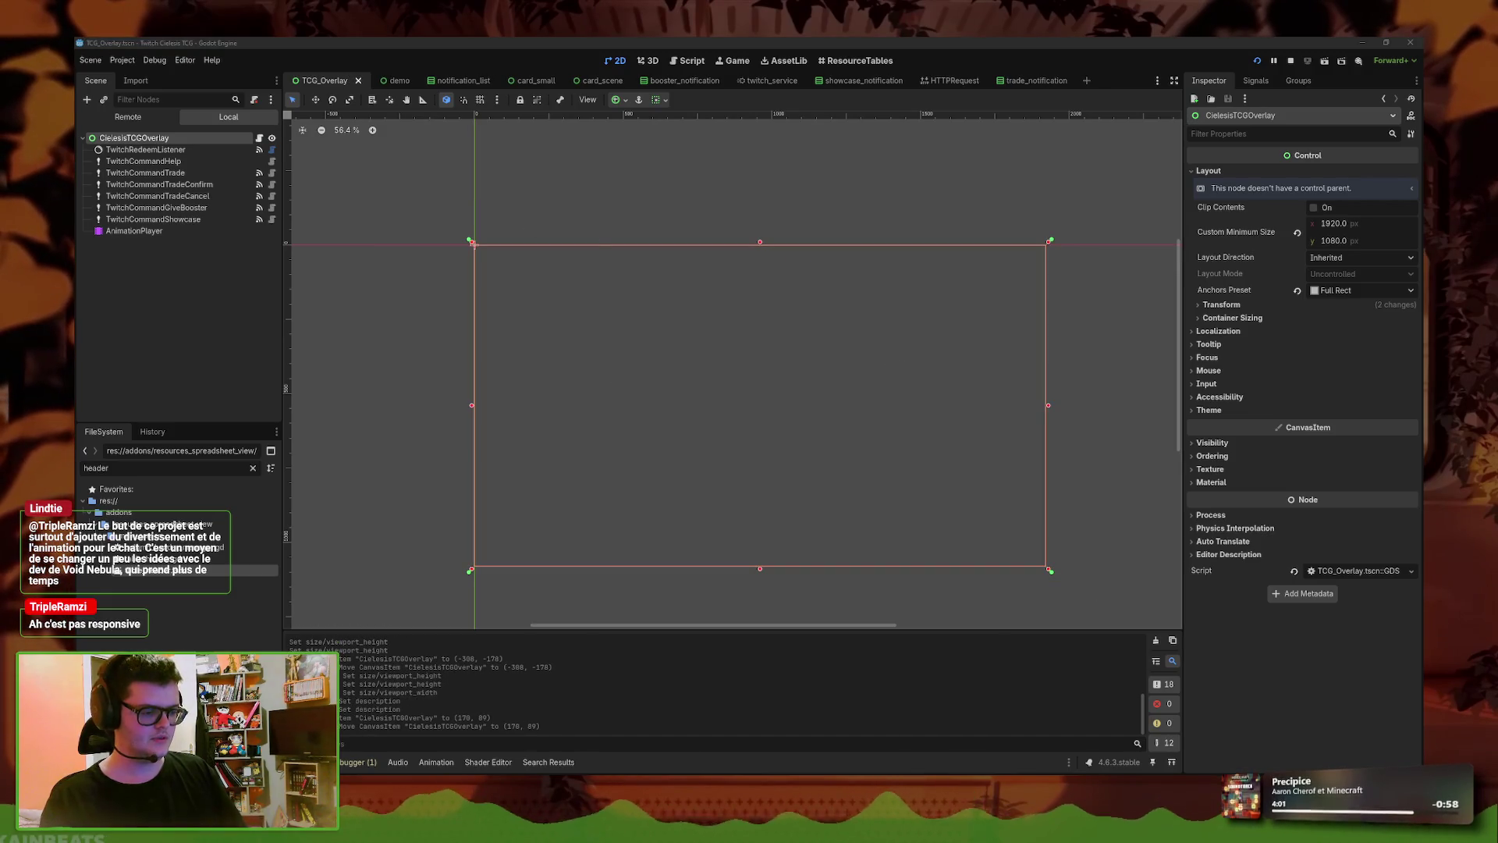
left_click(536, 760)
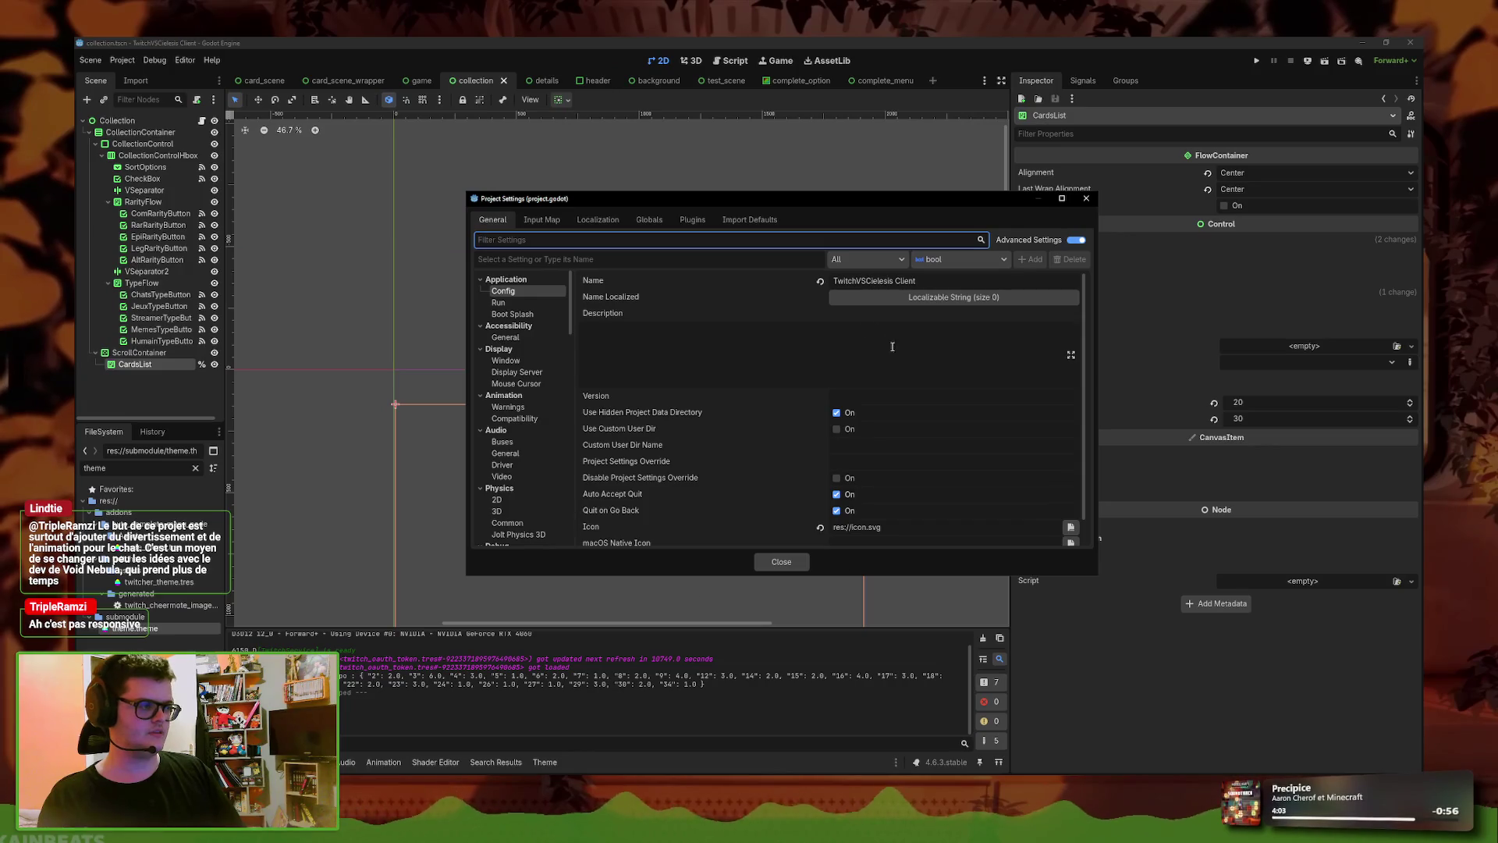
Set the client's Display > Window viewport to 1280×720.
left_click(505, 337)
left_click(506, 361)
left_click(866, 292)
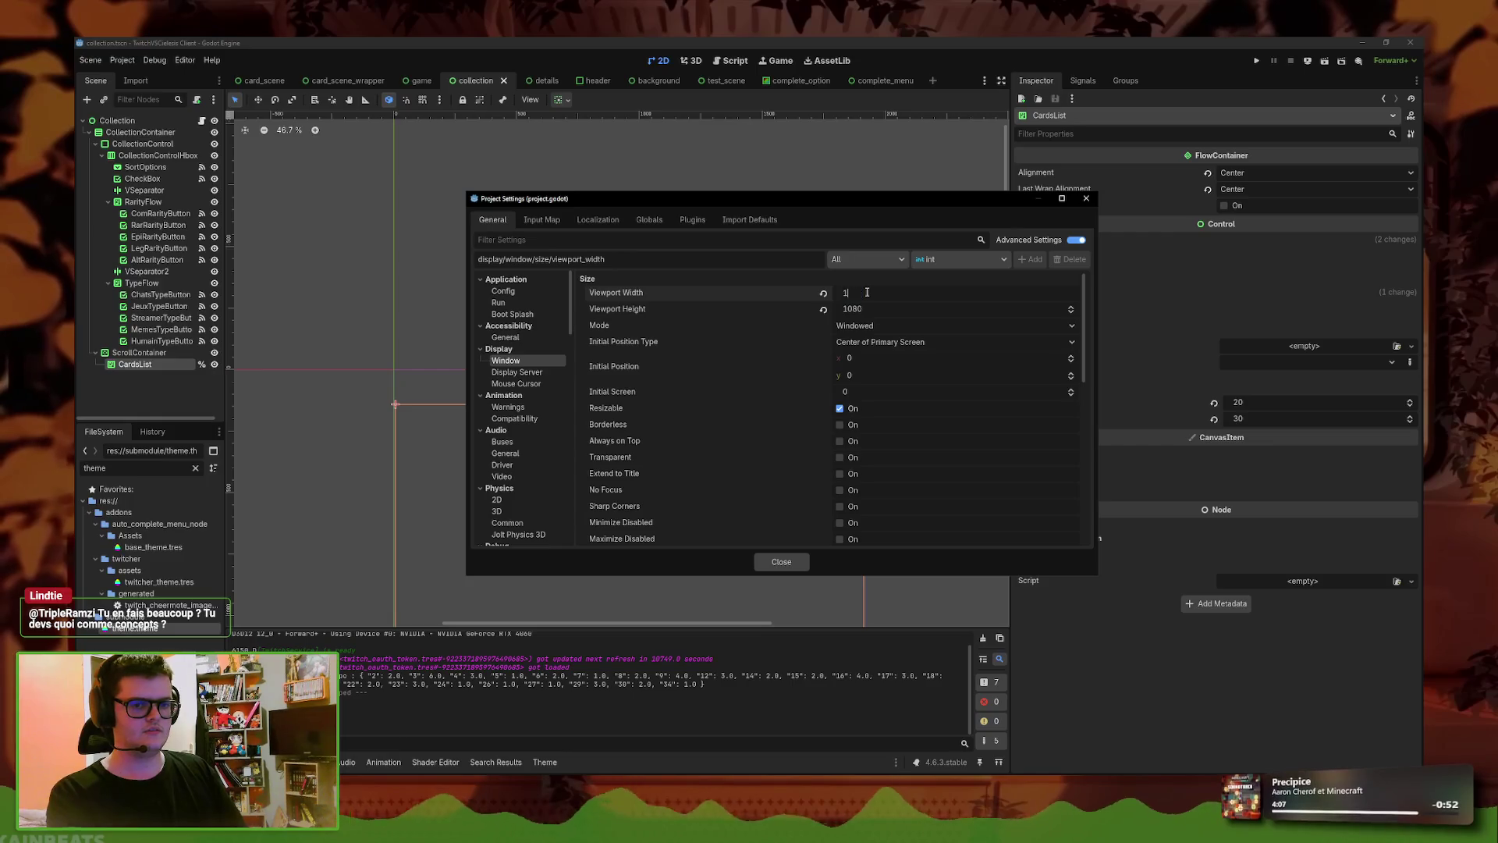
key("Tab")
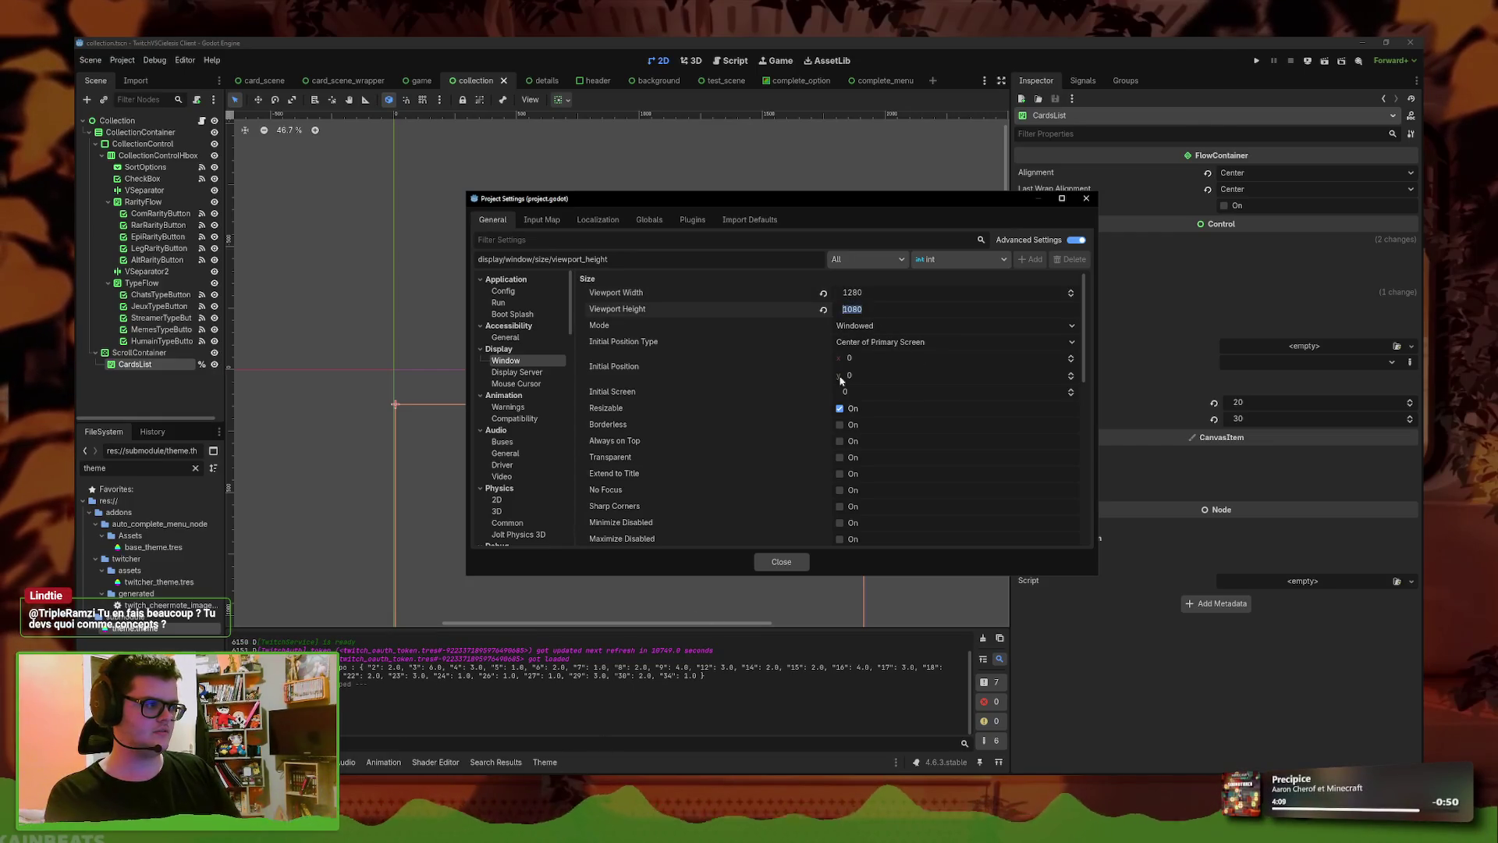
left_click(781, 561)
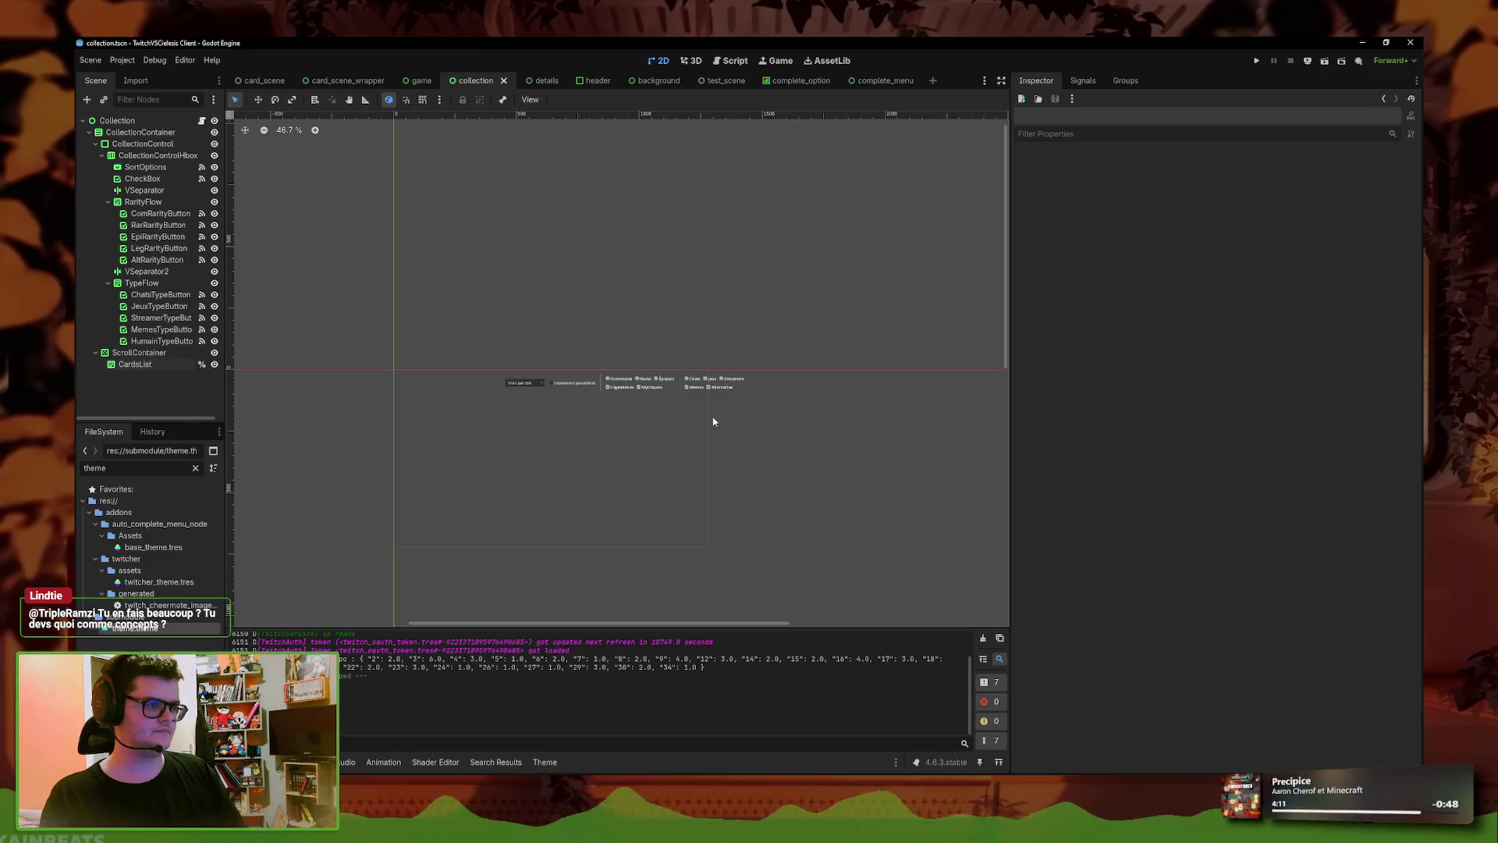
Check the collection layout, then run the project from the game scene.
scroll(671, 408, "up", 2)
scroll(646, 382, "up", 2)
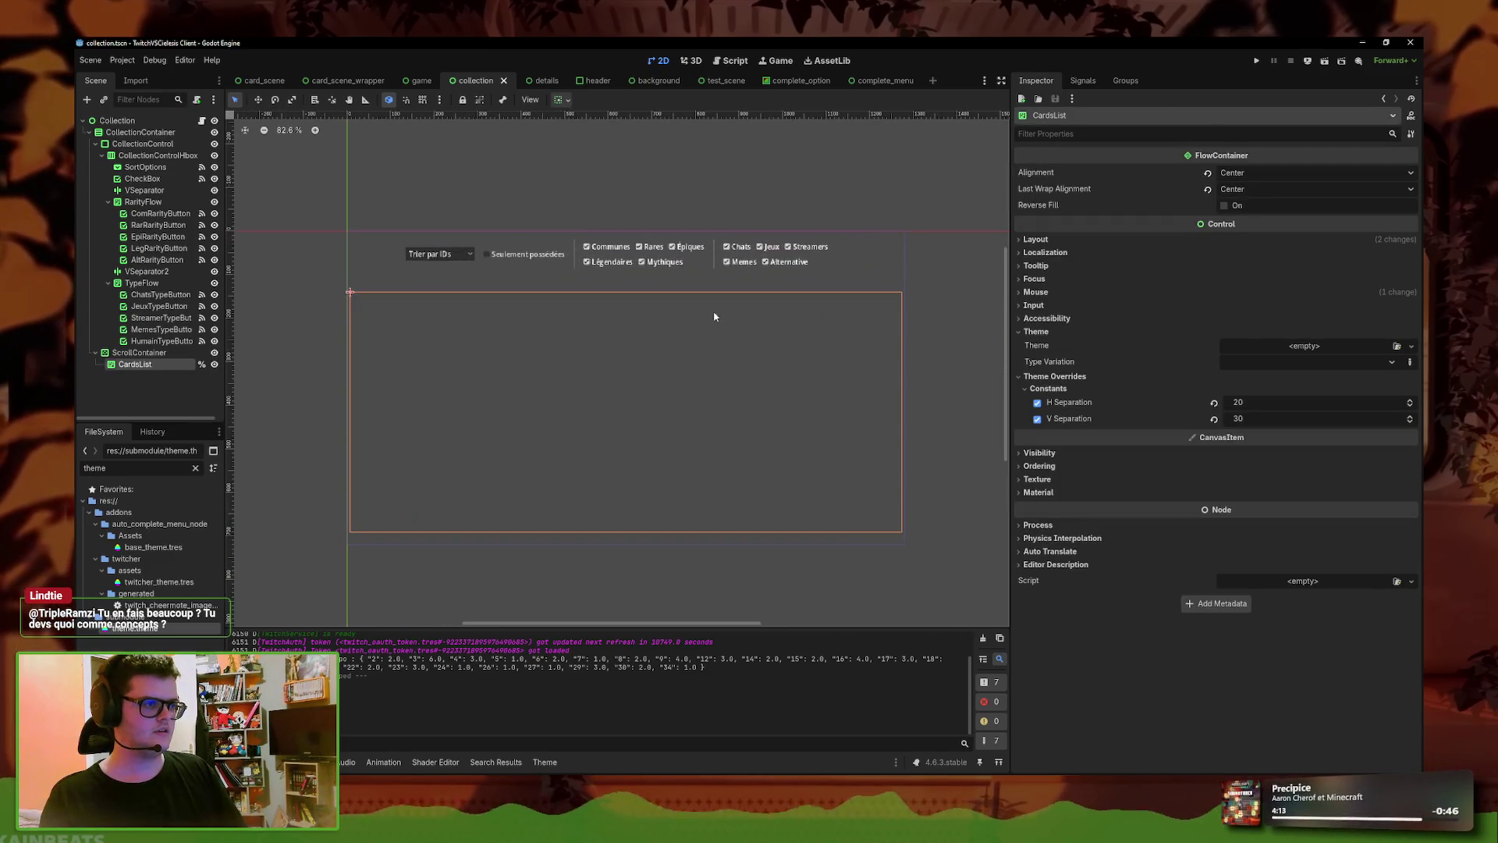
left_click(826, 267)
left_click(722, 367)
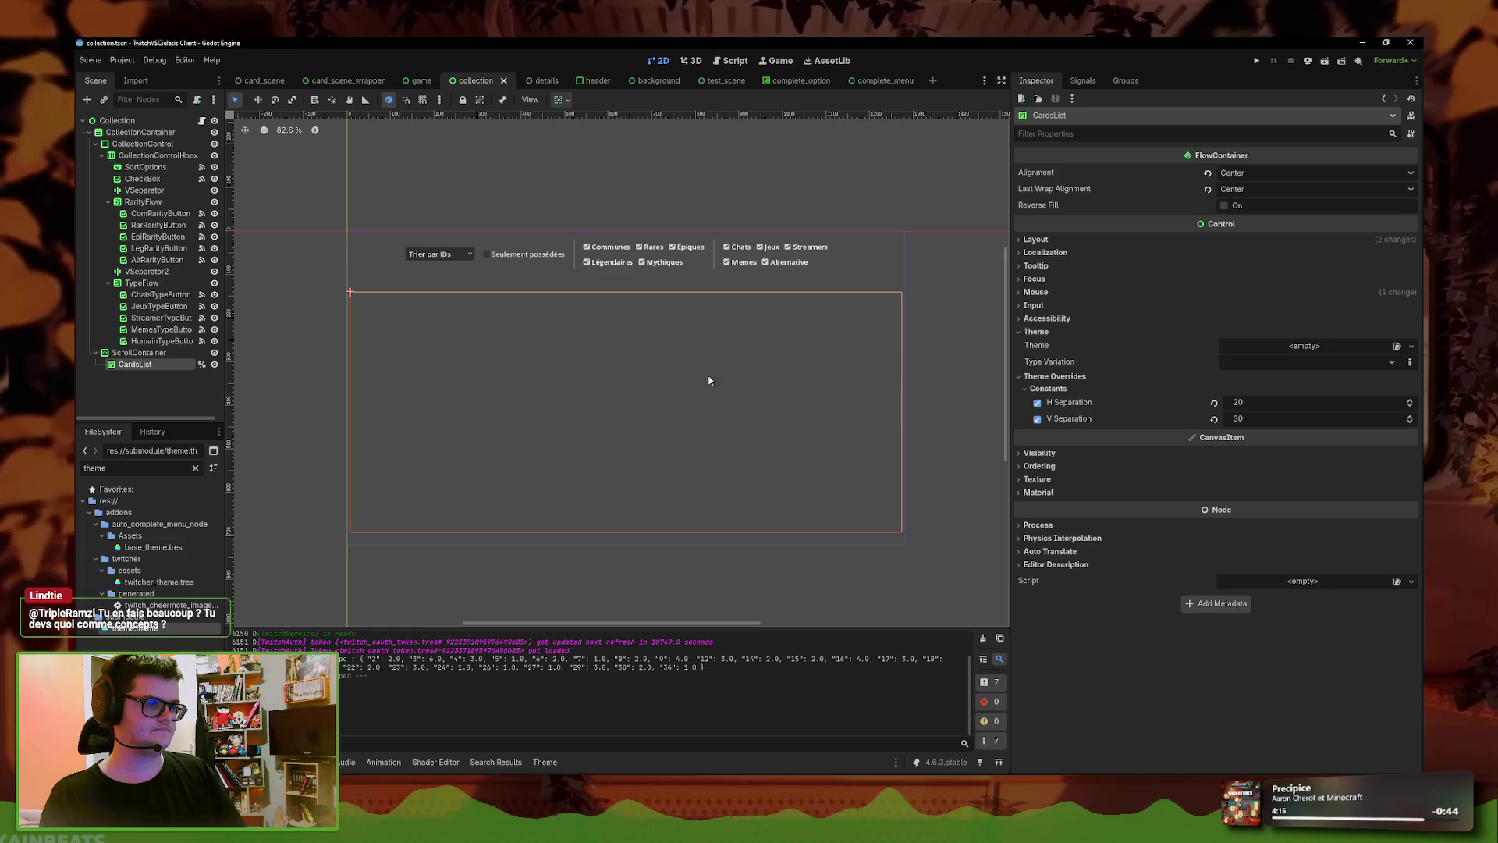
left_click(553, 146)
left_click(421, 81)
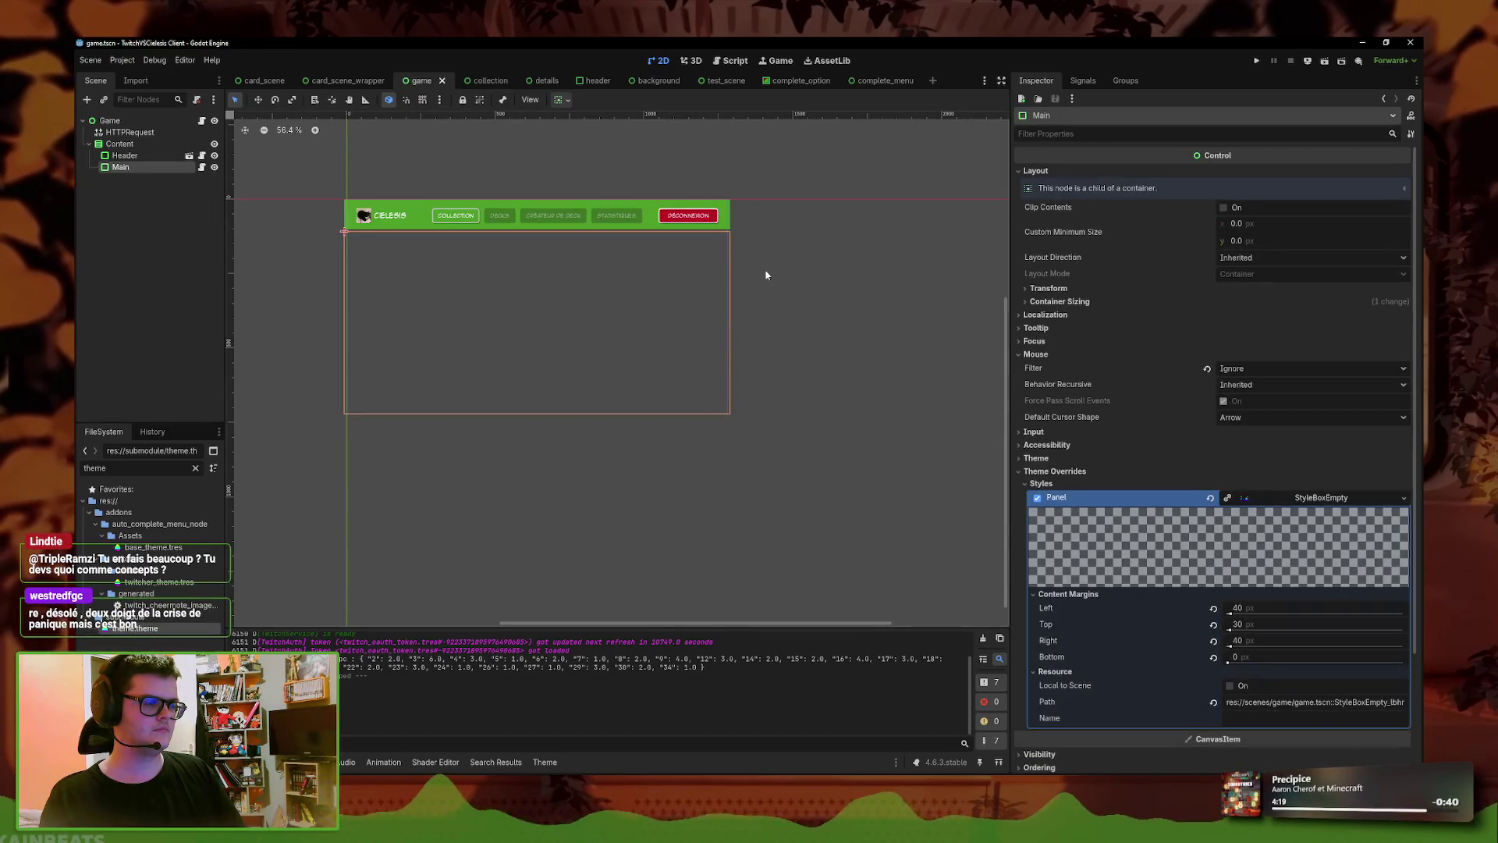
left_click(1256, 60)
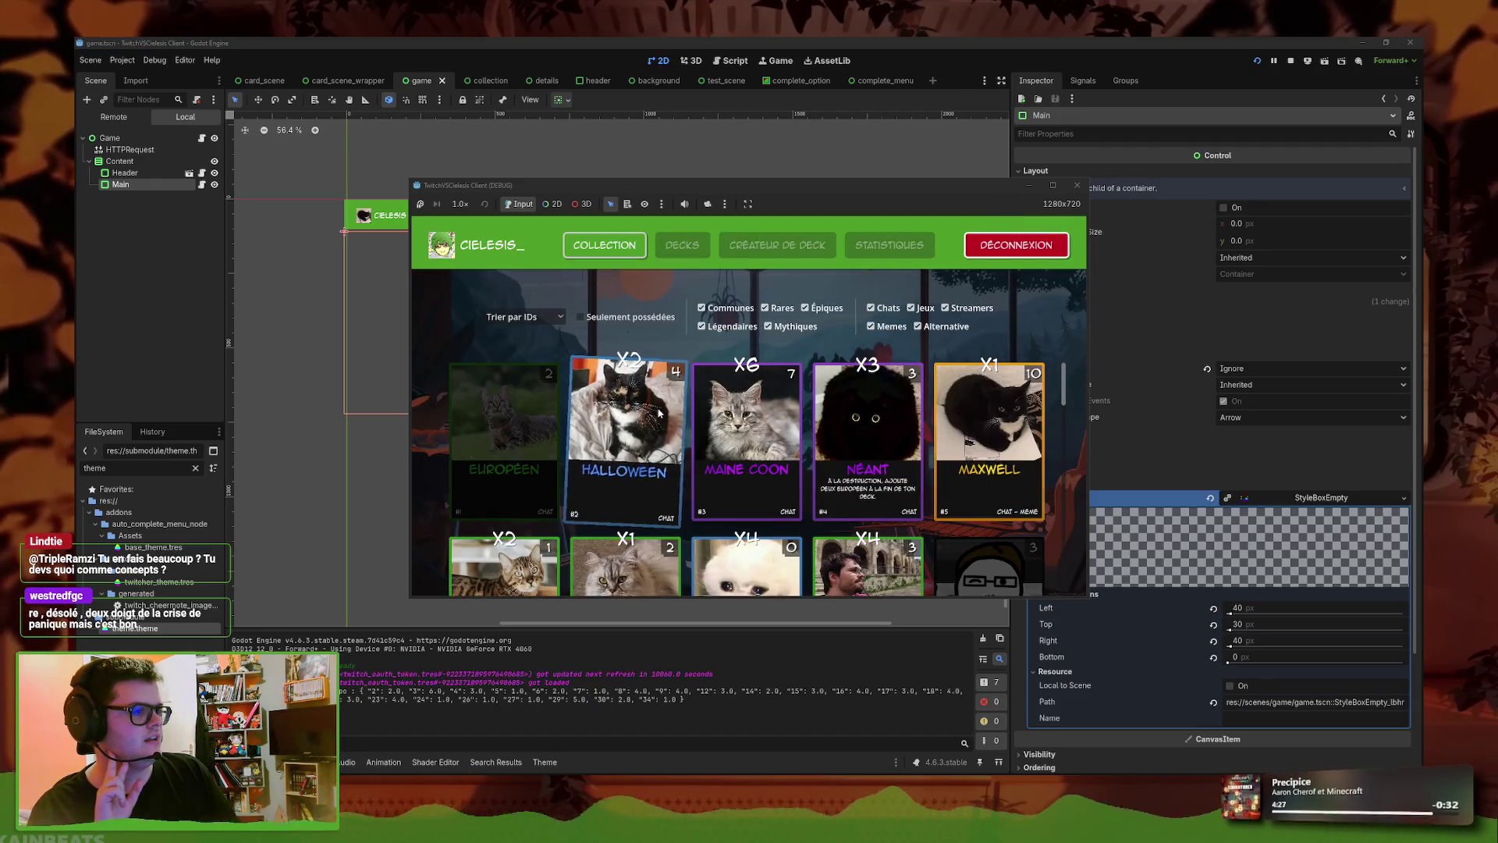
Open a card in the running game to trigger the autocomplete assertion.
scroll(654, 411, "down", 10)
scroll(790, 437, "up", 5)
left_click(867, 435)
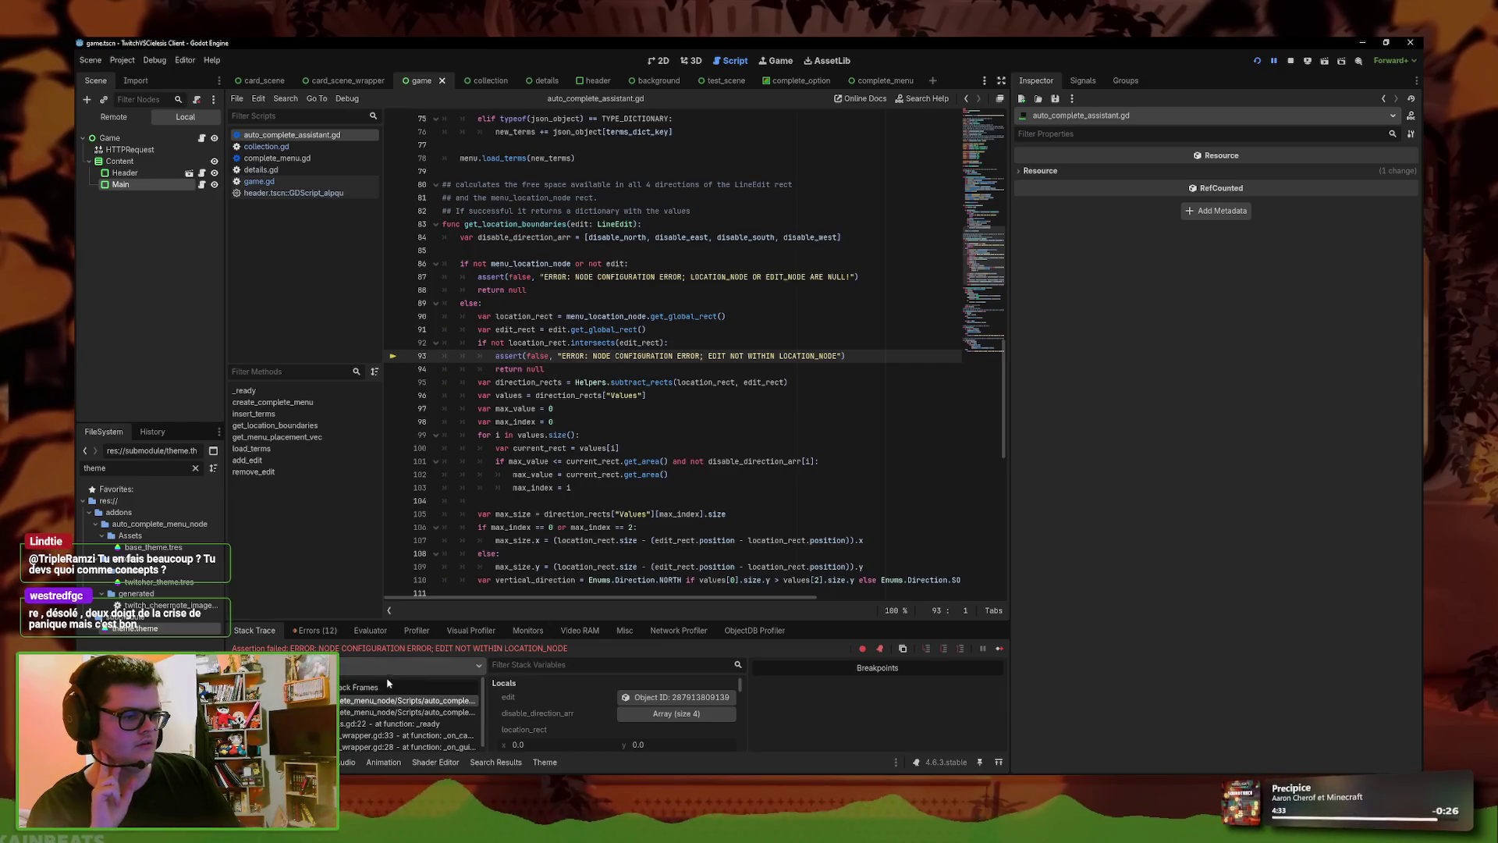
Examine the stack trace frames and the failing assert on line 93 of auto_complete_assistant.gd.
left_click(474, 649)
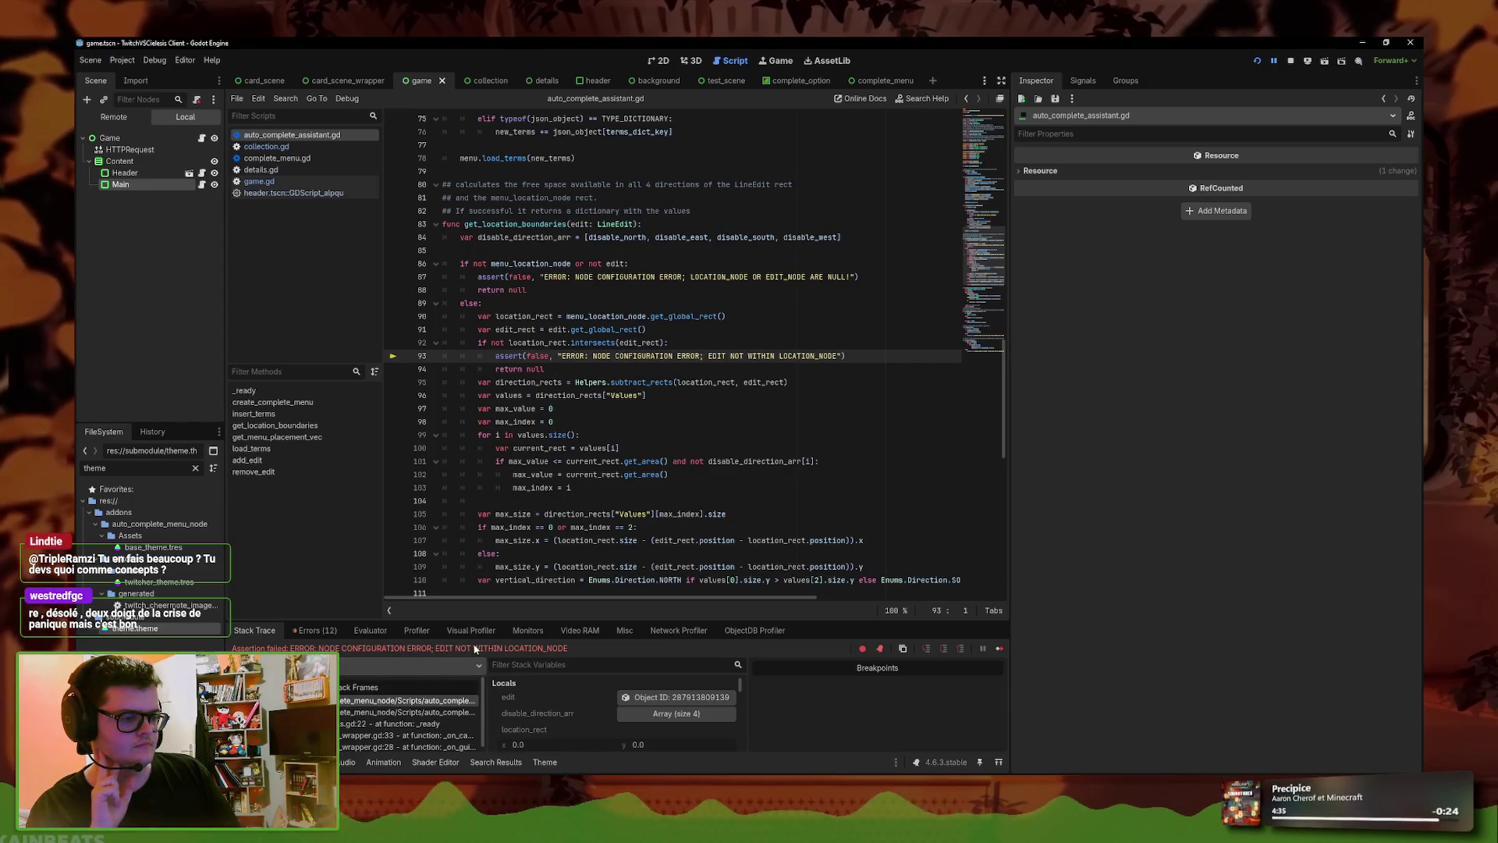
left_click(429, 711)
left_click(432, 701)
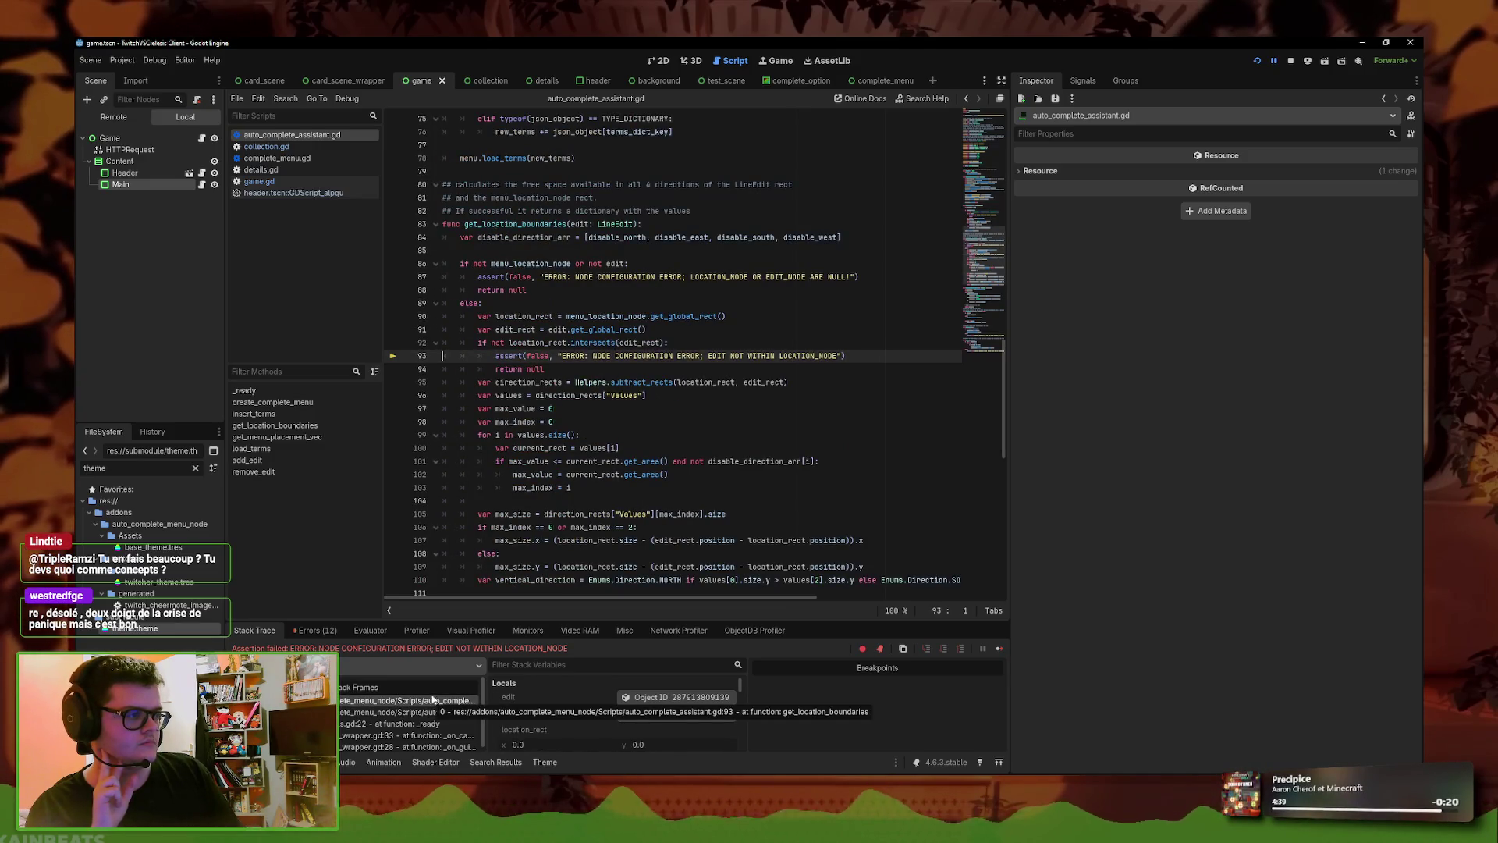
left_click(803, 372)
left_click(858, 358)
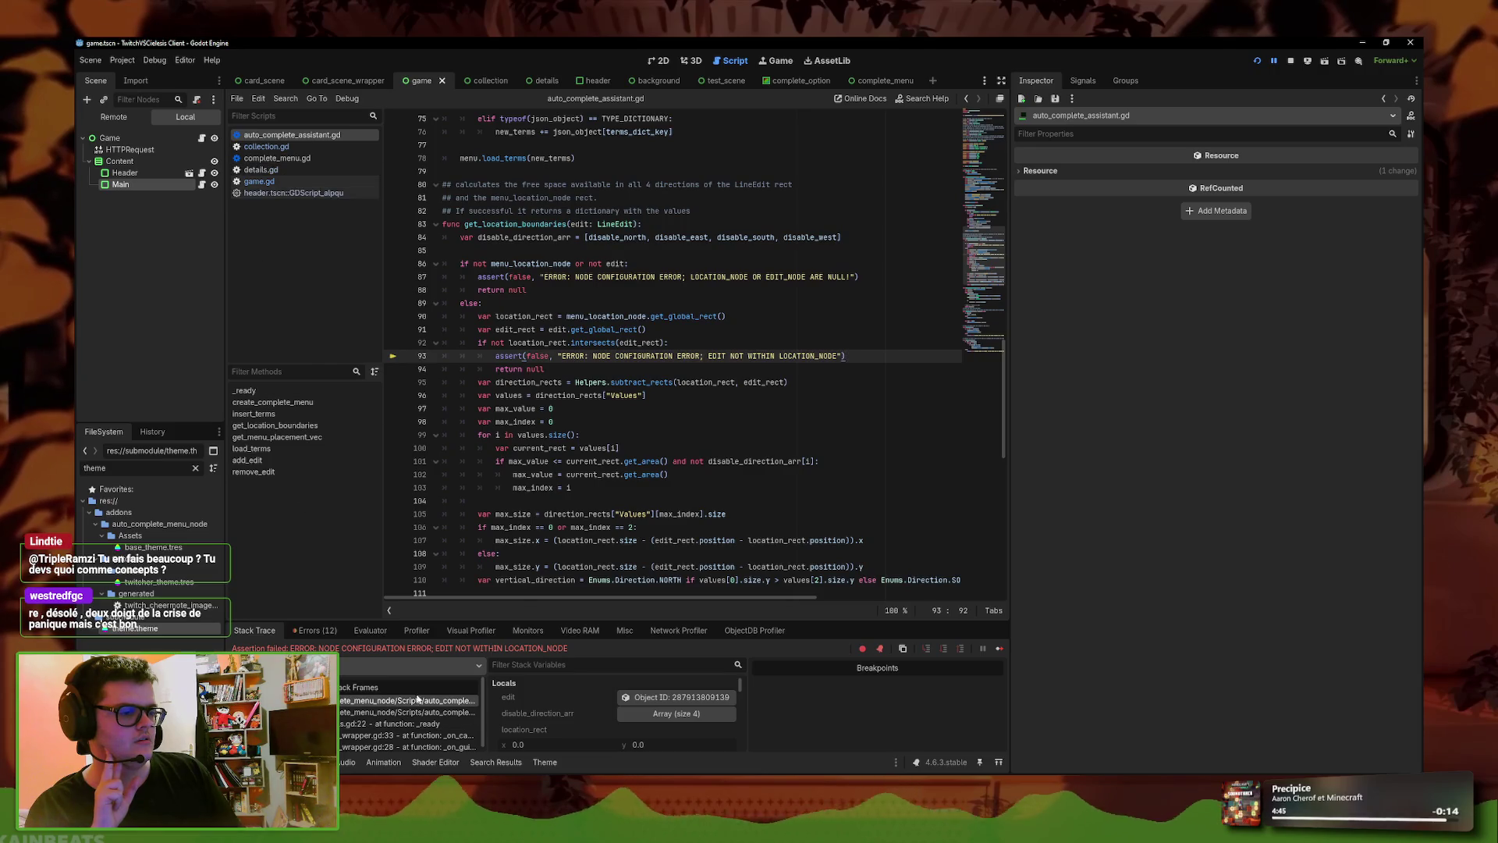
scroll(595, 380, "up", 4)
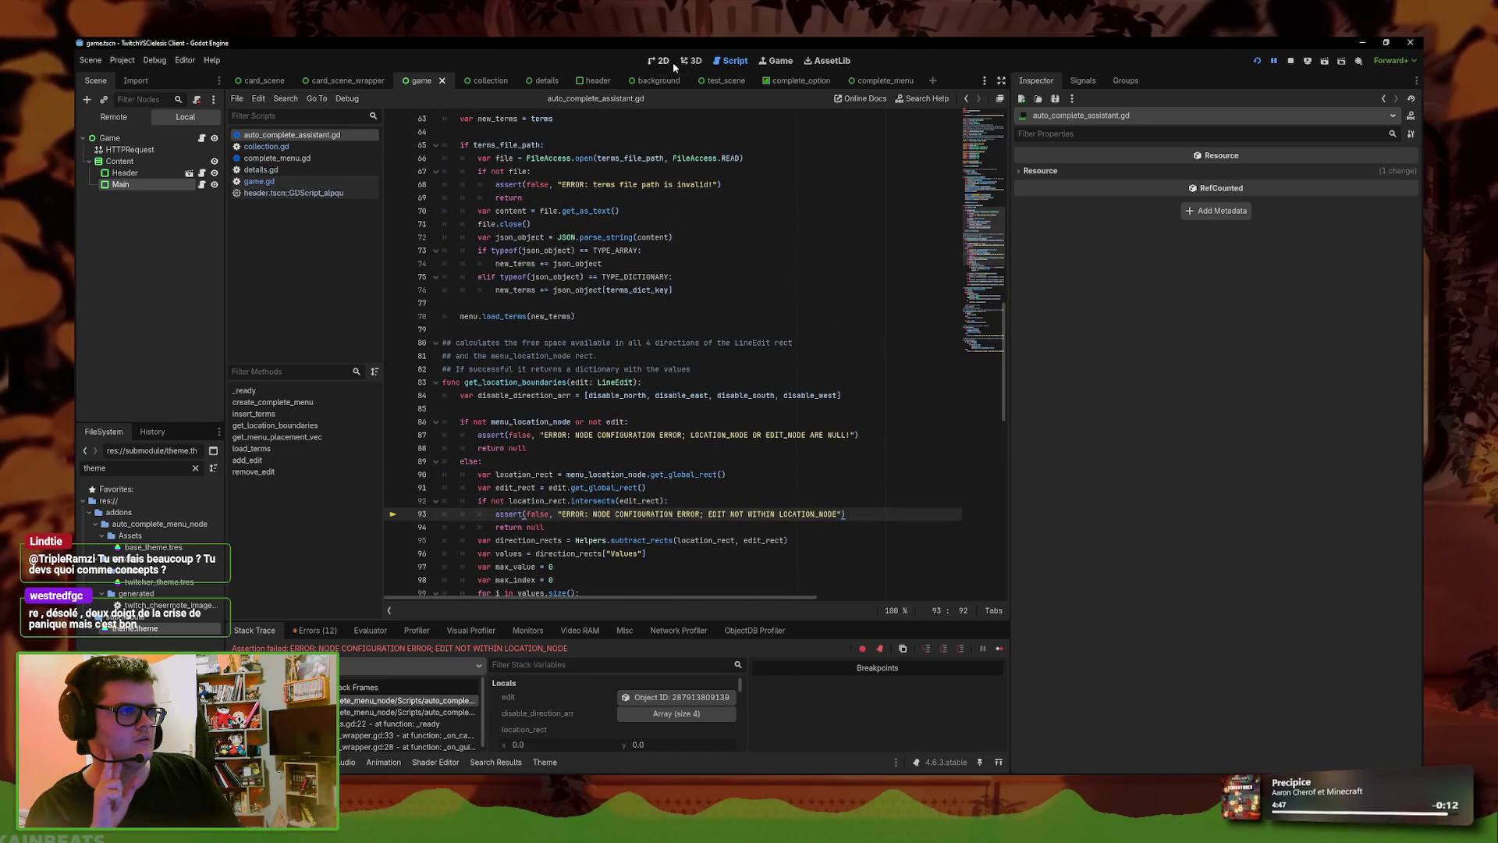
left_click(546, 81)
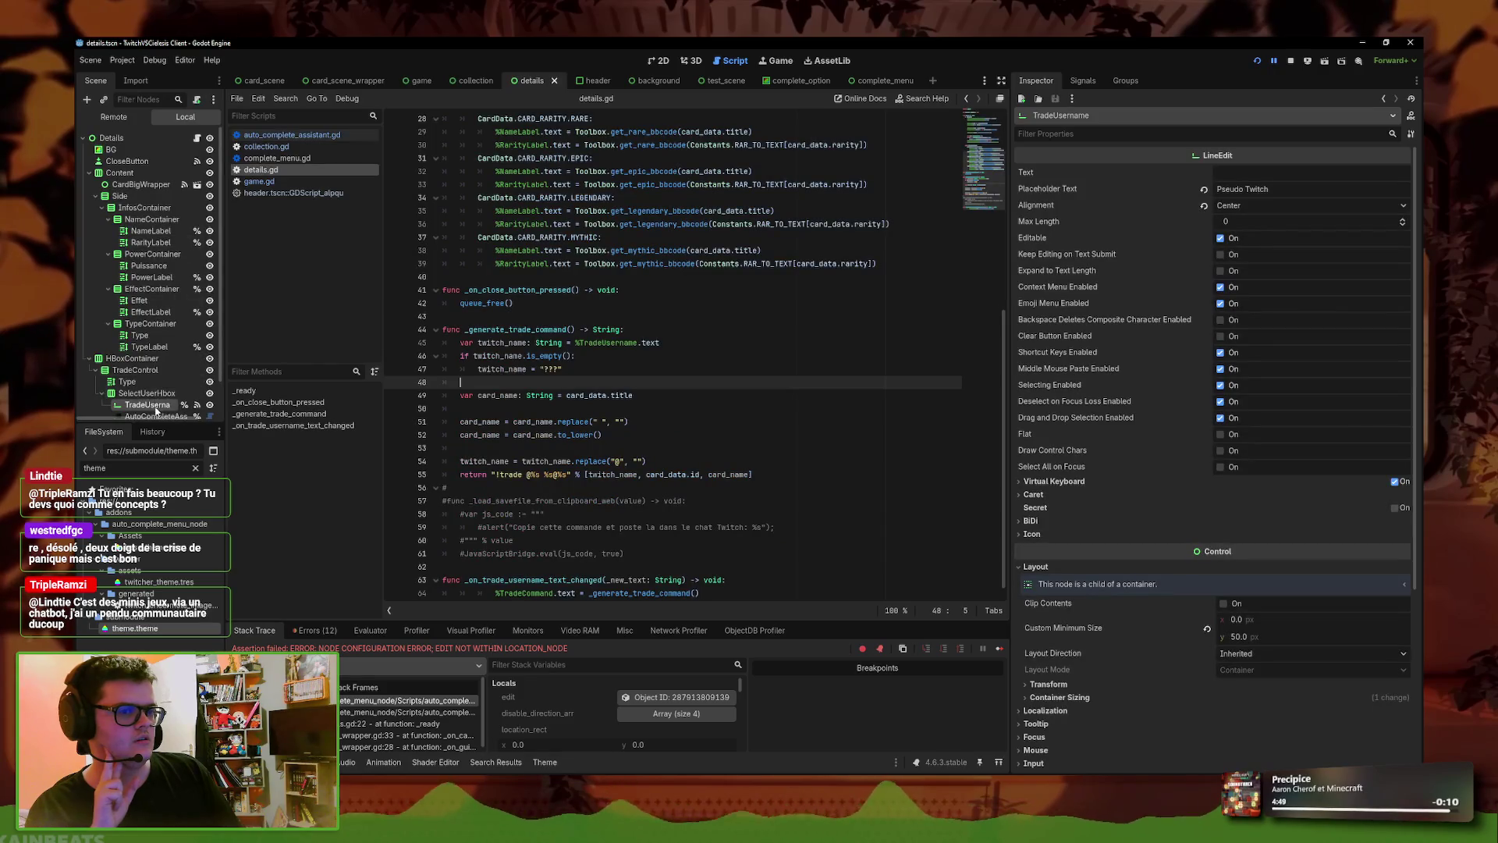
Set AutoCompleteAssistant's Menu Location Node to SelectUserHbox, save, and rerun the game.
scroll(156, 412, "down", 2)
left_click(155, 381)
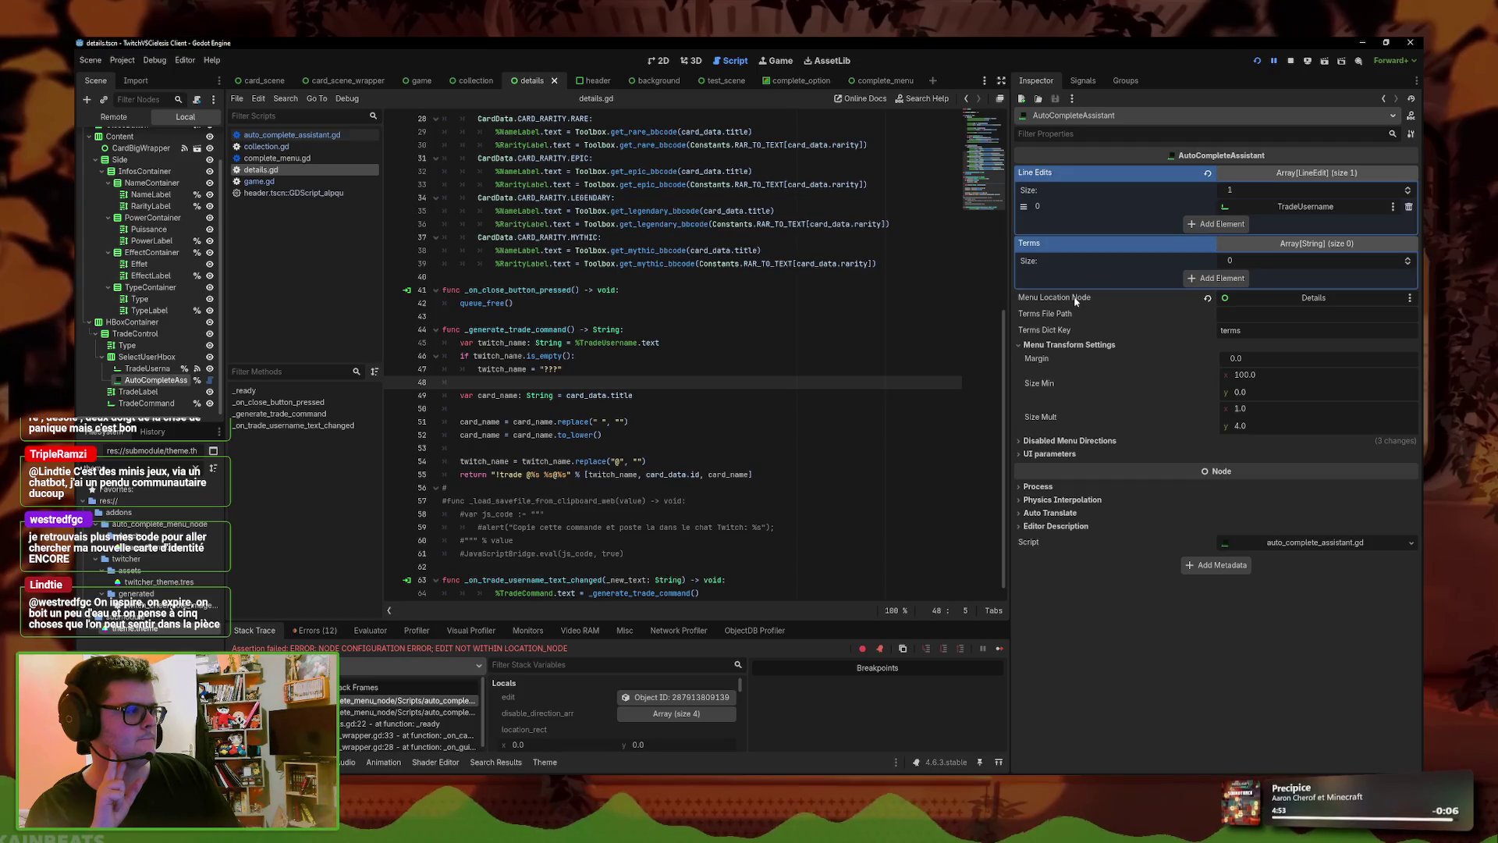
mouse_move(1075, 302)
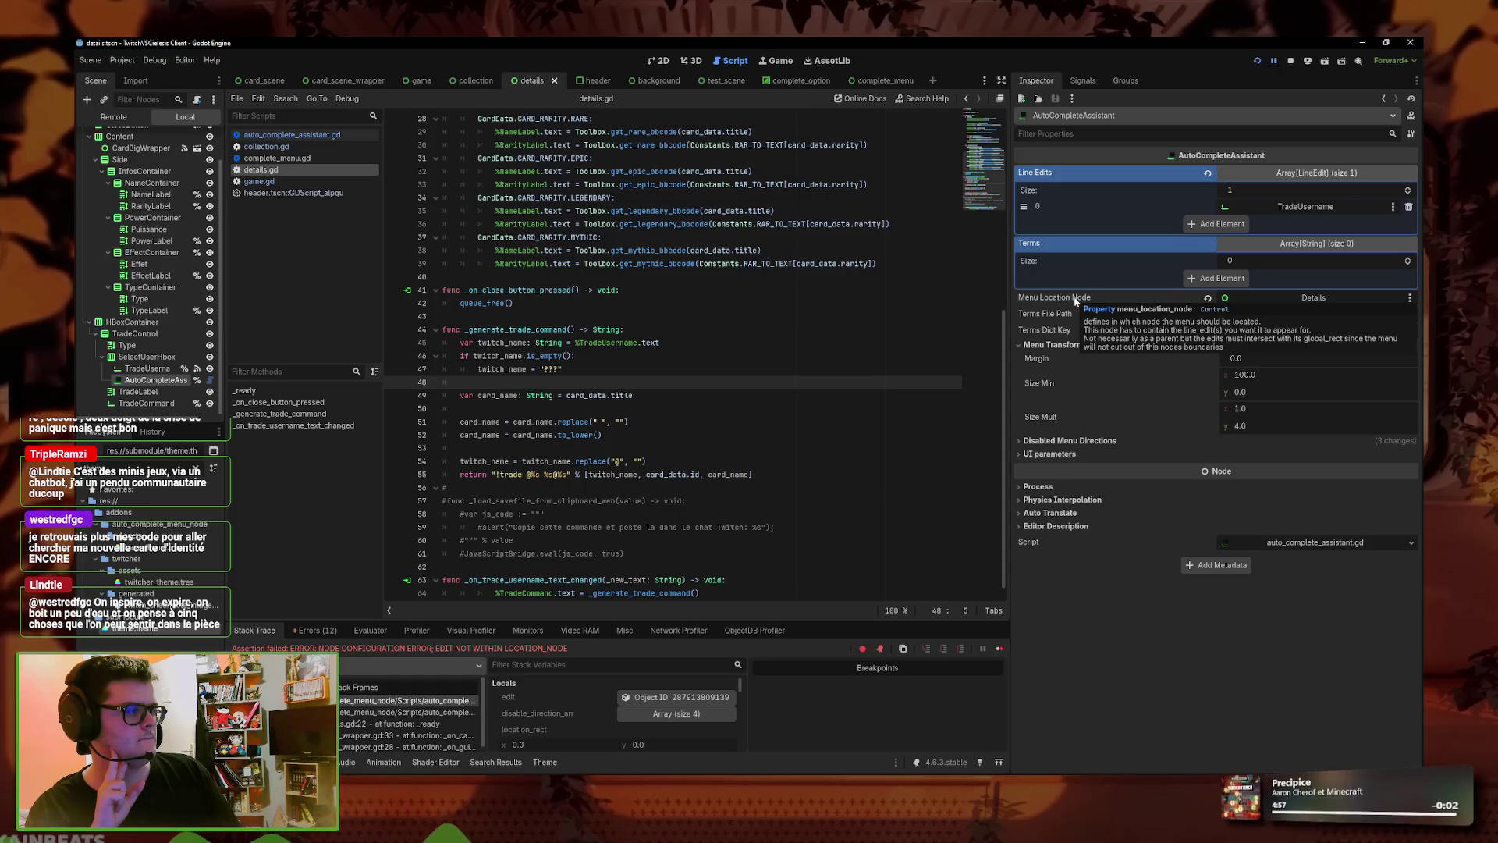
left_click(1295, 298)
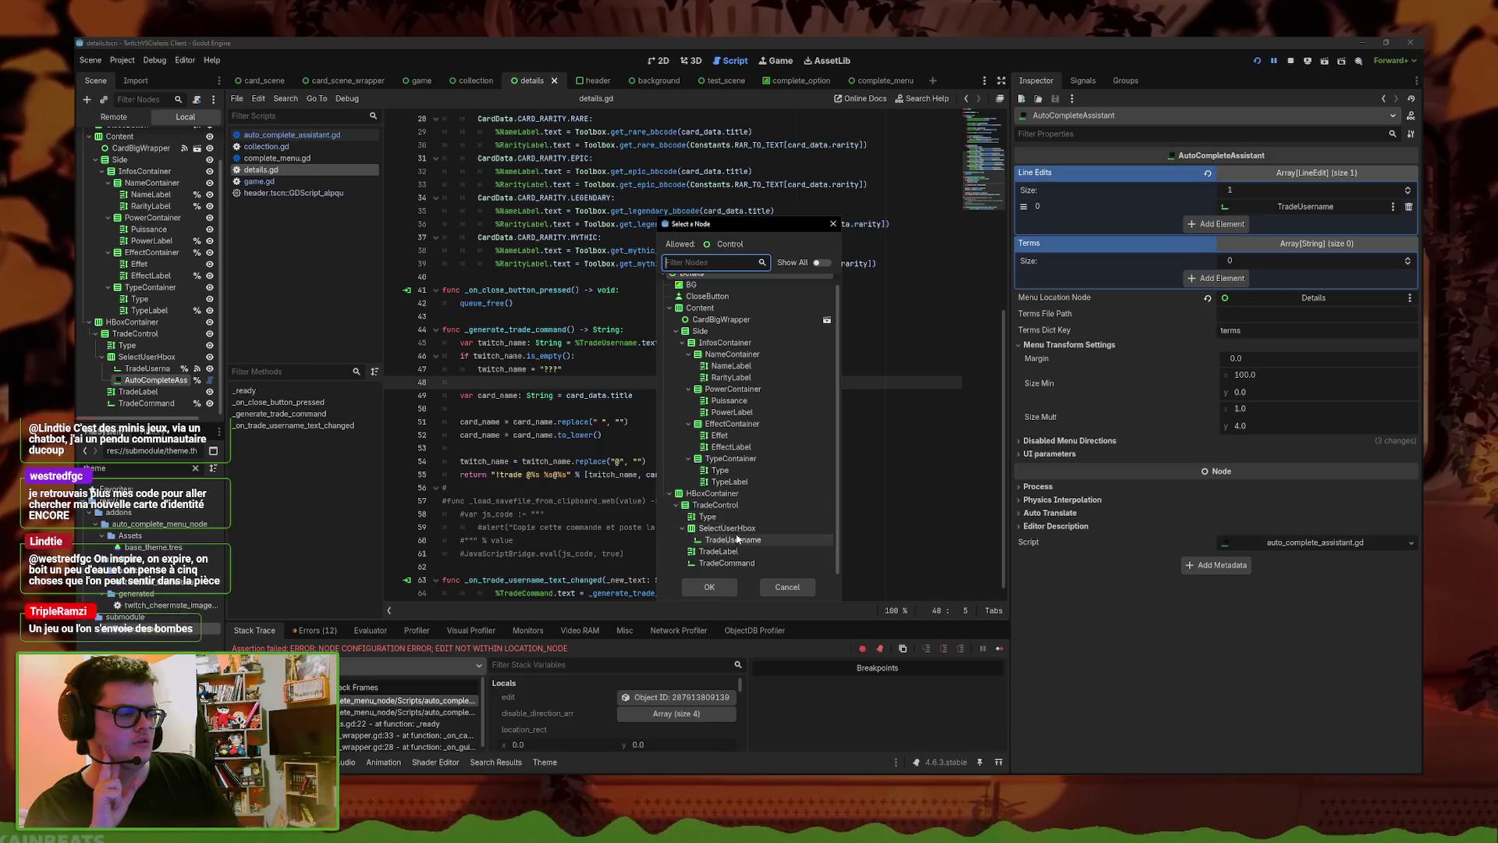
double_click(740, 529)
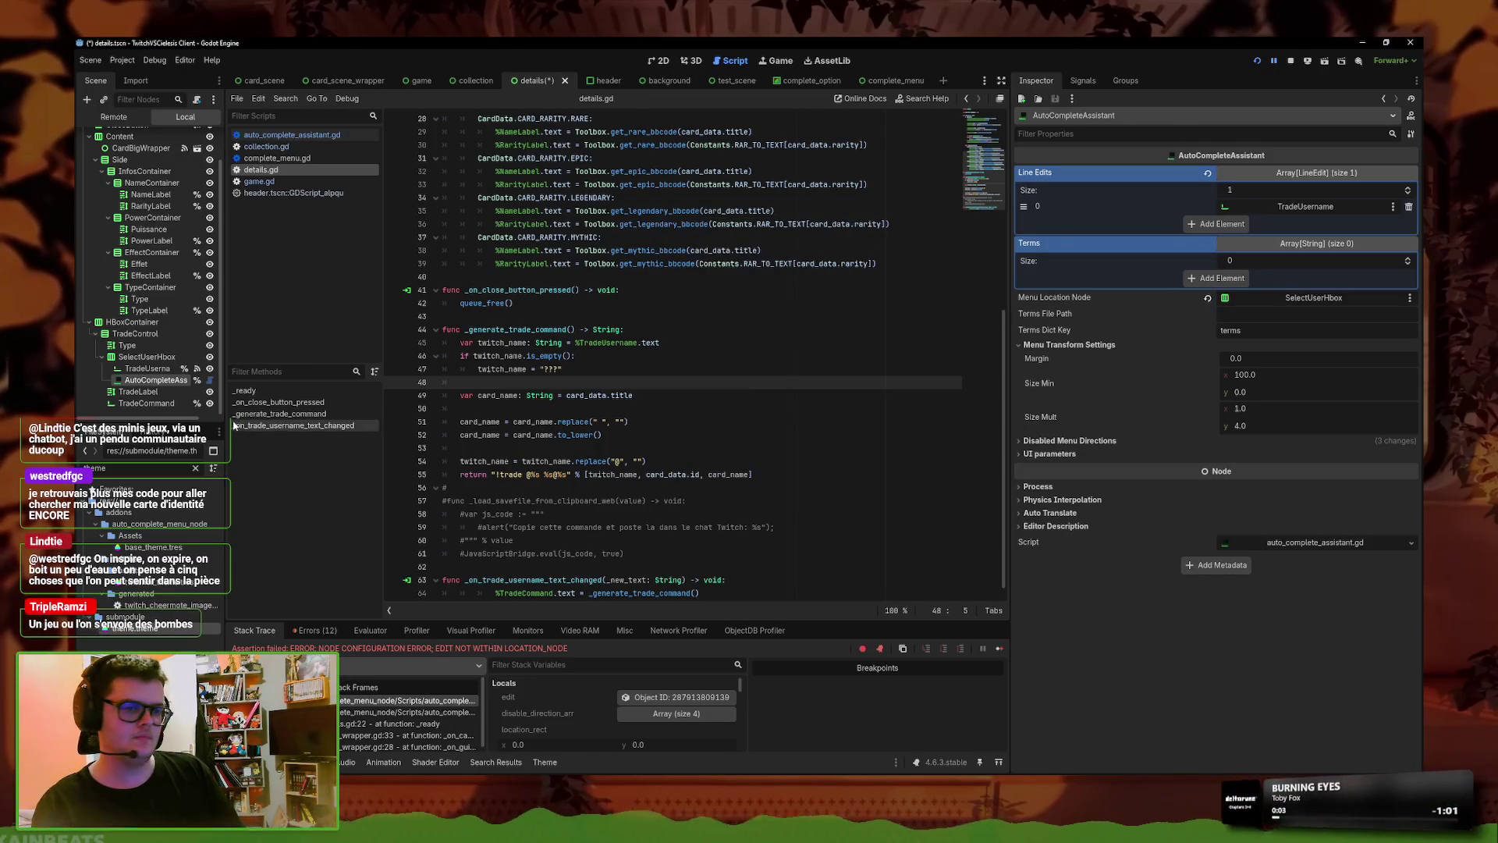
key("ctrl+s")
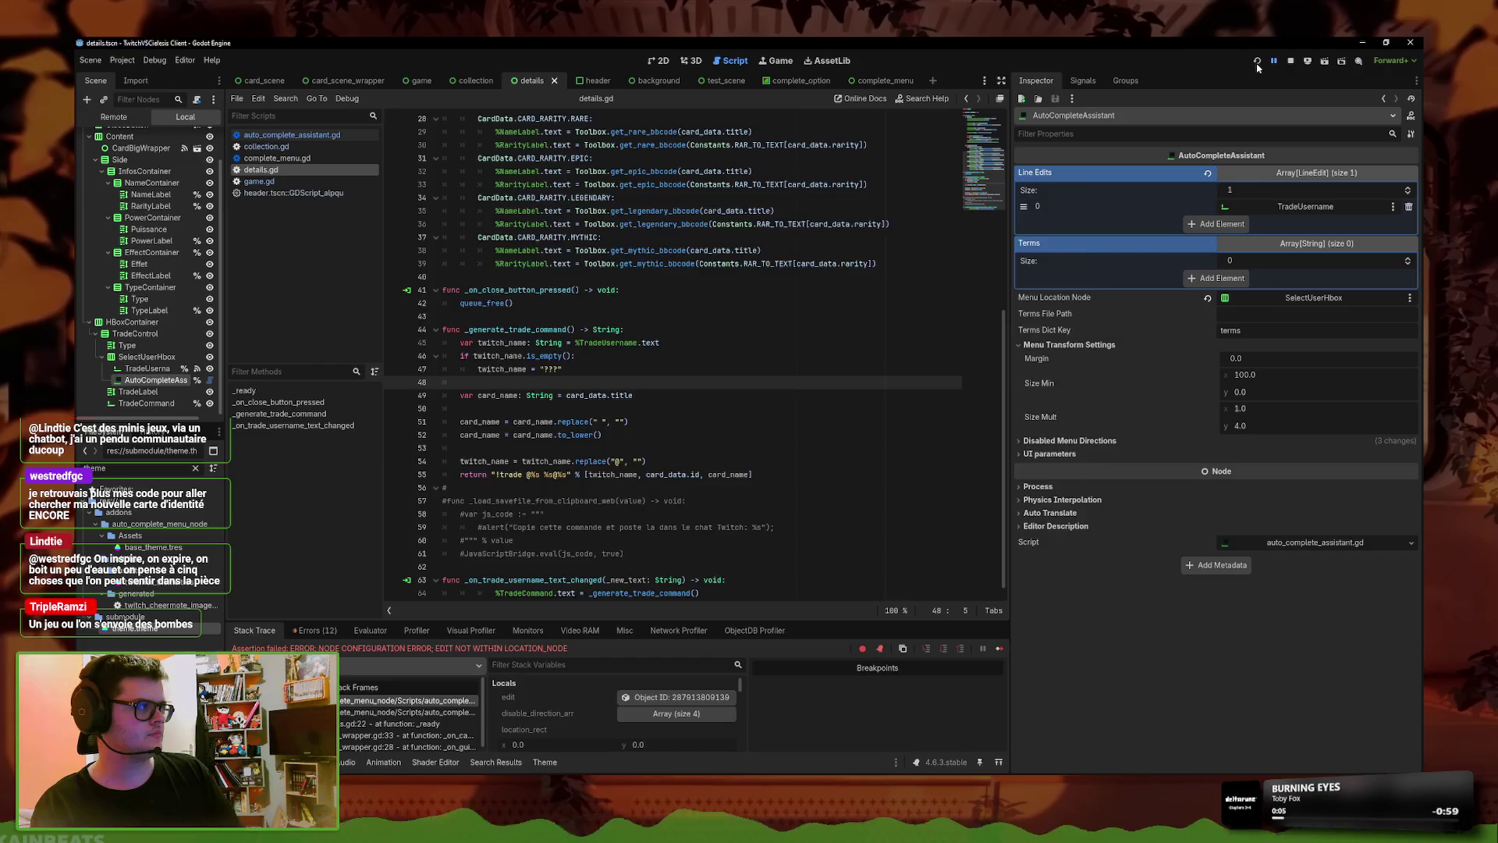
left_click(1257, 62)
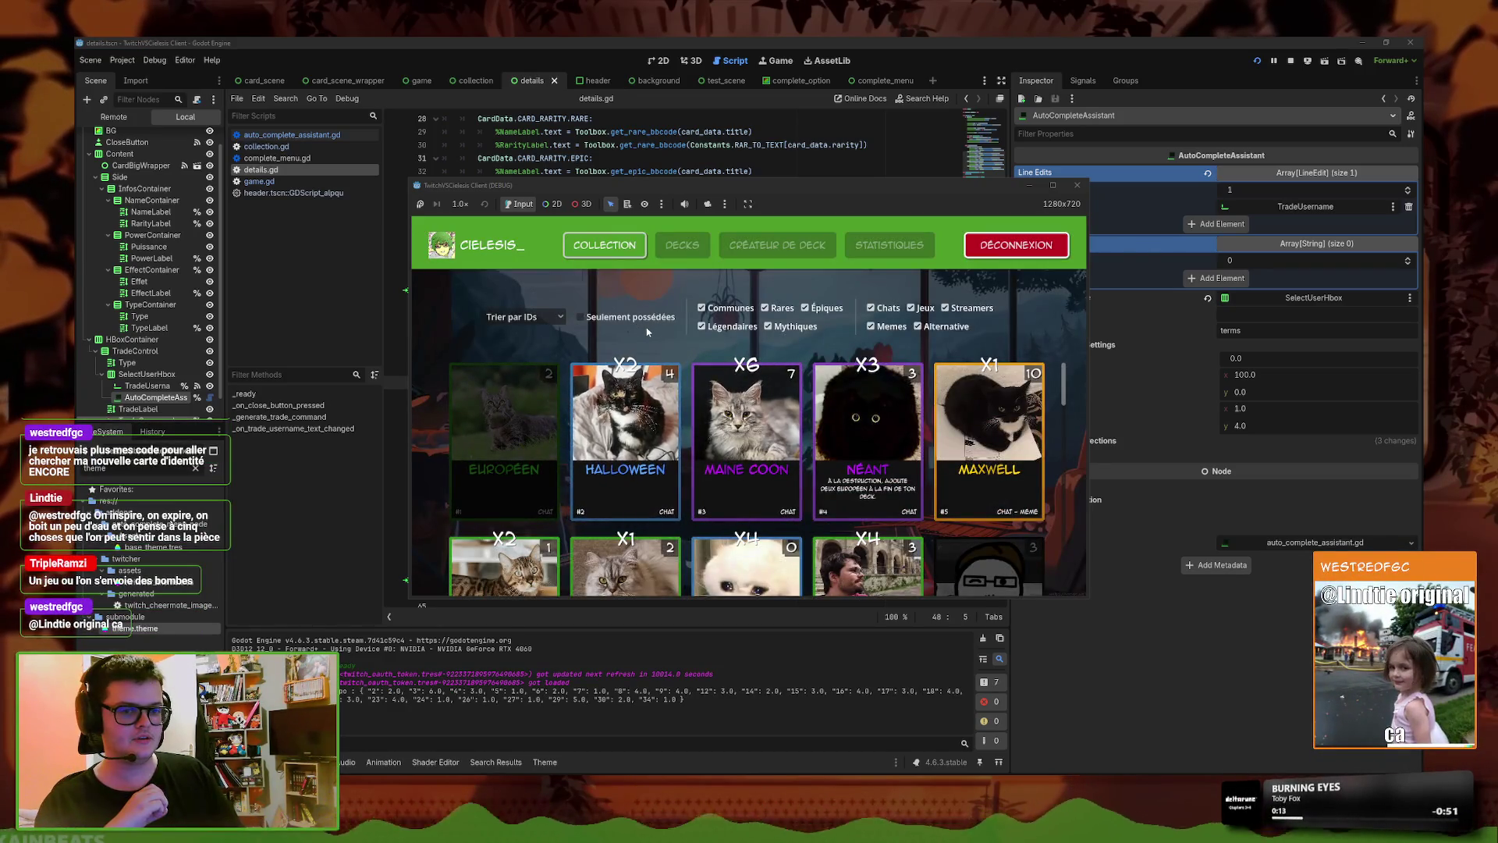
left_click(672, 473)
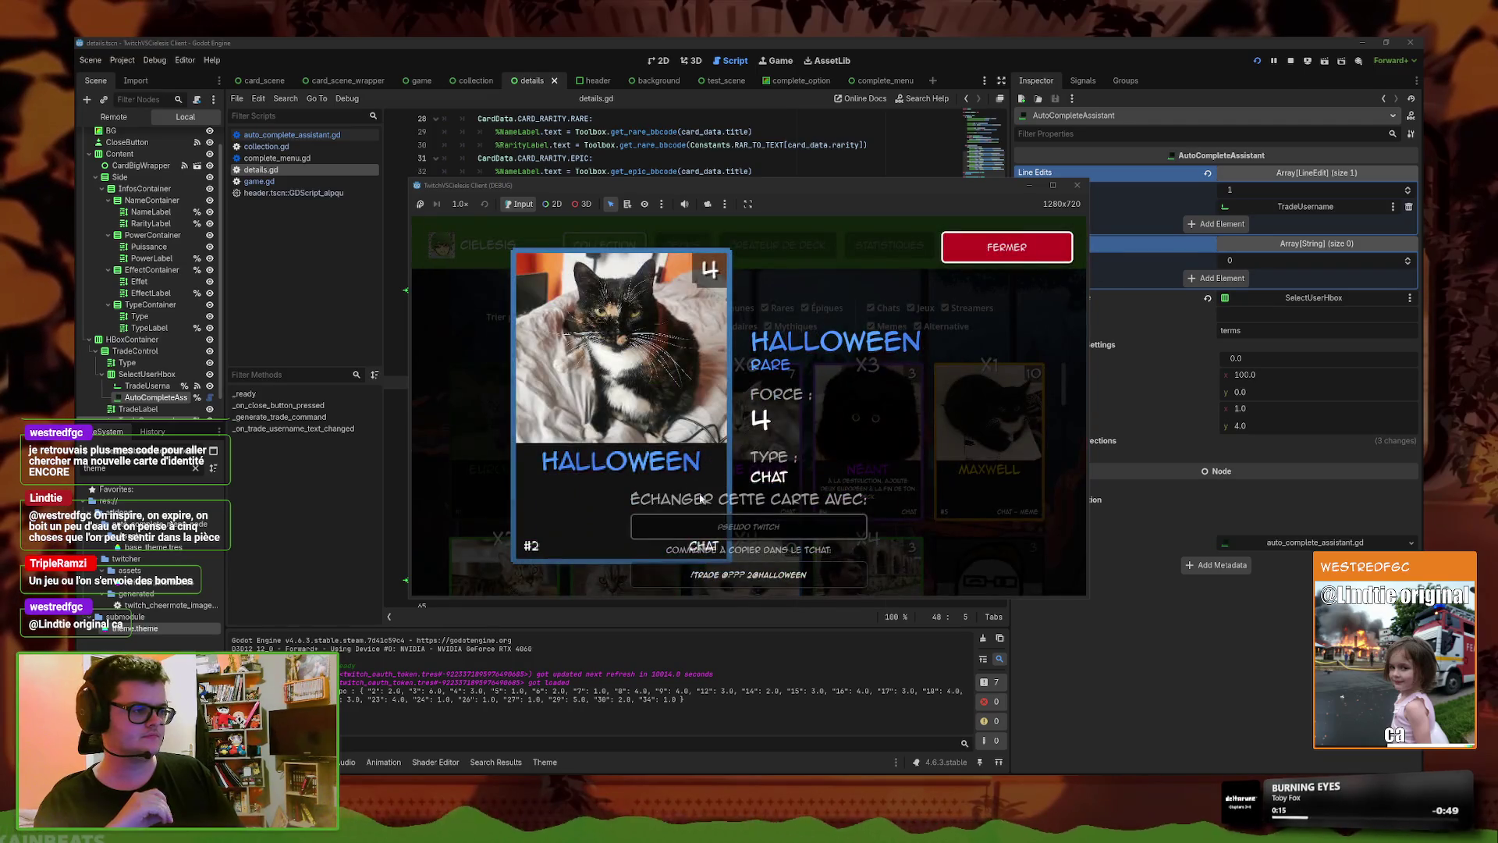
left_click(793, 529)
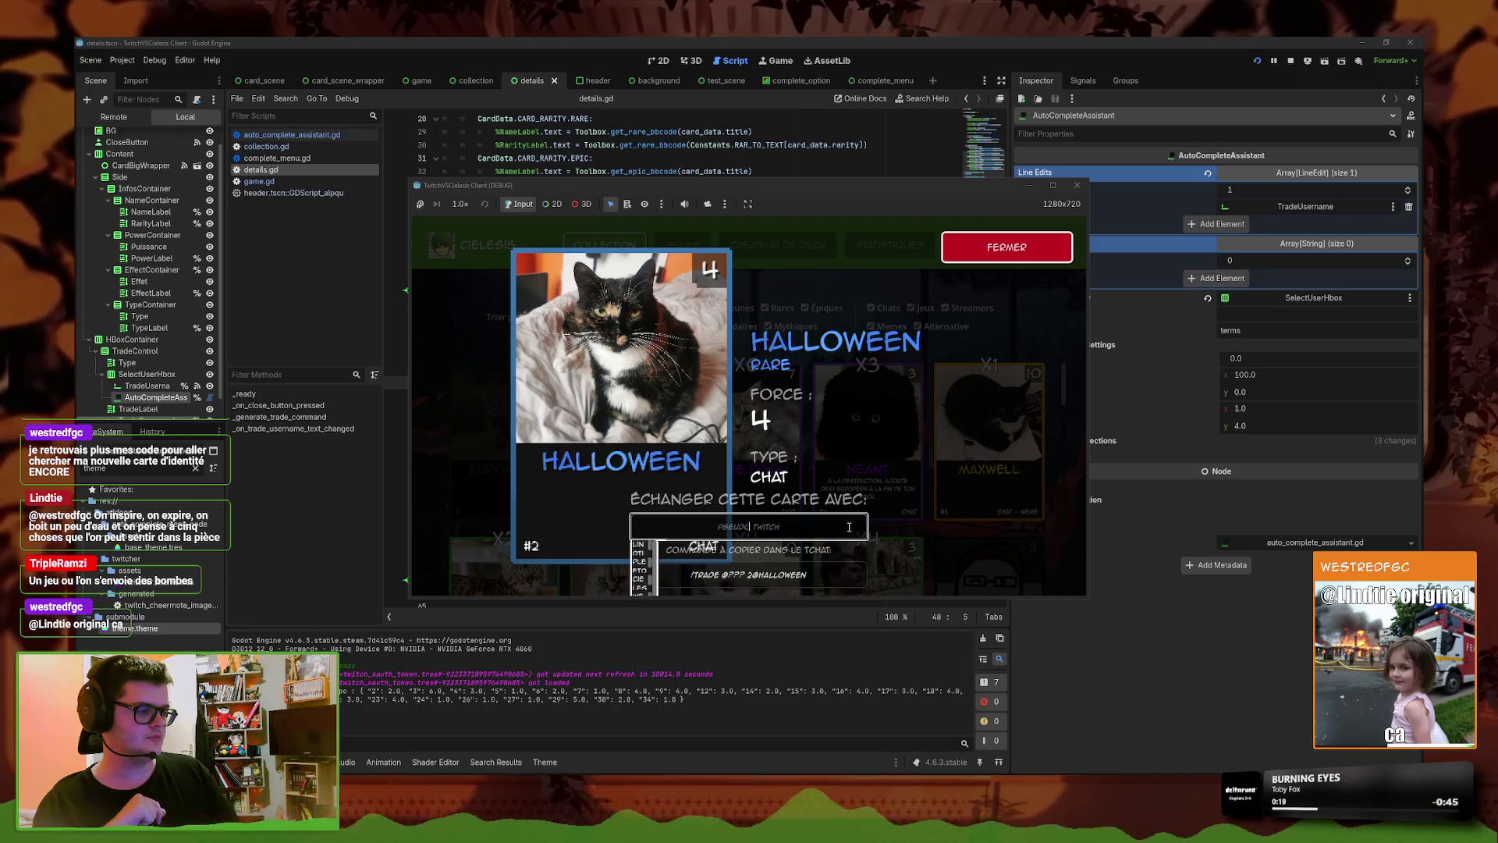
left_click(678, 348)
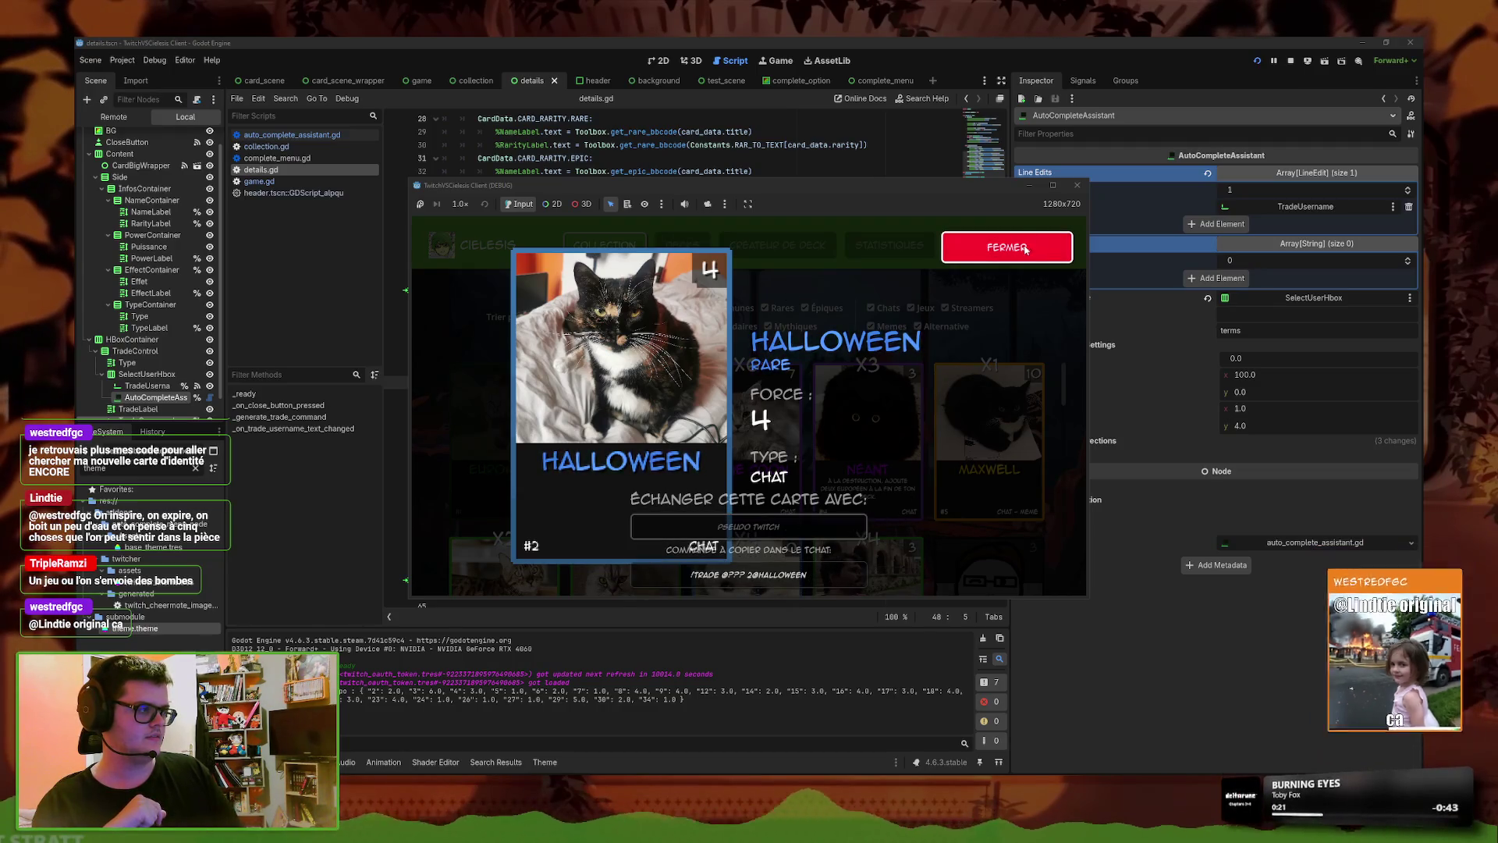
left_click(1006, 247)
left_click(1077, 184)
key("ctrl+s")
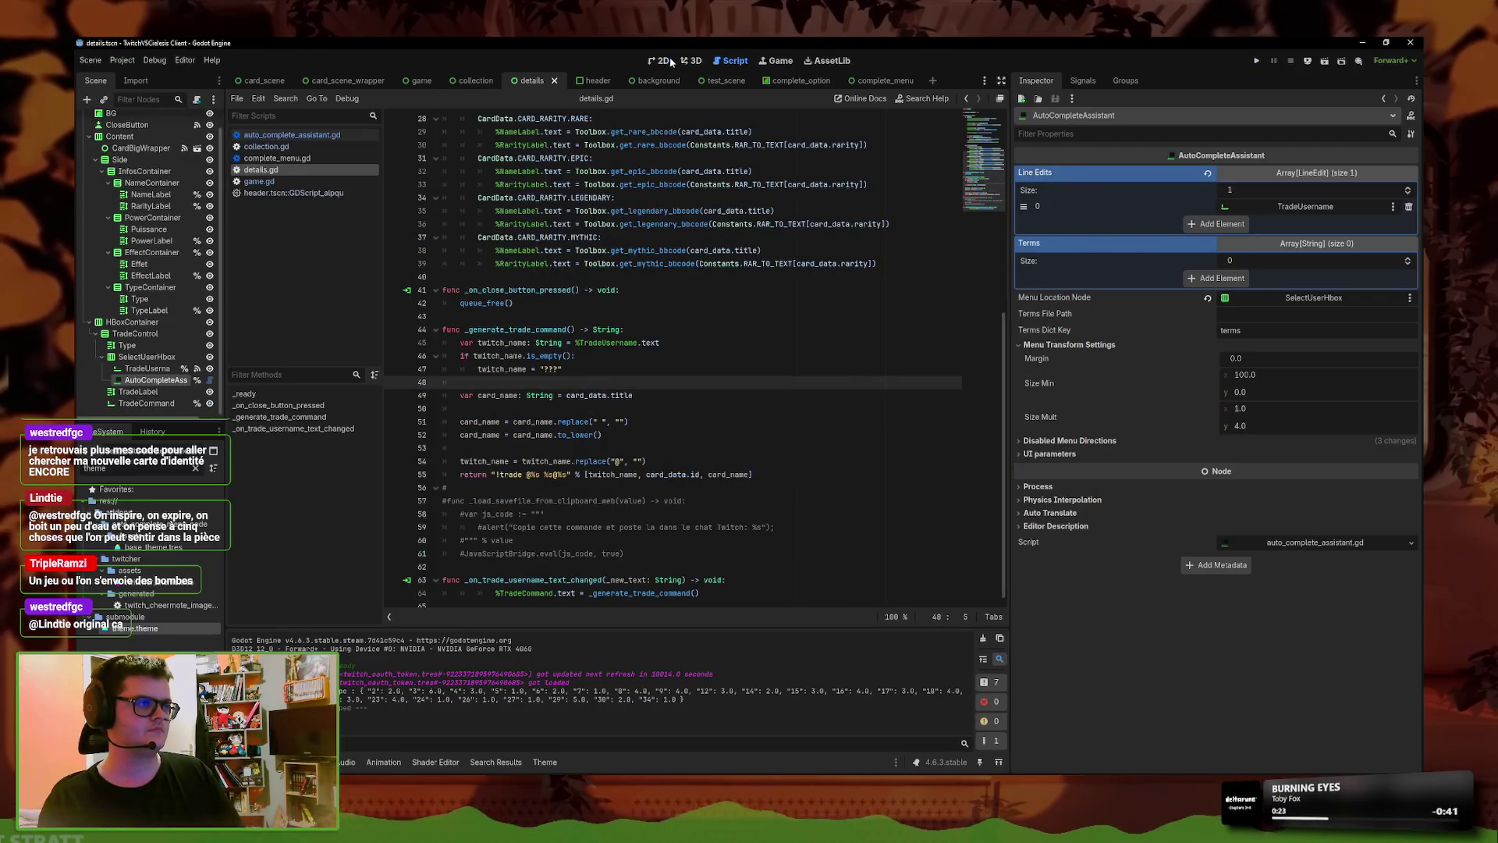
Compare CardScene's size, position and scale in card_scene and card_scene_wrapper, then open card_big_wrapper.tscn.
left_click(660, 60)
left_click(270, 83)
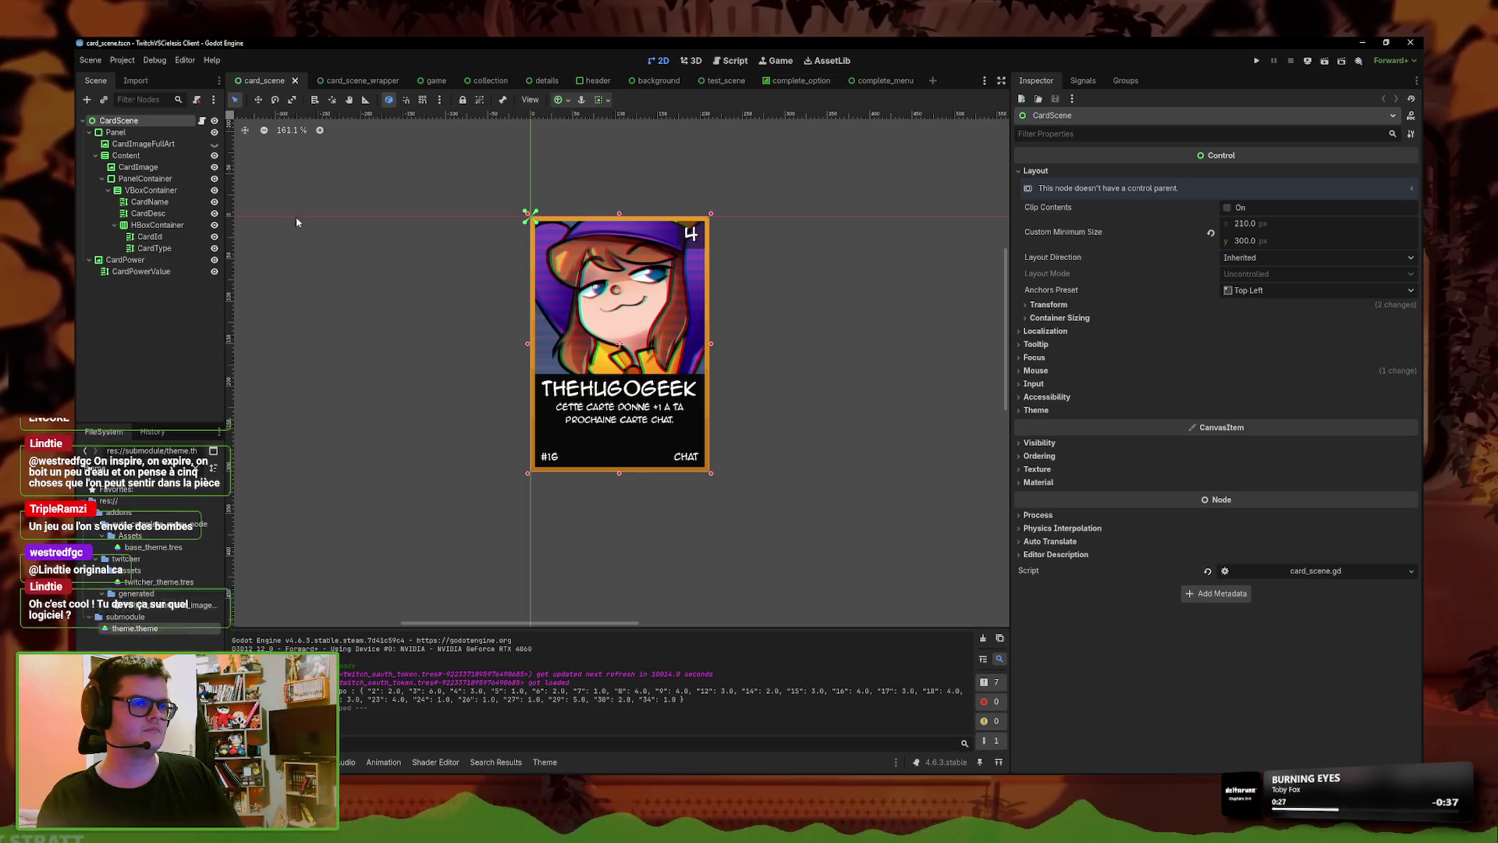
left_click(360, 81)
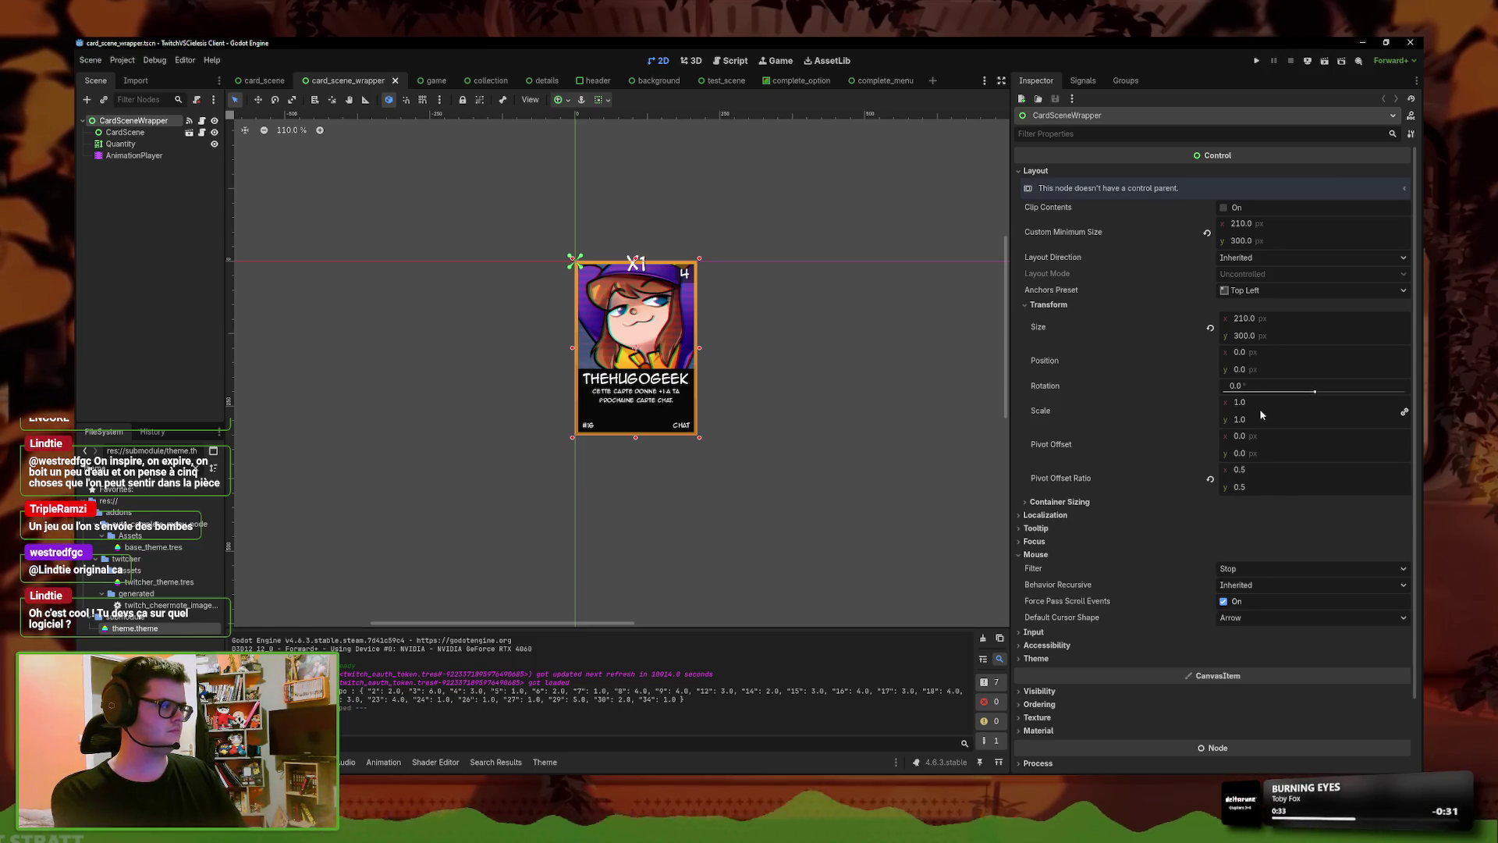
left_click(127, 133)
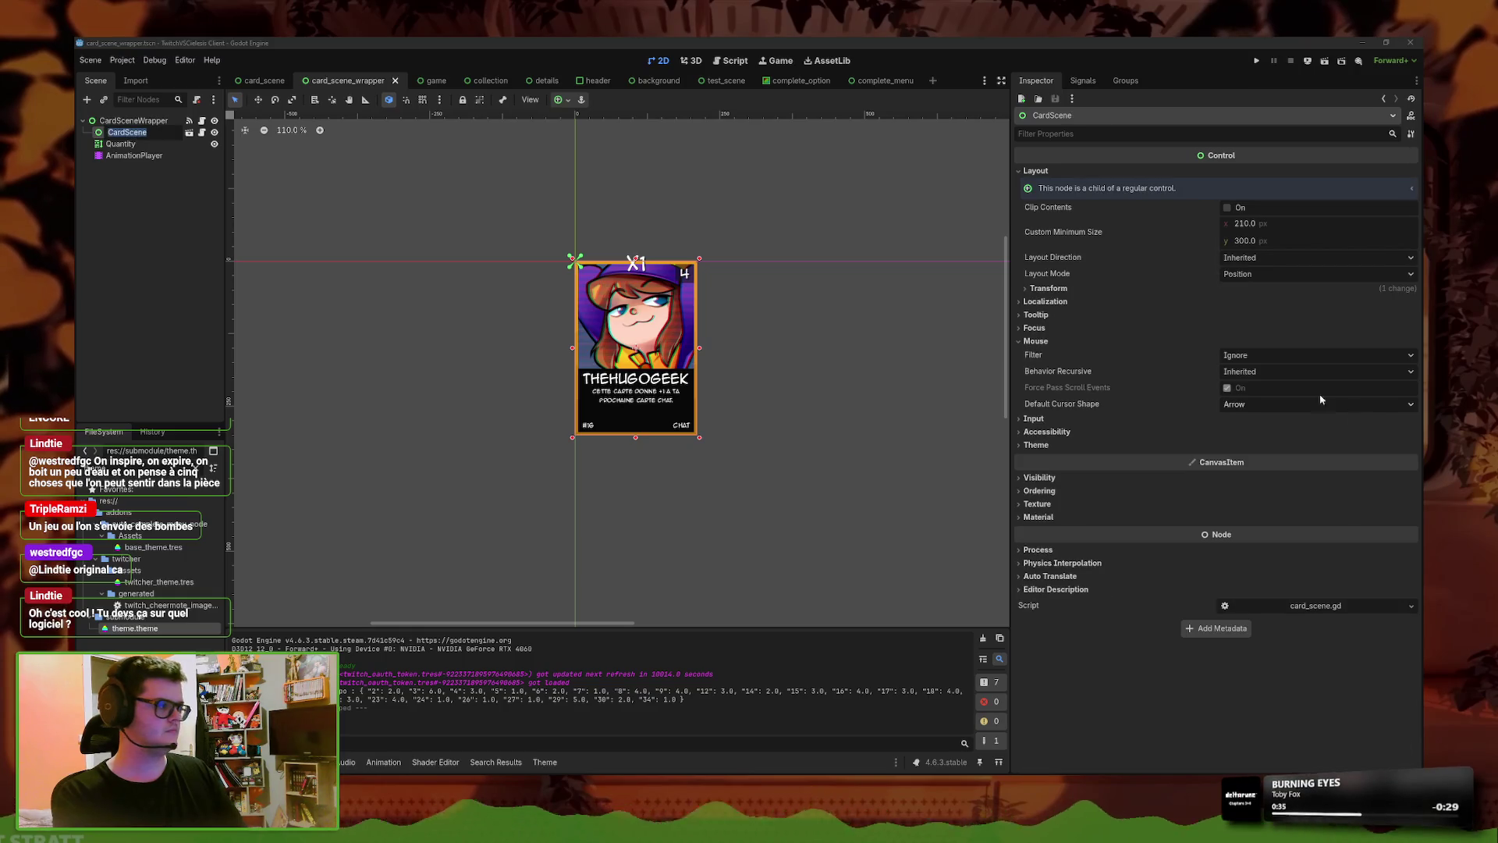
left_click(1050, 289)
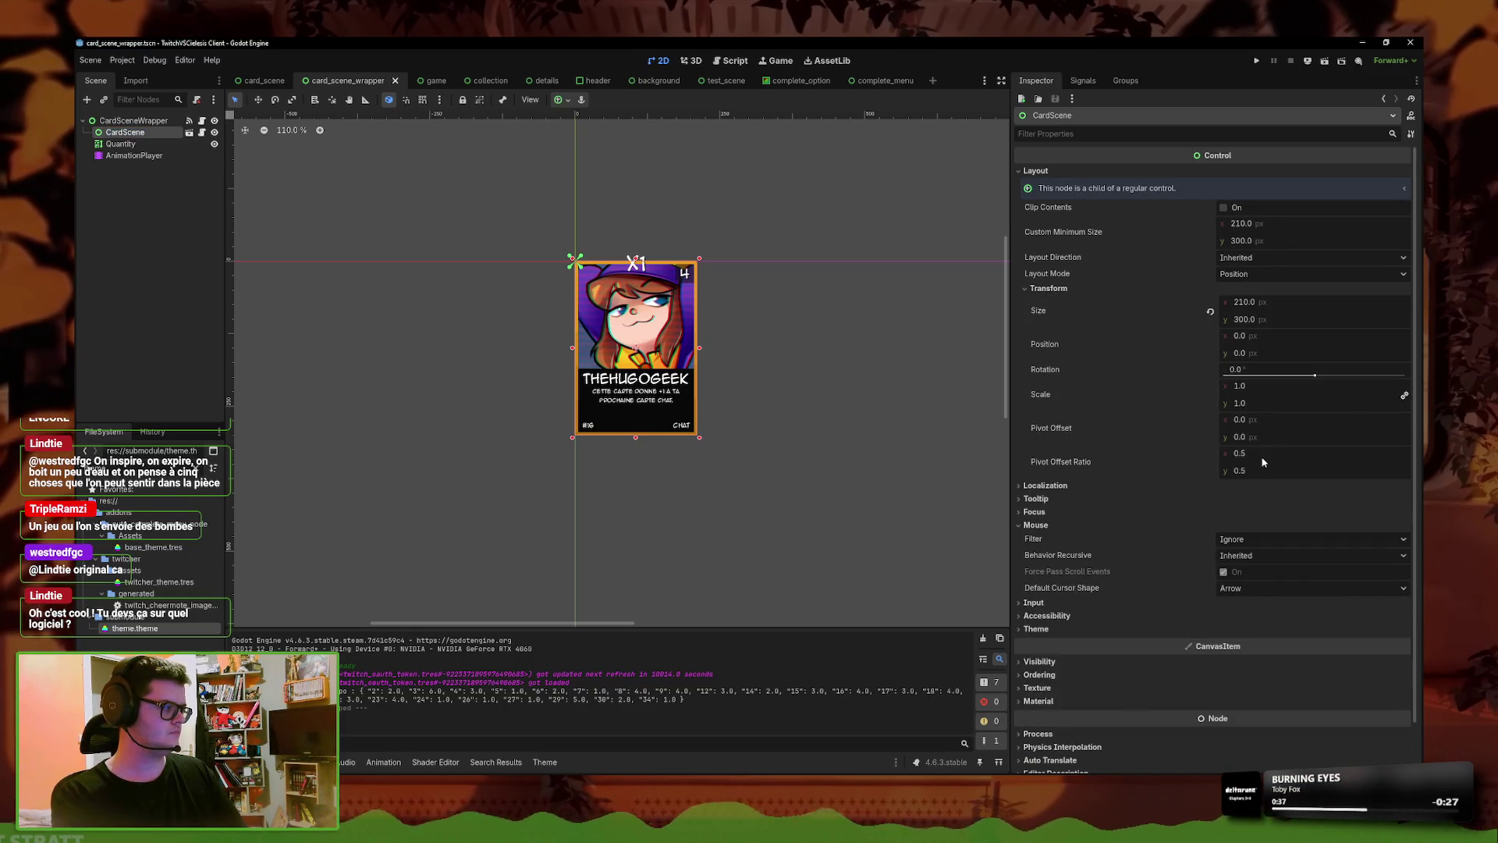
left_click(125, 132)
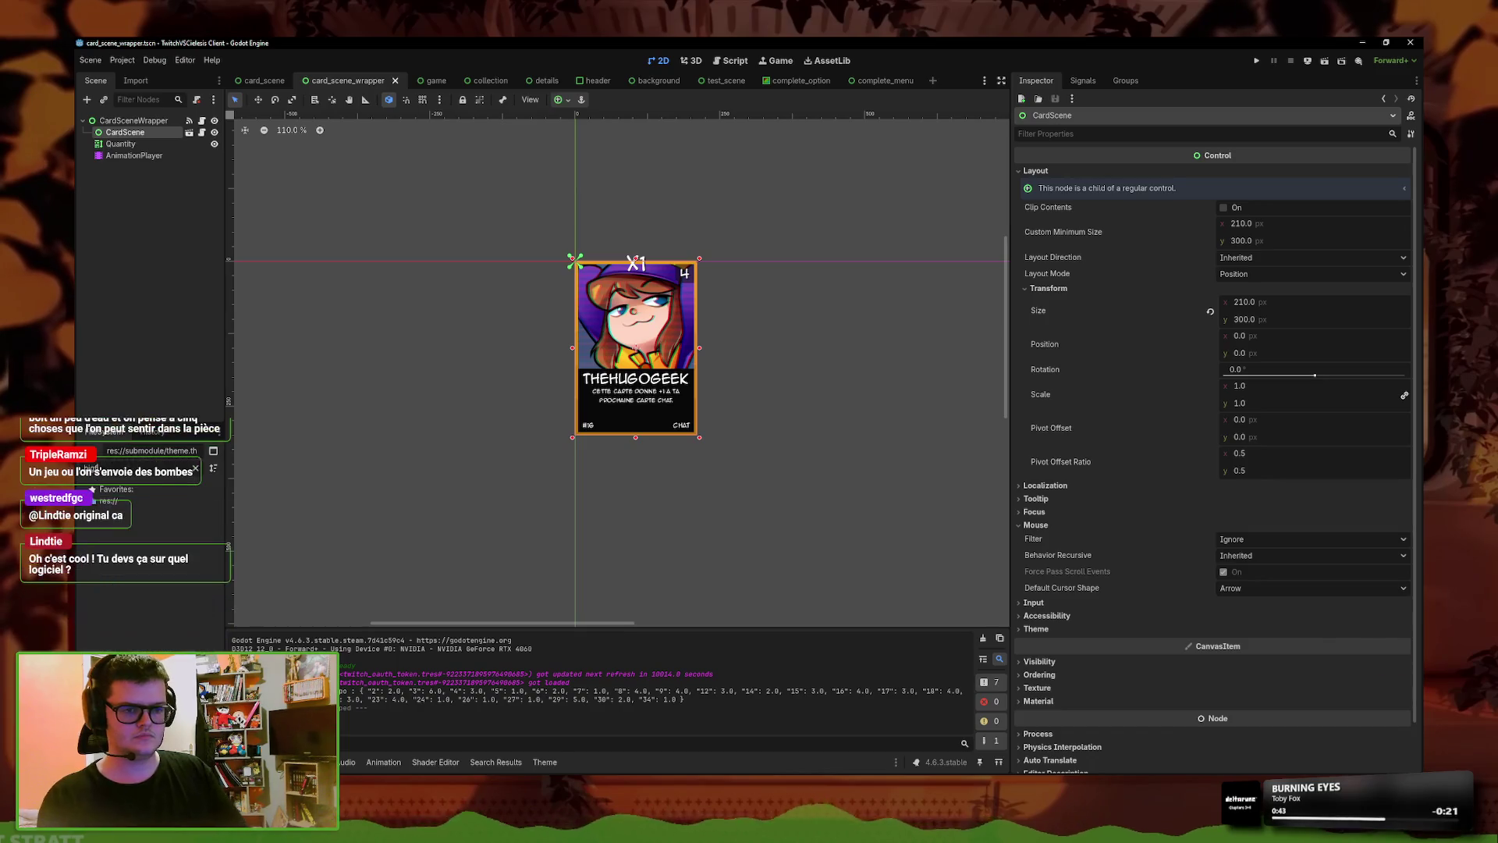
double_click(152, 523)
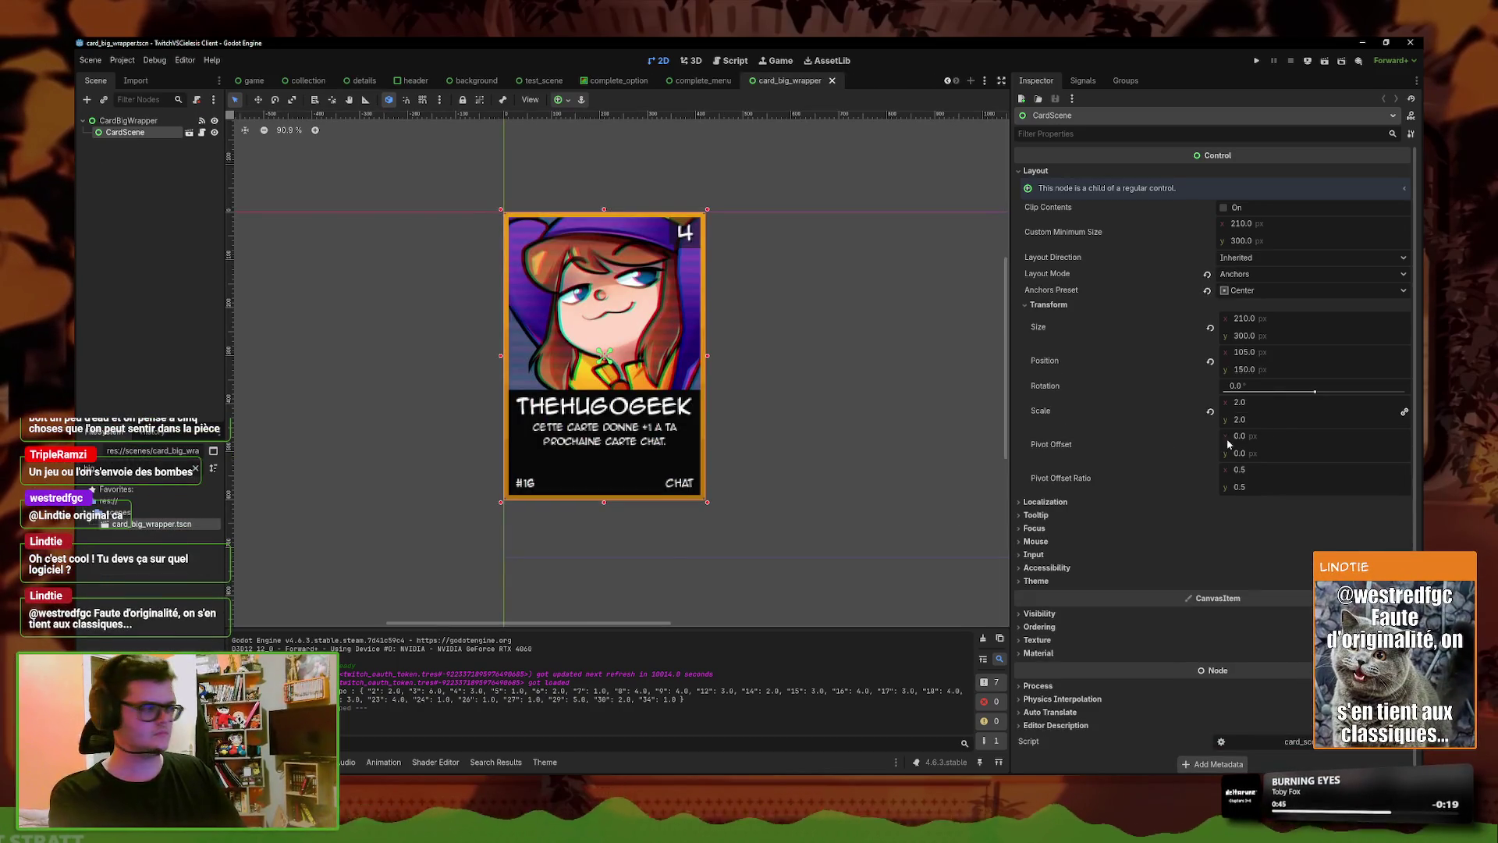
Scale CardScene to 1.5 and, after trying other anchor presets, keep it centre-anchored.
left_click(1250, 418)
type("1.5")
key("Return")
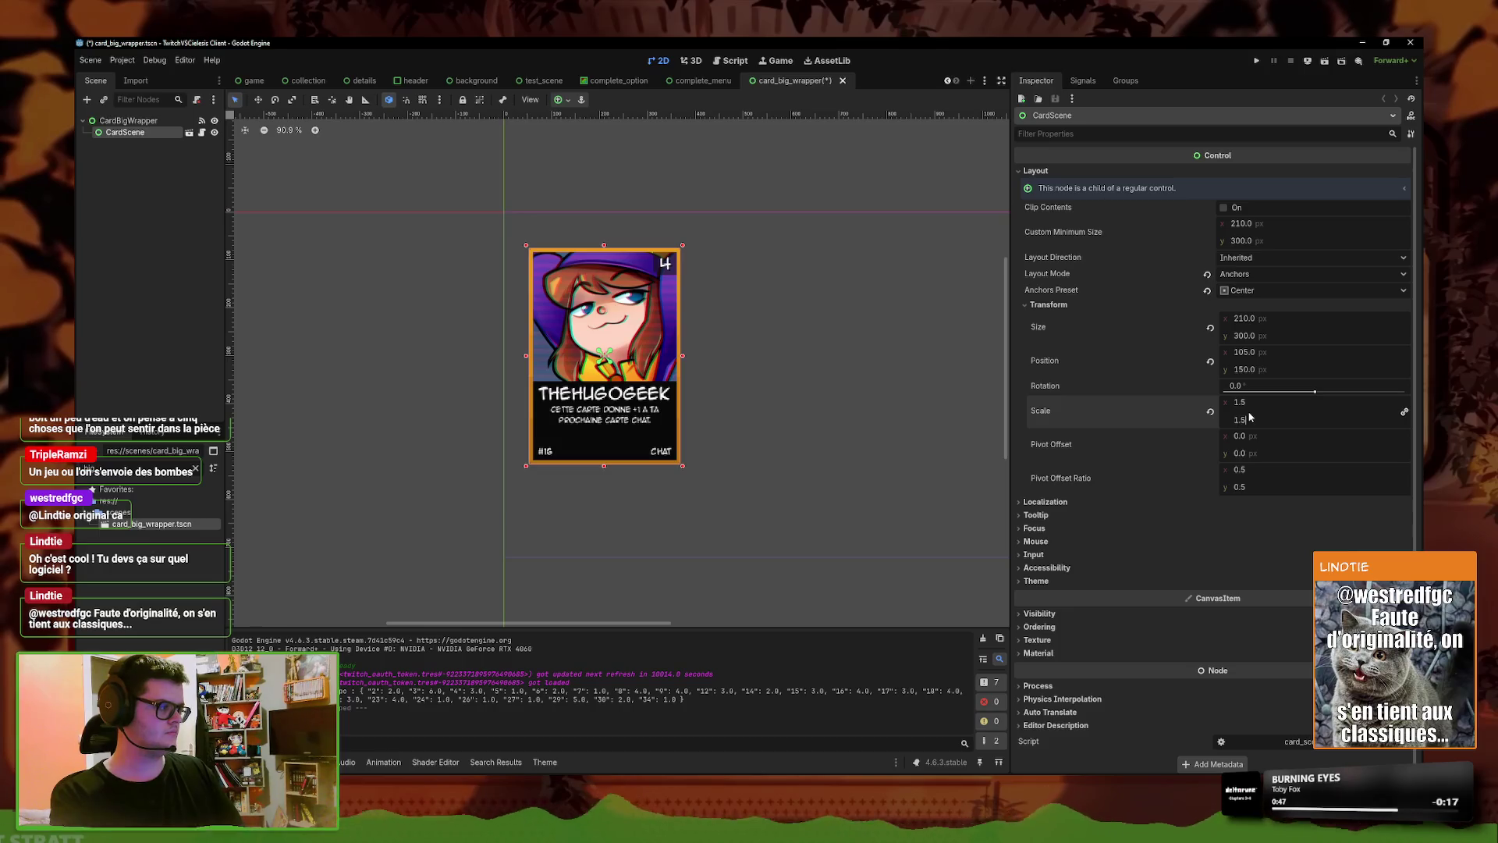
left_click(559, 99)
left_click(566, 140)
left_click(584, 158)
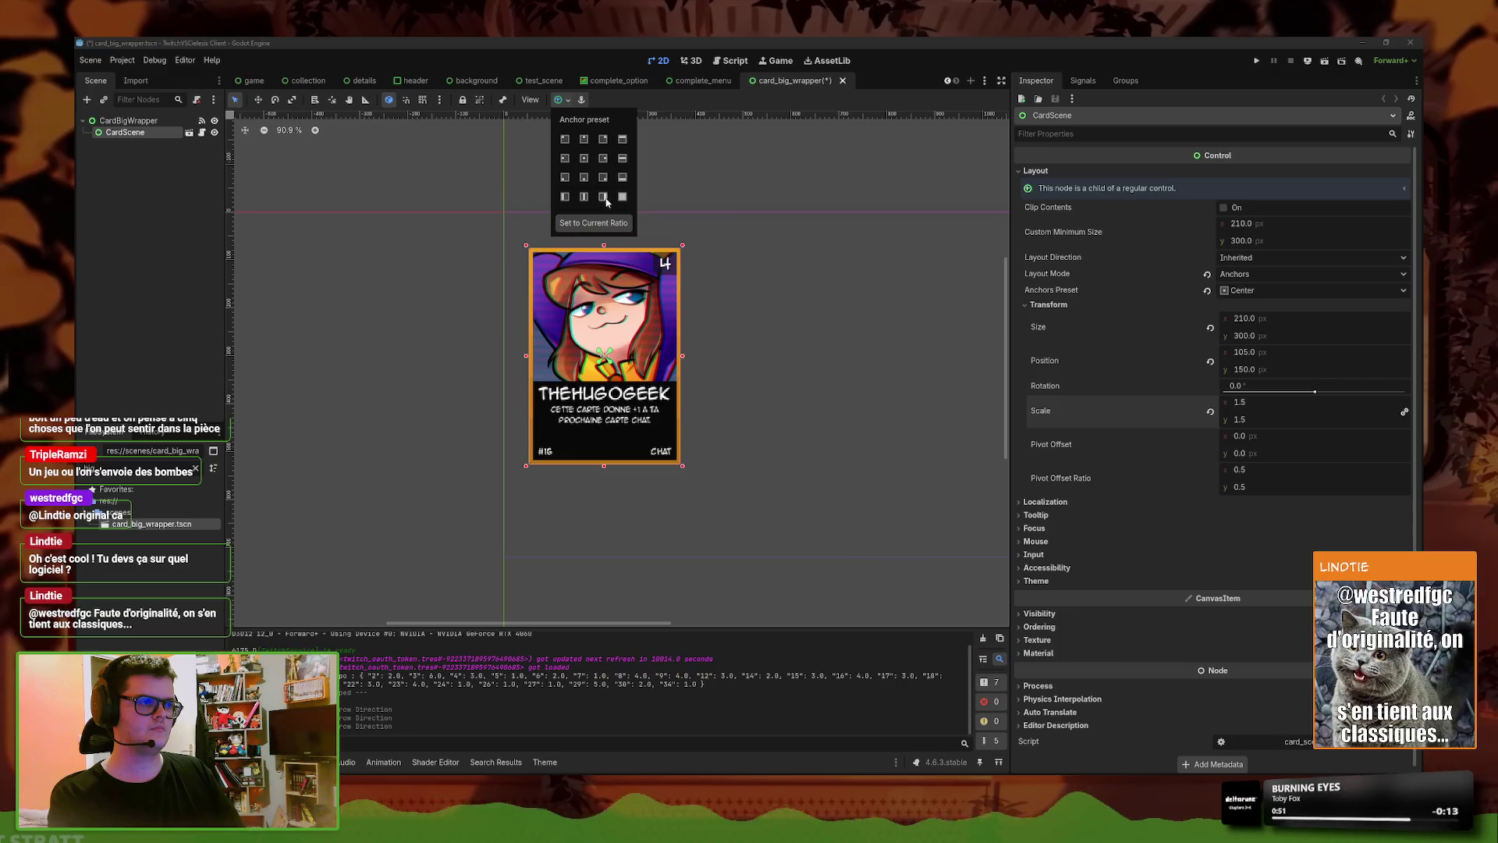
left_click(604, 195)
left_click(622, 199)
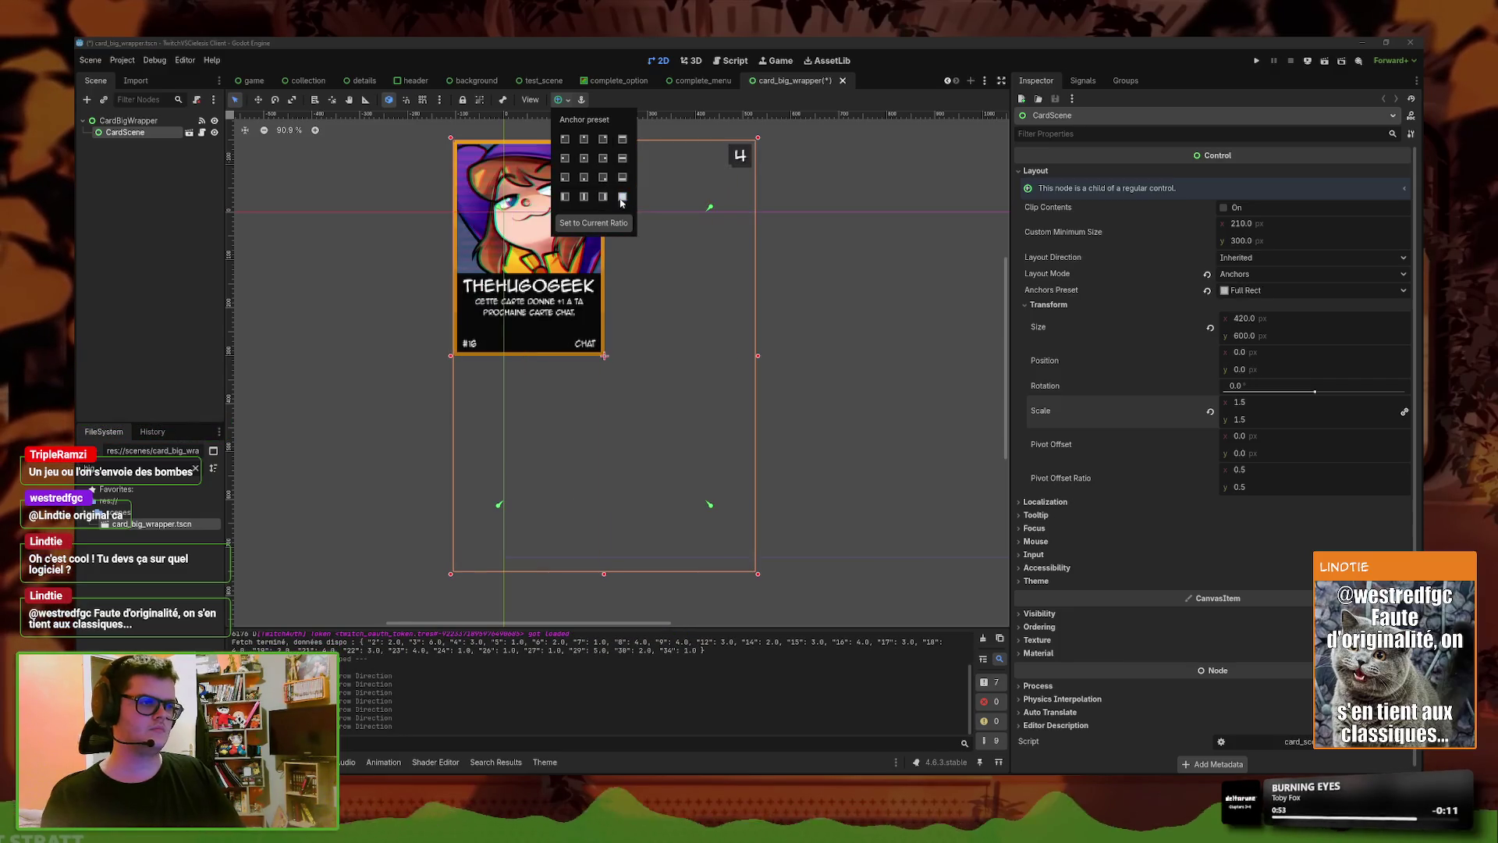
left_click(586, 159)
Reset CardBigWrapper's custom minimum size and resize the box to about 315×451 around the card.
left_click(742, 520)
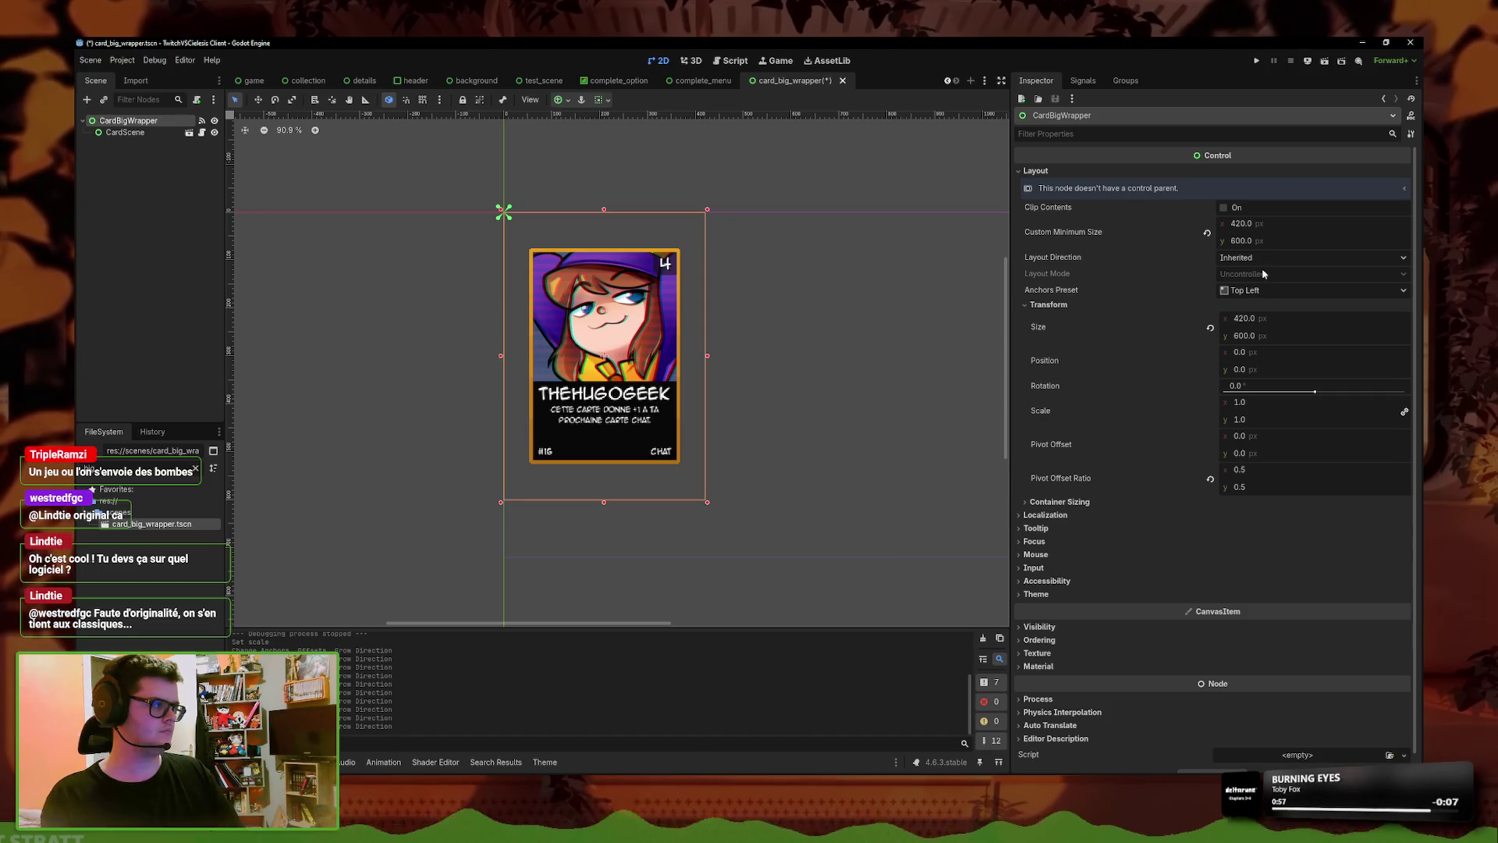
left_click(1207, 233)
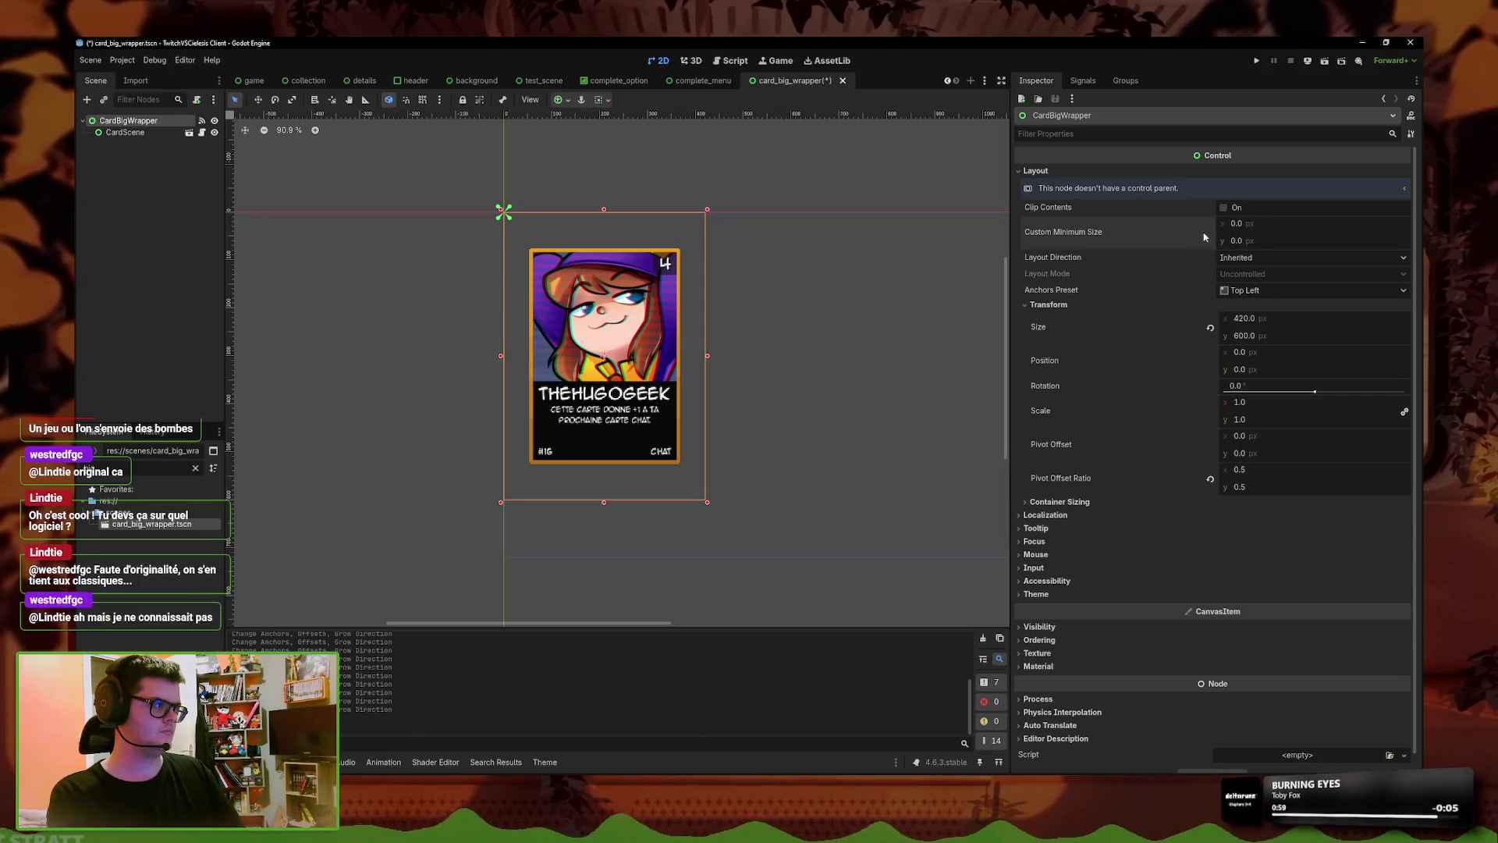
mouse_move(707, 501)
left_mouse_down()
mouse_move(657, 430)
mouse_move(705, 454)
left_mouse_up()
scroll(591, 407, "up", 5)
scroll(708, 453, "up", 3)
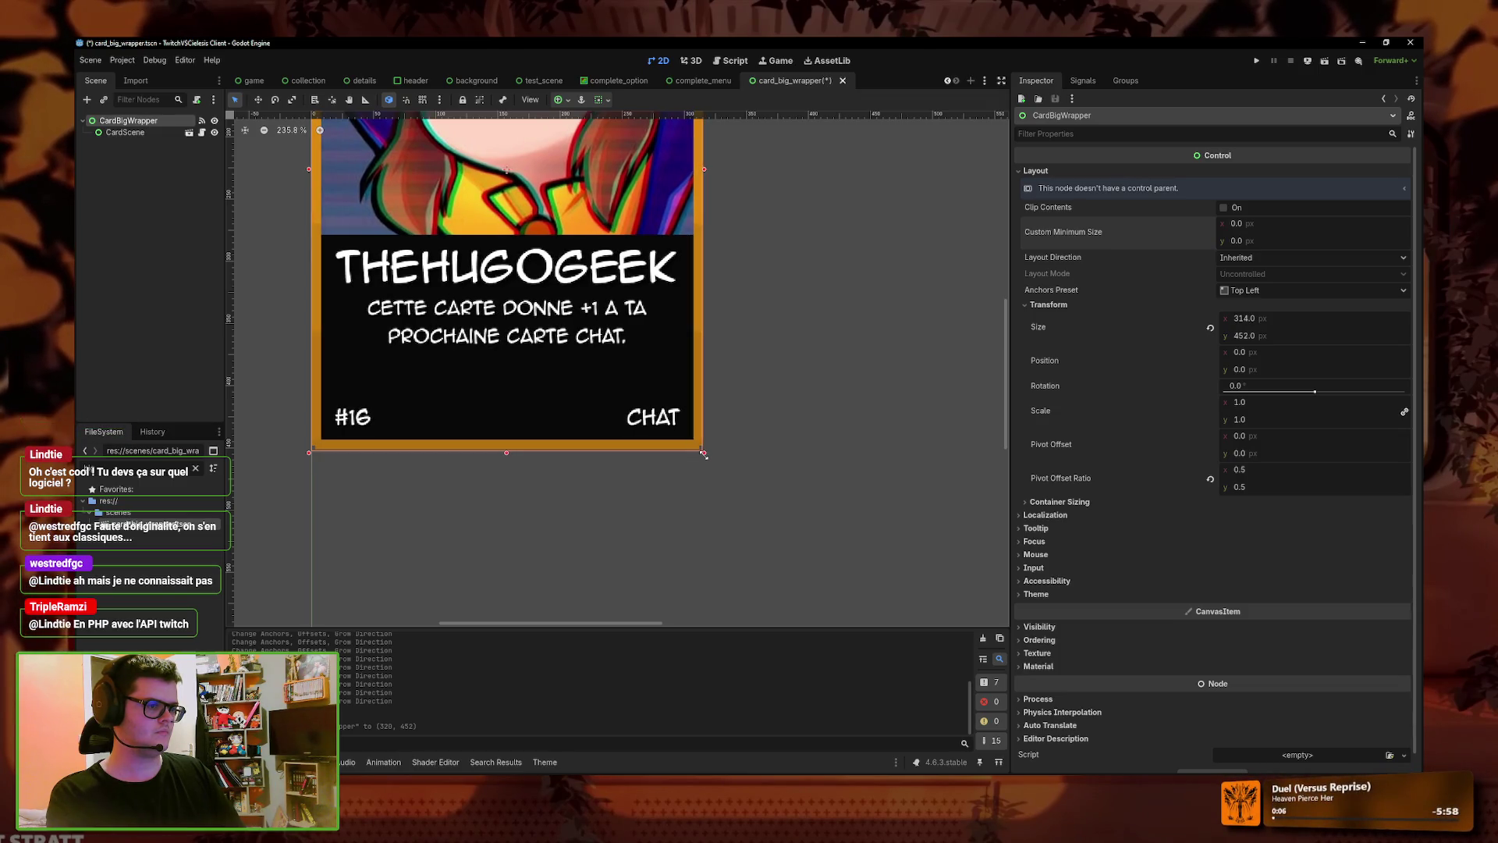
left_click_drag(704, 454, 706, 458)
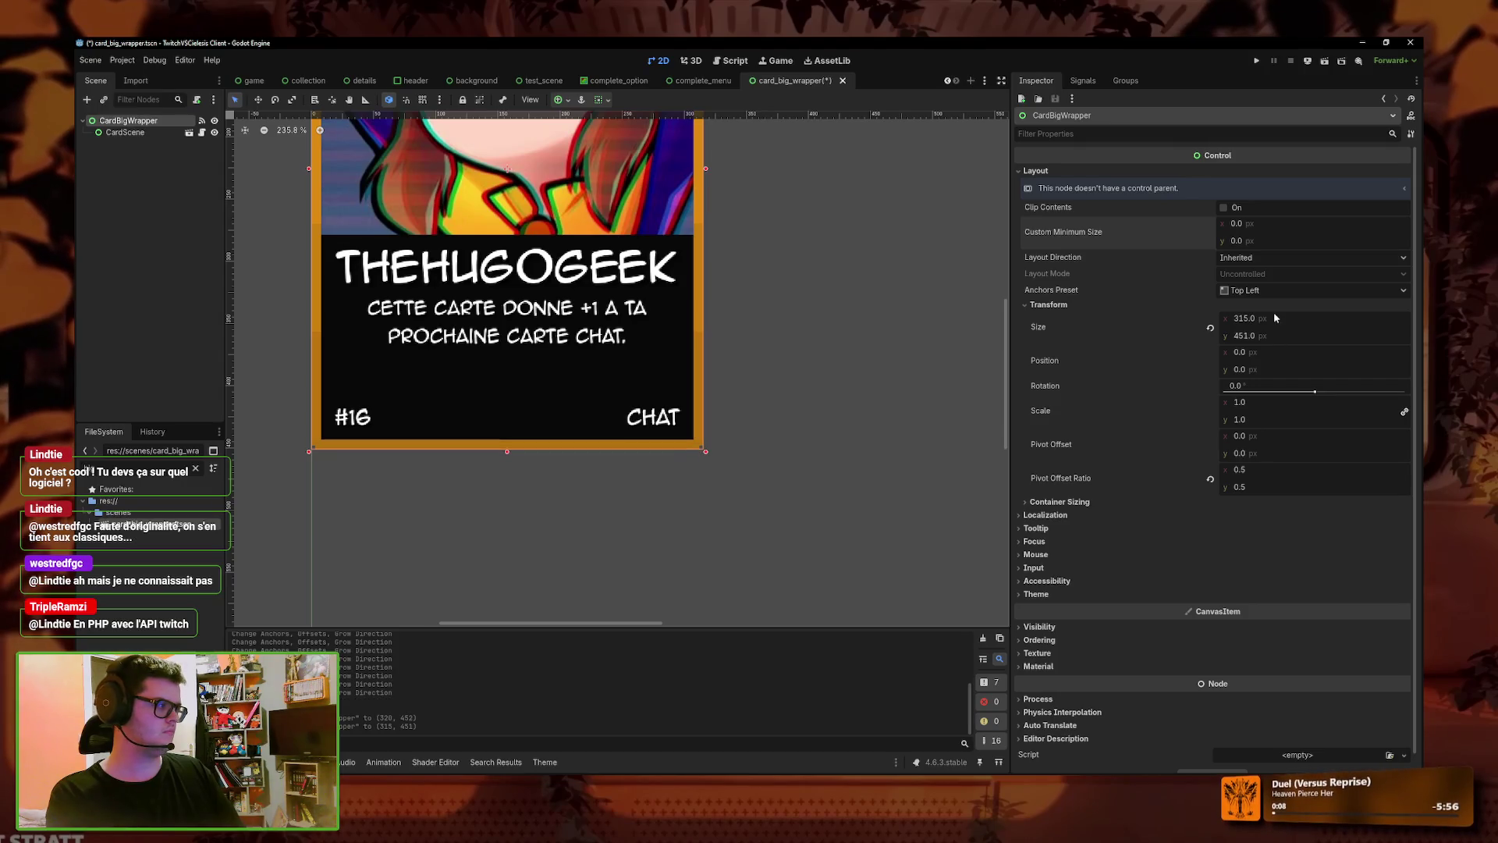
Set CardBigWrapper's custom minimum size to 315×450.
left_click(1254, 227)
type("3")
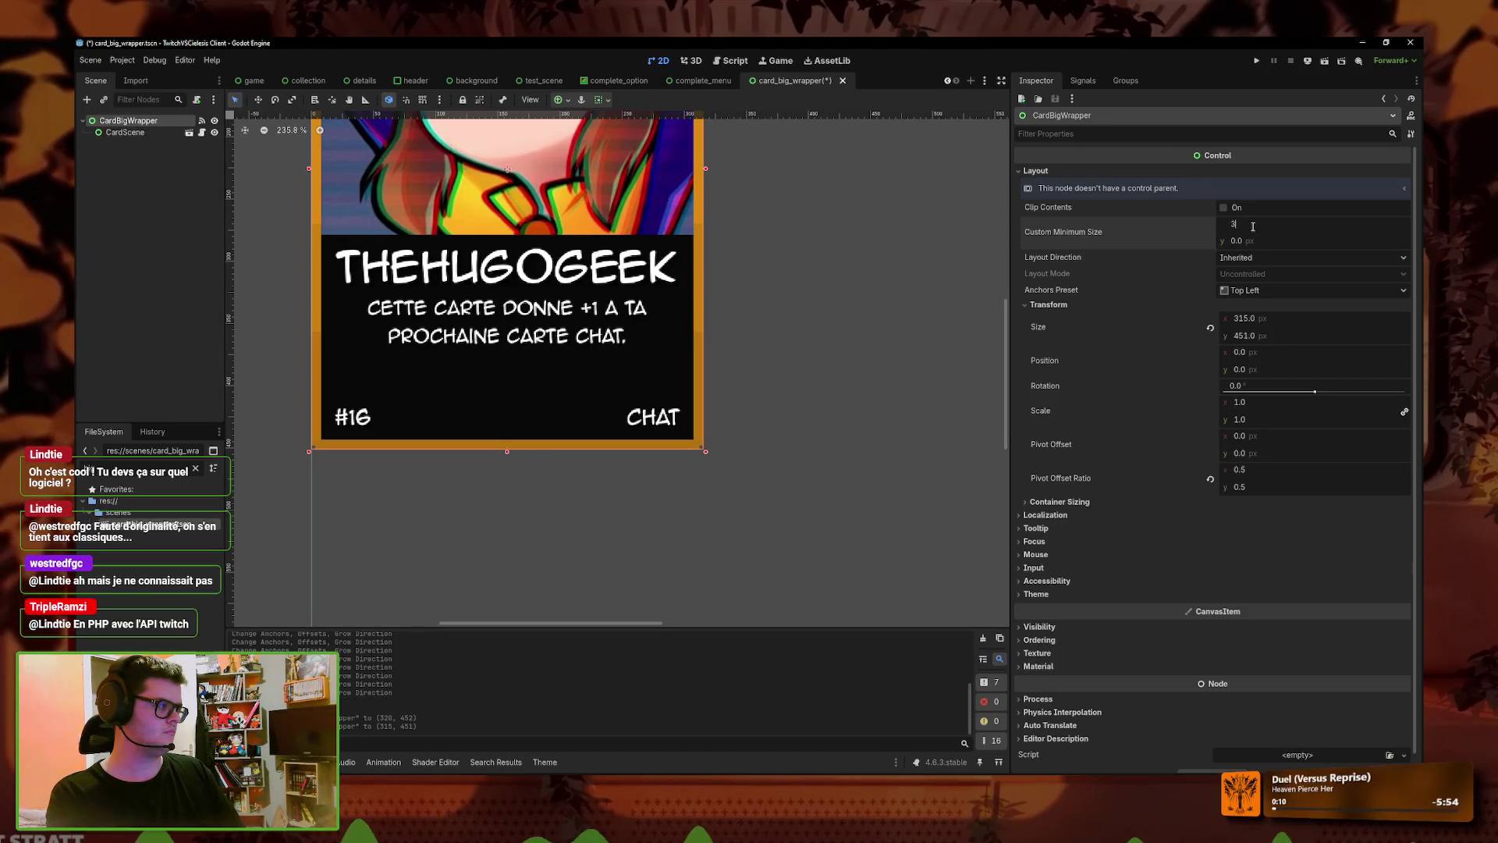
key("Return")
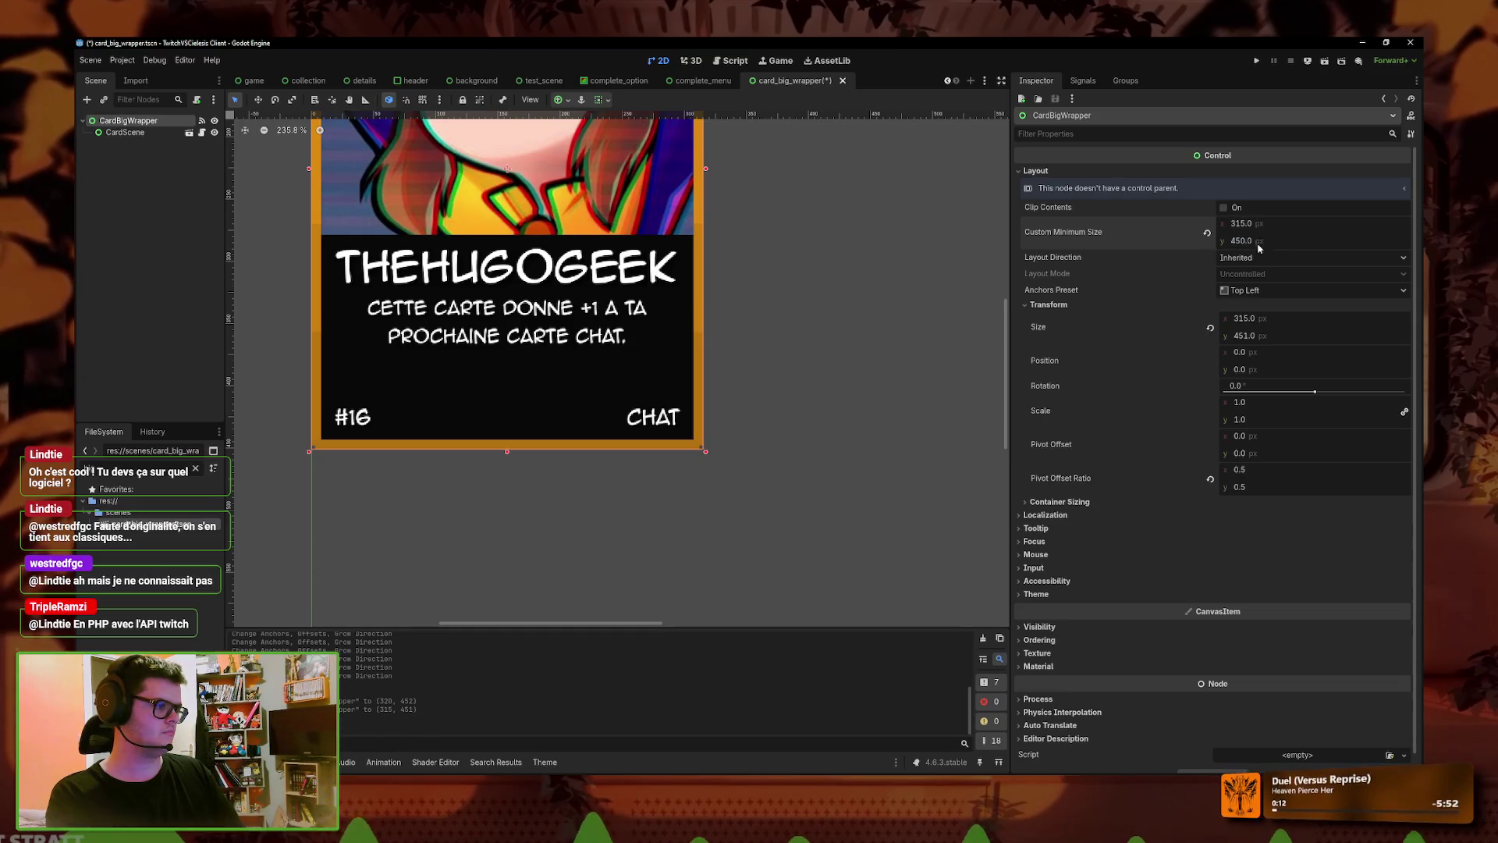
left_click(792, 495)
scroll(781, 466, "down", 5)
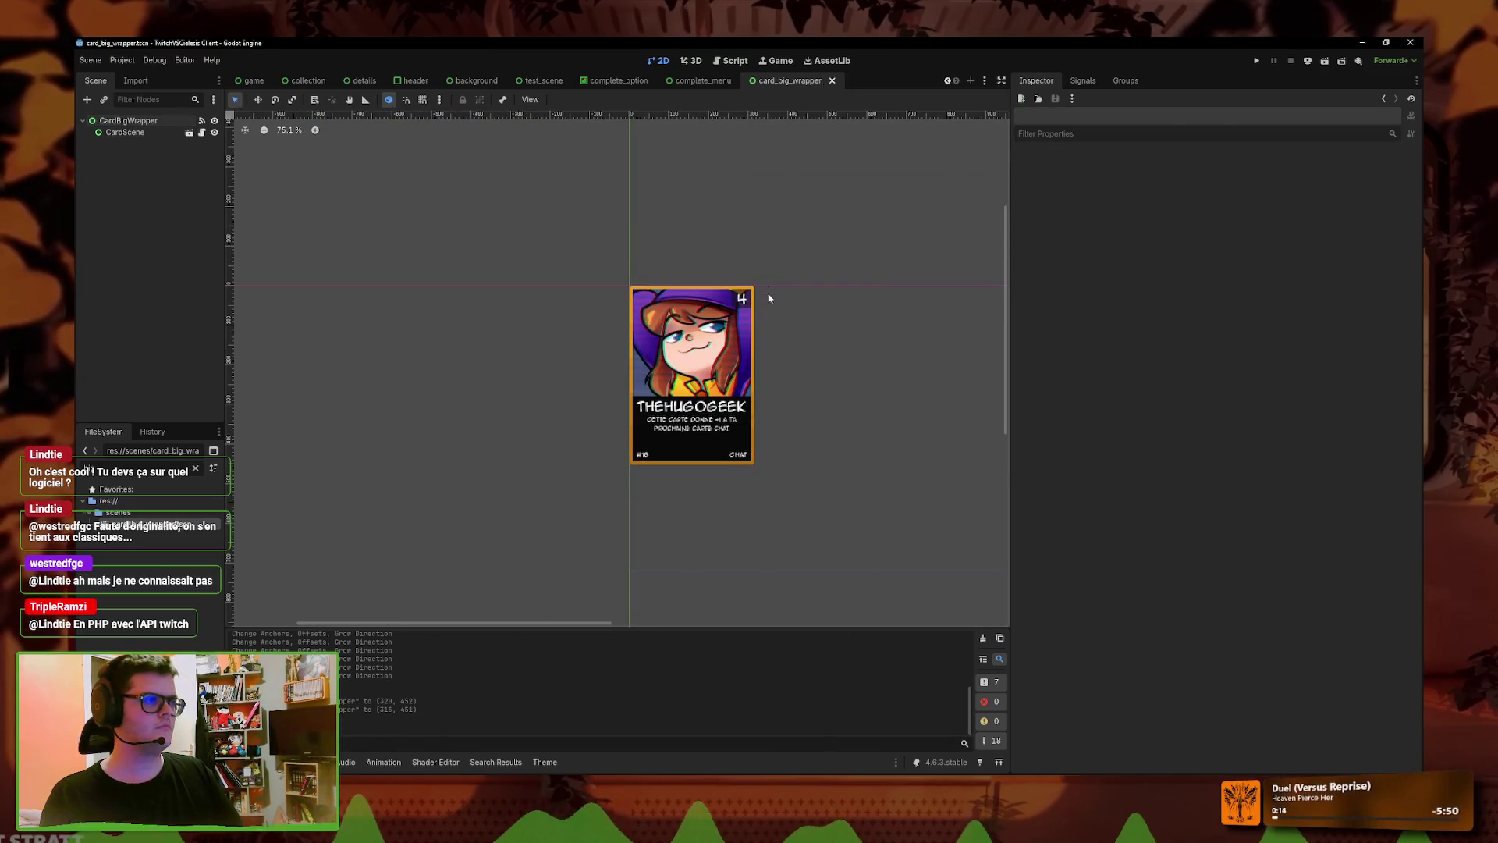
In the details scene, reduce NameLabel's normal font size to 32.
left_click(353, 84)
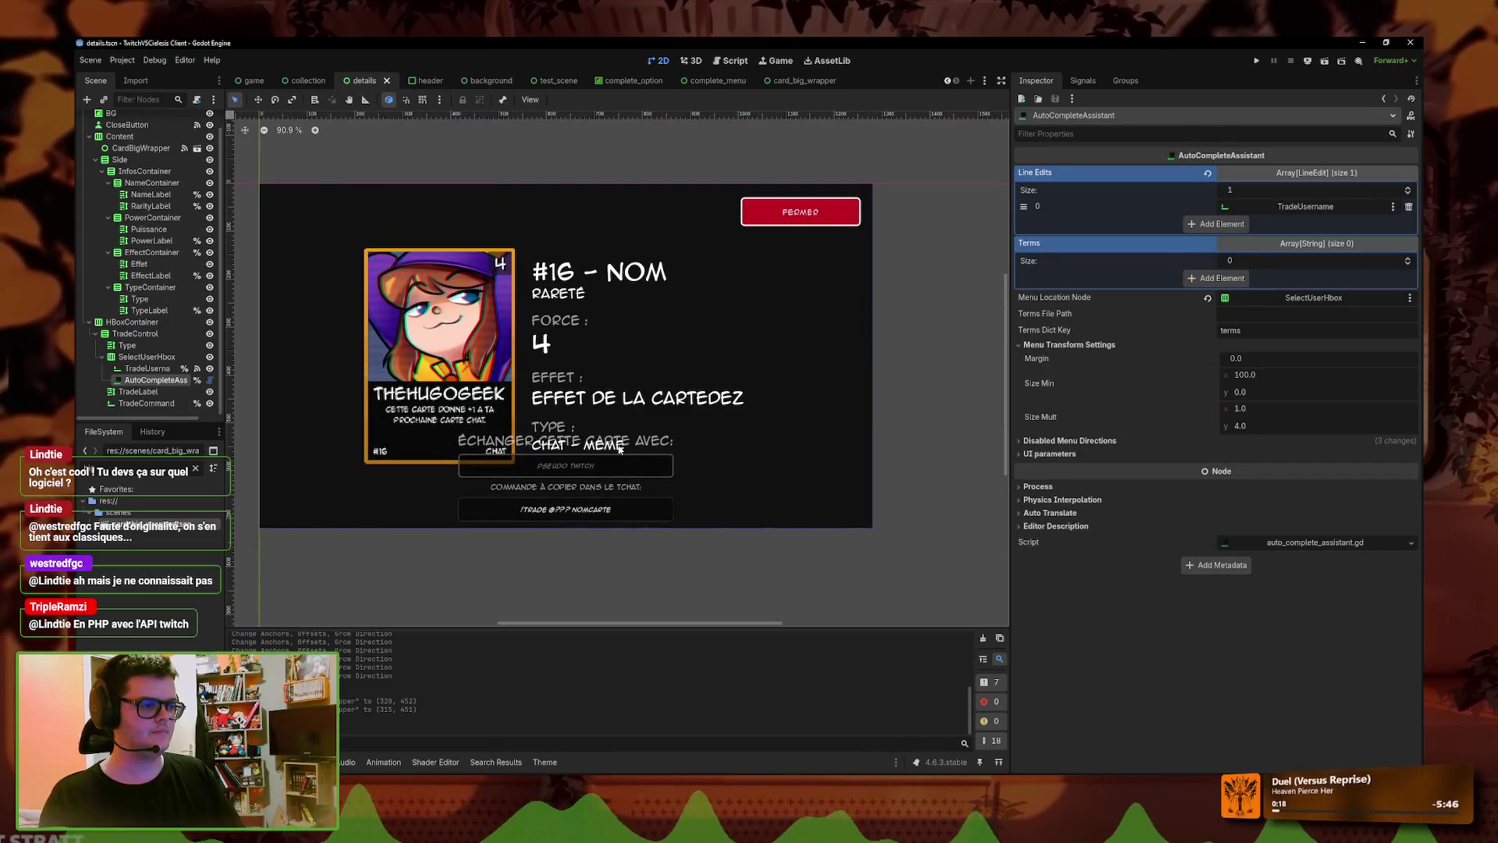
left_click(603, 455)
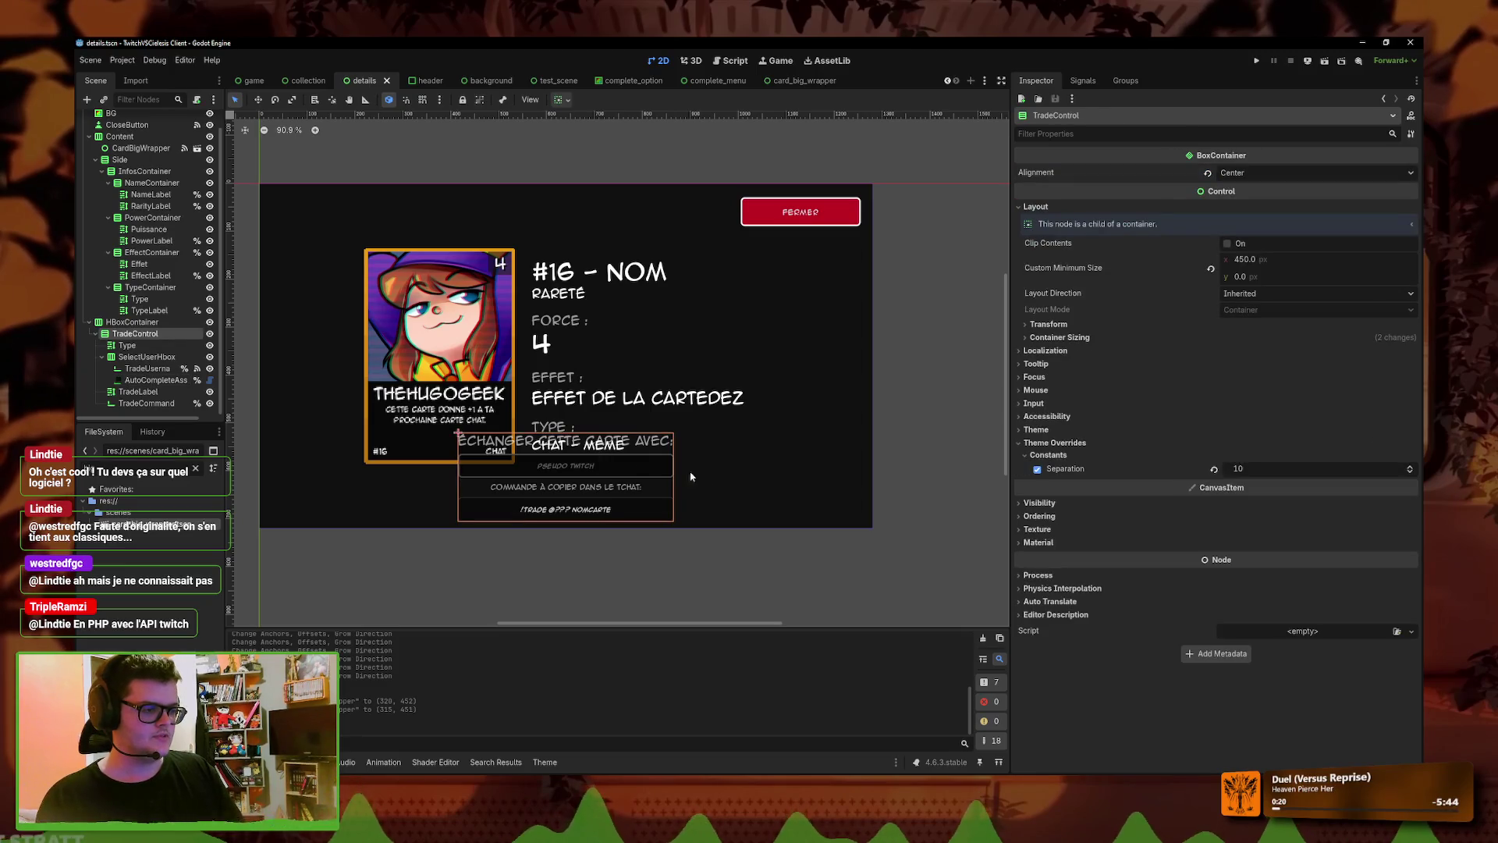
left_click(605, 271)
scroll(1133, 572, "down", 10)
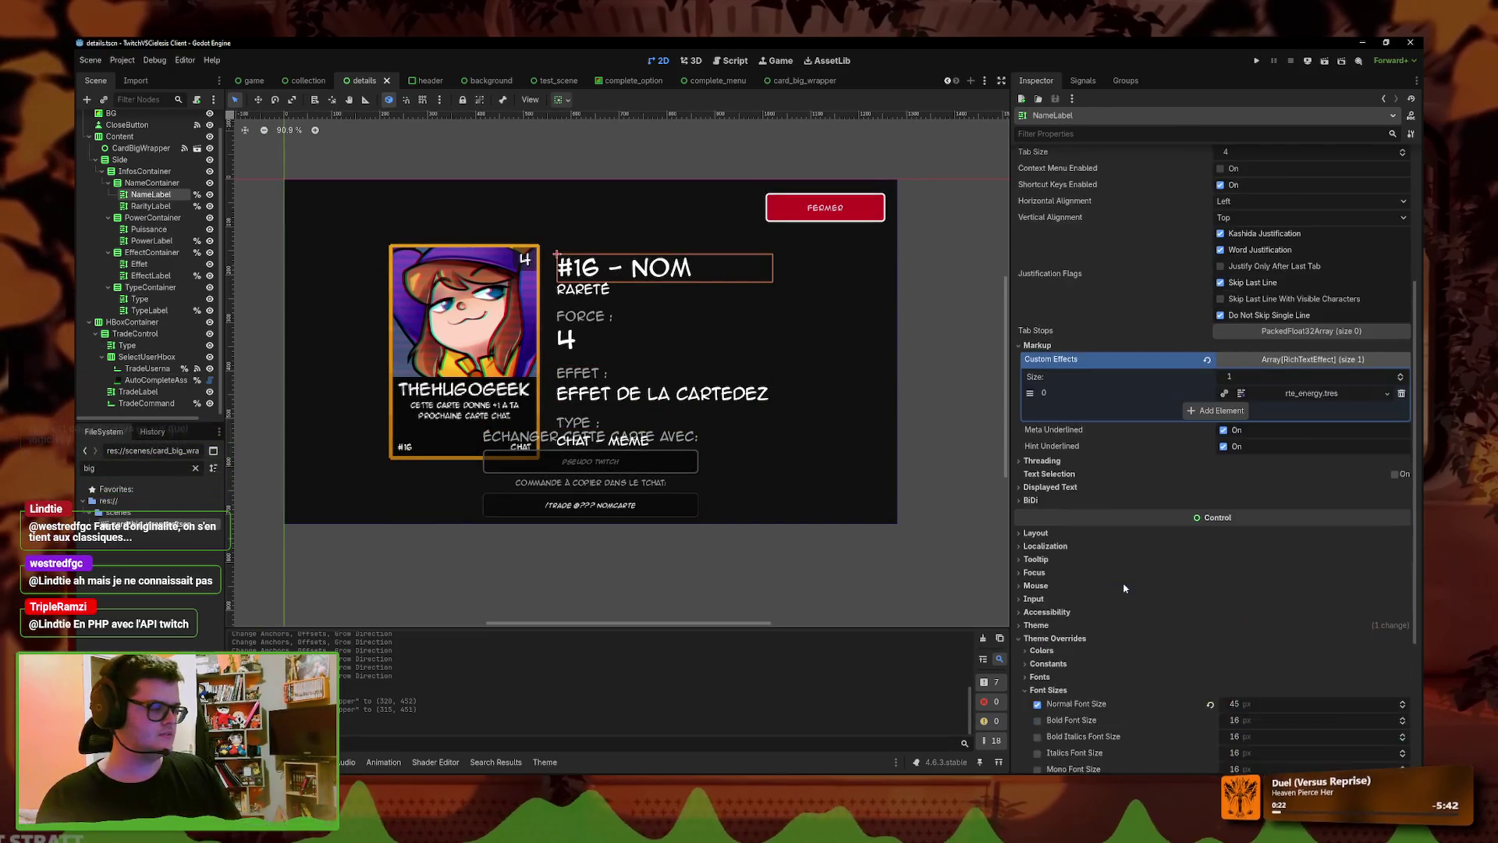
mouse_move(1280, 484)
left_mouse_down()
mouse_move(1218, 484)
mouse_move(1280, 484)
left_mouse_up()
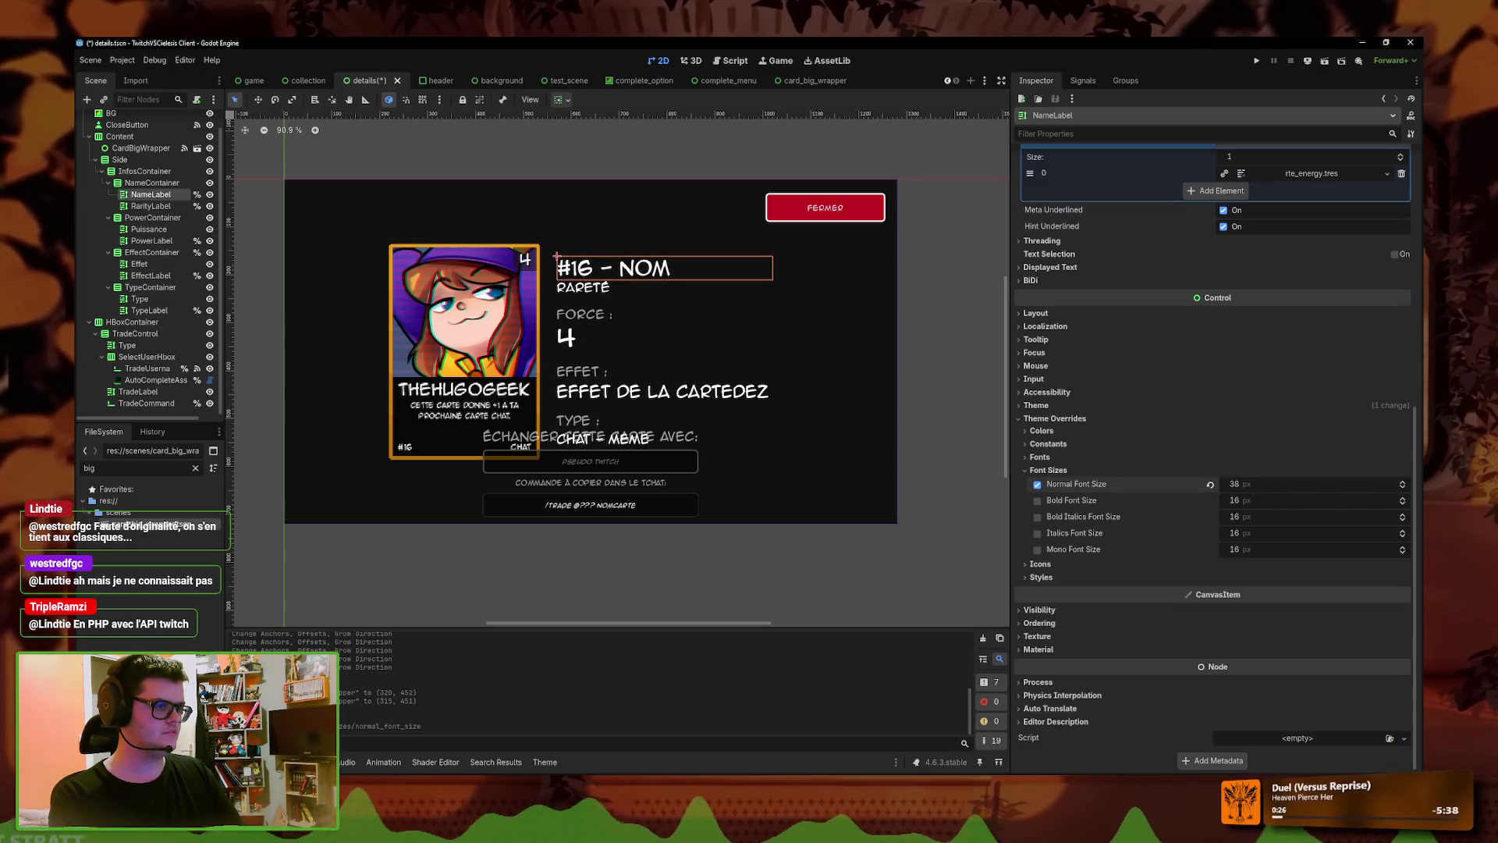
Narrow the FERMER close button to a 200 px minimum width.
left_click(828, 212)
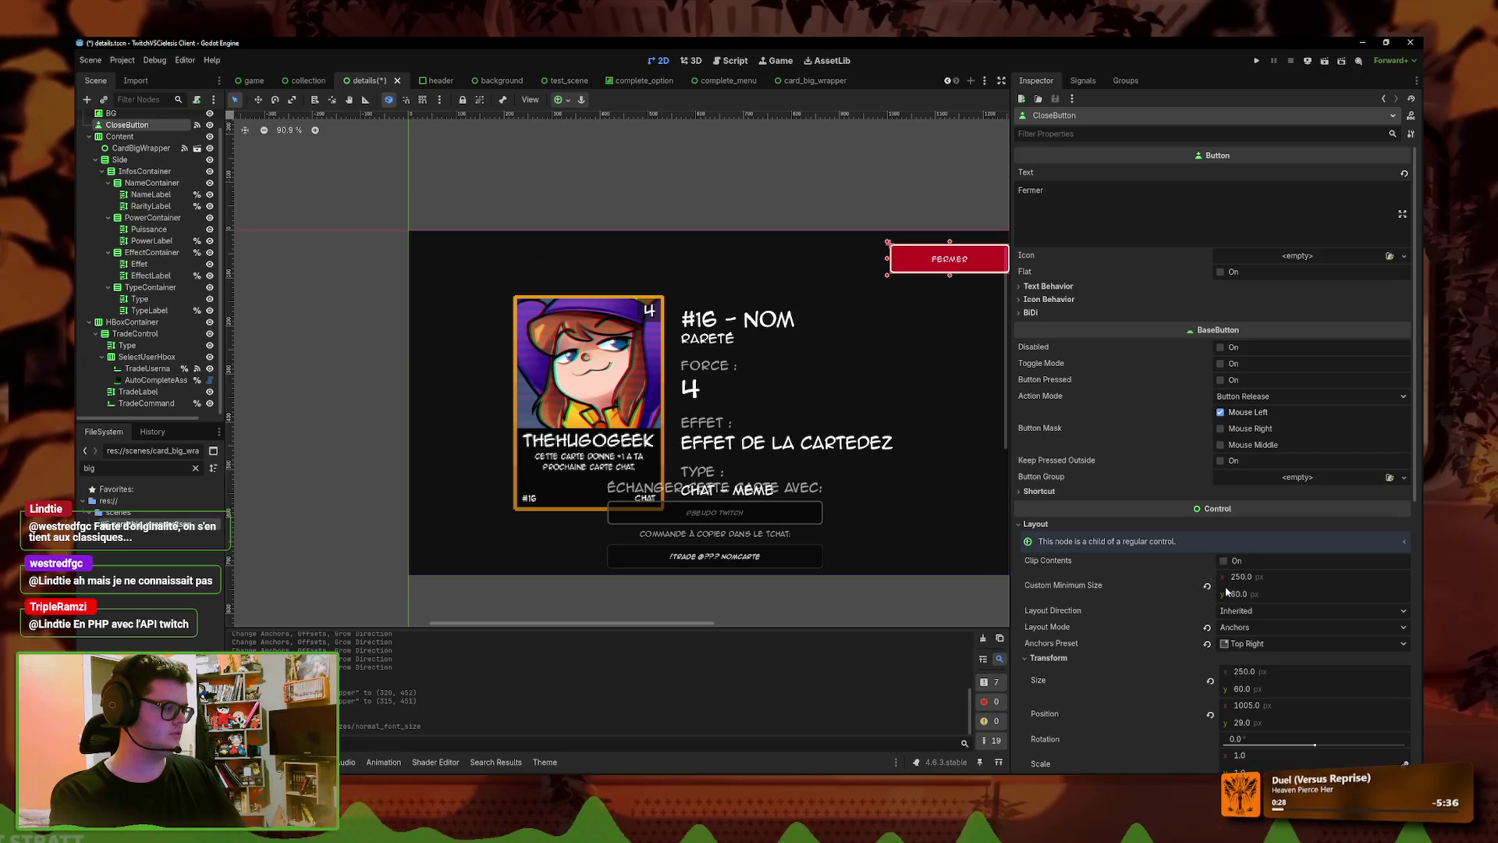
scroll(1227, 591, "down", 5)
scroll(616, 367, "up", 1)
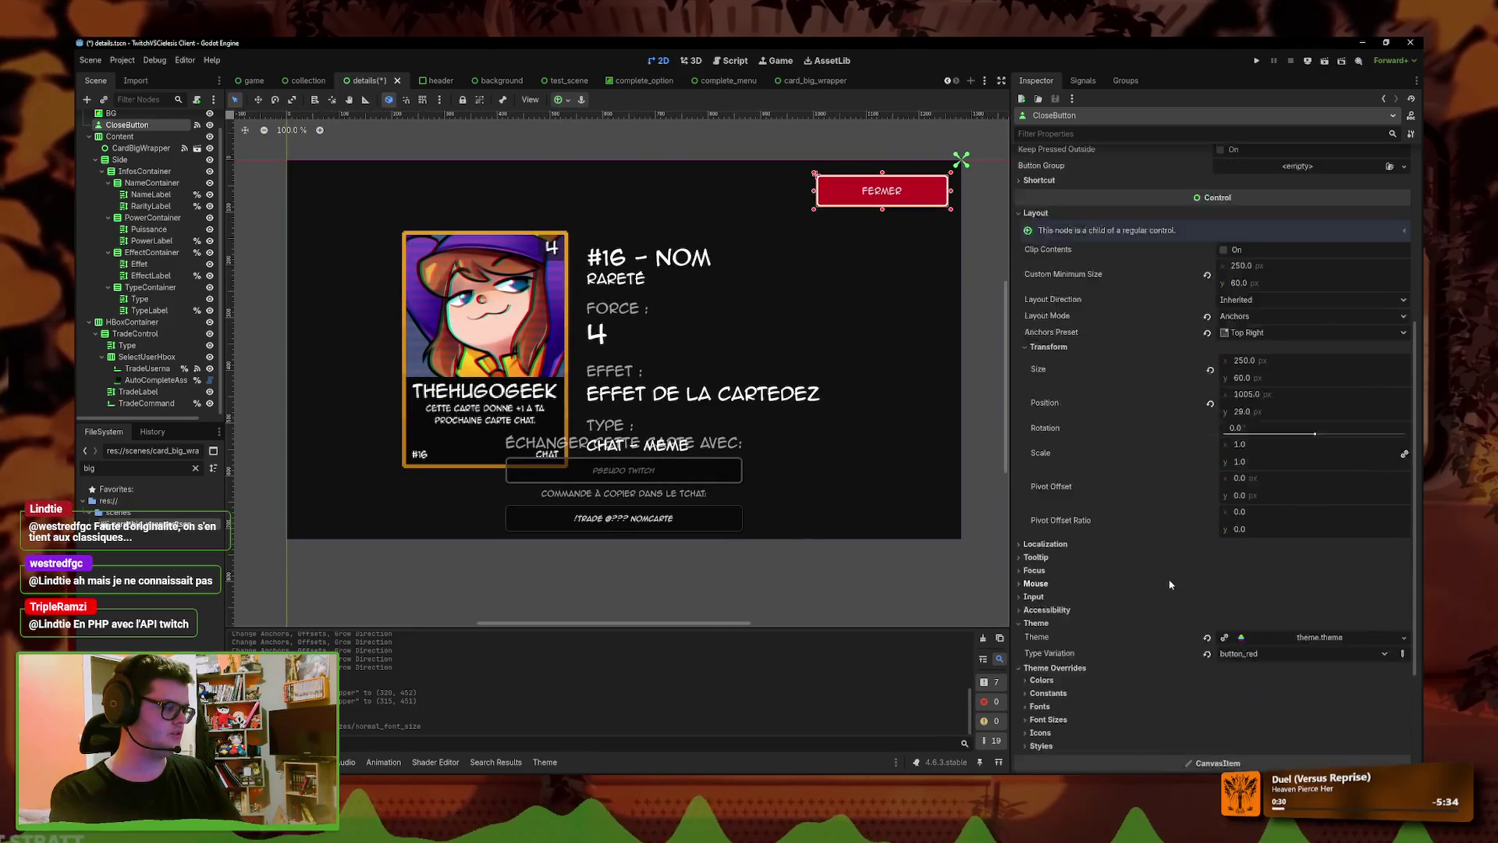
scroll(1169, 585, "down", 4)
scroll(890, 428, "up", 1)
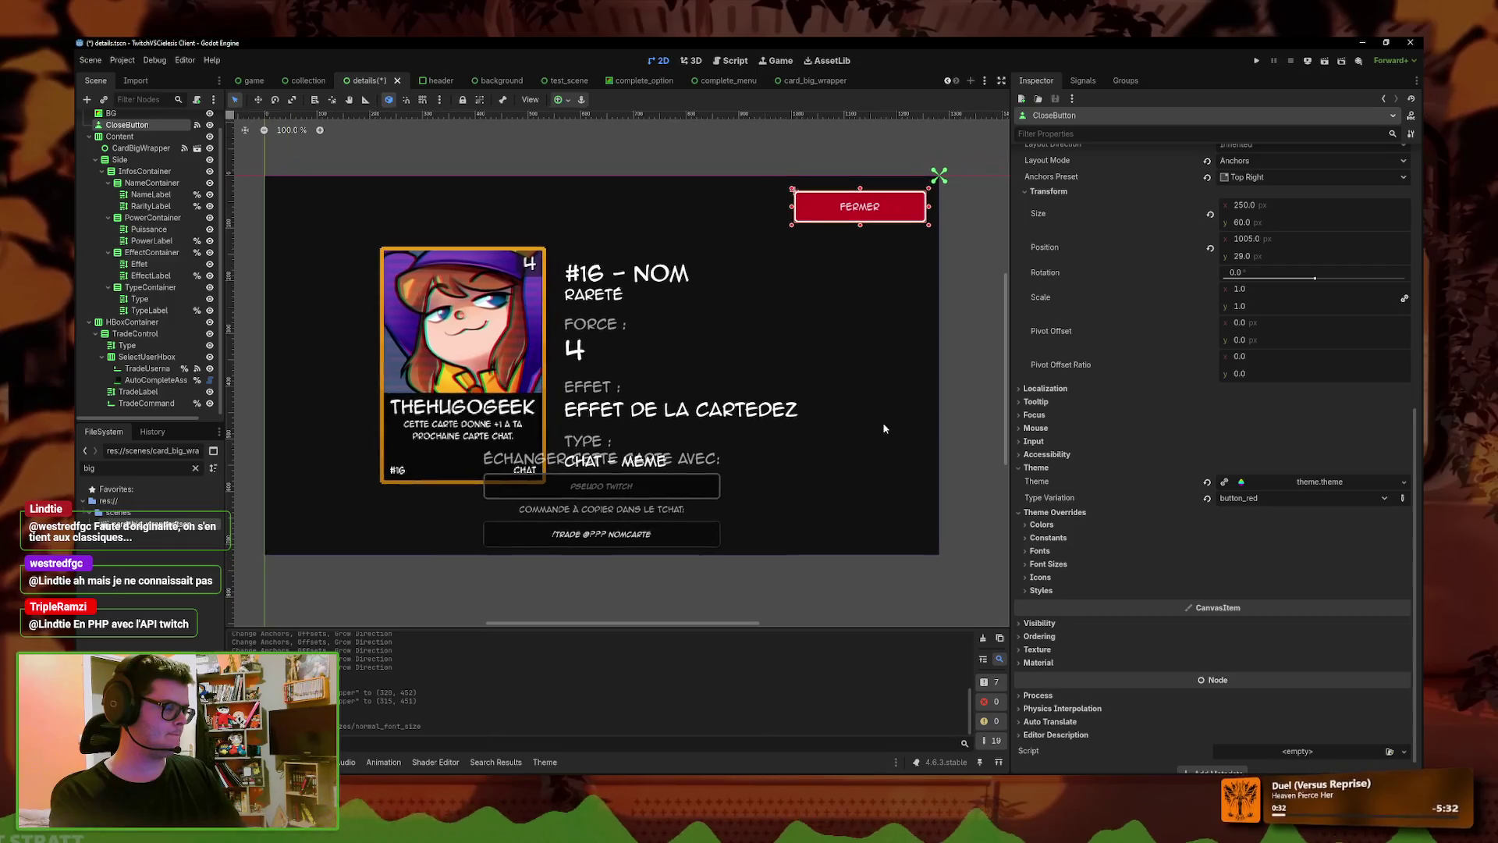
left_click(792, 224)
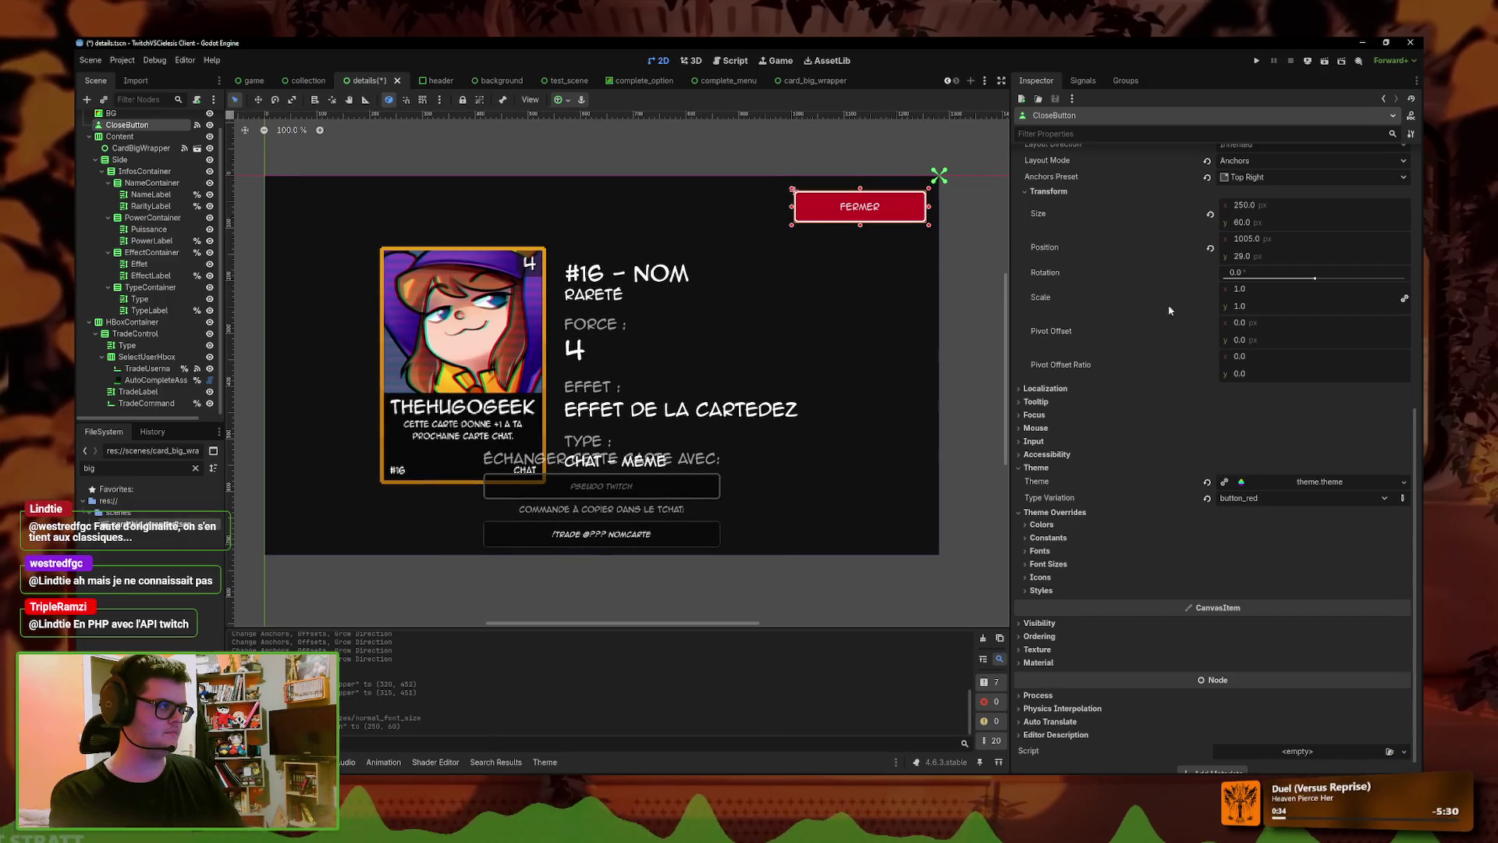
scroll(1255, 212, "up", 8)
left_click_drag(1255, 422, 1216, 423)
left_click_drag(799, 207, 825, 208)
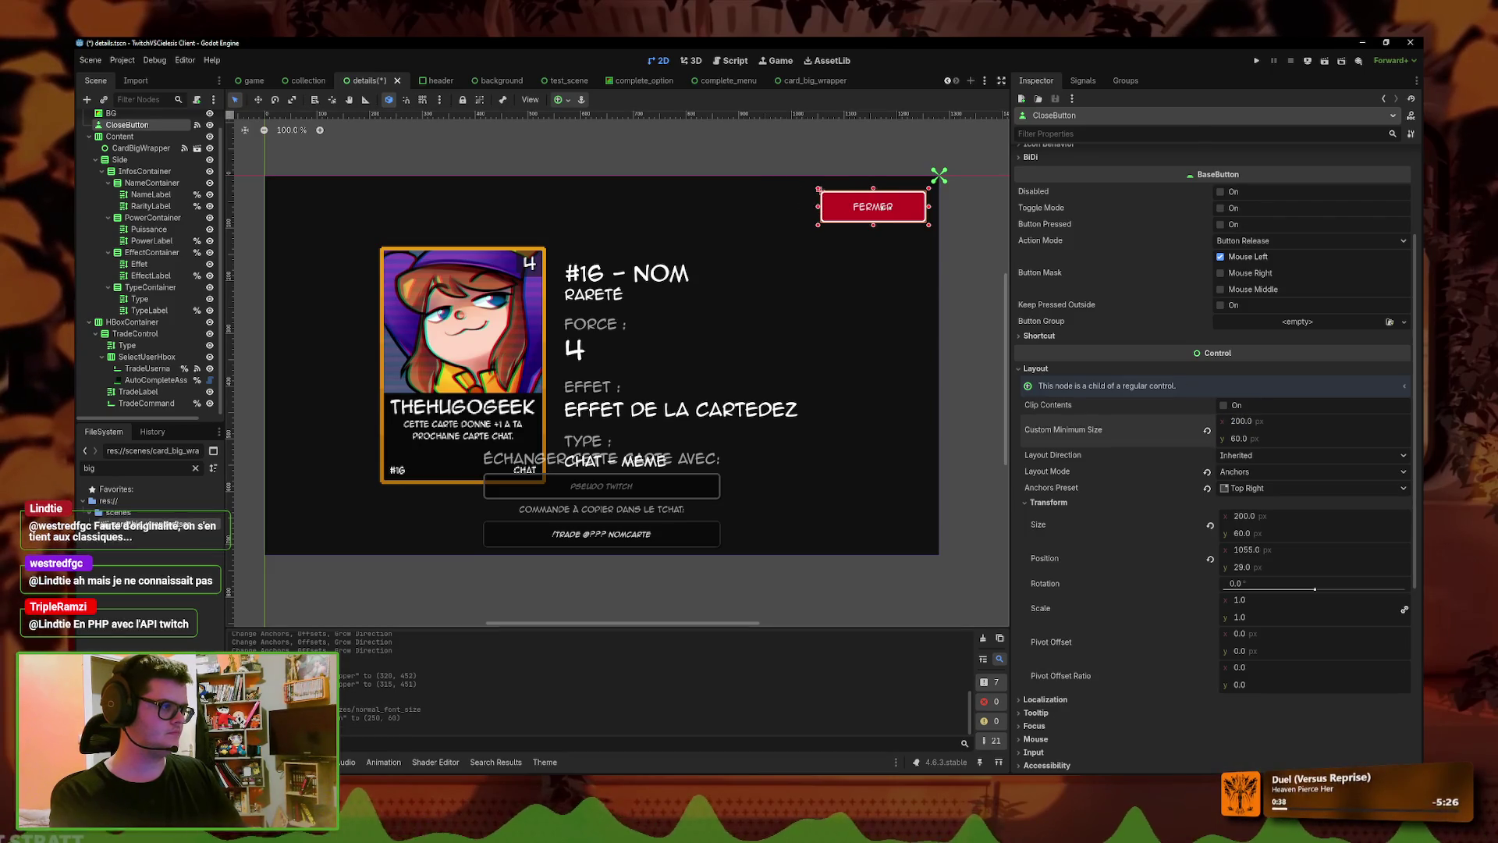
Set the RarityLabel font size to 16.
left_click(573, 351)
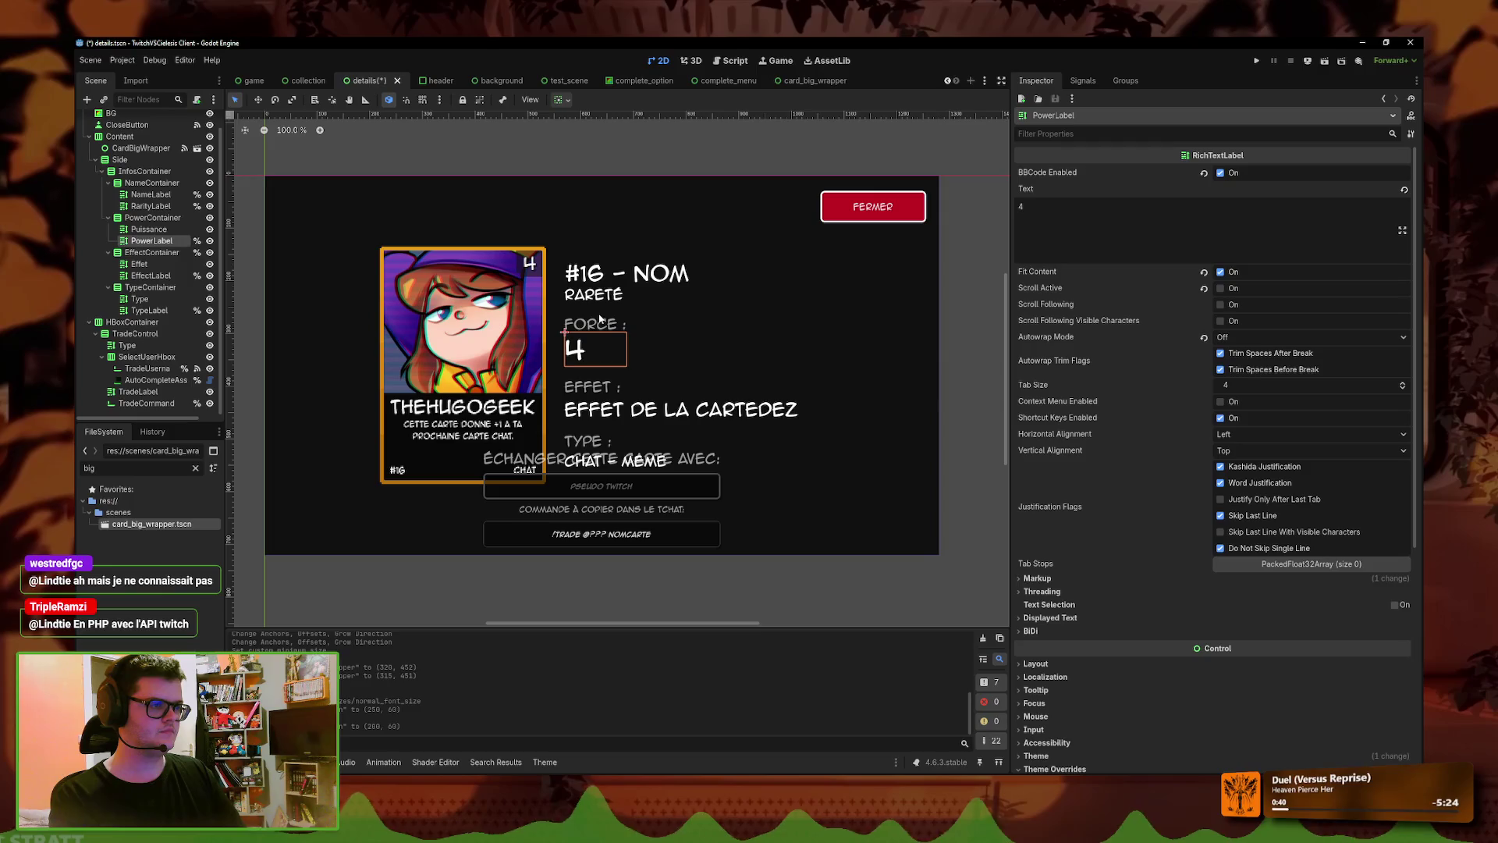
left_click(616, 274)
scroll(1201, 523, "down", 5)
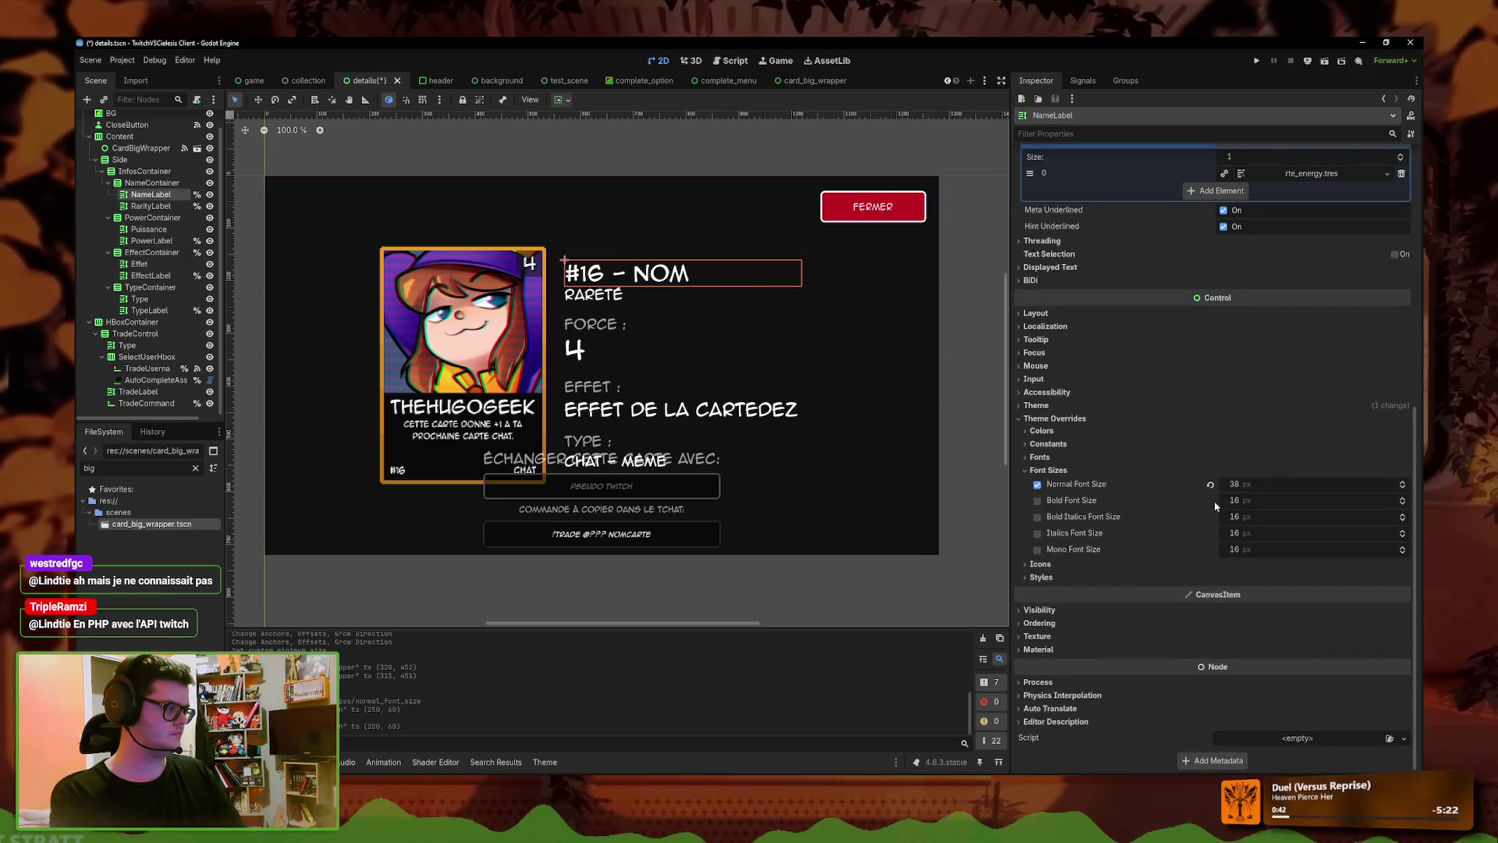
scroll(1264, 484, "down", 6)
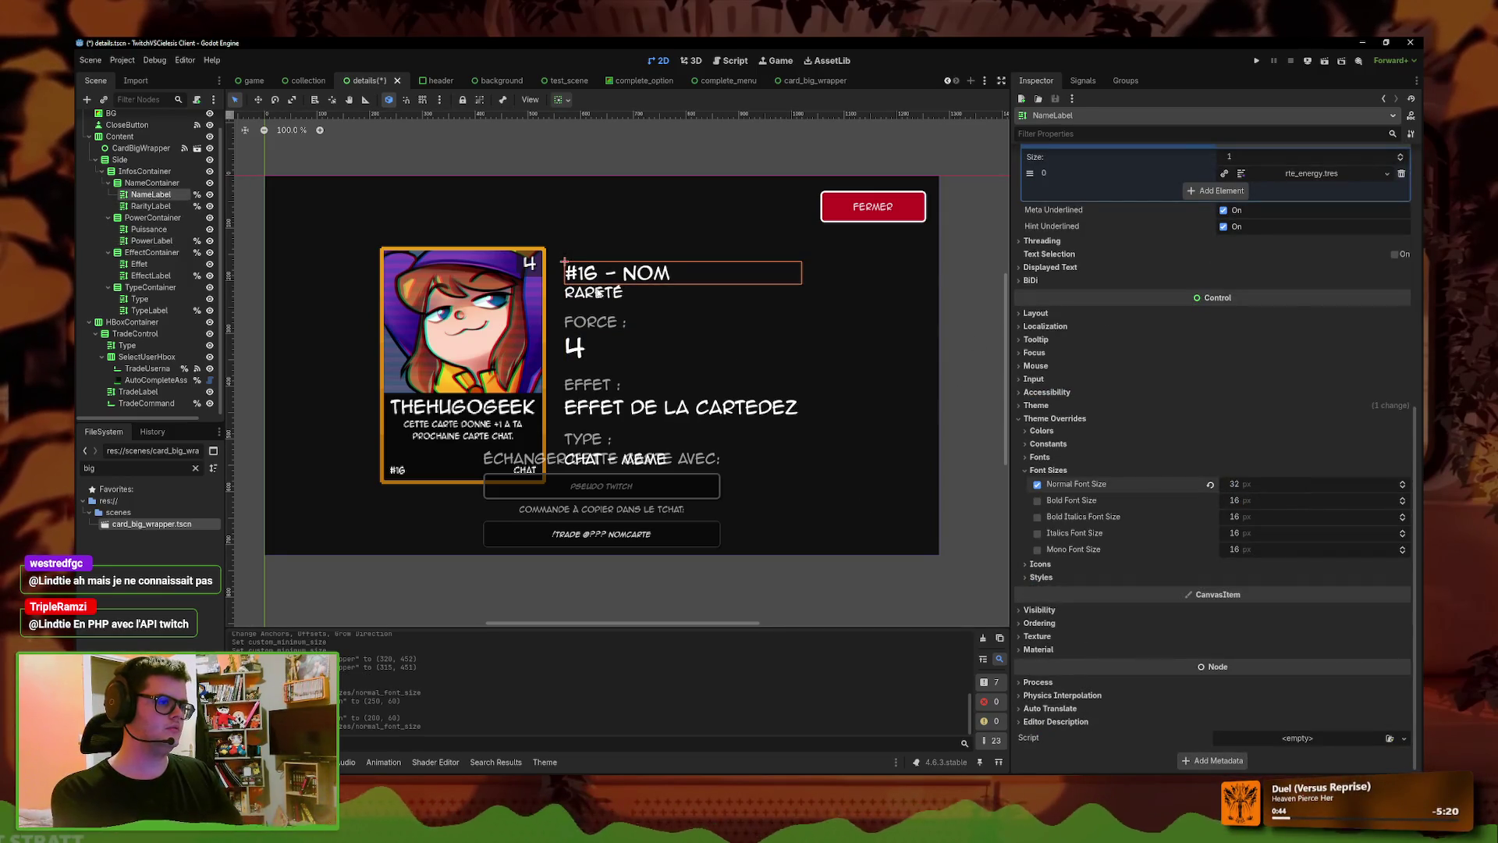
left_click(598, 292)
left_click(1252, 485)
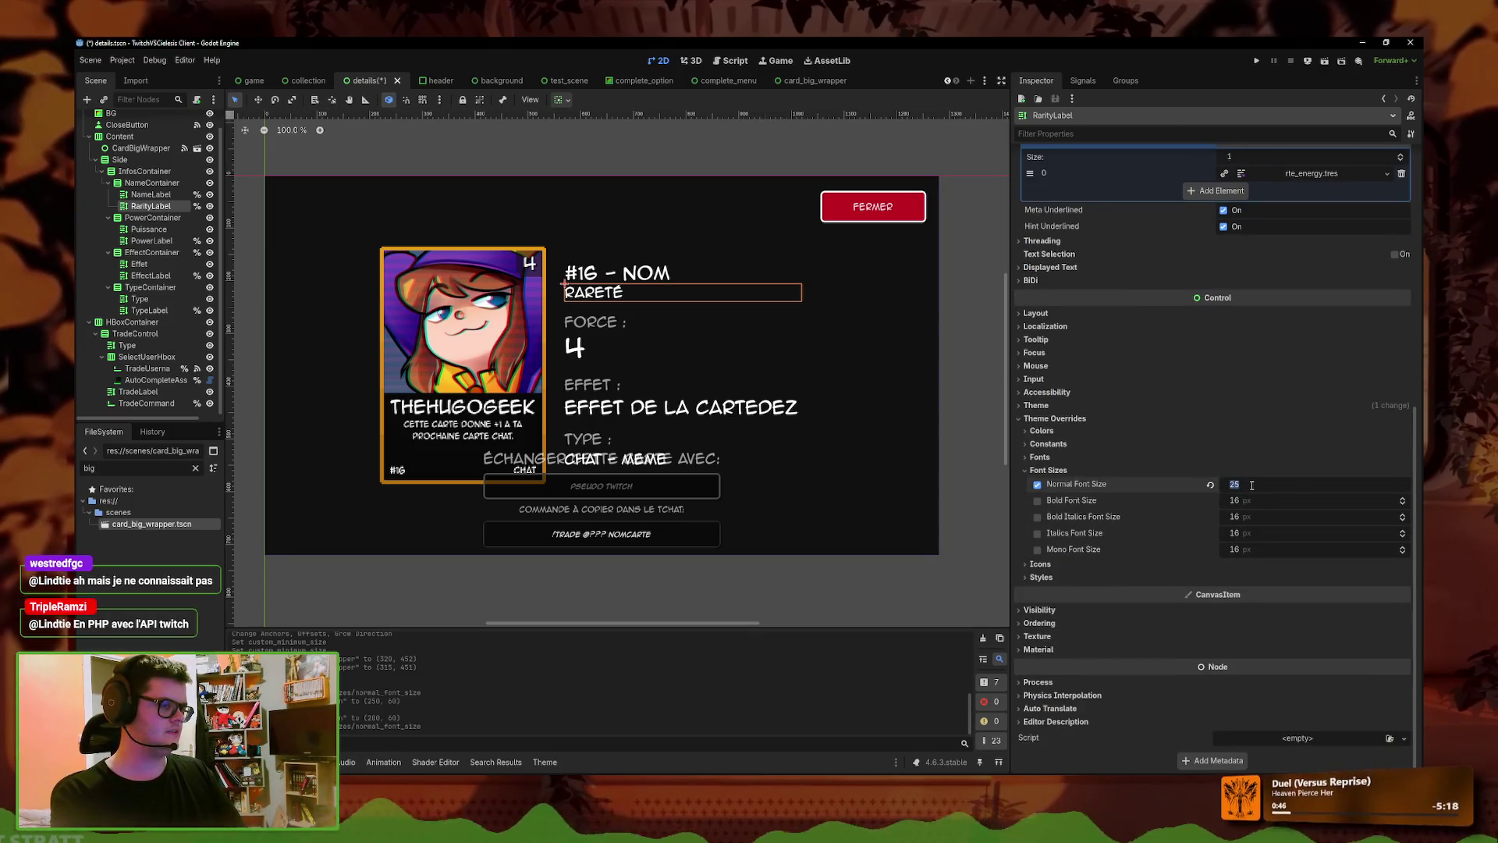
type("16")
key("Return")
Inspect the FORCE heading label's Font Sizes settings.
left_click(594, 326)
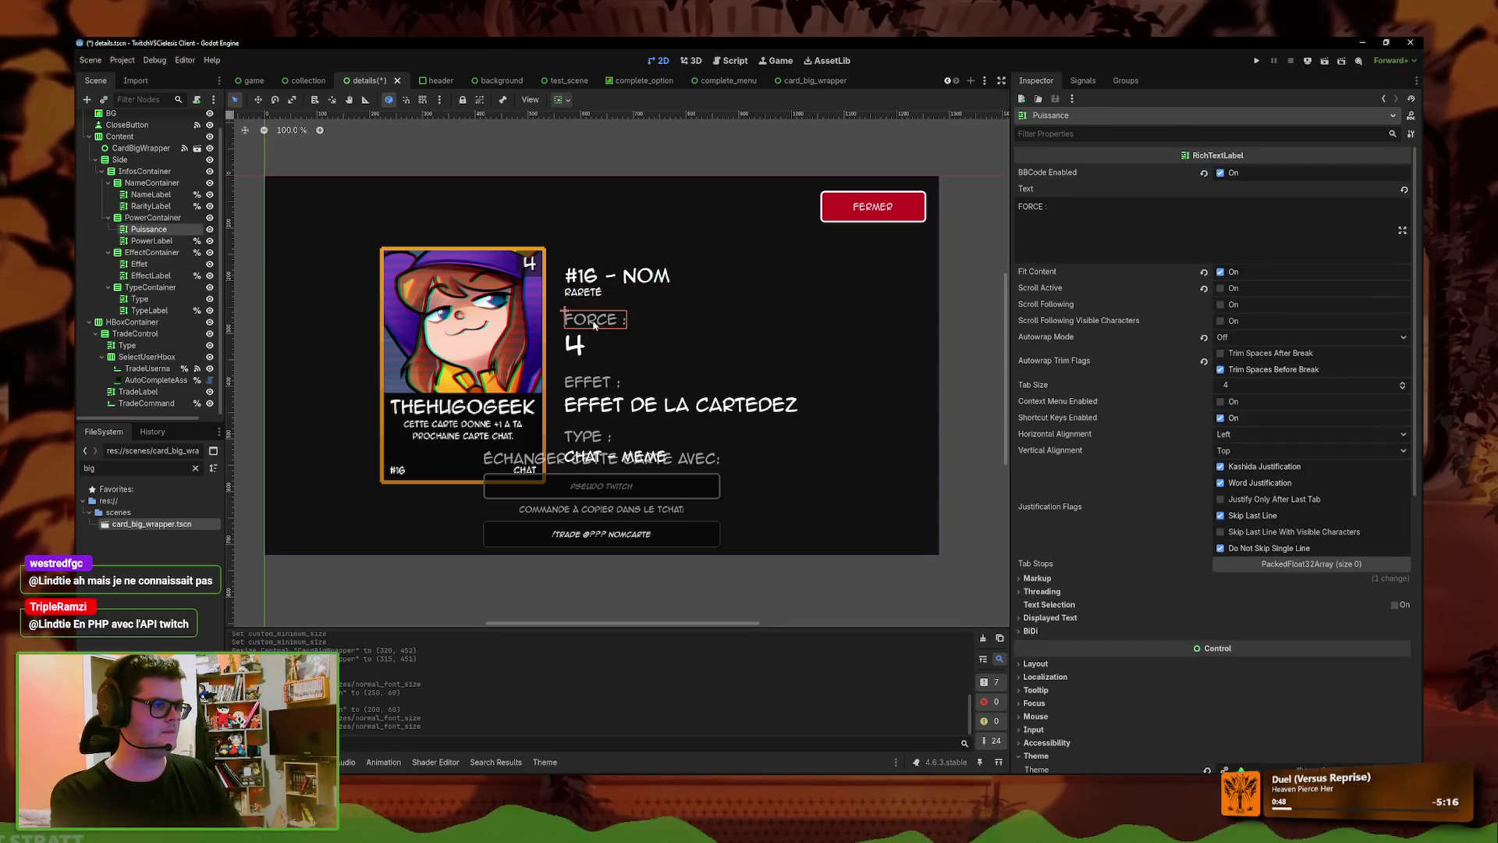
scroll(1193, 534, "down", 6)
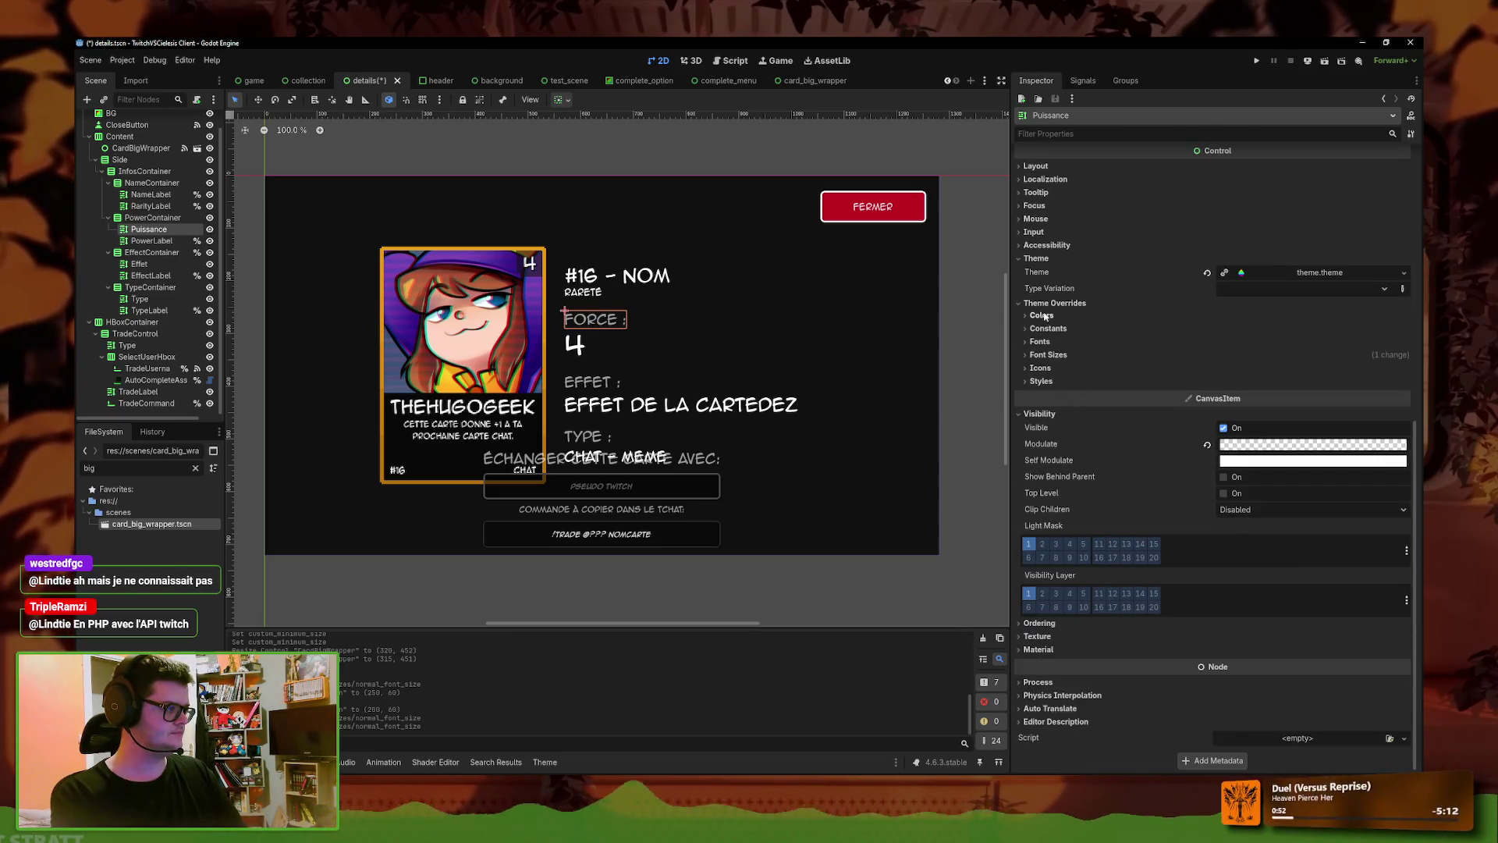
left_click(1050, 356)
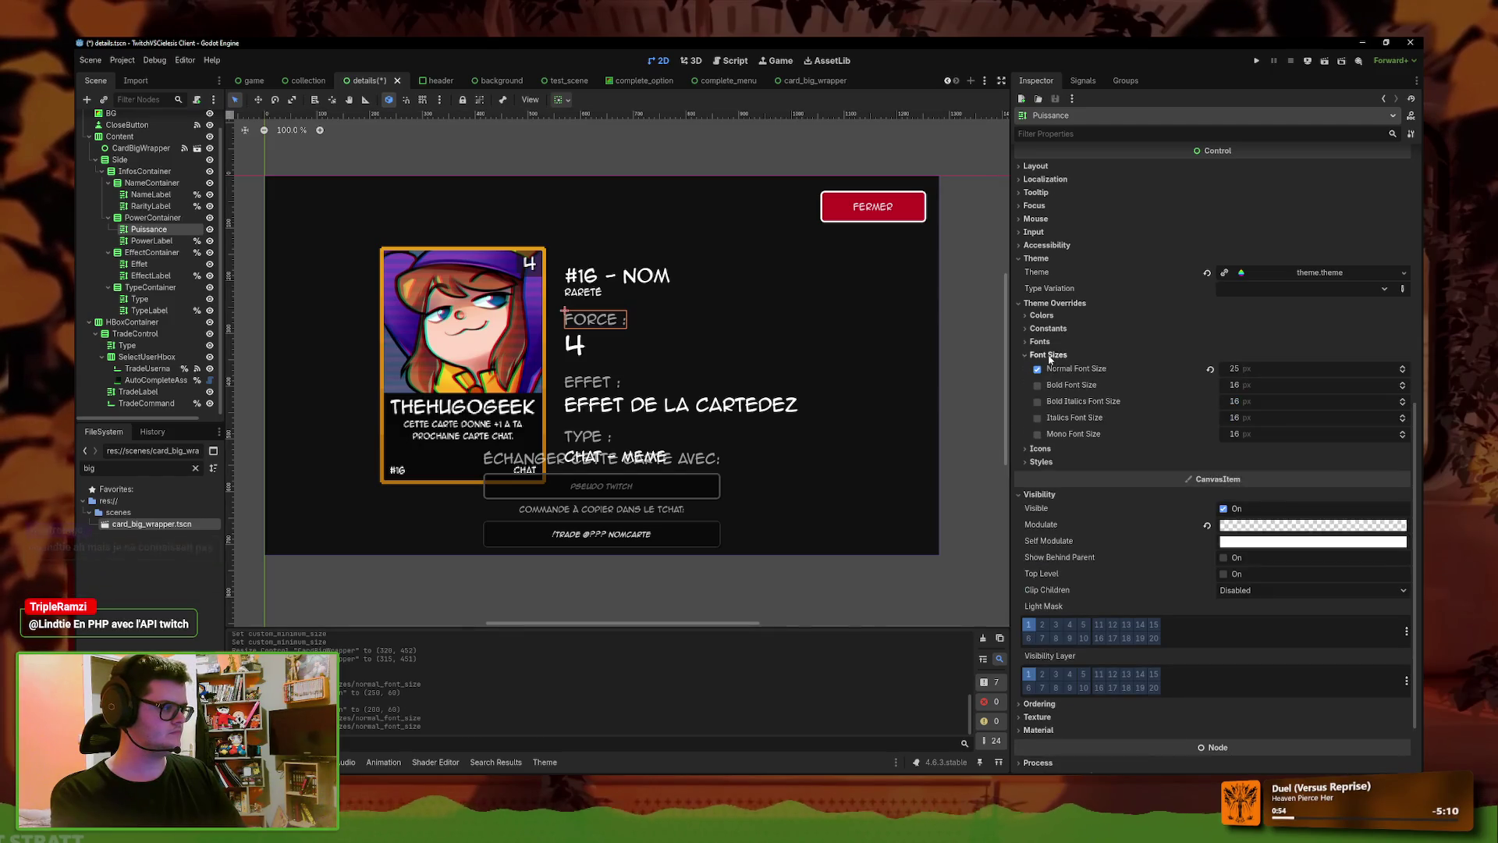